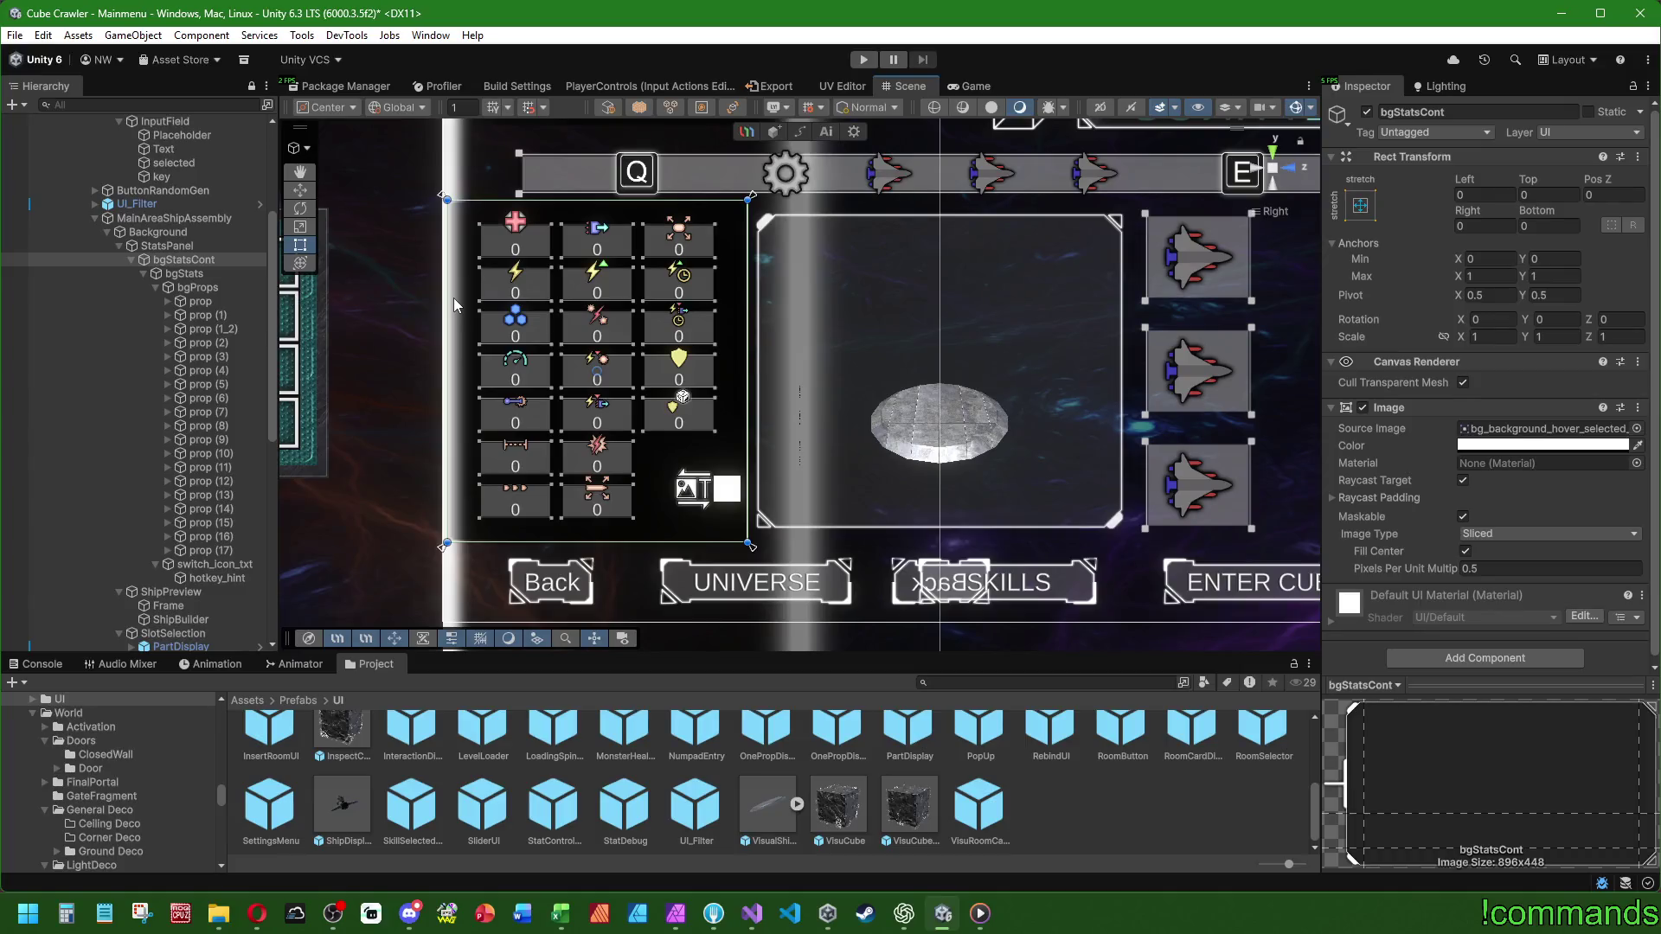
- Pull bgStatsCont's left edge in, set Left to 30 and anchor it to right-stretch
click(130, 246)
click(130, 259)
click(130, 246)
click(120, 246)
click(120, 247)
click(139, 260)
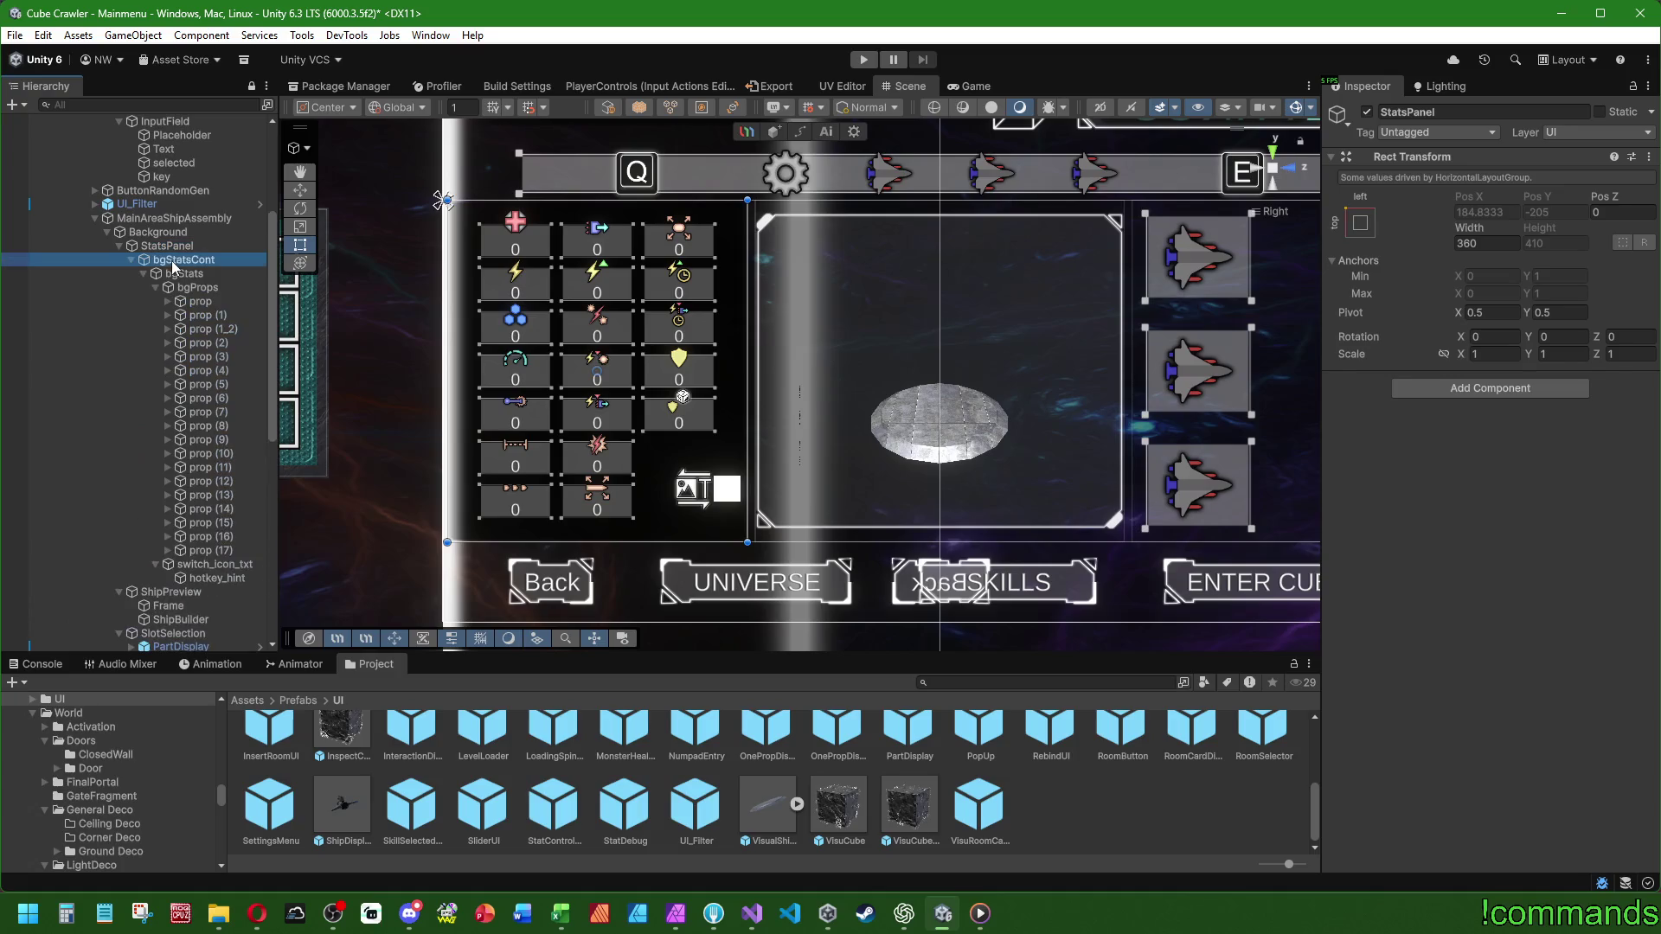
drag(446, 270, 470, 274)
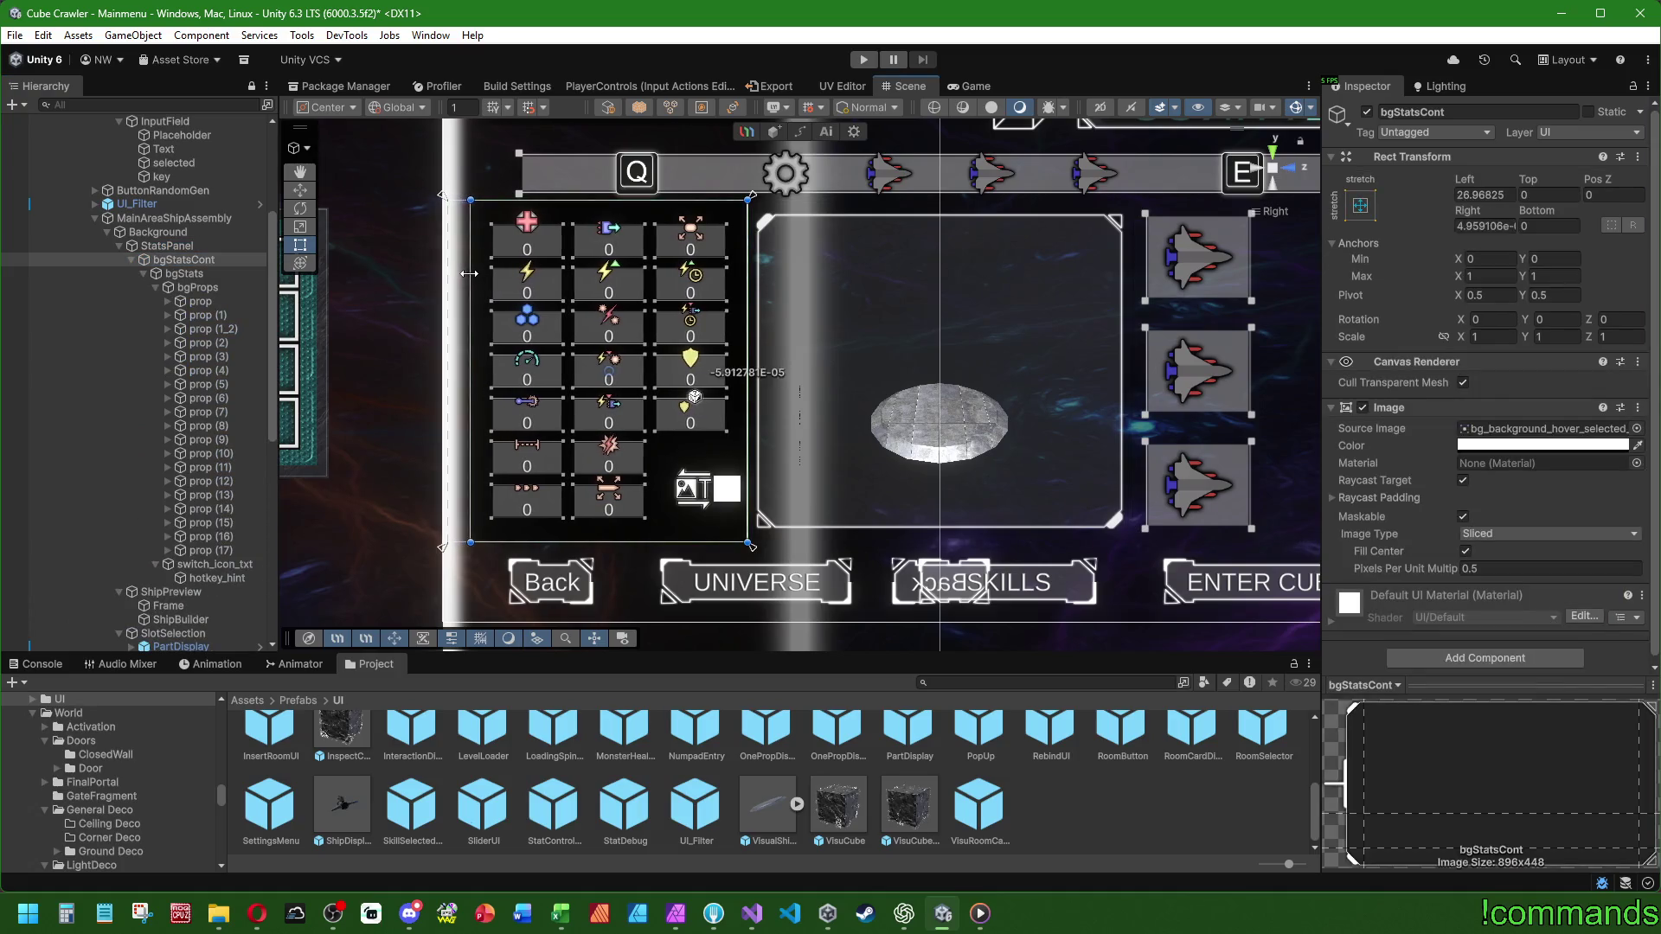
double_click(1470, 195)
text(30)
click(1360, 205)
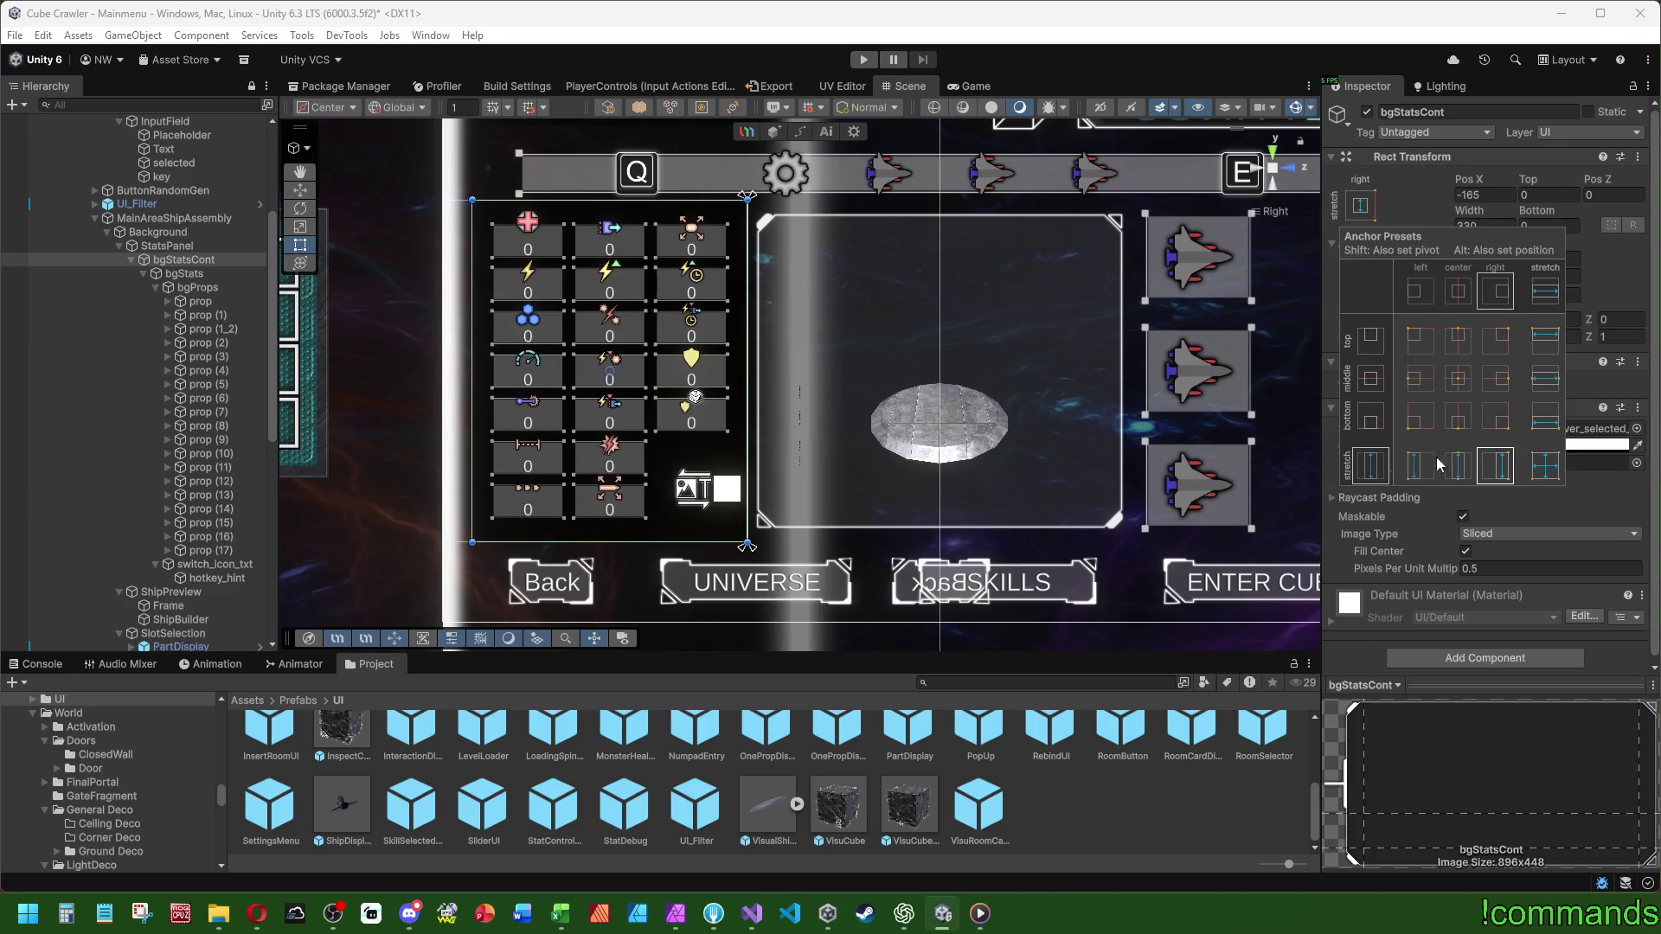
click(1494, 465)
- Remove the Image and Canvas Renderer components from the bgStatsCont container
mouse_move(720, 428)
mouse_down()
mouse_move(688, 460)
mouse_move(711, 430)
mouse_up()
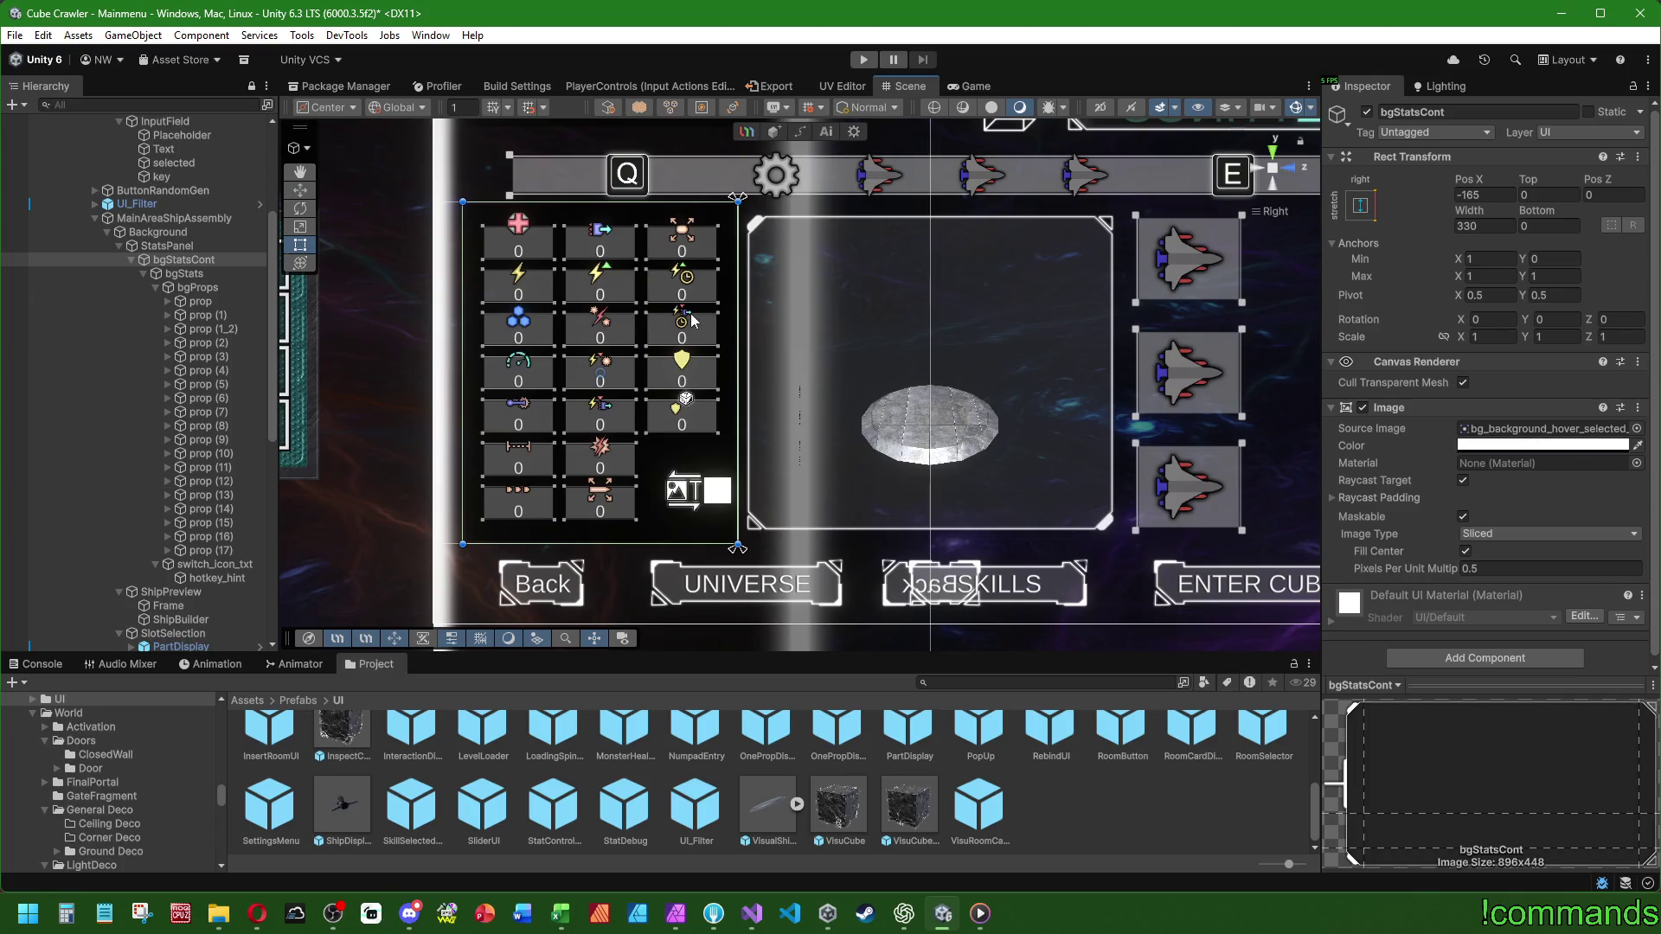
scroll(841, 309, up, 3)
click(182, 259)
right_click(1394, 413)
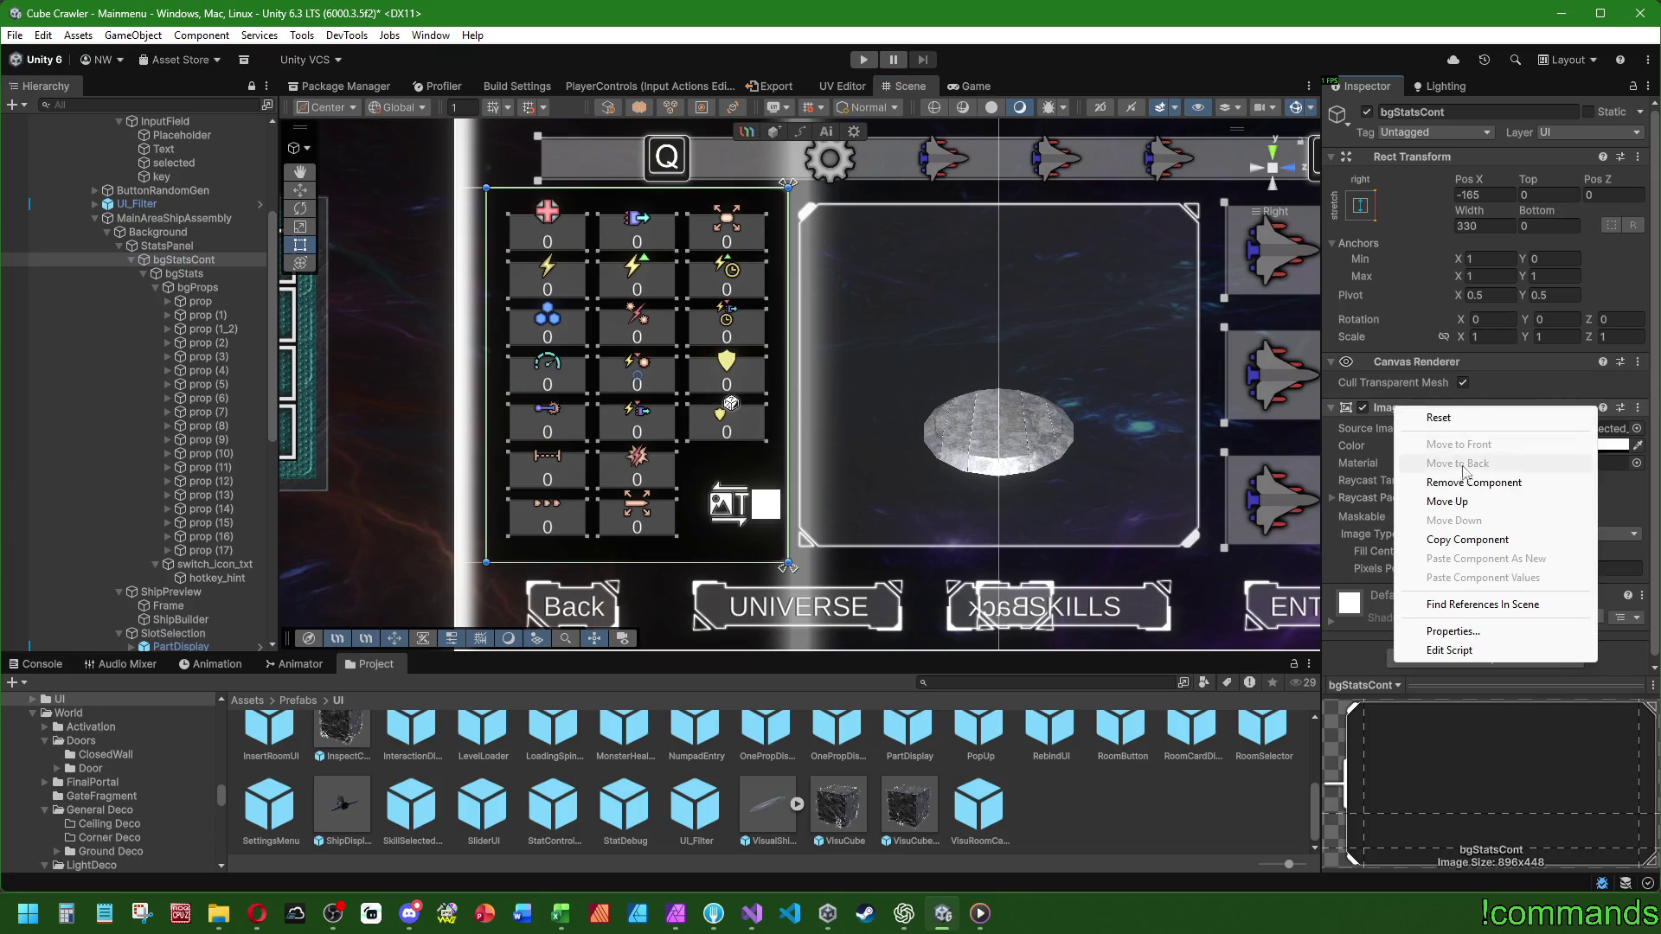
click(1455, 475)
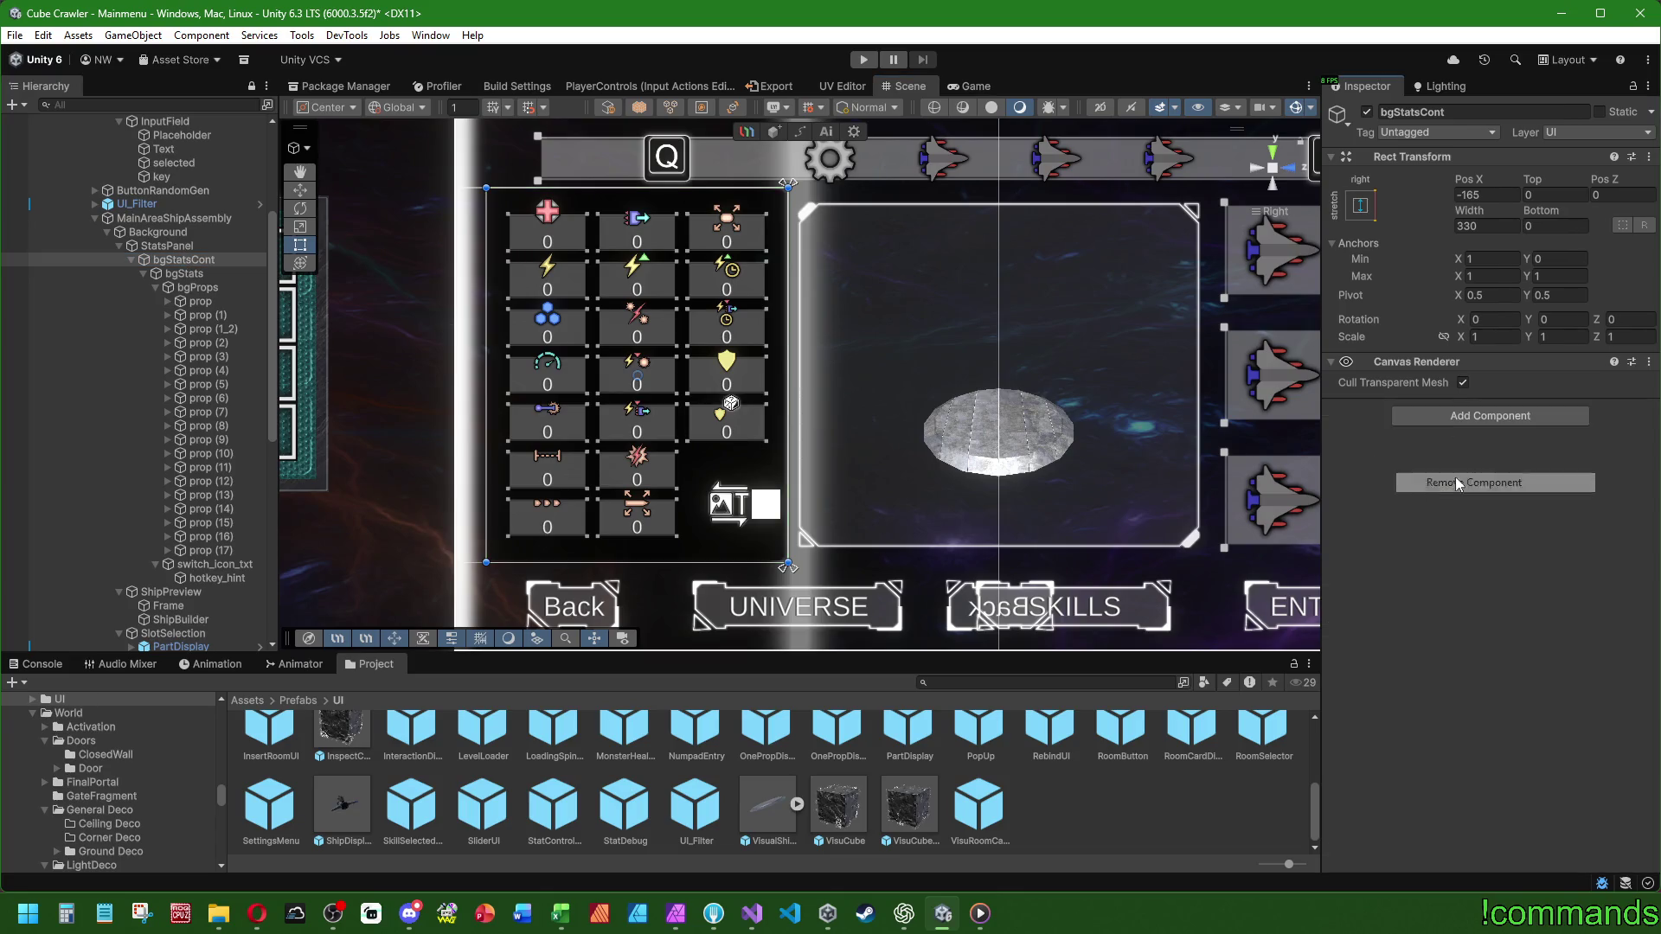
click(191, 273)
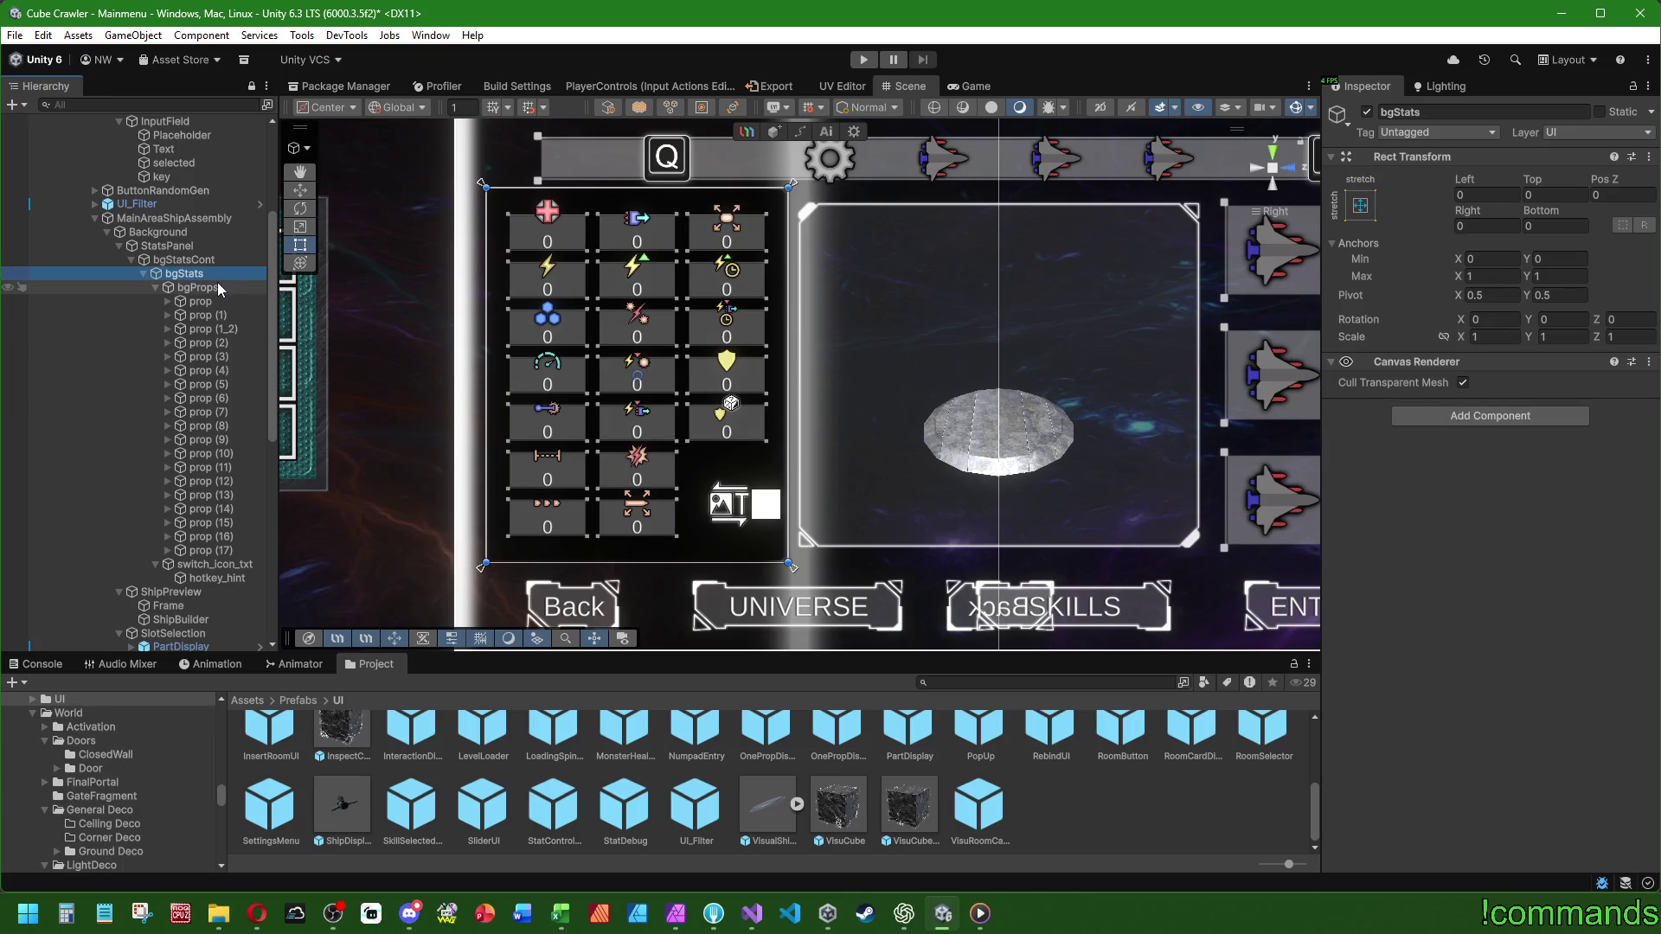
right_click(1424, 362)
key(Escape)
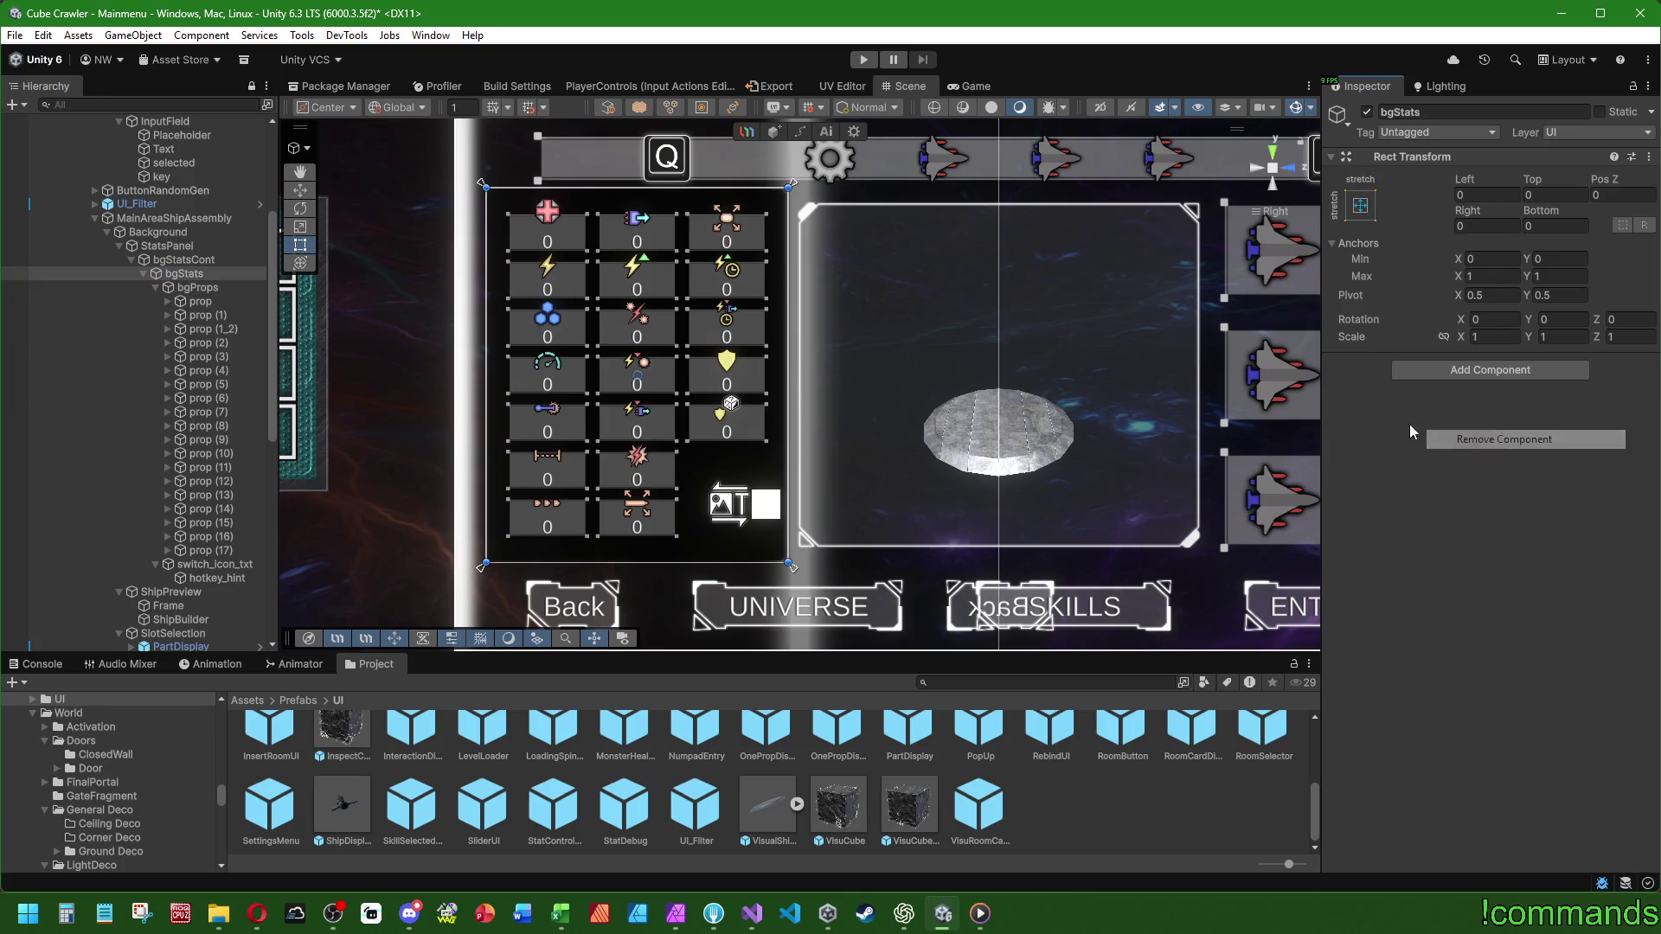
click(216, 259)
right_click(1408, 359)
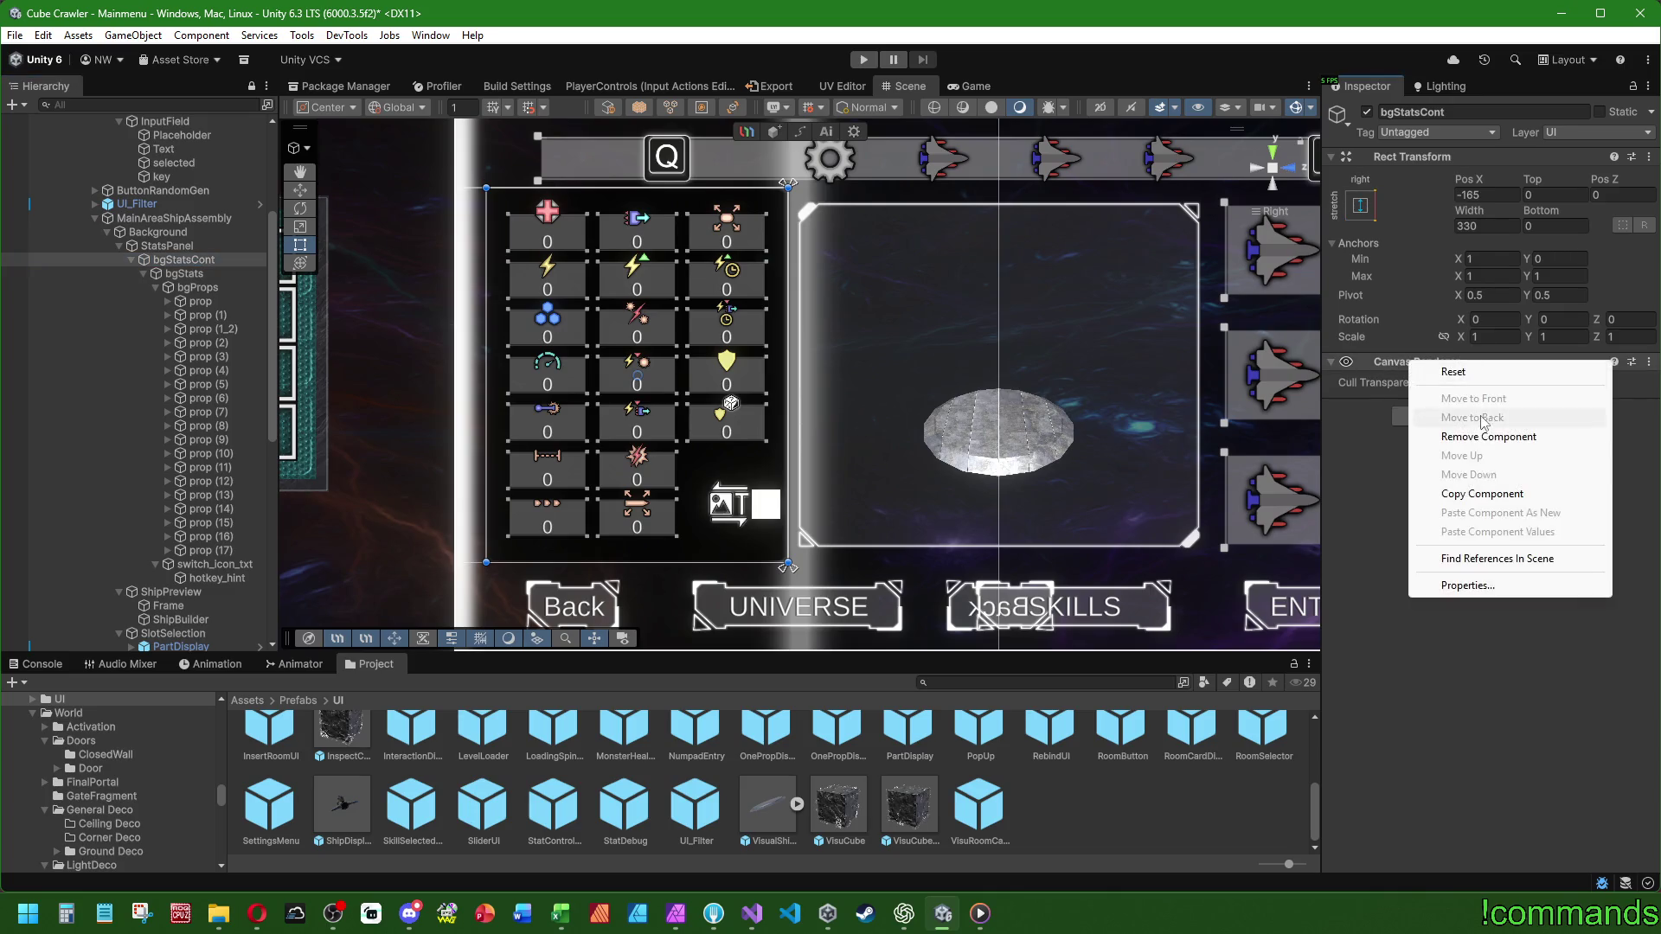
click(1488, 418)
click(174, 251)
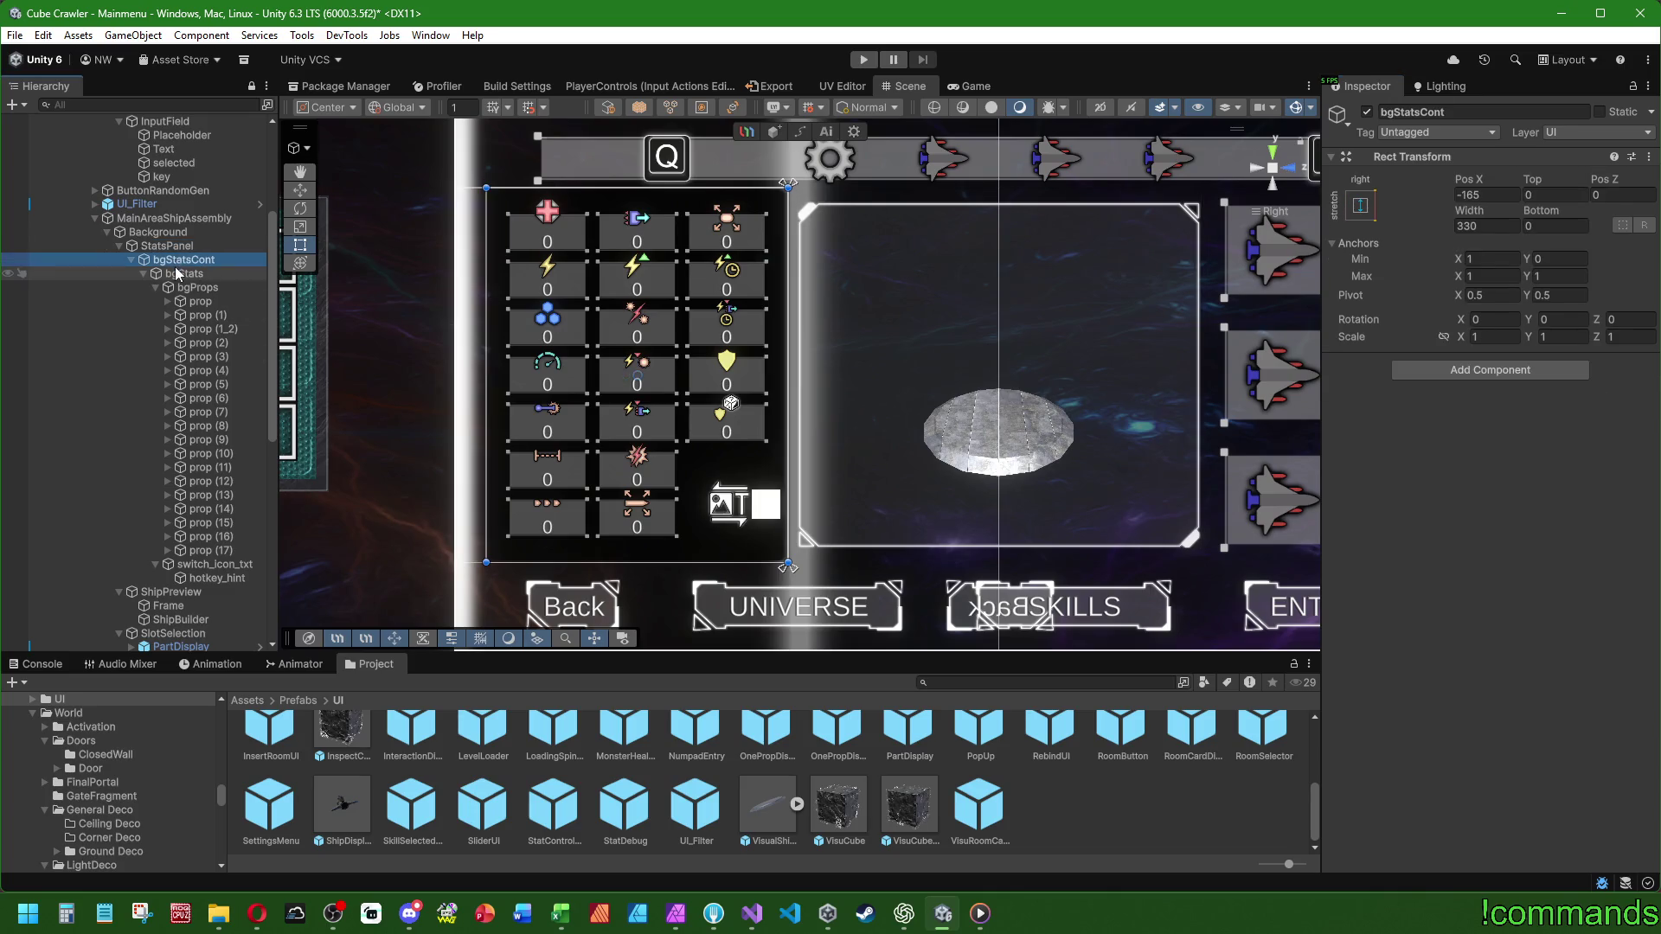
- Select the bgProps grid and set its Child Alignment to Middle Right
scroll(346, 256, up, 3)
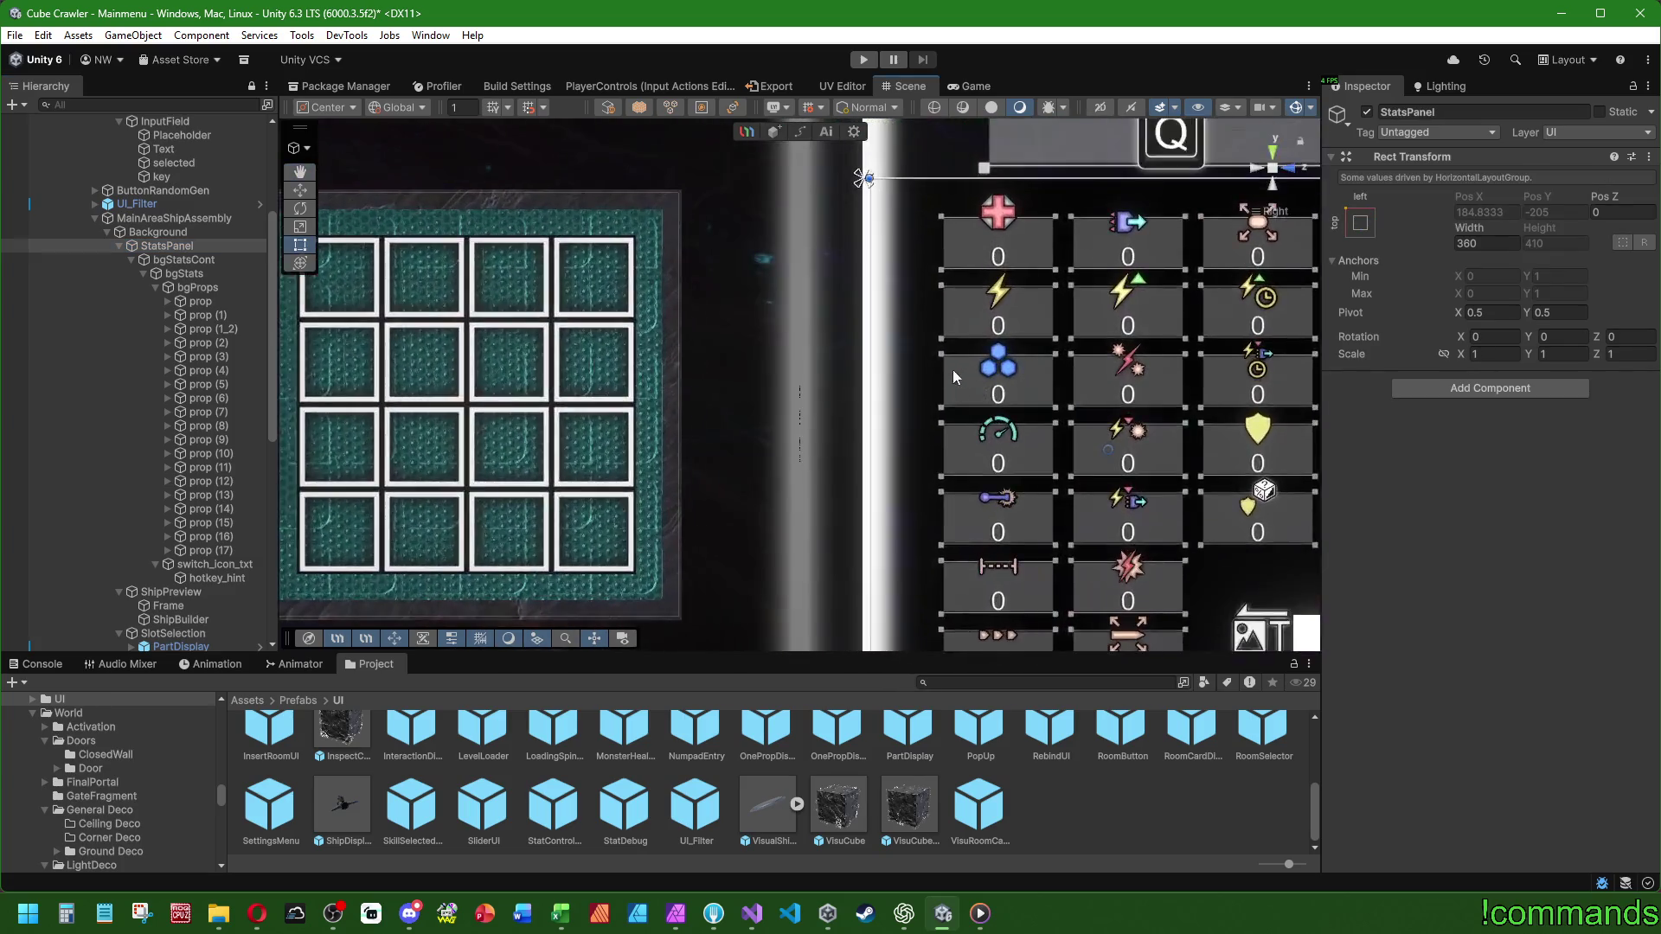
scroll(983, 372, up, 3)
scroll(985, 392, down, 6)
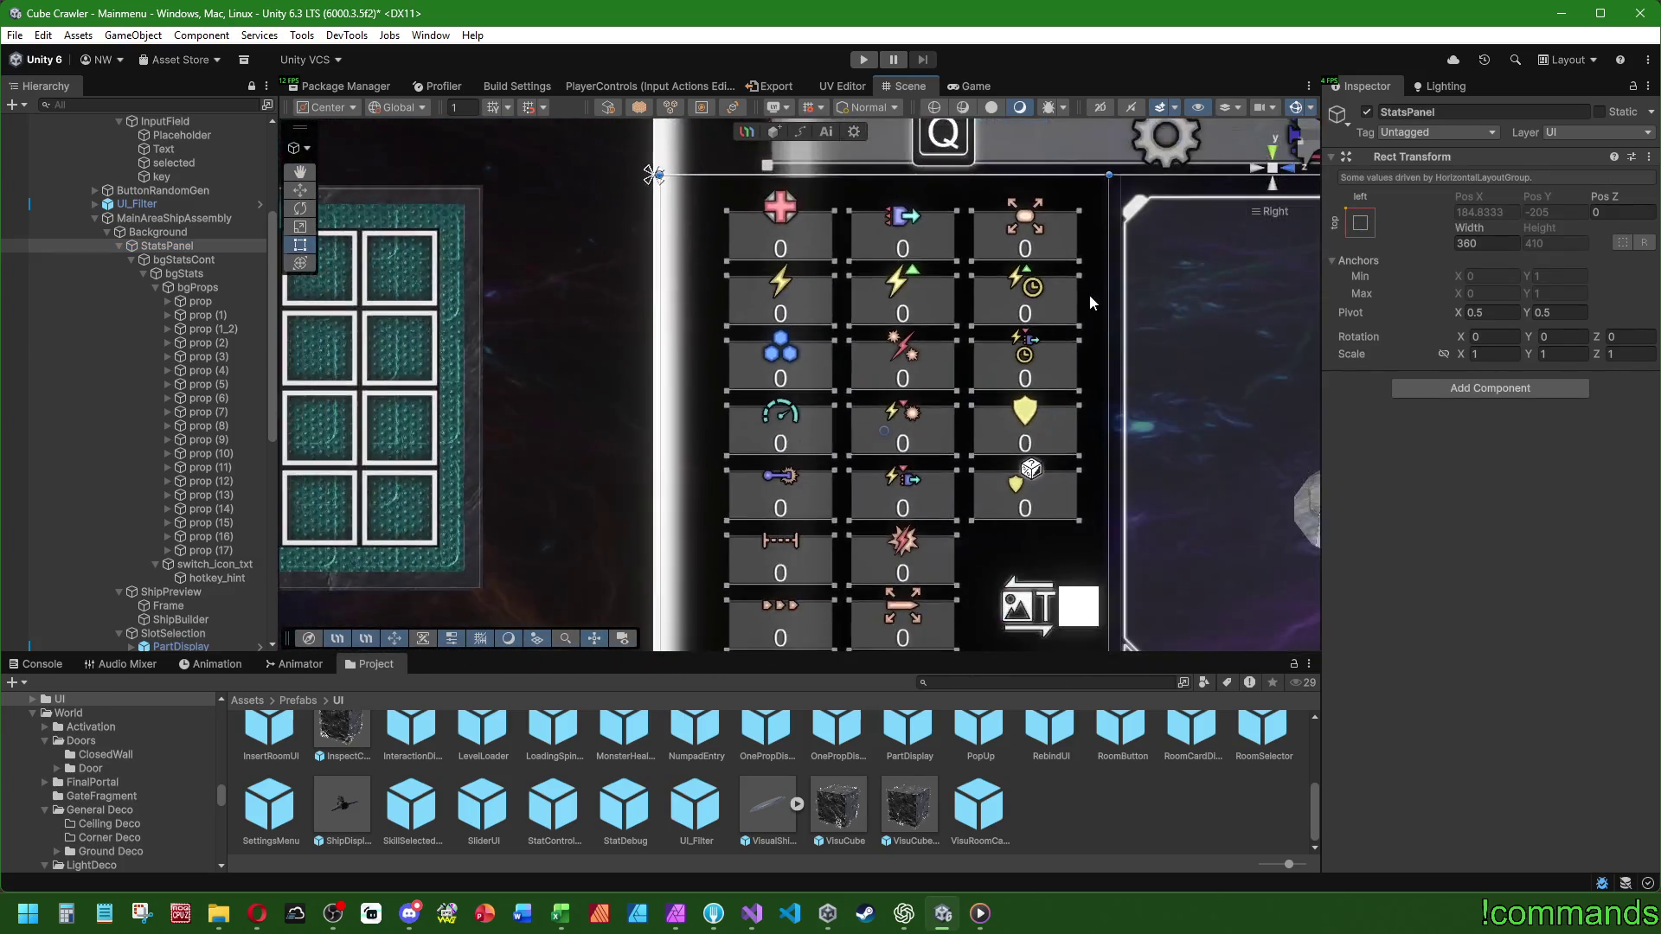
scroll(893, 318, down, 2)
click(190, 275)
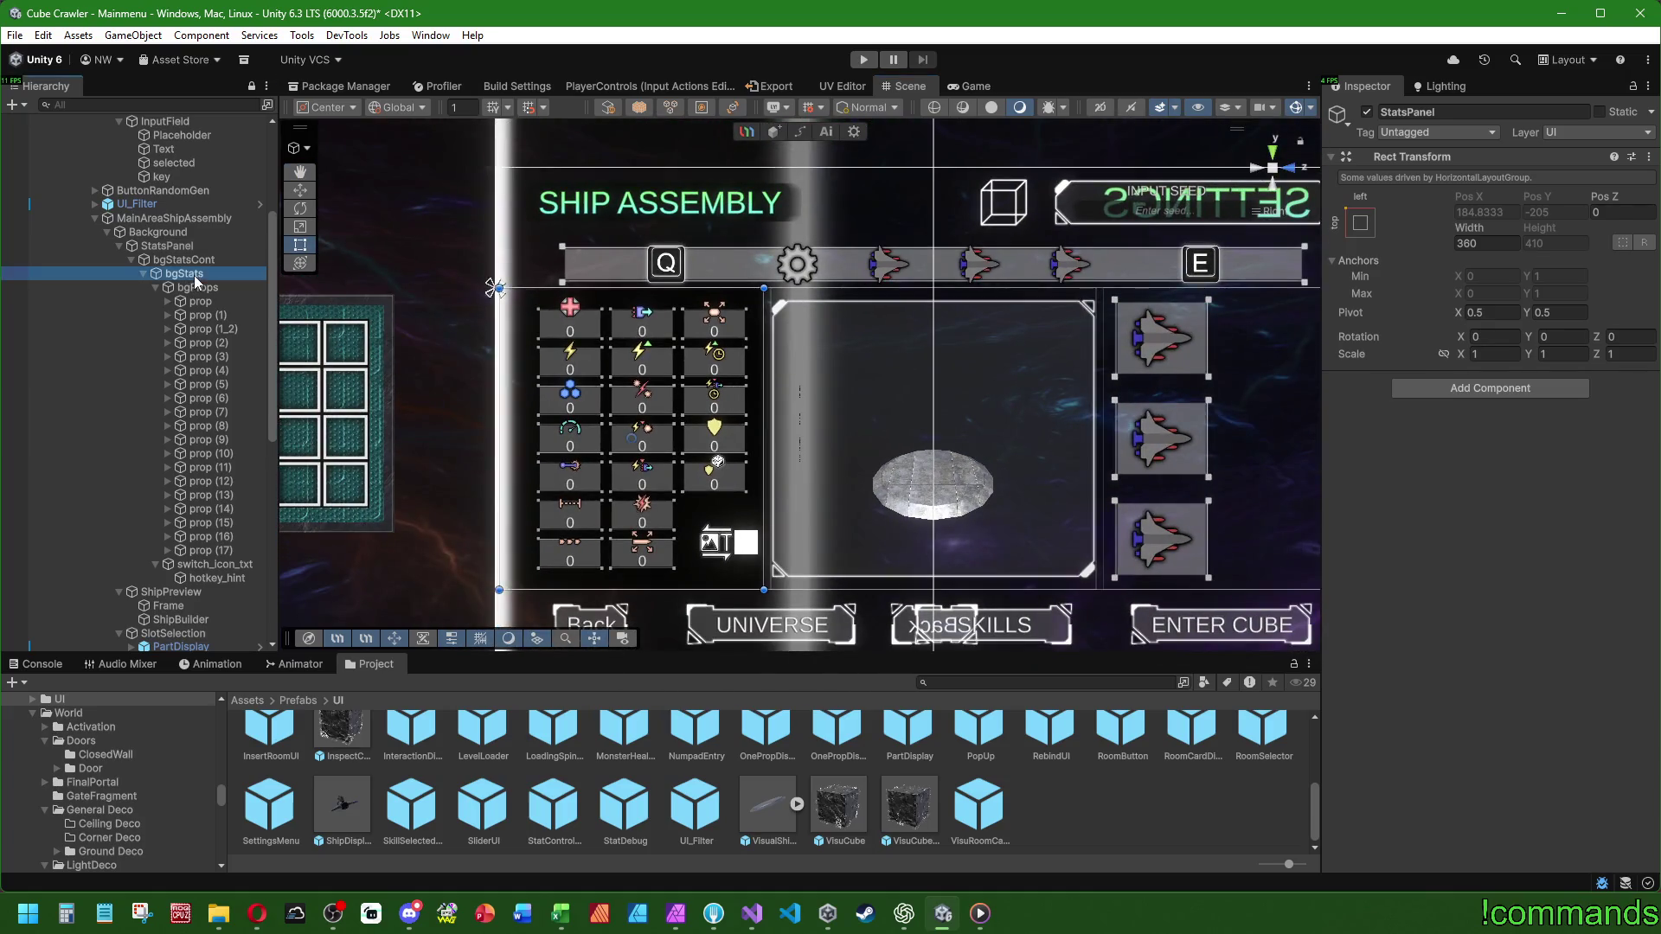
click(198, 287)
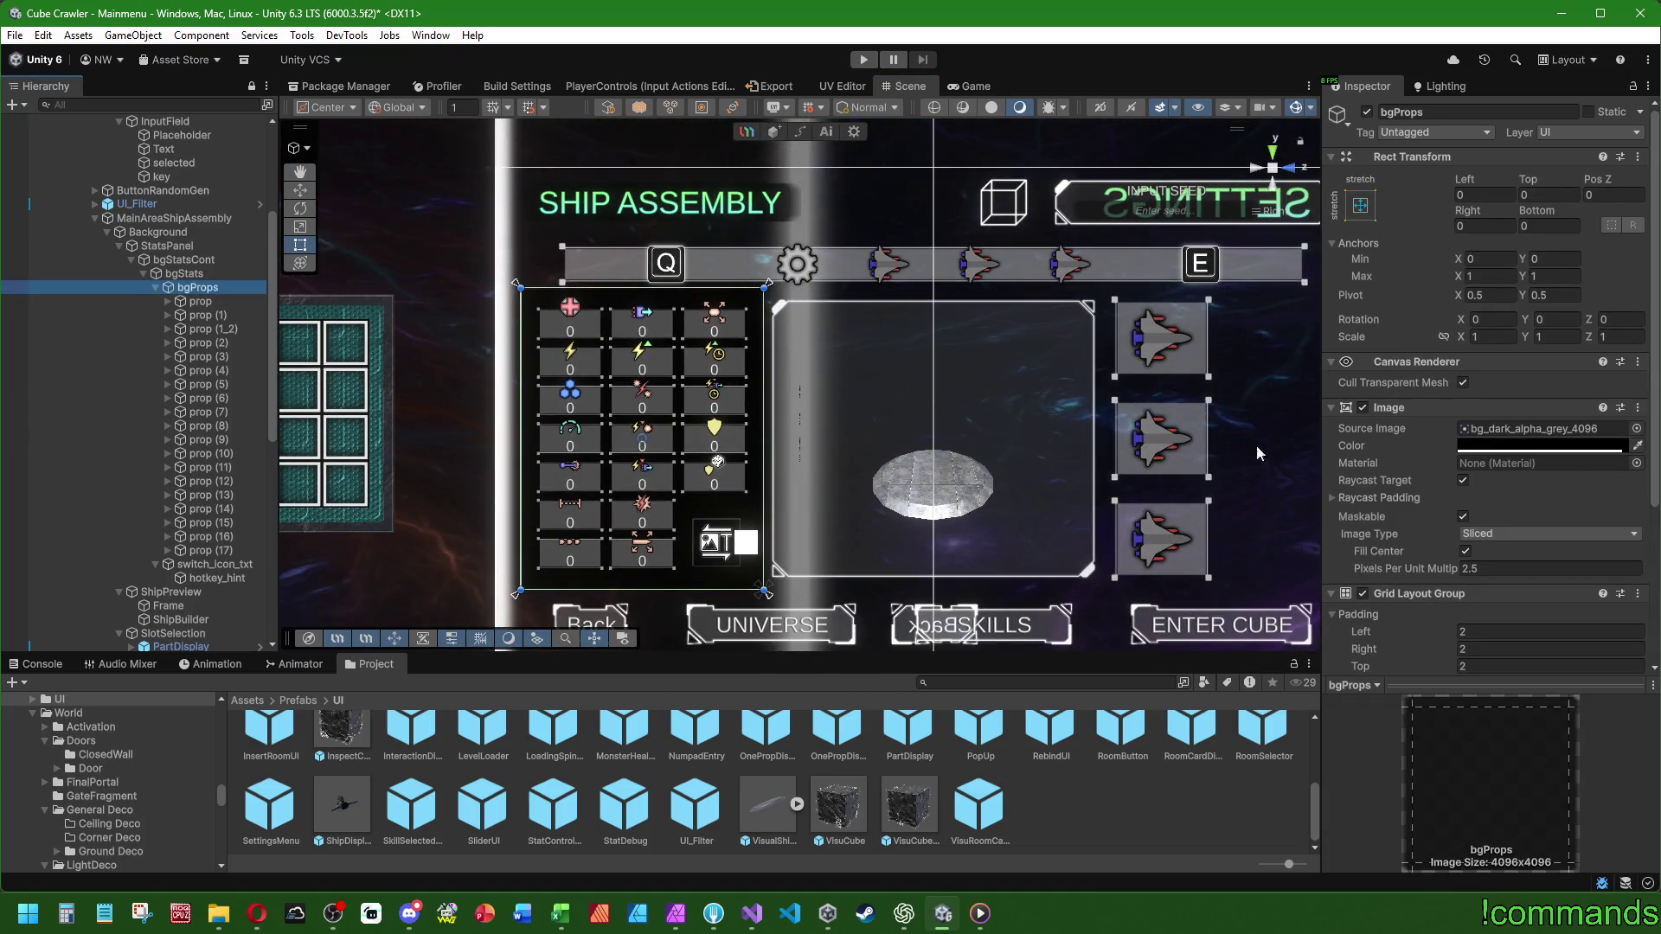
scroll(809, 357, up, 1)
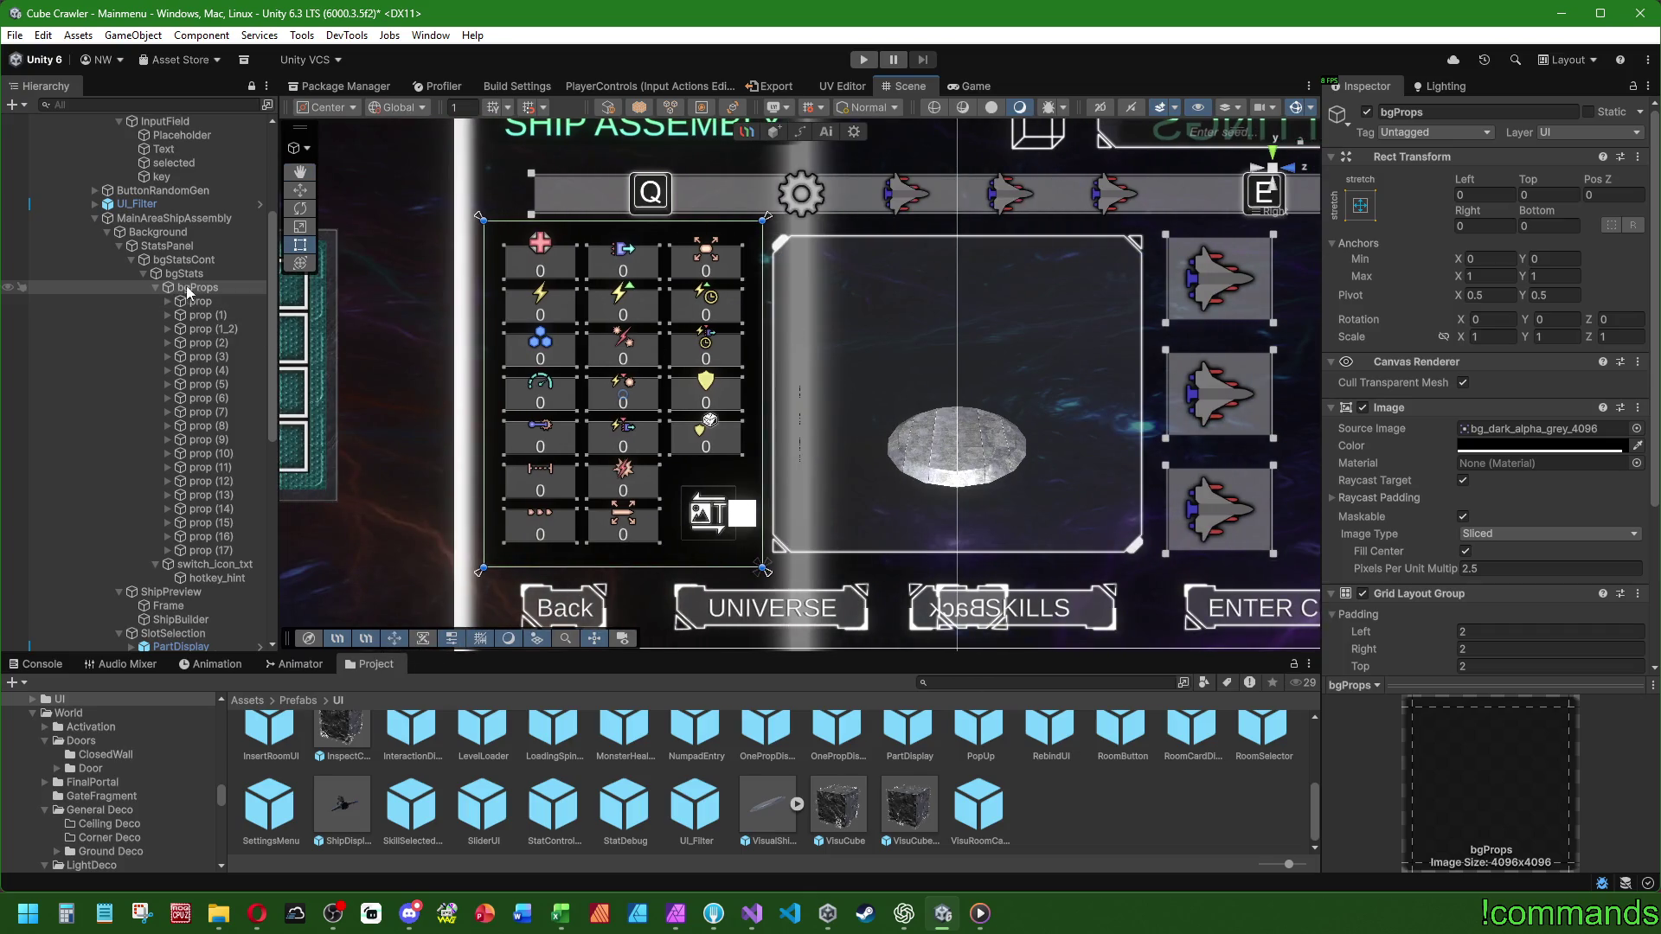
scroll(1375, 516, down, 4)
scroll(1376, 510, down, 1)
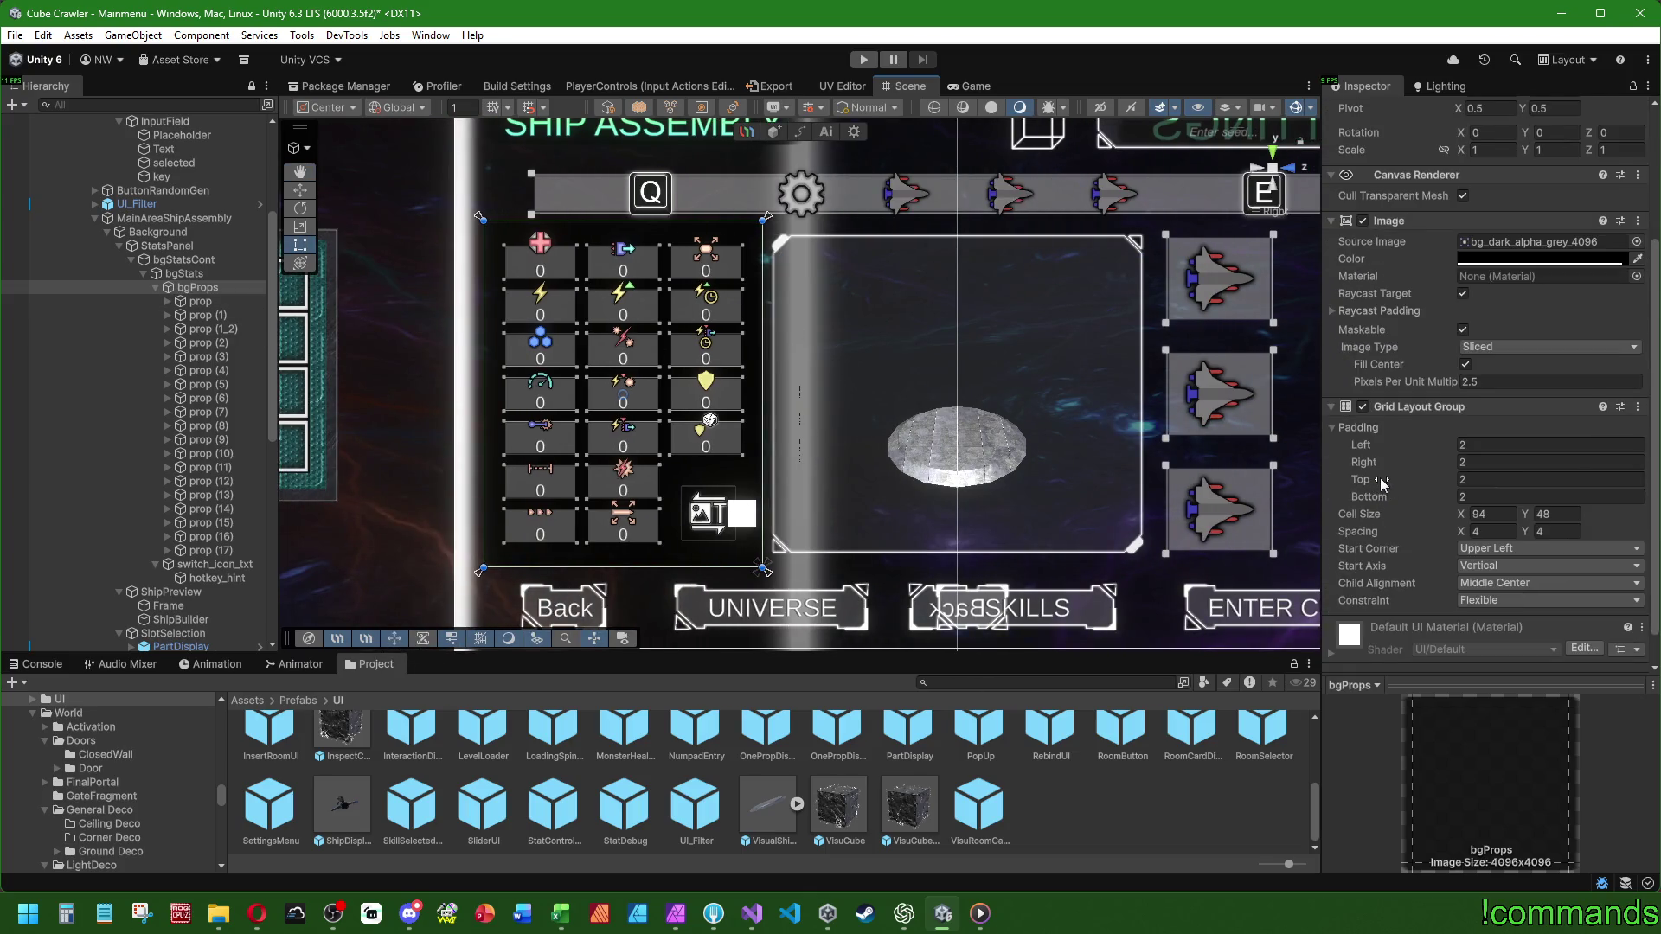
scroll(1379, 484, down, 1)
click(1510, 548)
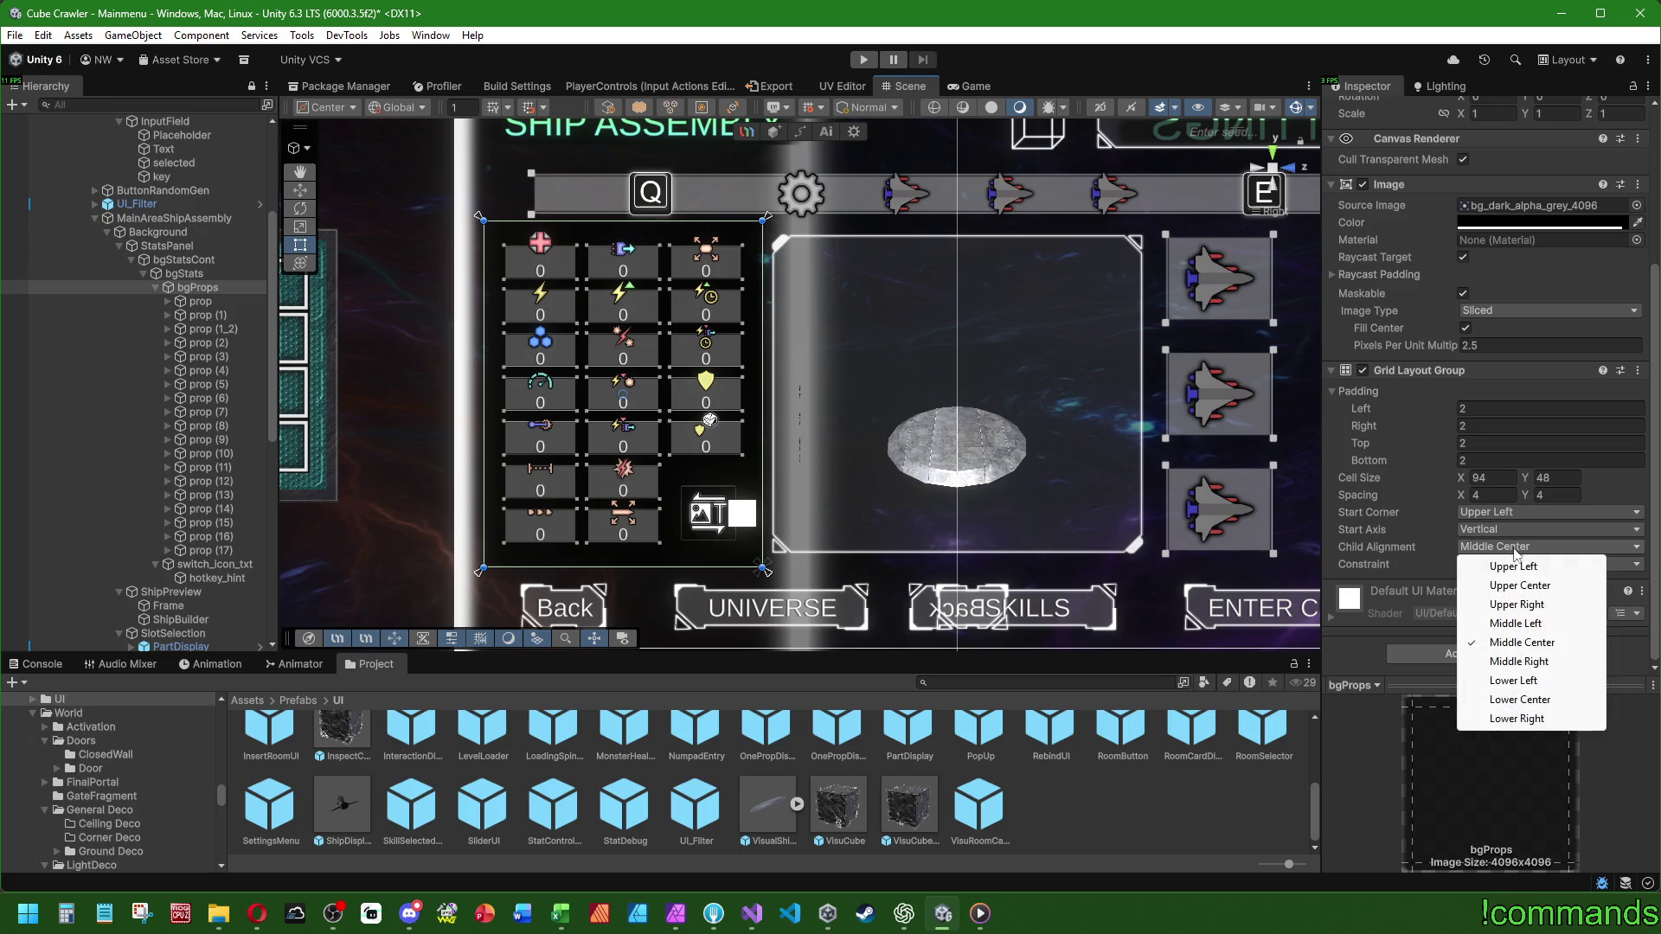
click(1534, 663)
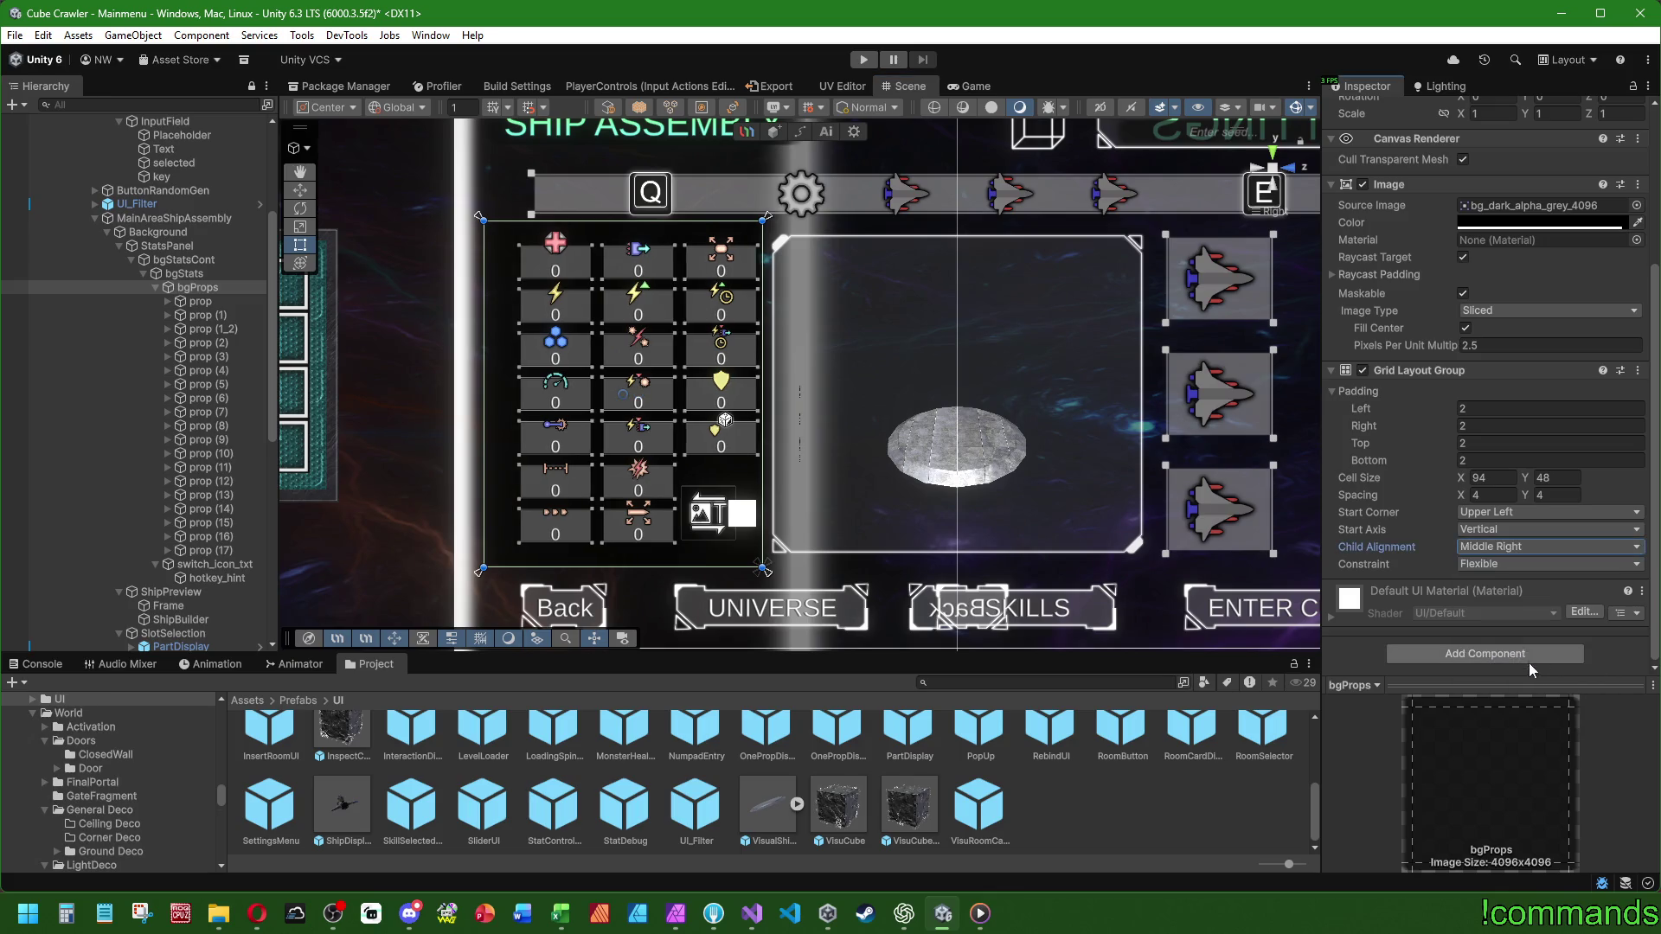
- Give the grid padding of 4 on every side and a cell width of 100
double_click(1501, 478)
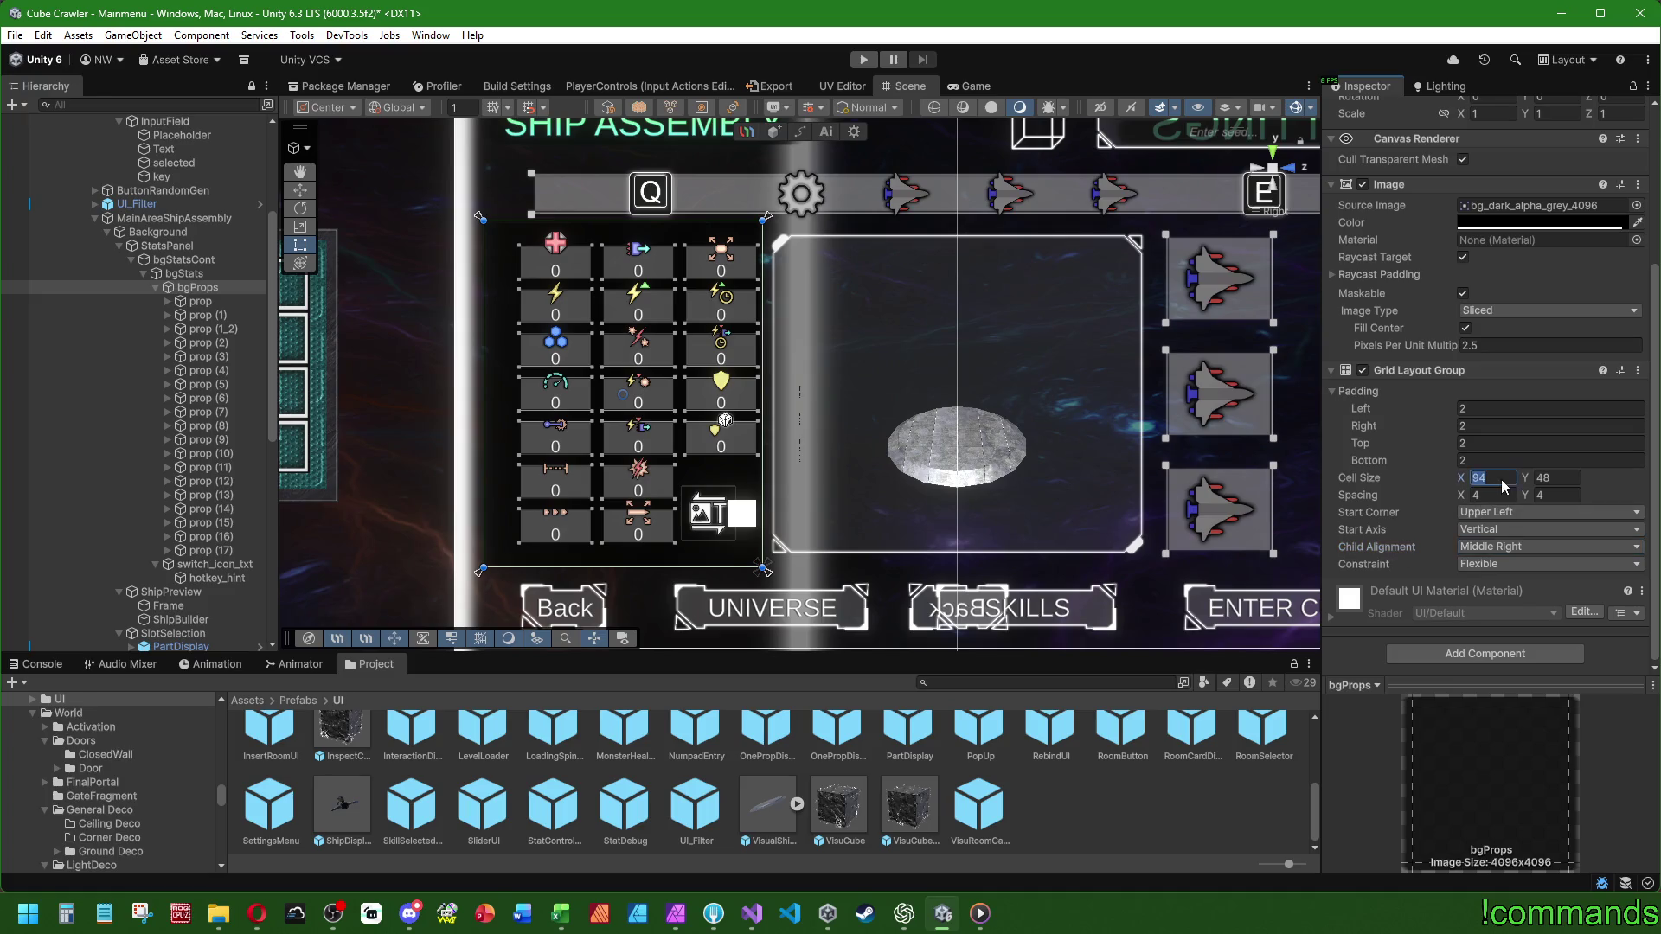
text(96)
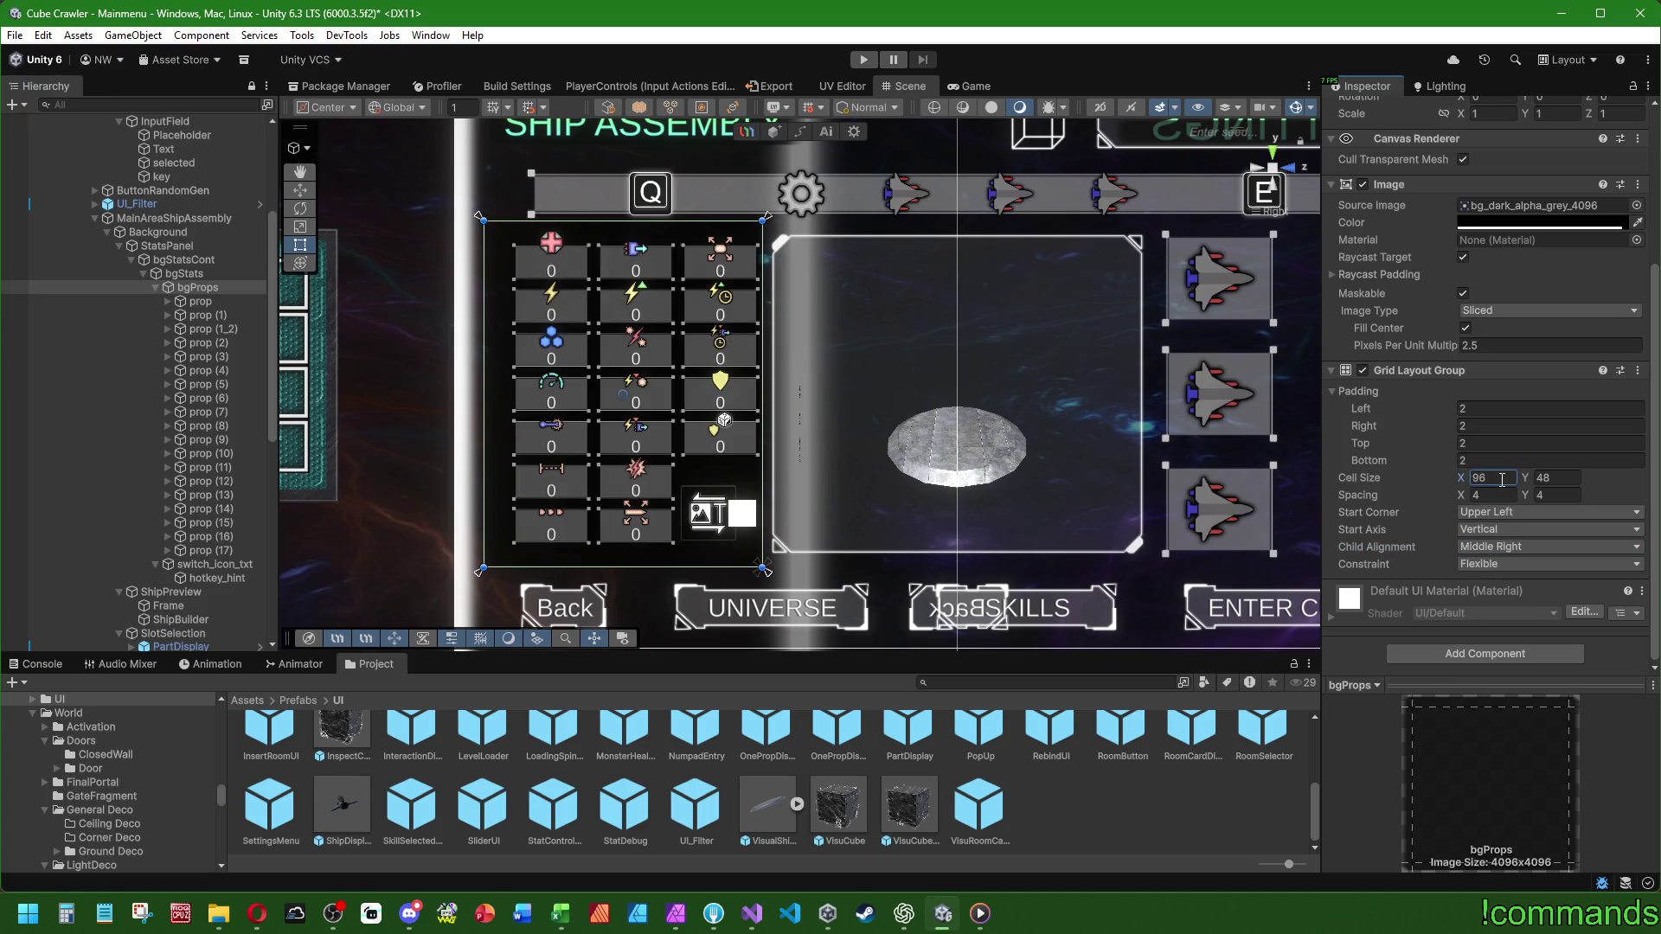
double_click(1486, 409)
text(4)
double_click(1486, 424)
text(4)
key(Tab)
text(4)
key(Tab)
text(4)
double_click(1493, 480)
text(100.2)
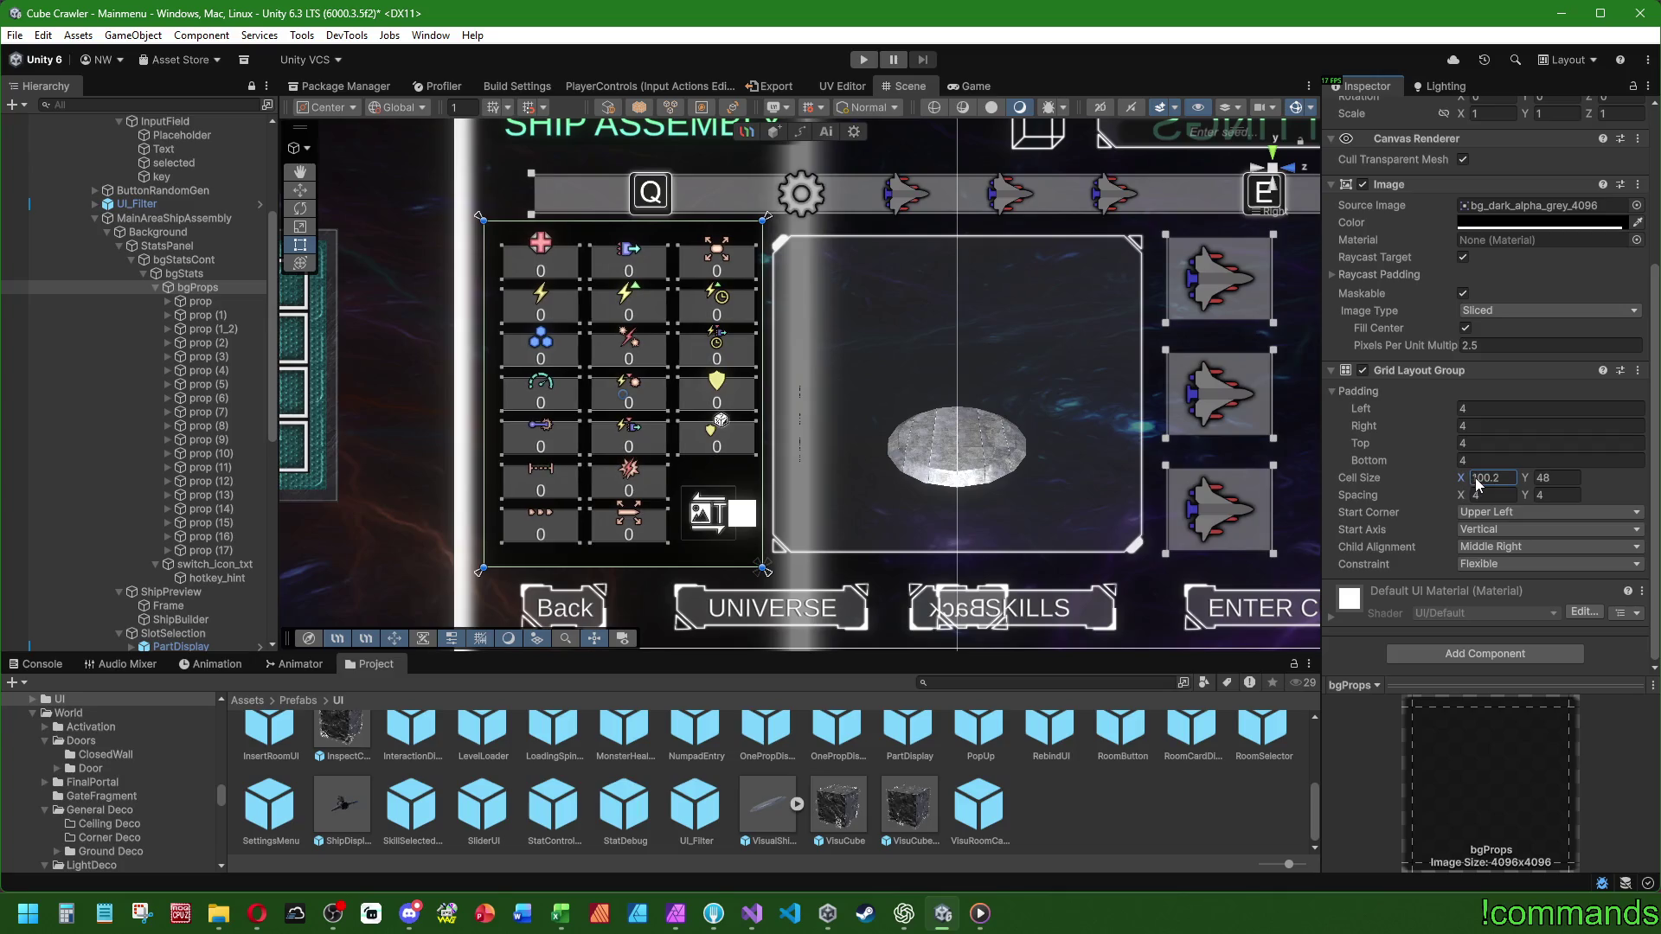
text(100)
- Set the grid's cell spacing to 6 horizontally and 8 vertically
click(1499, 494)
text(8)
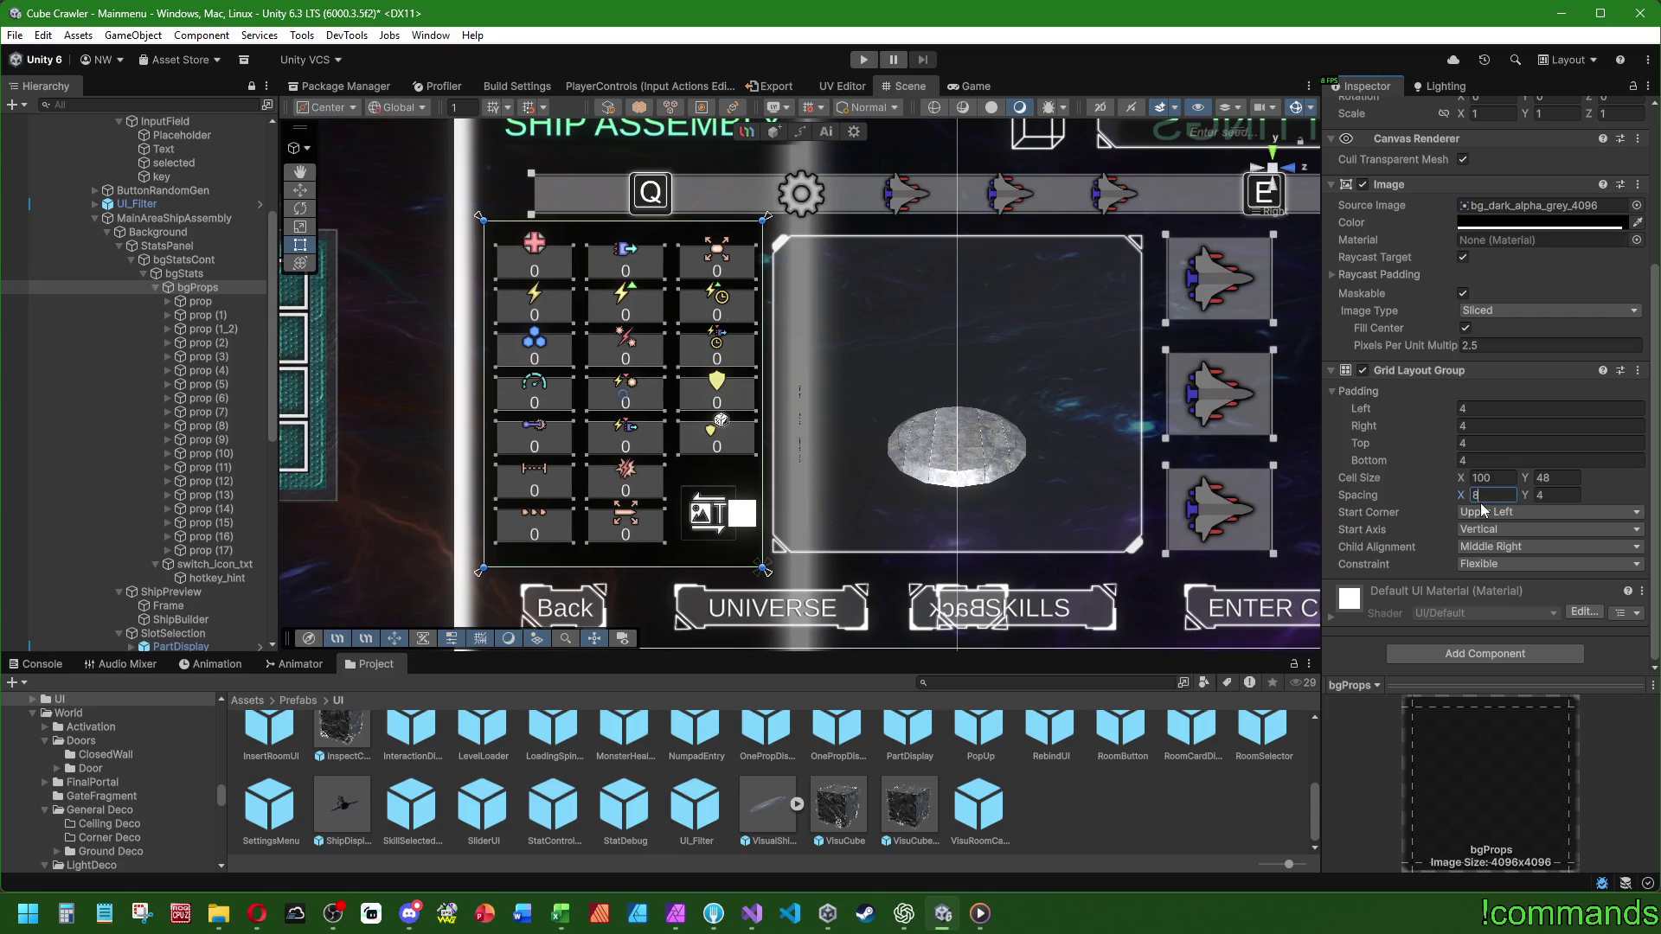
key(BackSpace)
text(6)
click(1578, 494)
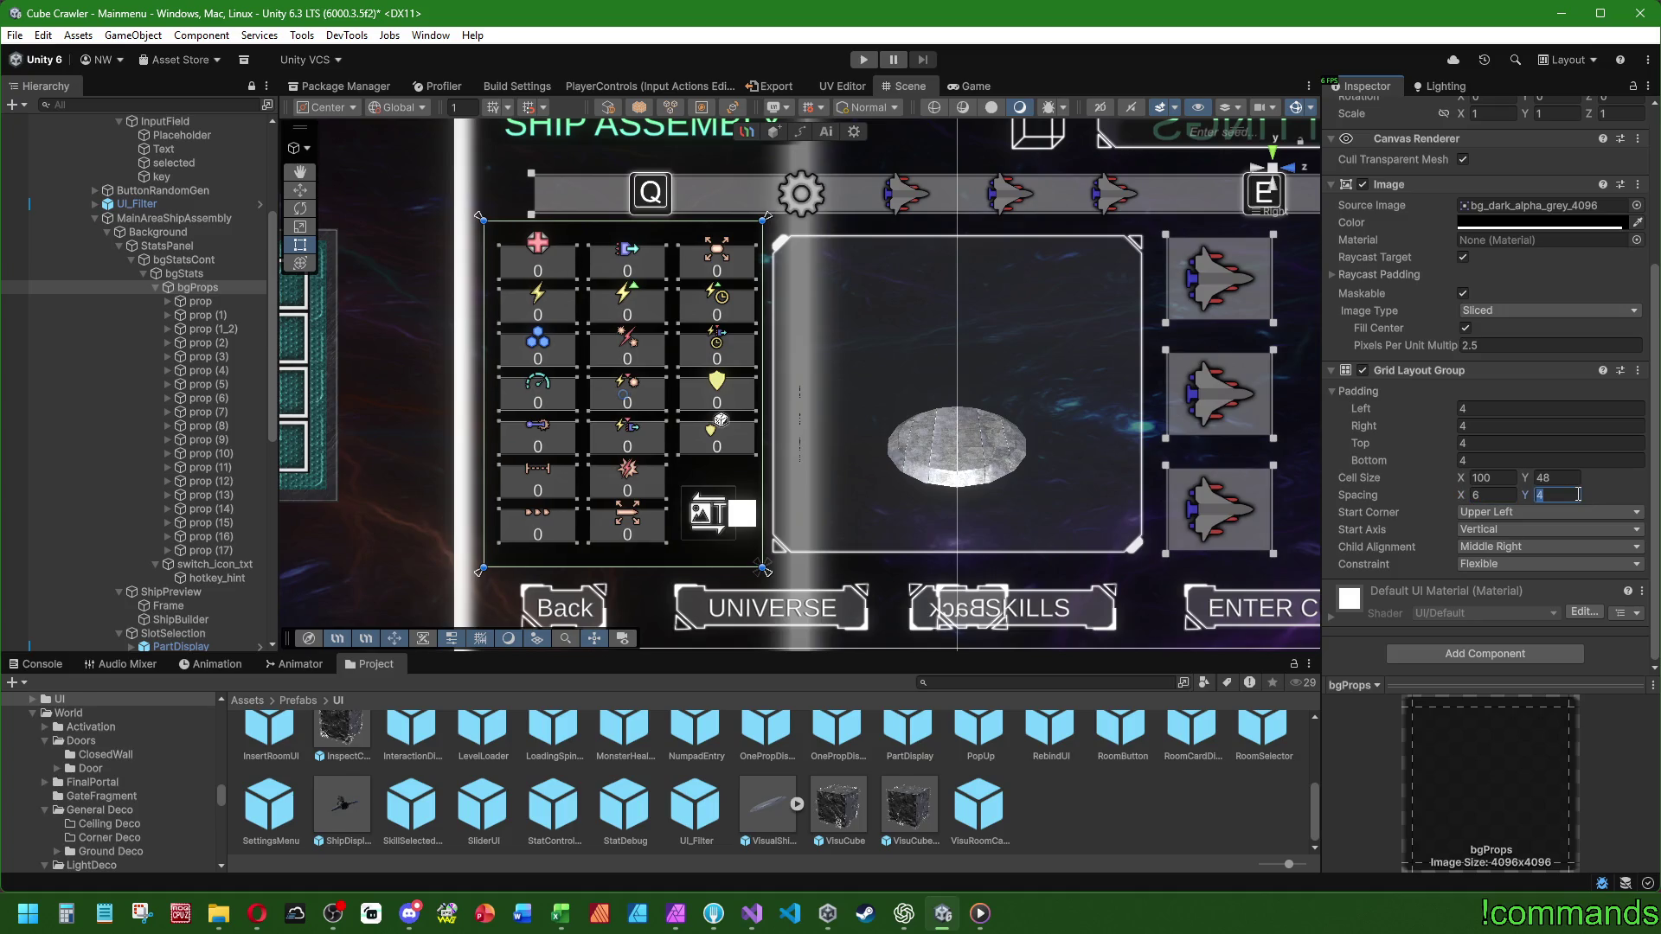
text(8)
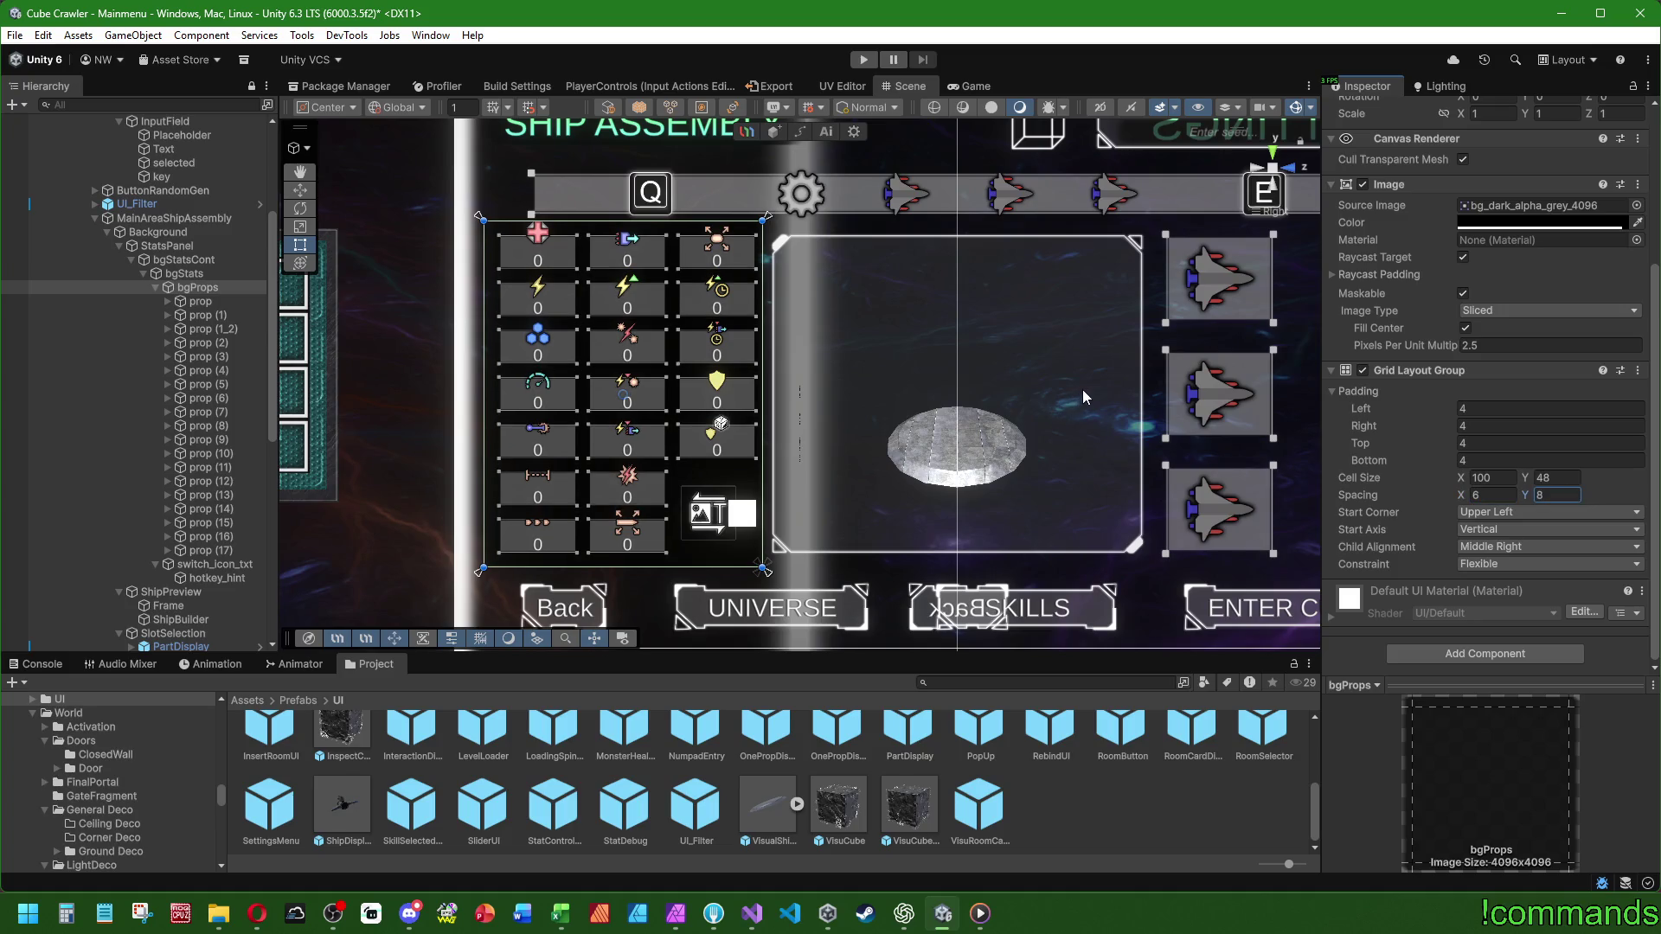
scroll(1088, 386, down, 2)
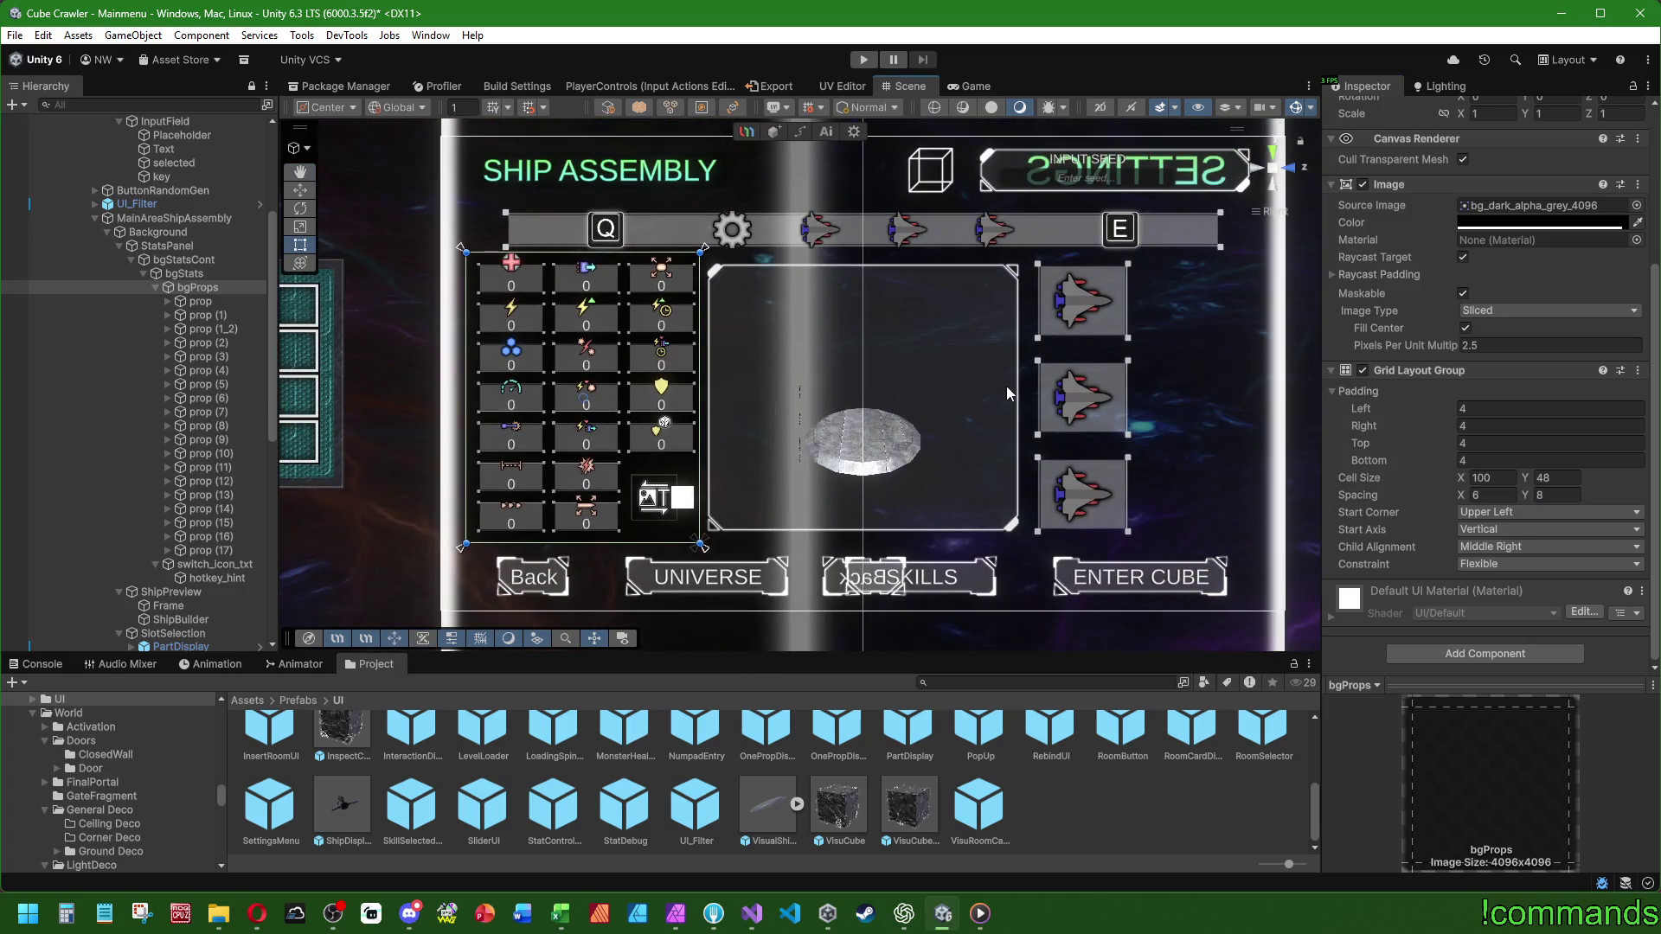
- Reselect bgProps via the hierarchy and bring its vertical spacing to 6
click(184, 261)
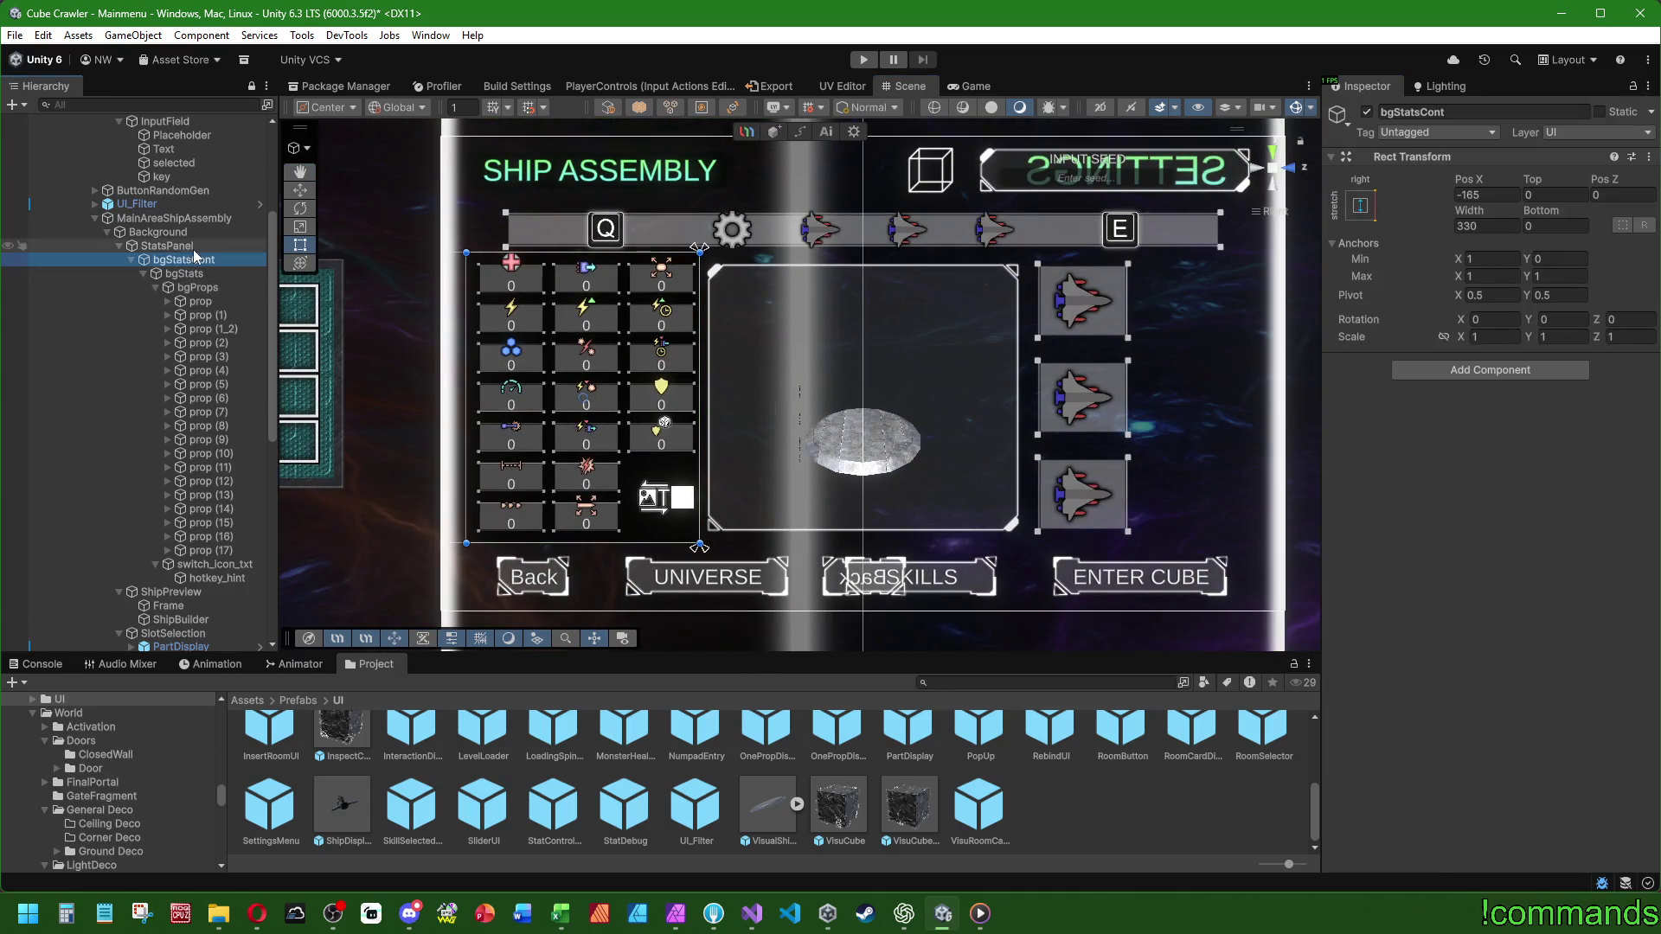
click(194, 250)
click(191, 259)
click(191, 274)
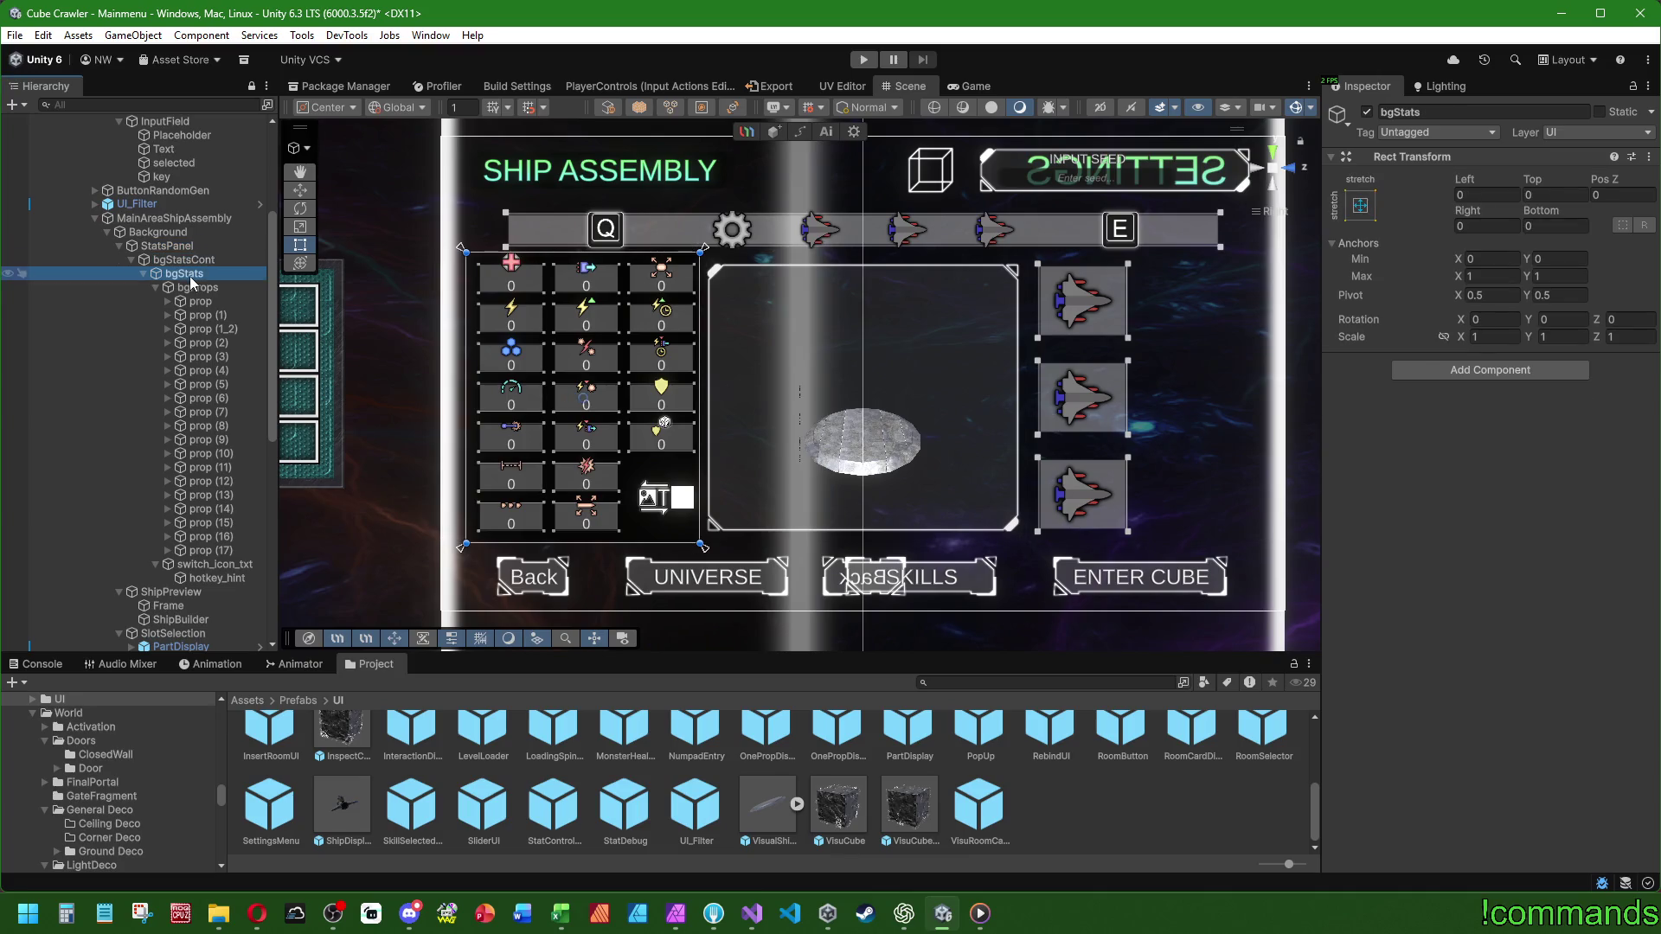
click(194, 287)
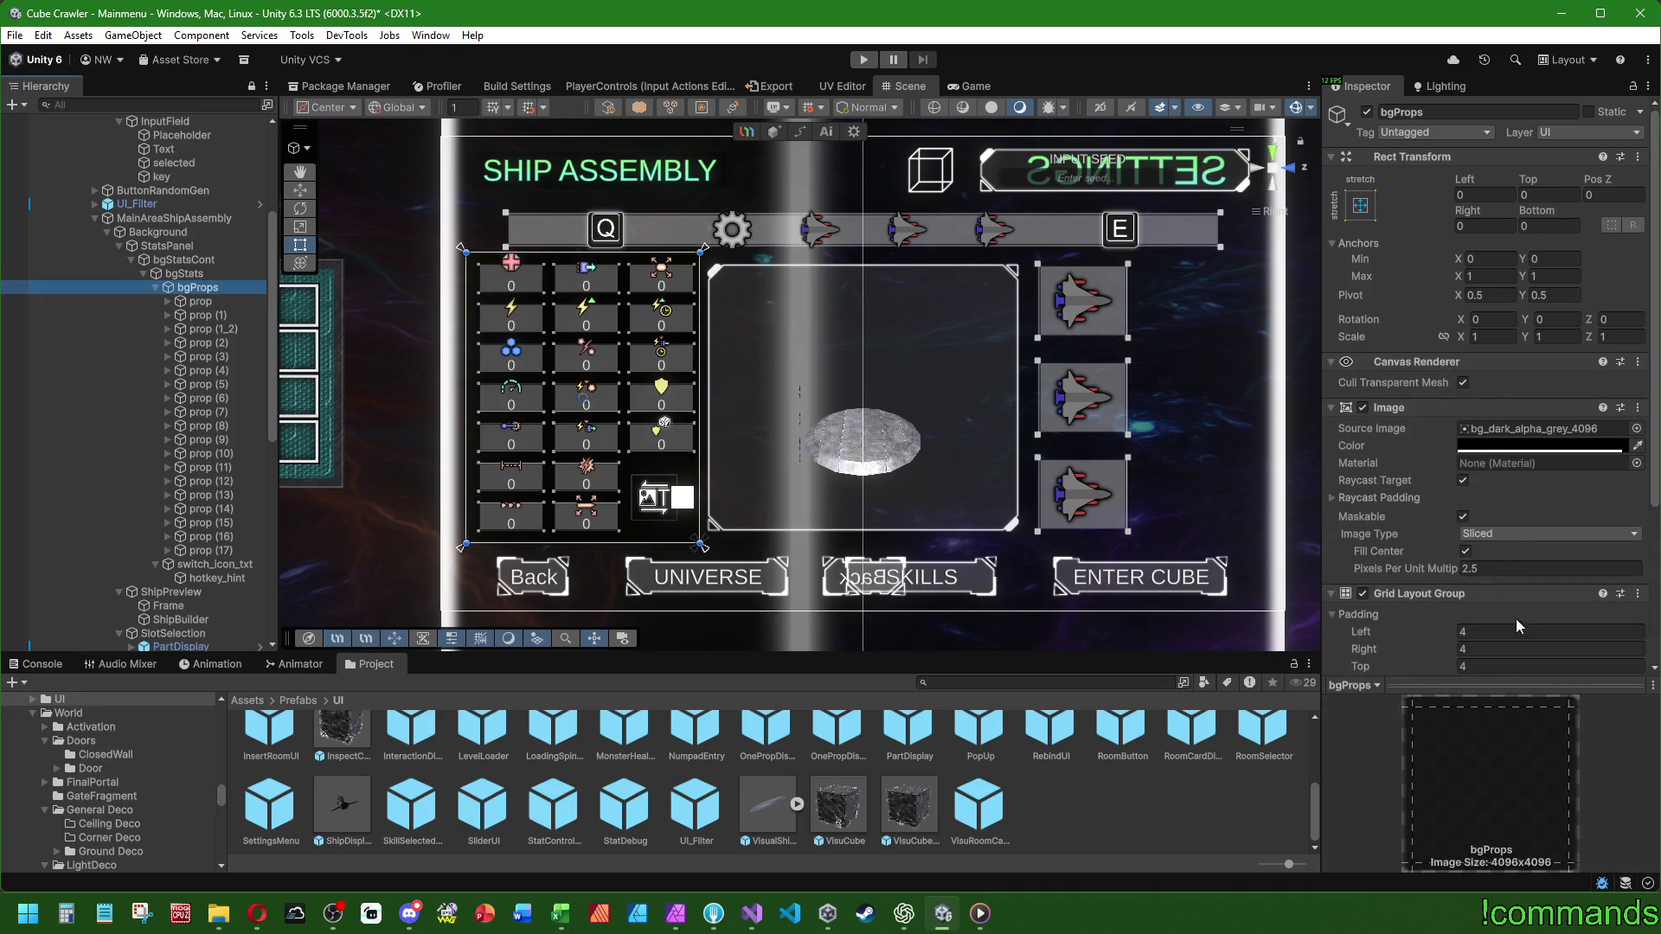
scroll(1522, 629, down, 5)
click(1532, 495)
text(6)
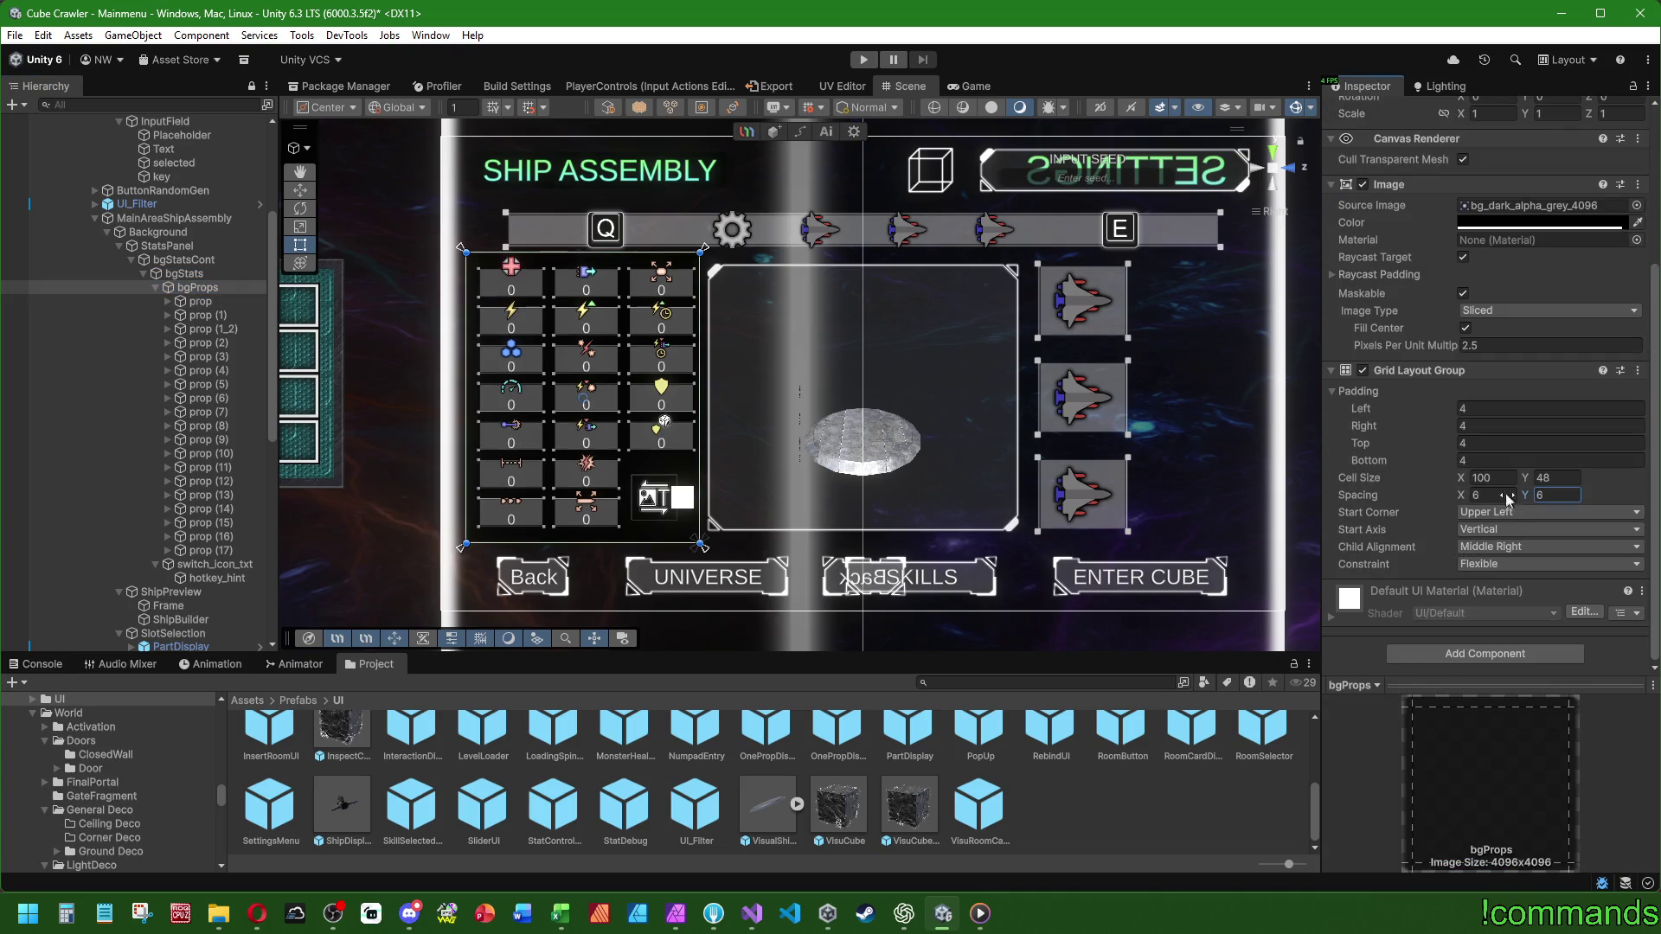
scroll(820, 384, up, 2)
click(206, 564)
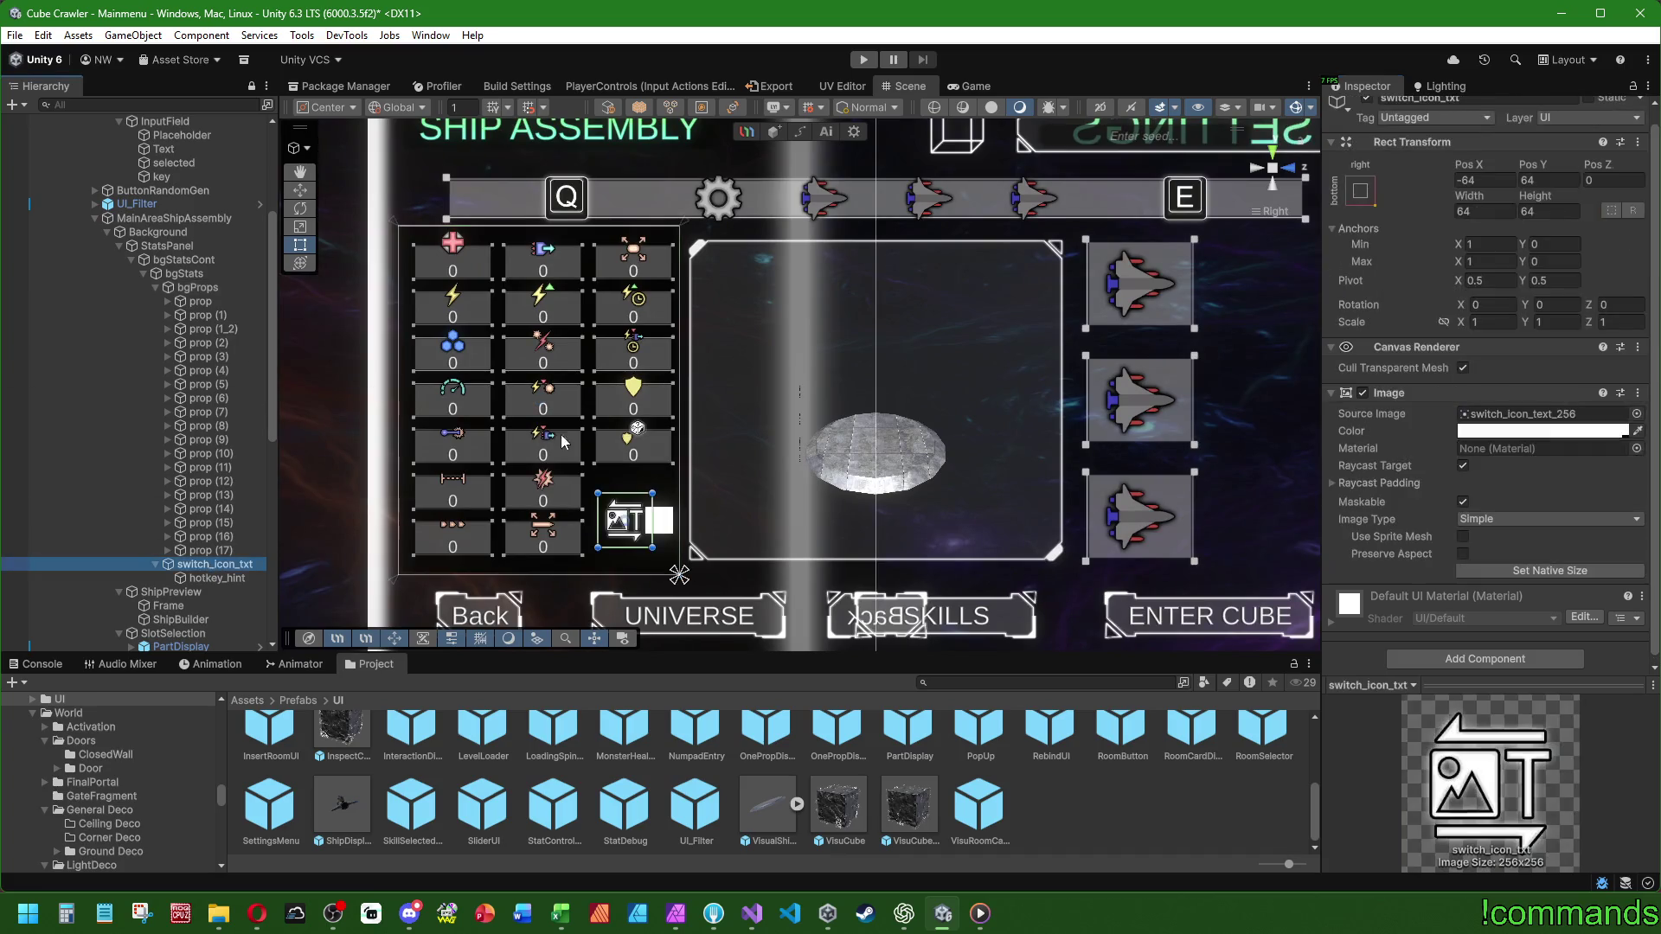
- Move switch_icon_txt to Pos X -70, Pos Y 70, then clear the selection
scroll(536, 443, up, 3)
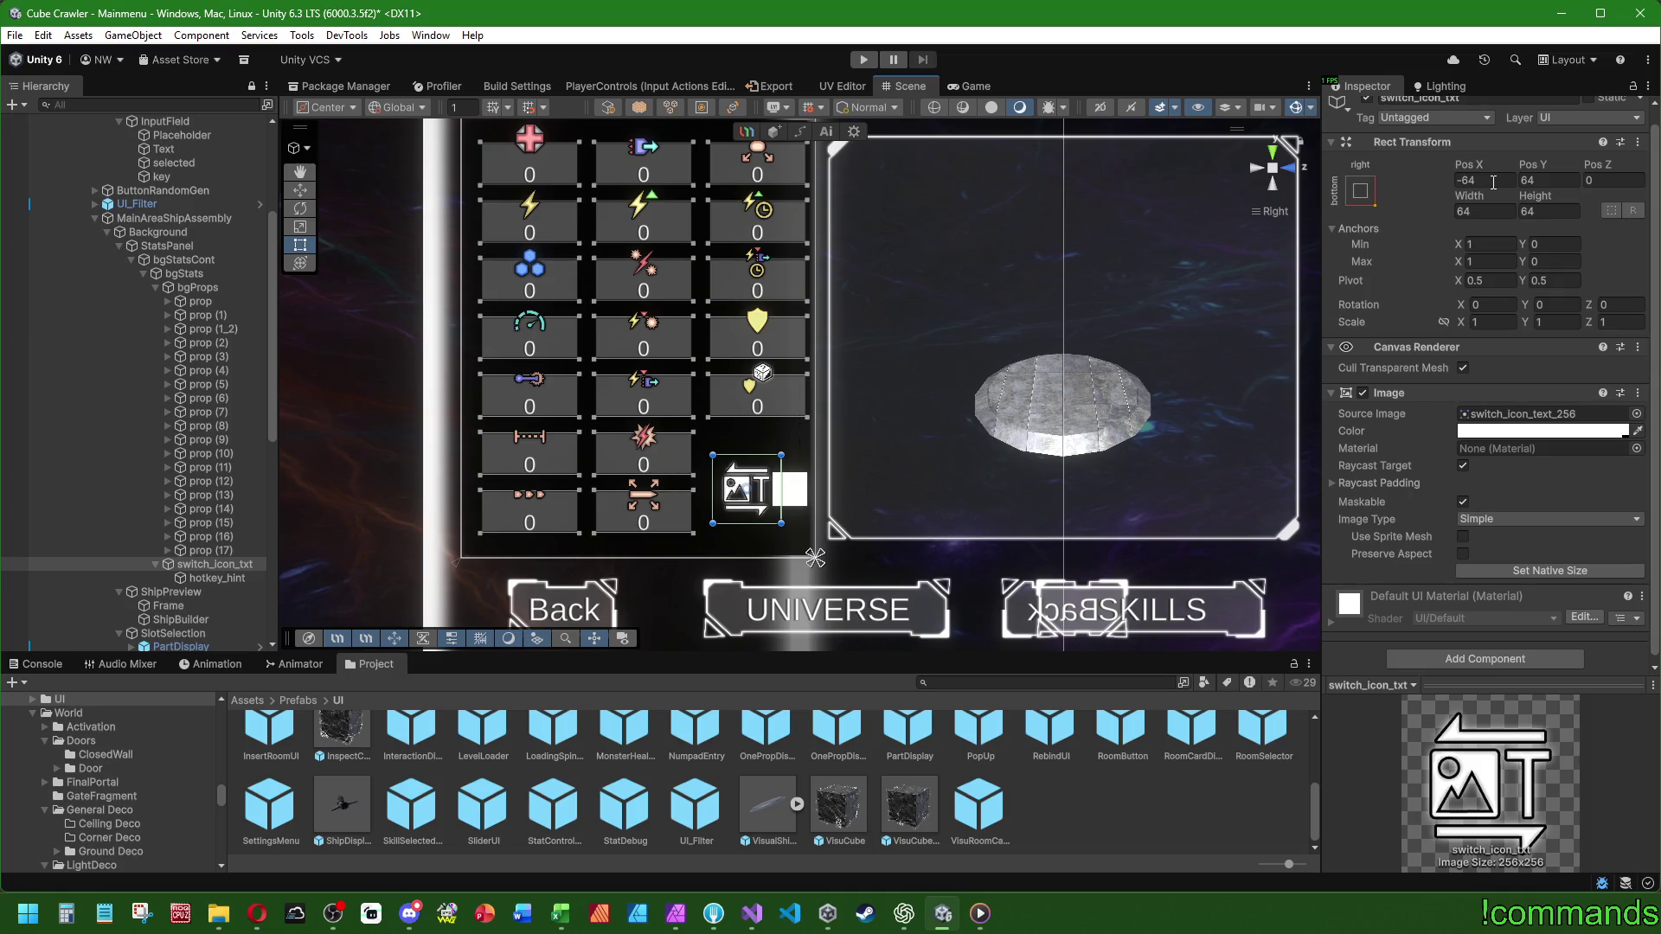
scroll(767, 467, up, 2)
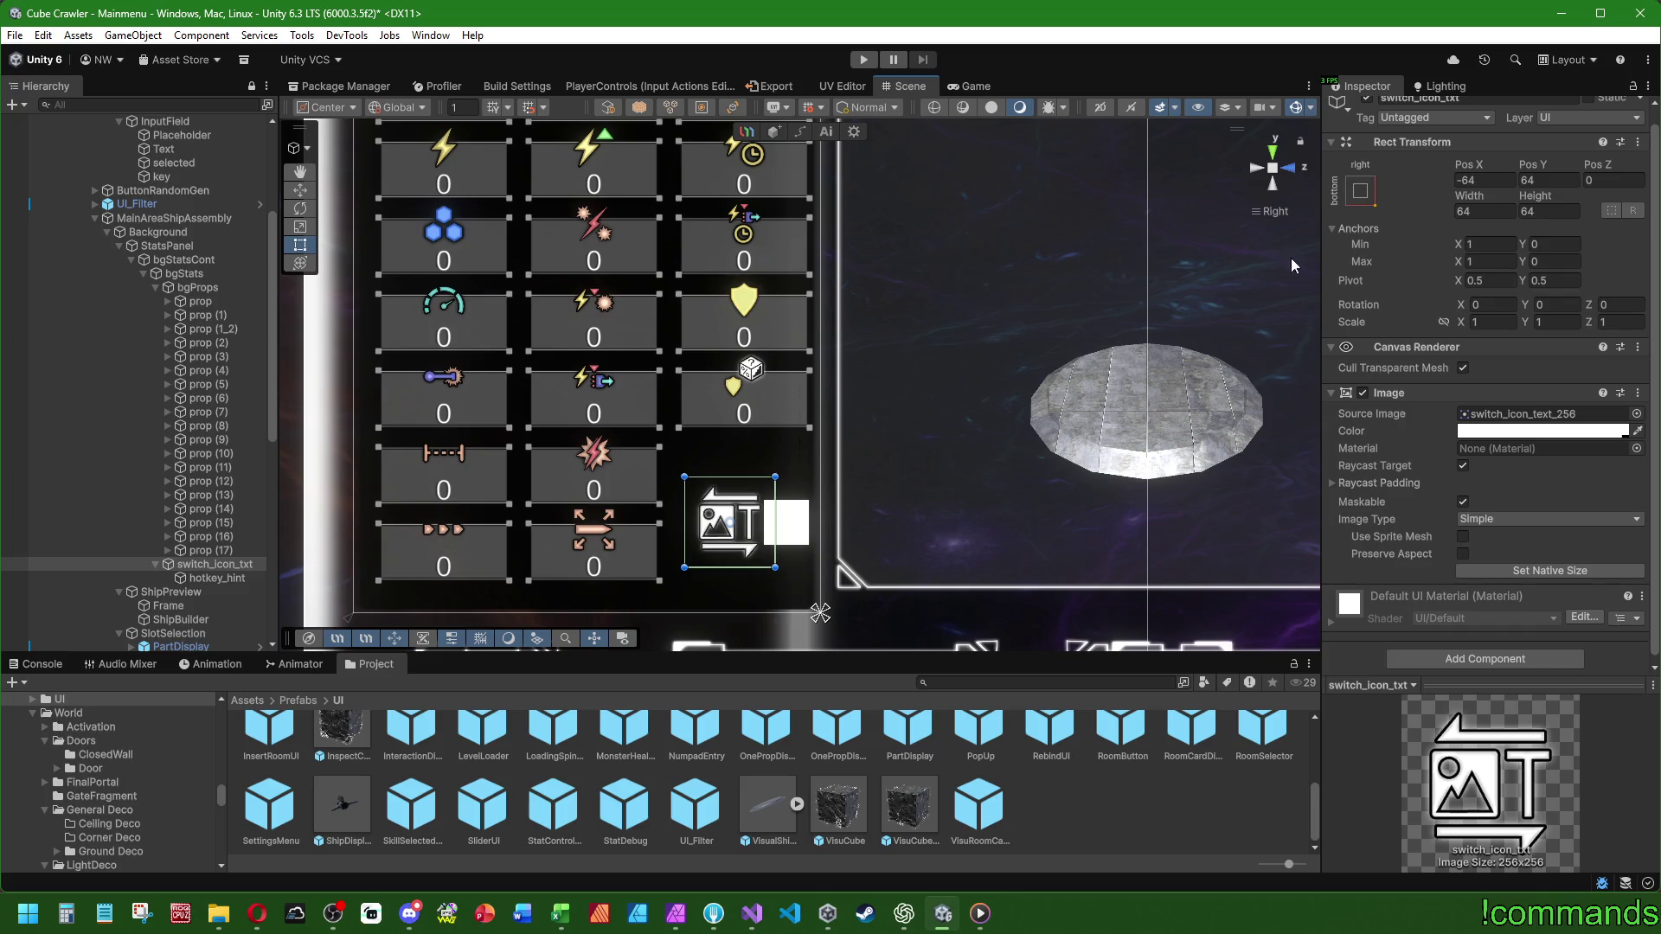
drag(1548, 167, 1565, 168)
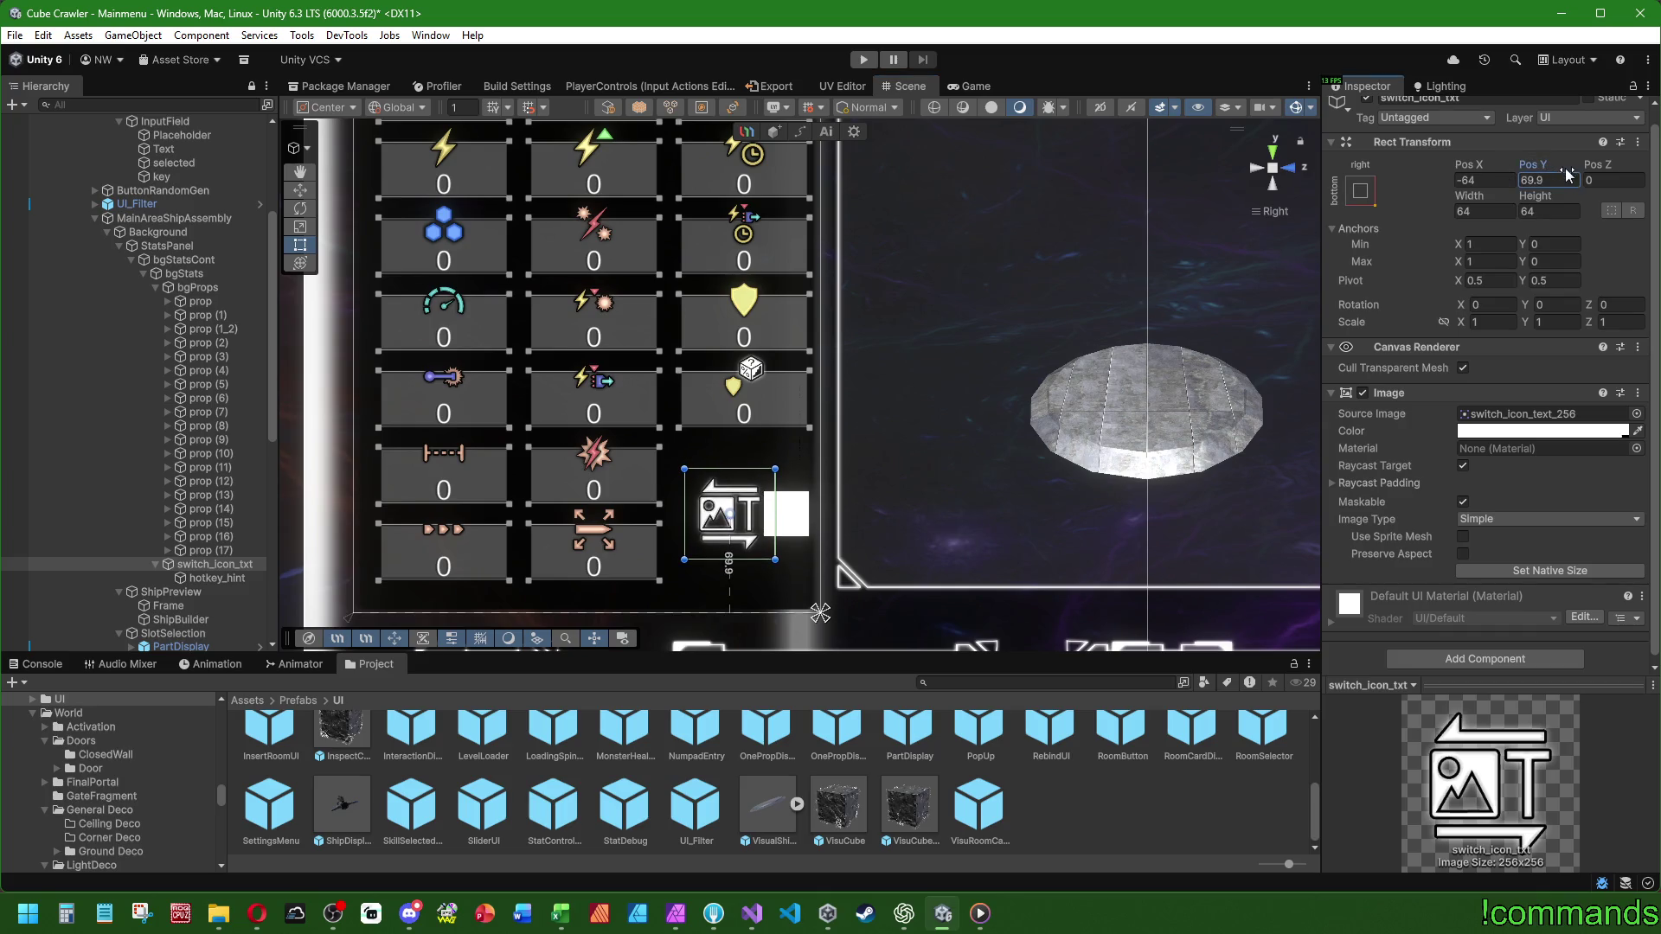
click(1555, 180)
text(70)
drag(1479, 167, 1457, 170)
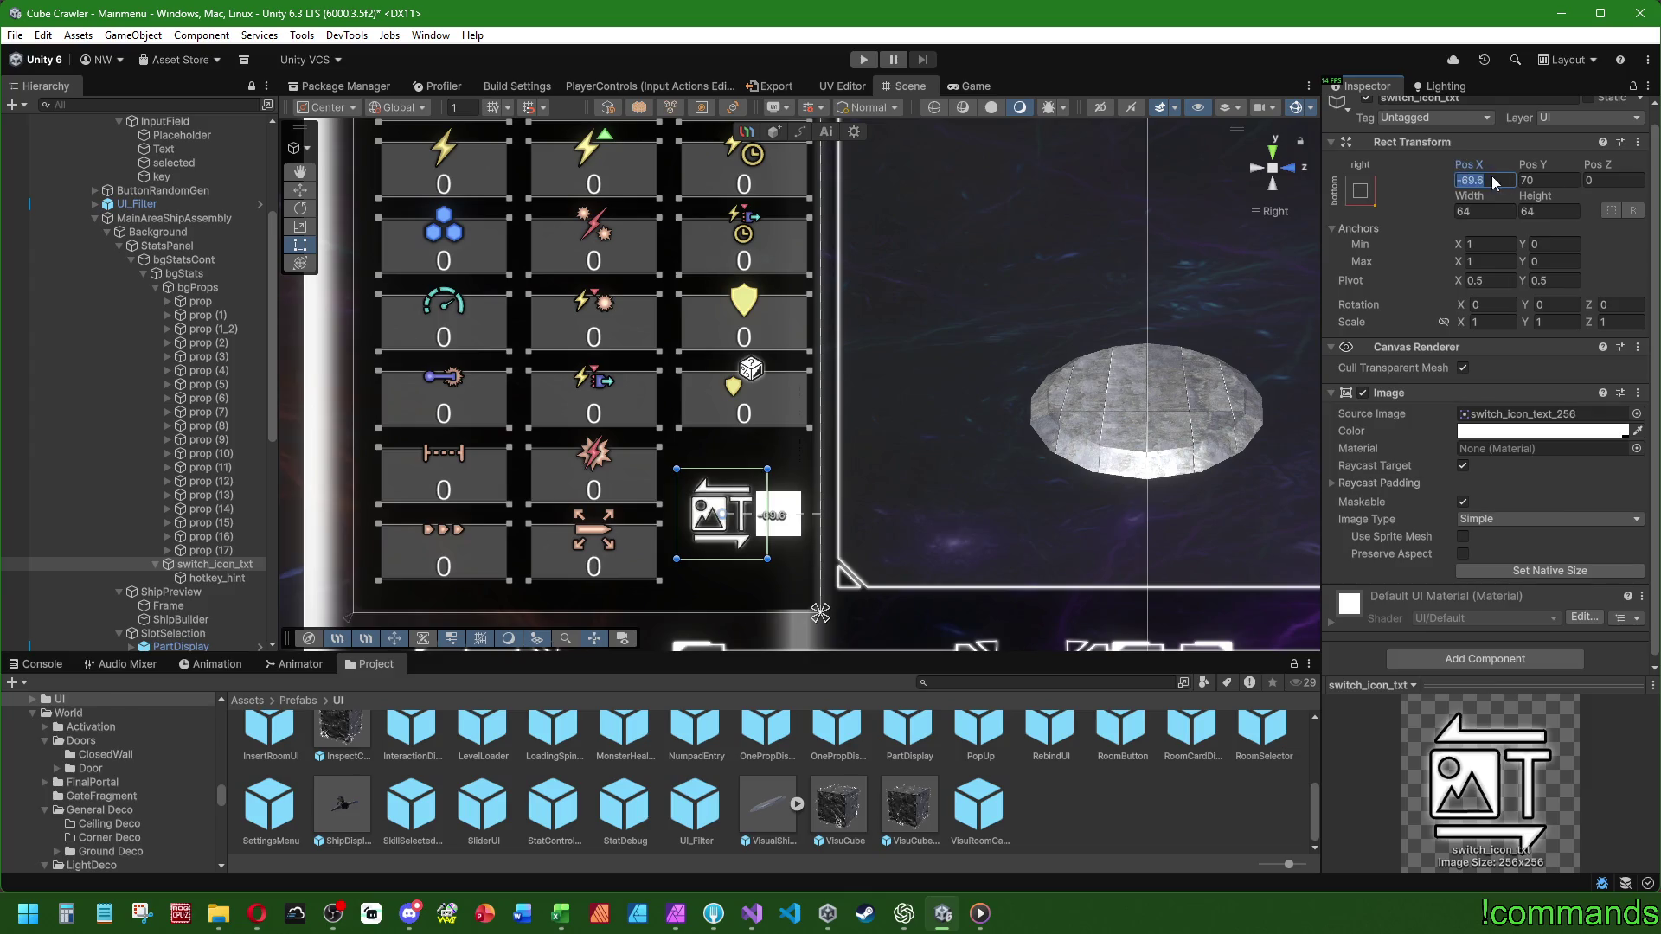
scroll(1041, 517, down, 5)
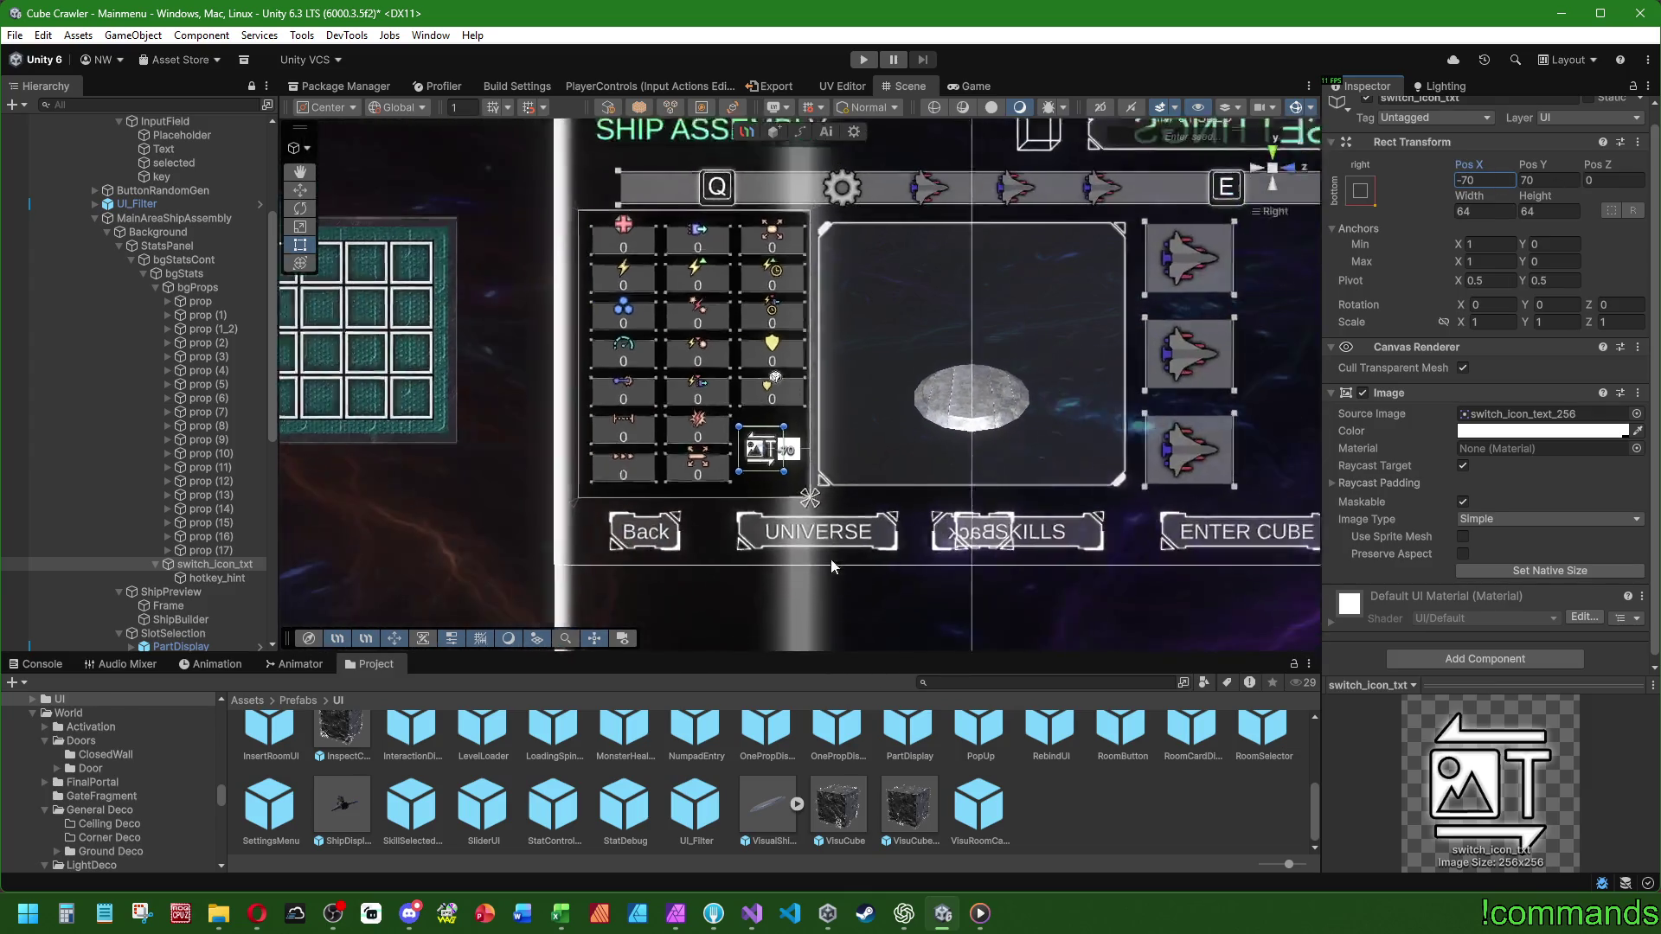
click(1041, 517)
scroll(846, 472, up, 2)
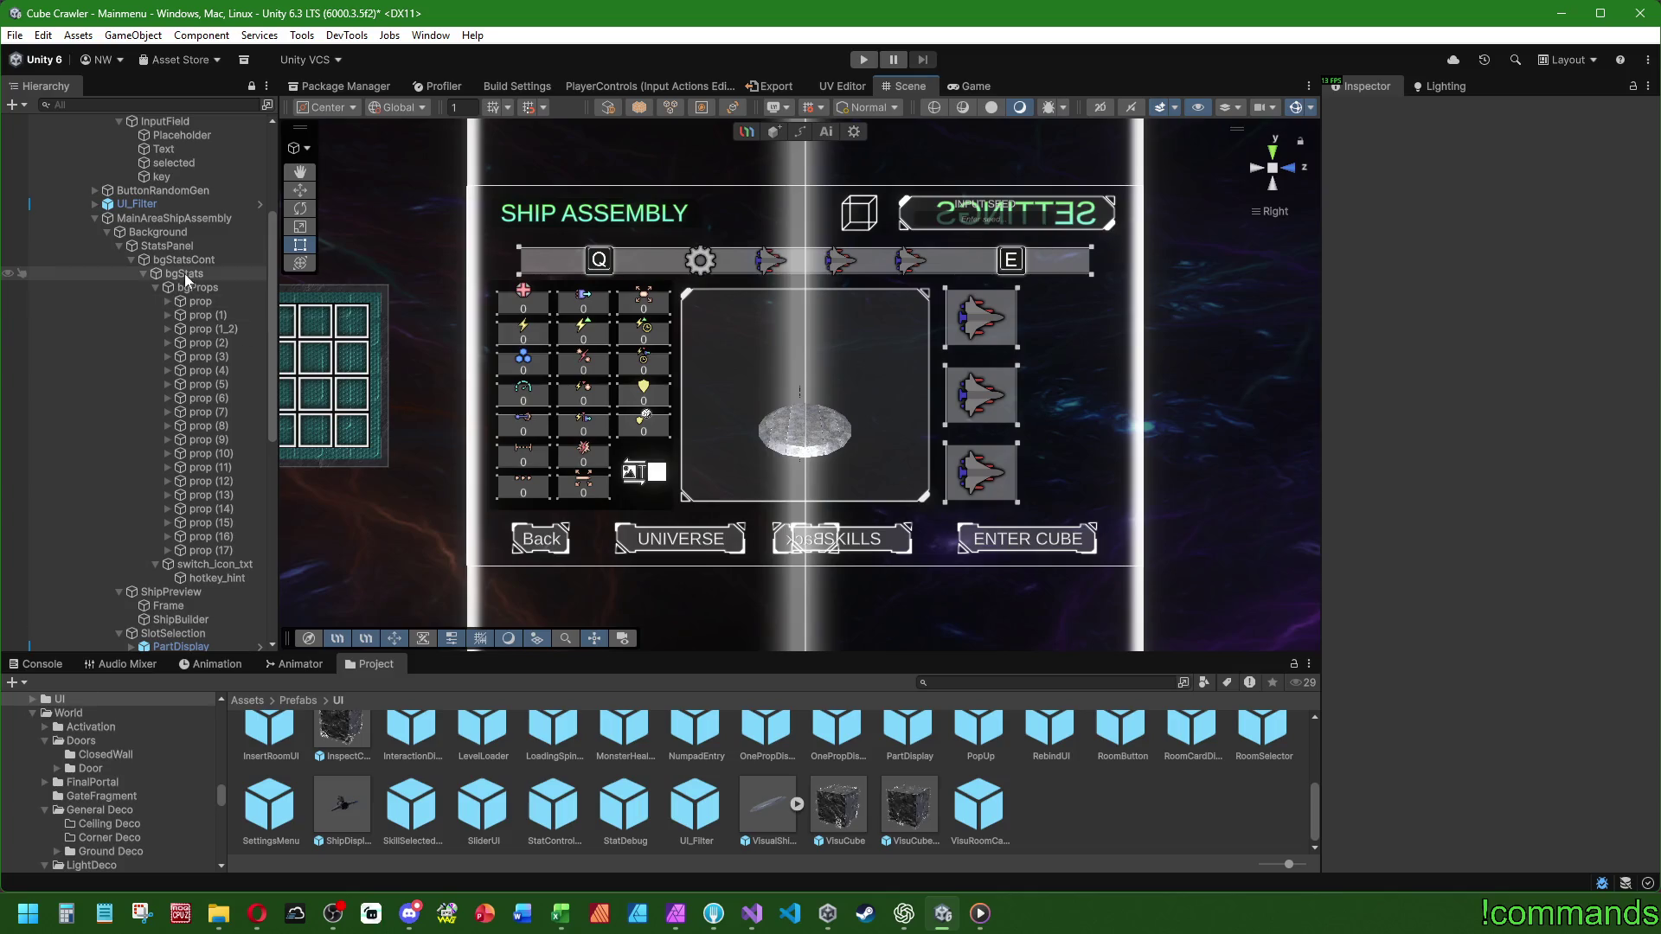
- Click through StatsPanel, bgStatsCont, bgStats, bgProps and the first prop, then show the Console
click(195, 251)
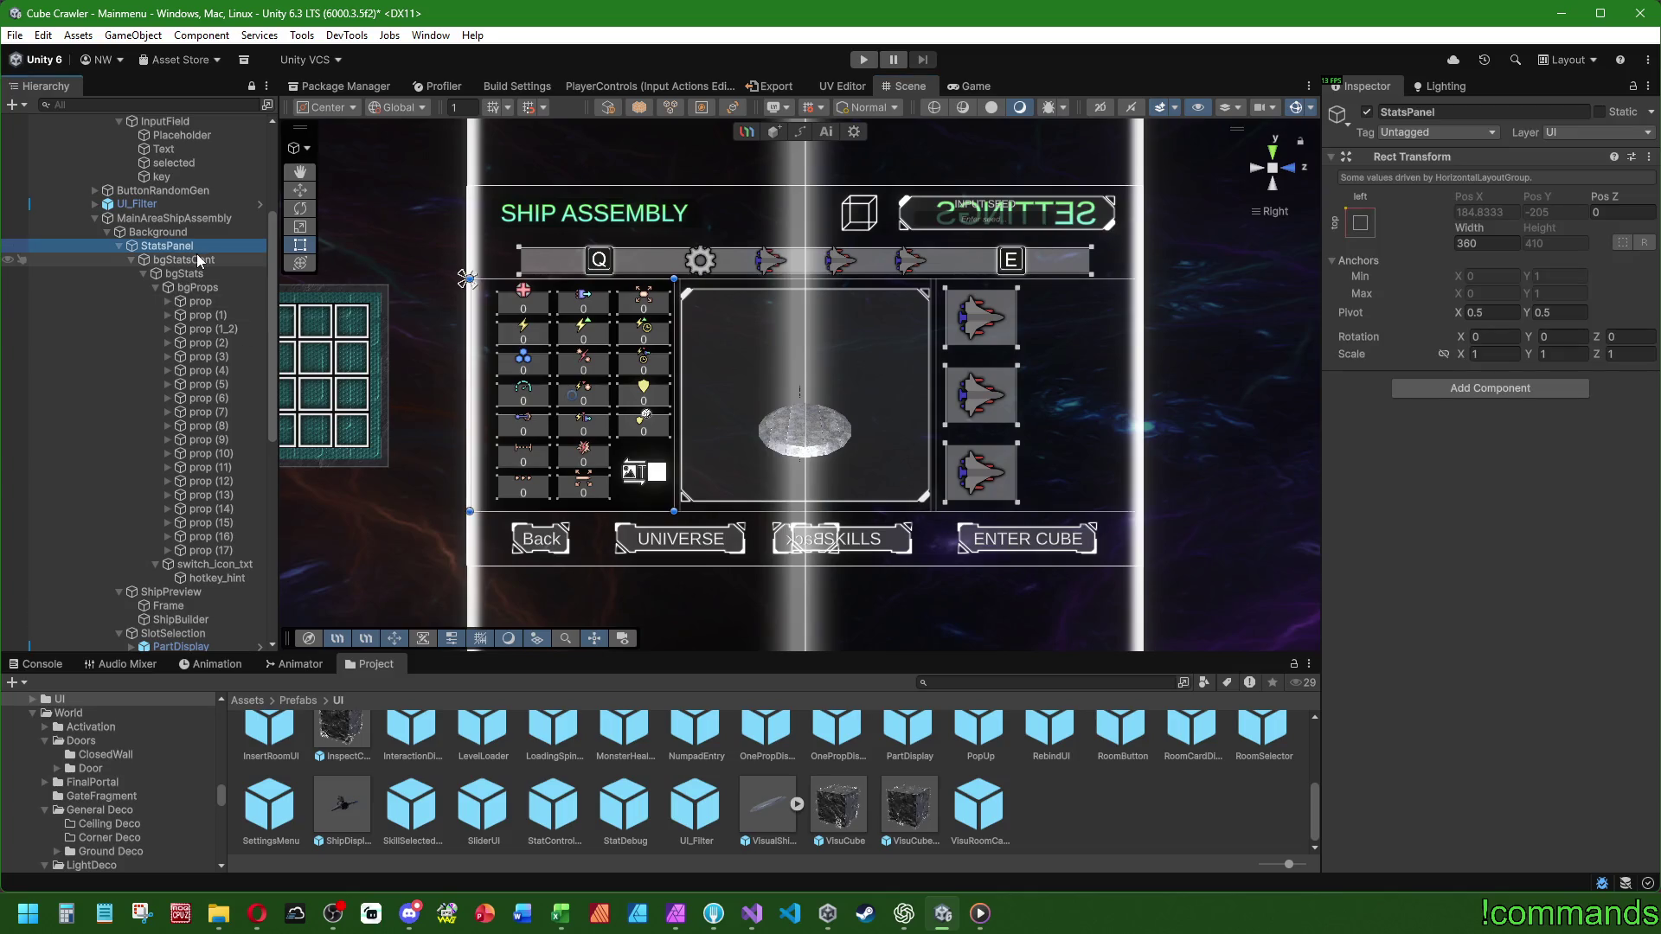
click(199, 261)
click(198, 272)
click(199, 288)
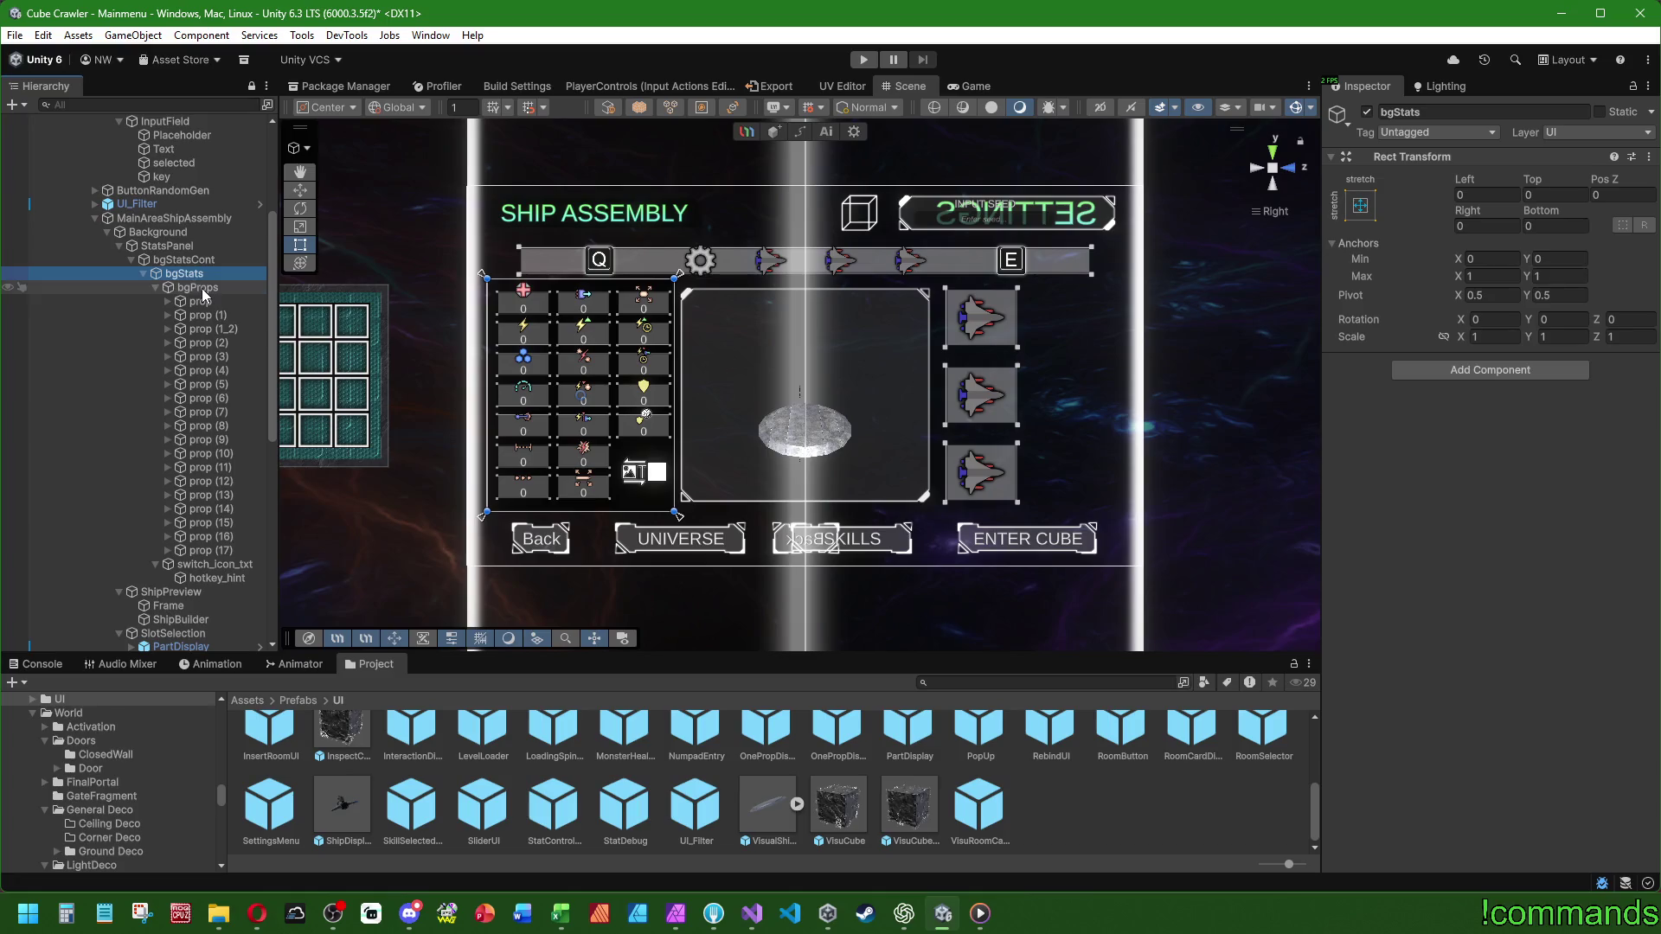
scroll(1372, 474, down, 5)
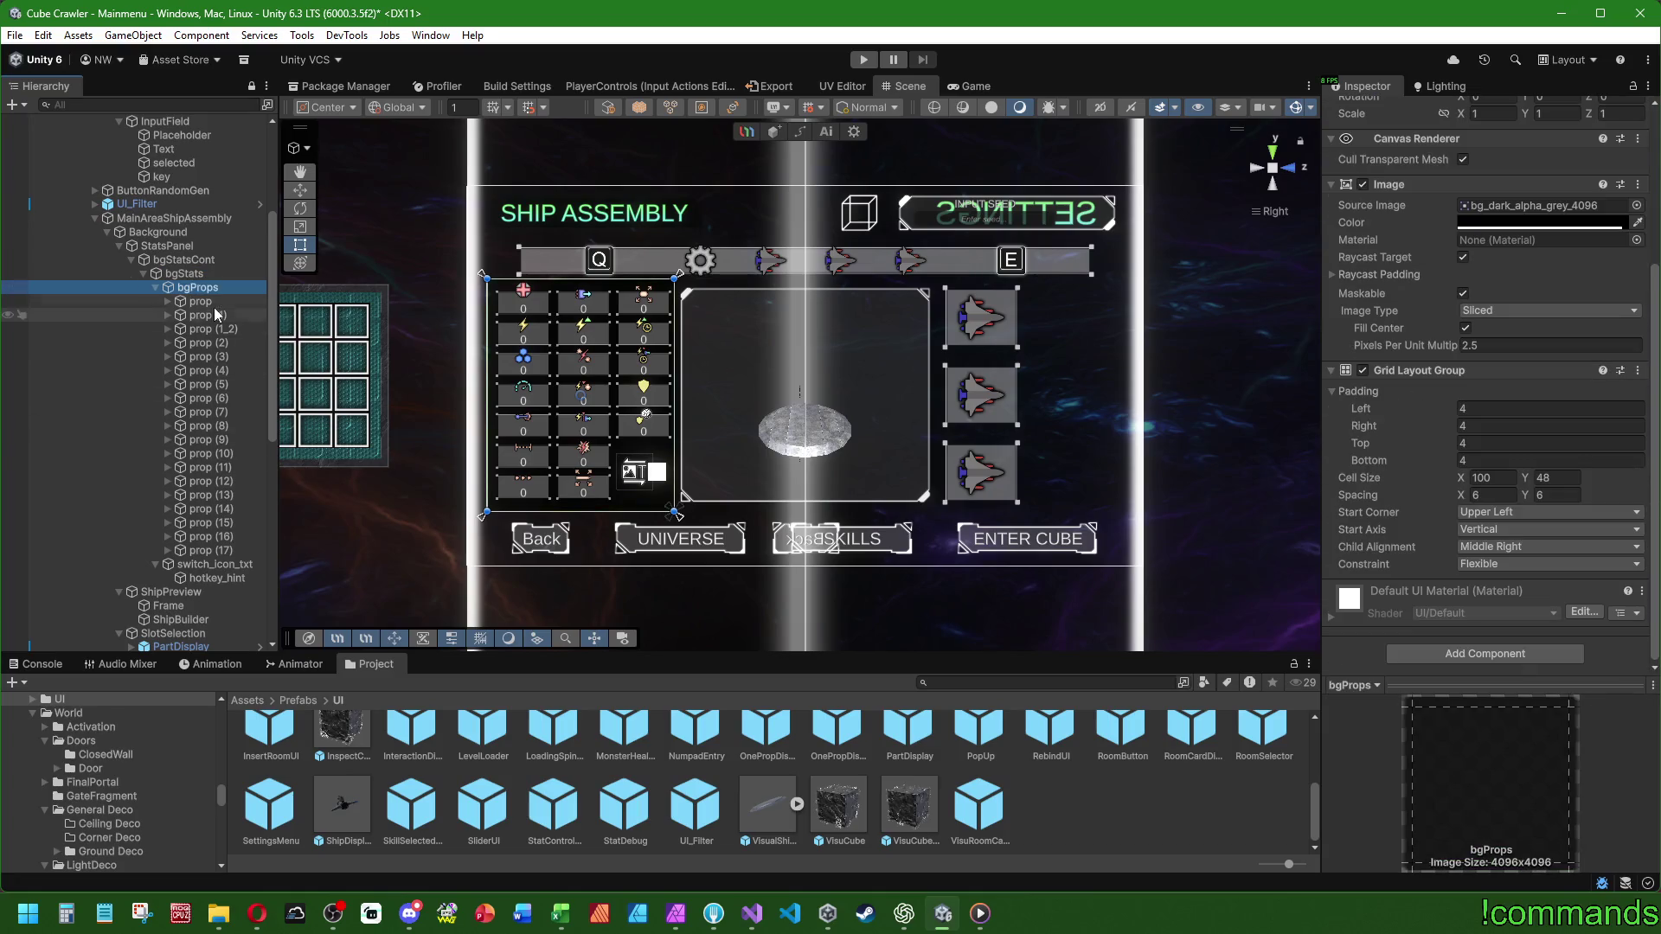
click(201, 301)
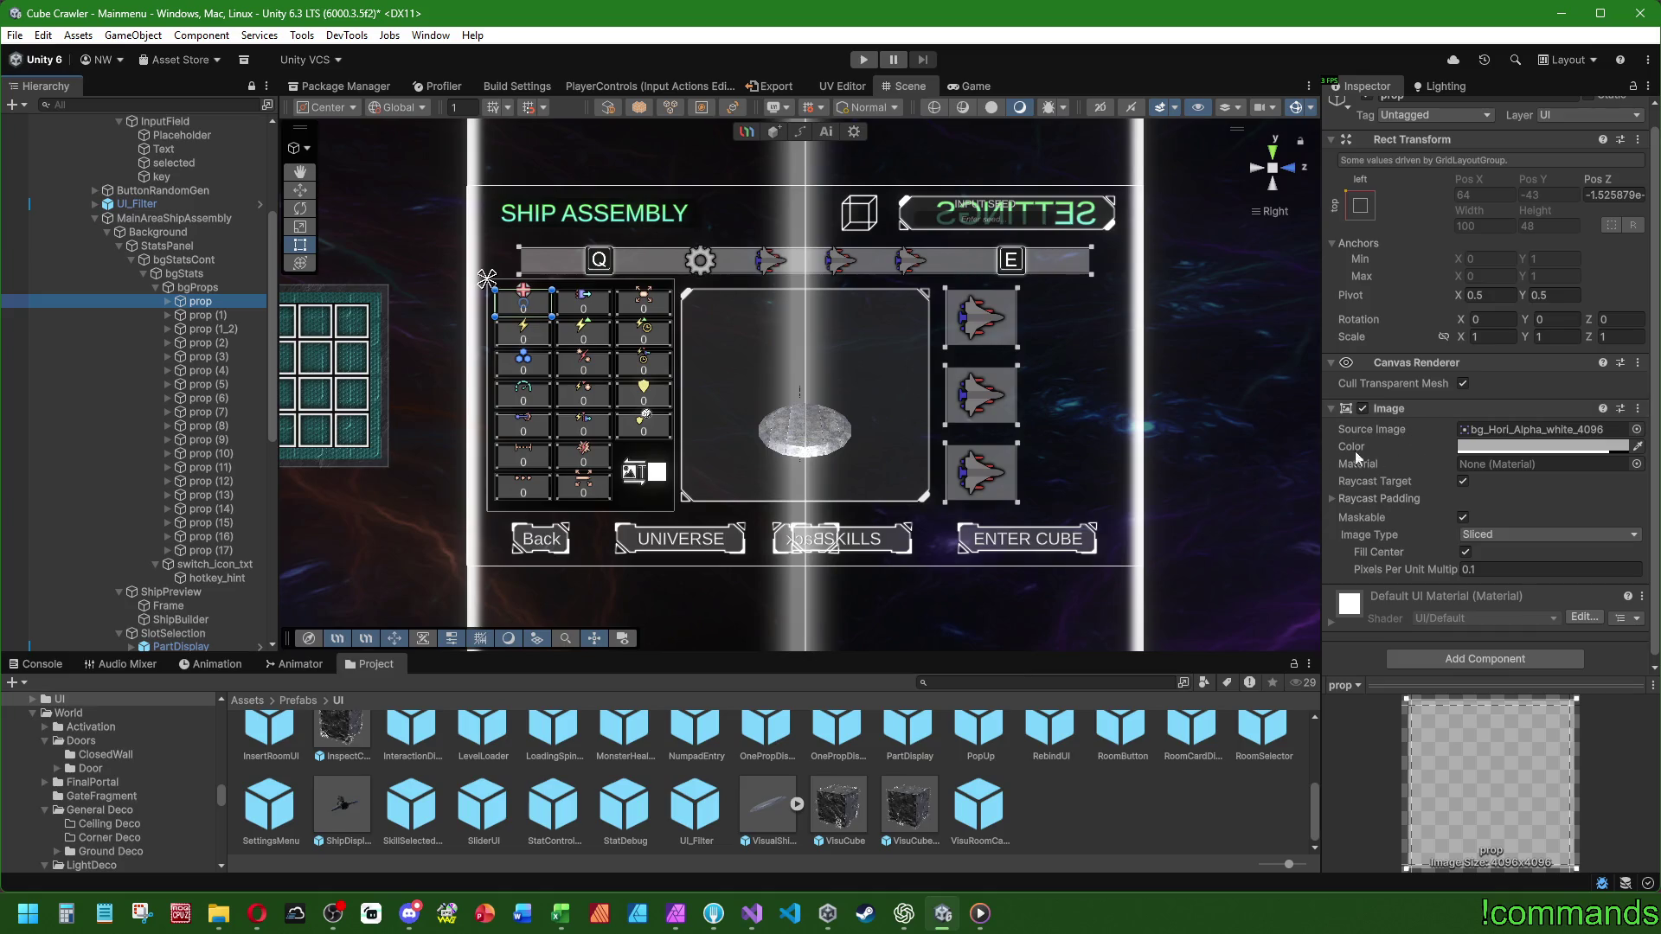
click(39, 663)
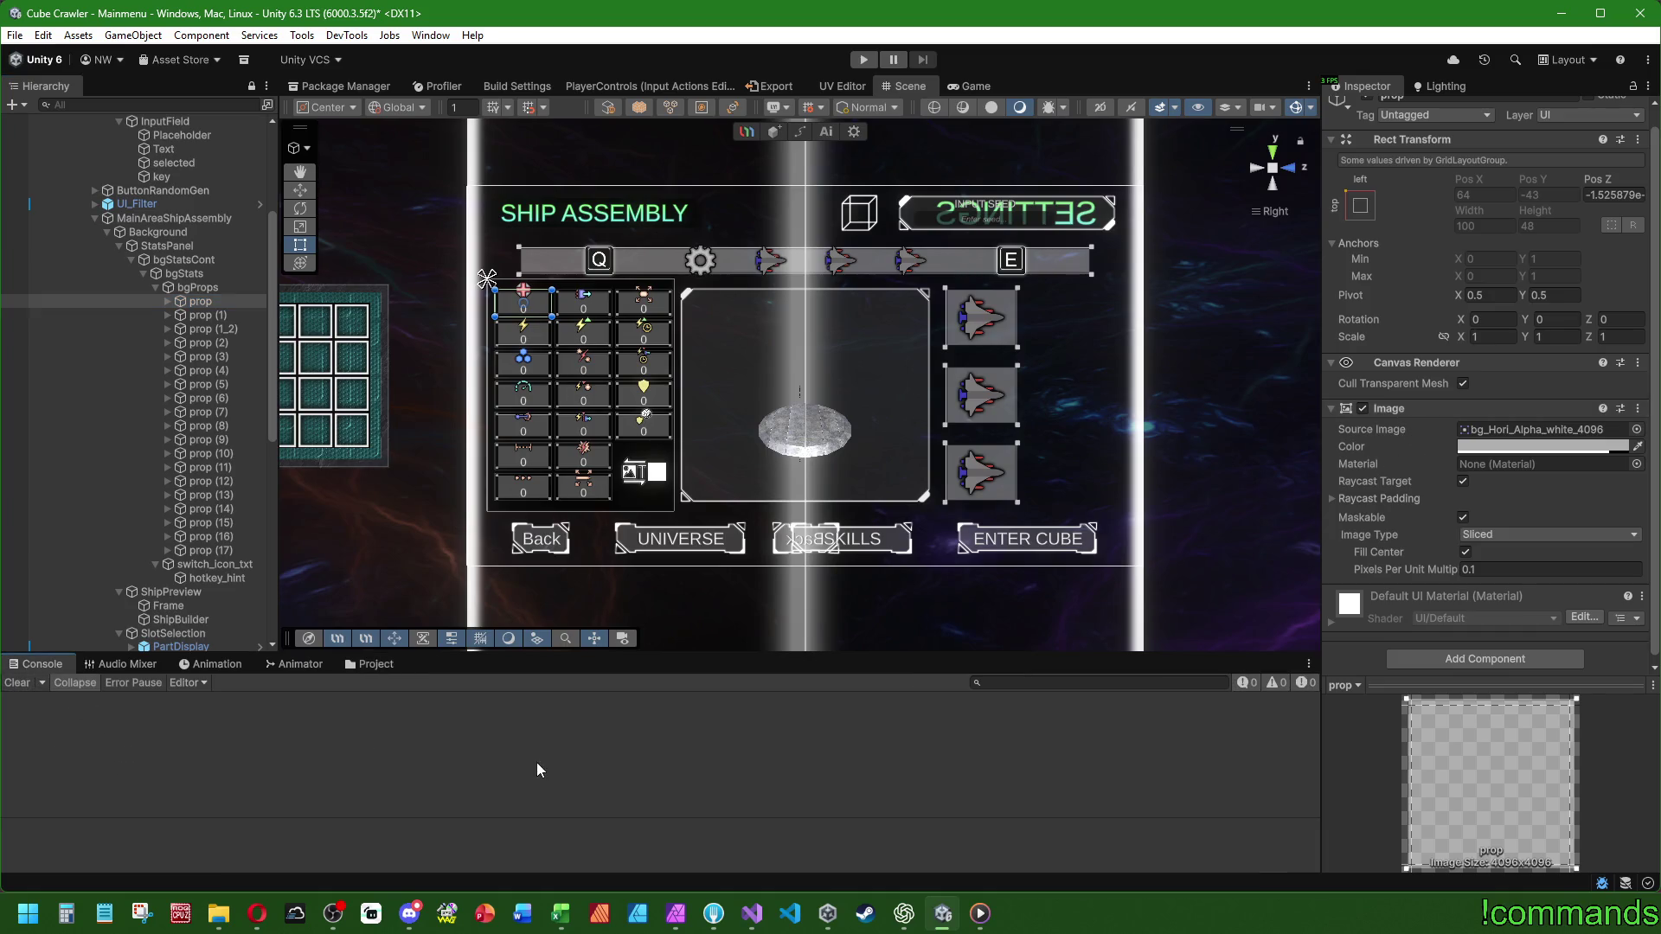
scroll(195, 315, up, 5)
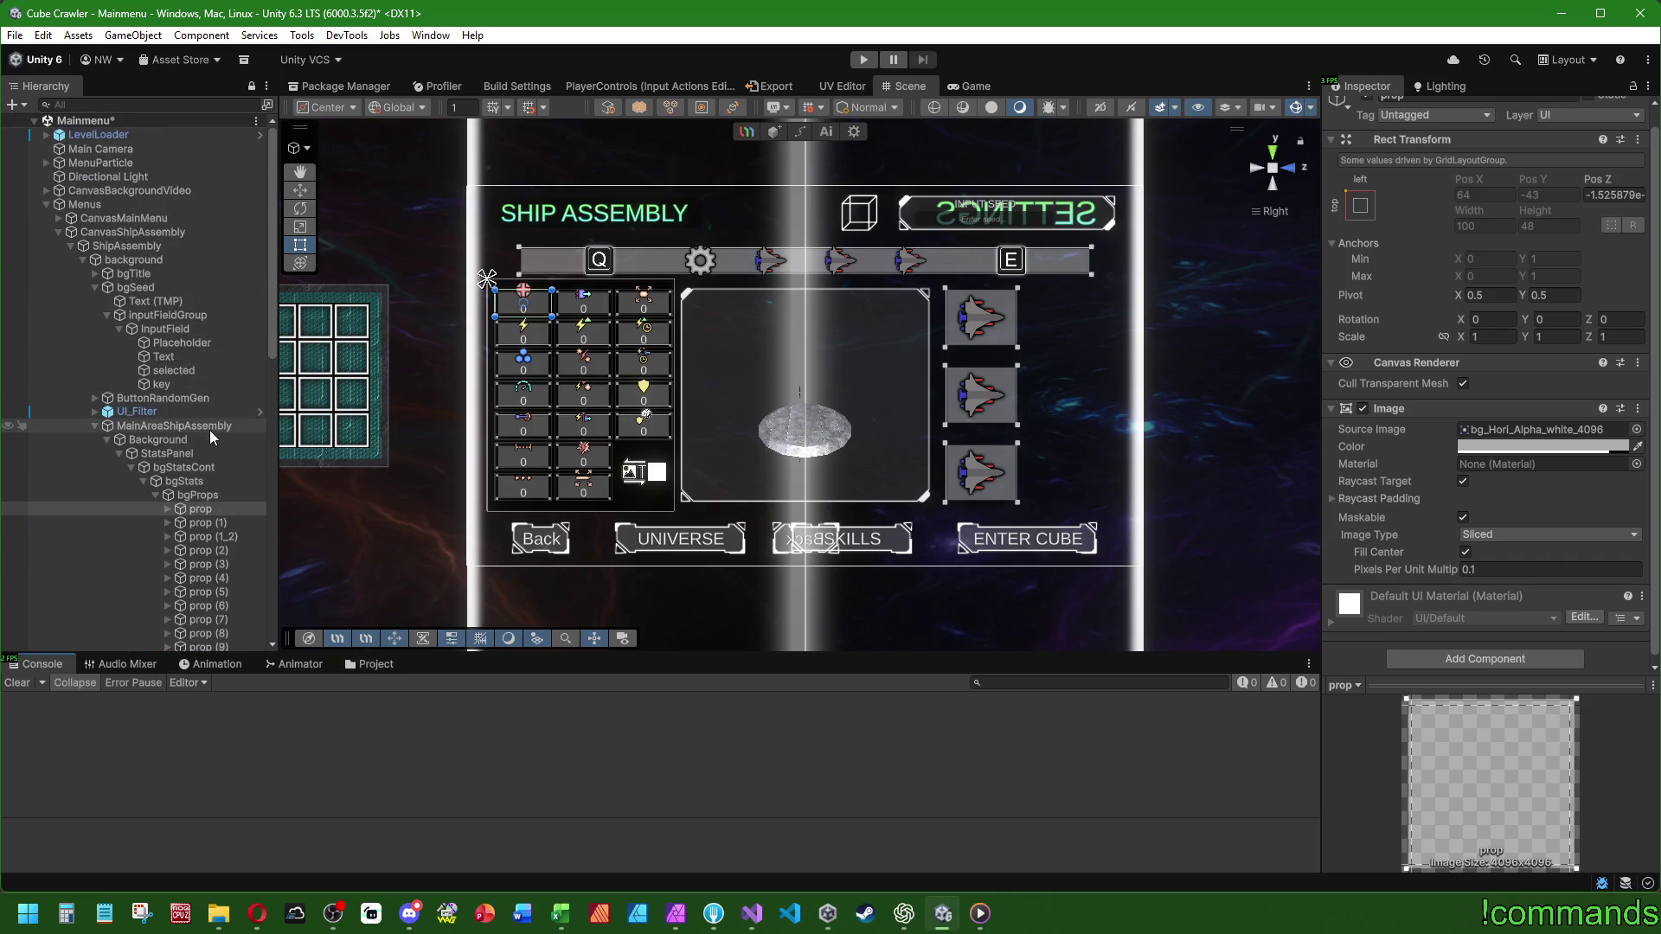
- Inspect CanvasShipAssembly's components and the hotkey_hint object's hotkey settings
click(169, 426)
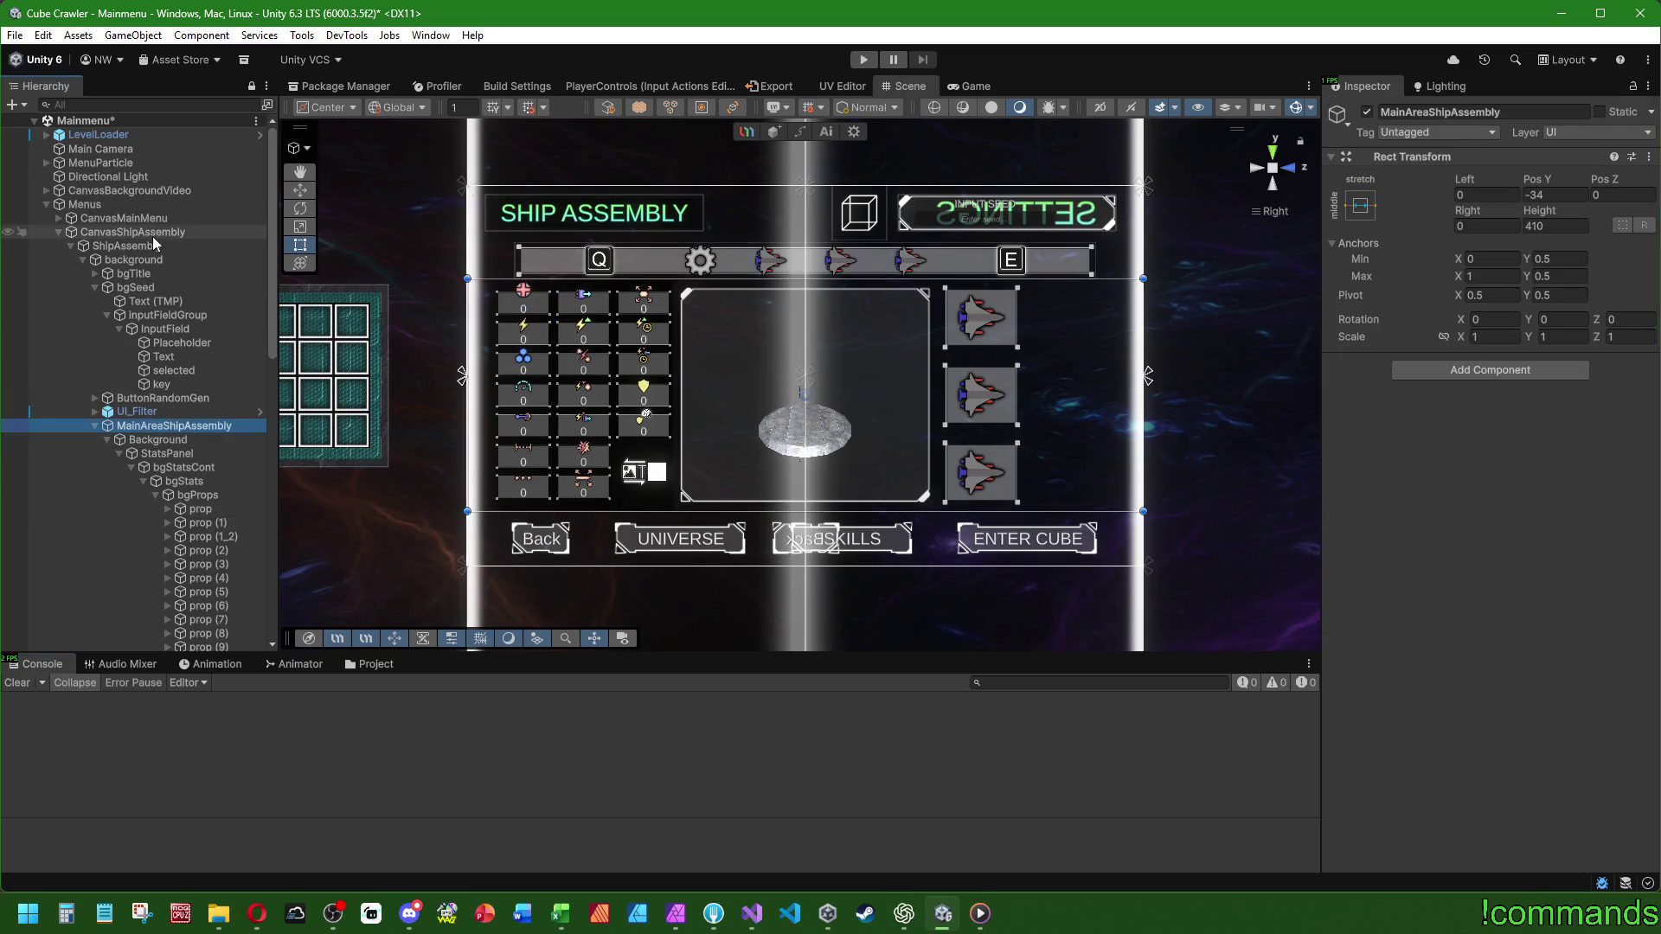
click(132, 232)
scroll(1378, 465, down, 5)
scroll(1378, 465, down, 5)
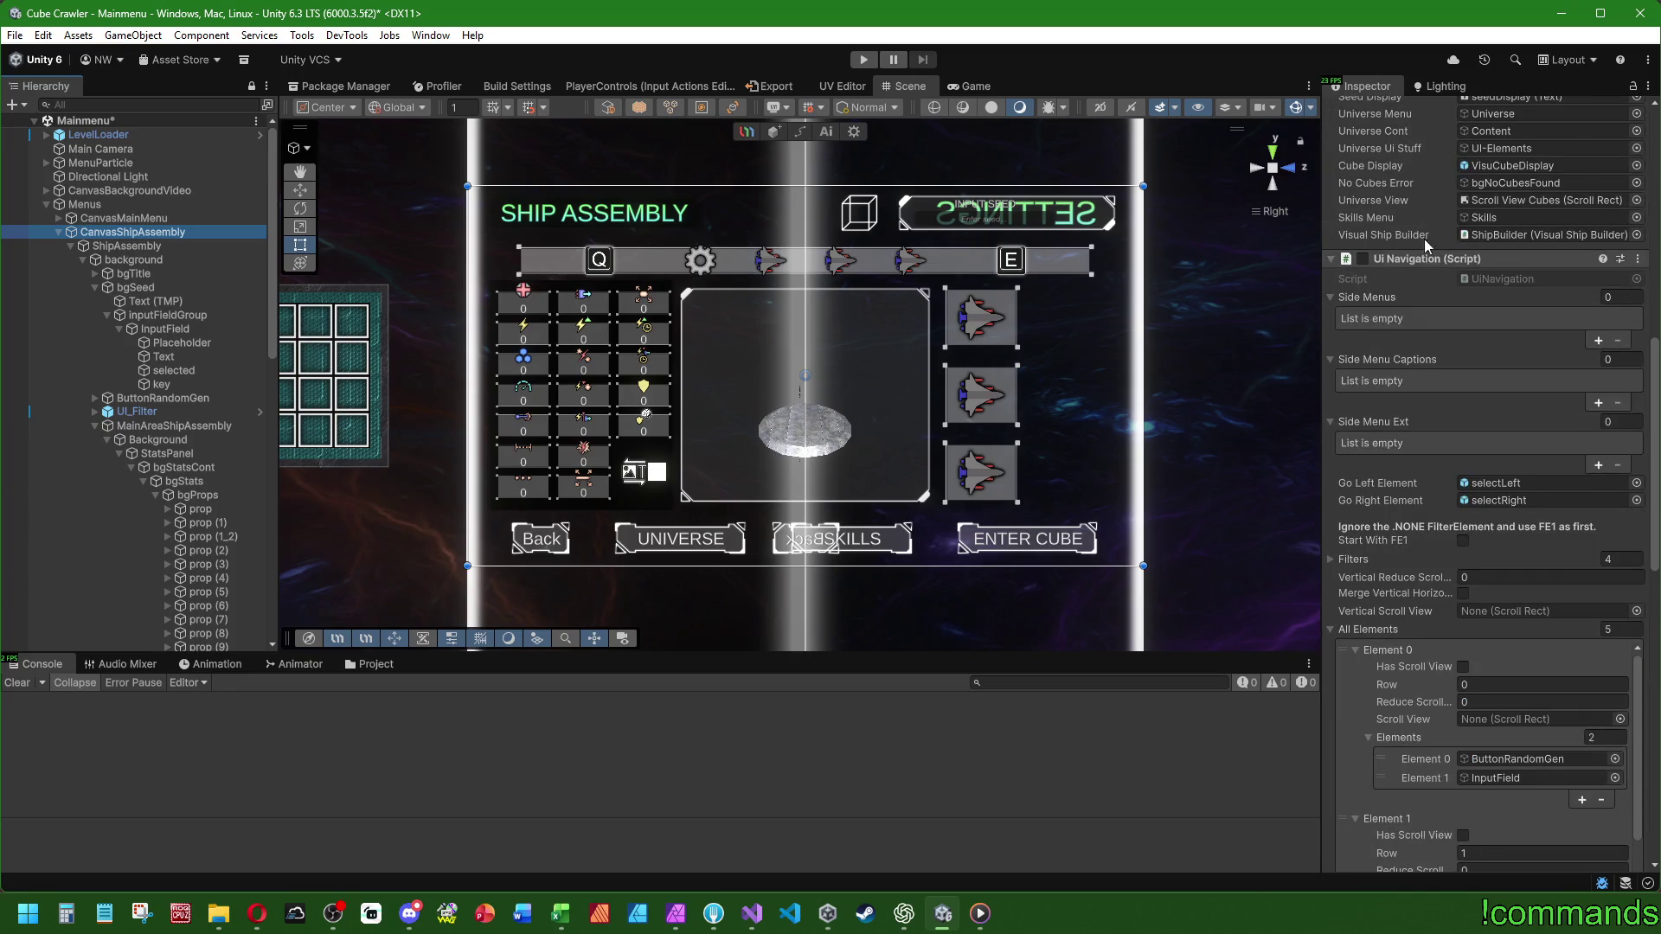
scroll(1384, 246, down, 6)
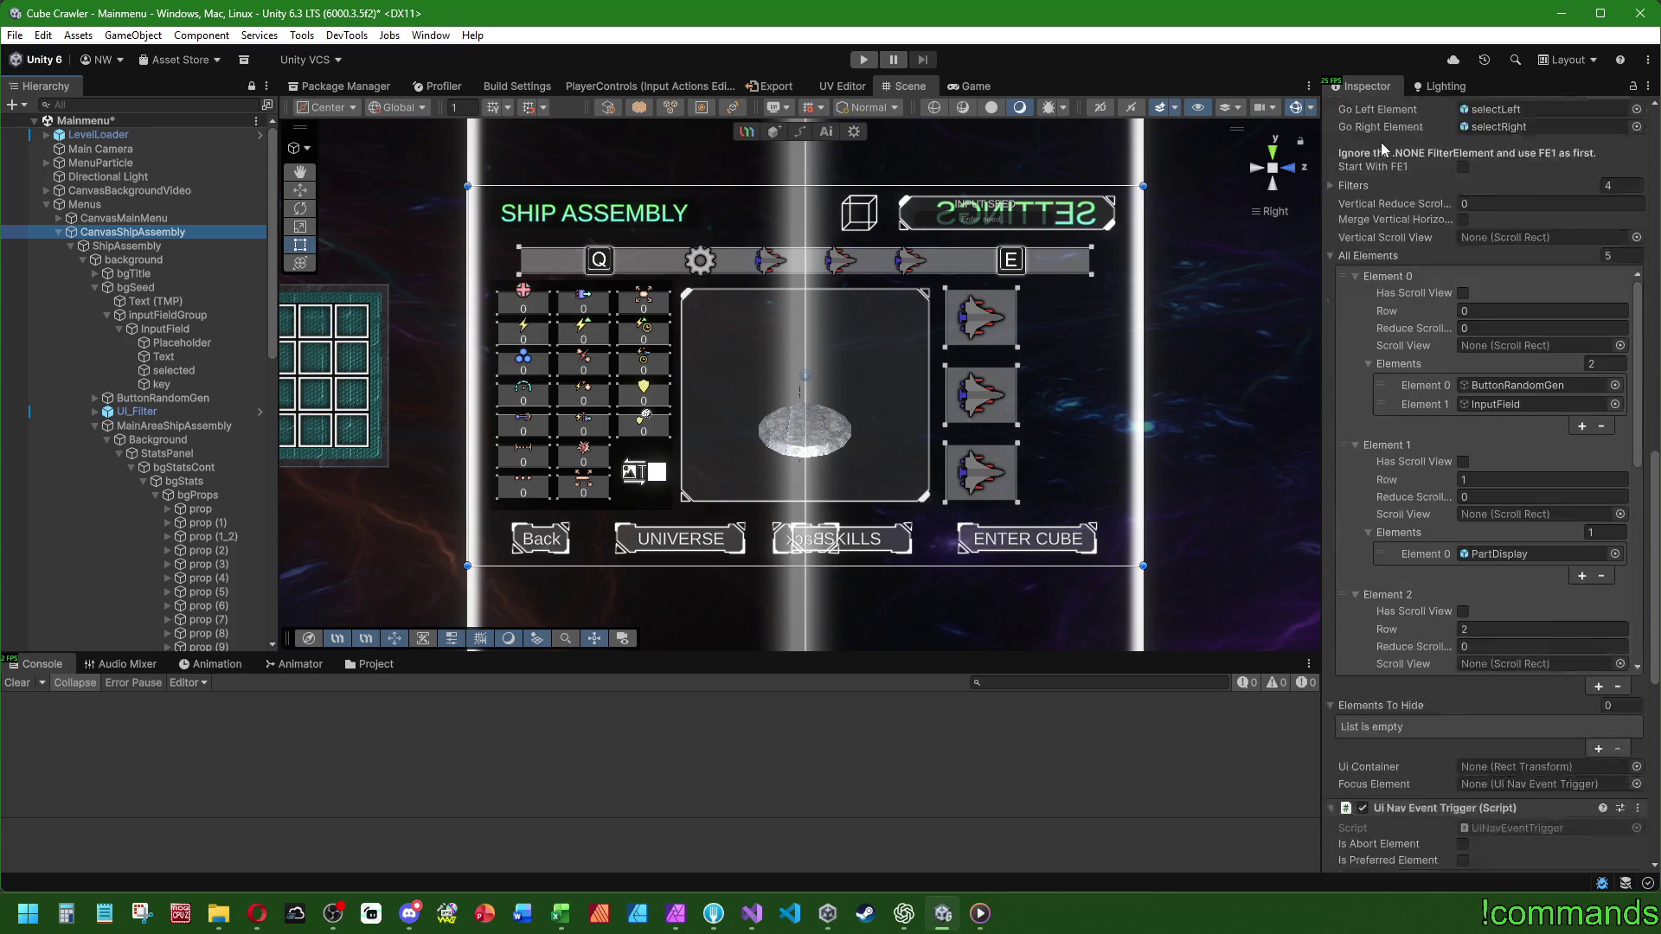
scroll(1427, 630, down, 5)
scroll(1414, 450, down, 3)
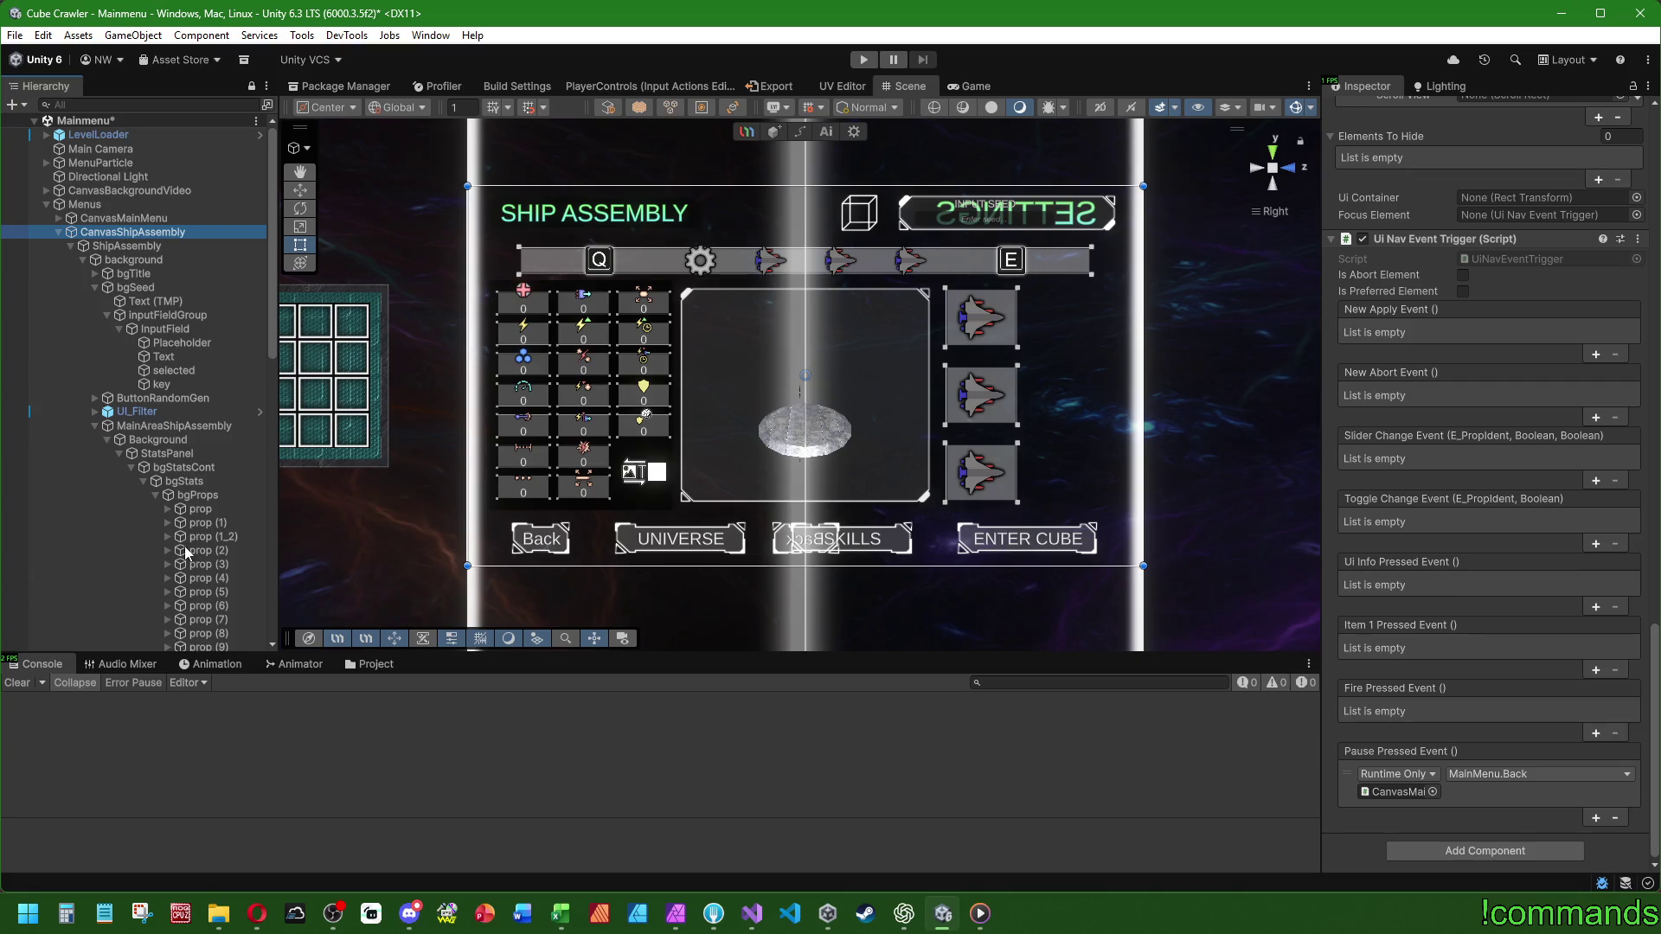
scroll(190, 554, down, 10)
click(212, 370)
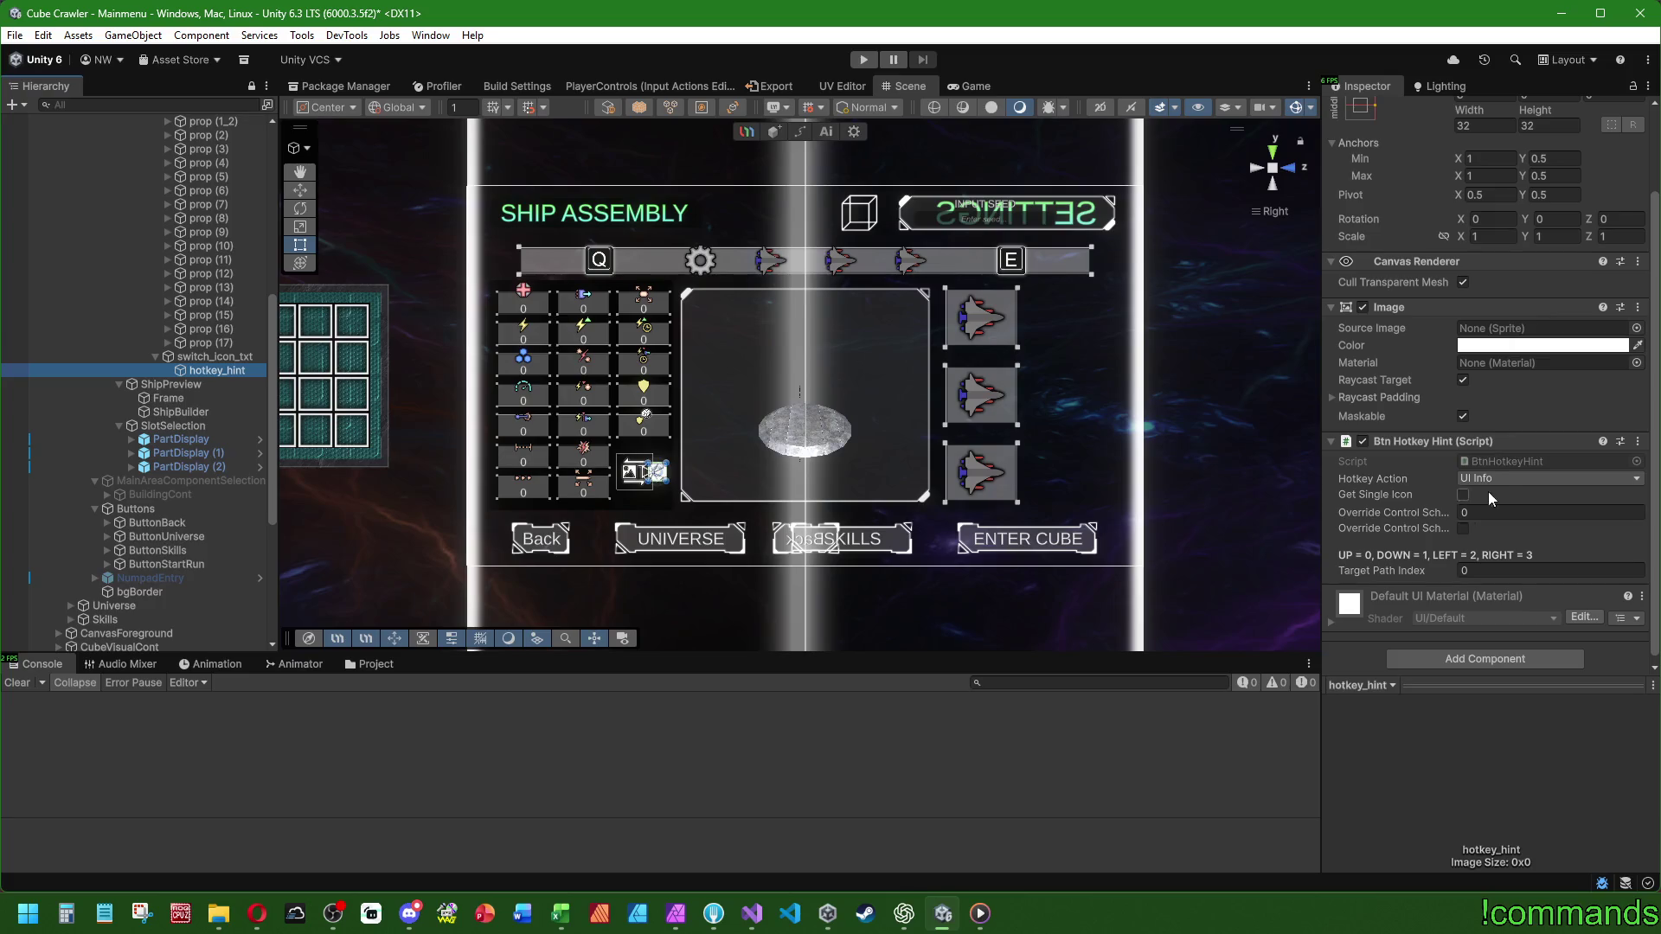
scroll(55, 406, up, 10)
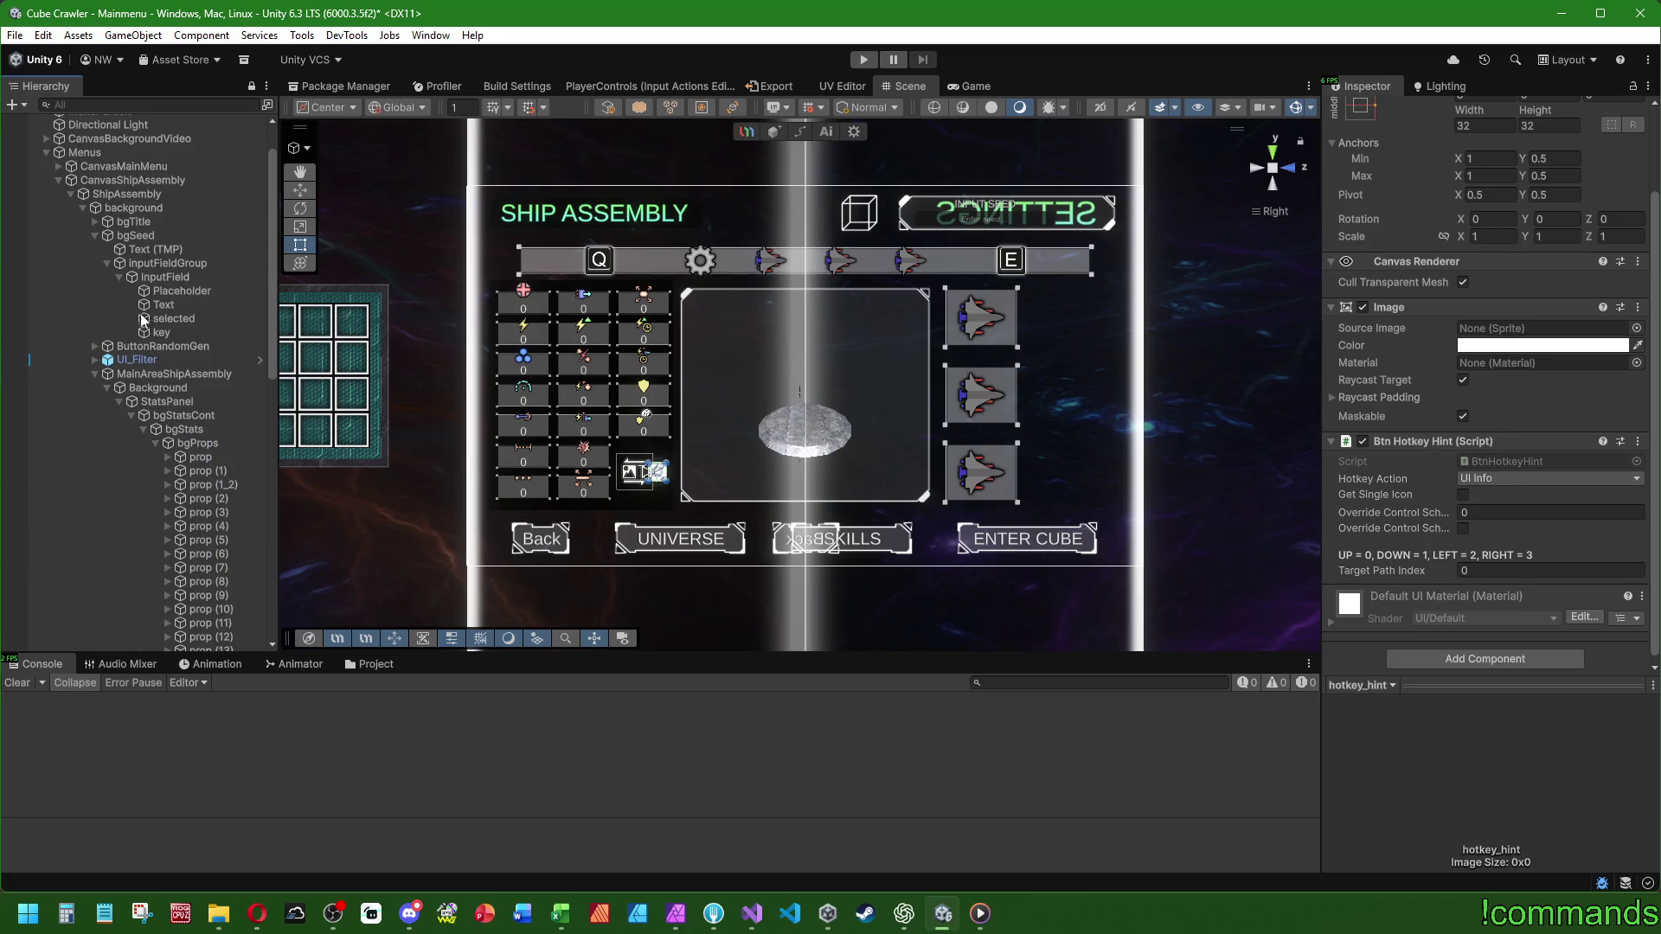
- Return to CanvasShipAssembly's Ui Nav Event Trigger and add a Ui Info Pressed Event entry
click(139, 179)
scroll(1423, 514, down, 3)
scroll(1421, 507, down, 10)
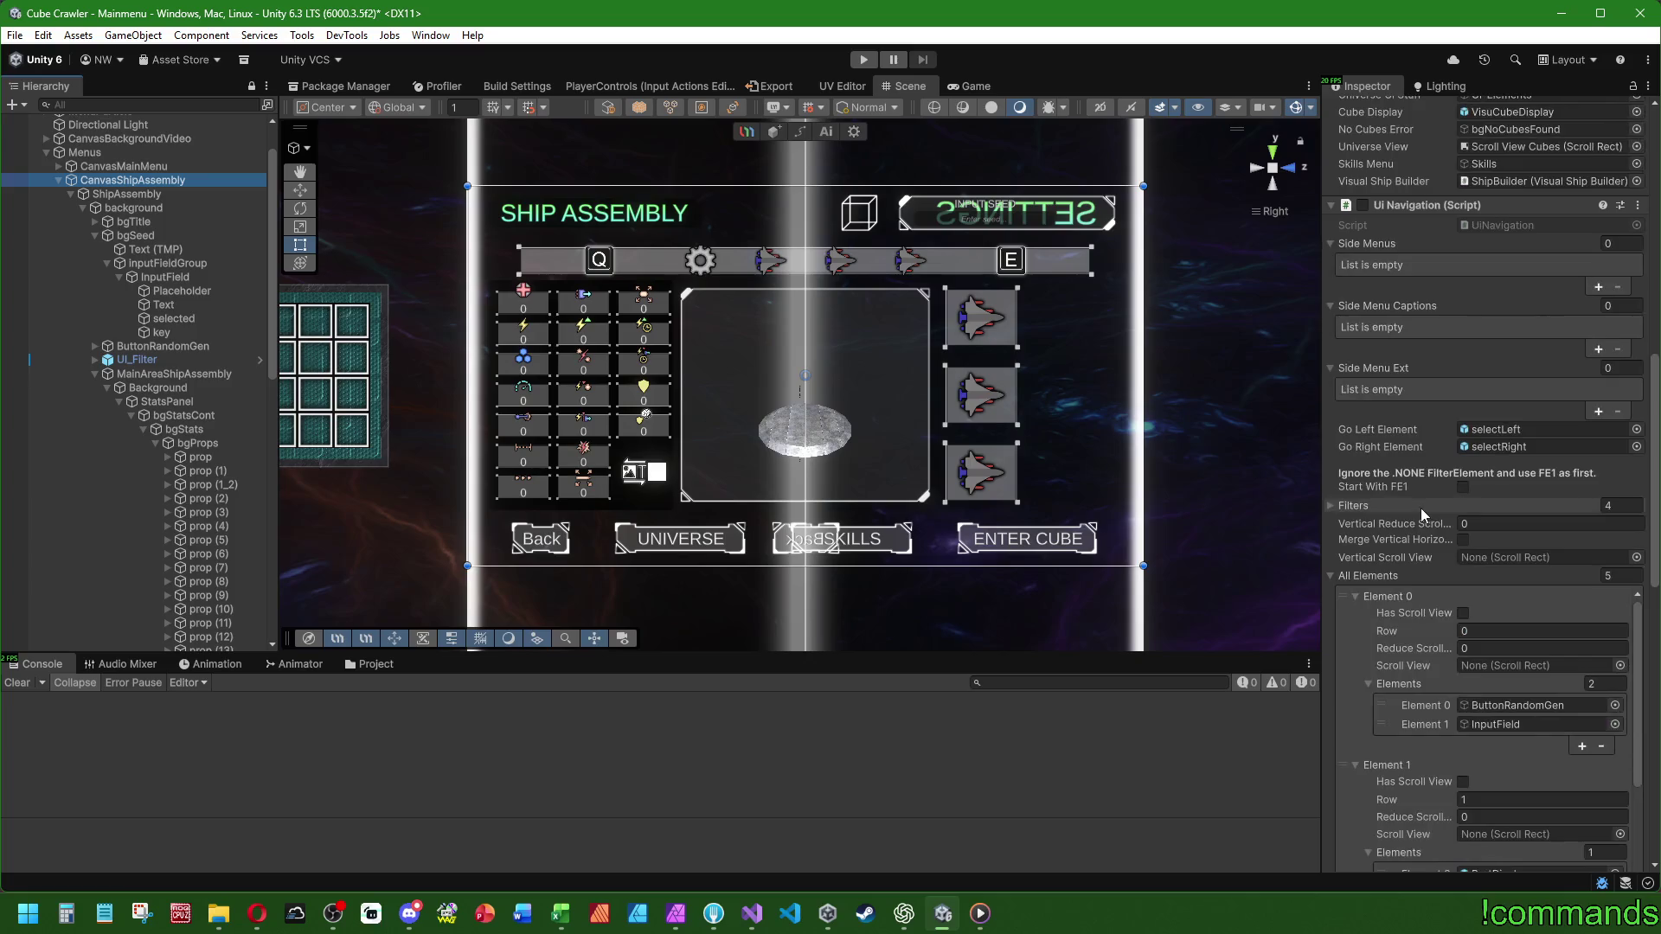
scroll(1402, 389, down, 10)
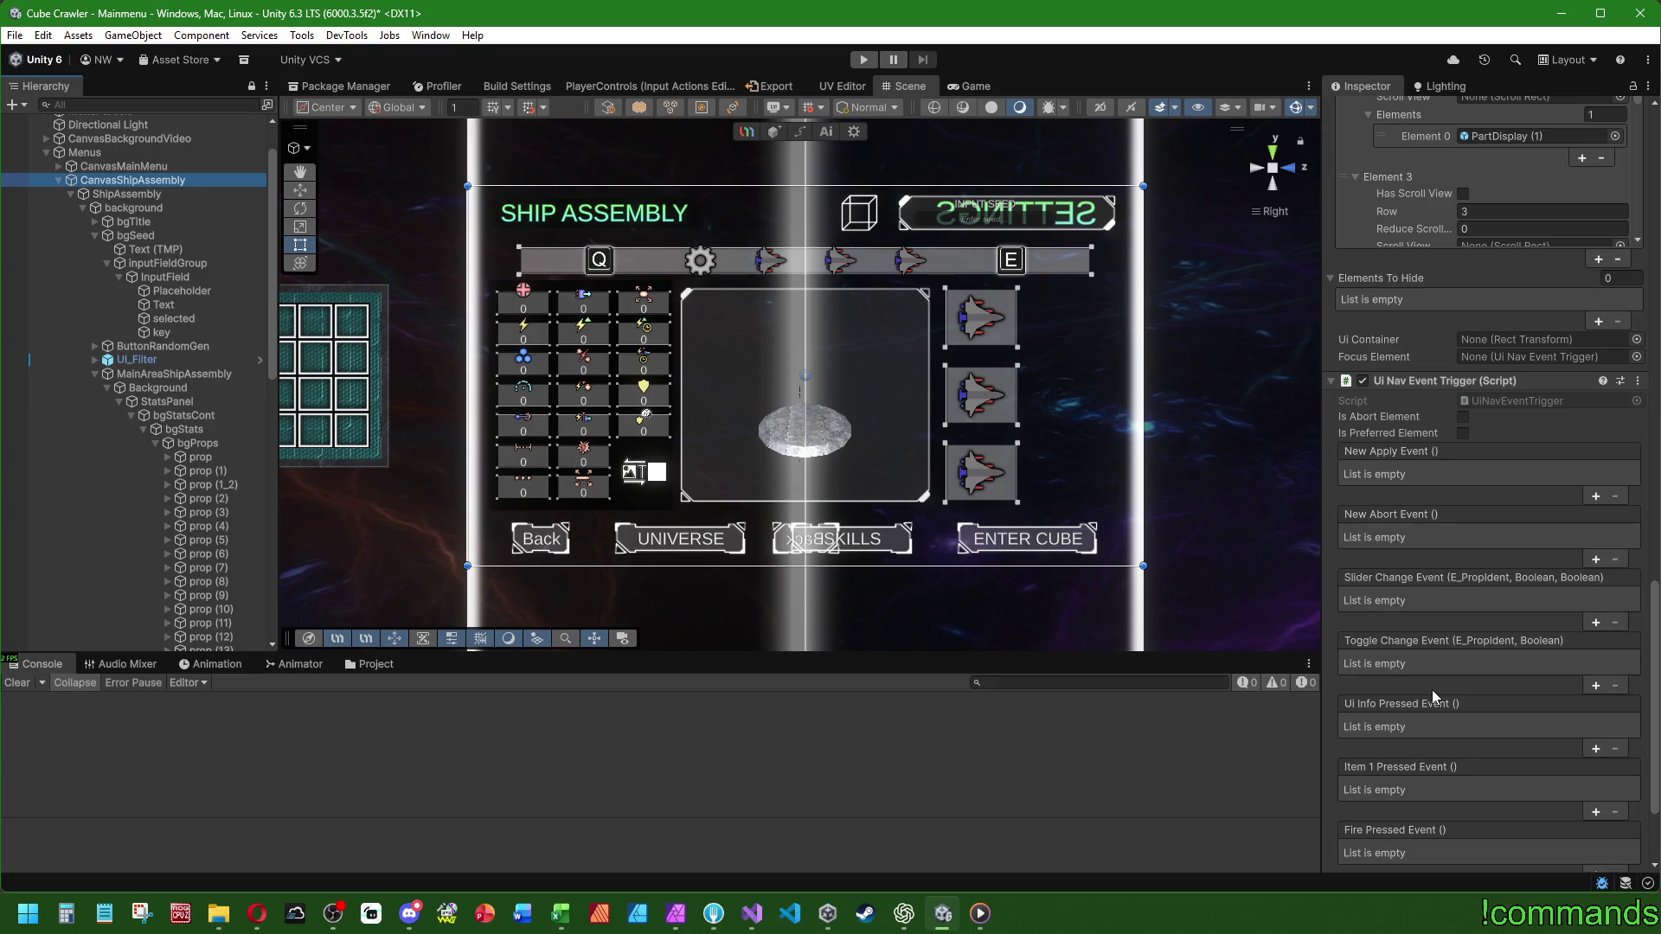
scroll(1461, 488, down, 3)
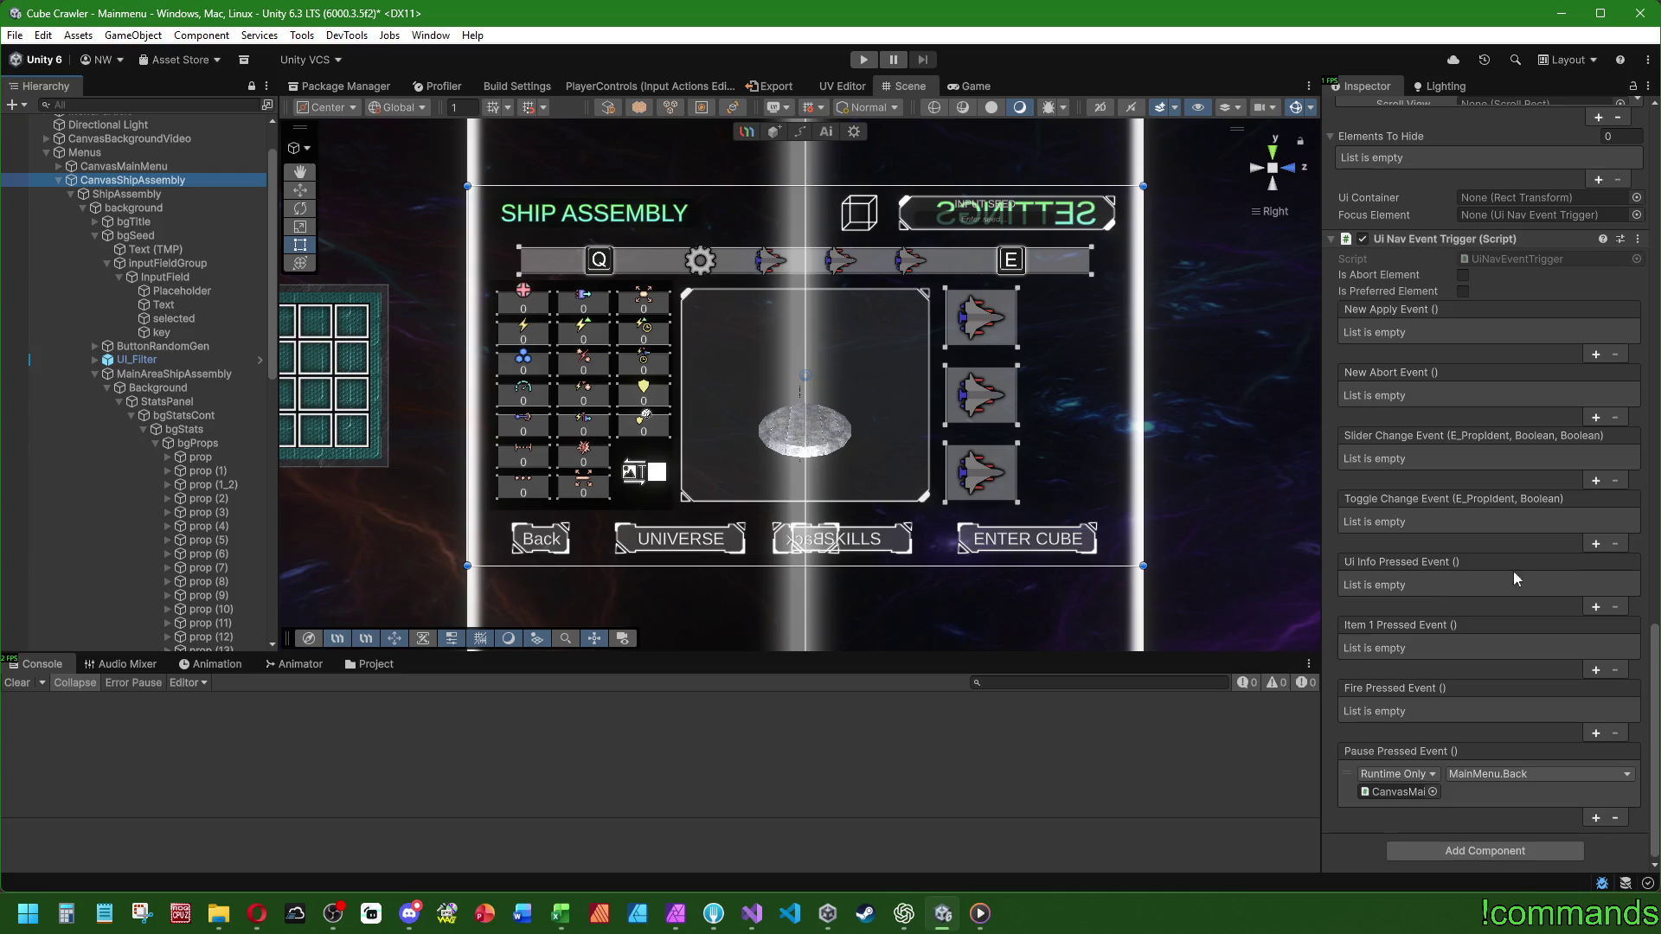
click(1596, 606)
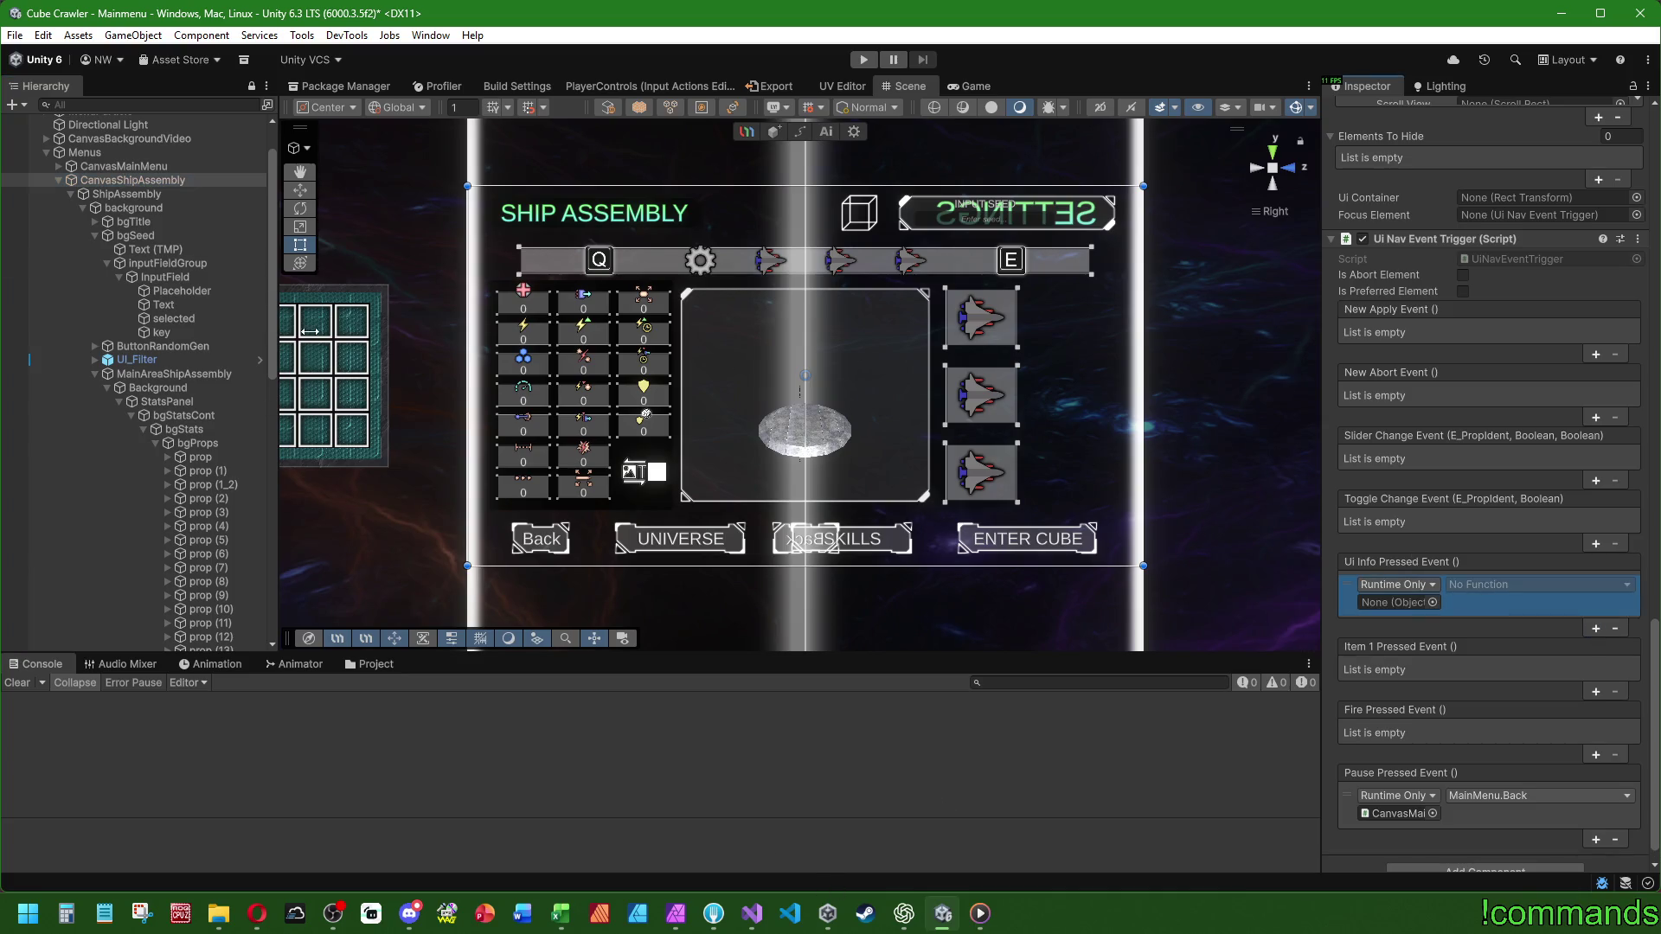
- Glance at Visual Studio, then open the ShipDisplay prefab from Prefabs/UI in Unity
click(752, 914)
scroll(228, 522, down, 5)
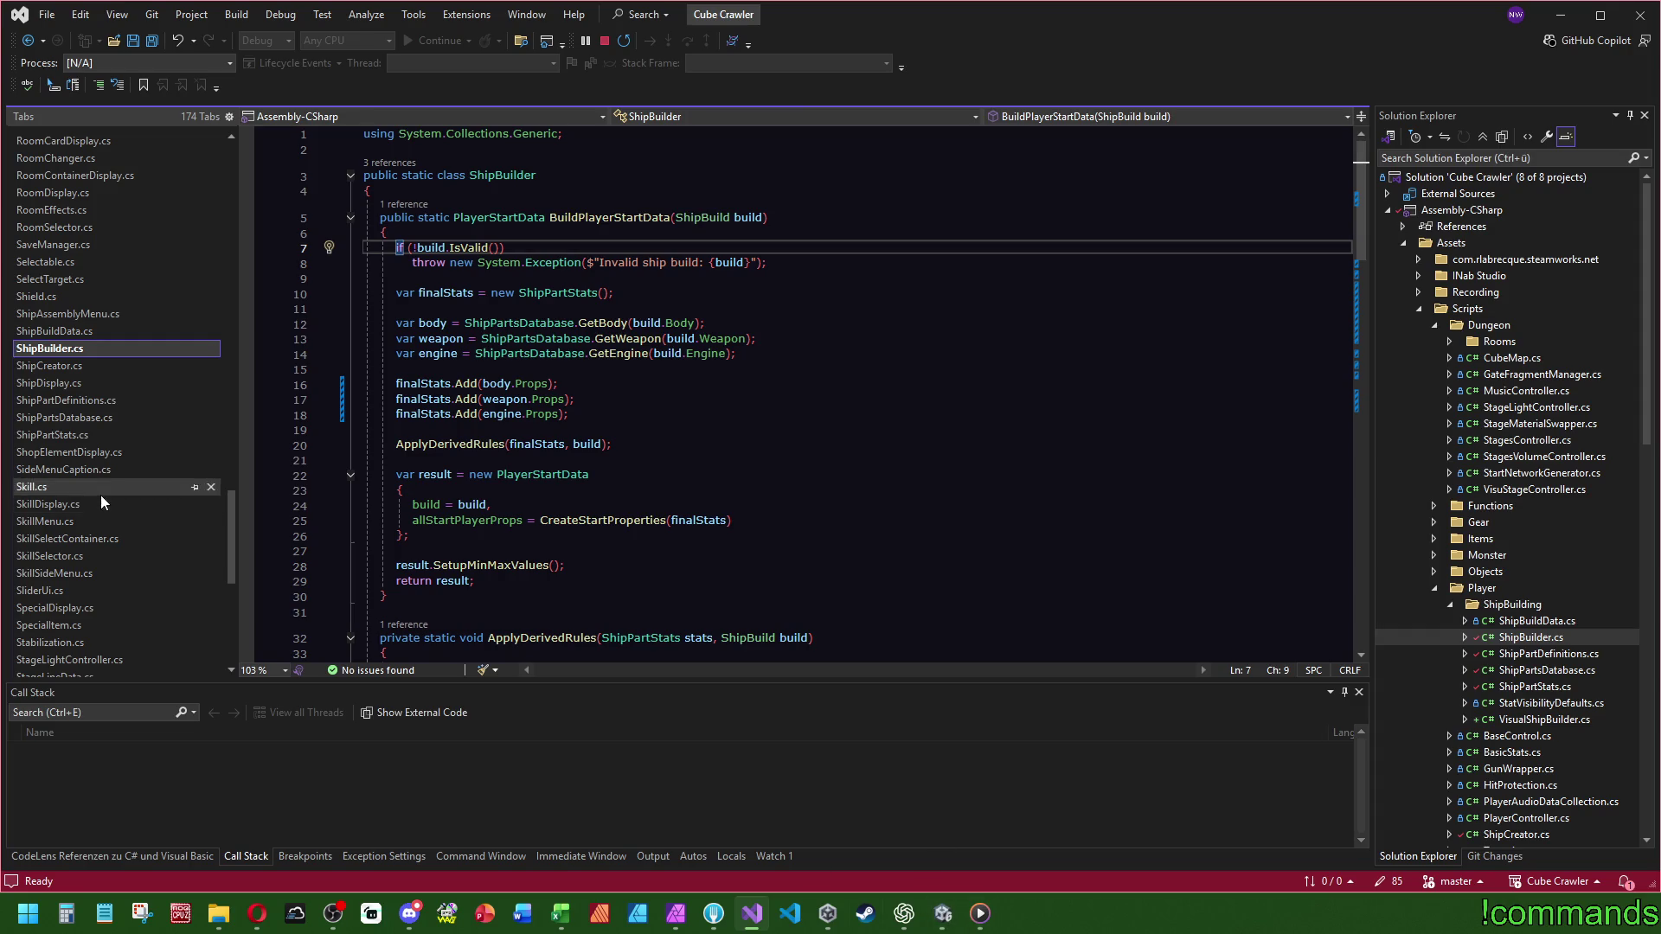
click(943, 914)
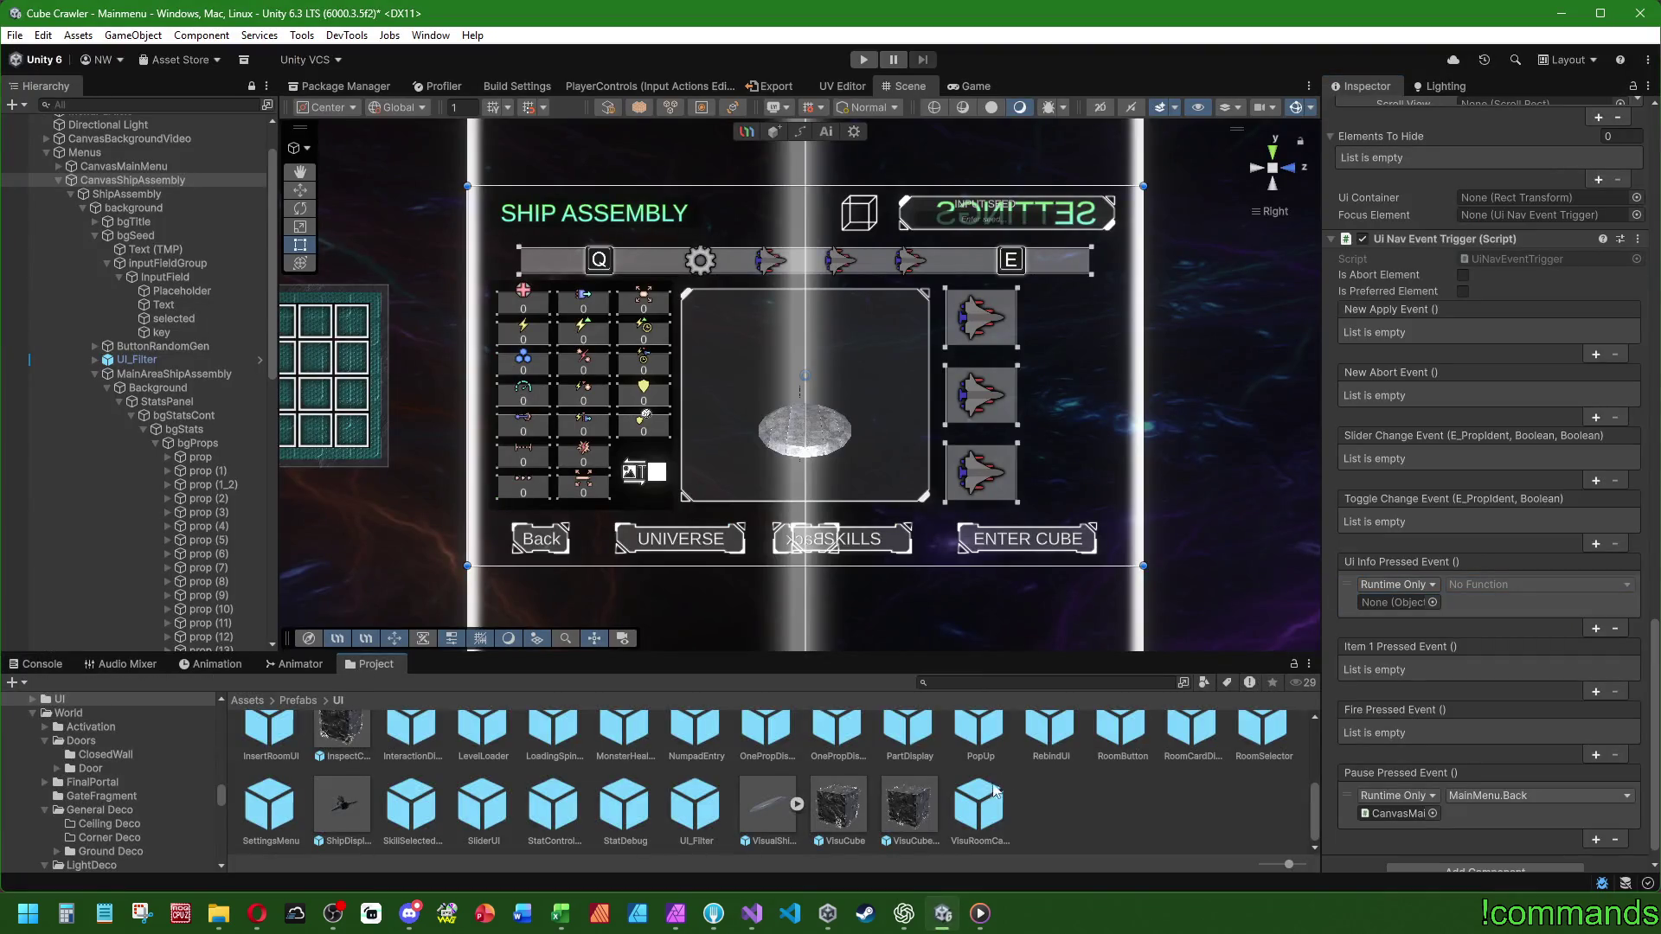
click(342, 804)
scroll(1401, 519, up, 3)
scroll(1419, 381, up, 10)
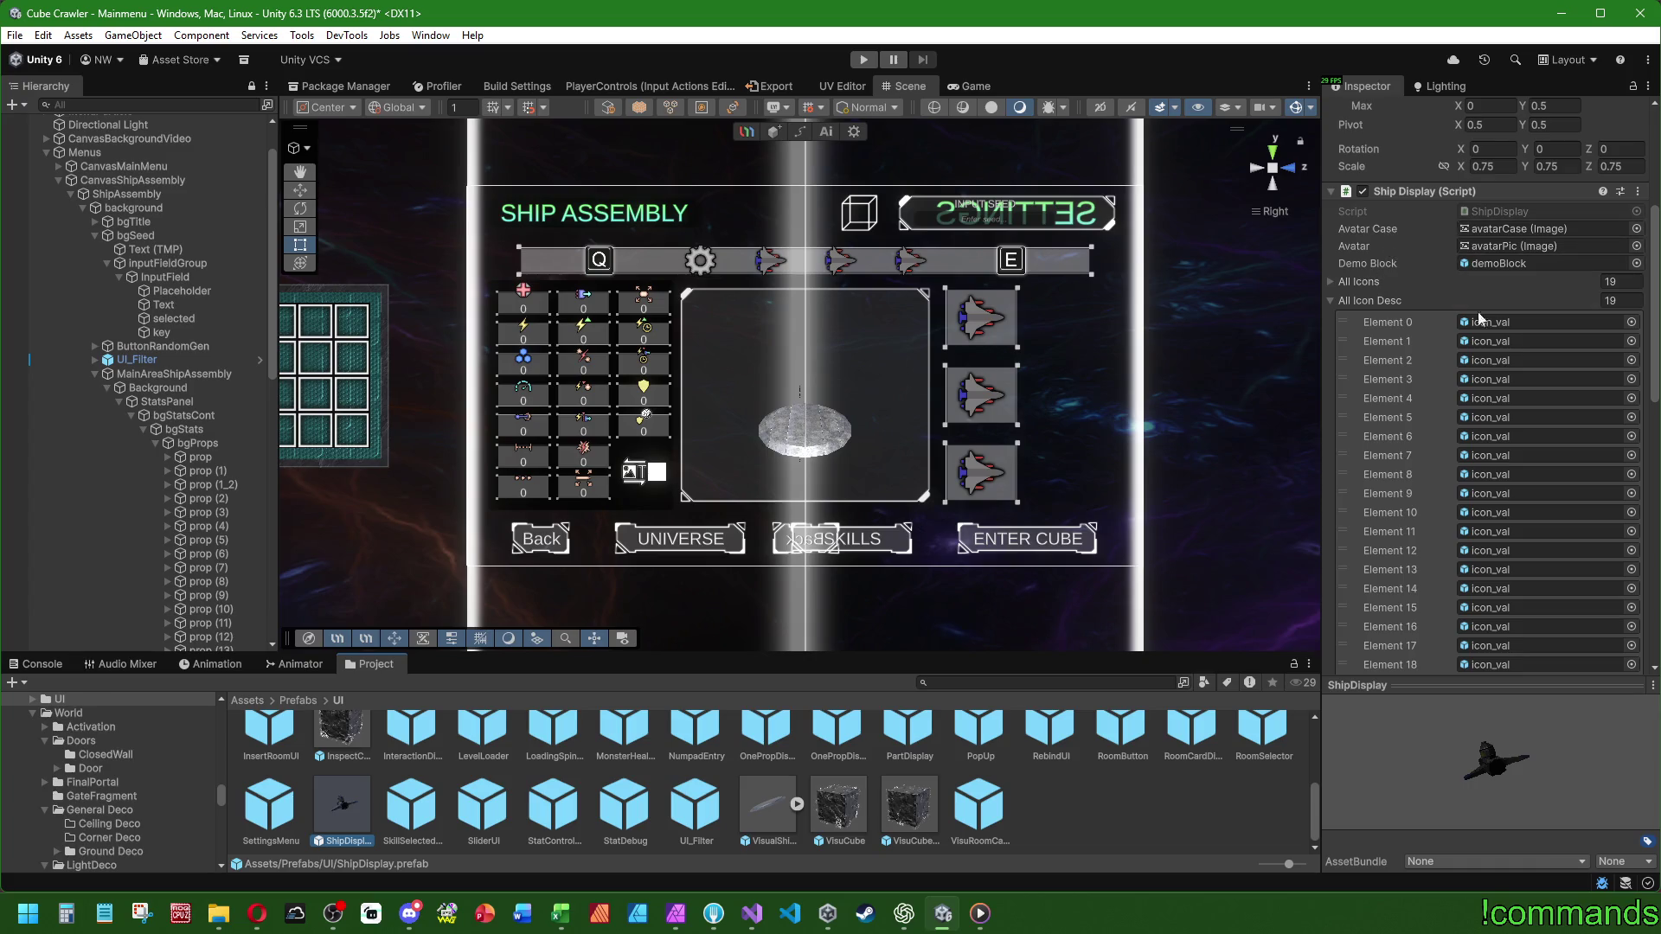
- Expand the Ship Display component's All Icons list and scroll through Ships
click(1503, 324)
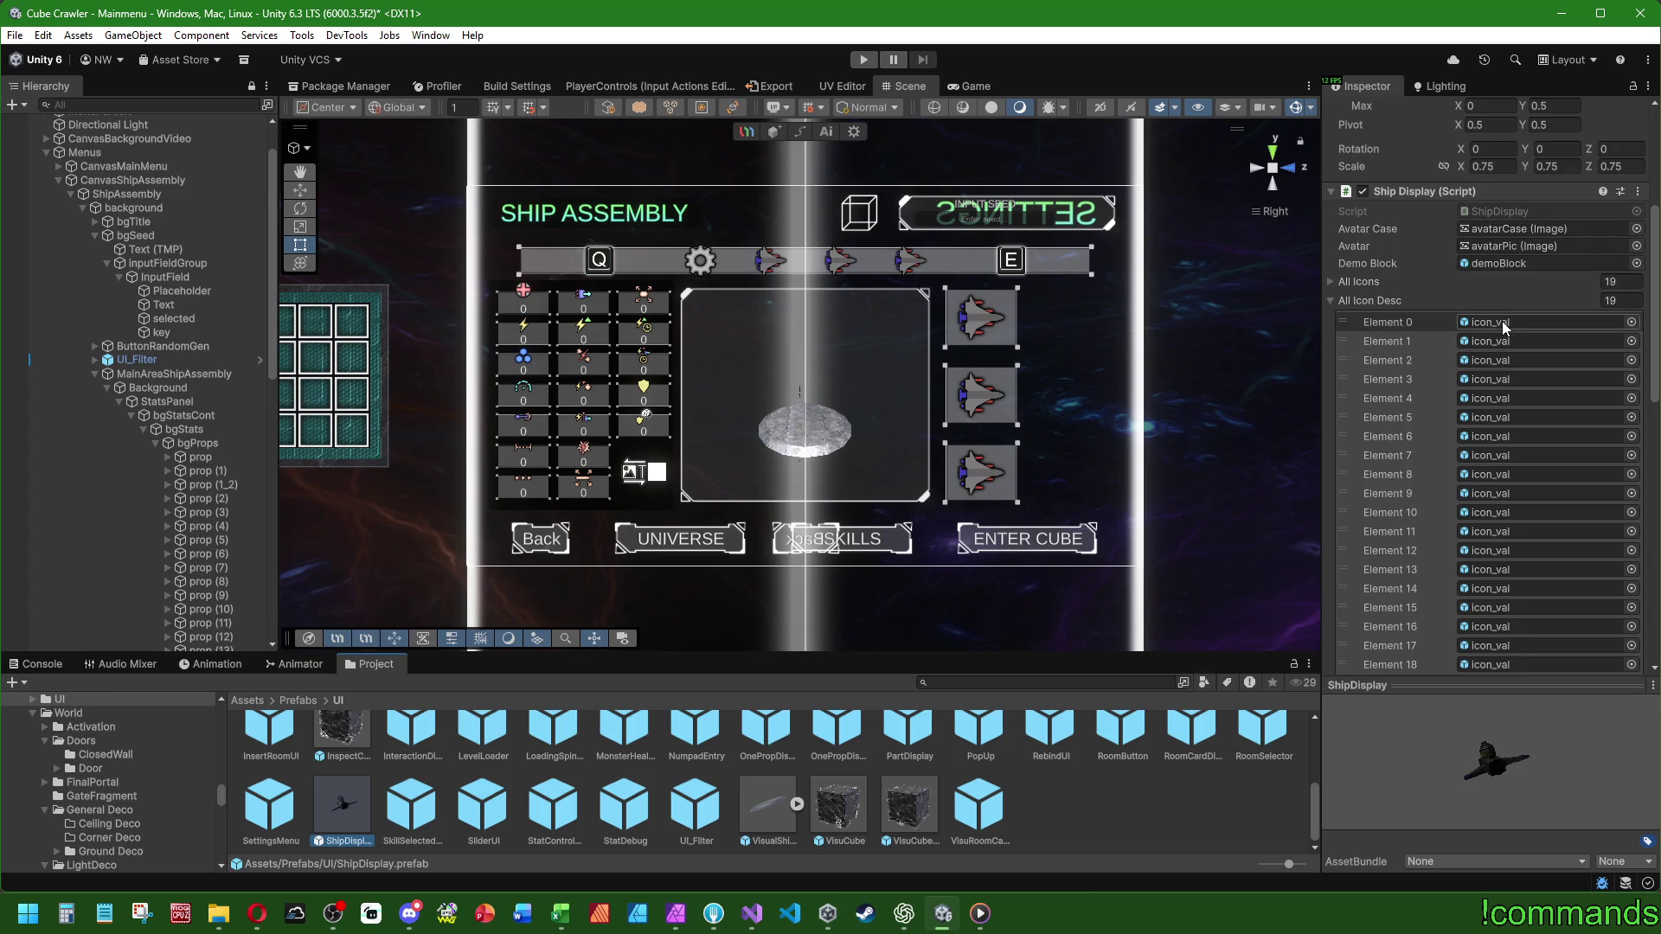
click(1327, 282)
click(1327, 282)
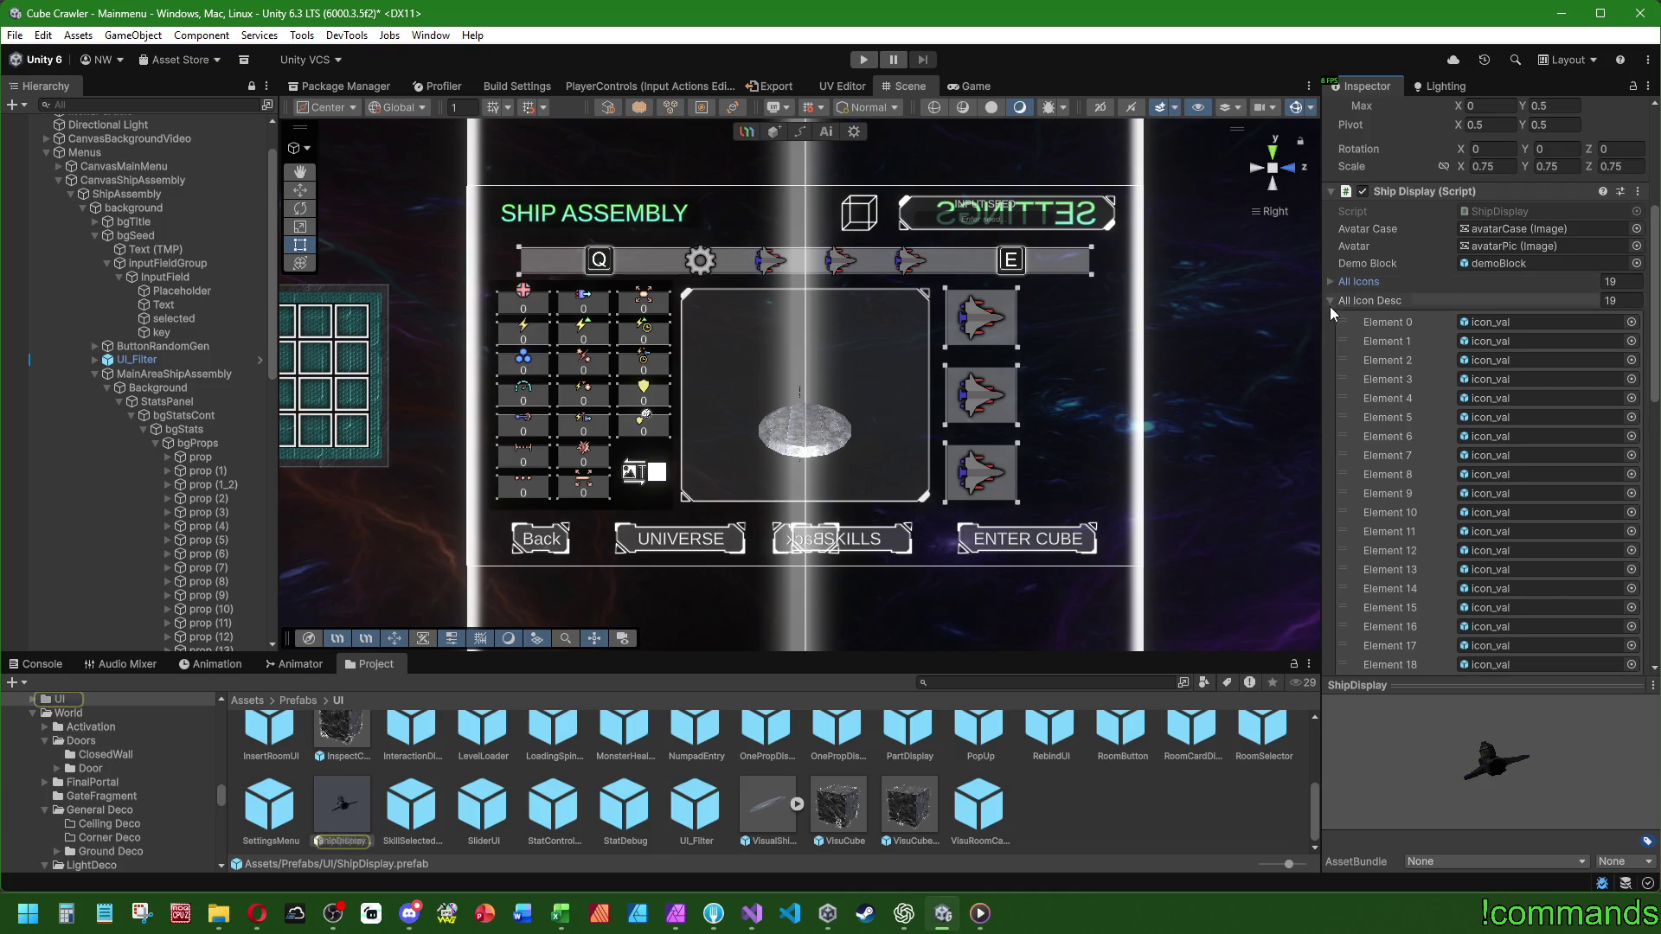
scroll(1363, 225, down, 5)
scroll(1419, 560, down, 3)
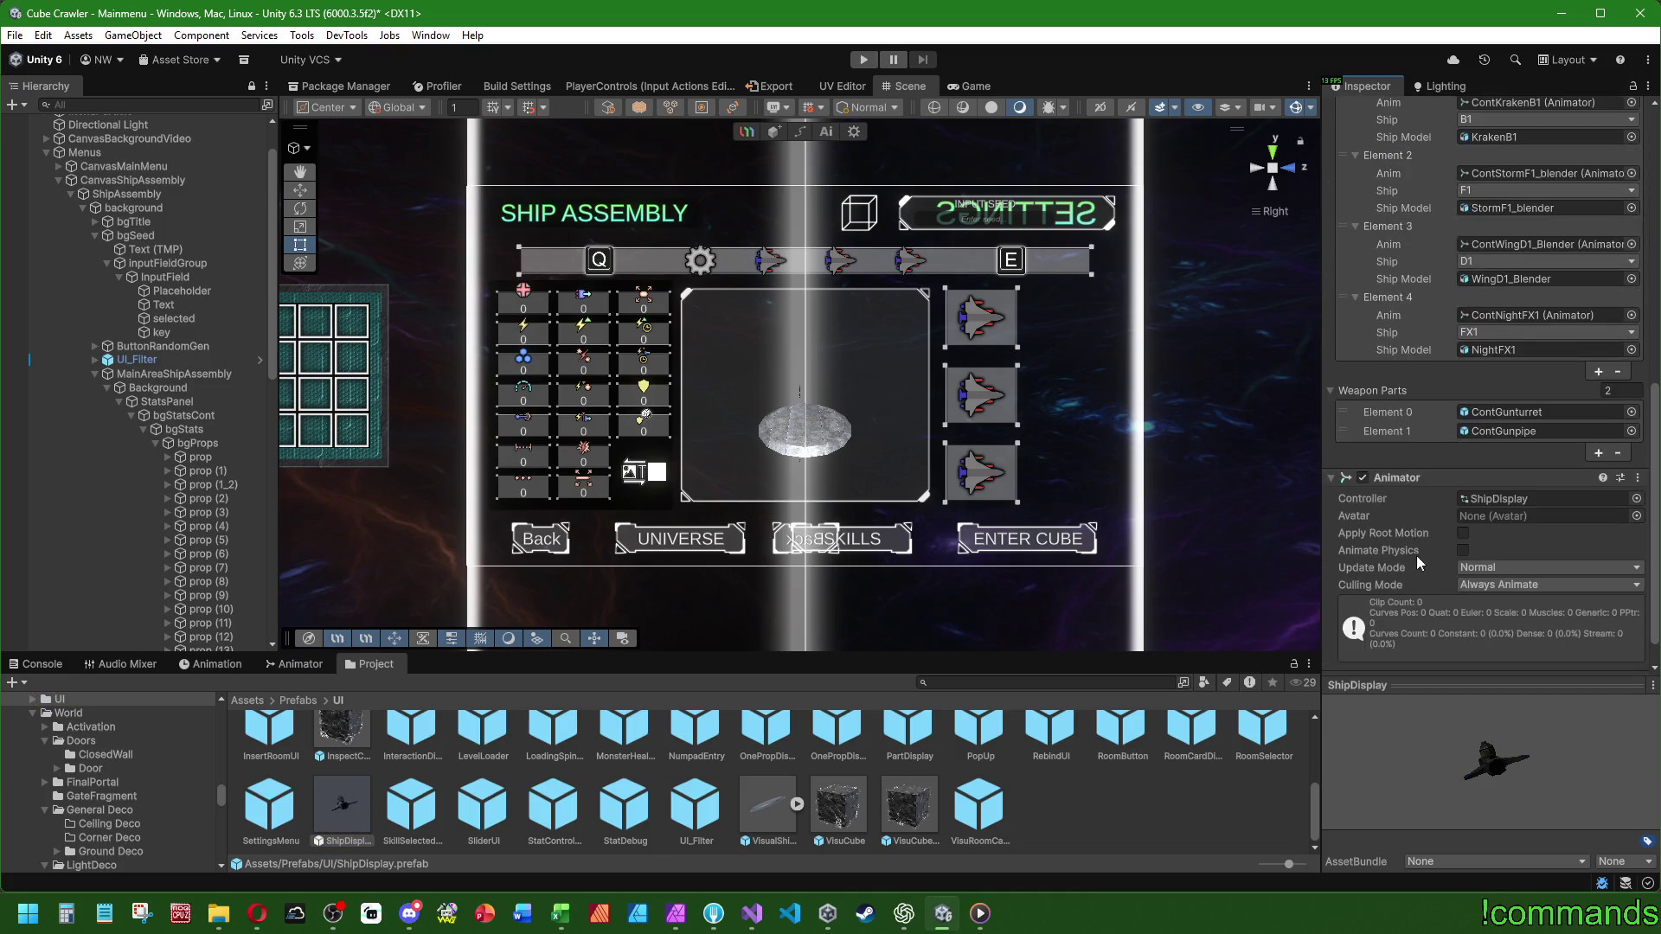
scroll(1432, 611, up, 8)
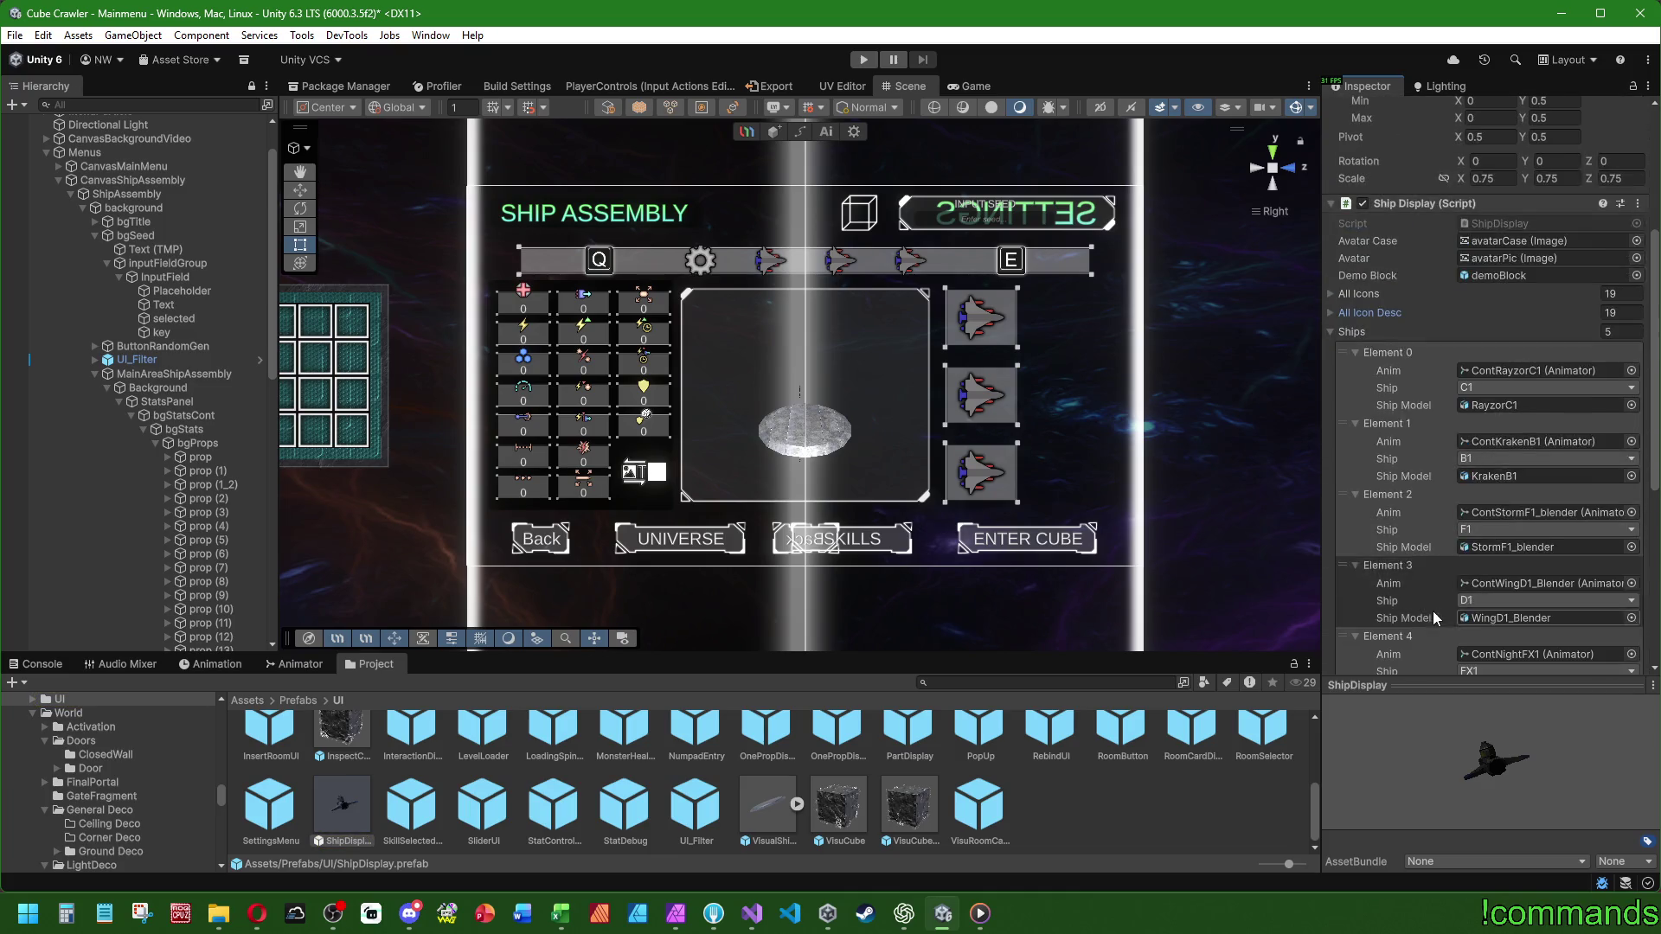
click(1333, 294)
- Open the ShipDisplay.cs script in Visual Studio from the Script field
click(1516, 223)
double_click(1516, 223)
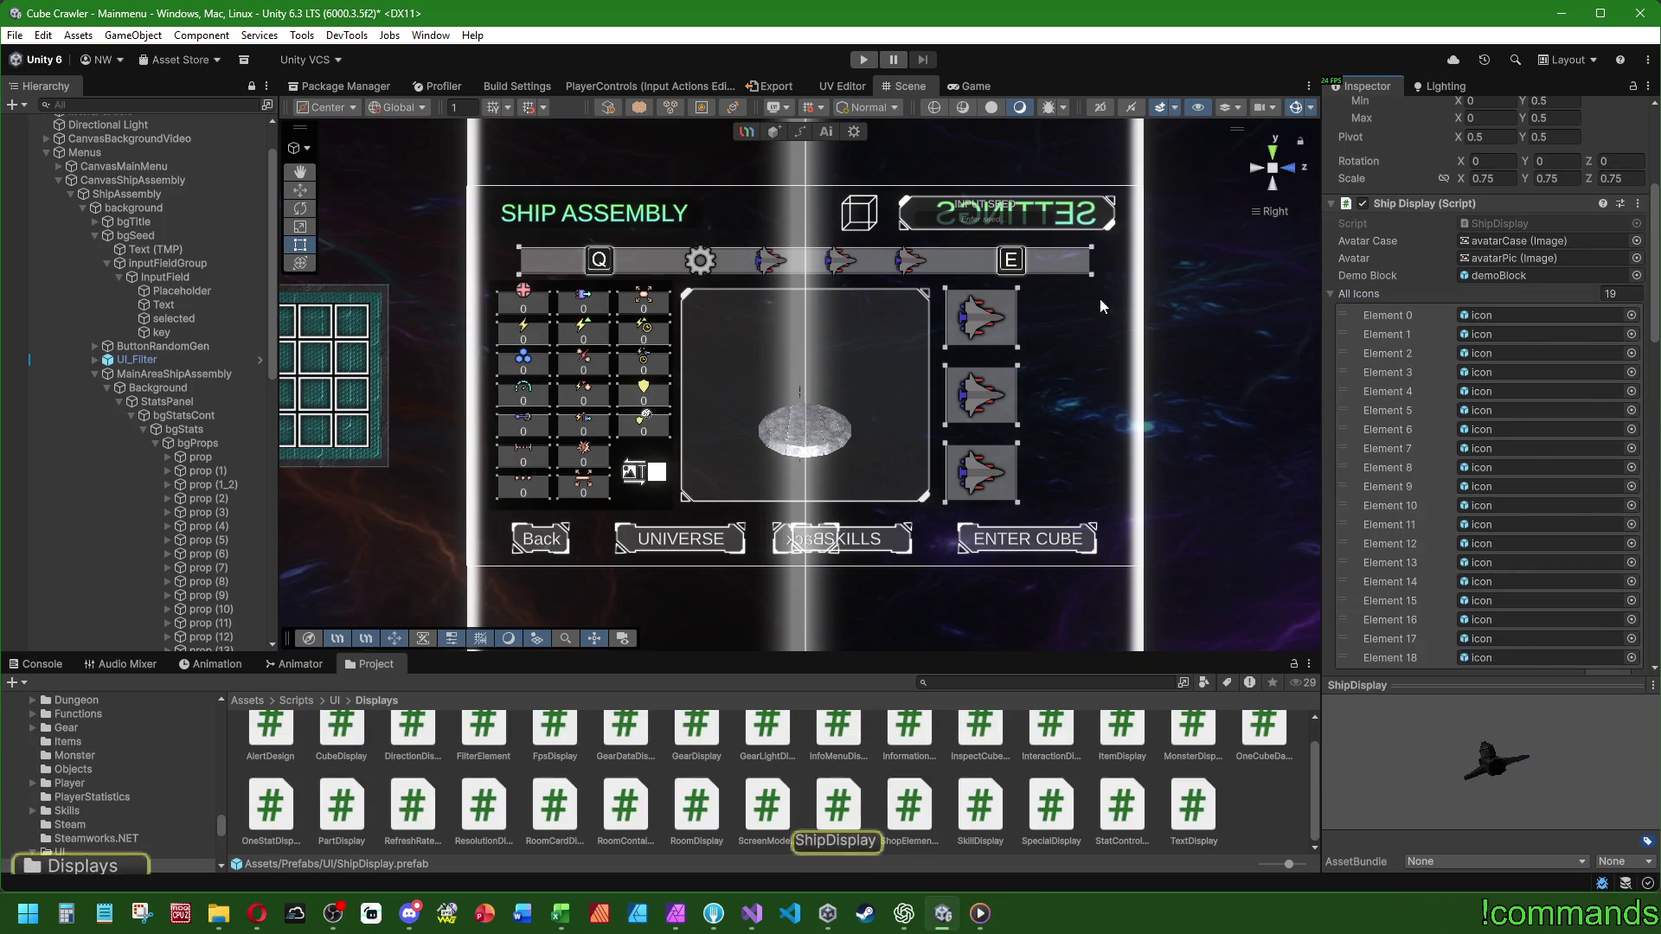
scroll(781, 521, up, 20)
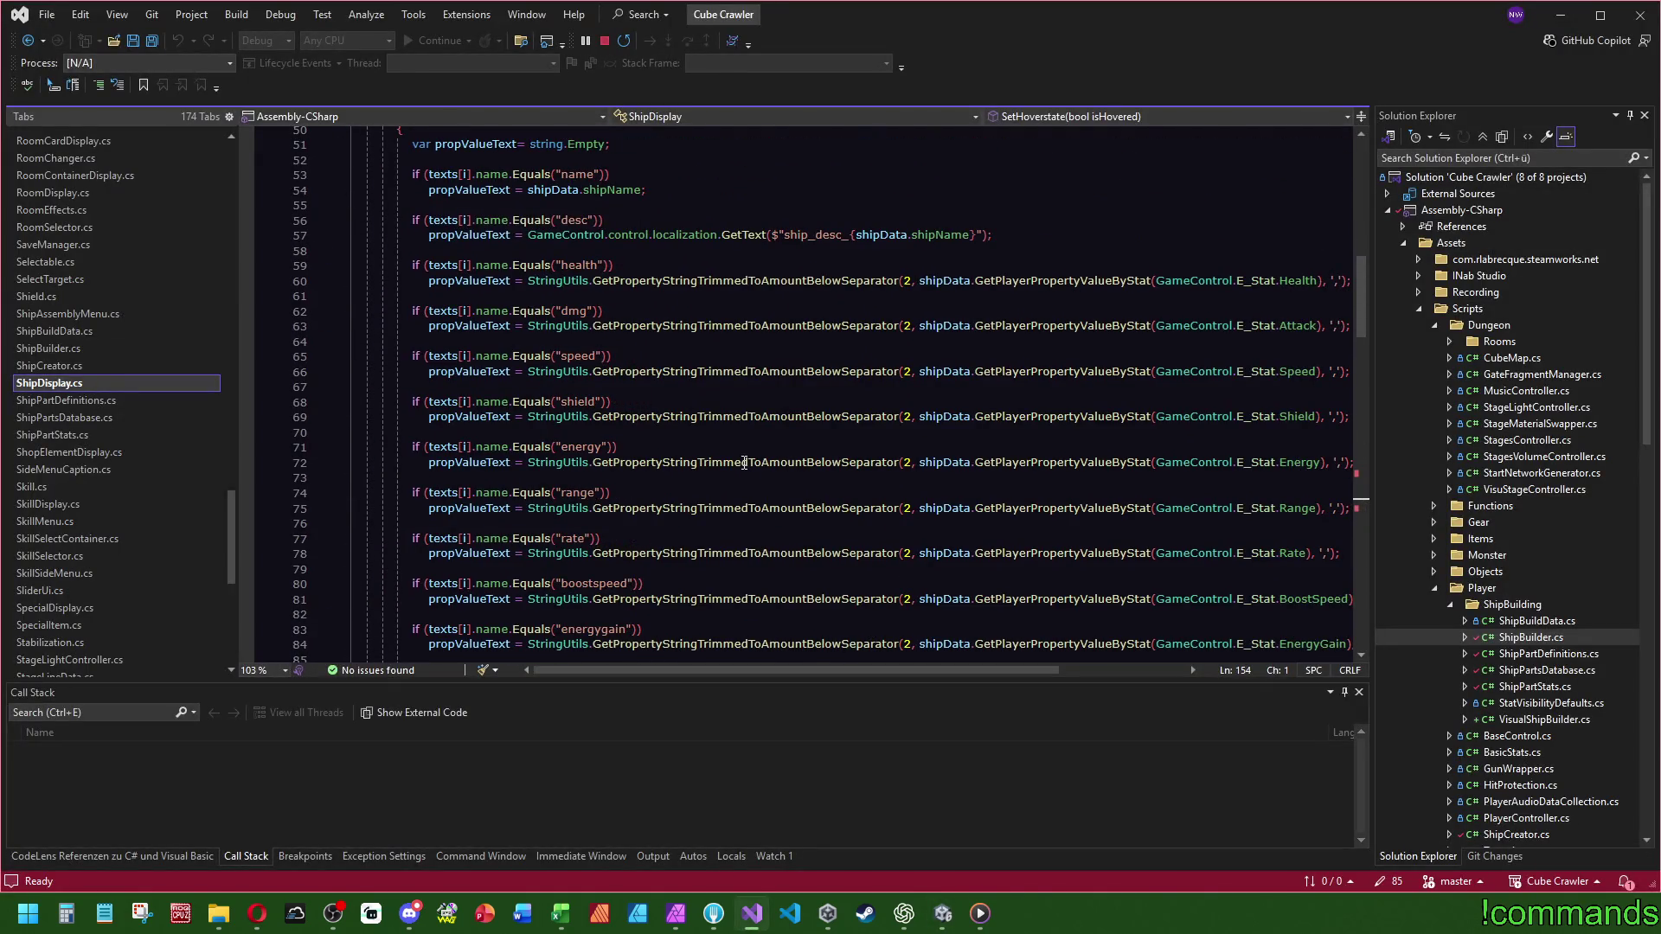
- Scroll through ShipDisplay.cs to review its code
scroll(779, 466, up, 6)
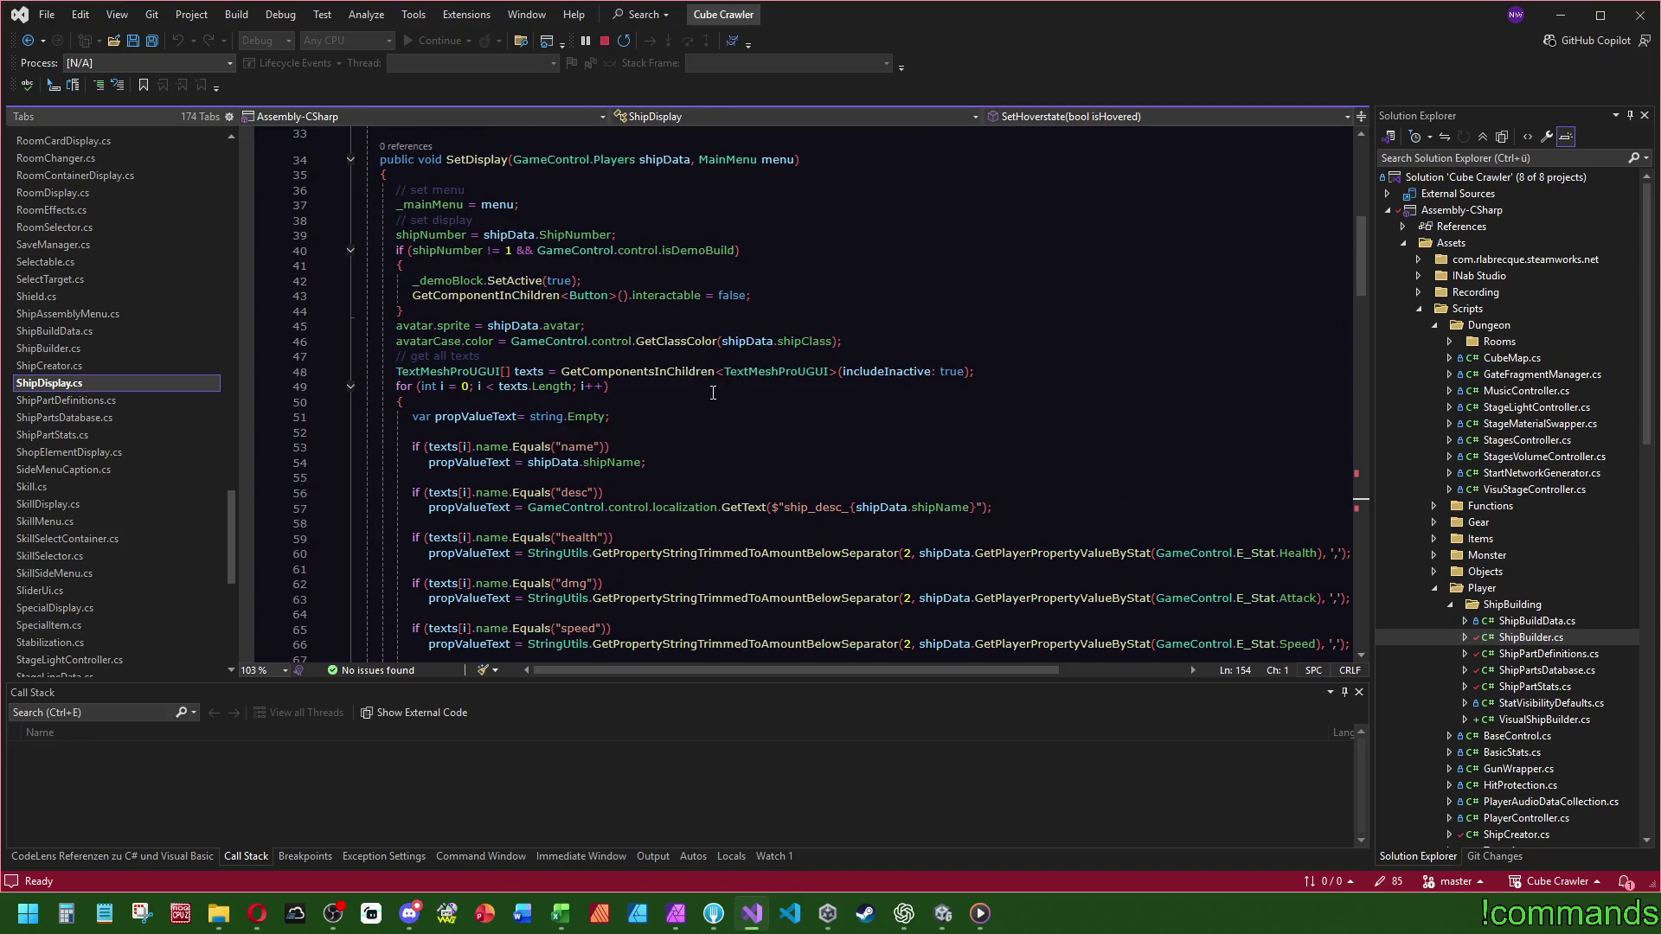
scroll(696, 417, up, 7)
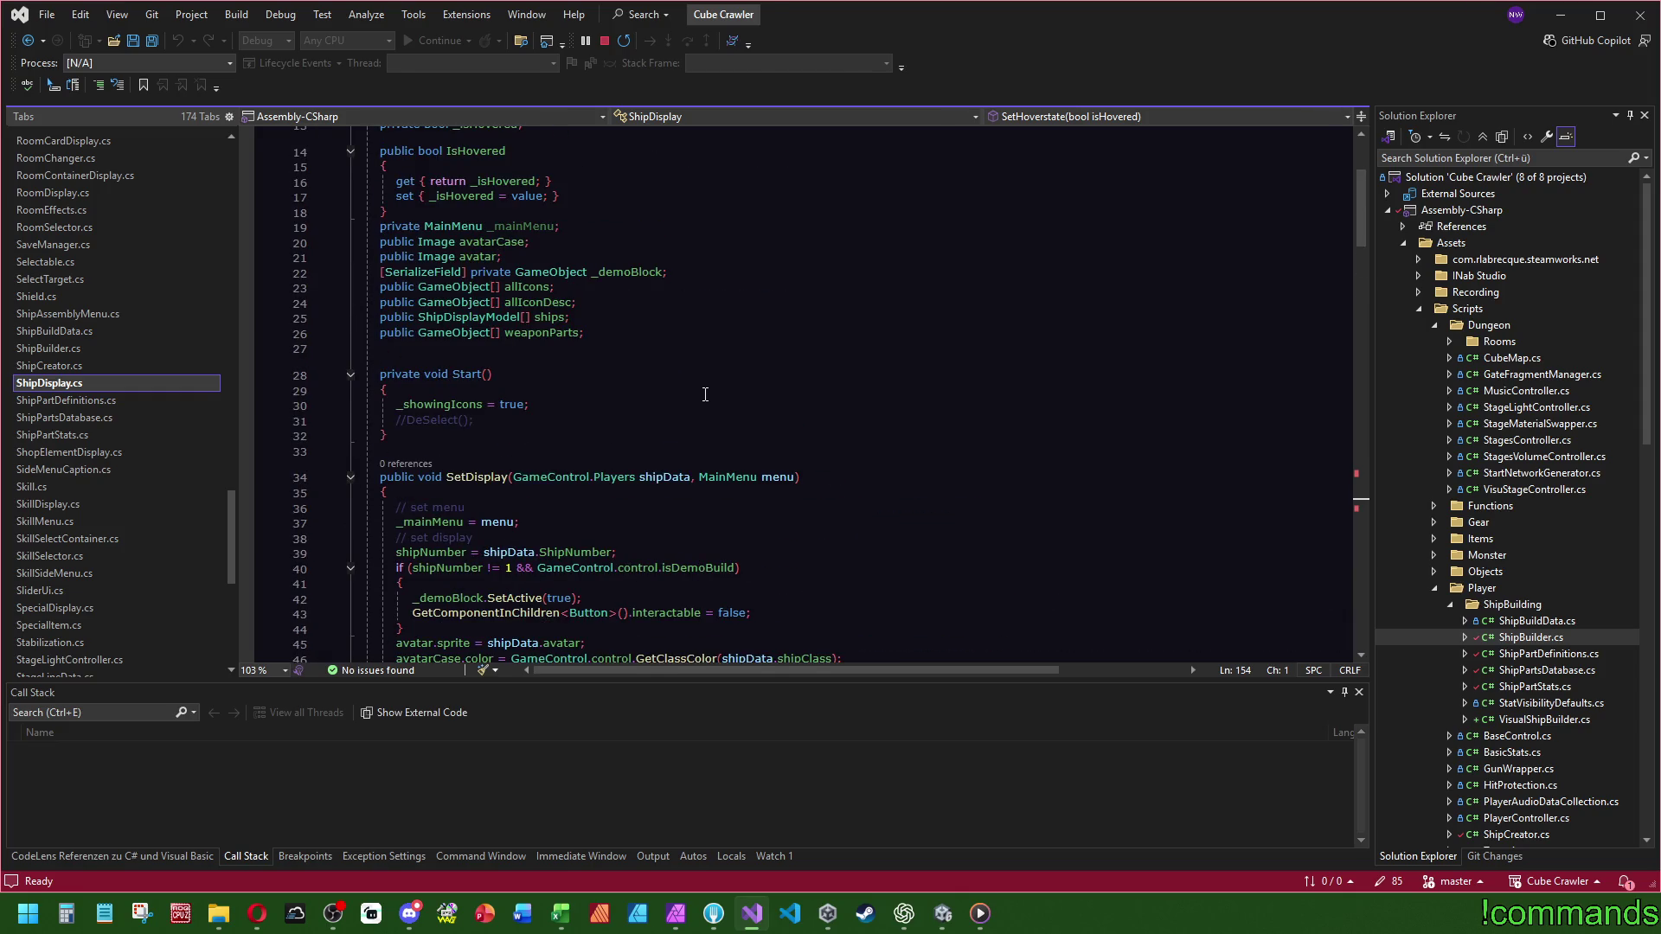
scroll(701, 394, up, 5)
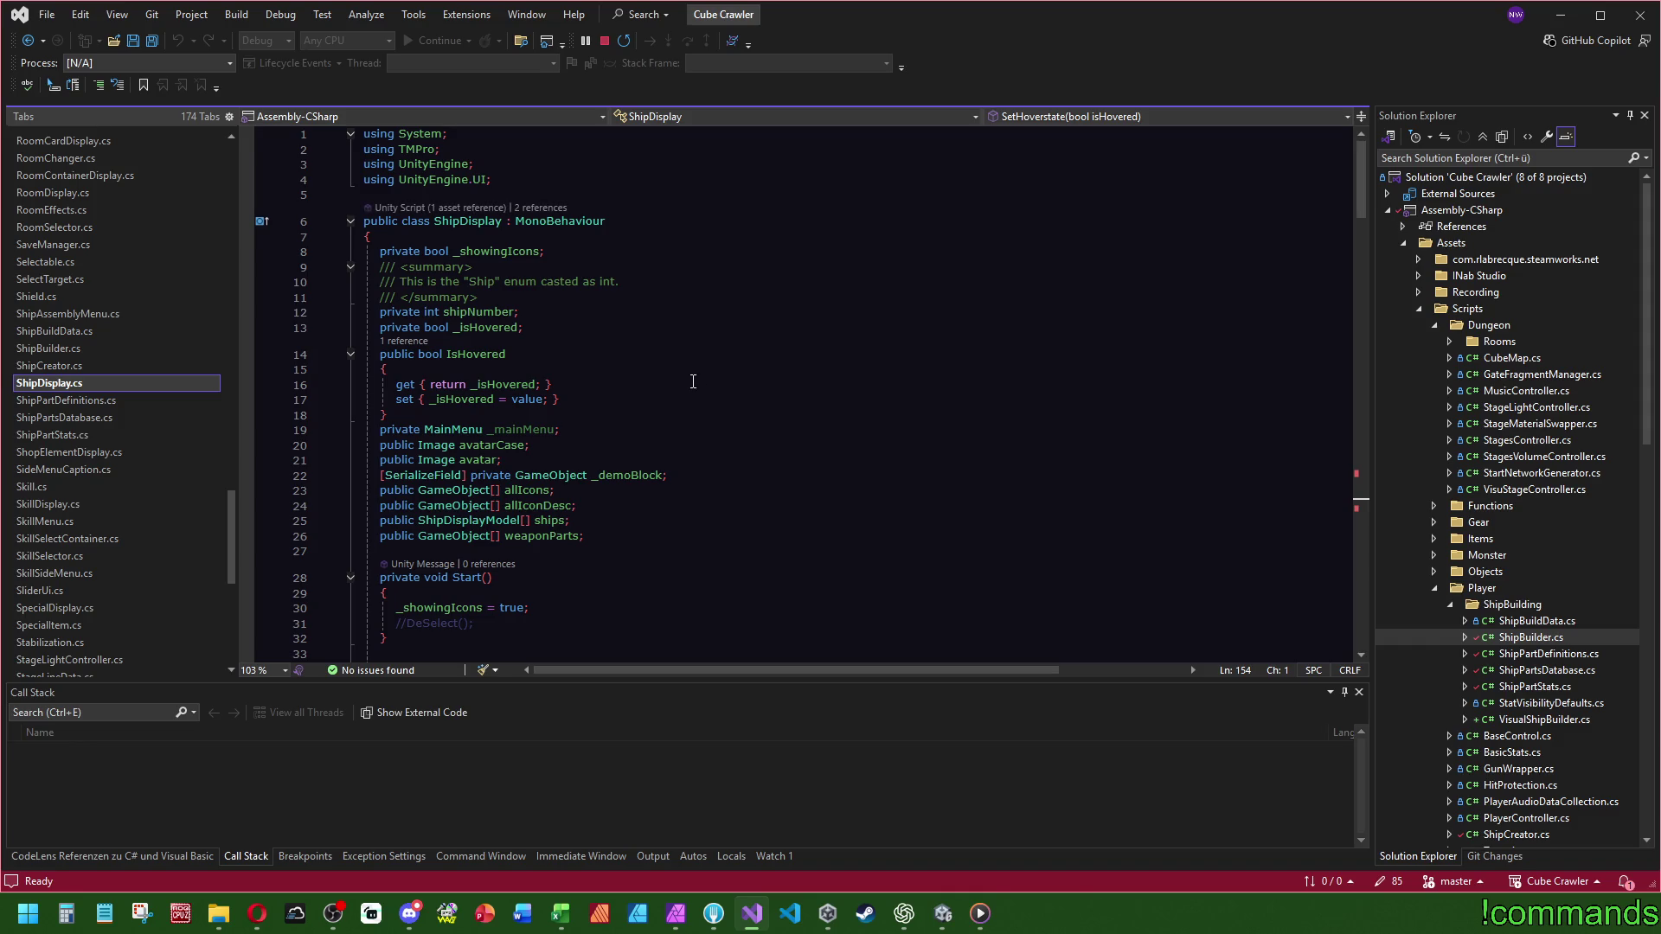
scroll(644, 416, down, 8)
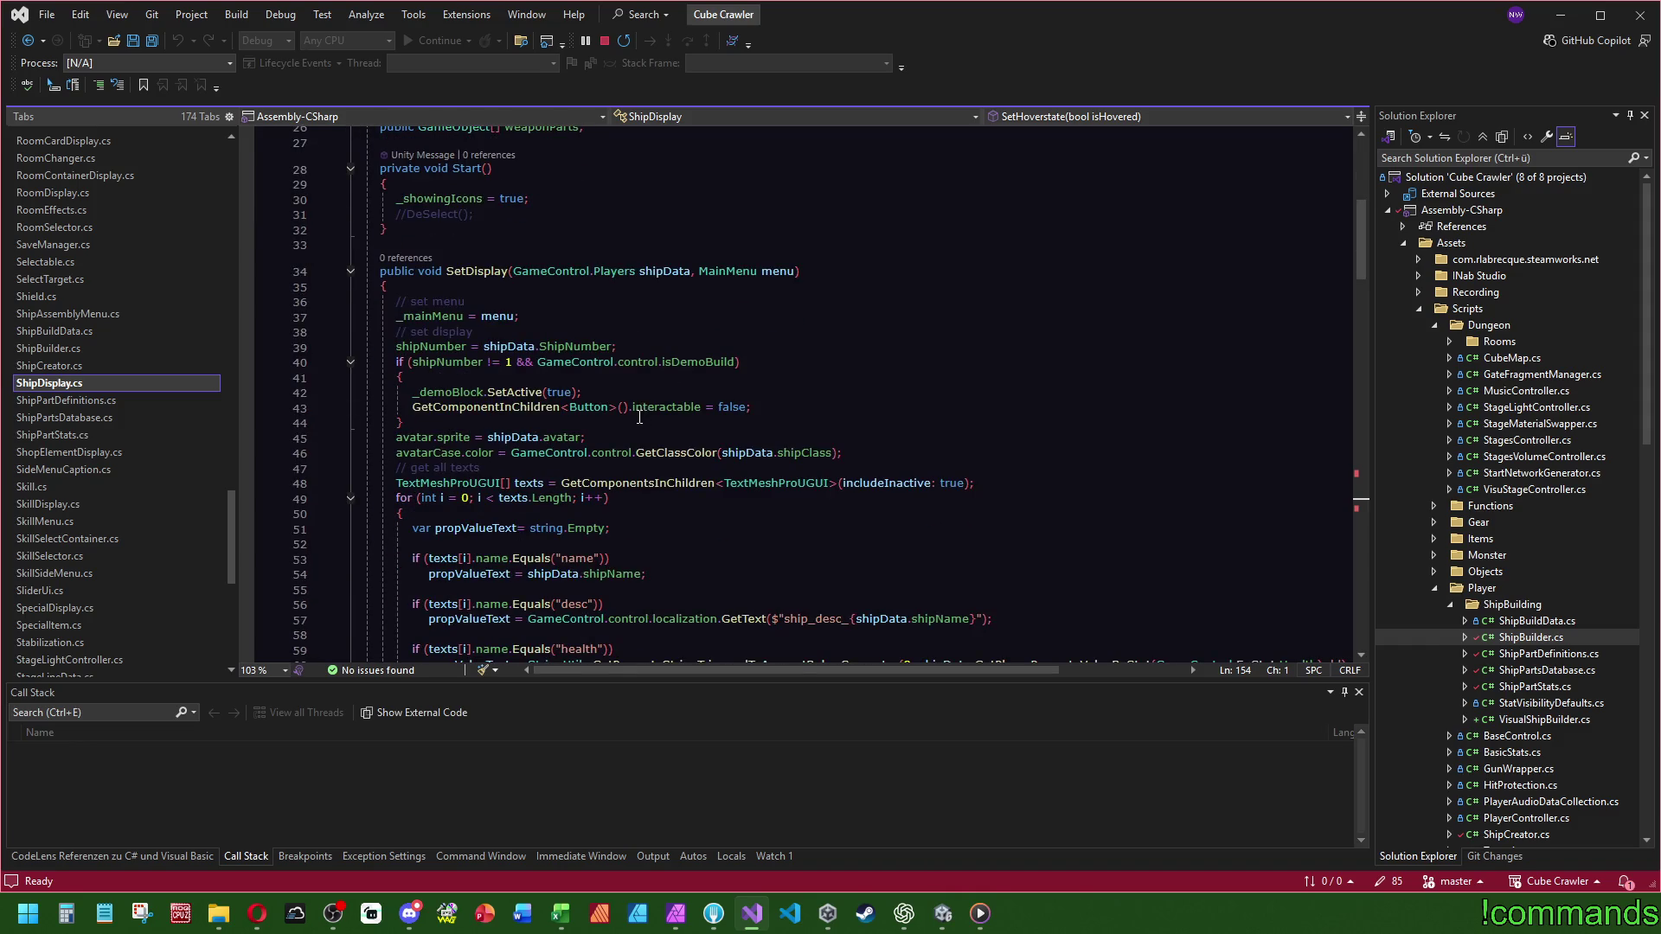
scroll(641, 411, up, 7)
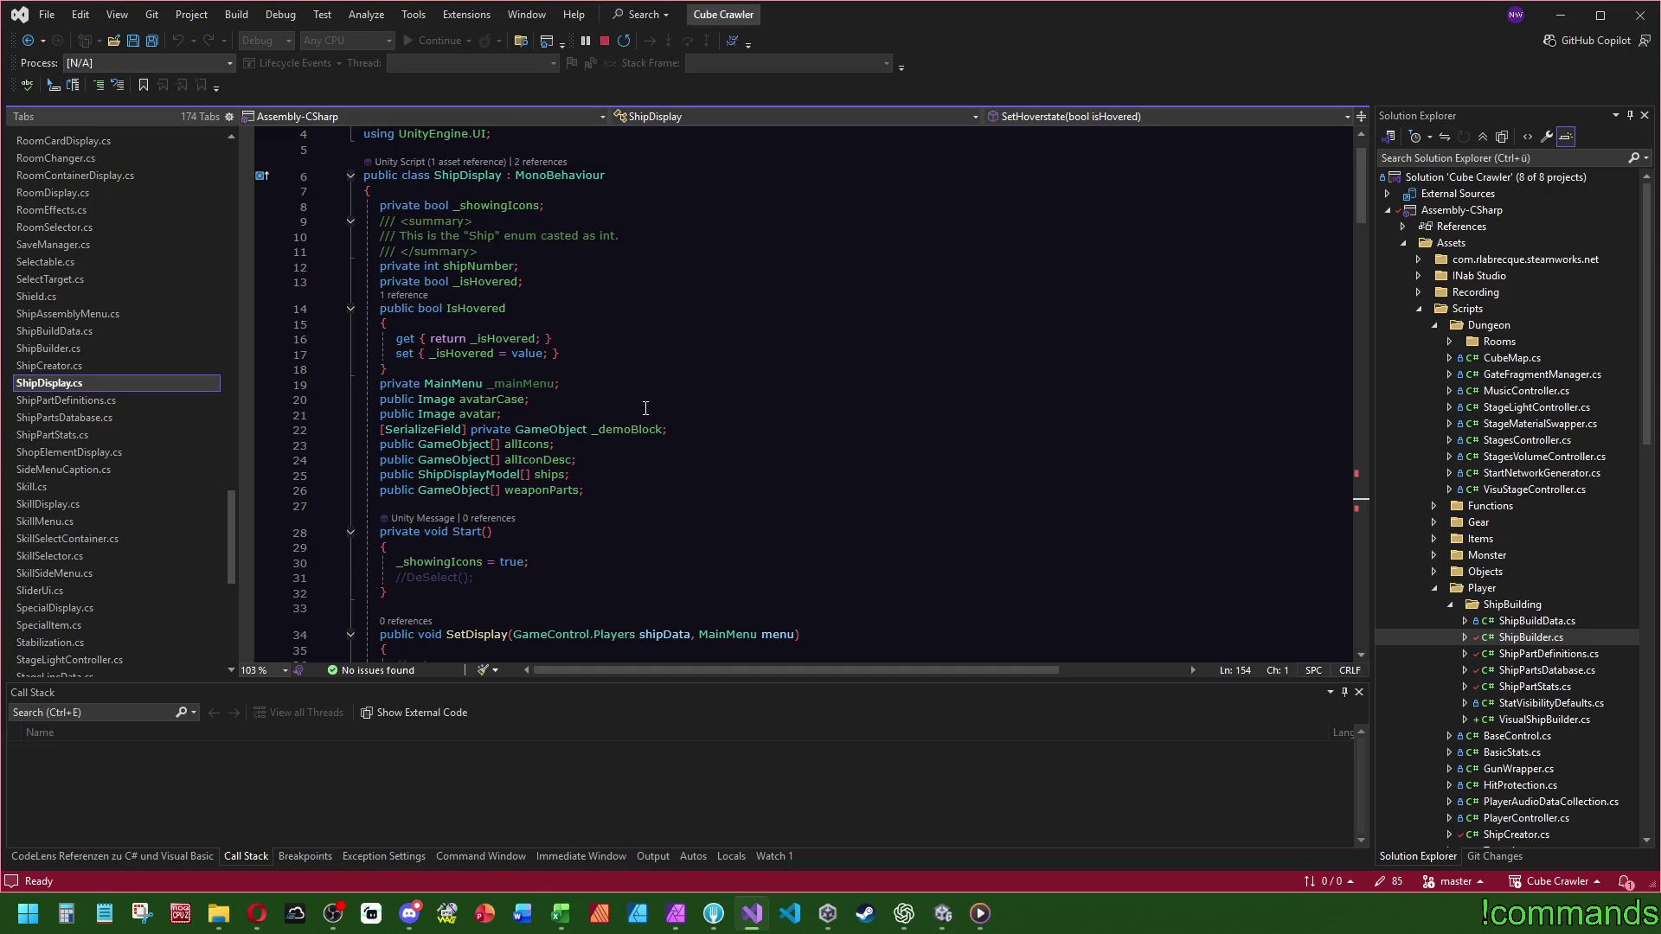
scroll(631, 516, down, 9)
scroll(635, 502, down, 6)
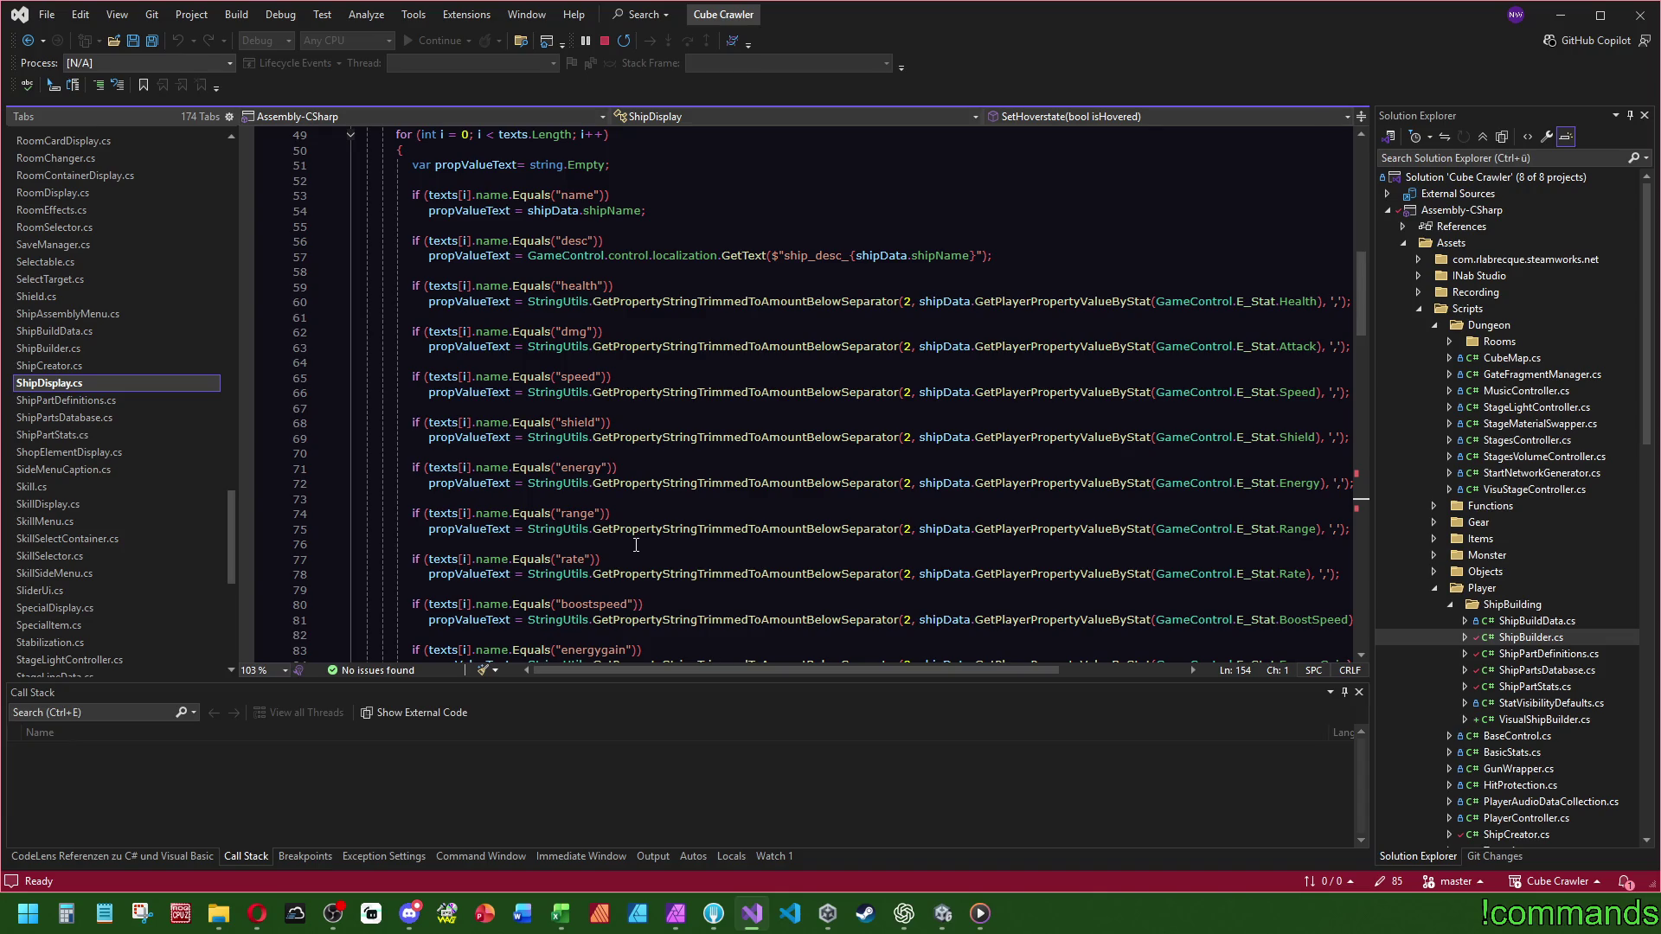
scroll(636, 545, up, 3)
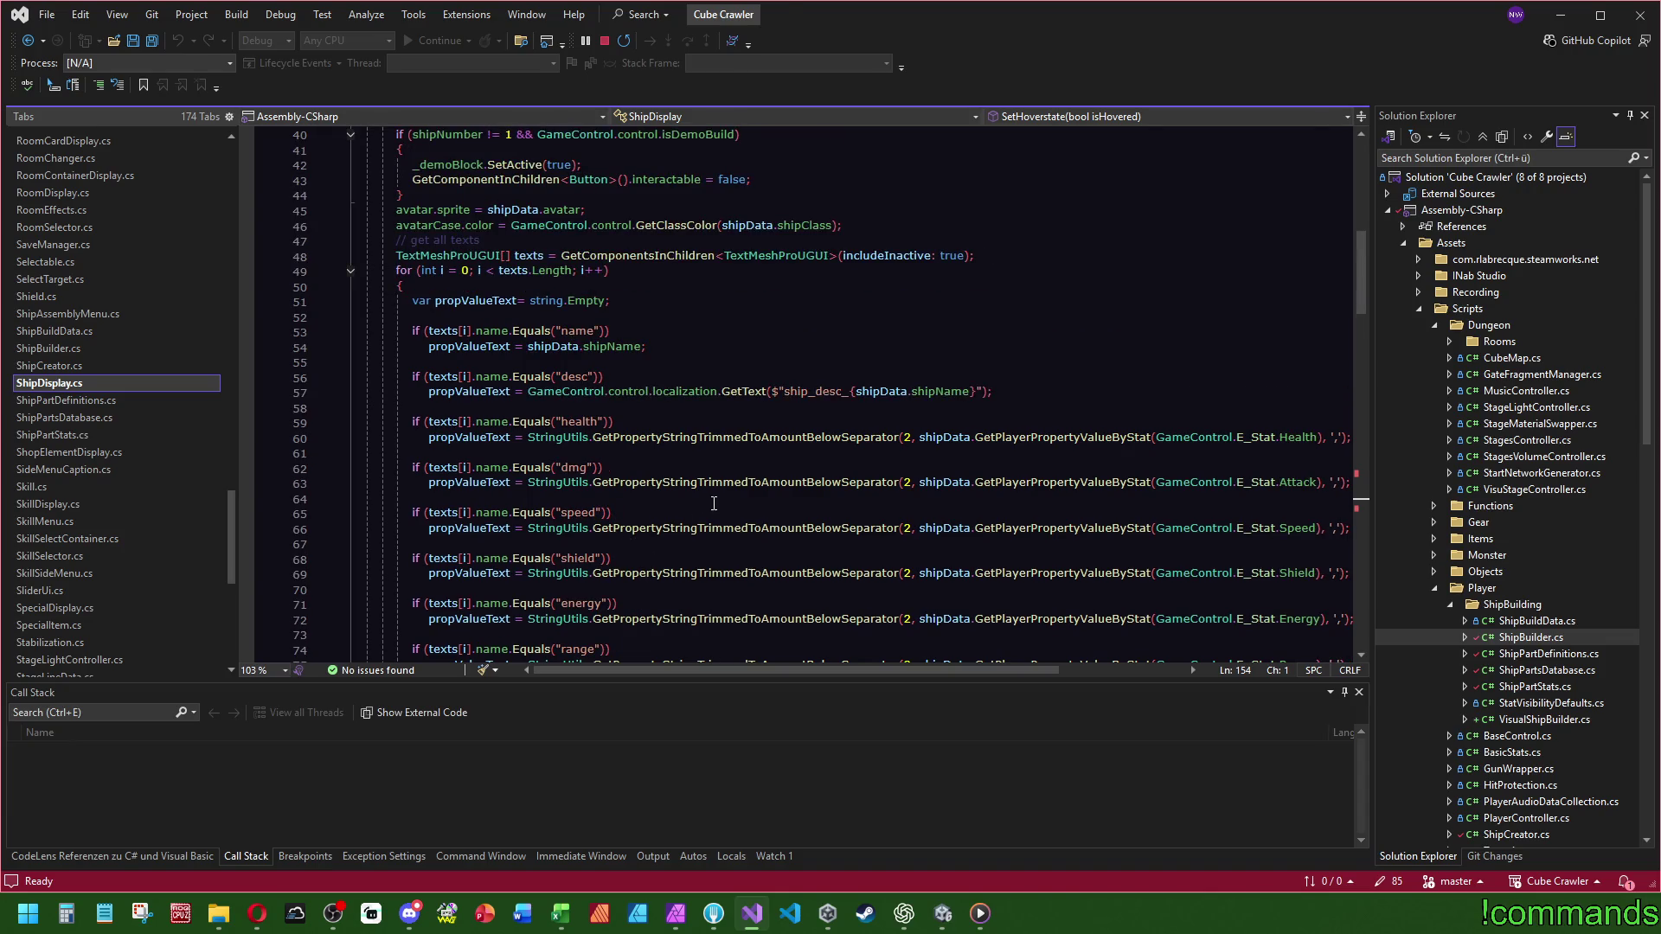
scroll(744, 494, up, 13)
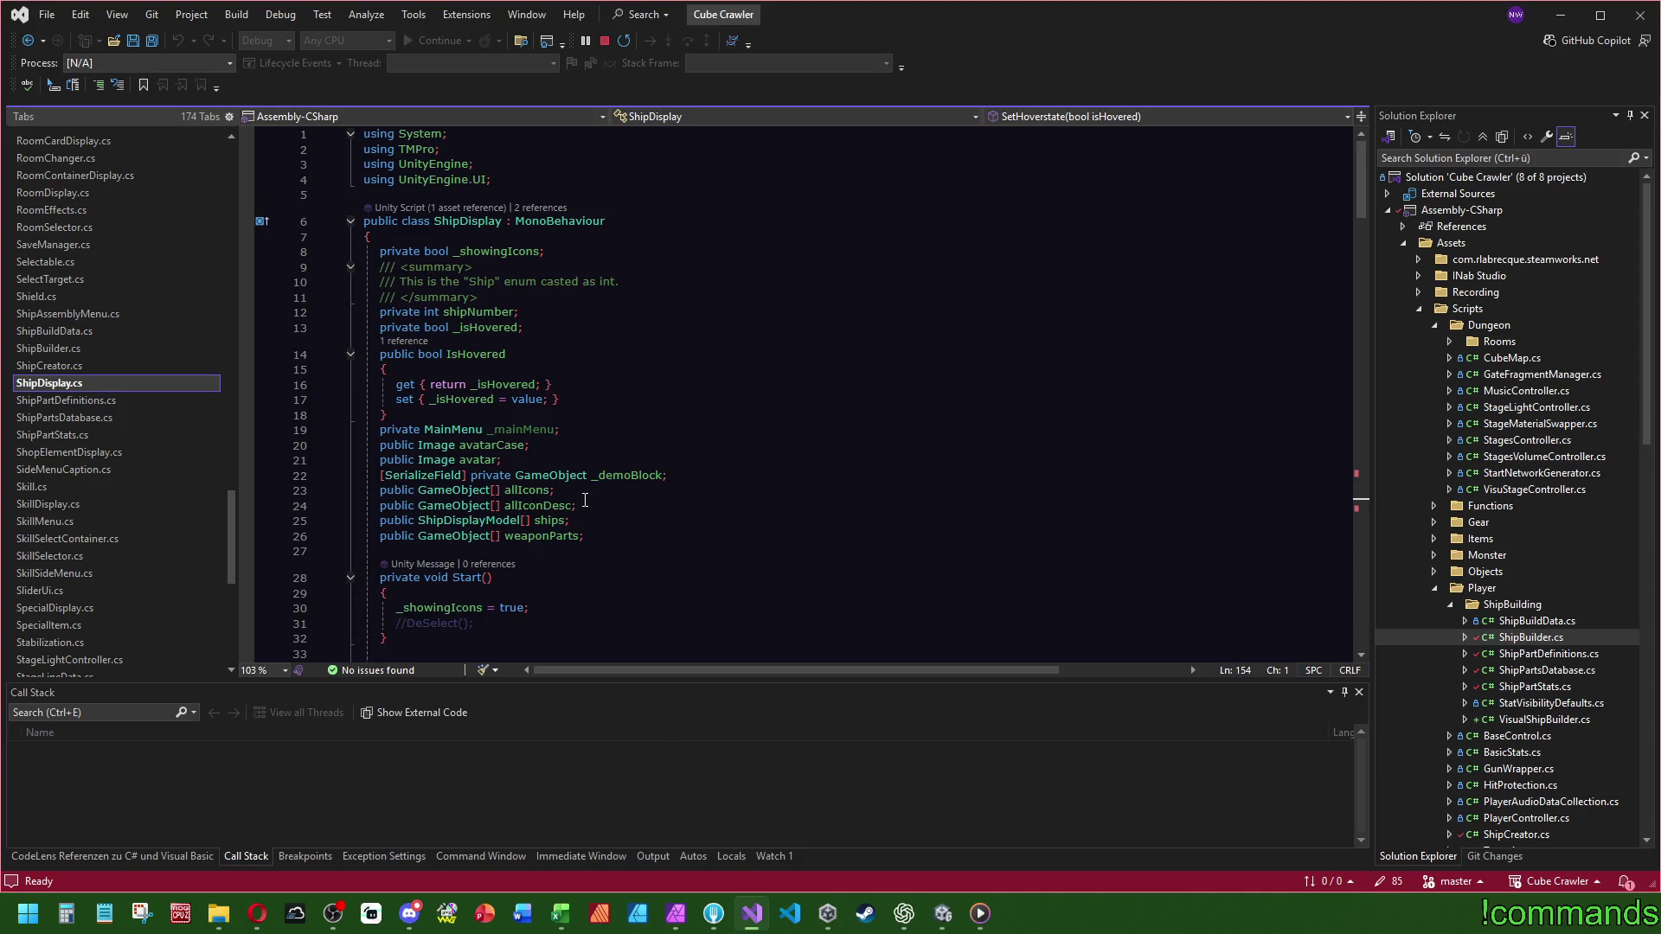
scroll(652, 483, down, 20)
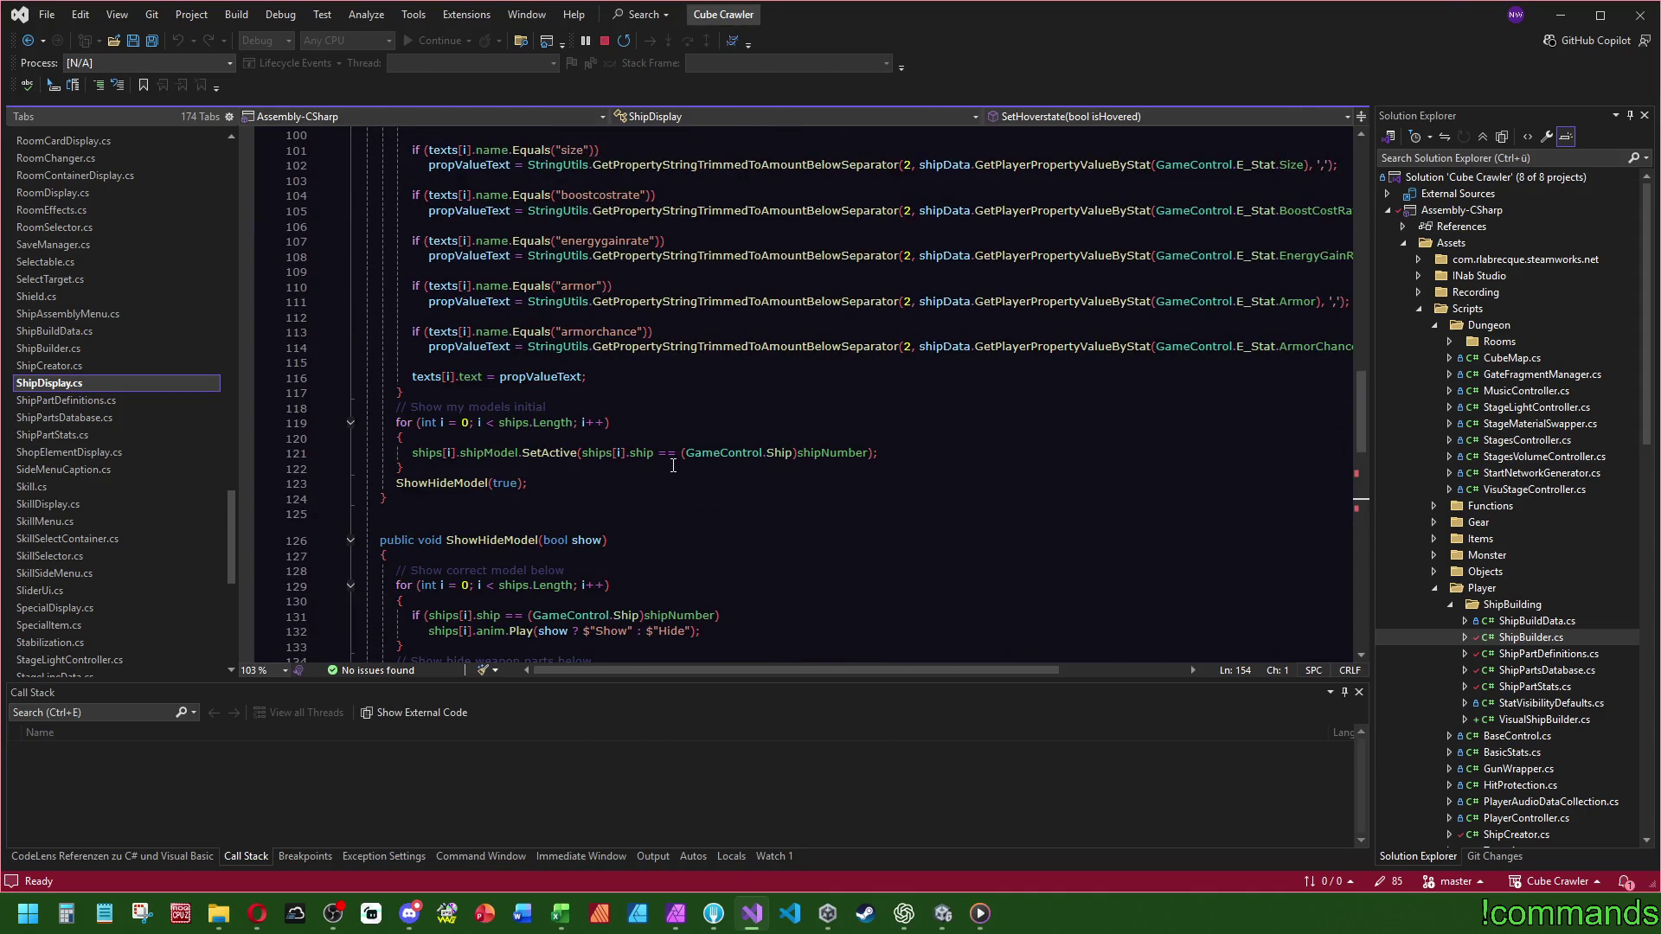
scroll(641, 275, down, 5)
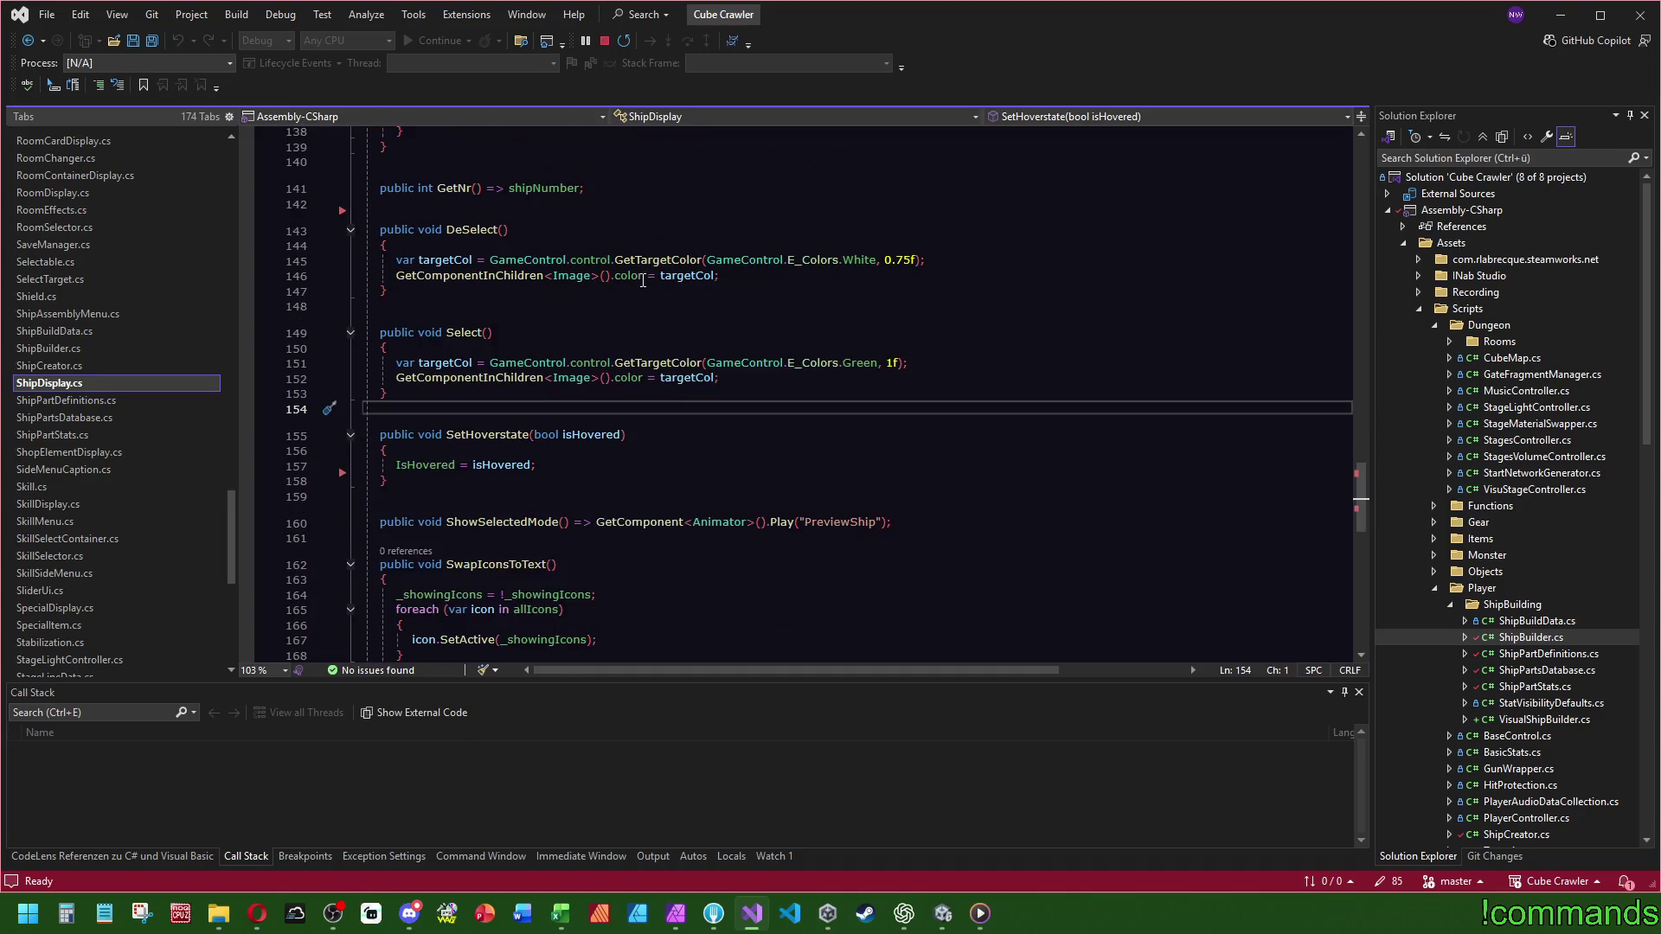
scroll(645, 273, down, 4)
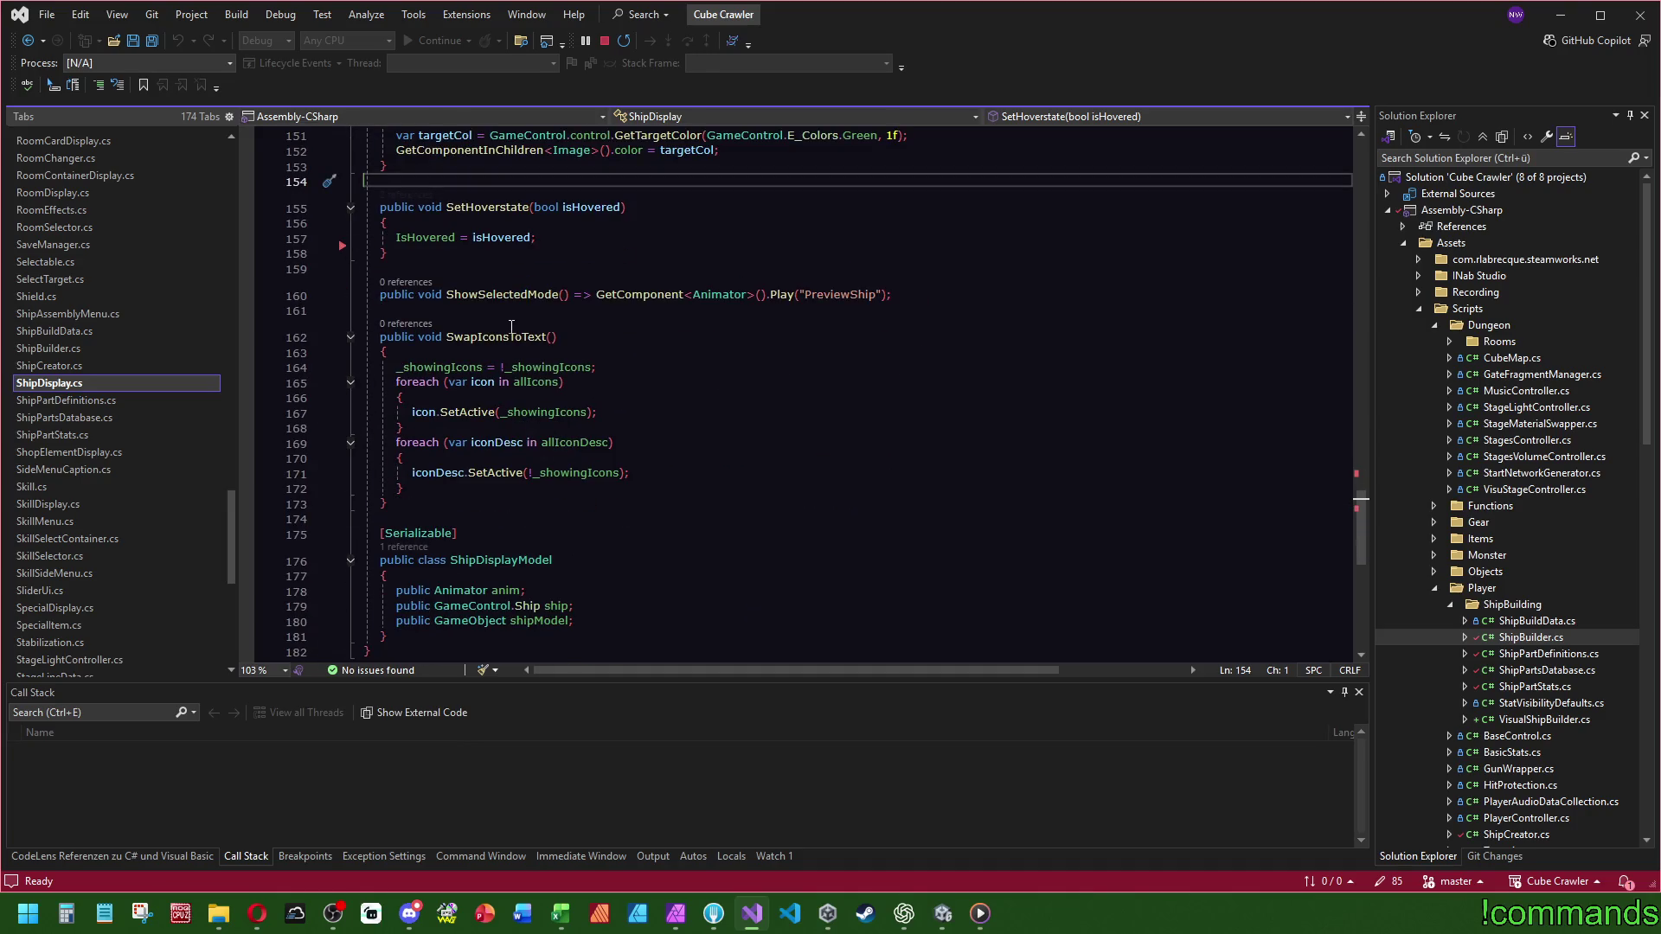
- Go from allIconDesc in SwapIconsToText to its declaration with F12, then return to Unity
click(670, 332)
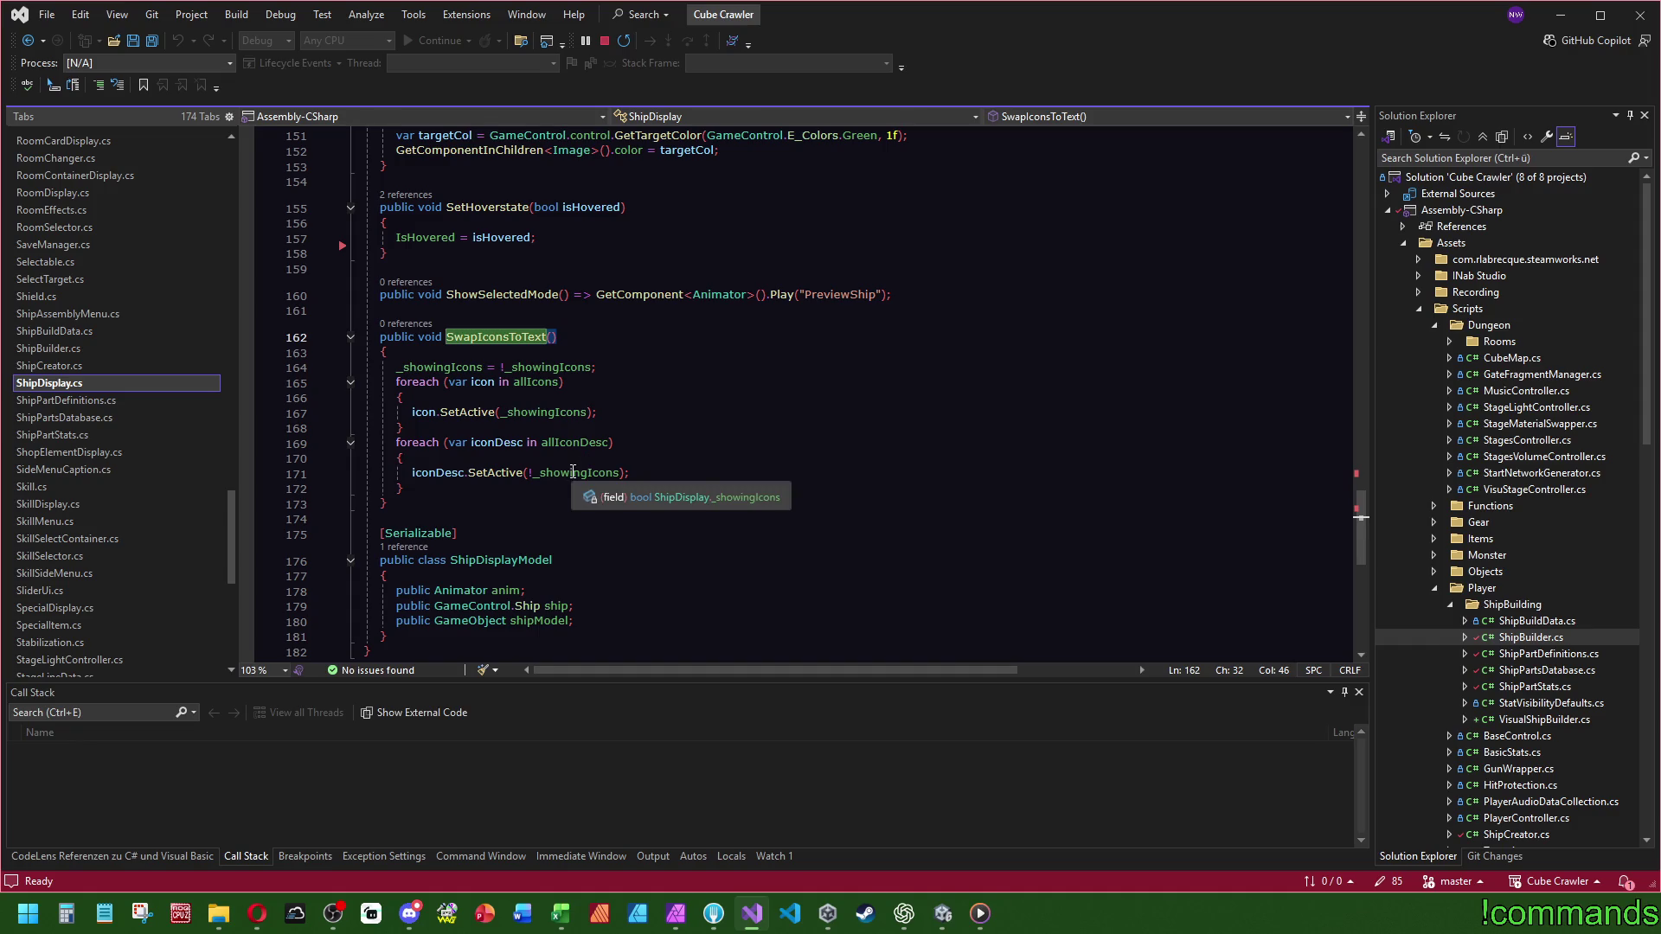
click(572, 442)
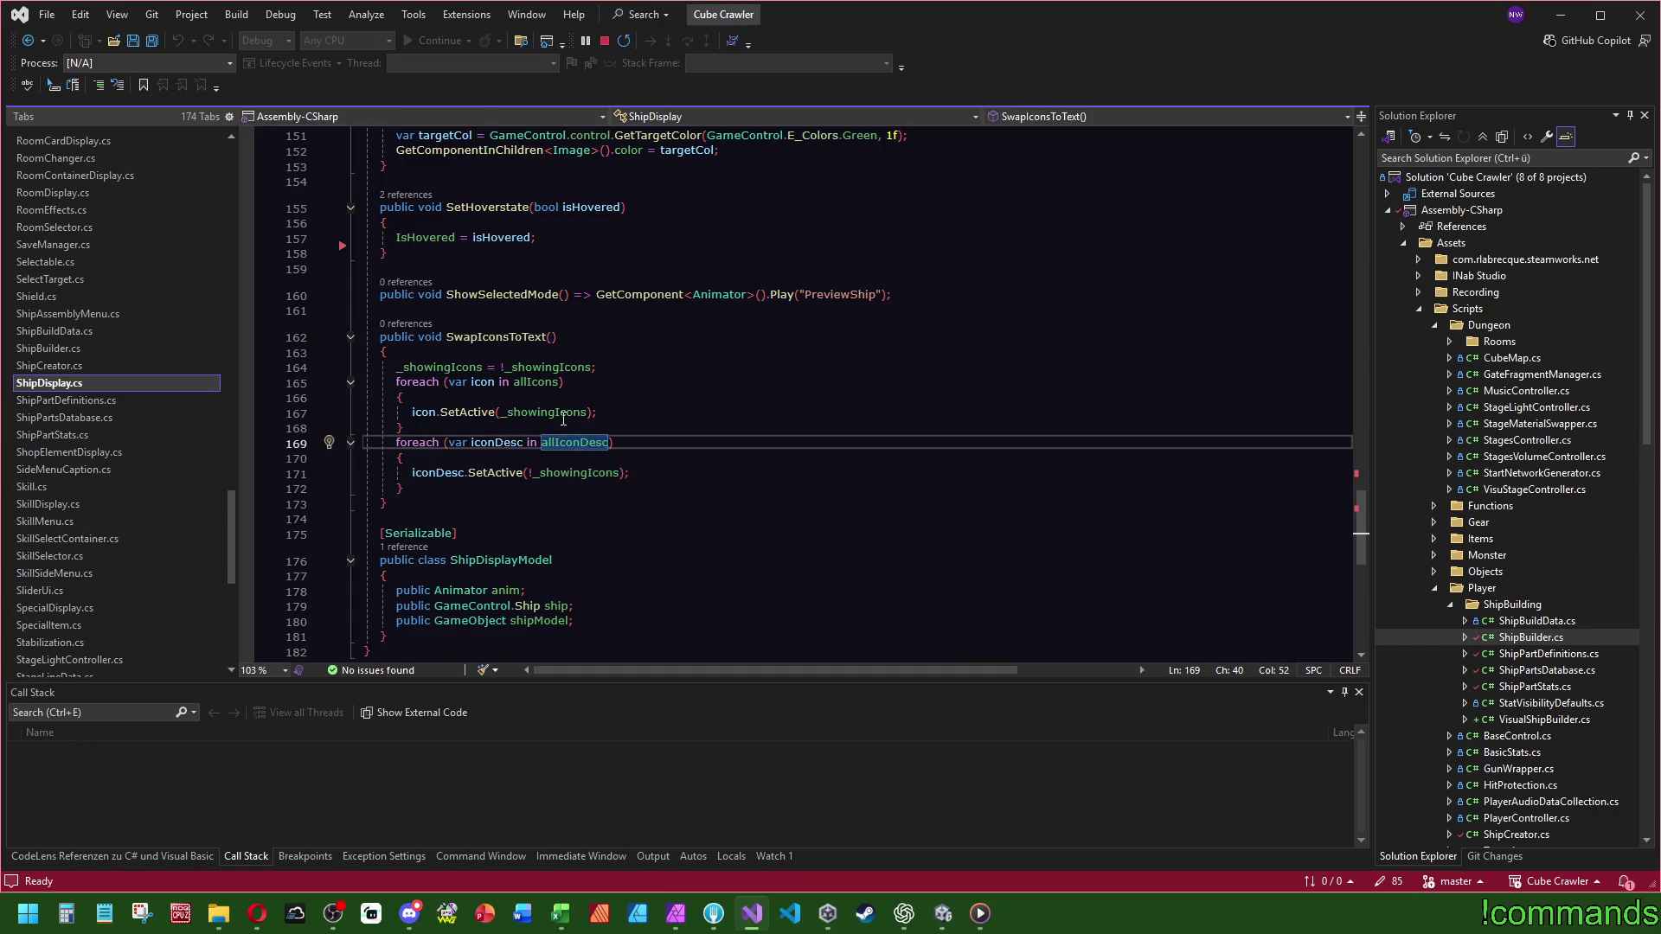
key(F12)
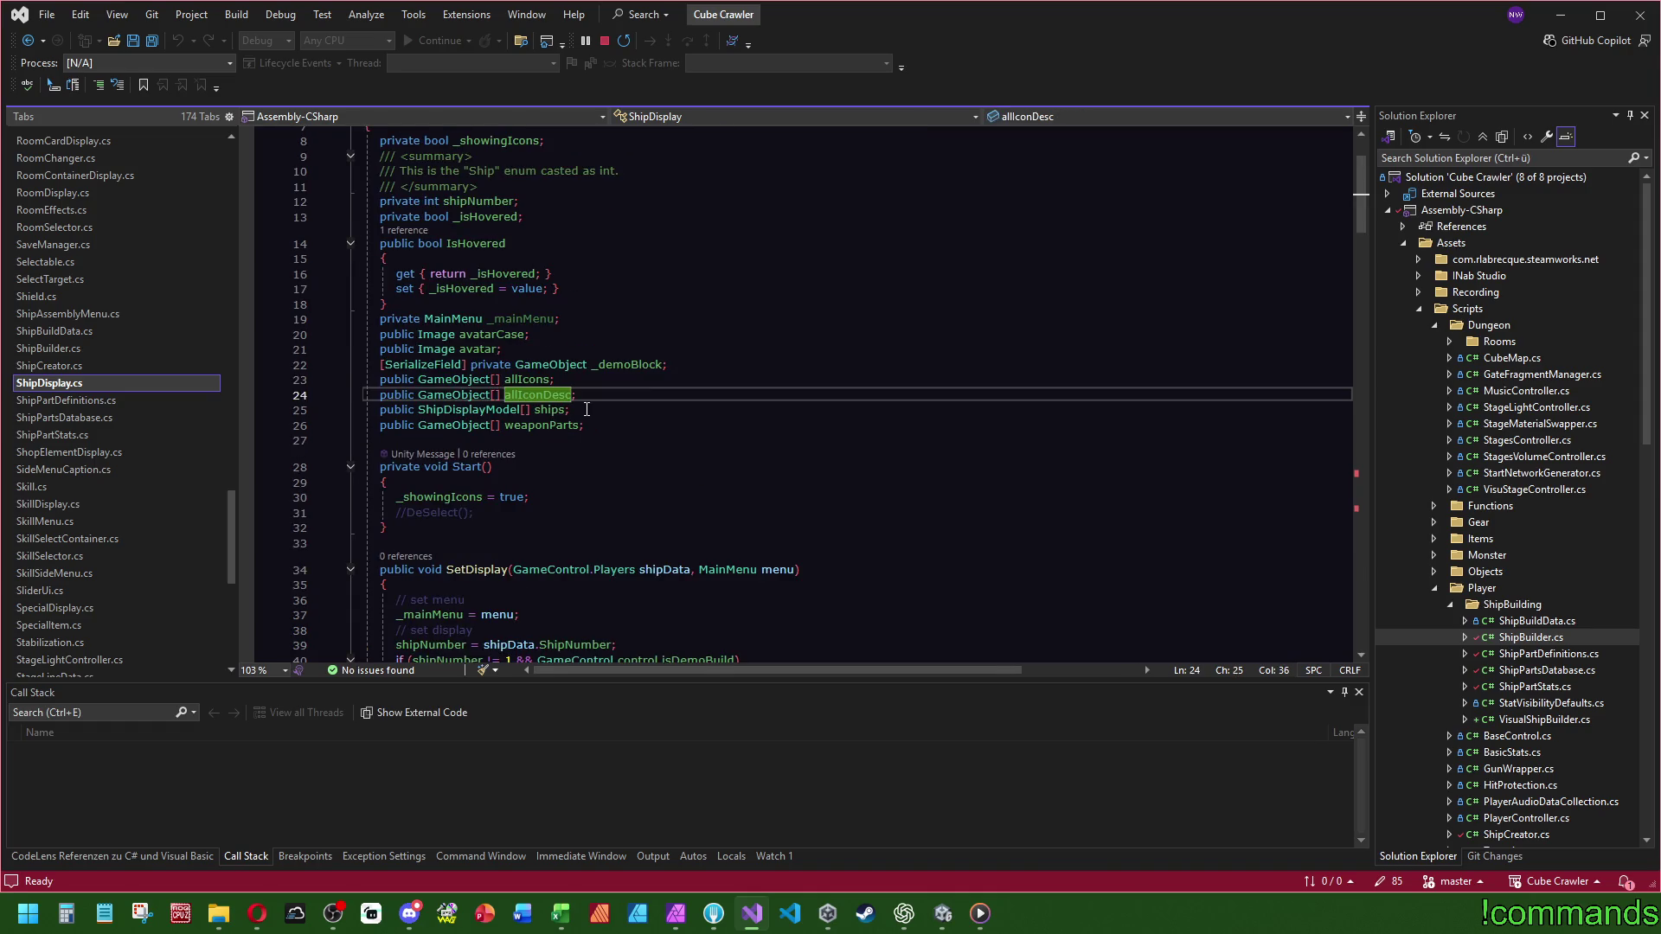
click(943, 913)
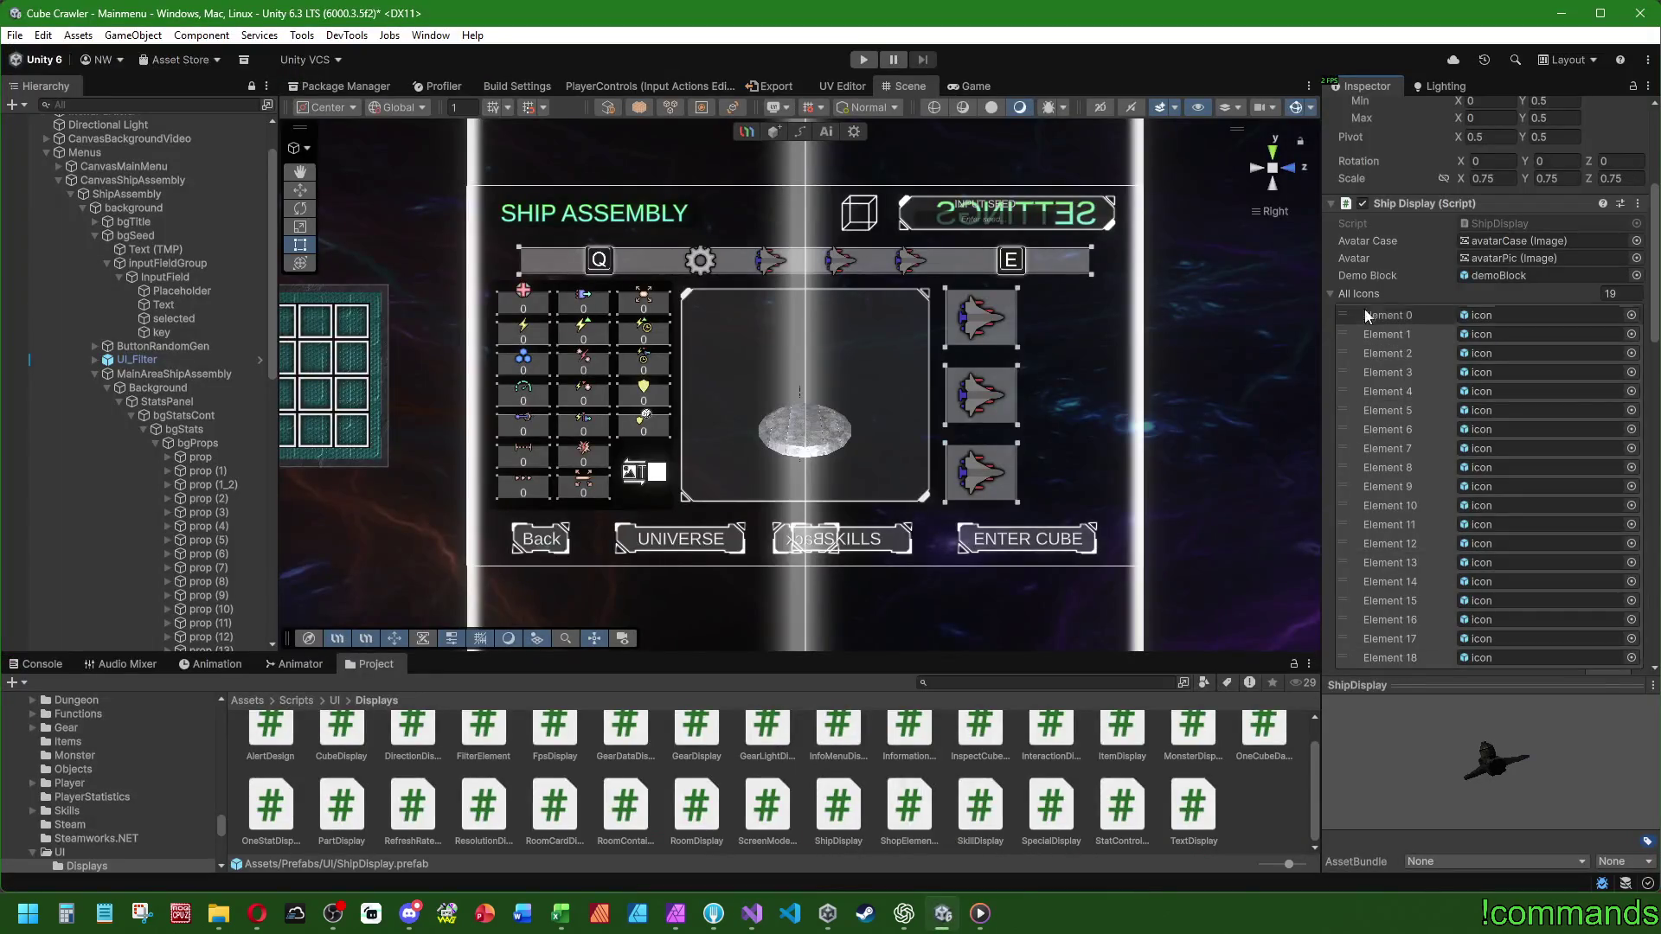
- Check All Icon Desc and Ships on ShipDisplay, reset Project to Assets, return to Visual Studio
click(1329, 313)
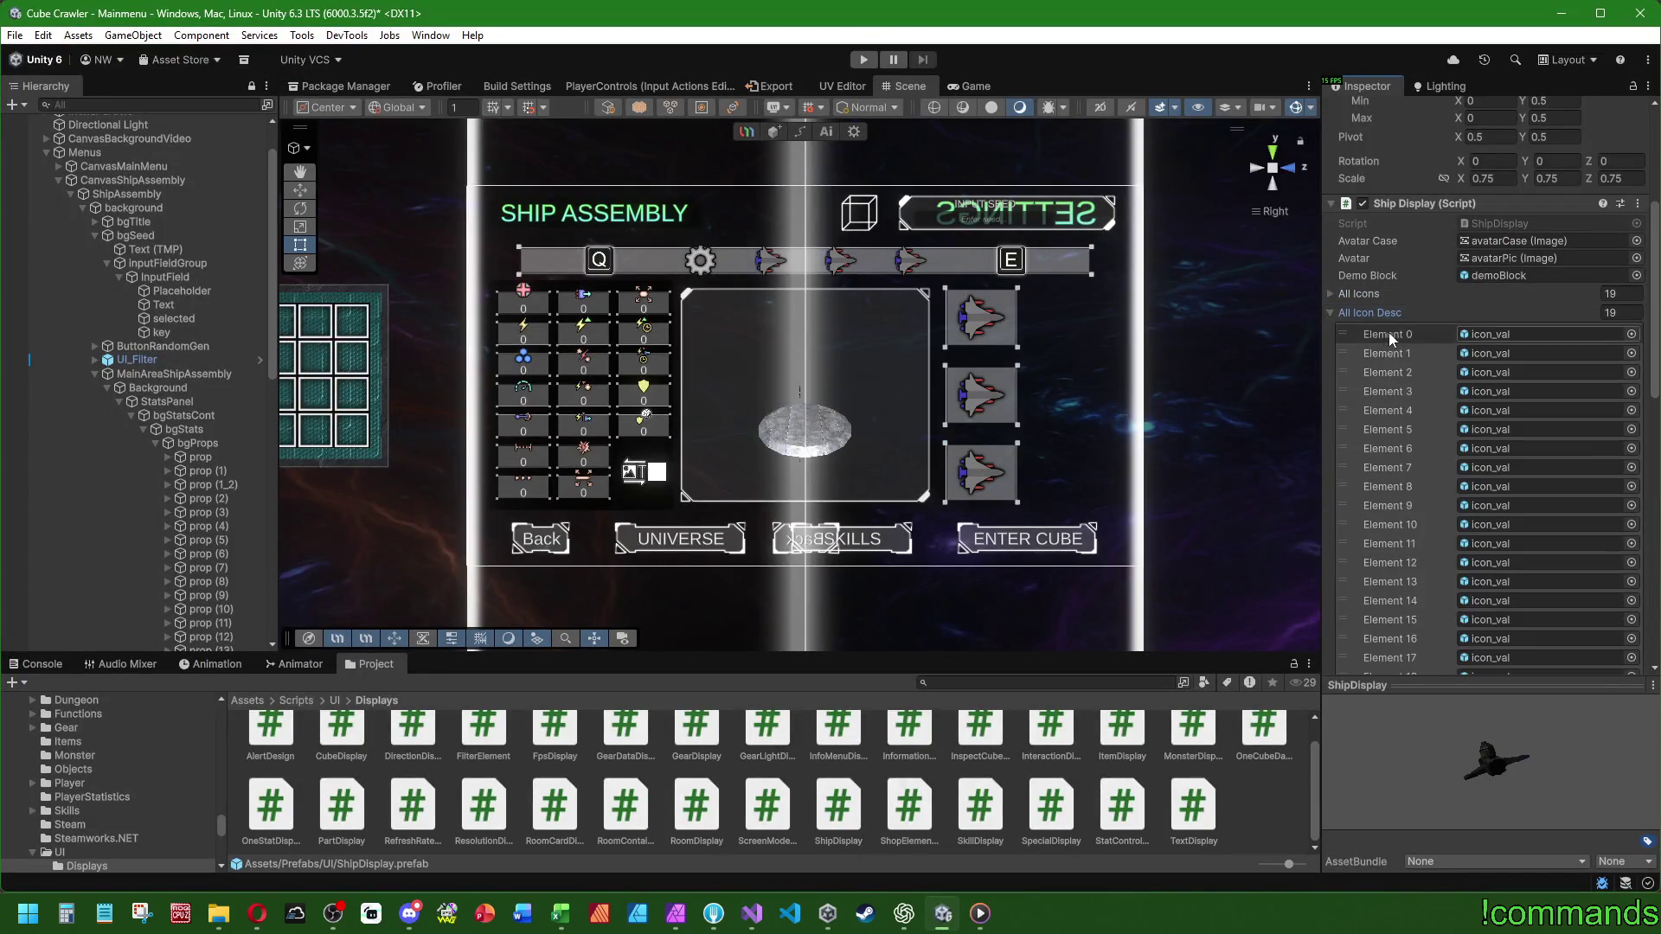
click(1331, 312)
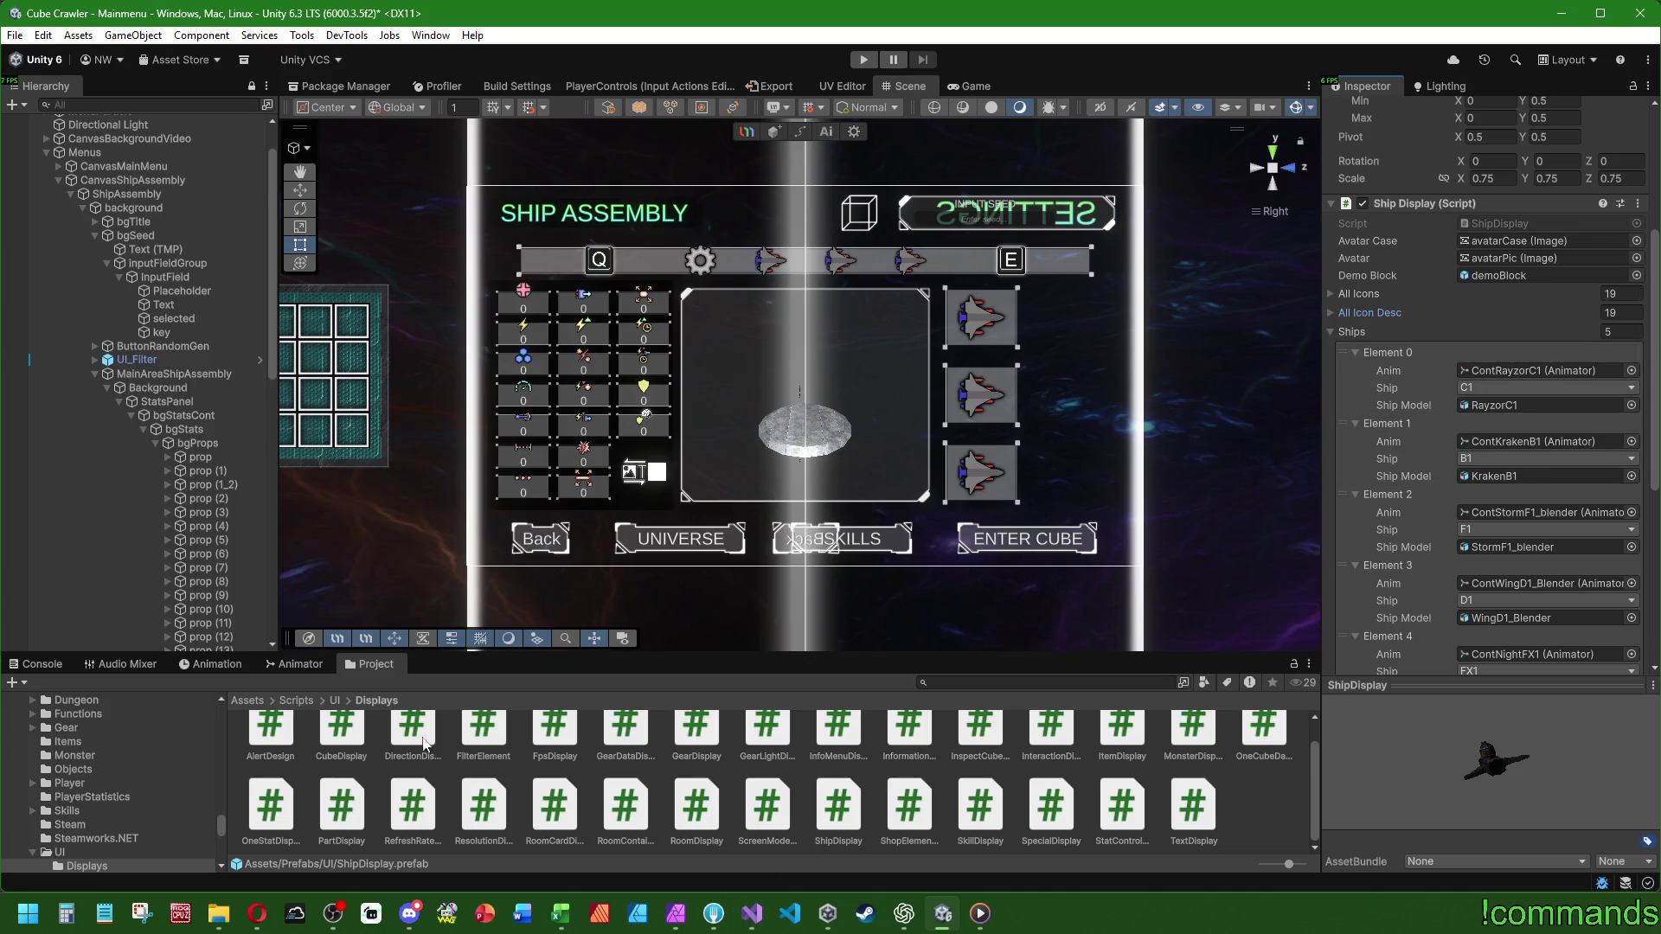
click(251, 701)
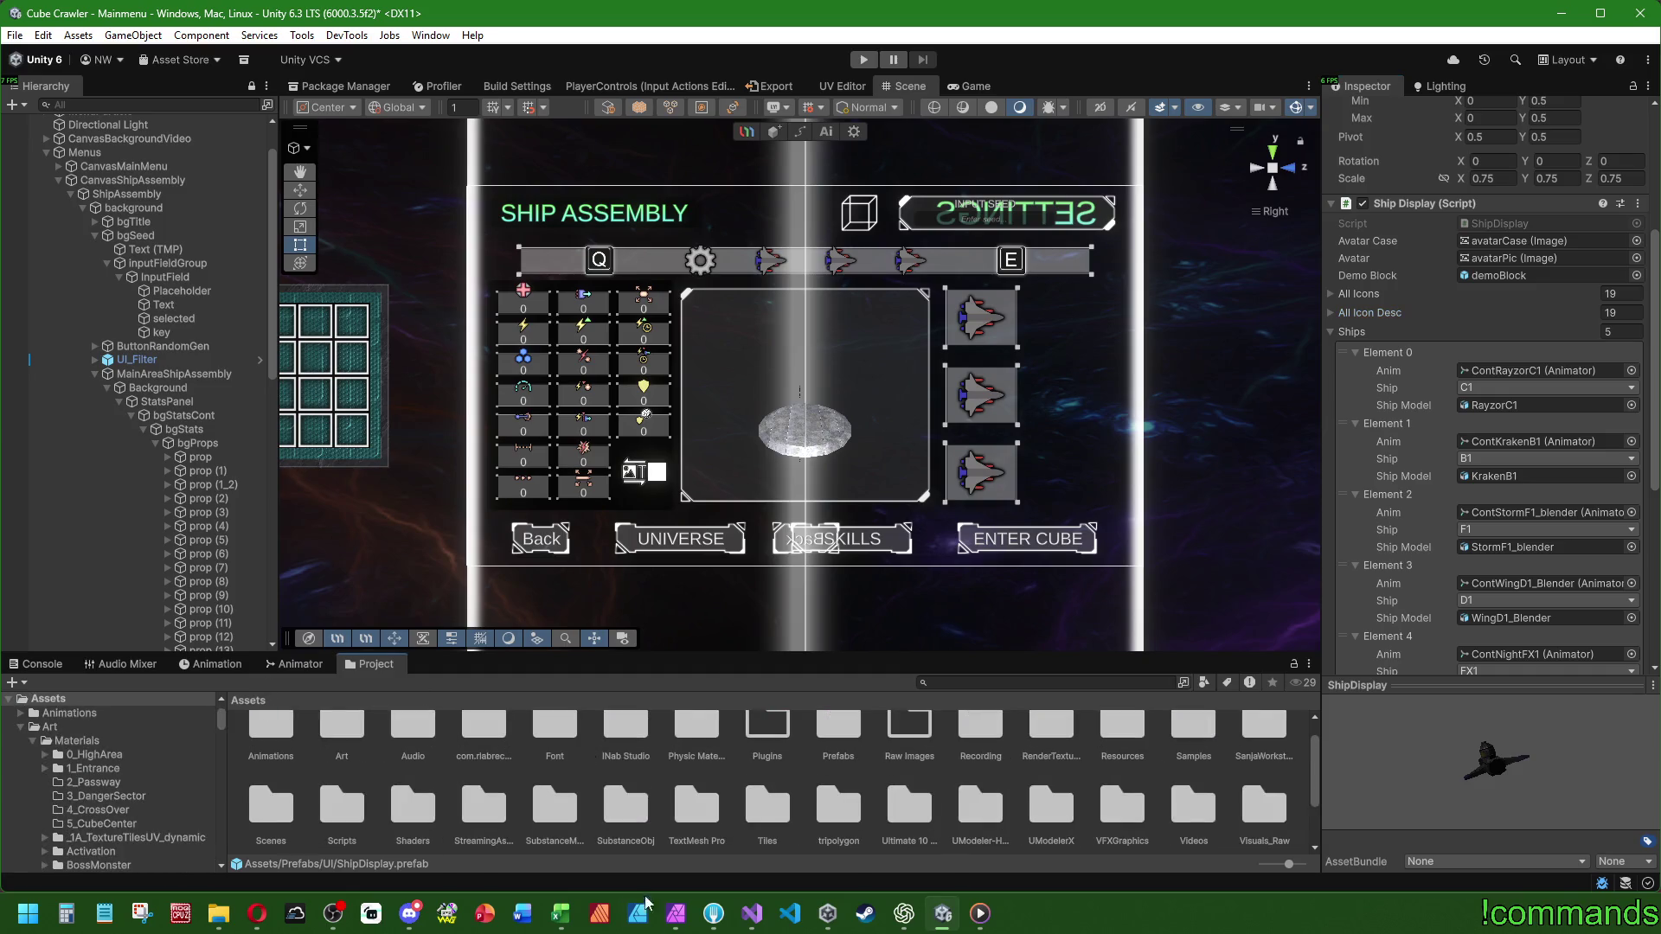
click(751, 925)
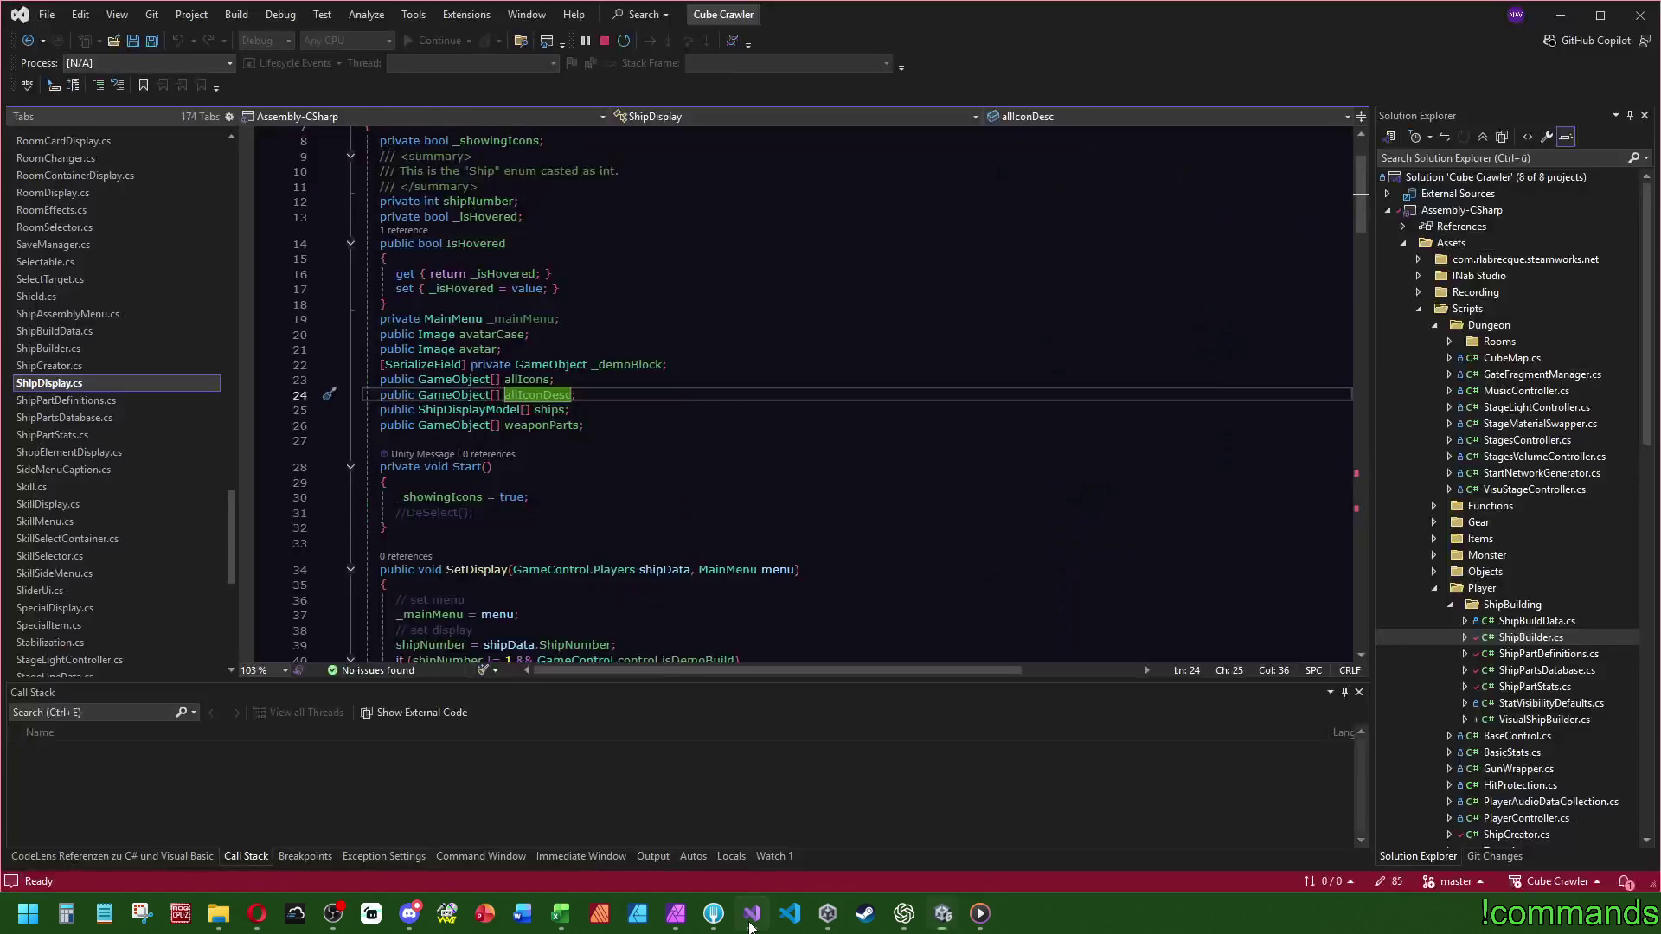
- Save ShipDisplay.cs with Ctrl+S
click(80, 383)
scroll(787, 461, up, 3)
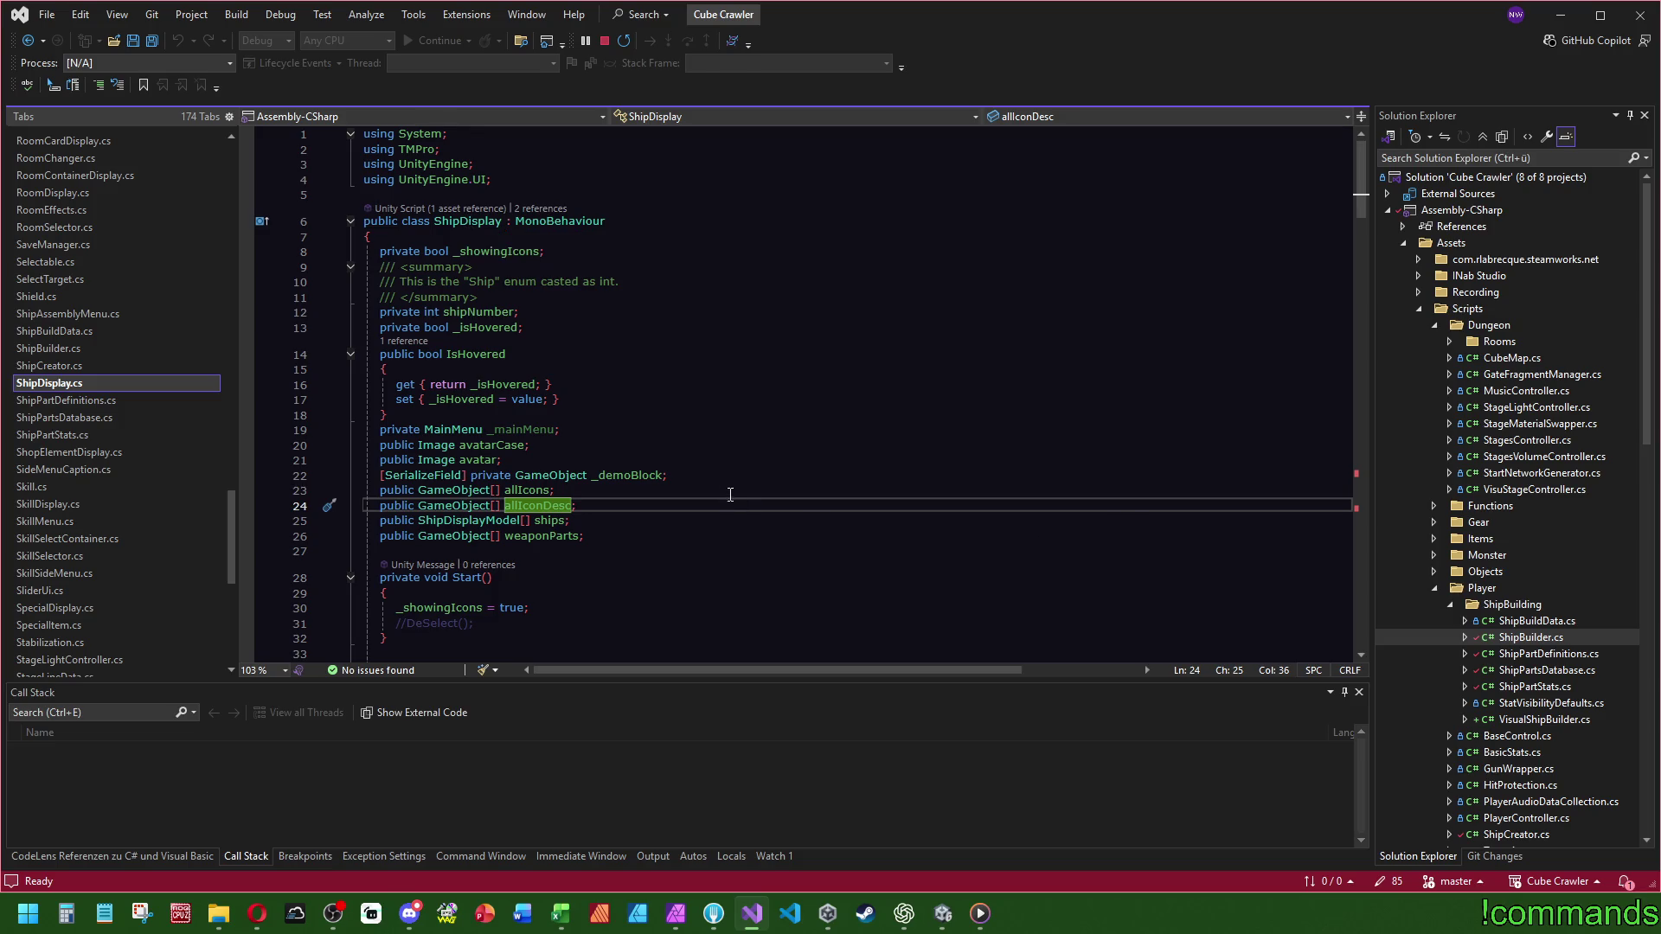
click(735, 391)
key(ctrl+s)
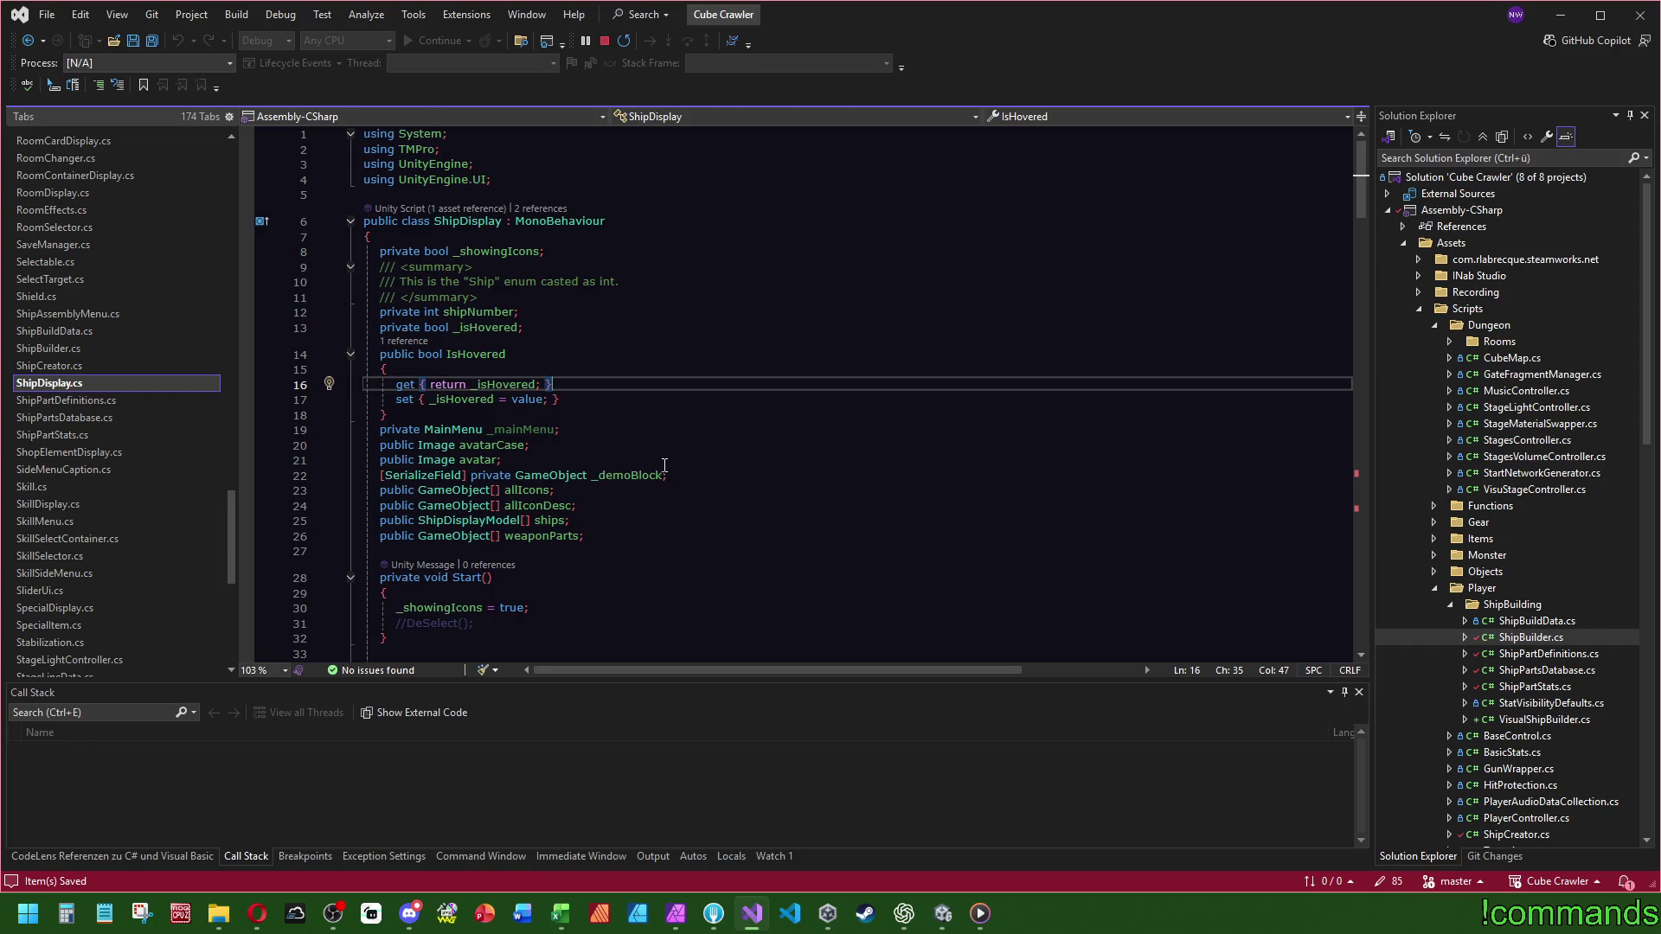
- Search ShipDisplay.cs for the weaponParts field
double_click(547, 536)
key(ctrl+f)
drag(1362, 491, 1360, 173)
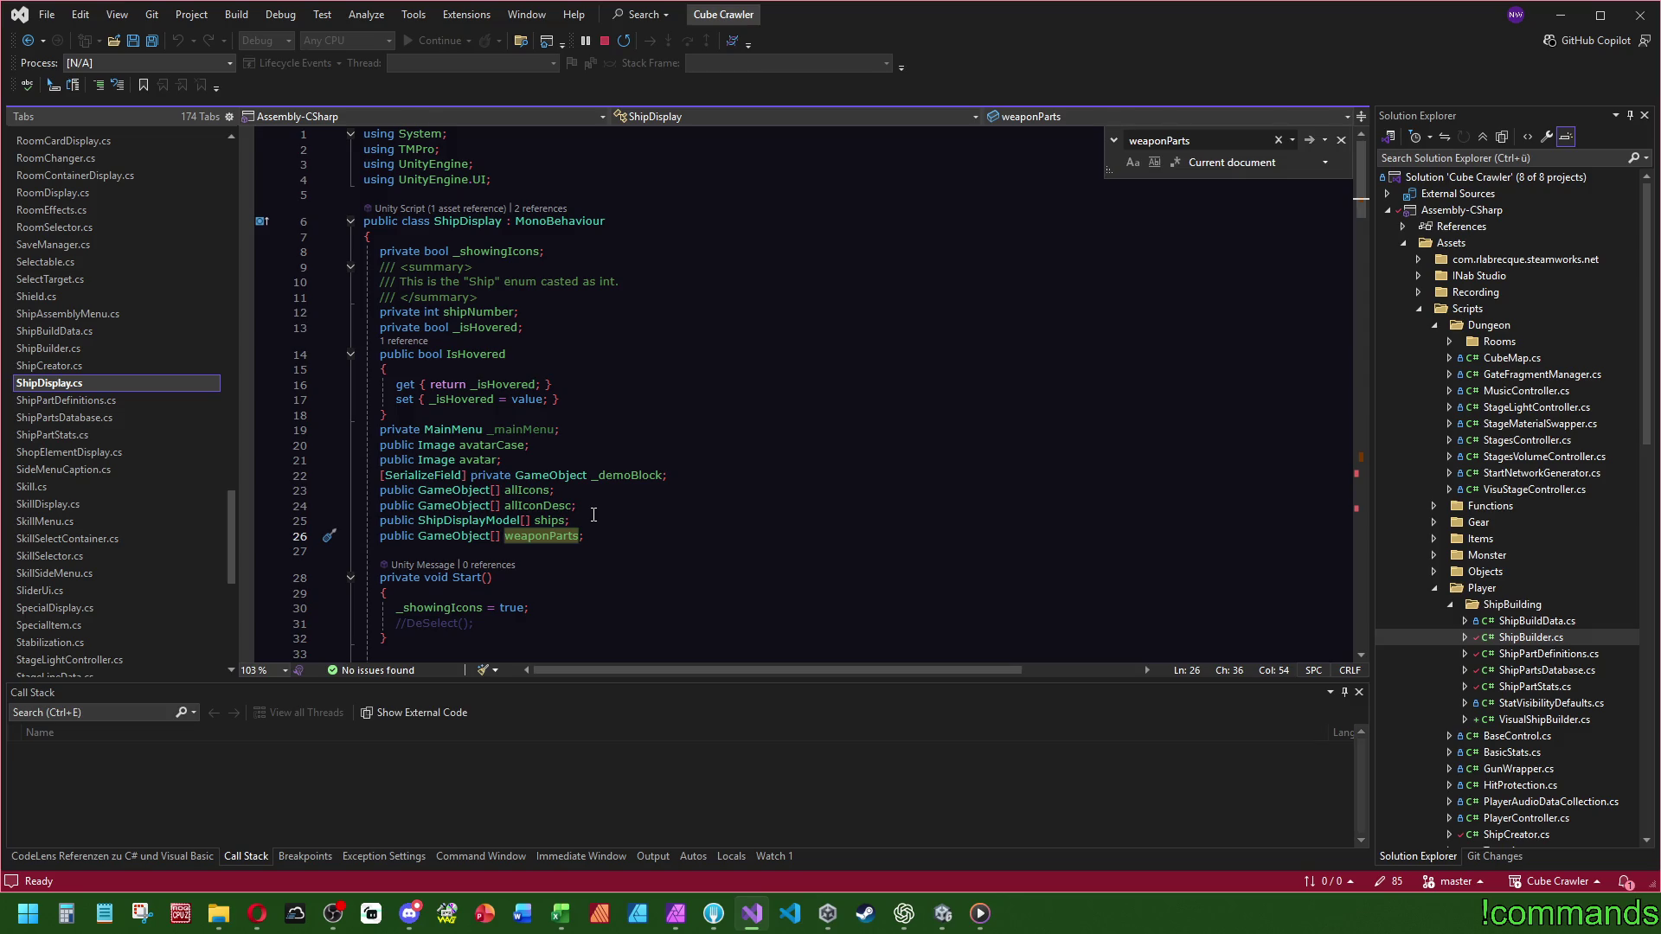
- Glance at the nearly empty PartDisplay.cs, then go back to ShipDisplay.cs at weaponParts
scroll(175, 464, up, 6)
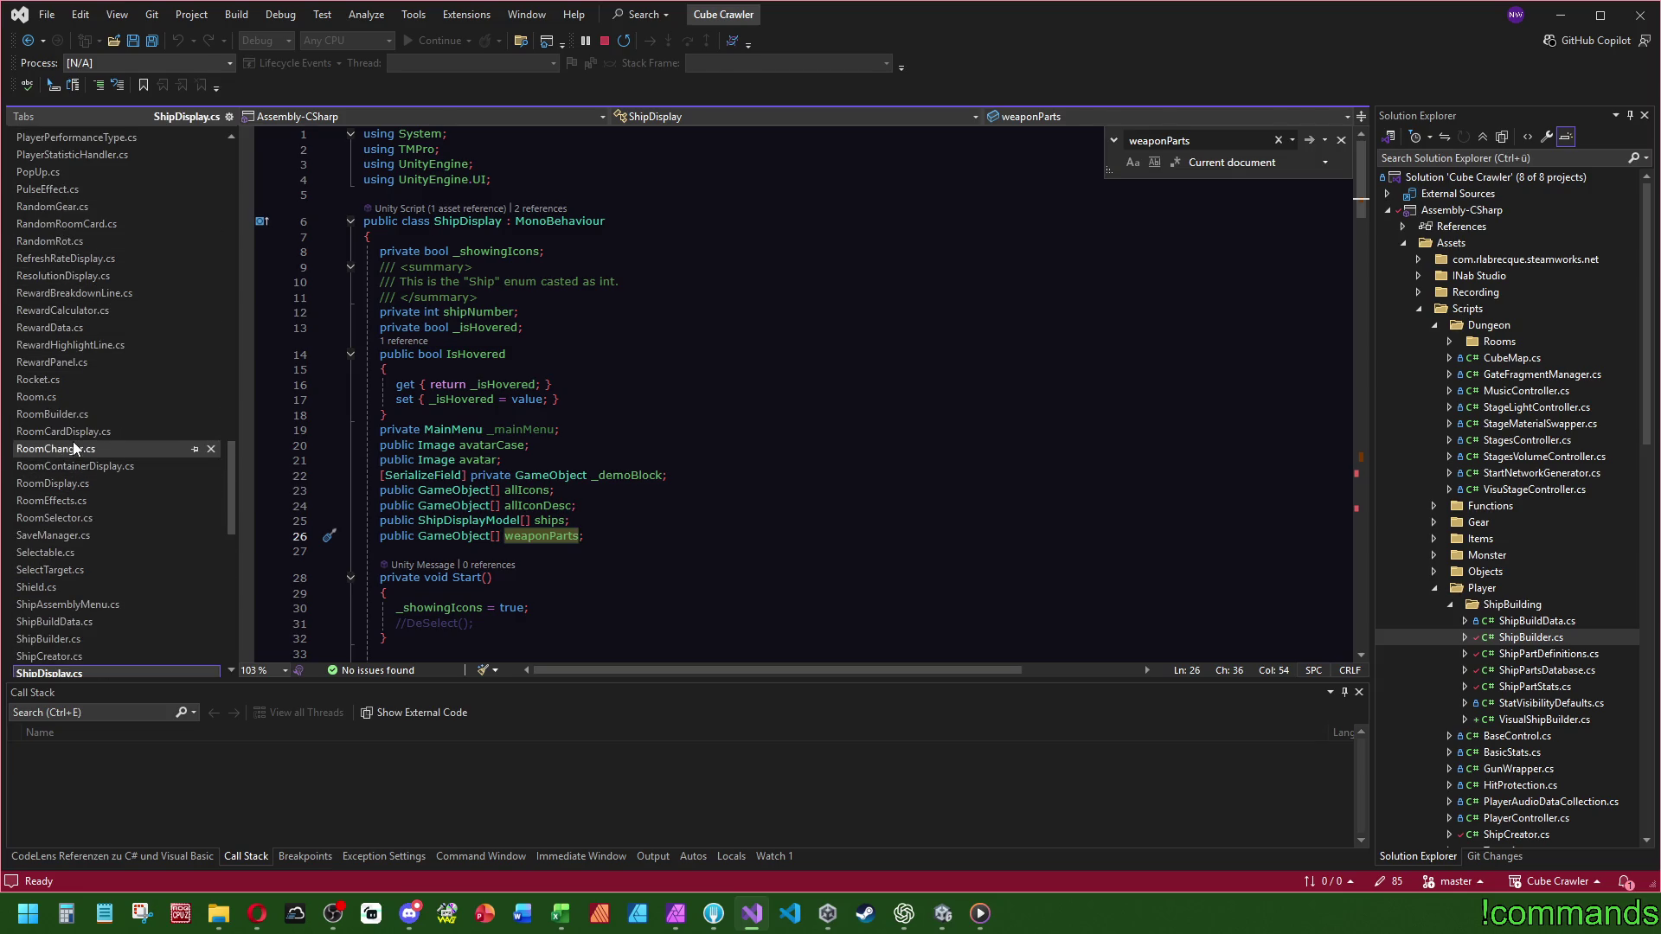
scroll(130, 523, up, 4)
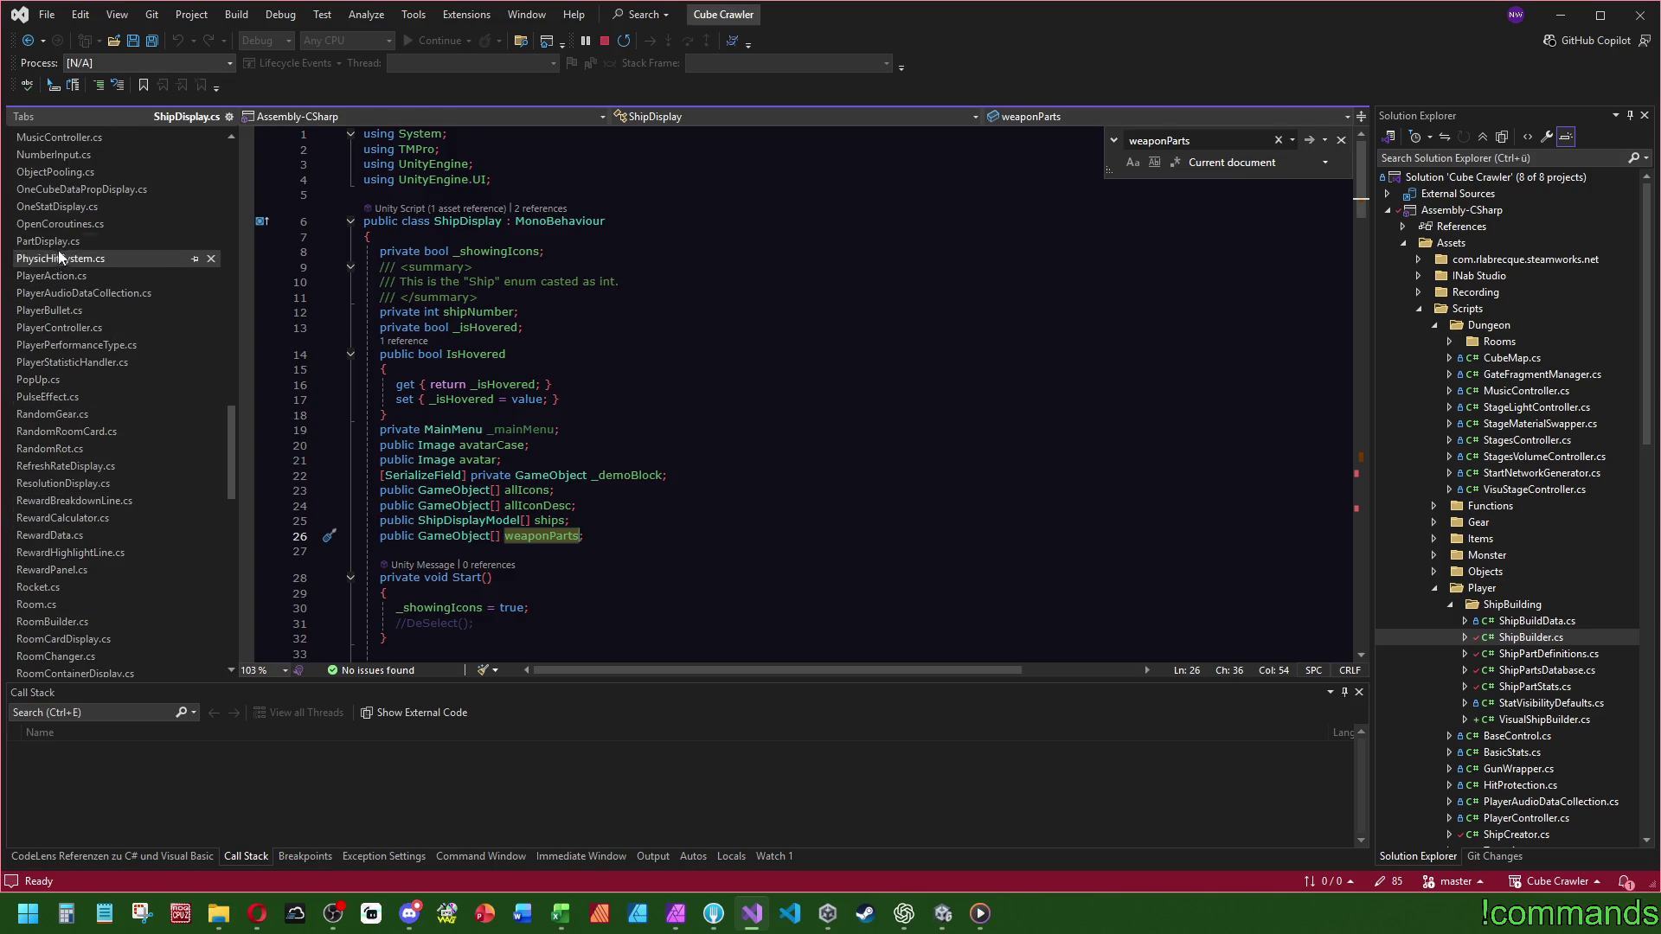
click(59, 242)
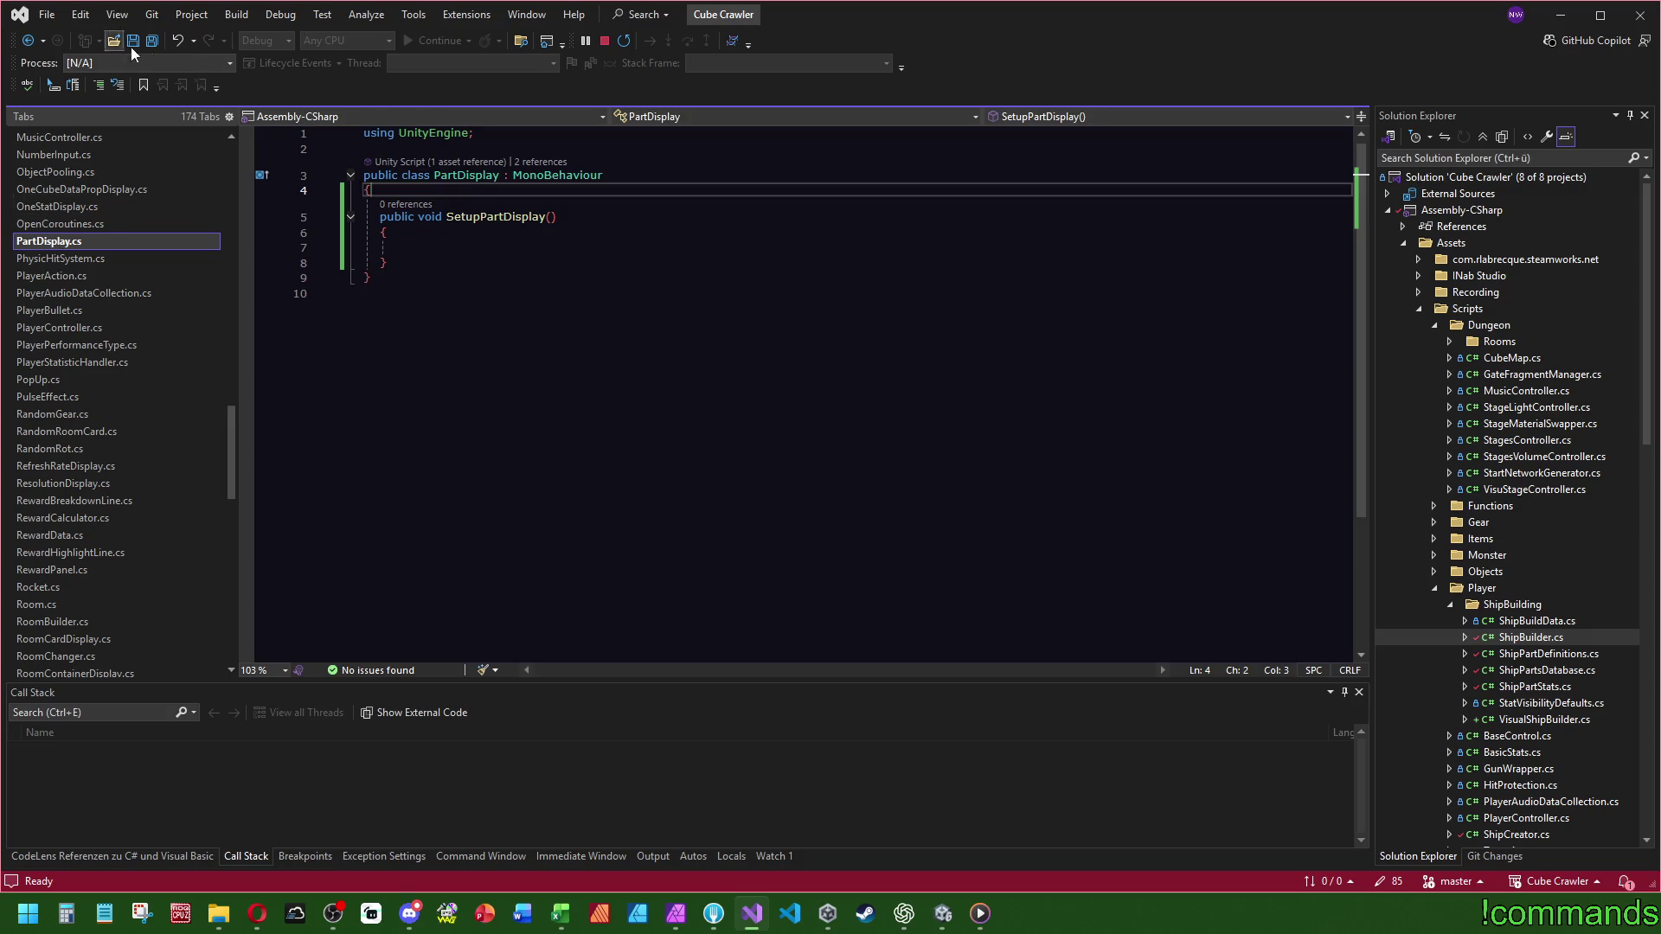
key(ctrl+minus)
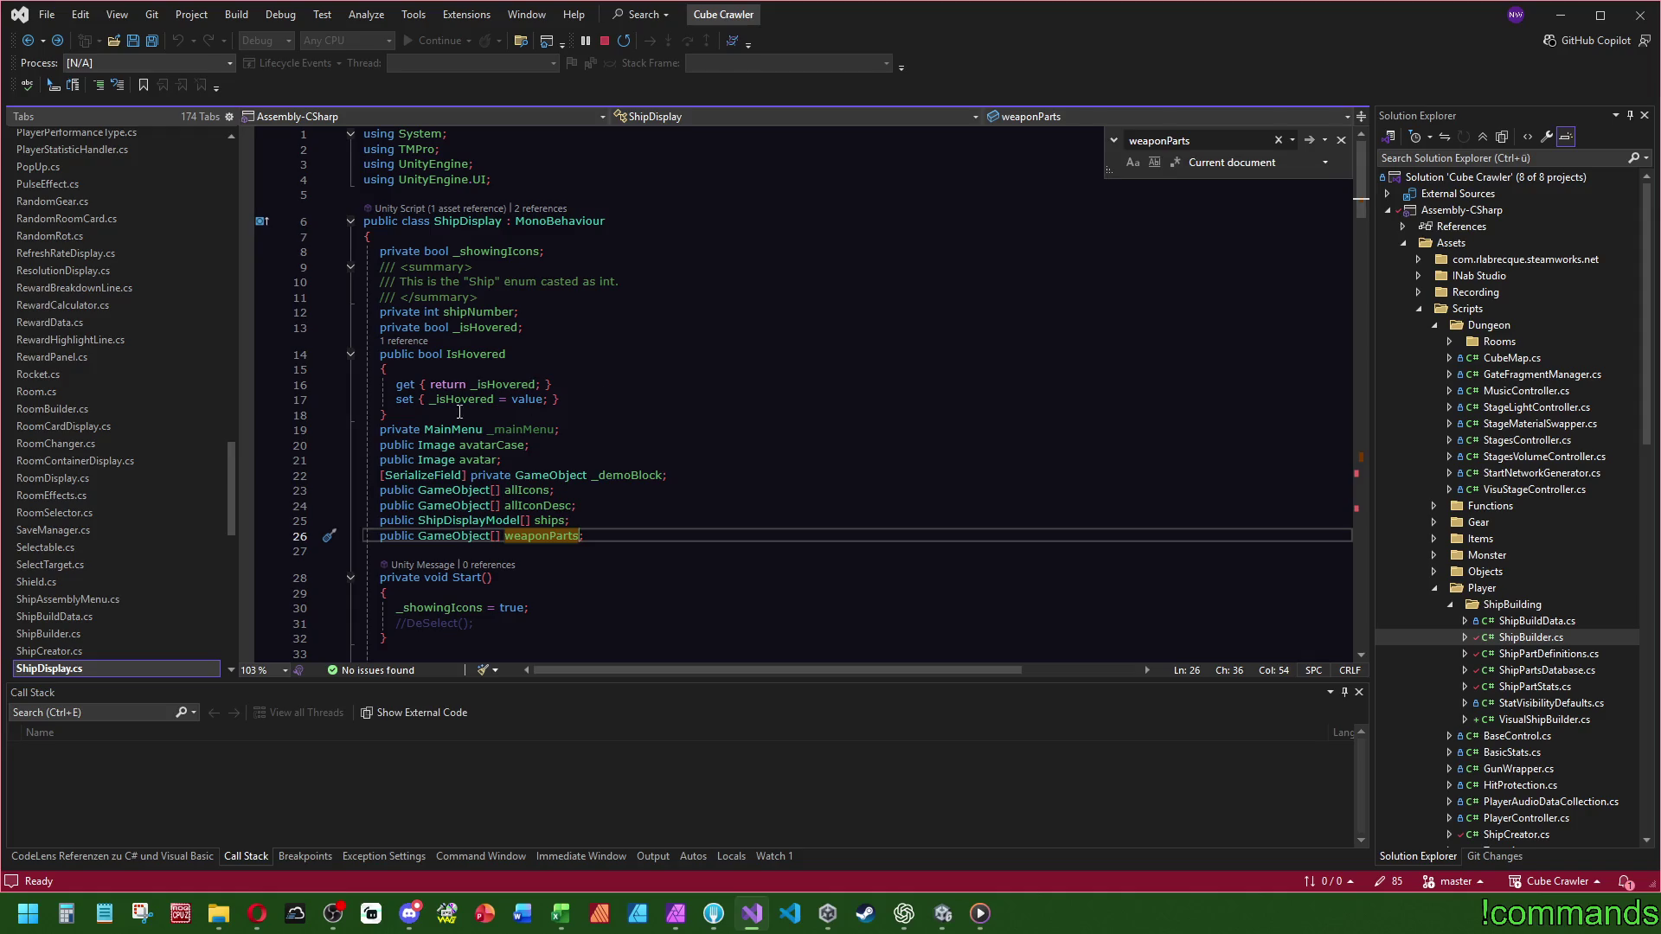
- Review how weaponParts is used in ShipDisplay's ShowHideModel, then save all files
scroll(149, 482, down, 2)
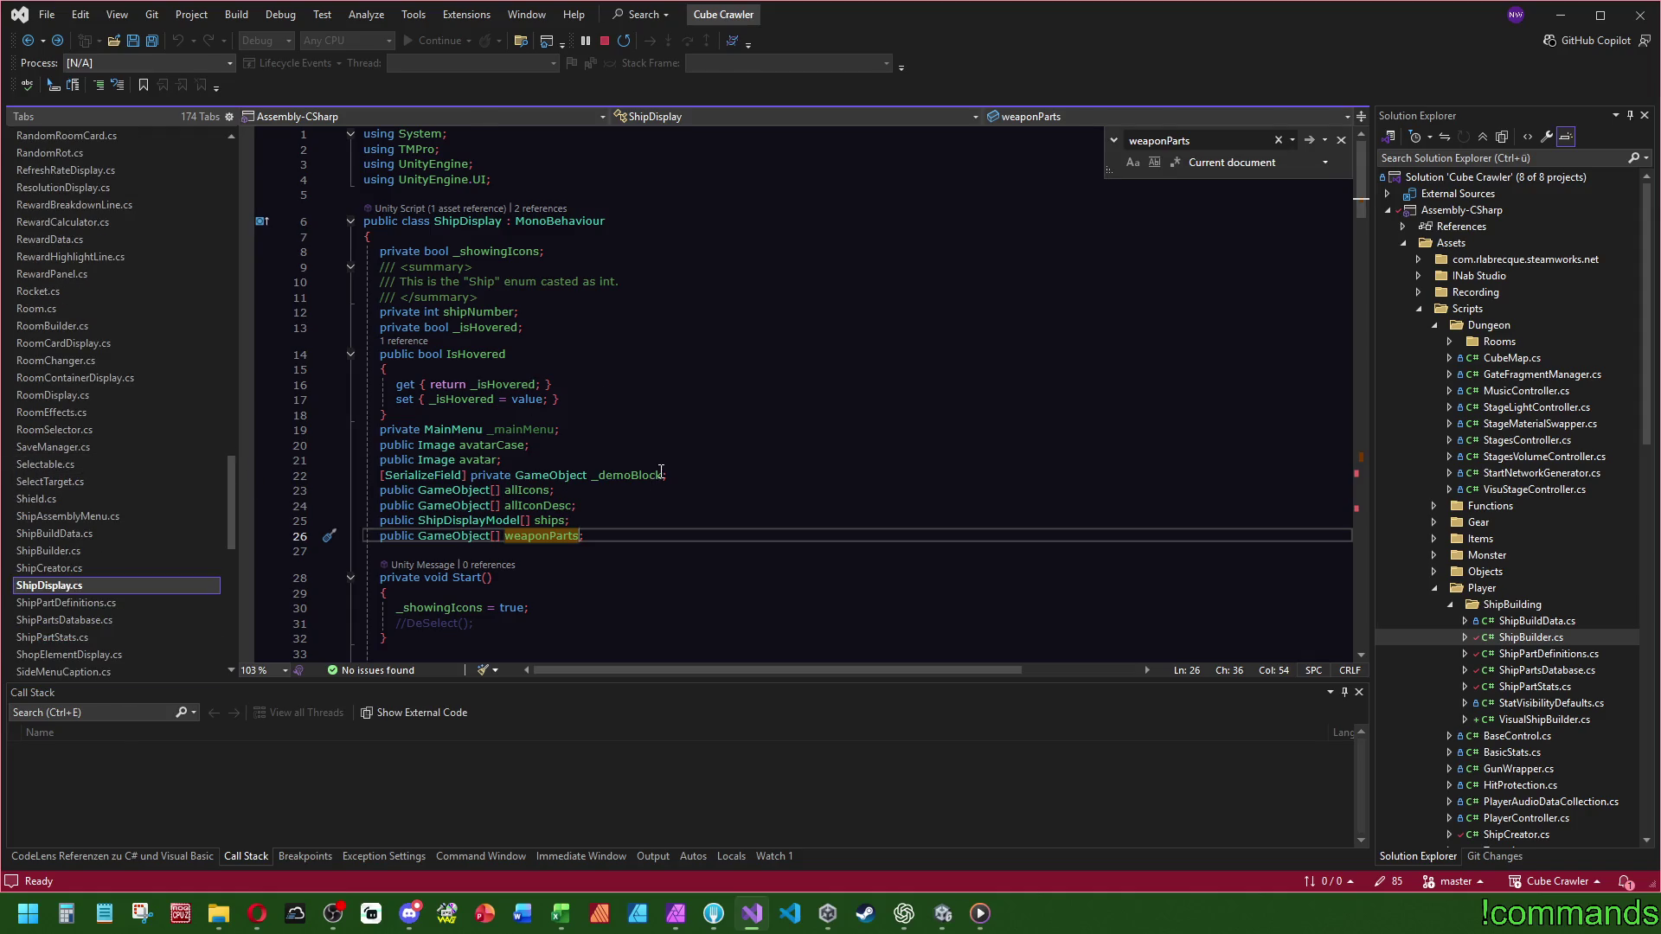
scroll(662, 459, down, 4)
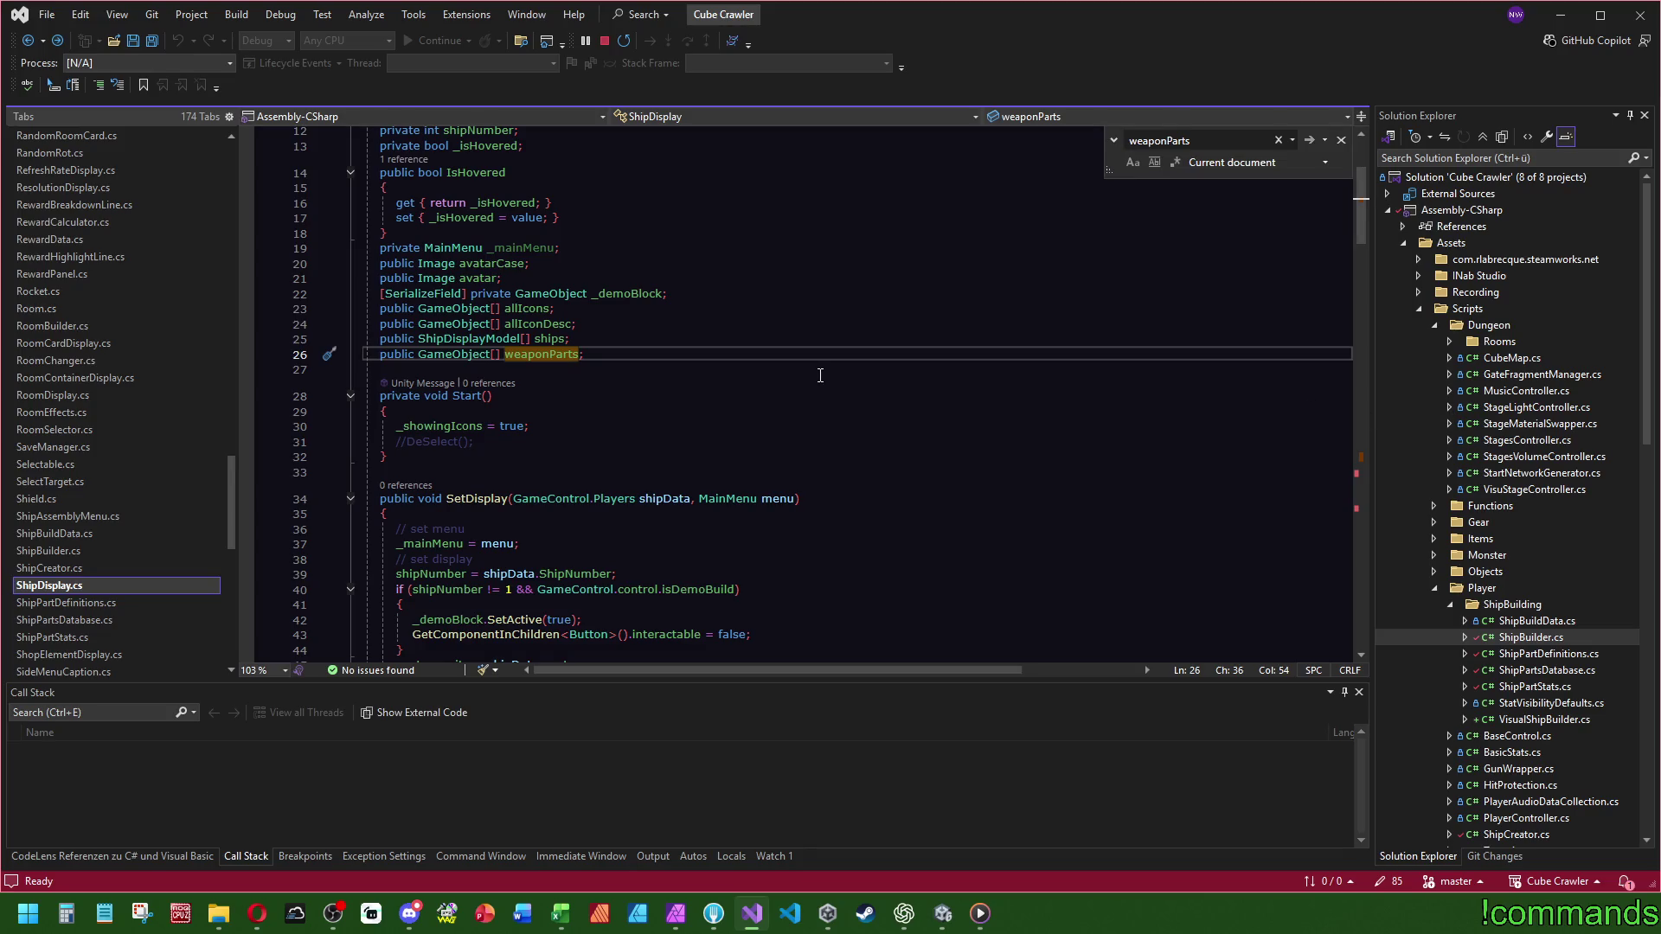
scroll(820, 375, down, 15)
scroll(776, 423, down, 18)
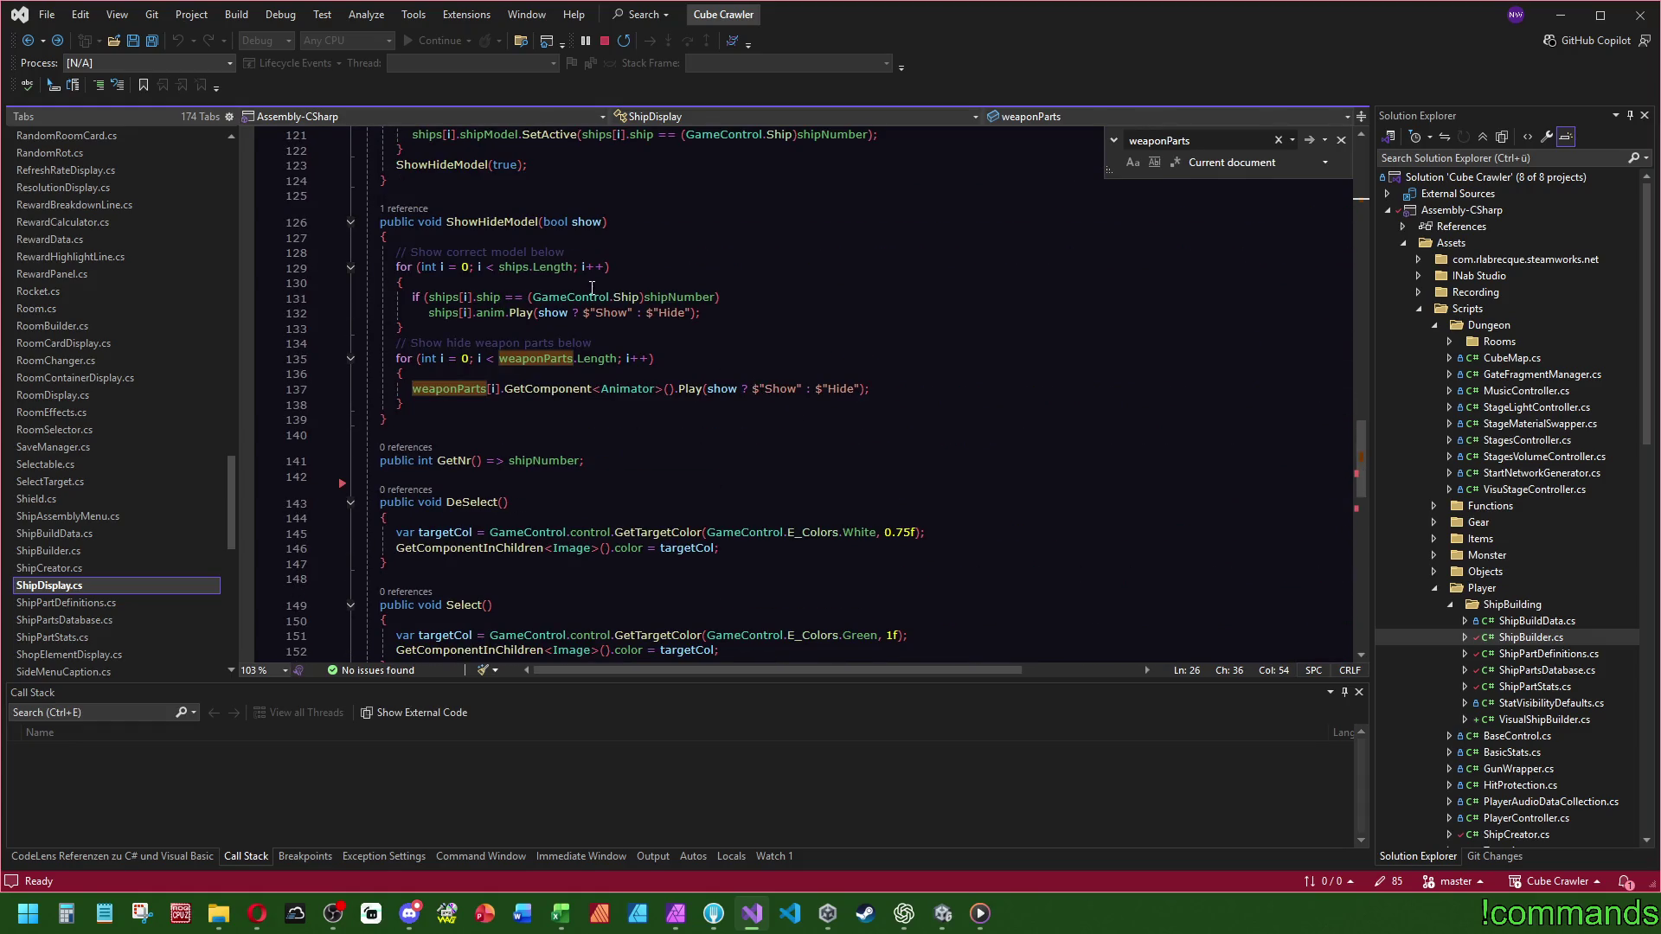
scroll(500, 285, down, 4)
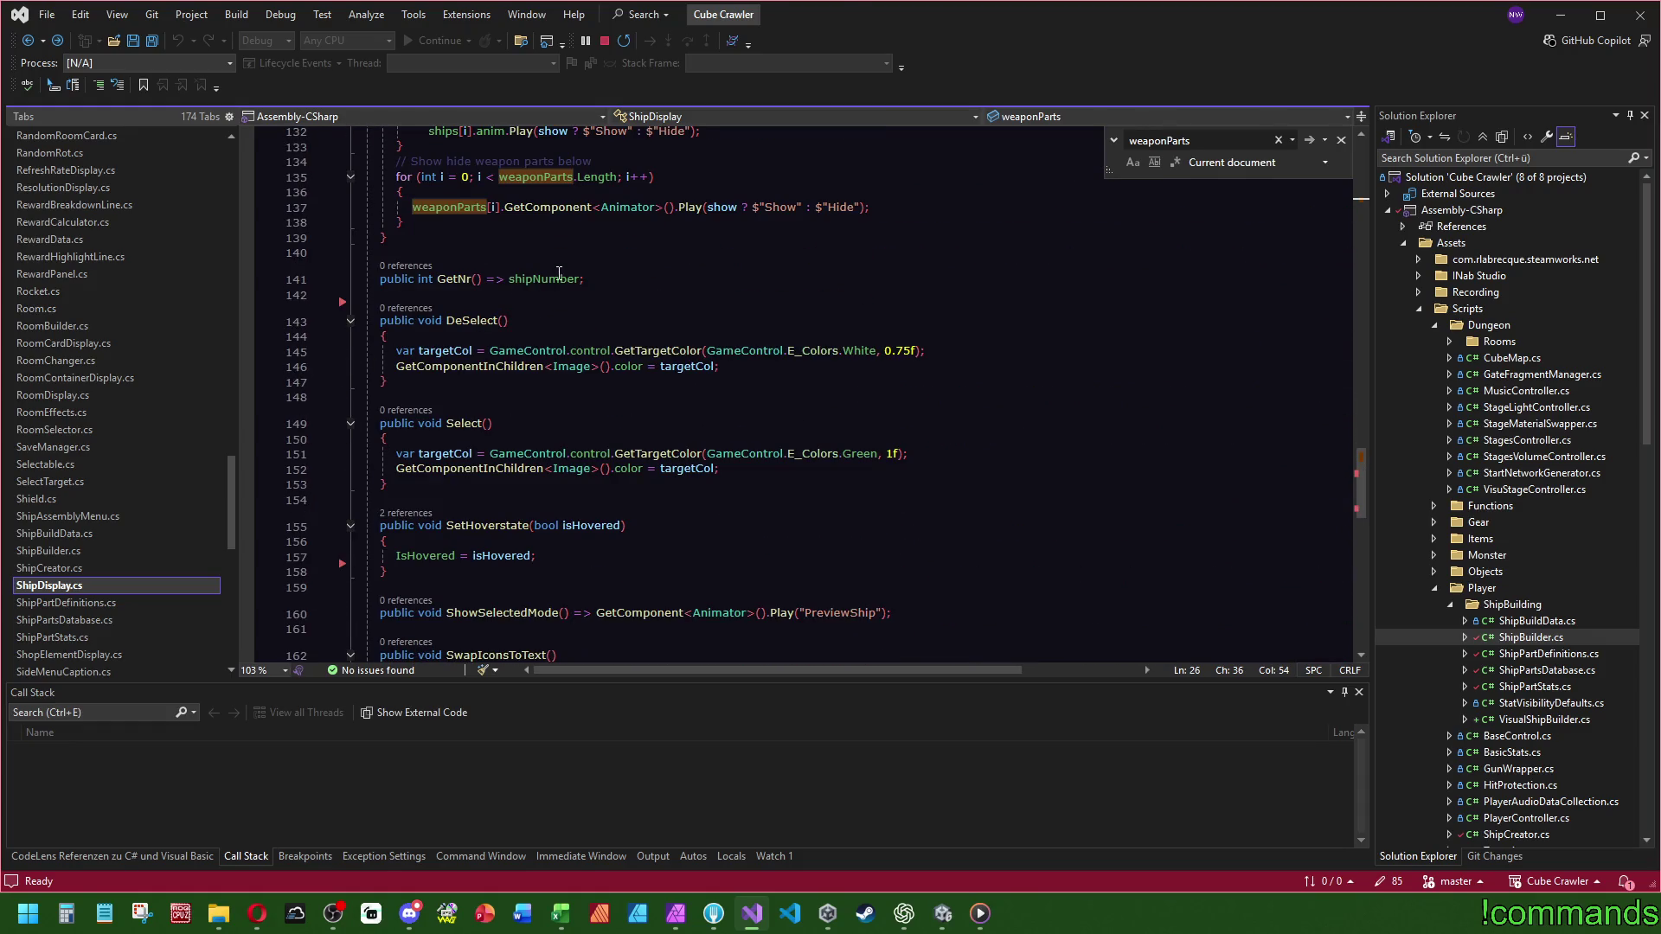
mouse_move(559, 273)
mouse_move(477, 286)
scroll(86, 596, down, 1)
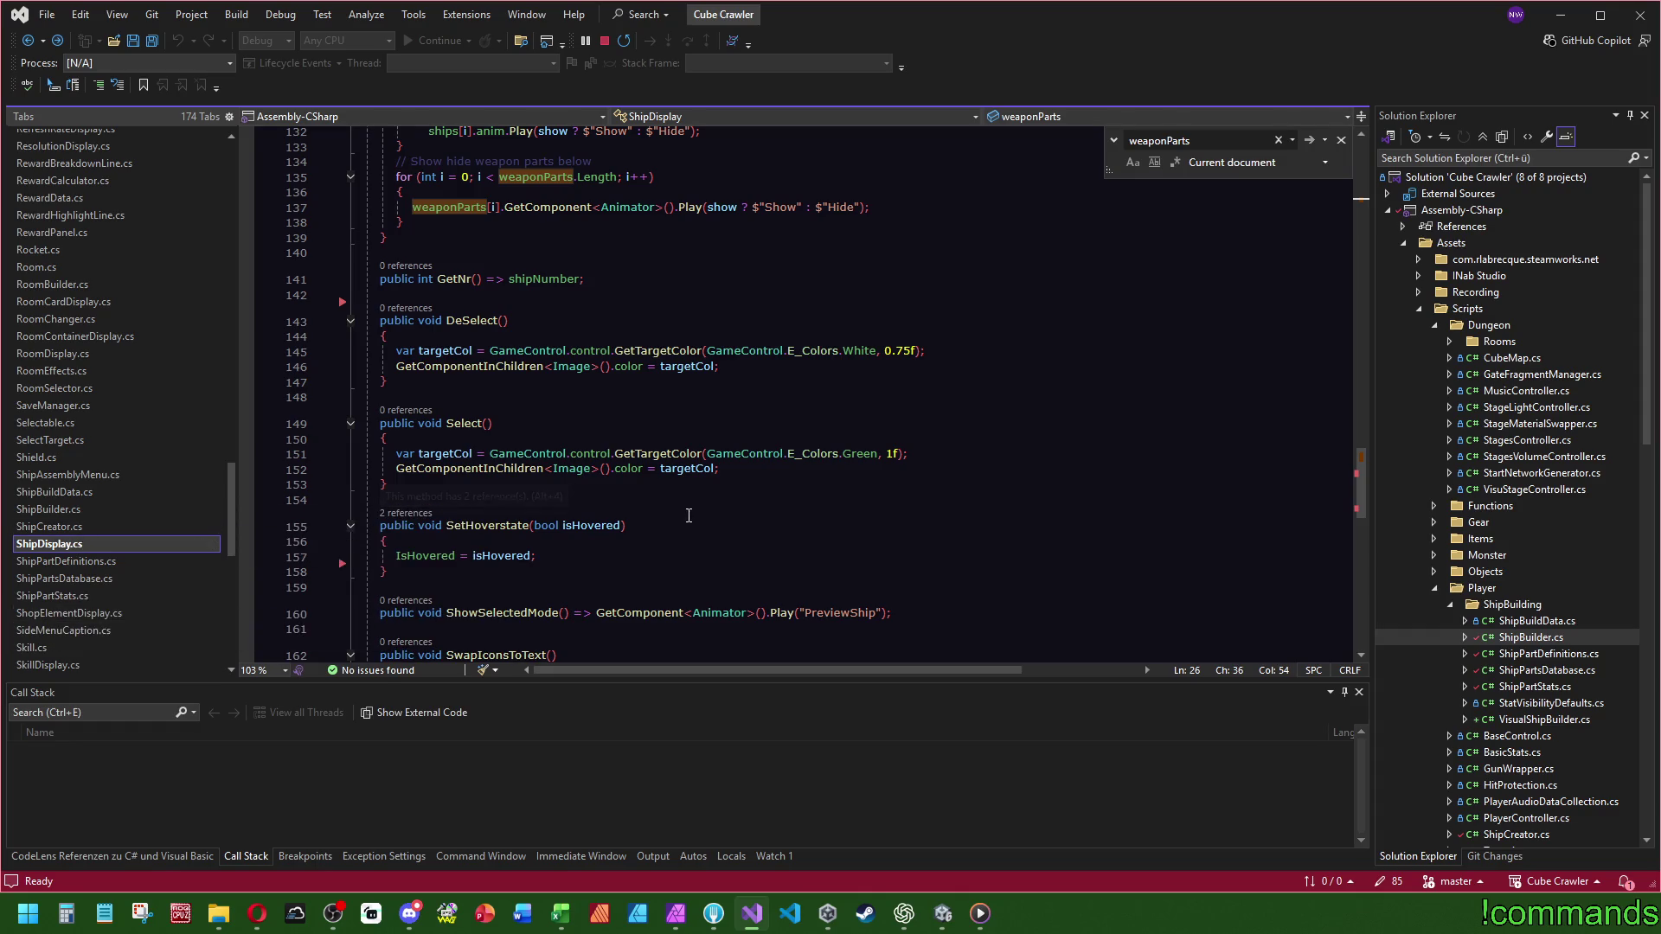
click(843, 439)
scroll(819, 419, down, 6)
click(151, 41)
- Switch to Unity, check the Console for errors, and return to the Project window
click(943, 913)
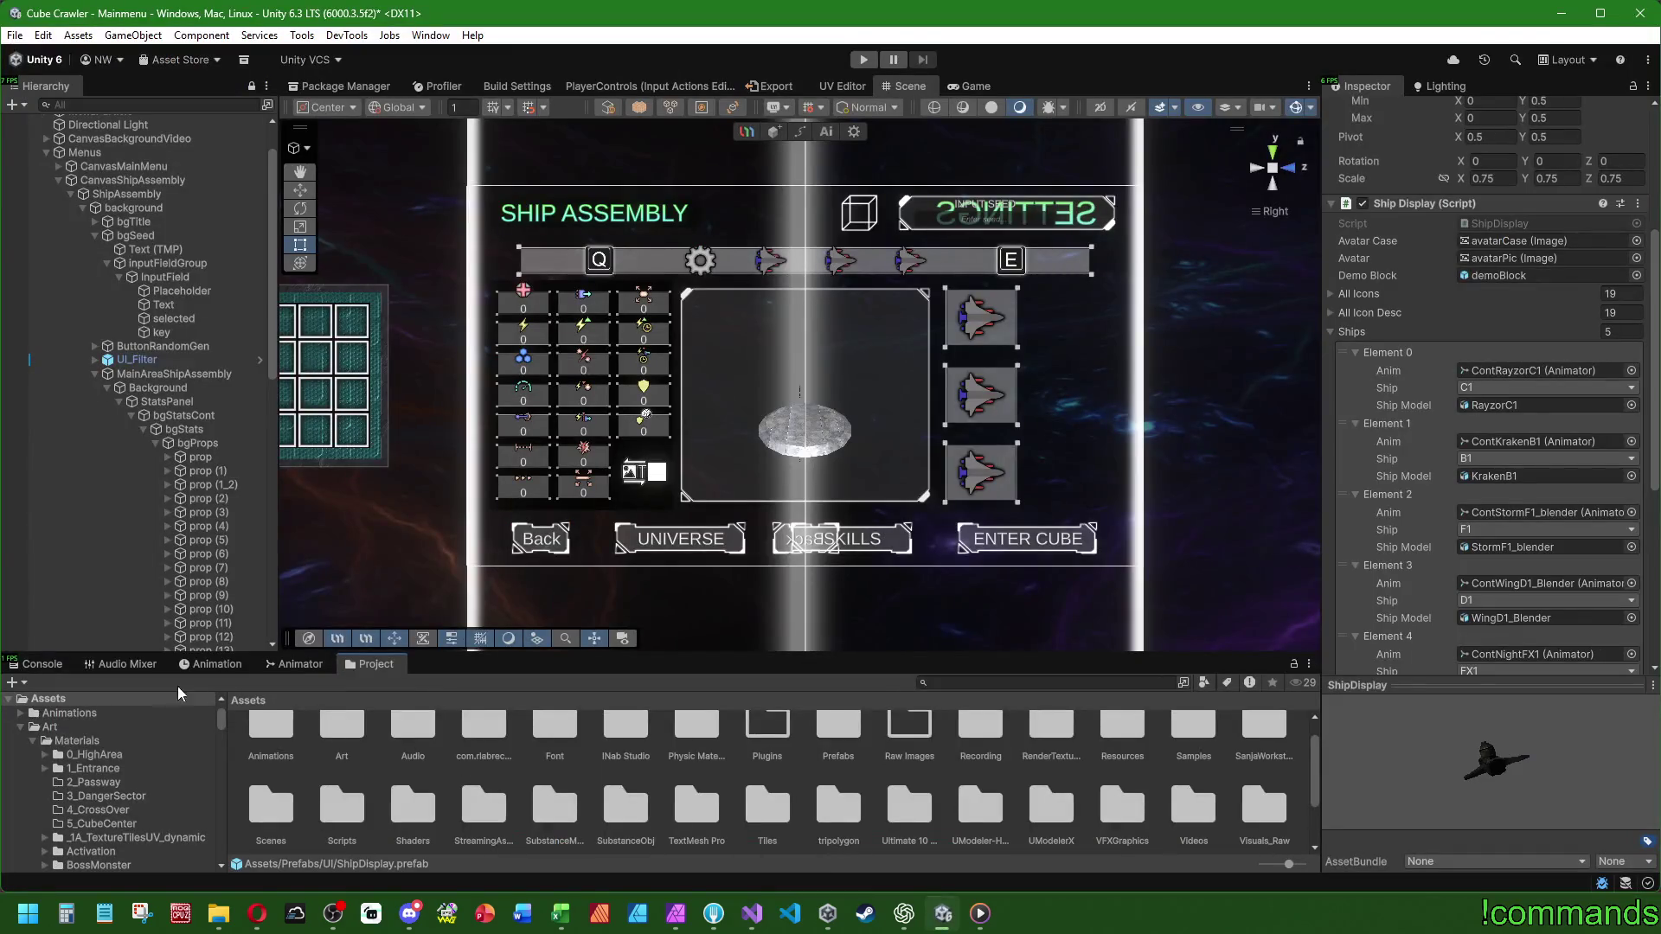
click(31, 661)
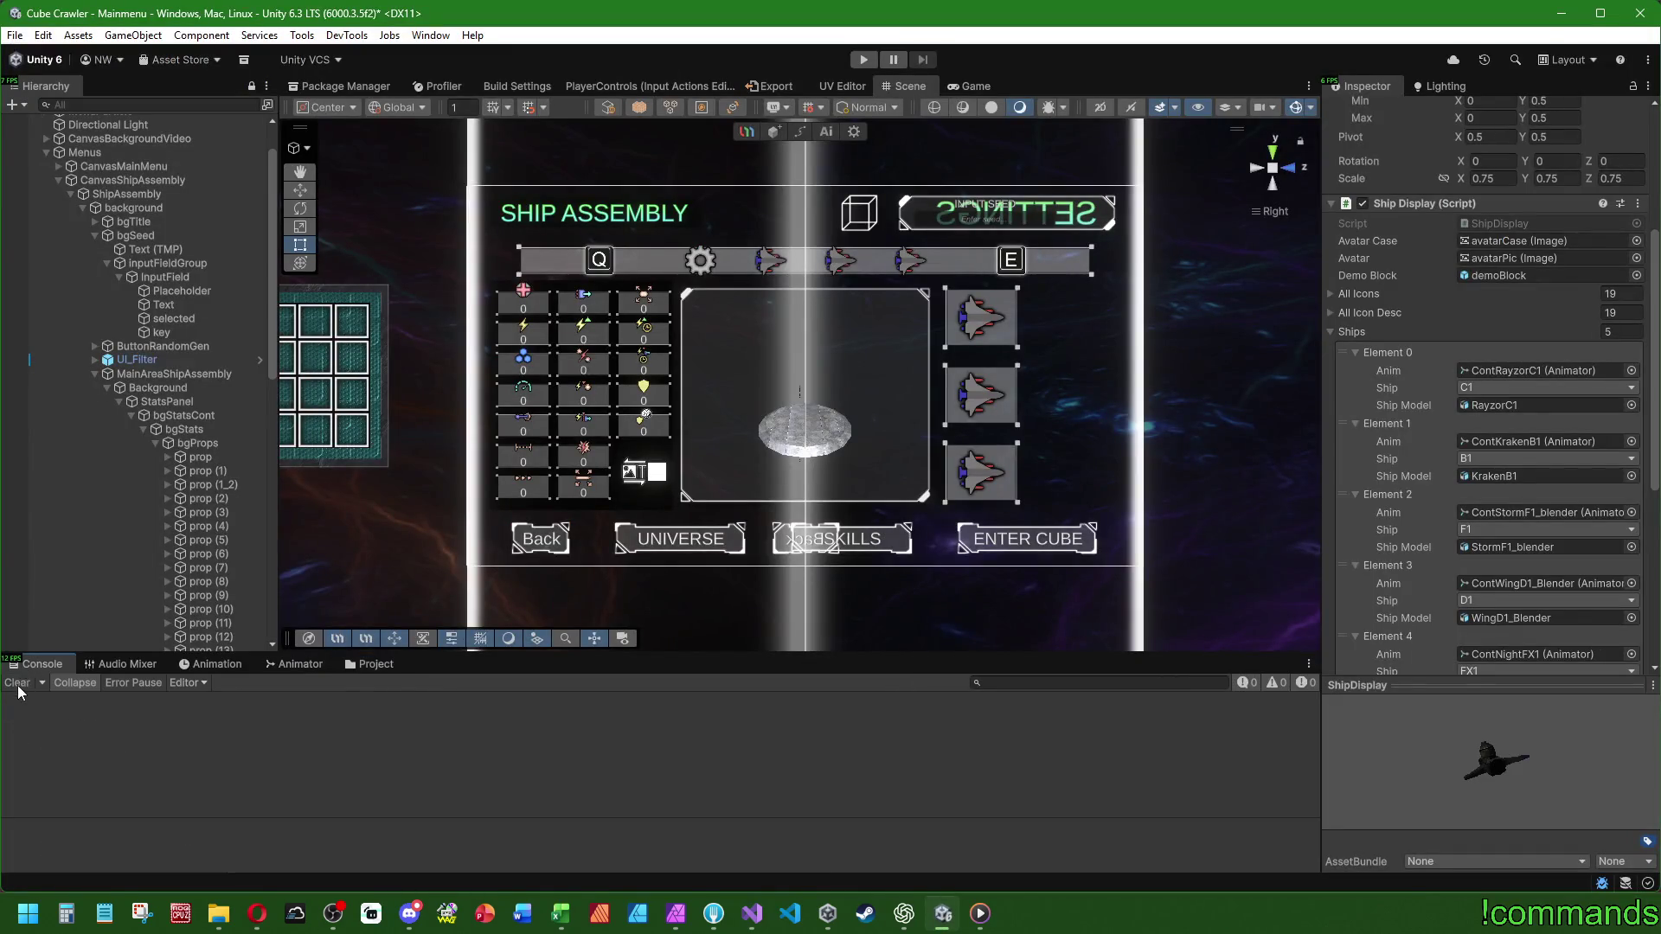
click(376, 663)
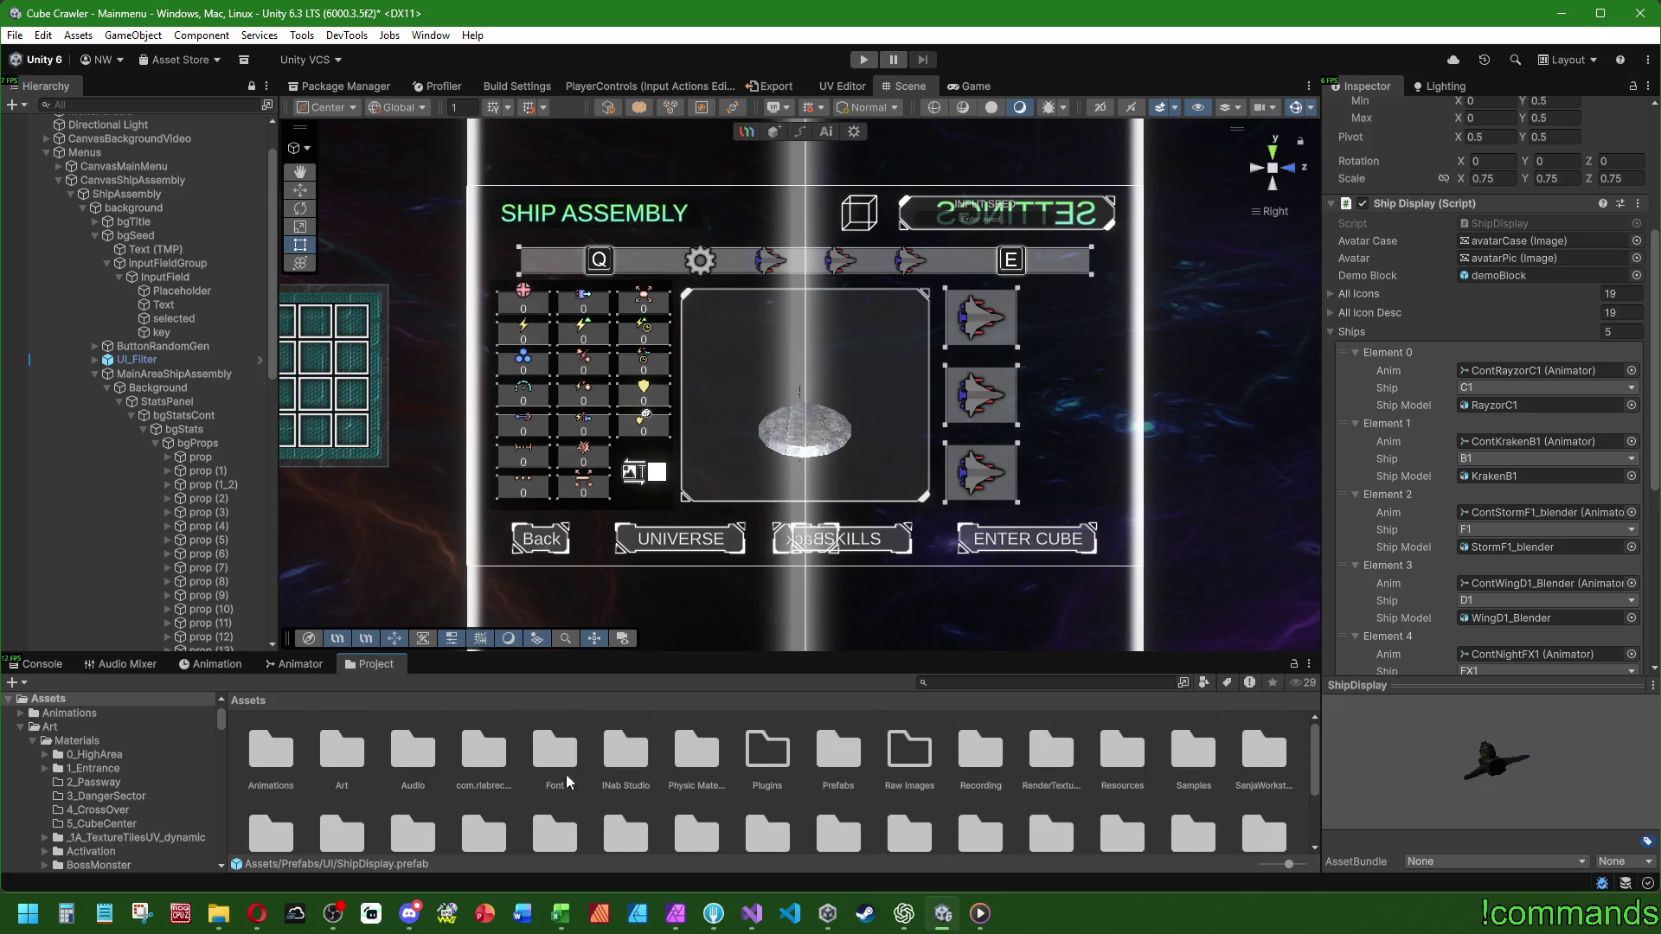
scroll(912, 829, up, 5)
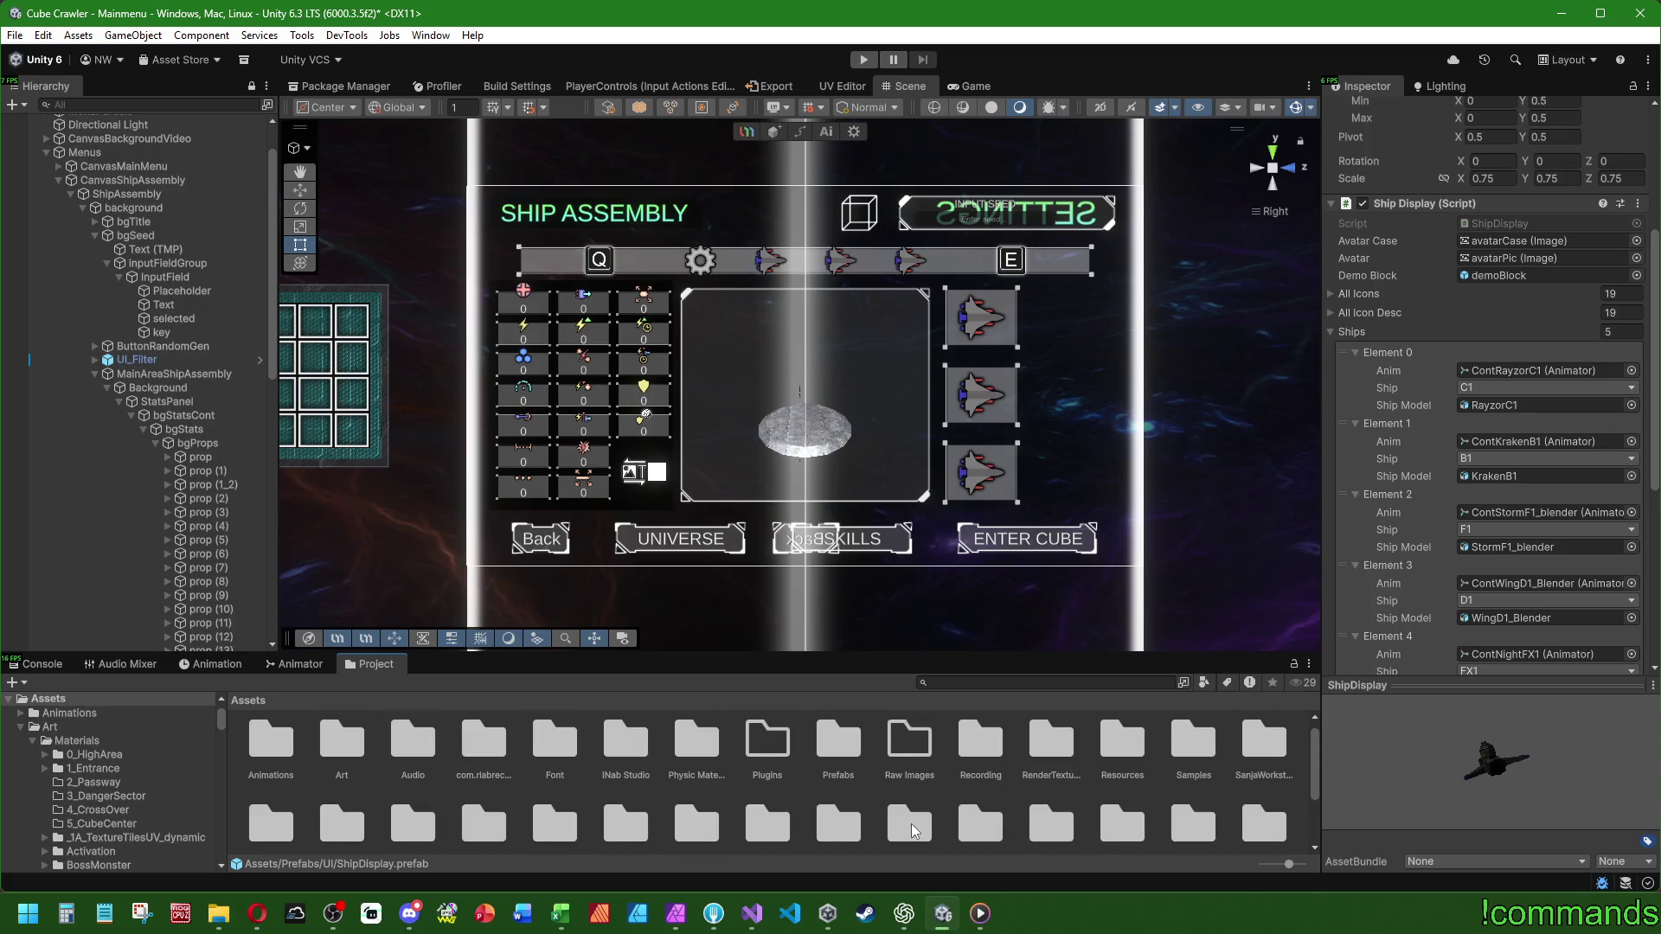
scroll(870, 823, up, 1)
scroll(869, 823, down, 5)
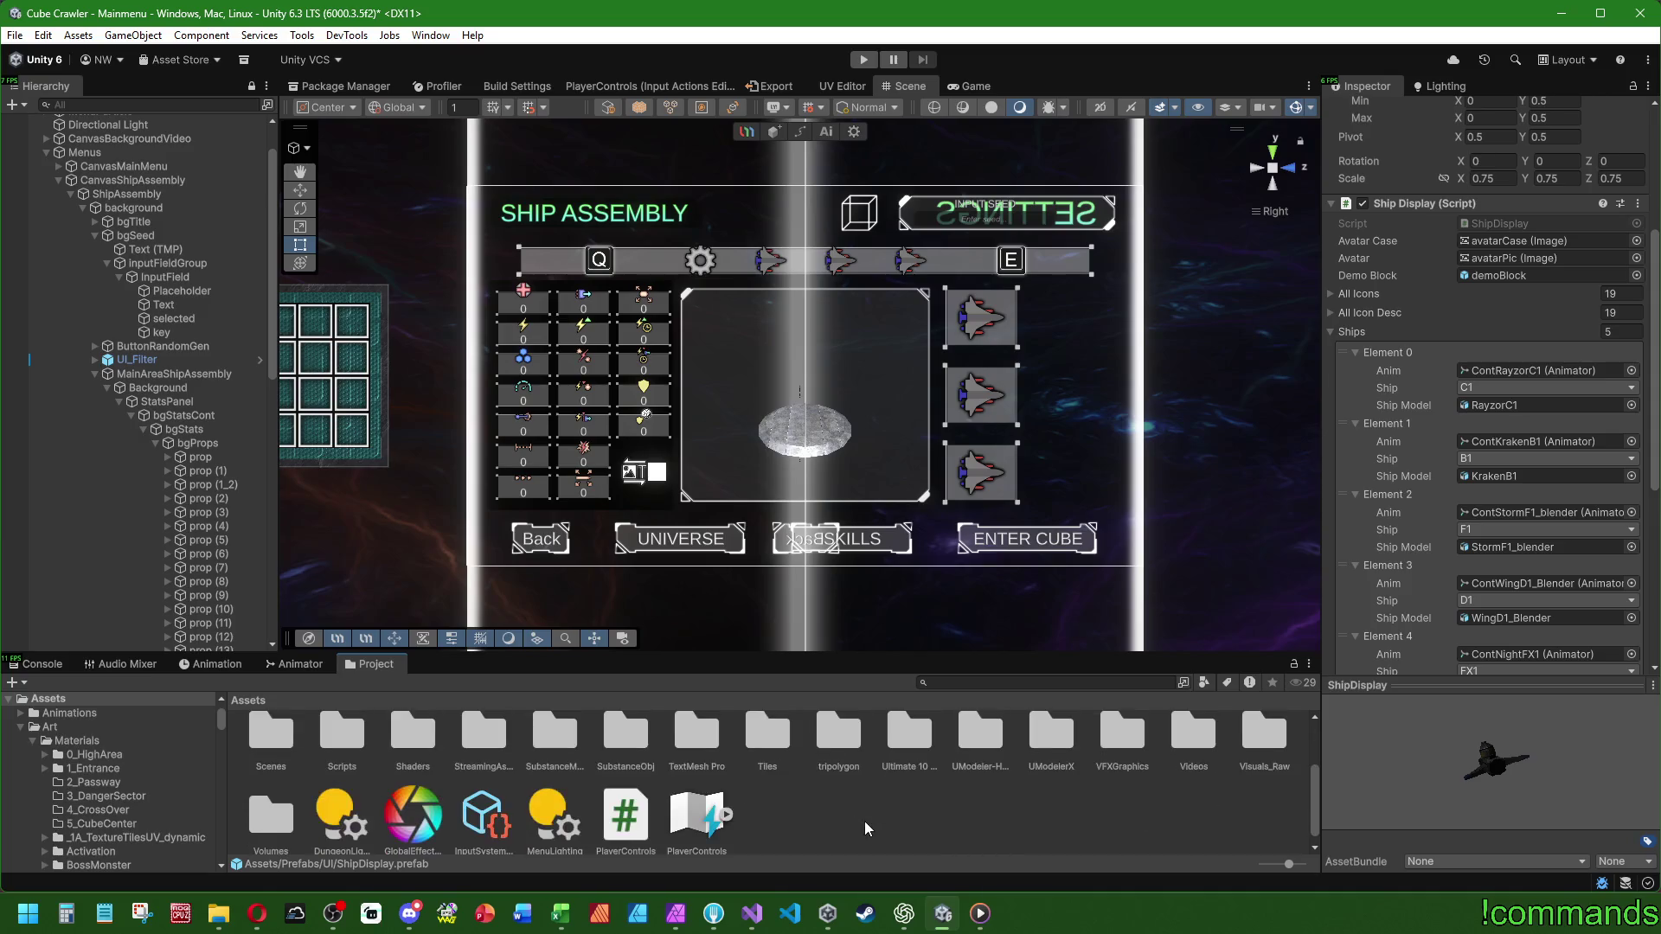
scroll(325, 776, up, 1)
- In Assets/Scripts/UI/Displays, create a MonoBehaviour script named ShipStatsDisplay
double_click(326, 777)
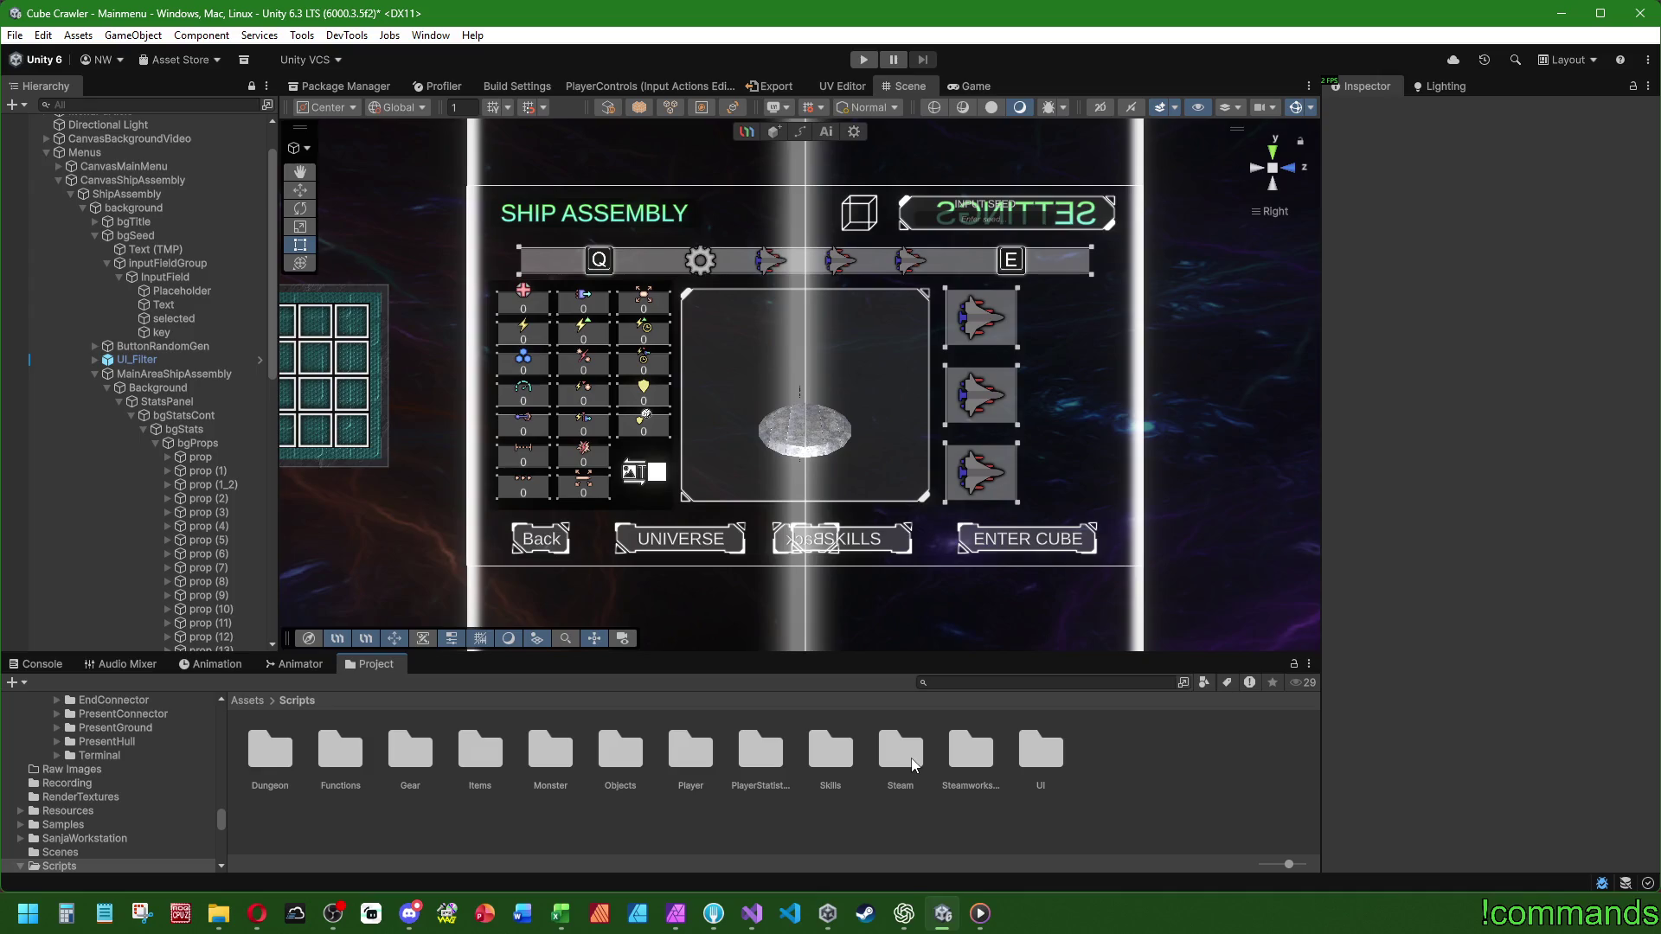
double_click(1041, 761)
double_click(282, 760)
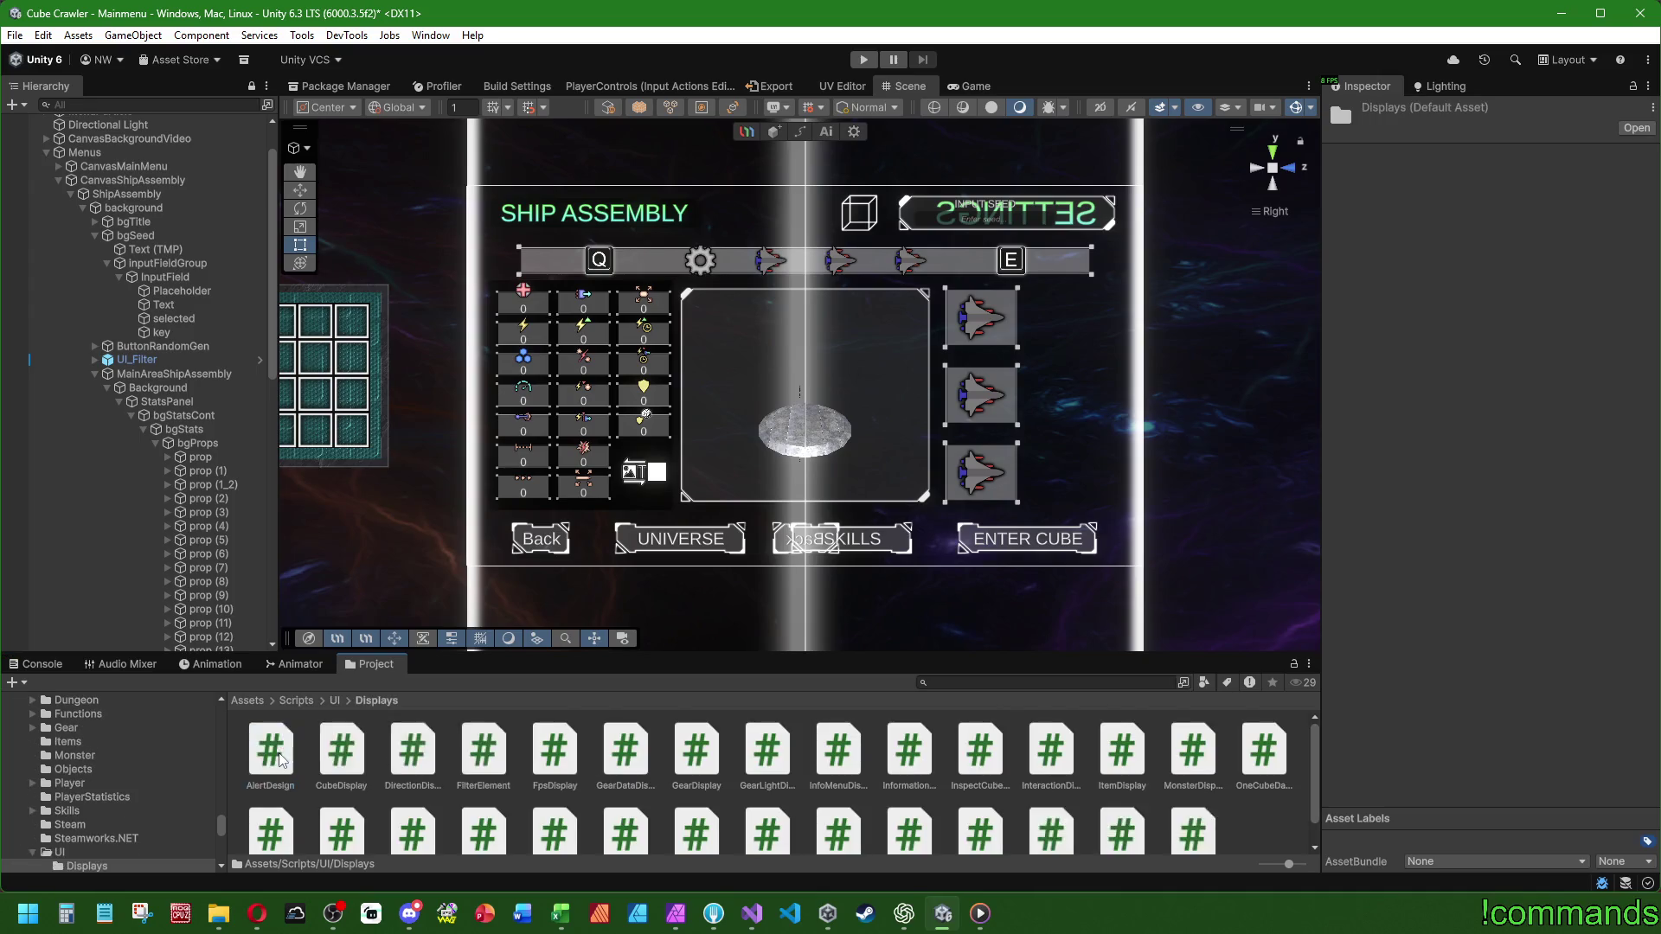
right_click(1268, 780)
mouse_move(1324, 326)
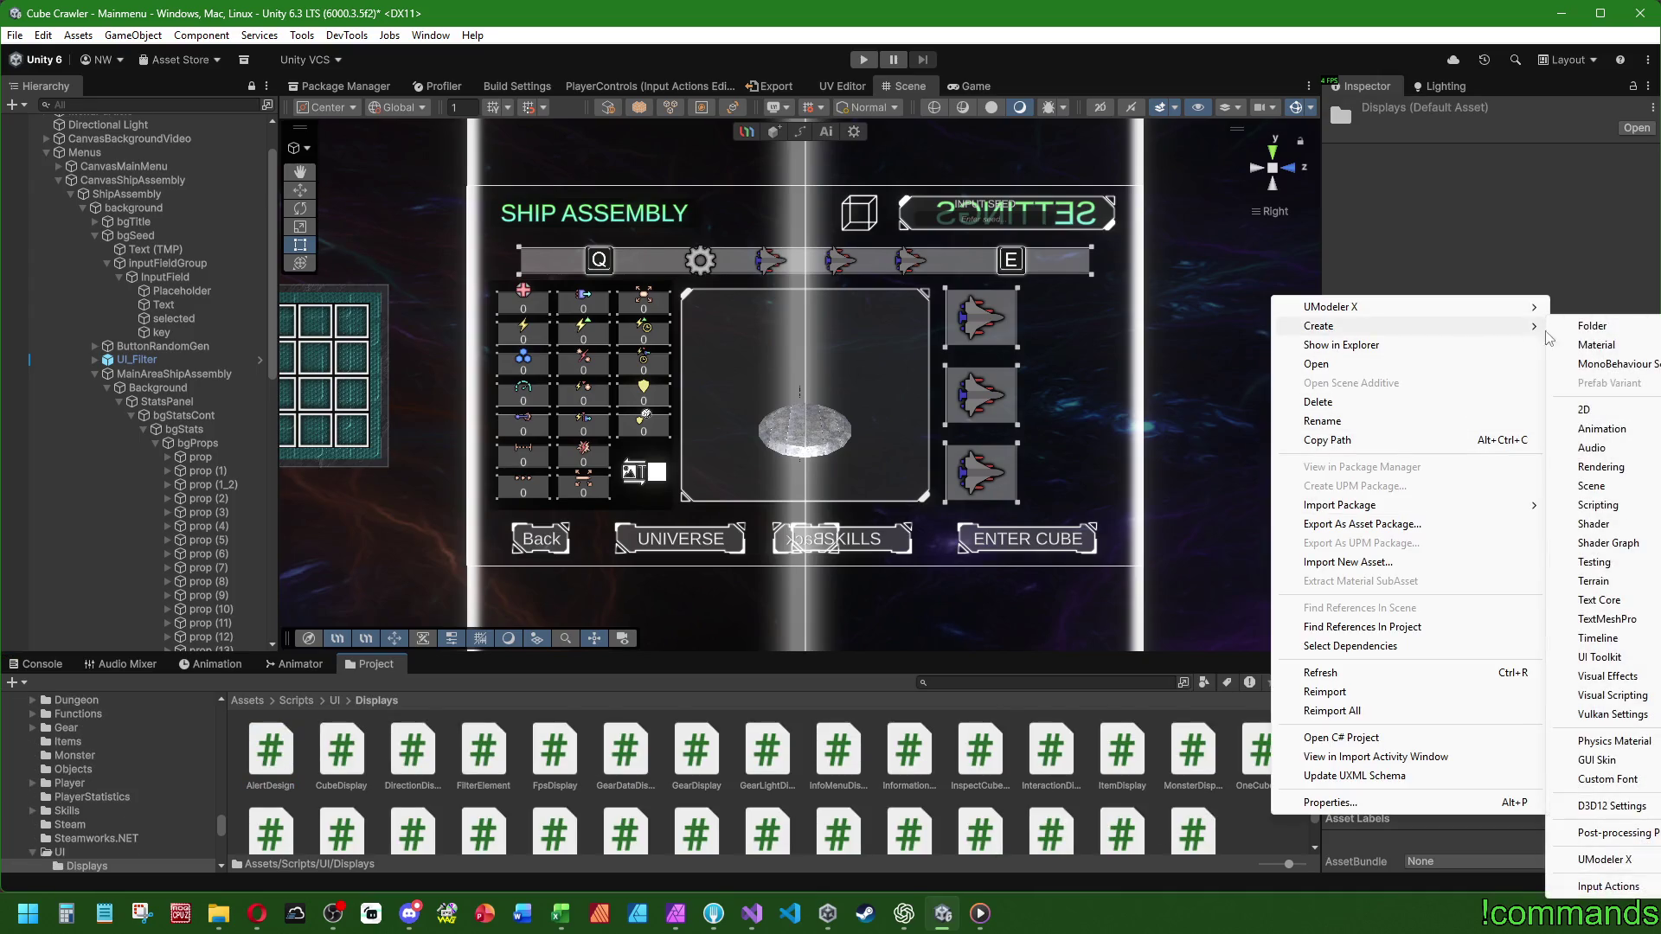
click(1632, 370)
text(S)
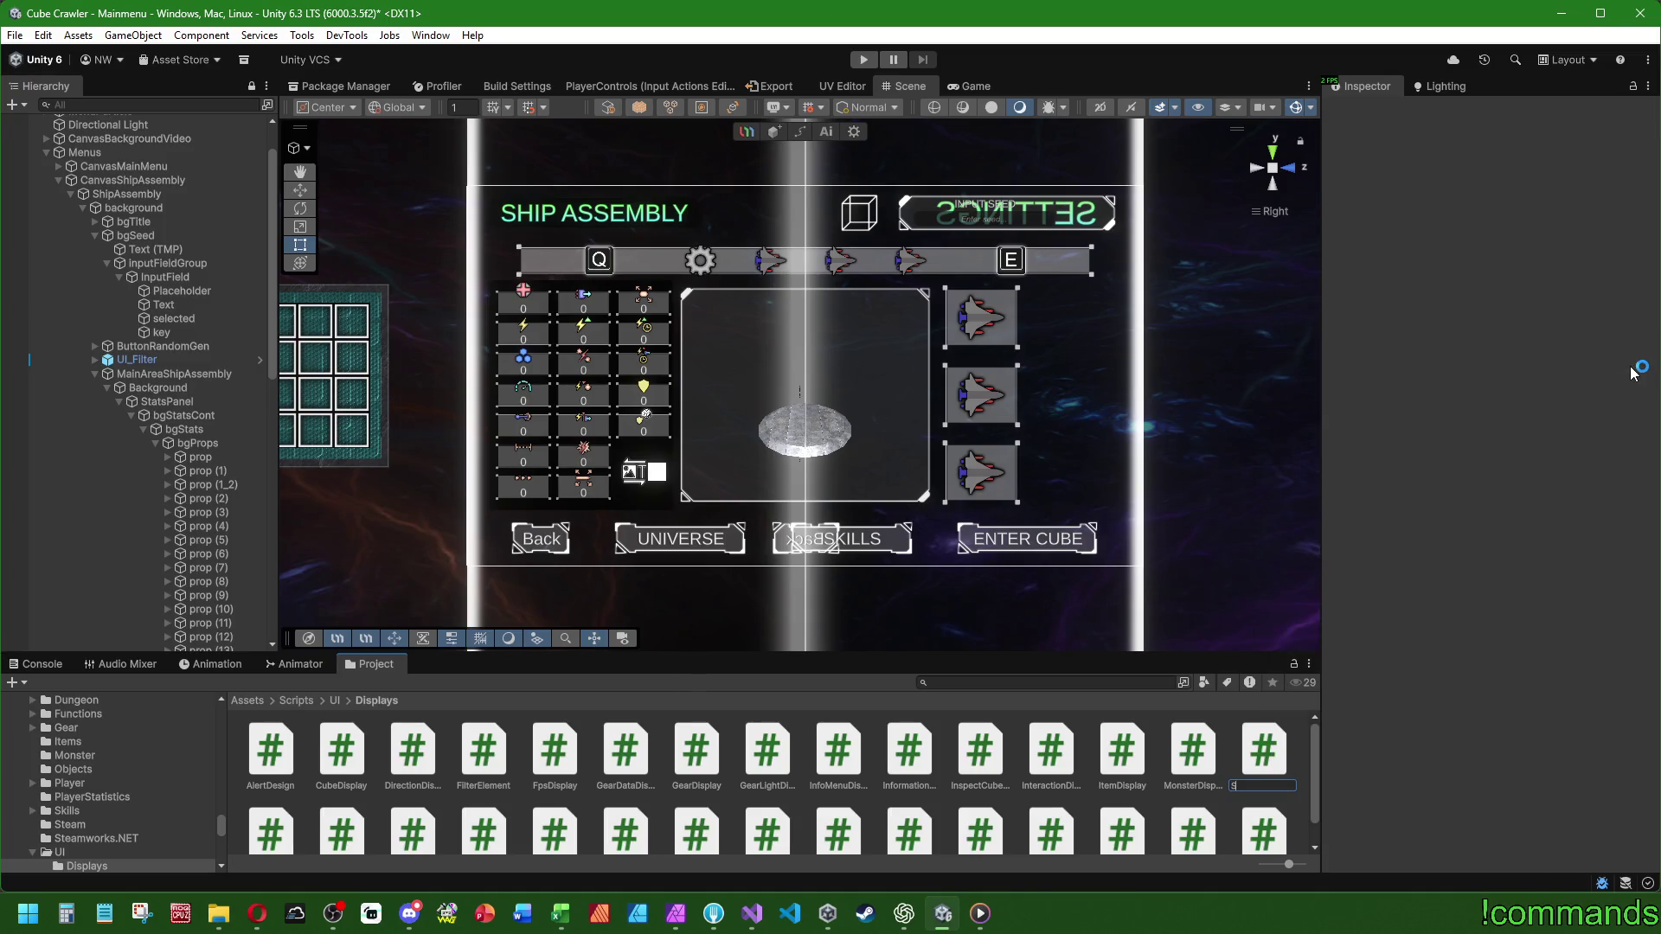
text(hipStatsDisplay)
key(Return)
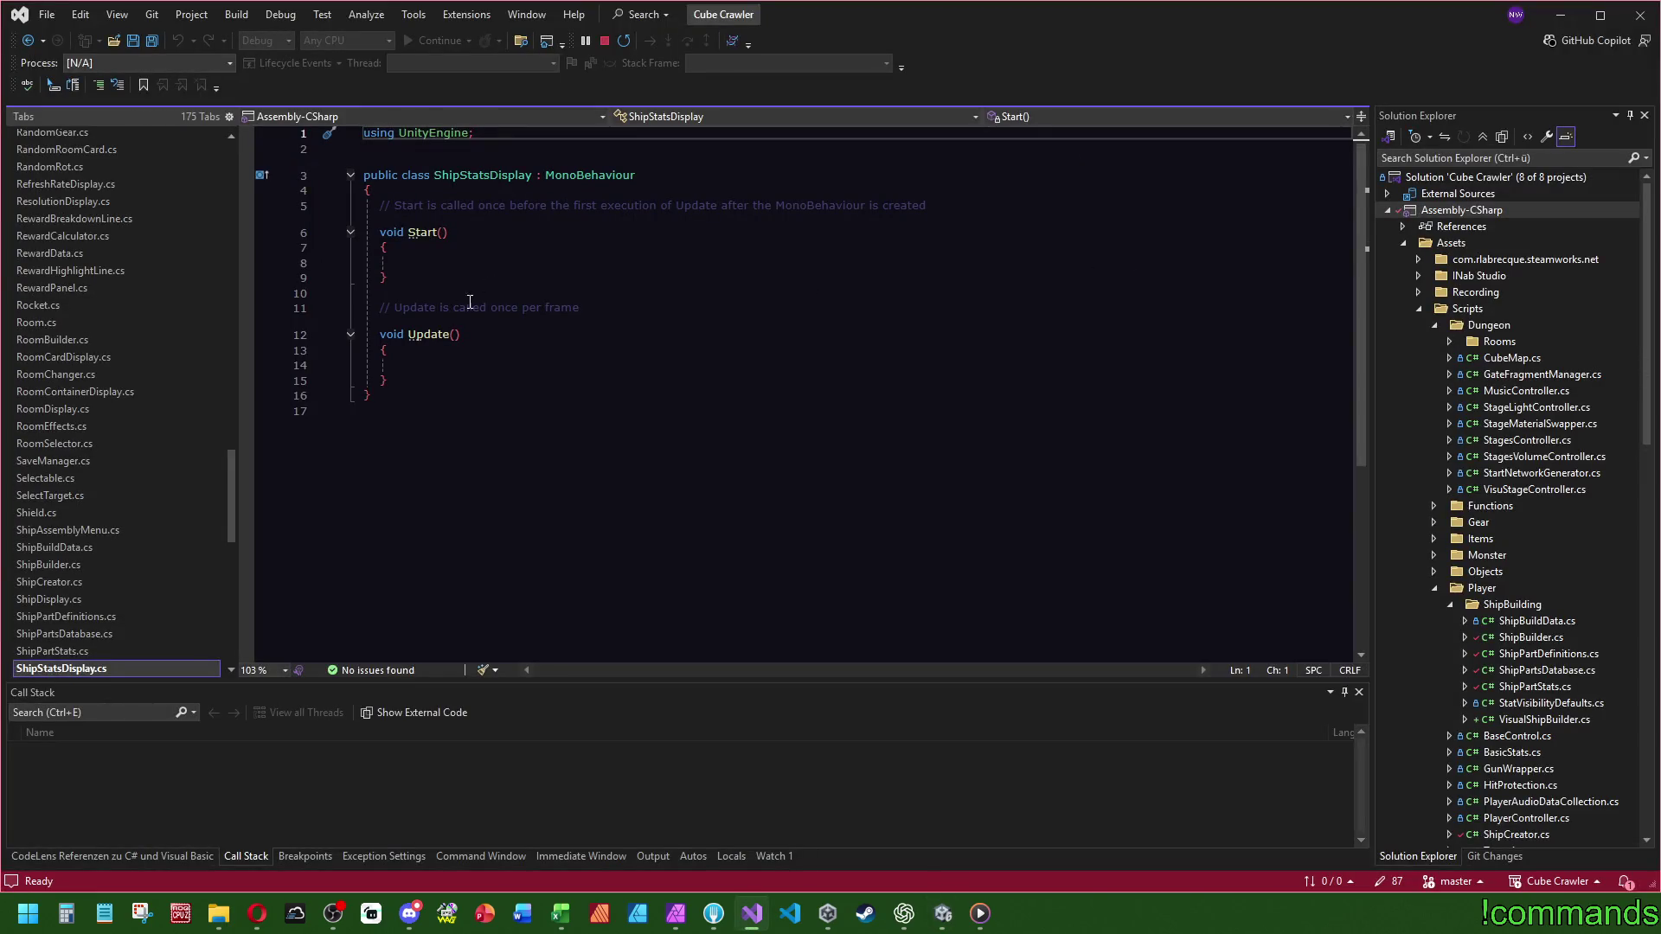
- Delete ShipStatsDisplay's template Start and Update methods, then select ShipDisplay's class code
drag(388, 381, 379, 205)
key(BackSpace)
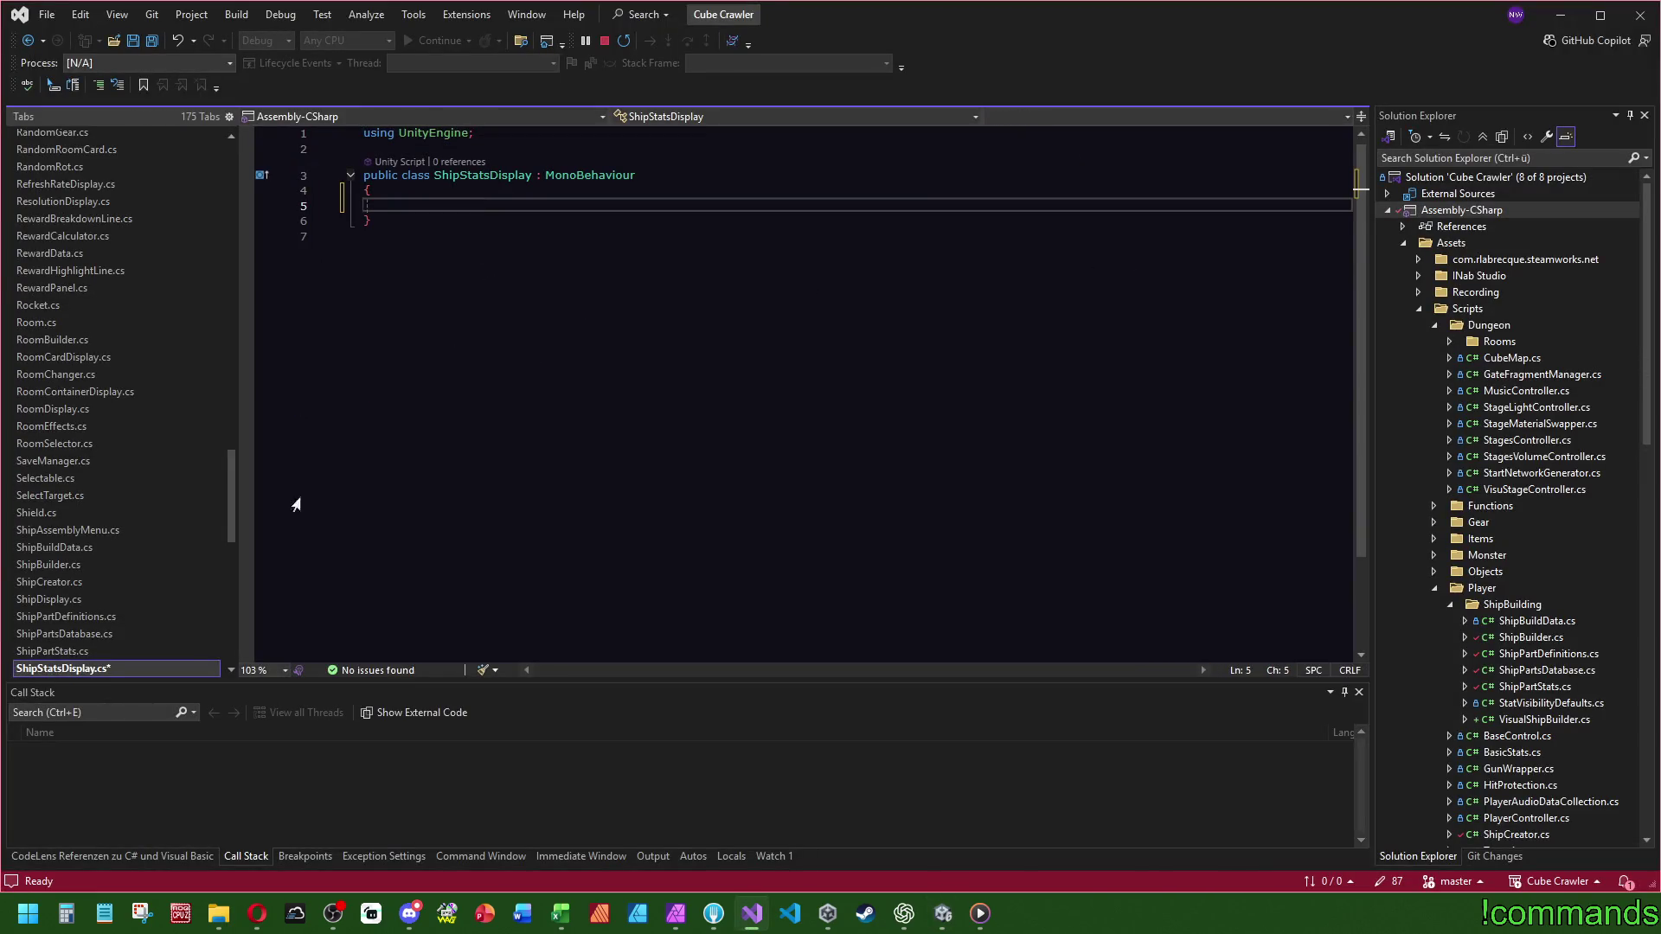
click(73, 598)
key(ctrl+a)
scroll(756, 463, down, 5)
click(552, 475)
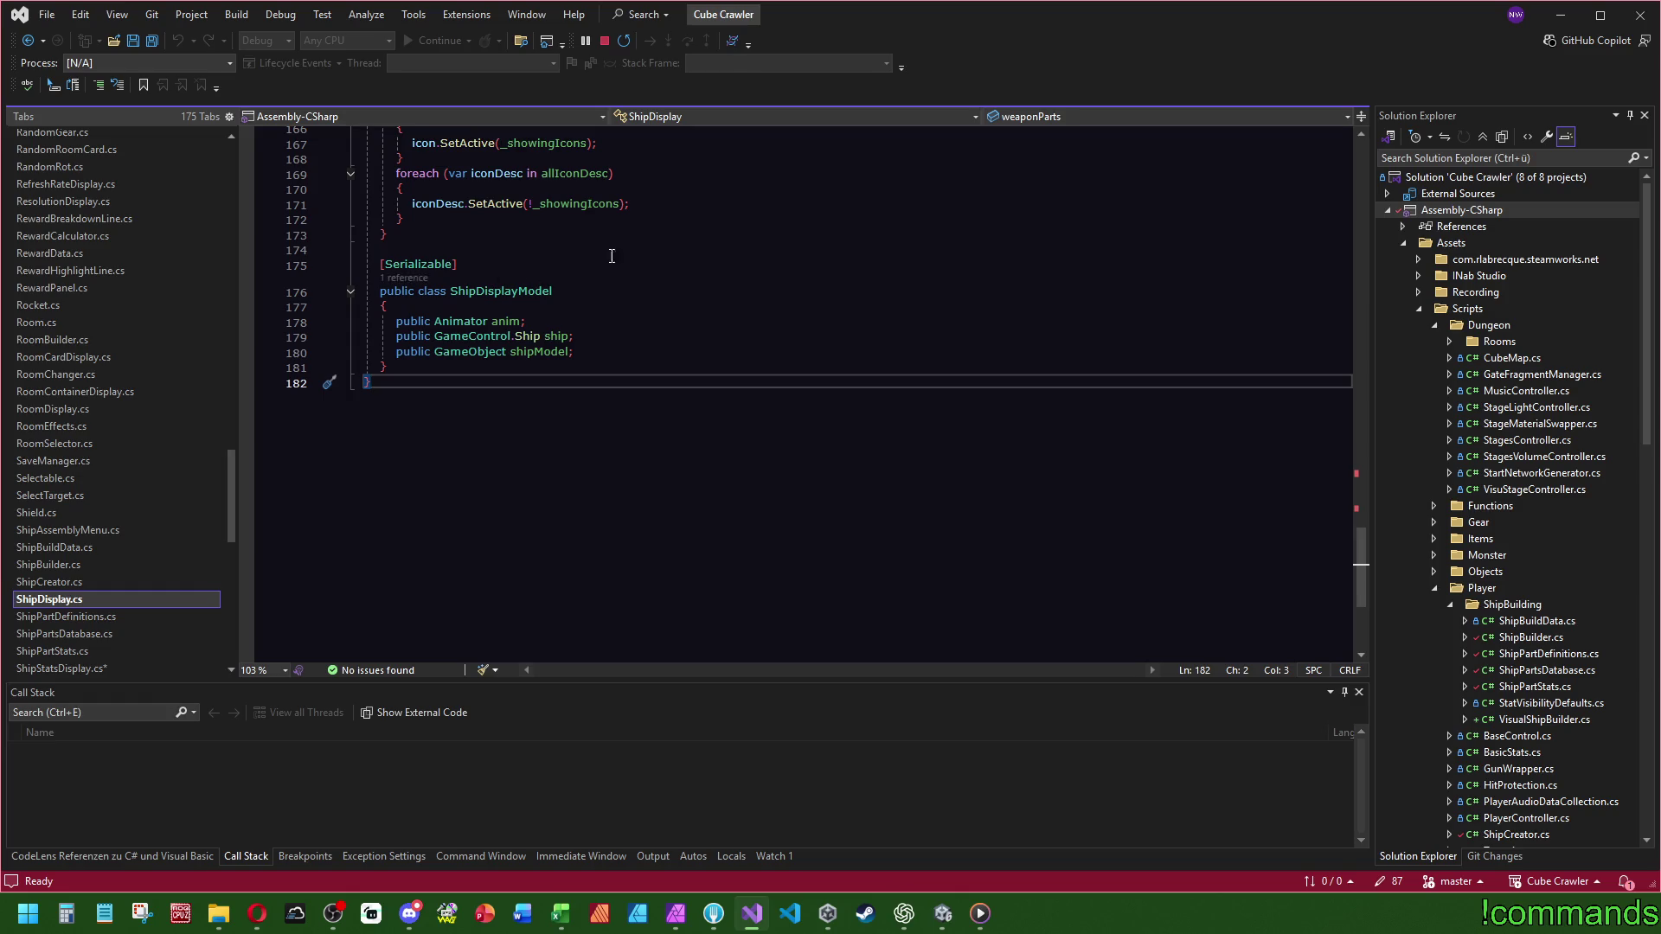
scroll(675, 354, up, 6)
mouse_move(605, 562)
mouse_down()
mouse_move(692, 138)
mouse_move(764, 197)
mouse_move(761, 121)
mouse_move(776, 562)
mouse_up()
mouse_move(776, 387)
mouse_down()
mouse_move(509, 353)
mouse_move(371, 236)
mouse_up()
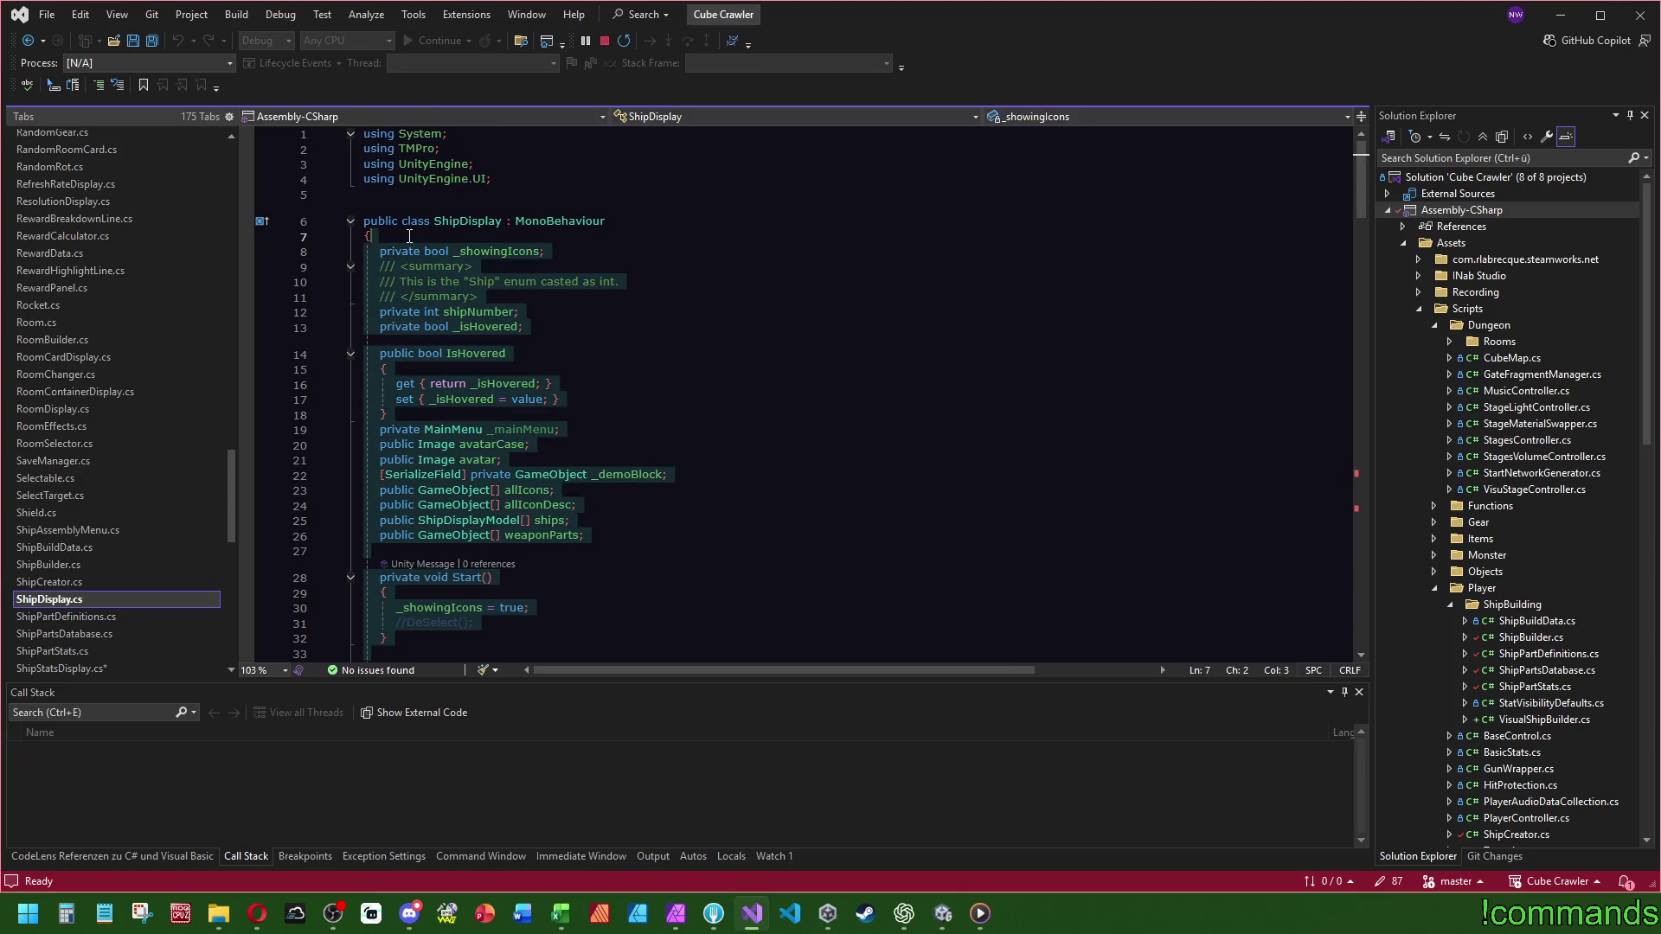
- Paste ShipDisplay's code and remove the summary comment, shipNumber, _isHovered/IsHovered and _mainMenu
click(51, 671)
key(ctrl+v)
scroll(498, 389, up, 20)
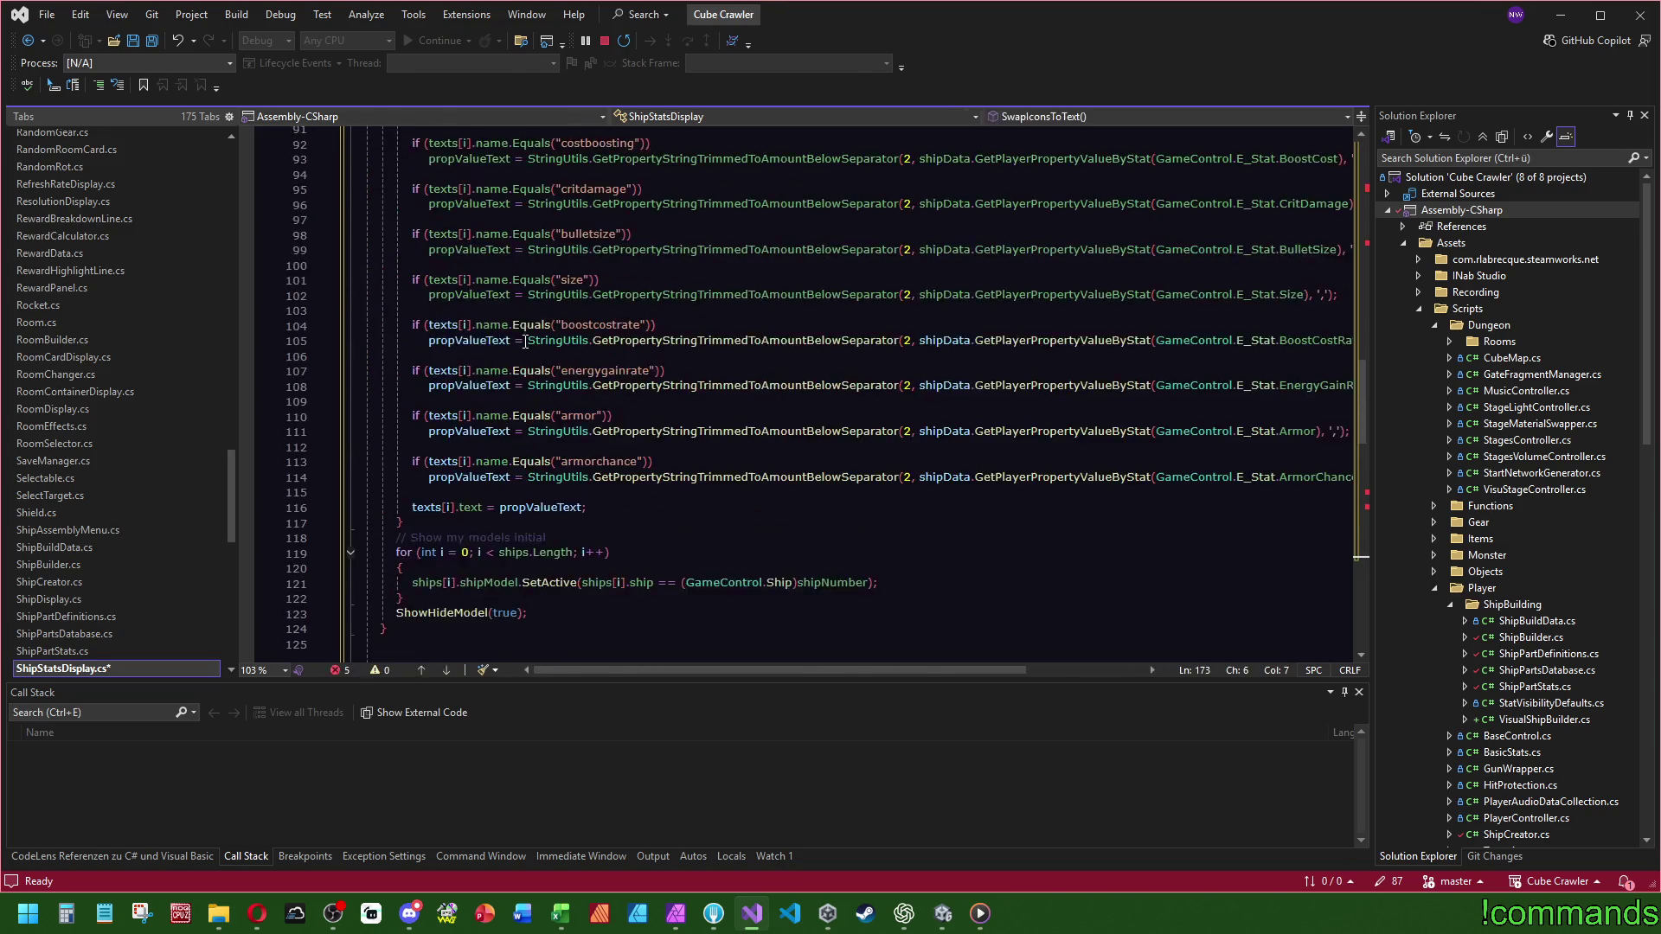
scroll(498, 390, up, 2)
click(492, 233)
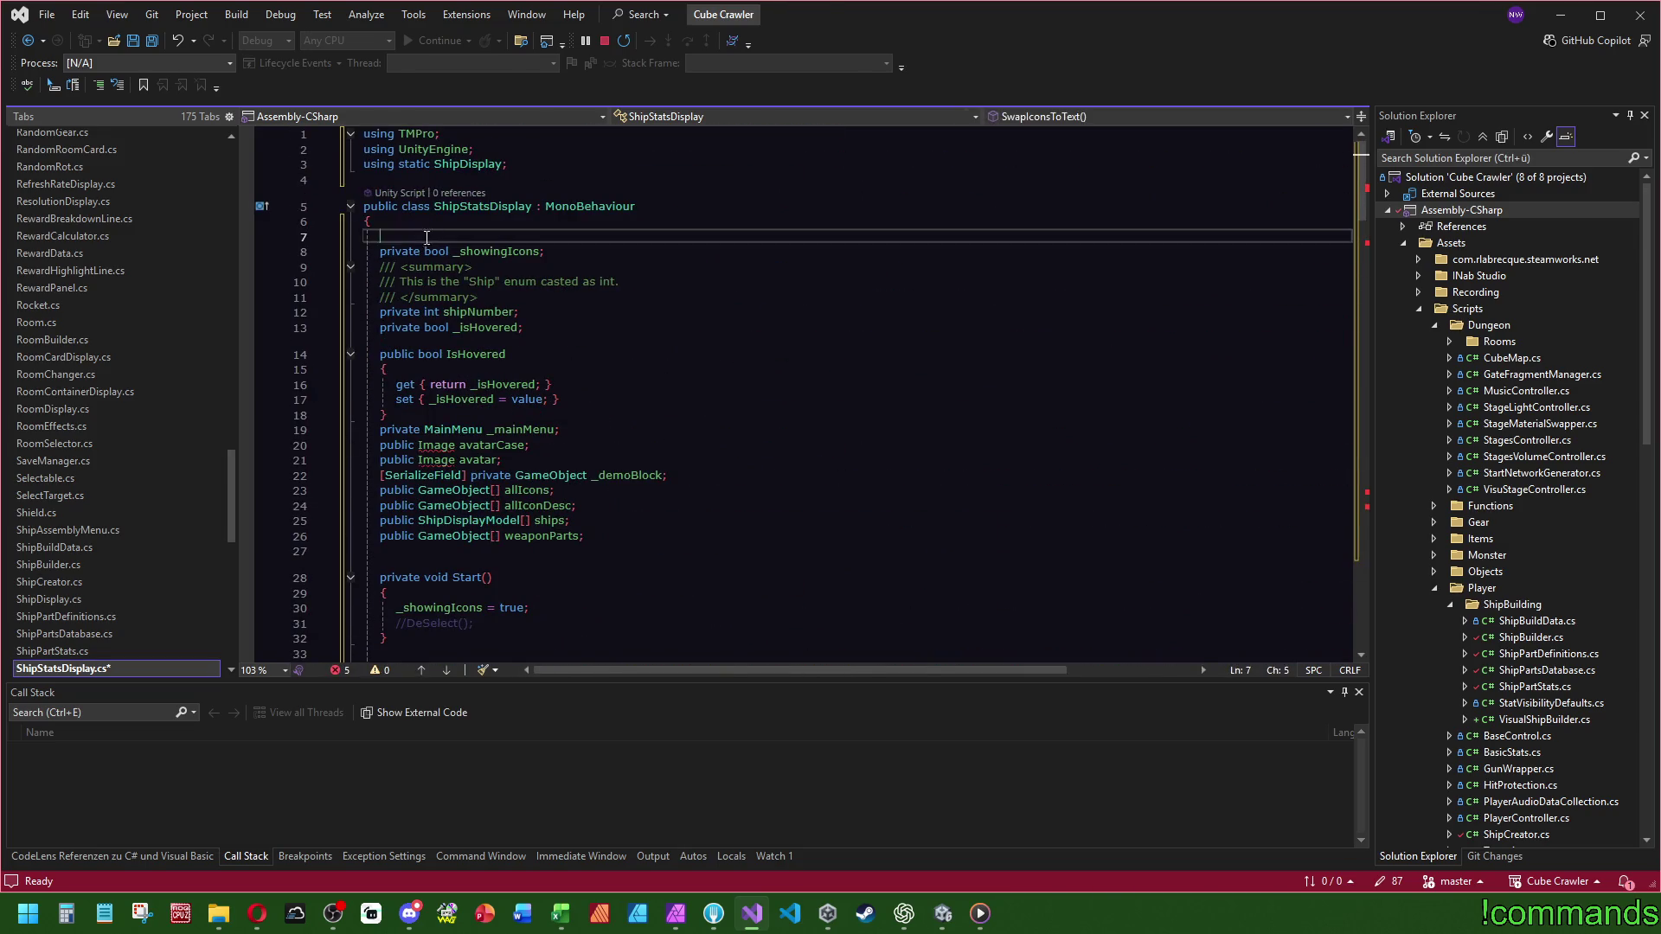
double_click(492, 232)
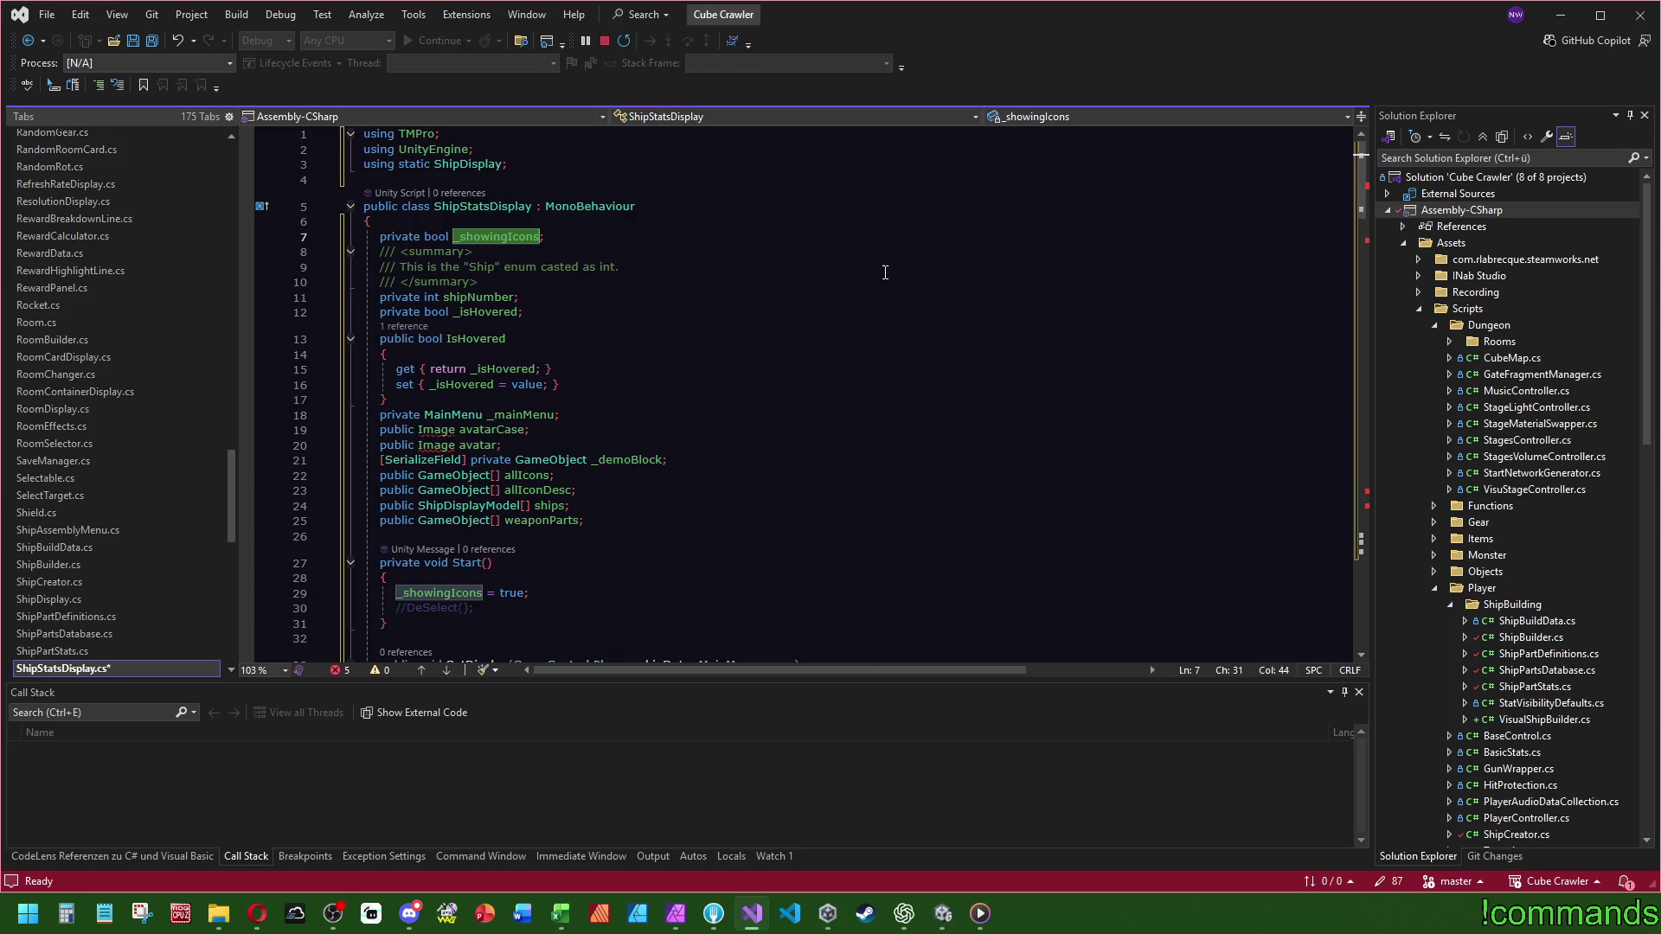
click(490, 296)
drag(547, 296, 589, 247)
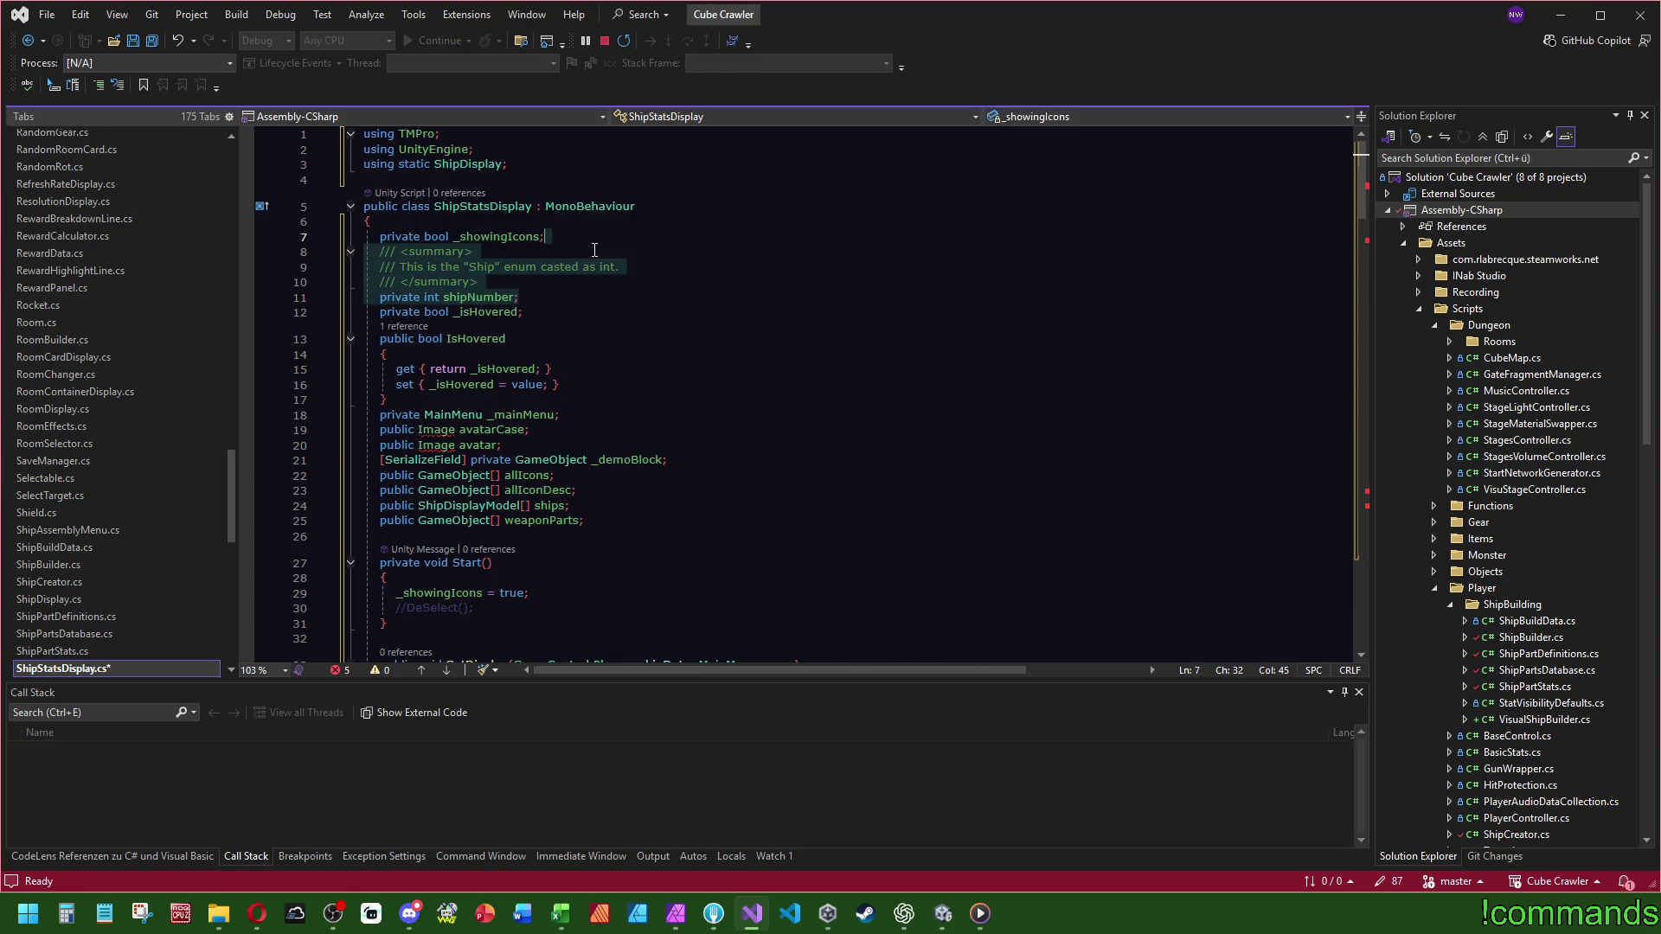
key(Return)
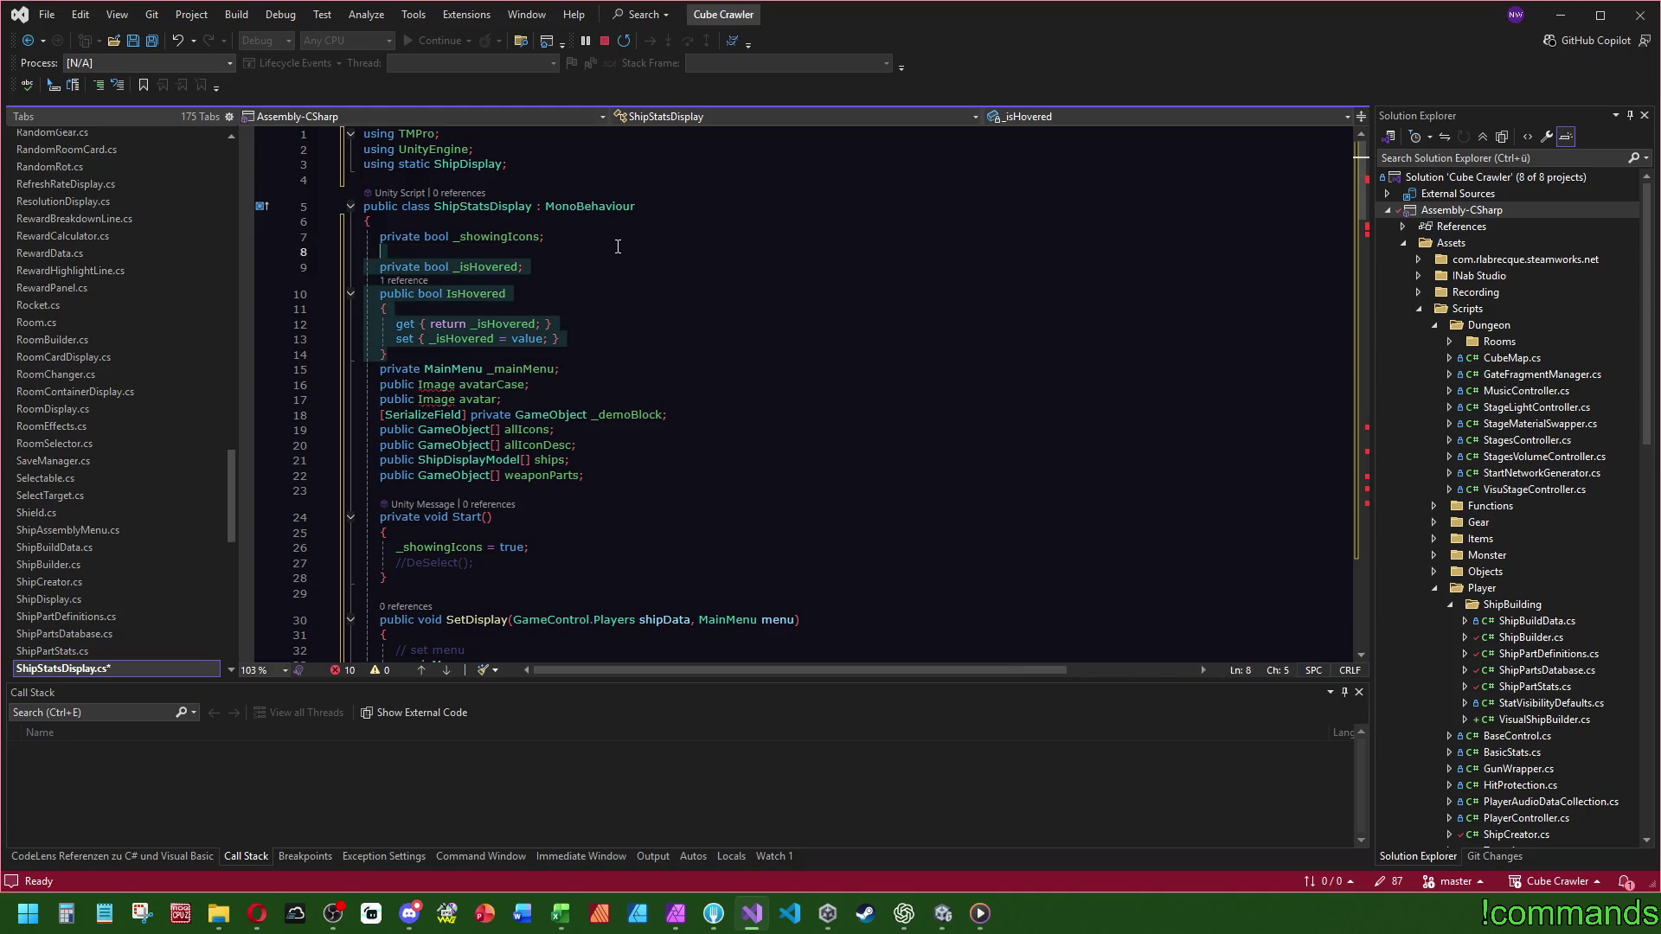
key(Delete)
key(Down)
key(shift+End)
key(Delete)
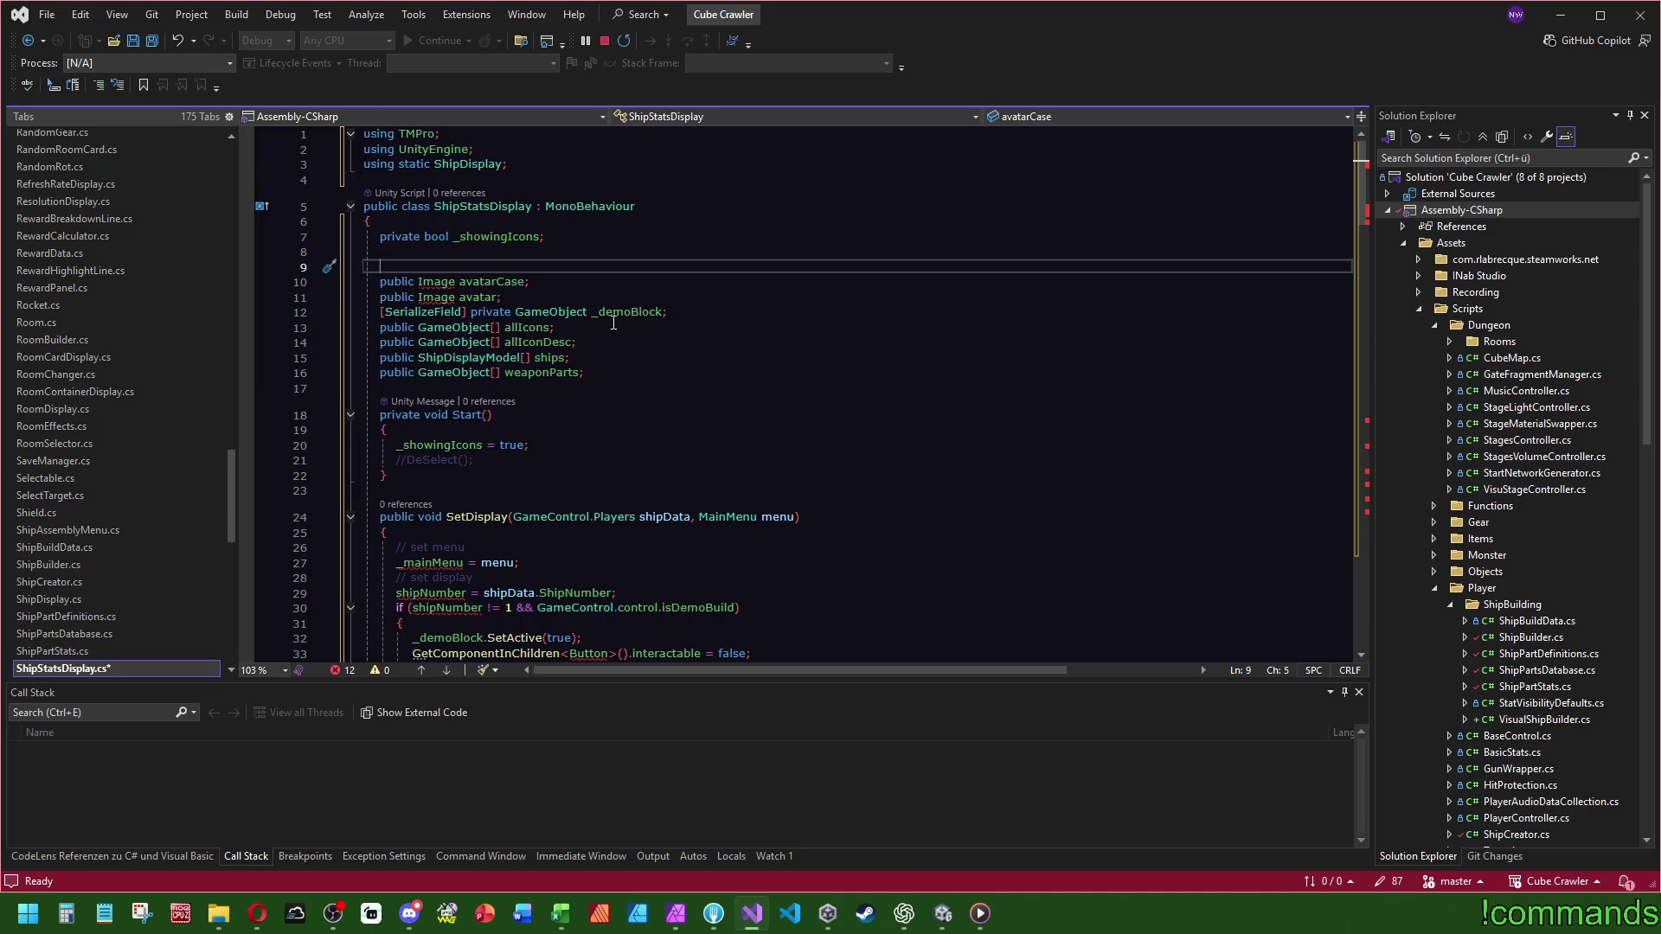
- Remove avatarCase, avatar, 'using static ShipDisplay', _demoBlock, ships, weaponParts and the commented DeSelect line
drag(507, 300, 381, 251)
key(Delete)
drag(508, 163, 474, 149)
key(Delete)
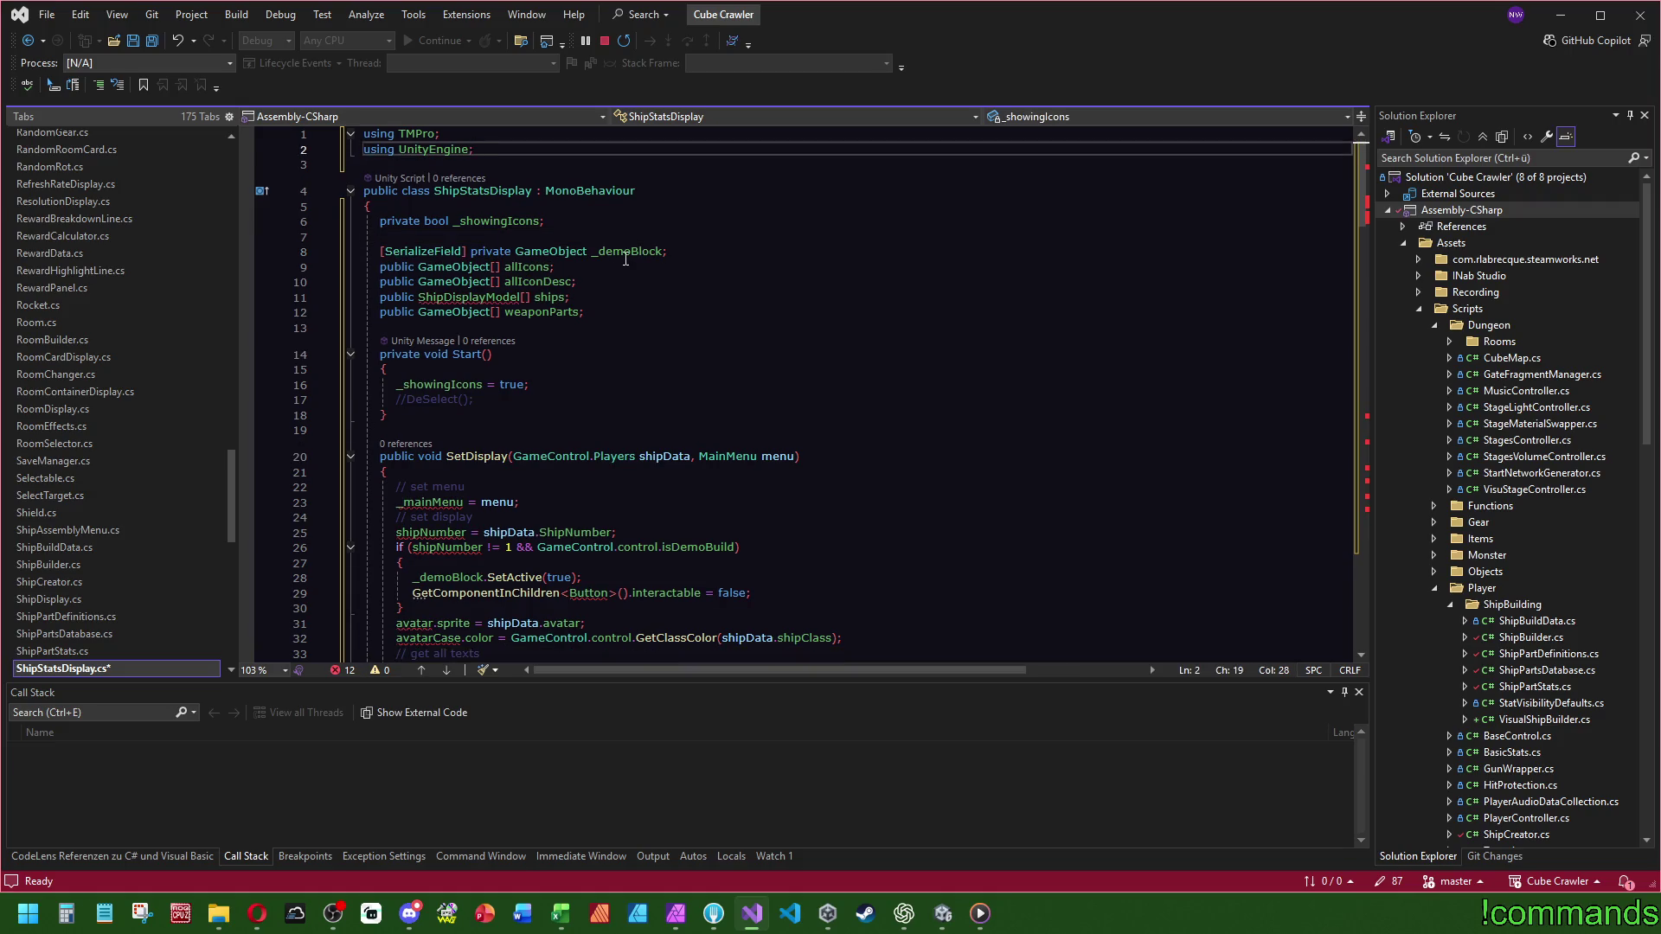
click(676, 247)
key(shift+Up)
key(Delete)
click(569, 282)
key(shift+Up)
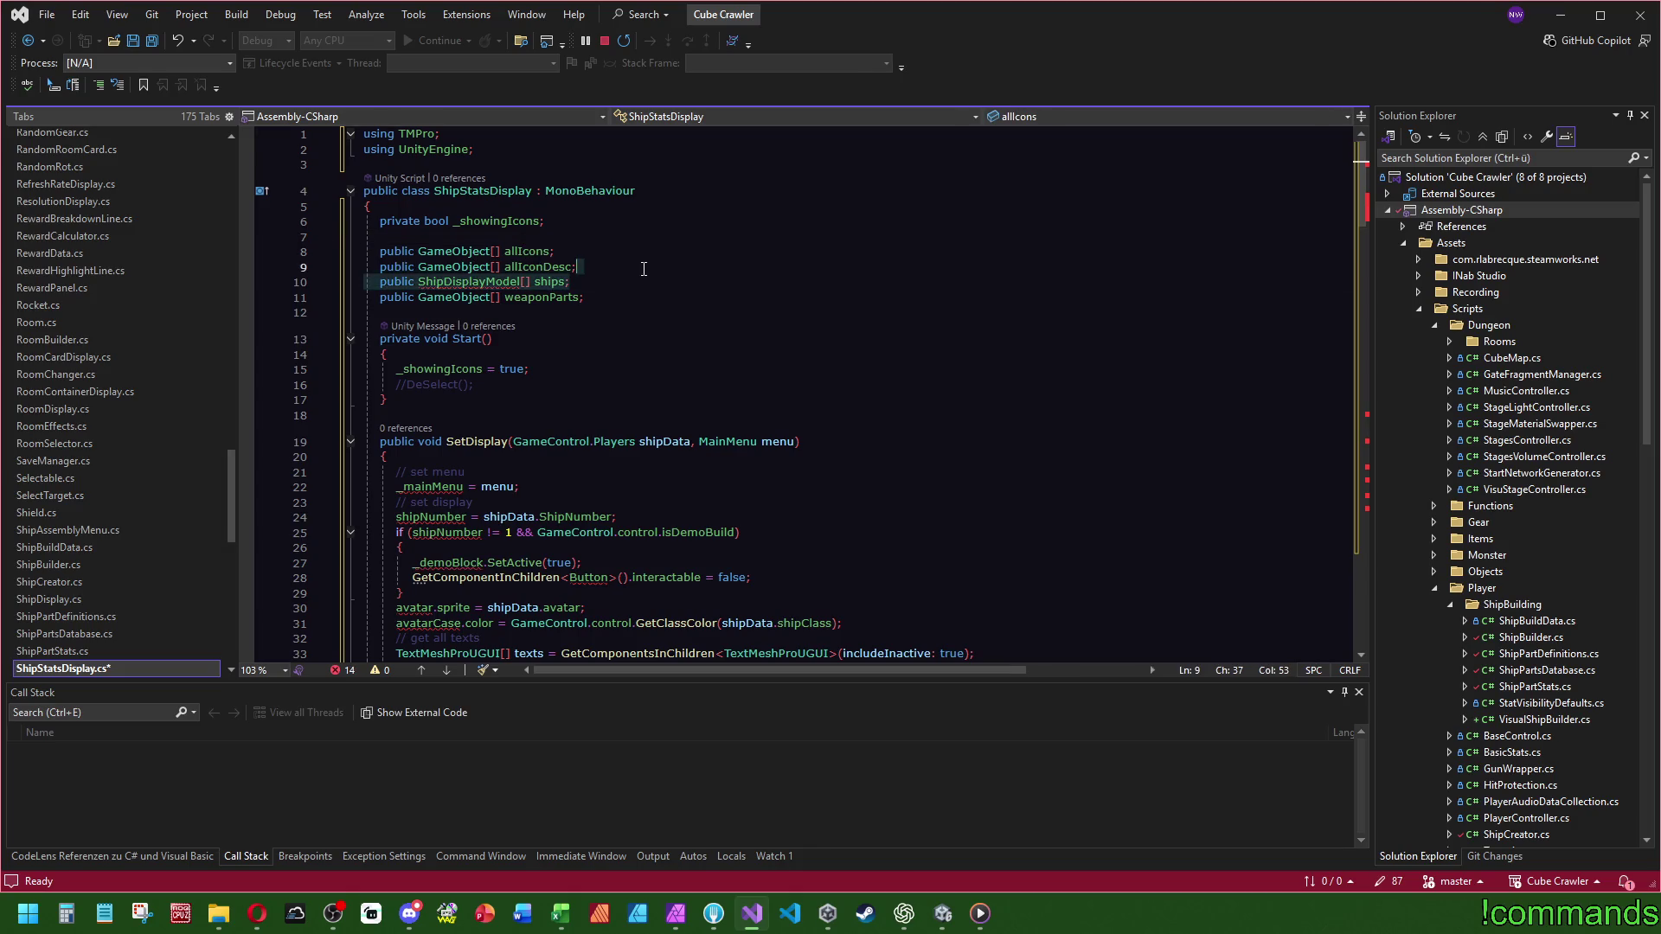
key(Delete)
key(shift+Down)
key(Delete)
click(521, 348)
key(shift+Up)
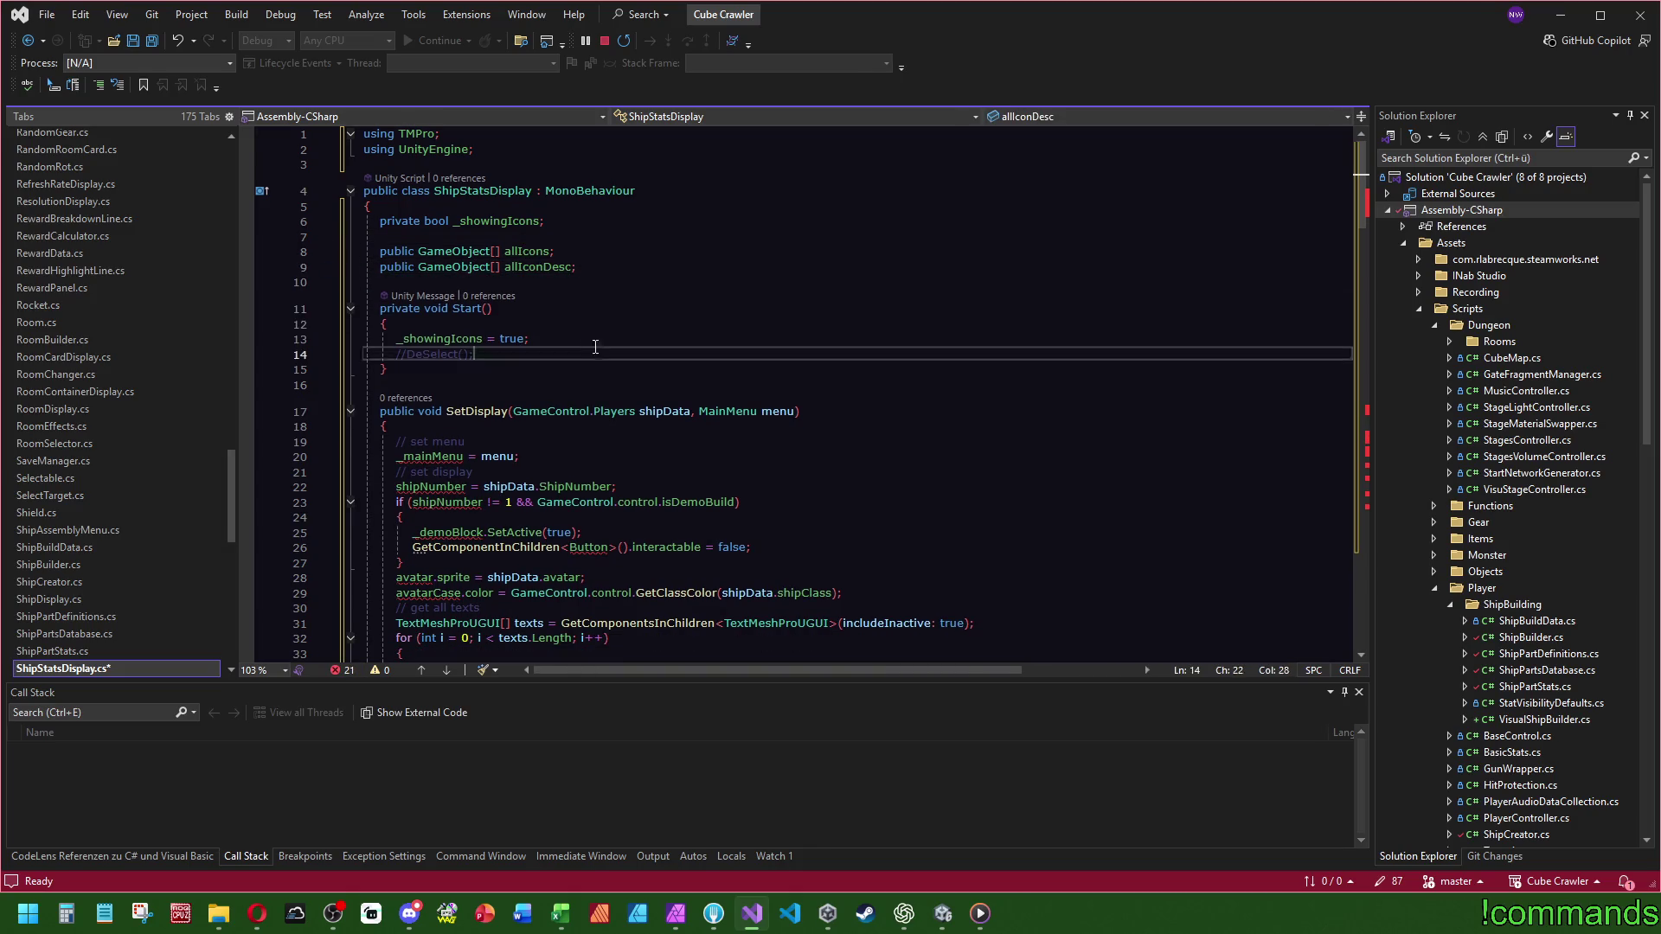
key(Delete)
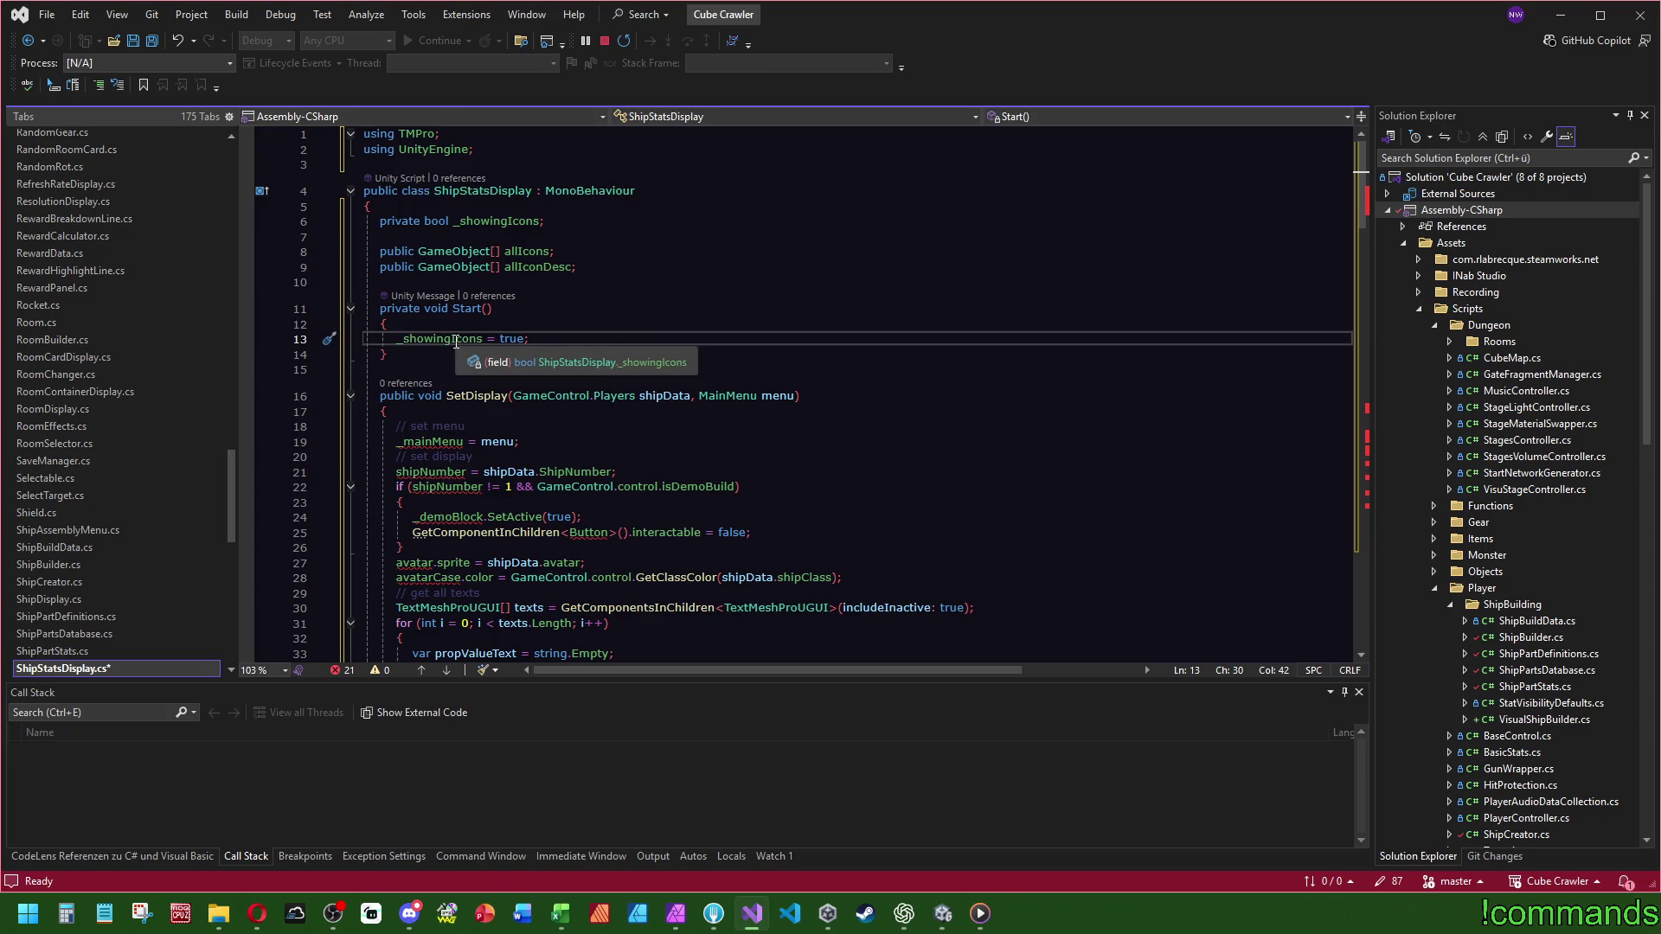
- Default _showingIcons to '= true' and delete the Start method
click(541, 221)
text(= true)
drag(387, 355, 648, 259)
key(Delete)
click(648, 221)
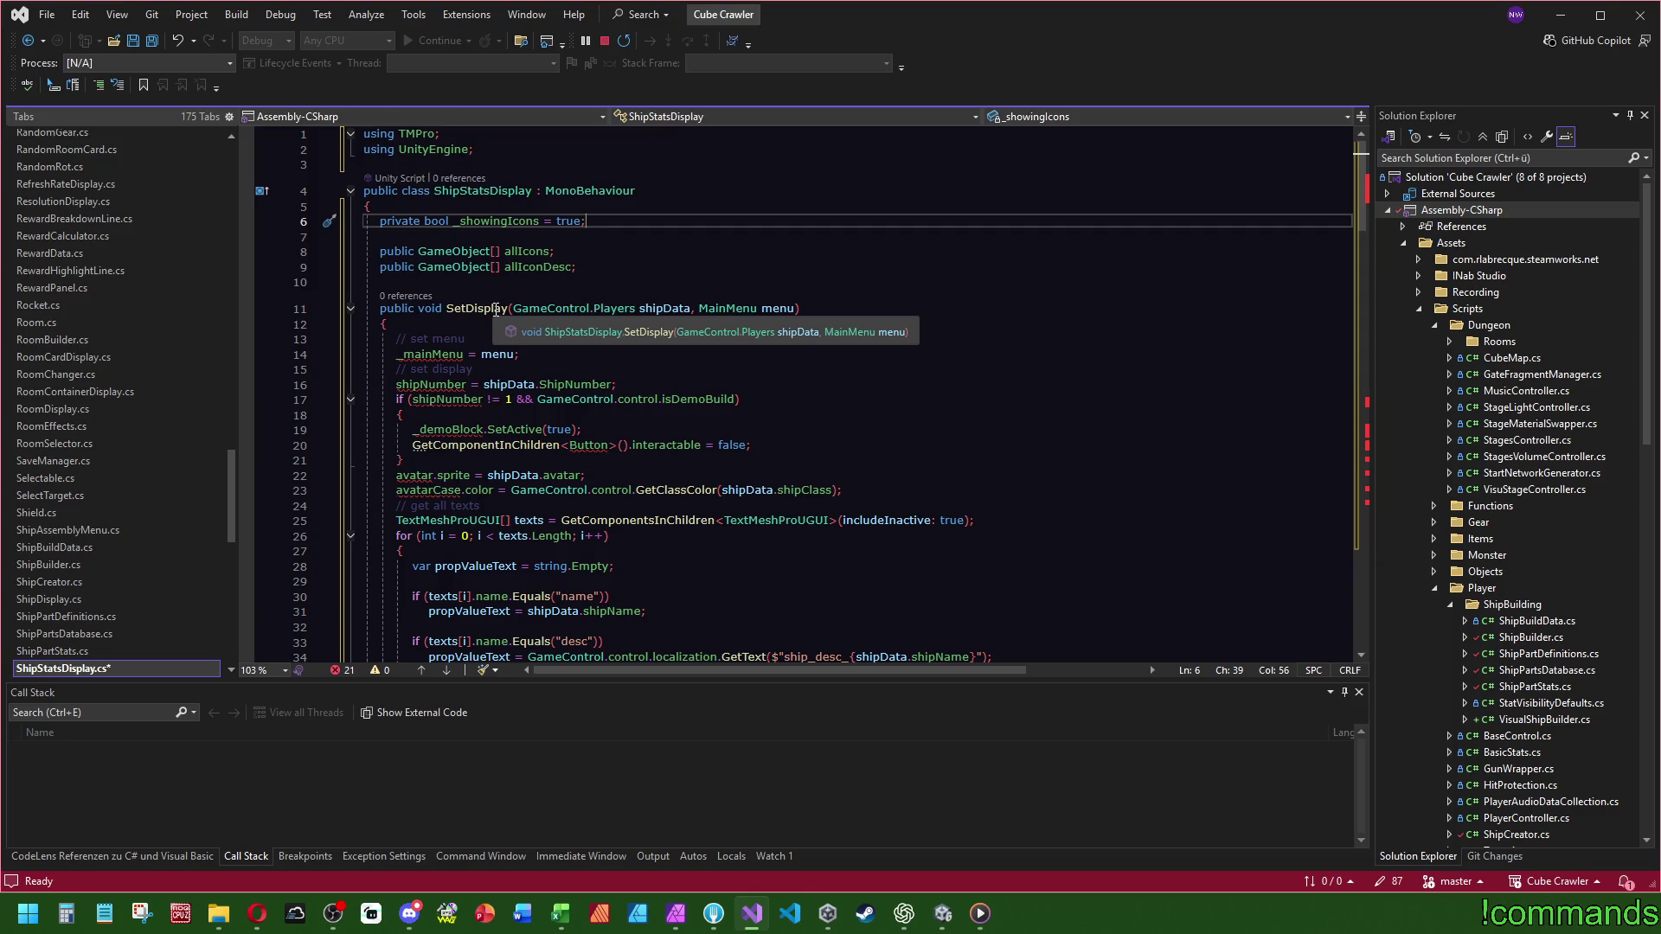
- Abandon renaming SetDisplay to RefreshDisplay and delete its parameter list
right_click(496, 310)
click(539, 356)
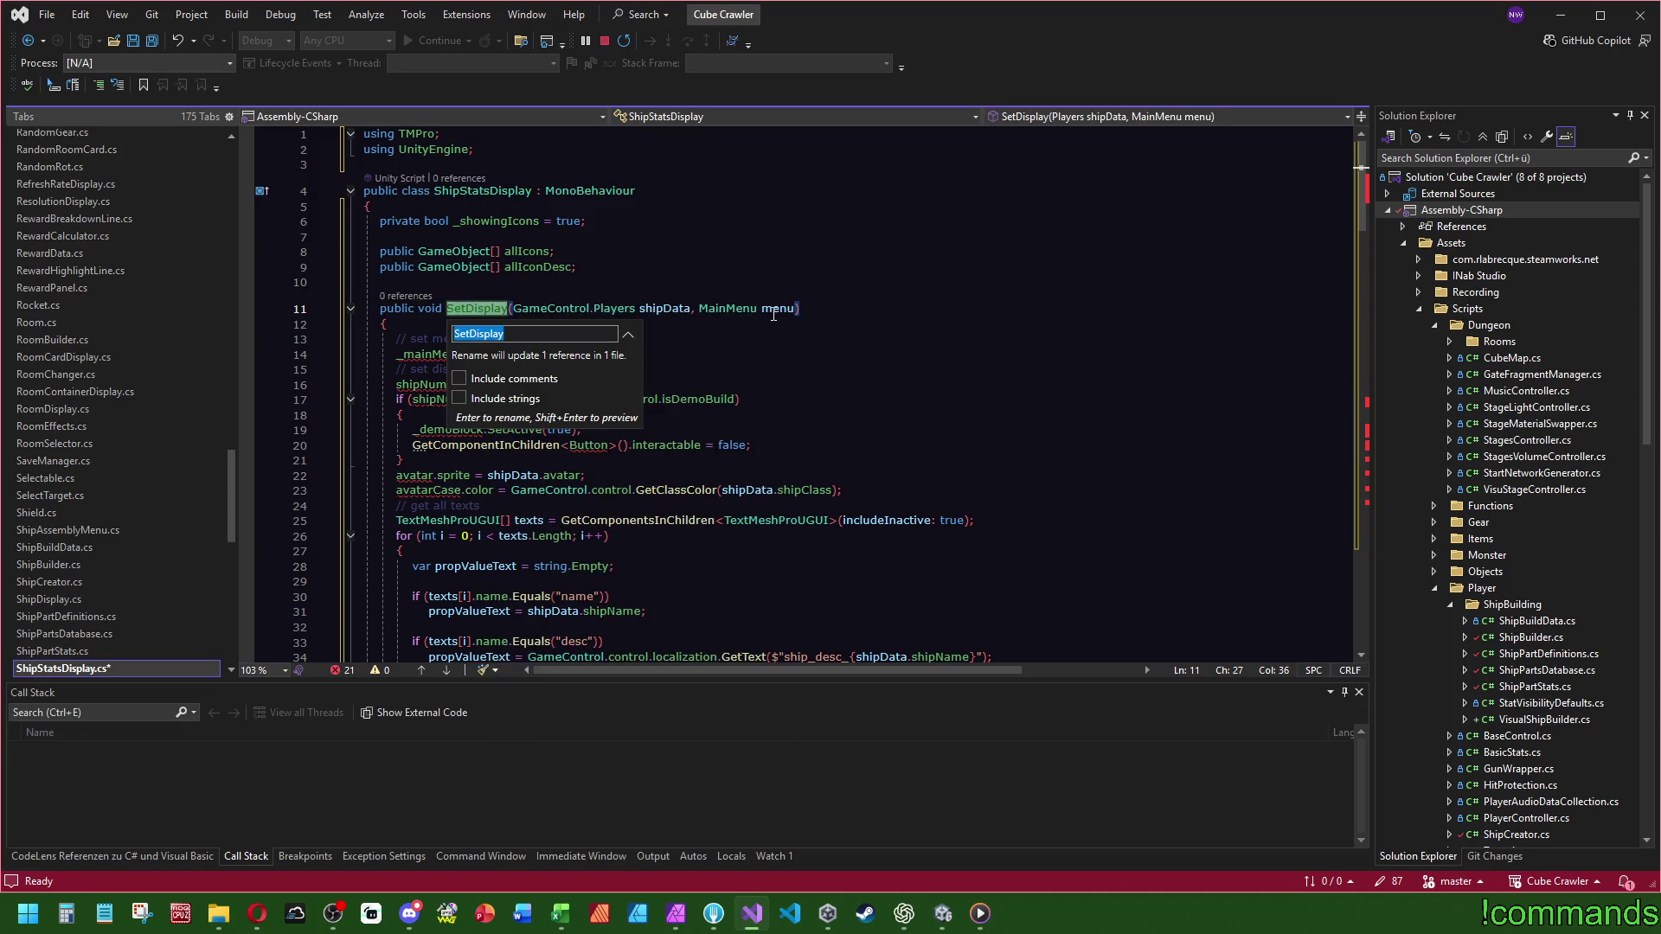
text(RefreshDisplay)
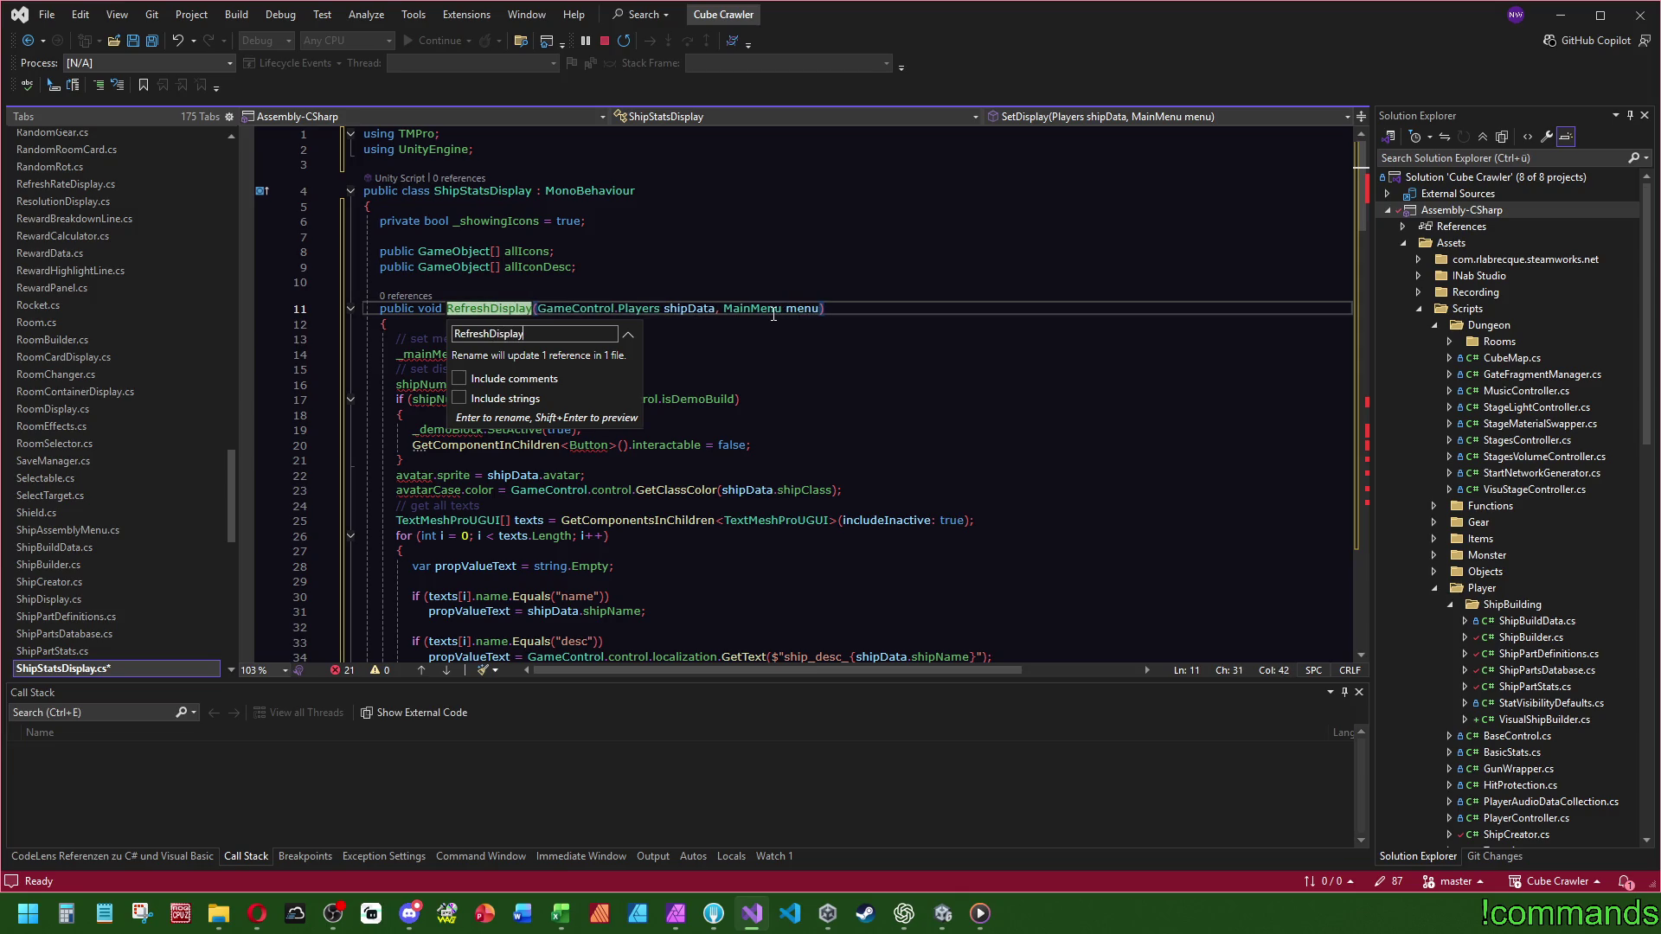
key(BackSpace)
key(BackSpace)
key(BackSpace)
key(BackSpace)
key(BackSpace)
key(Escape)
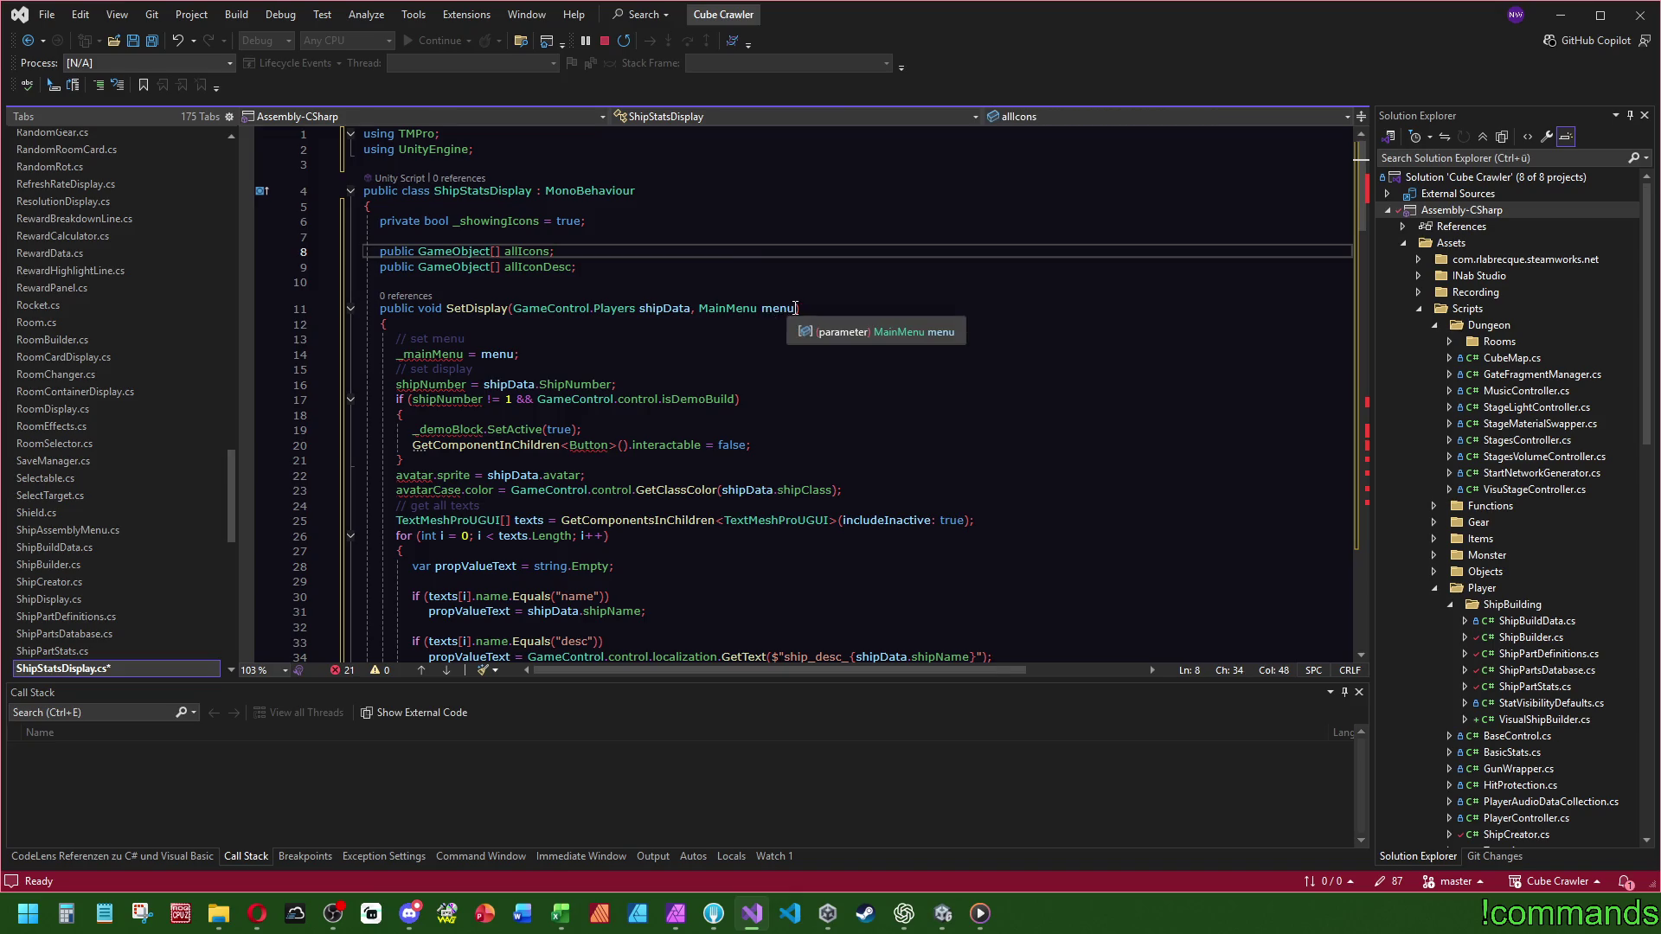
key(Delete)
- Delete the menu, ship-number, demo-block check and avatar lines from SetDisplay
drag(521, 354, 551, 329)
key(Delete)
drag(652, 355, 652, 327)
key(Delete)
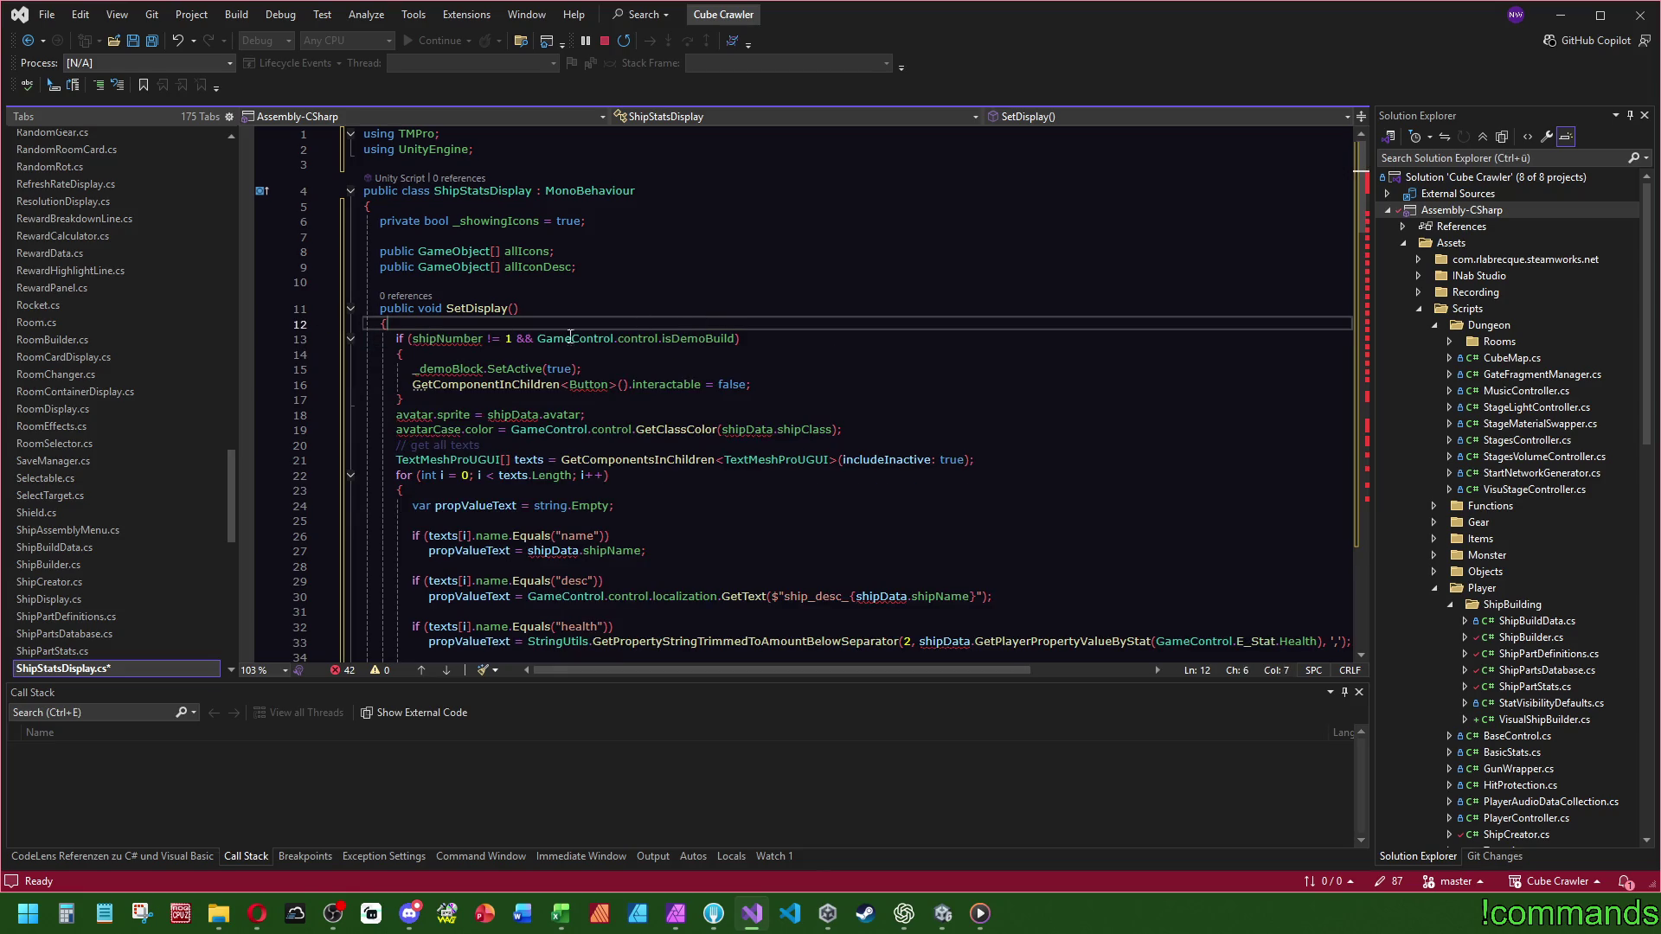
mouse_move(403, 399)
mouse_down()
mouse_move(696, 339)
mouse_move(519, 309)
mouse_up()
key(Escape)
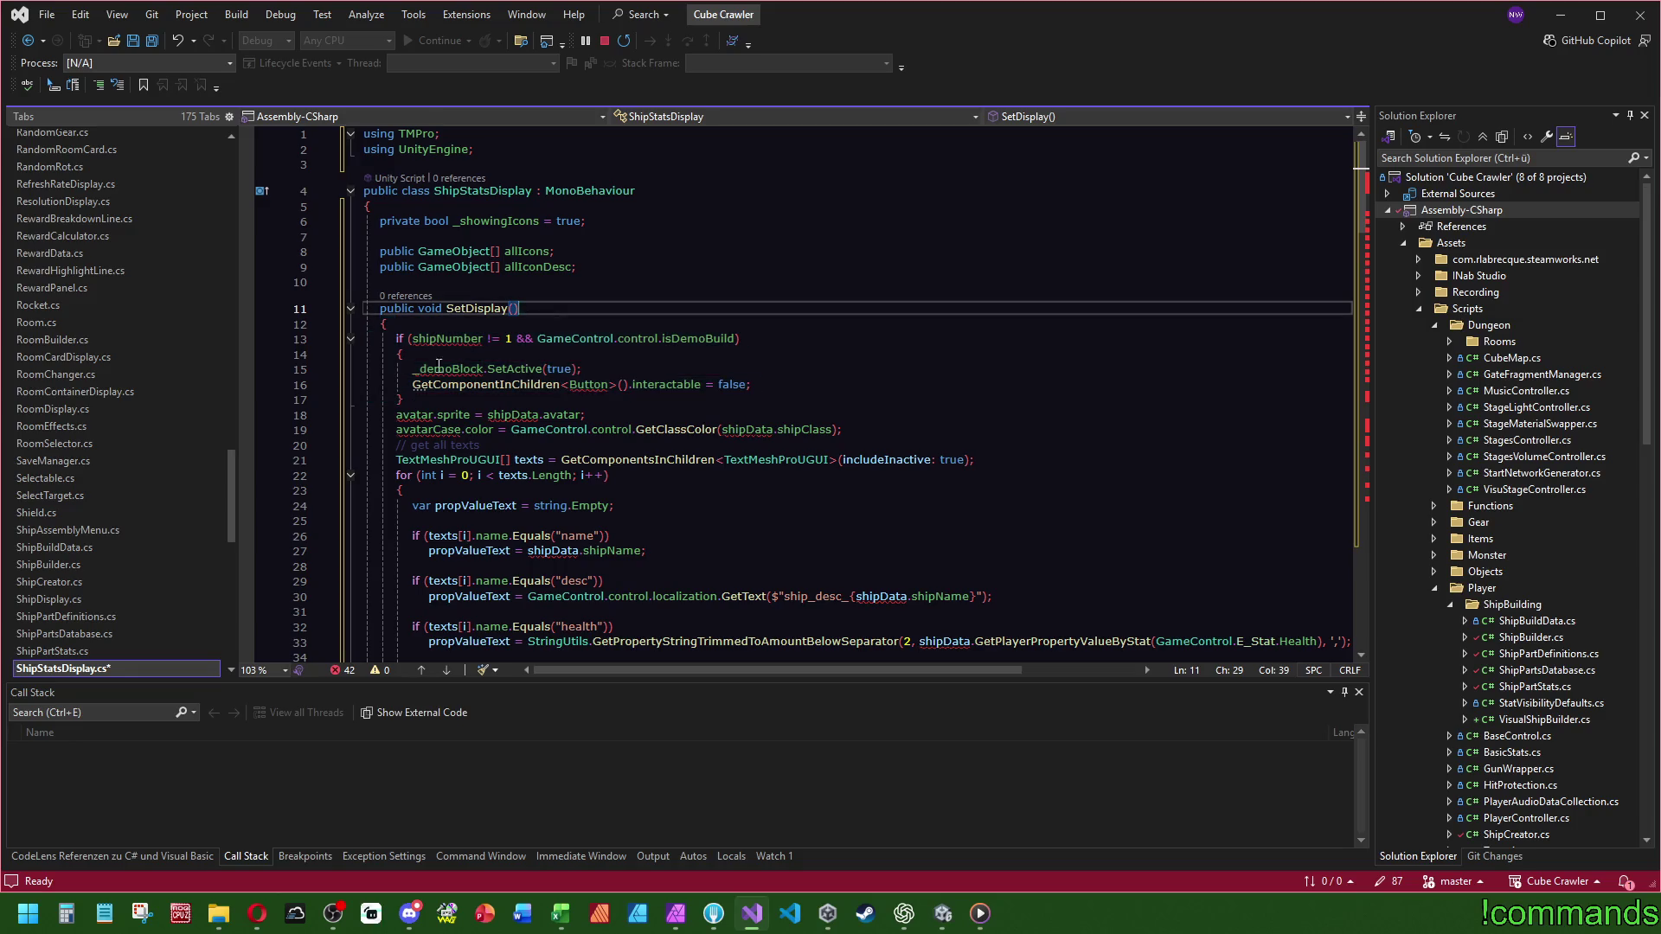
mouse_move(843, 430)
mouse_down()
mouse_move(519, 416)
mouse_move(475, 327)
mouse_up()
key(Delete)
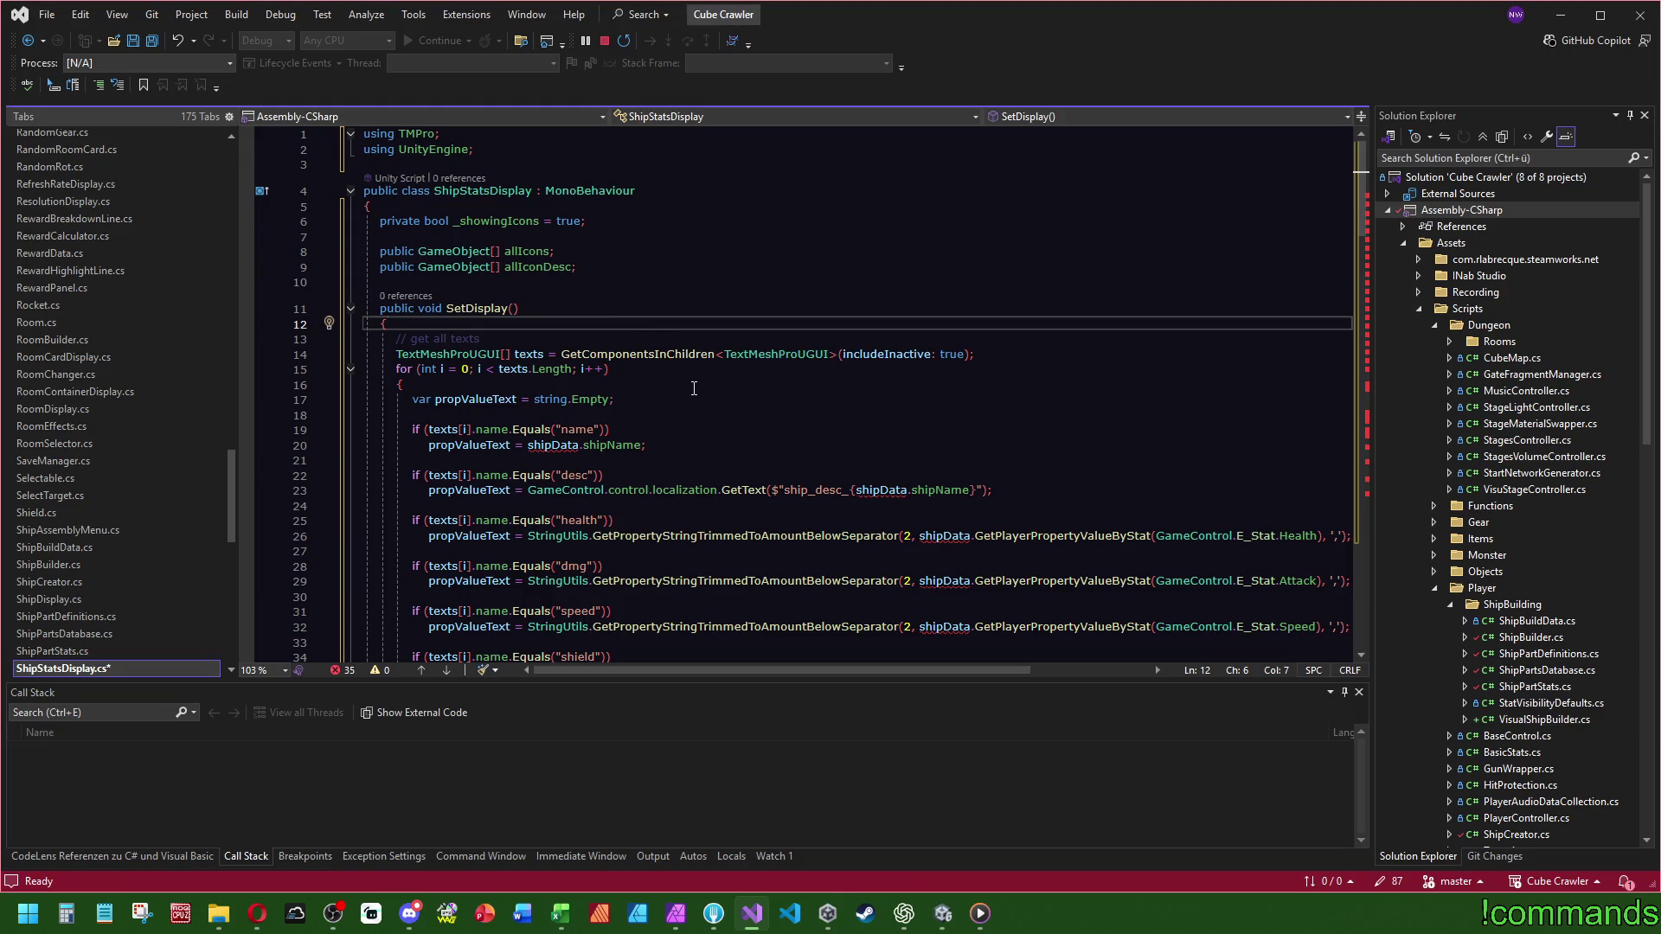
- Delete the ship-model loop, the ShowHideModel call and method, and the GetNr line
scroll(694, 389, down, 20)
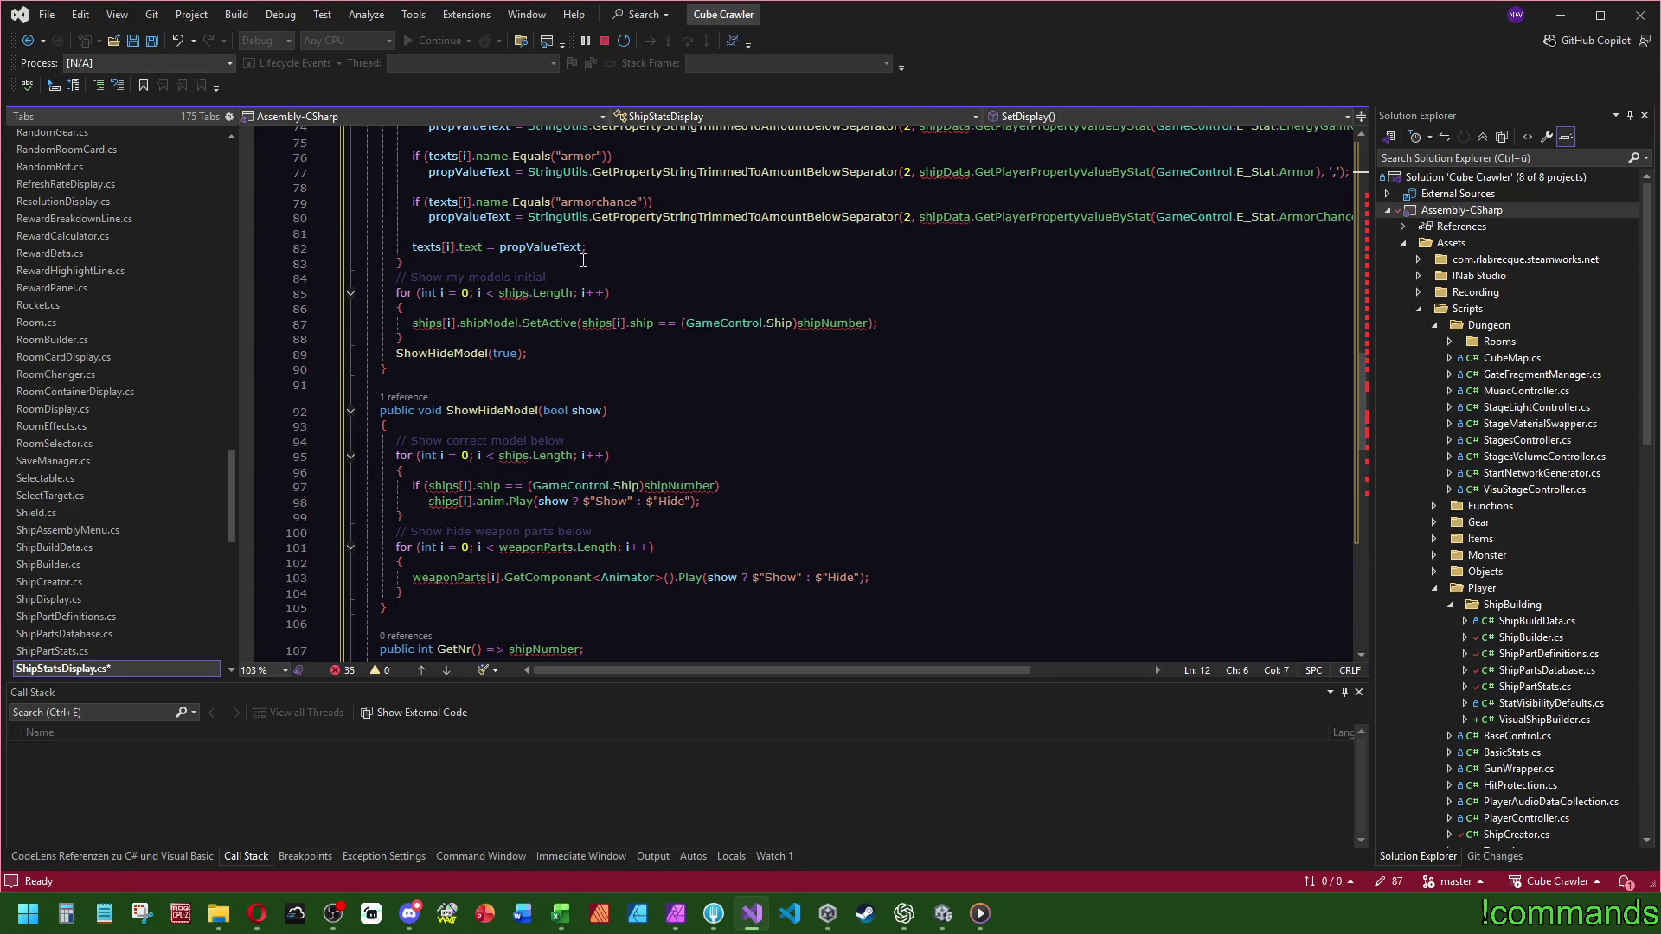
drag(530, 353, 558, 264)
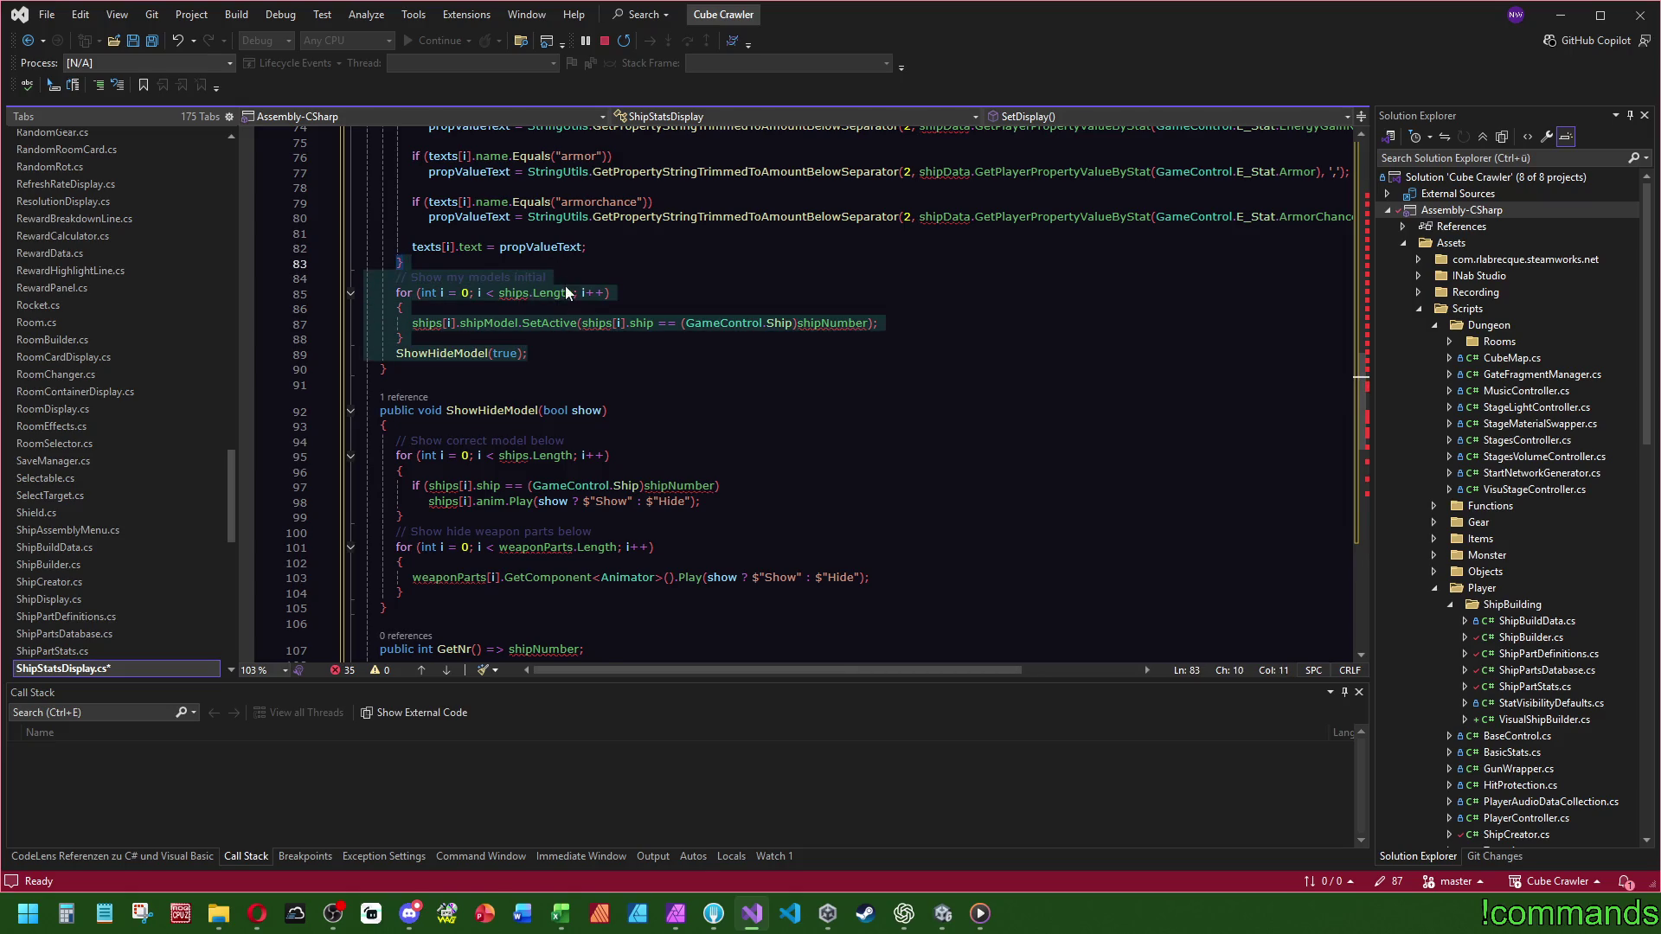
key(Delete)
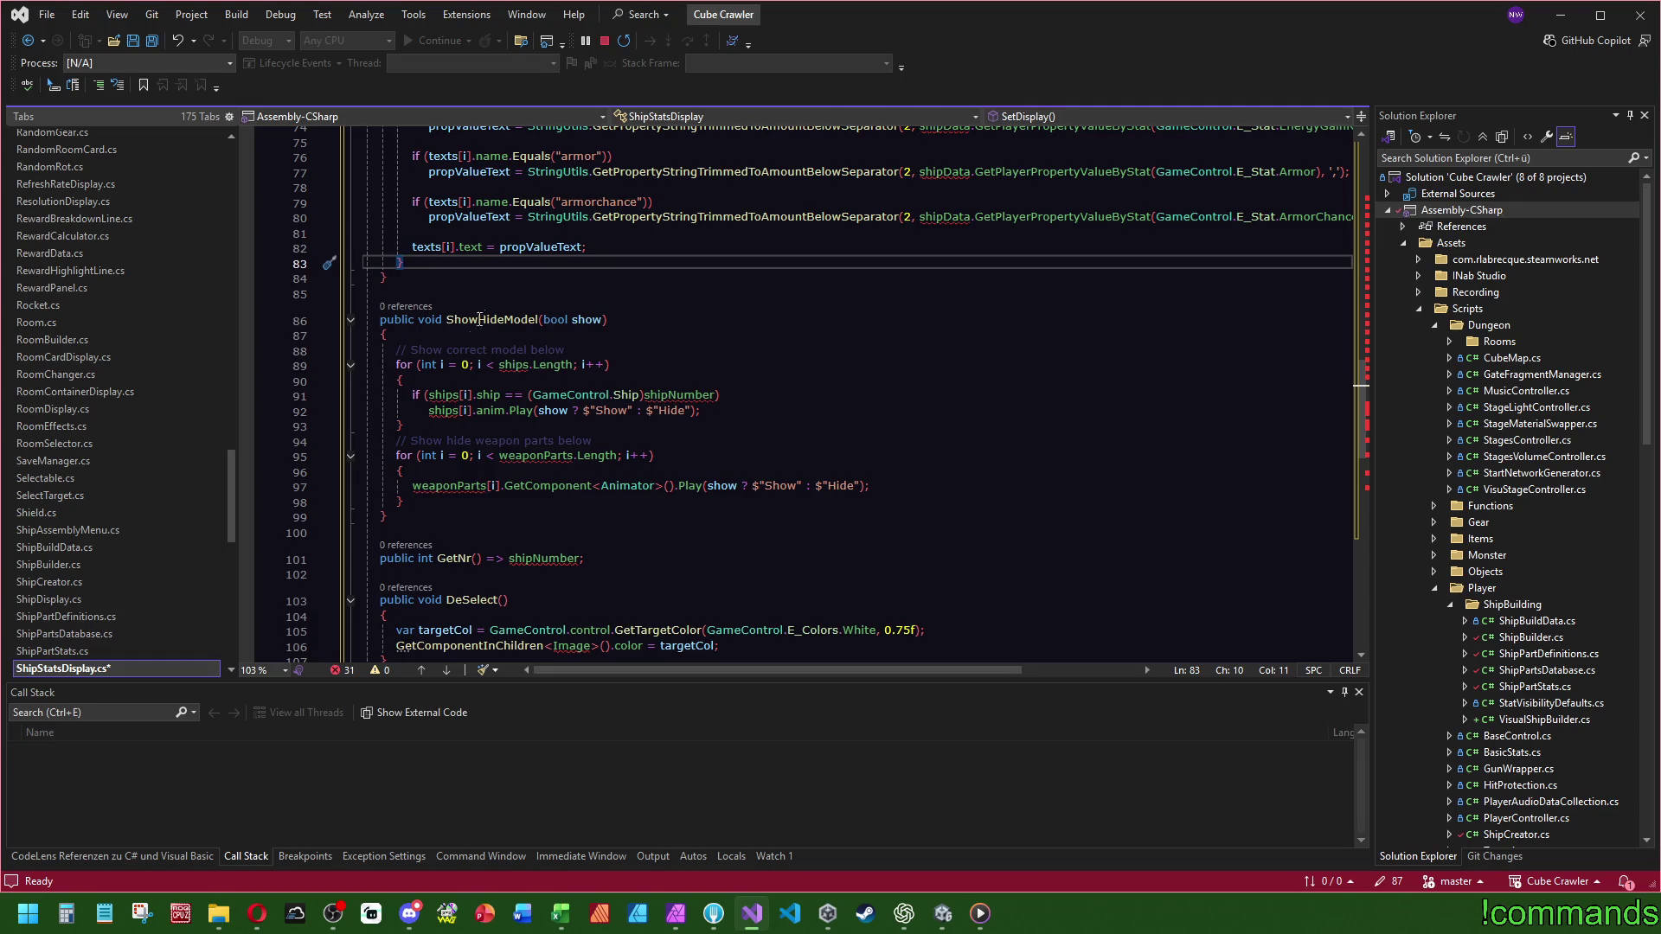
drag(442, 523, 470, 277)
key(Delete)
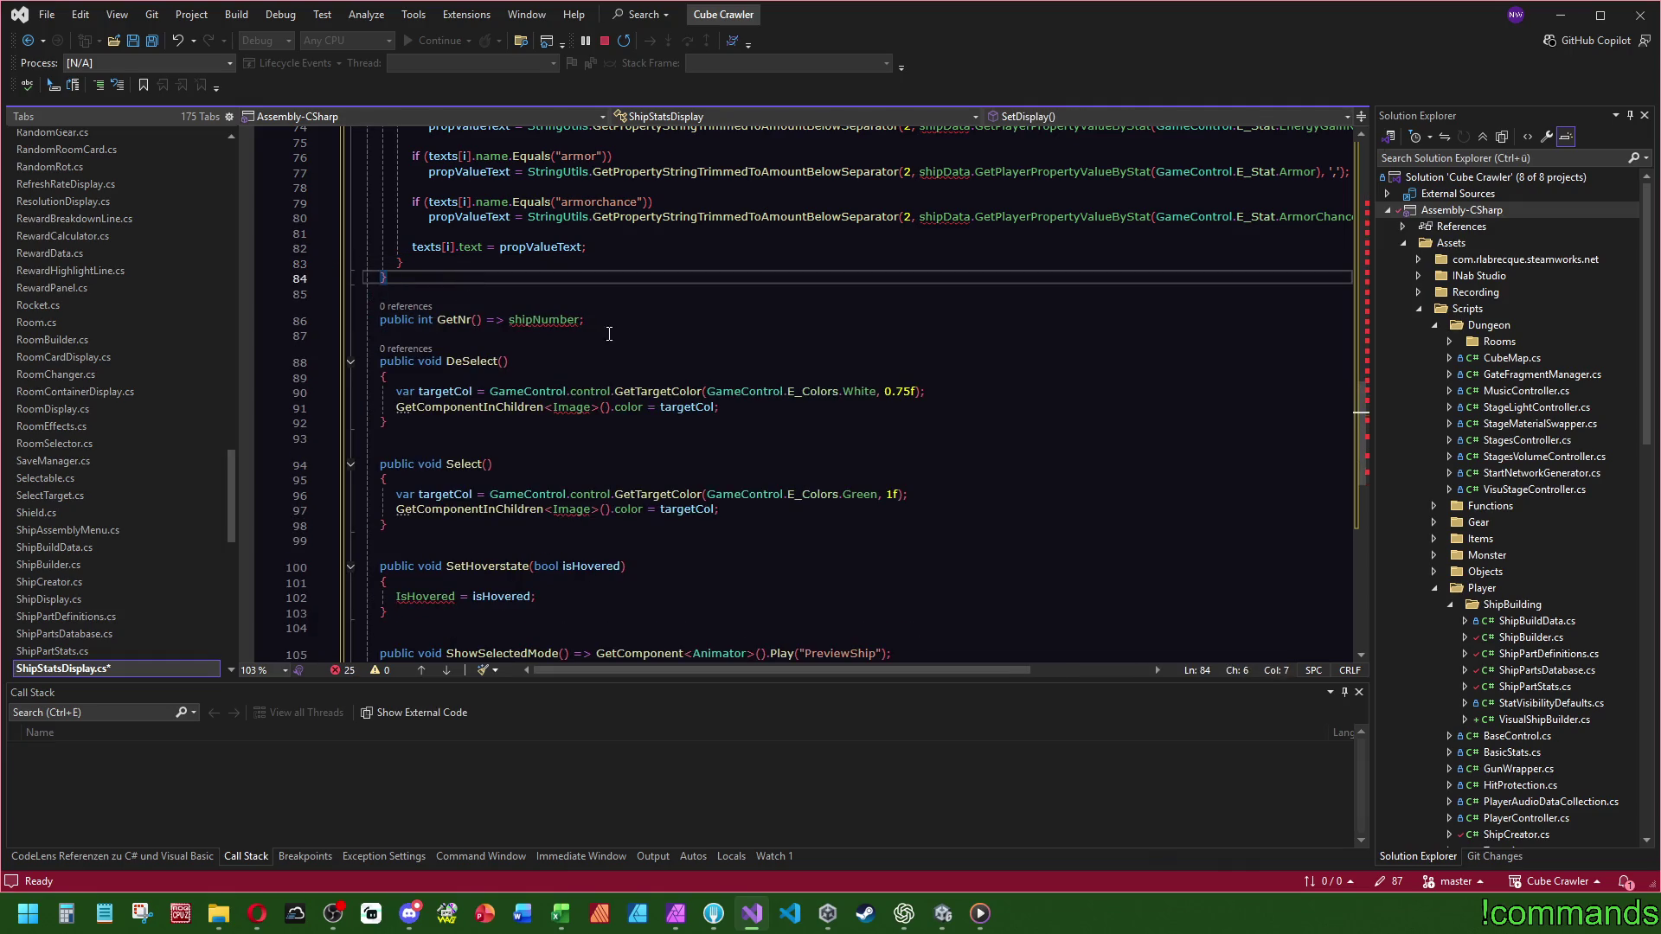
drag(609, 334, 385, 294)
key(Delete)
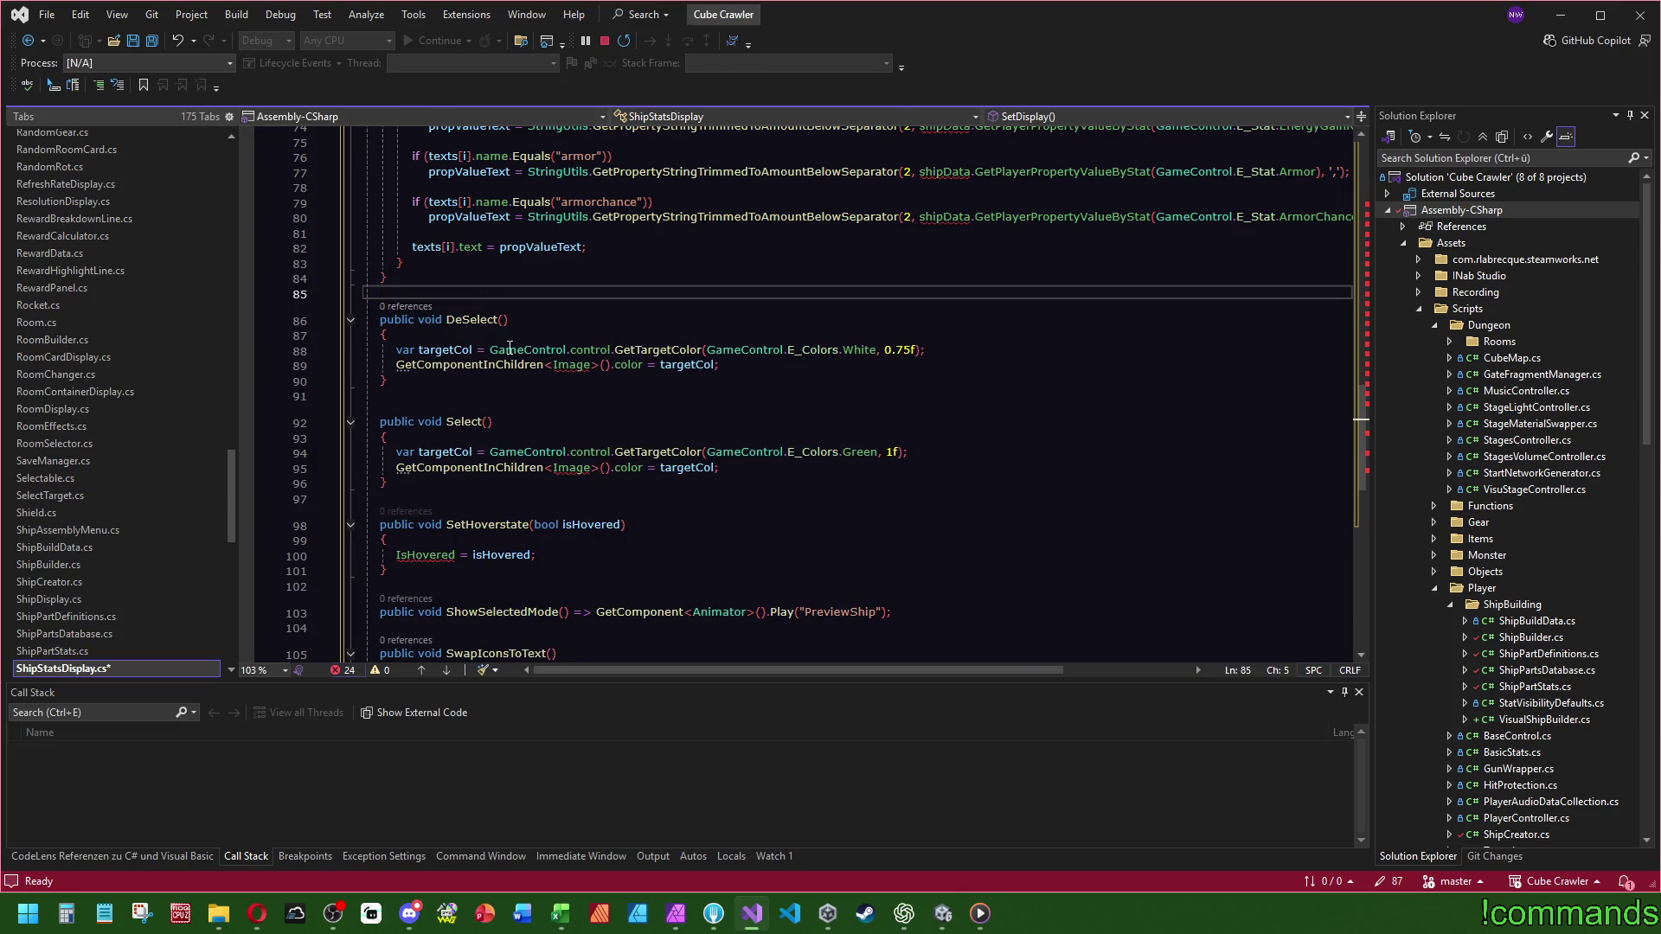
- Delete the unused Select, DeSelect, SetHoverstate and ShowSelectedMode methods
drag(389, 483, 387, 277)
key(Delete)
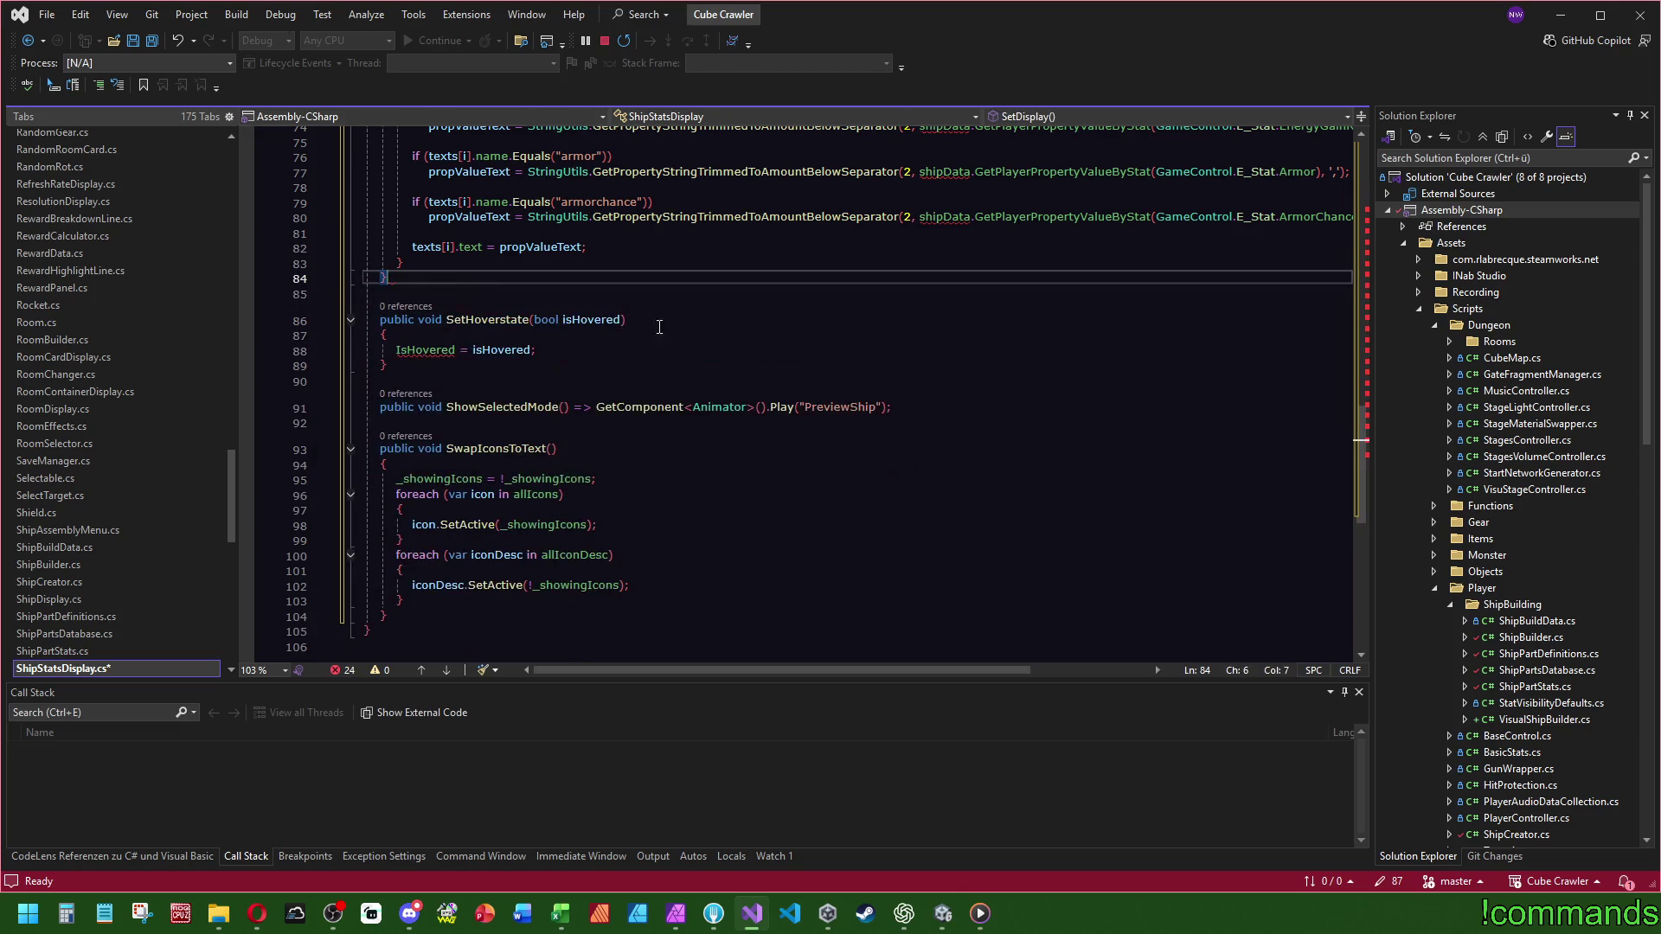
drag(431, 367, 386, 277)
key(Delete)
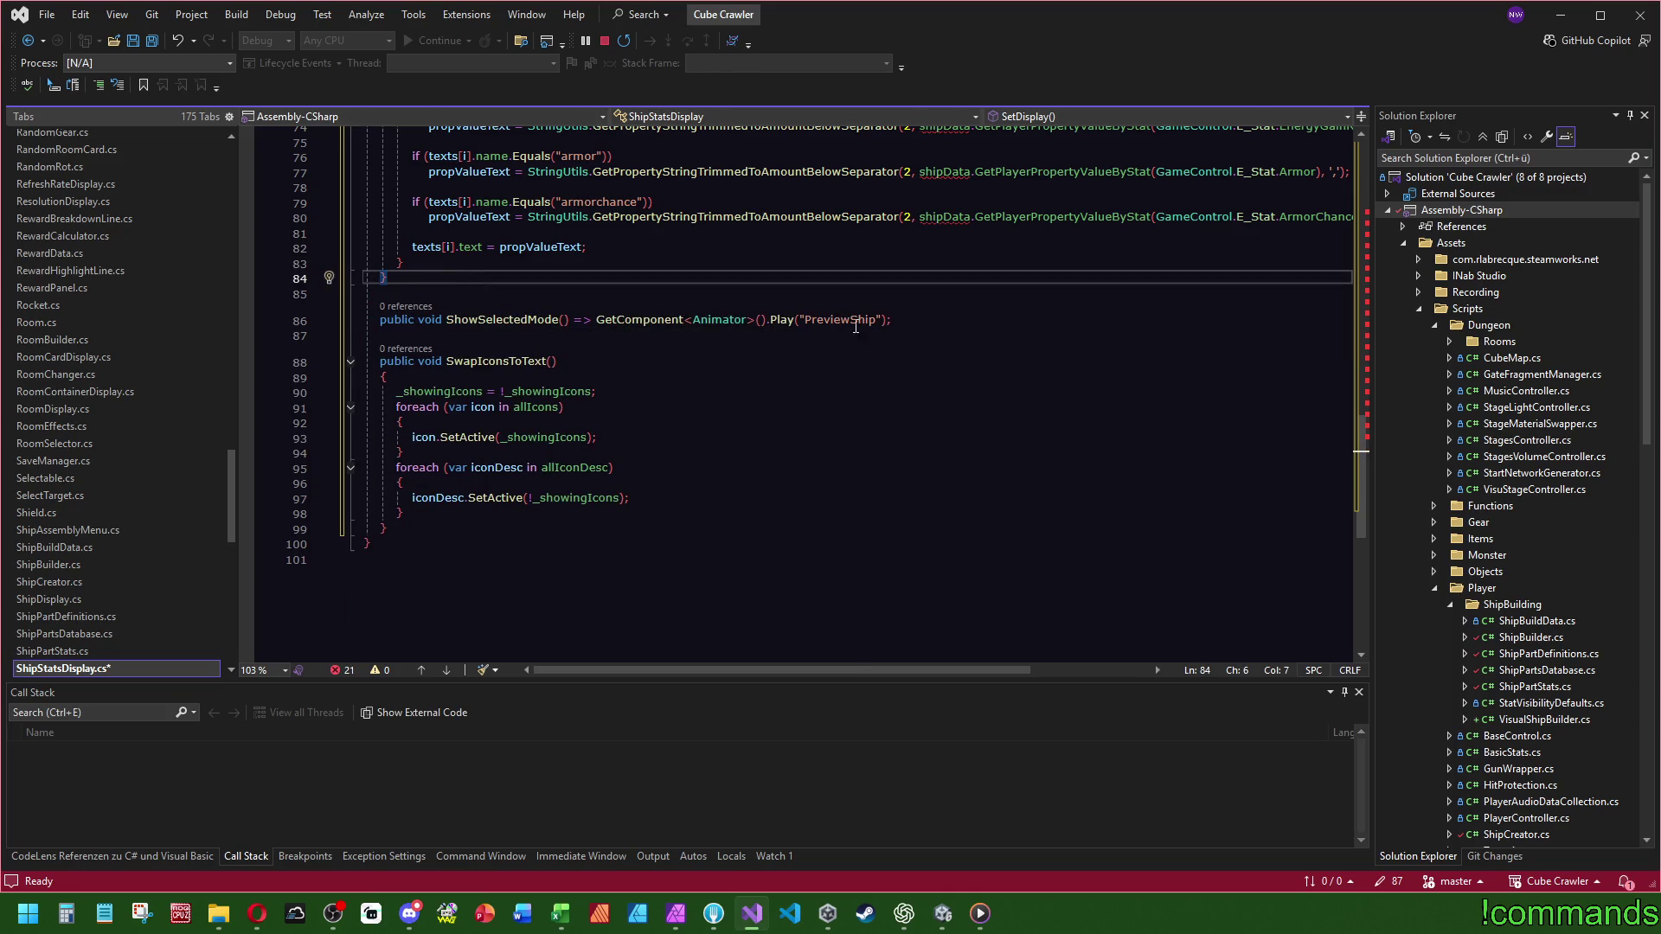
drag(900, 321, 387, 277)
key(Delete)
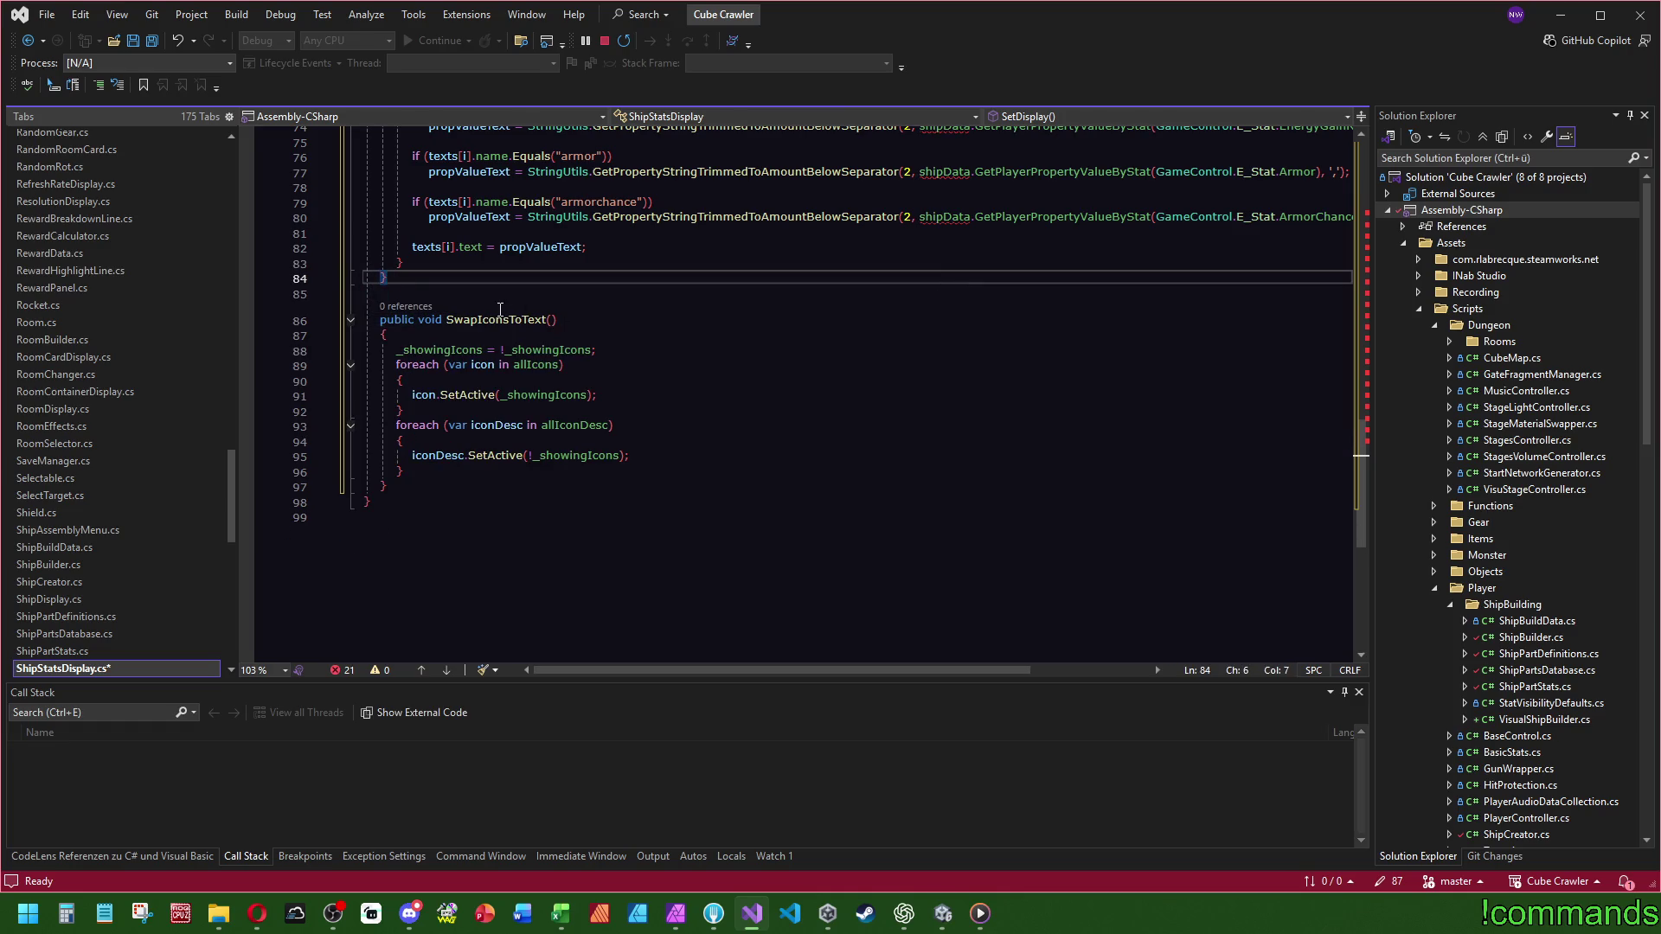
- Remove the '// get all texts' comment line and save ShipStatsDisplay.cs
click(407, 295)
click(544, 366)
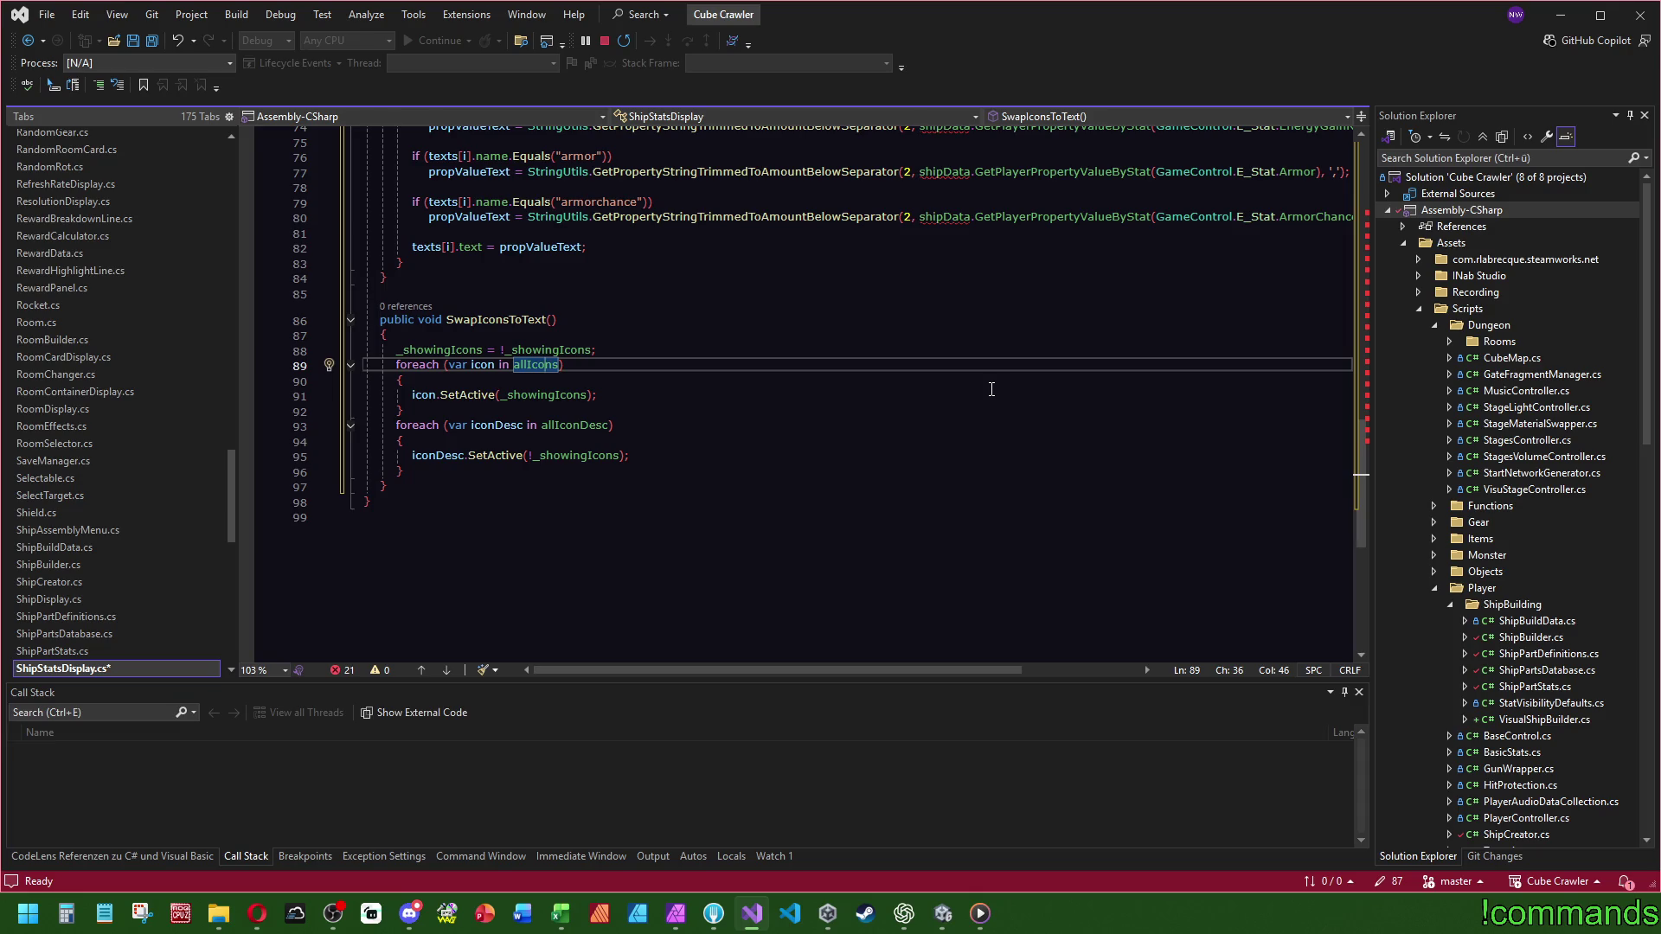
scroll(915, 385, up, 20)
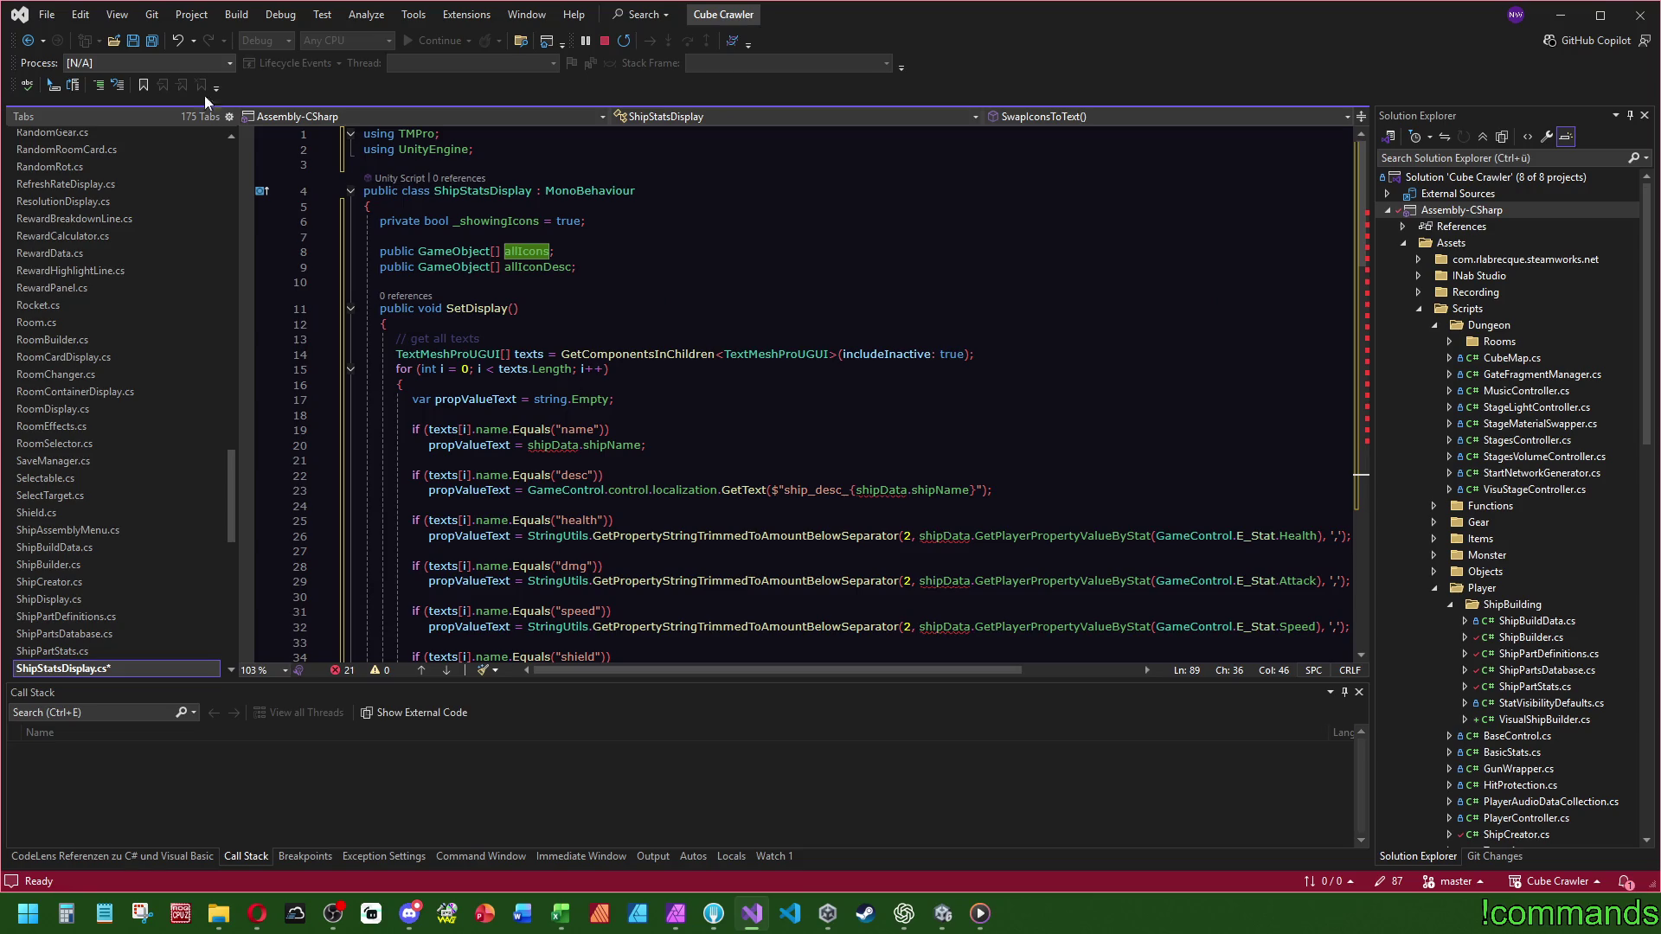
key(ctrl+s)
click(512, 327)
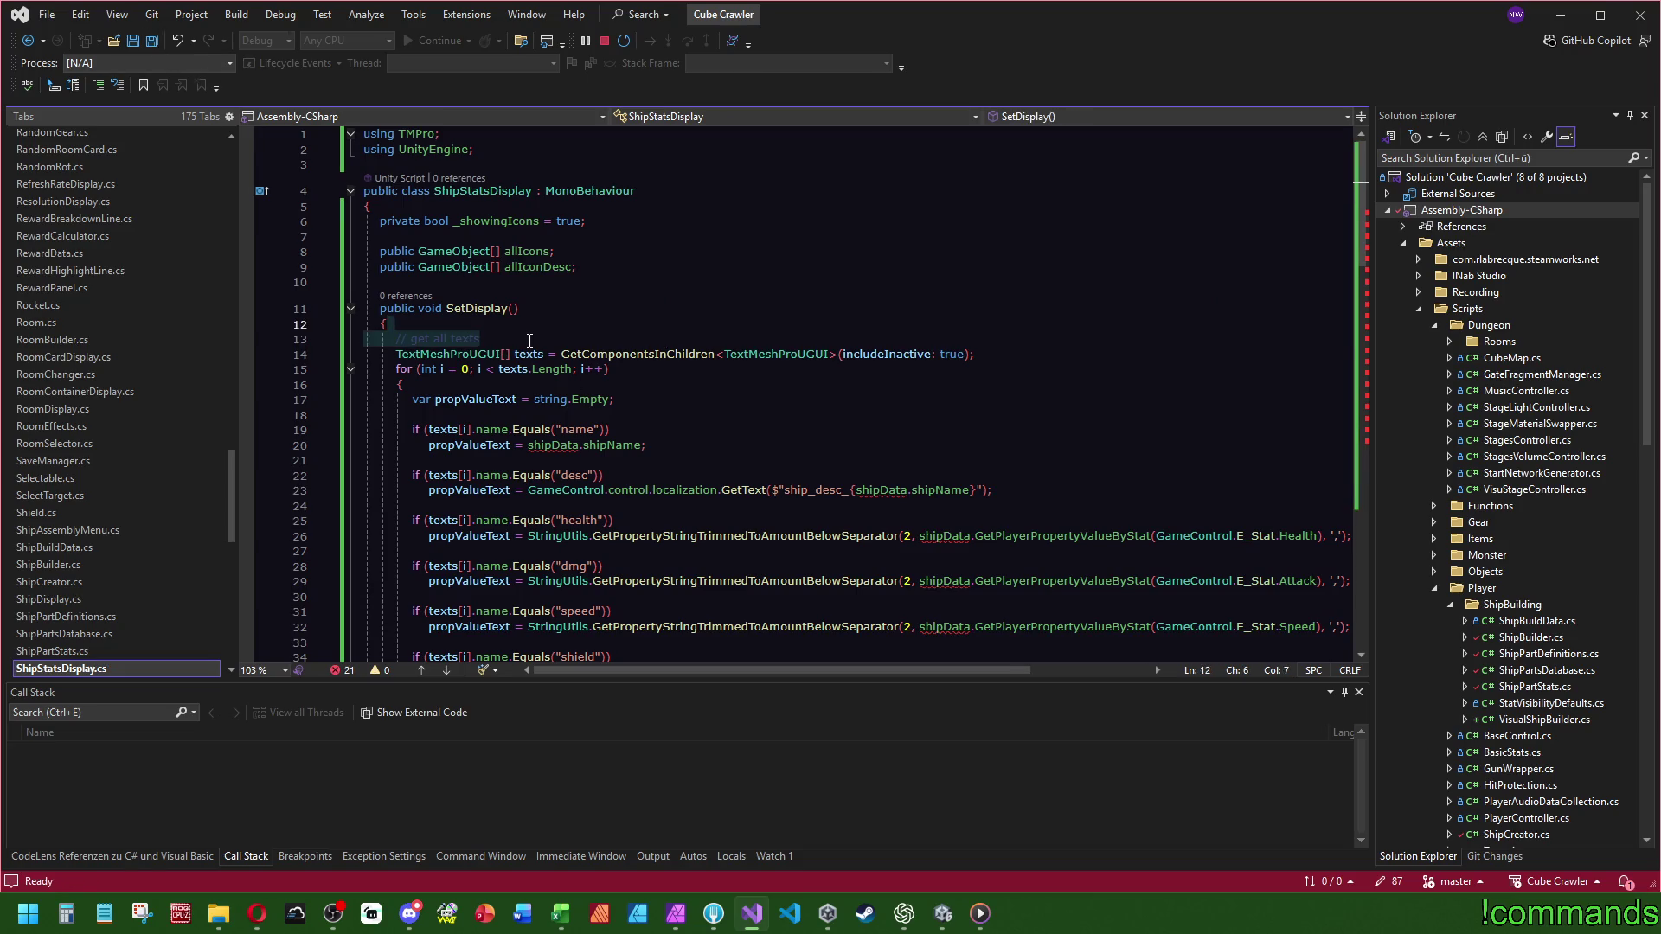
key(Delete)
key(ctrl+s)
right_click(476, 310)
click(602, 270)
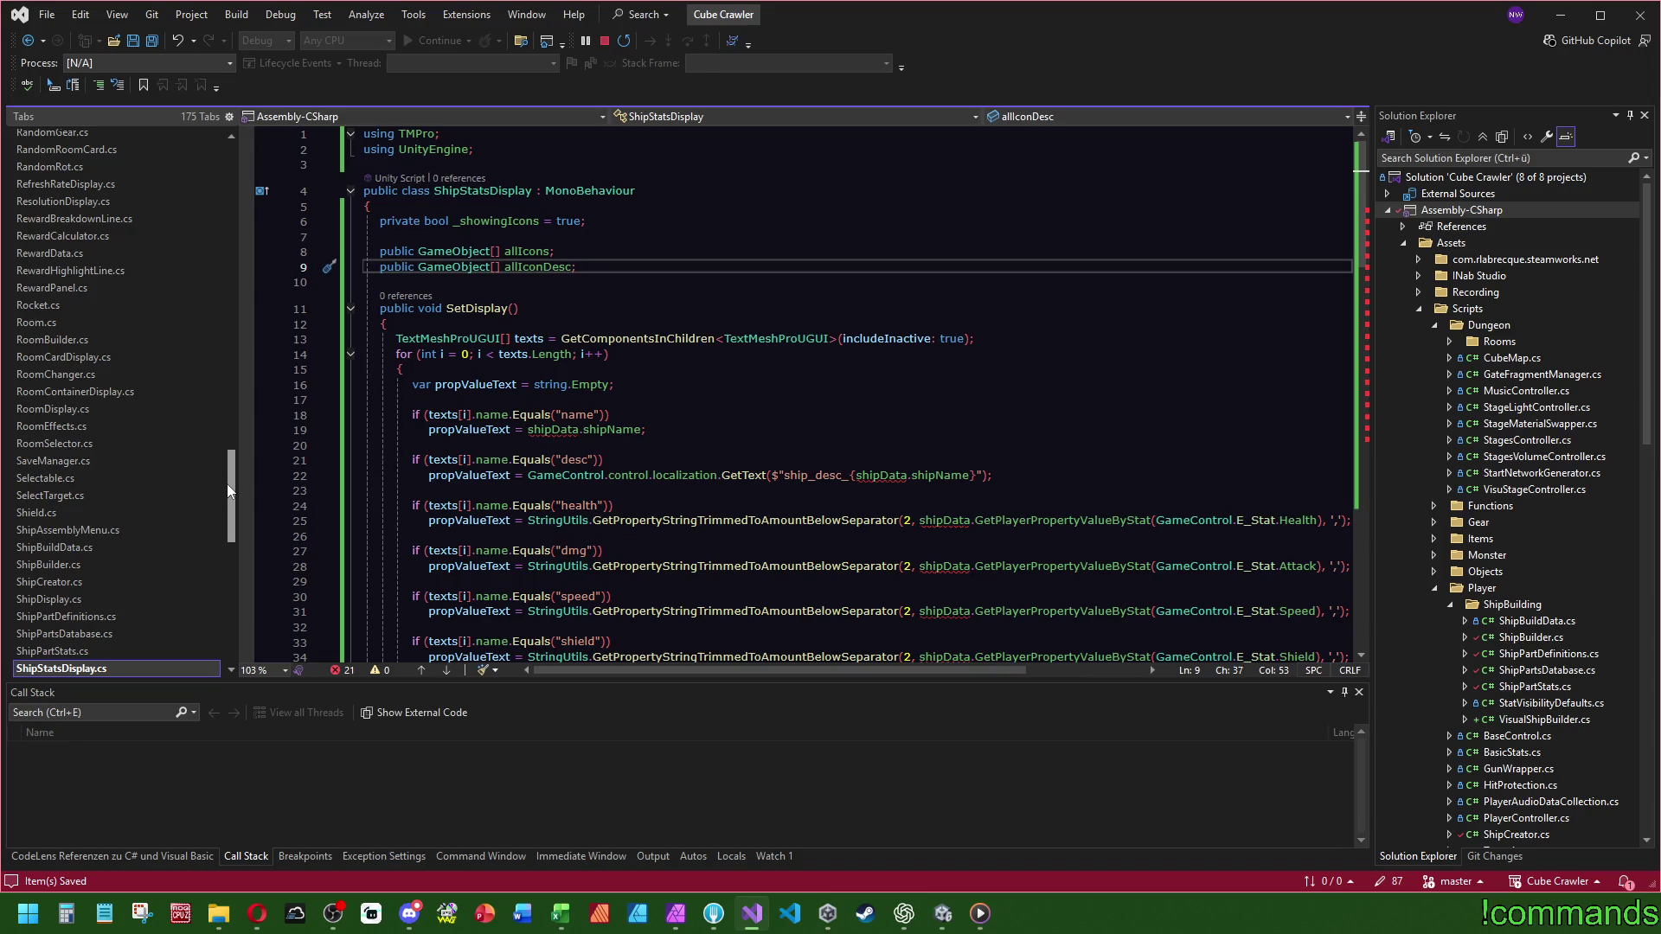
scroll(220, 488, down, 2)
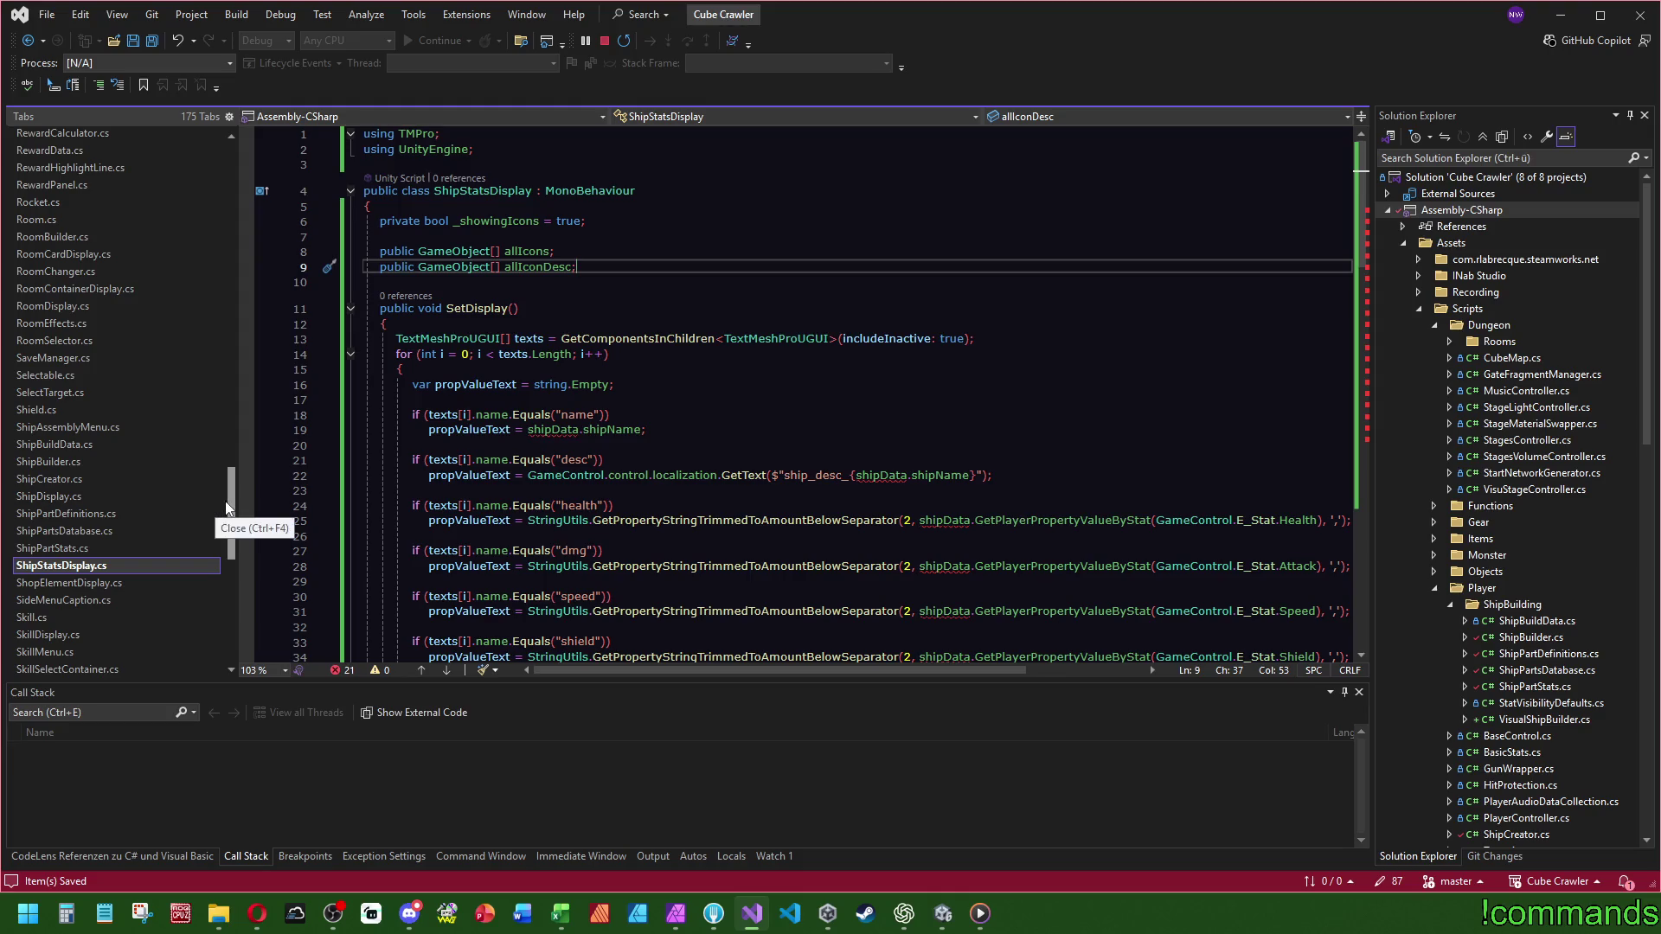
click(78, 546)
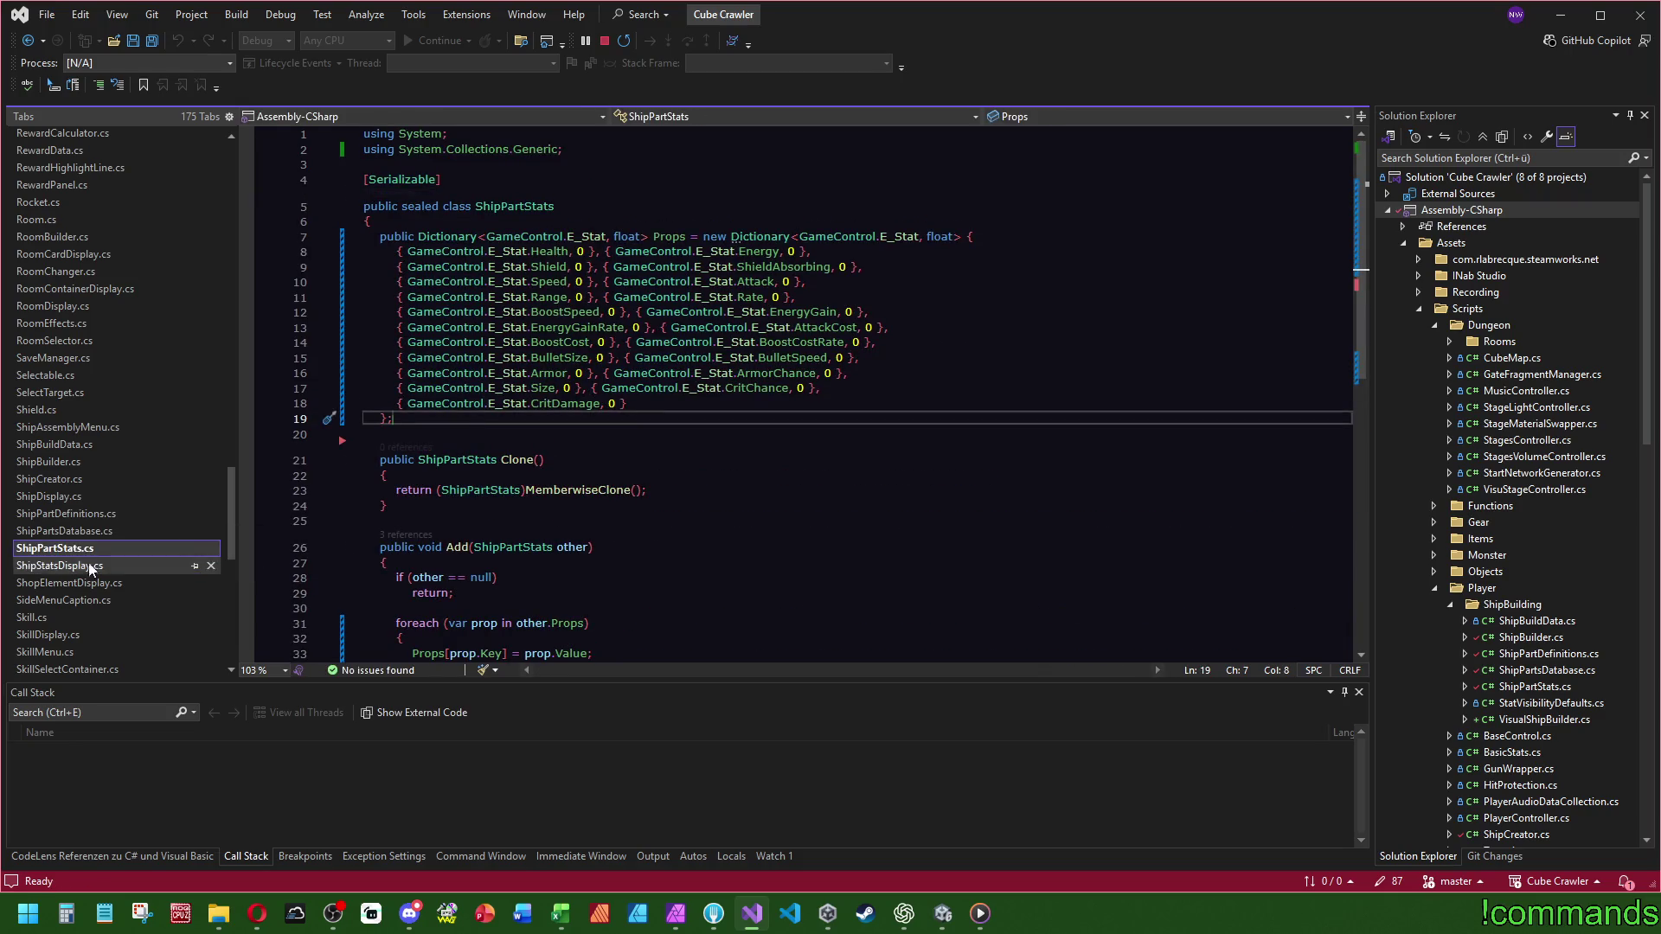
click(81, 464)
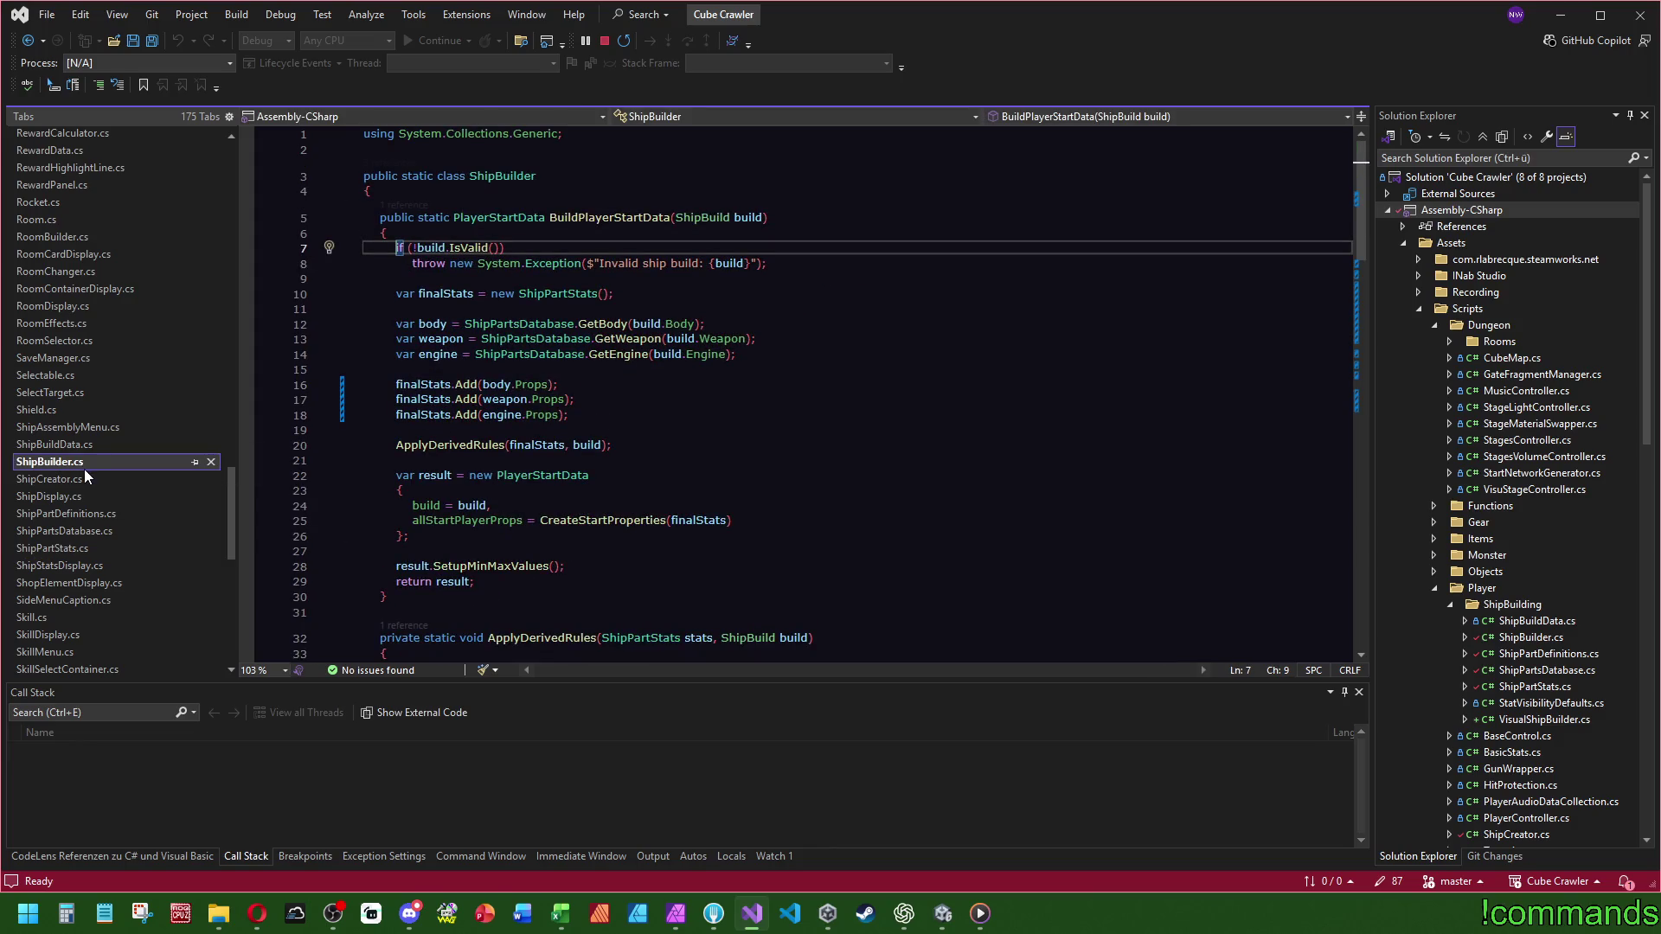
click(596, 217)
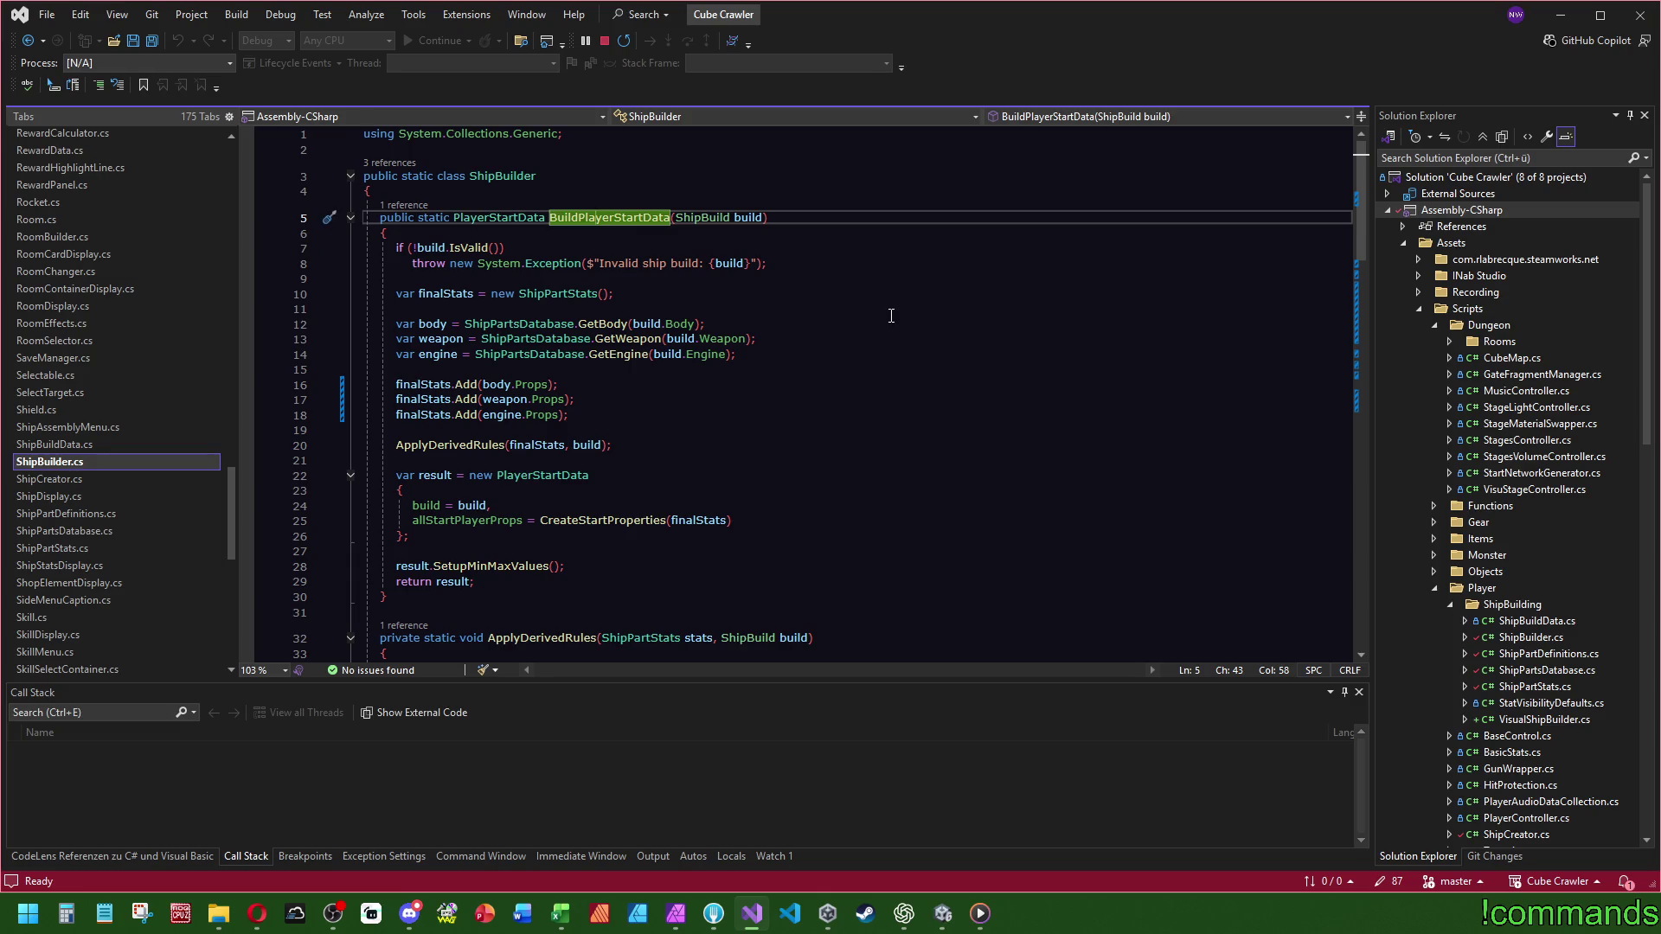
ctrl+click(501, 221)
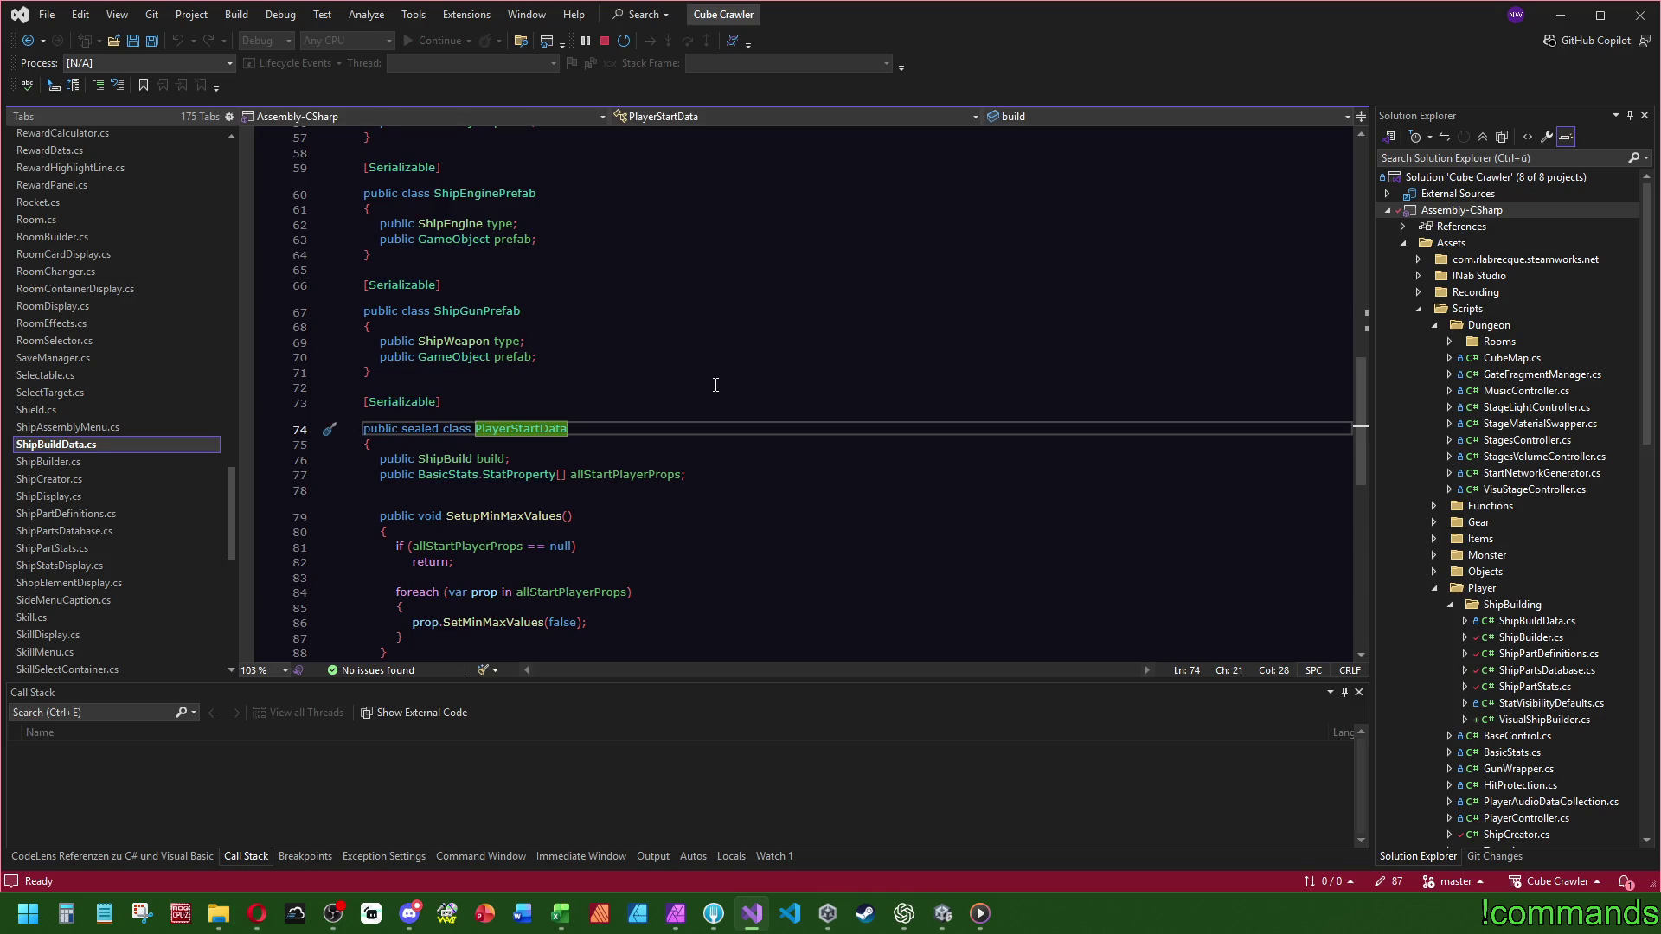
scroll(716, 384, down, 3)
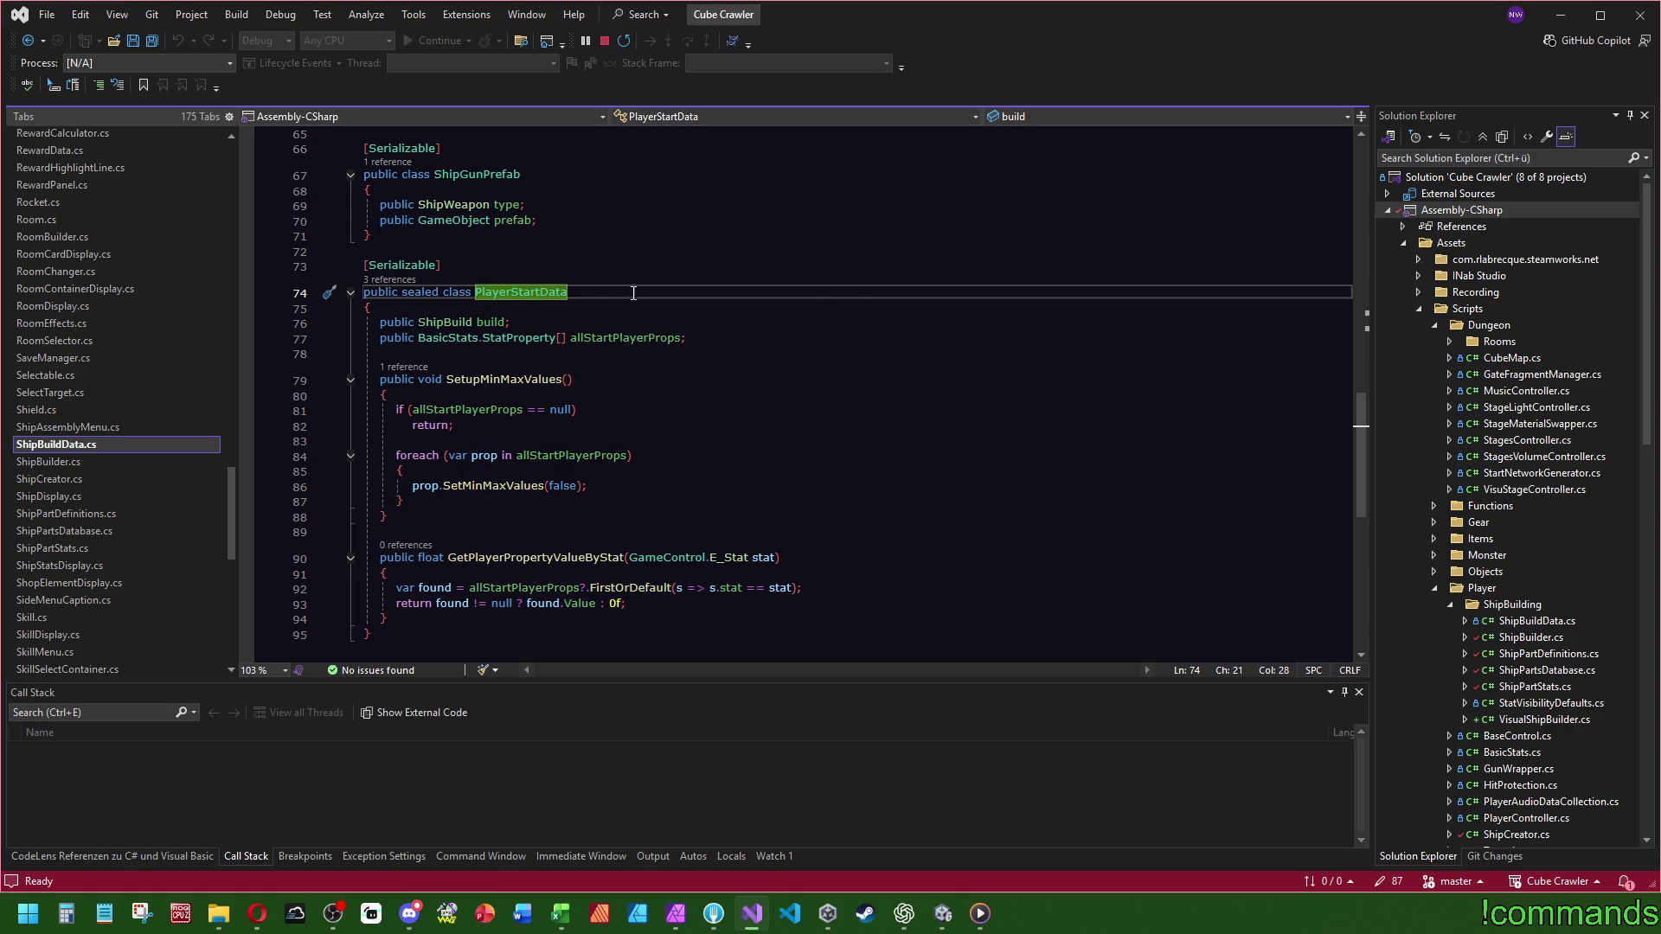
key(ctrl+minus)
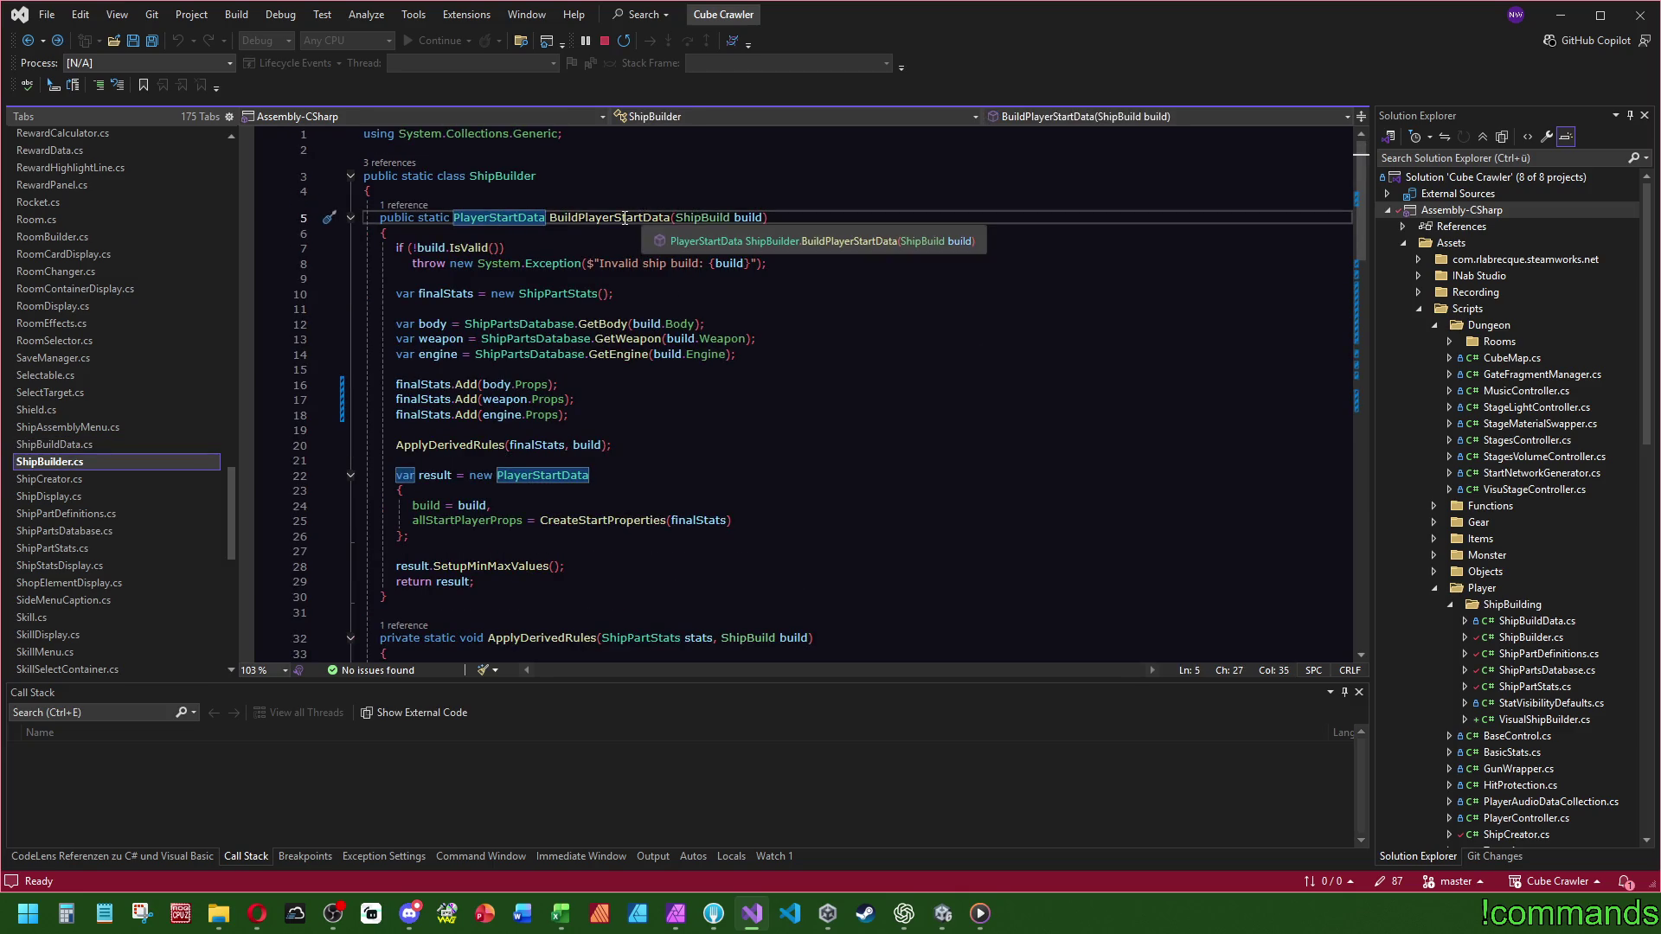
click(407, 205)
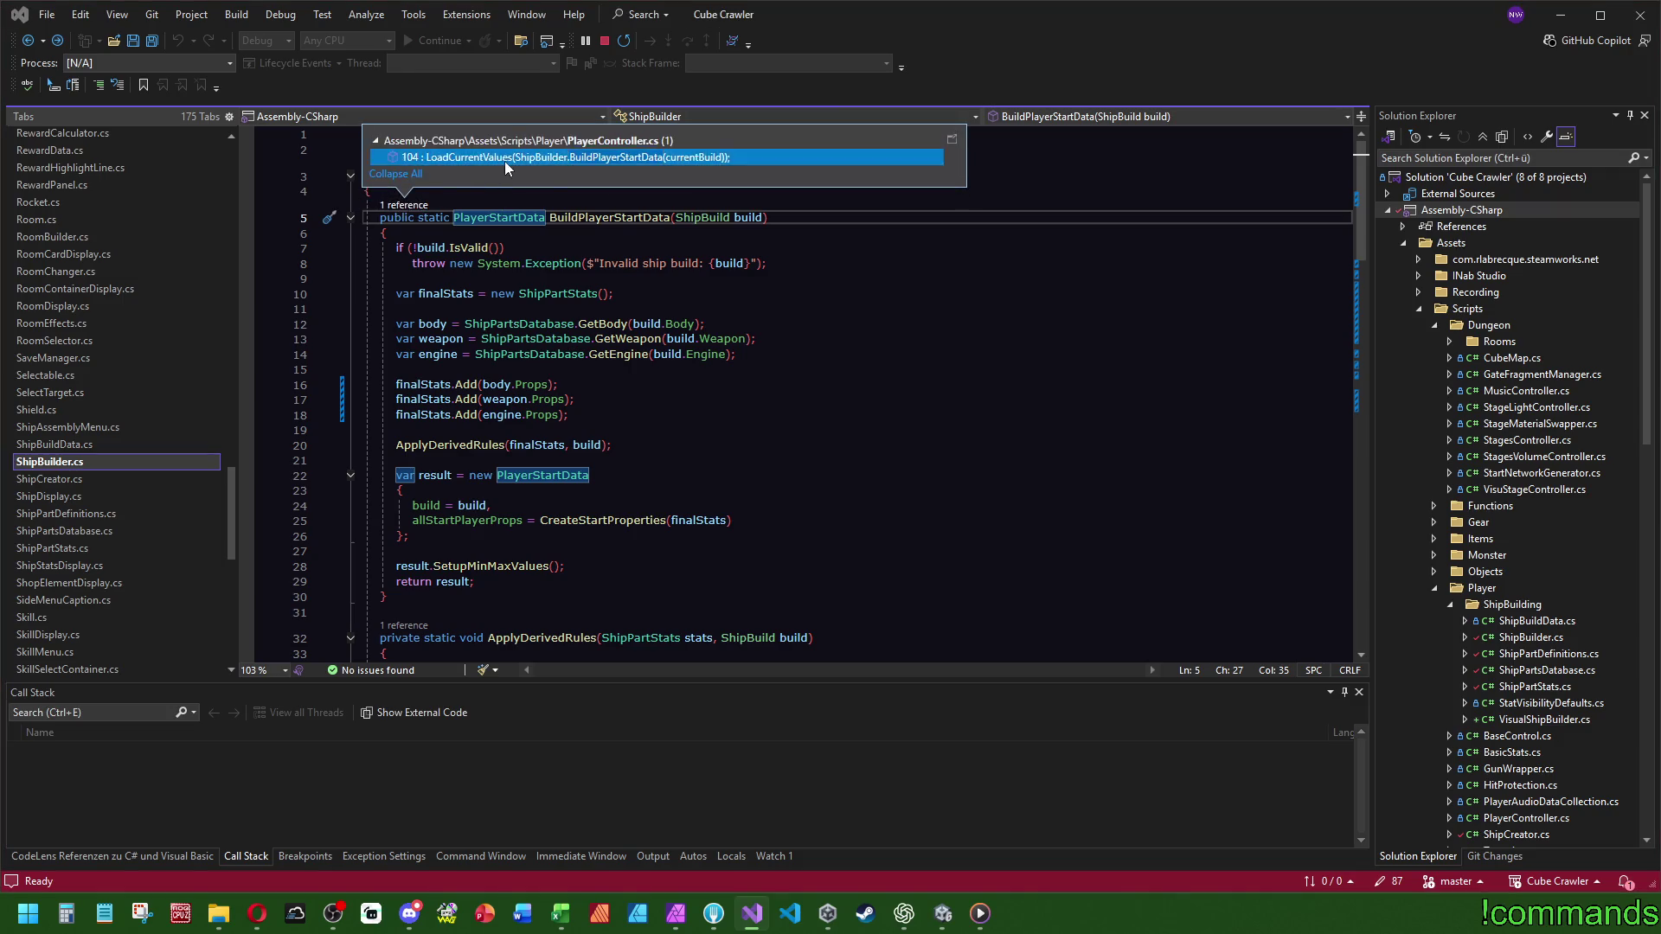
double_click(506, 161)
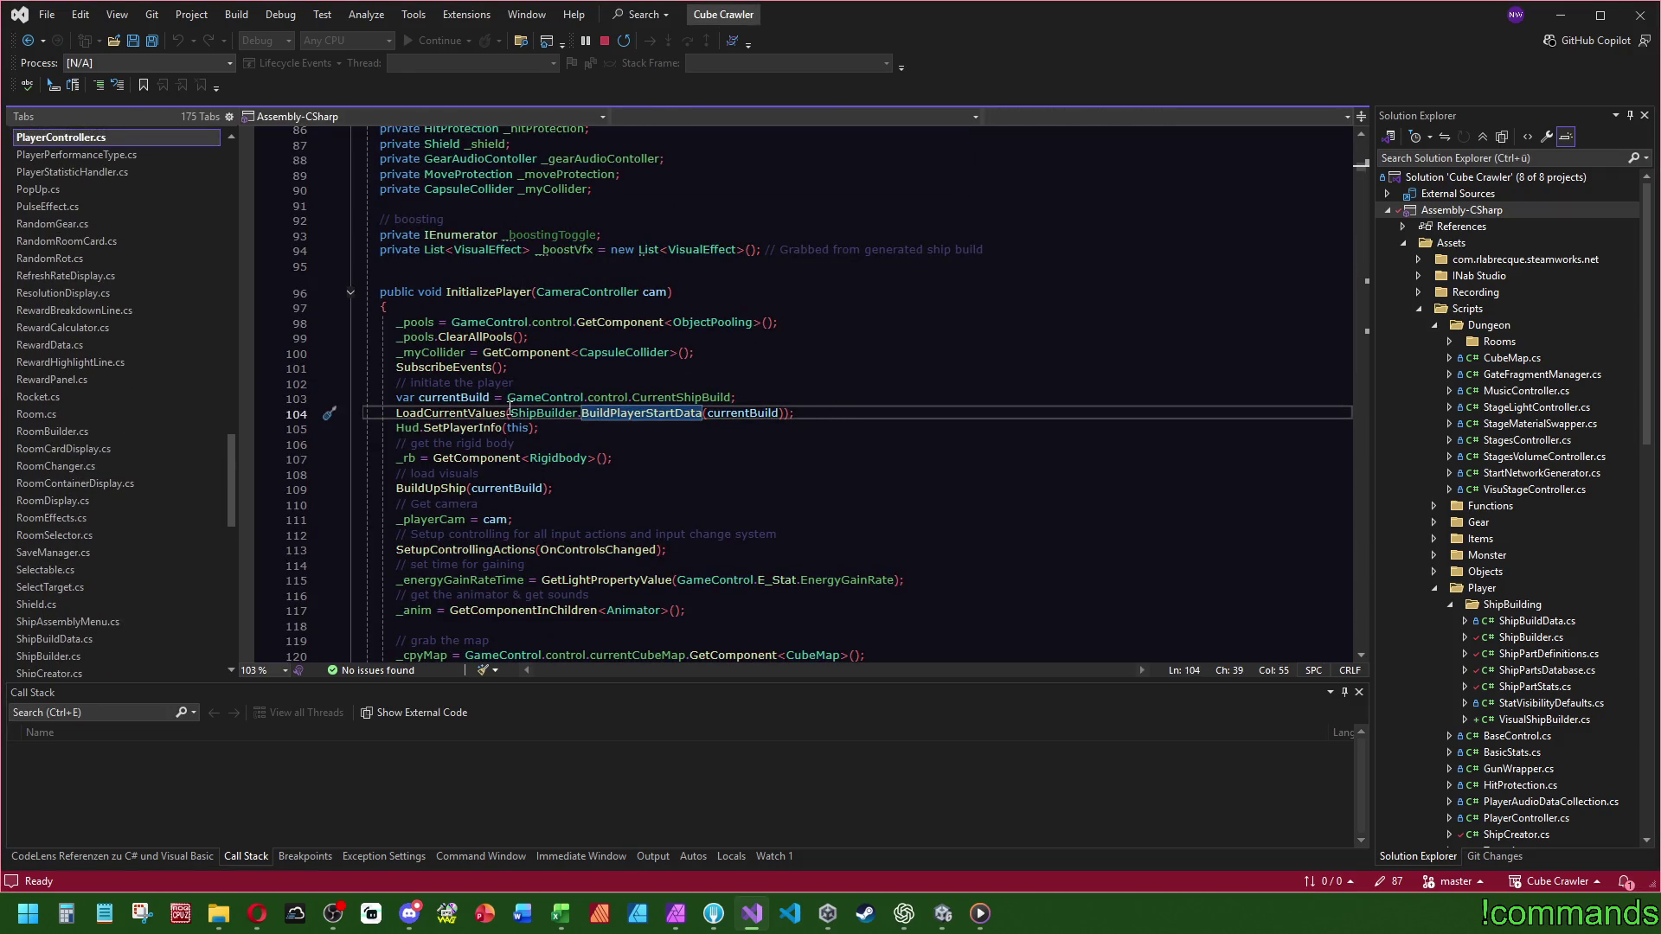
click(816, 378)
ctrl+click(640, 413)
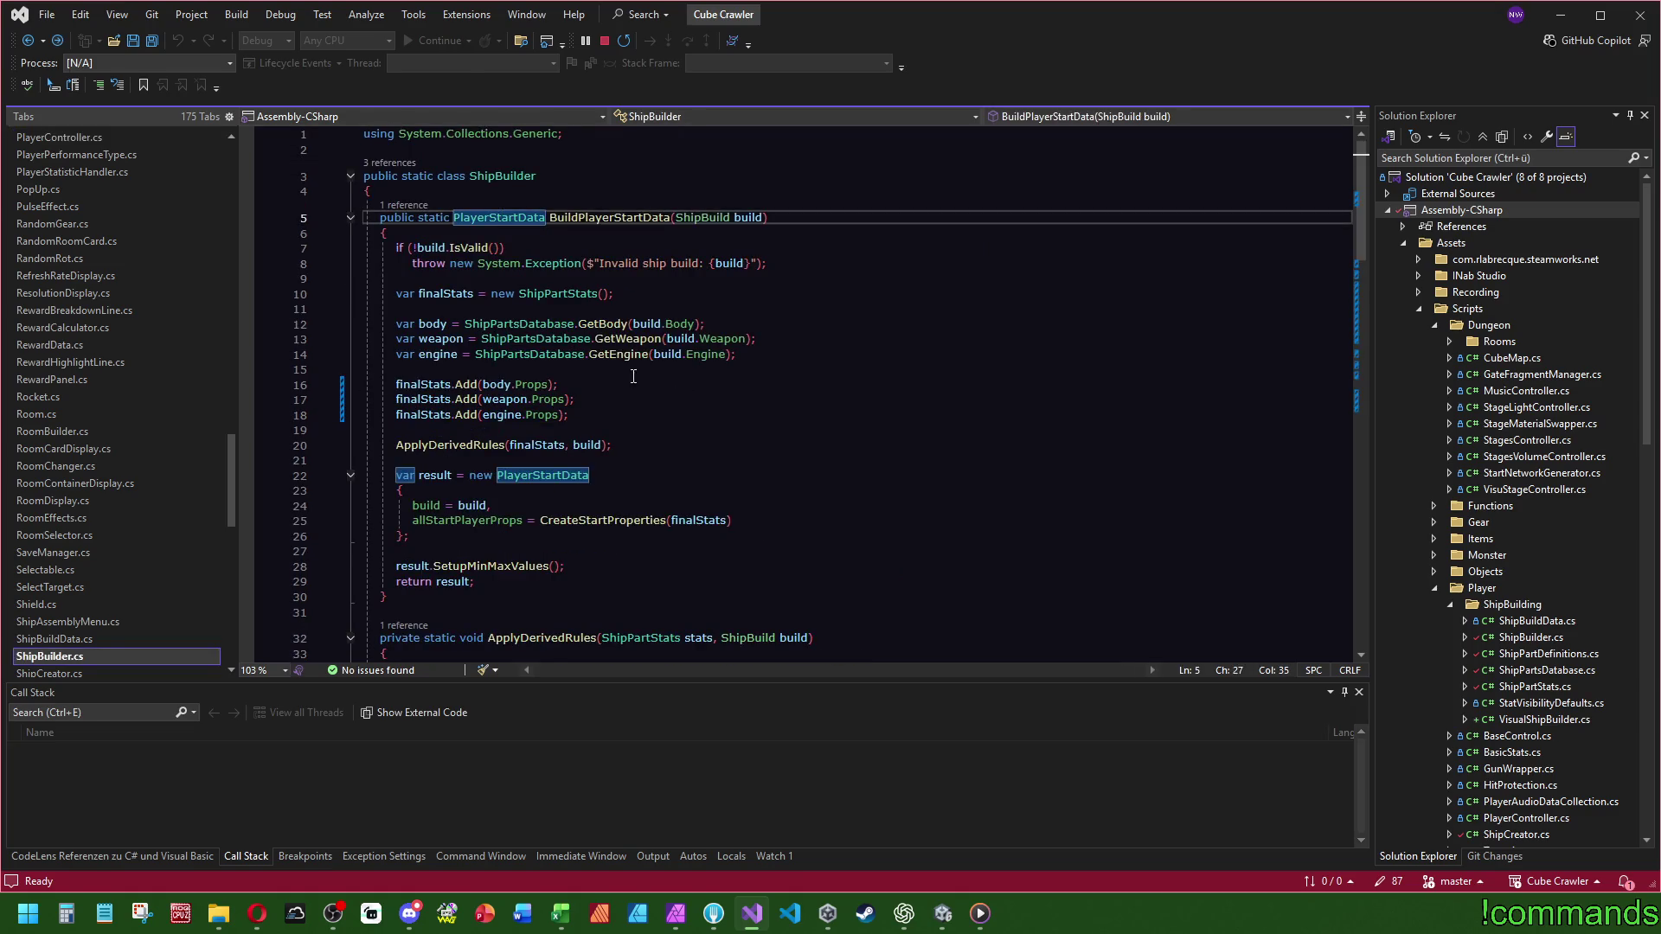
ctrl+click(543, 404)
key(ctrl+minus)
click(516, 308)
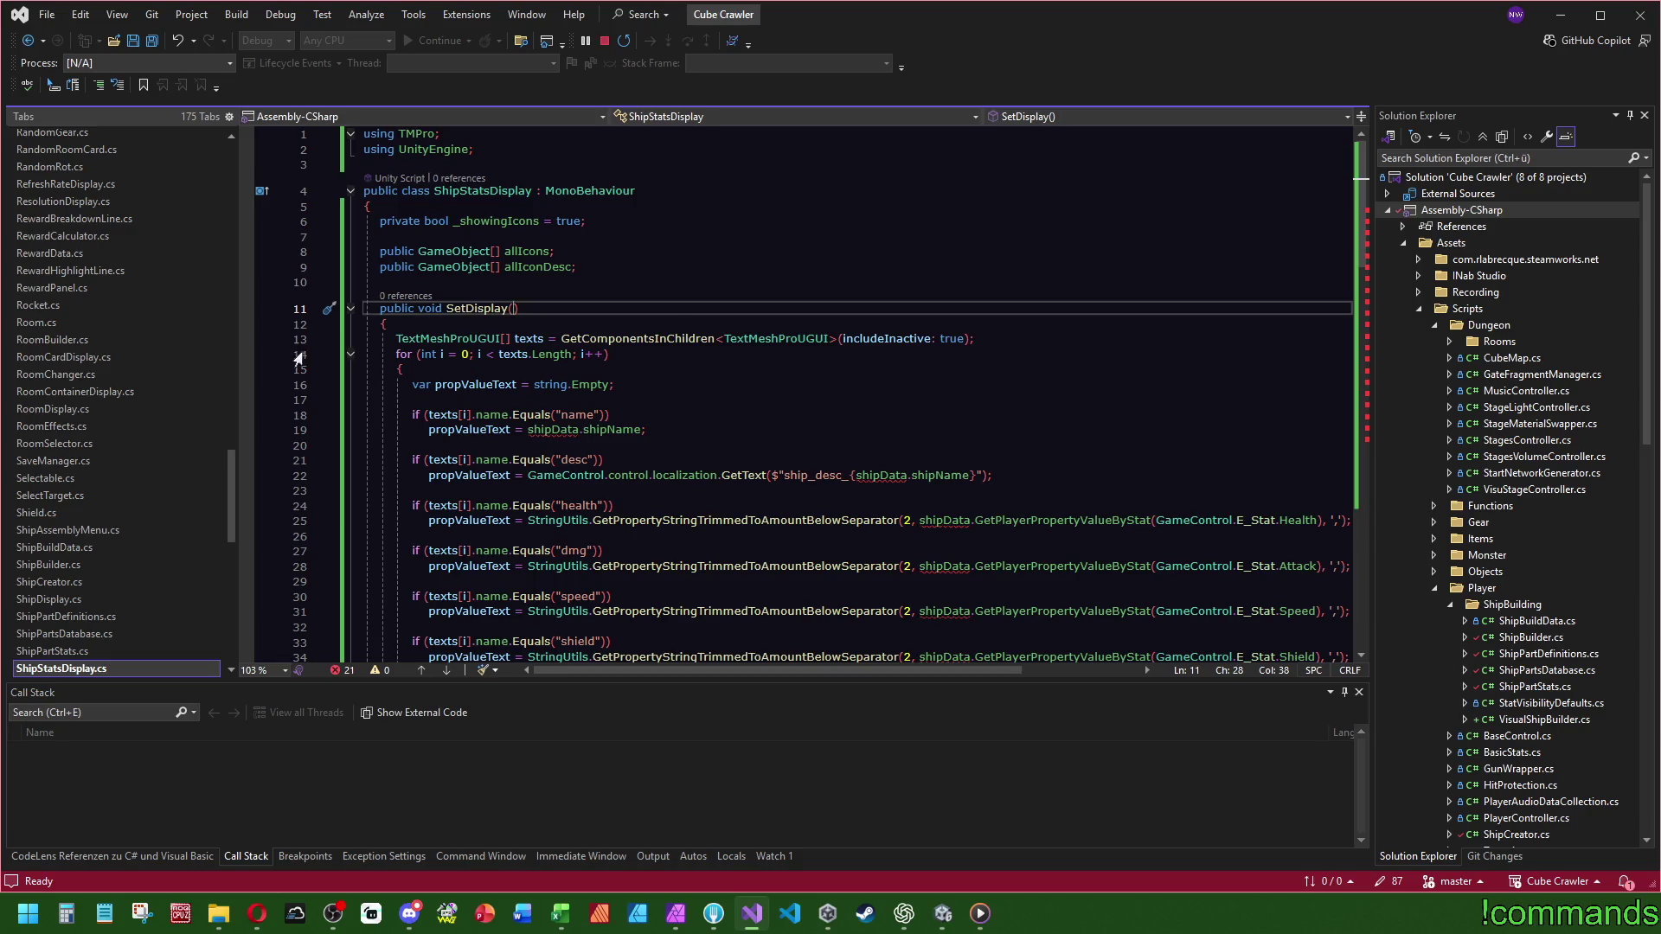
scroll(154, 417, down, 5)
scroll(133, 445, down, 2)
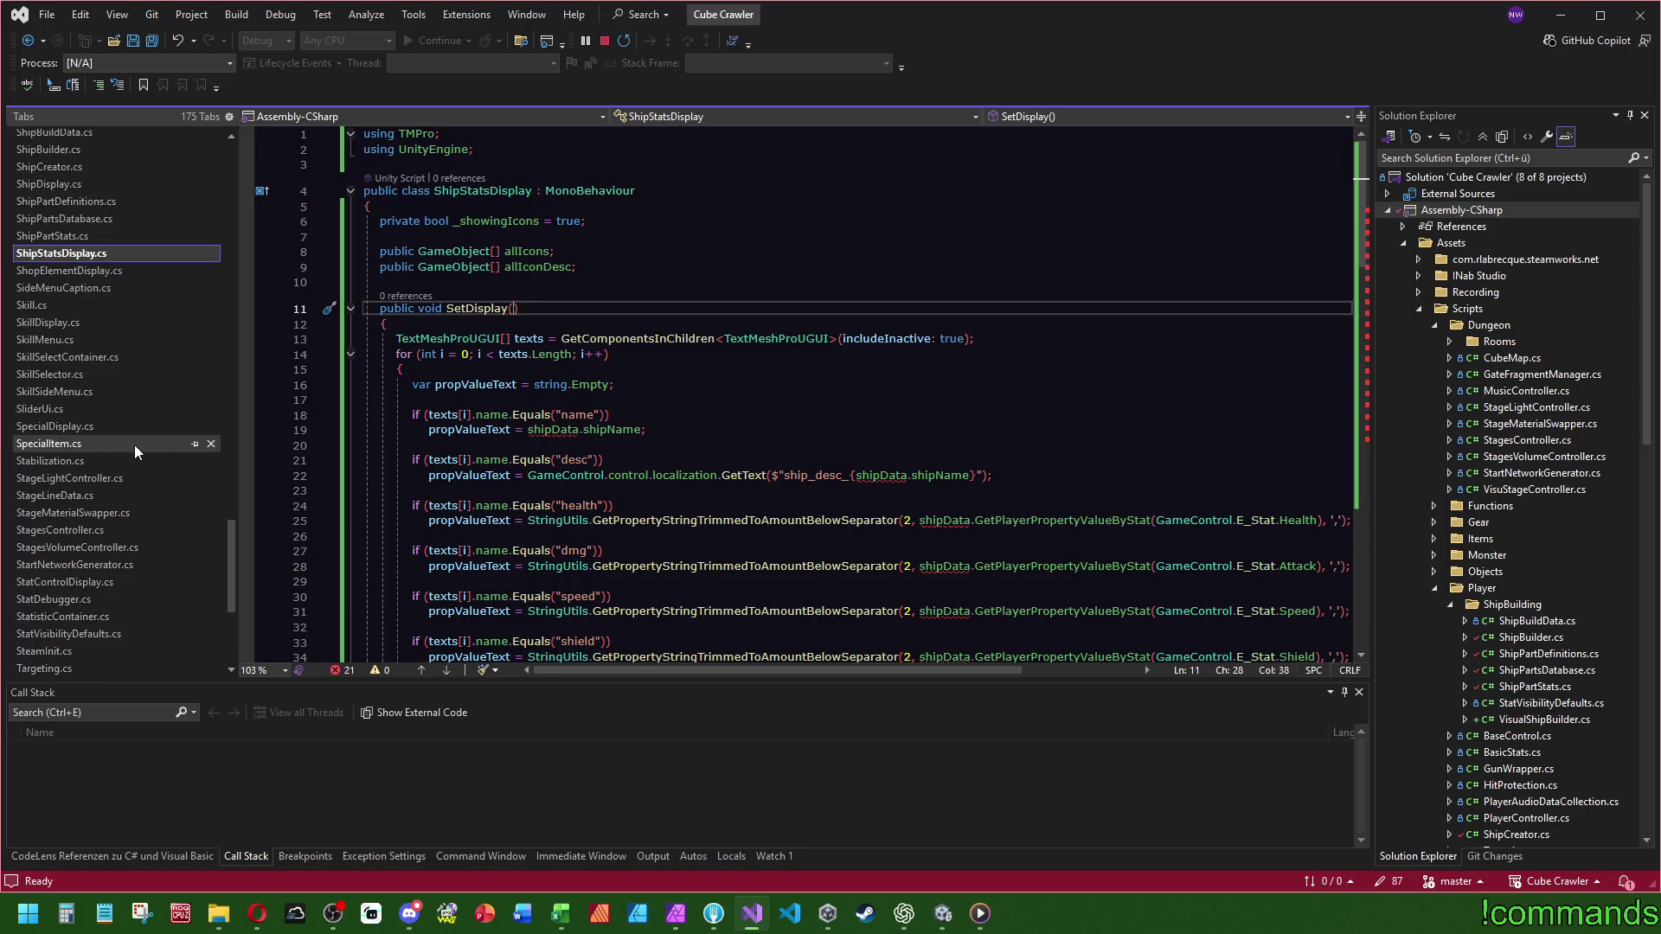
scroll(127, 434, up, 8)
scroll(132, 444, down, 6)
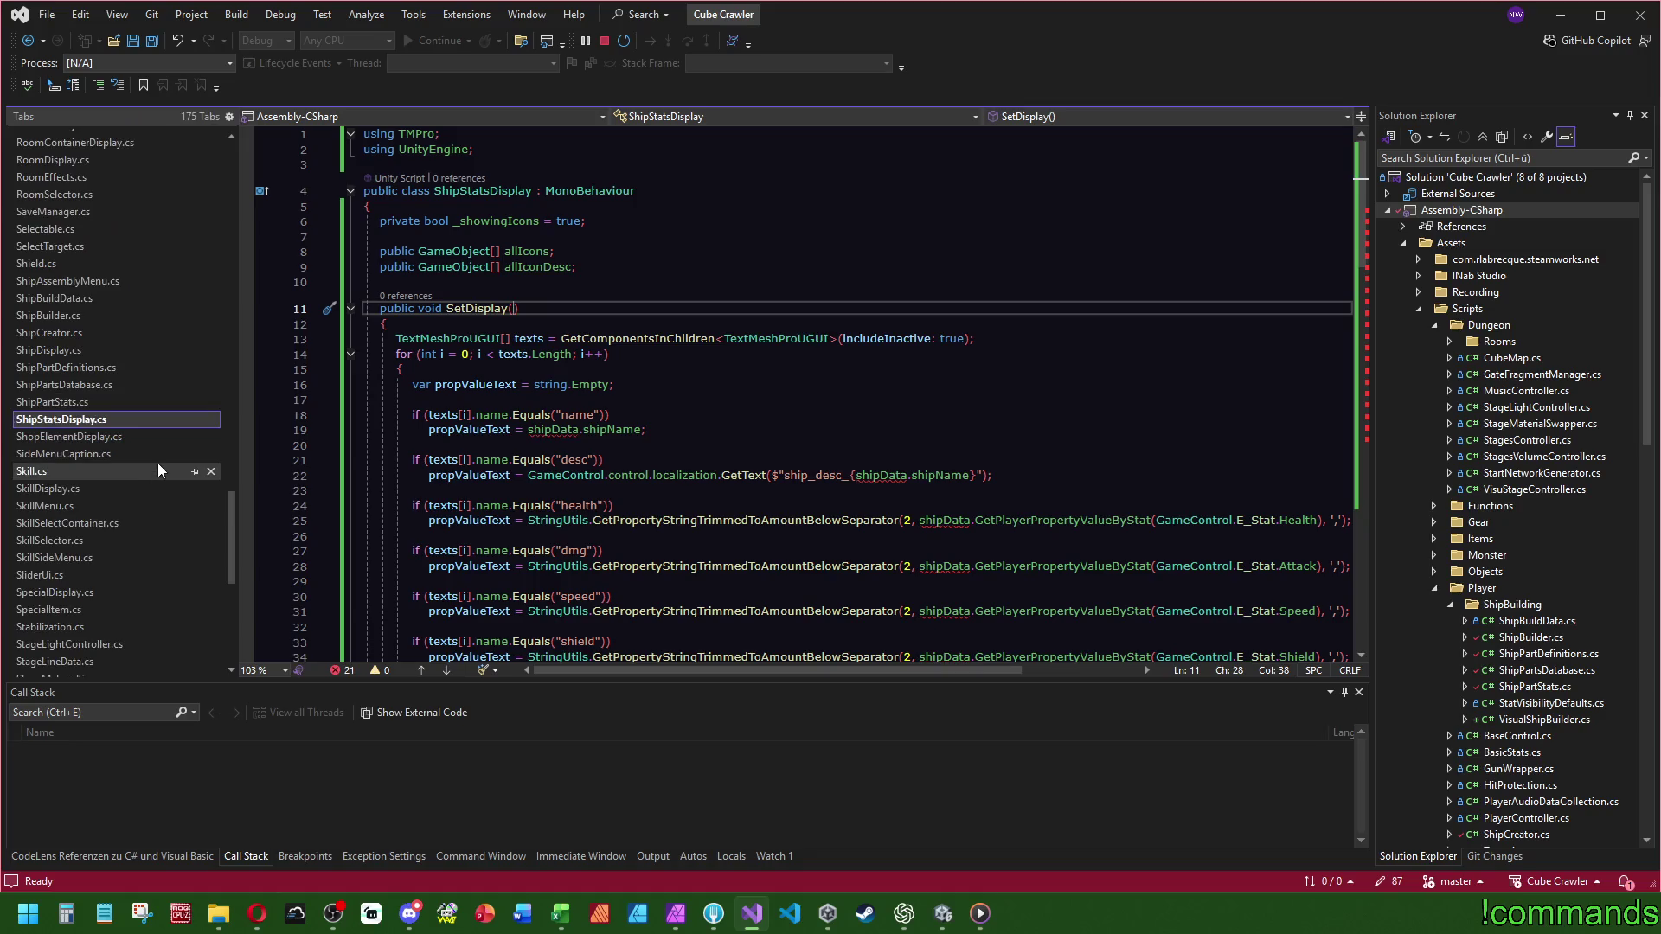
- In ShipAssemblyMenu's Open, add a BuildPlayerStartData call after the else block
click(121, 280)
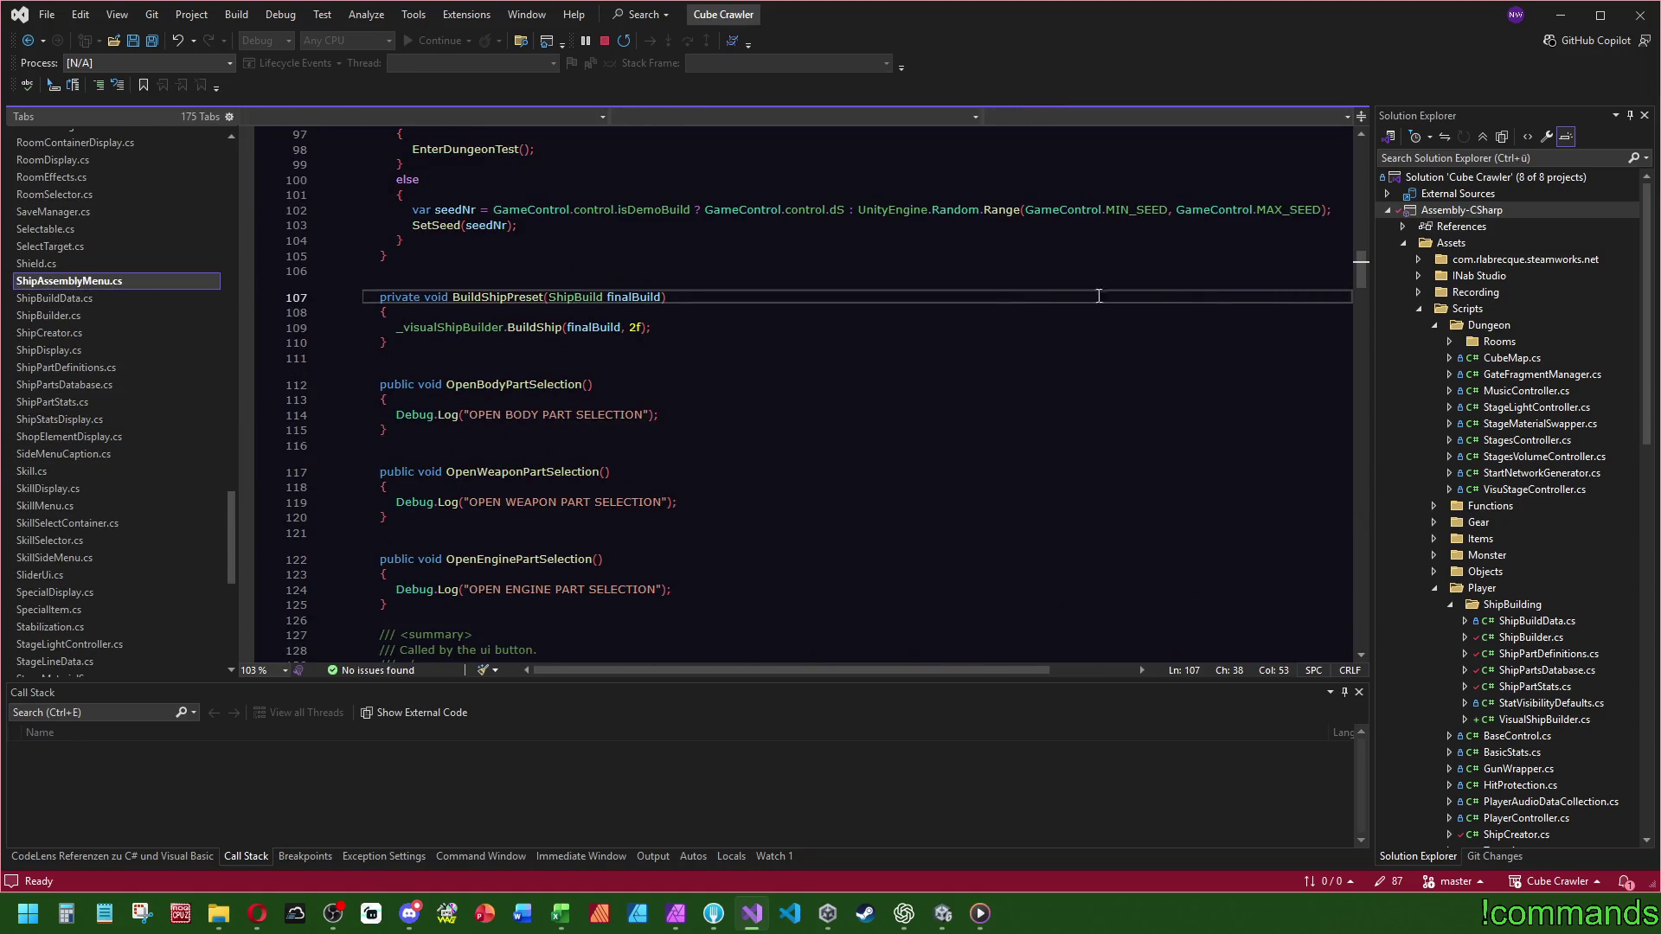
scroll(1022, 406, up, 5)
scroll(1023, 406, up, 6)
scroll(461, 351, down, 3)
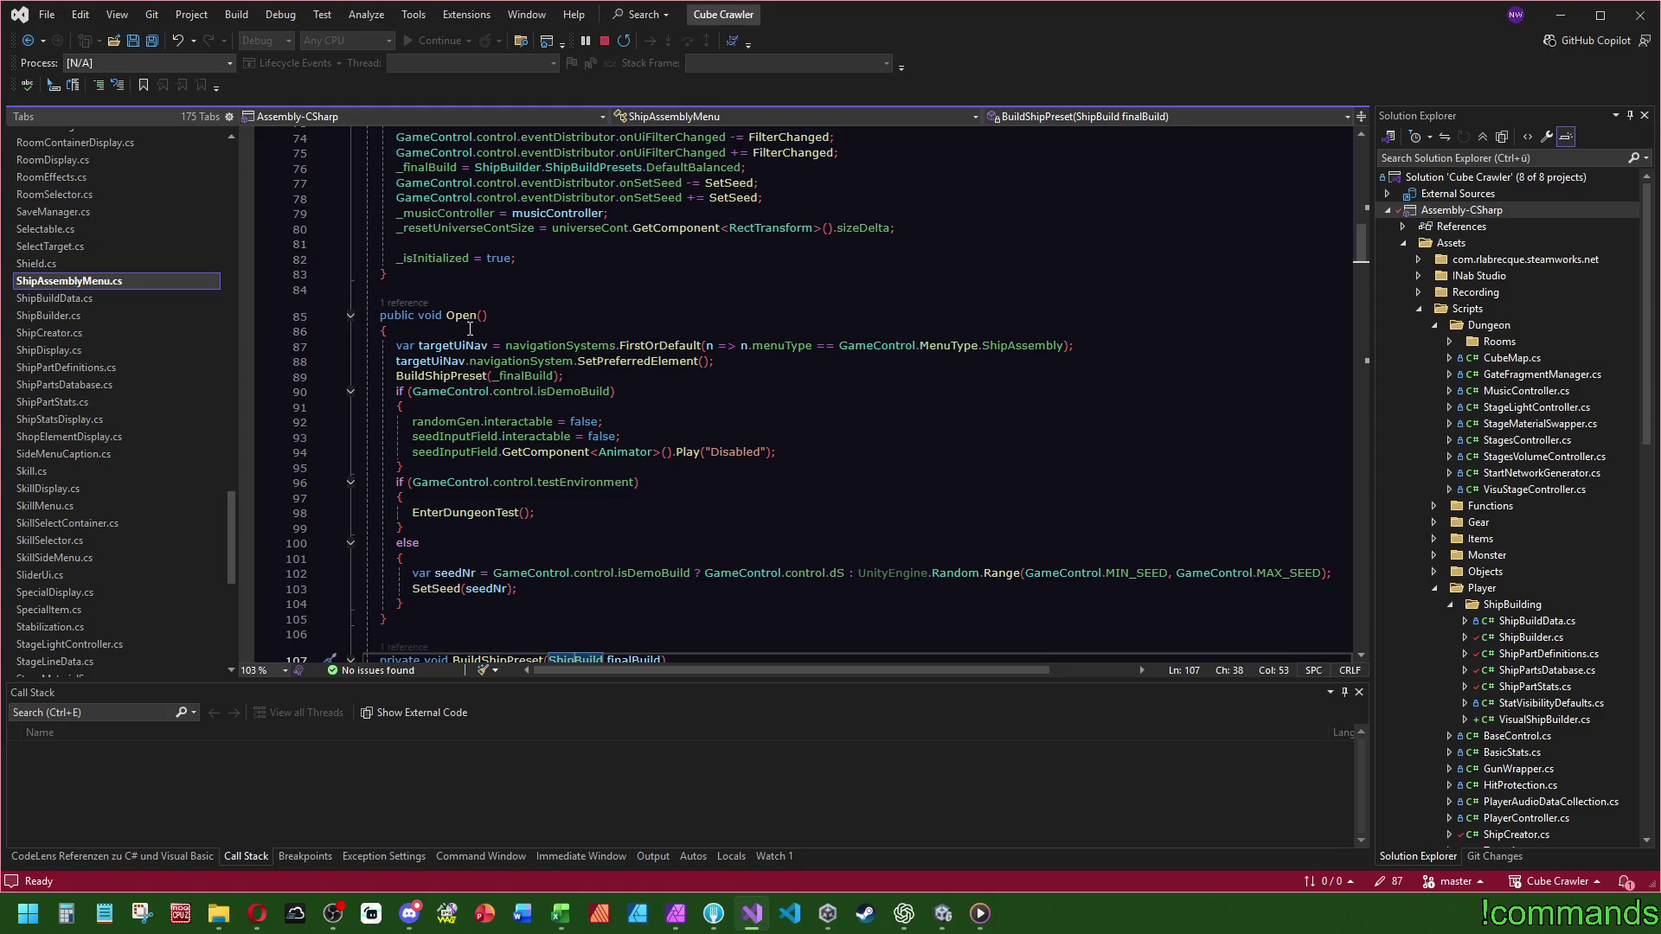
click(446, 376)
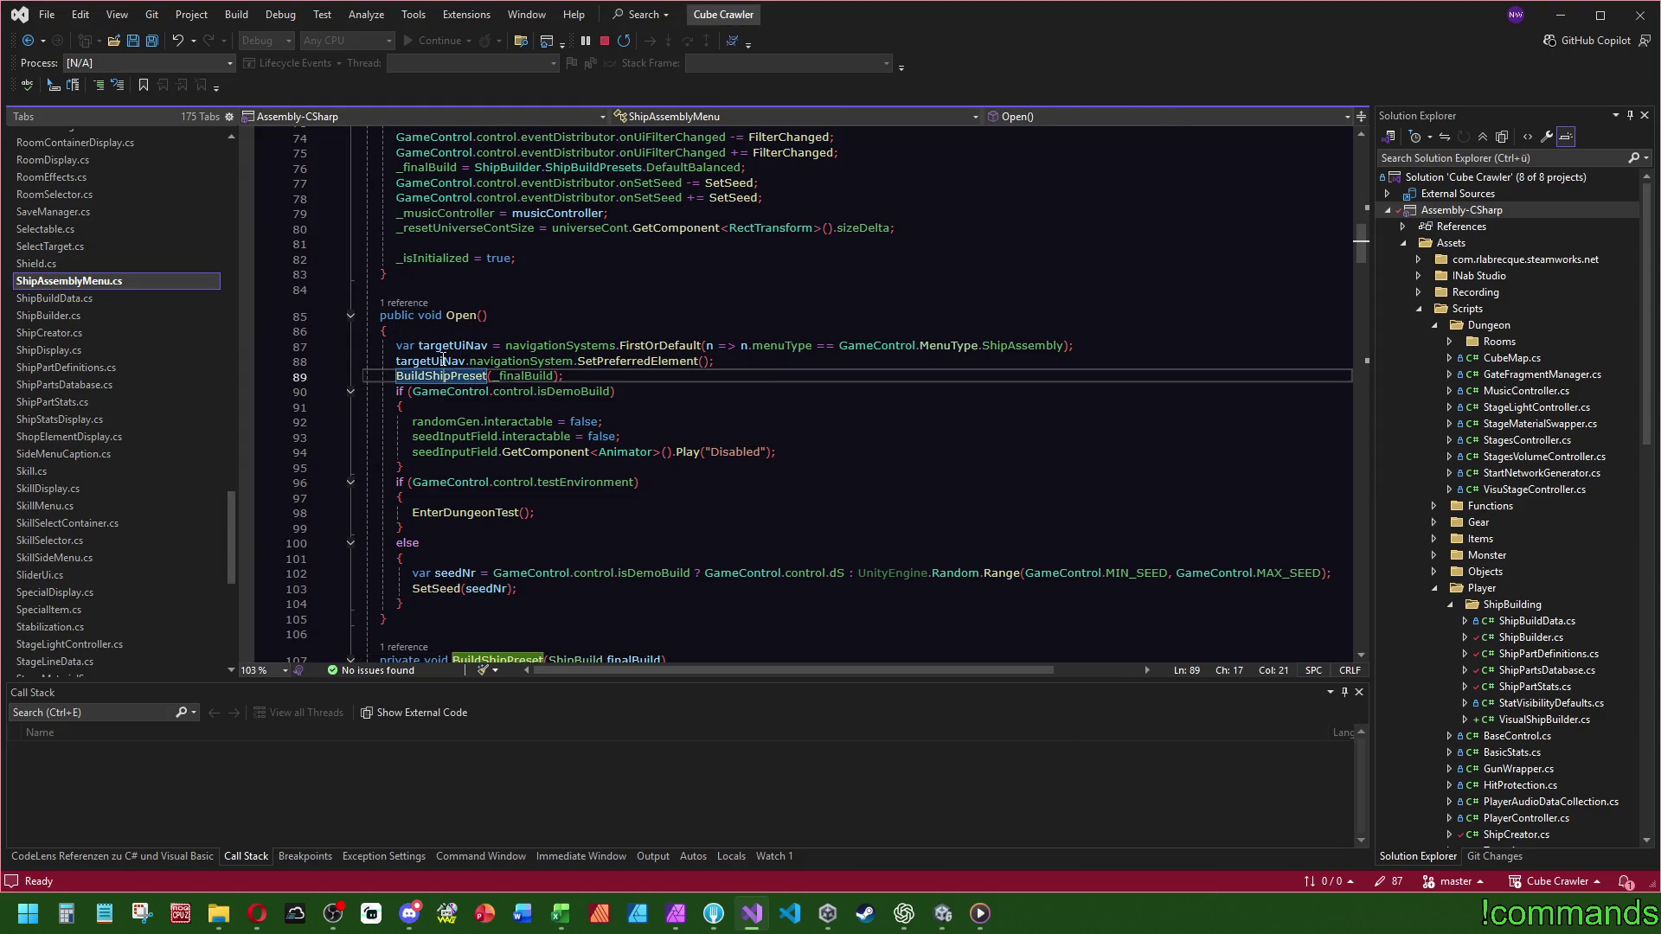
scroll(829, 396, down, 1)
scroll(828, 396, down, 1)
click(521, 515)
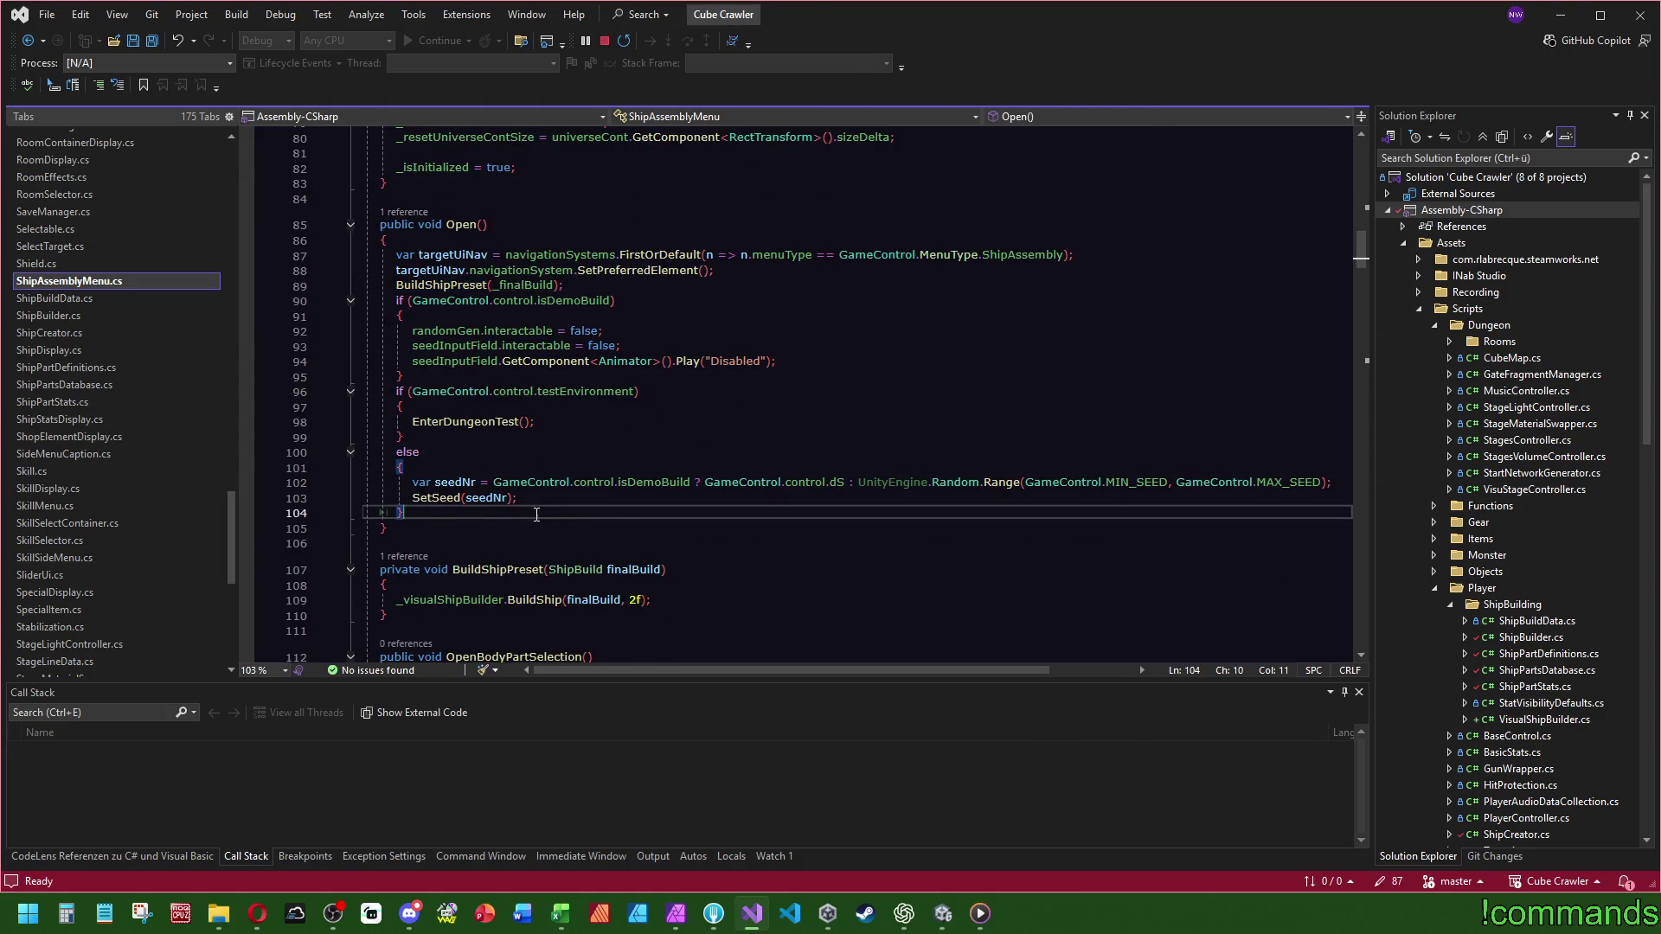
key(Return)
key(Tab)
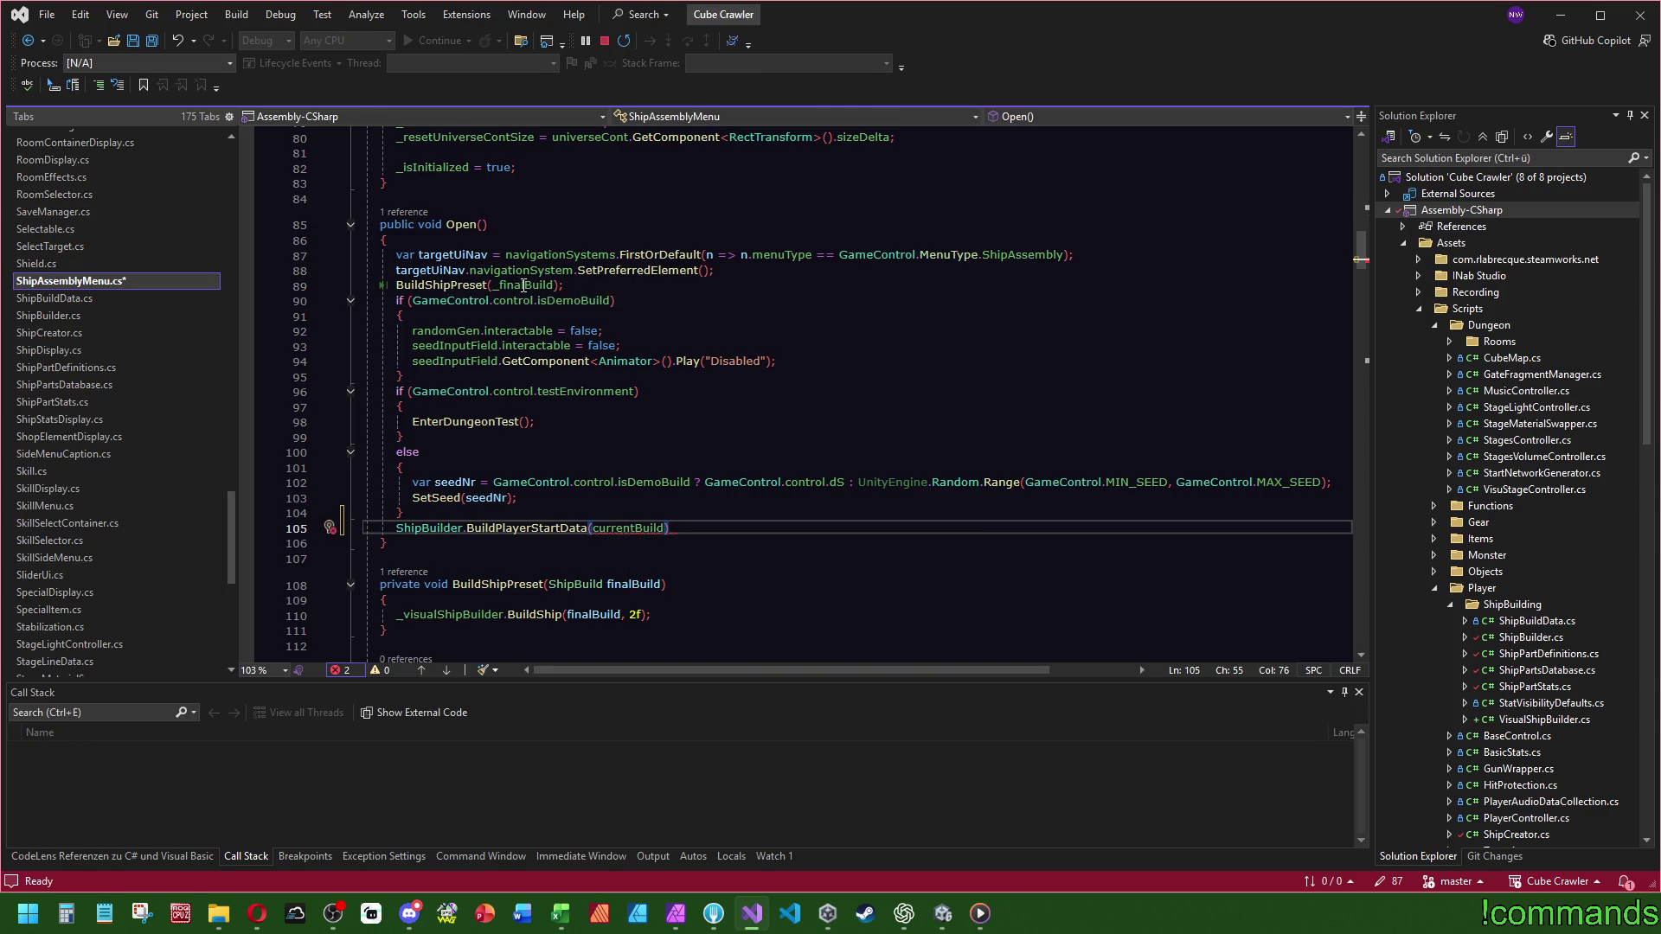
- Pass _finalBuild to the call and store its result in 'var target'
click(639, 528)
double_click(639, 527)
text(_finalBuild)
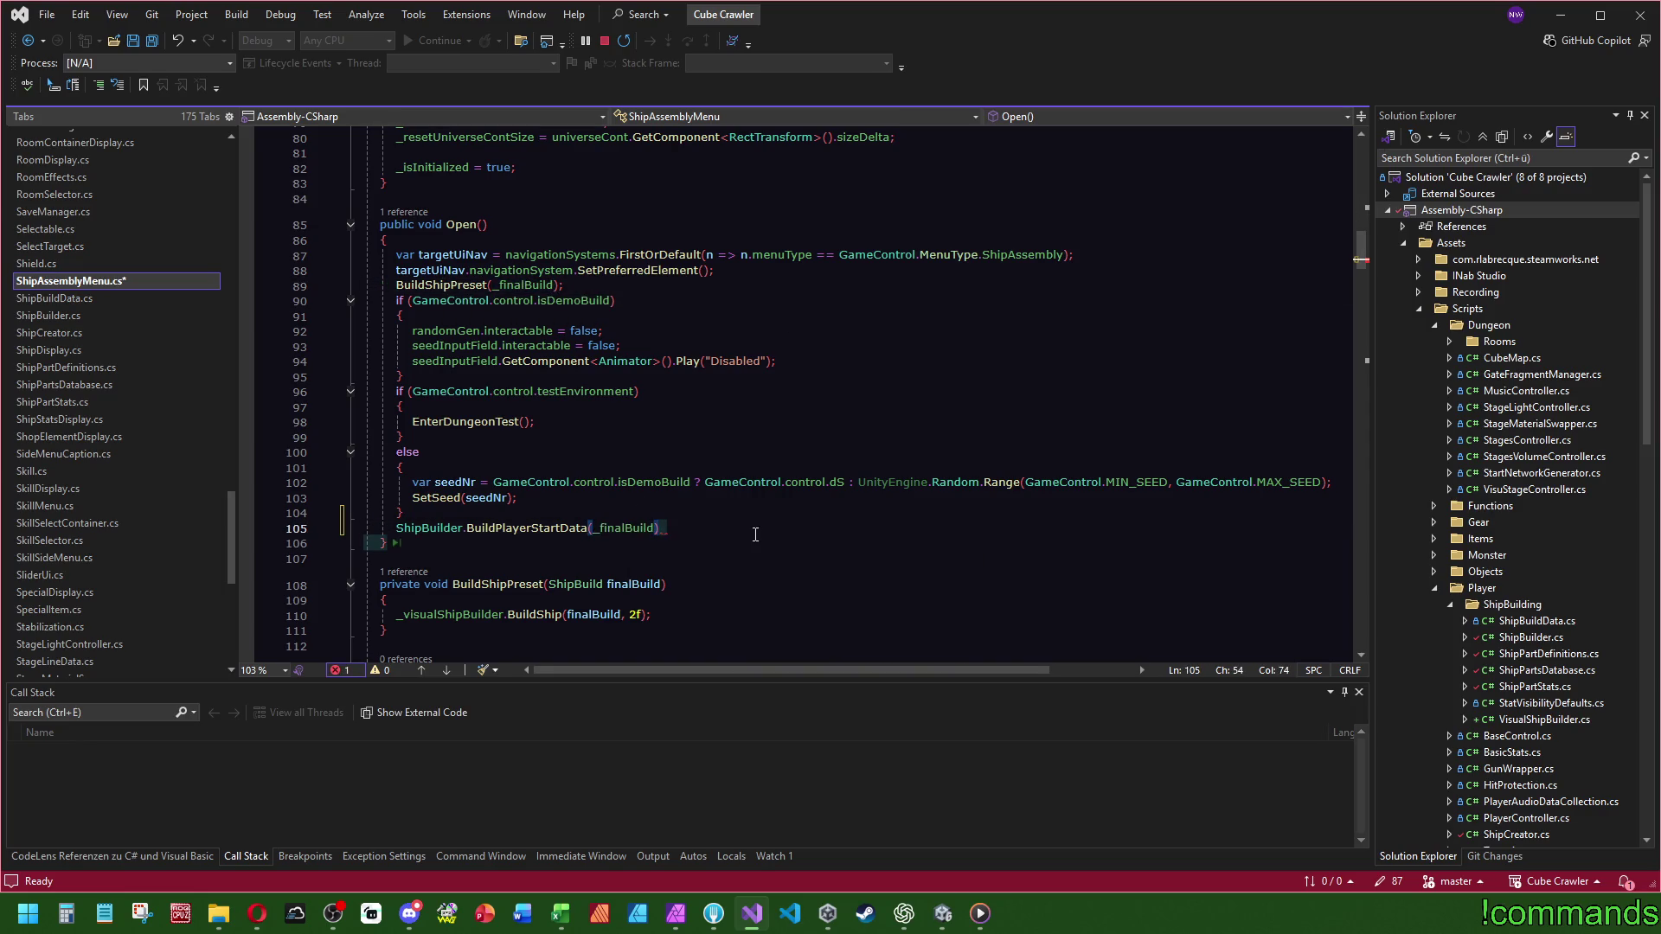
text(;)
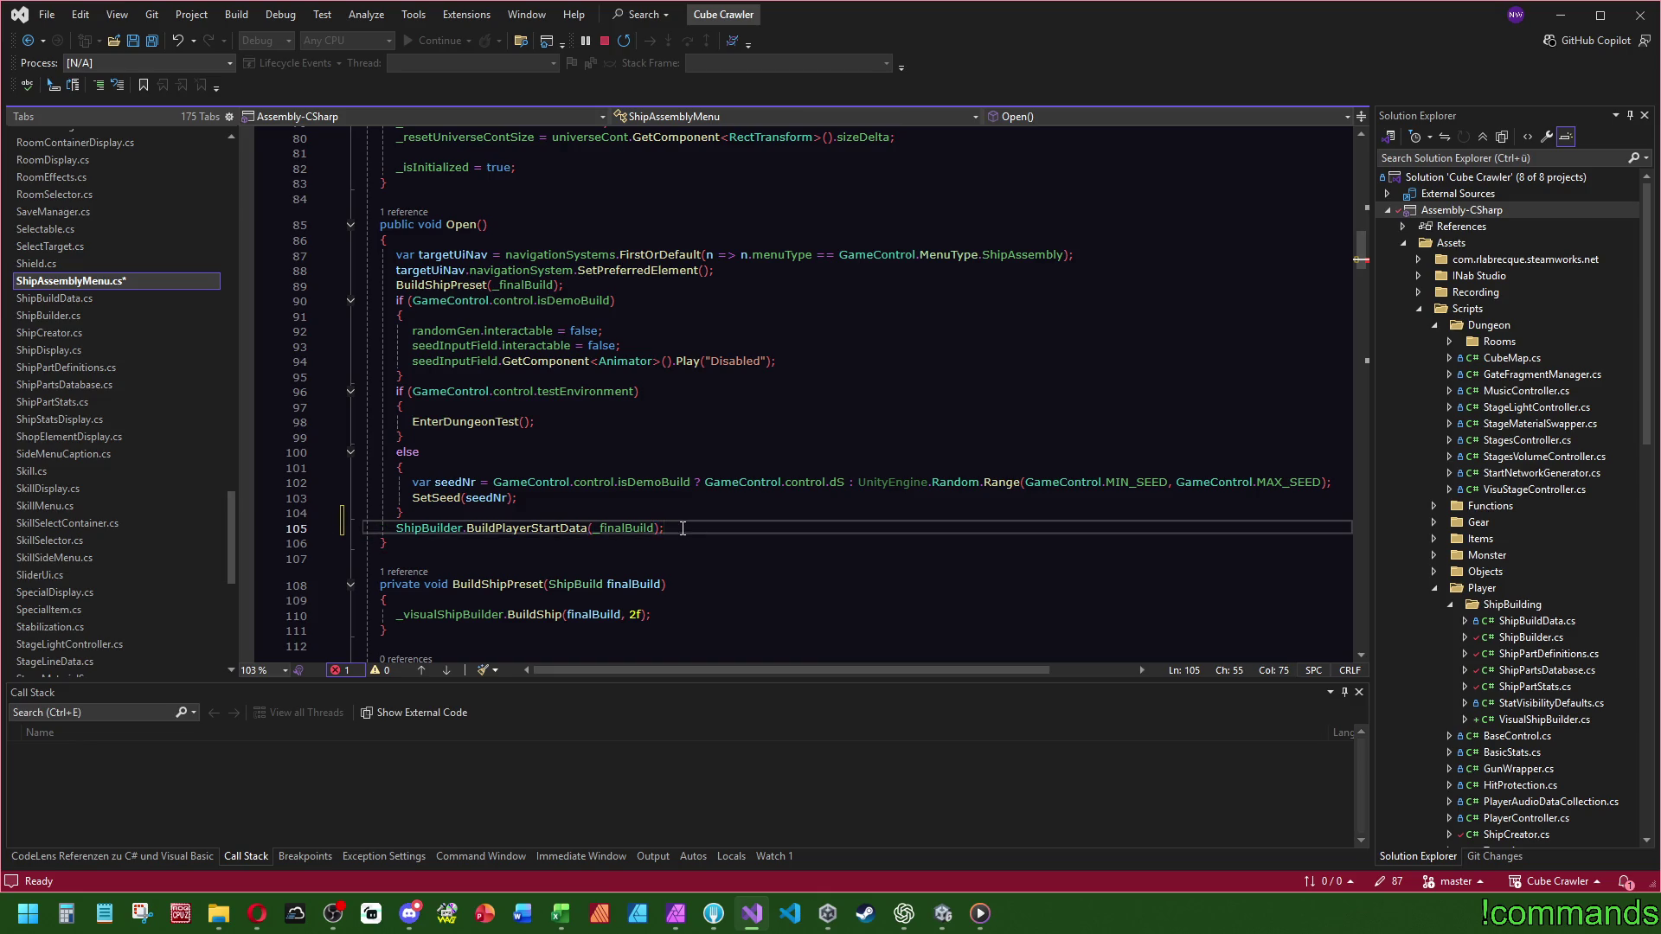
click(394, 527)
text(var target =)
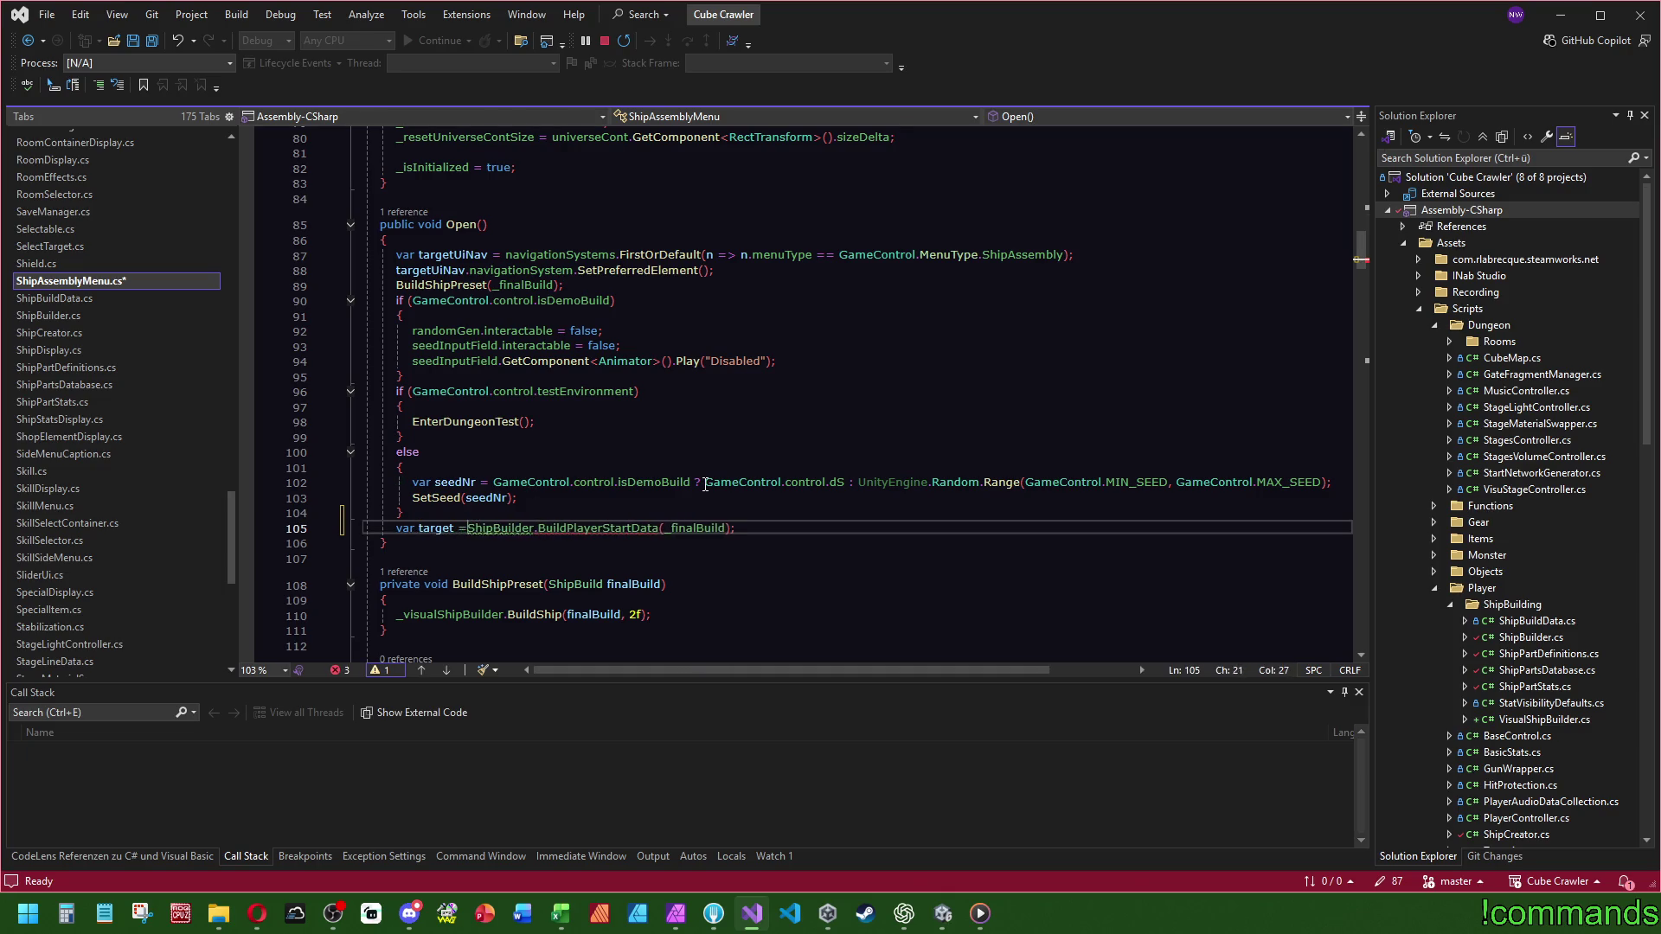
key(Up)
key(Up)
key(Up)
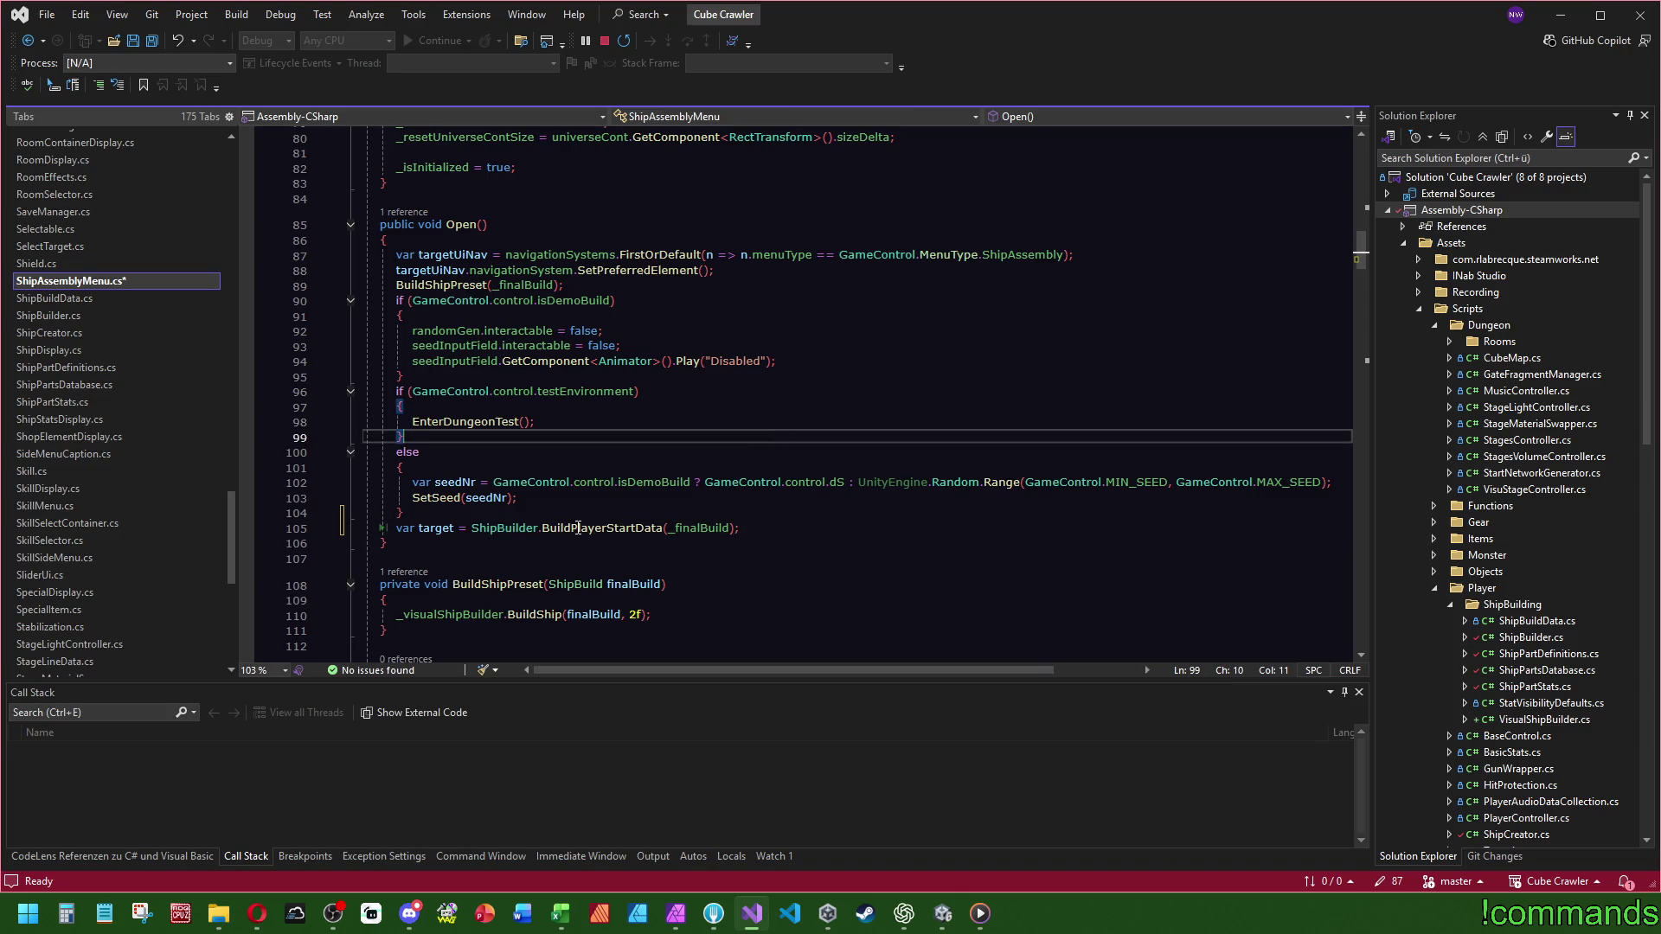
- Check the PlayerStartData class, then rename the variable target to playerStartData
click(684, 554)
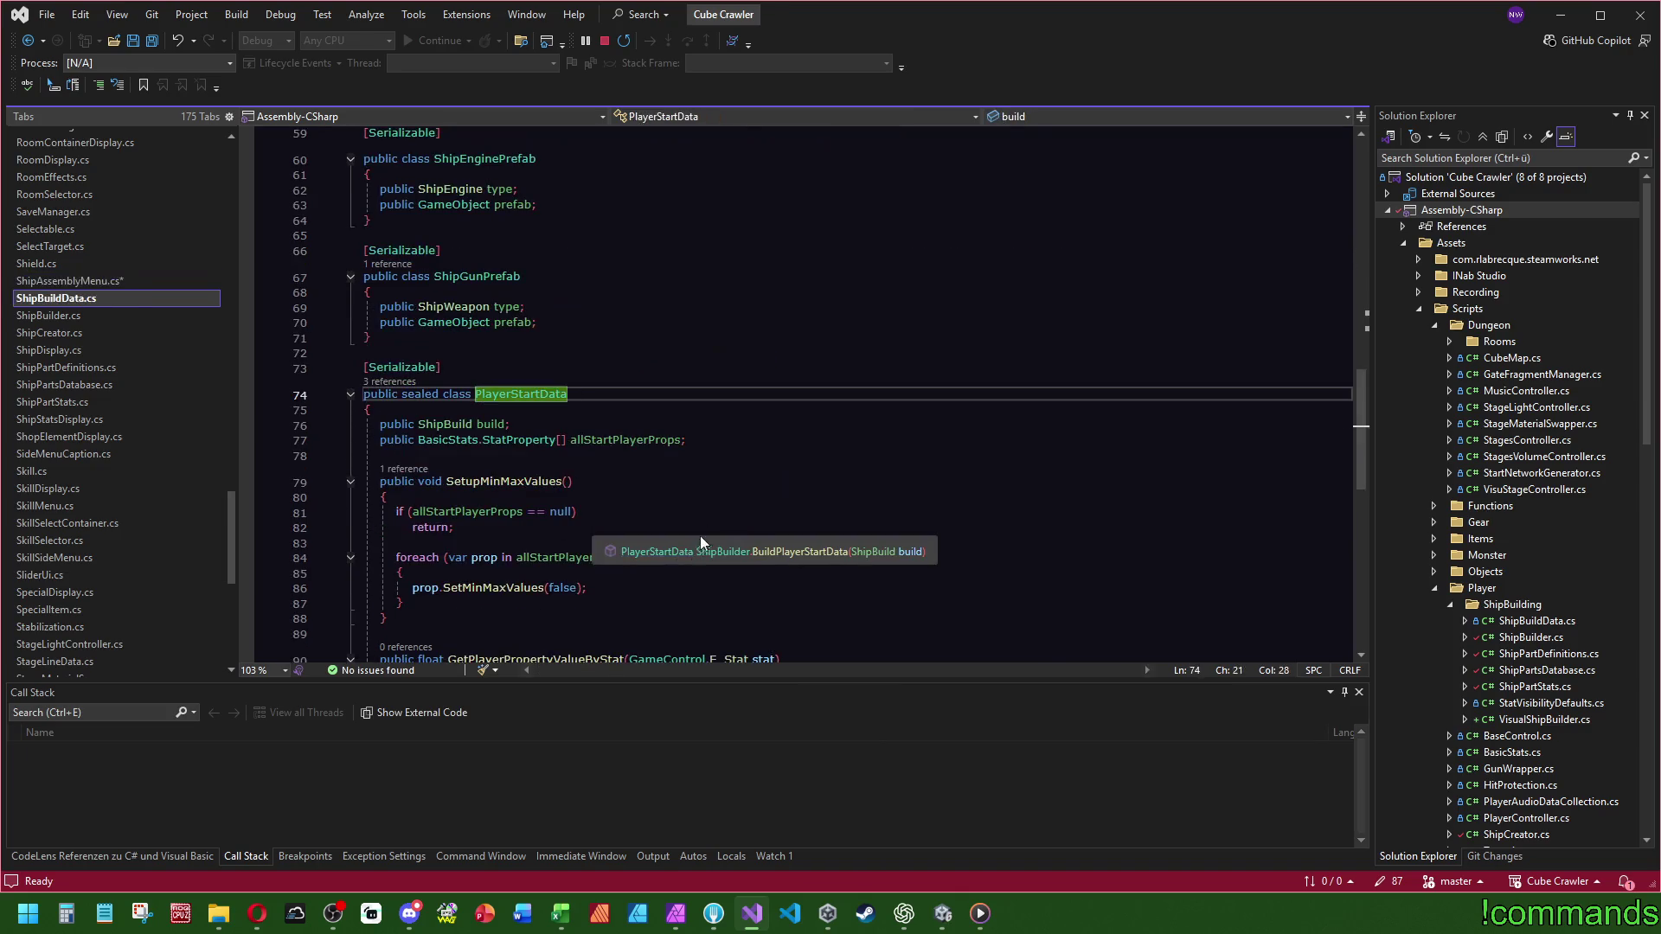
scroll(865, 402, down, 2)
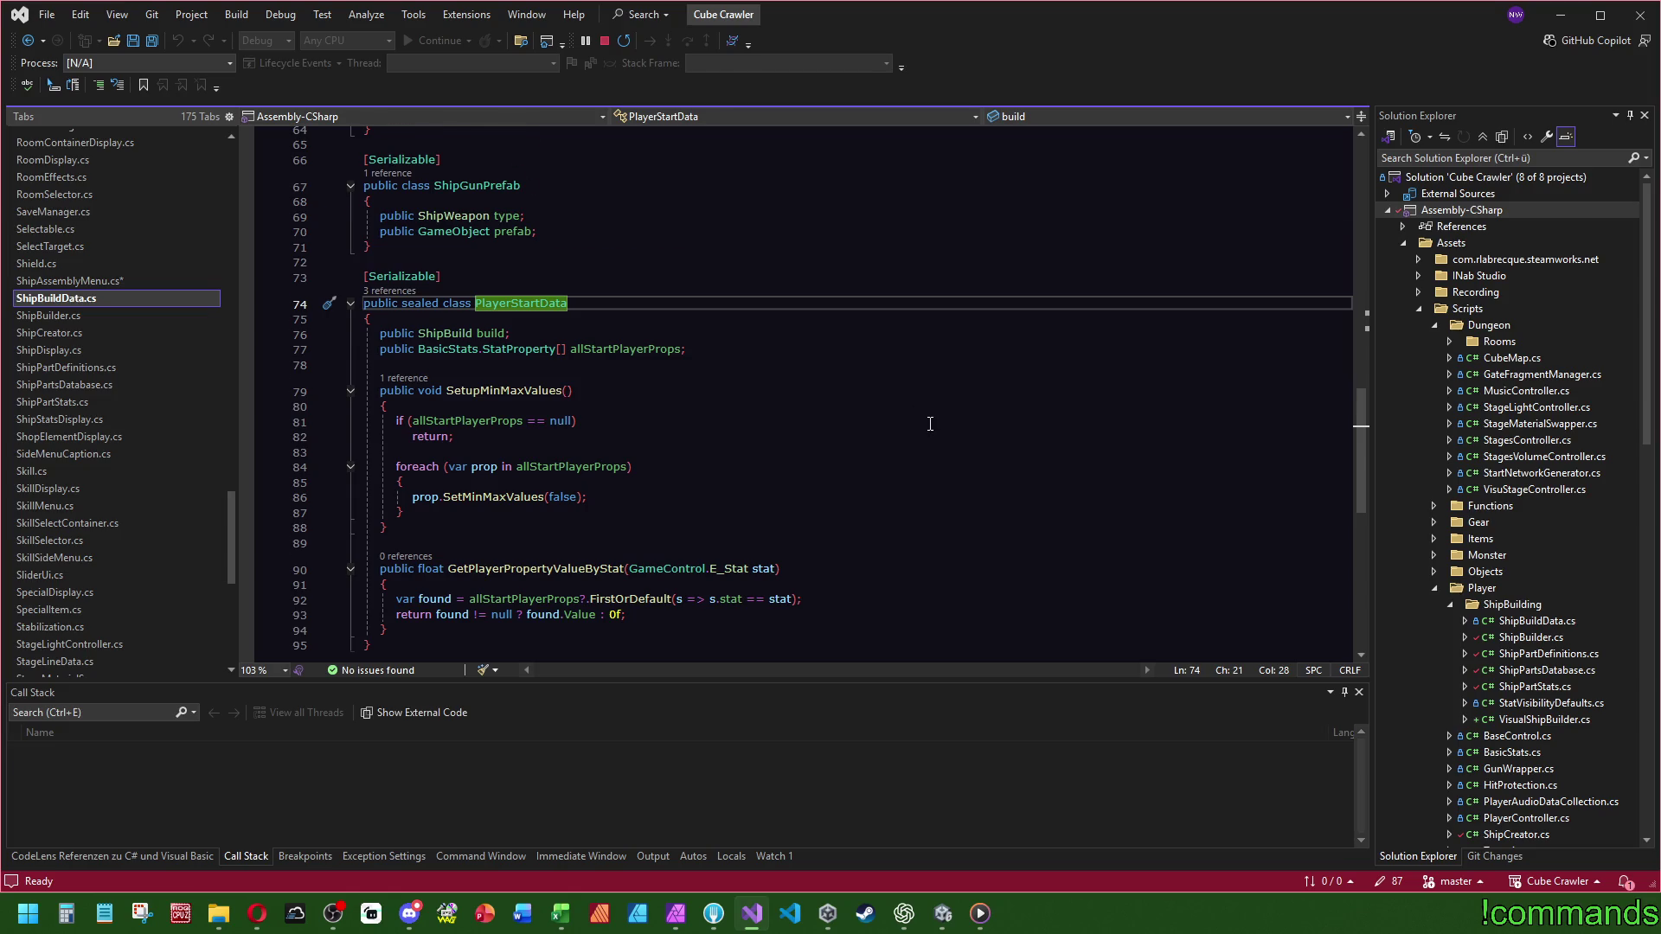
key(ctrl+minus)
click(432, 528)
text(start = ShipBuilder.BuildPlayerStartData(_finalBuild);)
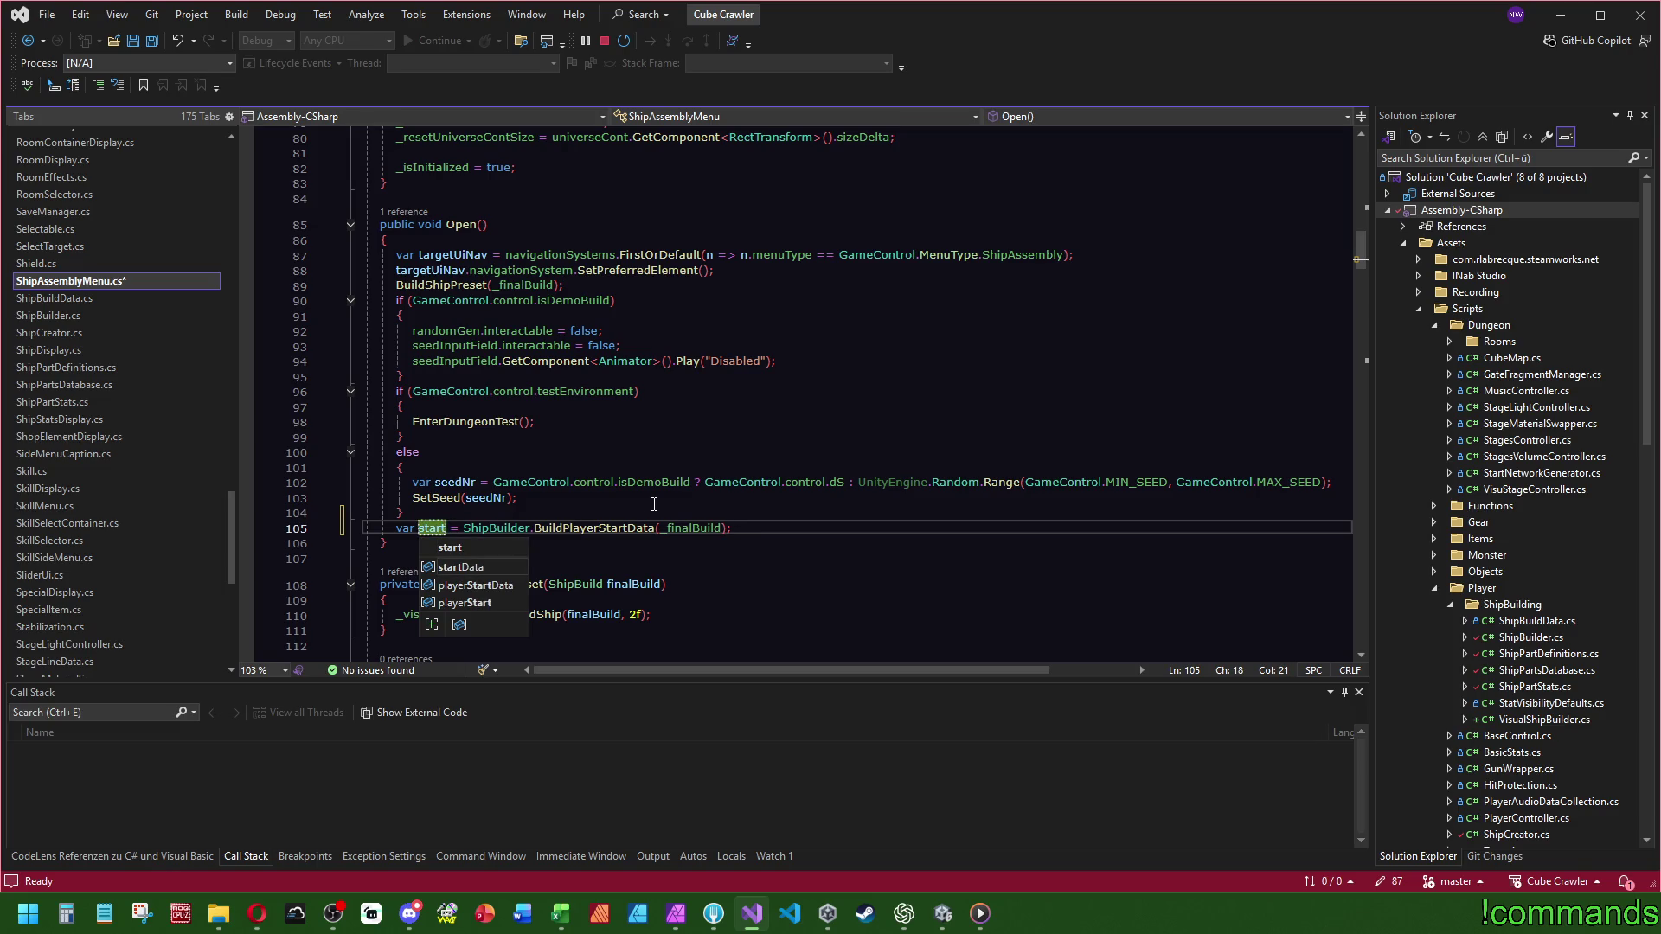
key(BackSpace)
key(BackSpace)
key(BackSpace)
text(playerStart)
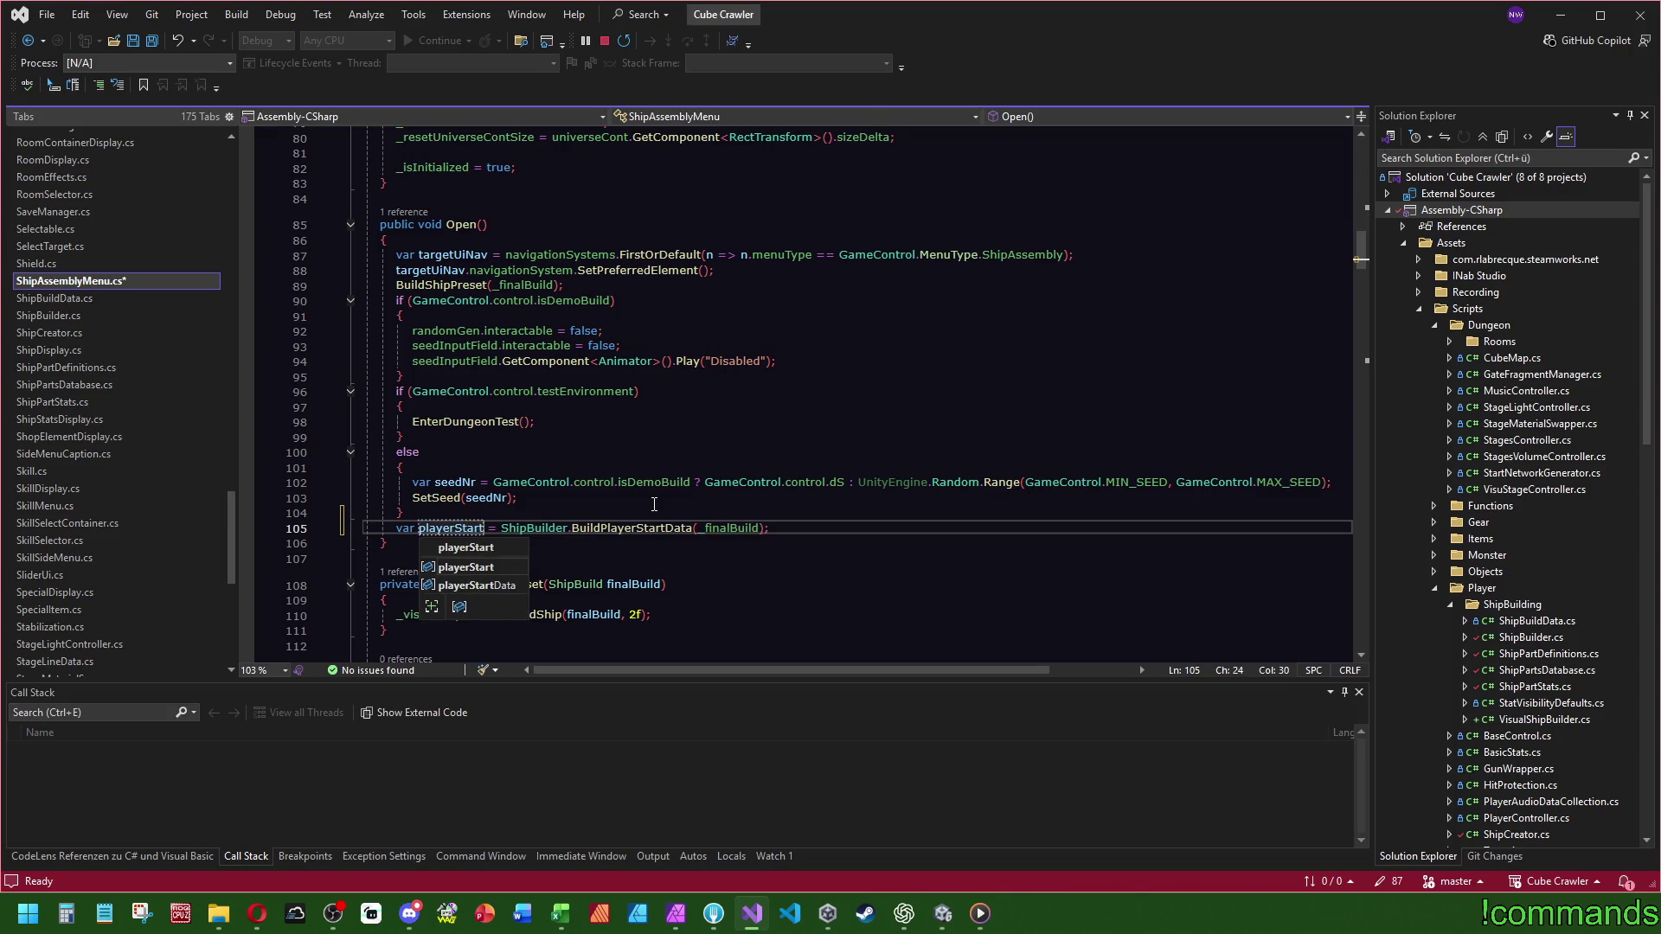
text(Data)
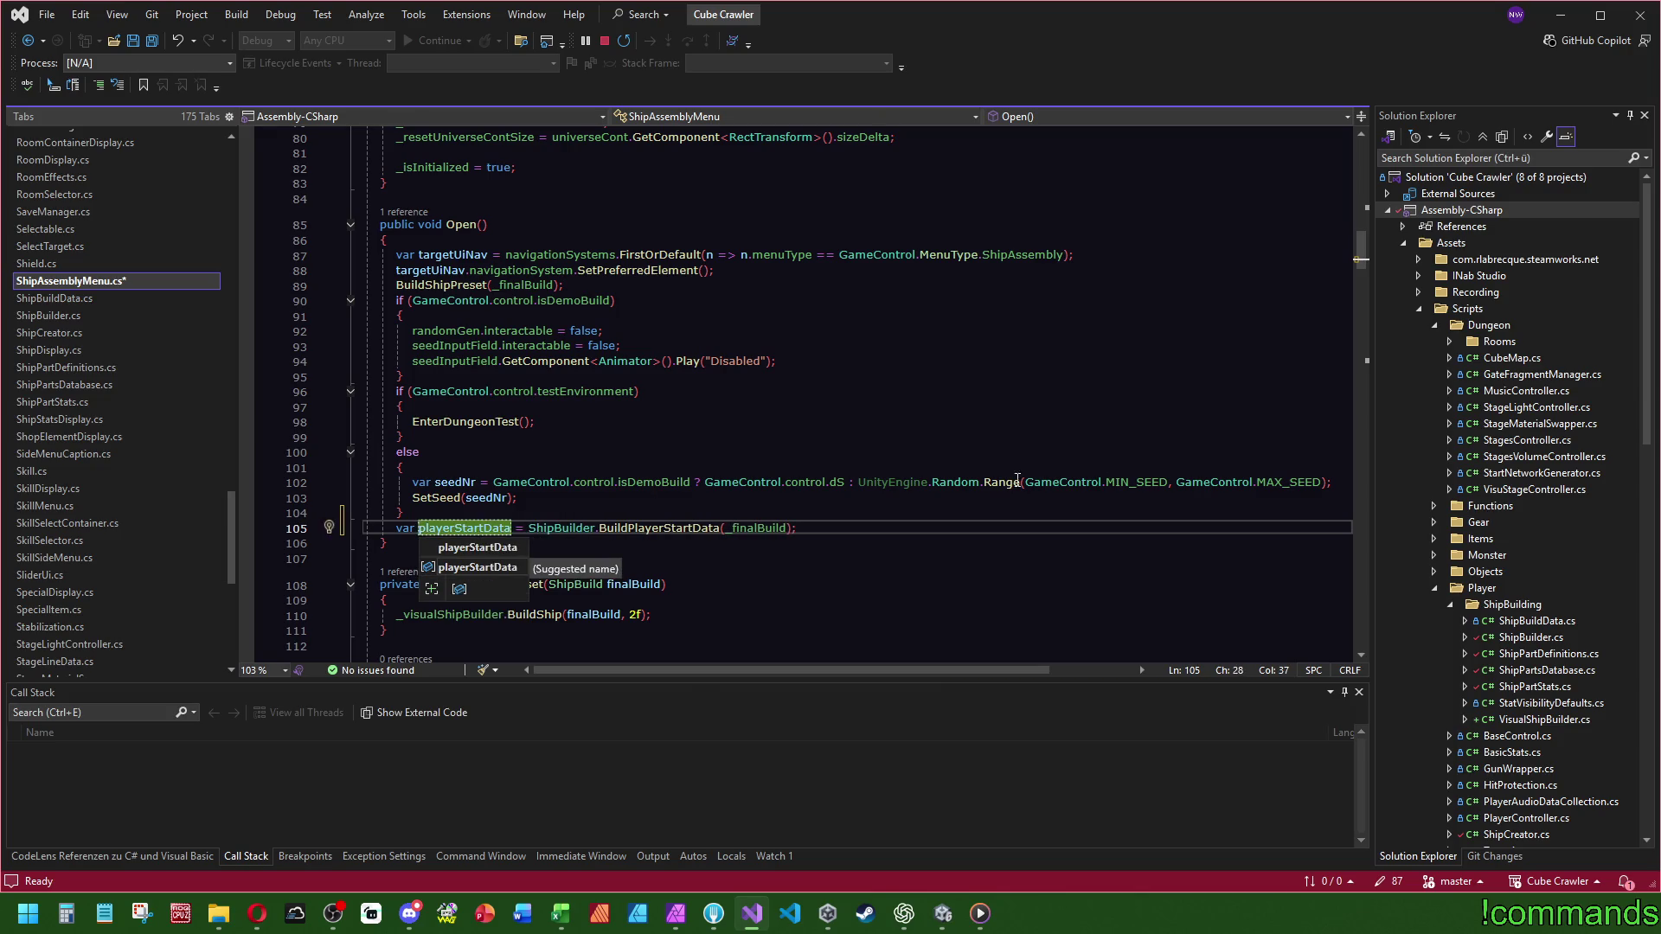
- Inspect the BuildPlayerStartData definition and return to the Open method
ctrl+click(700, 526)
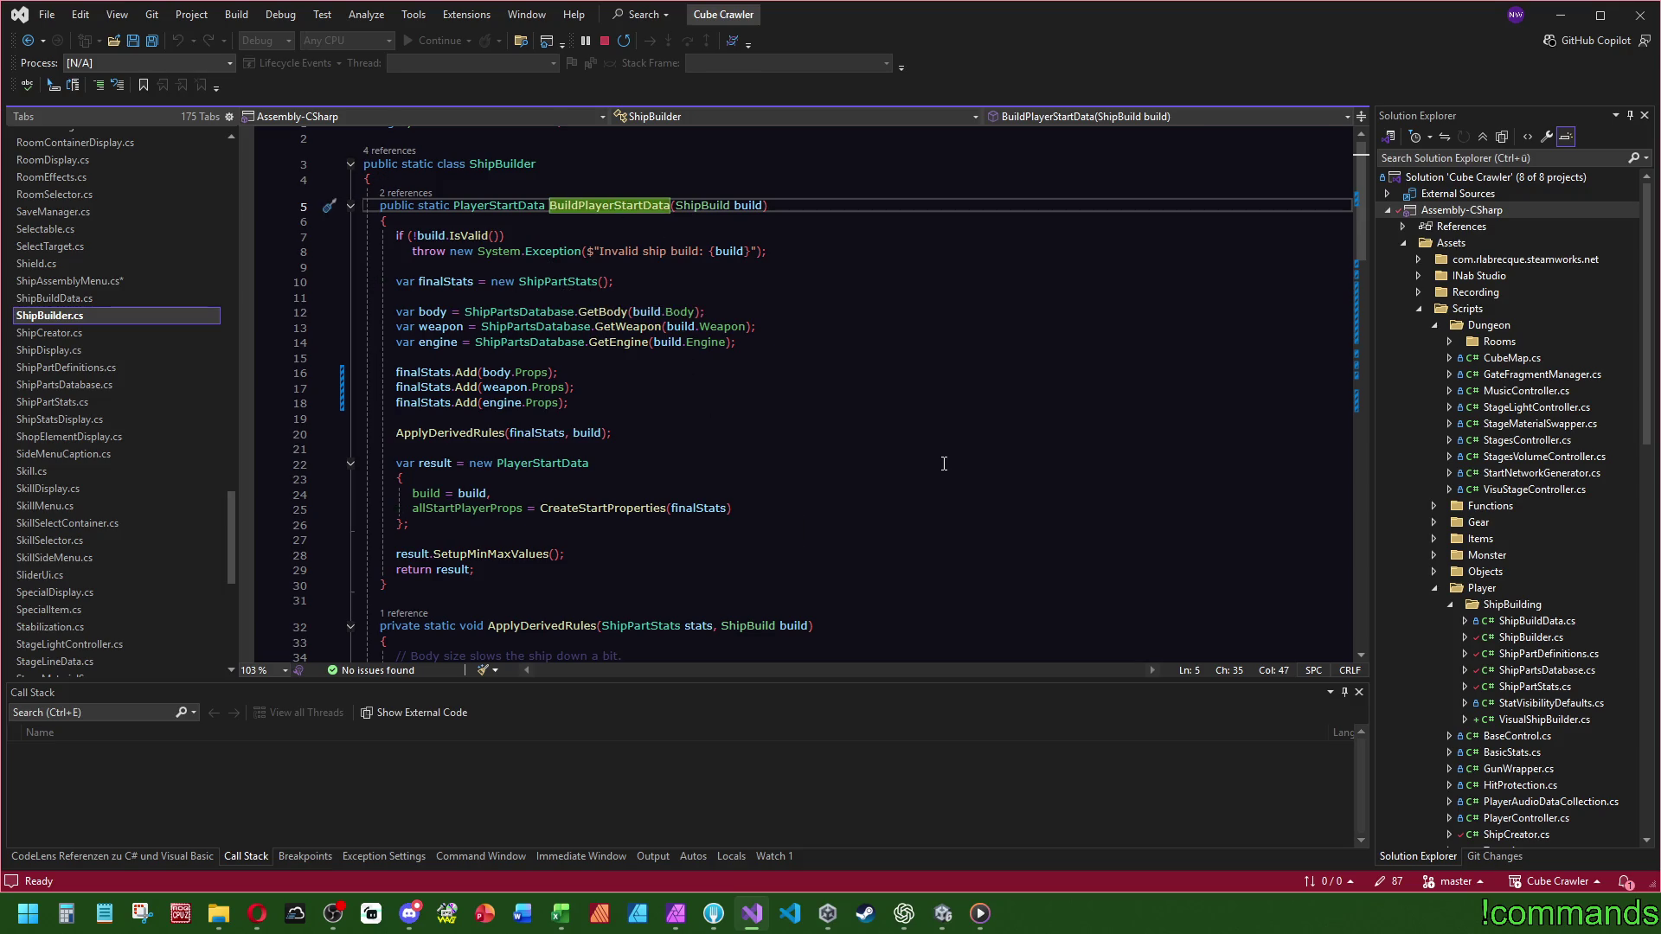
key(ctrl+minus)
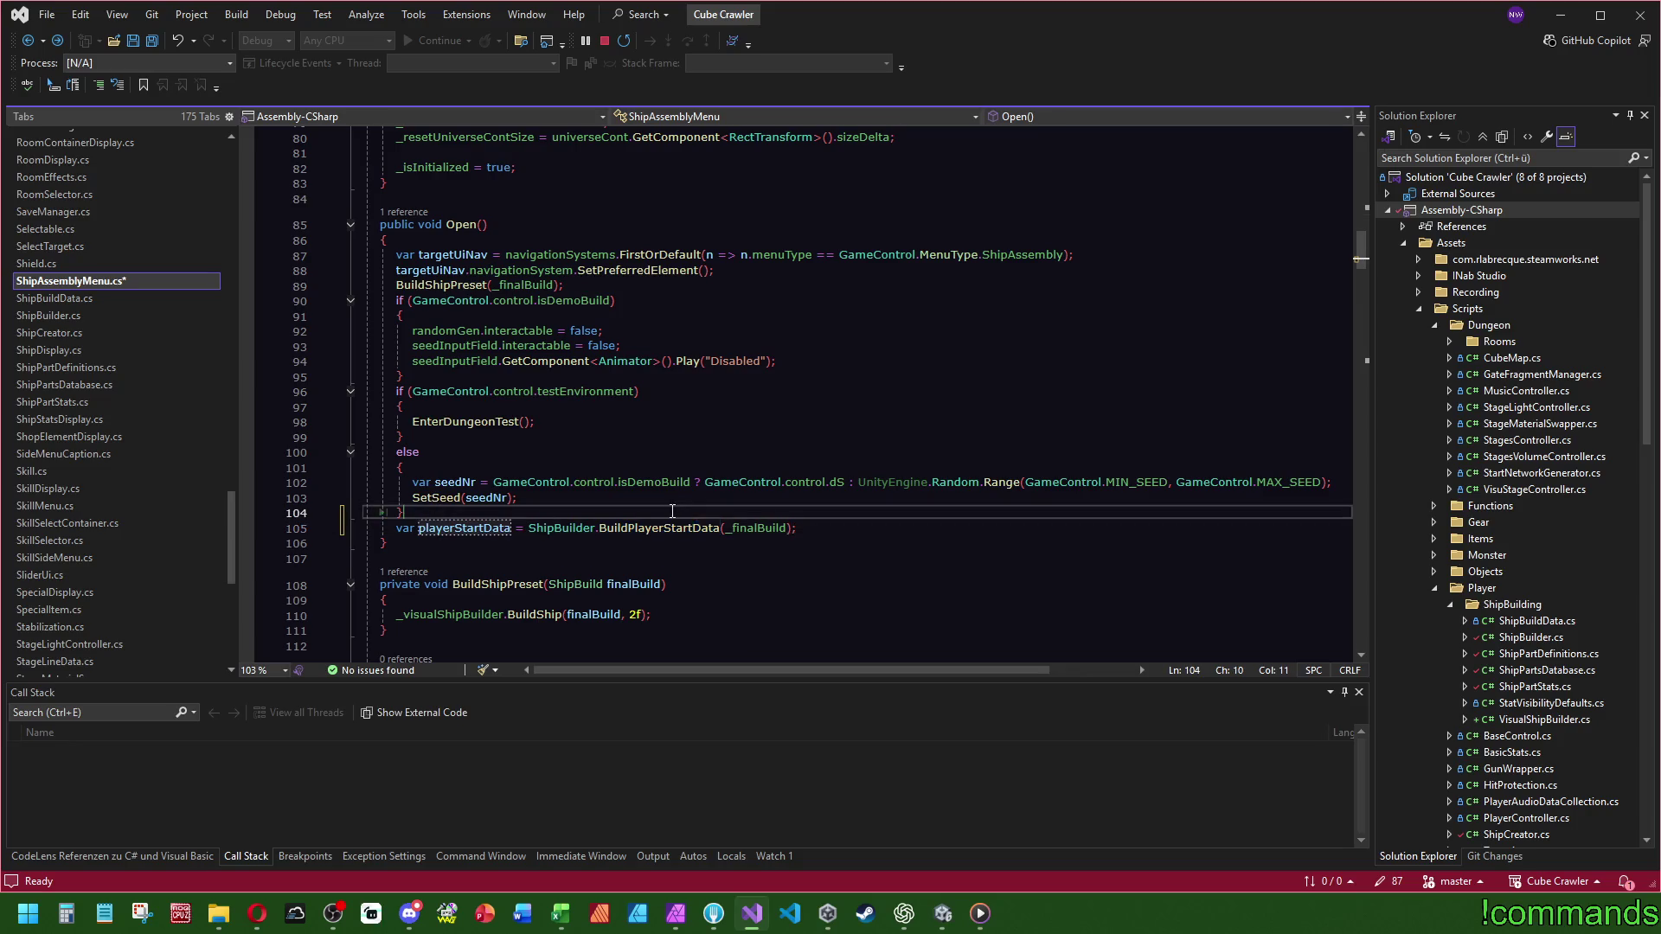
click(527, 528)
click(530, 528)
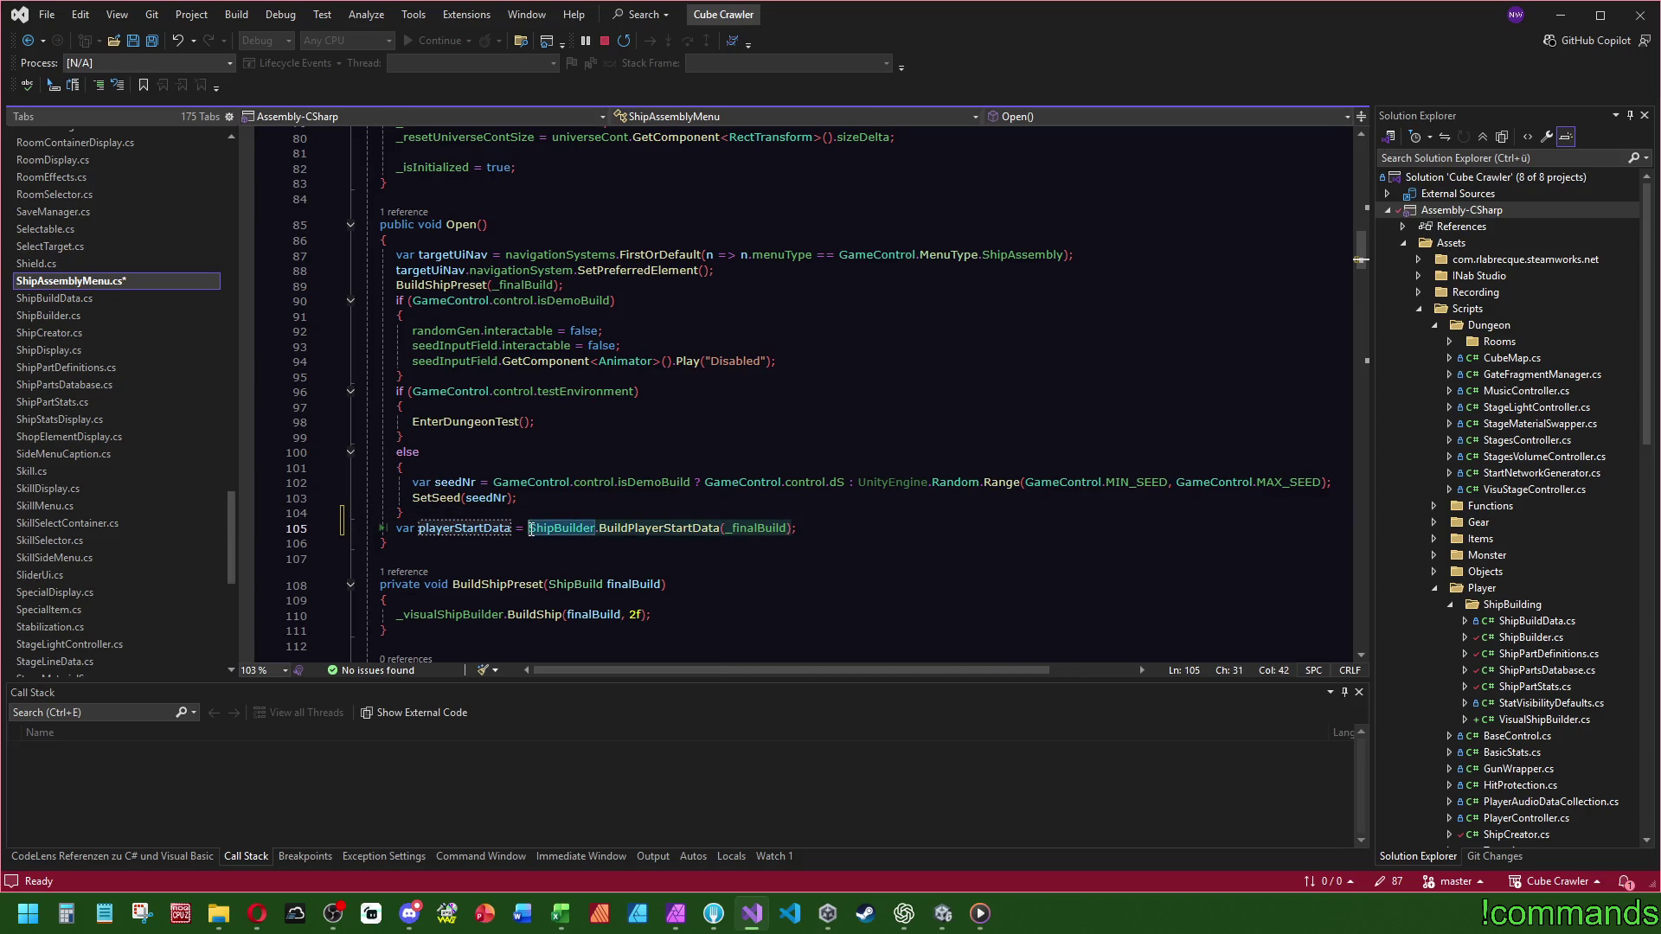
- Duplicate the _visualShipBuilder field declaration among the ship building fields
scroll(554, 511, up, 18)
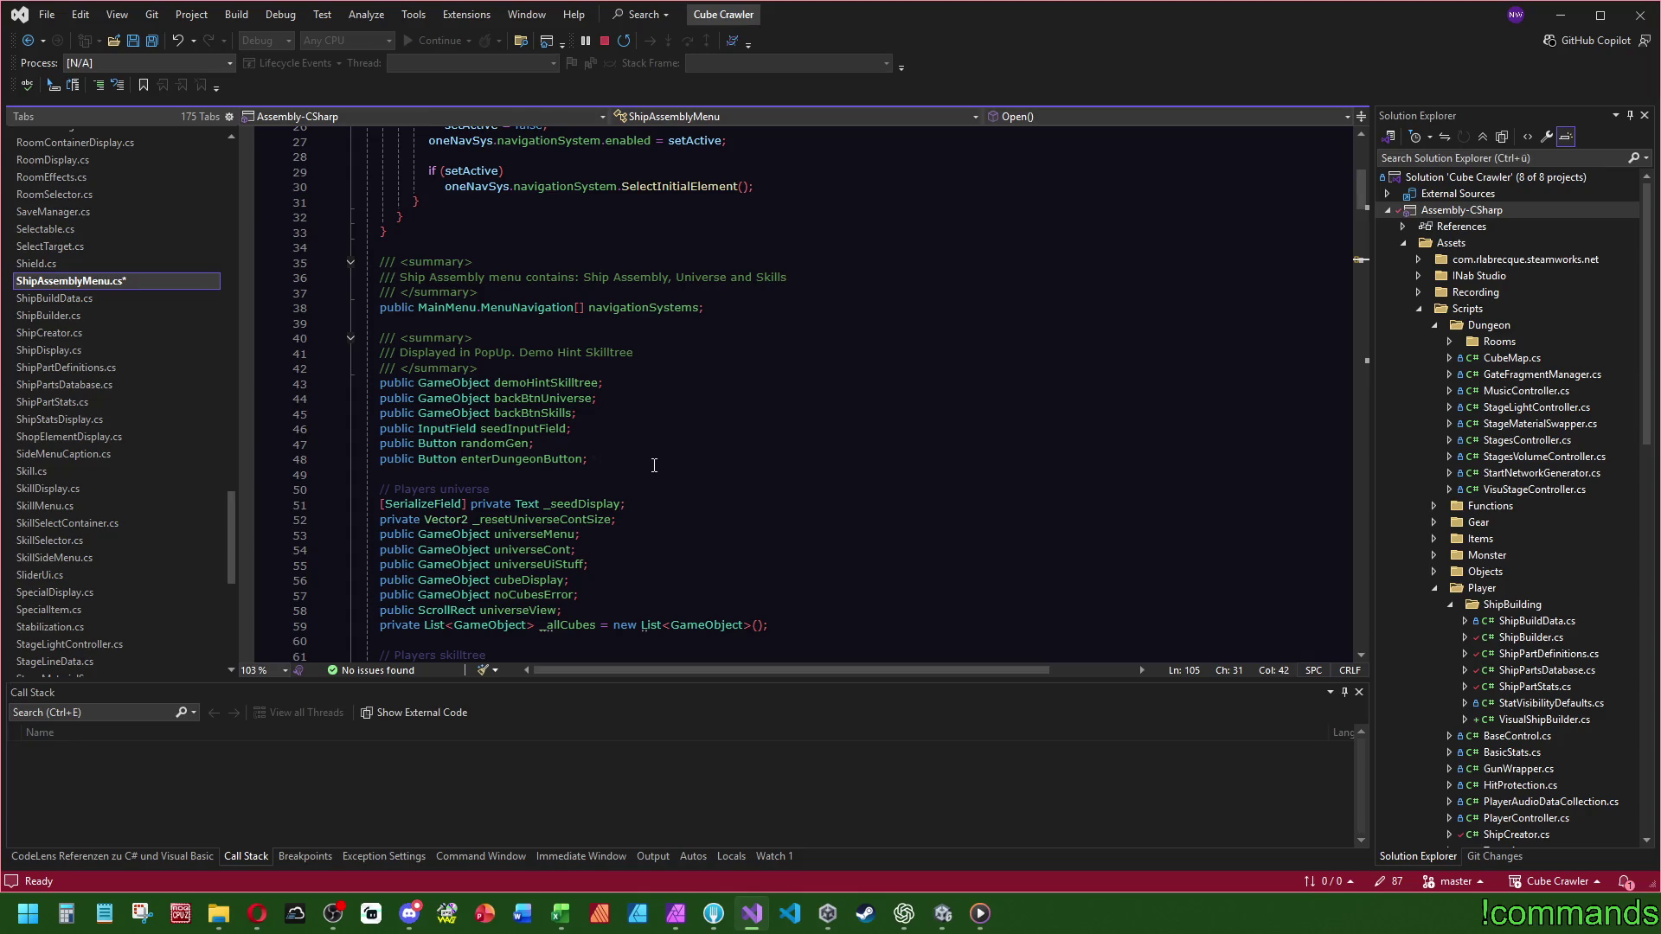
scroll(663, 472, down, 5)
click(526, 472)
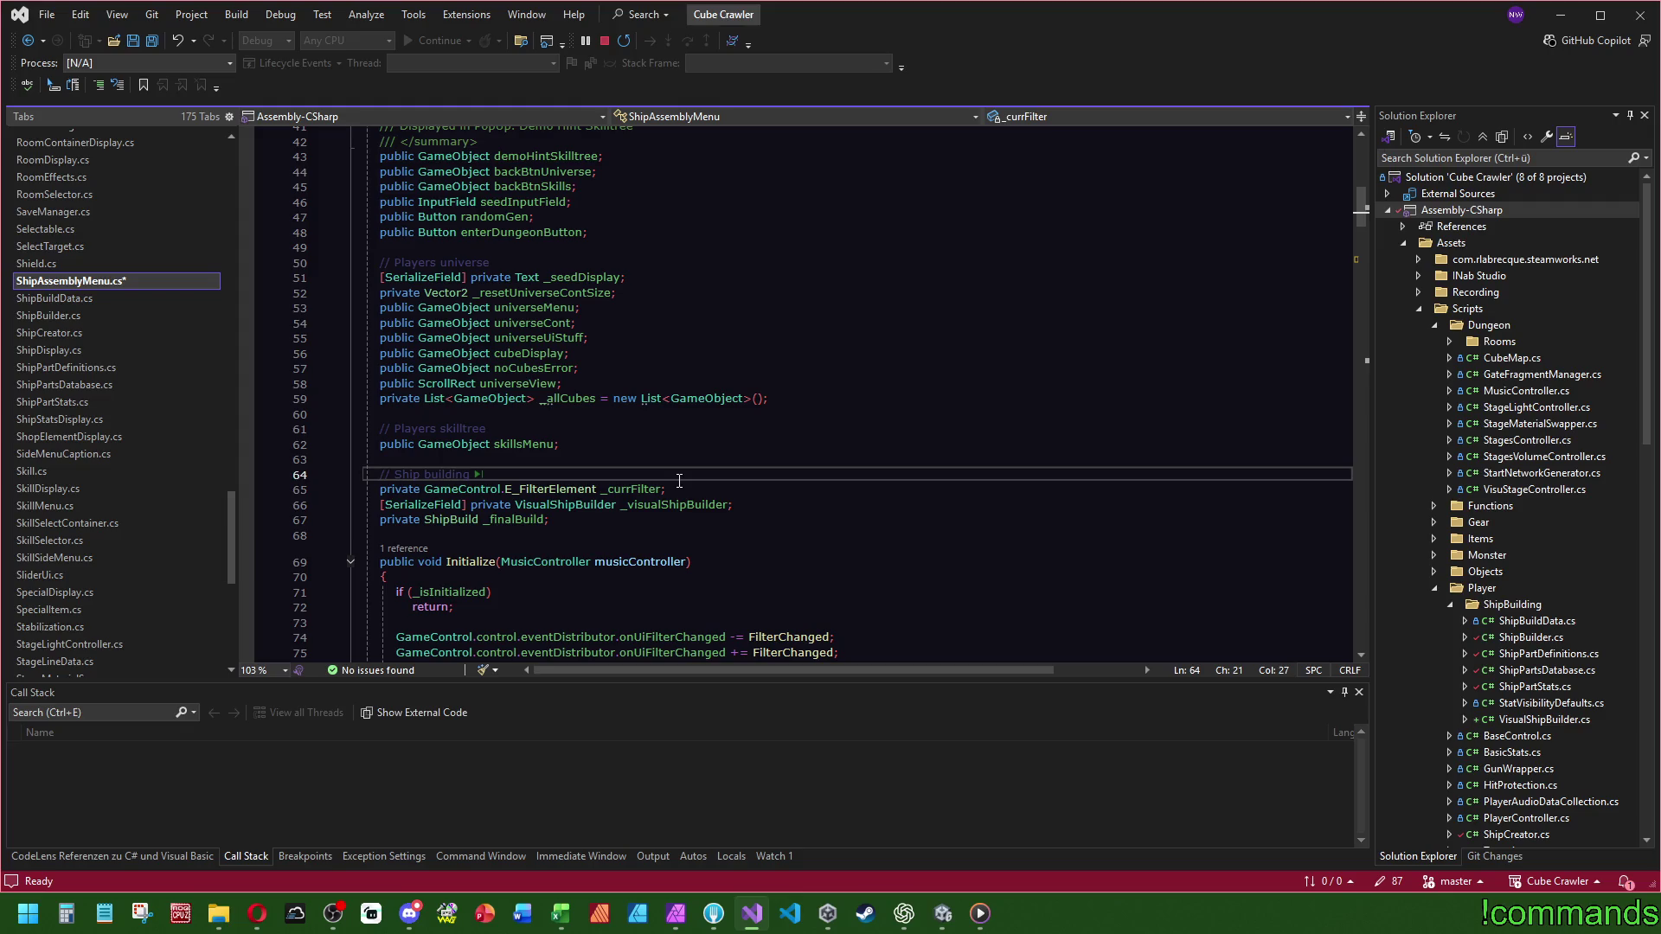
drag(744, 507, 758, 492)
key(ctrl+d)
- Change the copied field's type to ShipStatsDisplay and rename it _shipStatsDisplay
double_click(560, 519)
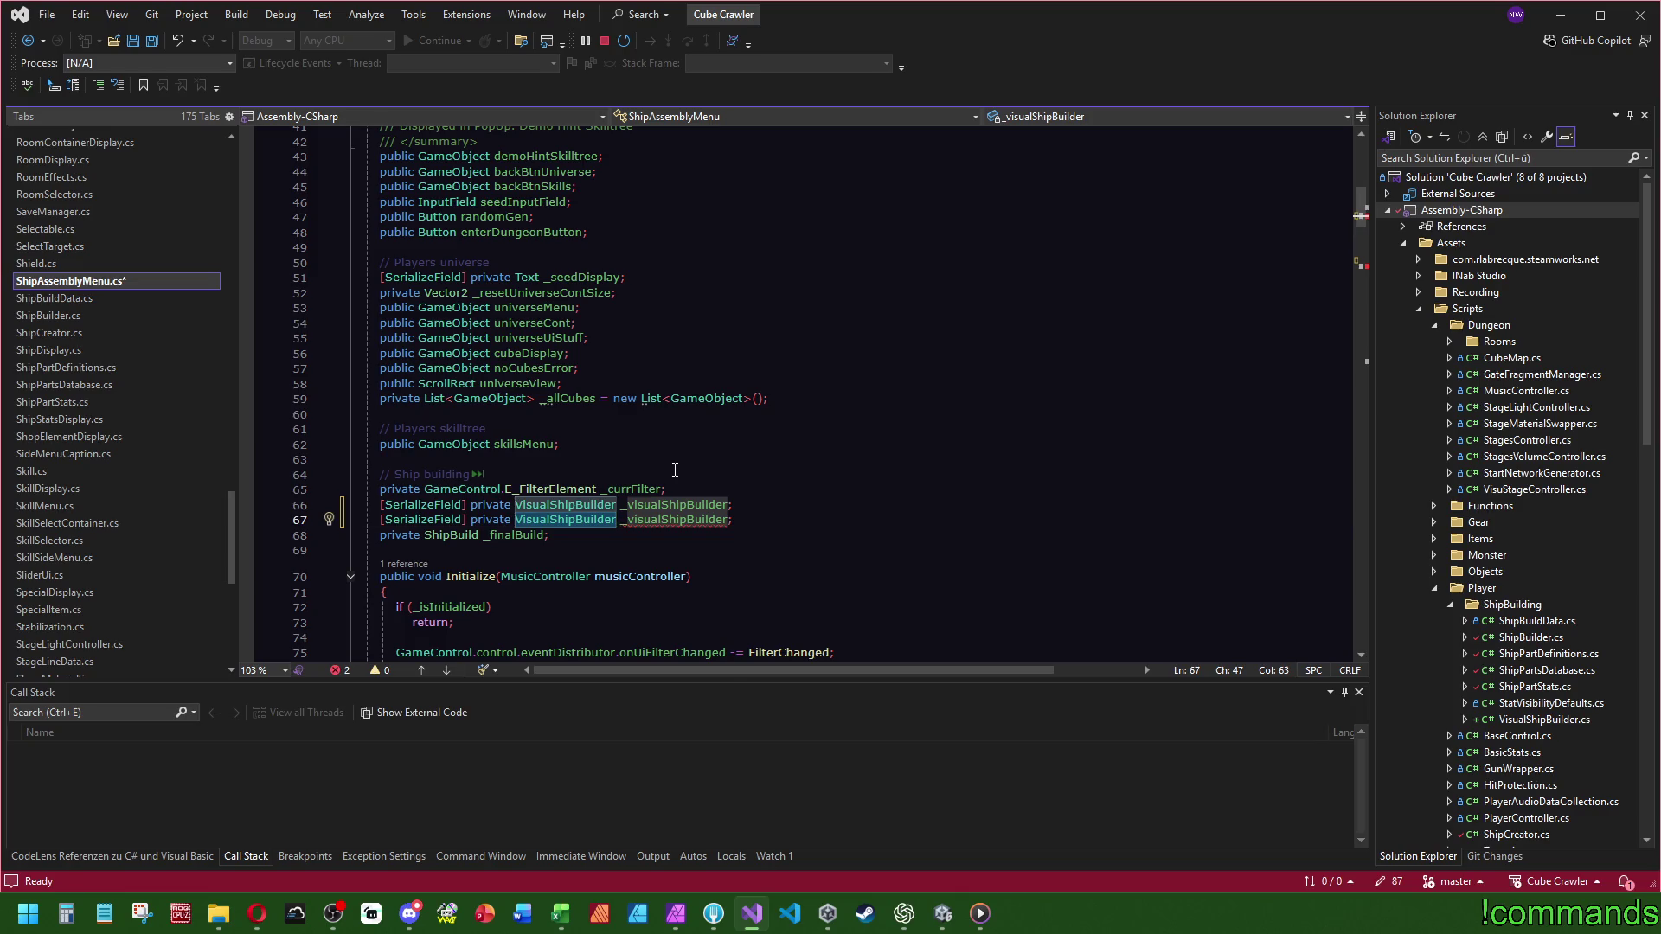
text(Ship)
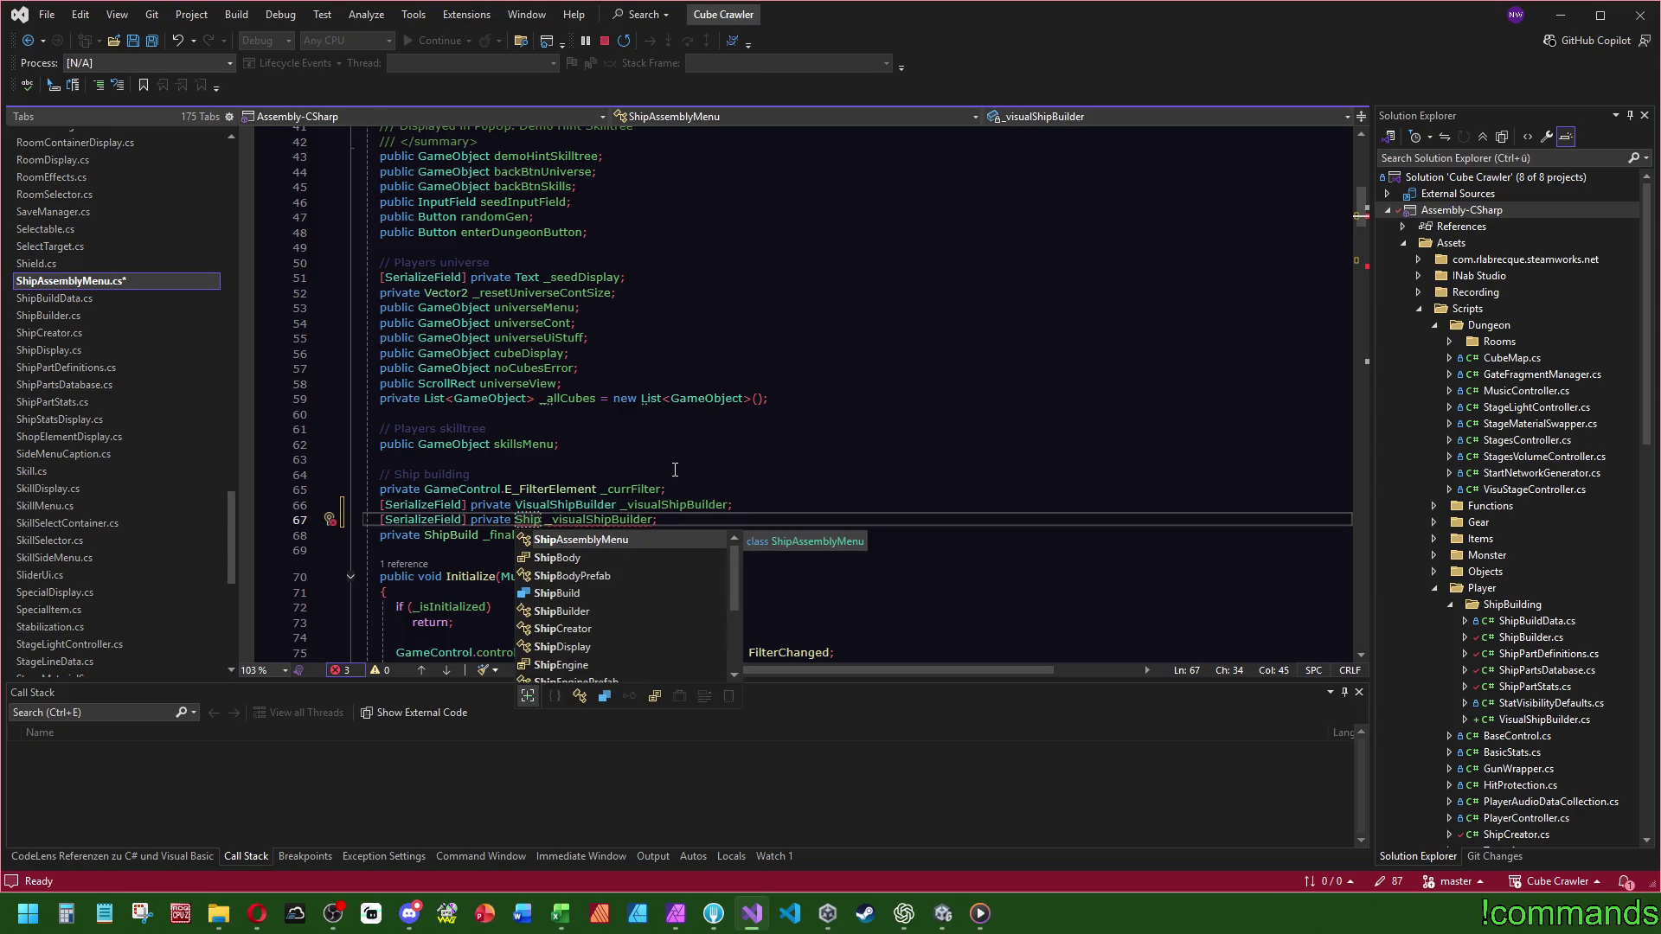
key(Down)
key(Down)
key(Down)
key(Down)
key(Down)
key(Down)
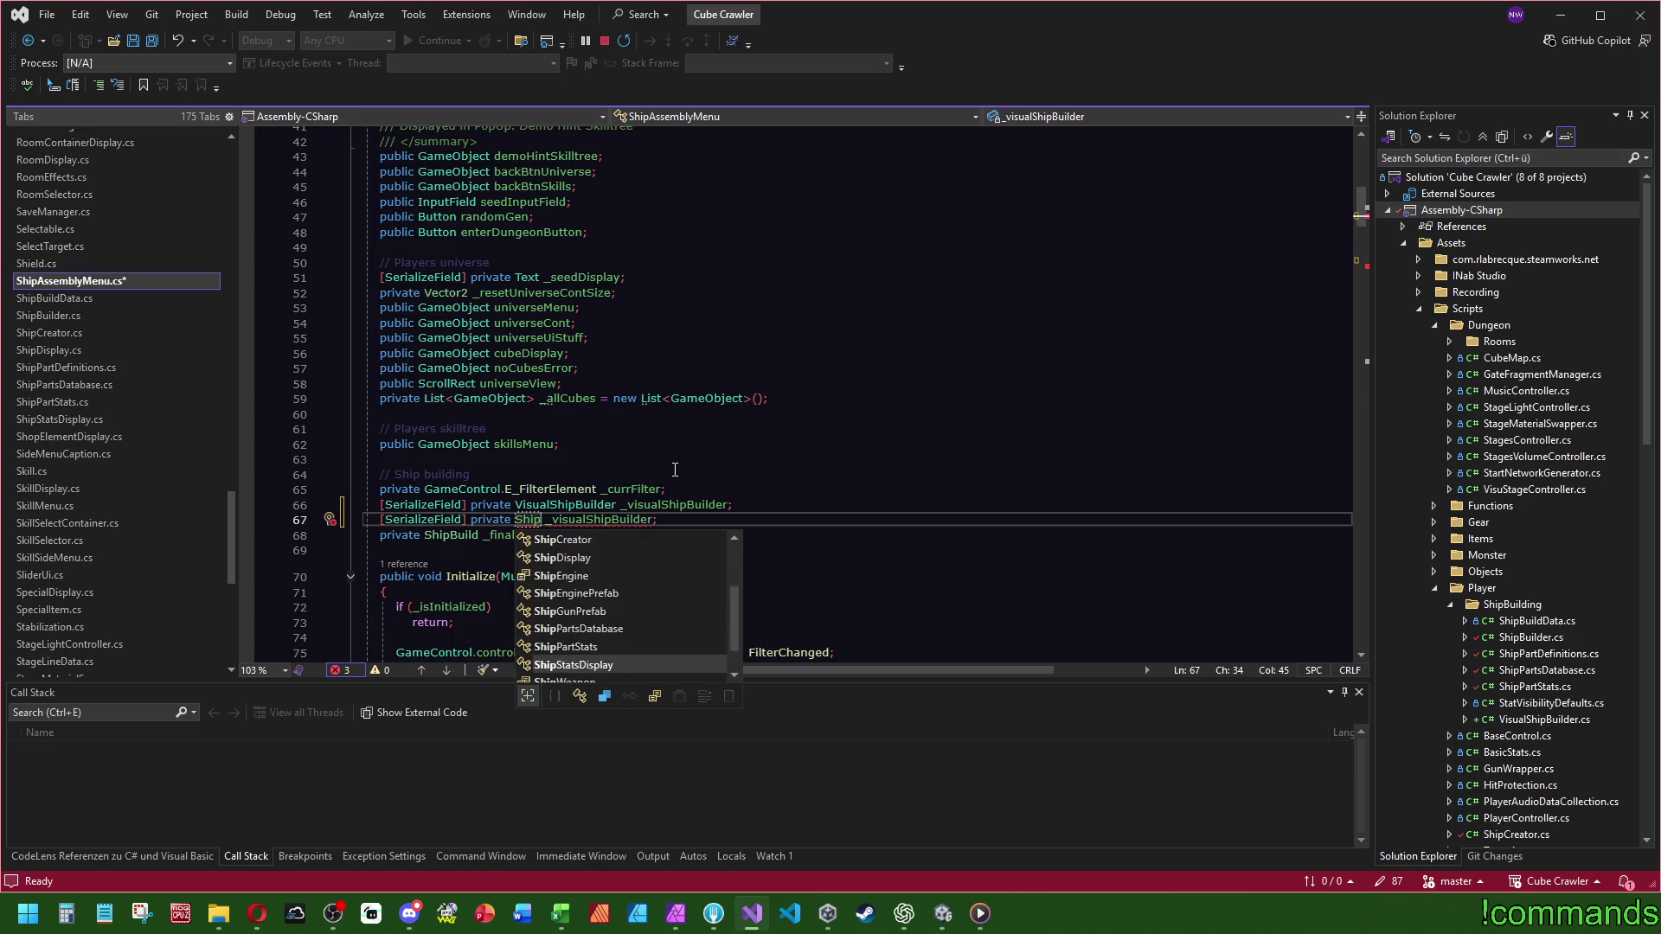
key(Tab)
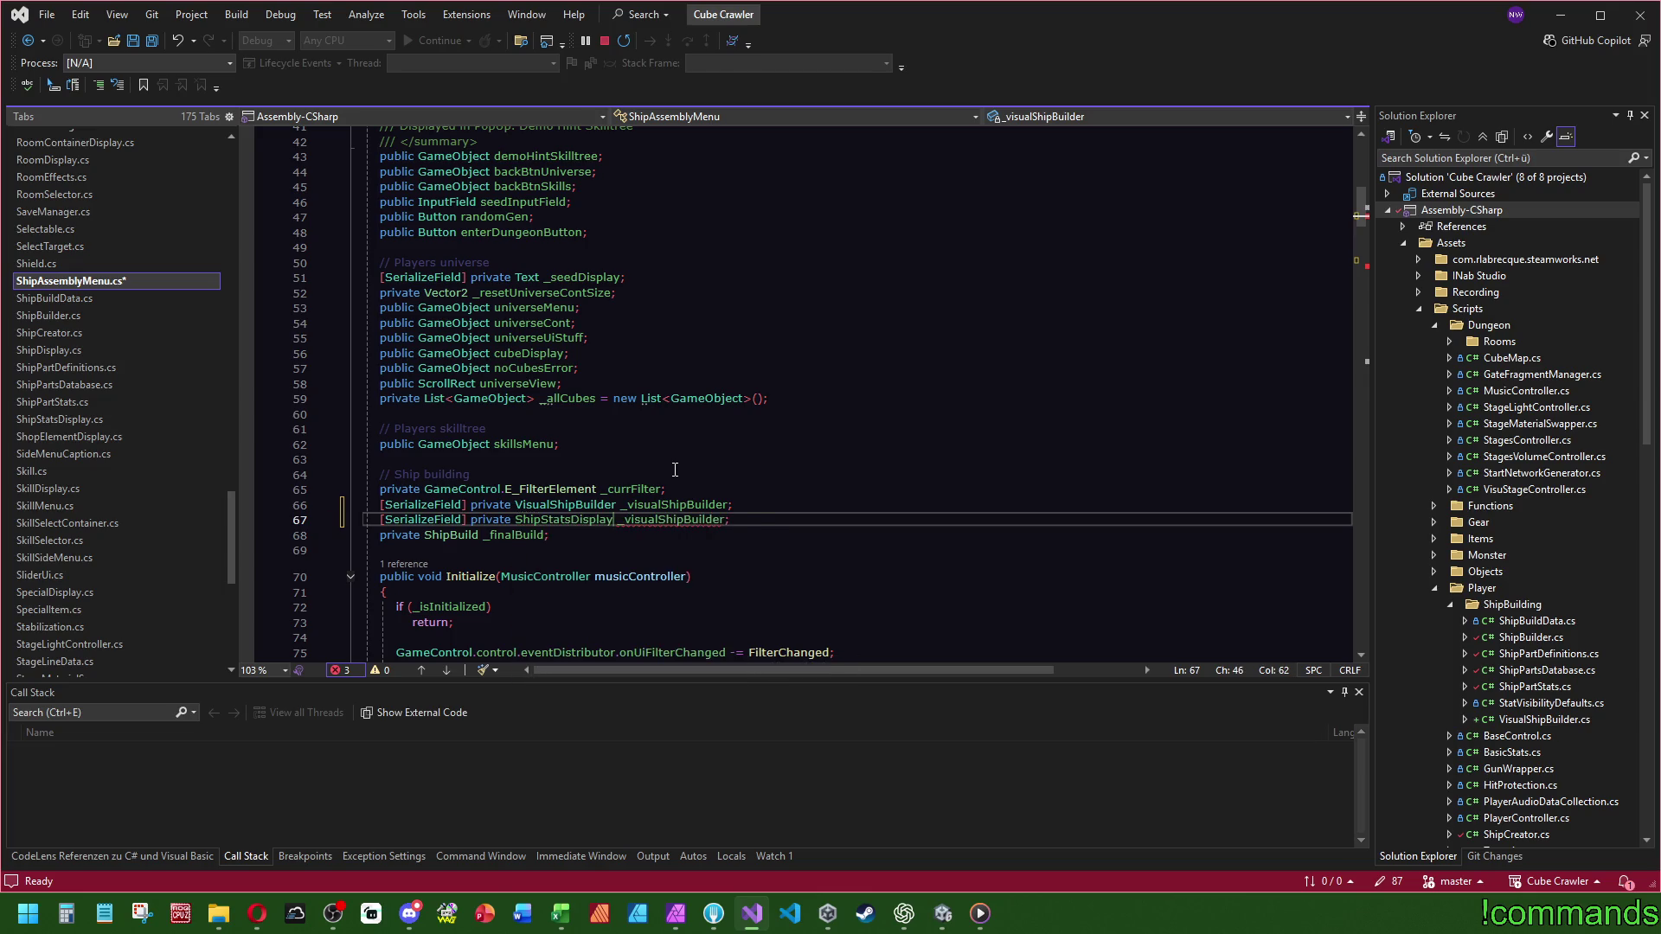
key(ctrl+Right)
key(ctrl+Right)
key(ctrl+BackSpace)
text(_ship)
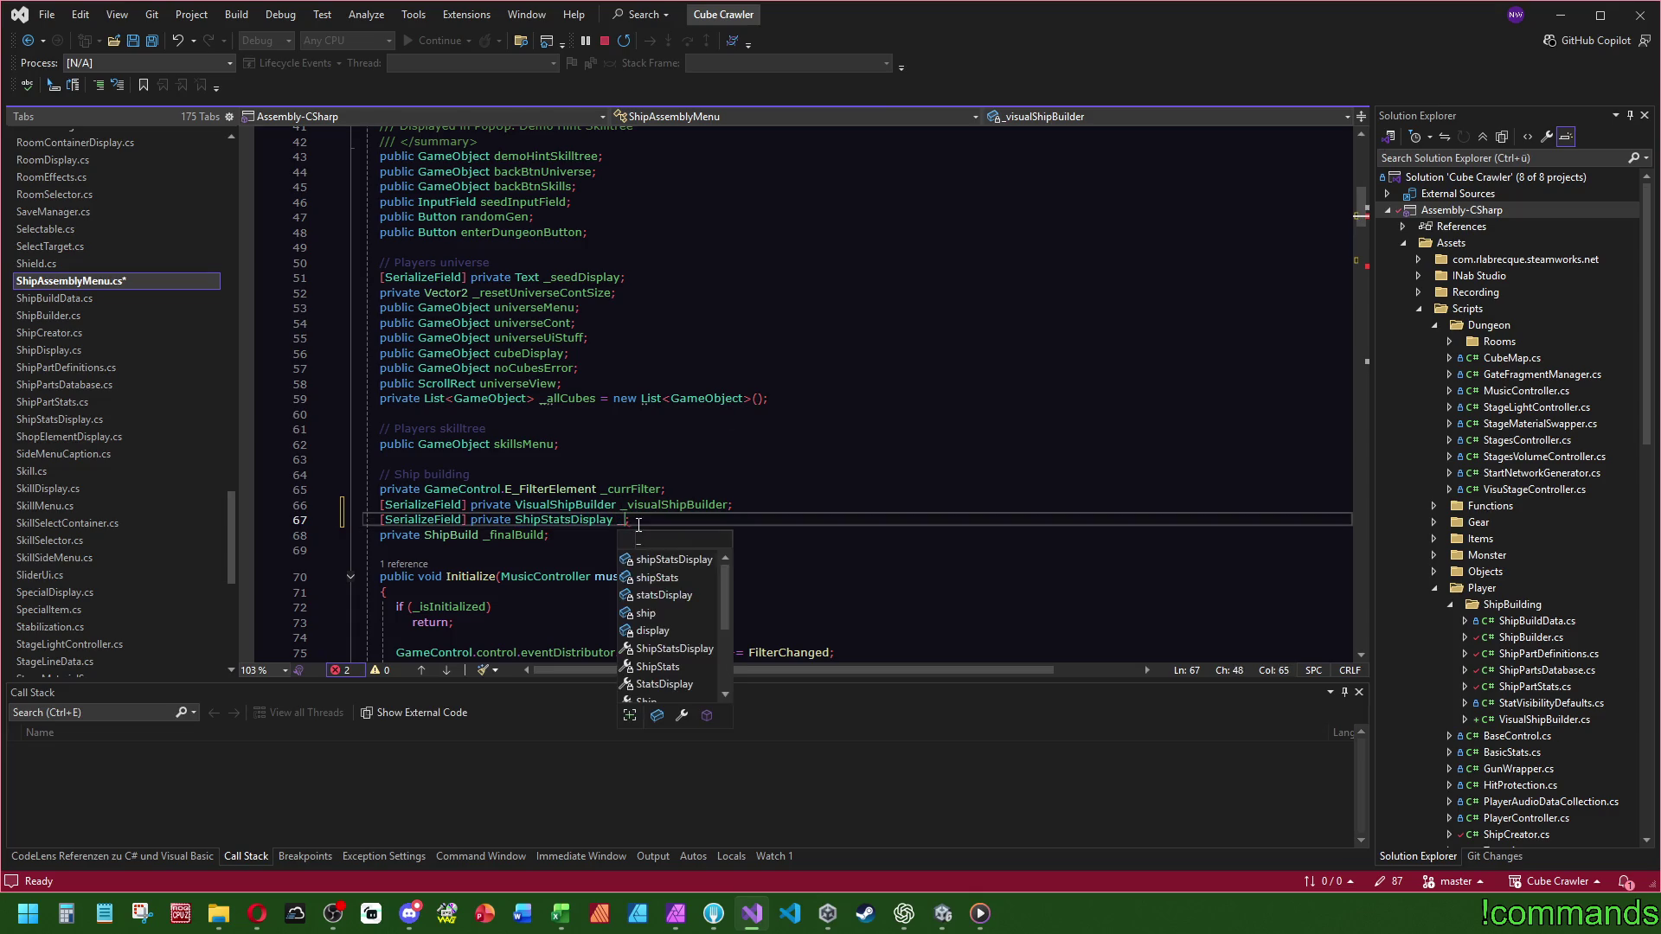
key(BackSpace)
text(StatsDisplay;)
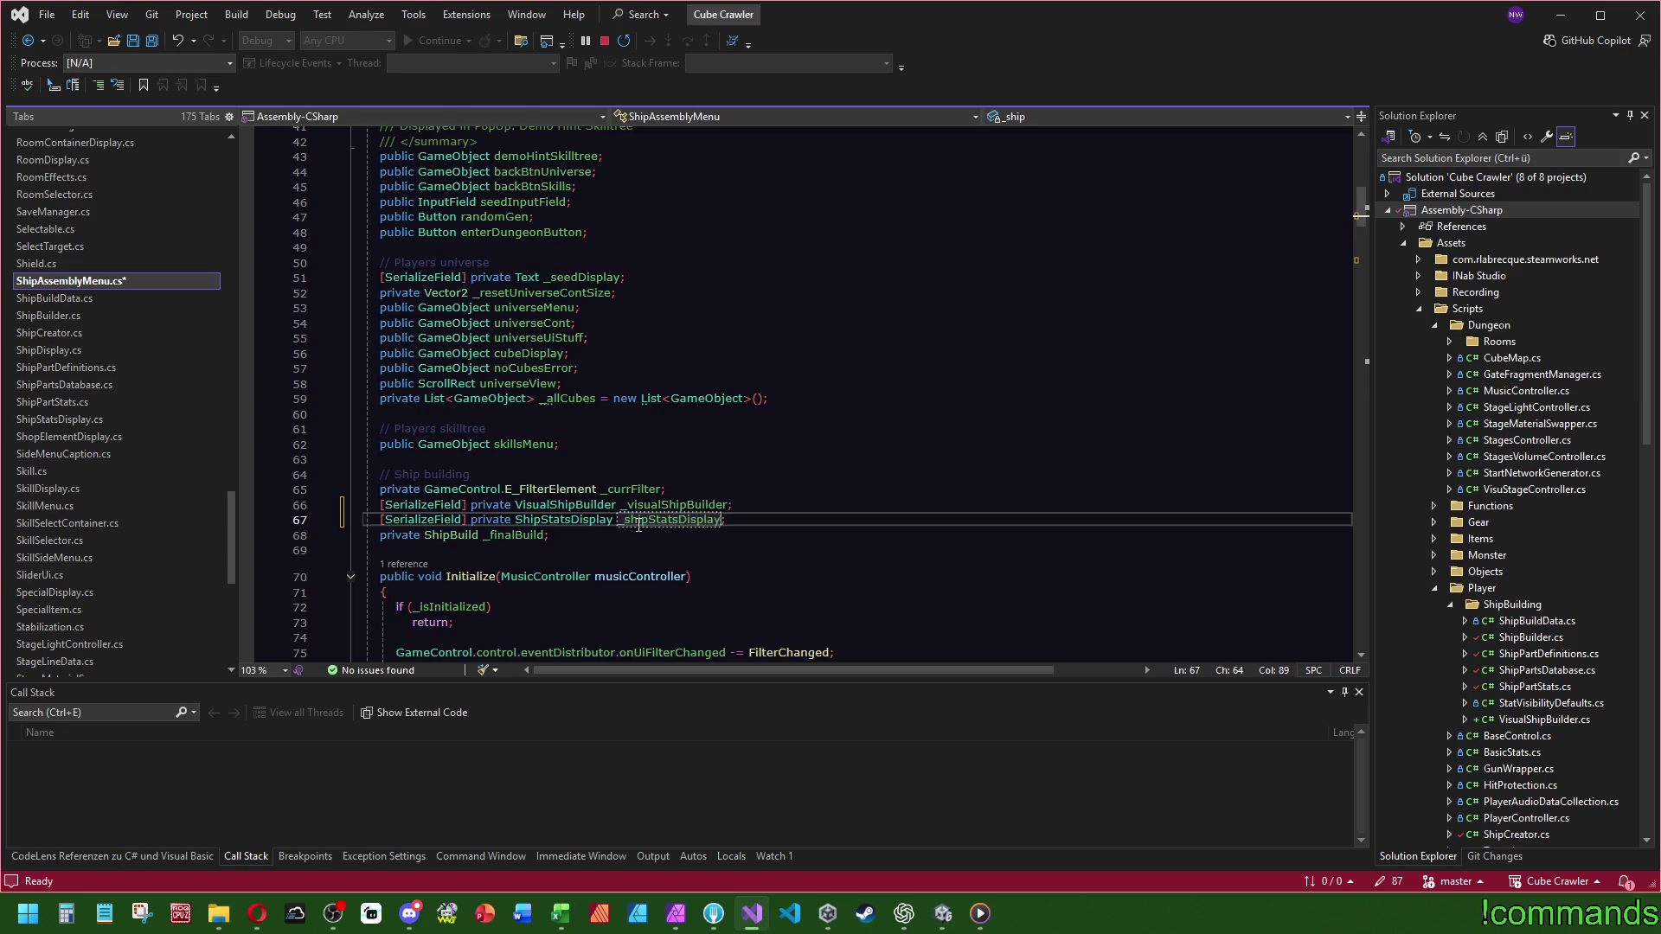
scroll(683, 529, down, 14)
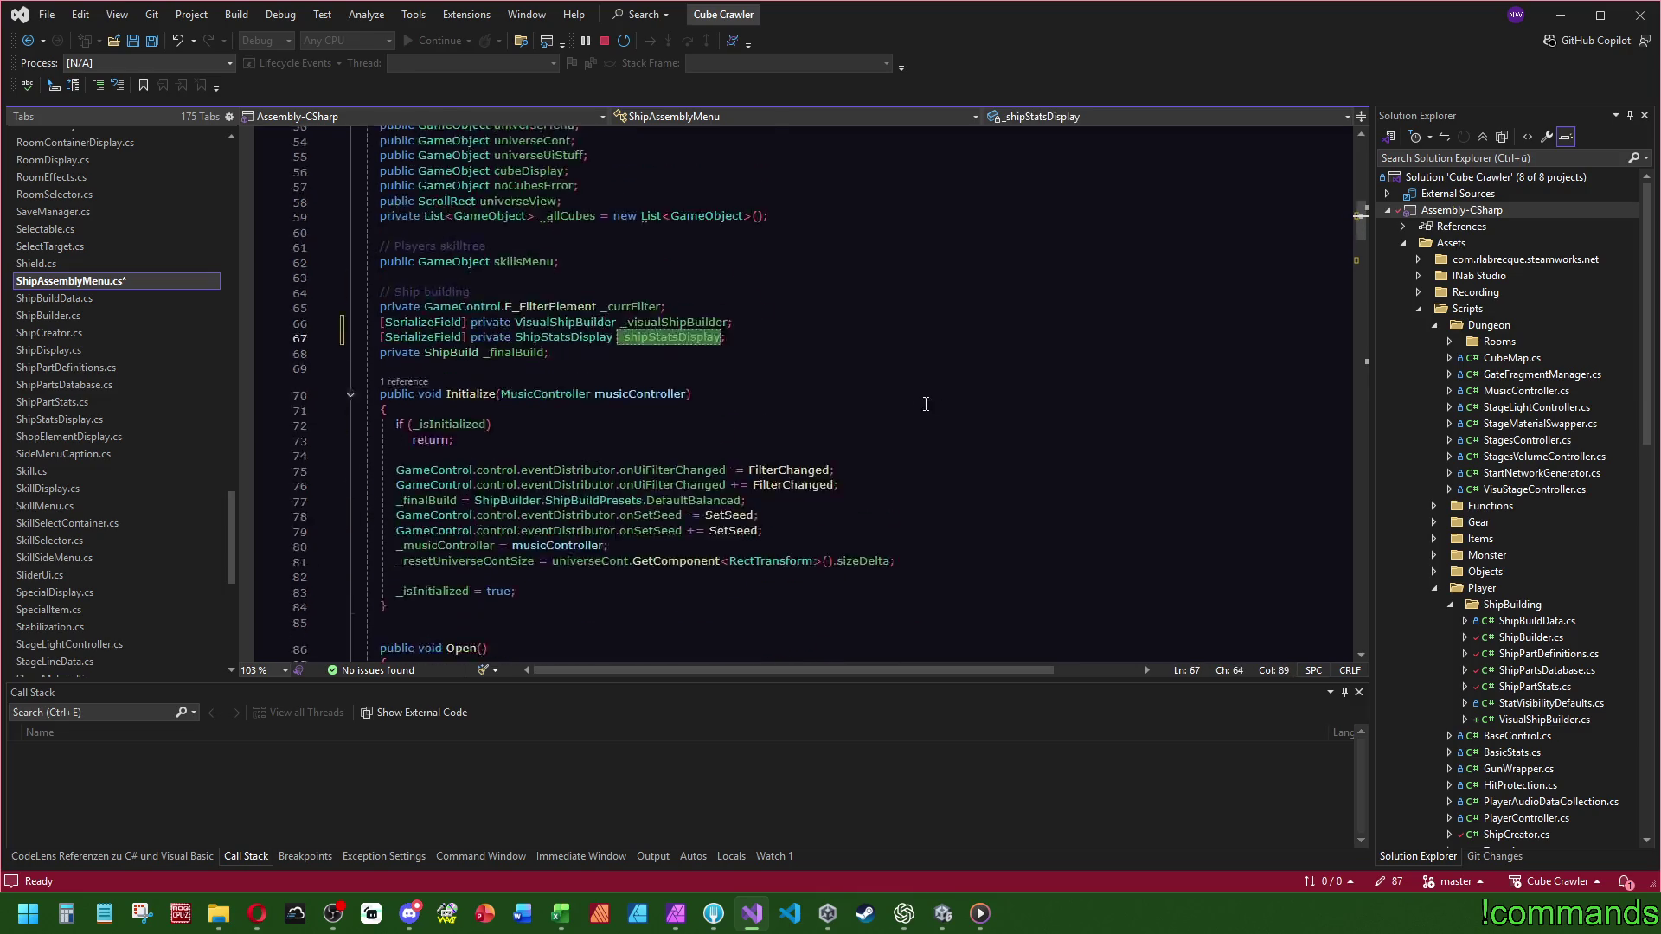
- In Open, call _shipStatsDisplay.SetDisplay with the ShipBuilder BuildPlayerStartData call as its argument
click(860, 500)
key(Return)
text(_shipStatsDisplay.se)
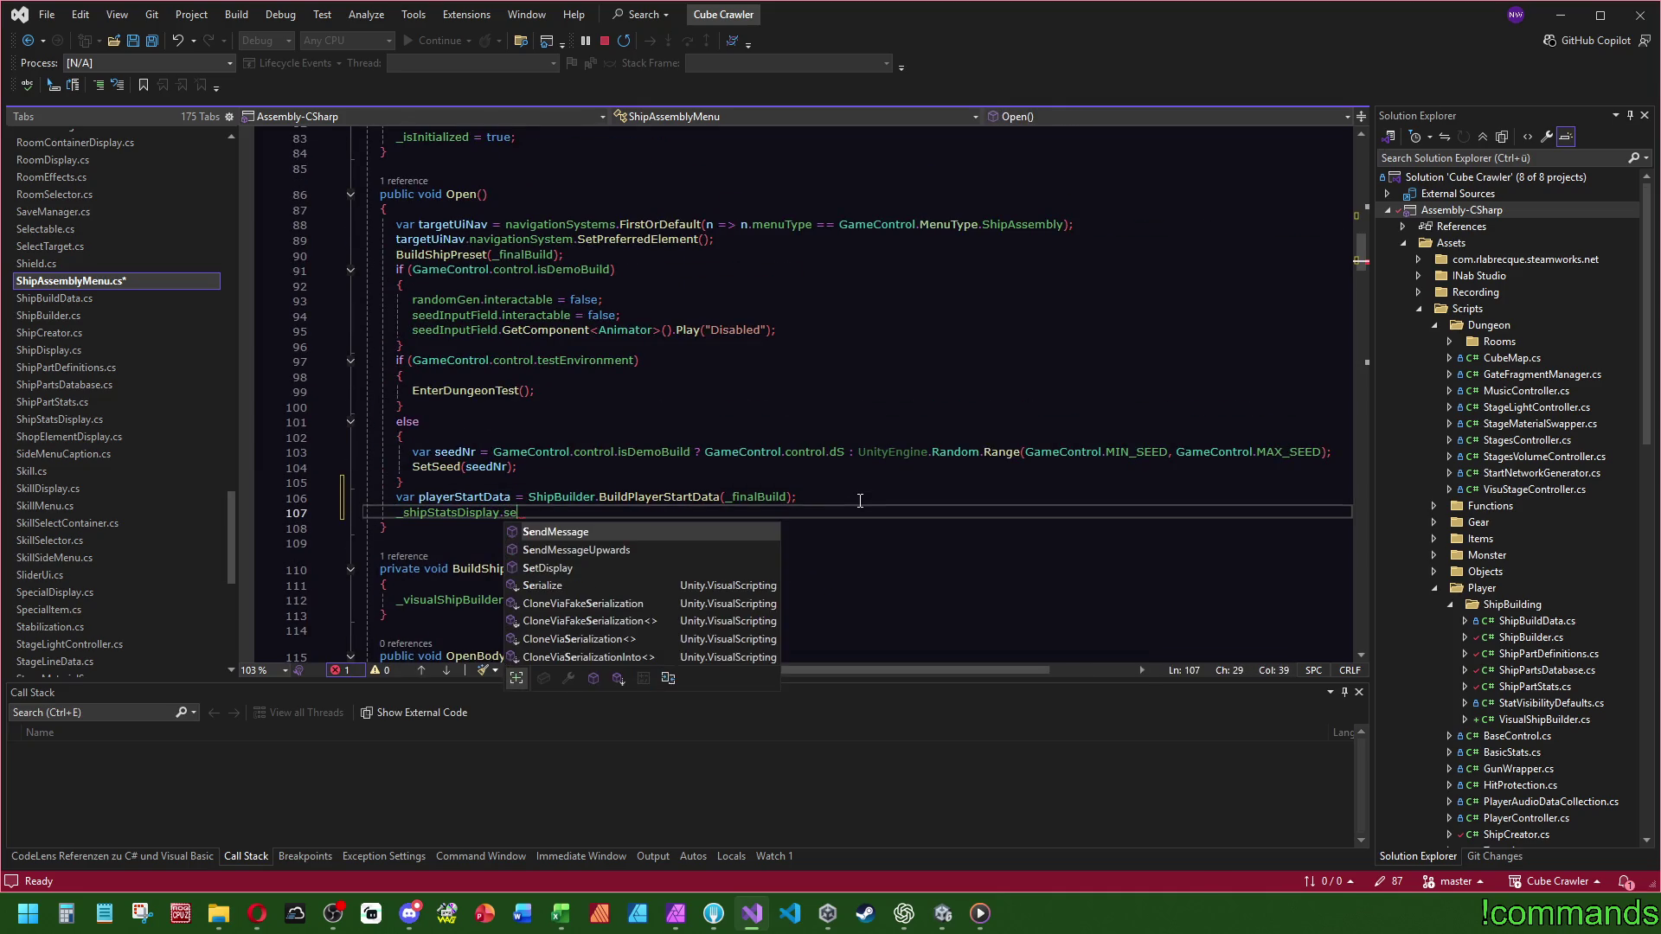
text(tD)
key(Tab)
text(();)
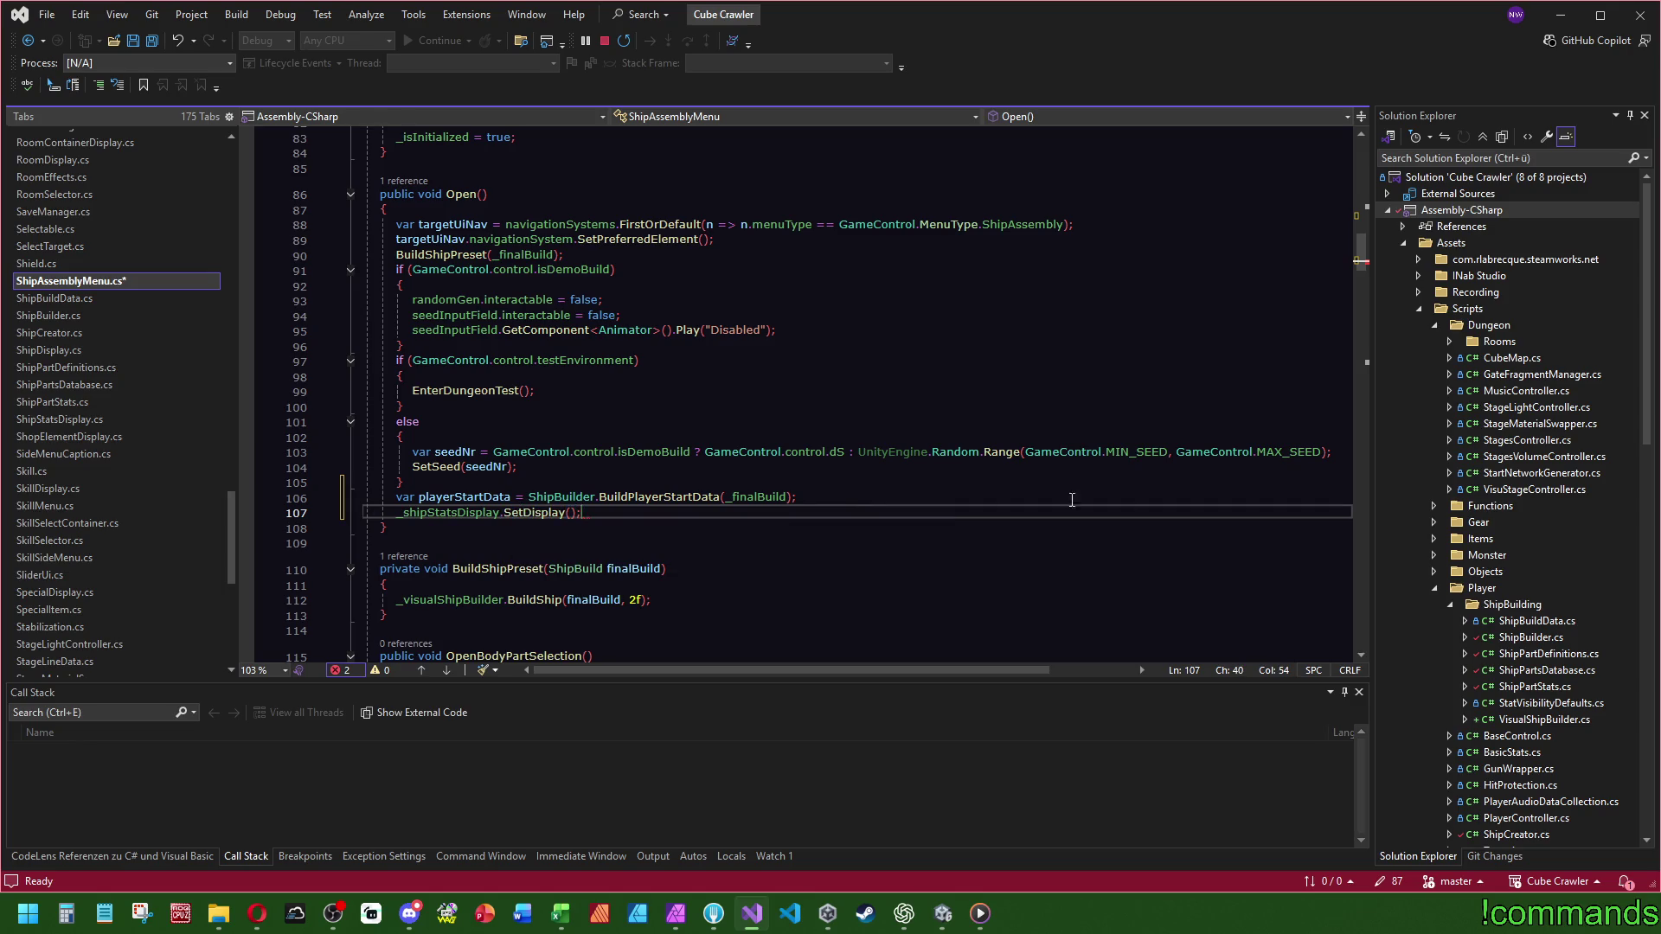
click(793, 497)
key(ctrl+shift+Left)
key(ctrl+shift+Left)
key(ctrl+shift+Left)
key(ctrl+x)
click(570, 513)
key(ctrl+v)
drag(535, 498, 576, 485)
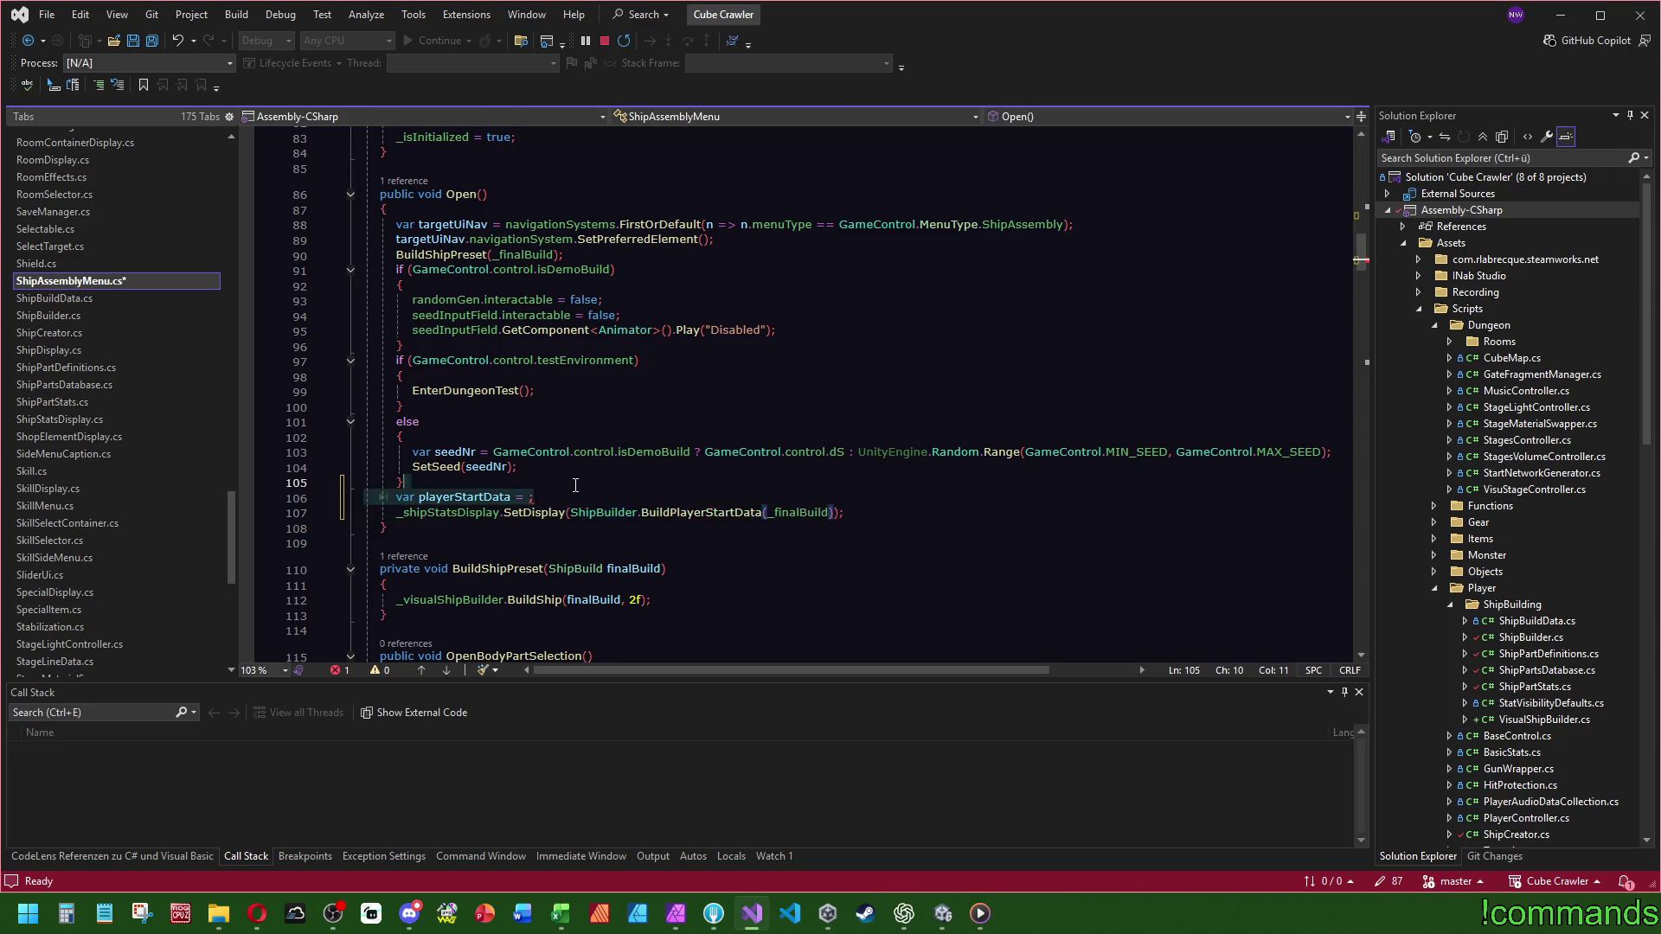
- Give ShipStatsDisplay.SetDisplay a PlayerStartData playerStartData parameter
ctrl+click(706, 514)
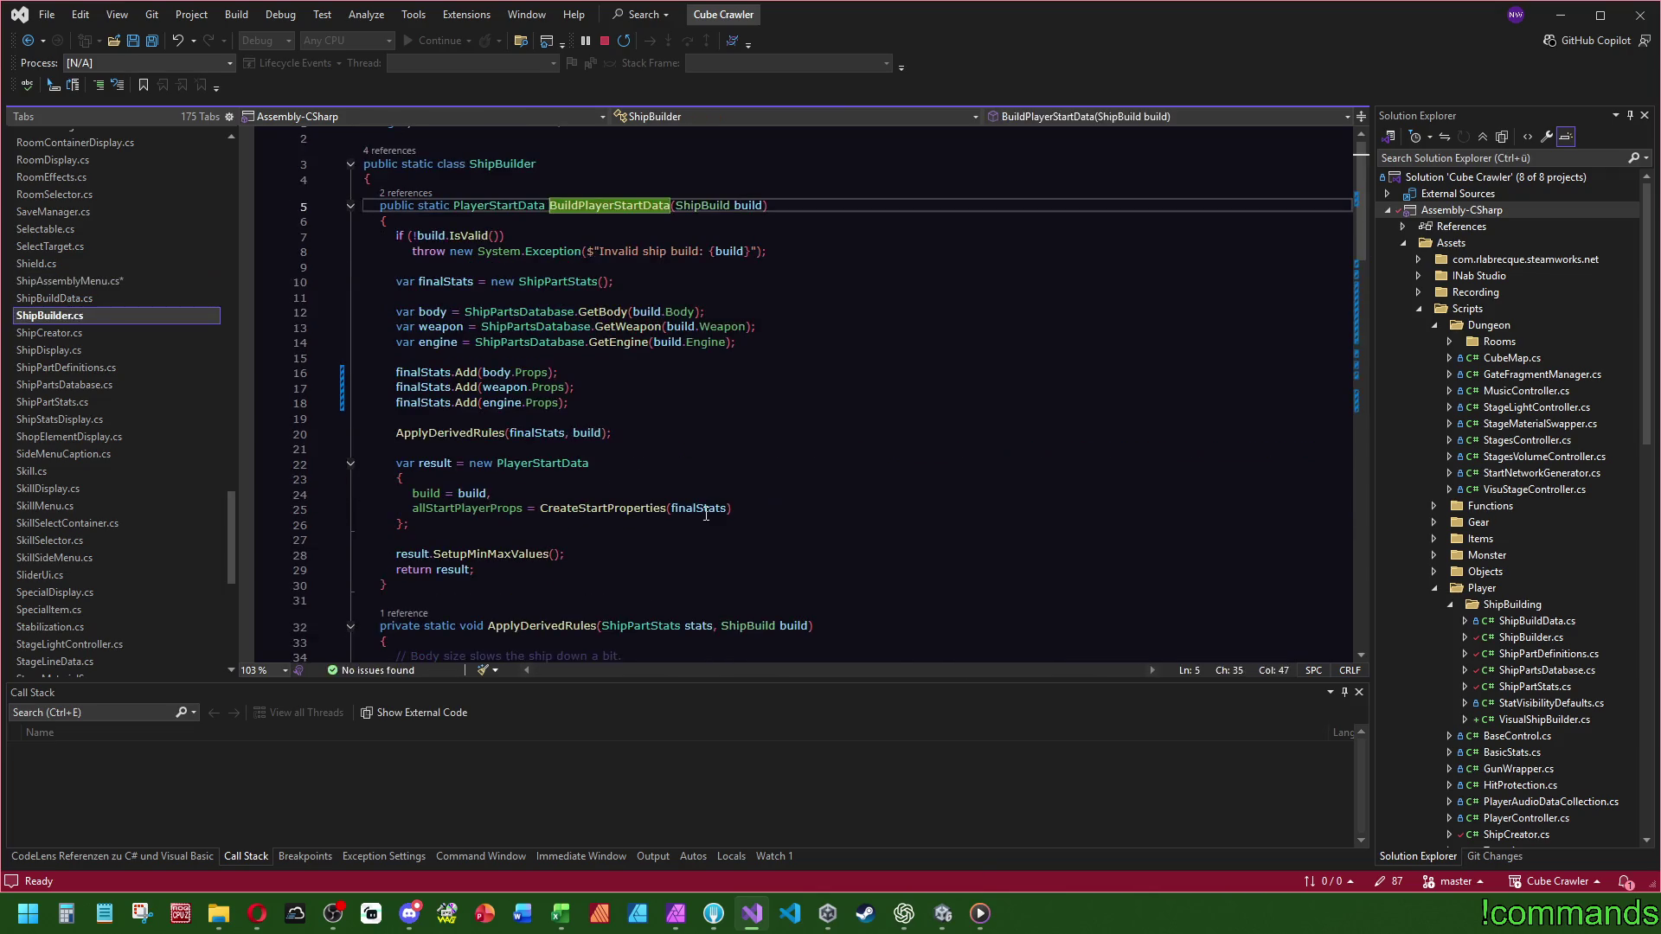
key(ctrl+minus)
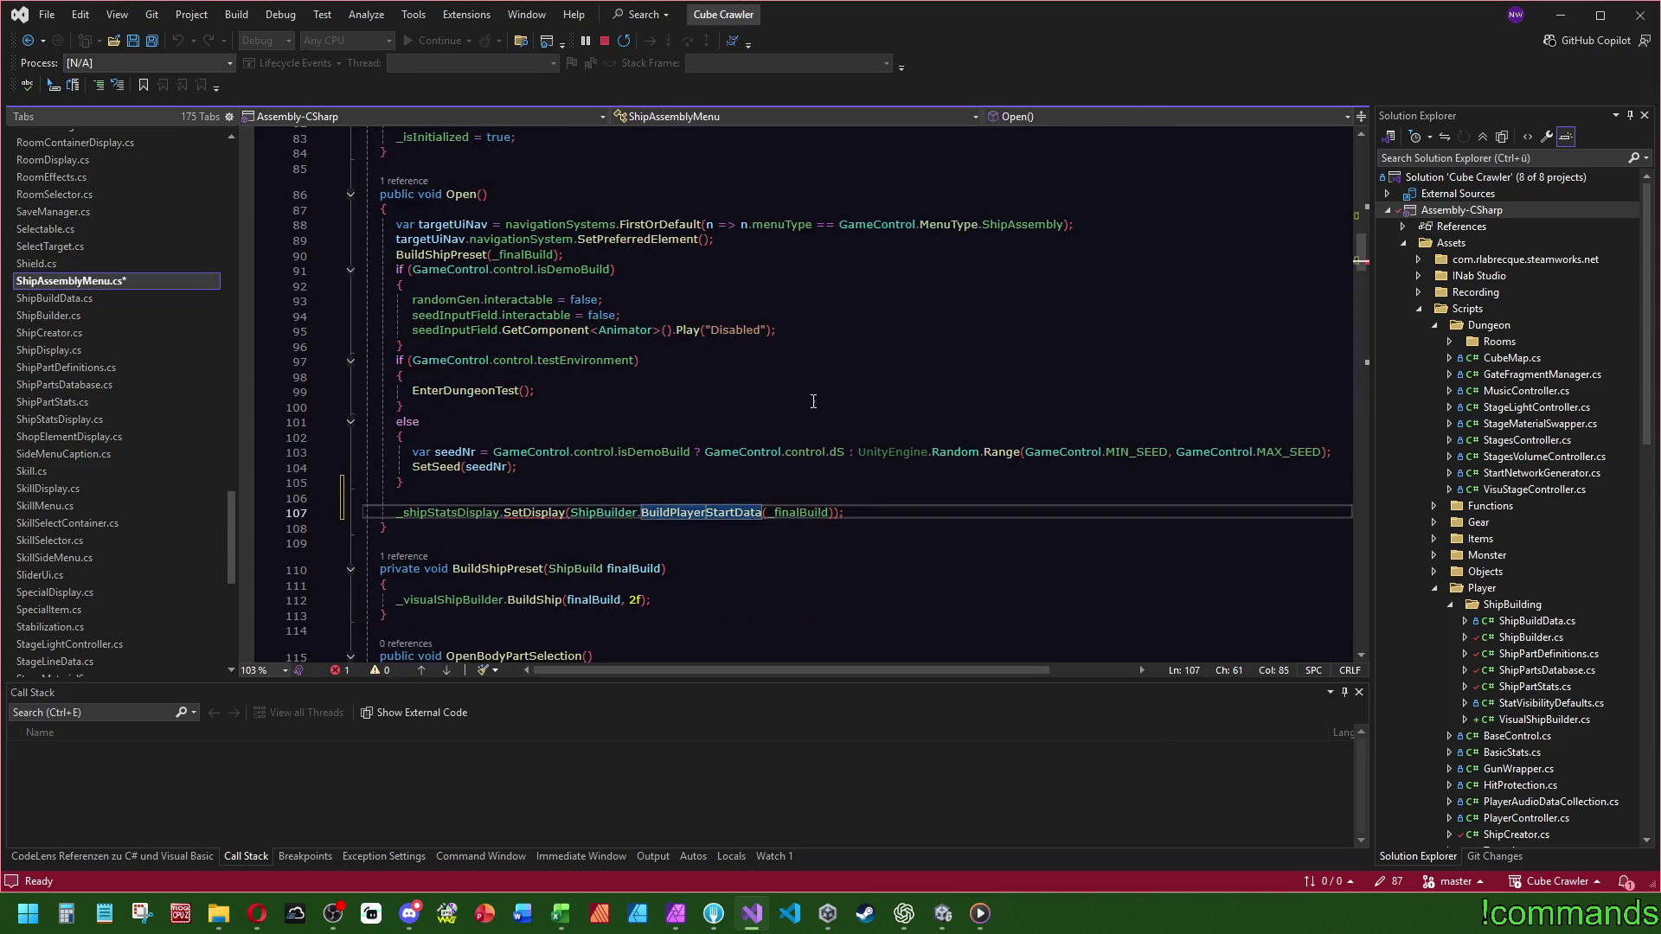
ctrl+click(554, 513)
click(516, 295)
text(PlayerStartData player)
text(StartData)
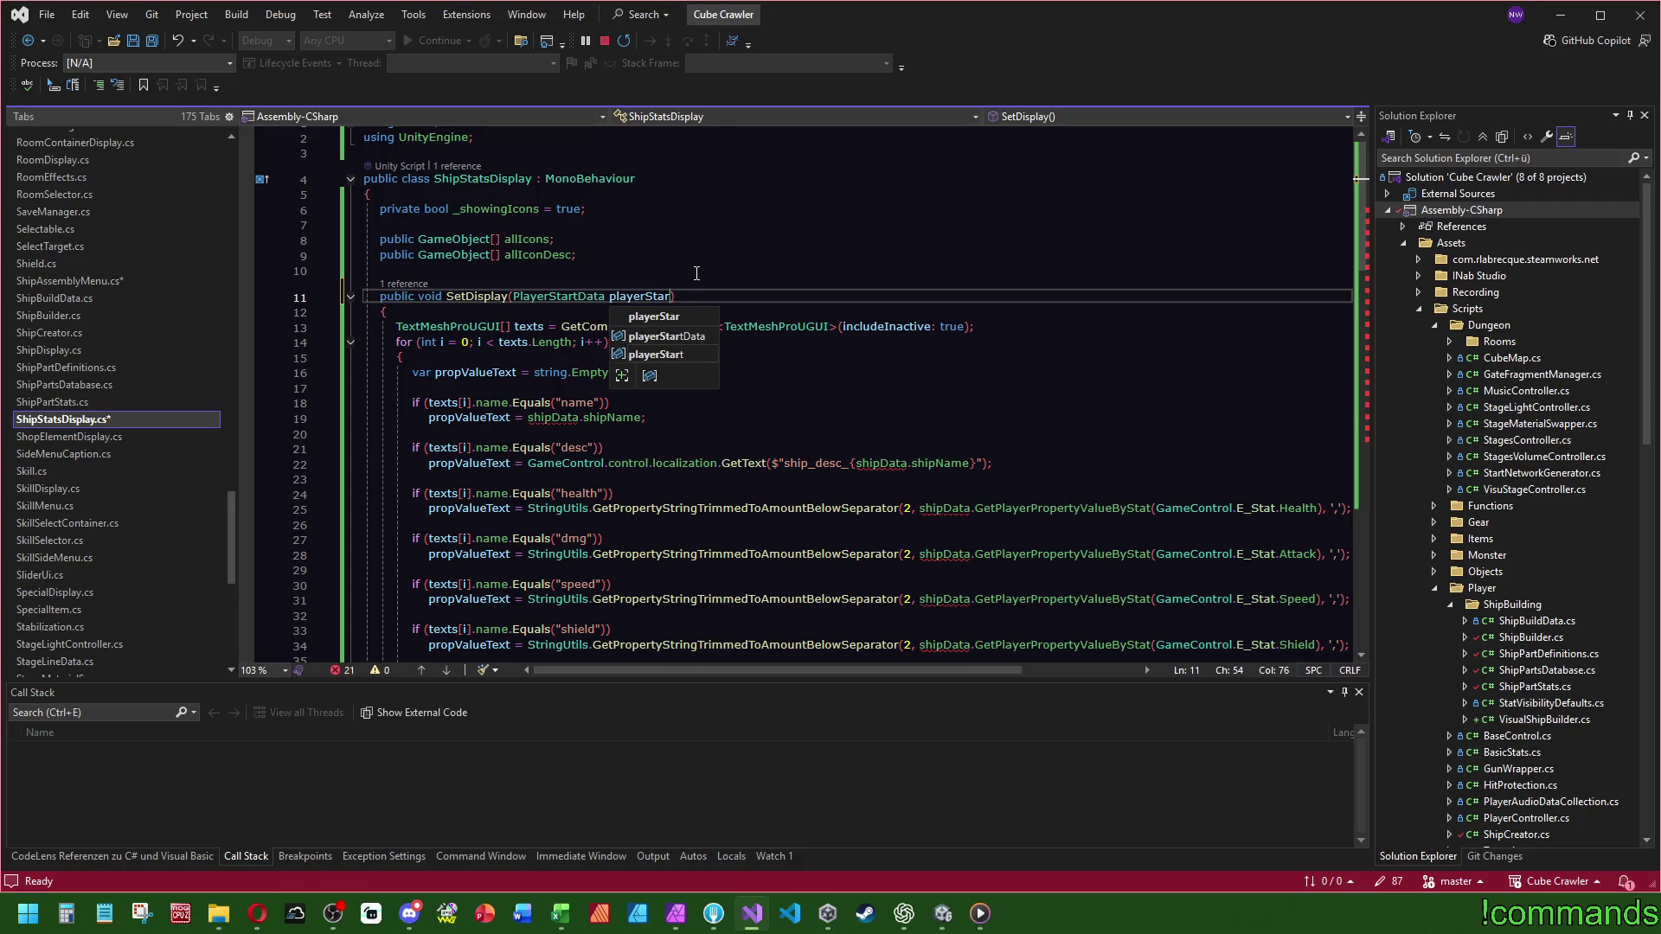
click(697, 273)
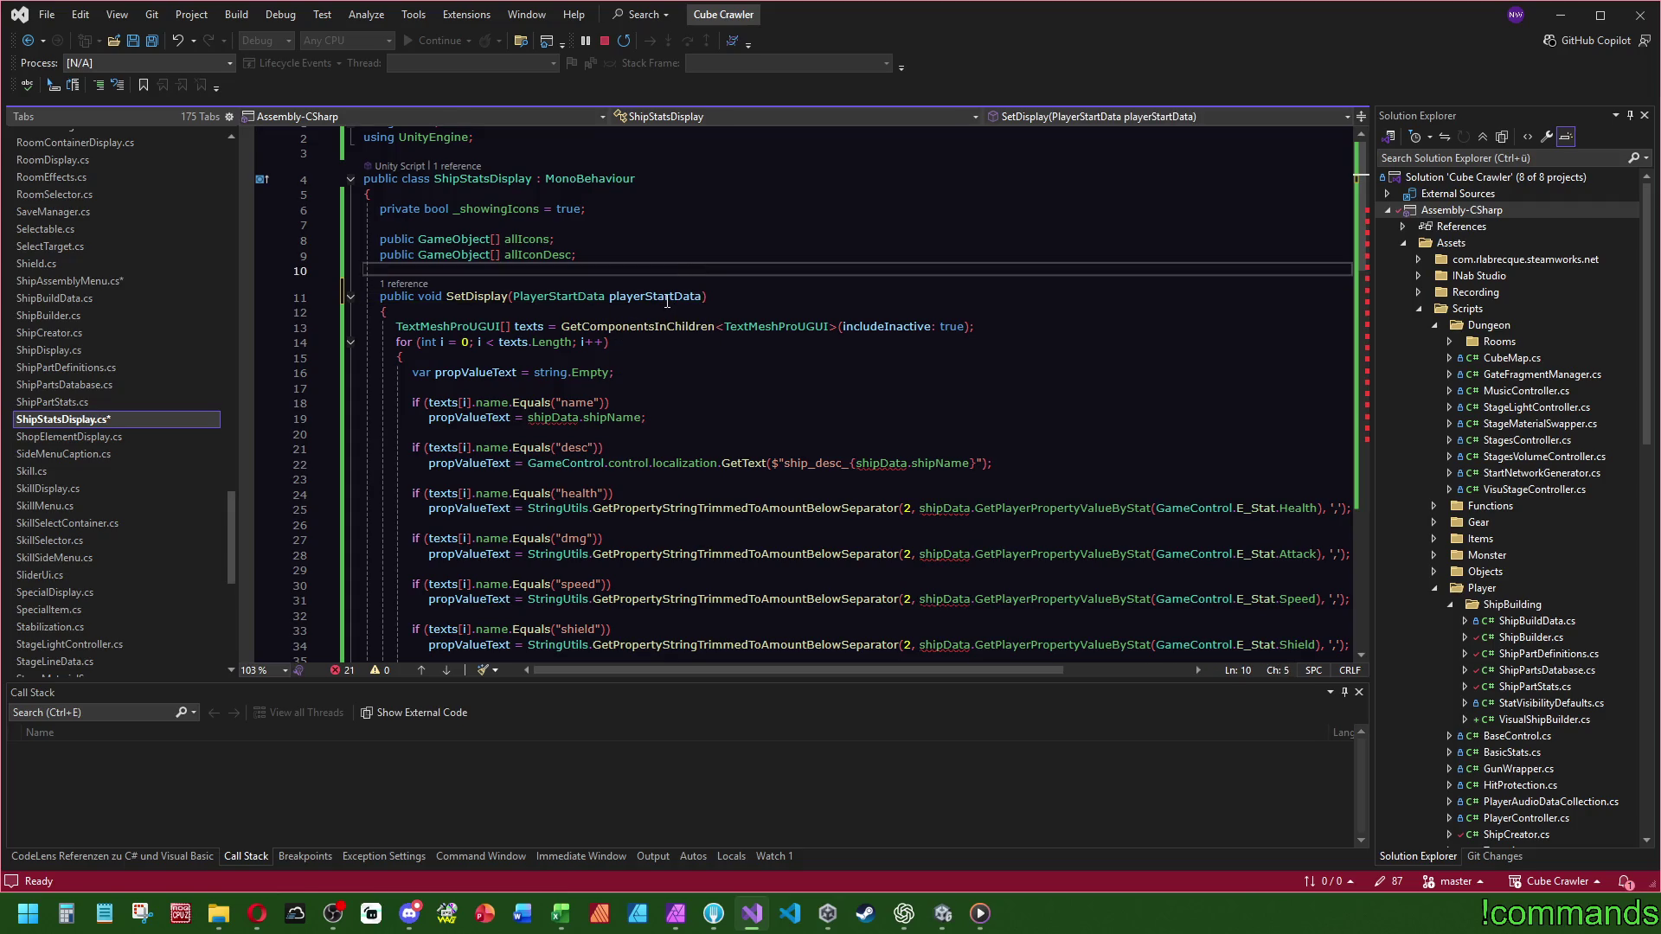
key(Down)
key(Down)
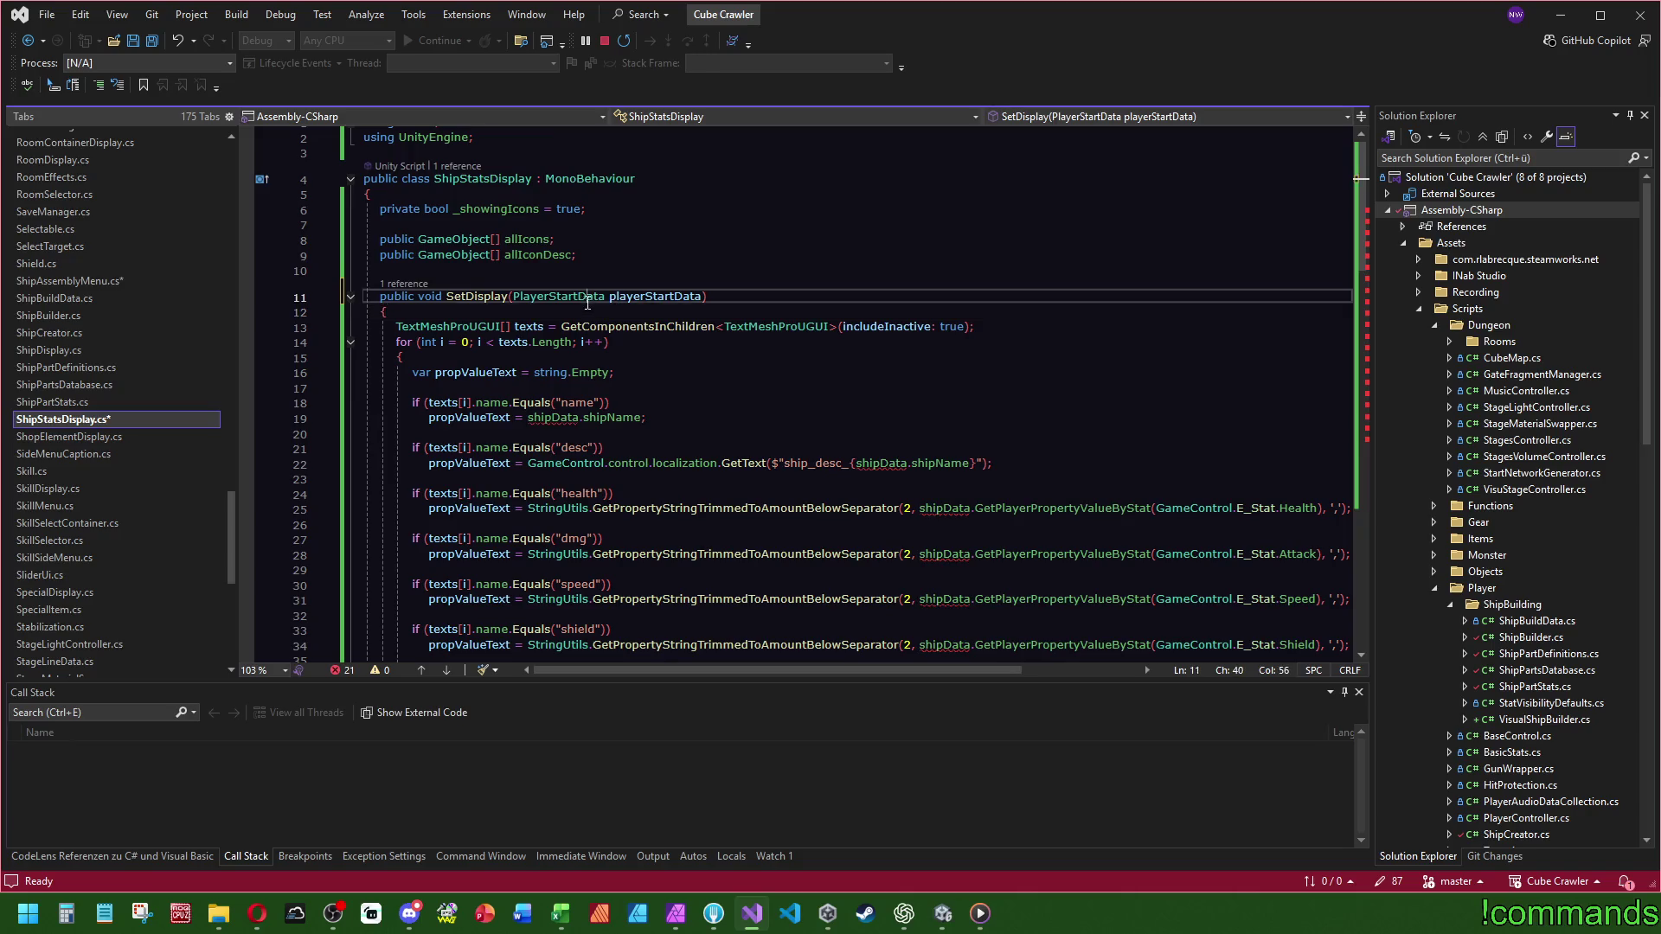
ctrl+click(571, 297)
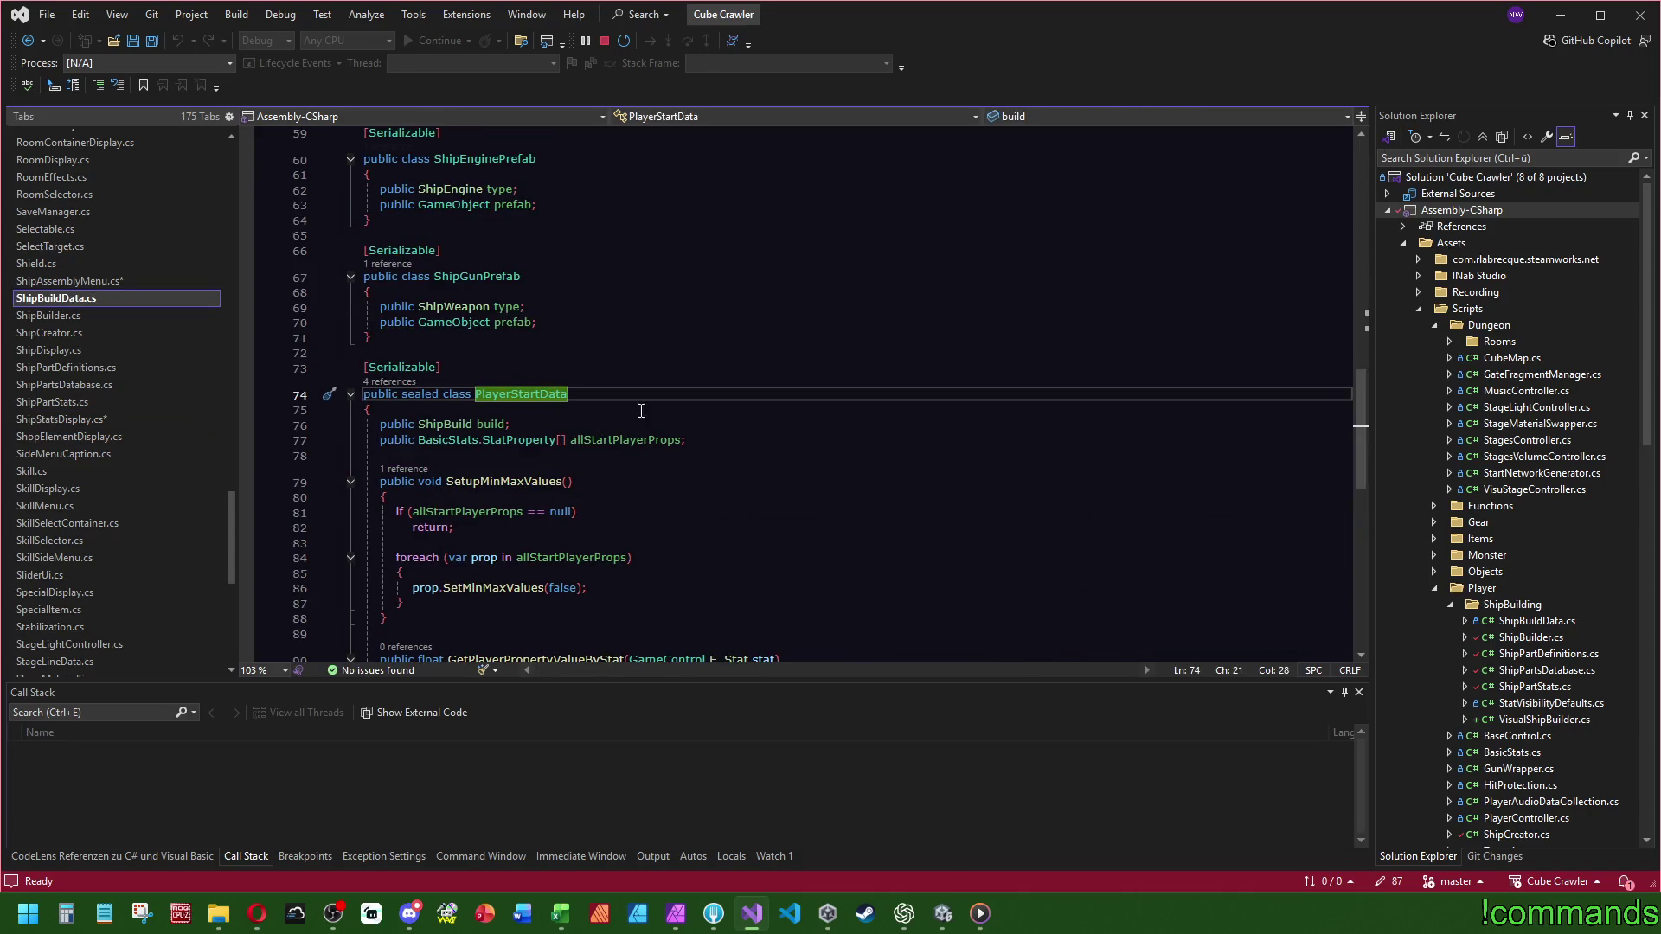
key(ctrl+minus)
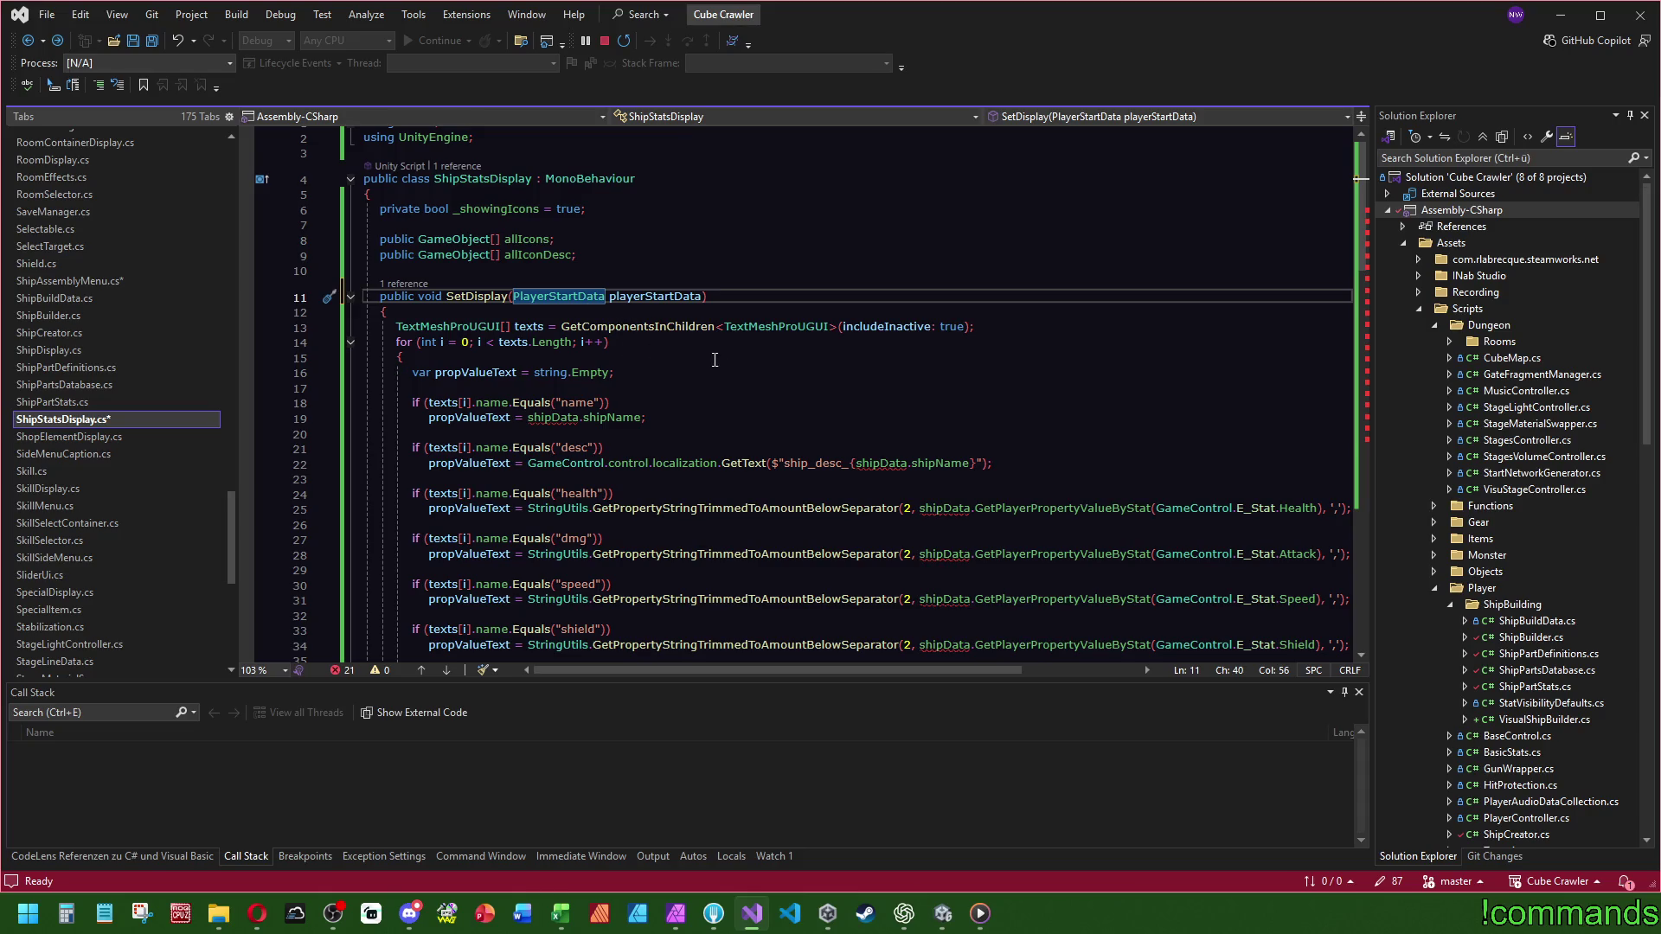
- Save ShipStatsDisplay.cs and select the whole old SetDisplay body
drag(997, 328, 1003, 312)
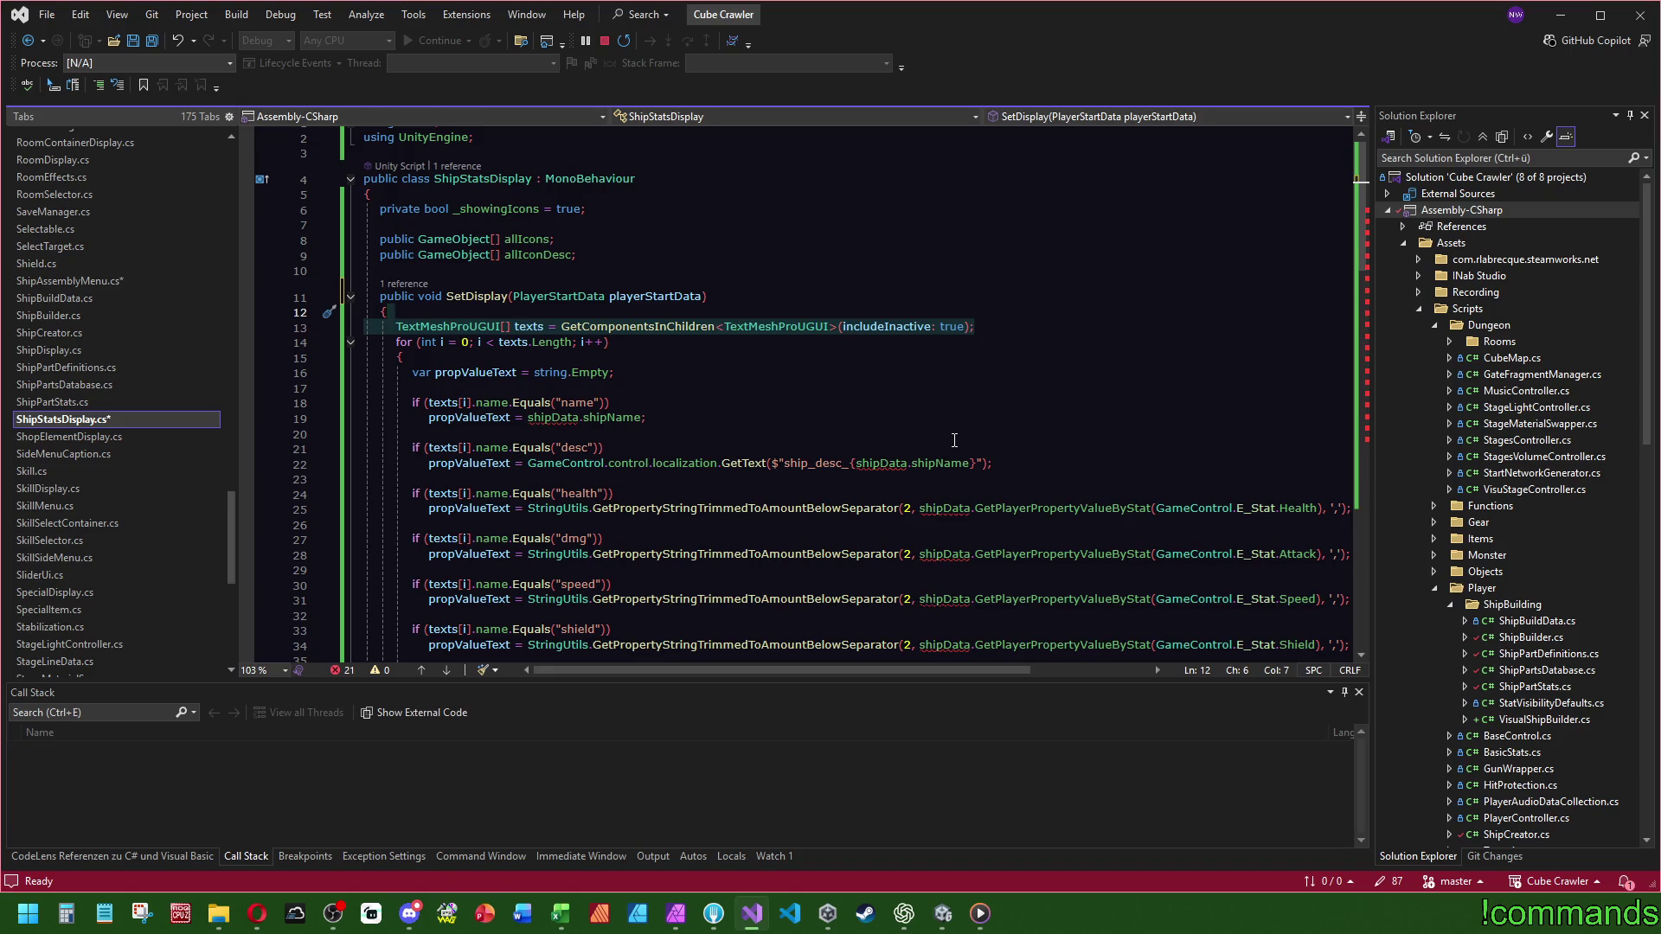
click(961, 226)
key(ctrl+s)
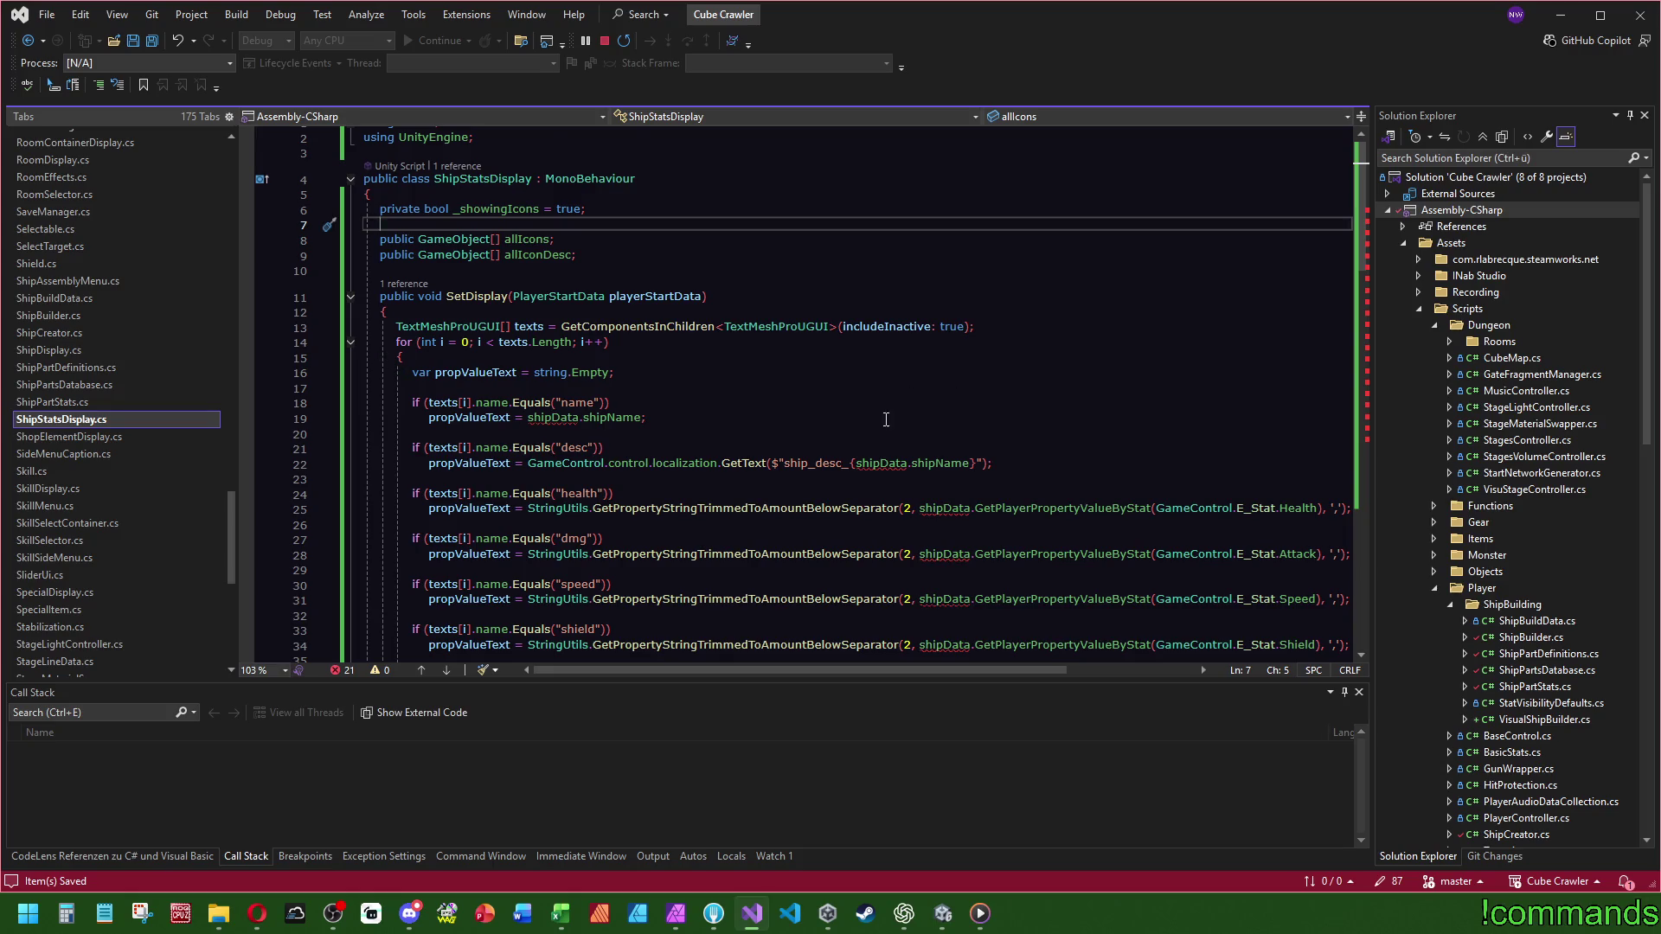
scroll(886, 419, down, 6)
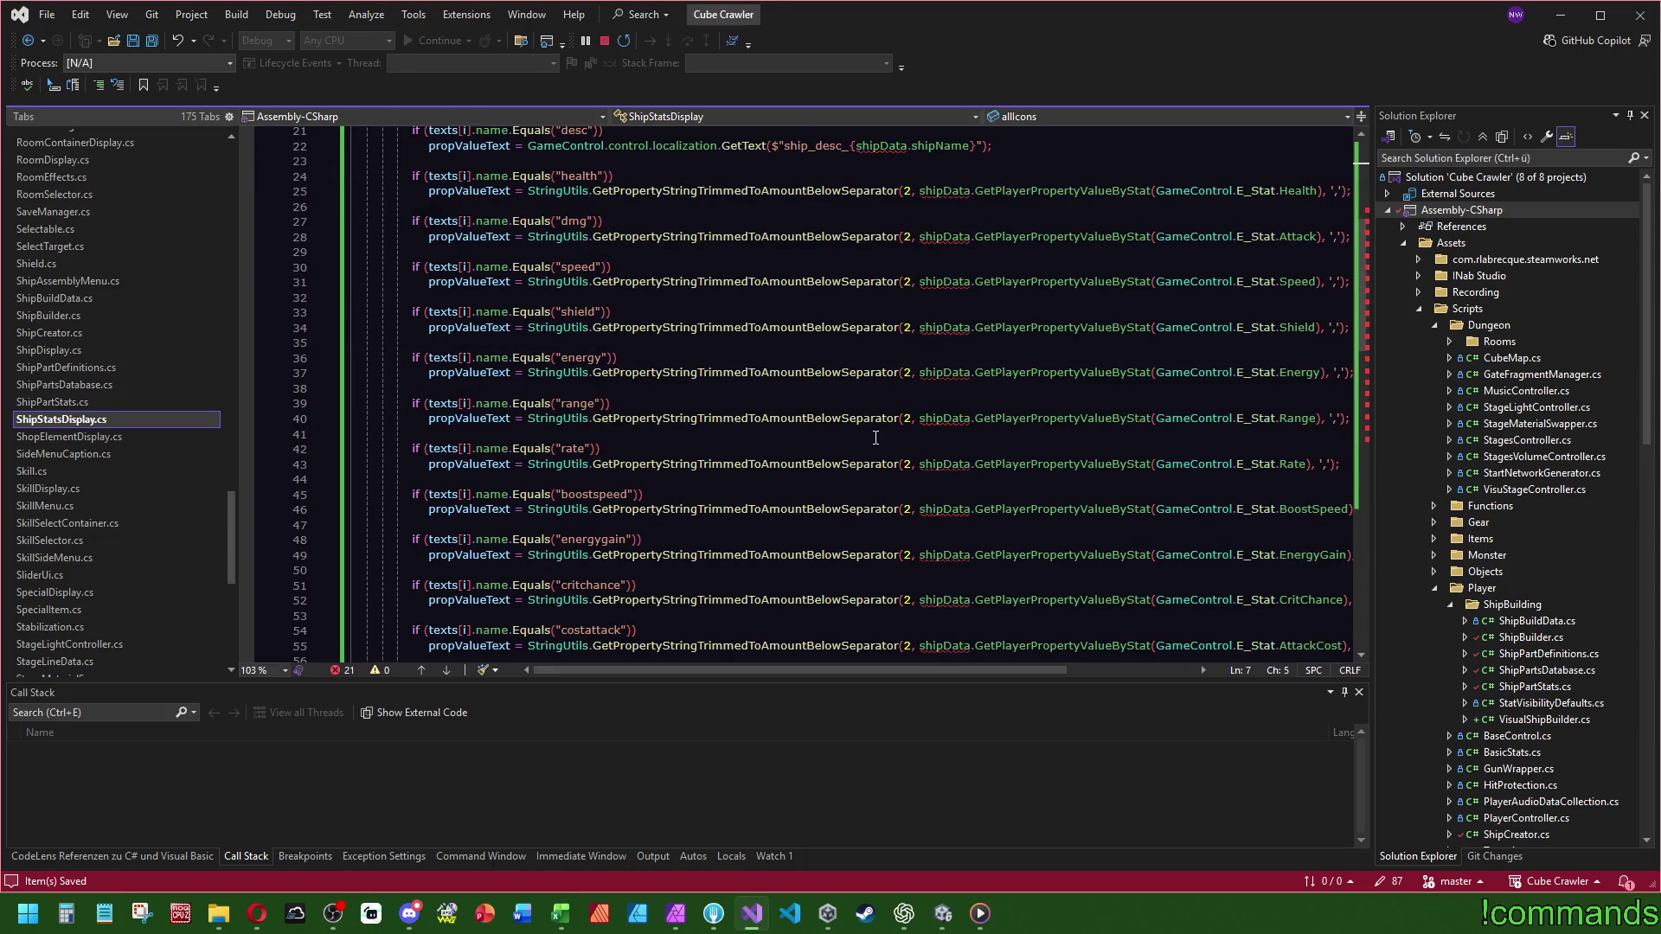
scroll(796, 586, up, 6)
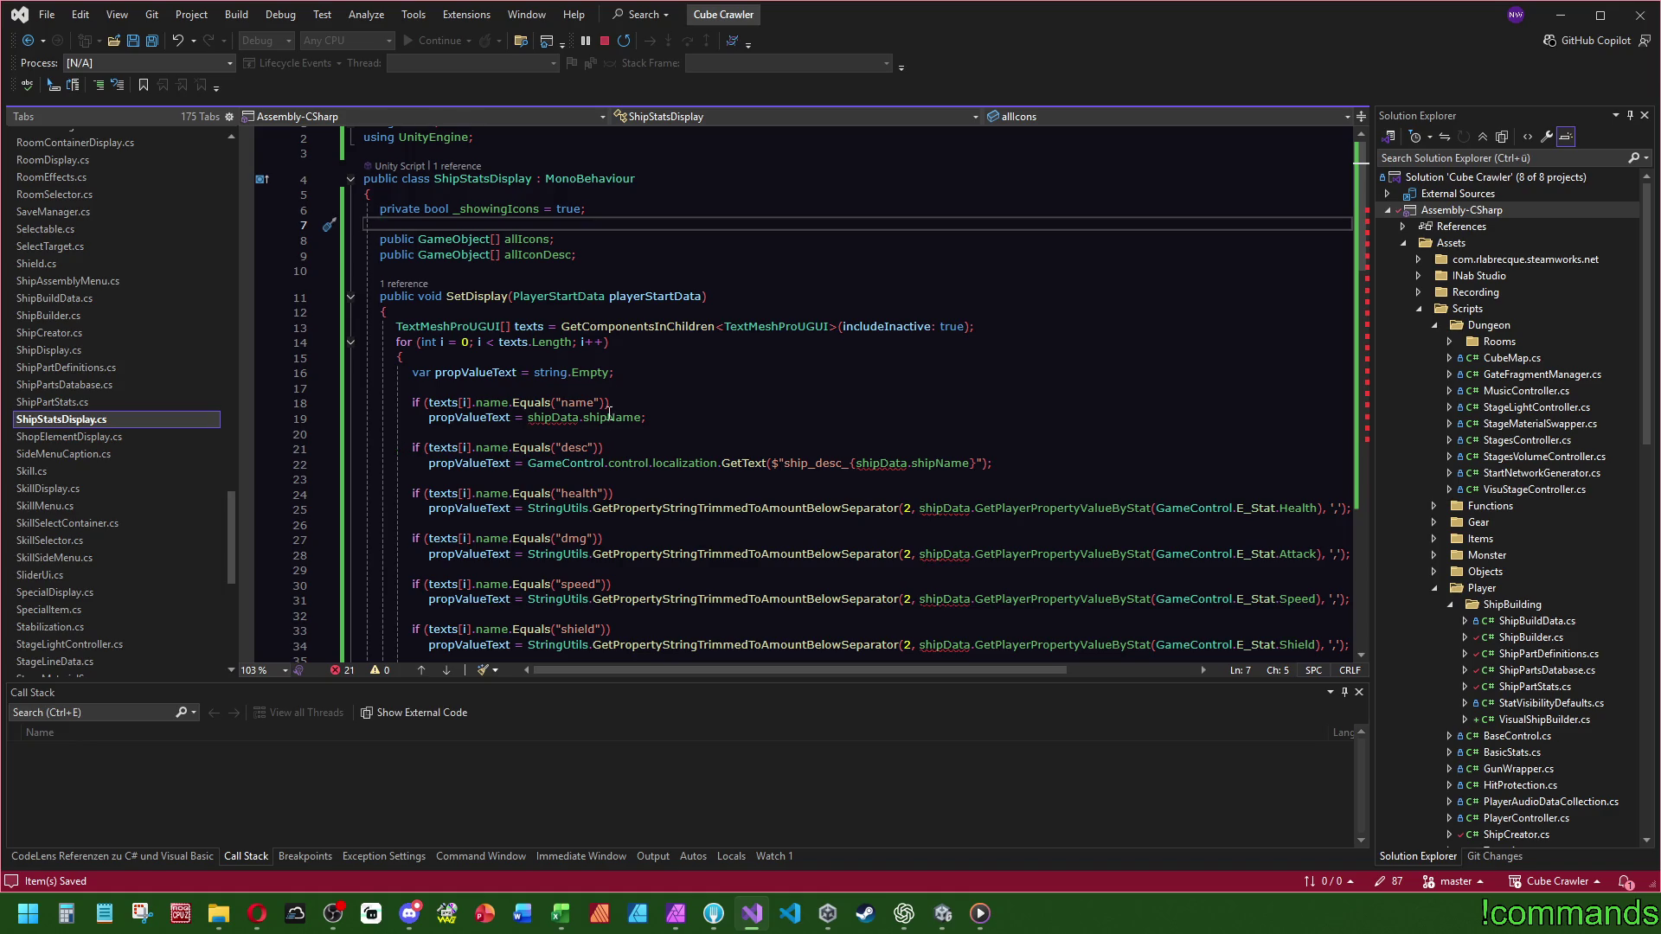
scroll(612, 419, down, 17)
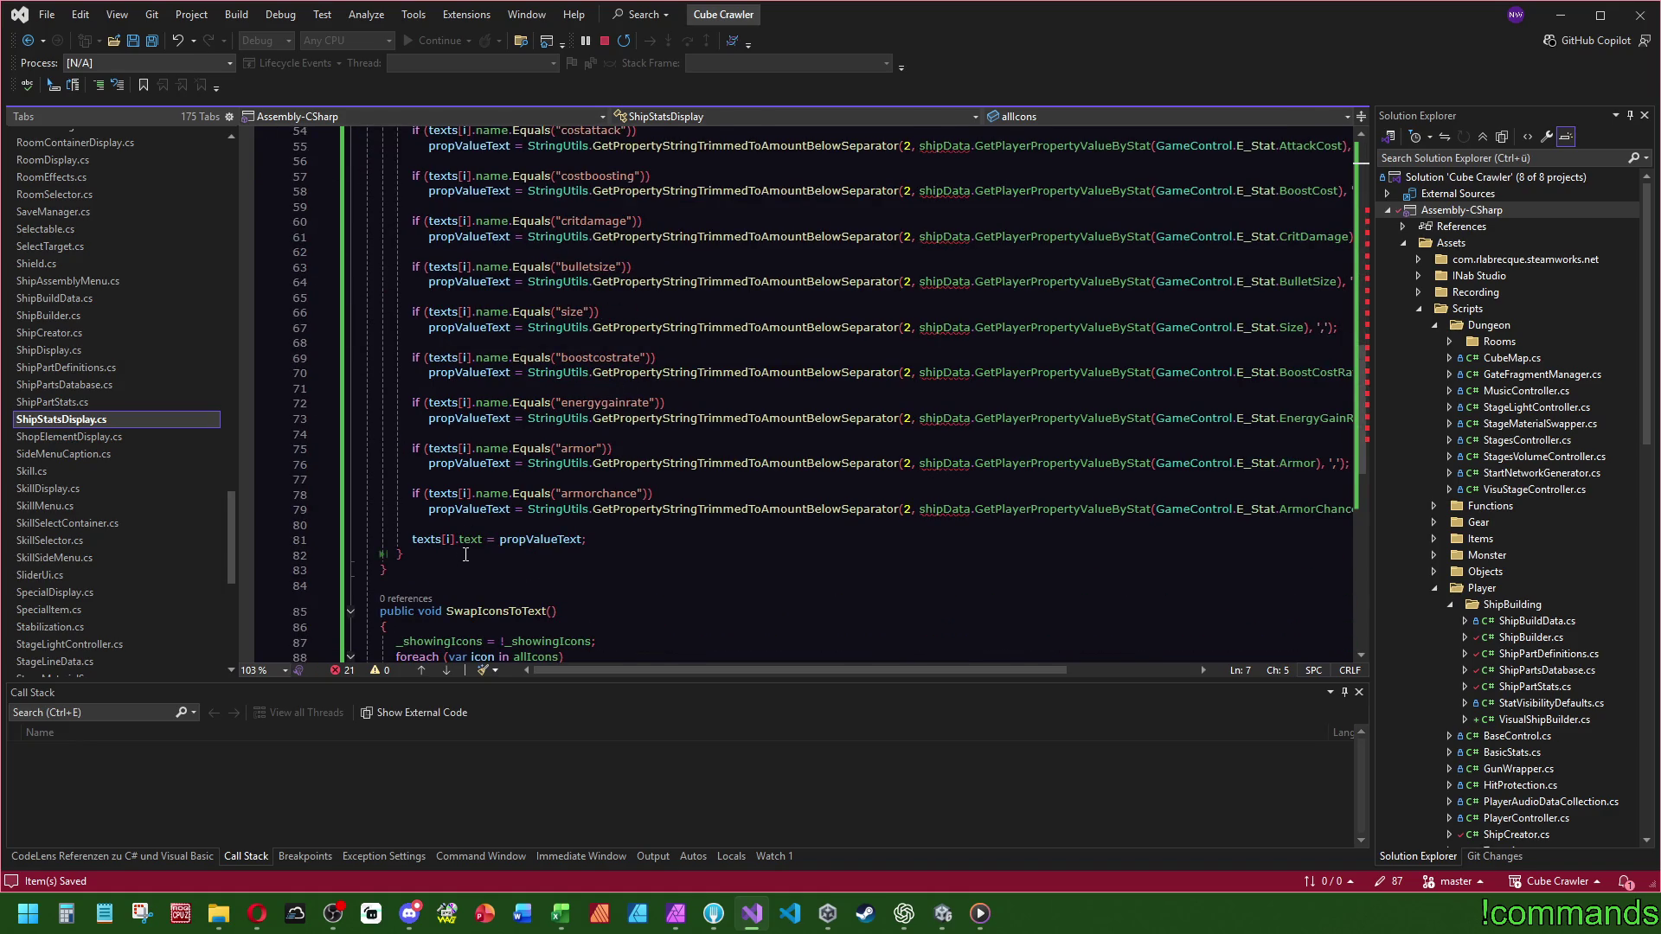
mouse_move(468, 554)
mouse_down()
mouse_move(606, 380)
mouse_move(606, 139)
mouse_move(605, 449)
mouse_move(638, 423)
mouse_move(385, 220)
mouse_up()
- Delete the old SetDisplay body and the unused using TMPro line
key(Delete)
click(744, 173)
scroll(744, 381, up, 2)
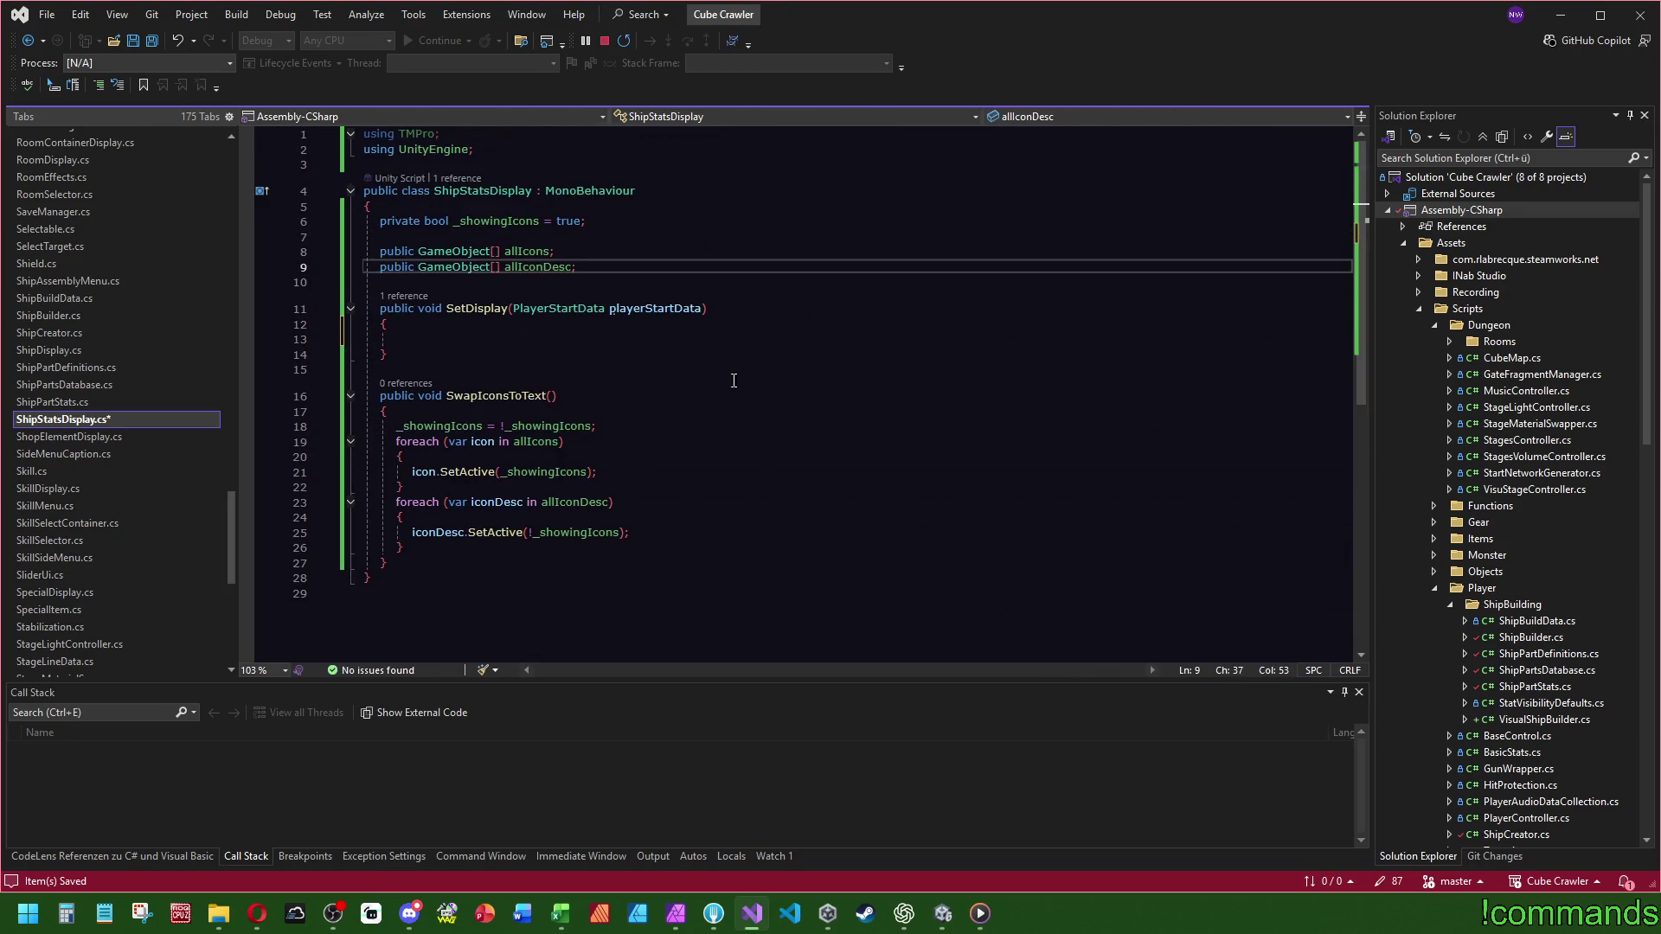
click(493, 128)
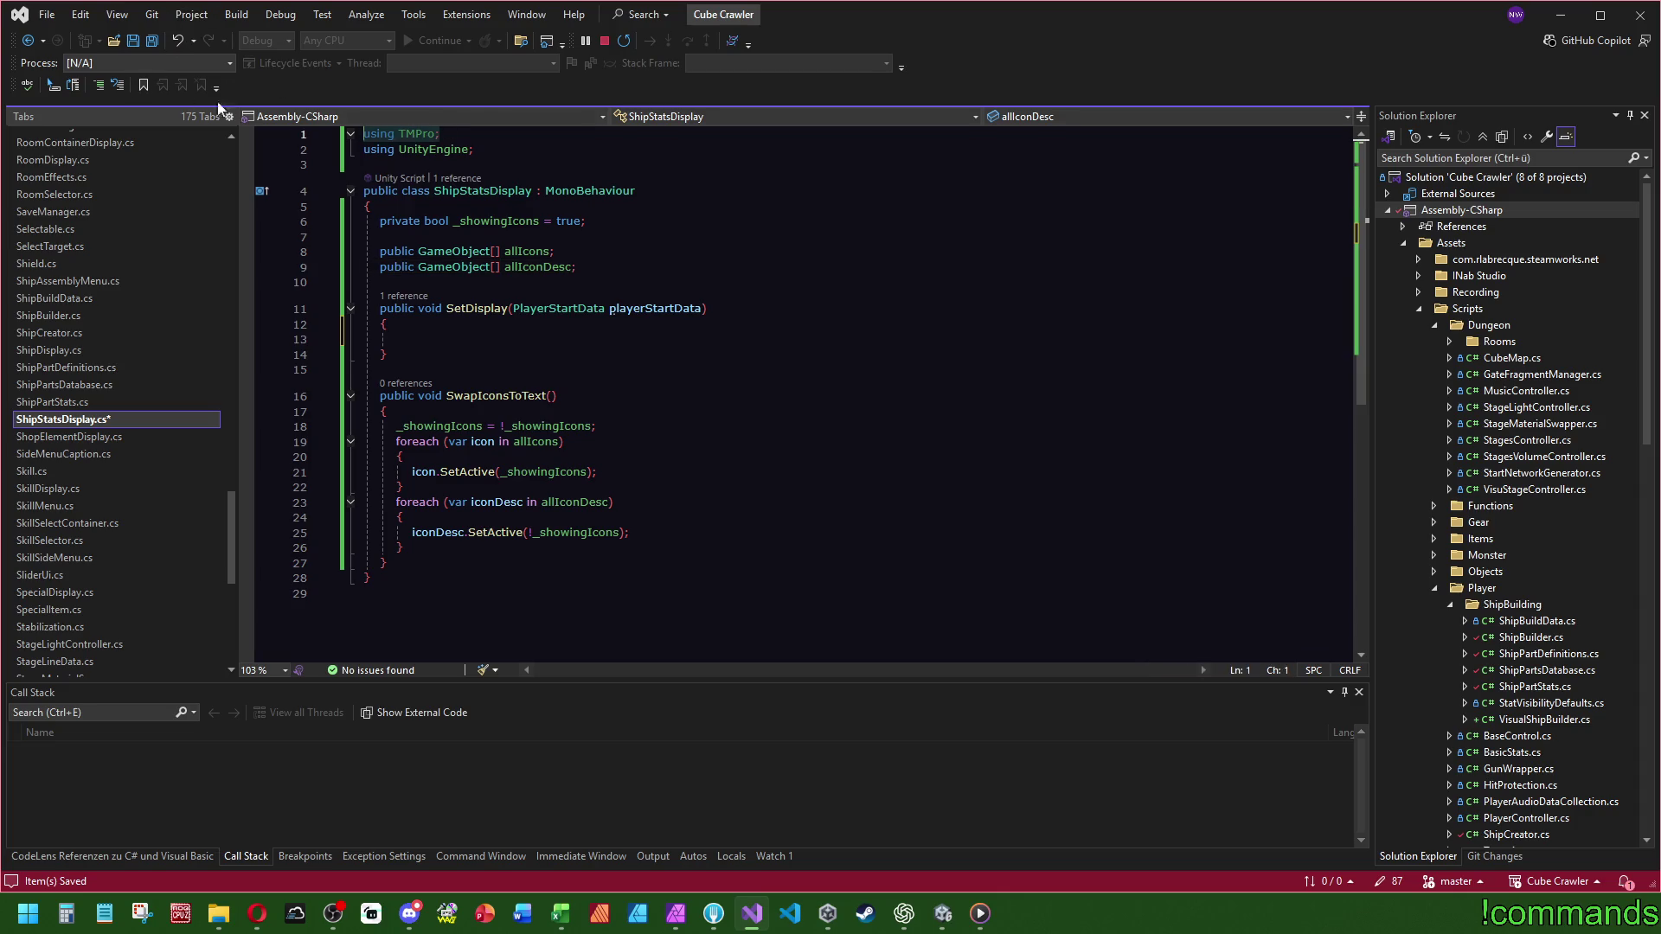
key(ctrl+x)
- Add a for loop in SetDisplay bounded by playerStartData.allStartPlayerProps
click(678, 309)
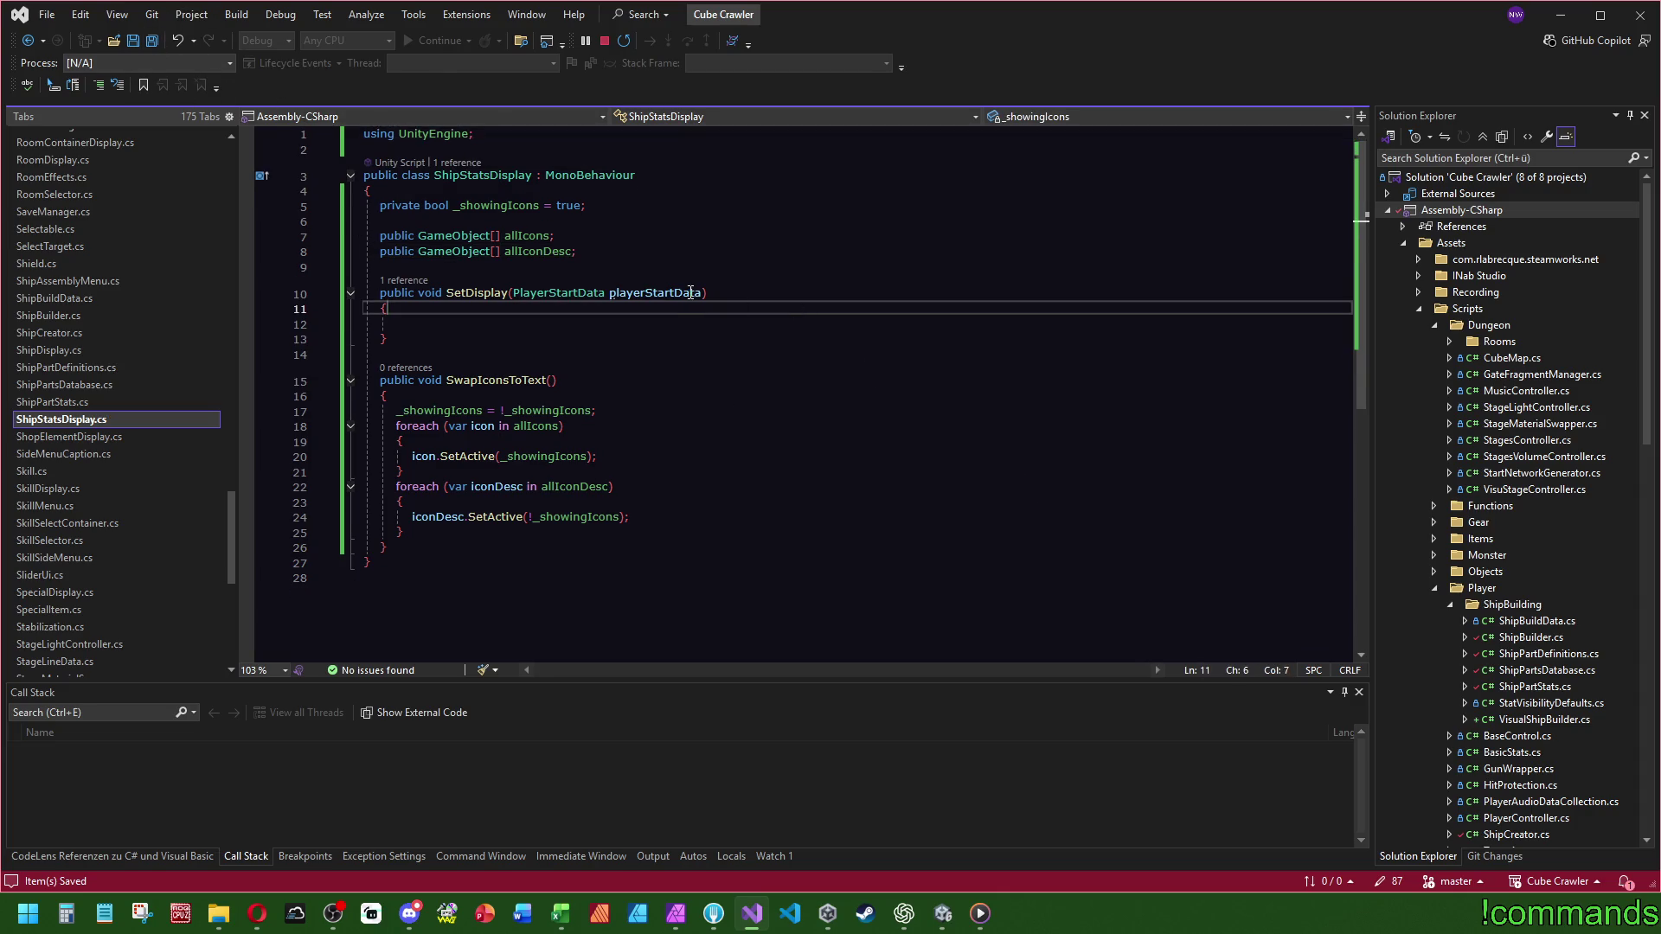
click(649, 322)
text(for)
key(Tab)
key(Tab)
double_click(690, 295)
key(ctrl+c)
key(ctrl+minus)
key(ctrl+v)
text(.)
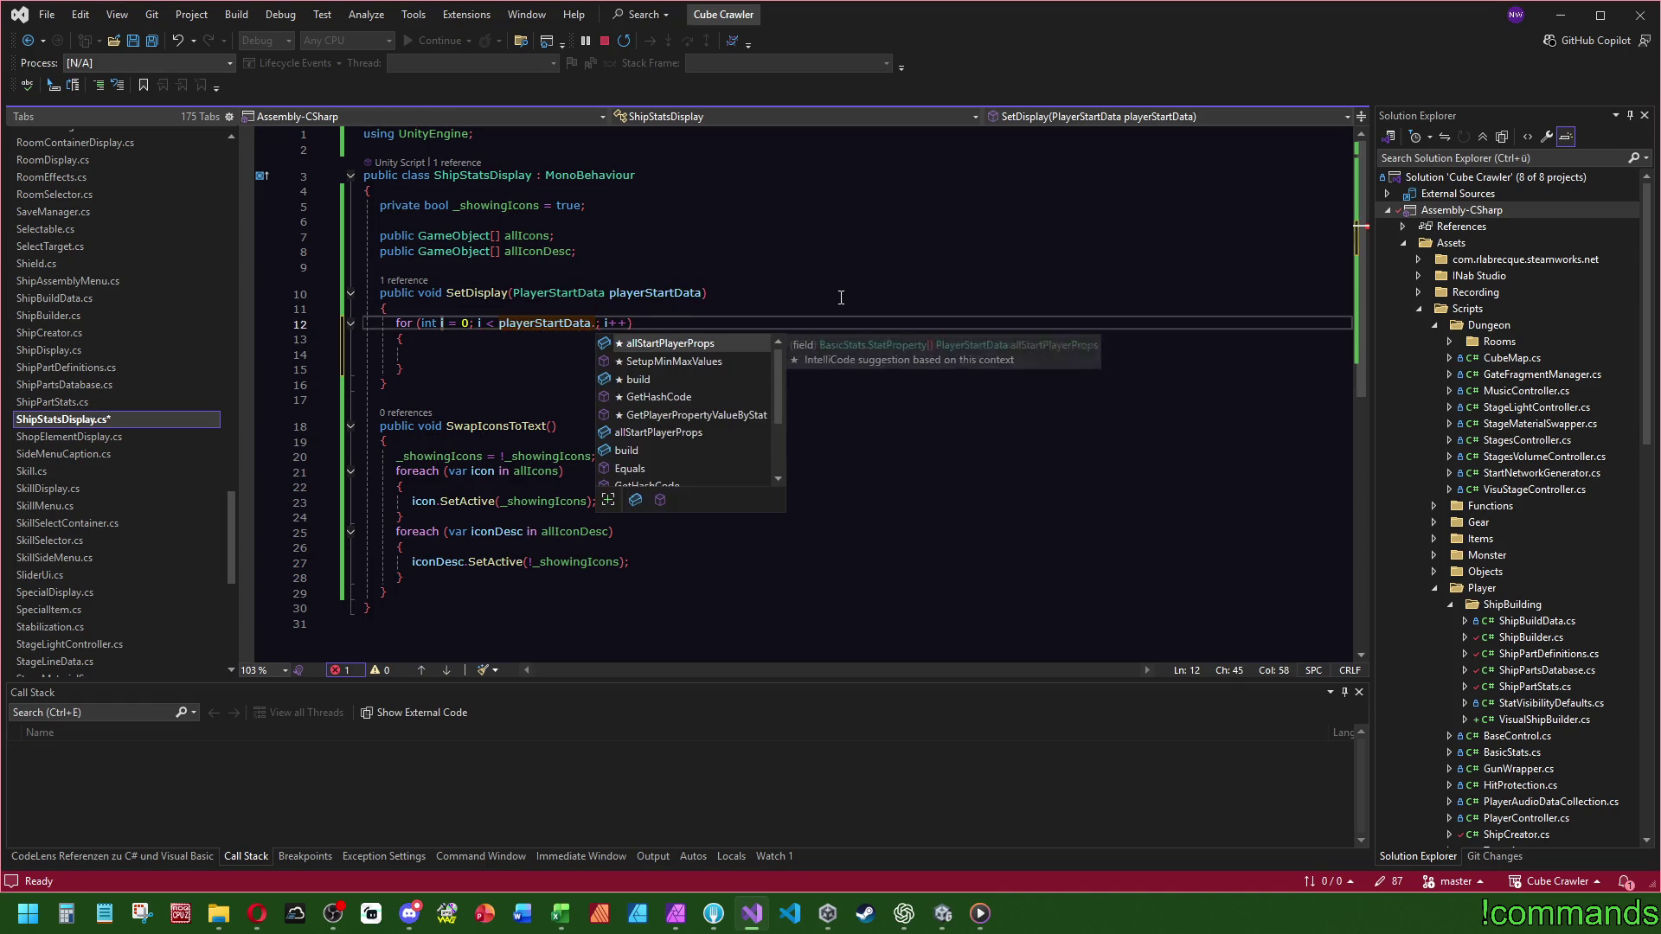
key(Tab)
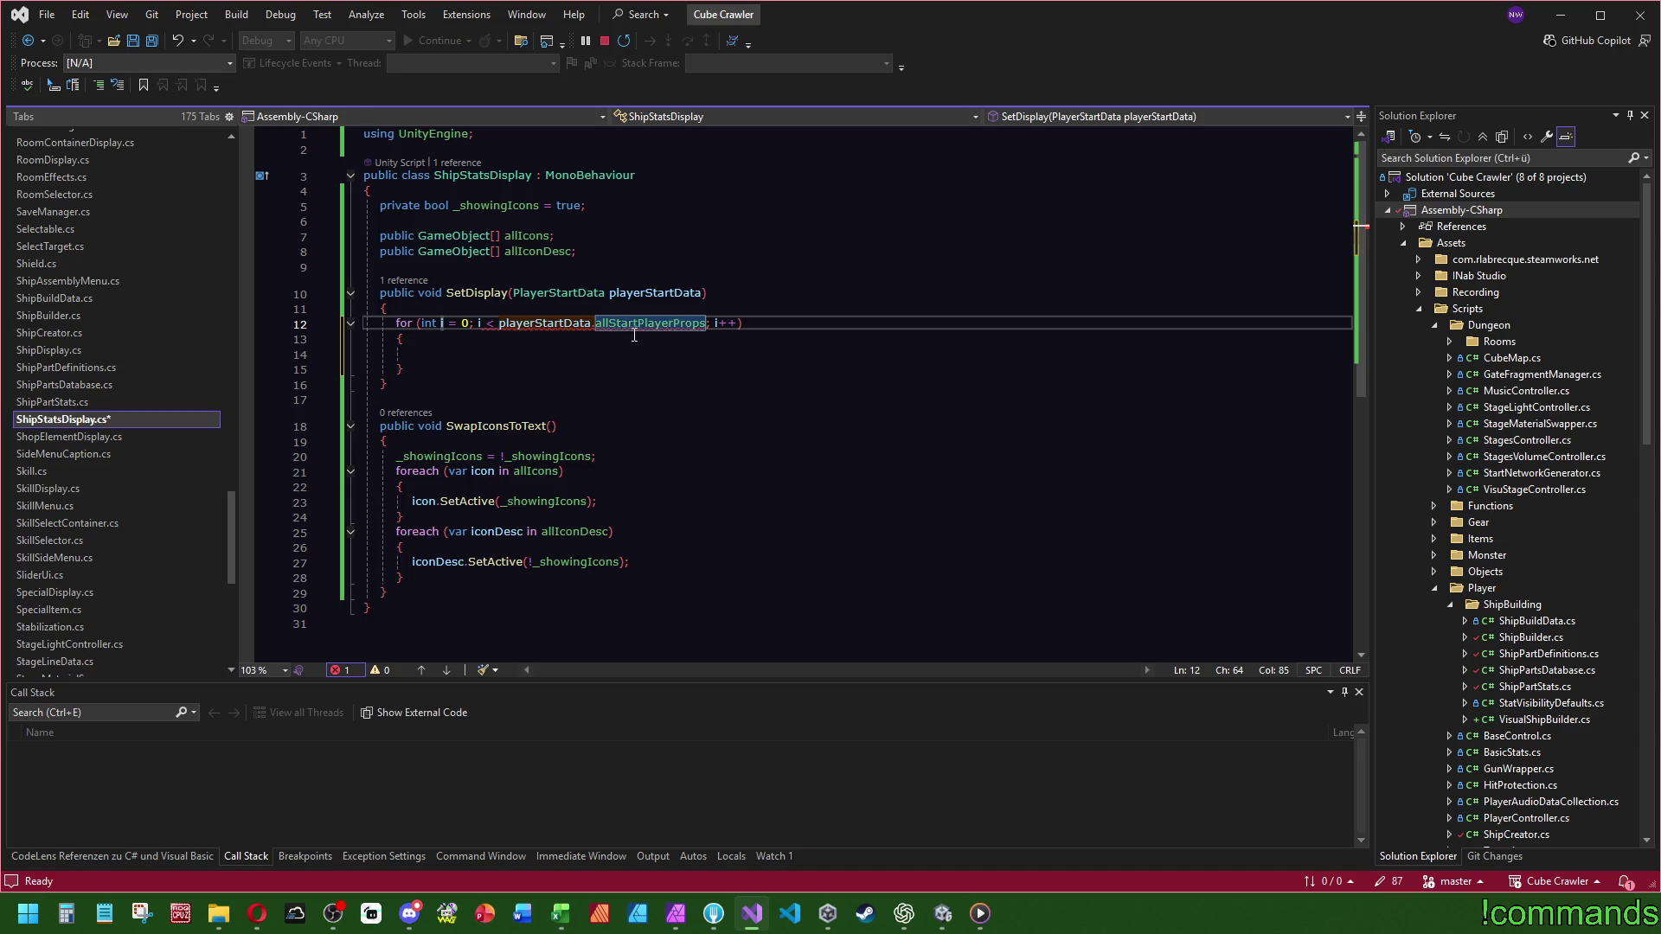
- Look up the allStartPlayerProps declaration, then the StatProperty class definition in BasicStats.cs
ctrl+click(640, 324)
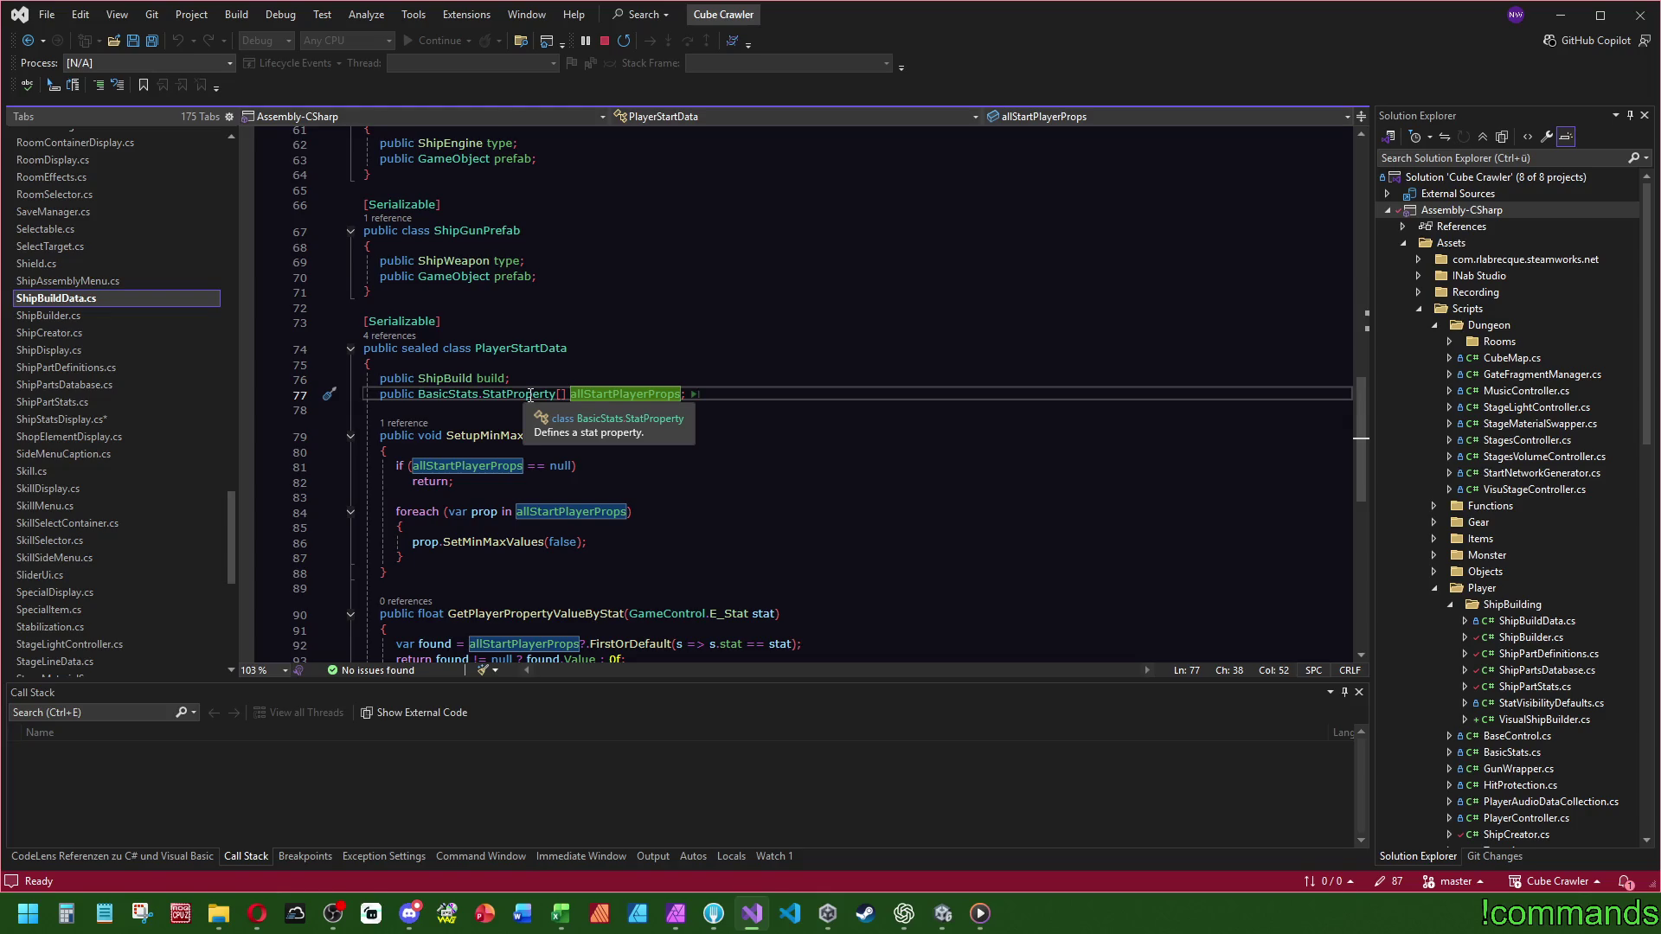
click(531, 395)
key(F12)
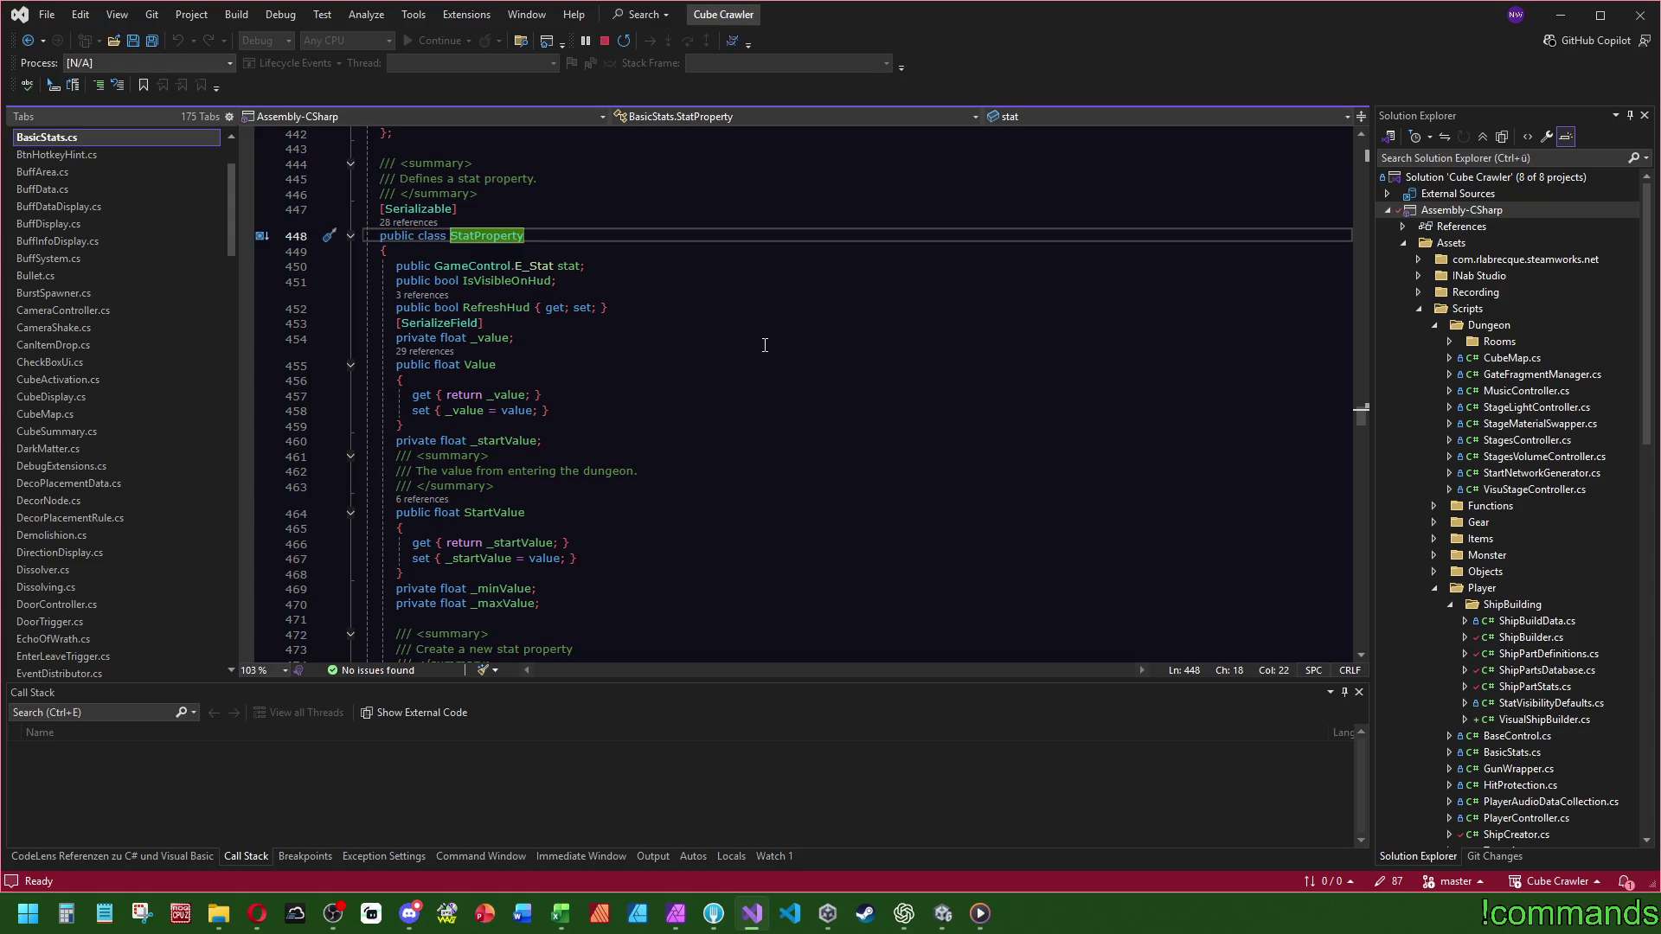
- Return to the SetDisplay loop and bound it by allStartPlayerProps.Length
scroll(845, 262, down, 3)
scroll(794, 265, up, 4)
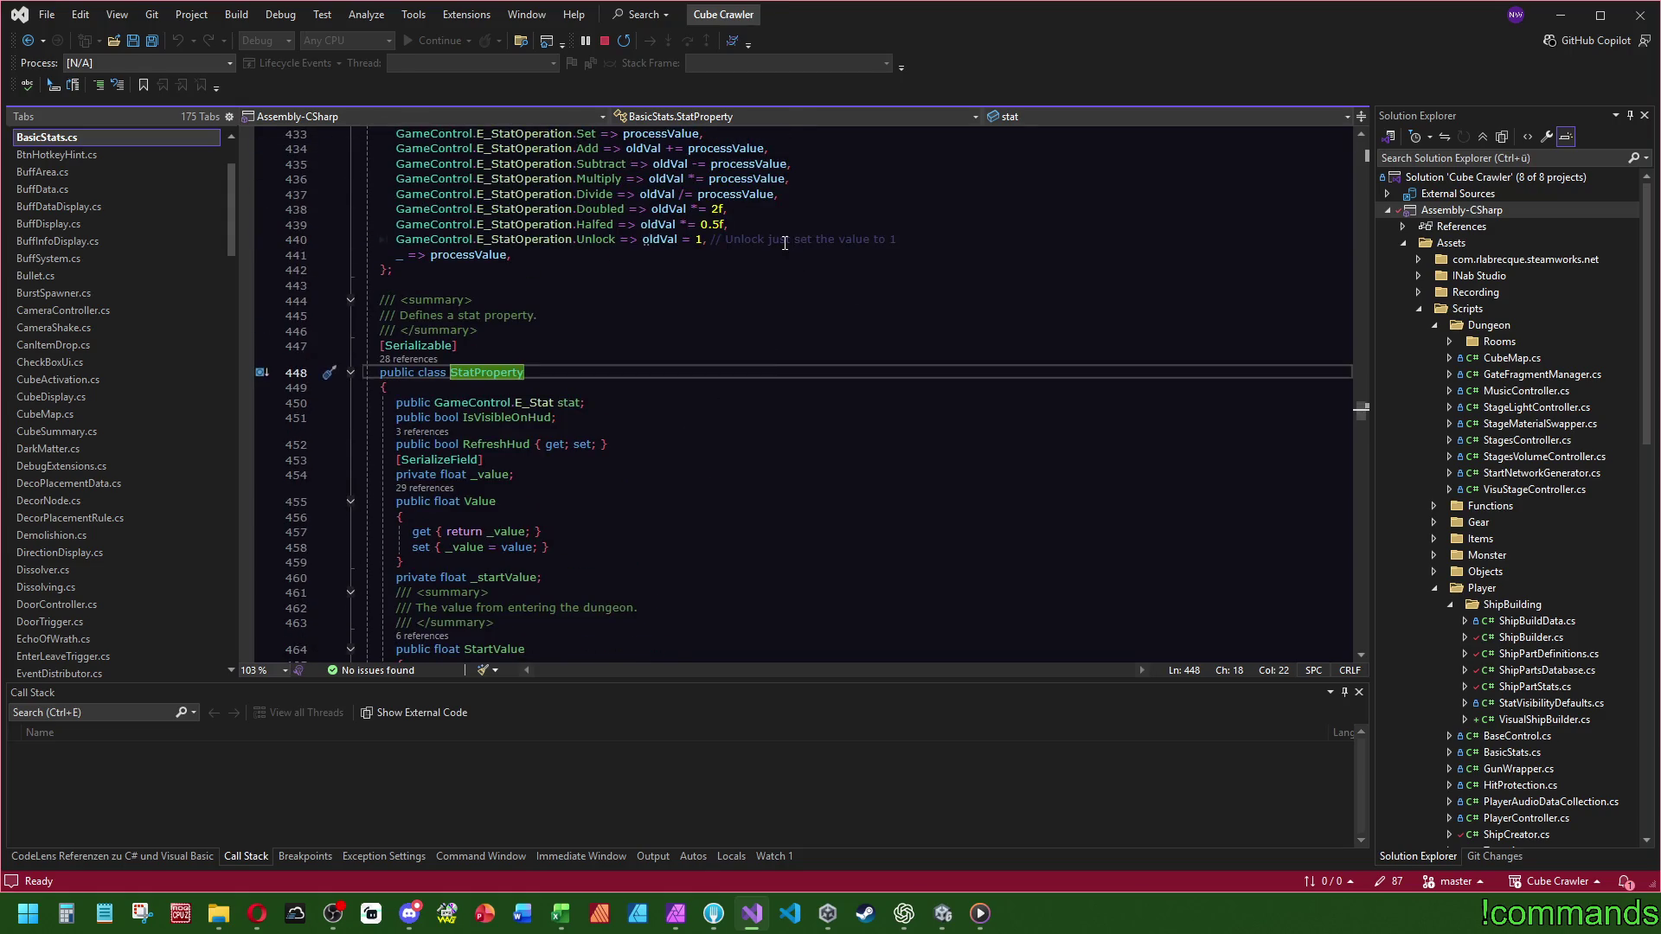
scroll(770, 307, down, 6)
scroll(772, 312, up, 4)
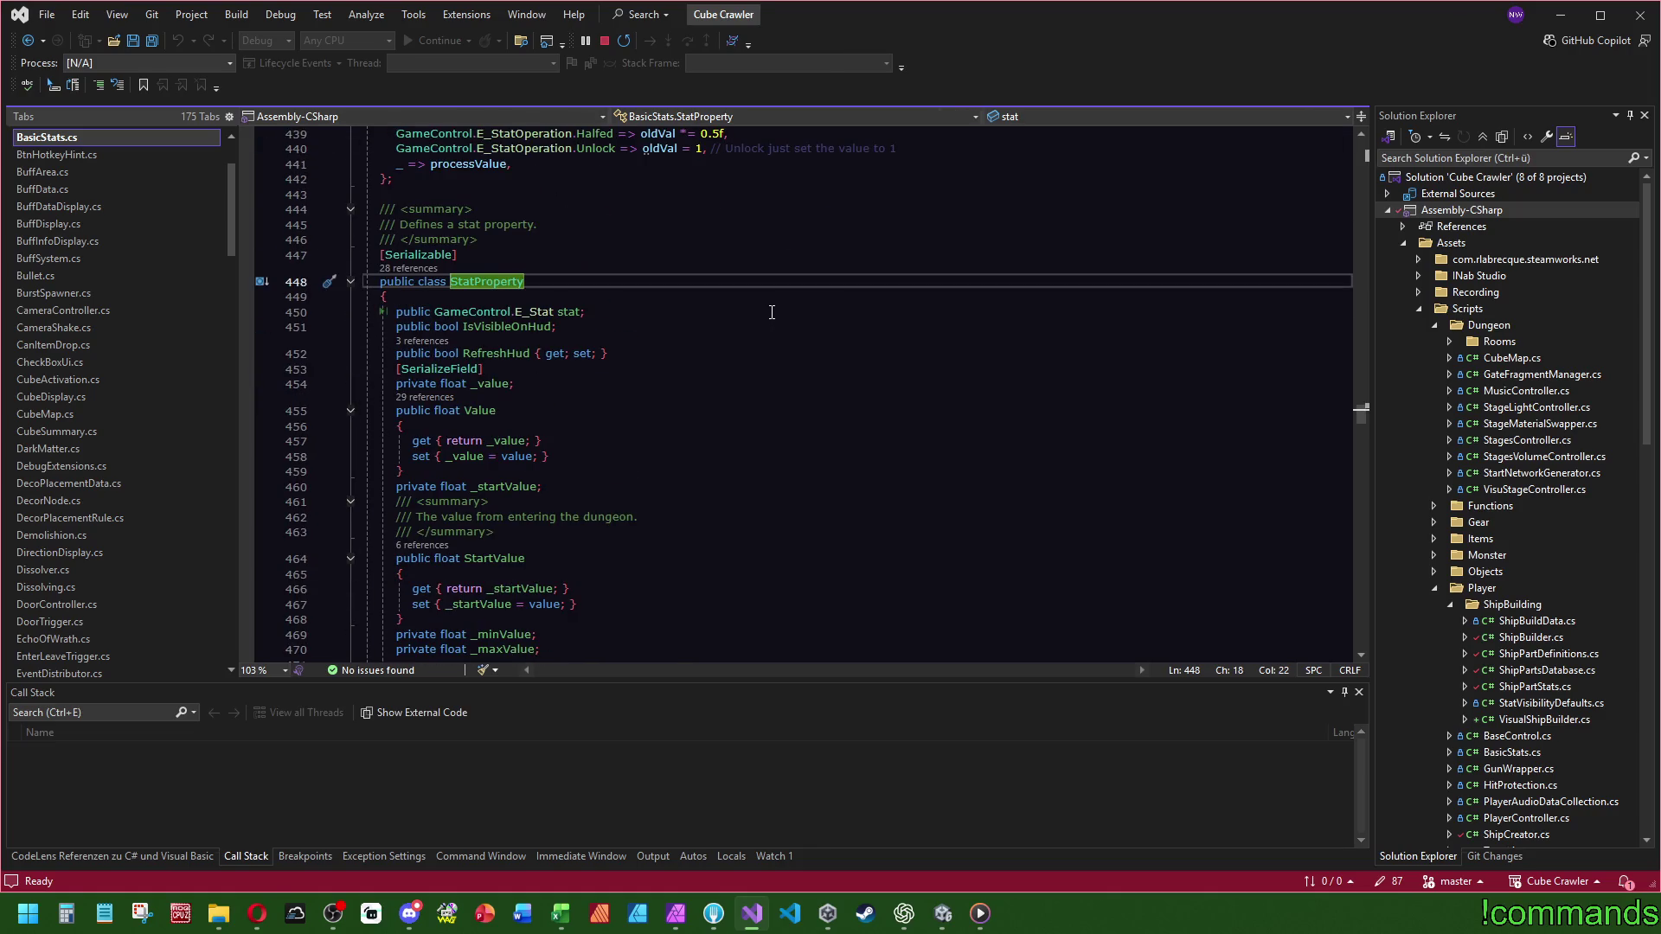
key(ctrl+minus)
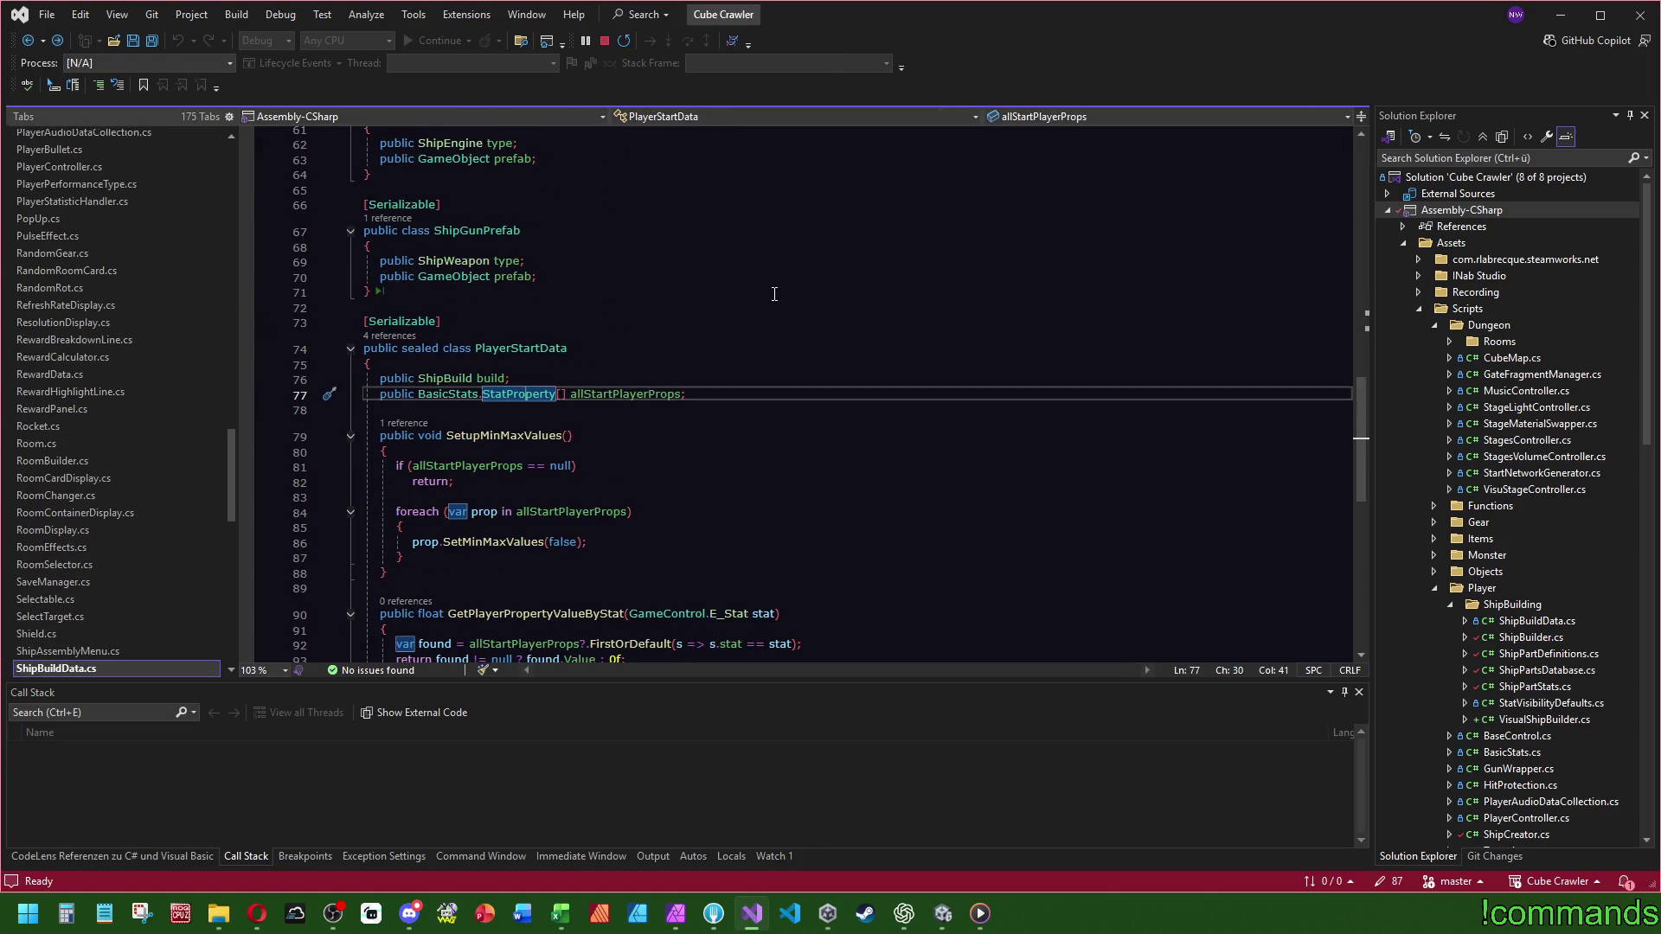
key(ctrl+minus)
mouse_move(629, 323)
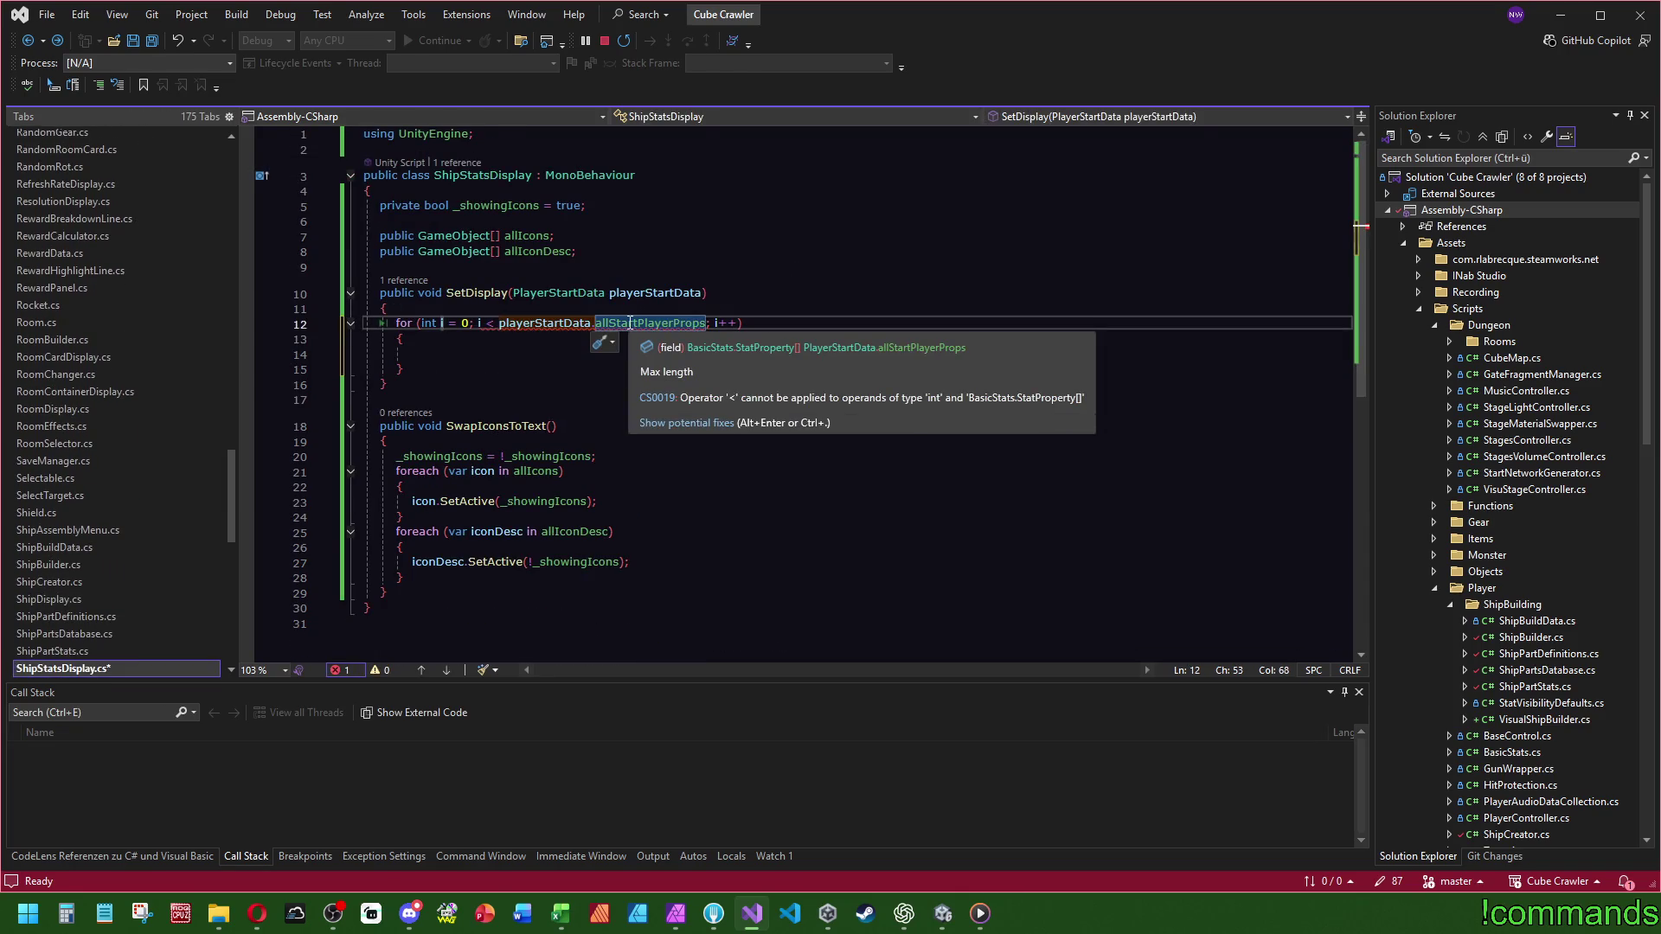
text(.Length)
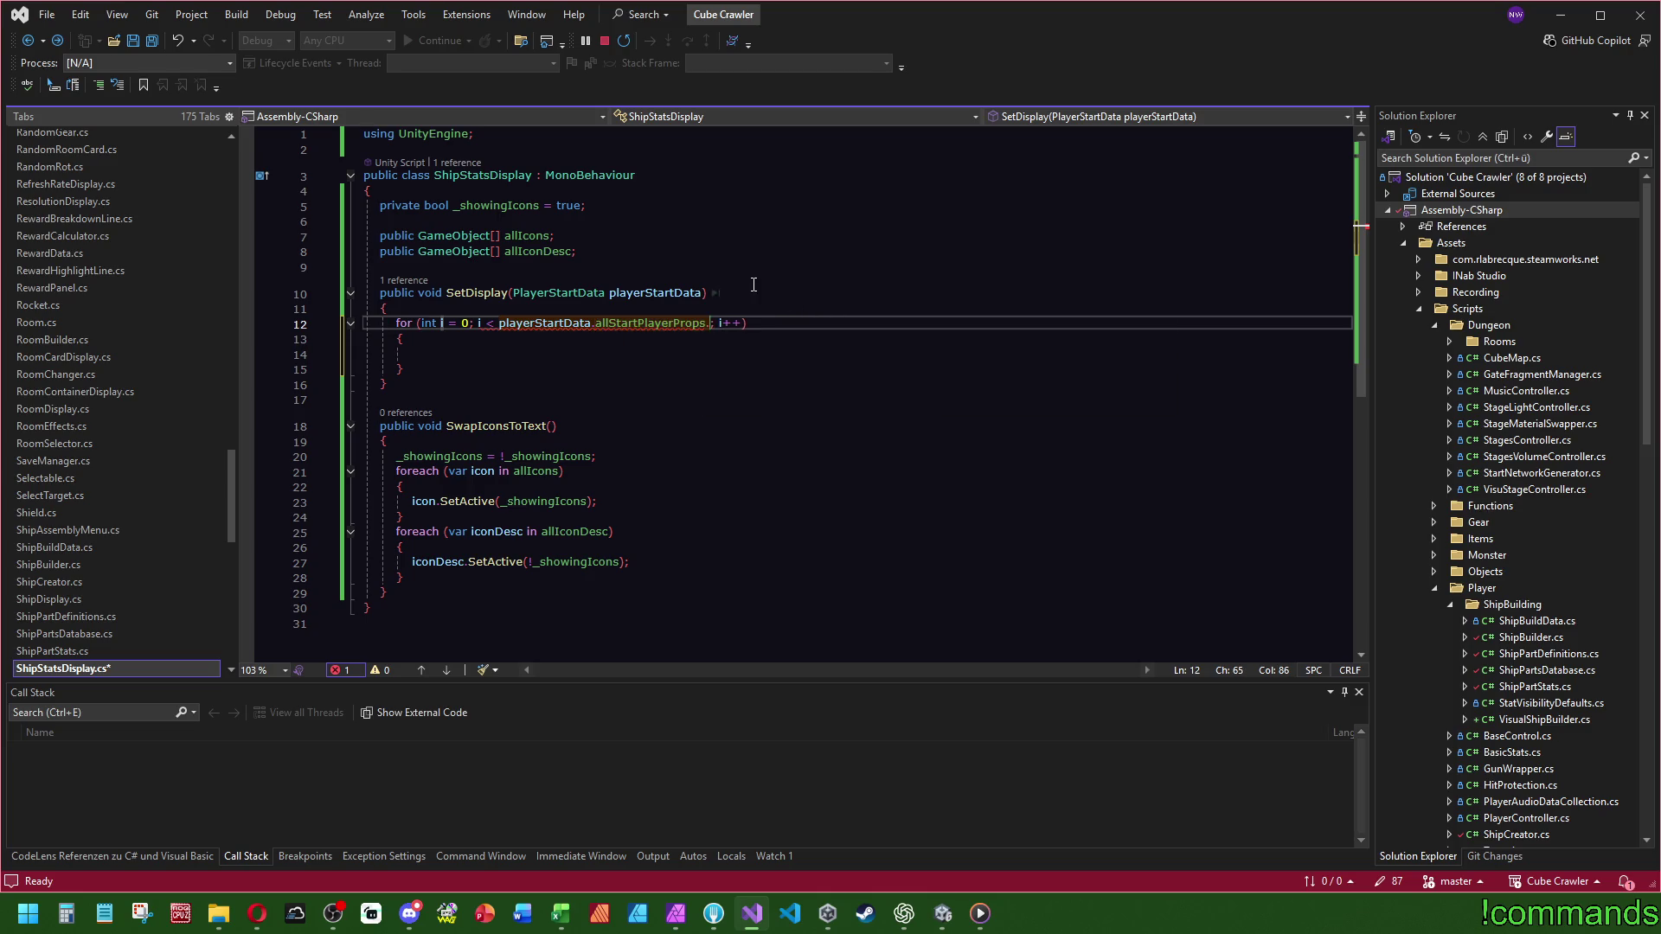
click(788, 271)
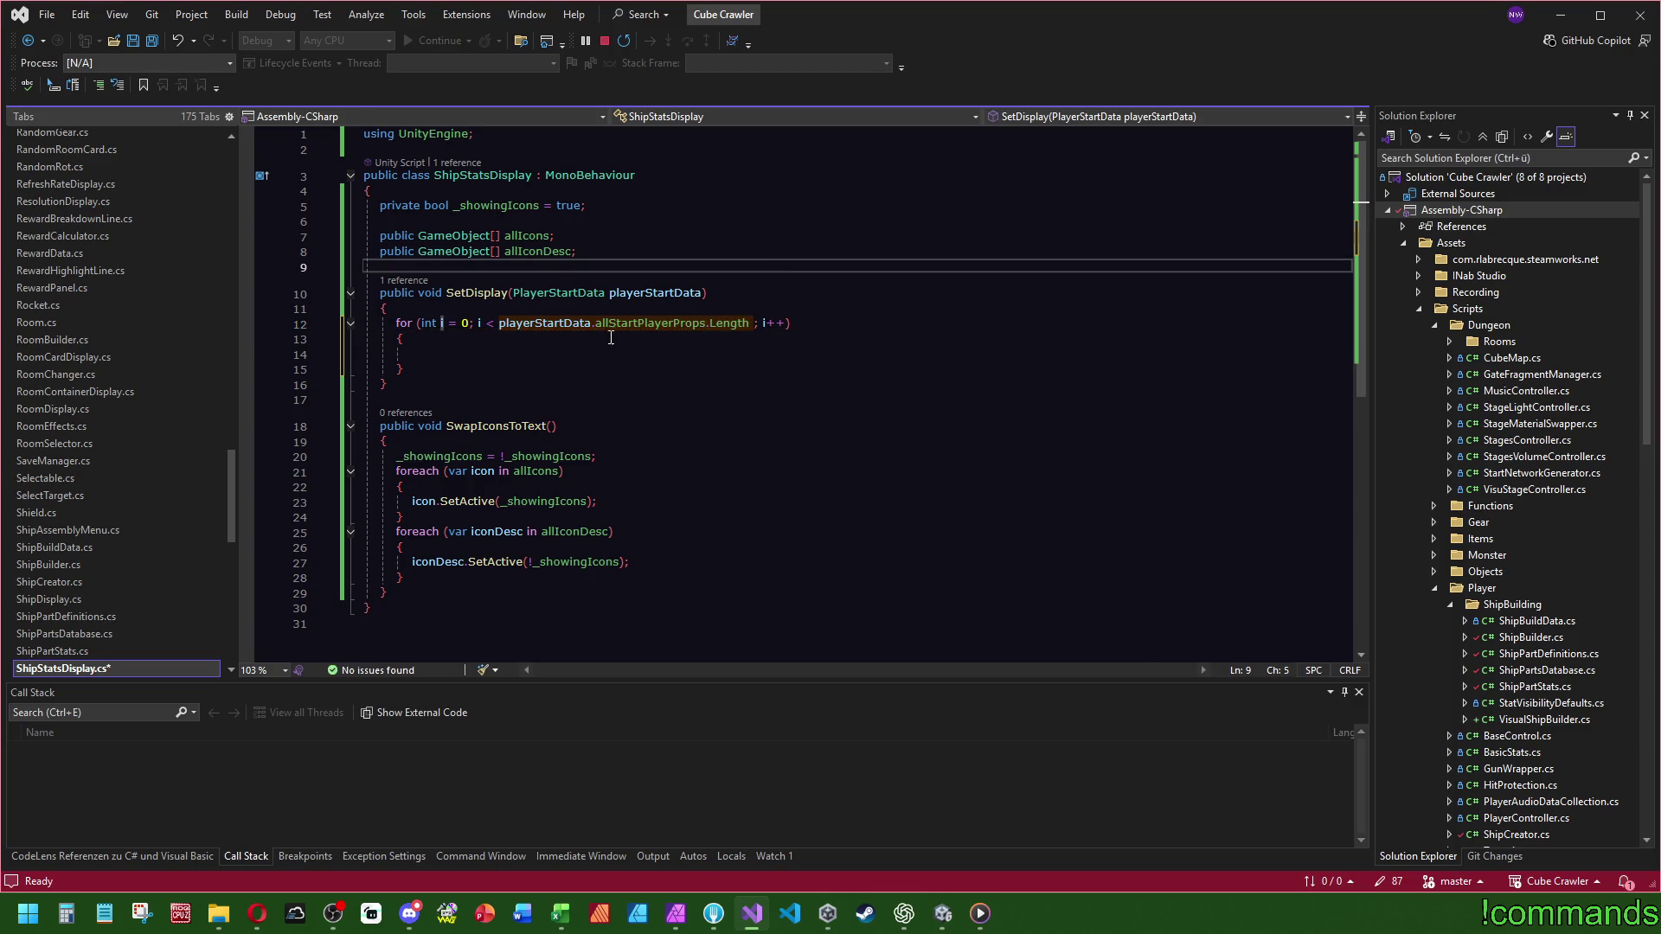
- Open the StatProperty class and read through its stat field usages
mouse_move(655, 323)
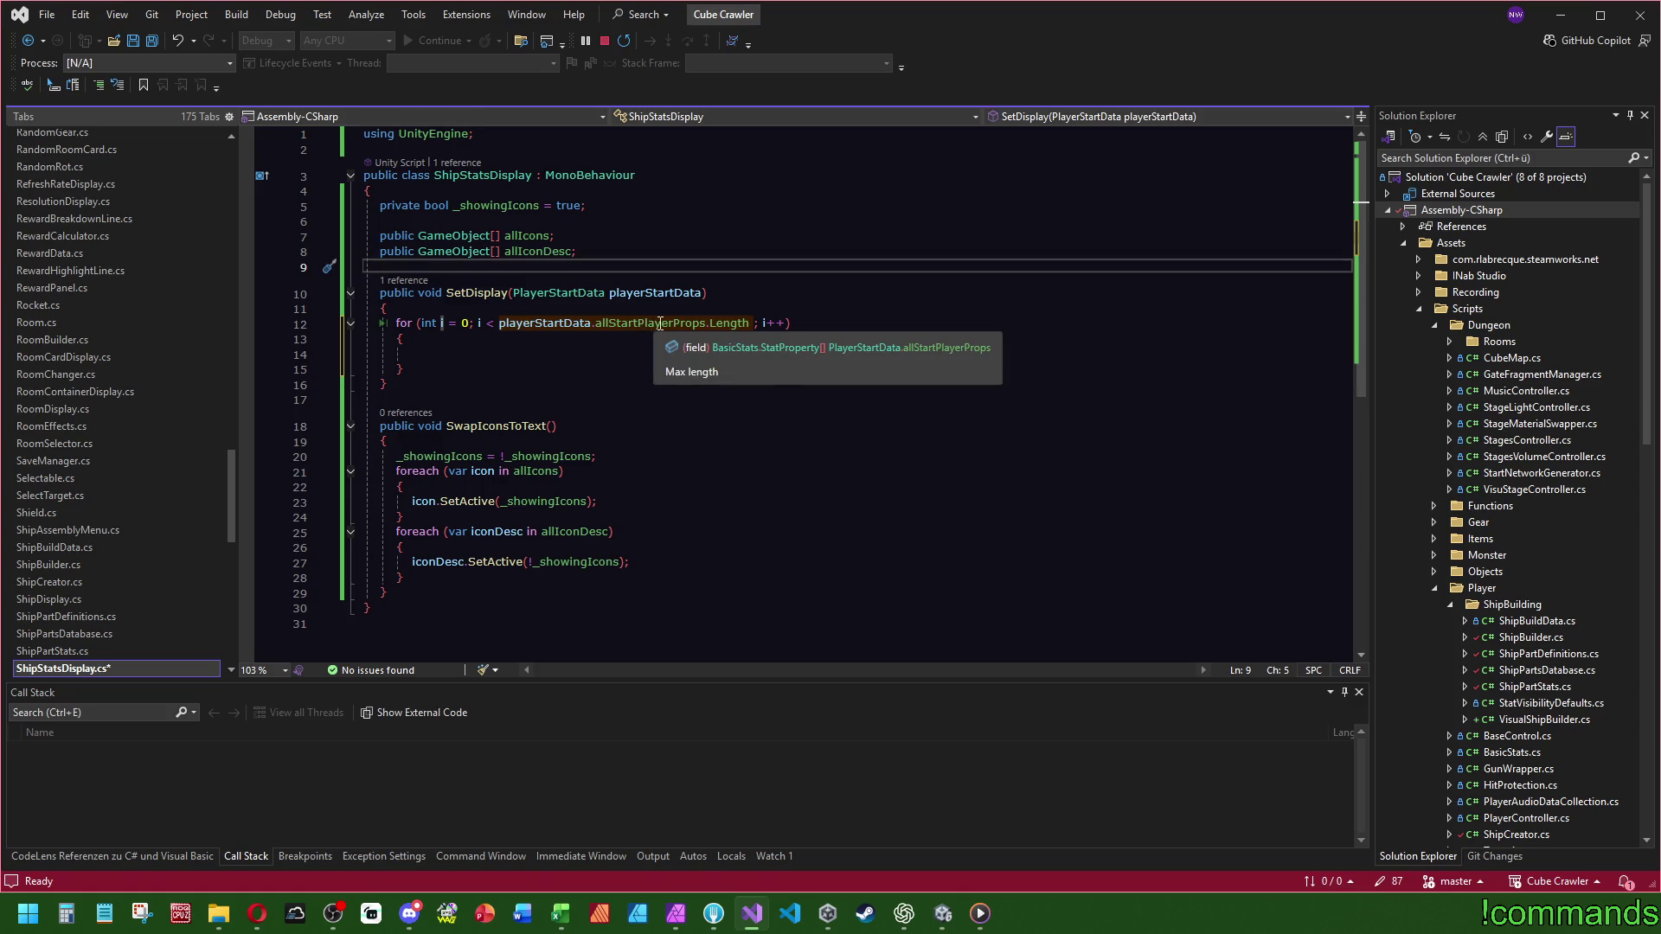
click(783, 347)
click(572, 427)
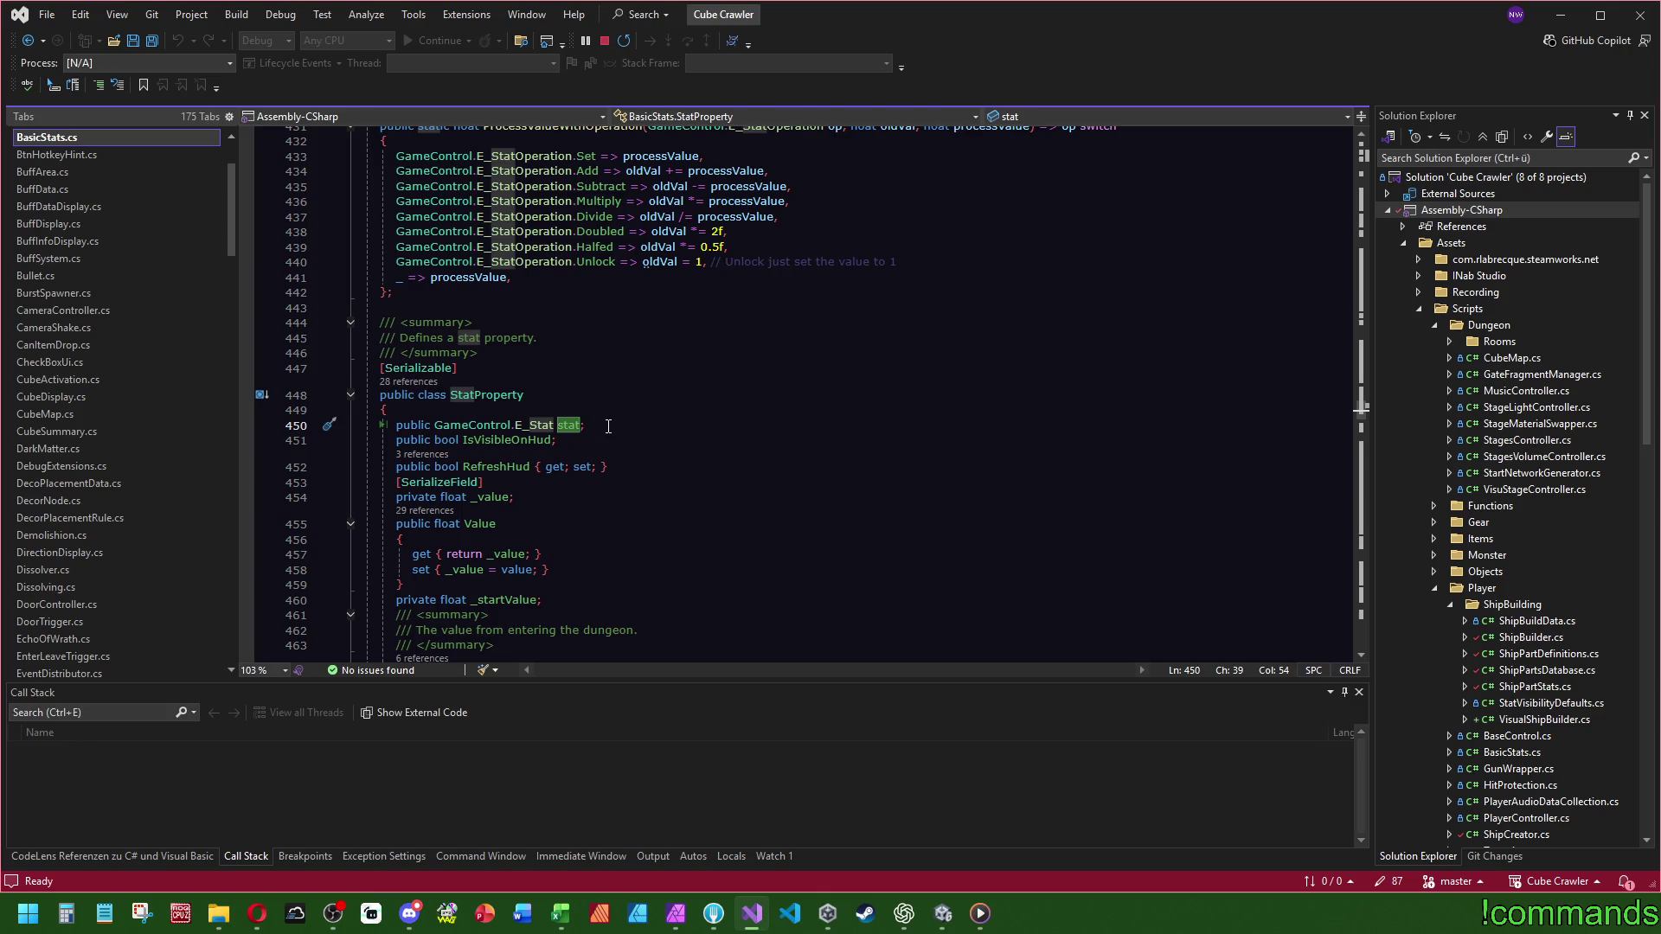
scroll(648, 447, down, 7)
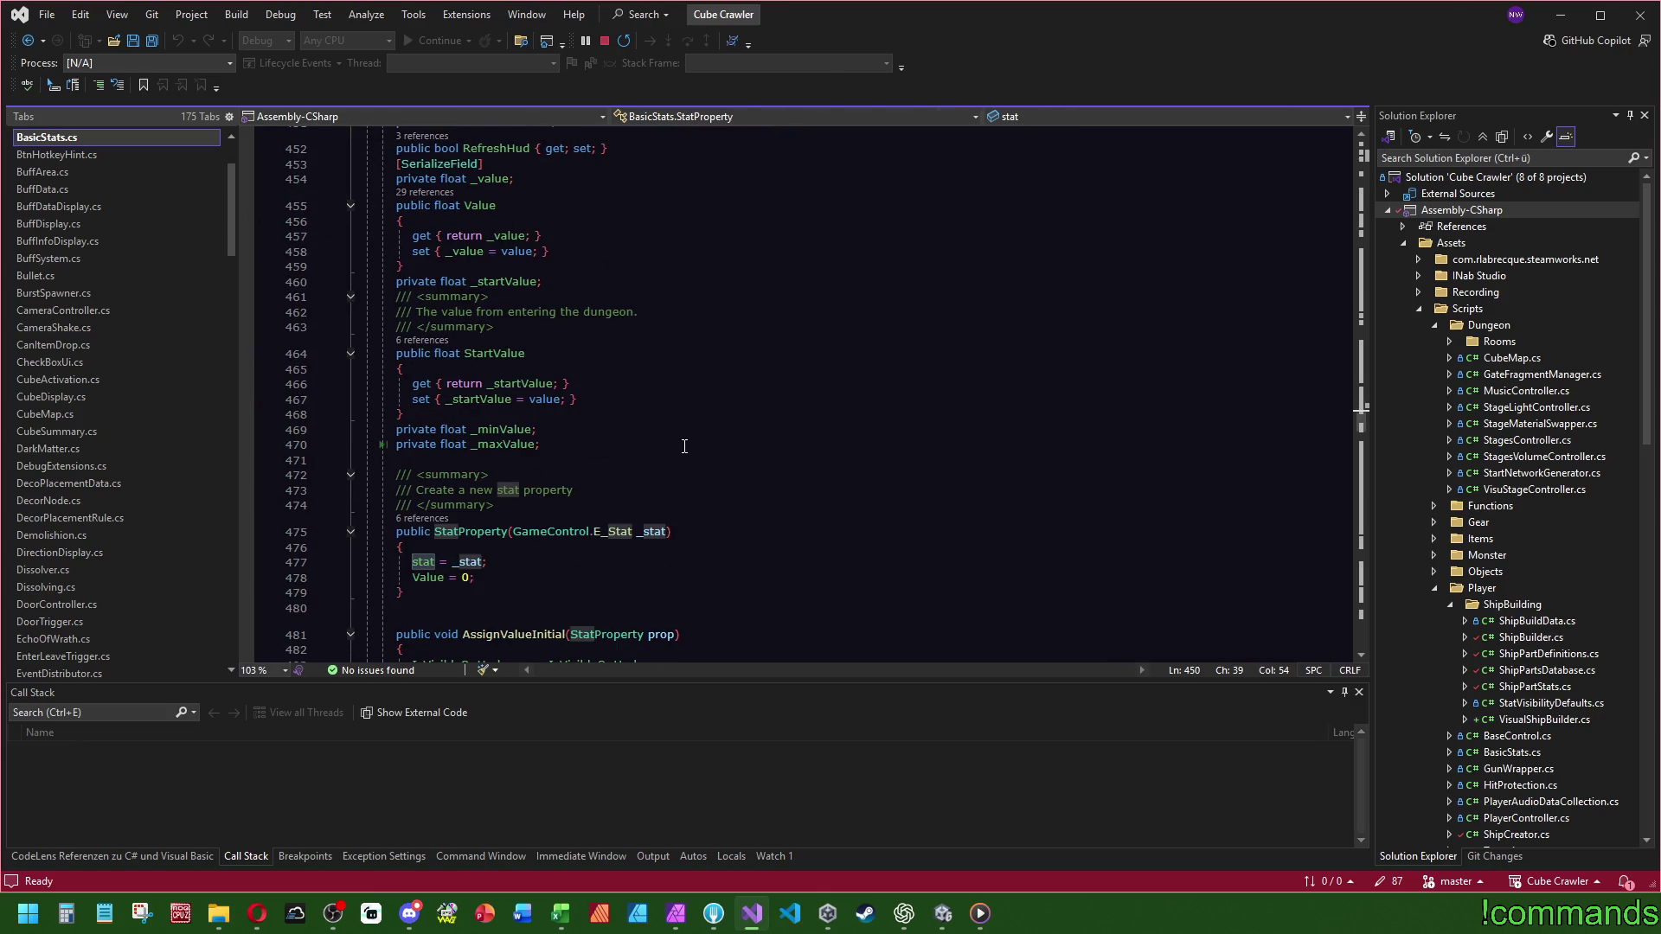
scroll(681, 448, up, 5)
scroll(681, 447, down, 7)
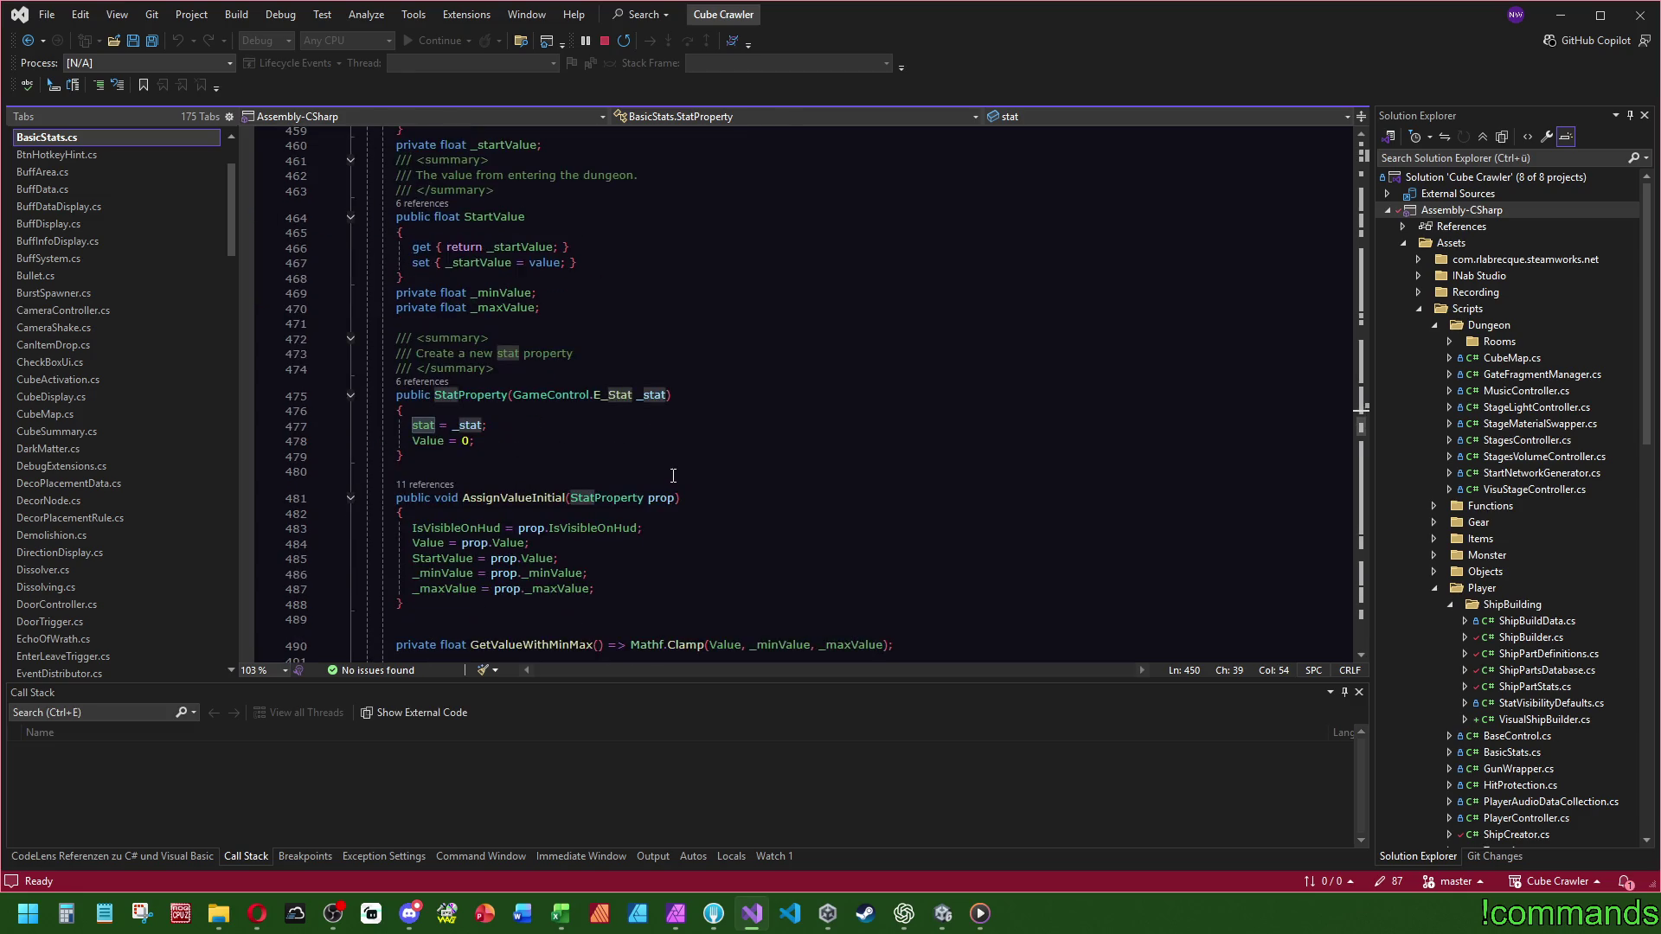
scroll(674, 473, up, 6)
scroll(679, 469, down, 15)
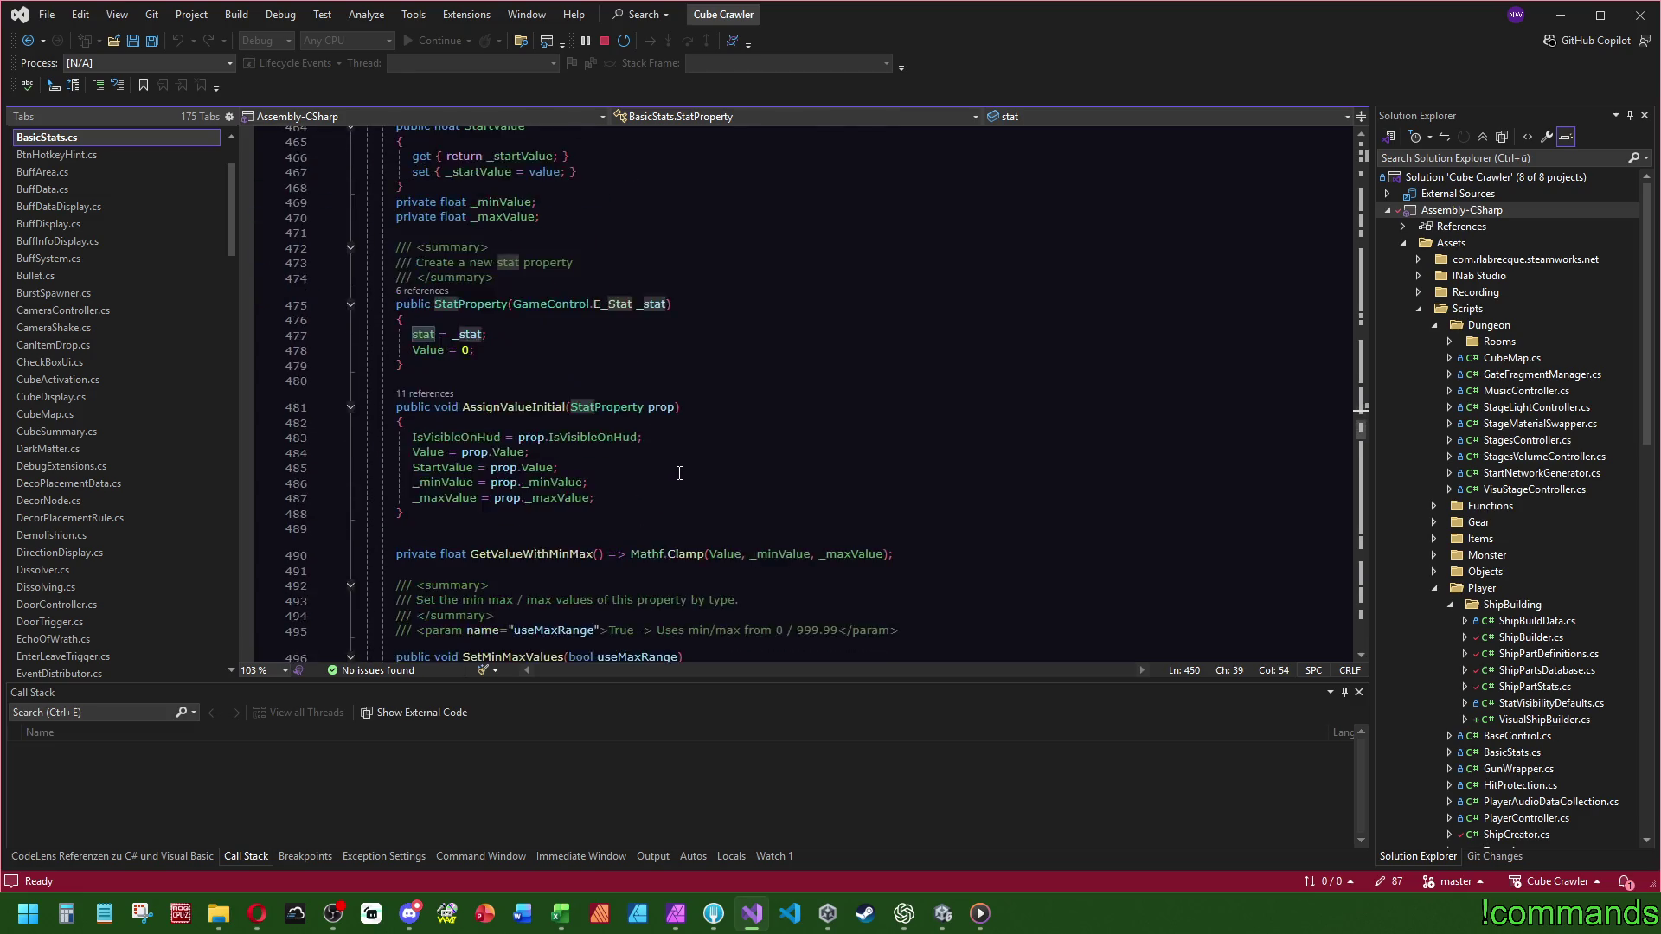
scroll(681, 467, down, 10)
scroll(657, 274, up, 18)
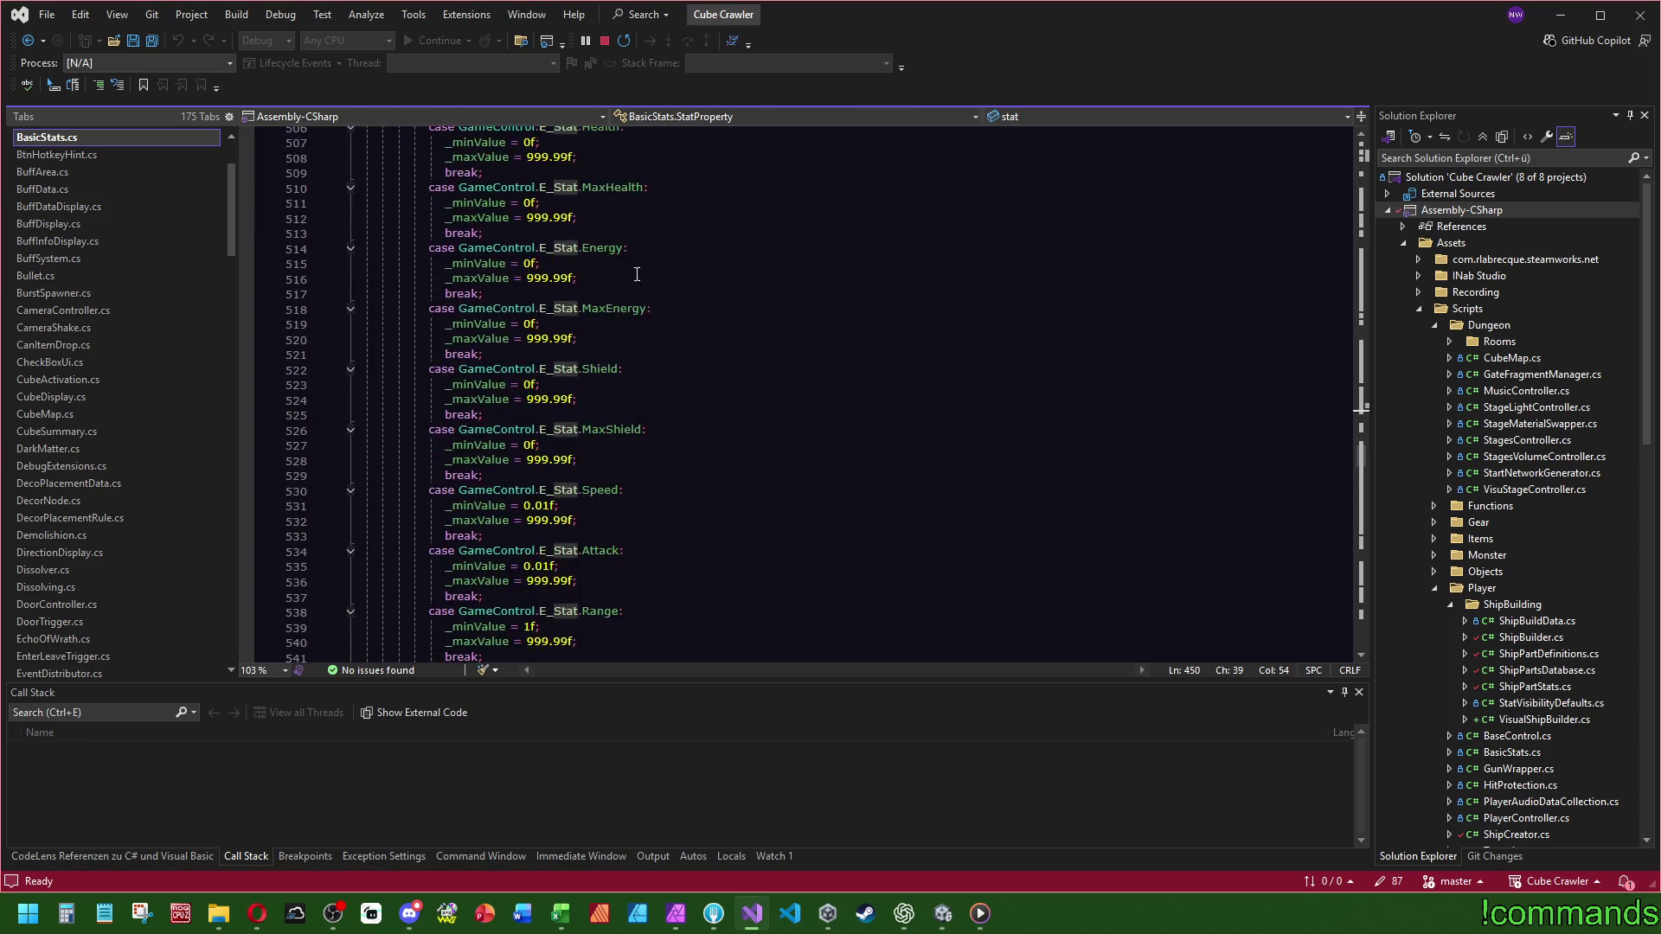
- Go back to ShipStatsDisplay.cs at the SetDisplay method
key(ctrl+Tab)
click(622, 351)
click(718, 293)
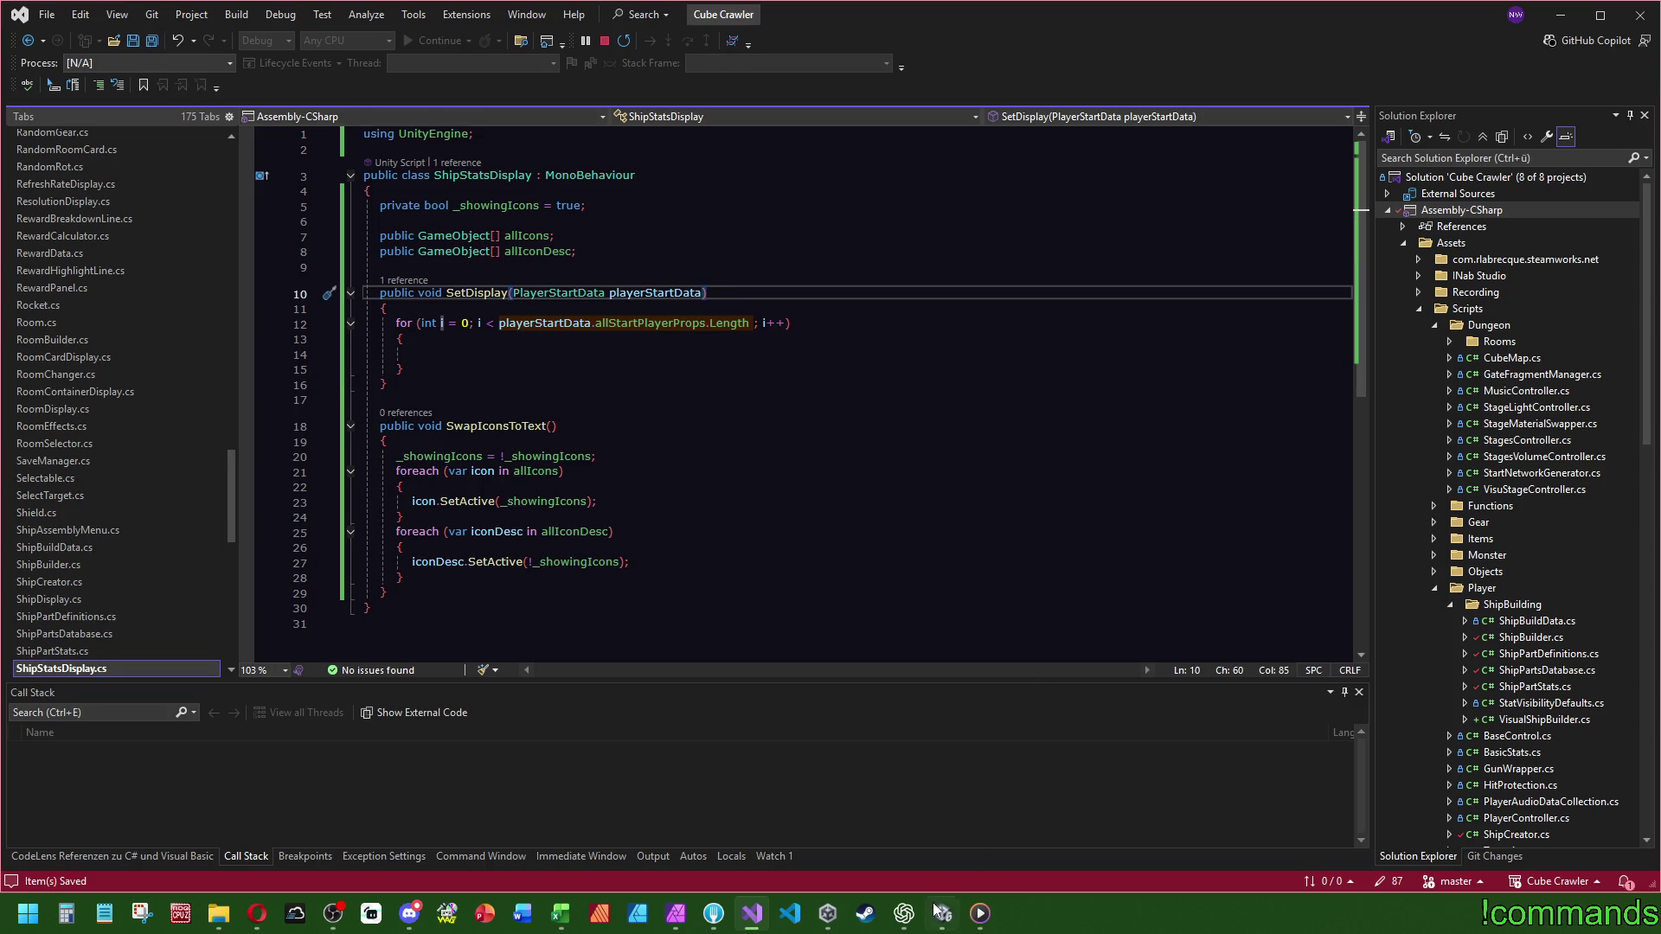
- Save ShipStatsDisplay.cs, switch to Unity, and check the Console after recompiling
key(ctrl+s)
key(alt+Tab)
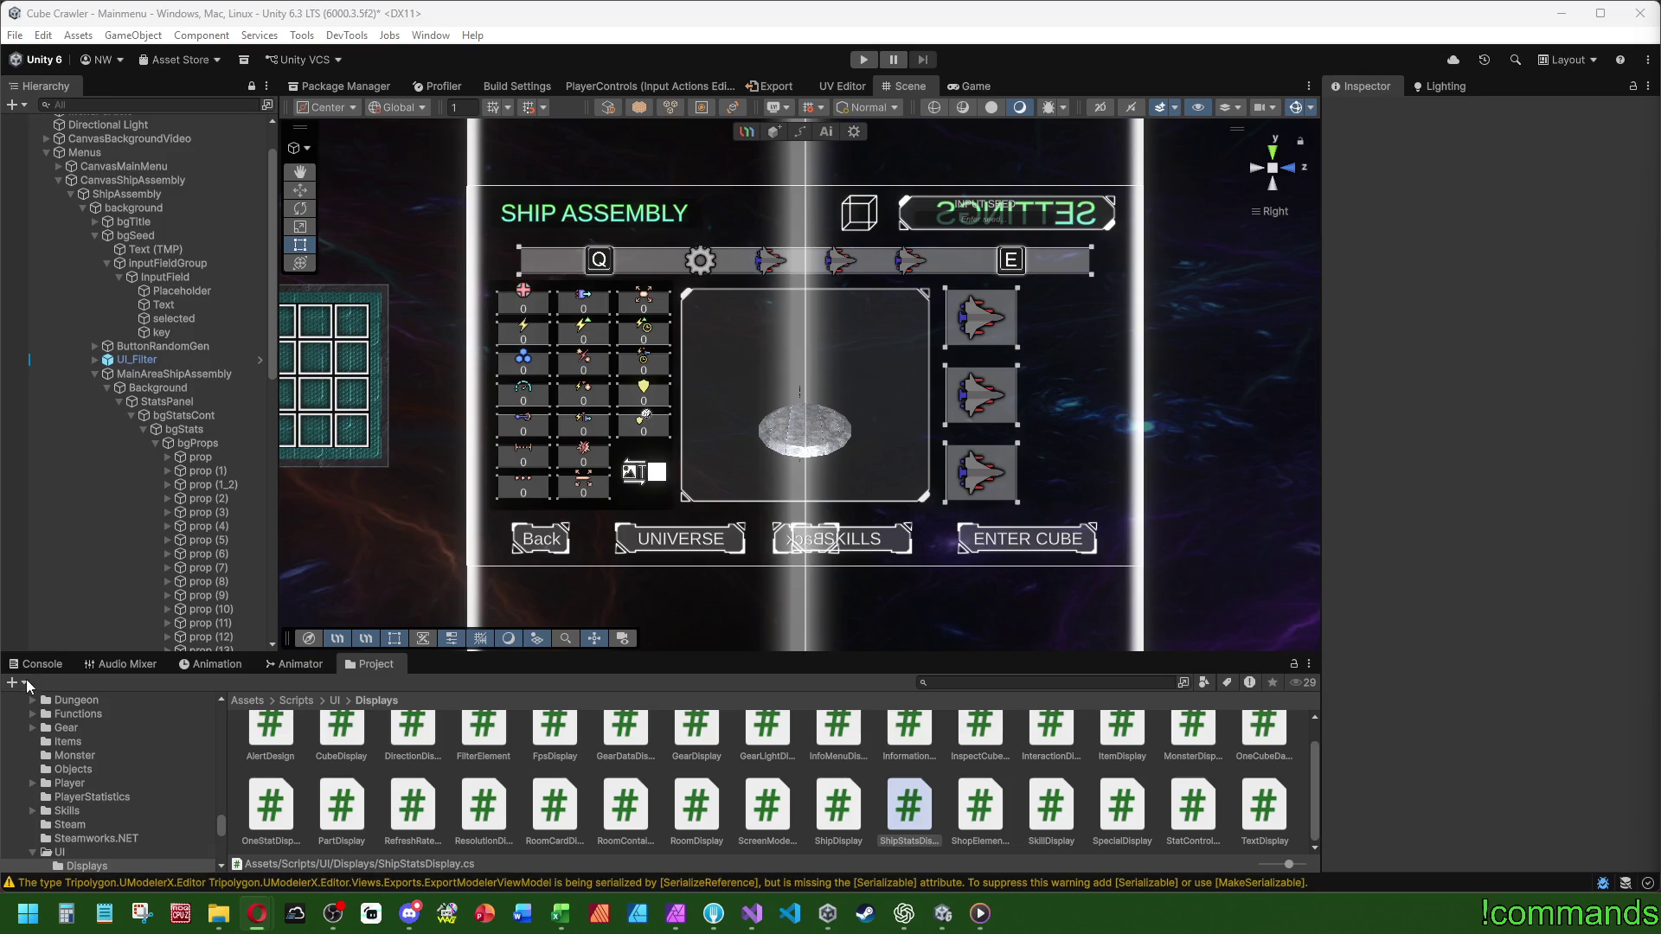
click(38, 665)
- Go to Assets/Prefabs/UI and open the HUD prefab for editing
click(102, 679)
click(376, 665)
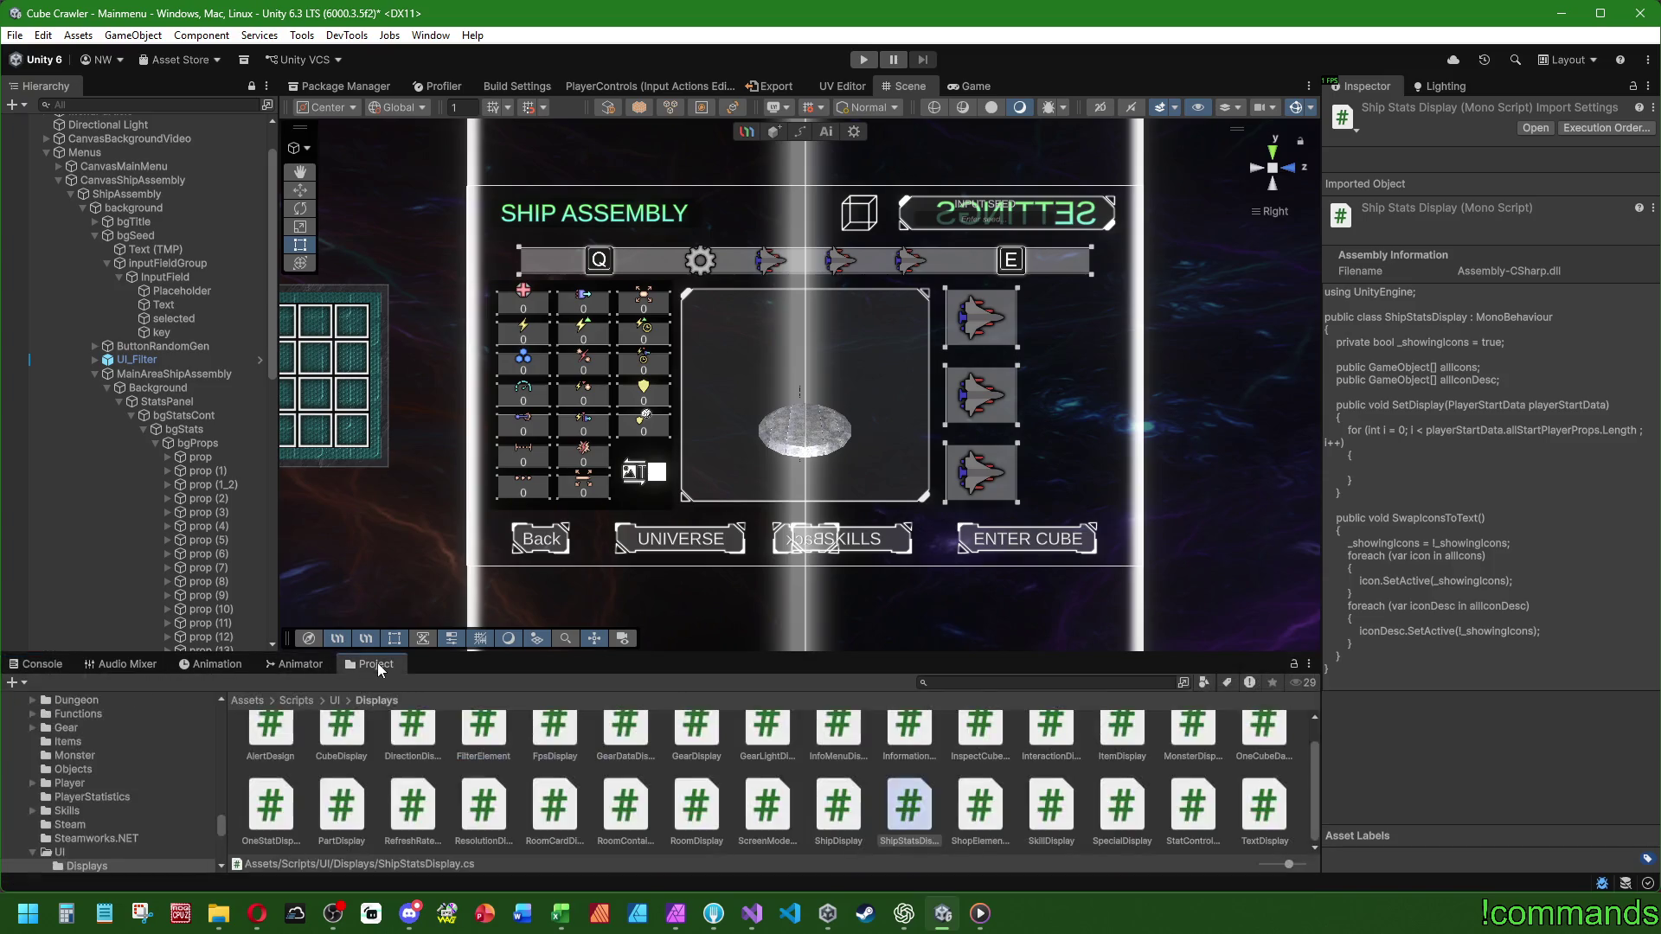
click(247, 699)
double_click(834, 767)
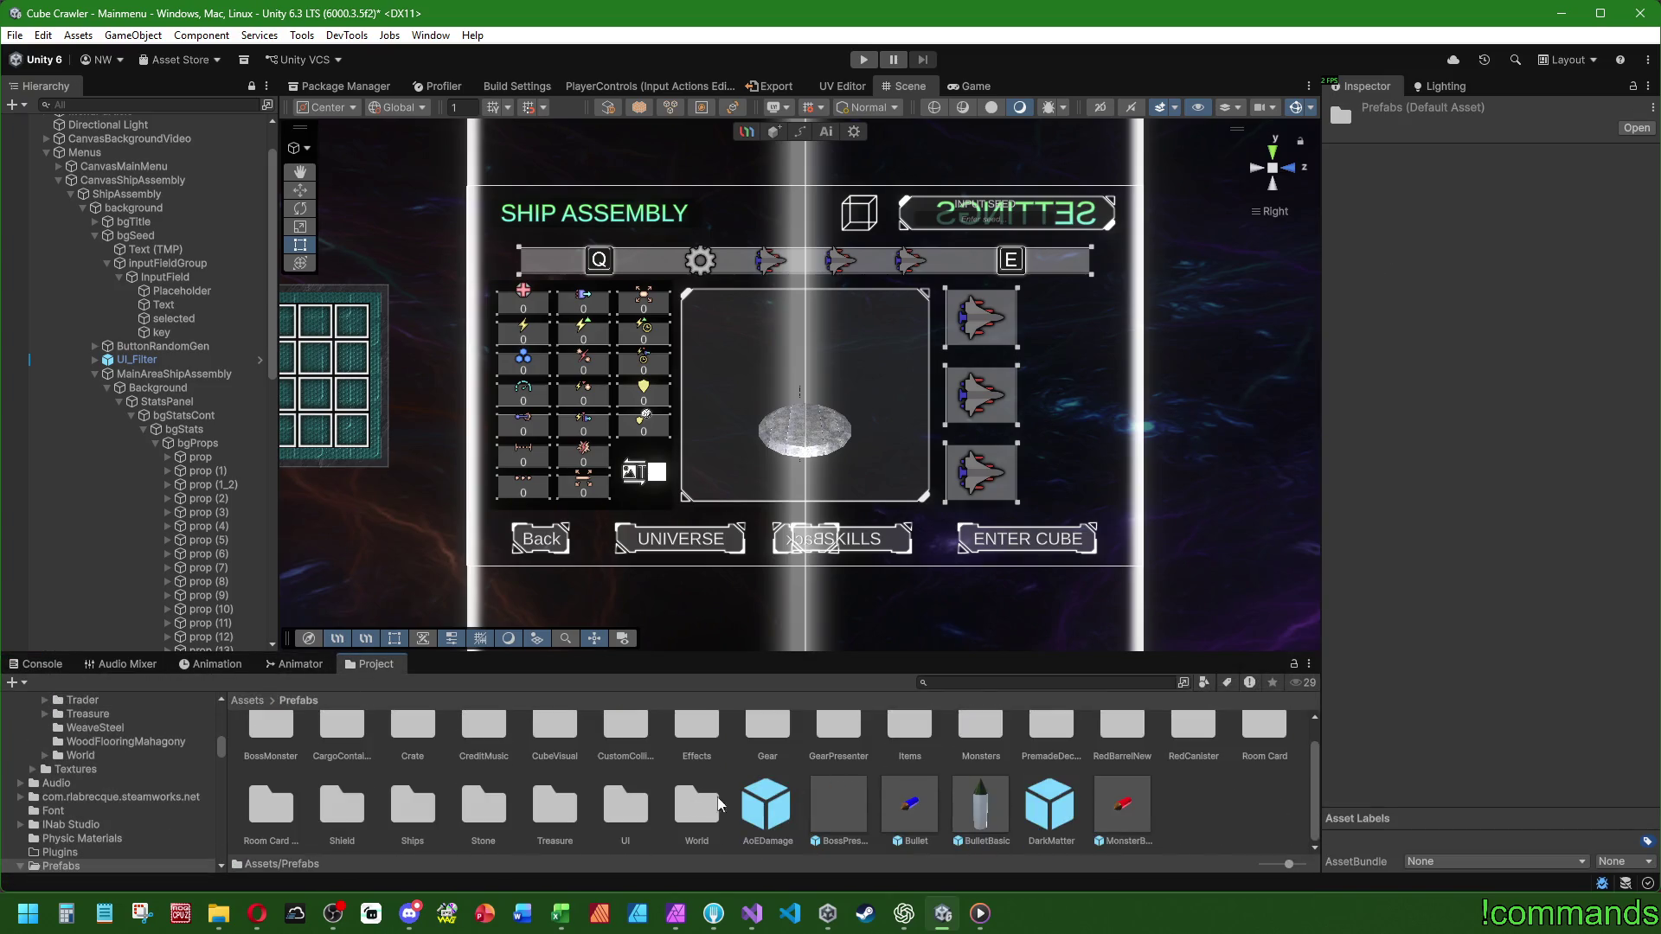
double_click(626, 805)
scroll(1125, 795, down, 1)
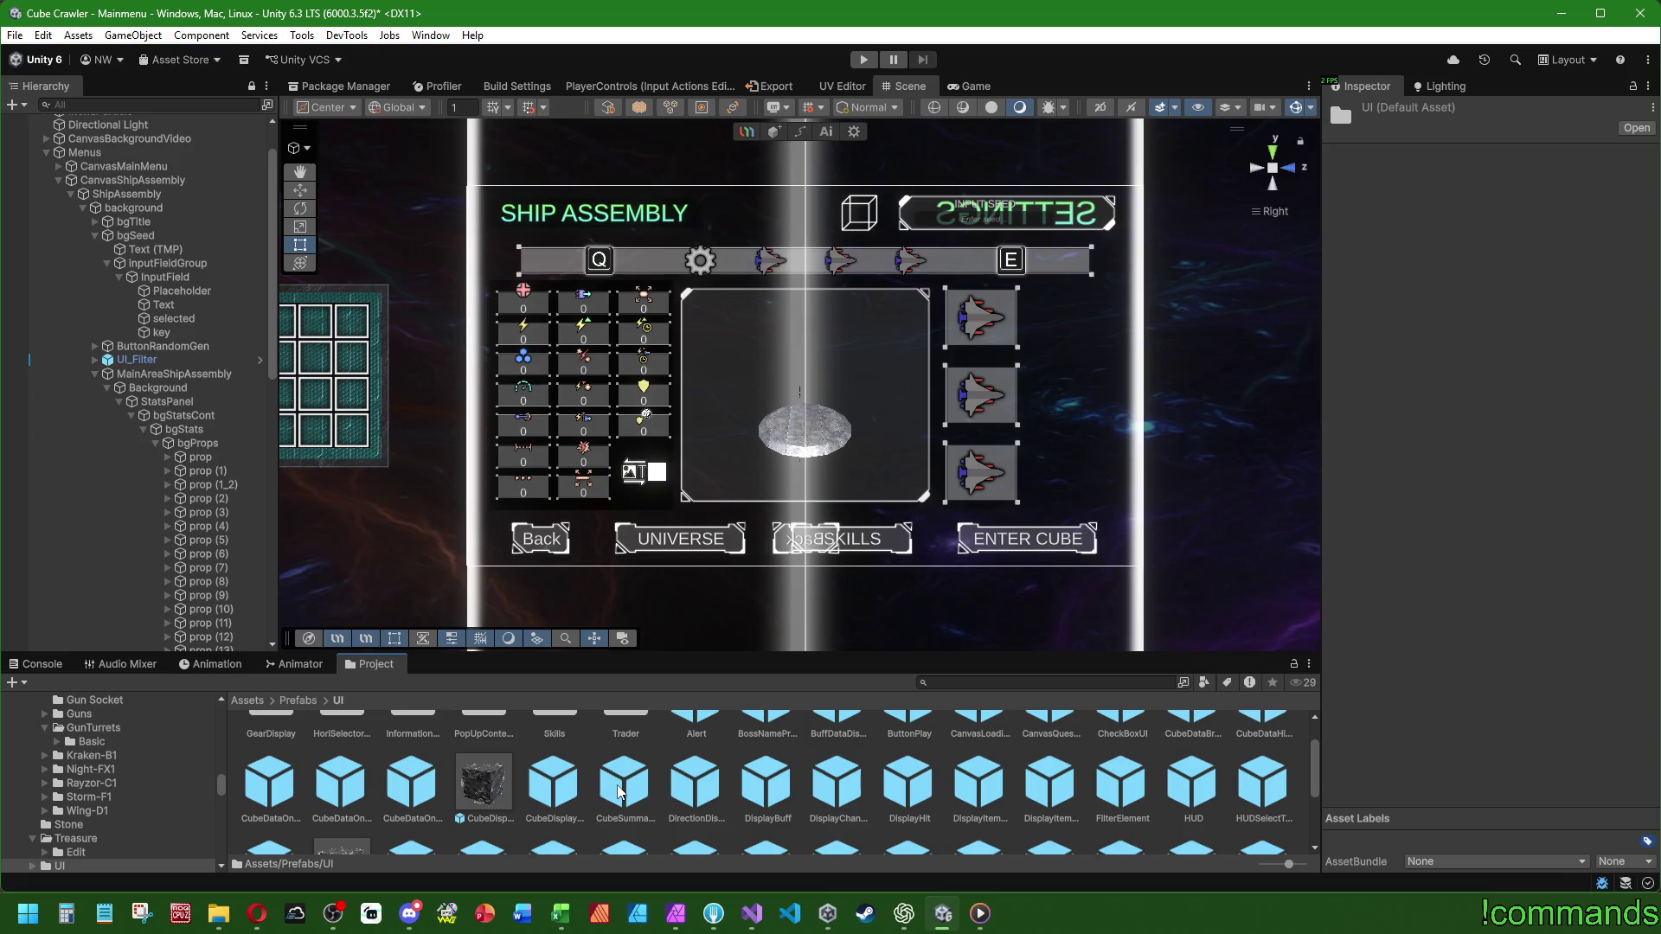
double_click(1162, 804)
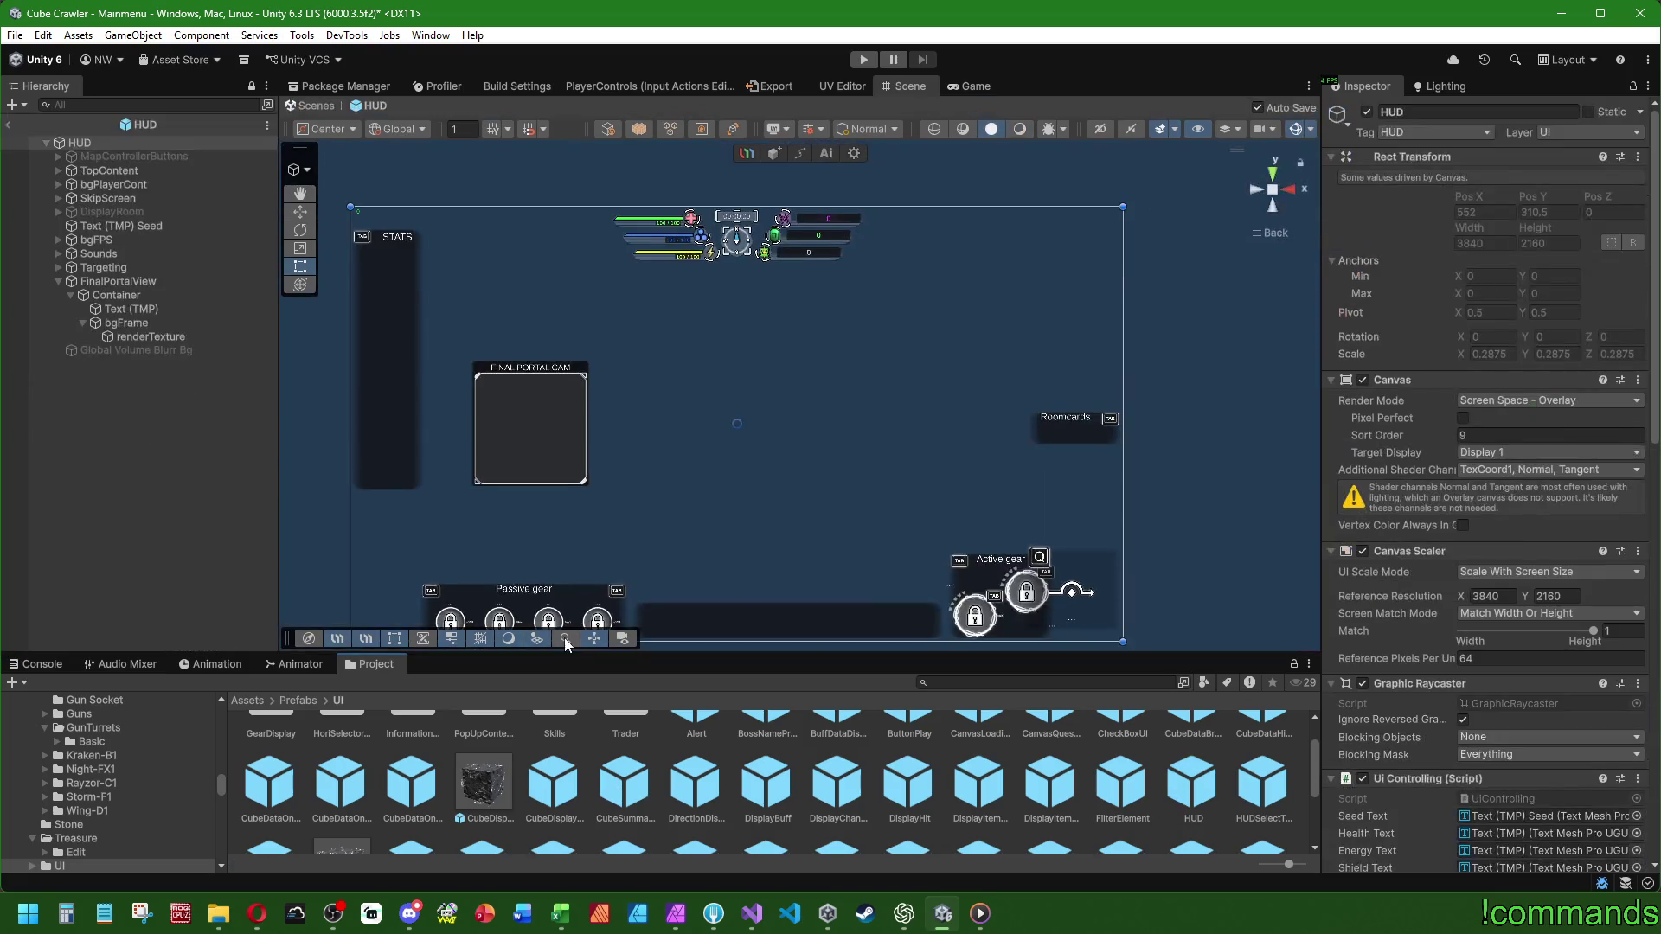
- Expand bgPlayerCont and bgStats, then locate the referenced OnePropDisplay prefab
click(59, 184)
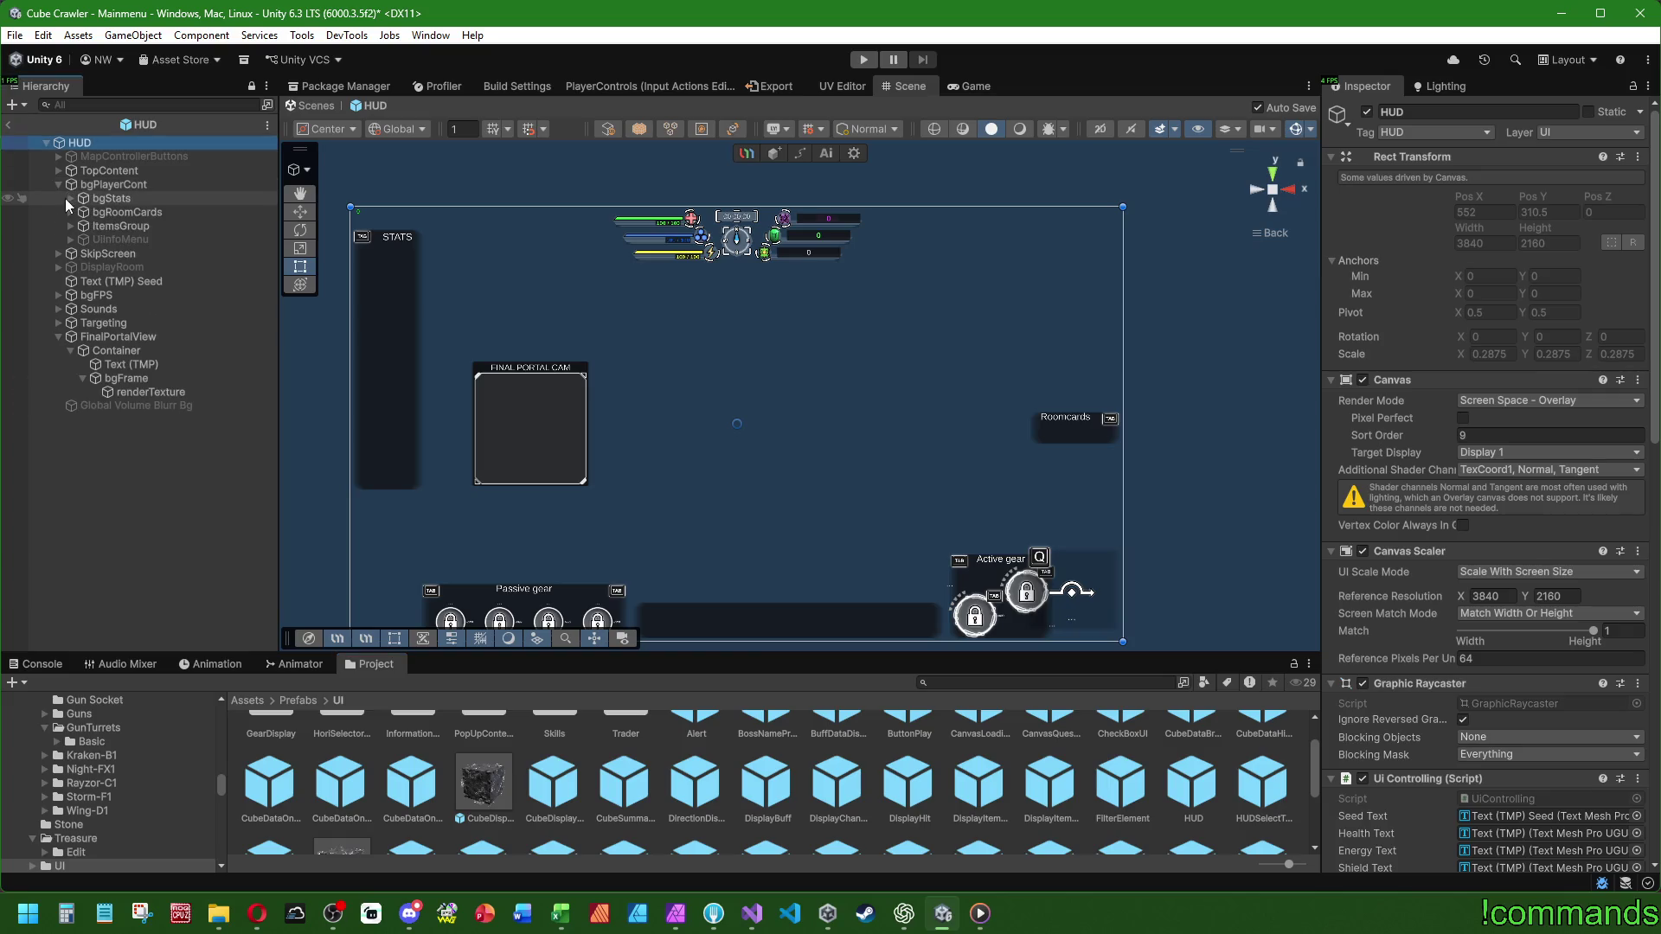
click(69, 199)
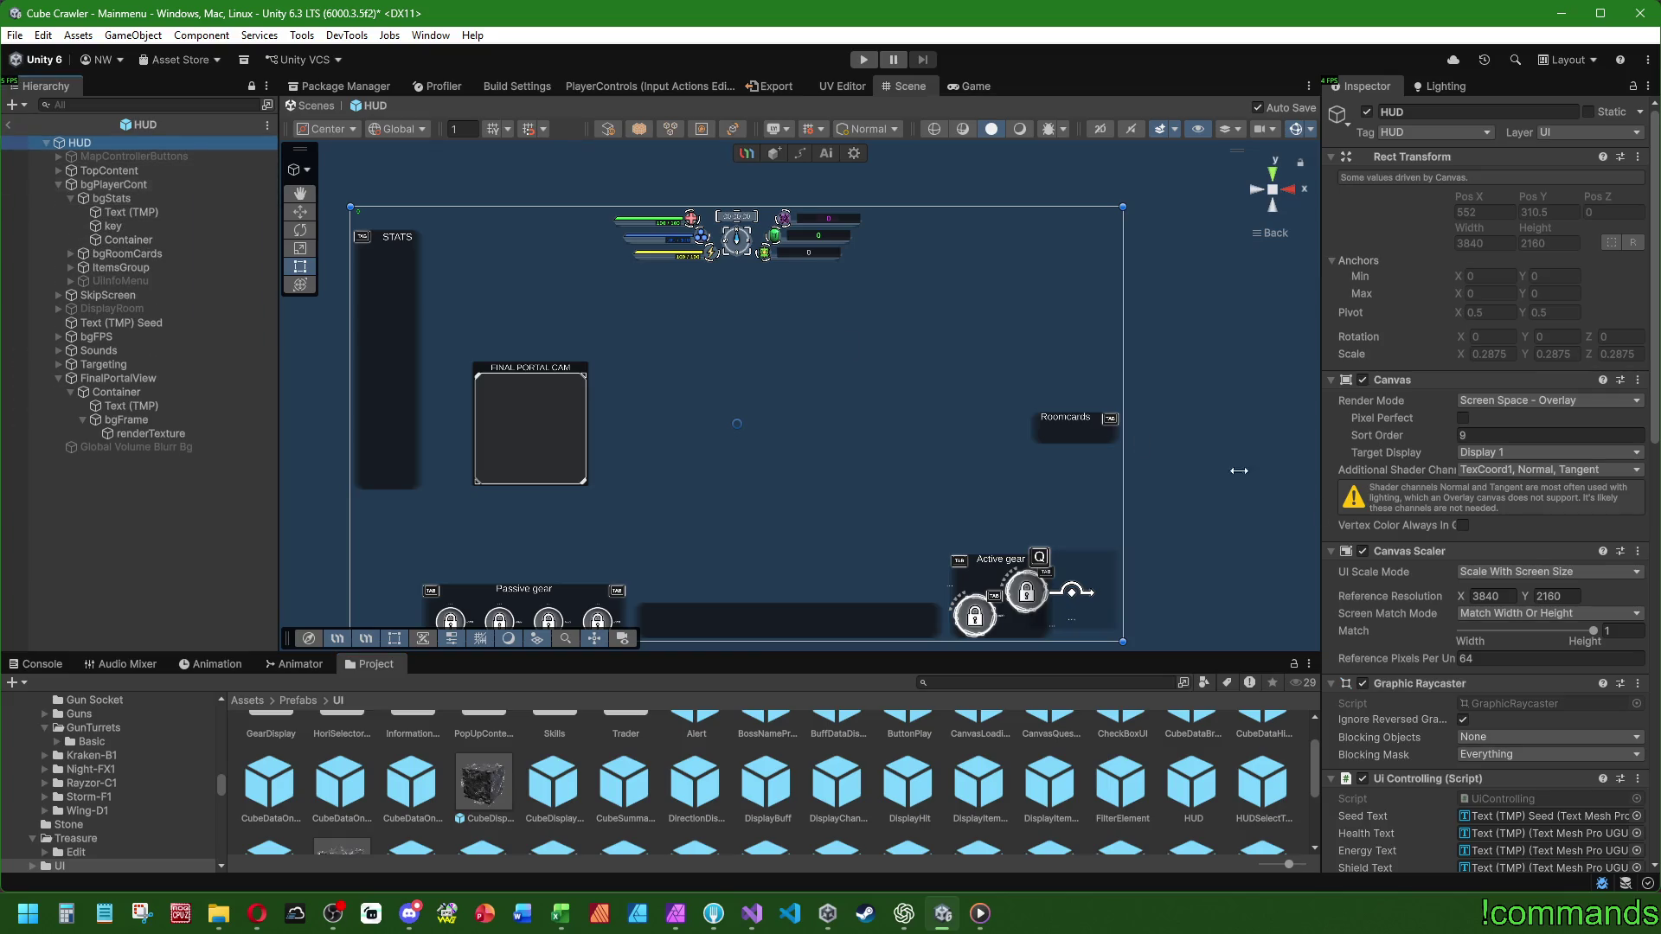
scroll(1405, 572, down, 12)
scroll(1393, 545, down, 4)
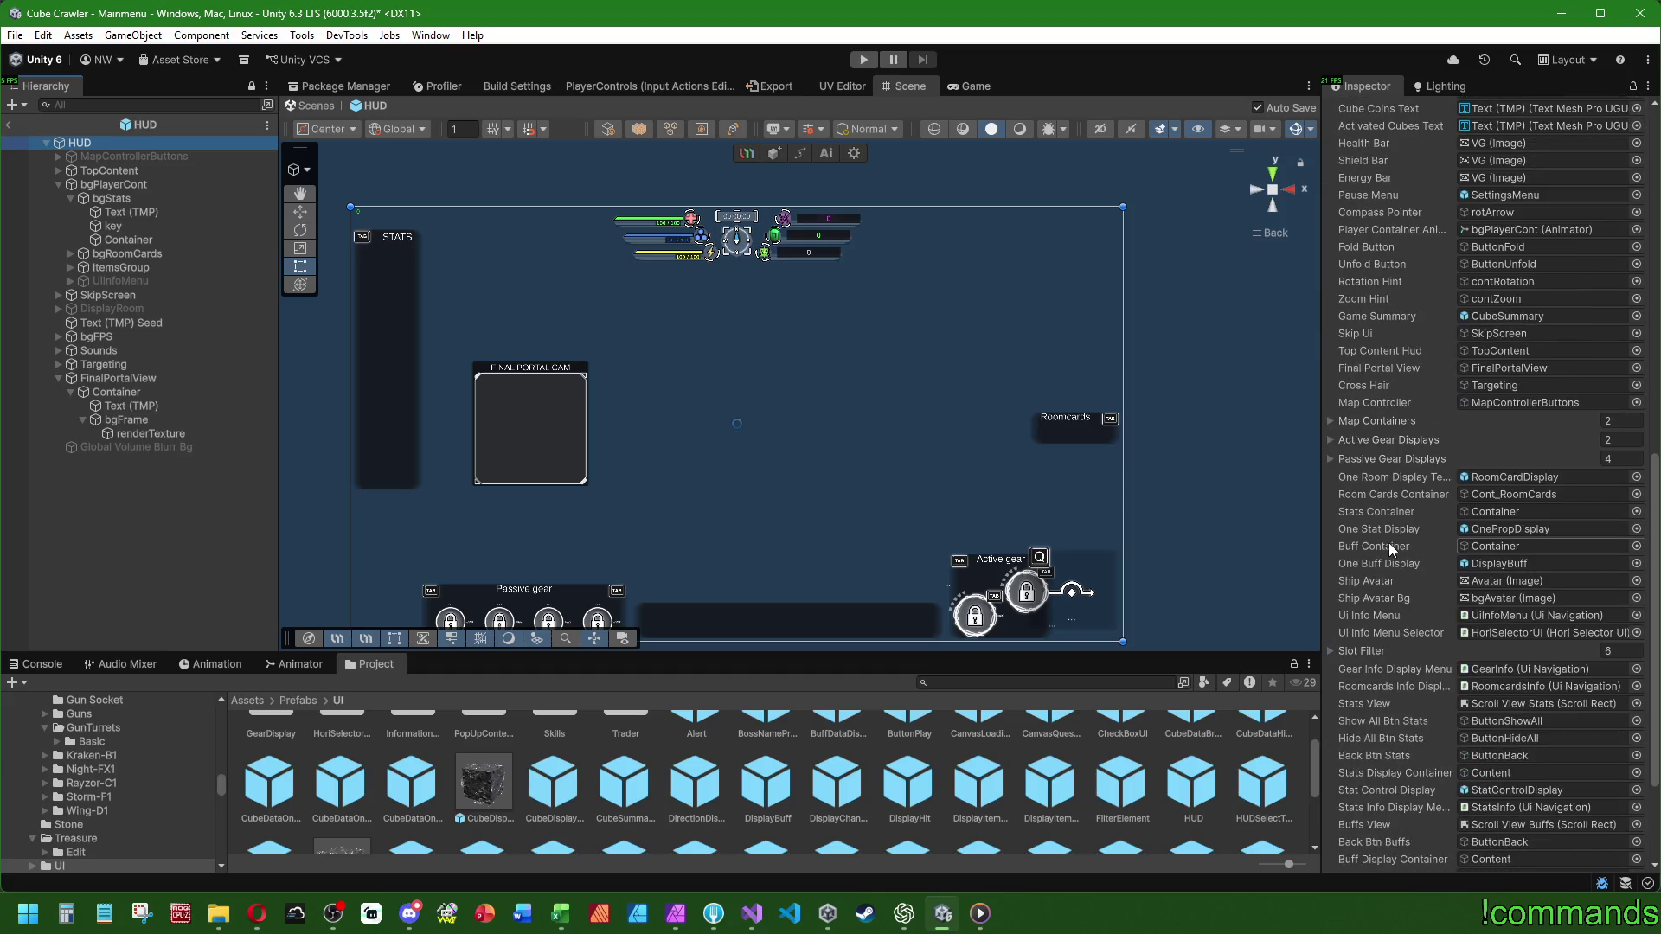
click(1510, 532)
- Open OnePropDisplay and inspect its bg, Icon, posNeg_Indi children and One Stat Display fields
click(776, 783)
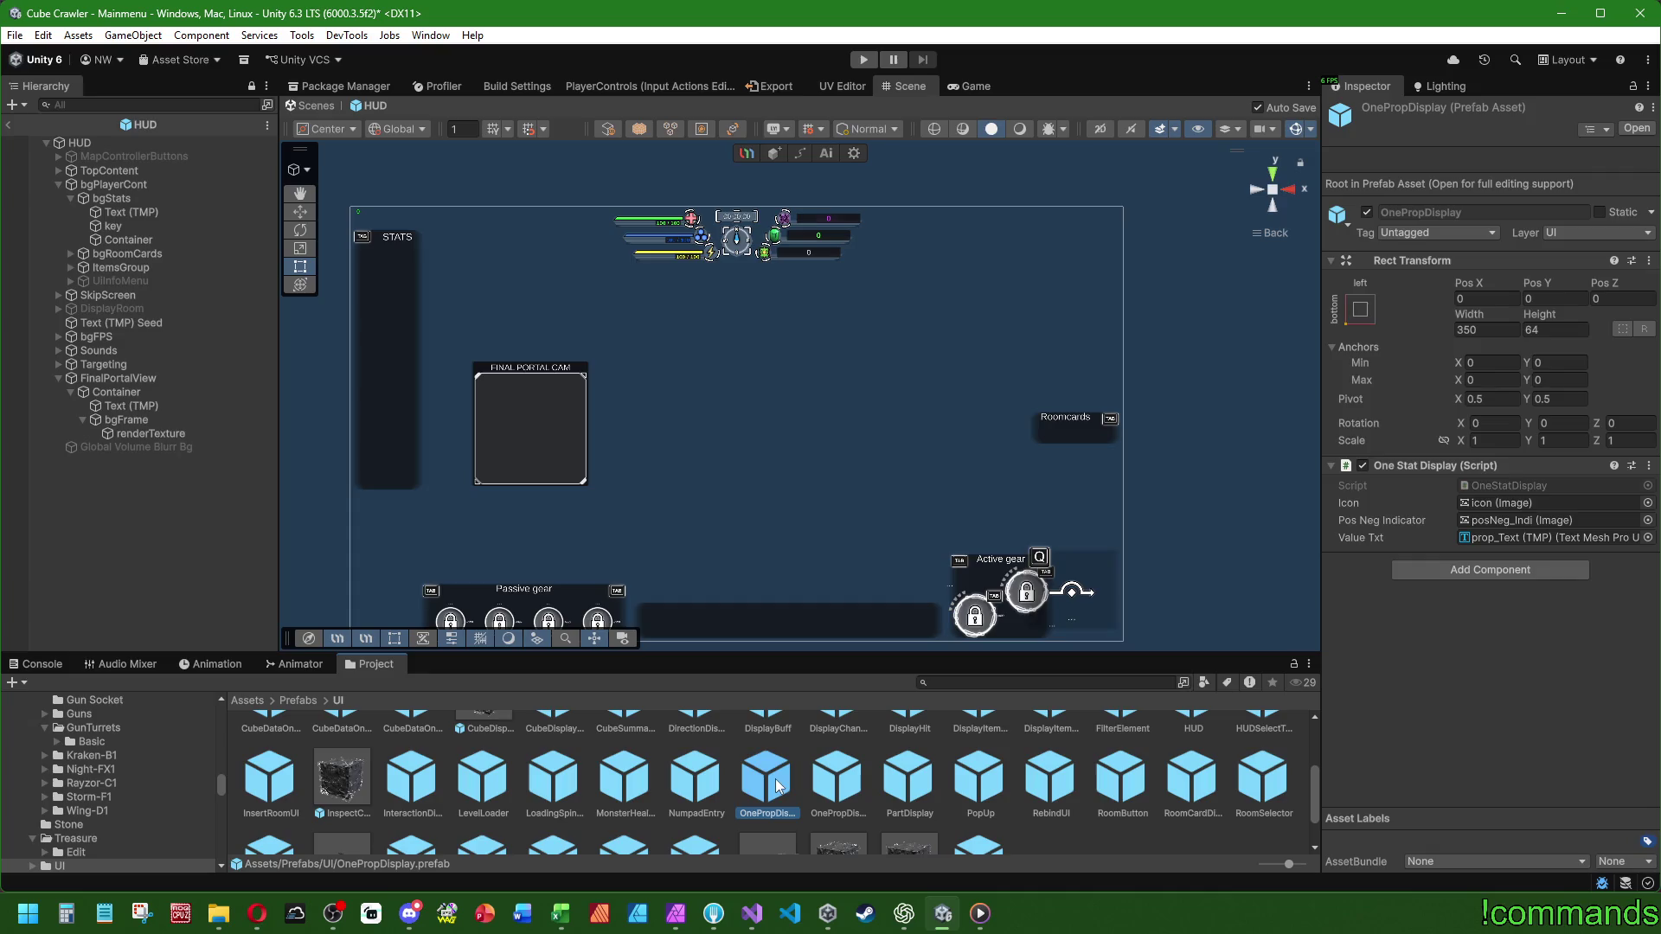
double_click(776, 783)
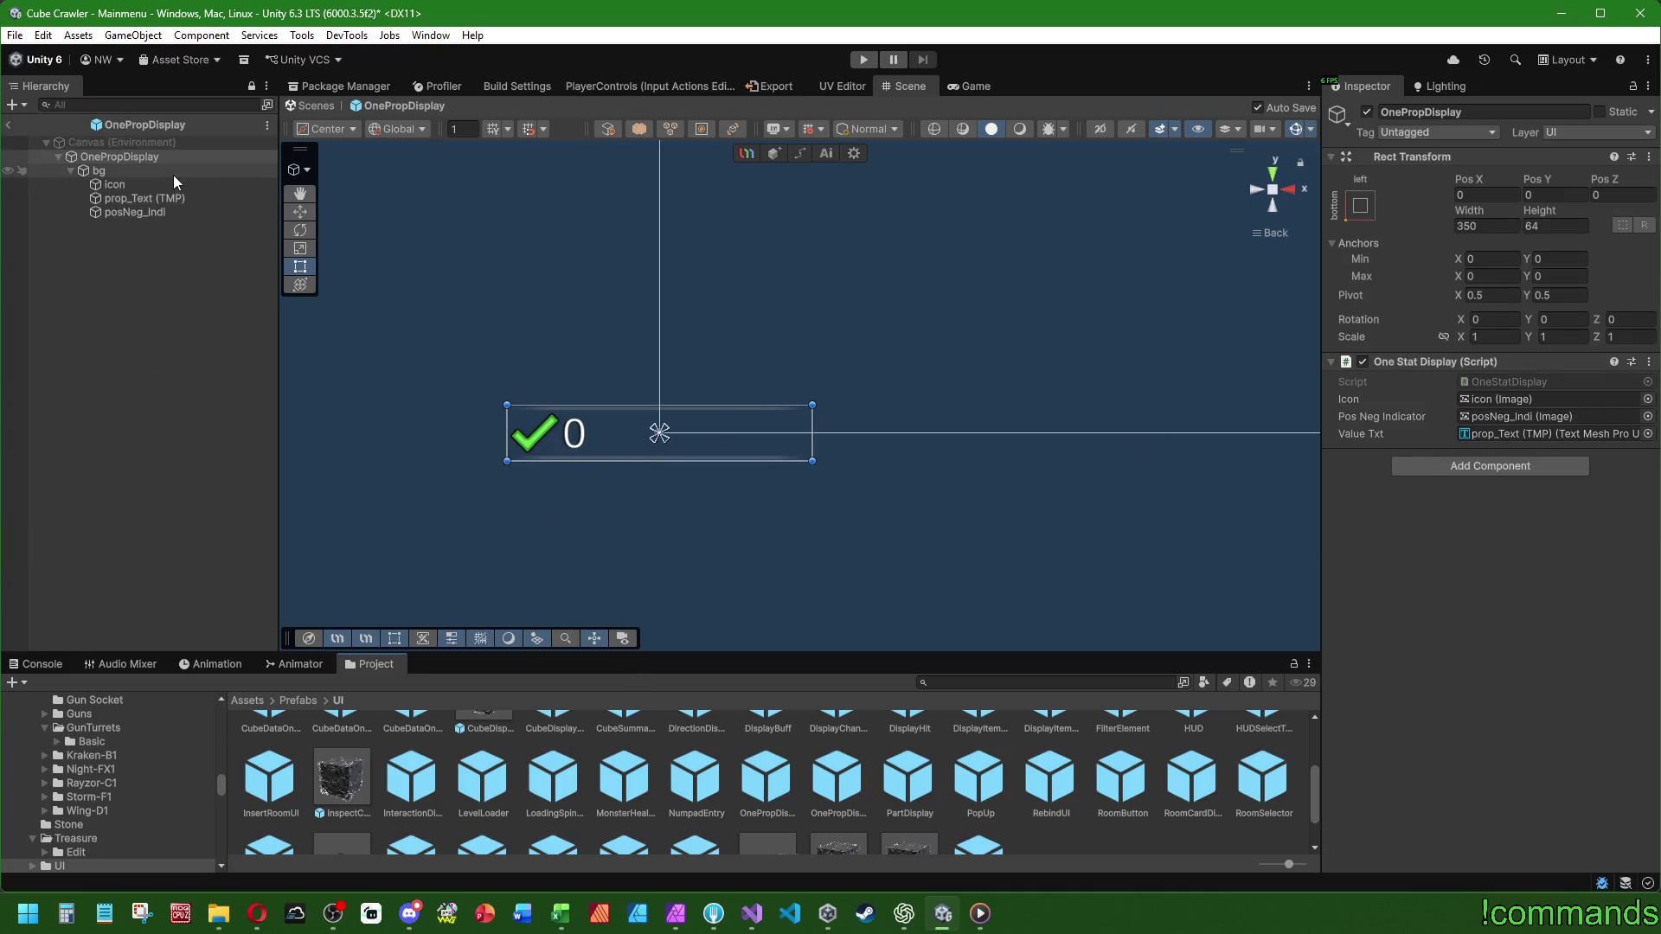
click(146, 175)
click(135, 185)
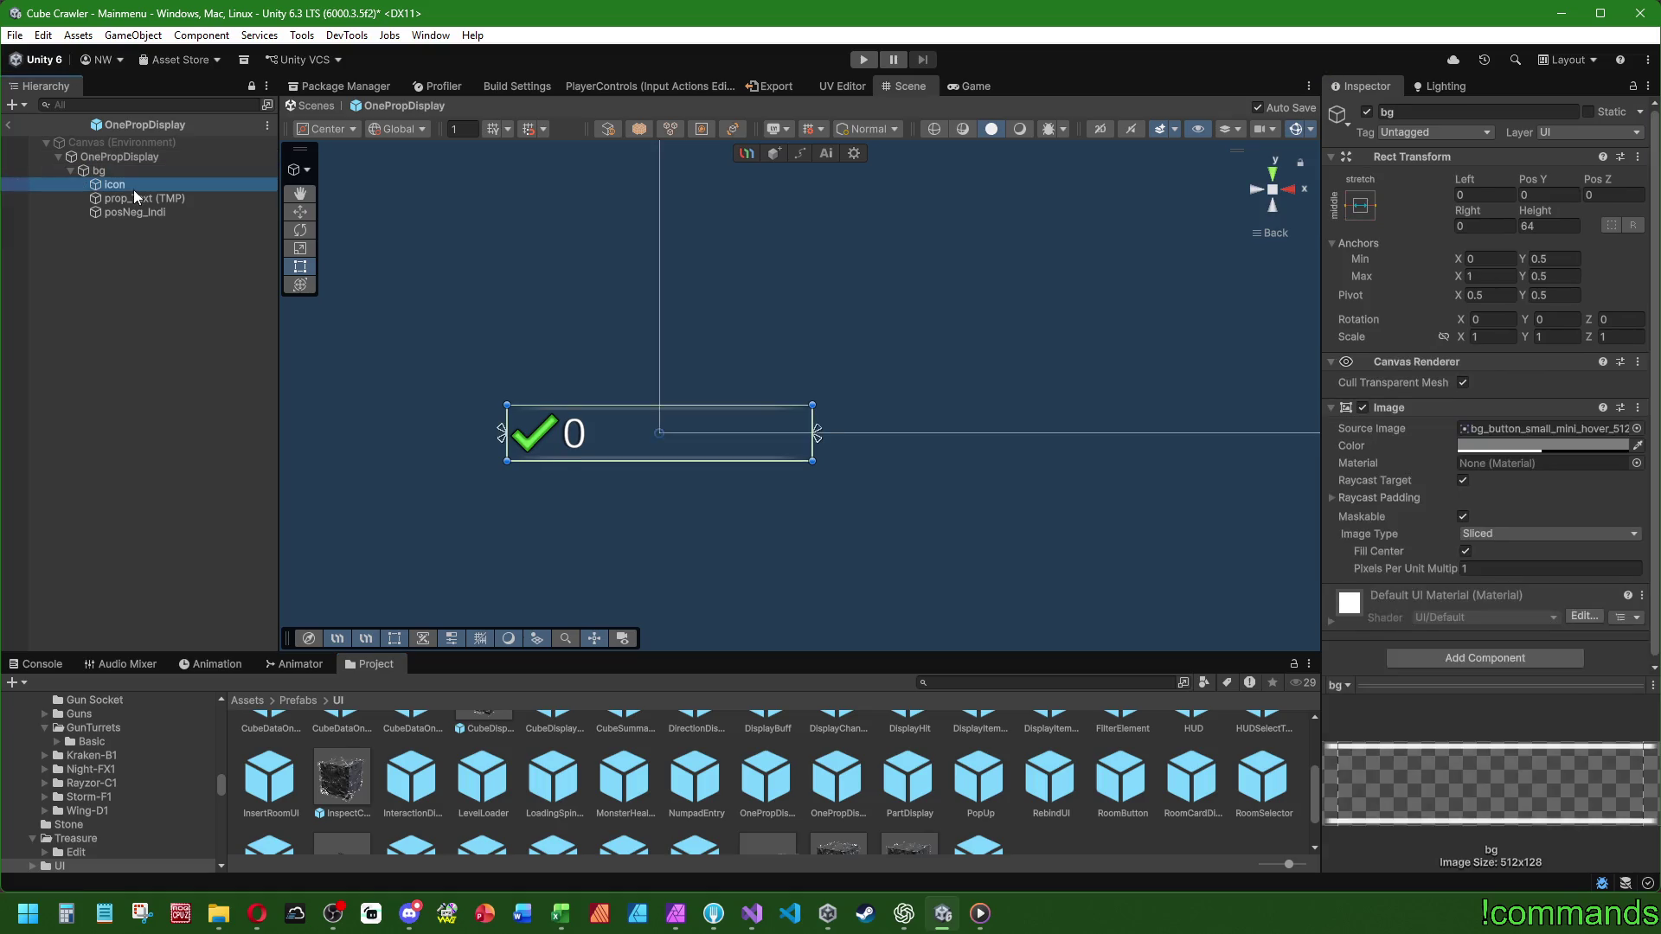
click(144, 215)
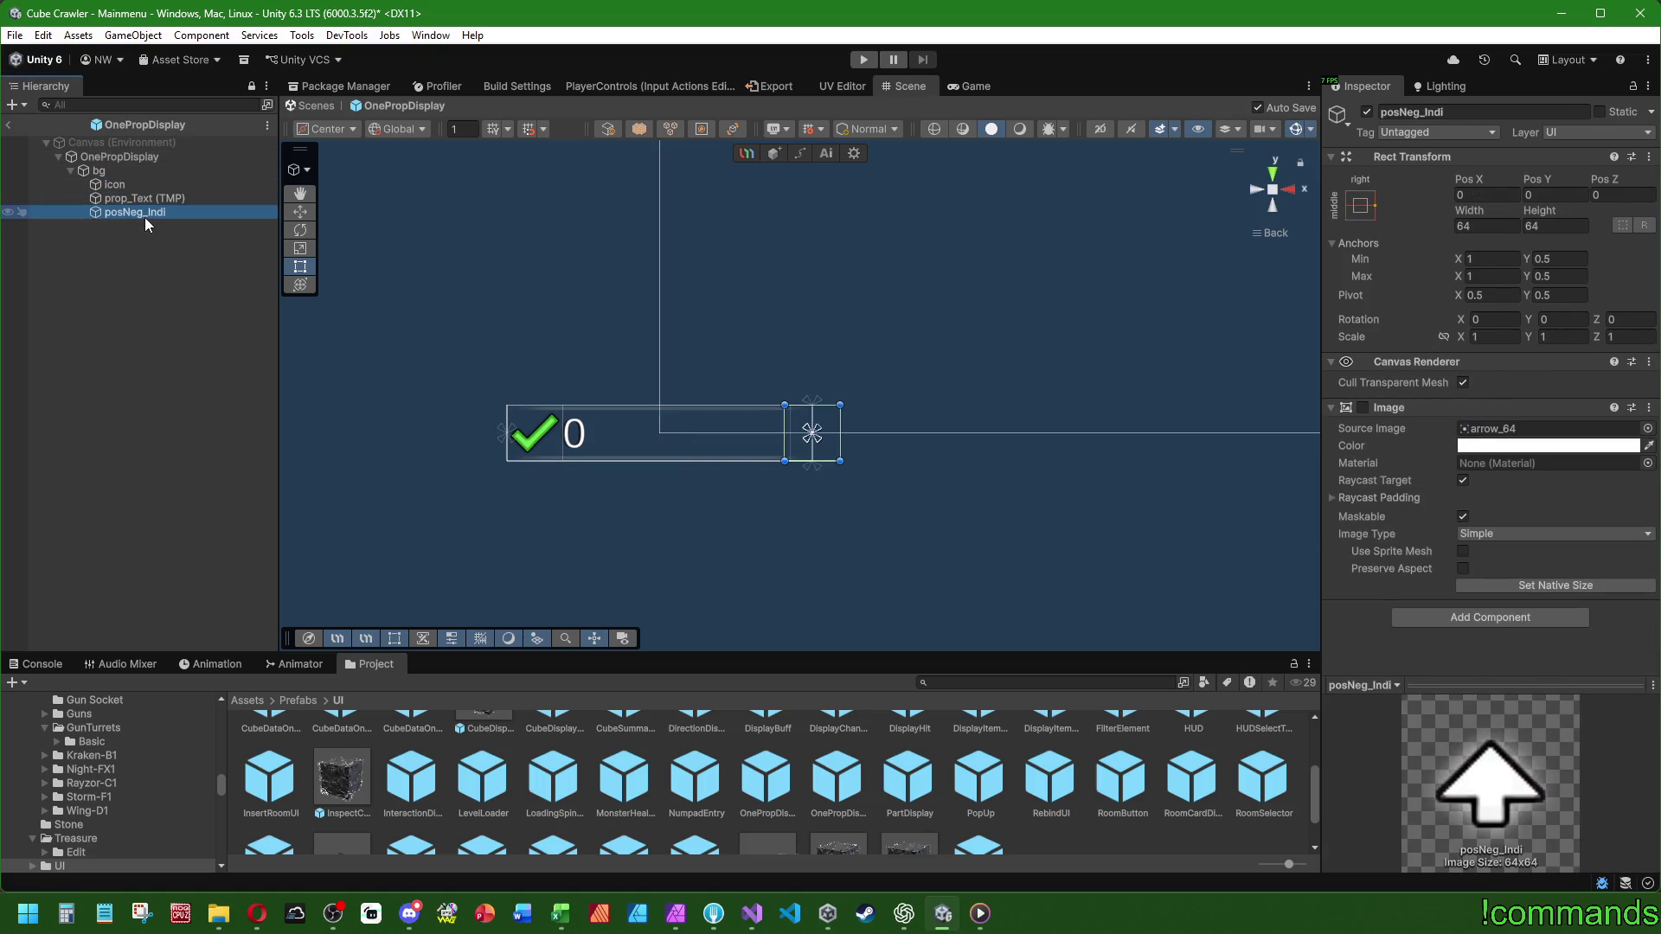
click(135, 159)
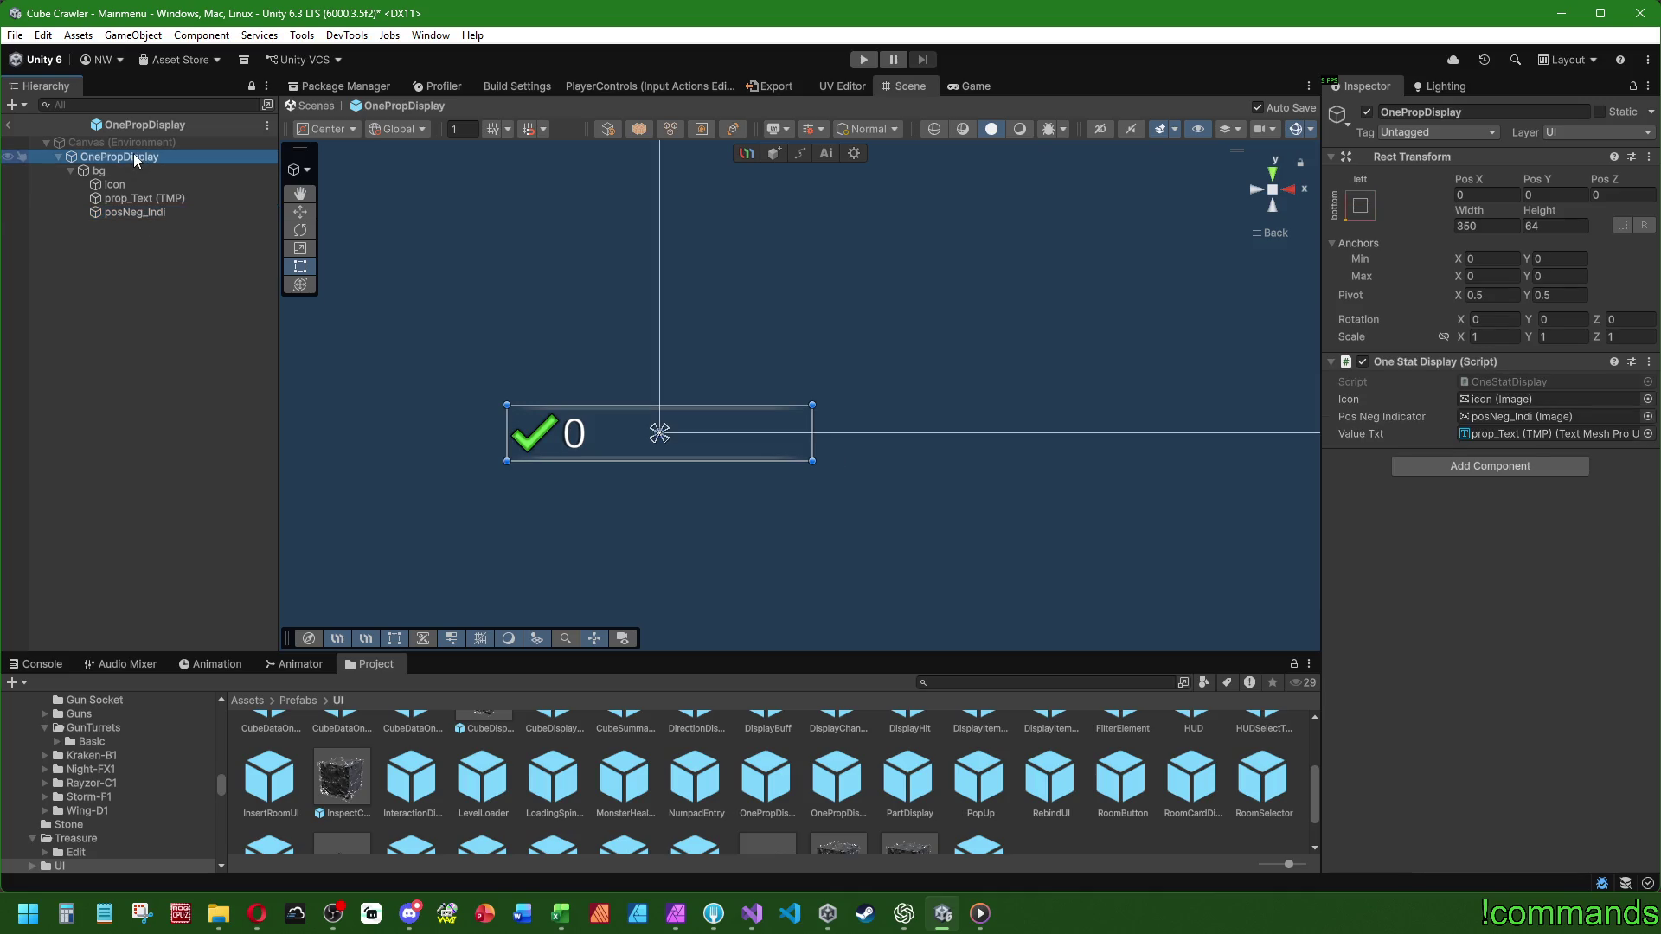
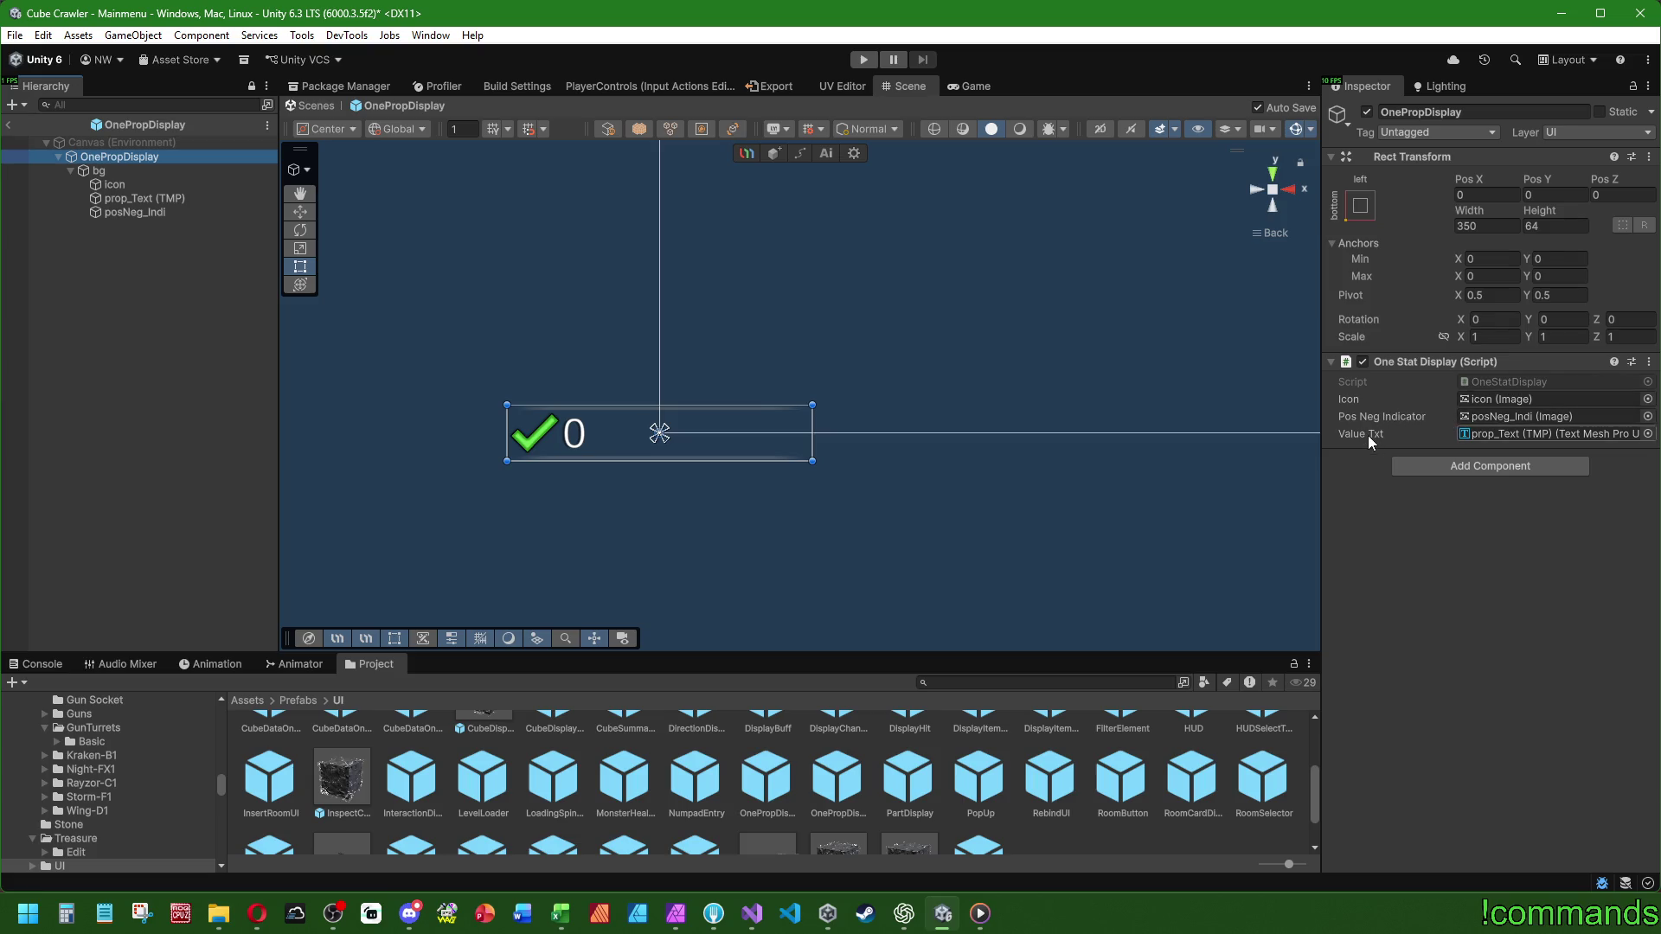
- Locate the OneStatDisplay script from its Script field and open it in Visual Studio
click(1508, 381)
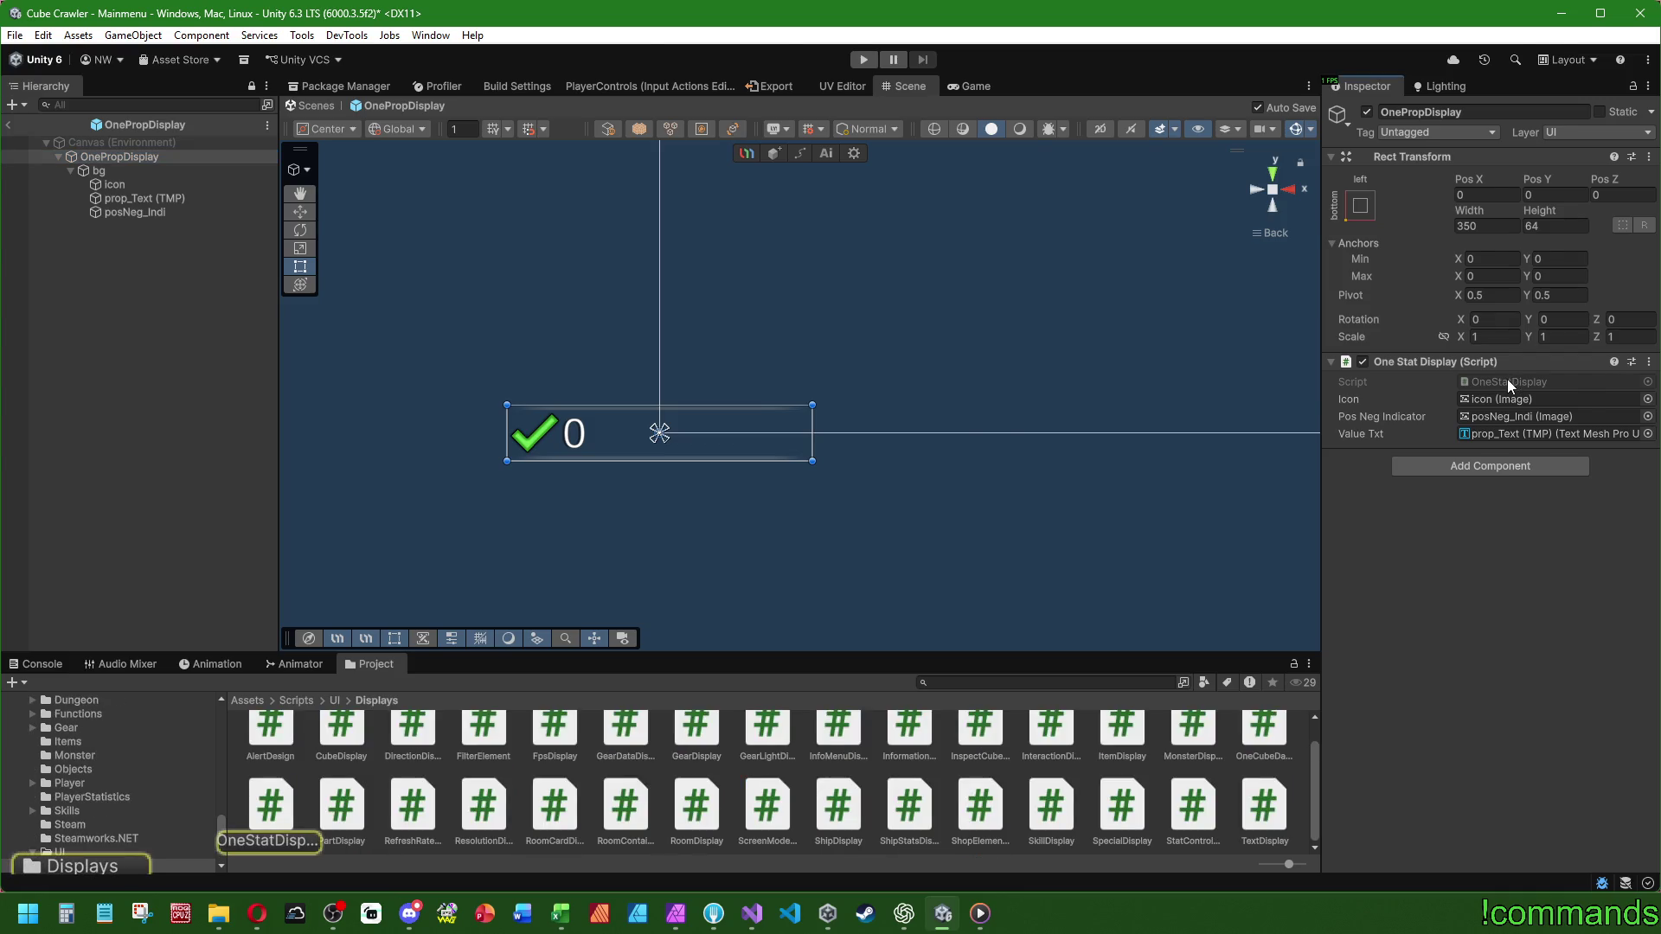
double_click(1507, 379)
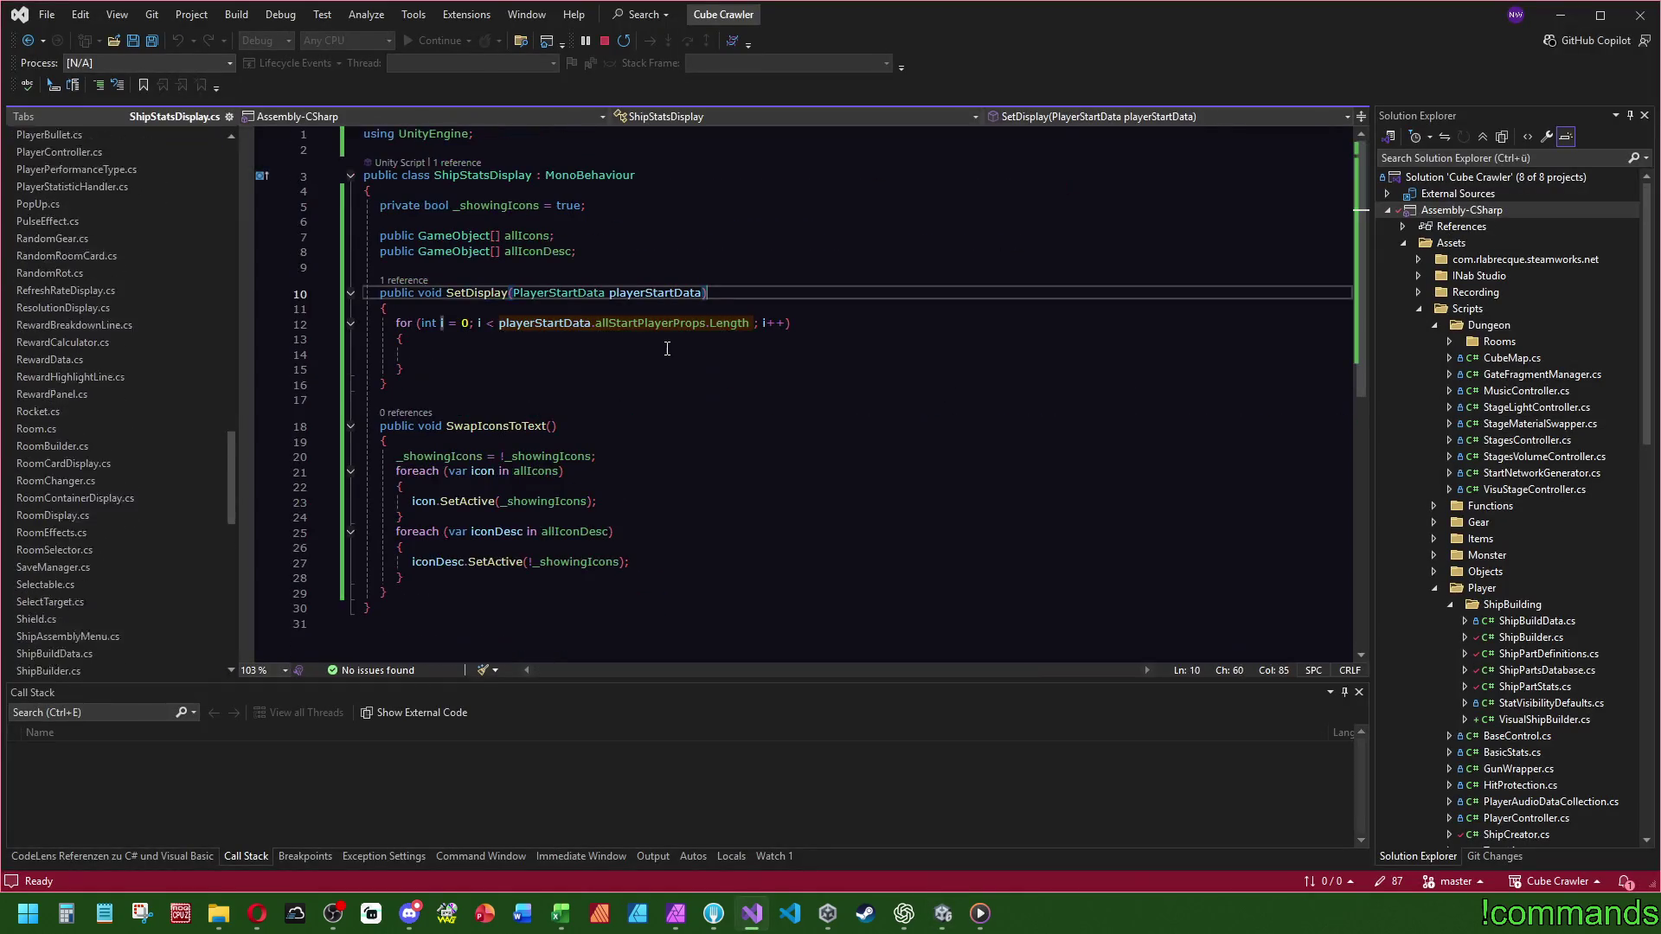
- Switch from Visual Studio back to the Unity editor with the OnePropDisplay prefab
click(1560, 15)
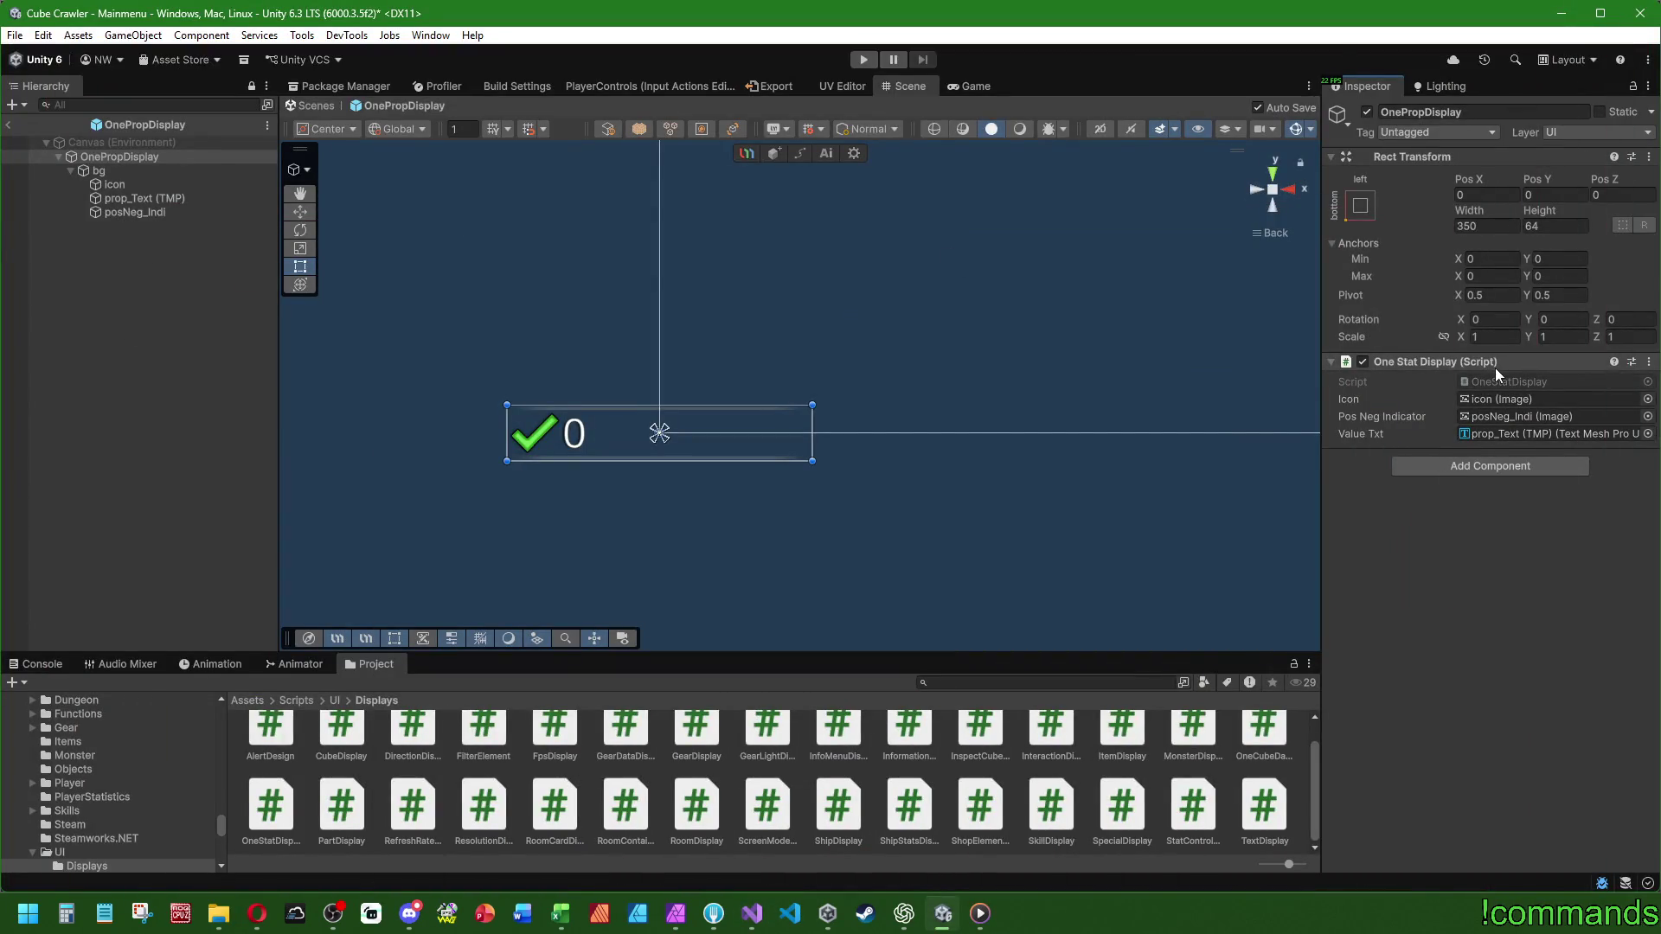
- Exit Prefab Mode and inspect the first stat prop and its icon and value text children
click(10, 125)
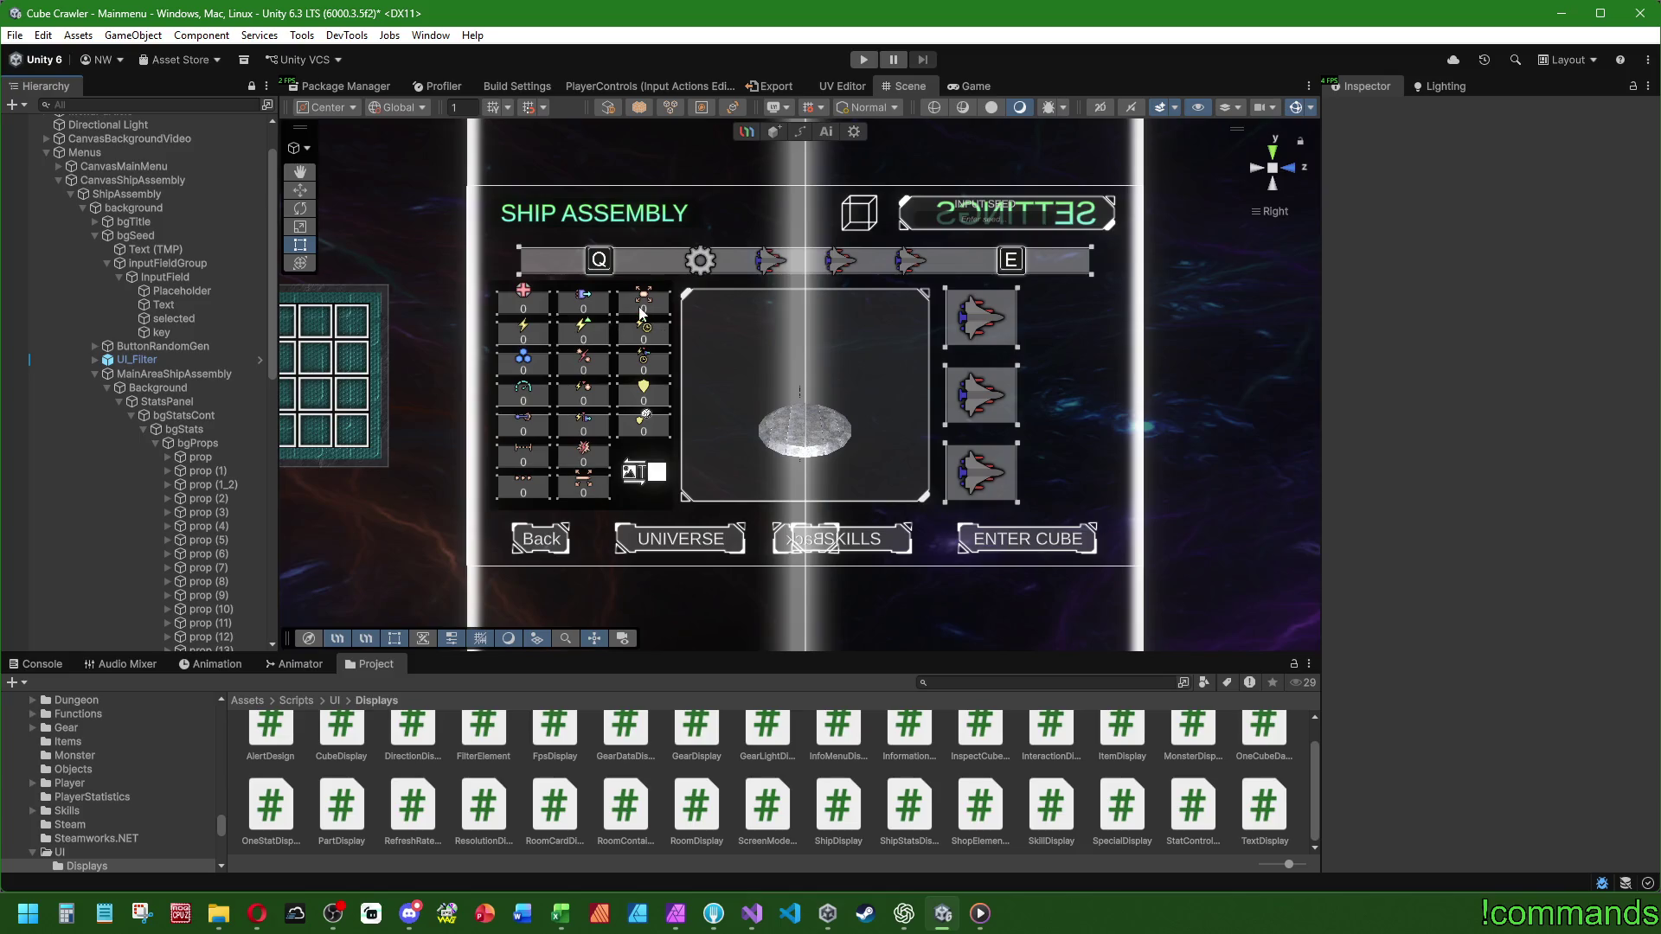
click(171, 457)
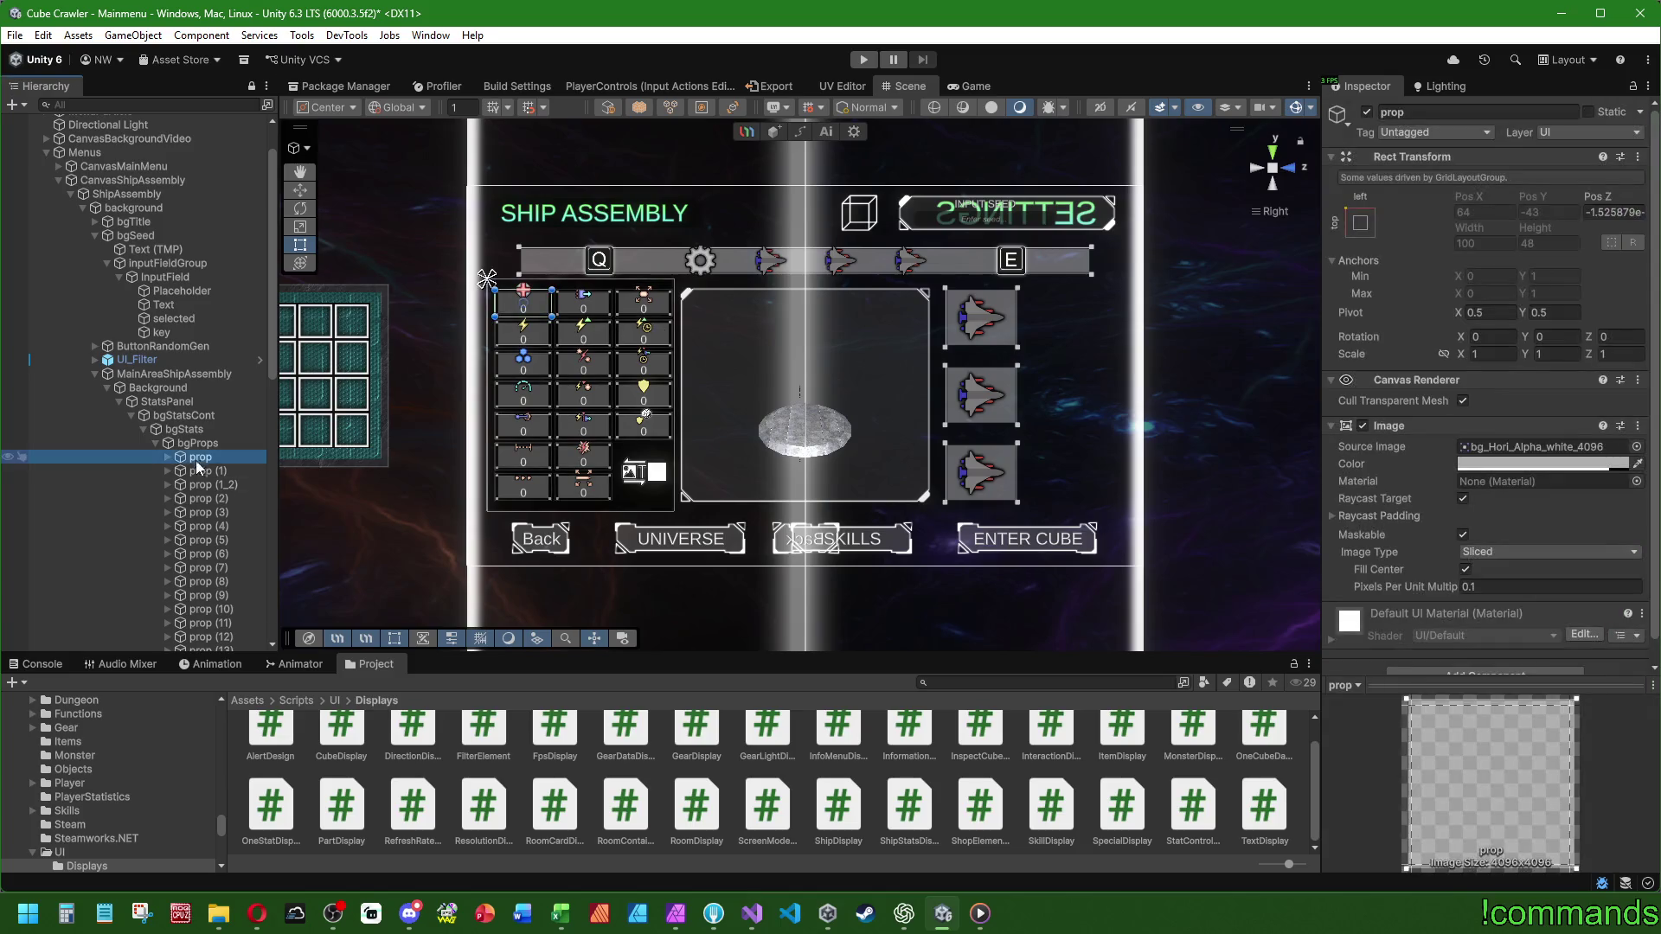
click(167, 457)
click(214, 471)
click(220, 500)
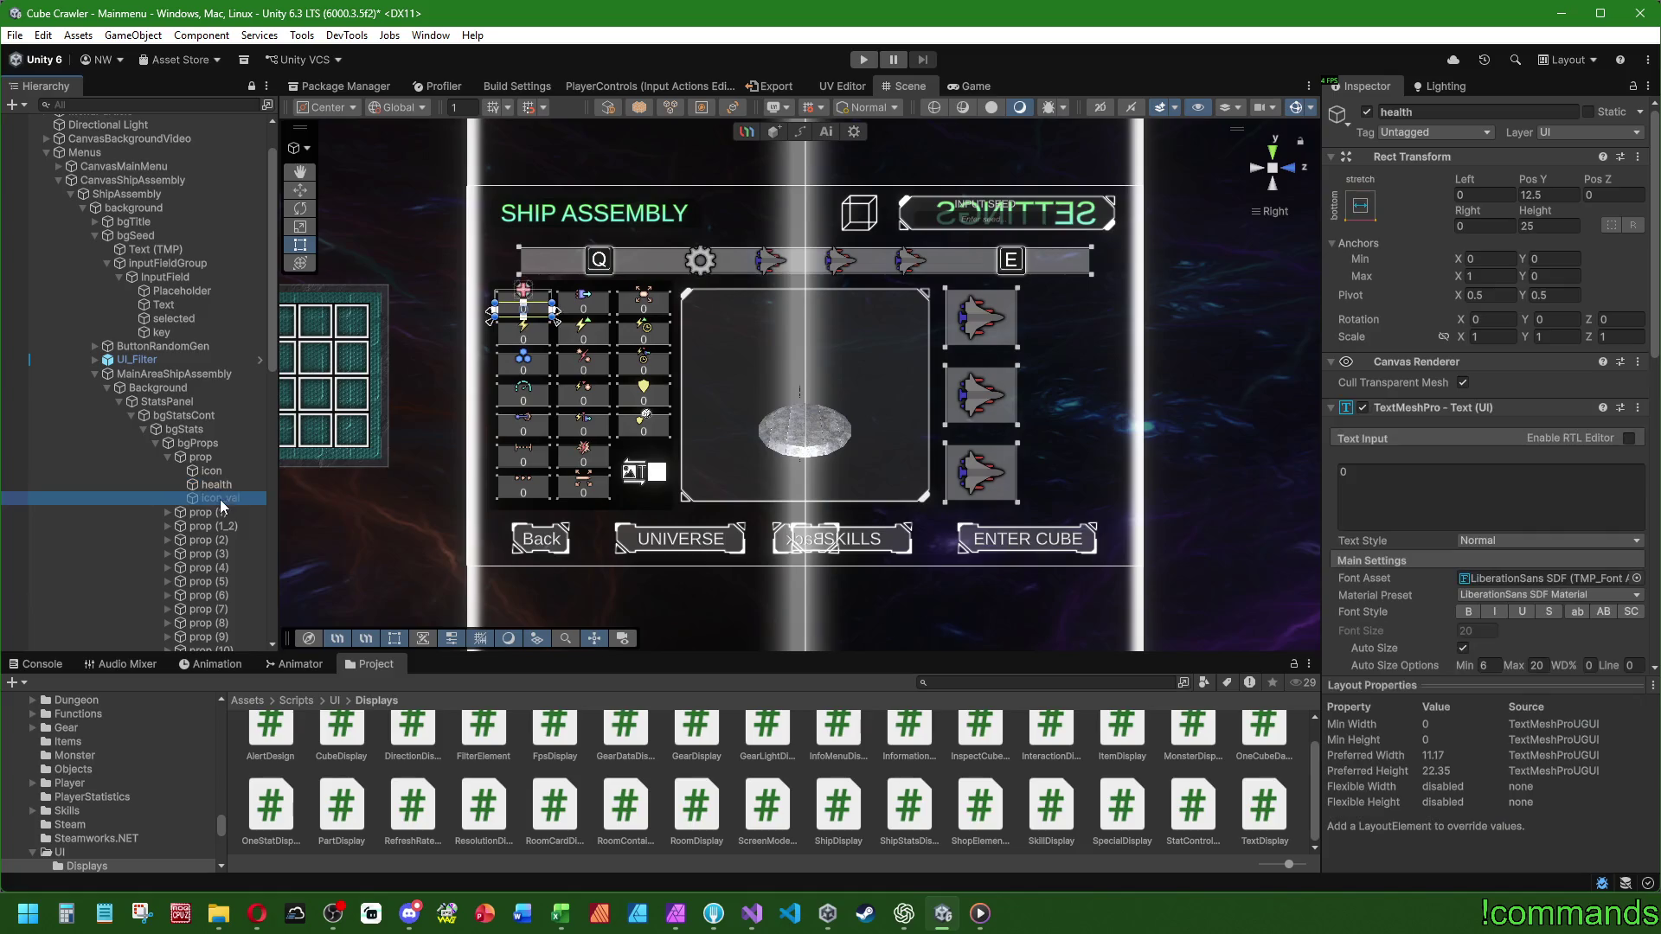
key(Up)
key(Up)
key(Up)
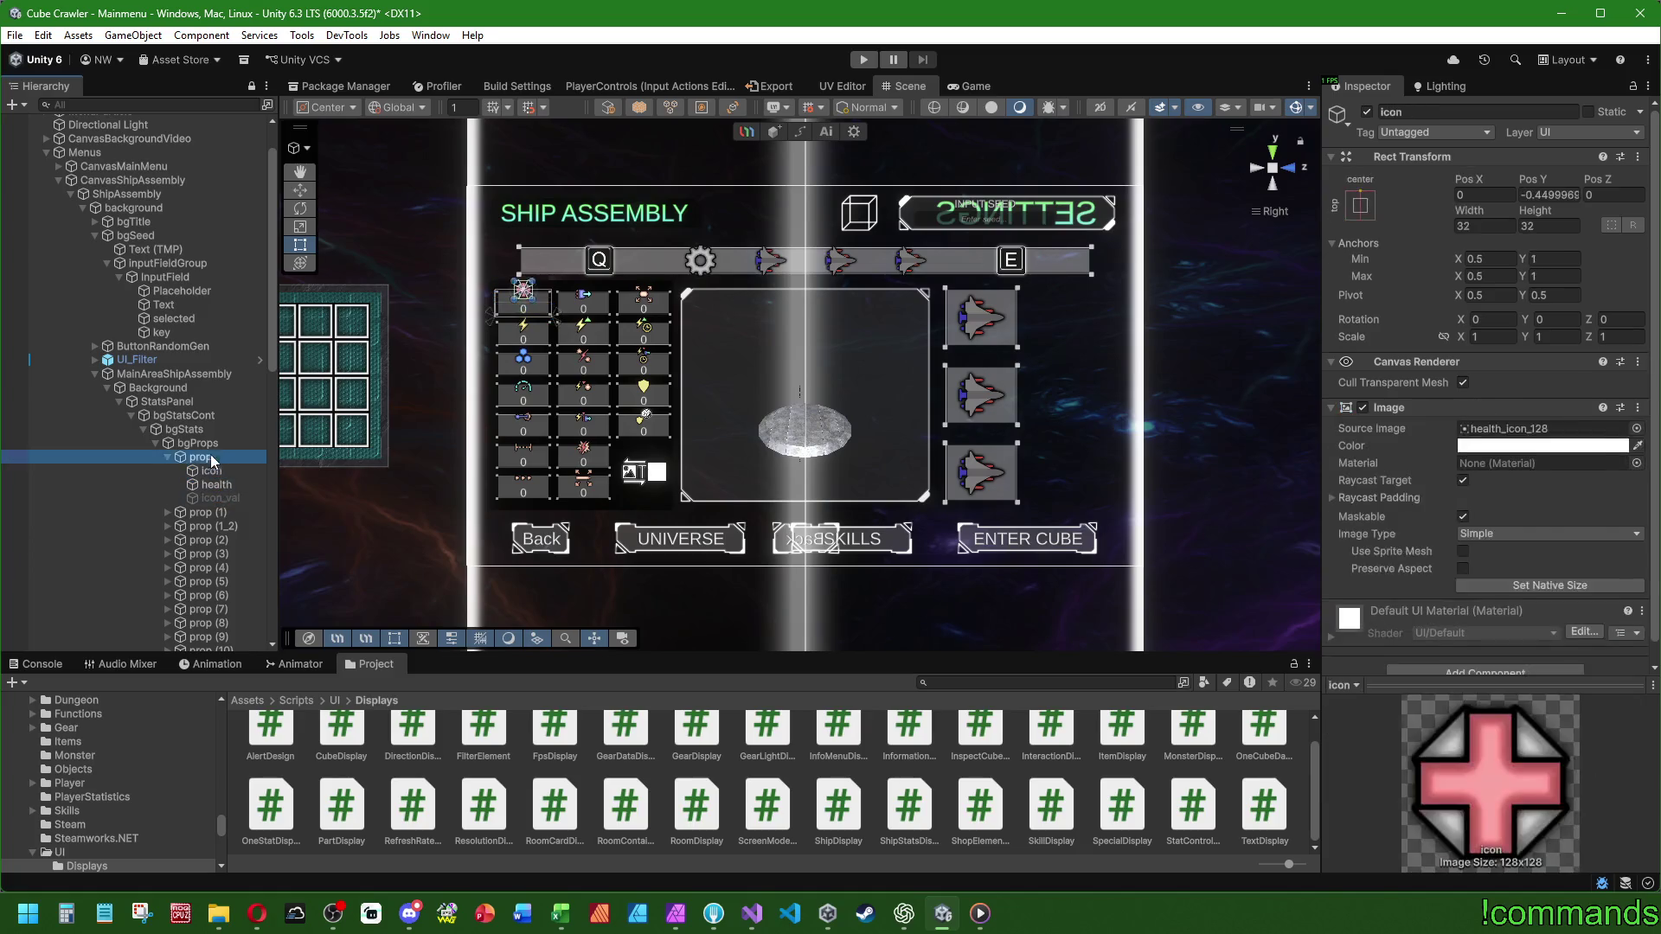
click(167, 456)
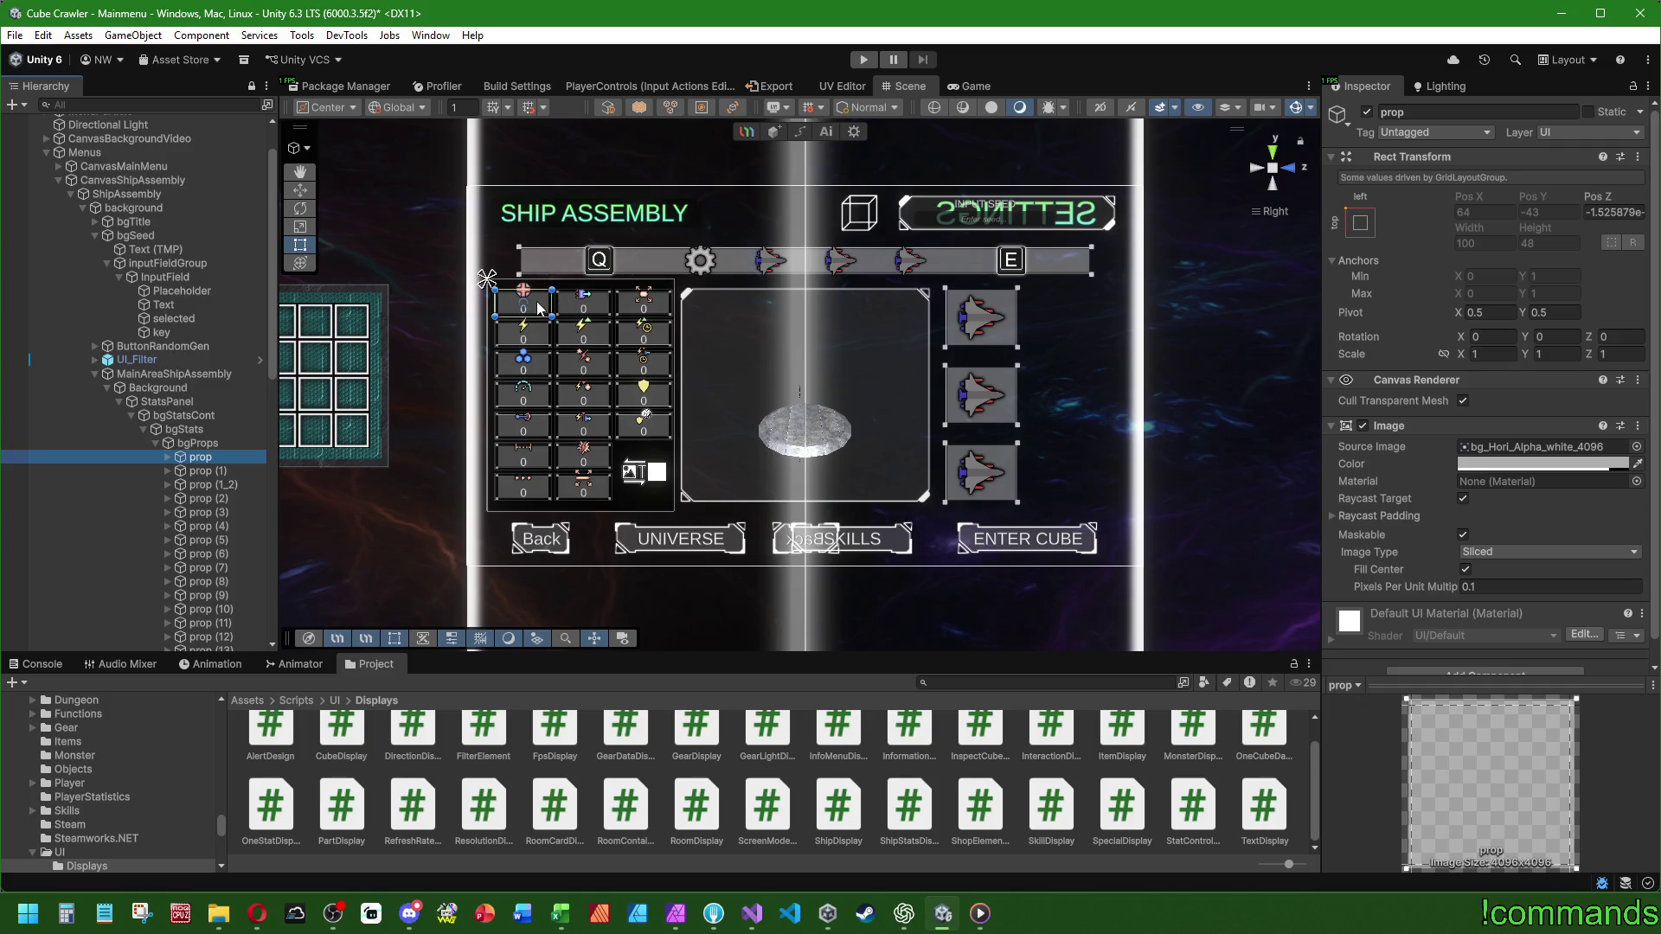
- Inspect the bgProps grid, then select the bgStatsCont stats container
click(200, 444)
scroll(1435, 430, down, 3)
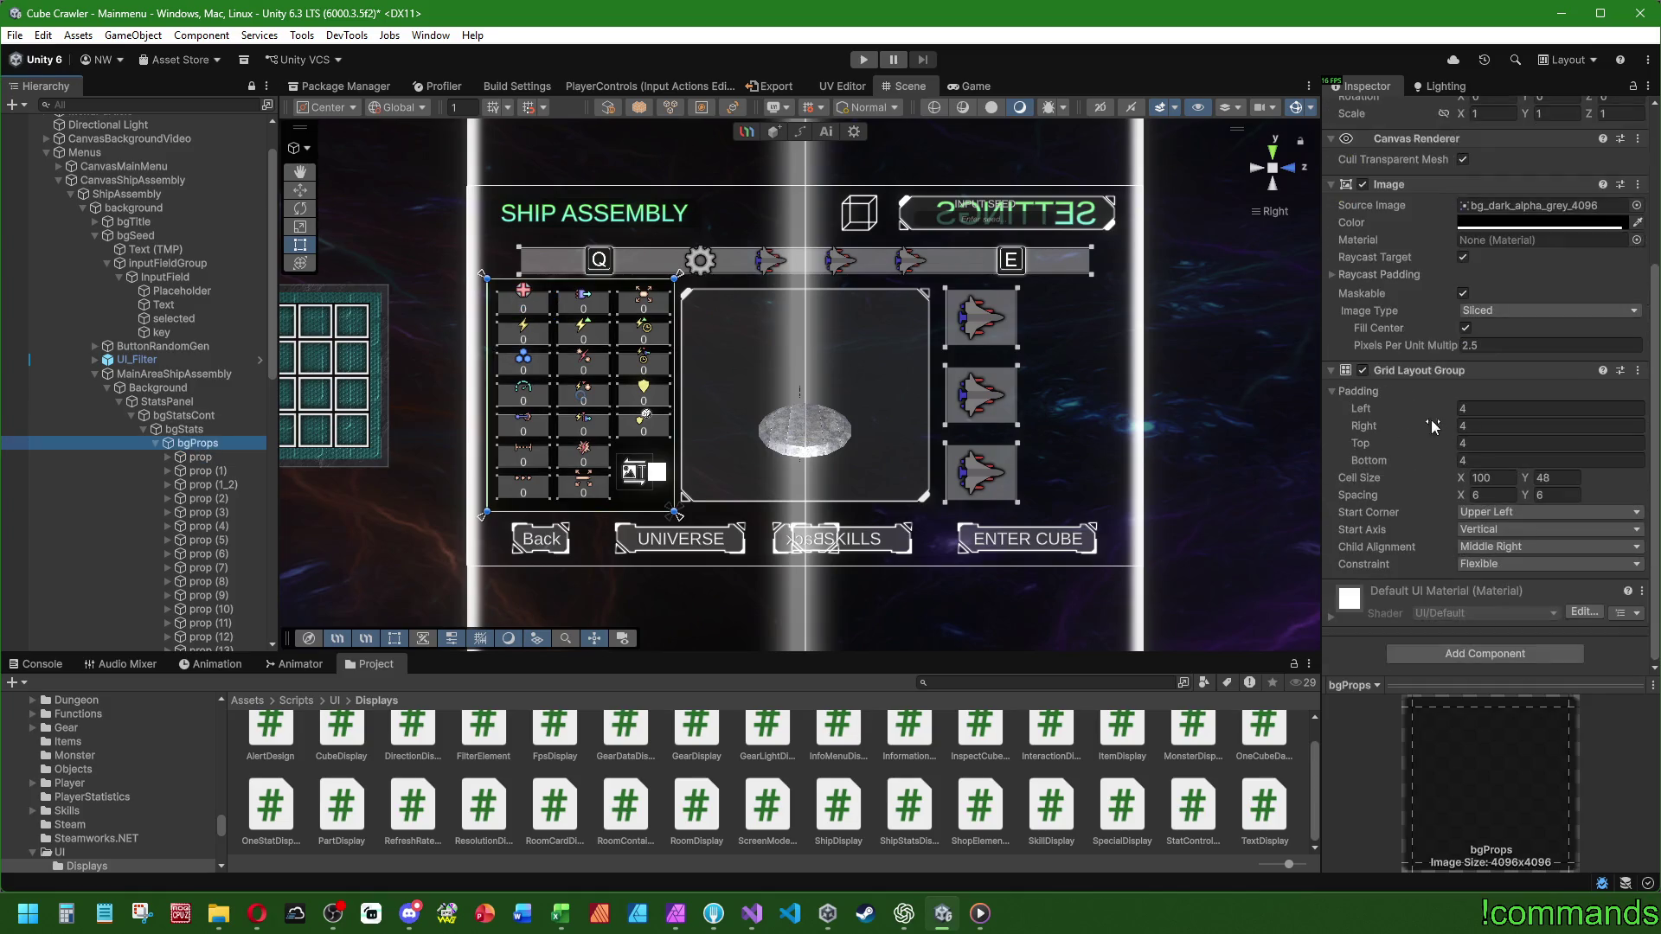
click(234, 415)
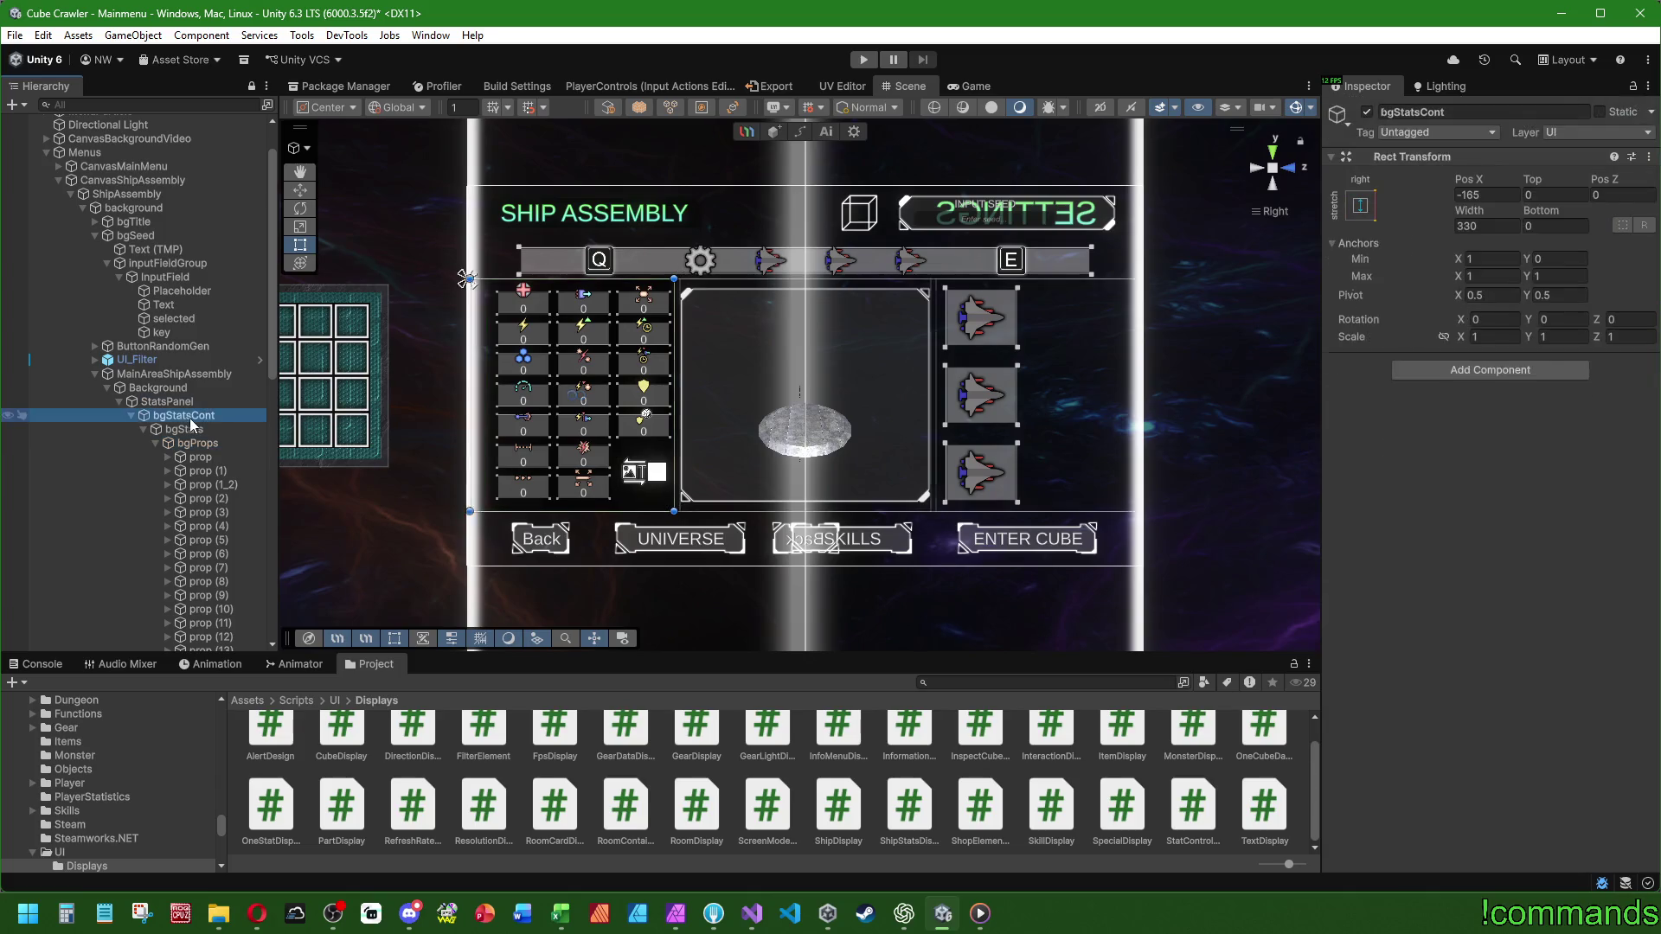
- Search Add Component for 'Shipst' and add Ship Stats Display to bgStatsCont
click(1475, 371)
key(BackSpace)
text(Shipst)
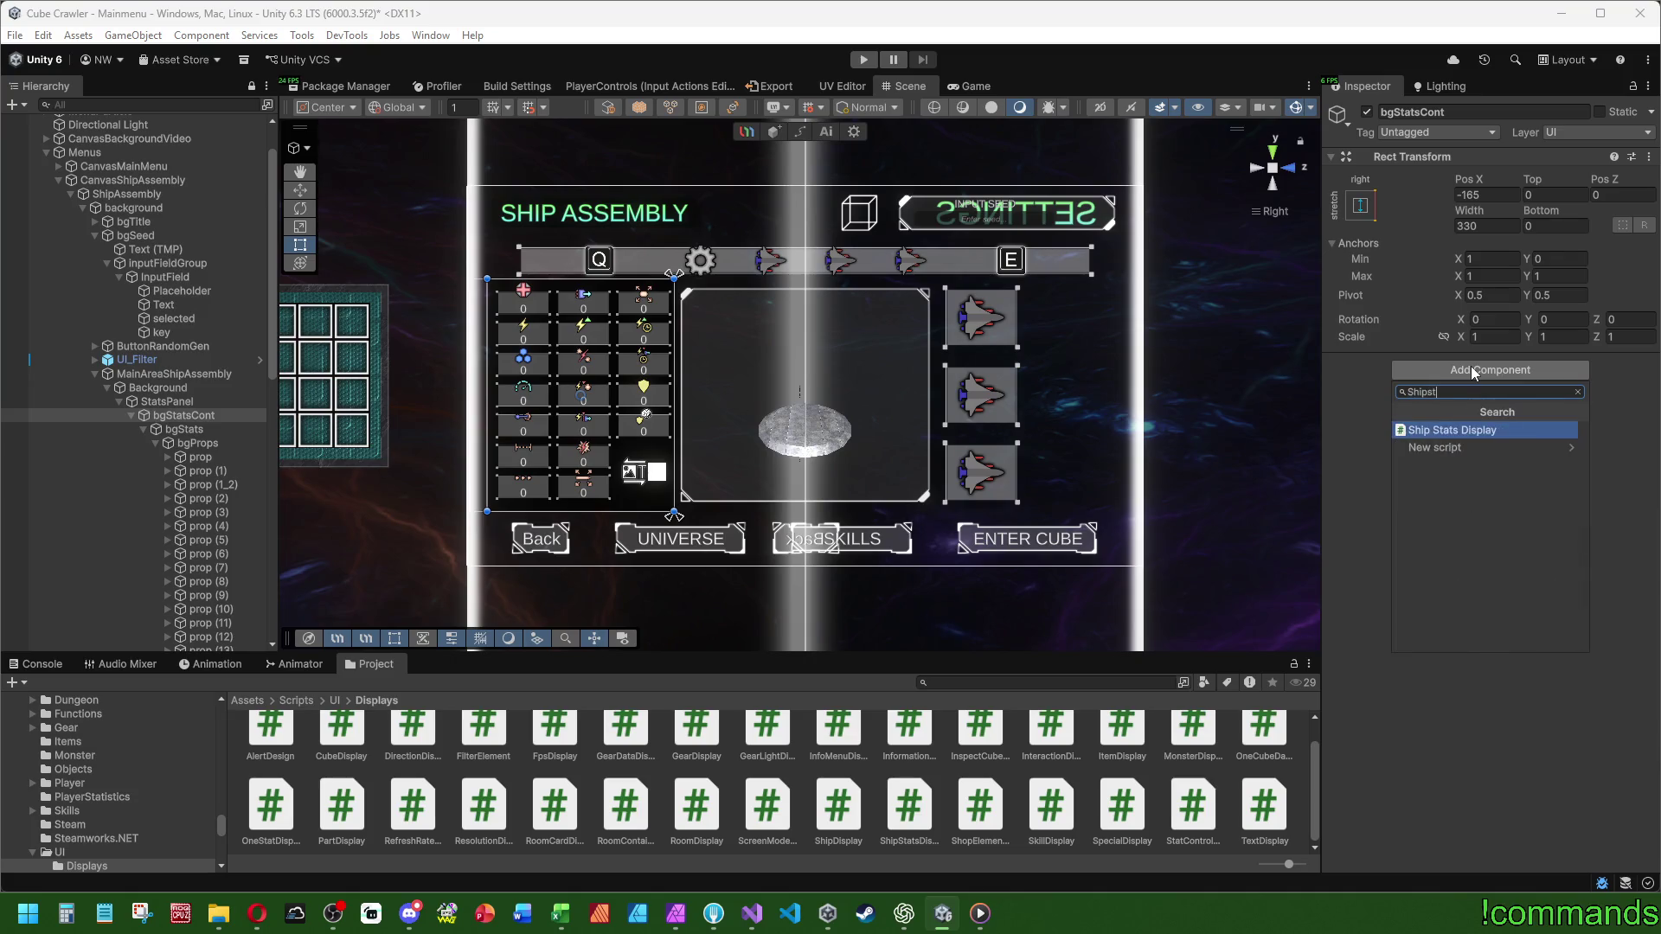
key(Return)
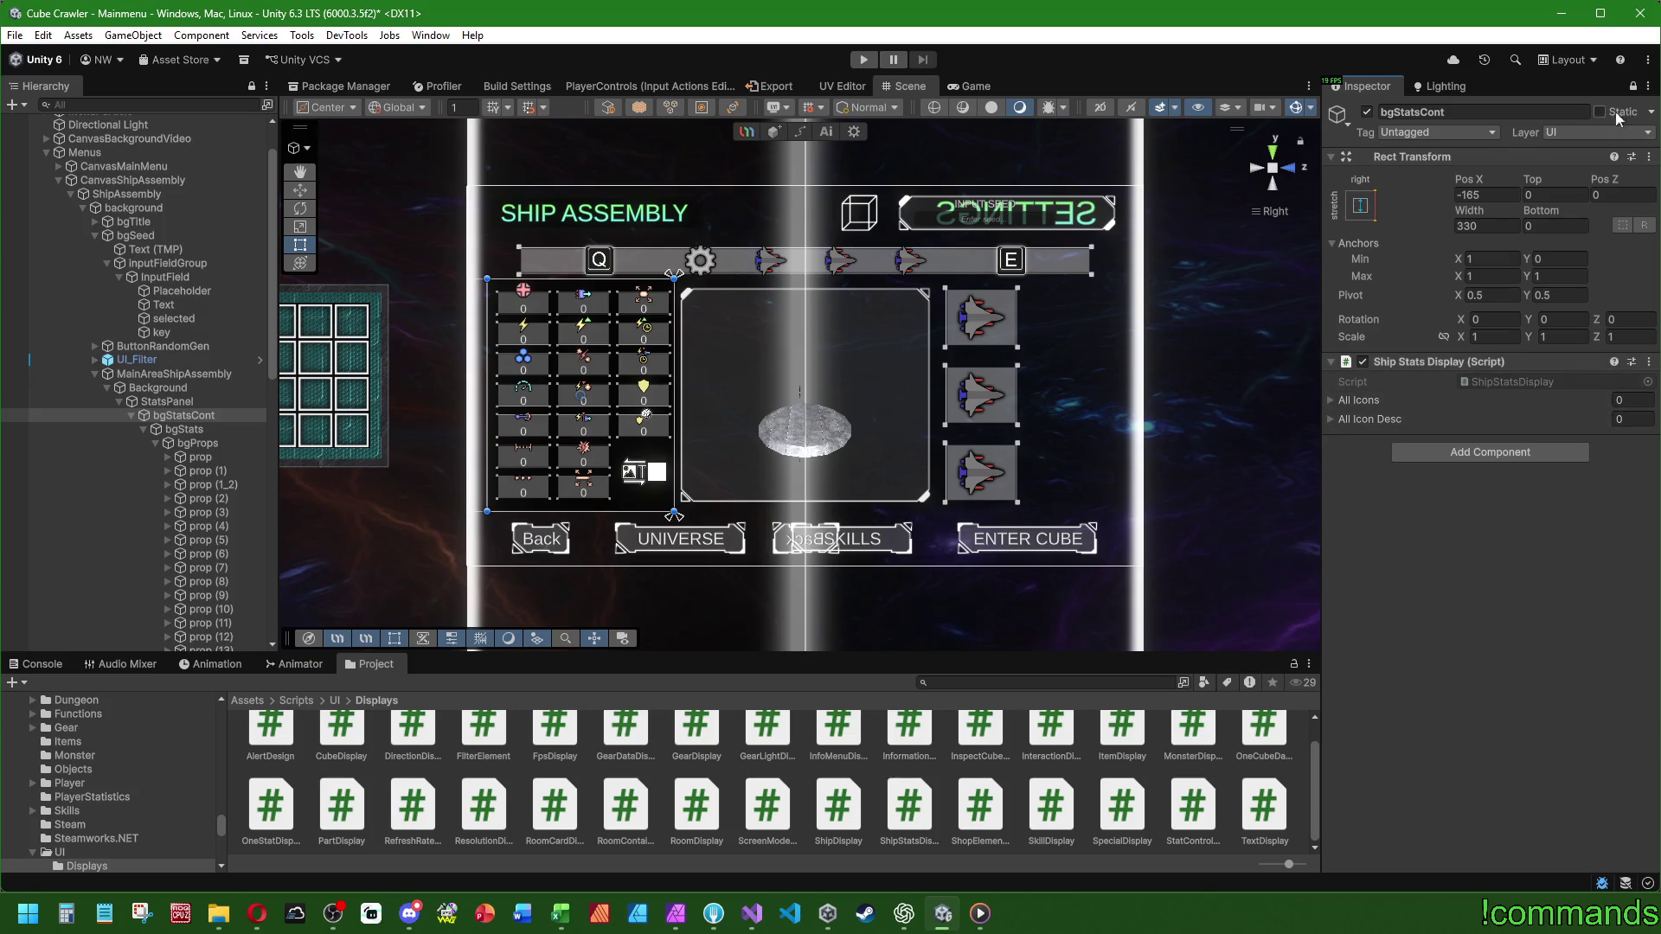
- Expand every stat prop, from prop (17) up to the first prop, in the Hierarchy
scroll(199, 429, down, 6)
click(165, 395)
click(165, 381)
click(165, 367)
click(165, 353)
click(165, 339)
click(166, 326)
click(167, 311)
click(168, 298)
click(168, 284)
click(169, 270)
click(168, 256)
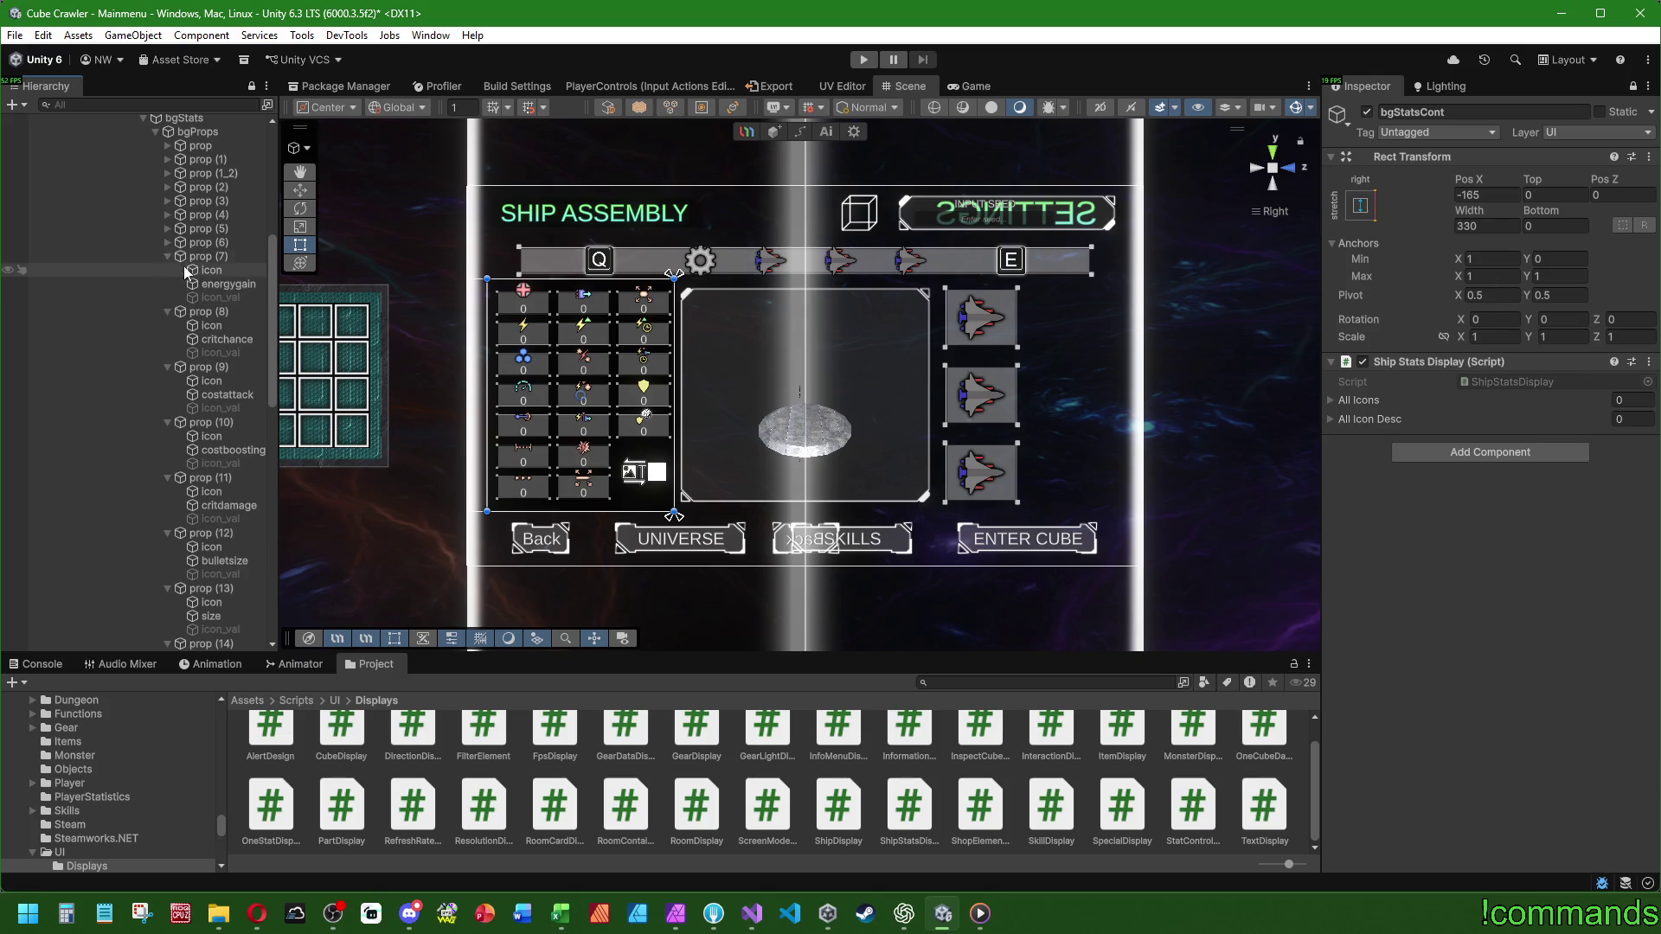
click(167, 242)
click(165, 228)
click(165, 215)
click(164, 201)
click(165, 187)
click(165, 173)
click(165, 160)
click(164, 145)
- Multi-select the icon children of all stat props, from the first prop through prop (17)
ctrl+click(211, 160)
ctrl+click(214, 212)
ctrl+click(221, 271)
ctrl+click(218, 327)
ctrl+click(218, 382)
ctrl+click(218, 438)
scroll(226, 342, down, 5)
ctrl+click(213, 284)
ctrl+click(212, 339)
ctrl+click(215, 395)
ctrl+click(215, 450)
ctrl+click(218, 506)
ctrl+click(211, 561)
scroll(213, 468, down, 6)
ctrl+click(222, 357)
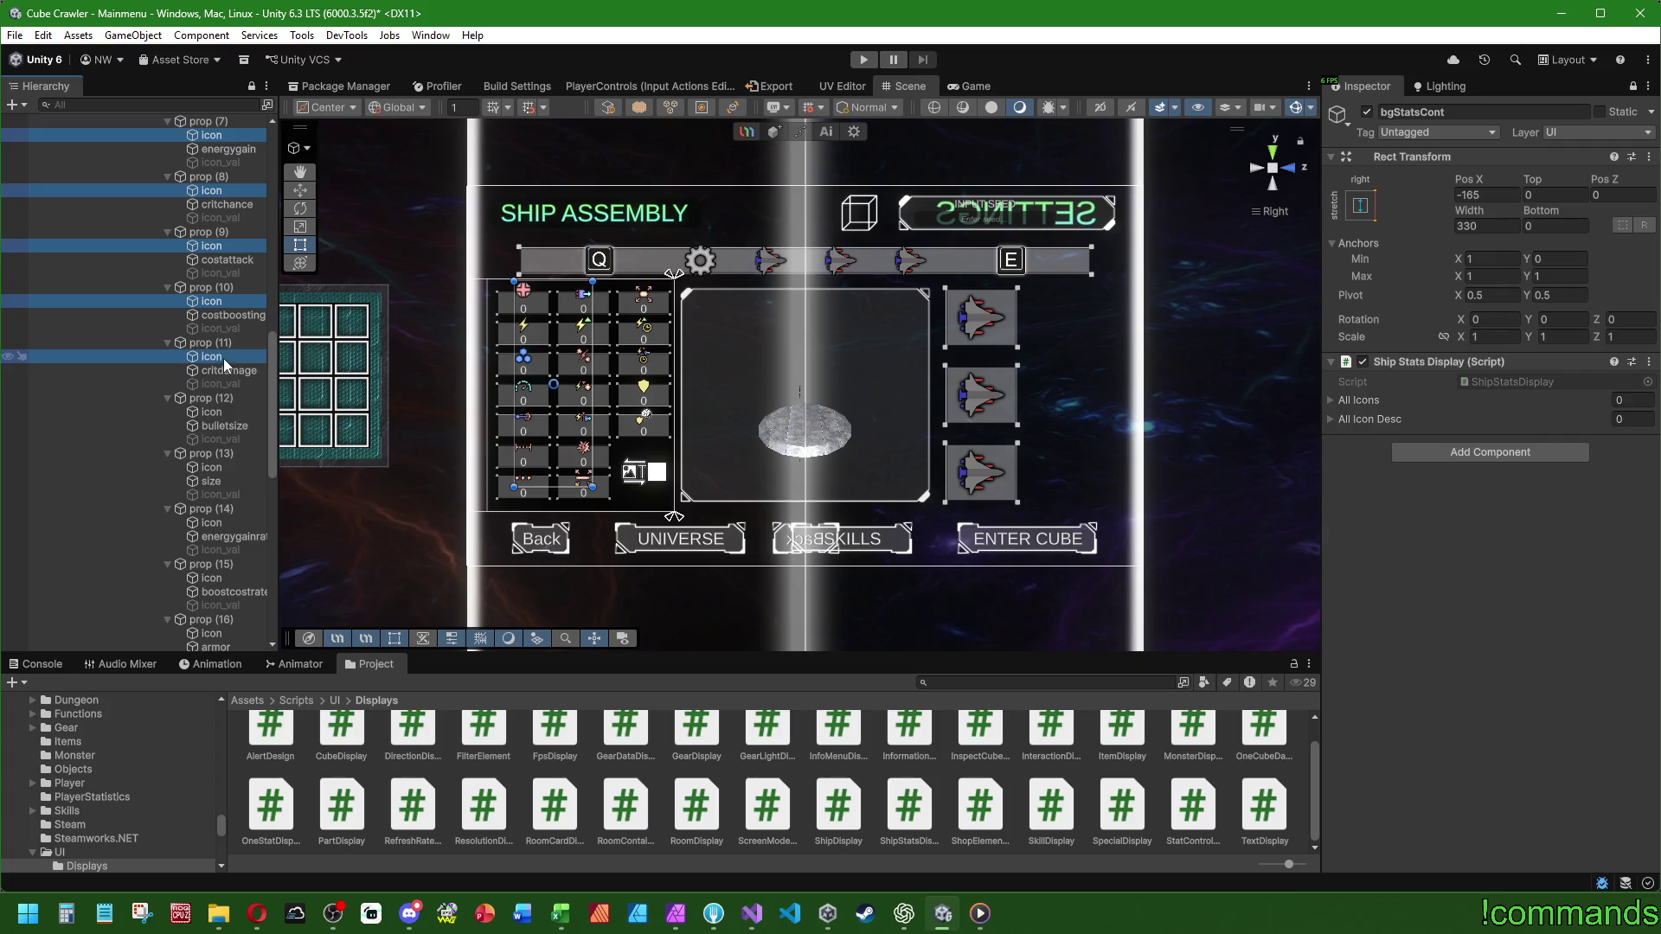
ctrl+click(218, 413)
ctrl+click(221, 468)
ctrl+click(216, 524)
ctrl+click(212, 578)
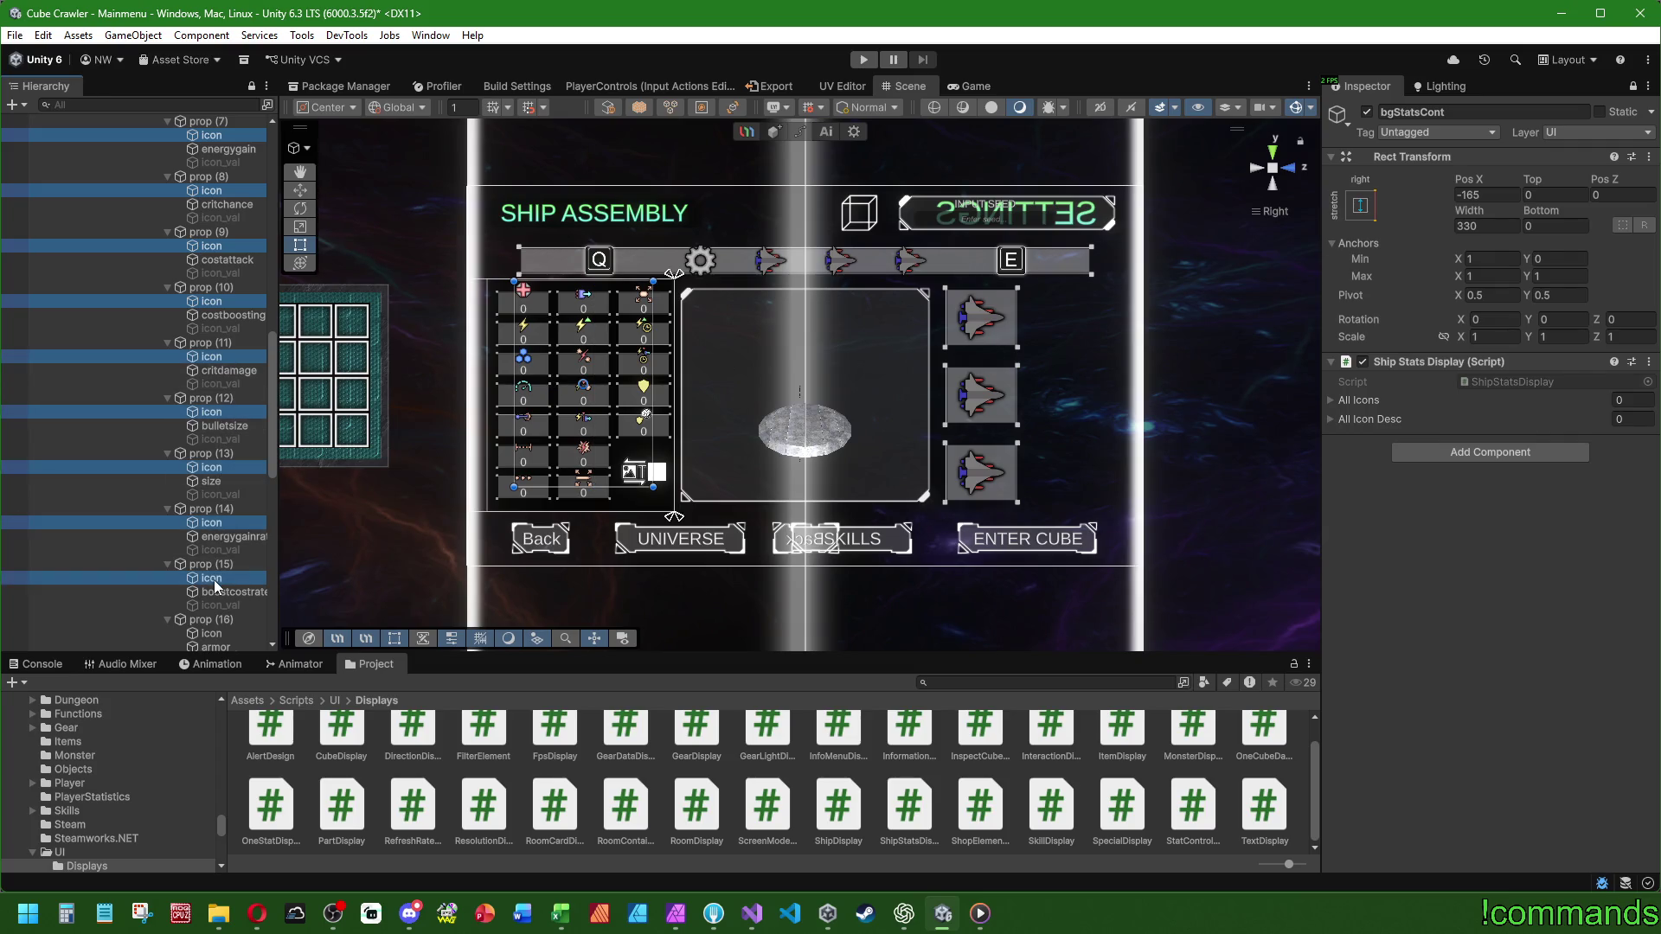
scroll(226, 566, down, 4)
ctrl+click(218, 478)
ctrl+click(229, 535)
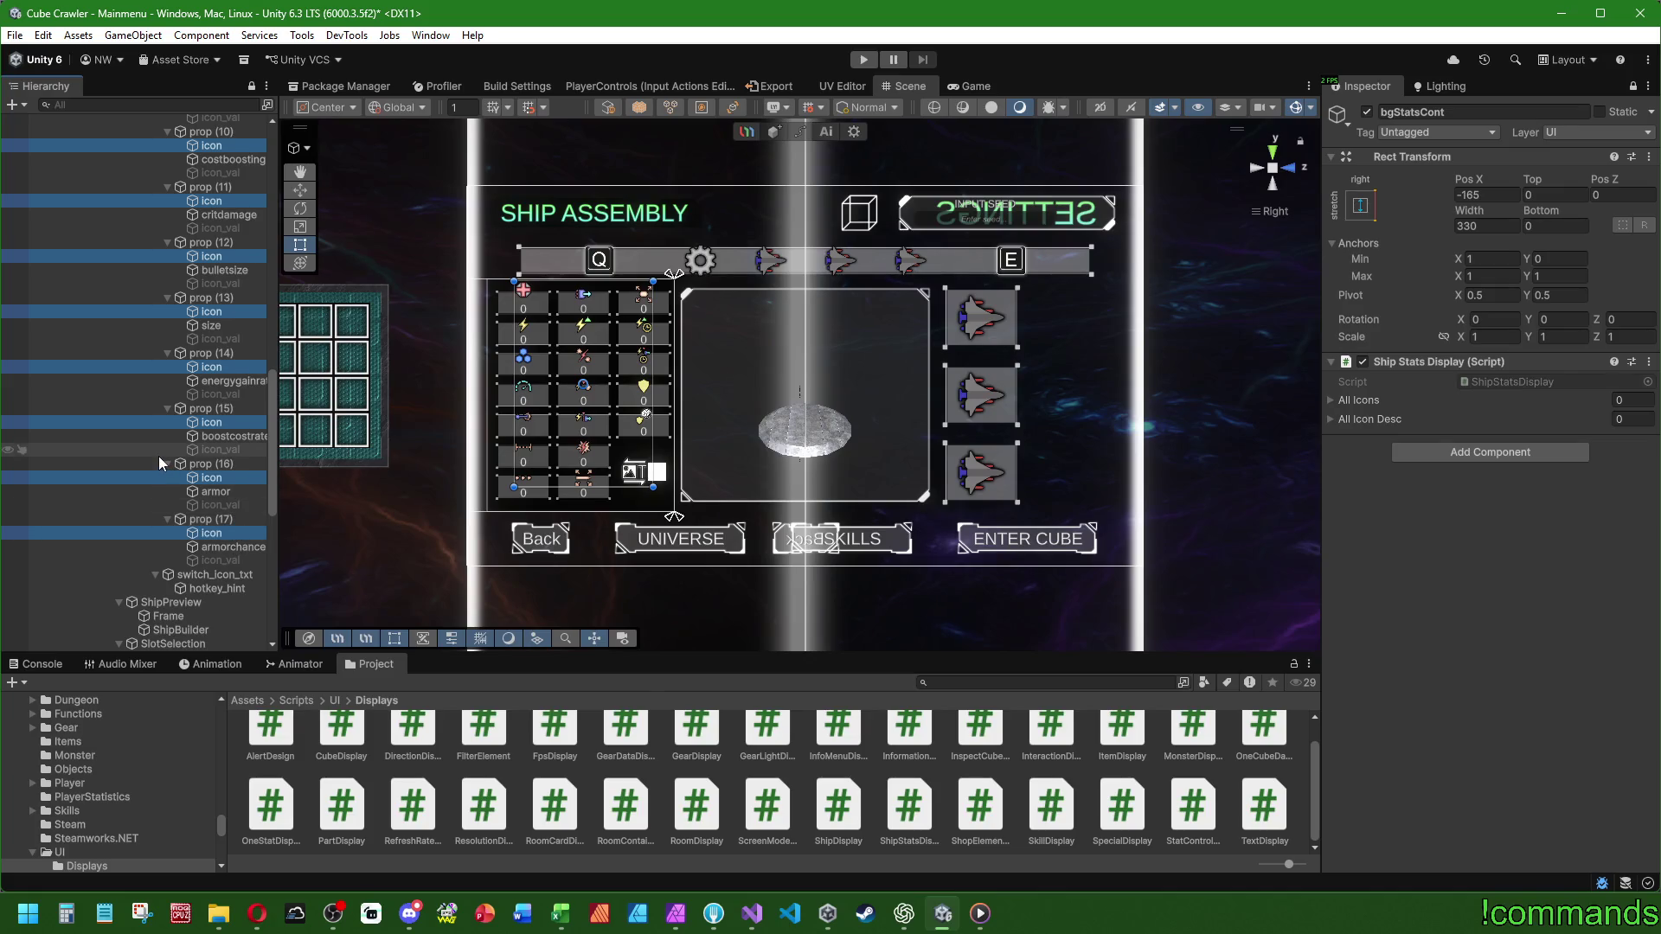
- Select bgProps alone and collapse every stat prop back down
scroll(159, 444, up, 20)
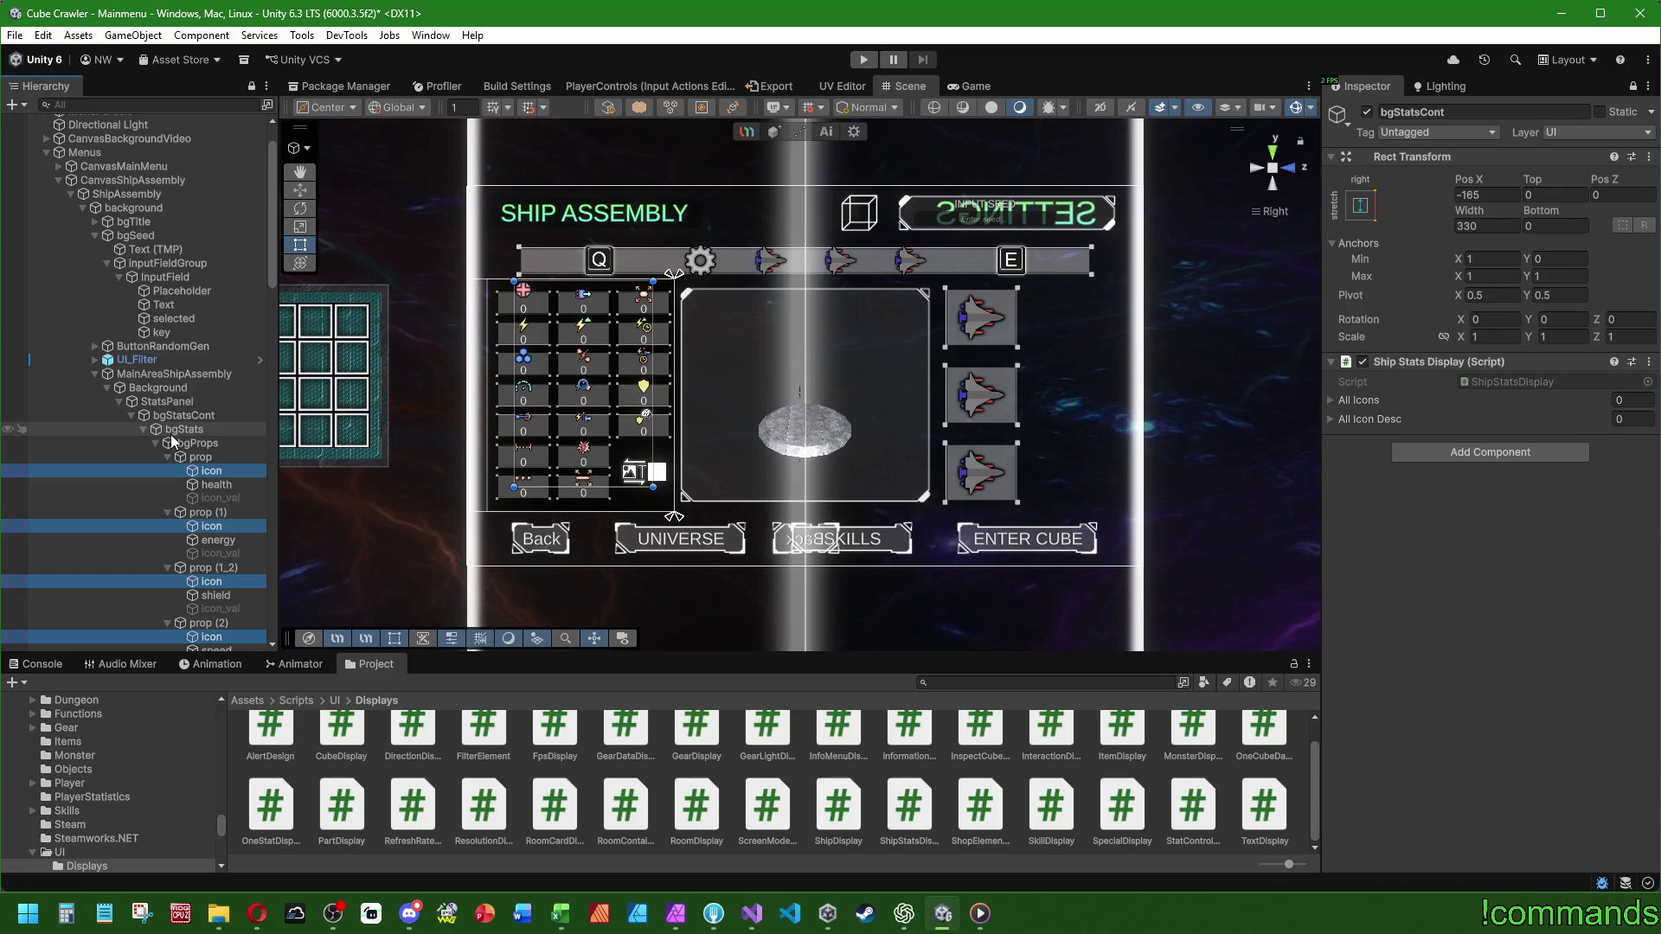
click(197, 443)
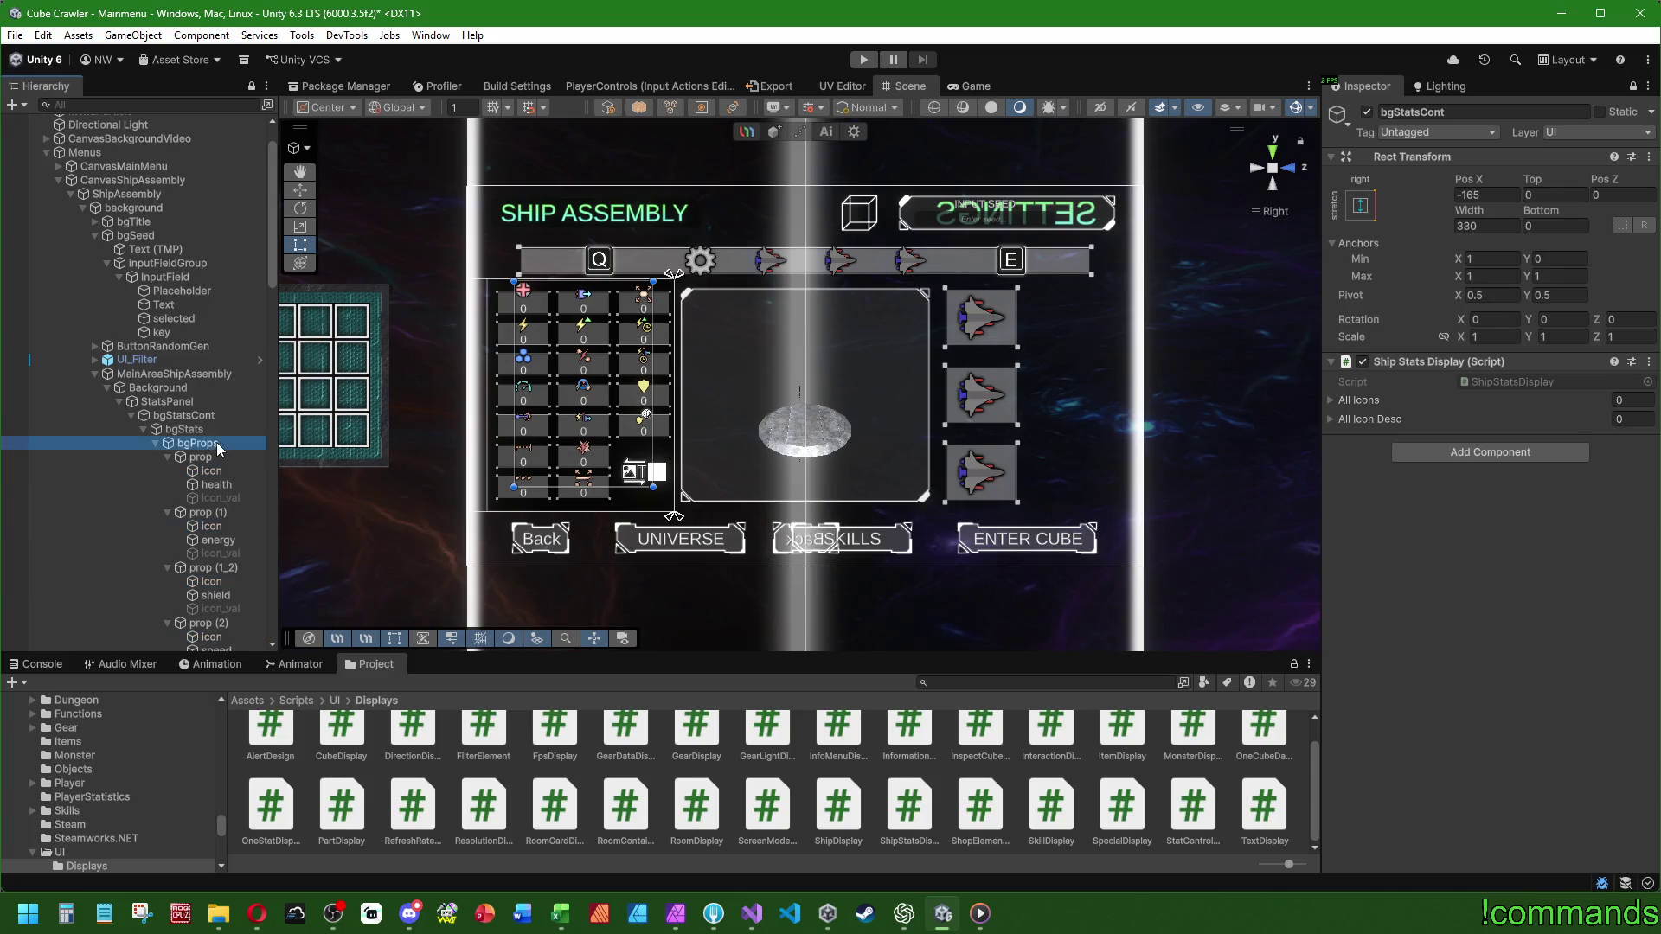
click(167, 456)
click(166, 474)
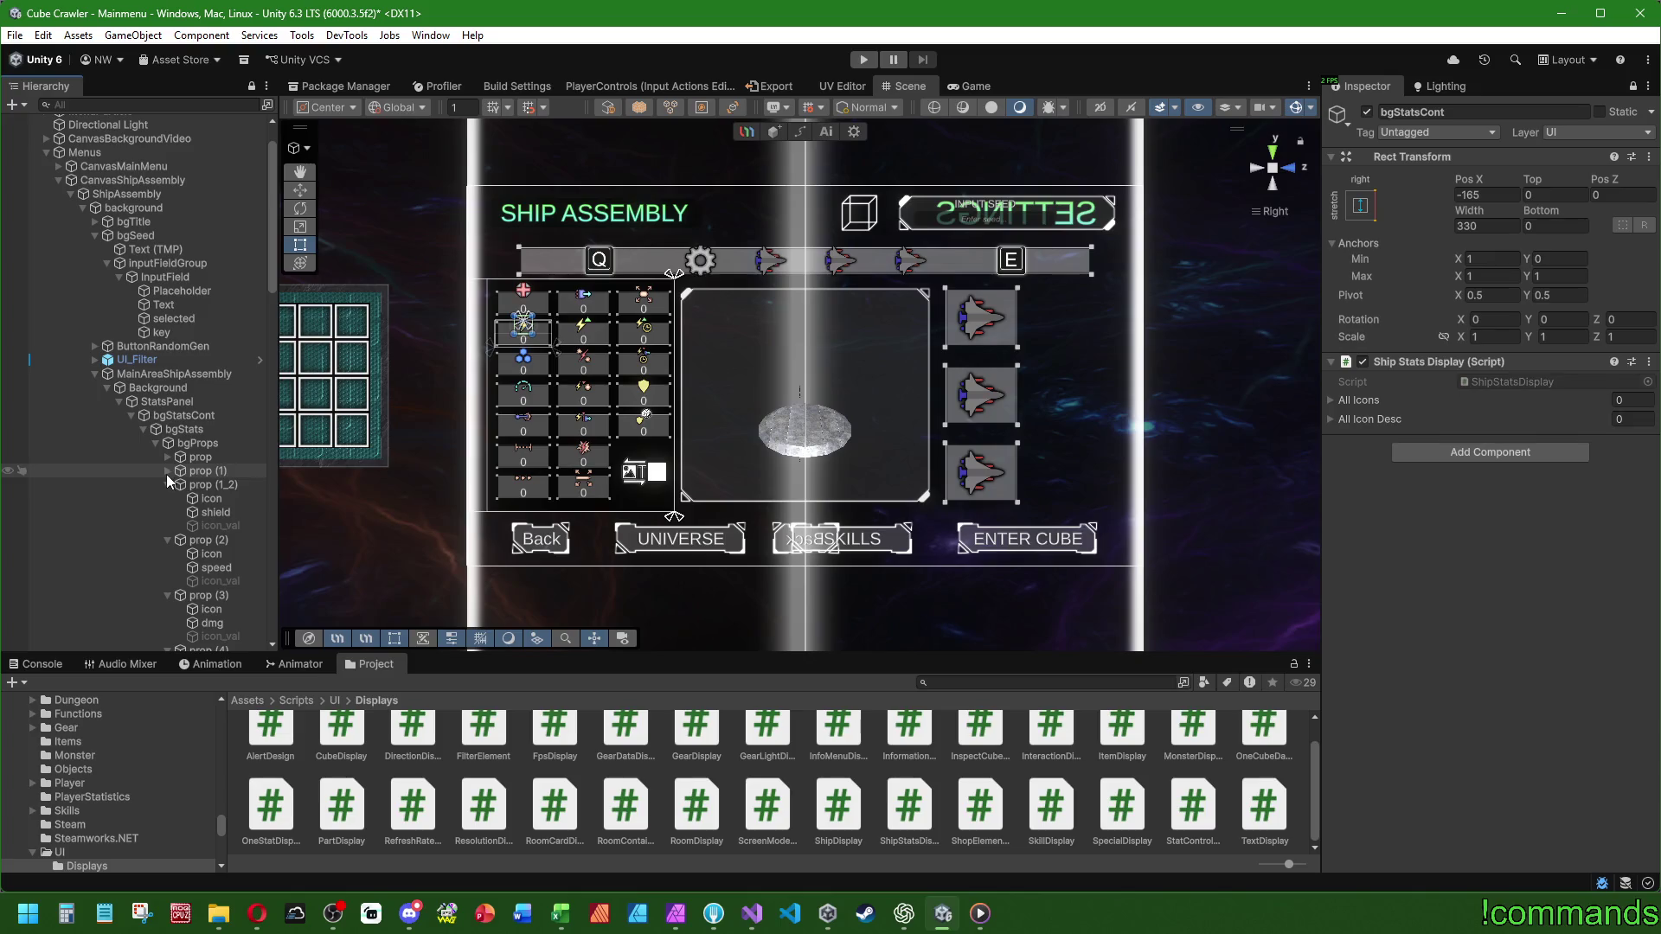
click(168, 486)
click(168, 499)
click(168, 513)
click(169, 527)
click(169, 541)
click(169, 554)
click(167, 568)
scroll(168, 568, down, 9)
click(167, 218)
click(168, 231)
click(168, 246)
click(168, 259)
click(167, 273)
click(167, 287)
click(168, 301)
click(168, 315)
click(169, 328)
click(168, 343)
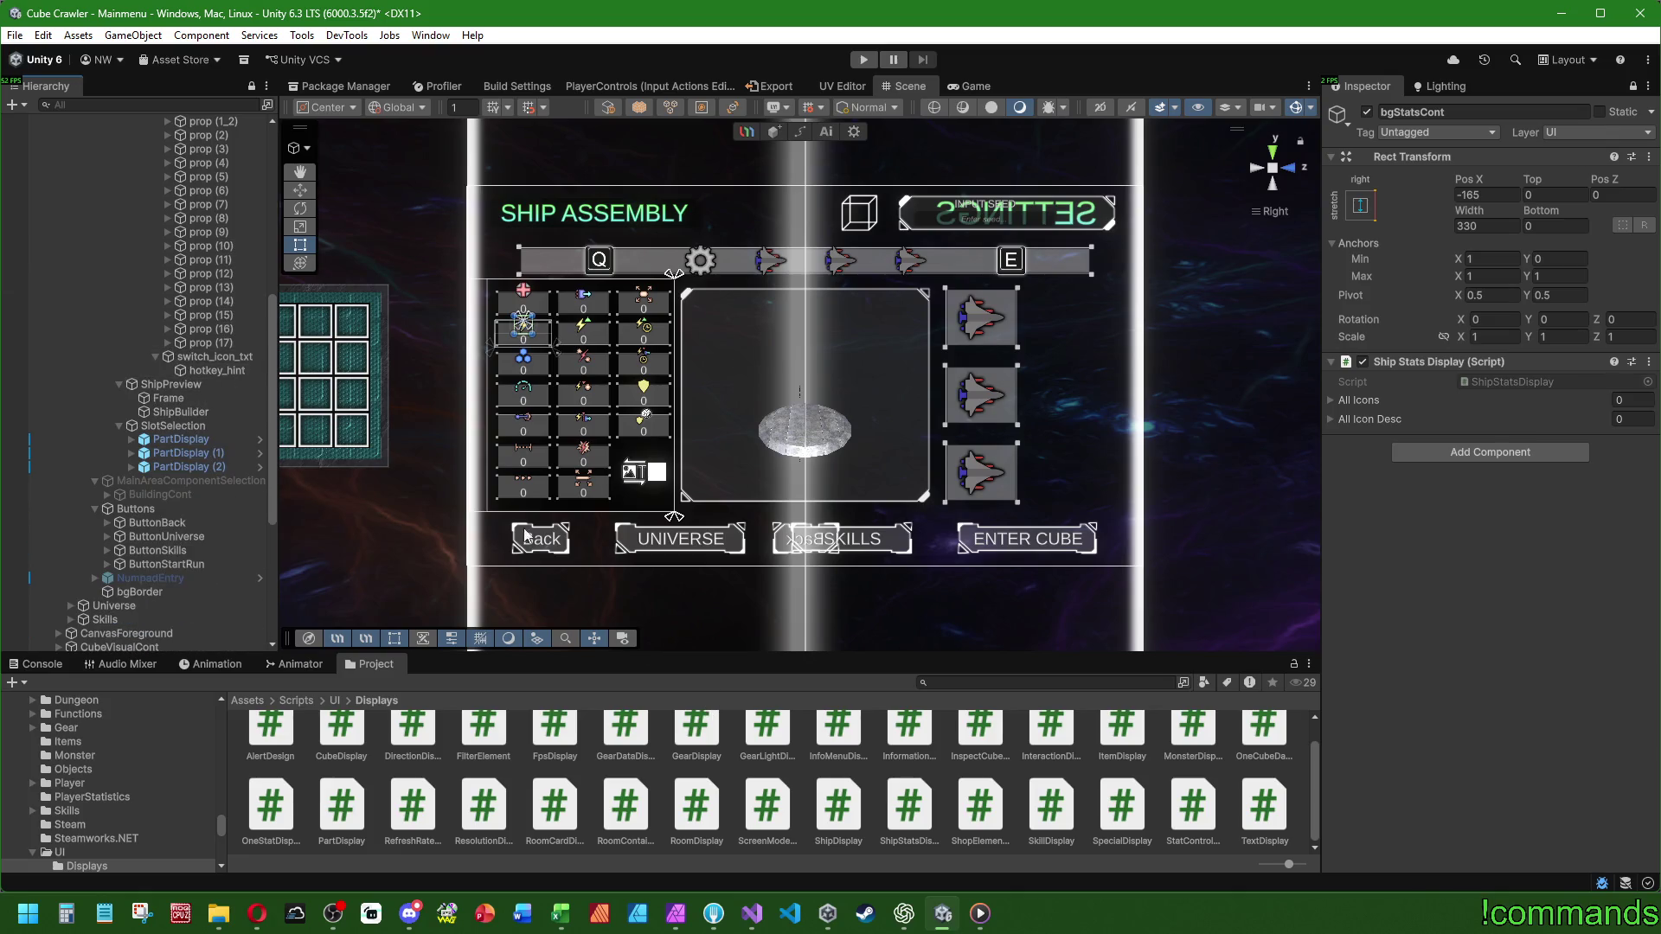
- Show the Assets > Prefabs folder in the Project window
scroll(485, 762, up, 1)
click(248, 701)
double_click(838, 745)
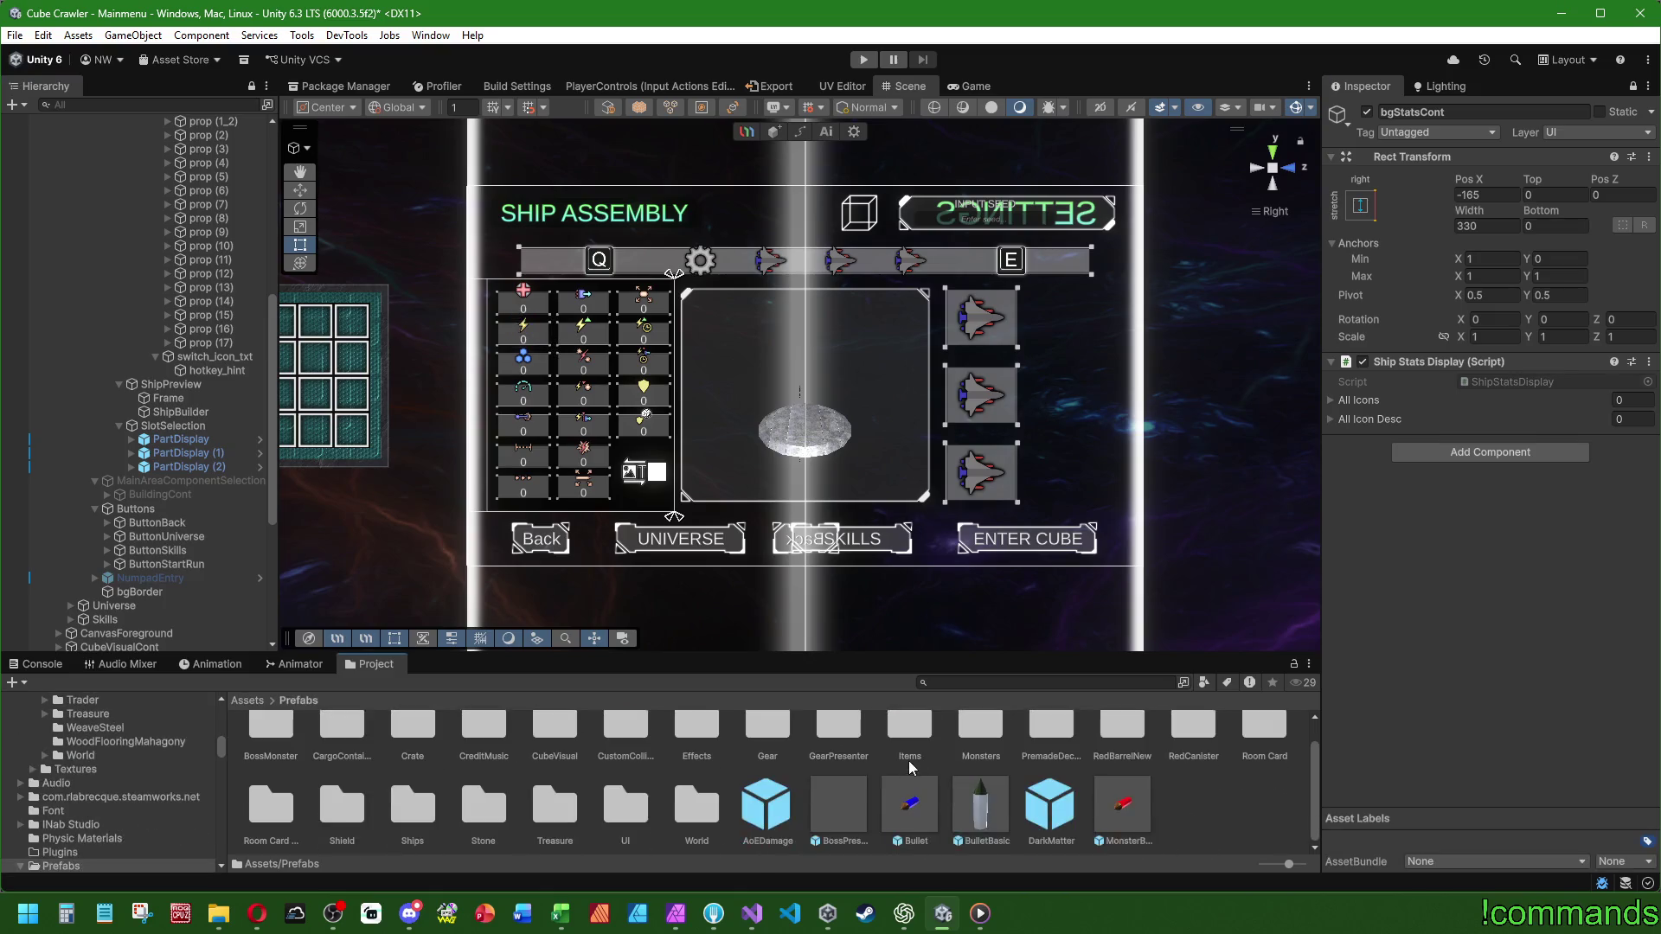
- Open the HUD prefab from the Prefabs > UI folder for editing
double_click(625, 811)
scroll(989, 766, down, 3)
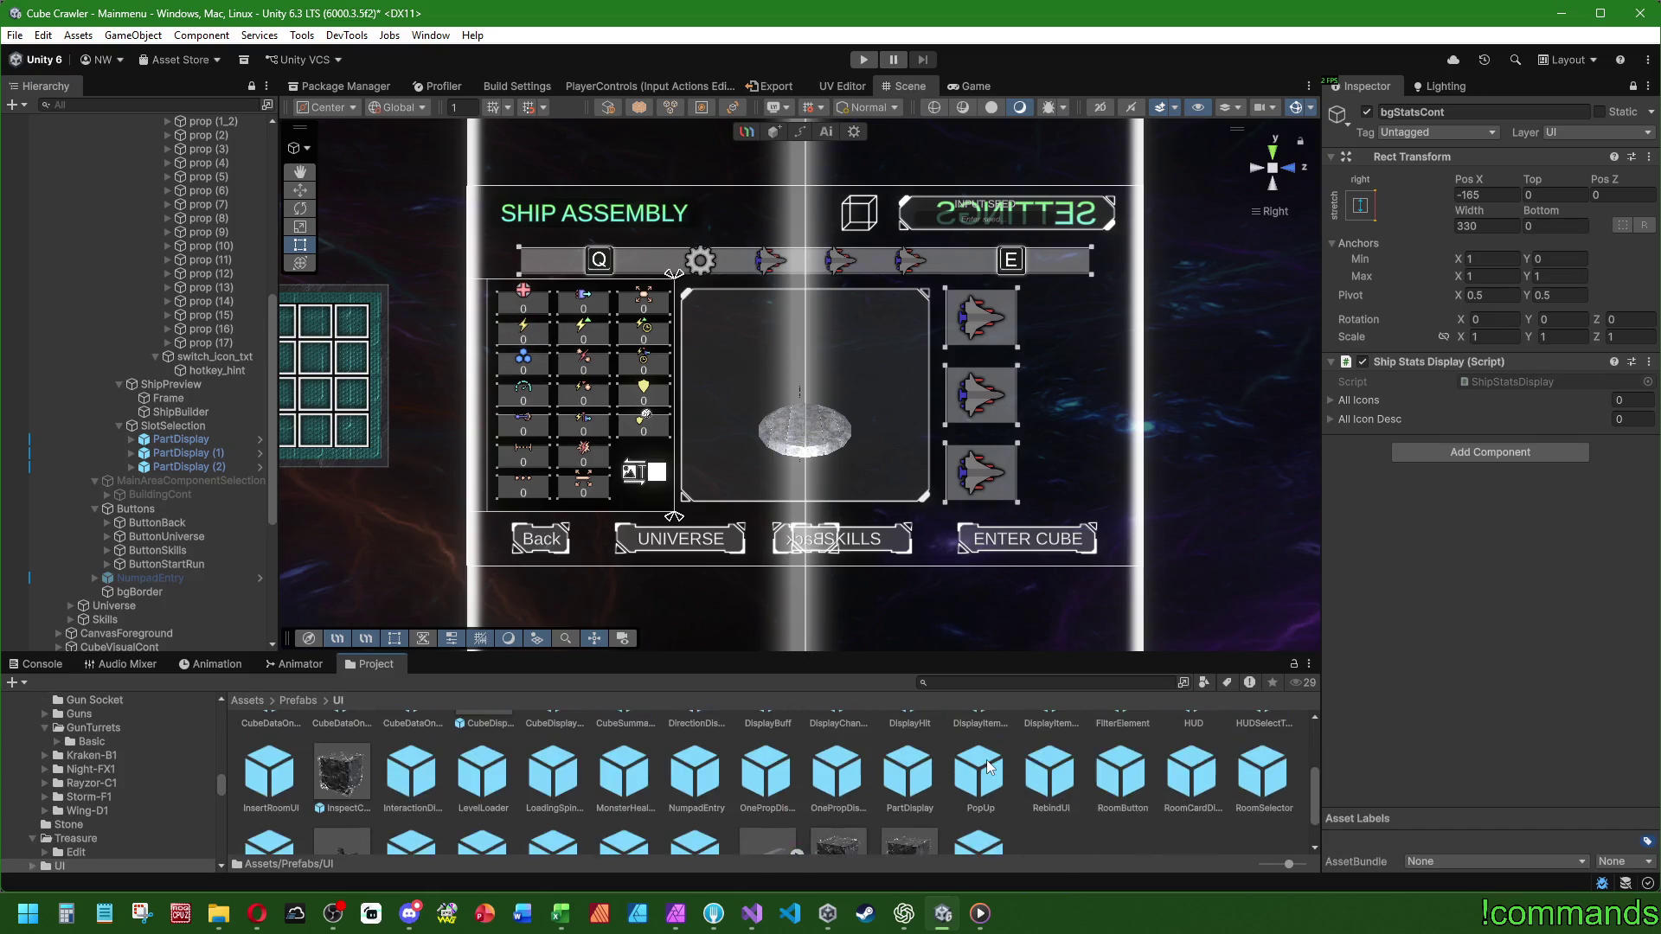
scroll(989, 766, up, 2)
click(1188, 783)
double_click(1186, 781)
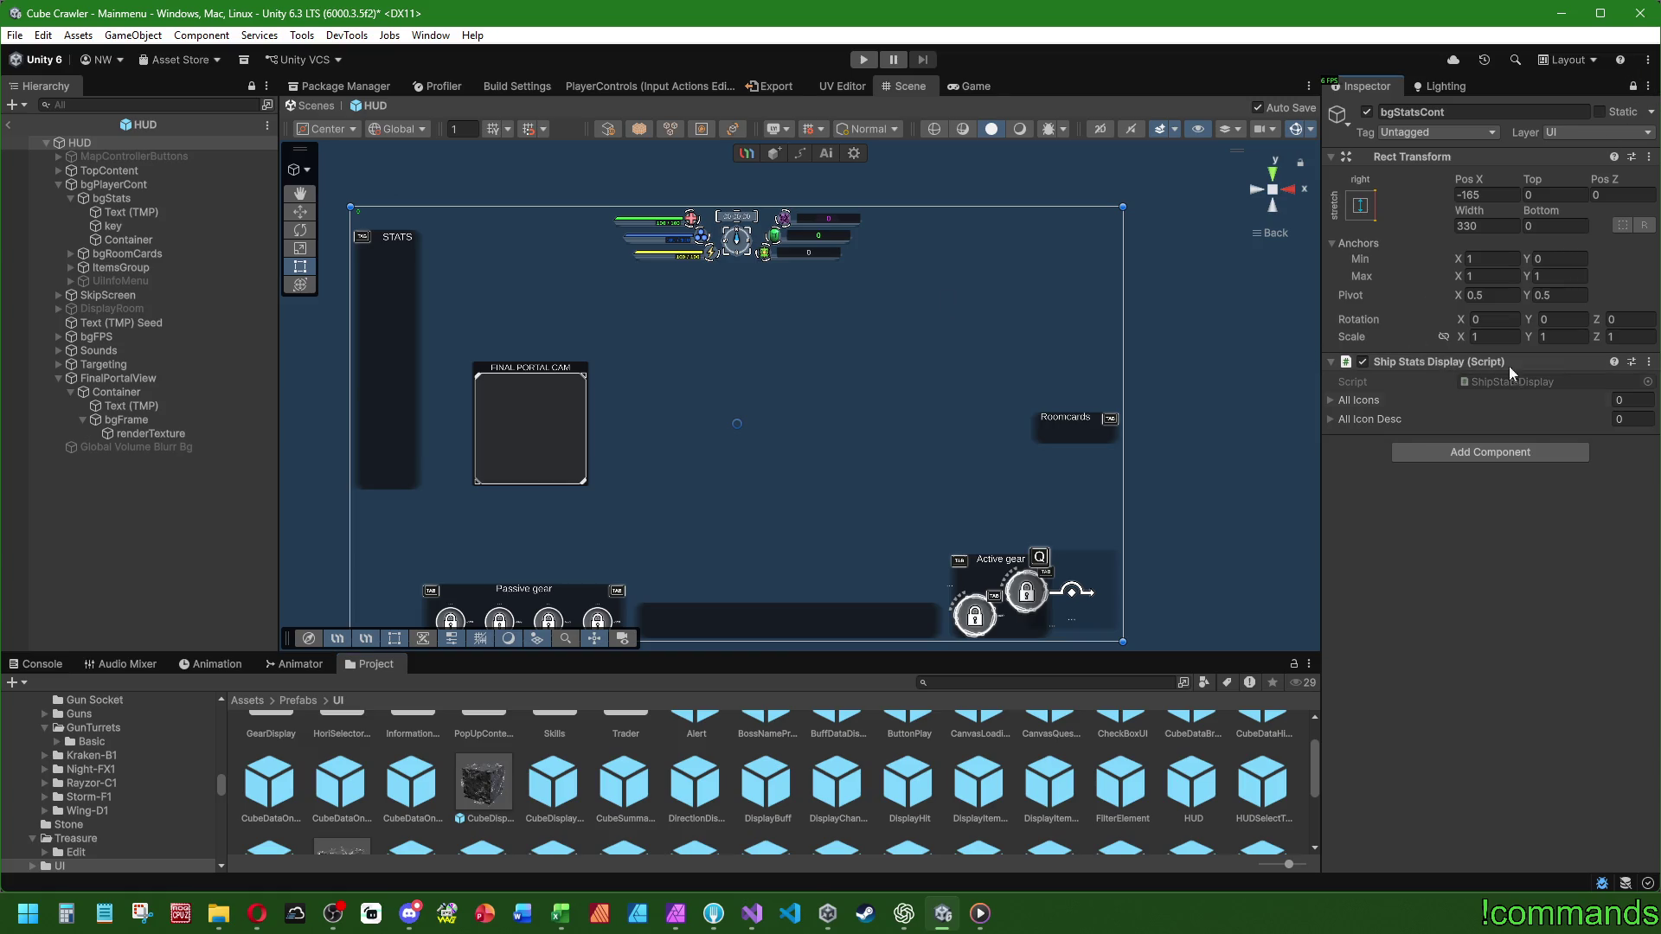
- Follow the One Stat Display reference through OnePropDisplay and OneStatDisplay to the StatControlDisplay script
scroll(1400, 520, down, 5)
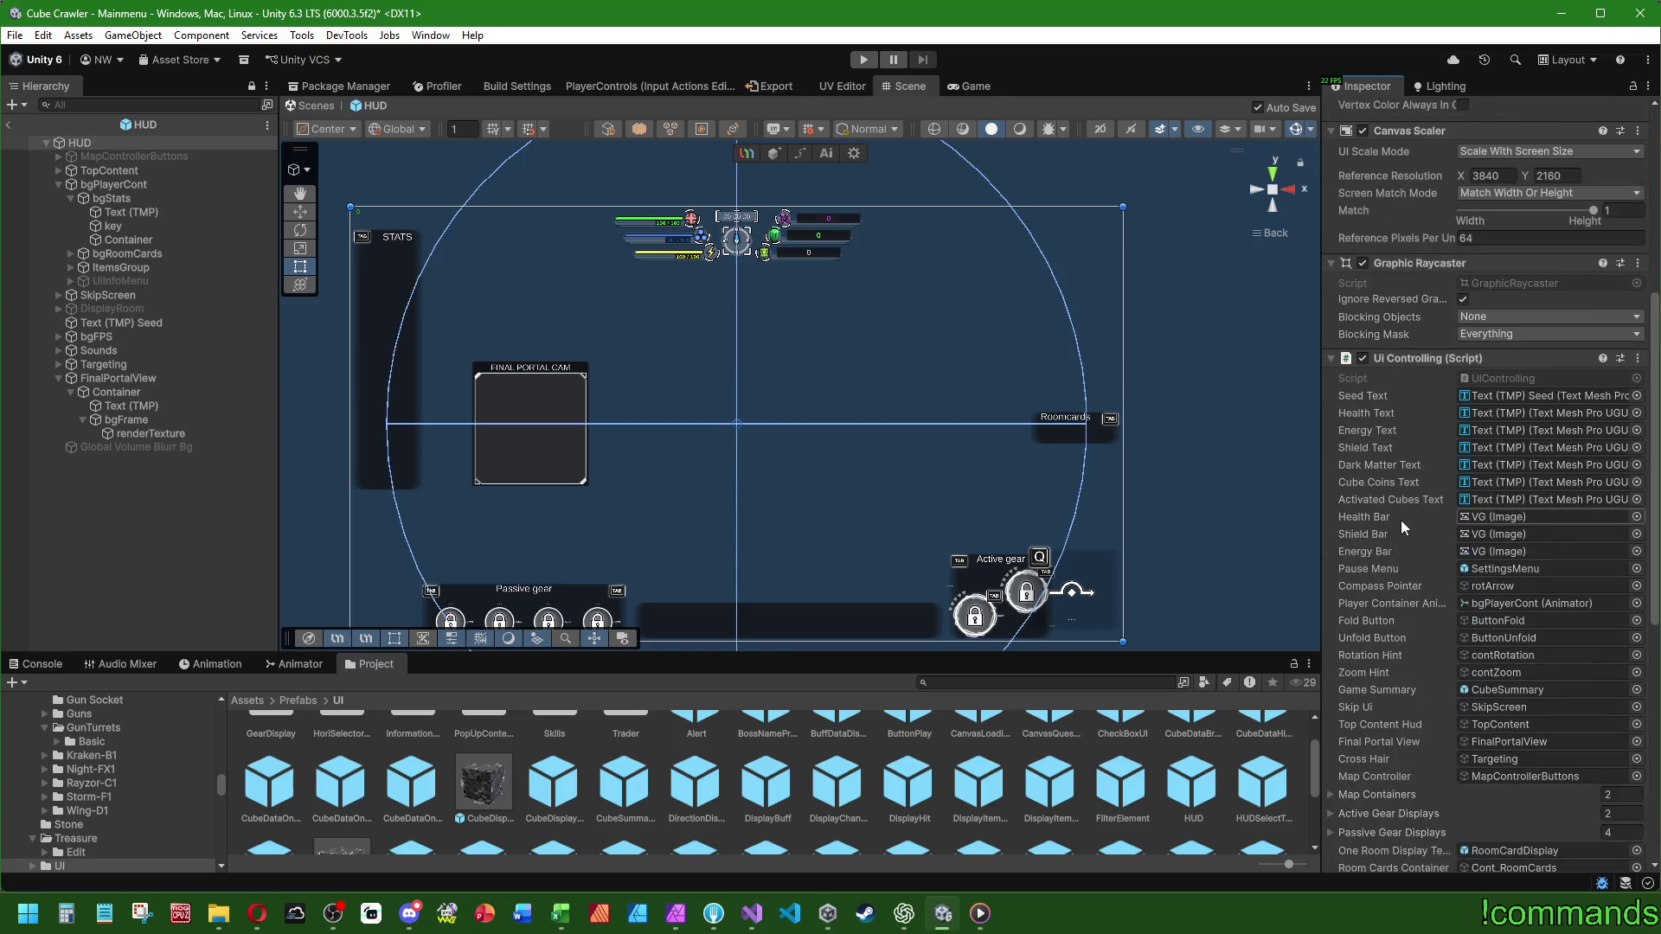
scroll(1413, 675, down, 5)
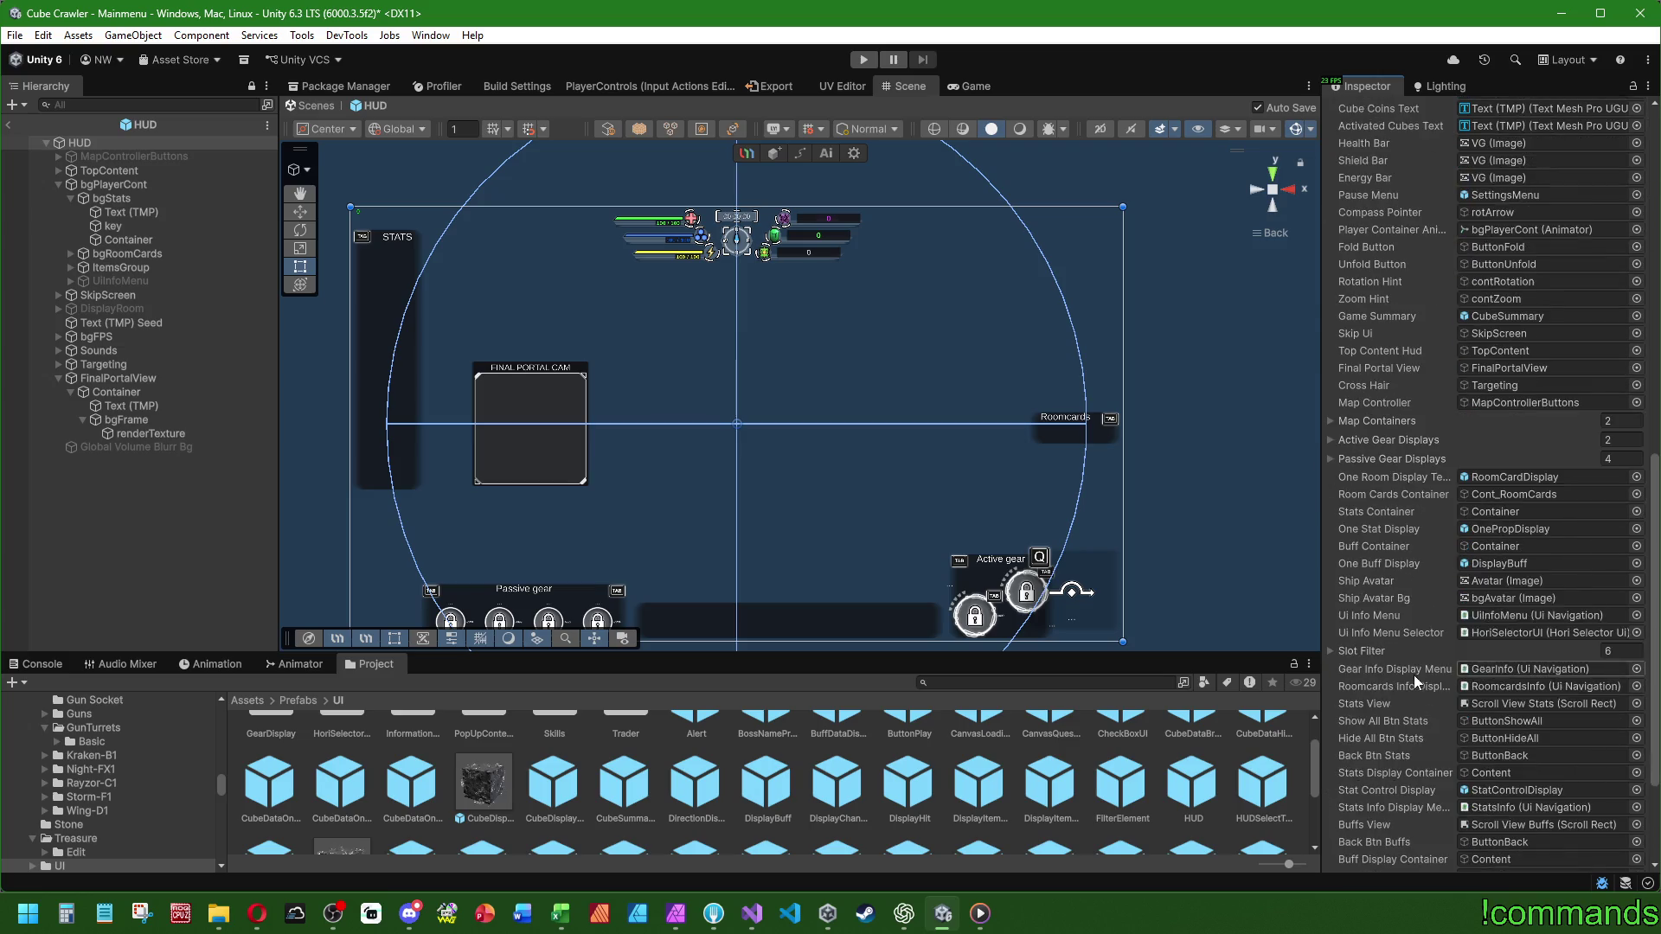
click(1507, 530)
click(768, 782)
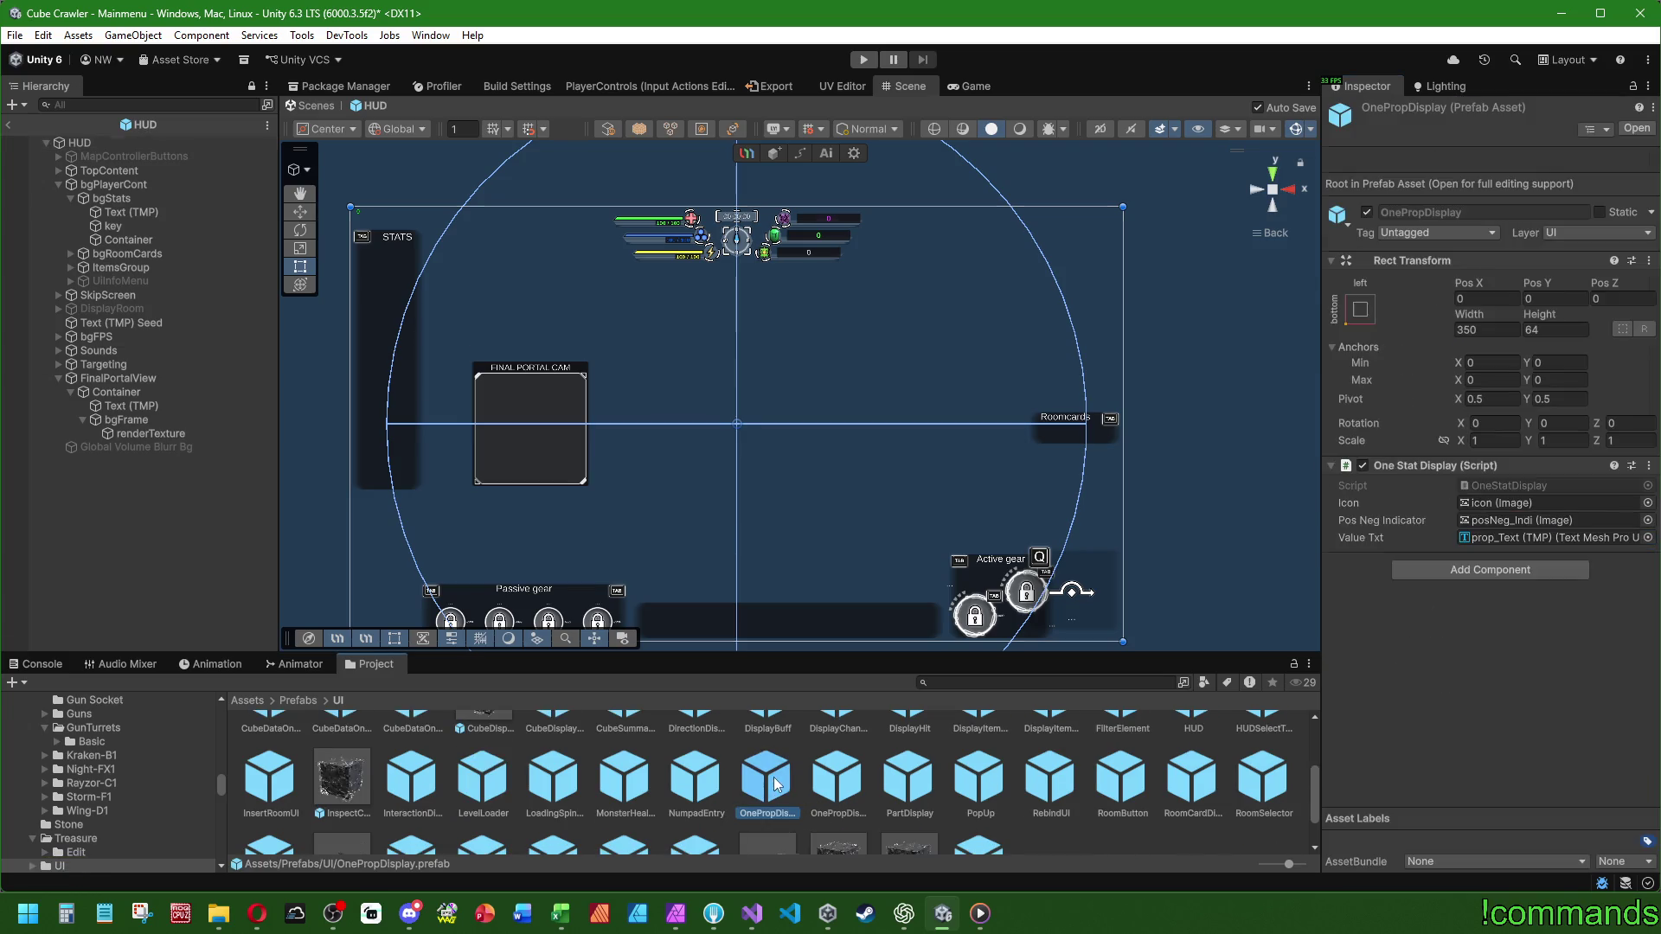
click(1484, 484)
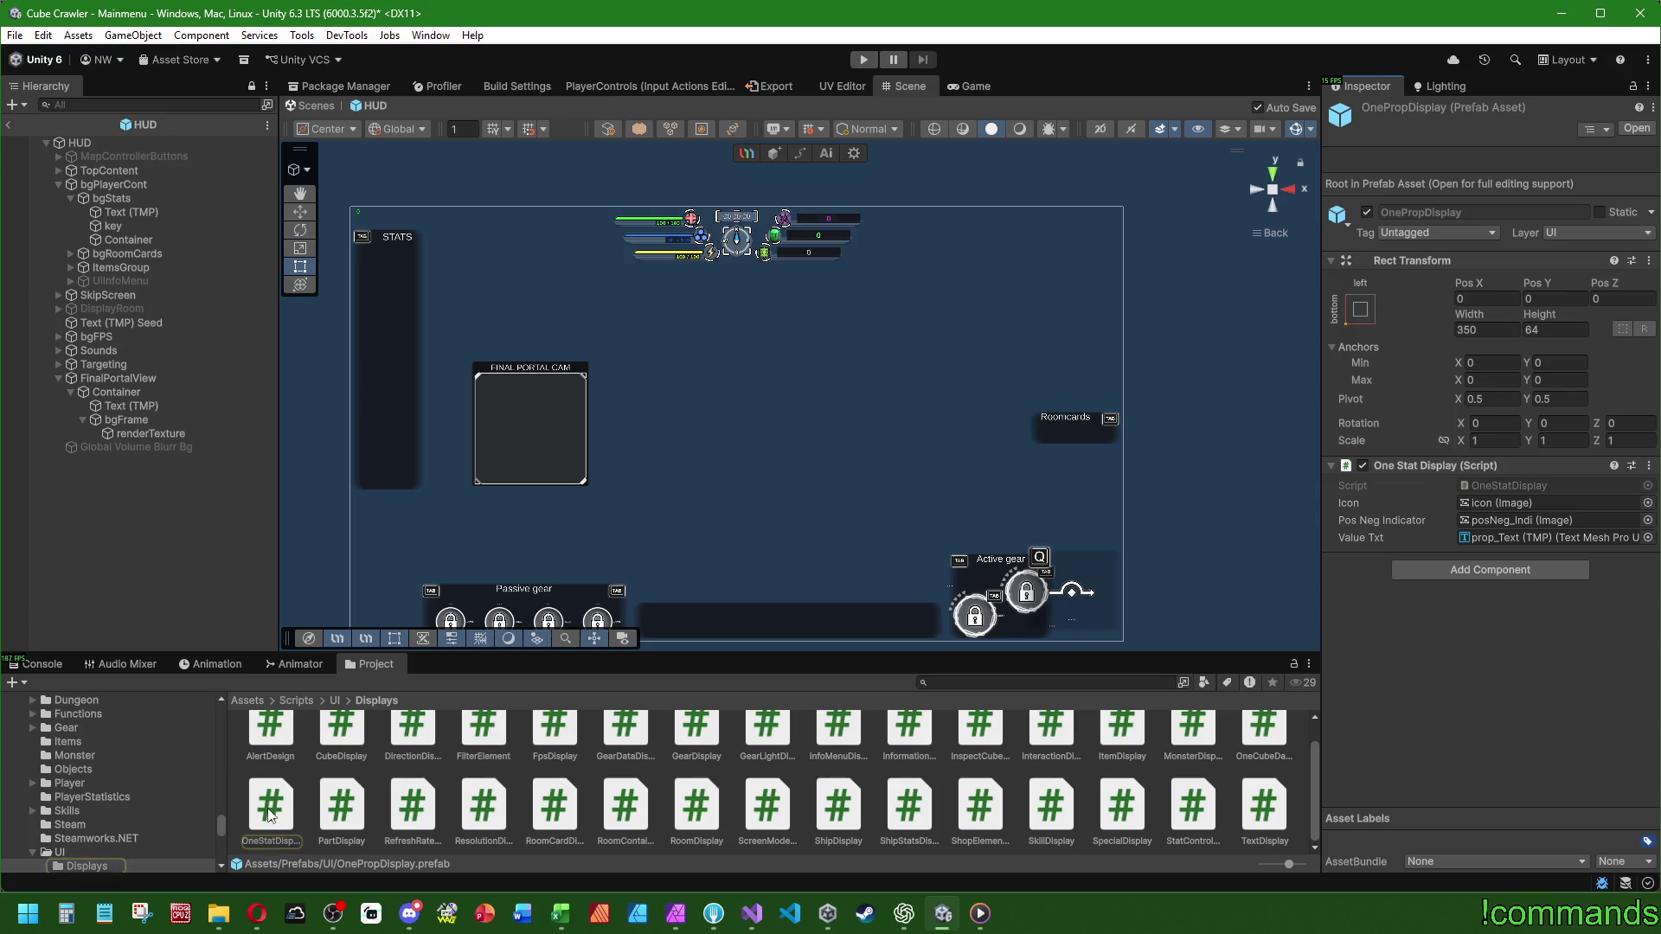
click(1185, 815)
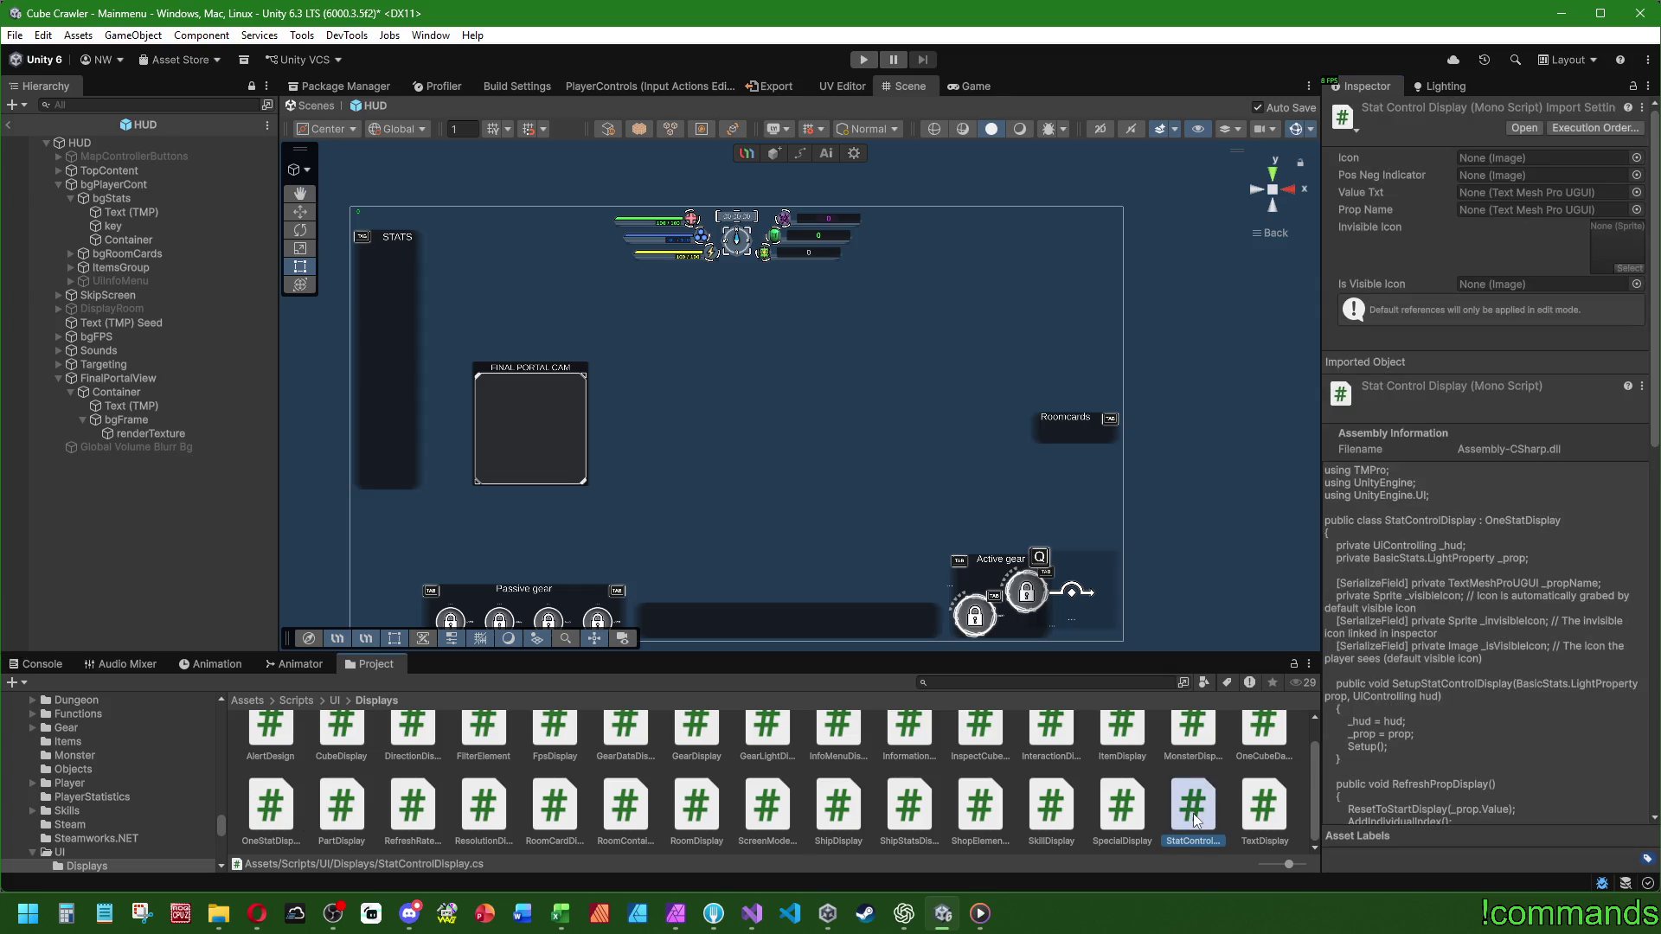
double_click(1192, 813)
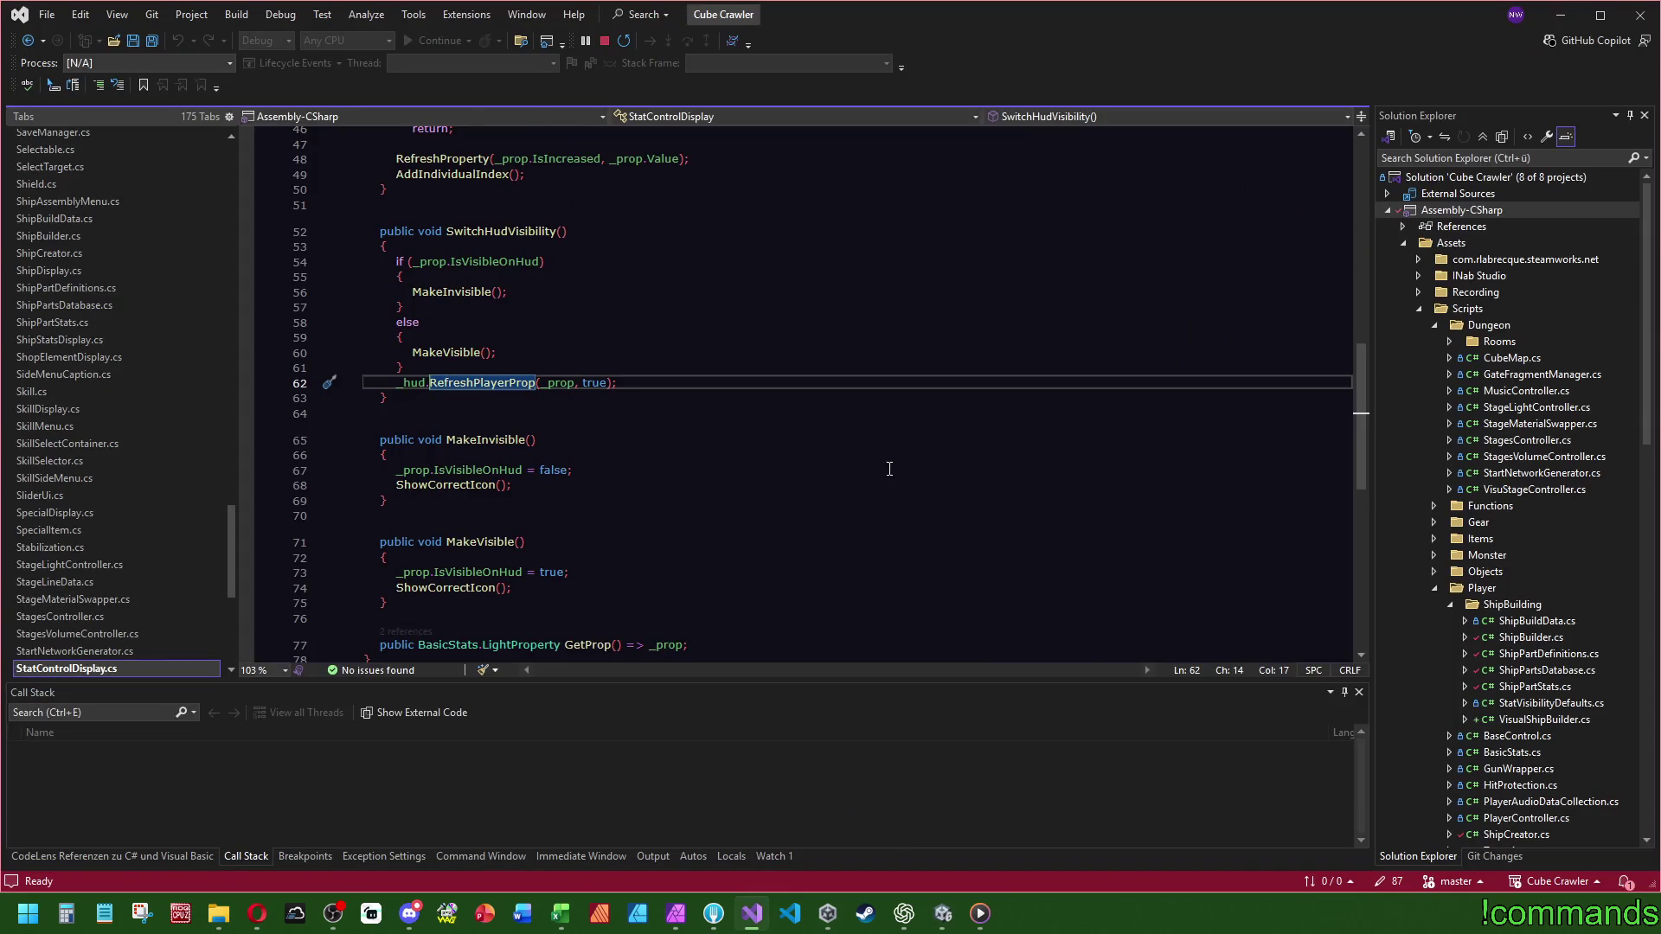
mouse_move(1362, 417)
mouse_down()
mouse_move(1360, 214)
mouse_move(1353, 481)
mouse_move(1338, 502)
mouse_move(1336, 216)
mouse_up()
click(554, 384)
scroll(121, 667, down, 3)
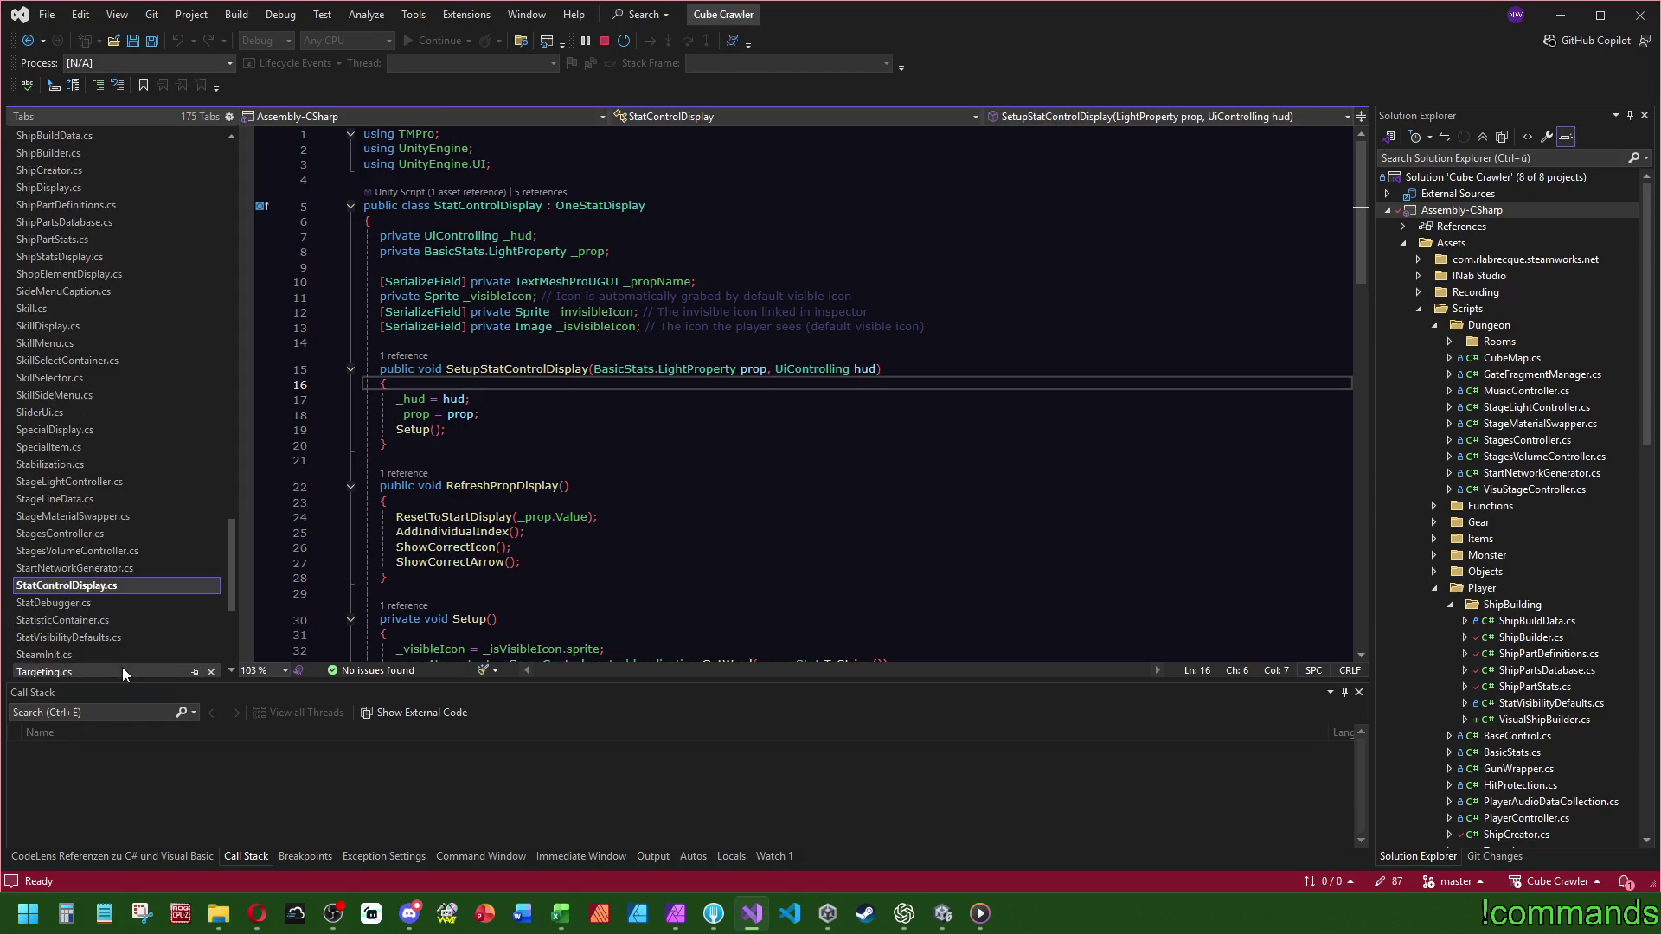
click(943, 913)
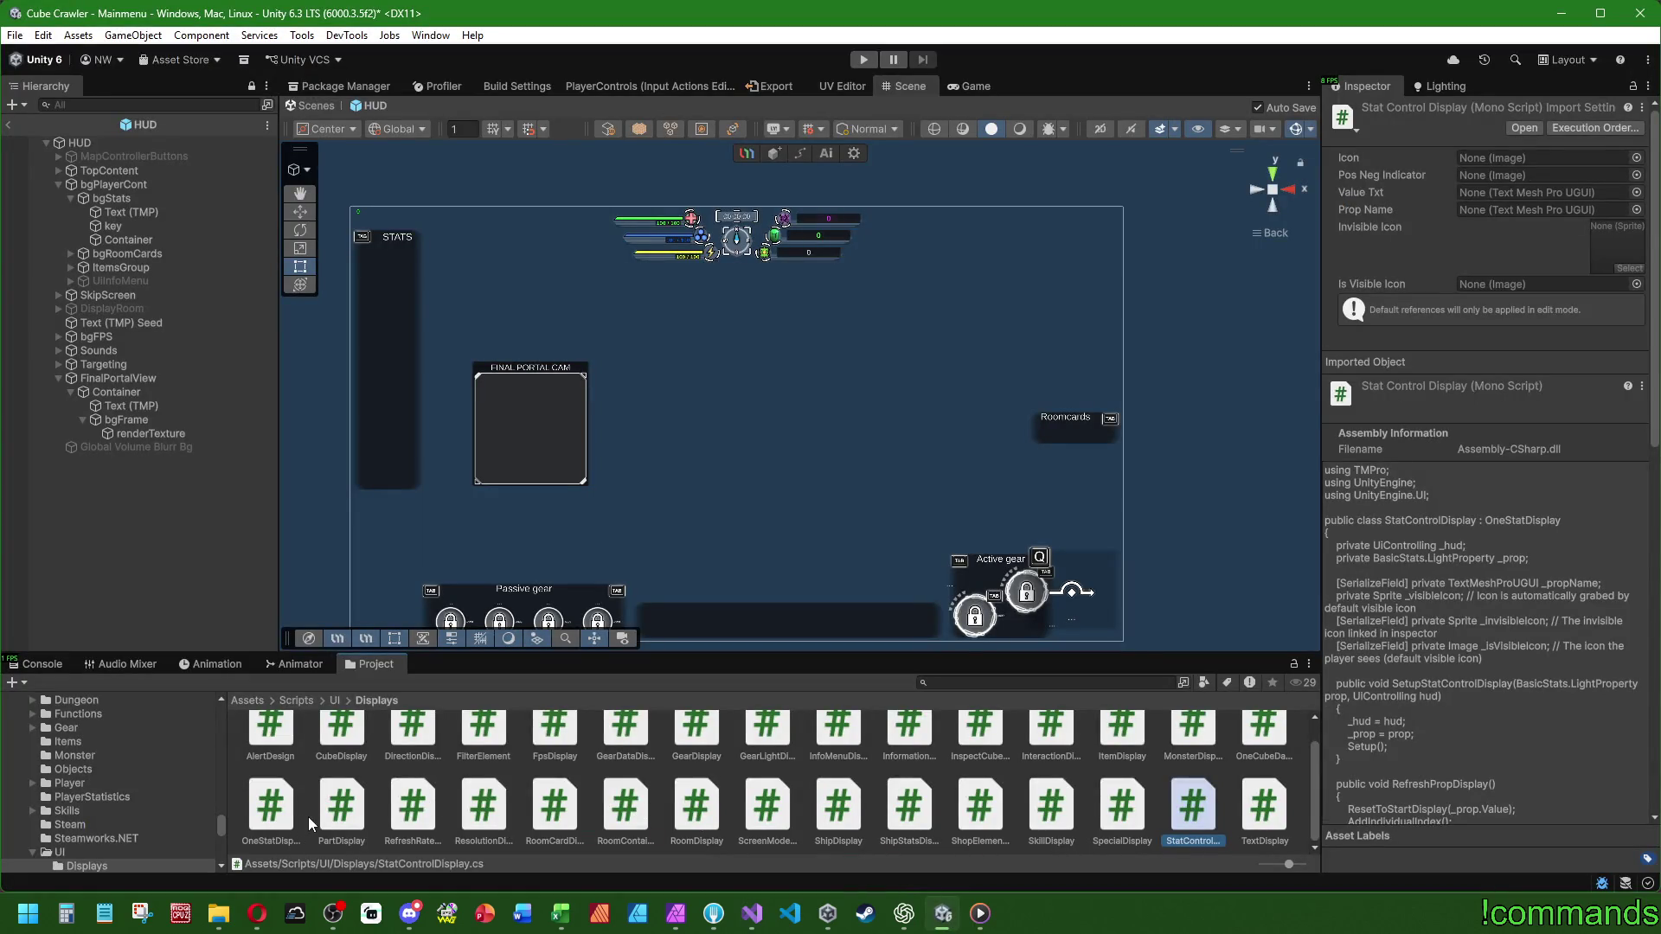
- Bring Discord's cube-crawler channel on the FreeTimeDevelopment server in front of Unity
scroll(308, 817, up, 1)
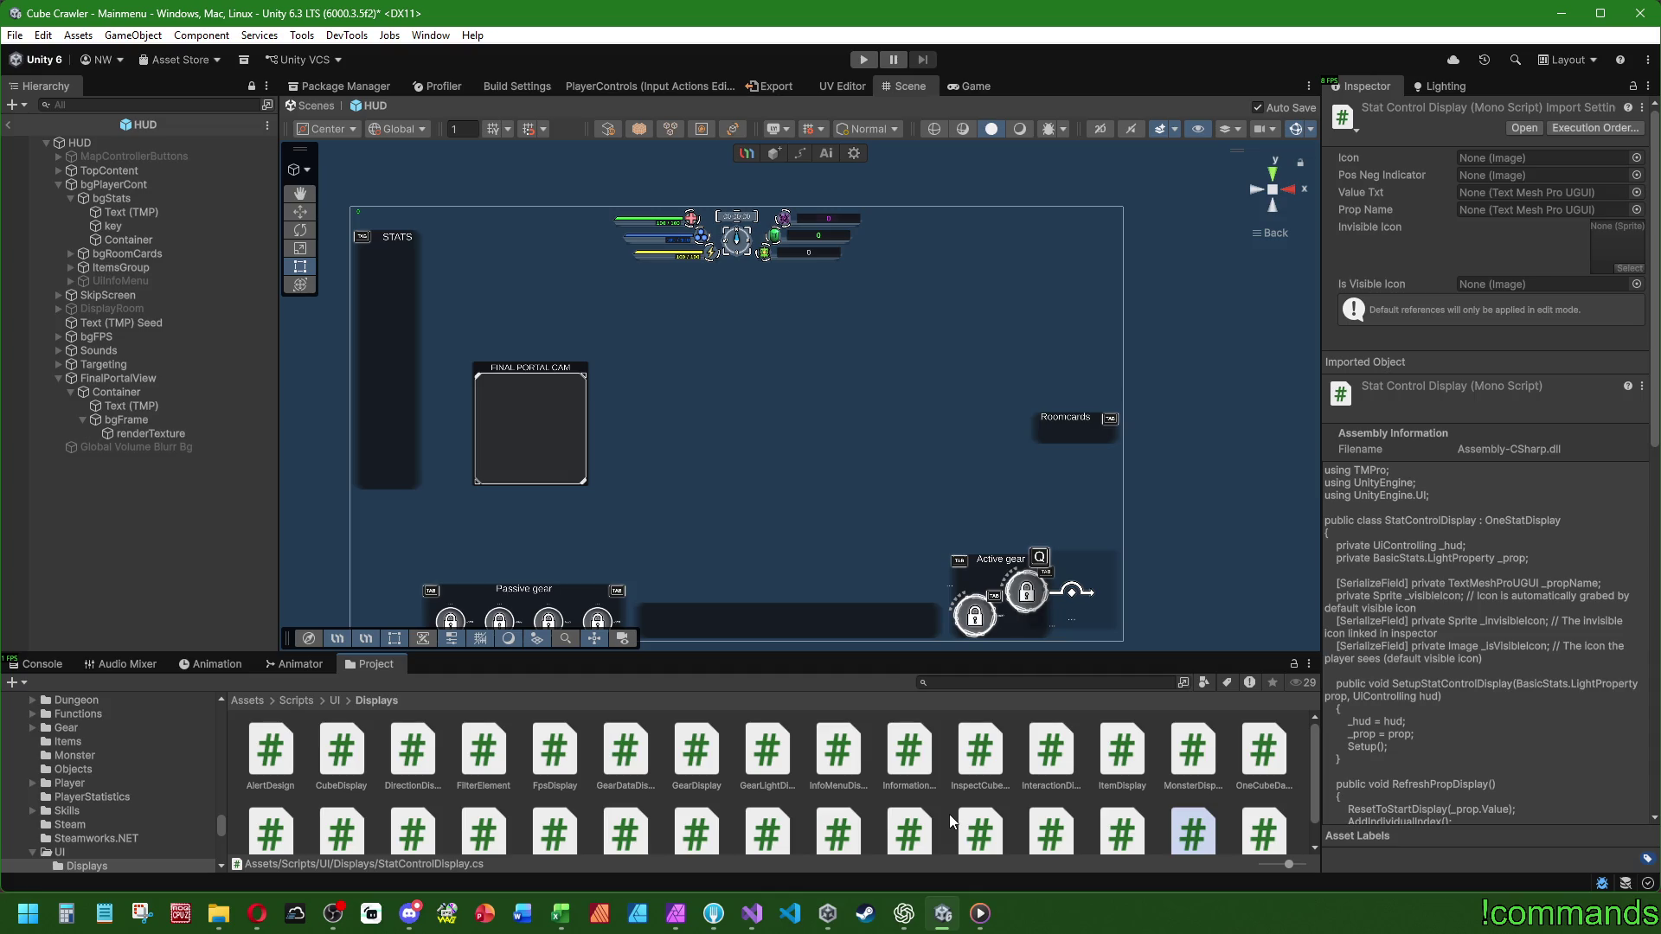
click(410, 913)
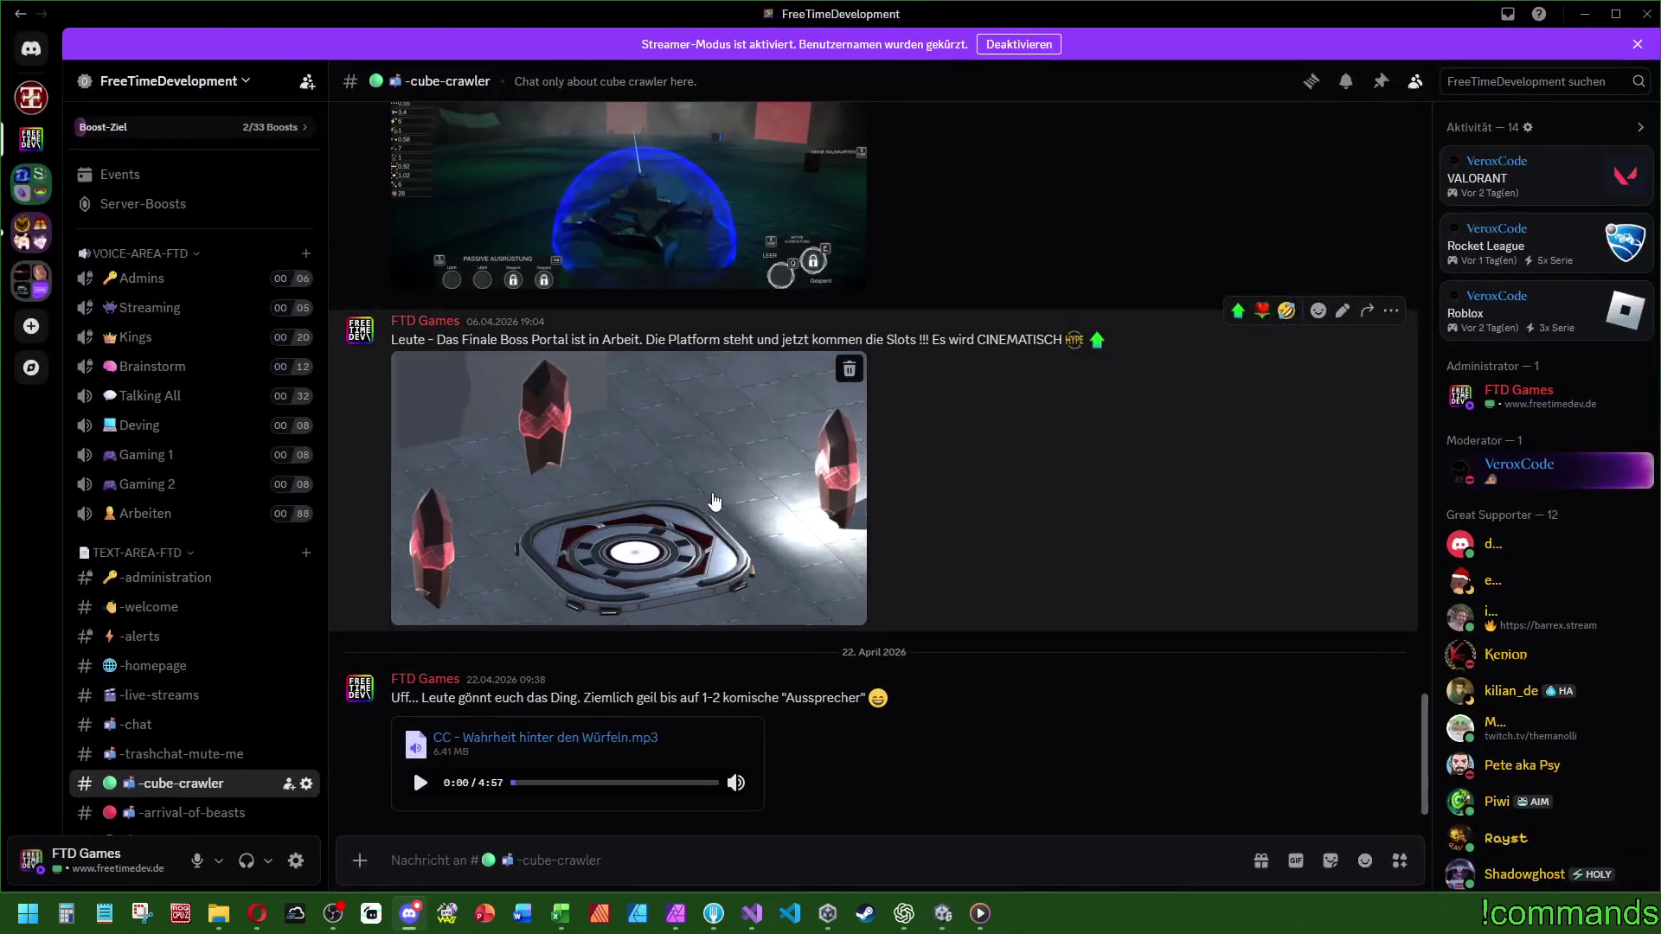
- Glance through the cube-crawler channel, then minimize Discord to show Unity
scroll(212, 581, down, 3)
scroll(218, 559, up, 3)
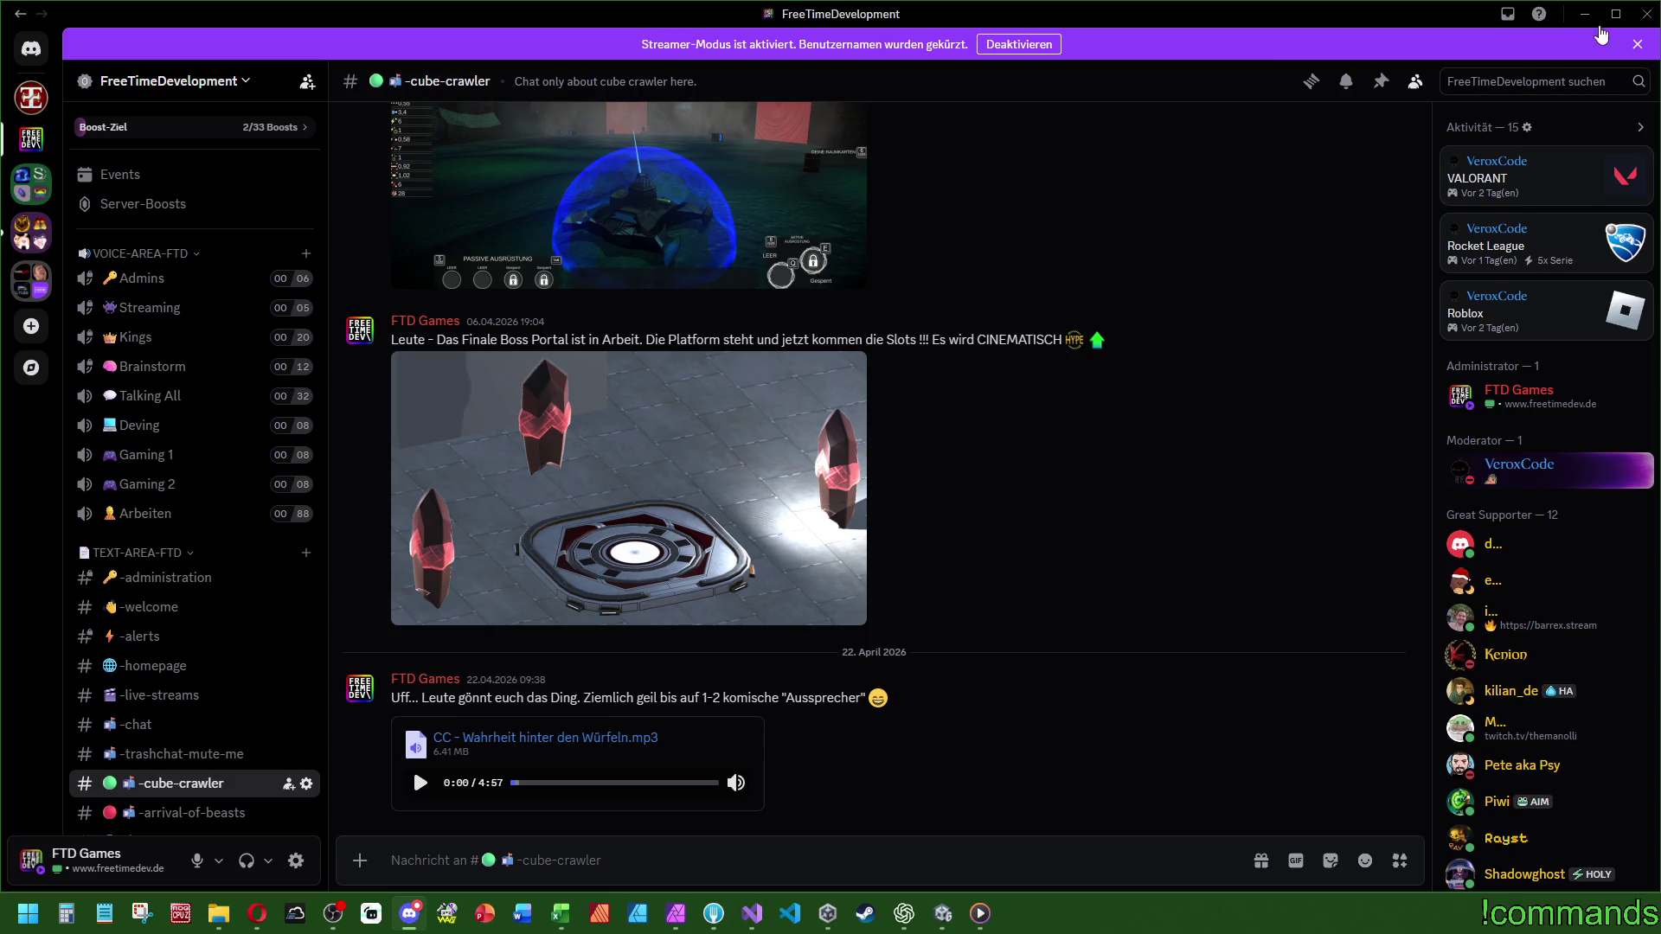
click(1584, 14)
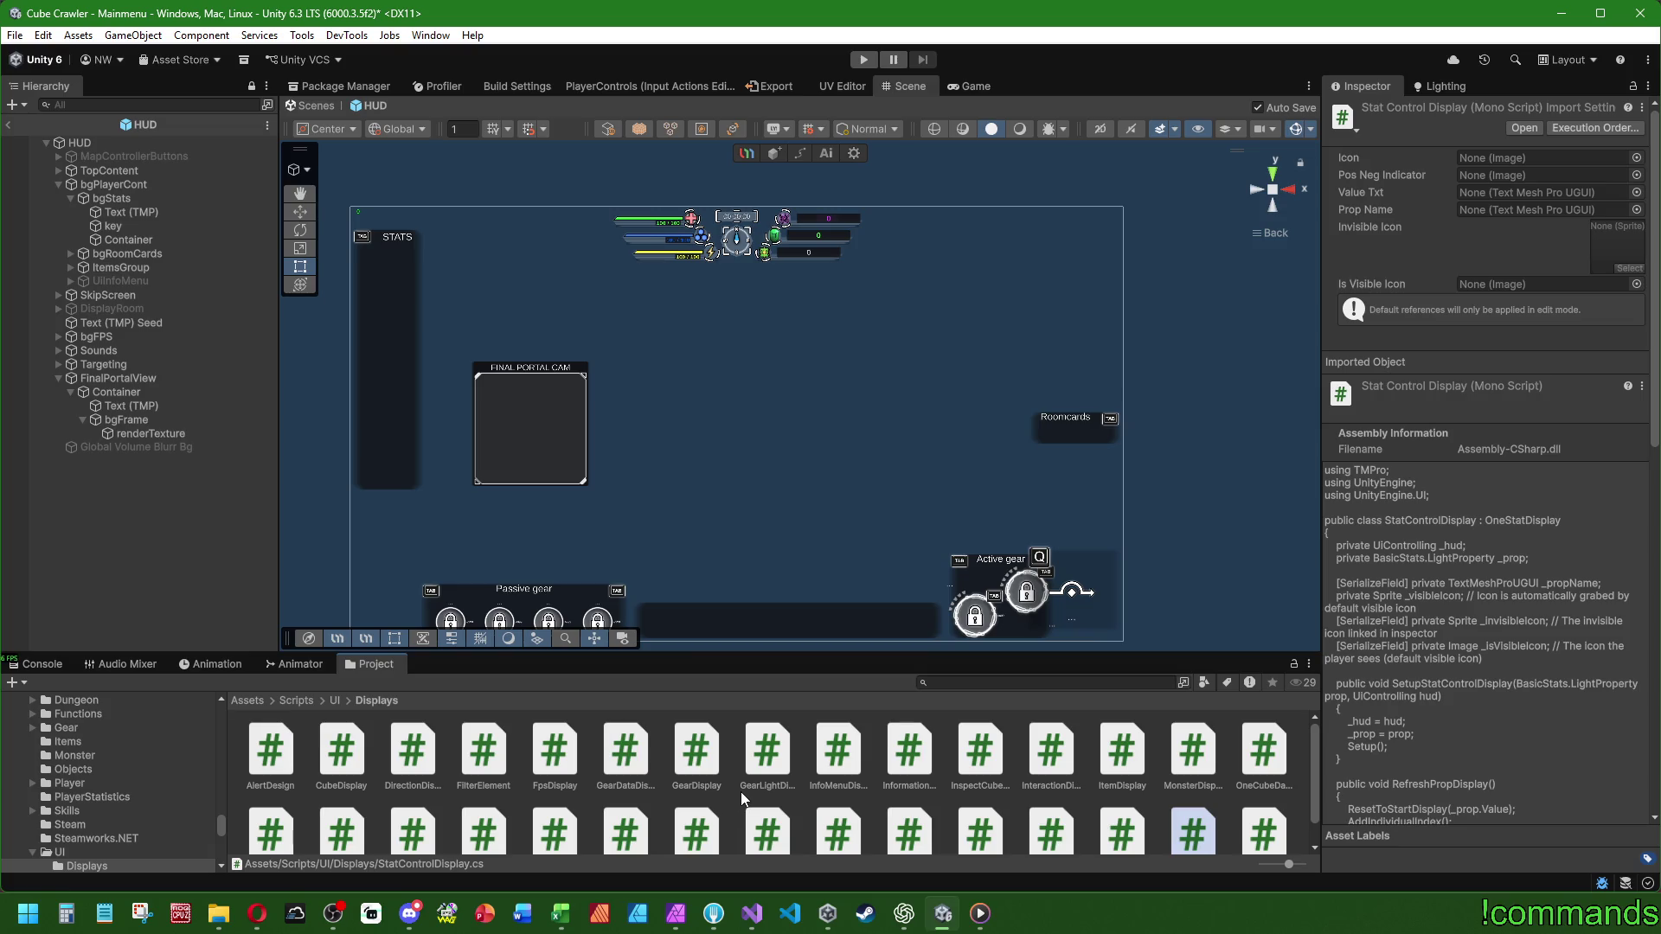
- Browse the UI scripts' Functions folder, then open the Menus folder with MainMenu and SettingsMenu
scroll(741, 792, down, 2)
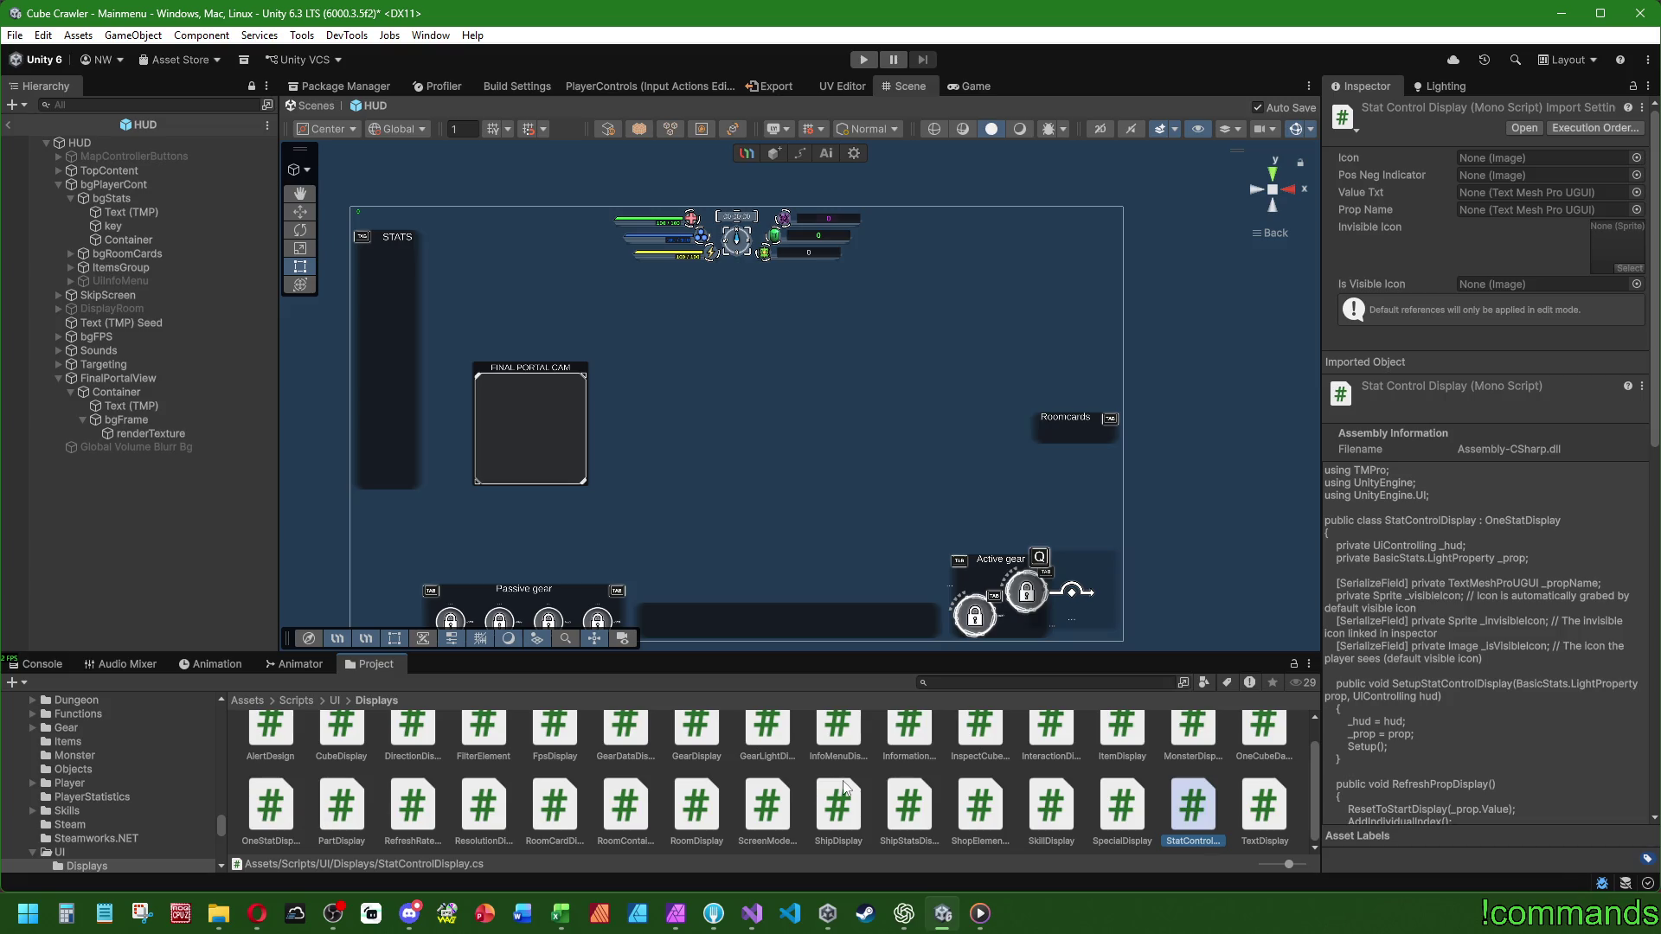
scroll(845, 788, up, 1)
click(334, 700)
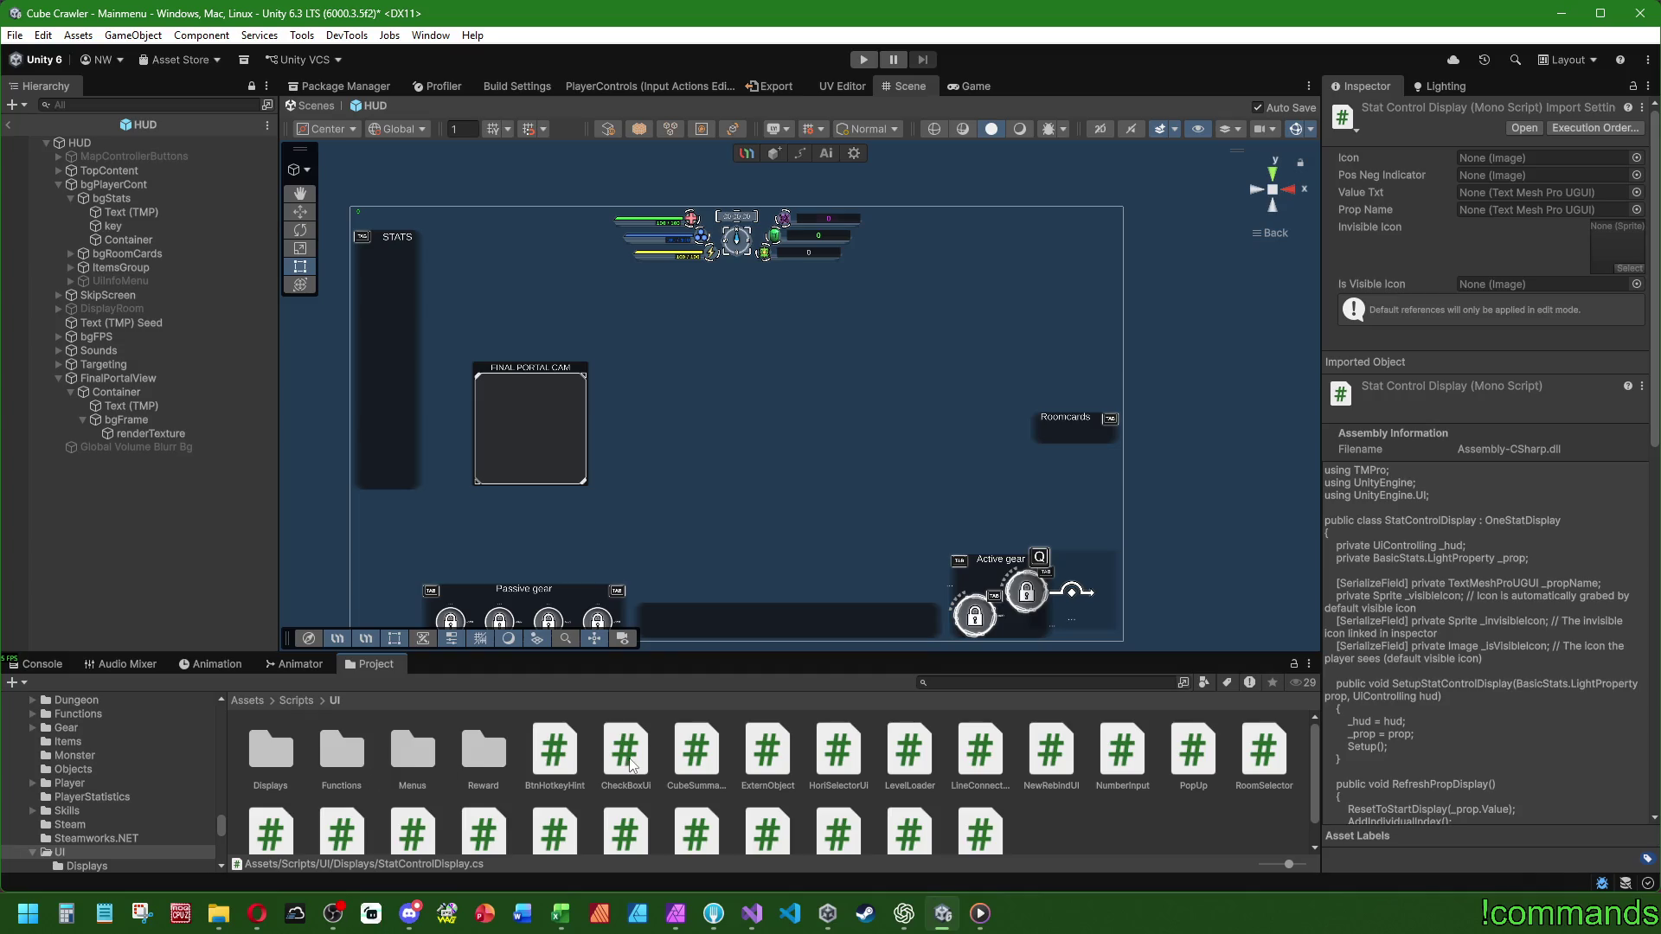
scroll(631, 766, down, 1)
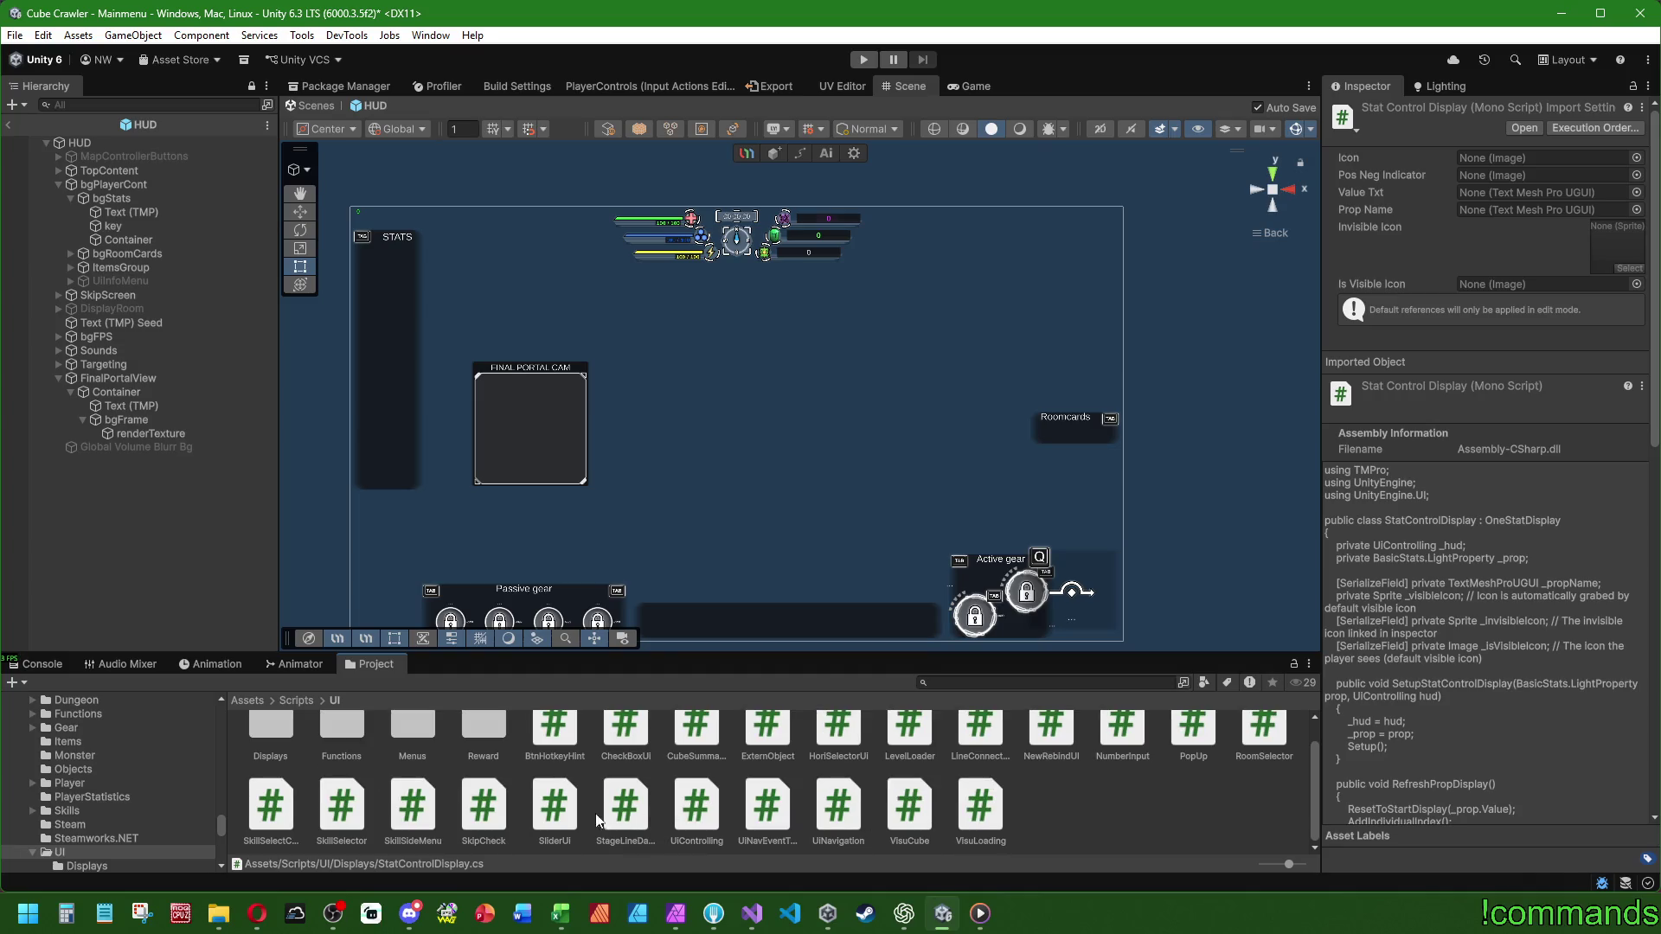
scroll(370, 822, up, 1)
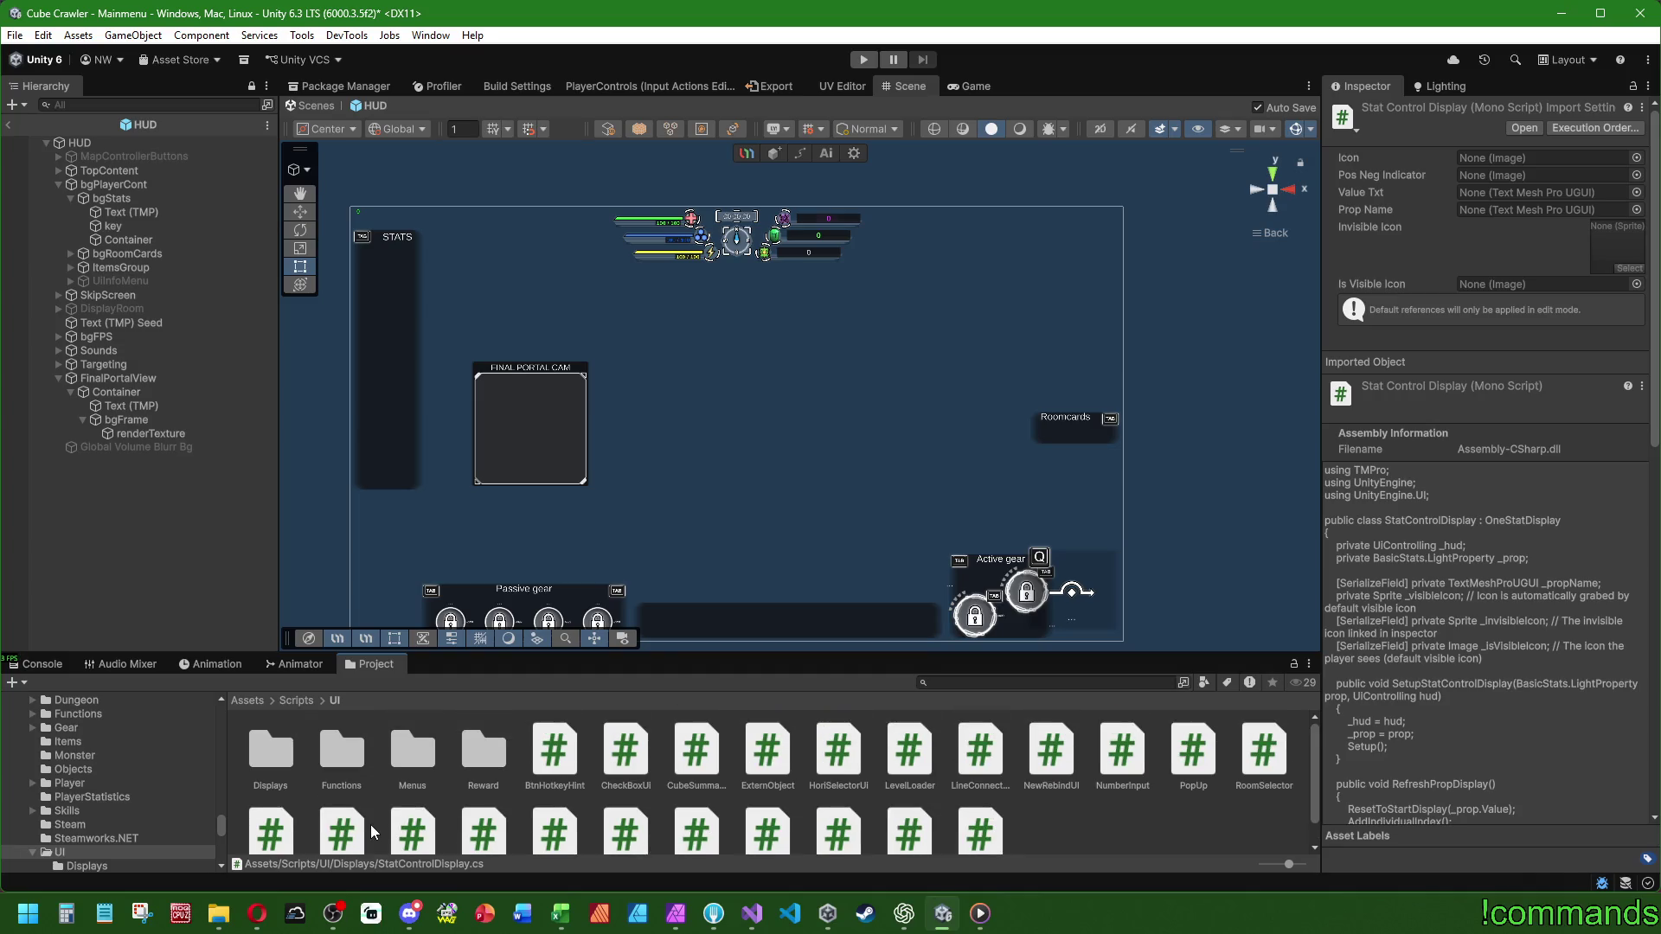
double_click(340, 746)
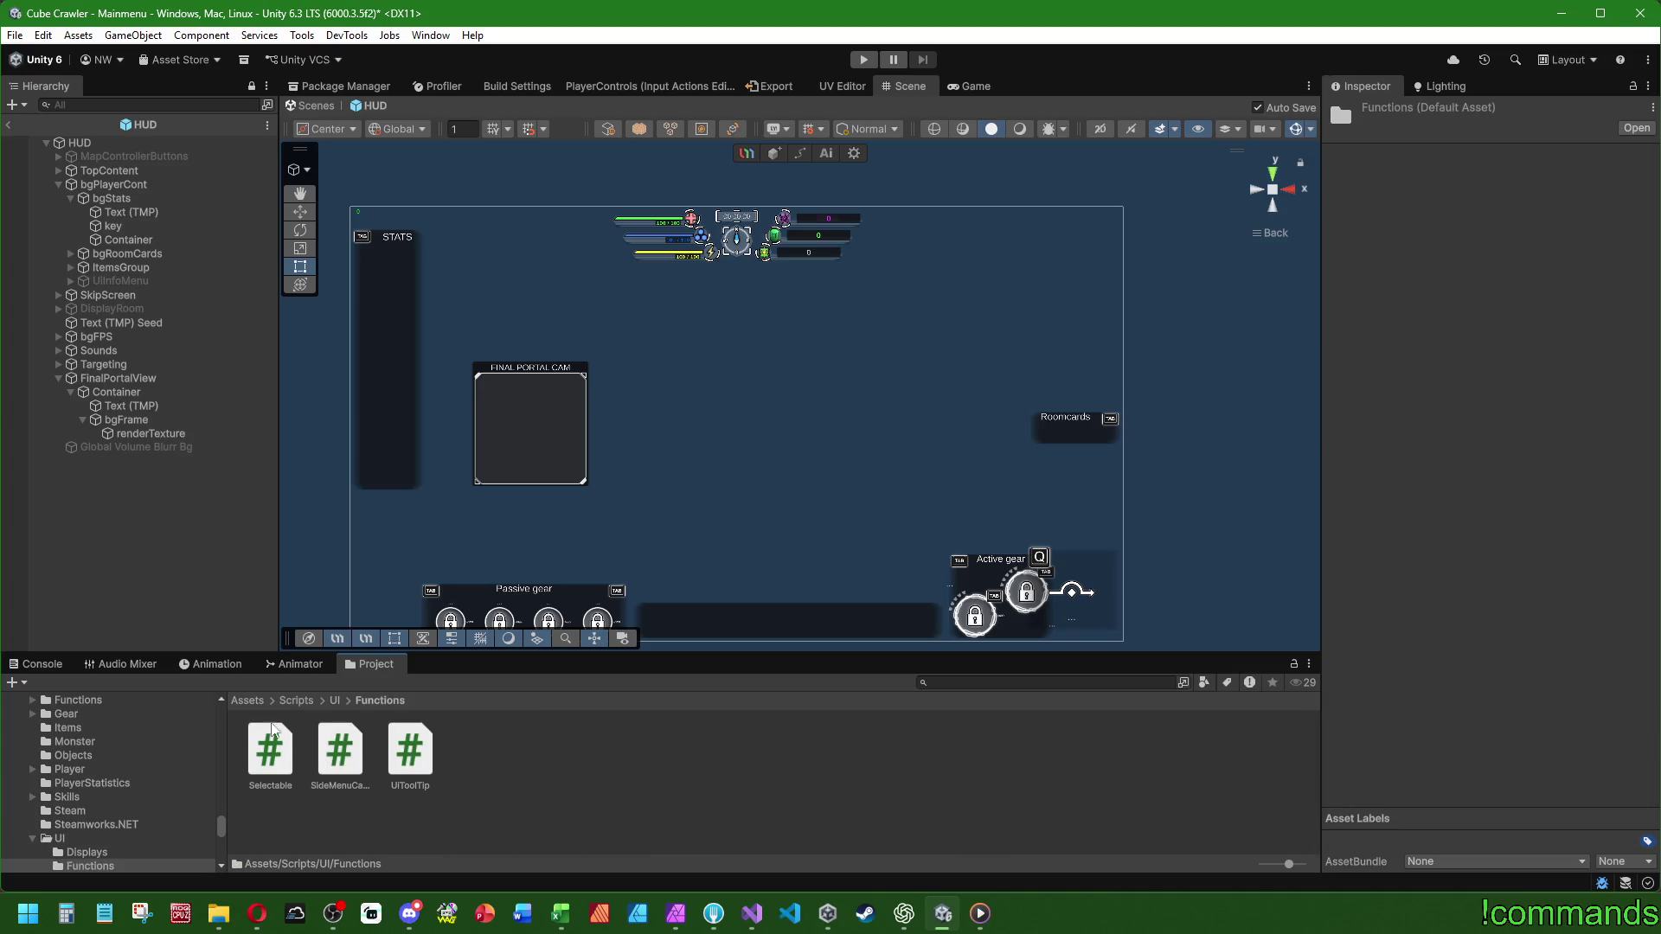
click(334, 701)
double_click(424, 761)
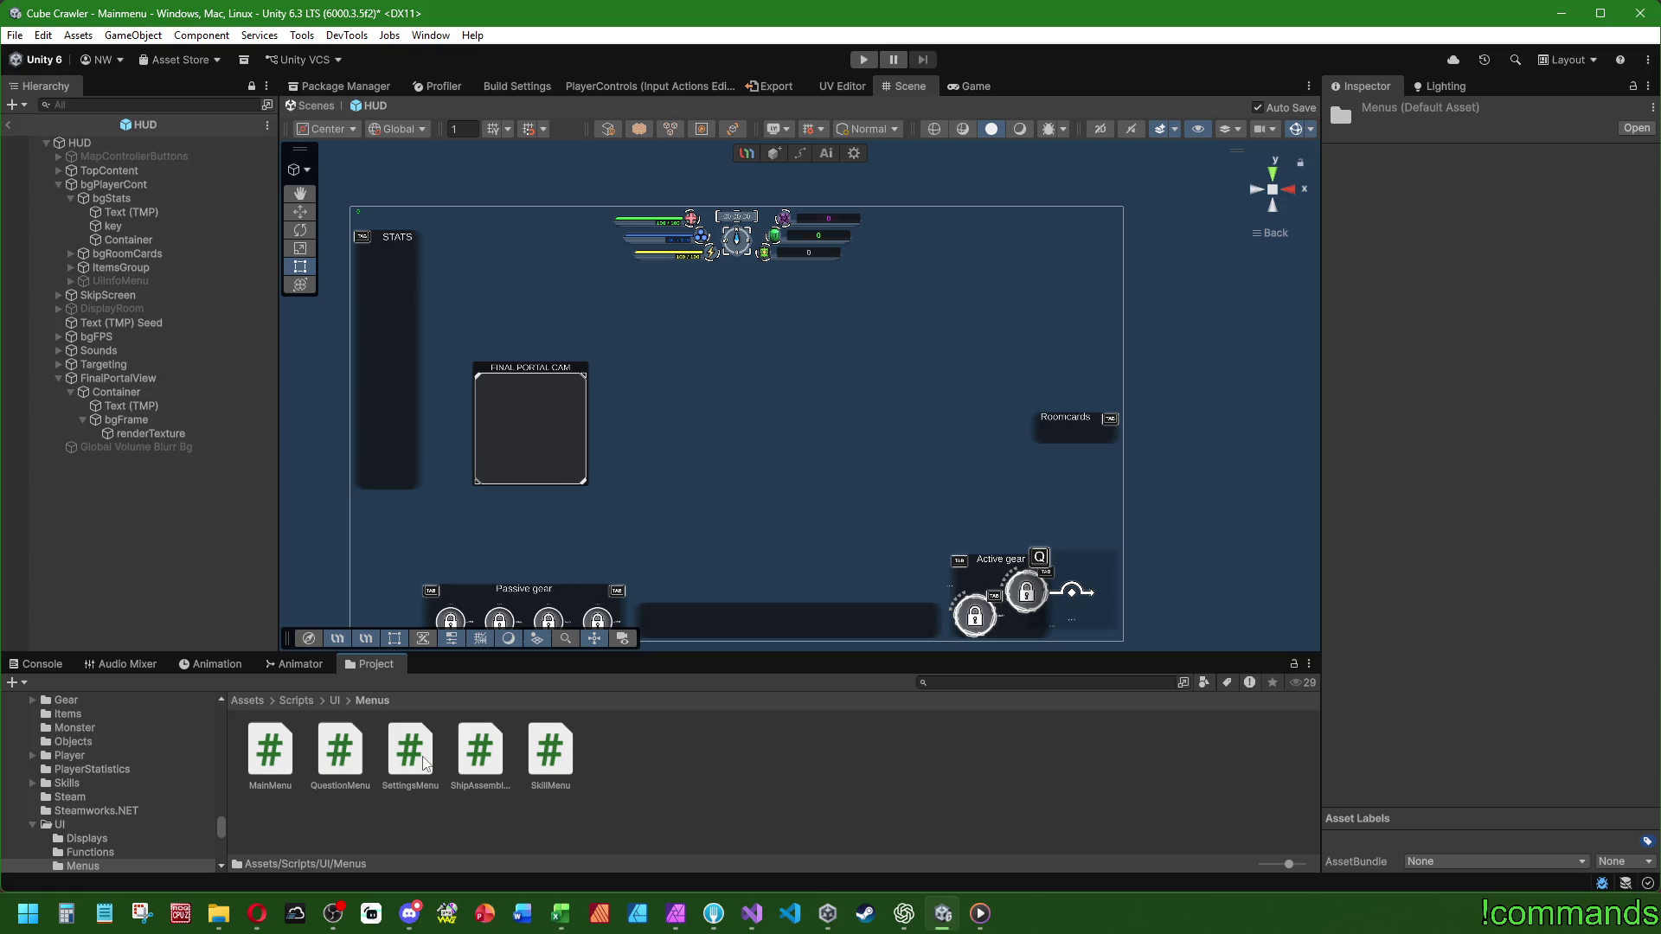
- Return to the Assets/Scripts/UI/Displays folder and bring up its asset creation menu
click(335, 701)
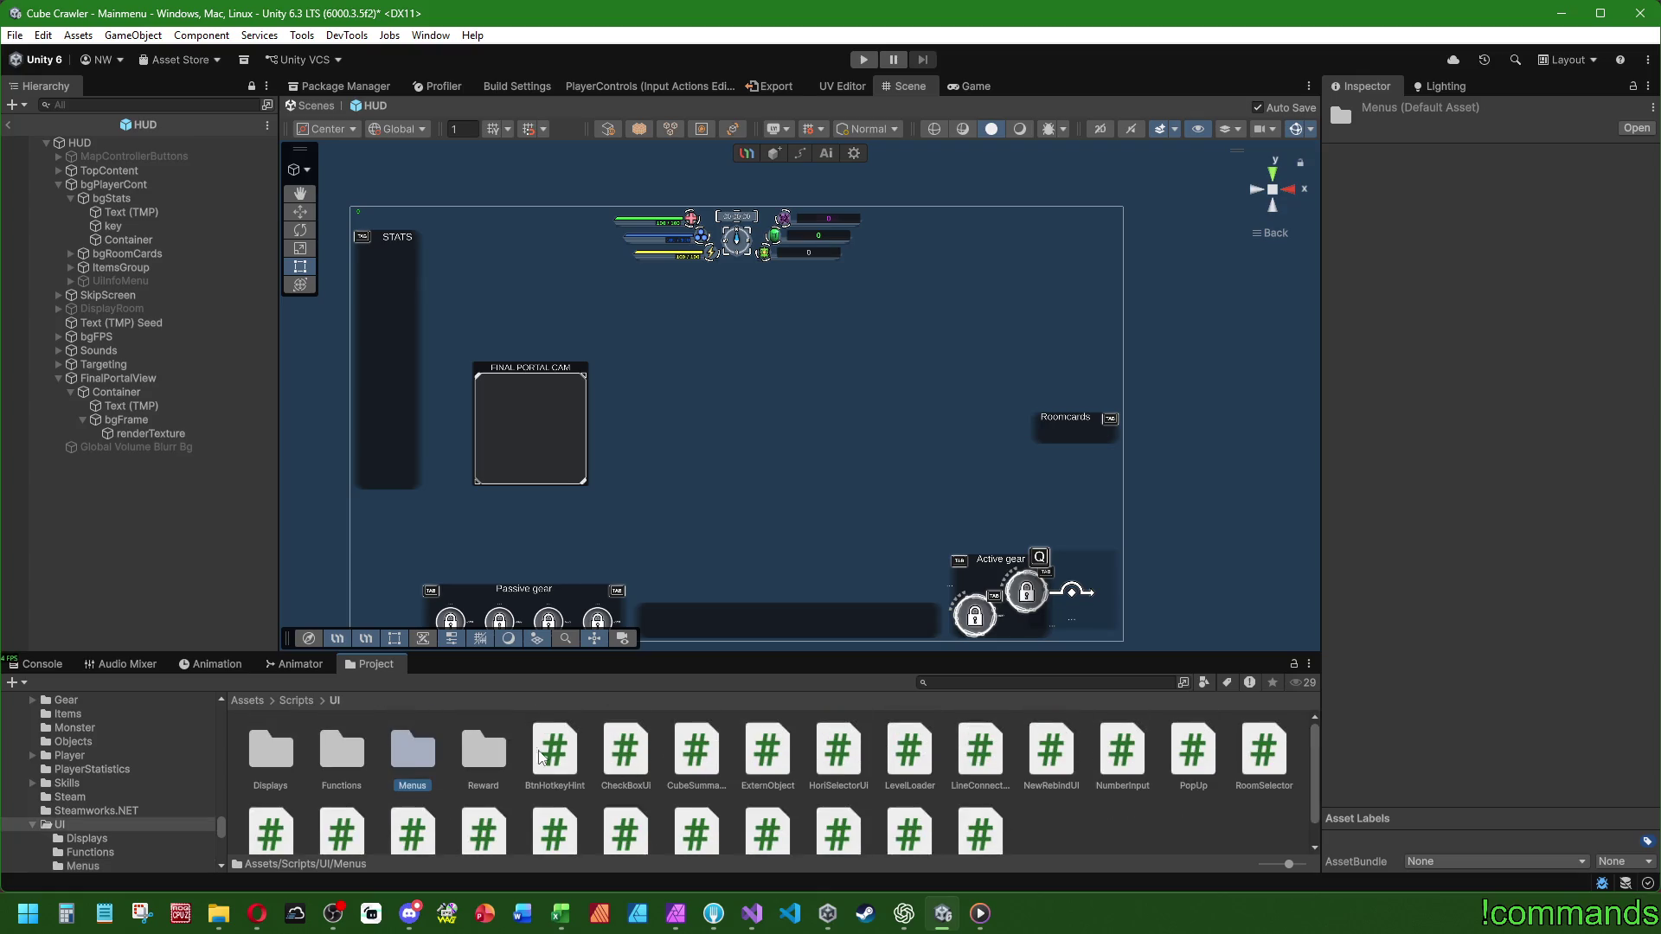
double_click(283, 754)
scroll(525, 768, down, 1)
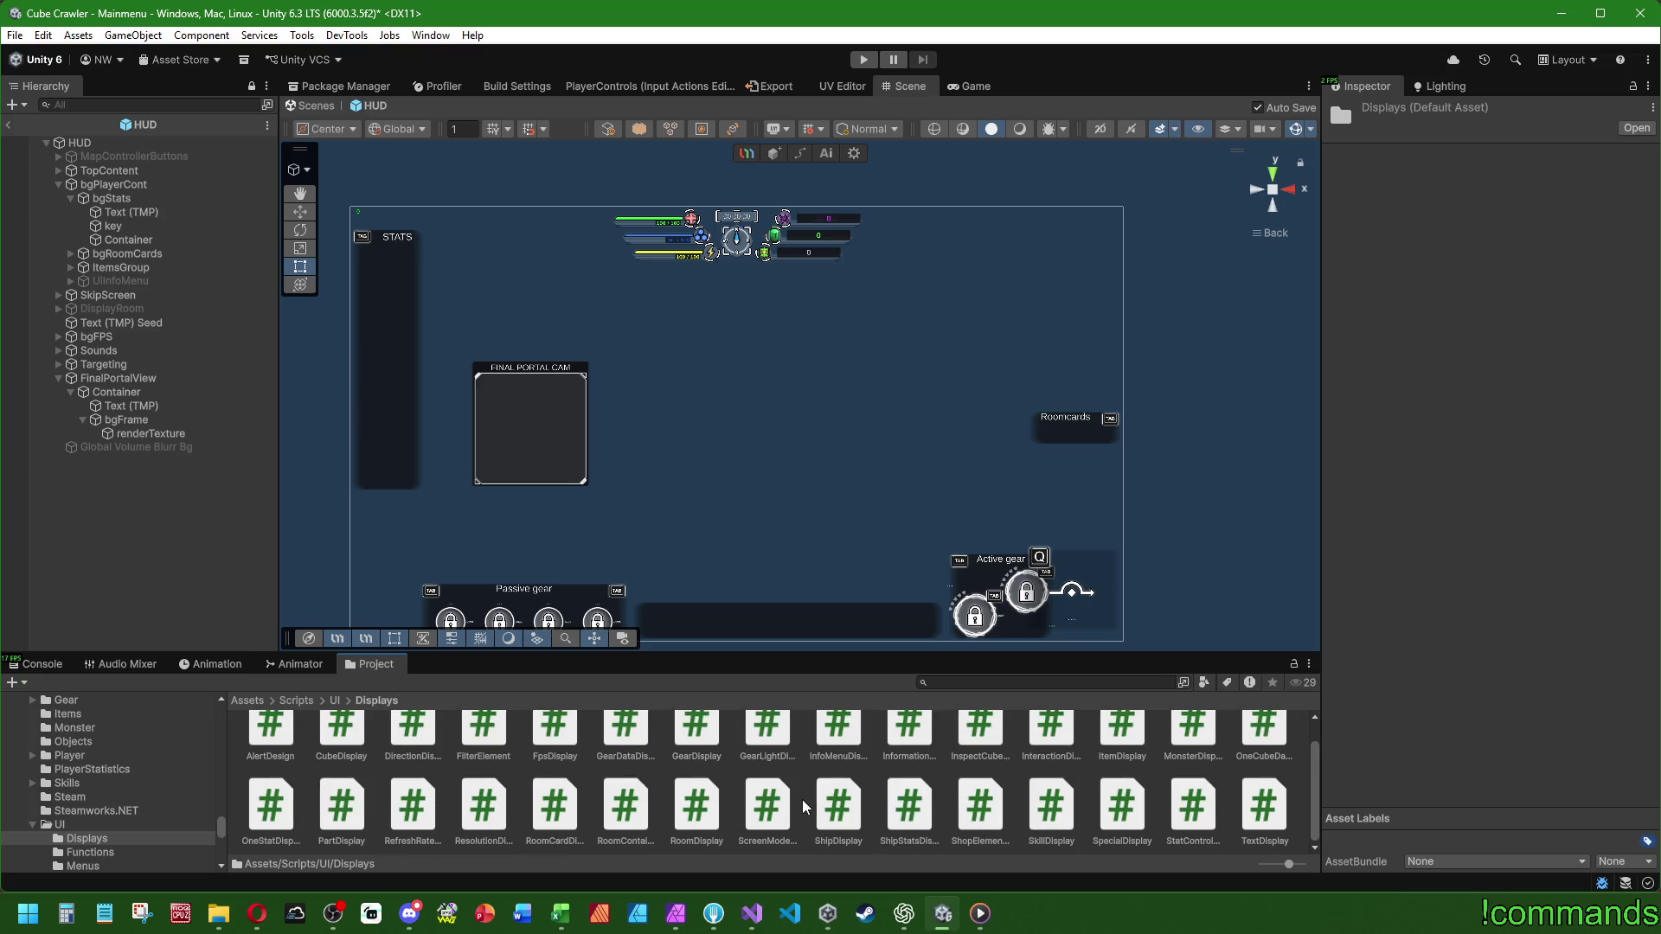
right_click(809, 776)
- Create a MonoBehaviour script named StartStatDisplay in the Displays folder and open it in Visual Studio
mouse_move(891, 274)
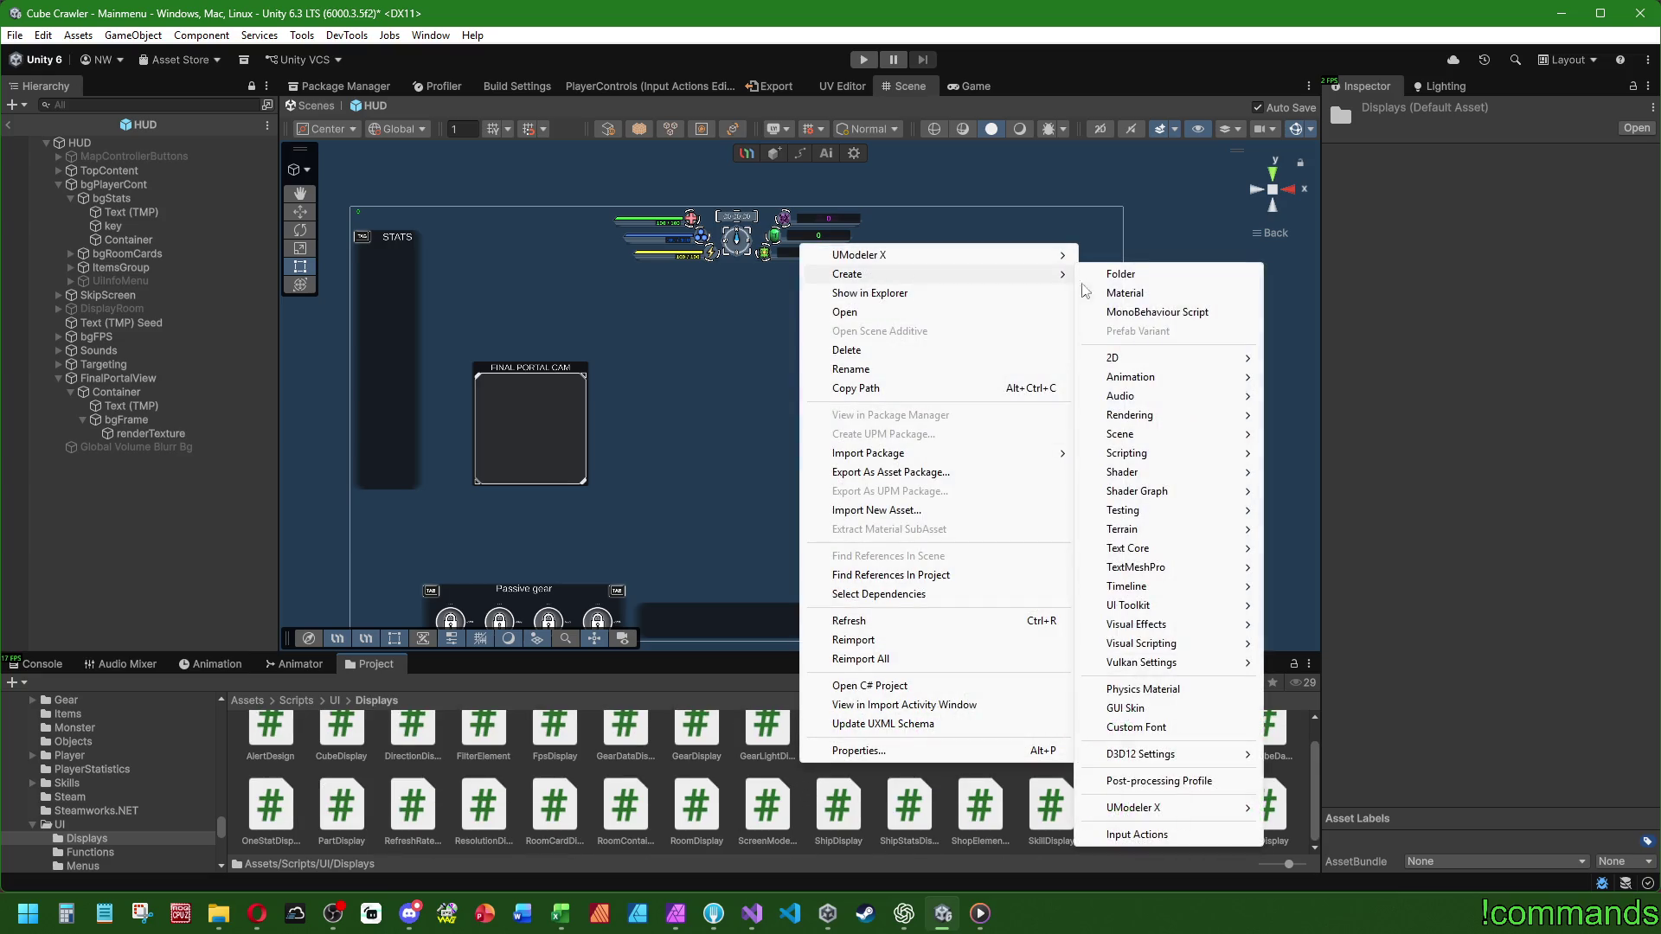
click(1152, 313)
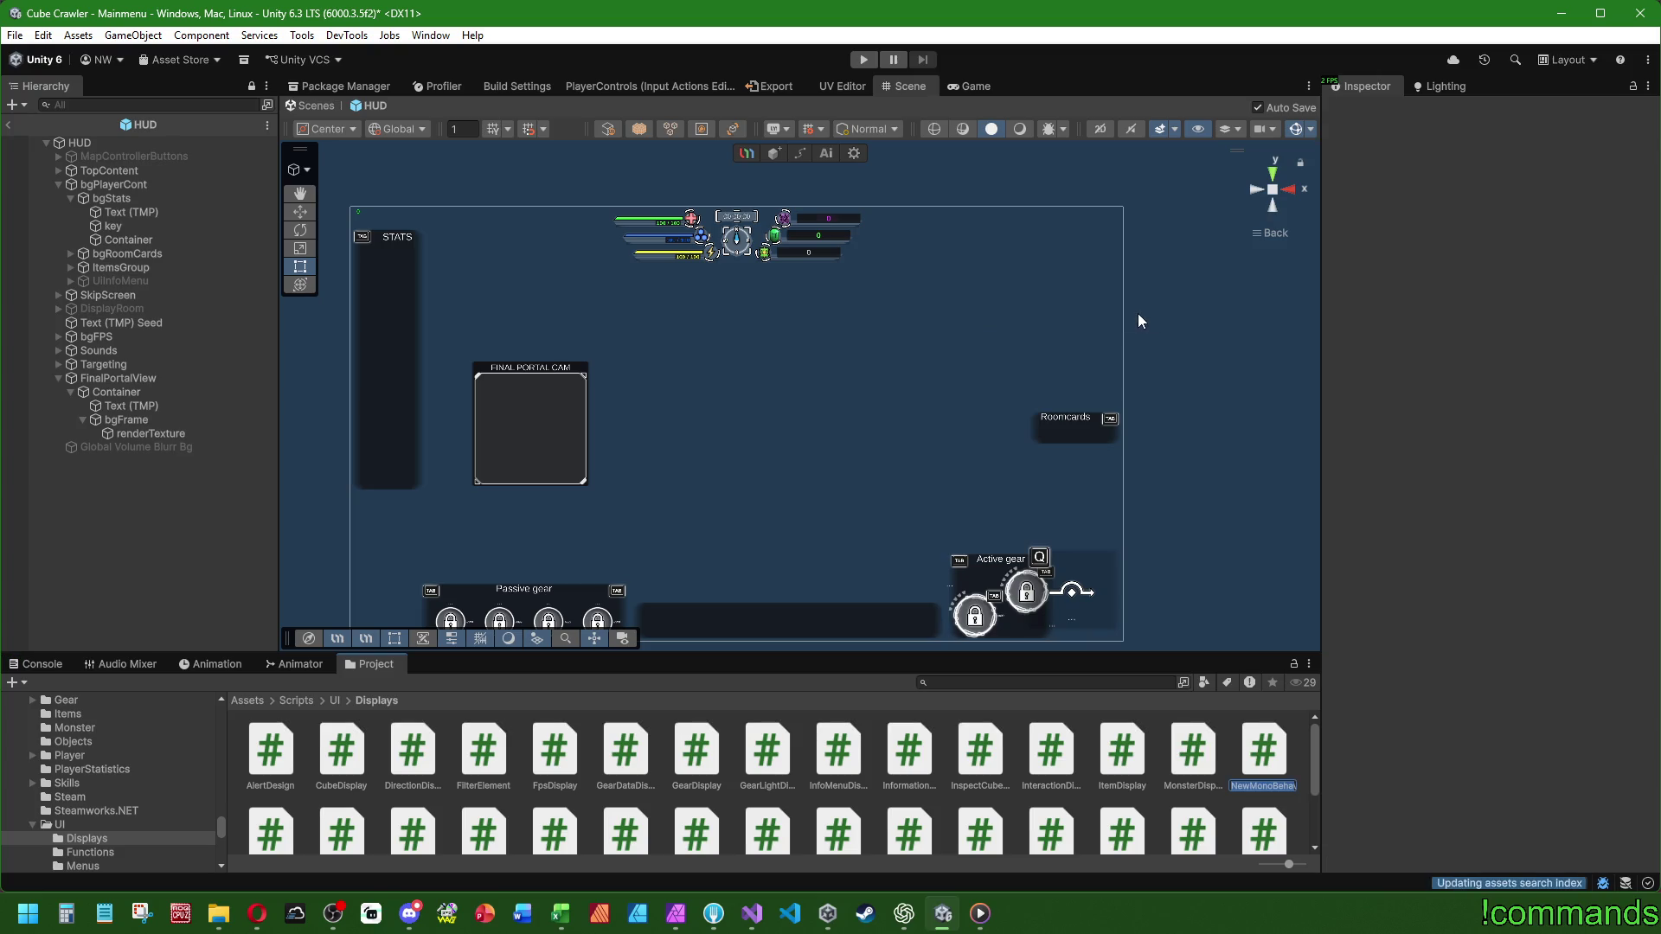
text(StartSta)
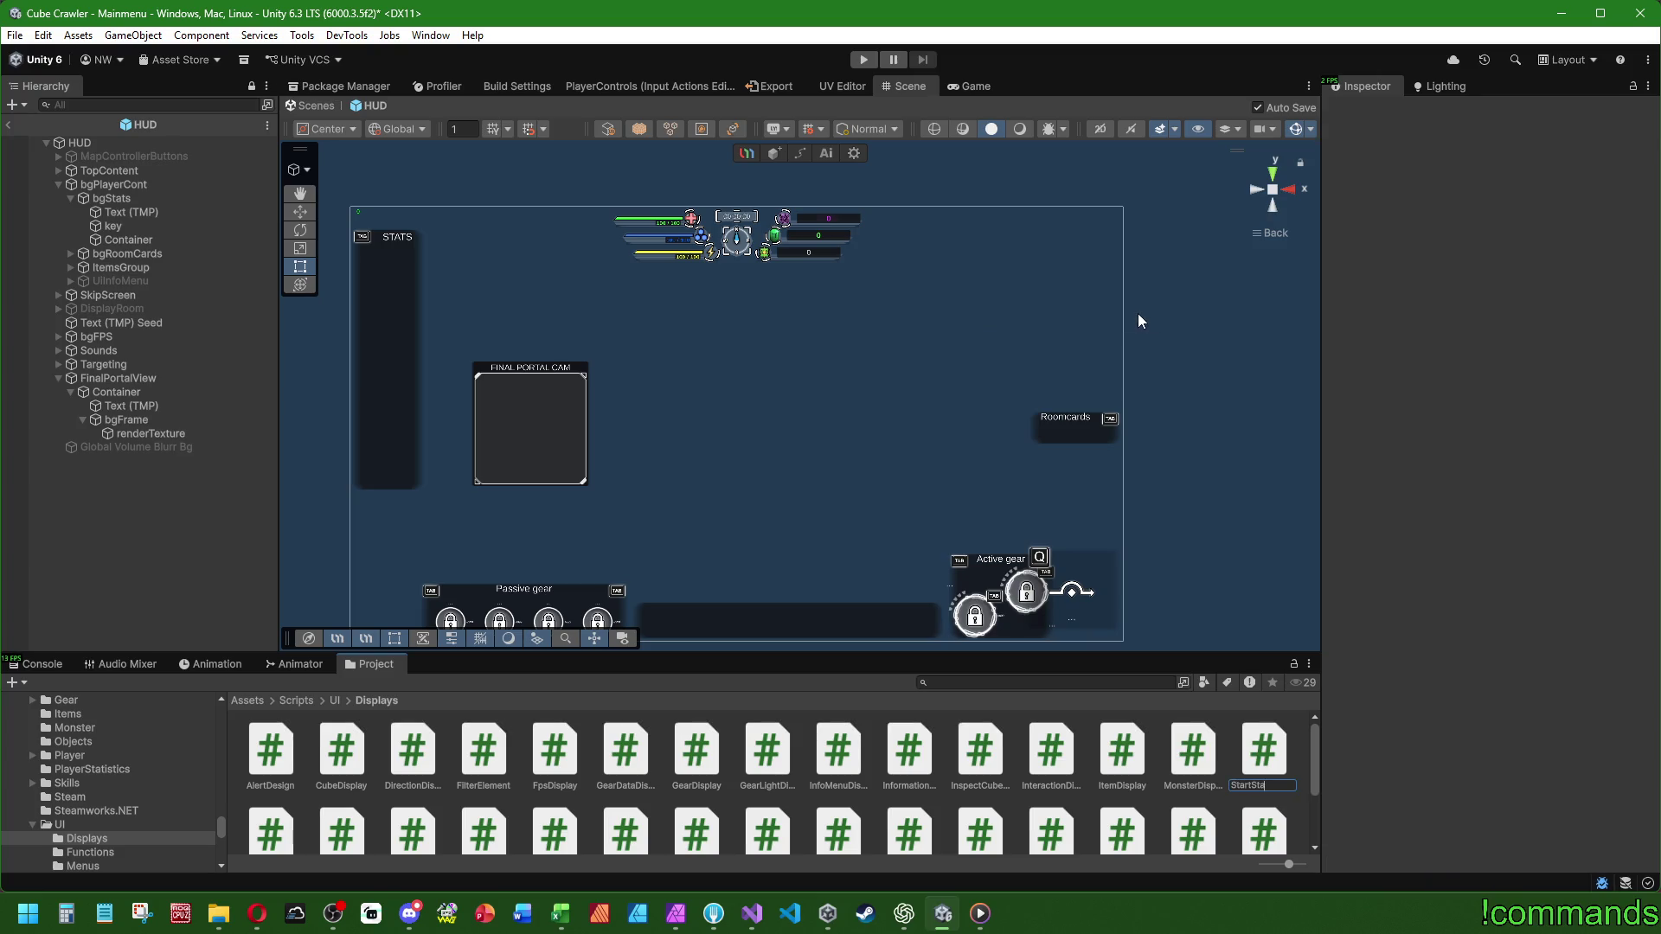
text(tD)
text(isplay)
key(Return)
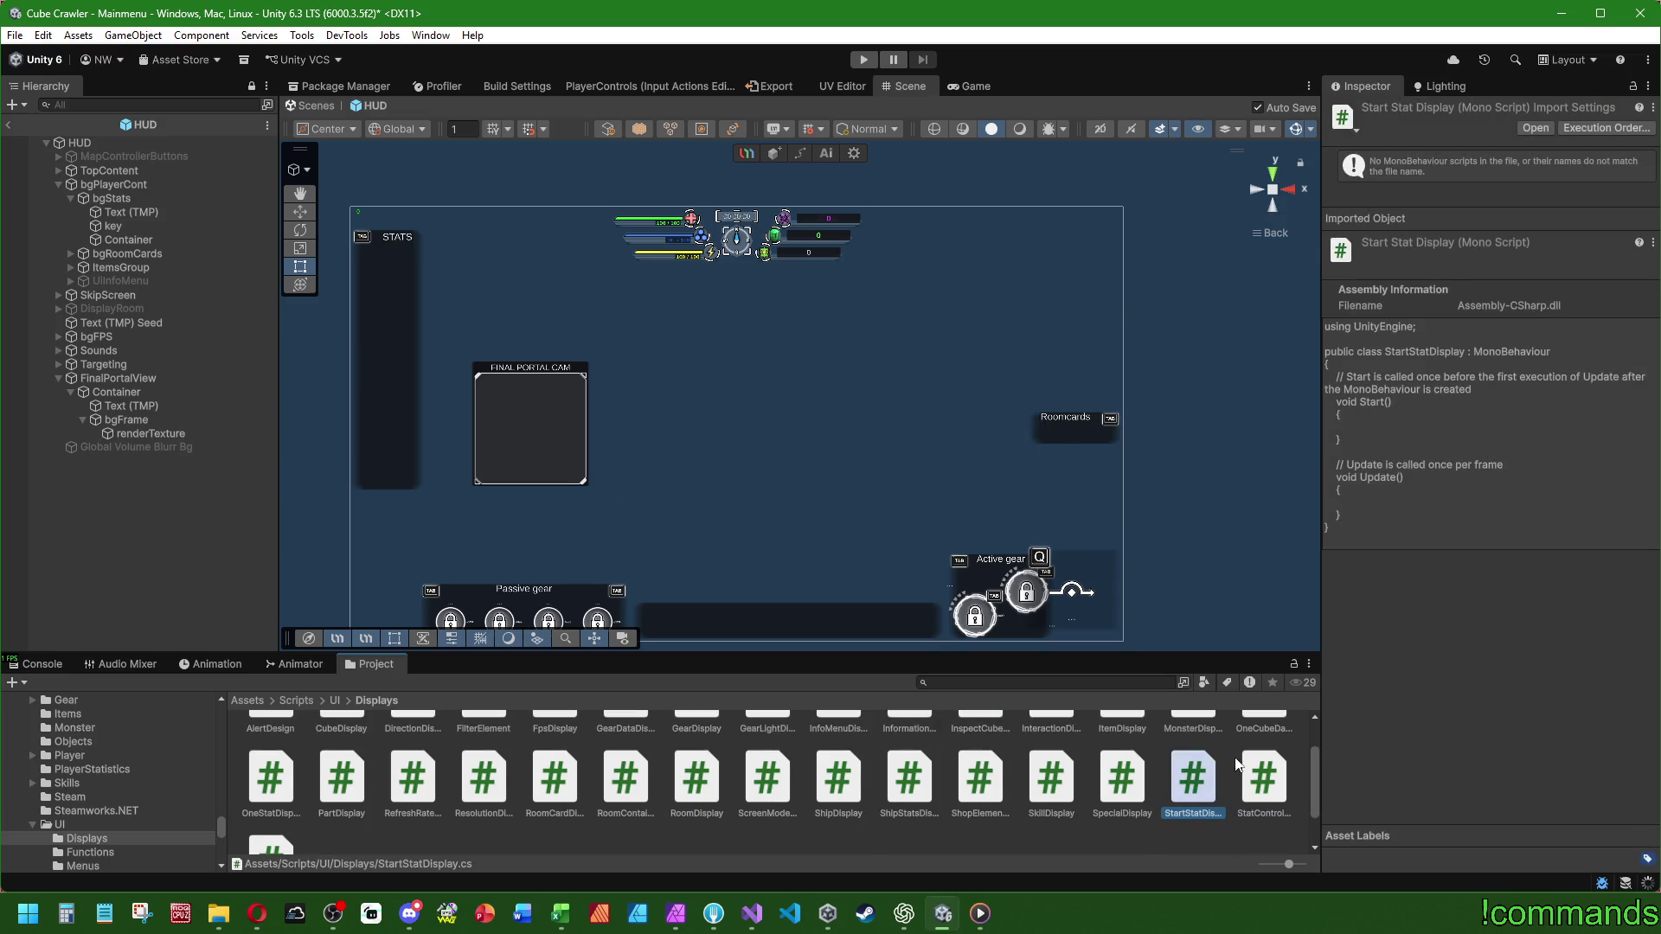
double_click(1190, 782)
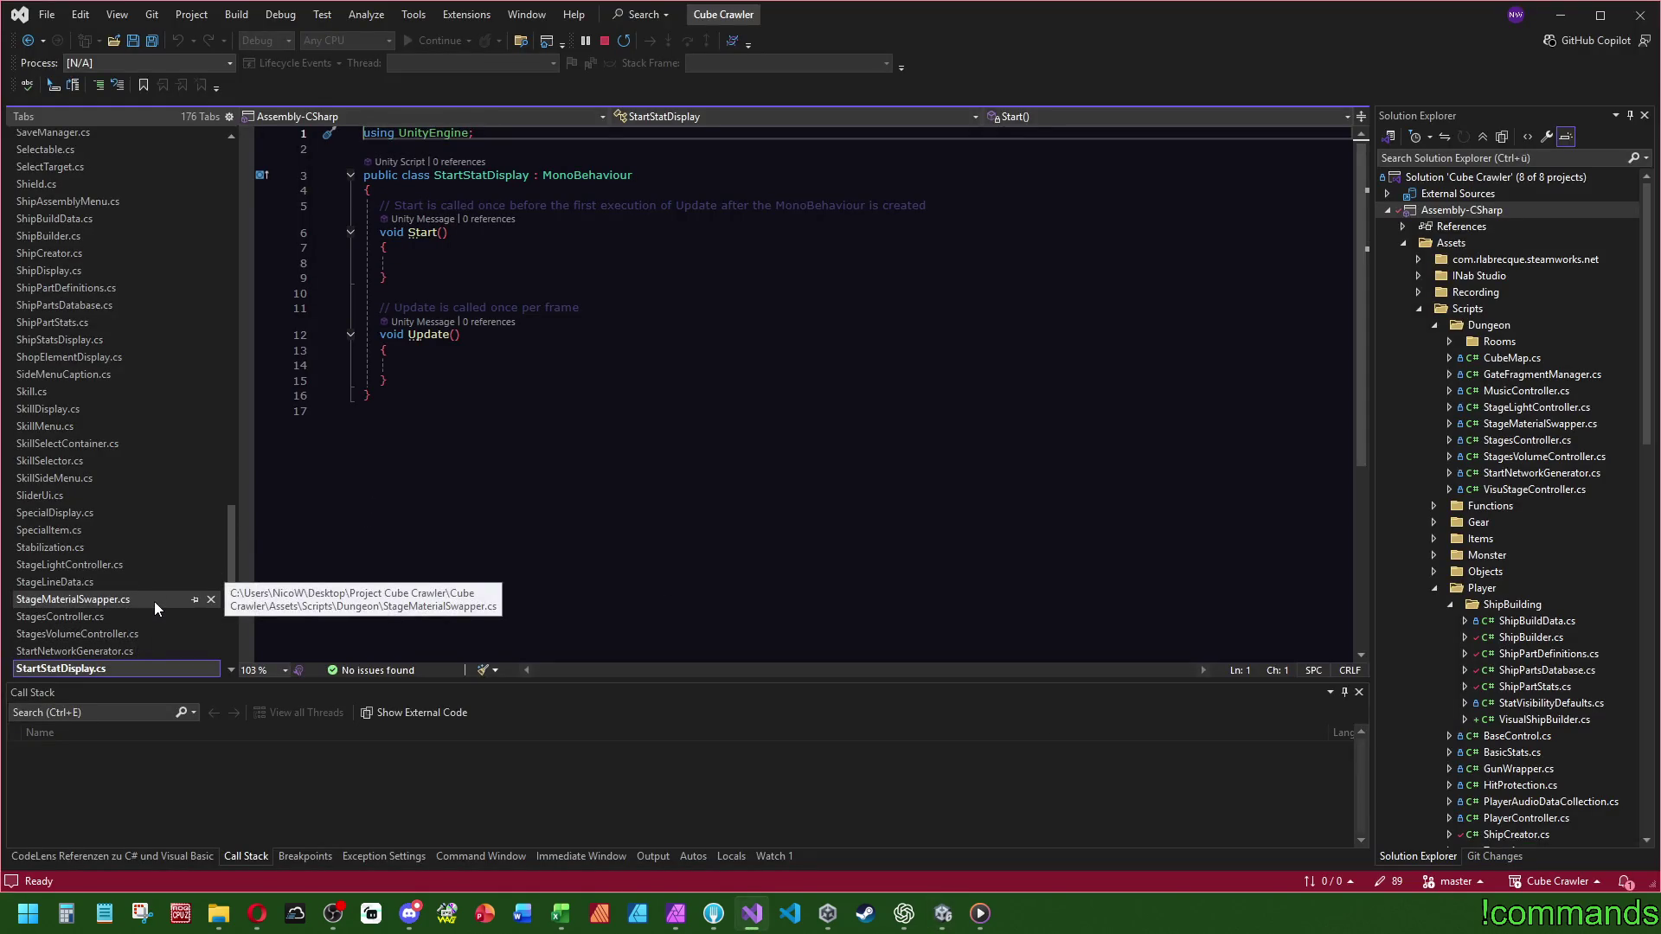
- Delete the template Start and Update methods from StartStatDisplay
scroll(141, 426, up, 4)
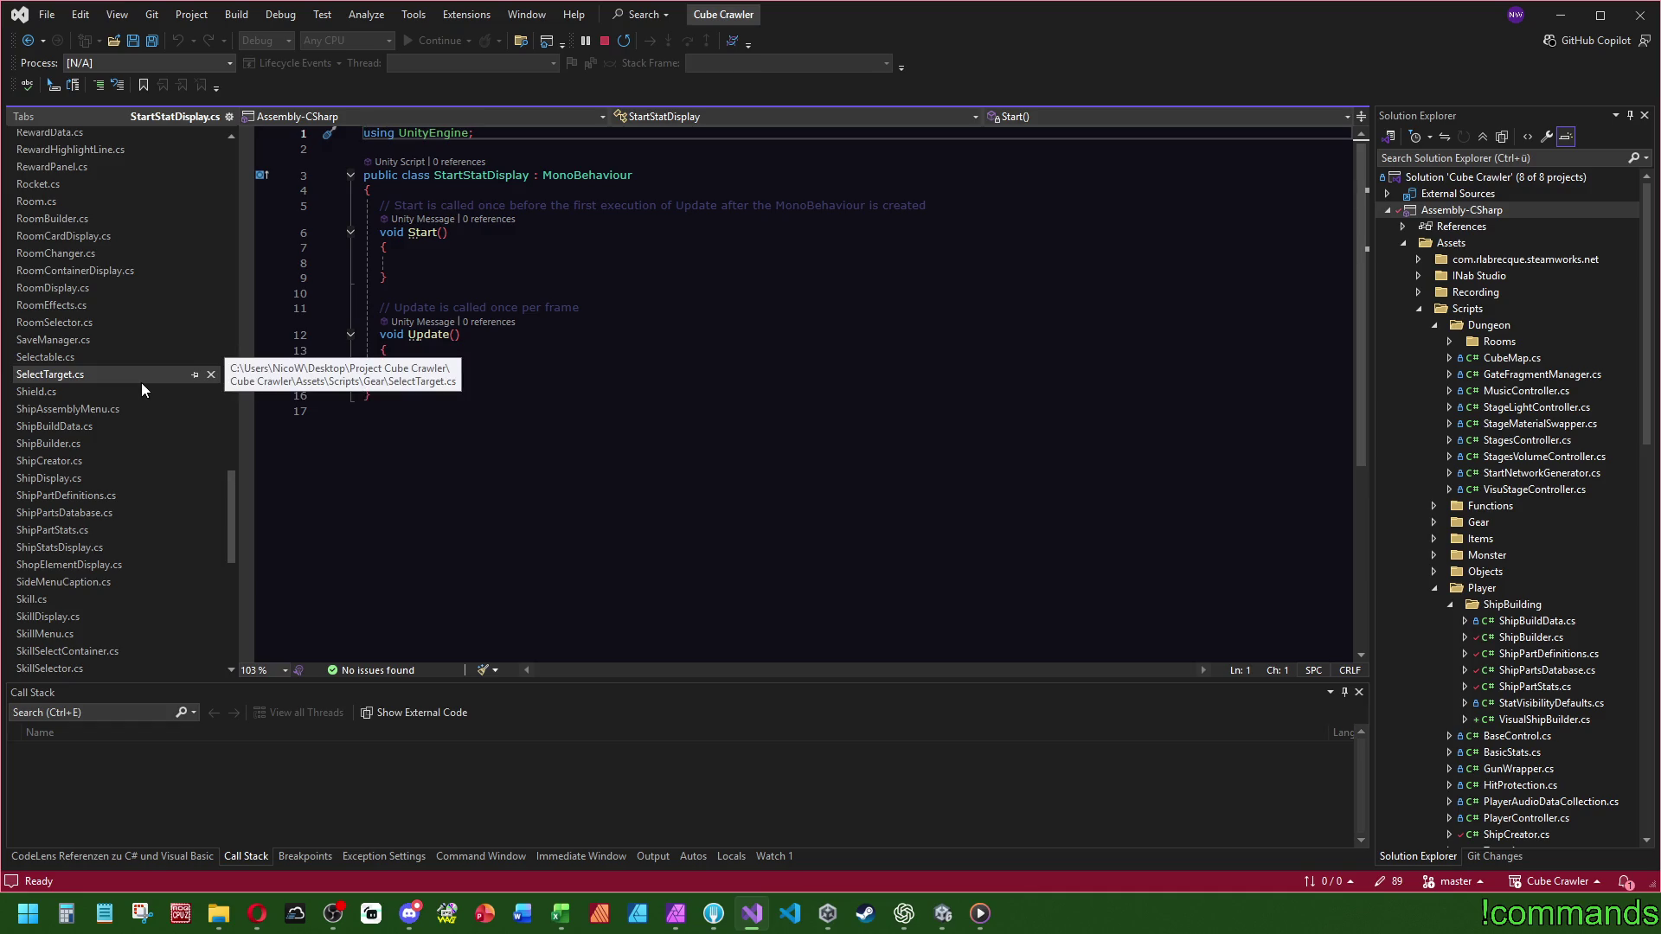
drag(437, 376, 459, 197)
key(Return)
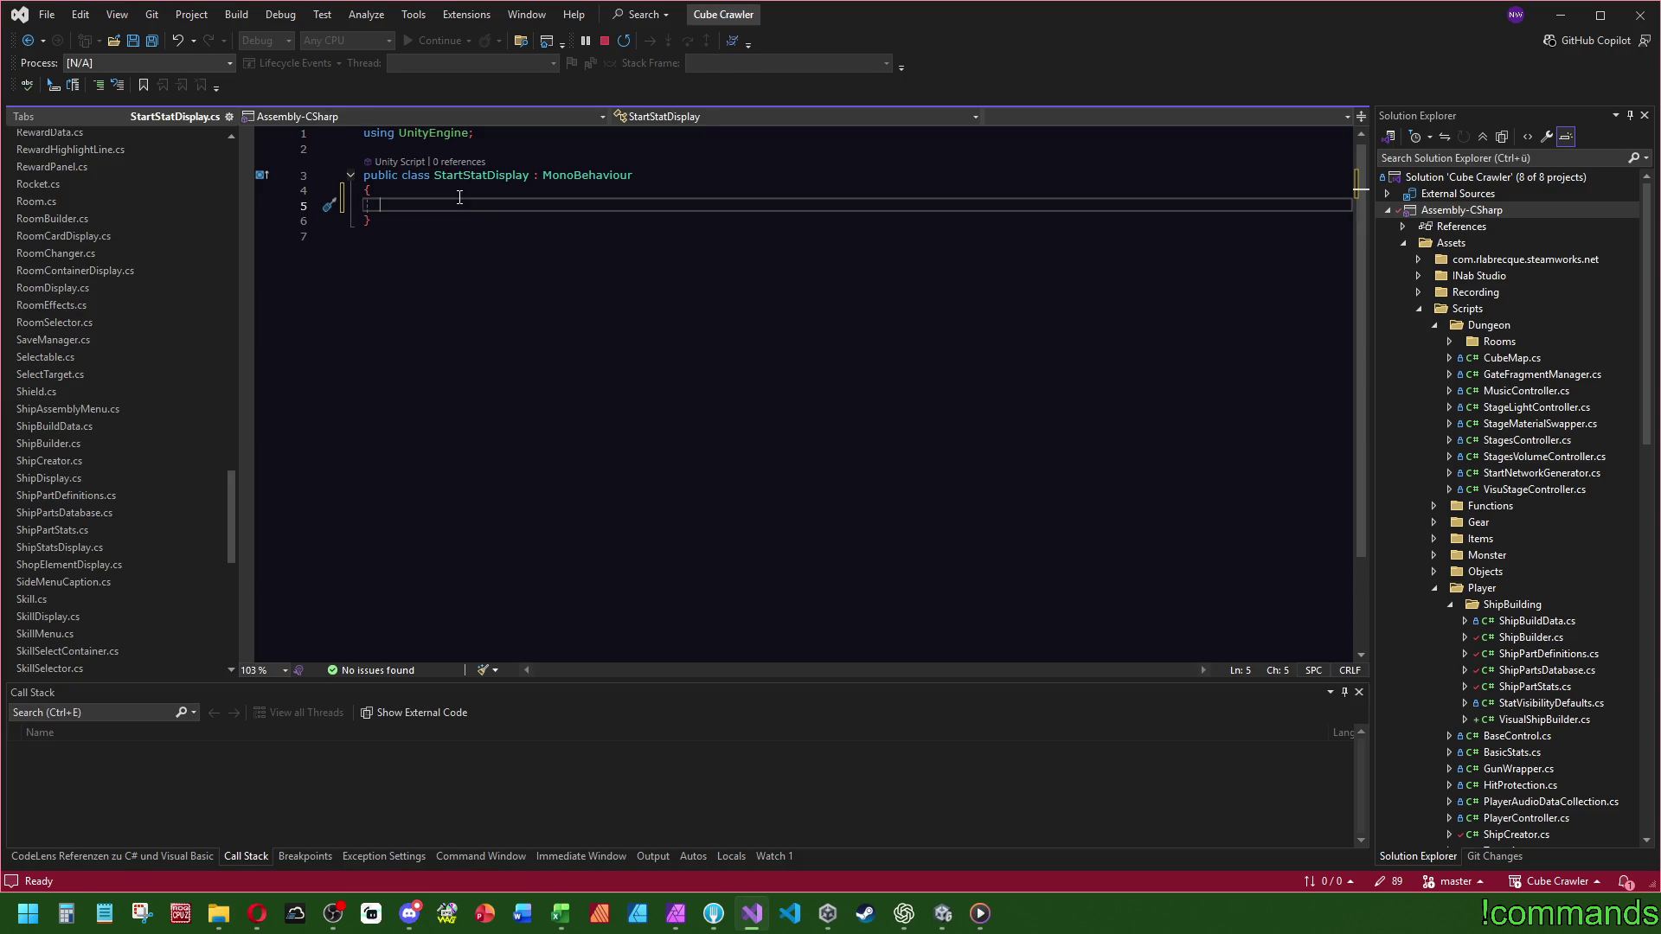
- Declare a field [SerializeField] private GameObject _icon; in the class
text([SerializeField])
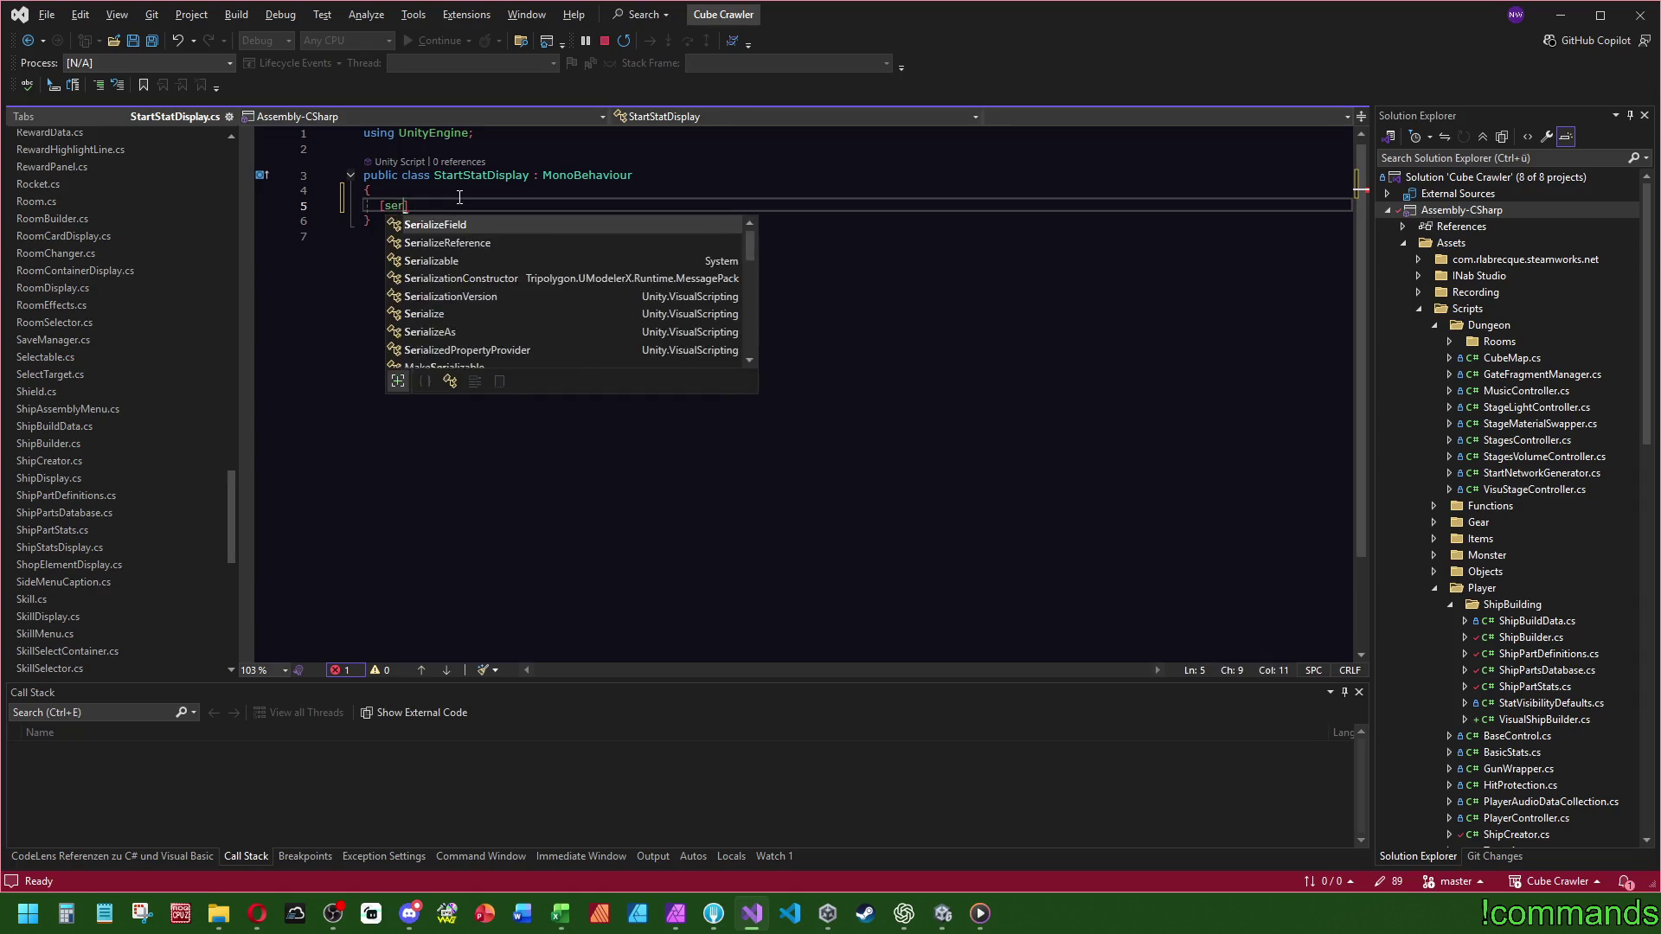
text( private )
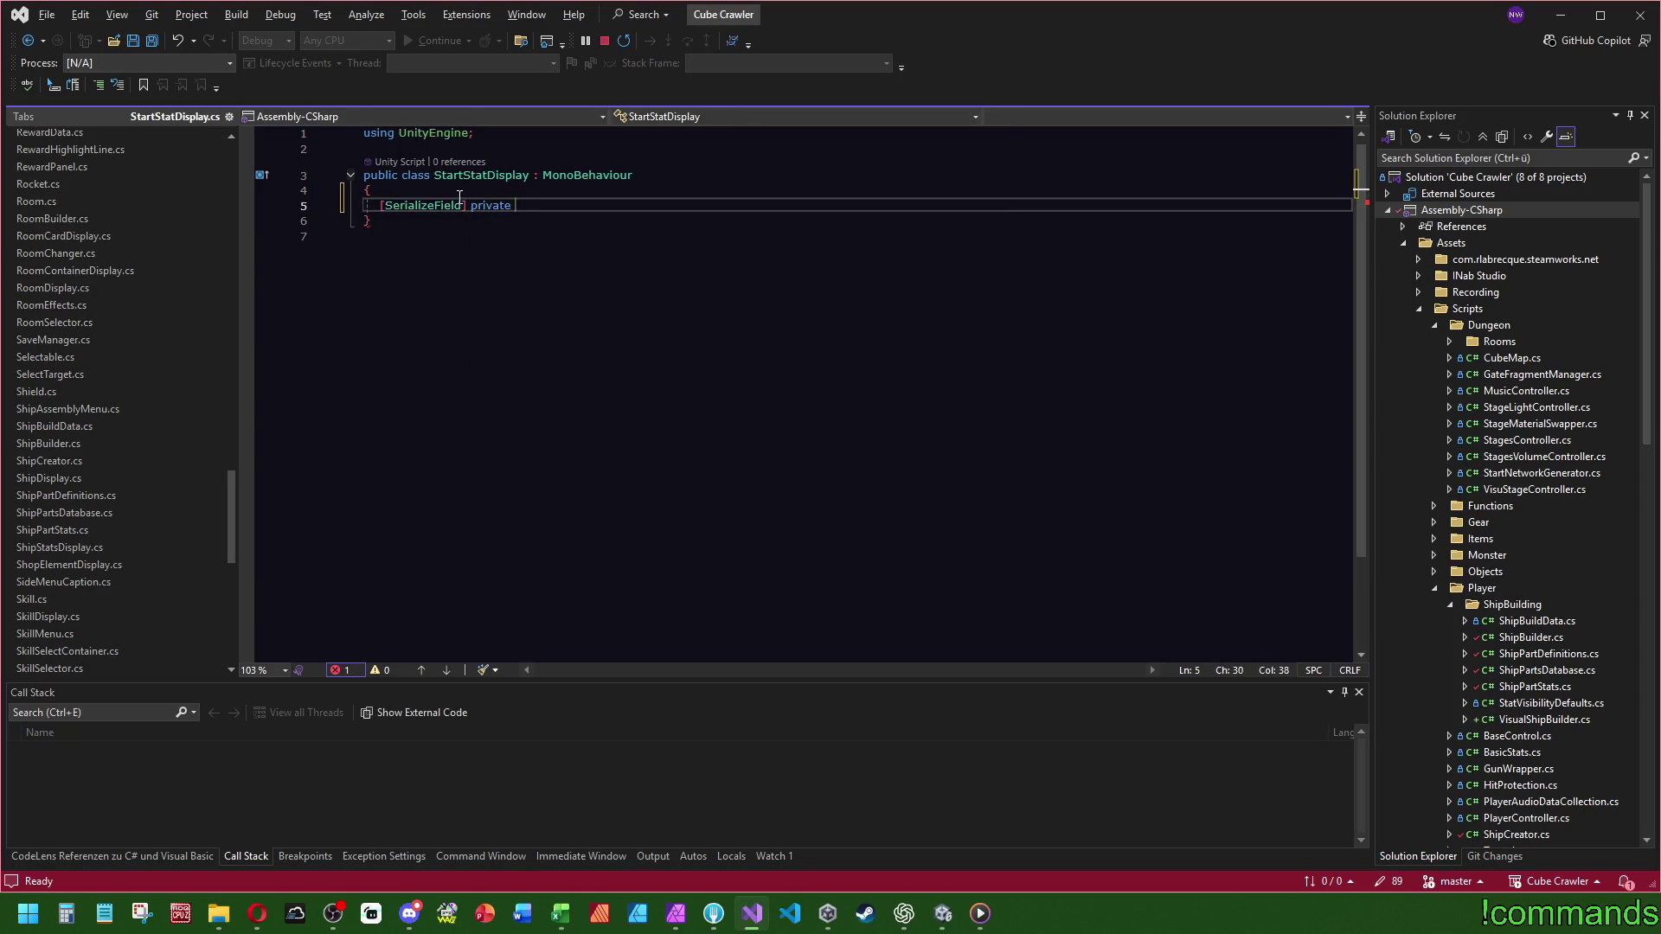
text(GameO)
key(Tab)
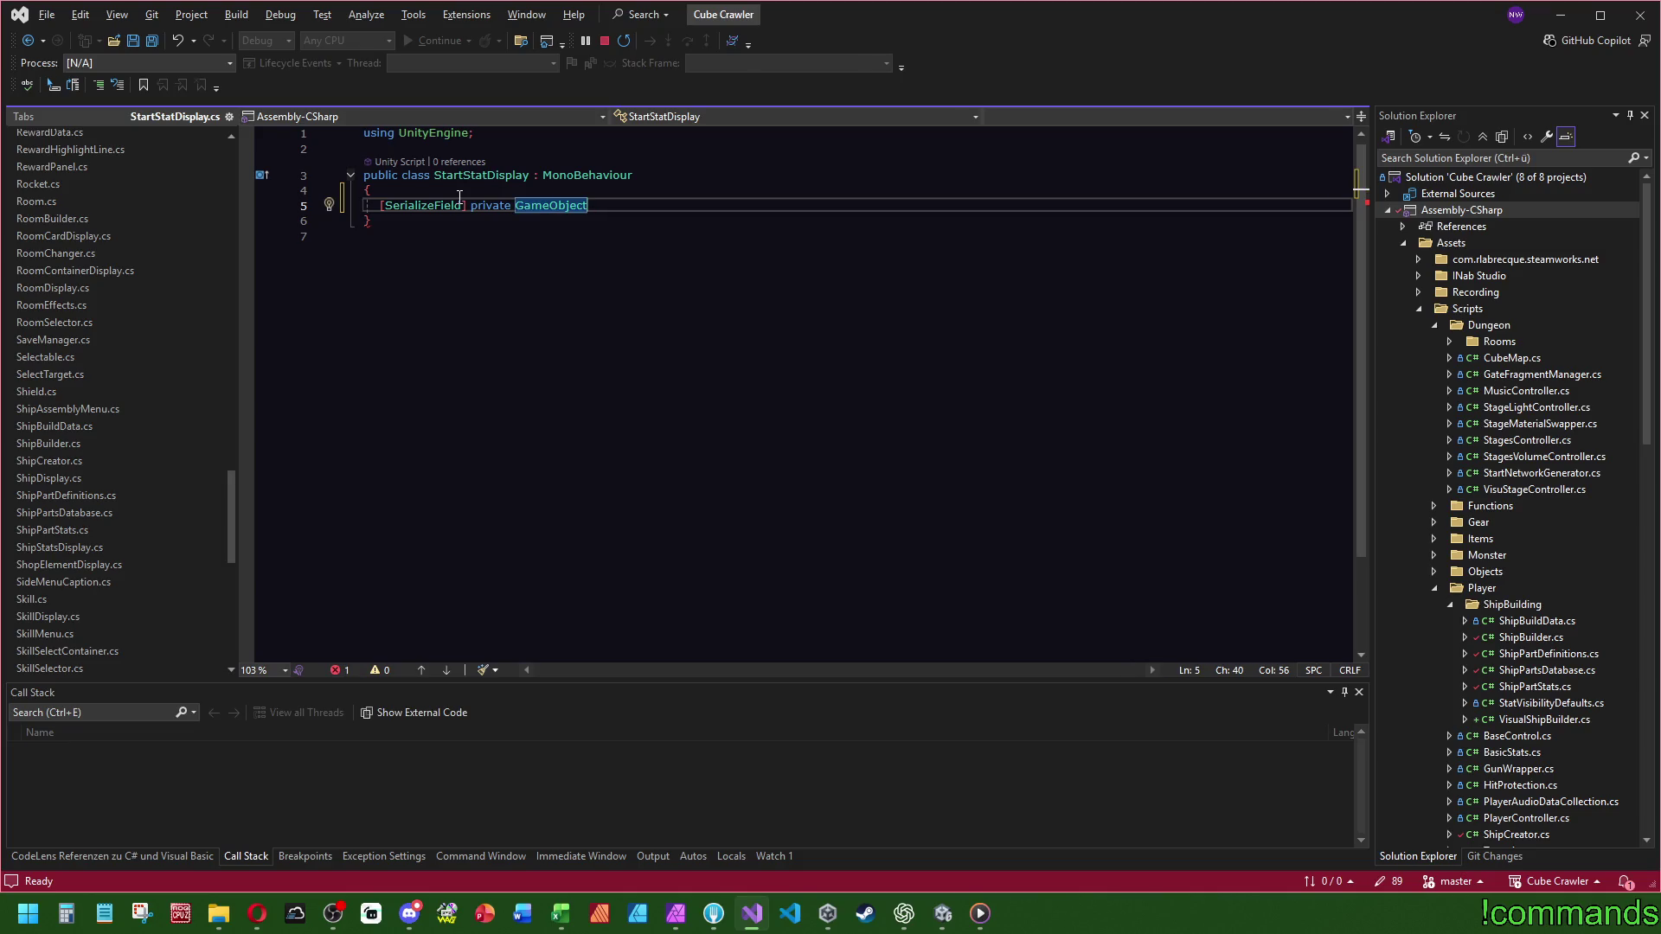
text( _)
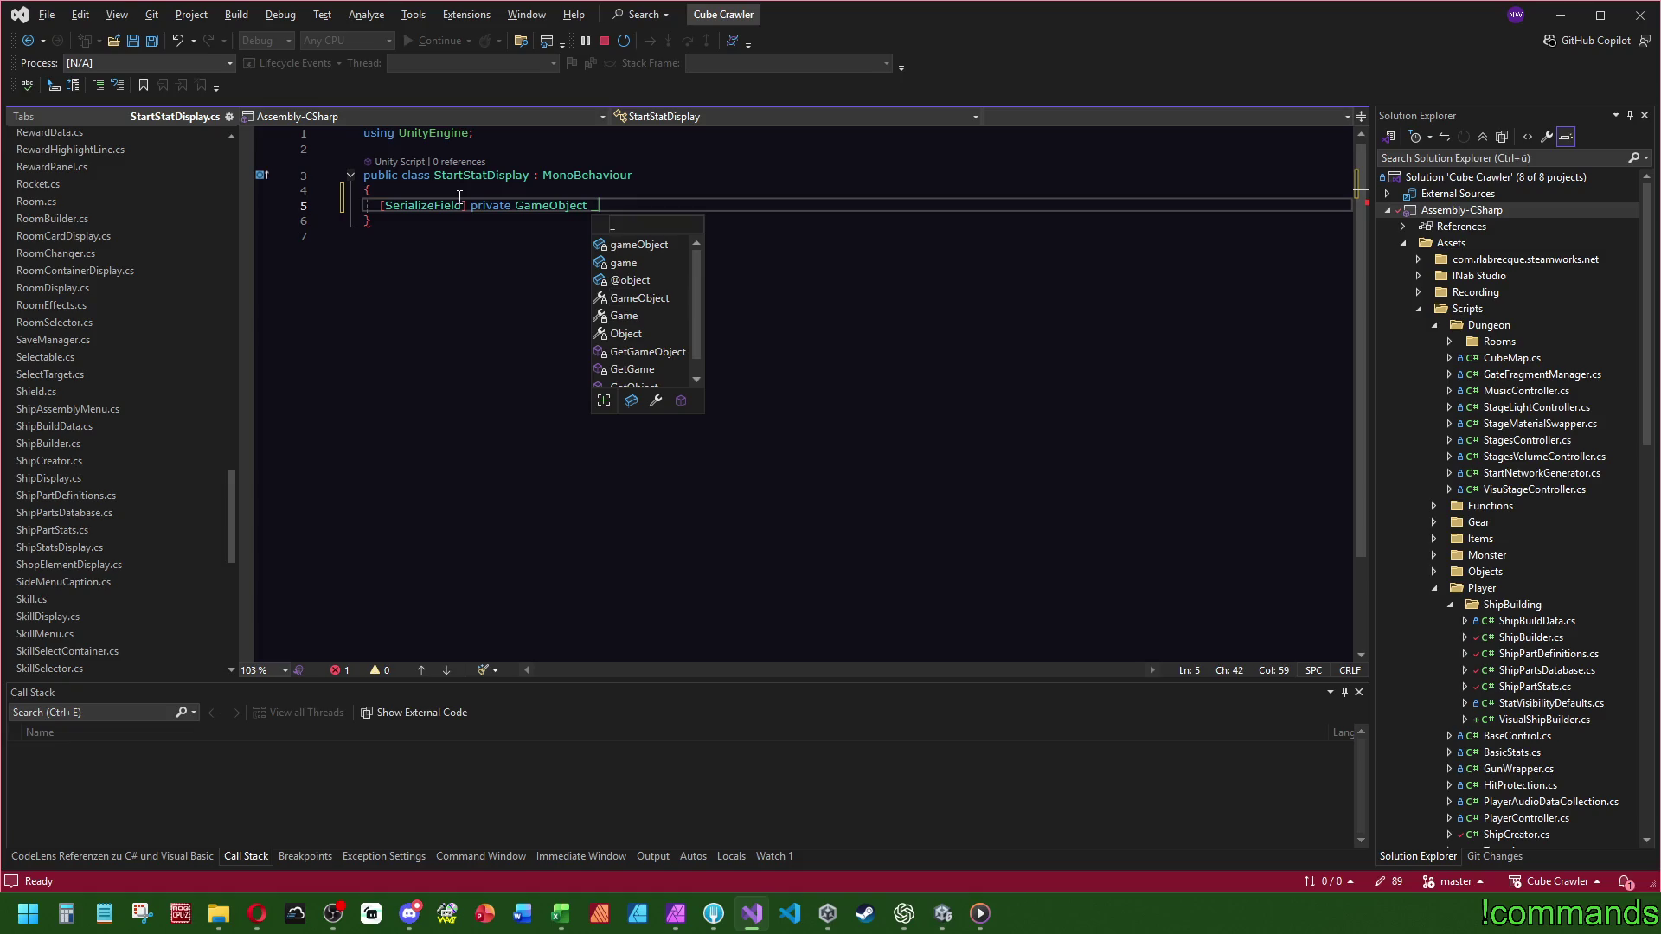
text(icon;)
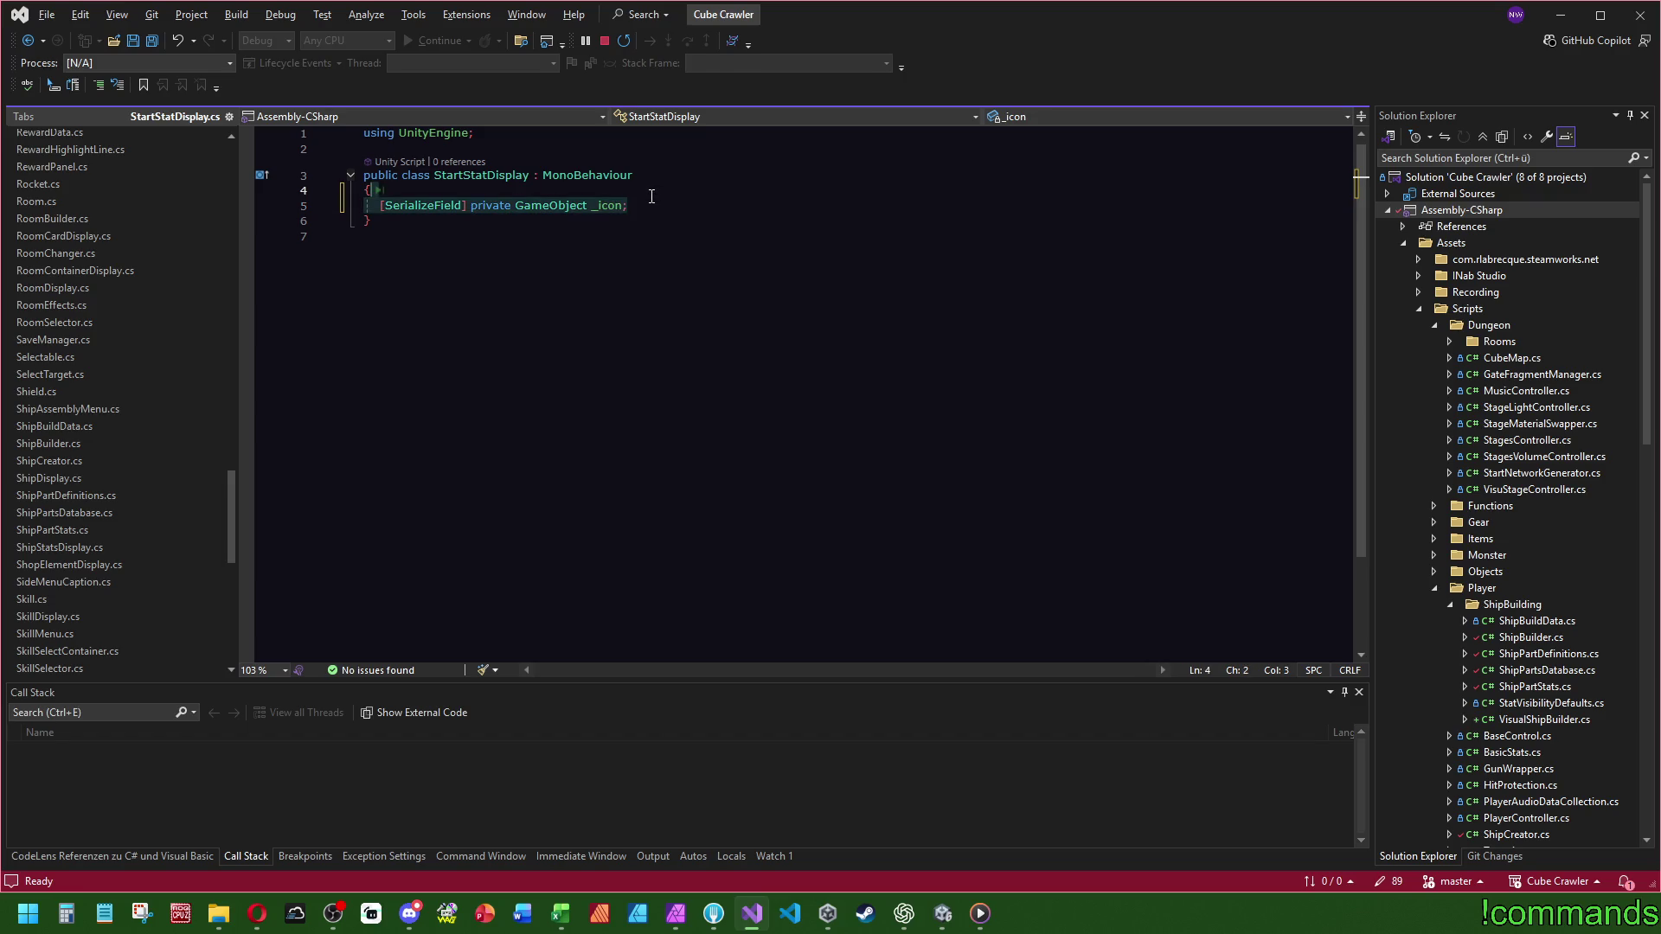
key(Up)
- Turn a duplicated _icon line into a serialized GameControl.E_Stat field named _stat
key(Down)
key(ctrl+d)
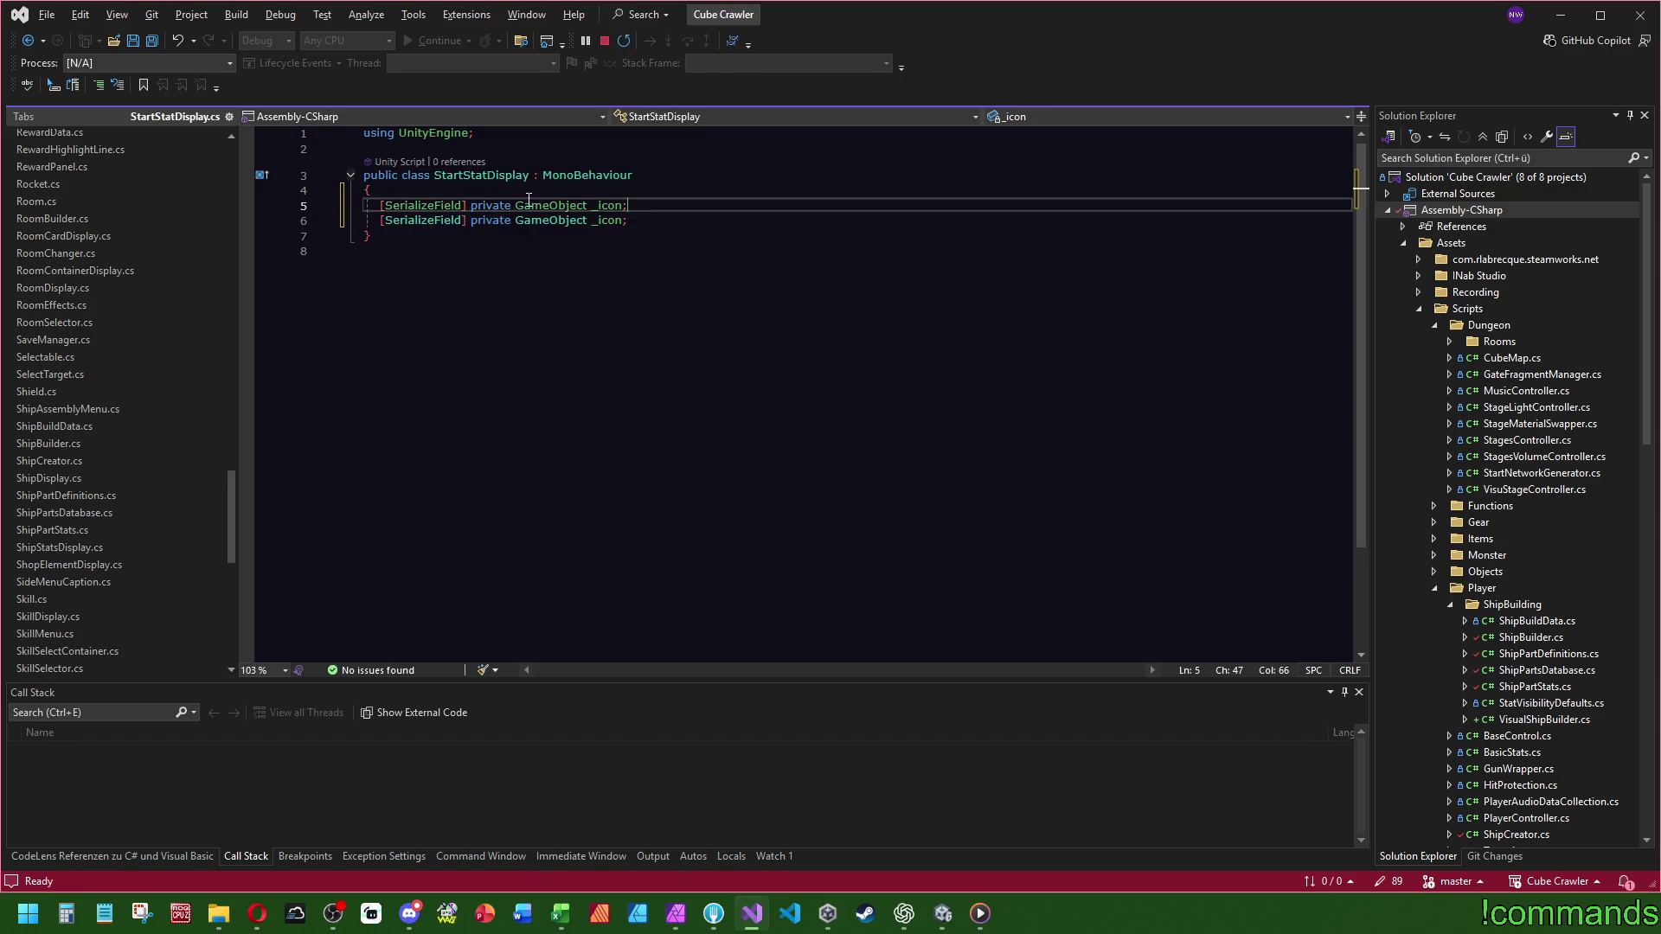
double_click(545, 204)
text(Ga)
key(Up)
text(.E)
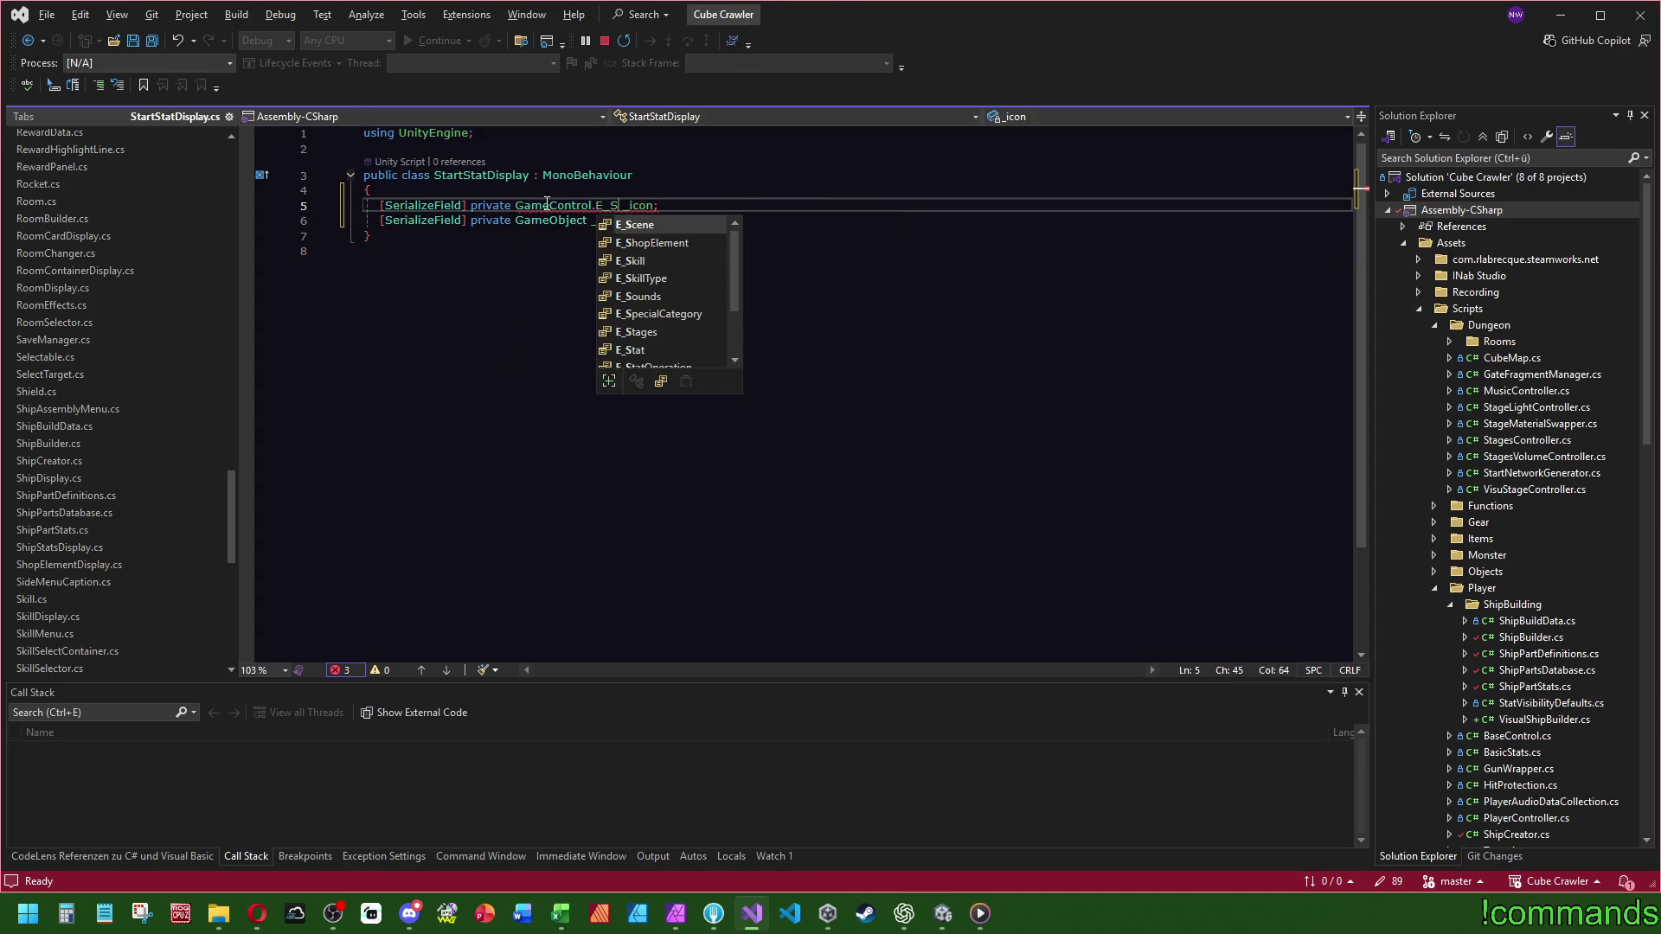
text(_Sta)
key(Tab)
double_click(659, 204)
text(_Stat)
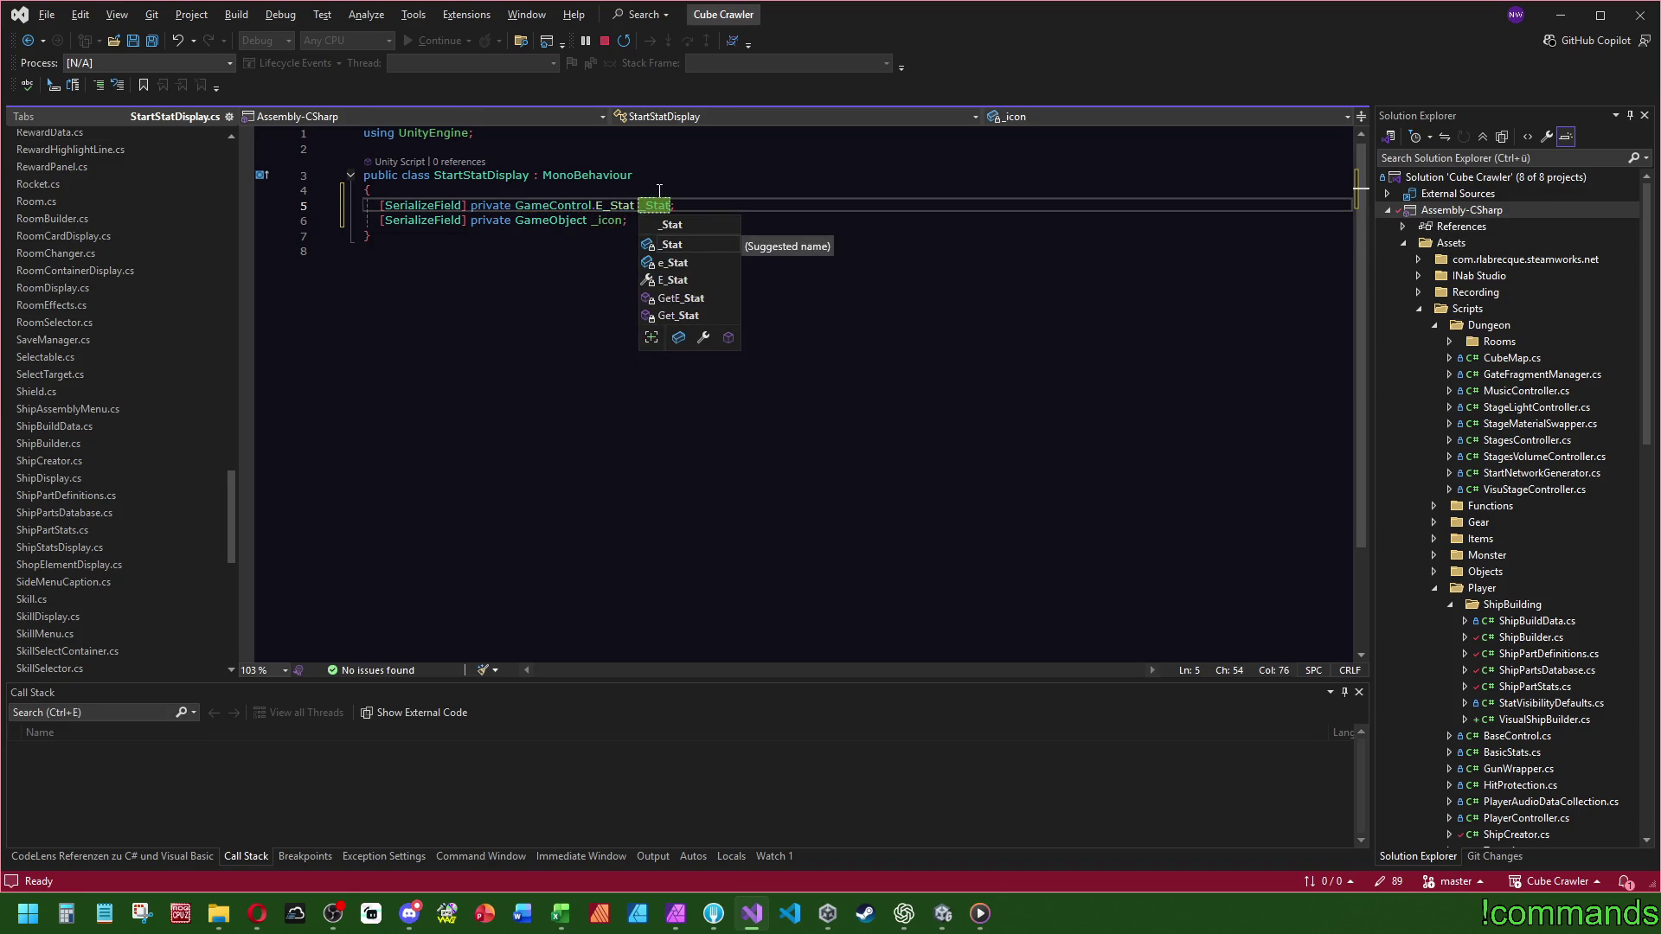
mouse_move(660, 210)
key(BackSpace)
key(BackSpace)
key(BackSpace)
text(stat)
click(721, 179)
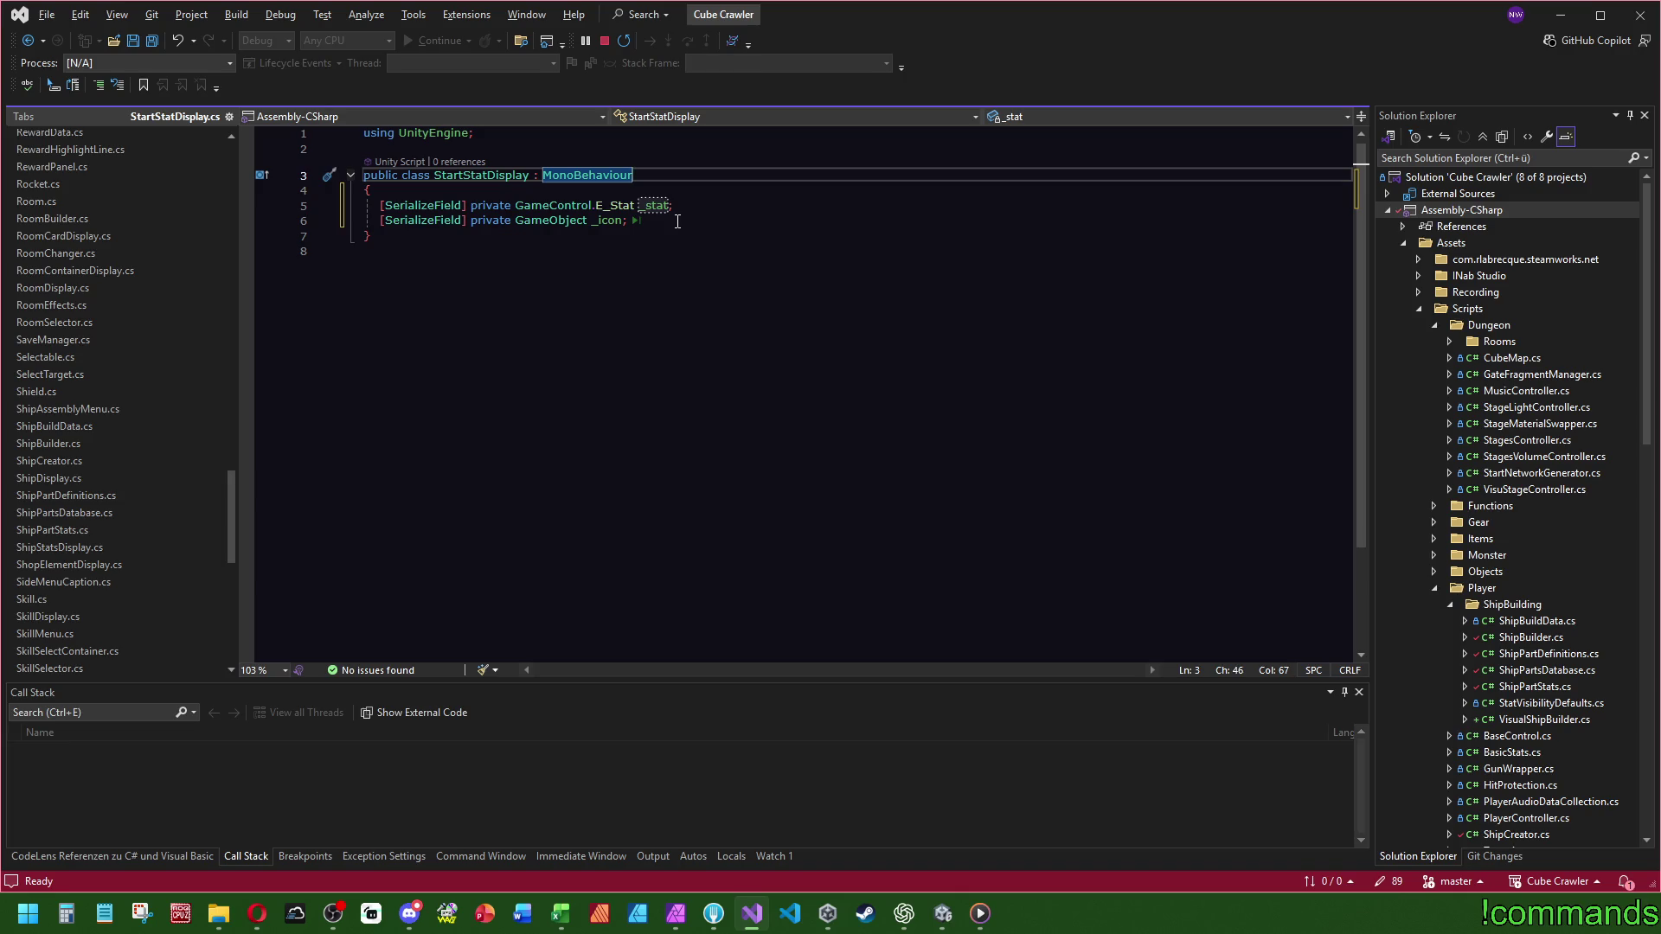
- Add a serialized GameObject field named _definitionText
click(703, 223)
key(ctrl+d)
click(596, 236)
double_click(596, 234)
text(_text)
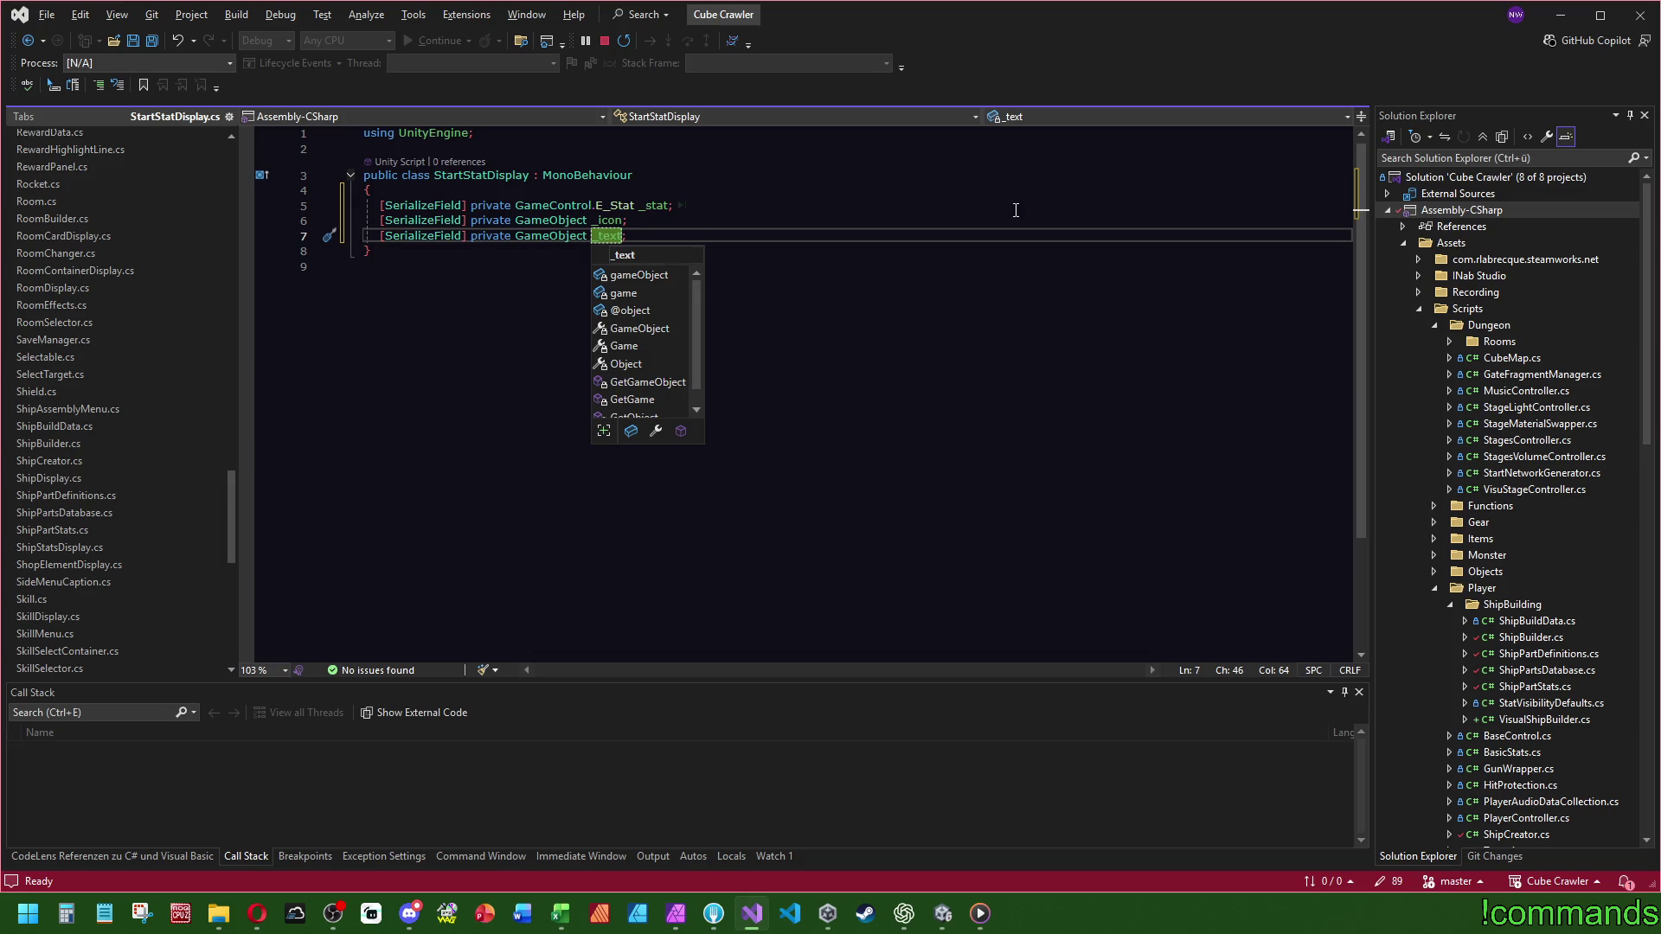
key(BackSpace)
key(BackSpace)
key(BackSpace)
text(definitionT)
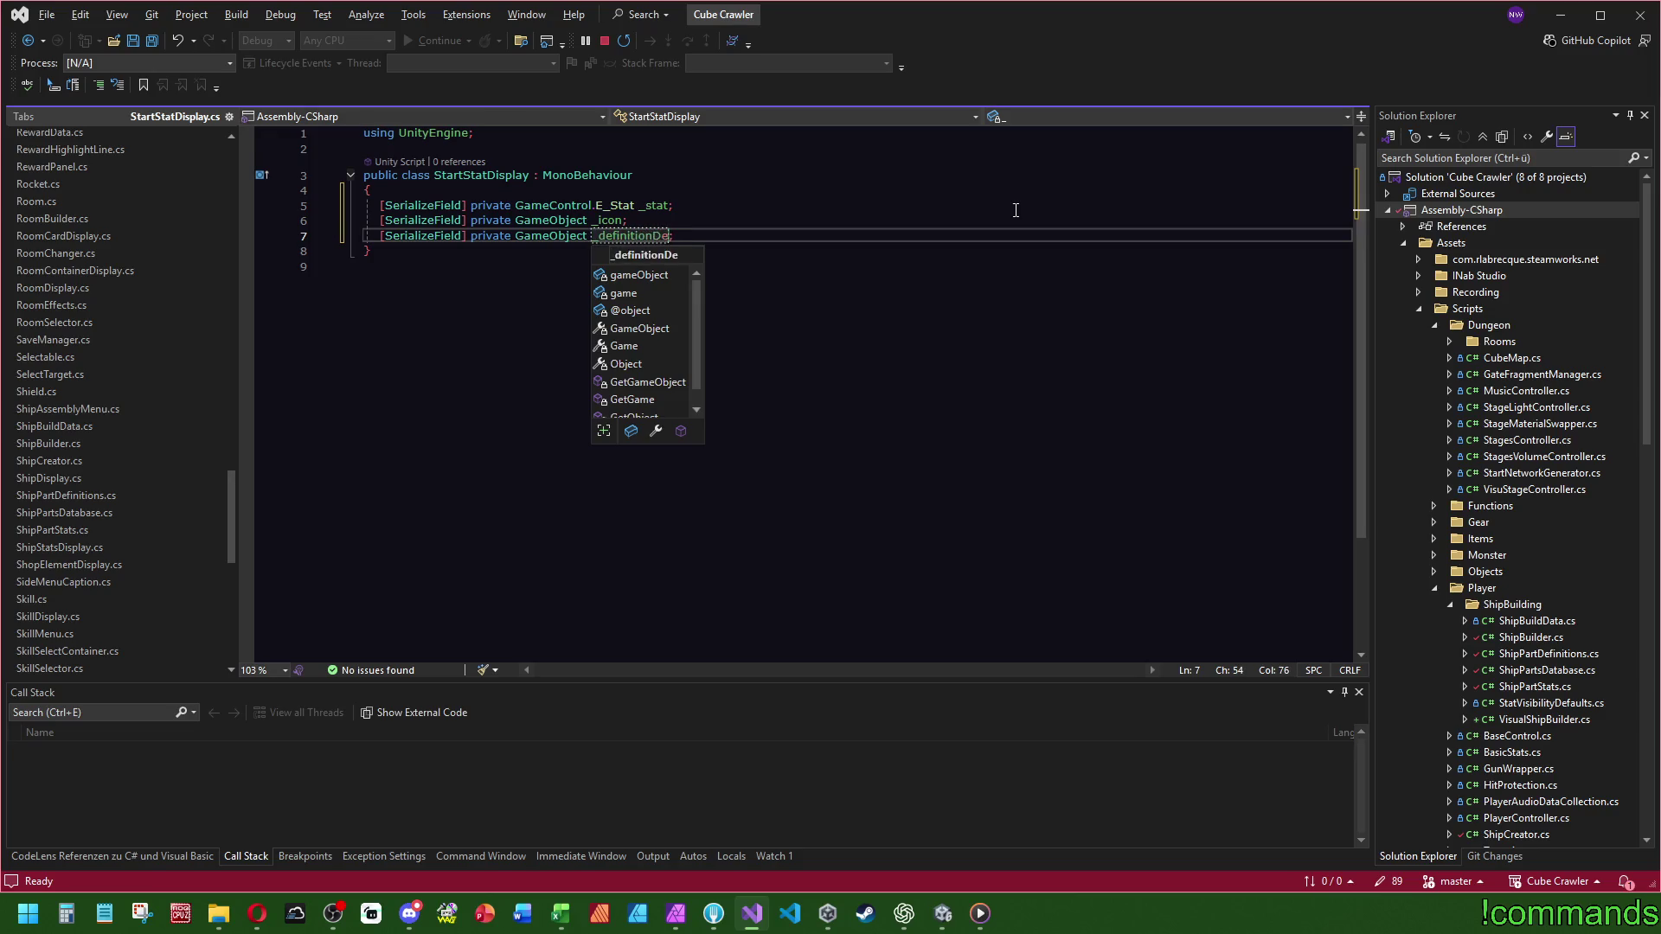
text(ext)
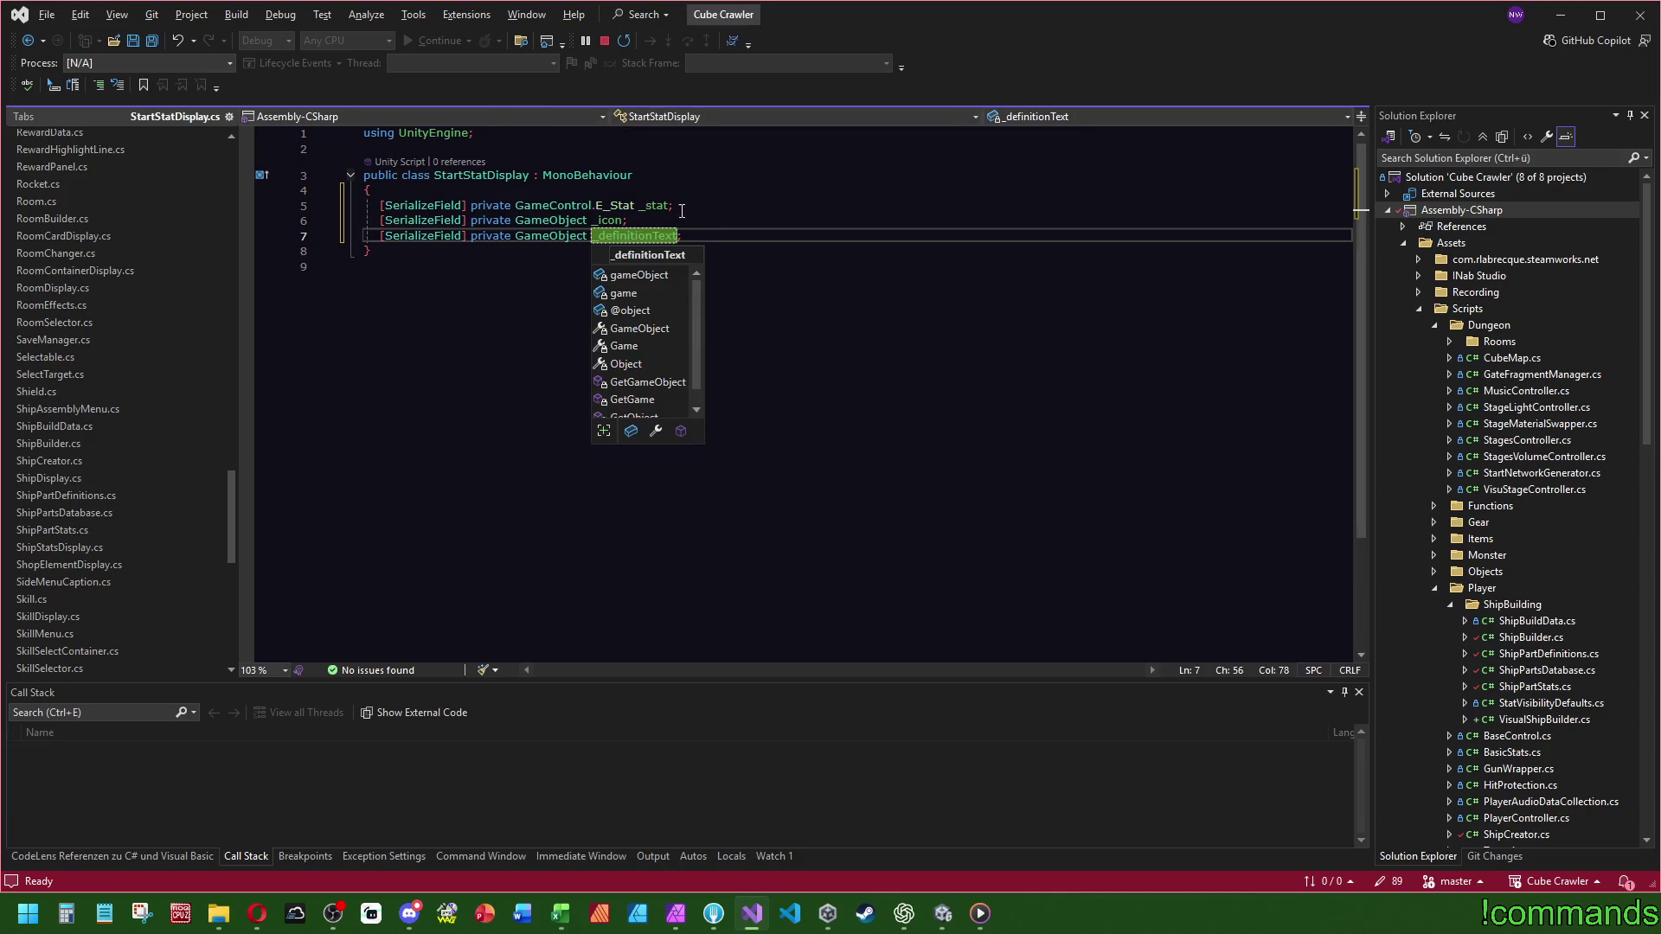
click(715, 240)
- Add a serialized GameObject field named _valueText
click(721, 224)
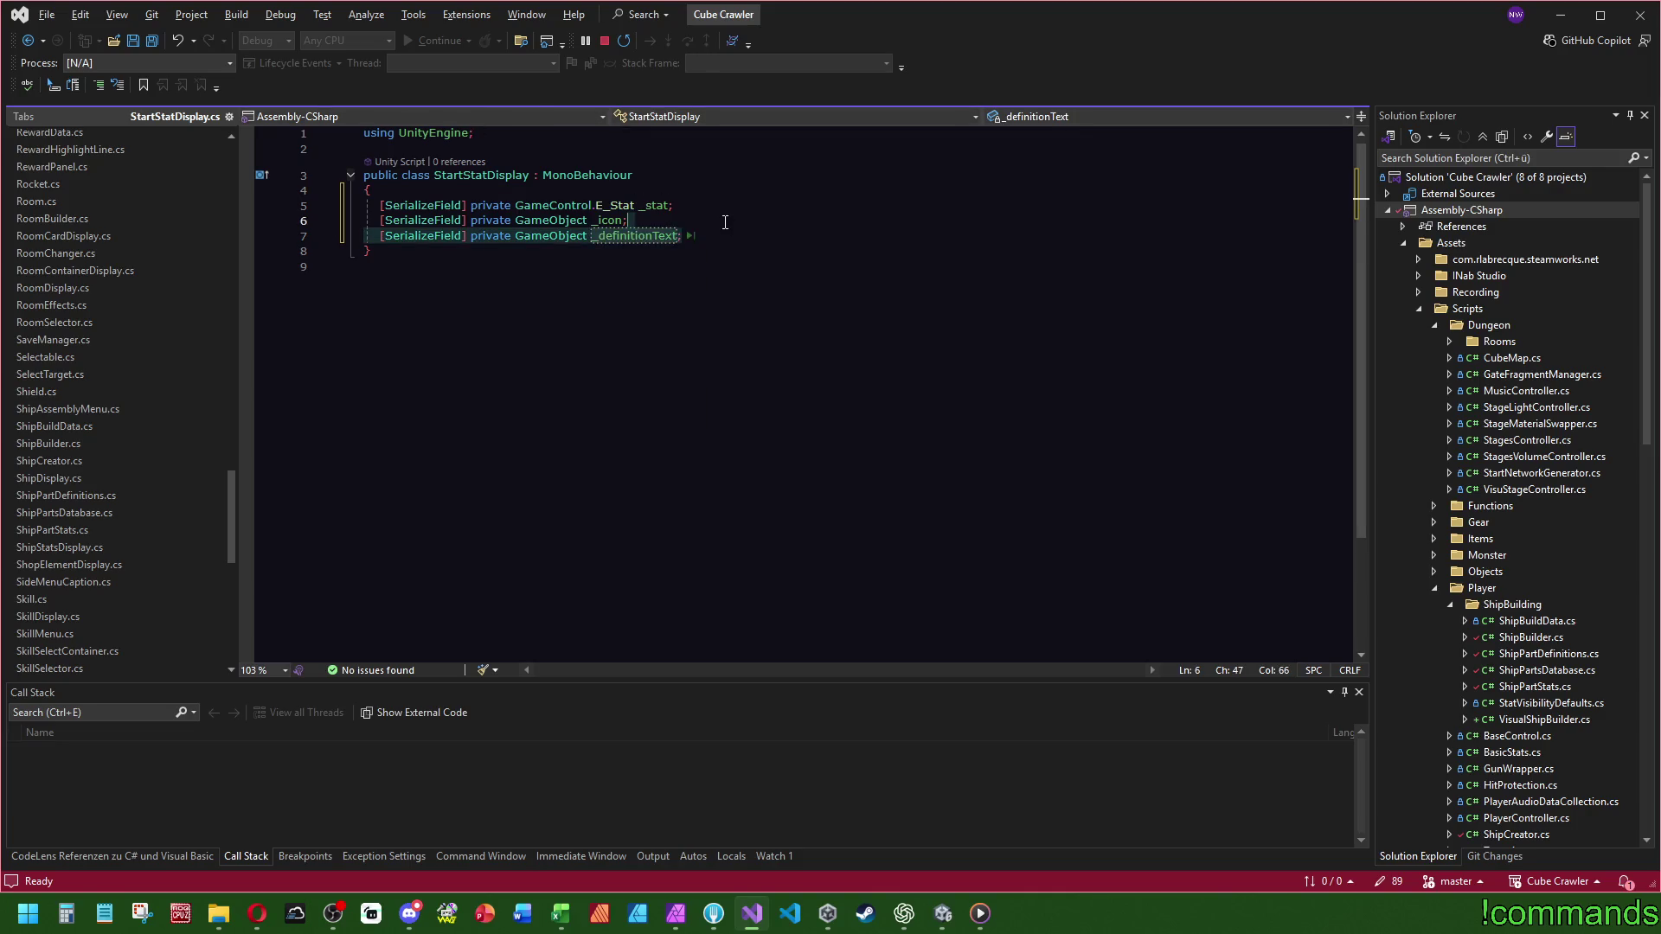
key(ctrl+d)
double_click(608, 219)
text(definitionText)
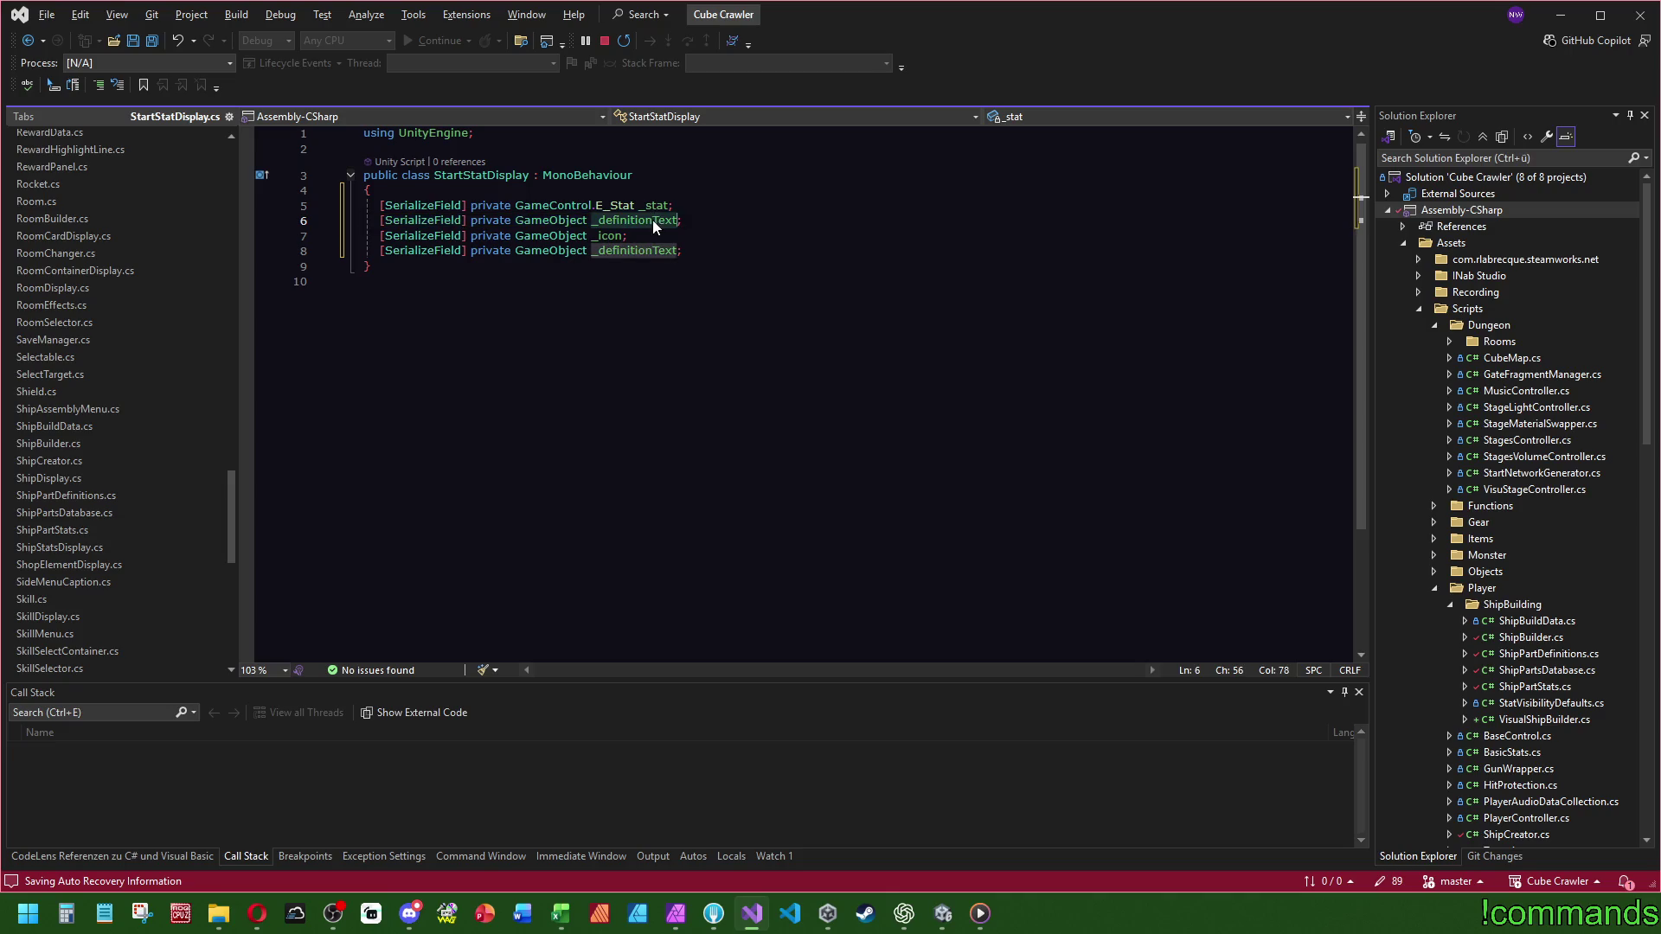
text(_valueText)
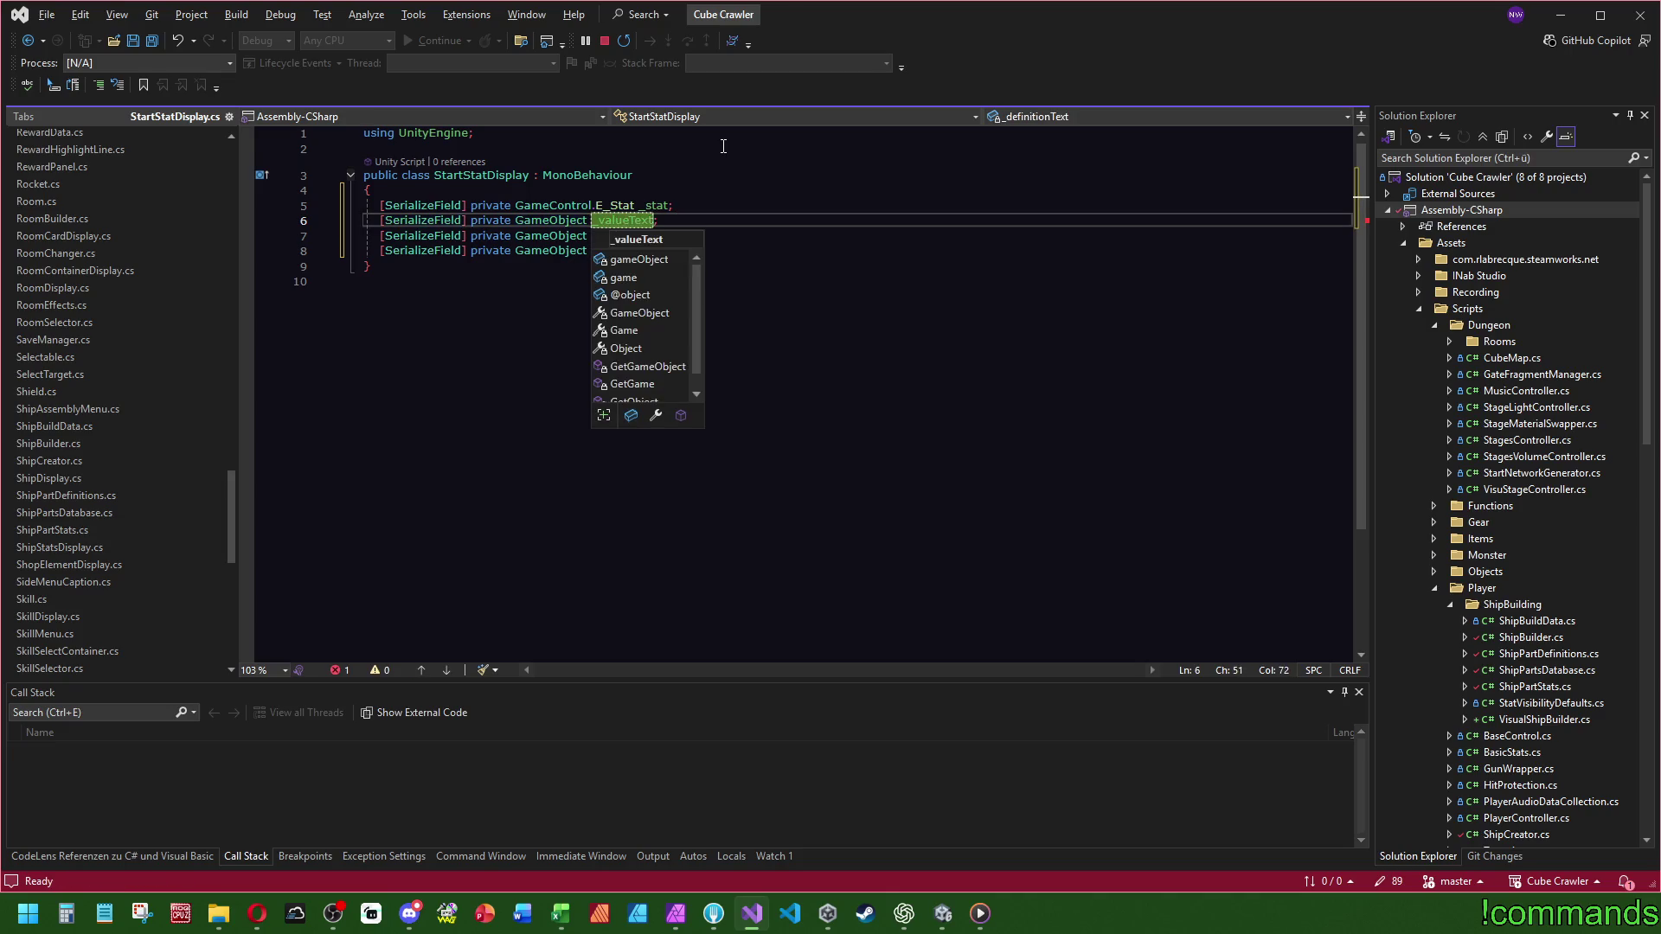
click(723, 148)
- Begin a public void SwapIconText() method declaration below the fields
click(738, 252)
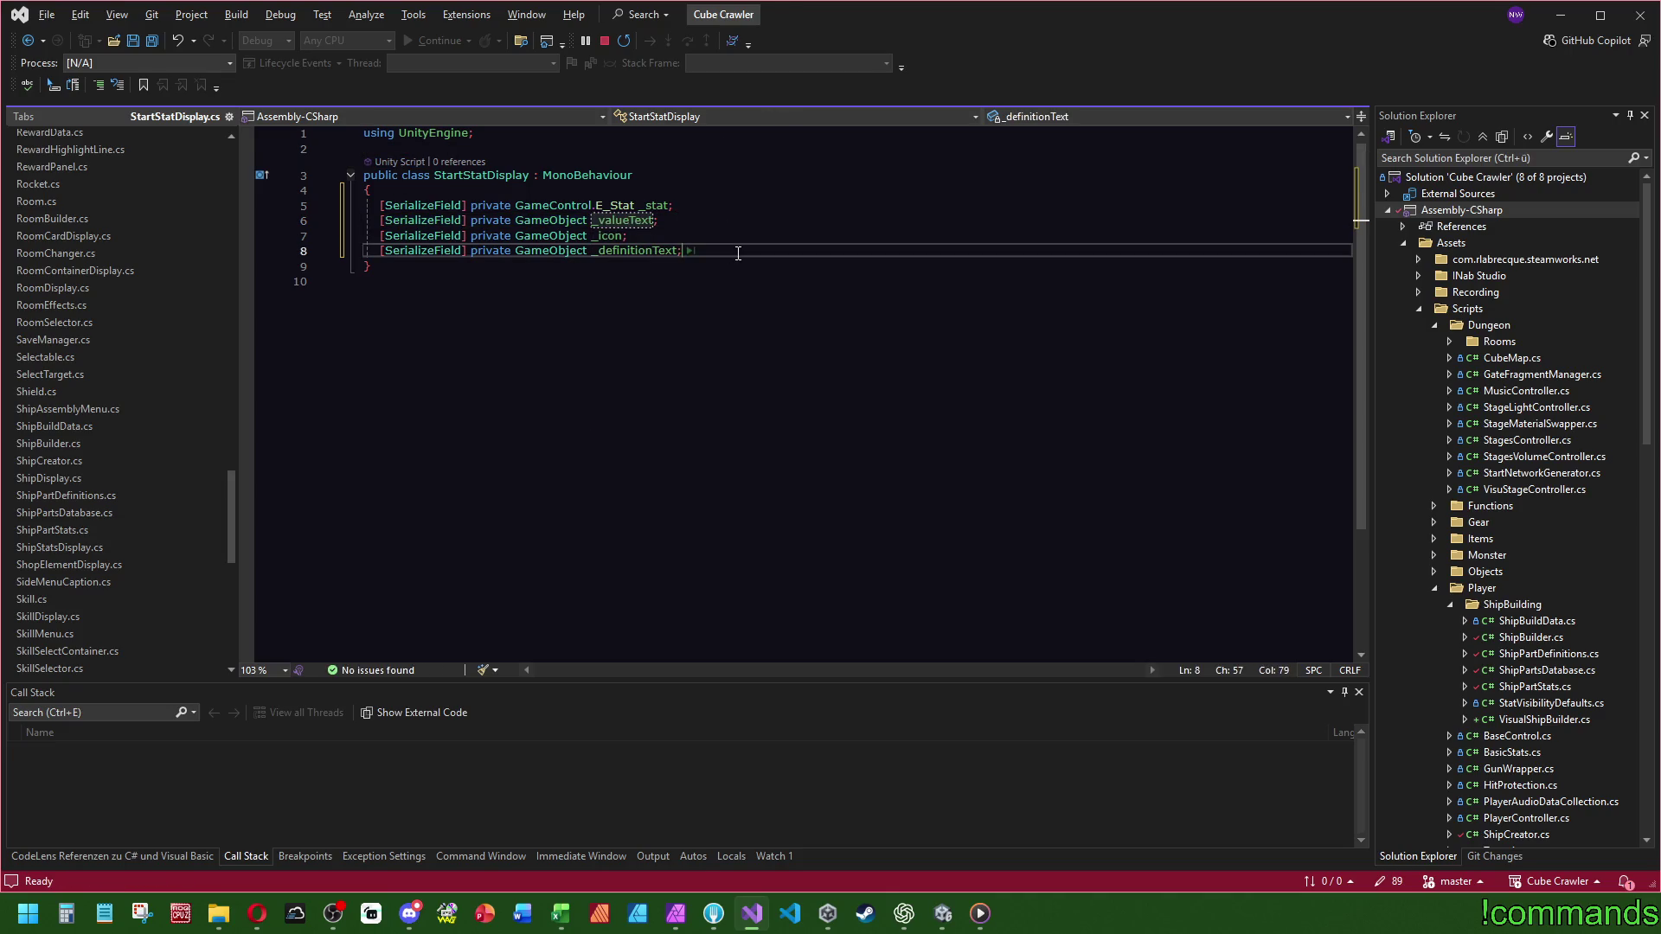
key(Return)
key(Return)
text(p)
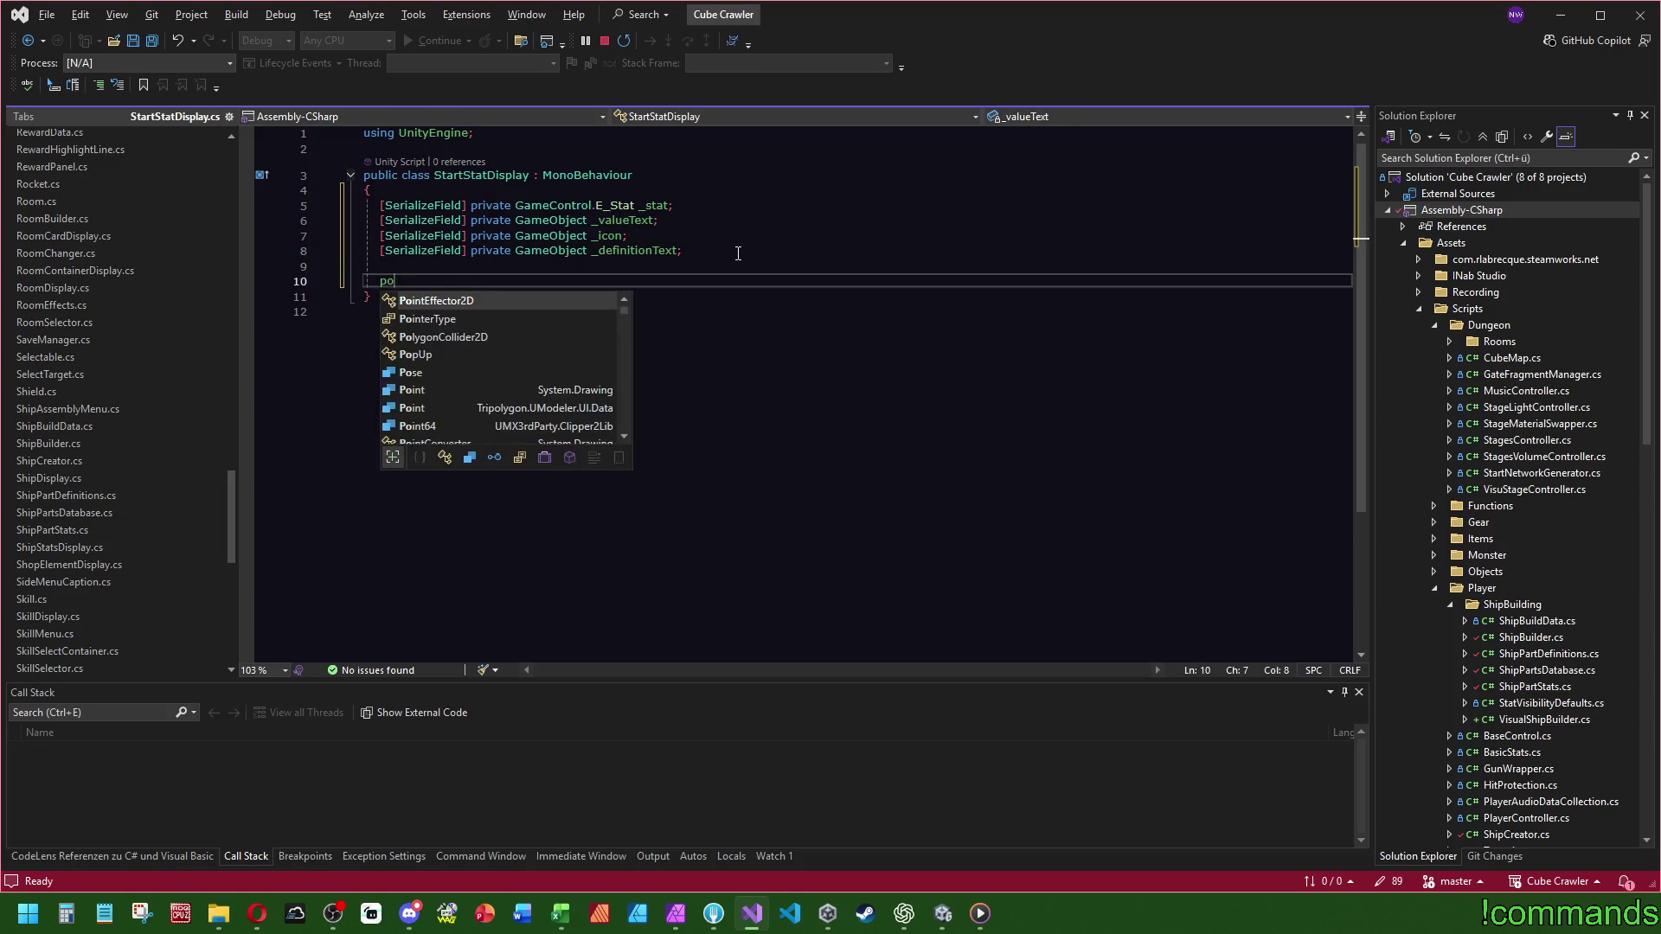
text(ublic void)
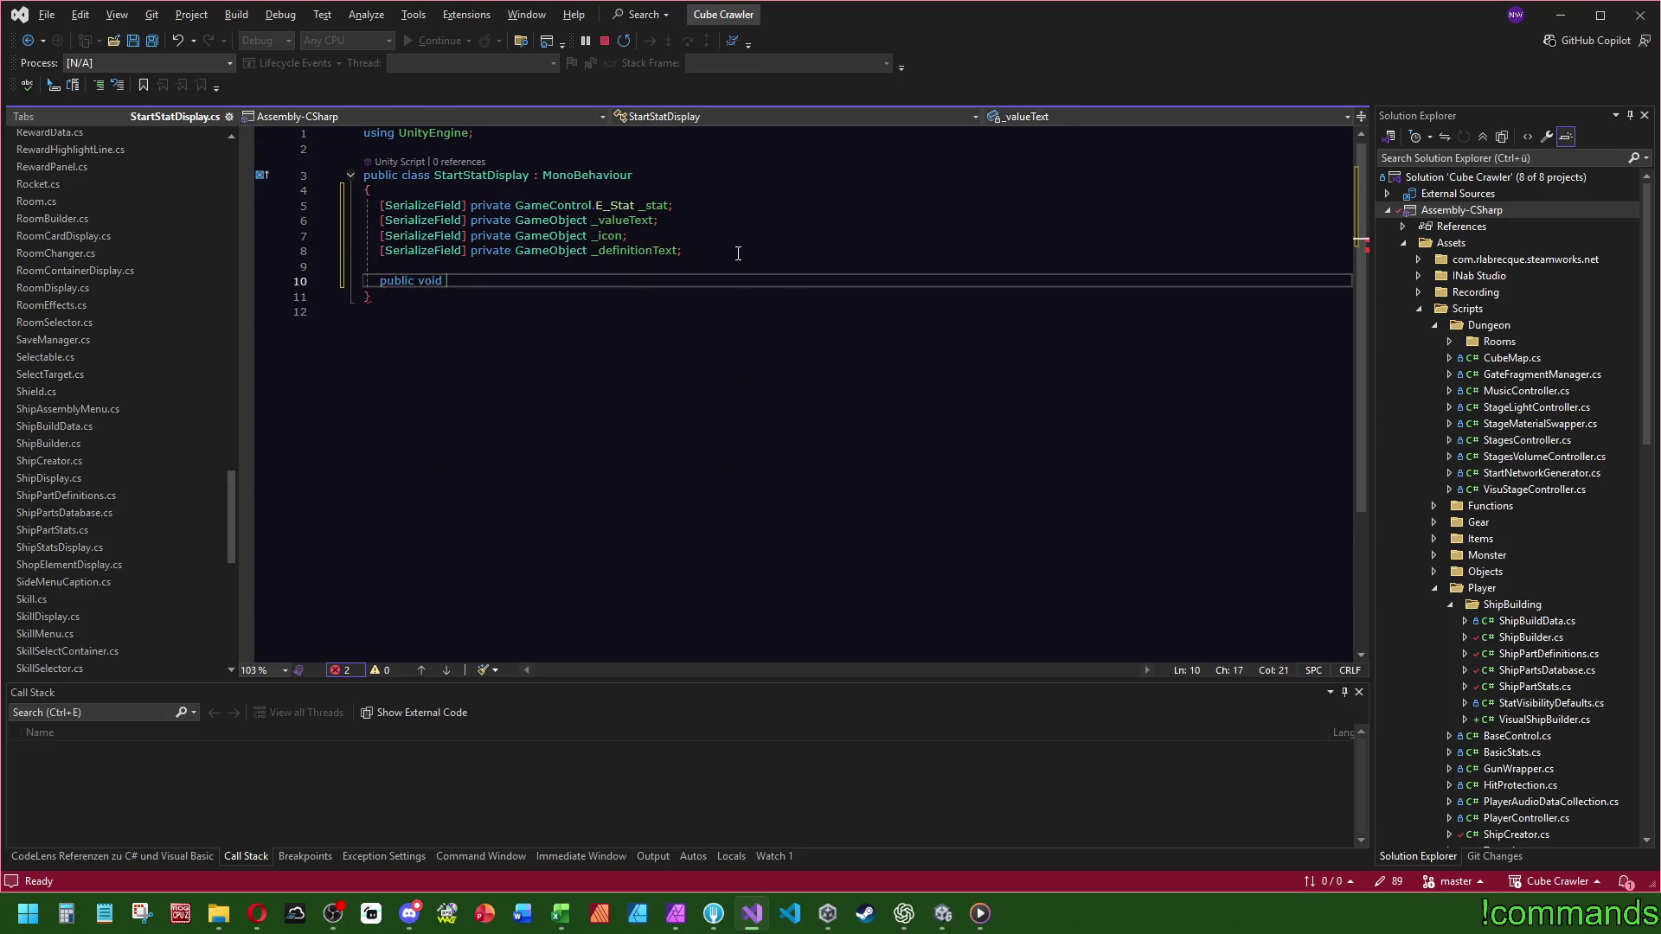
text(Swap)
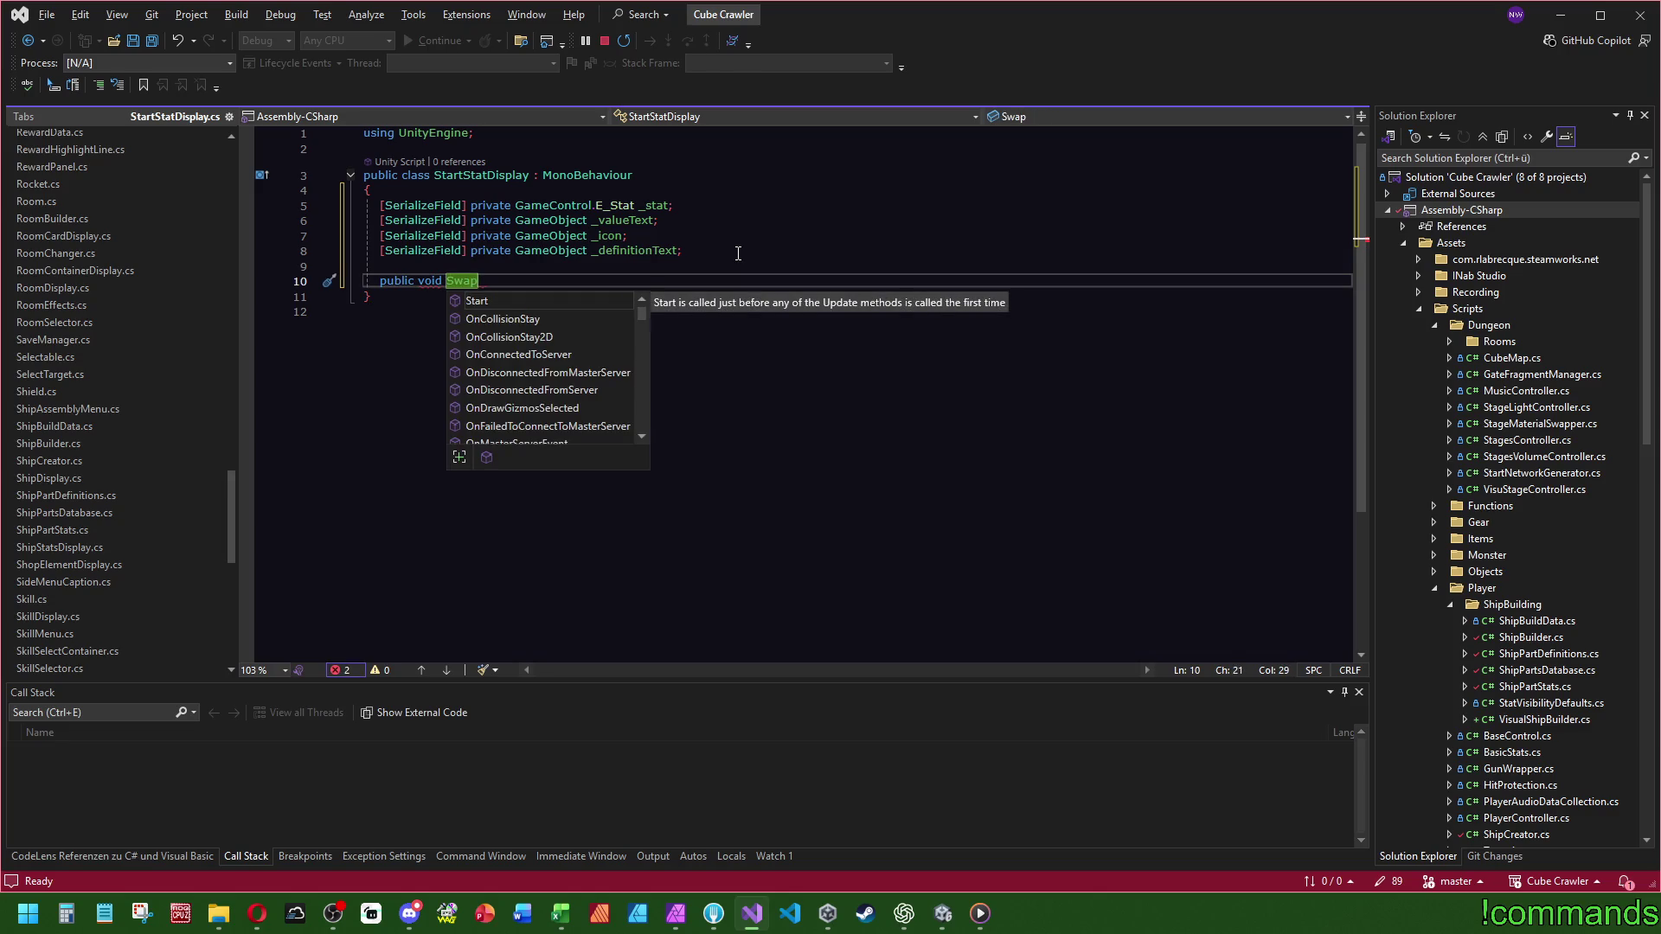
text(IconText)
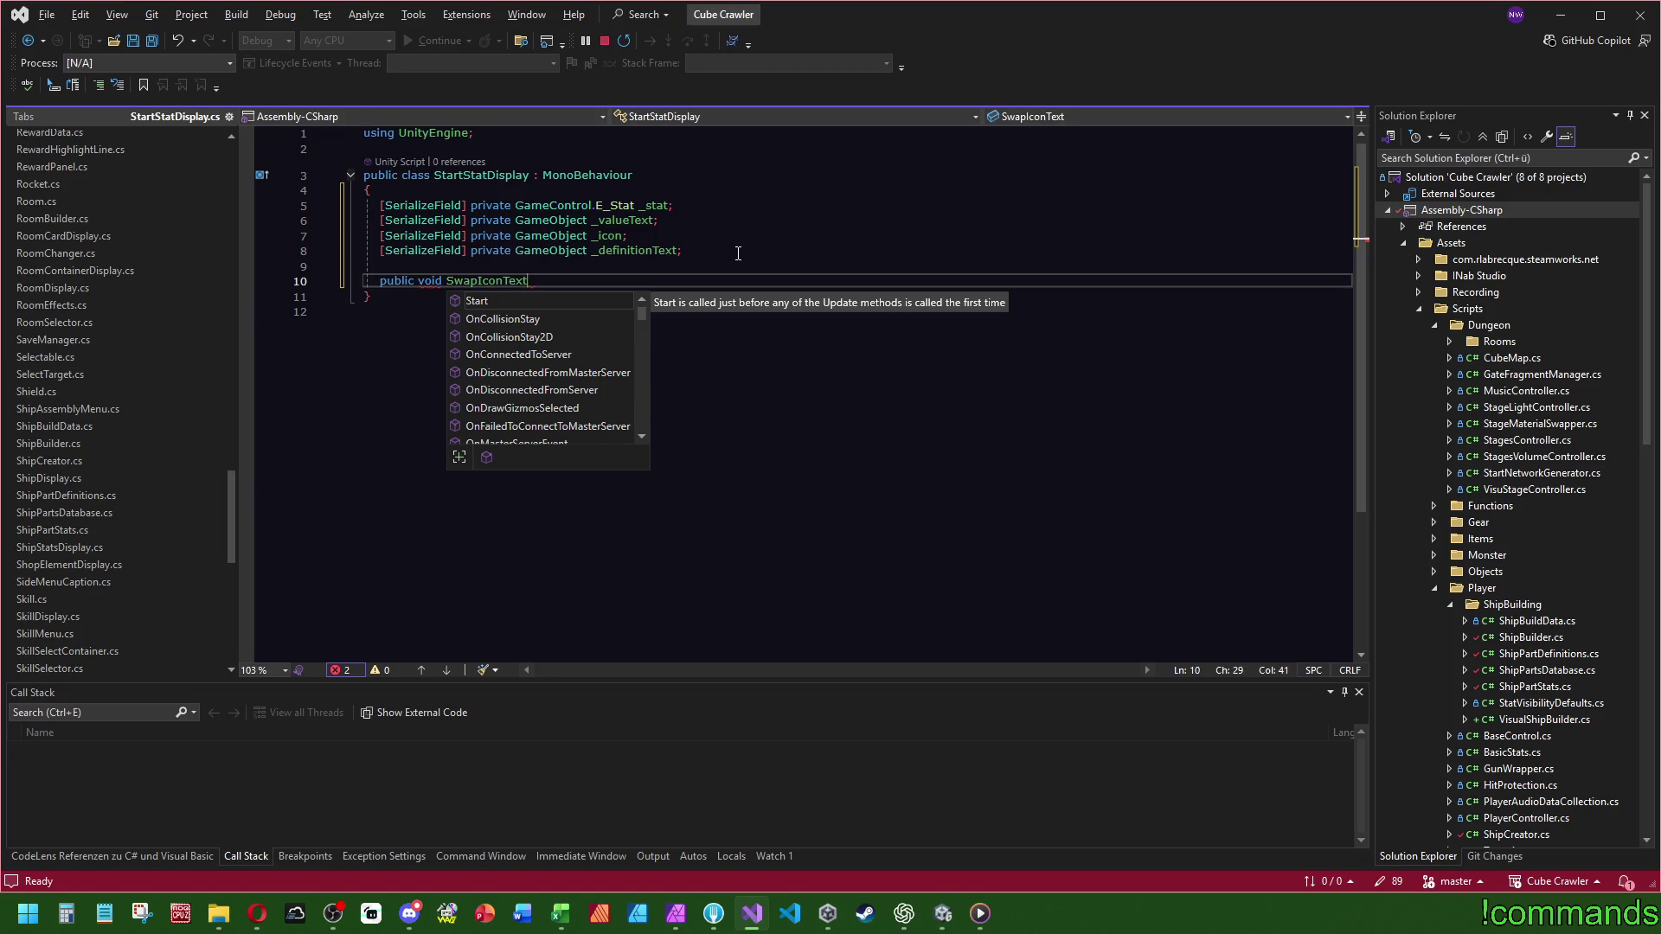
text(() {)
- Give SwapIconText an empty body, then switch to the StatControlDisplay script
key(Return)
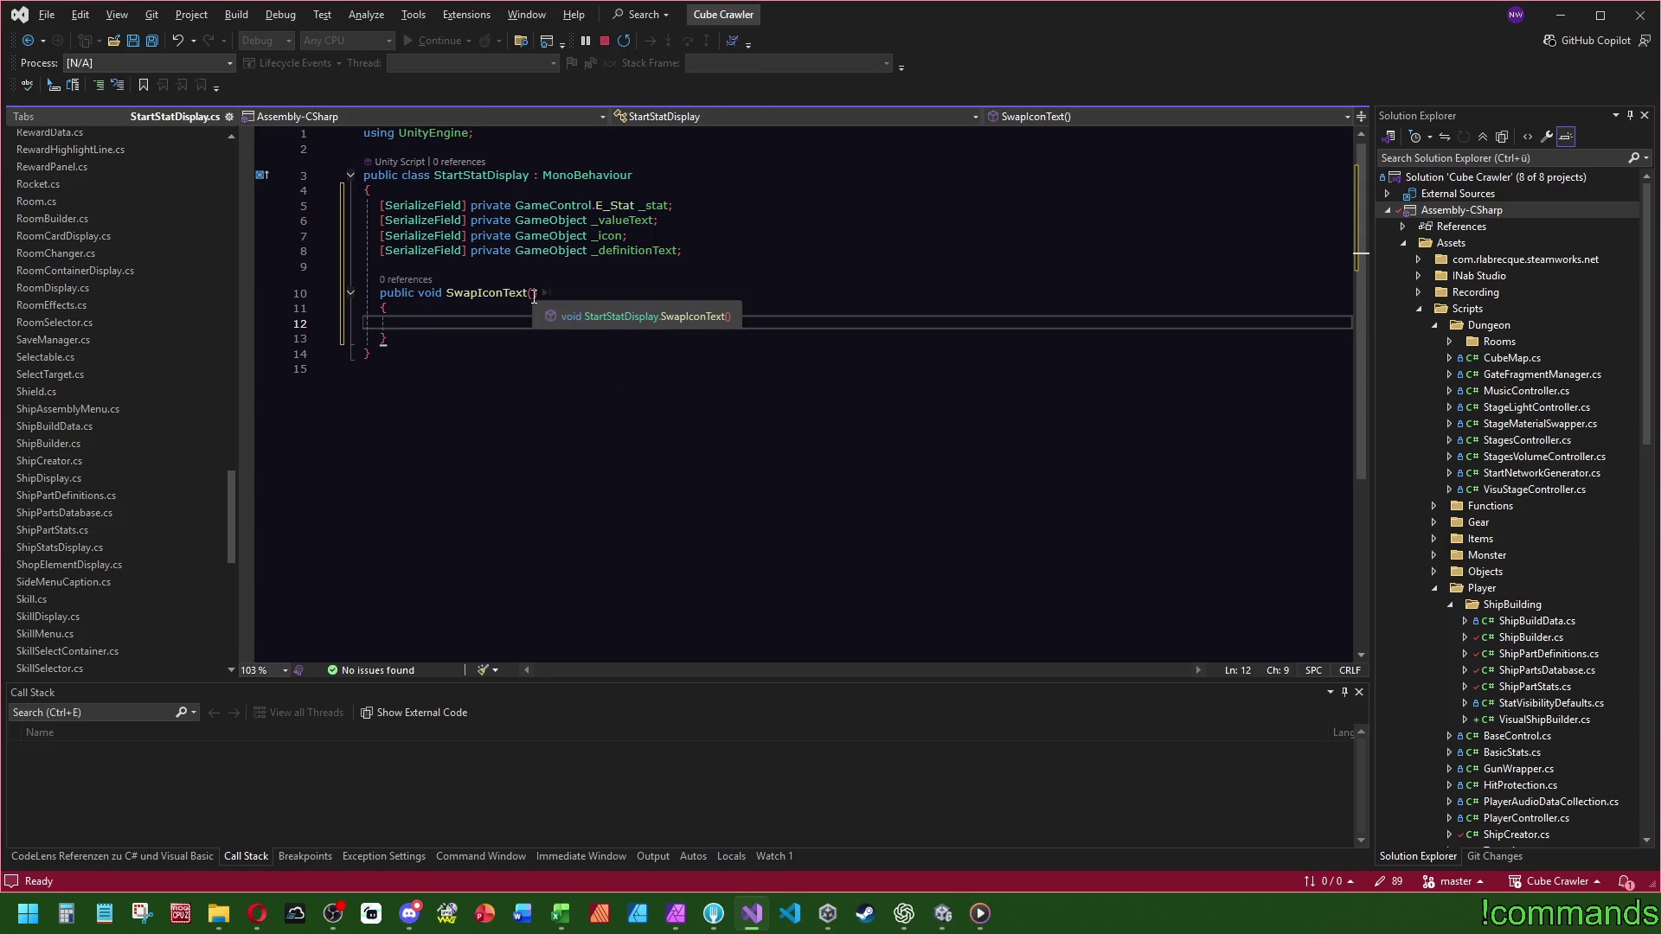
scroll(132, 565, down, 6)
scroll(132, 565, down, 5)
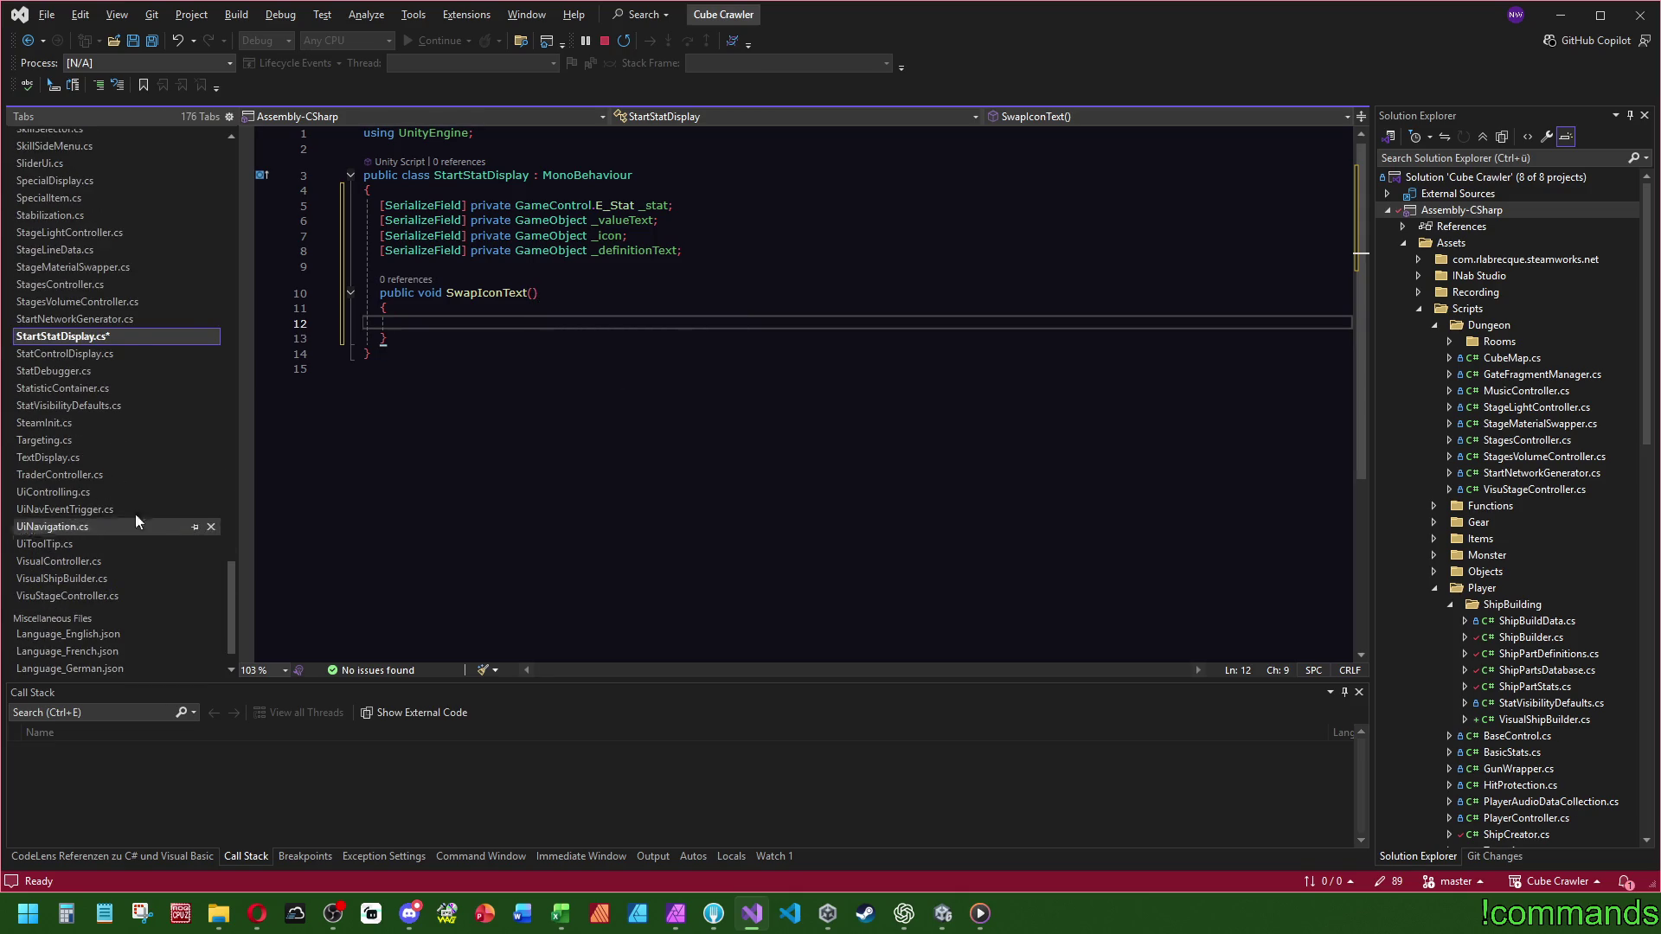
click(92, 353)
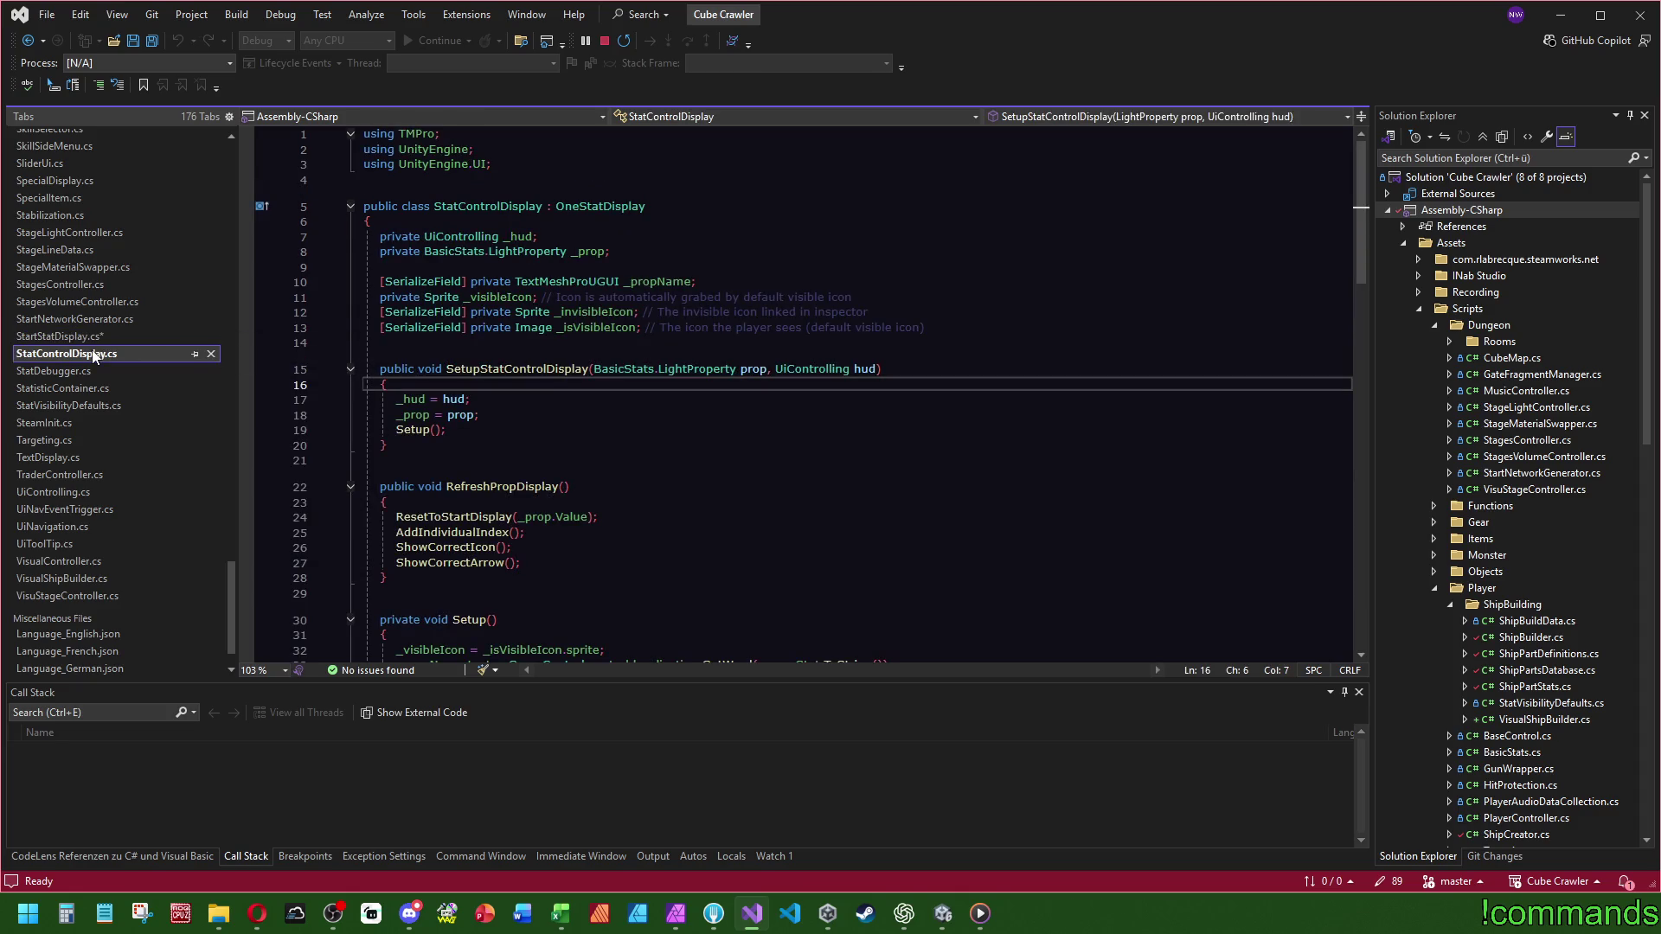
- Close the StatControlDisplay, StatisticContainer and TraderController scripts
click(211, 354)
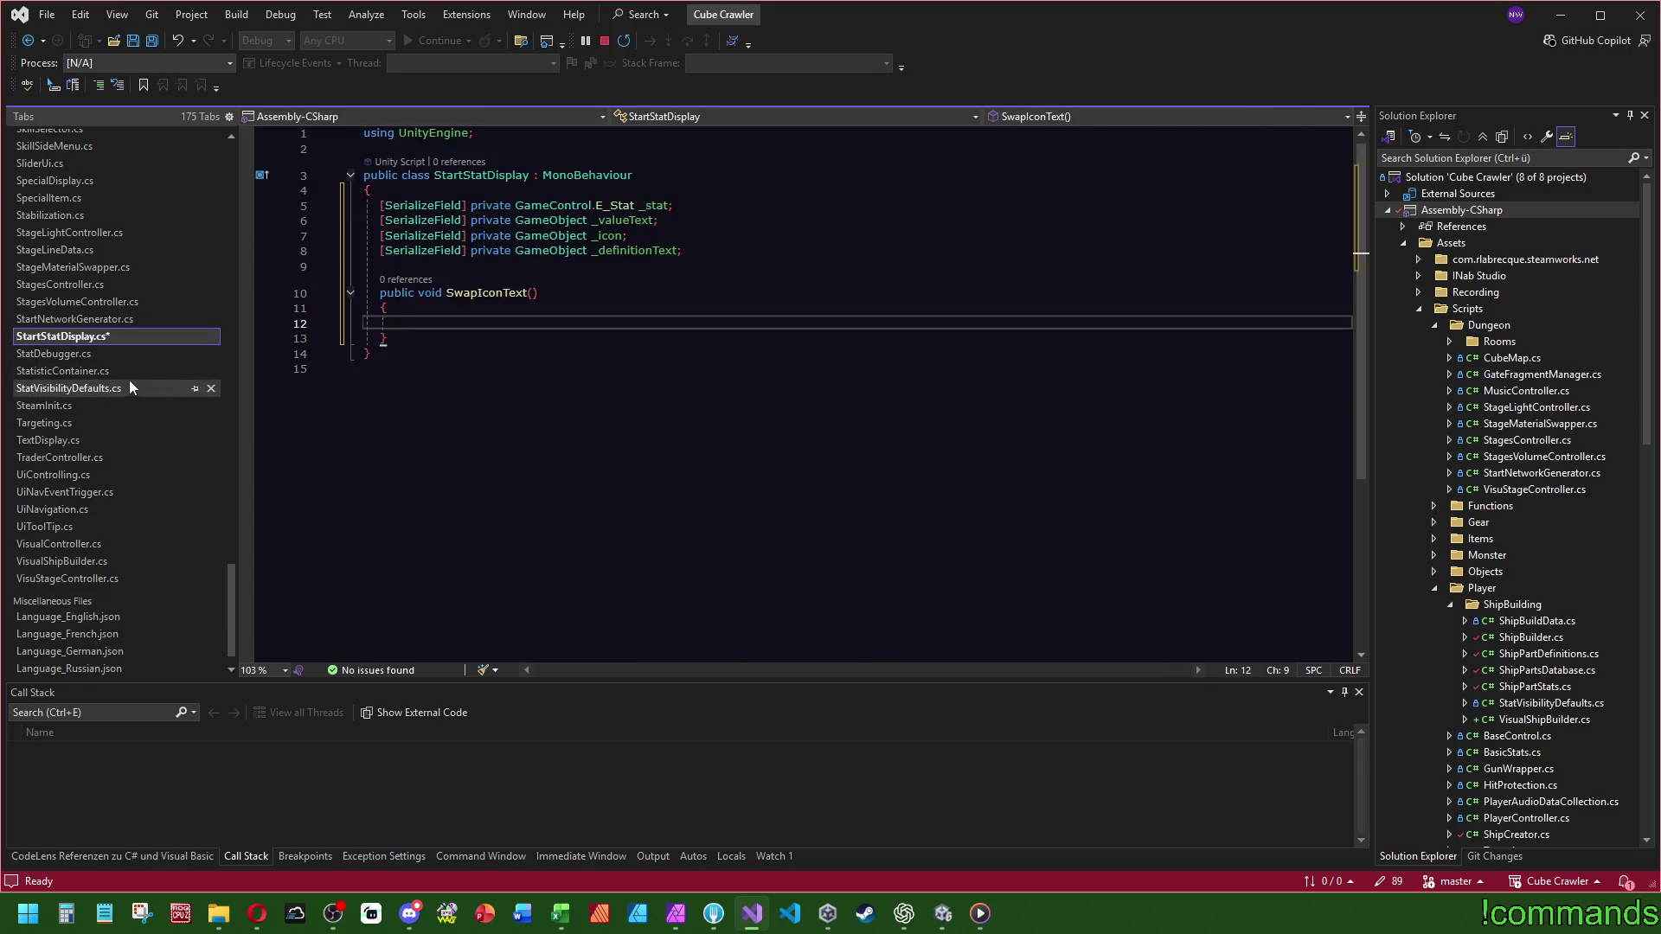
click(212, 371)
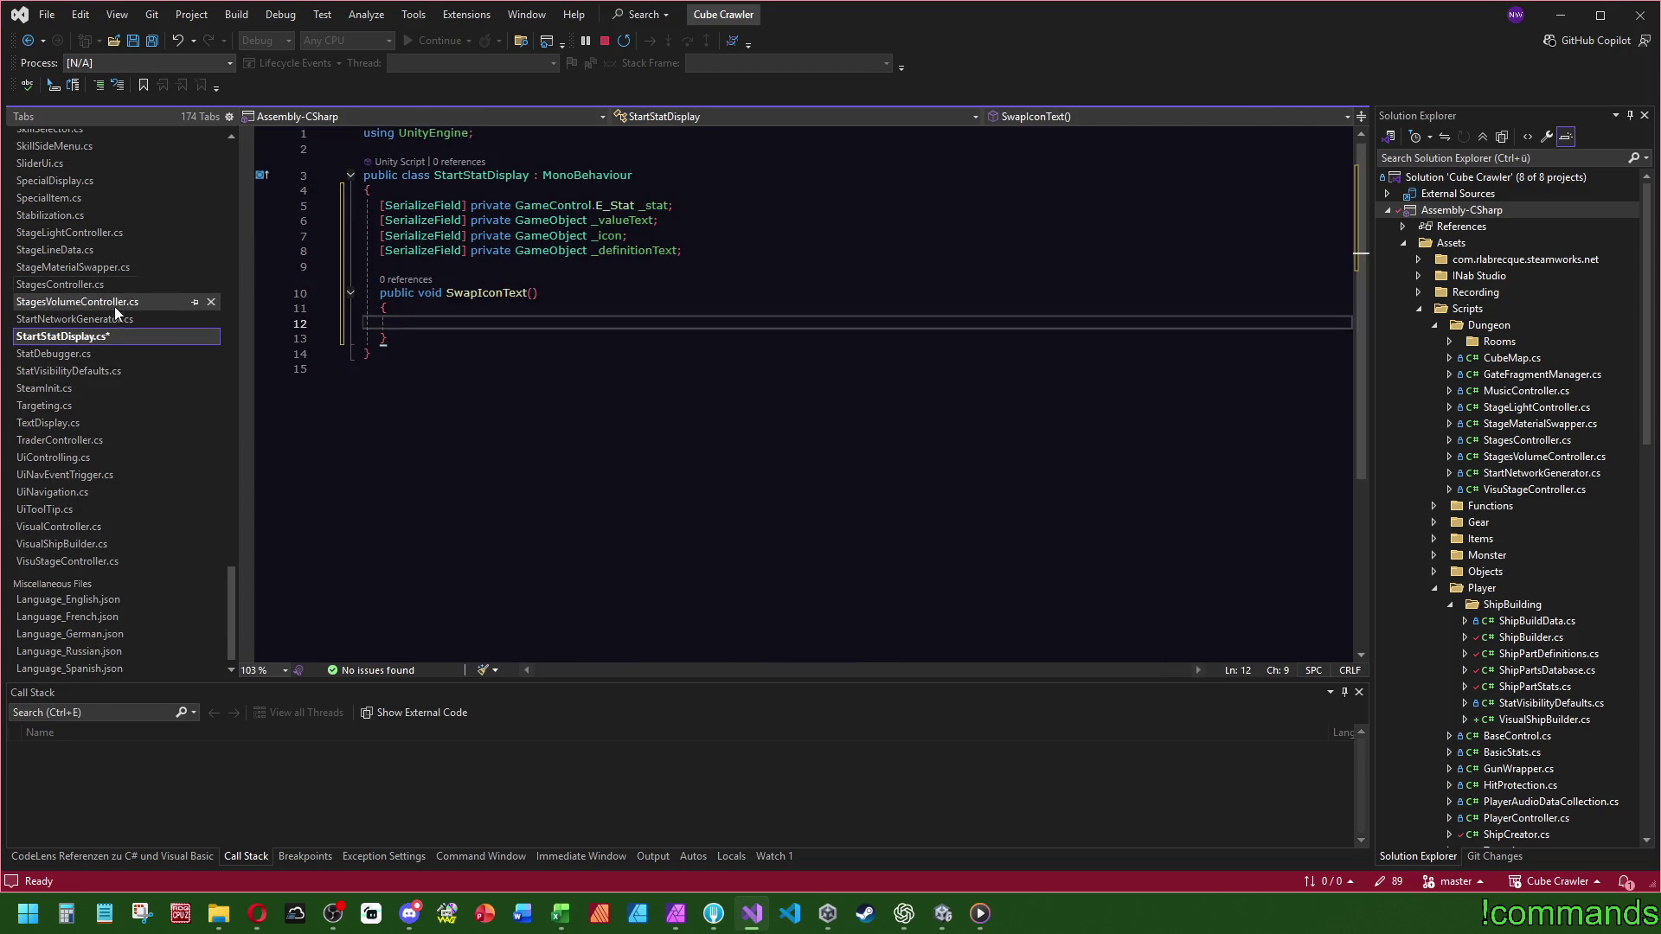
click(213, 440)
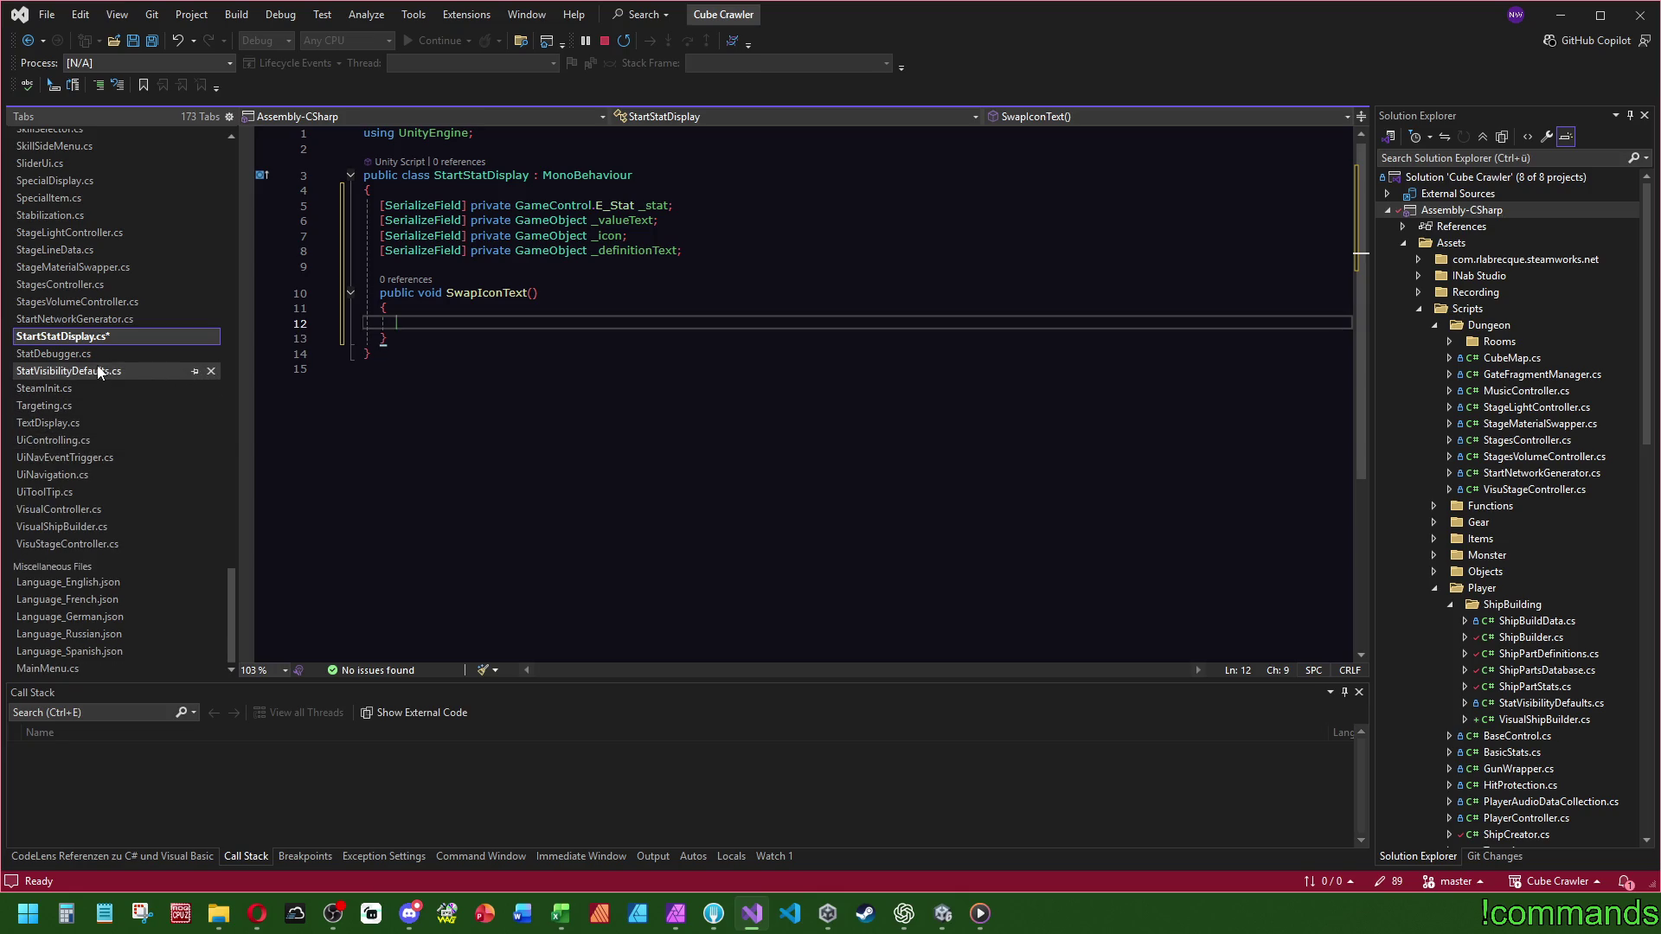
click(98, 372)
click(124, 355)
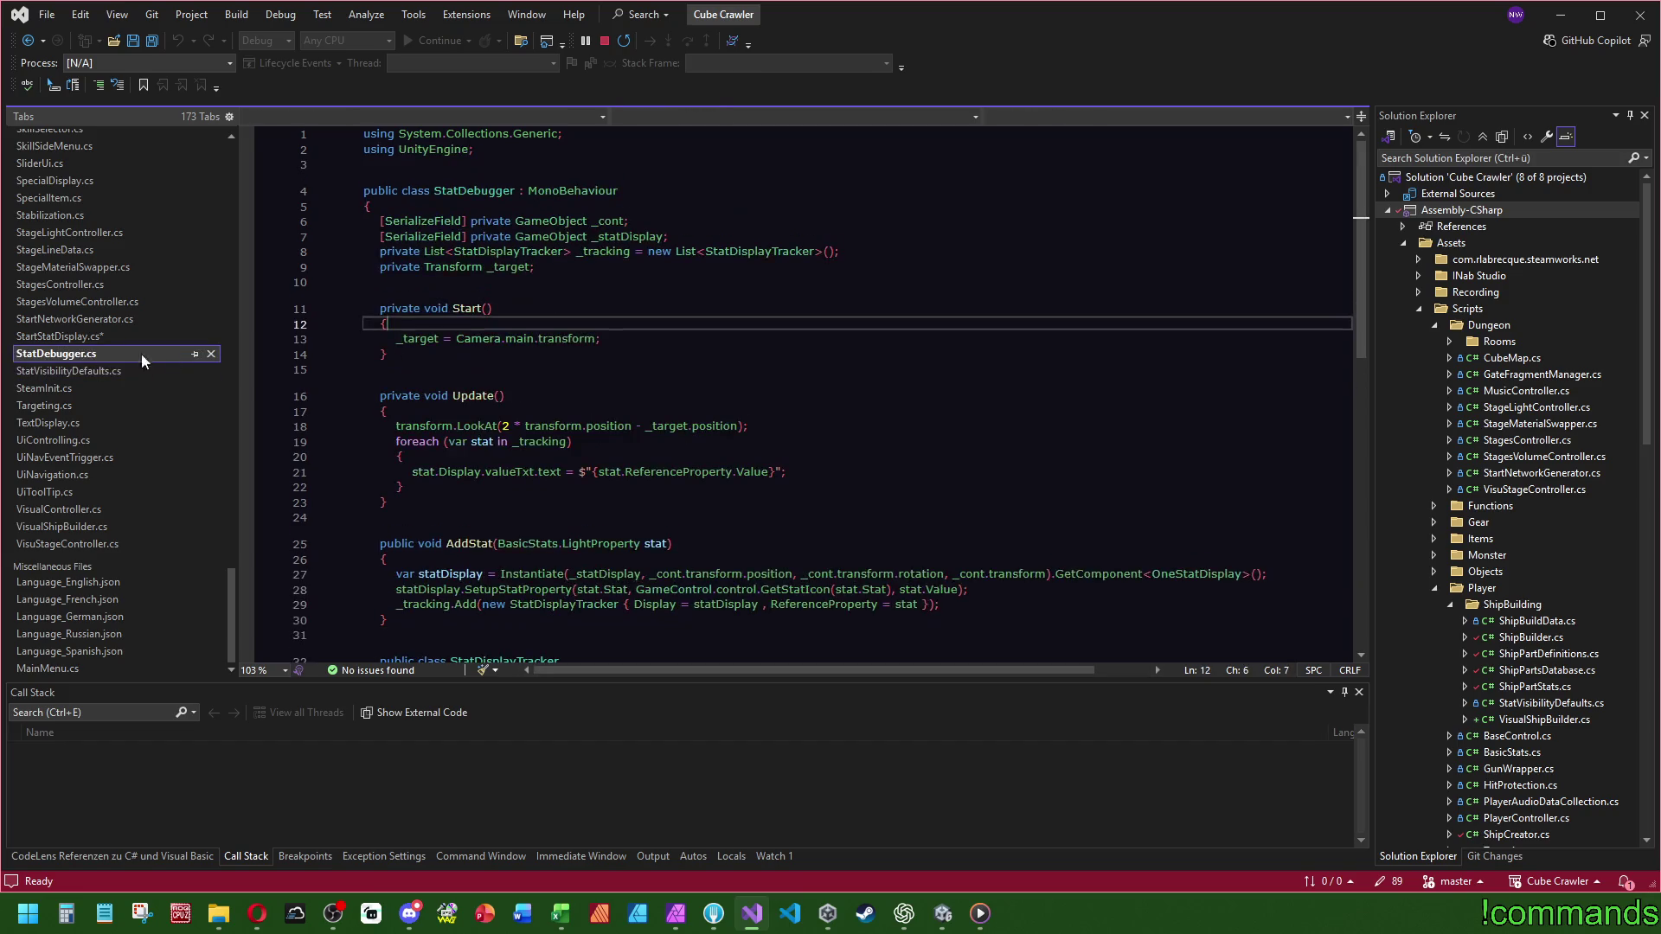
click(70, 336)
scroll(67, 335, up, 3)
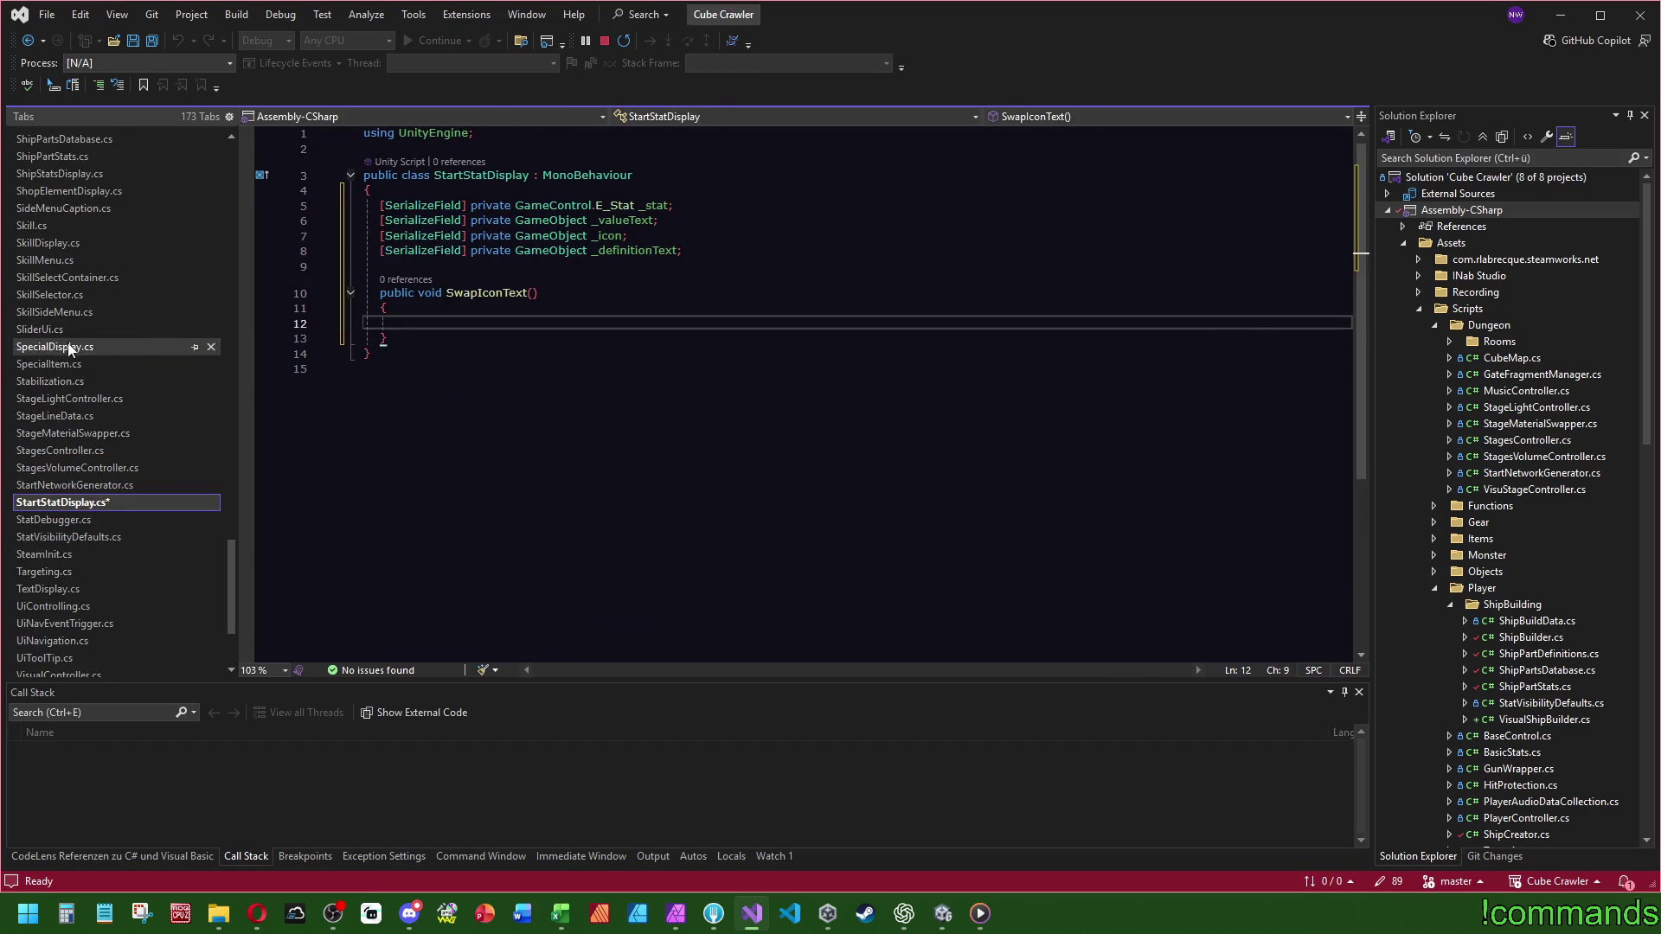
scroll(58, 353, up, 3)
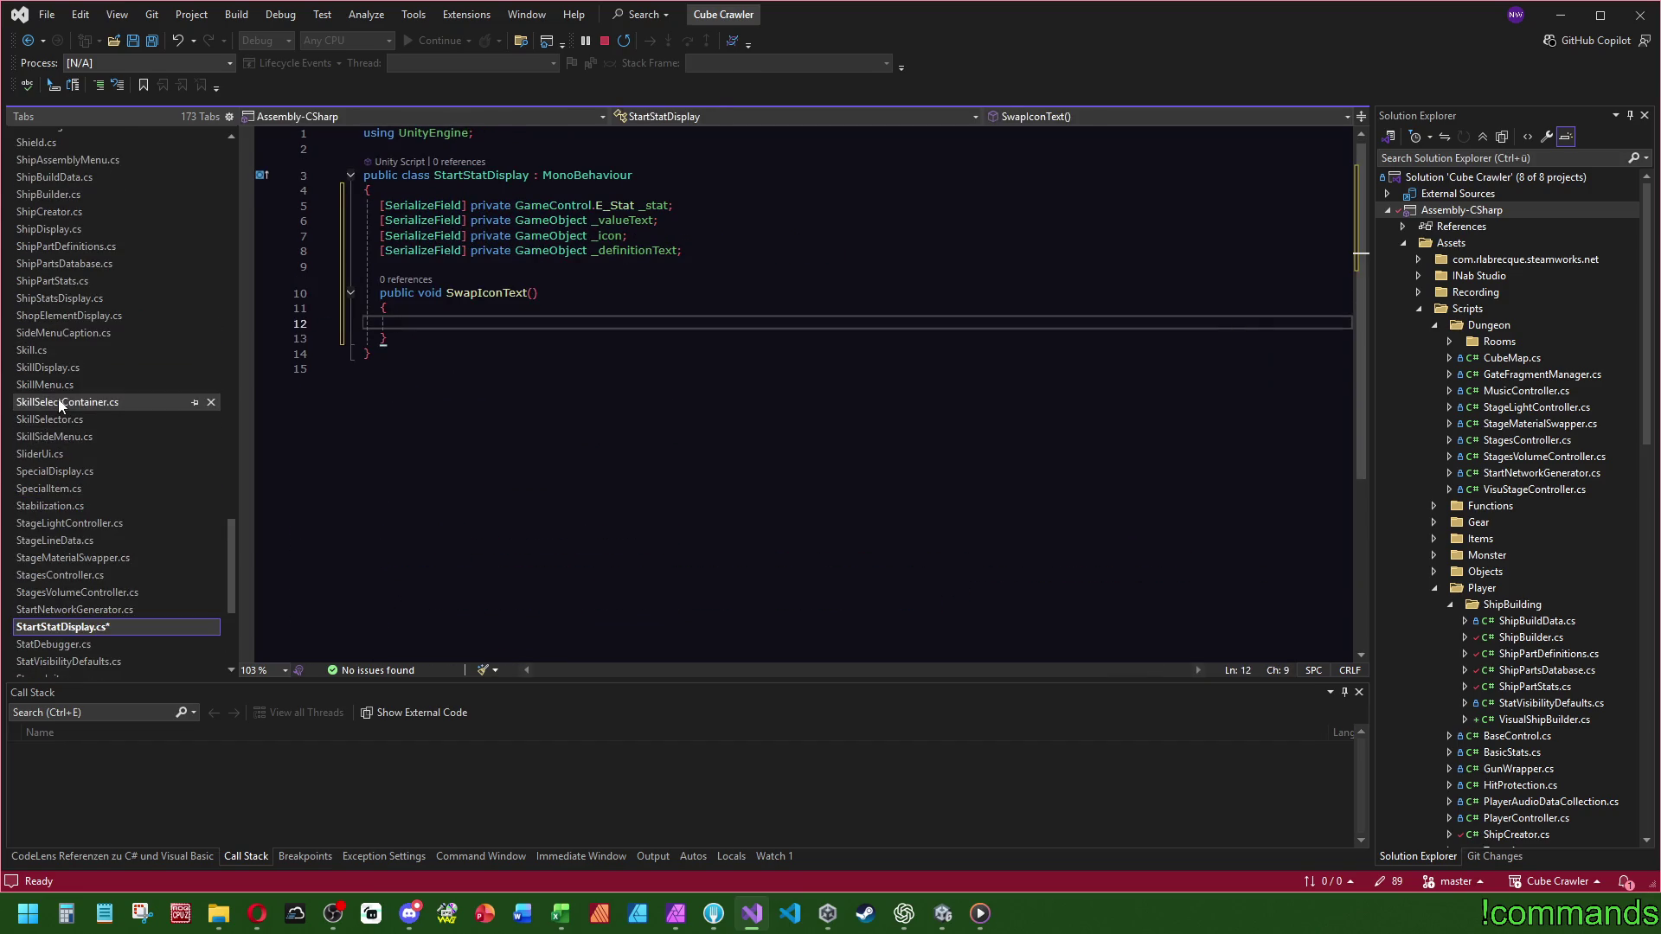
- In ShipStatsDisplay.cs, select the allIcons and allIconDesc array declarations
click(68, 300)
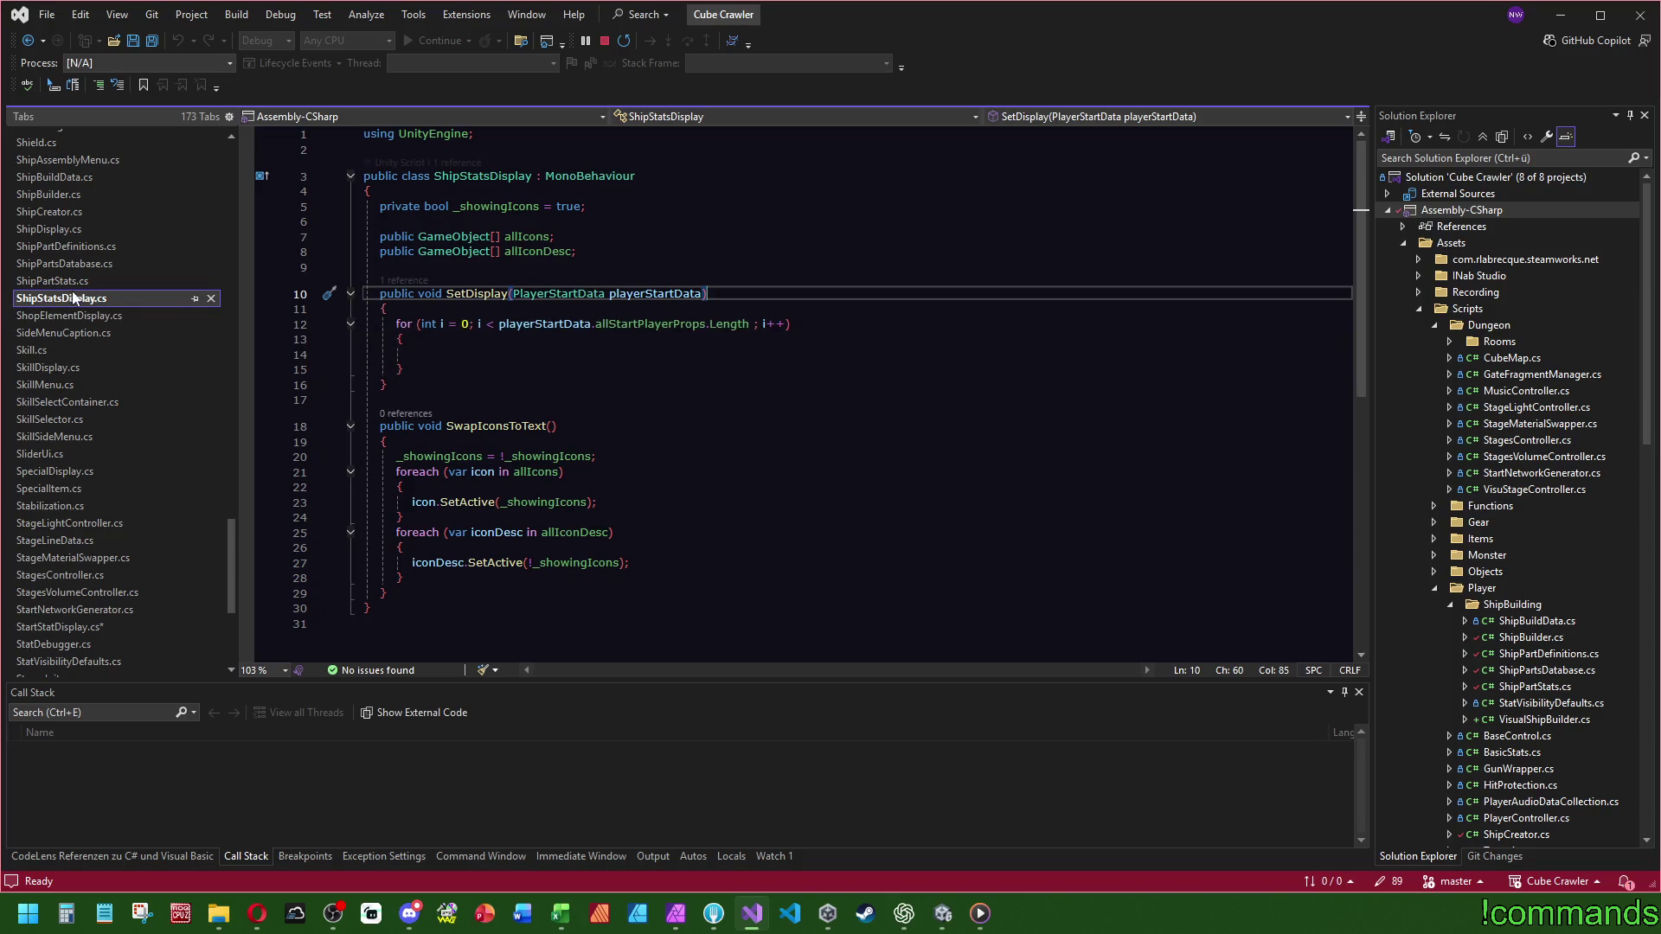
click(80, 285)
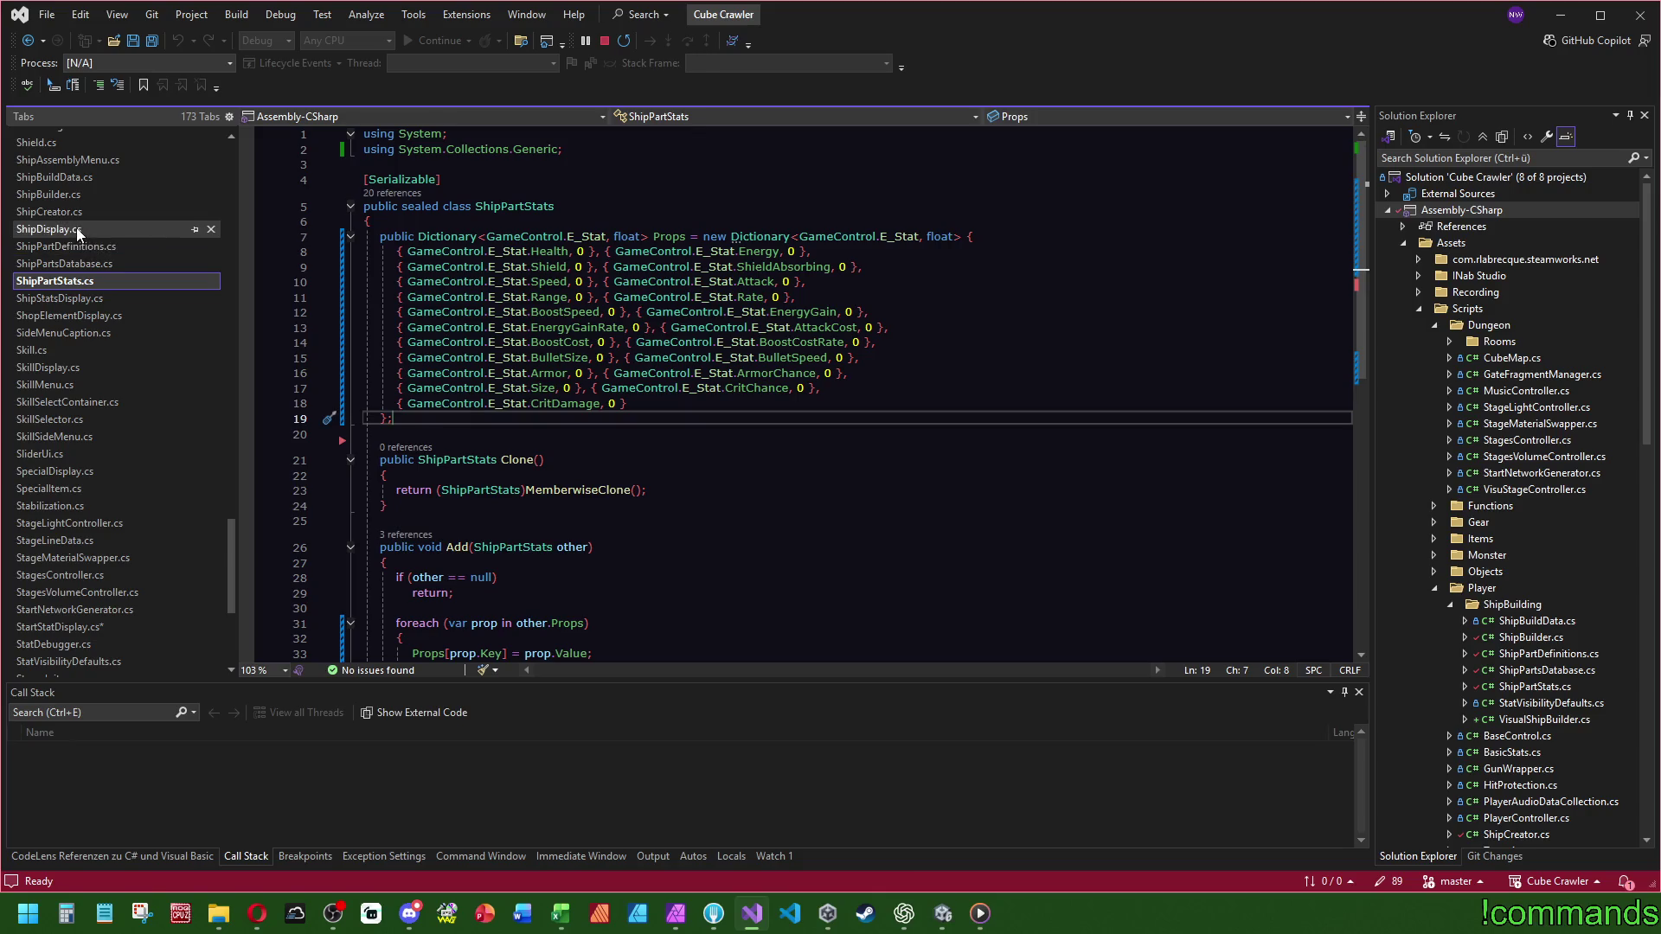
click(86, 298)
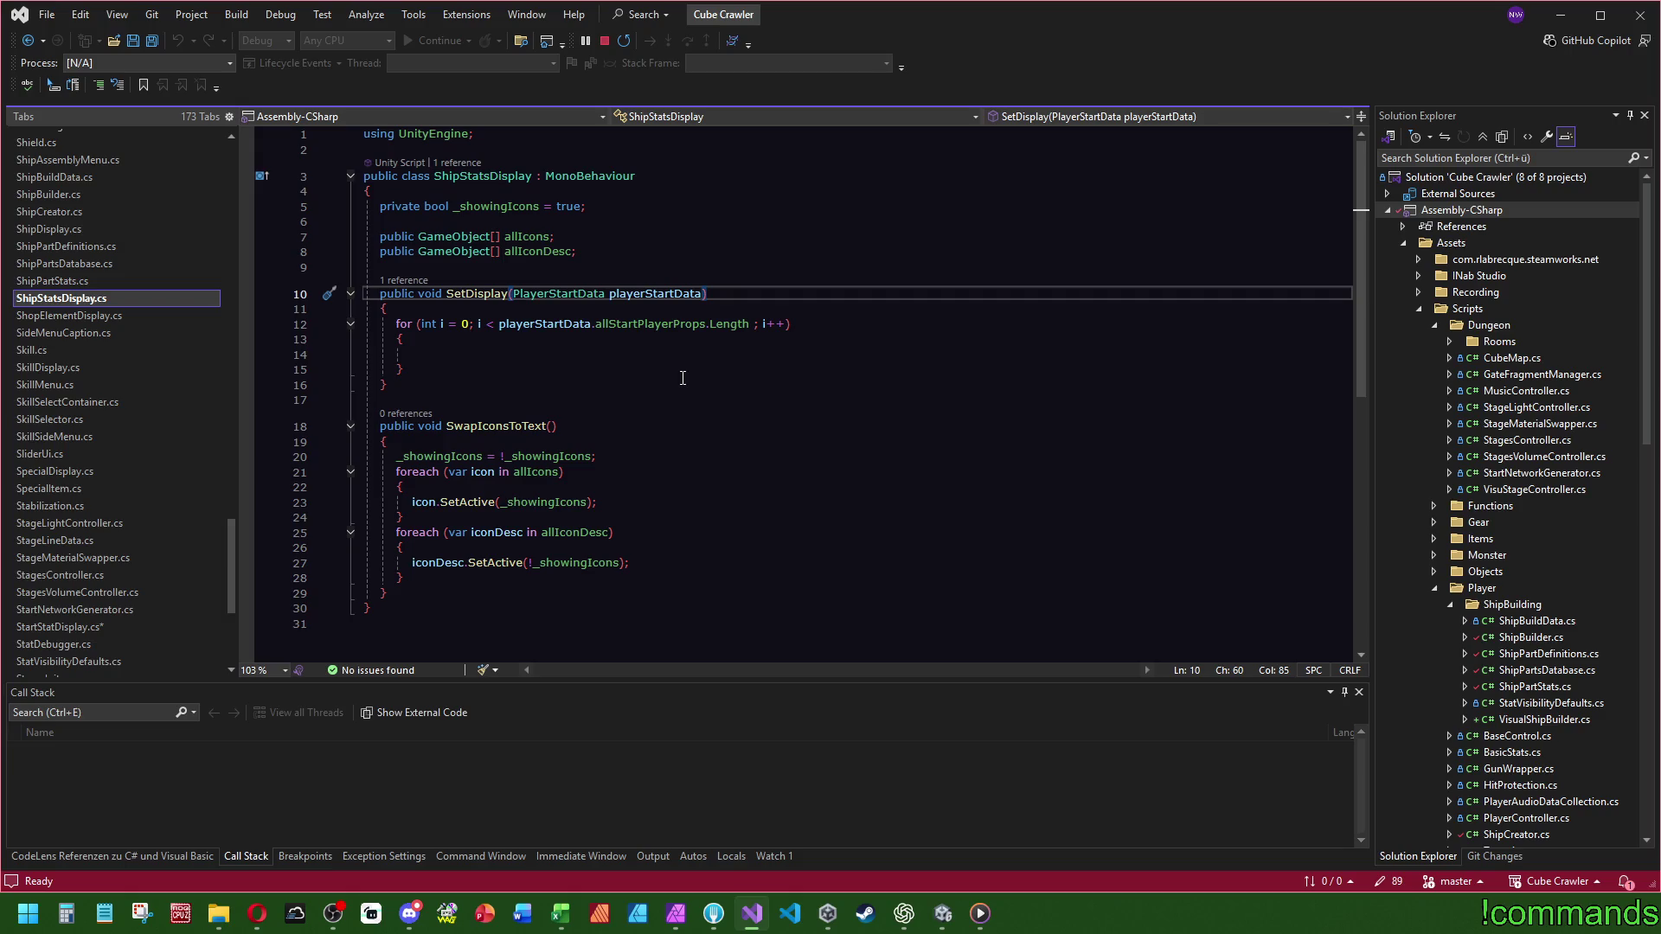
click(511, 425)
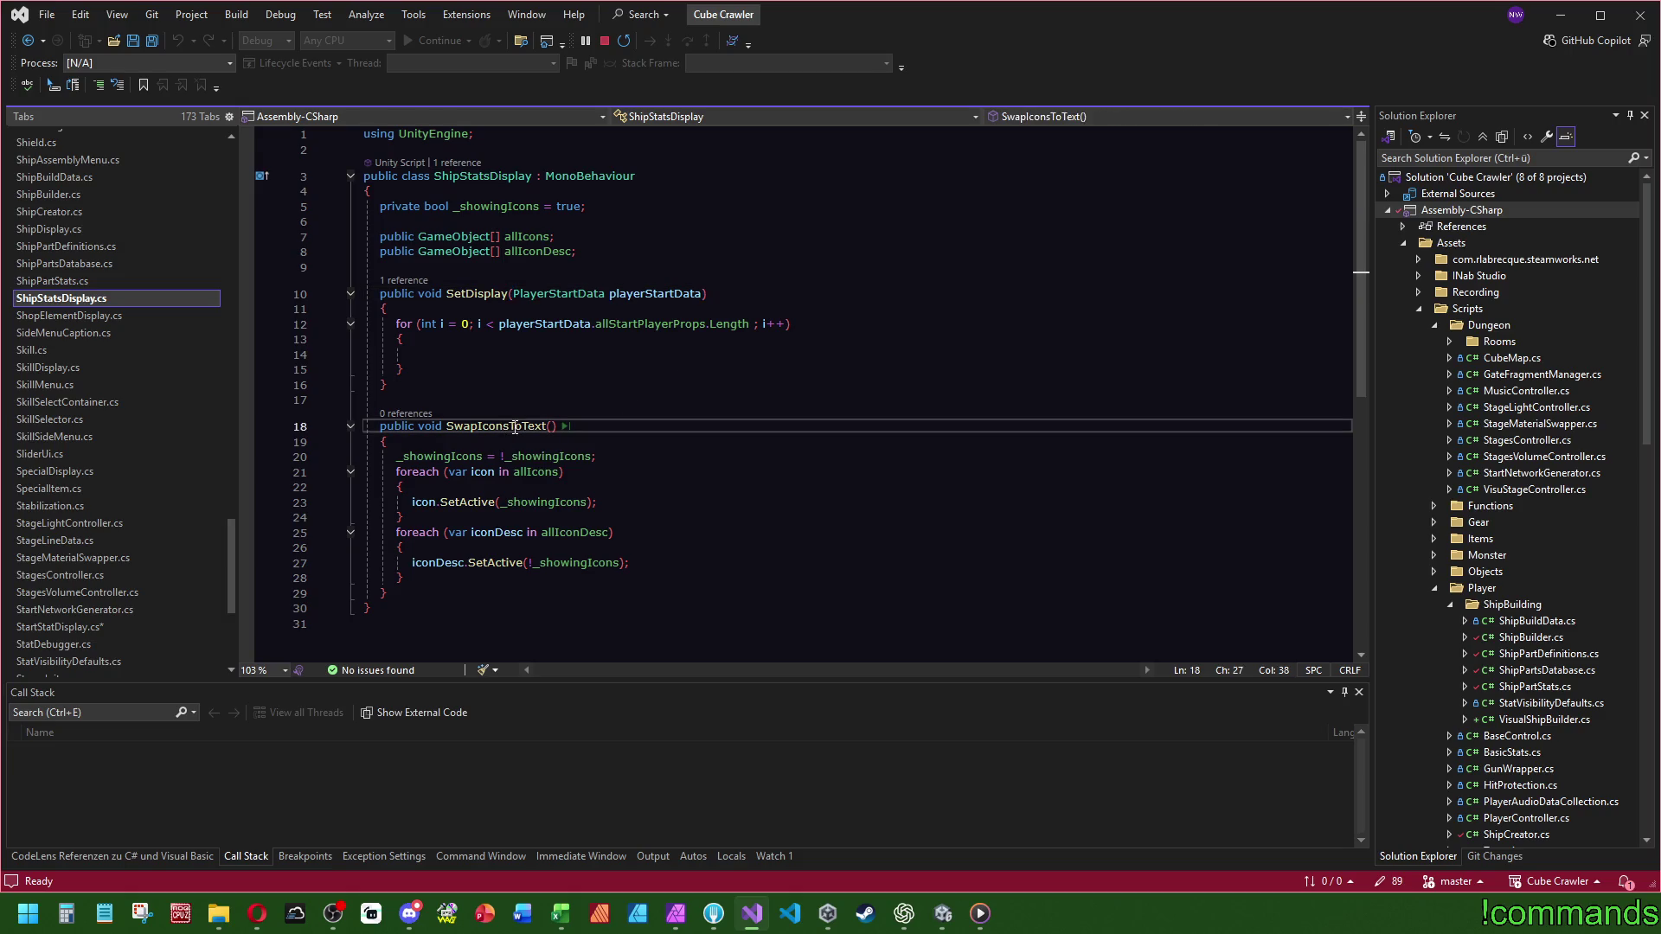
click(557, 252)
click(550, 236)
drag(588, 251, 664, 210)
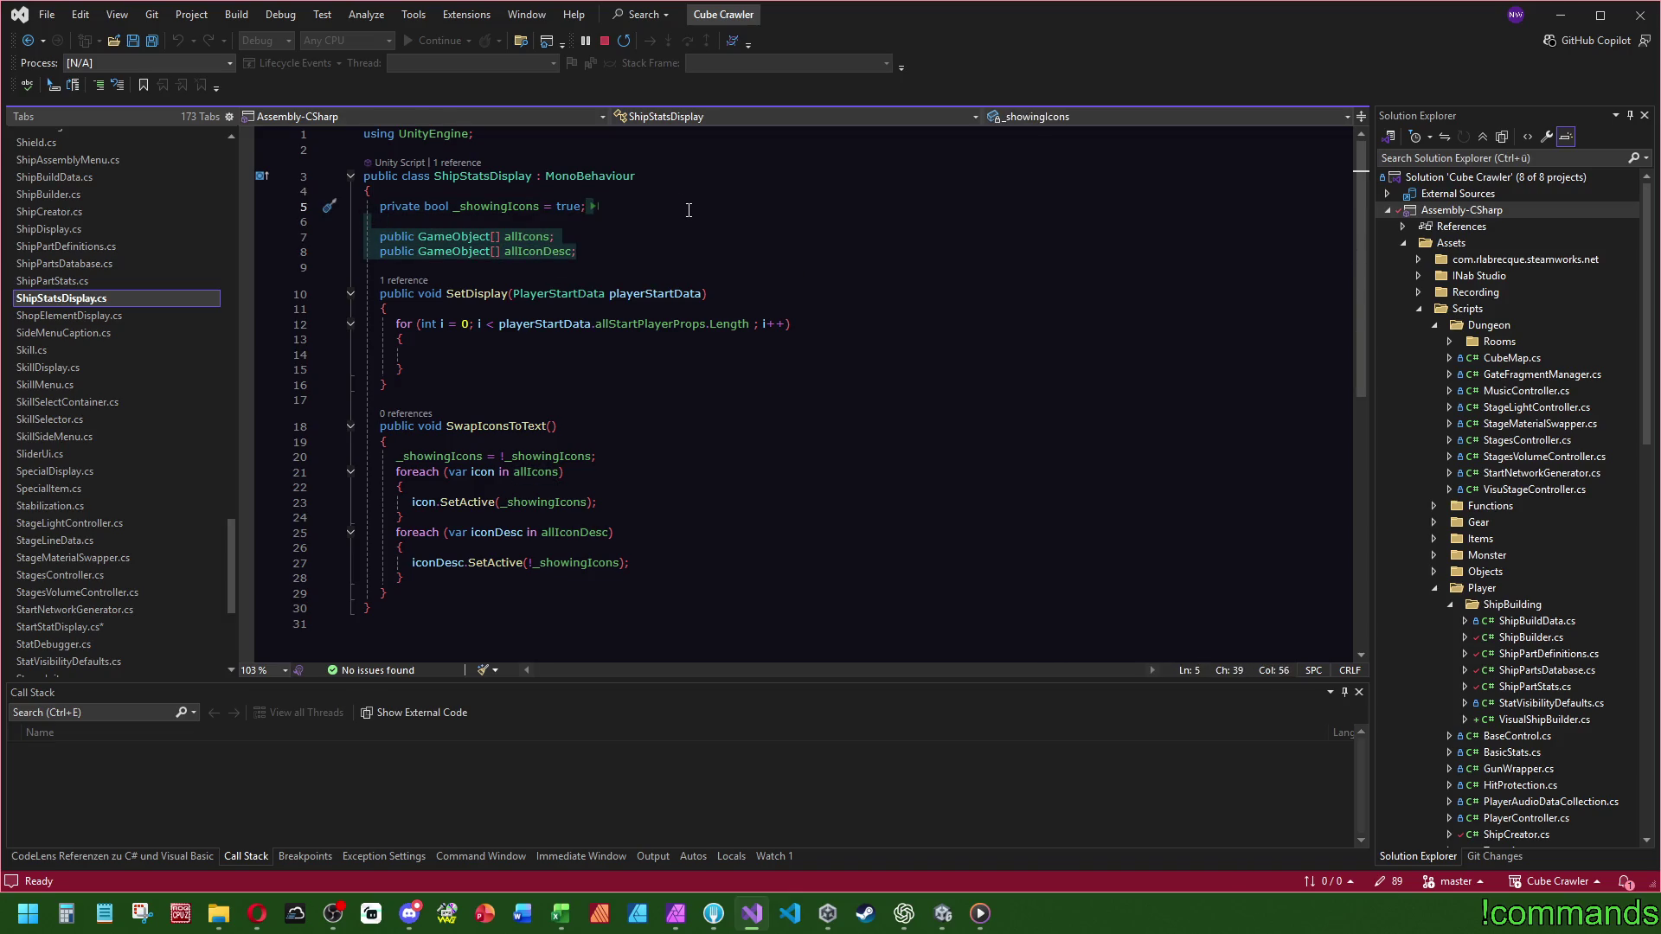
- Replace the icon arrays with a [SerializeField] private StartStatDisplay field
key(Return)
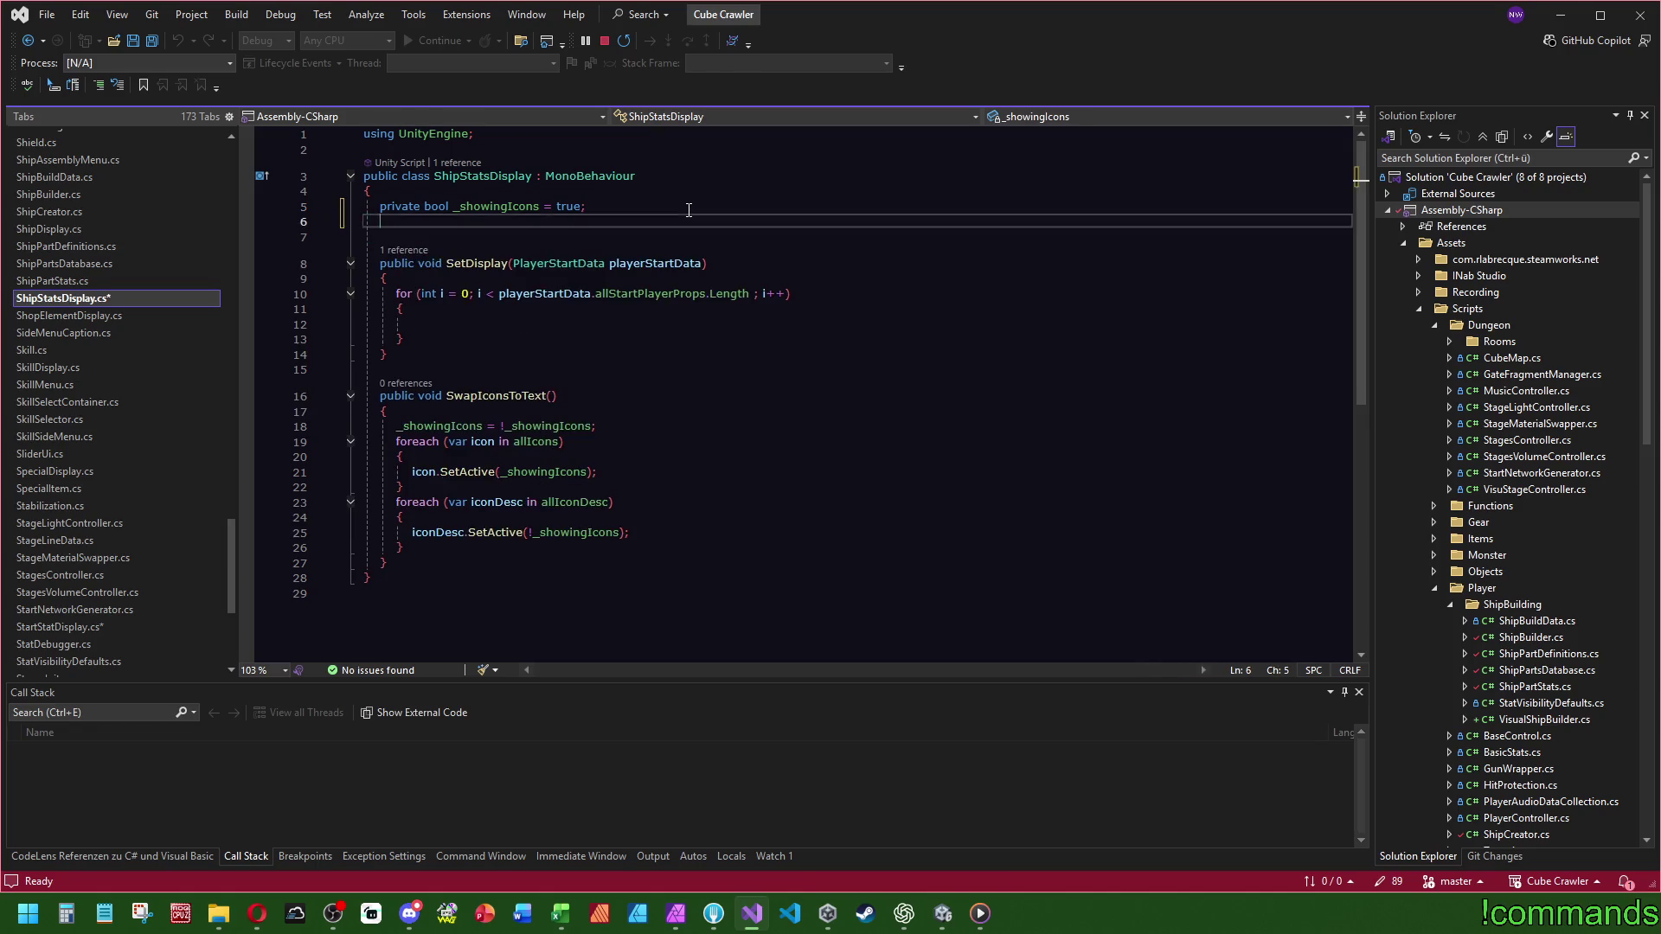
text([SerializeField] private Game)
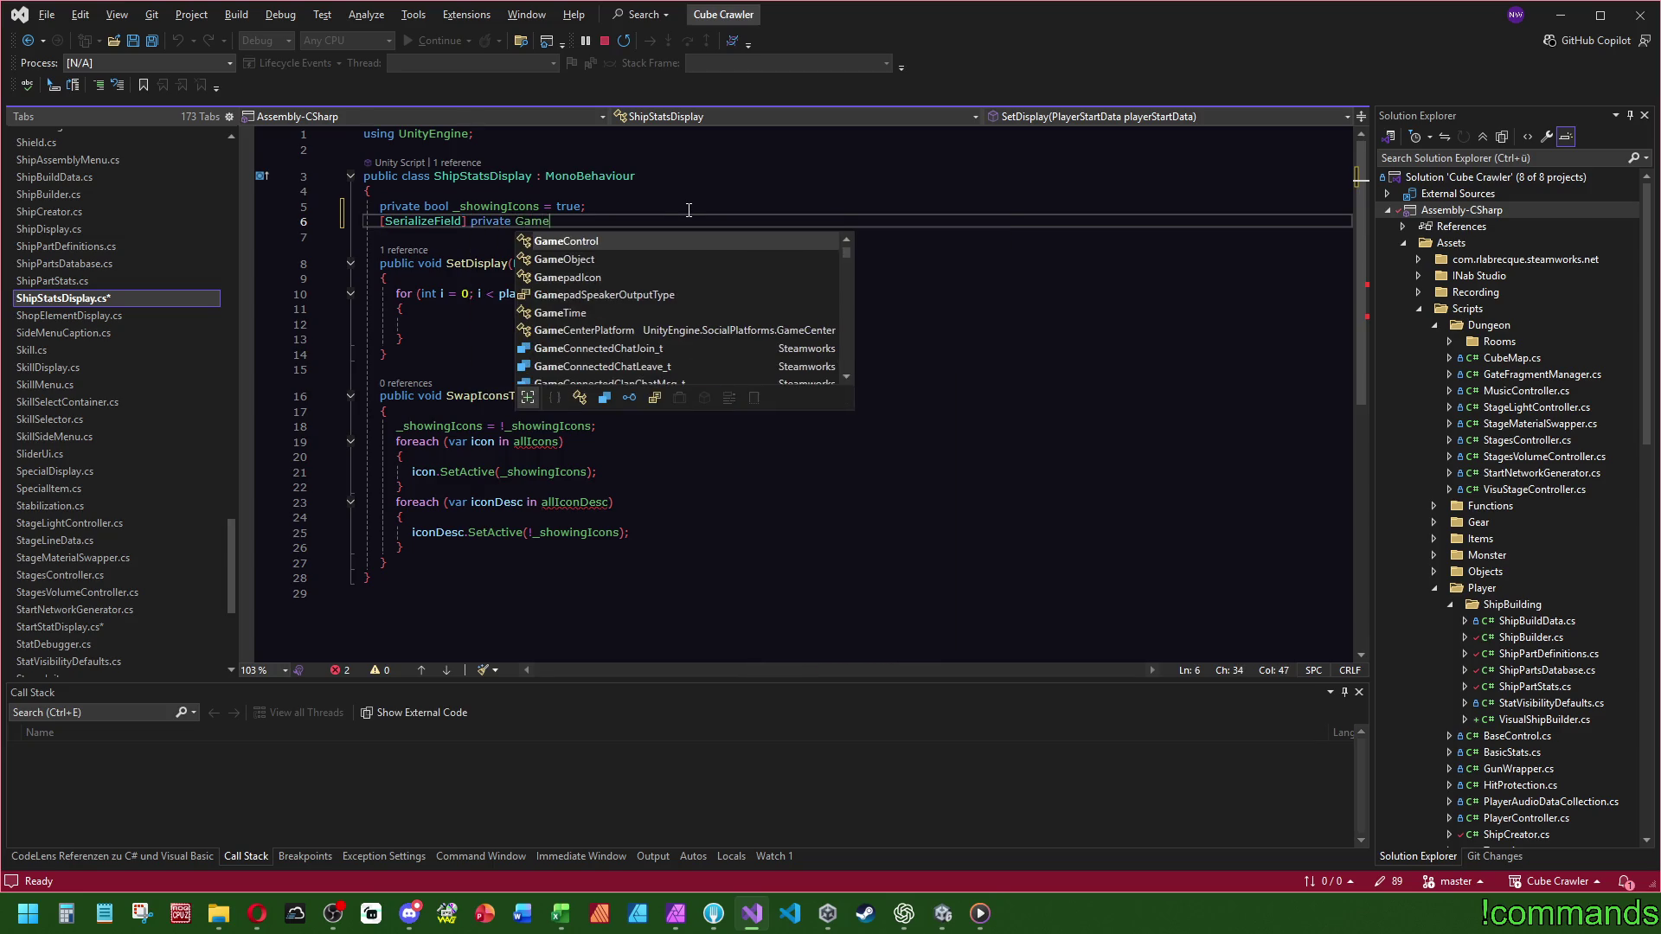
key(BackSpace)
key(BackSpace)
key(BackSpace)
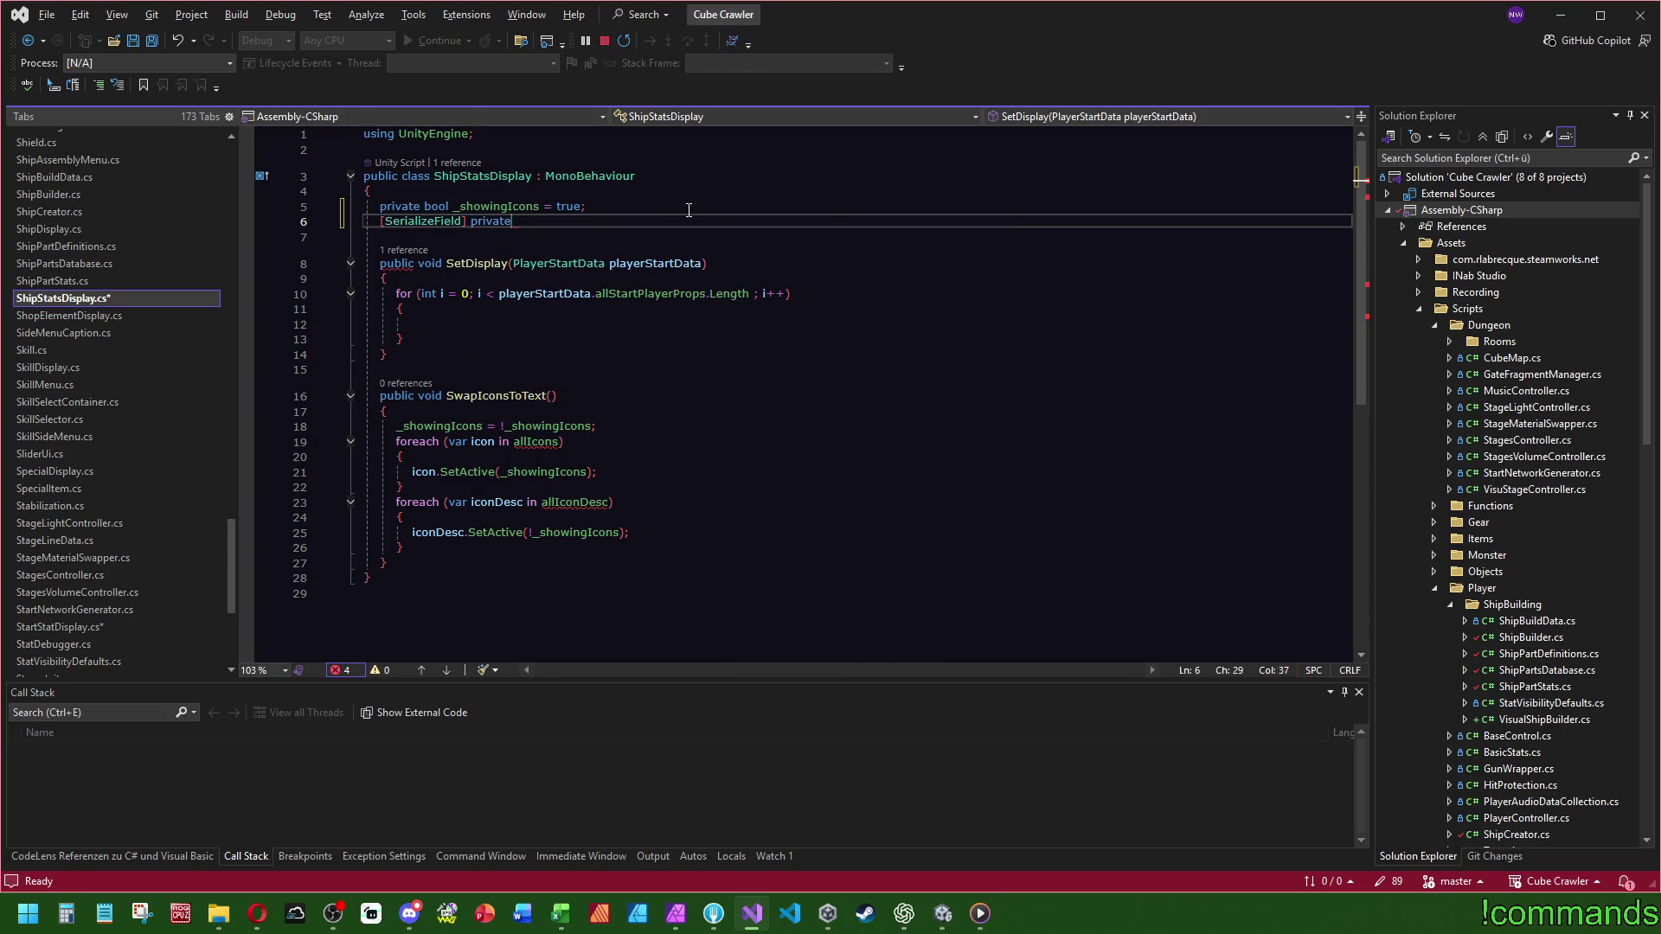
text( Stat)
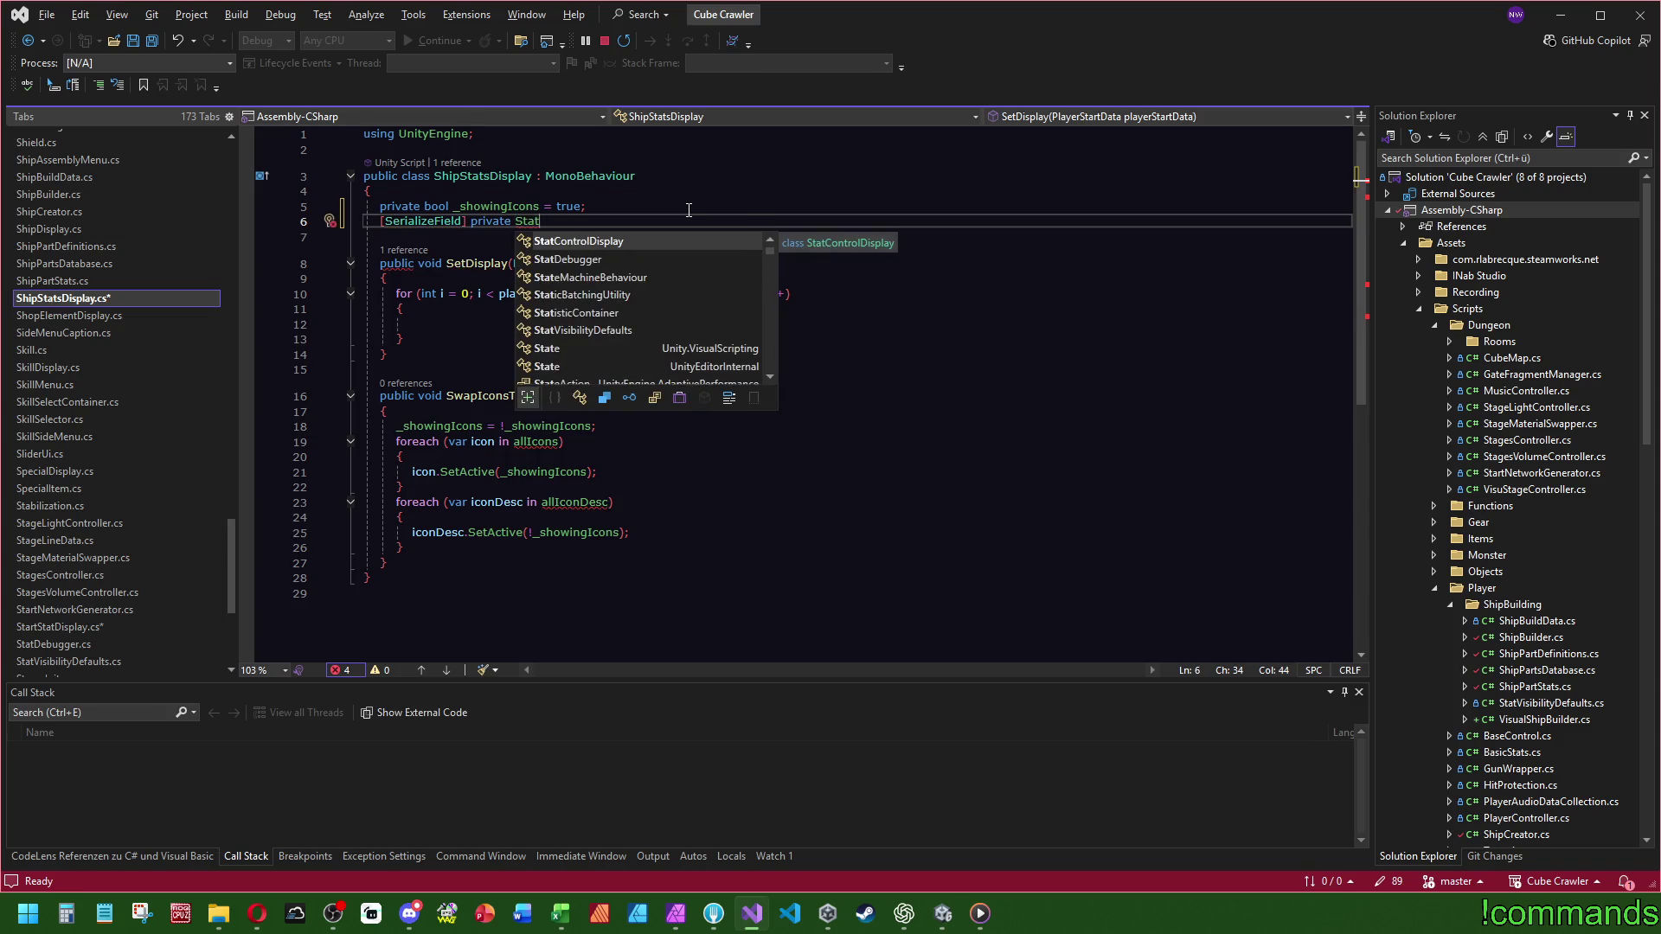
key(BackSpace)
text(r)
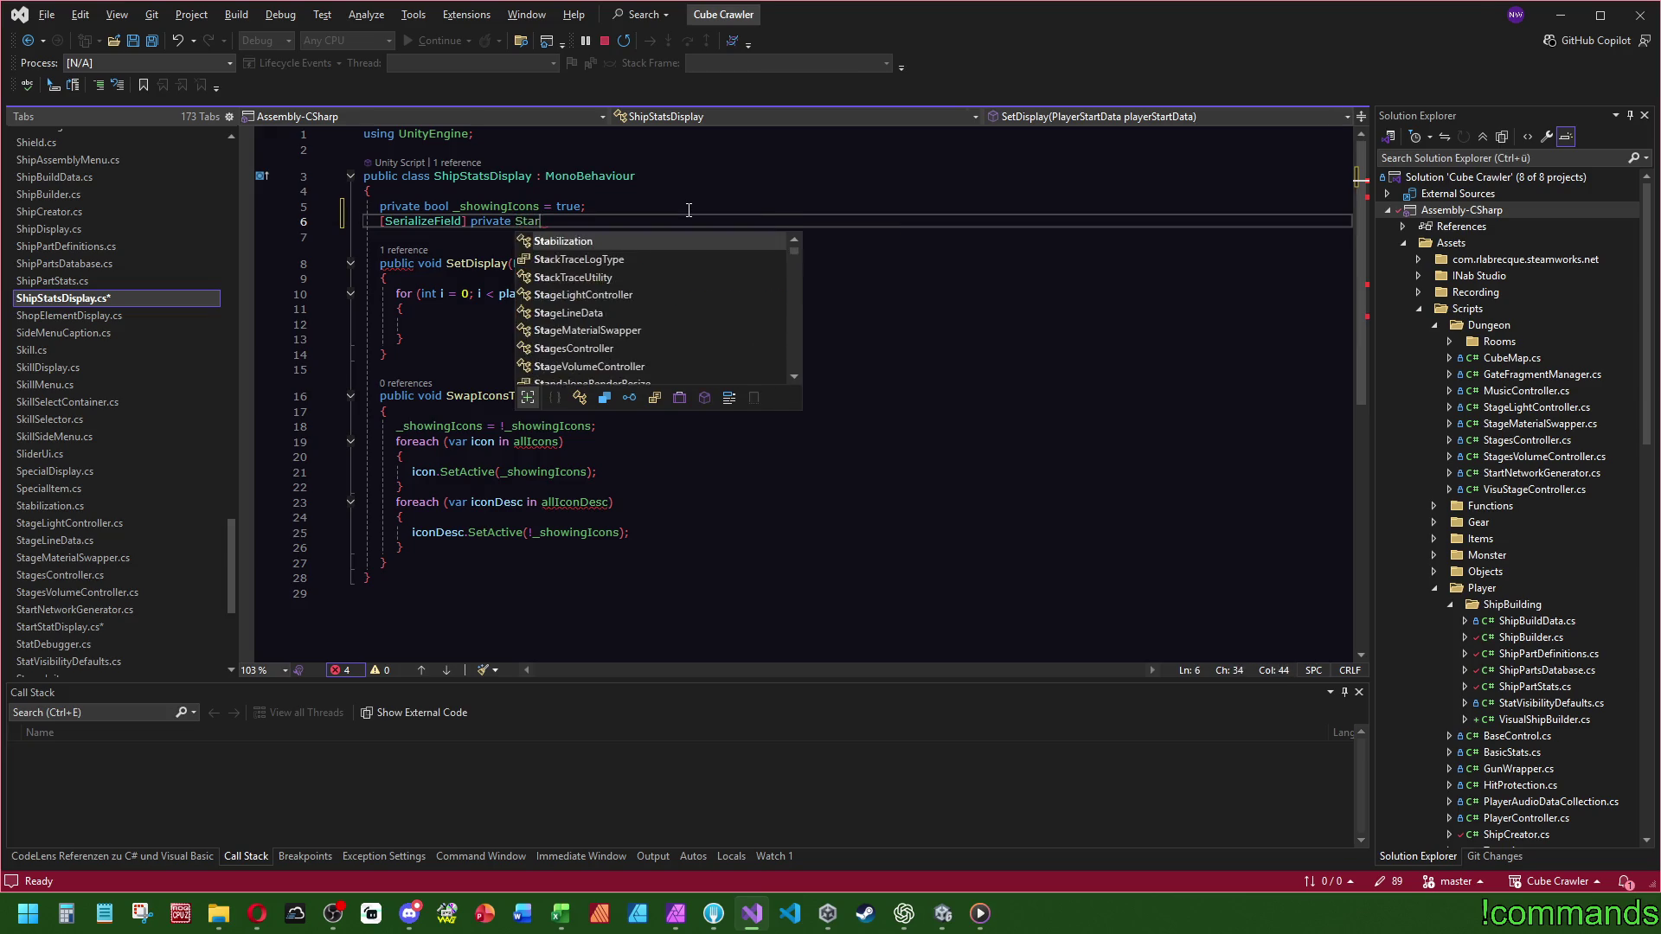
text(t.)
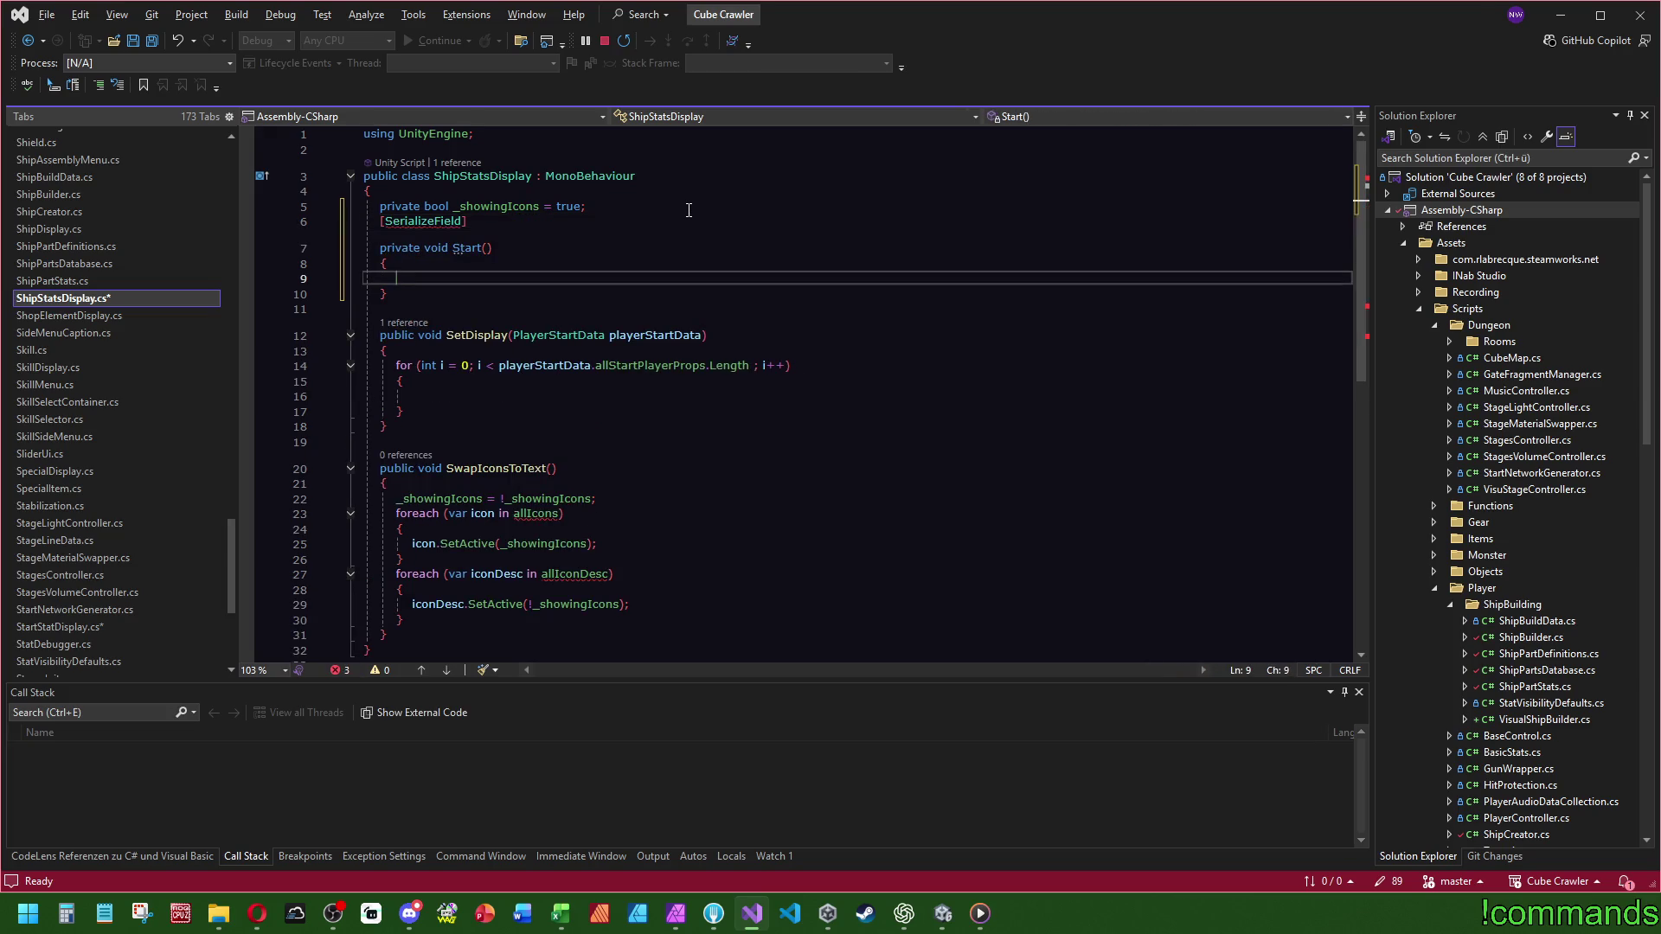
key(BackSpace)
key(BackSpace)
key(BackSpace)
key(ctrl+s)
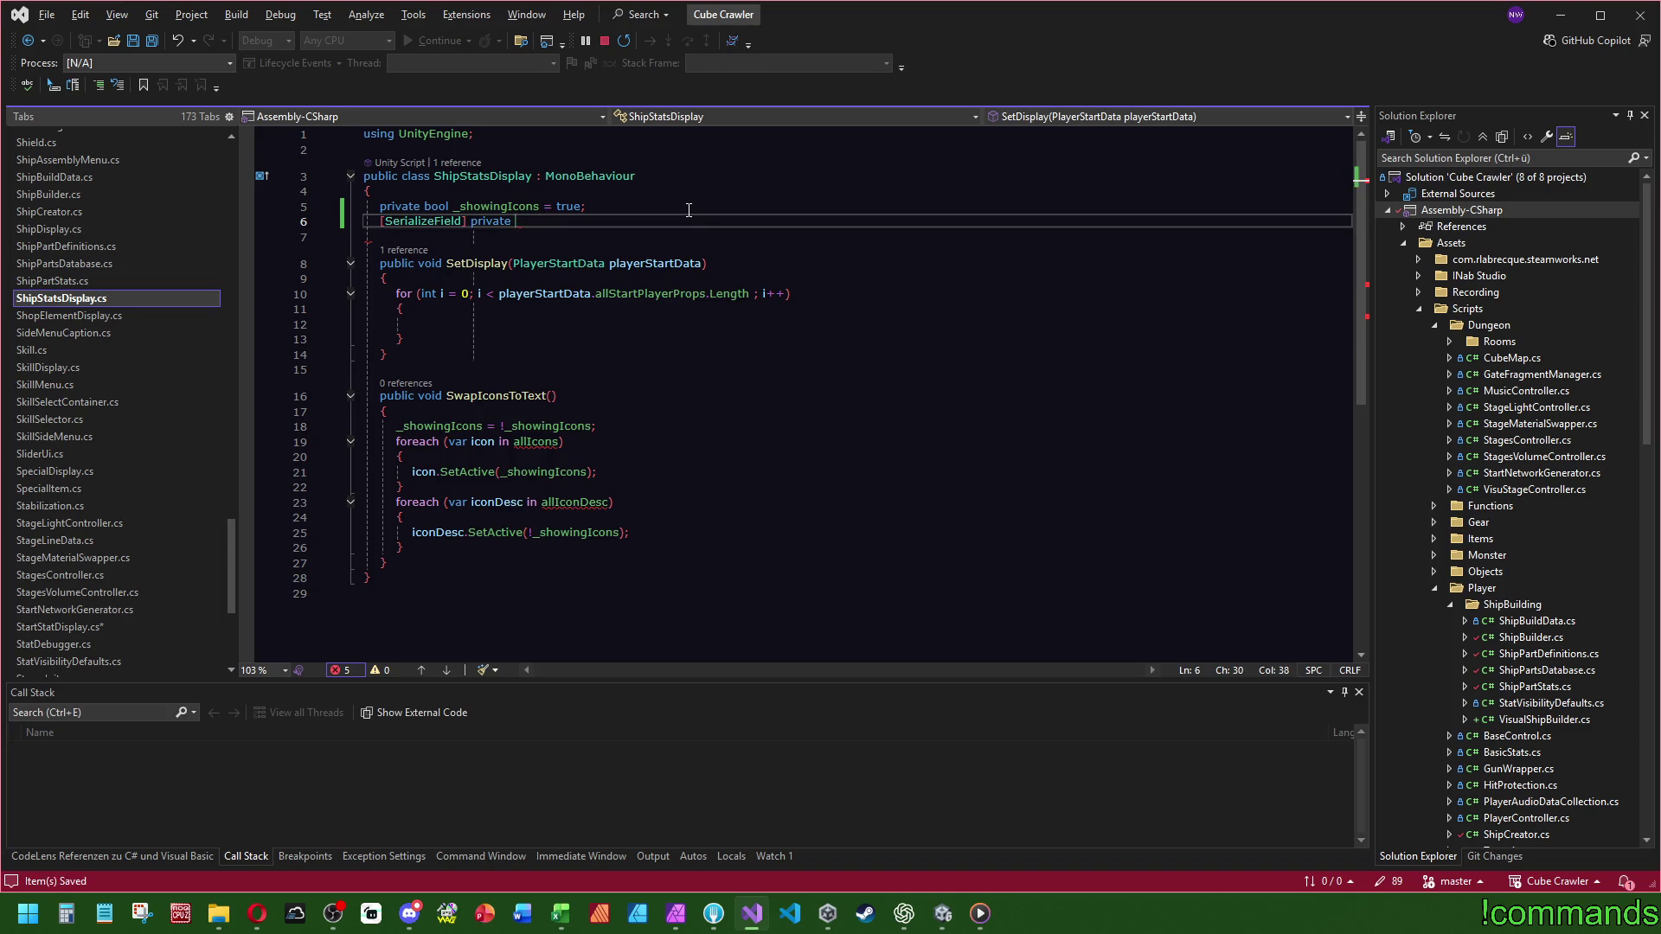
text(tartS)
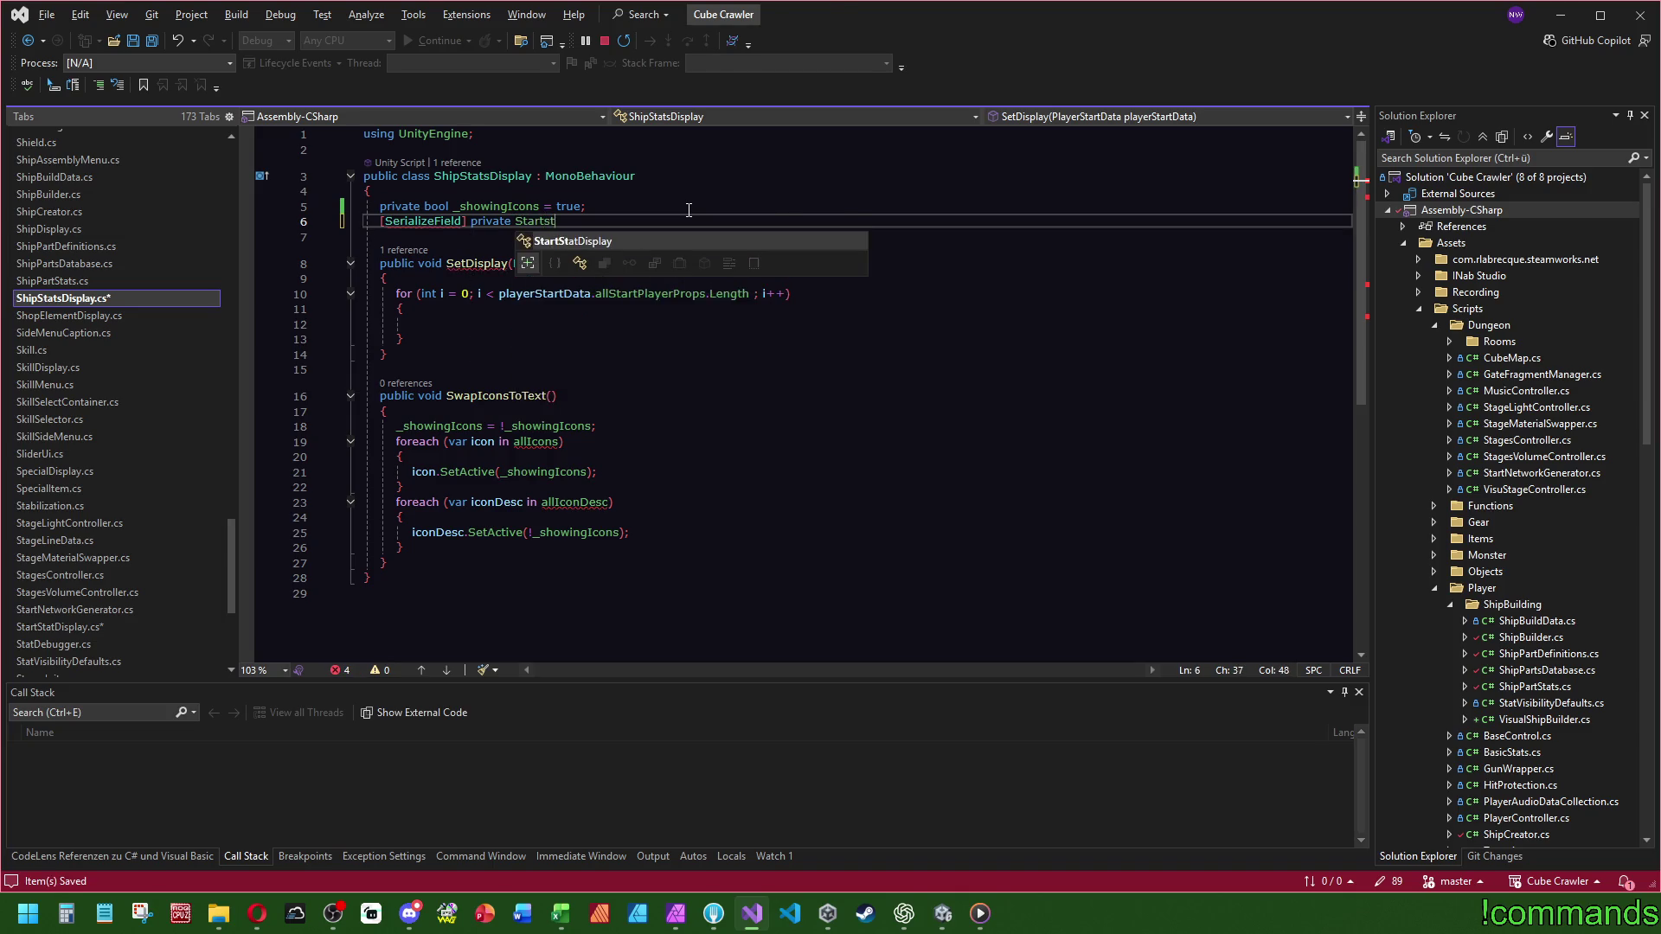
key(Tab)
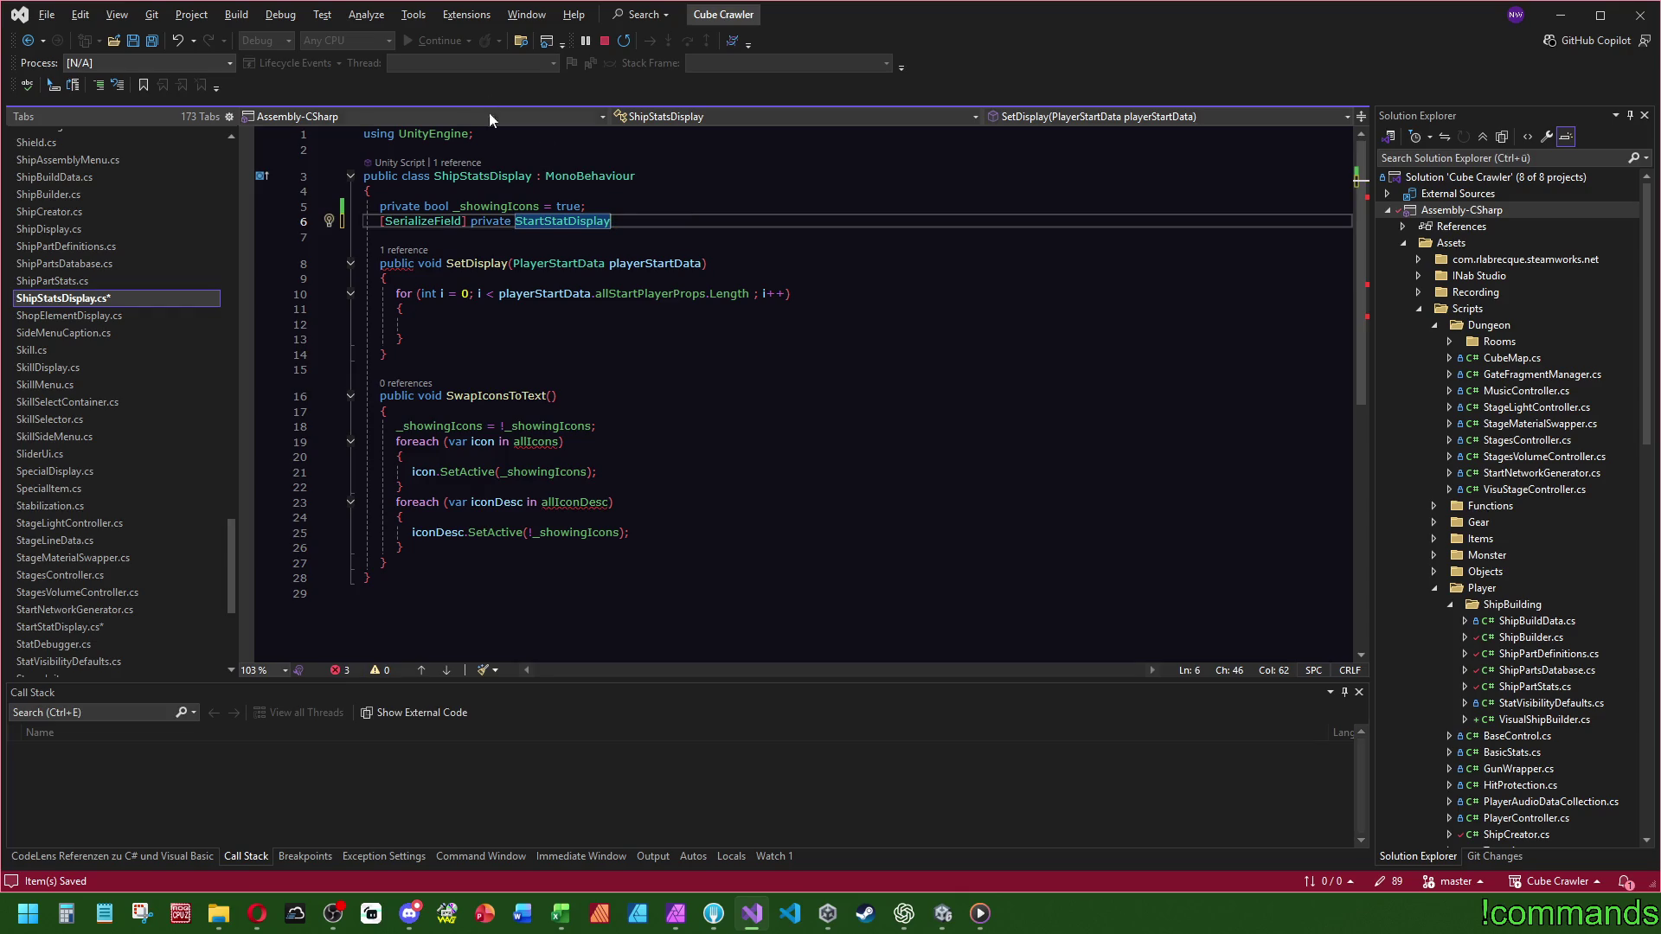
- Change the field to List<StartStatDisplay> _allStats = new
key(ctrl+BackSpace)
text(Lisdt)
key(Down)
key(Tab)
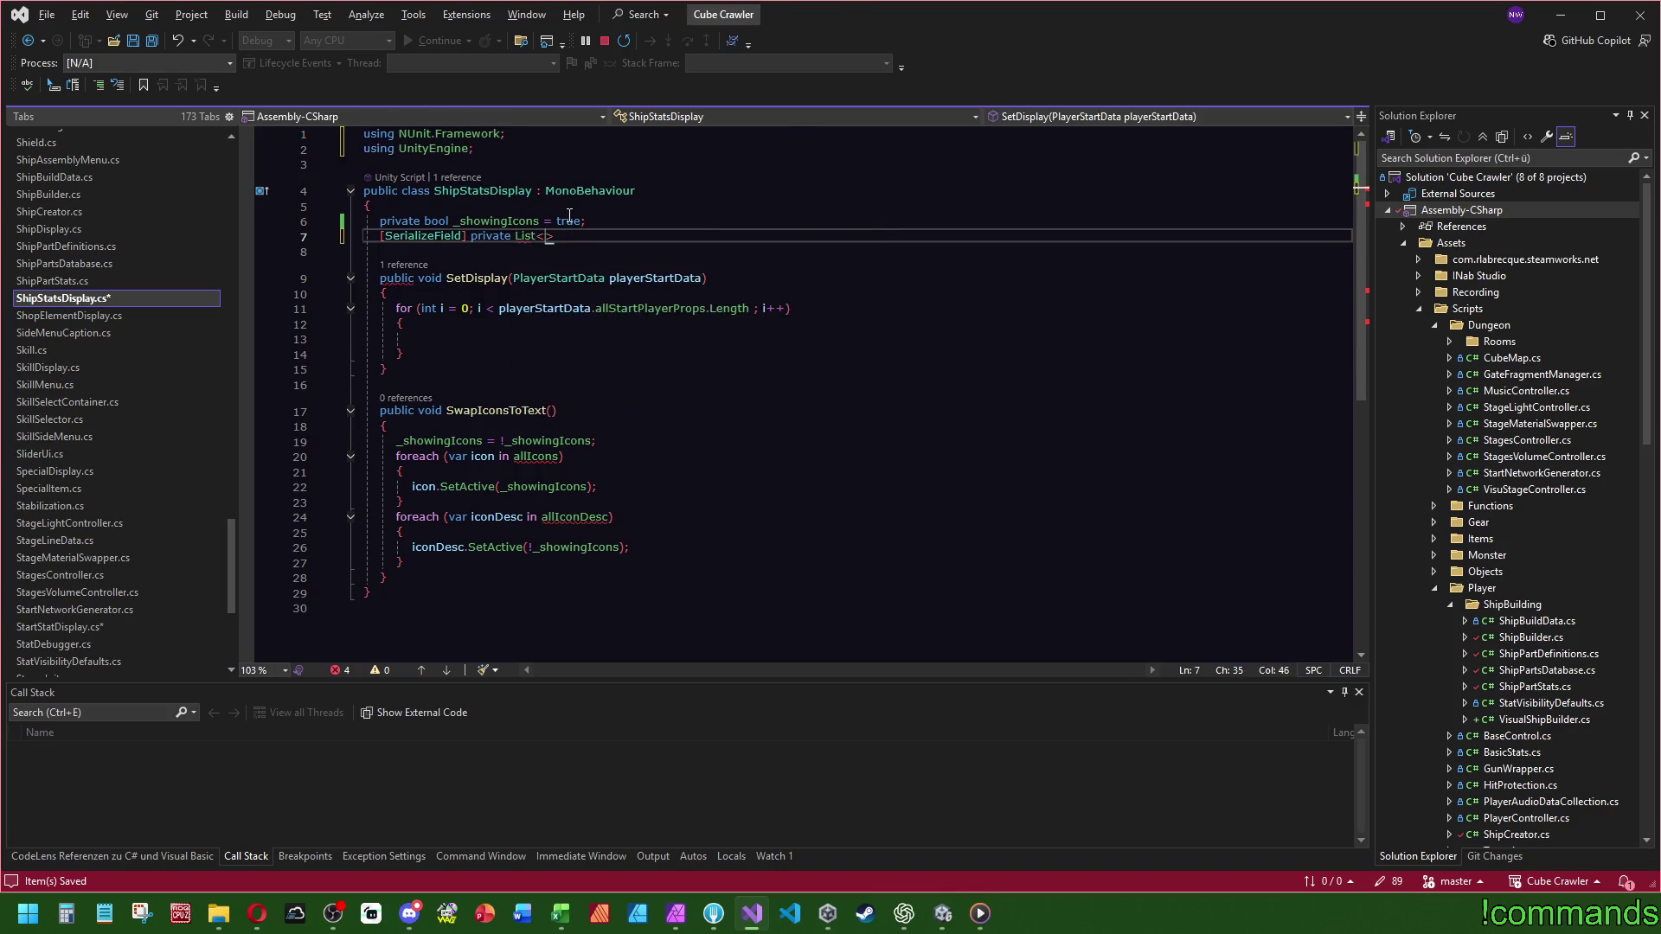
text(StartStatDisplay>())
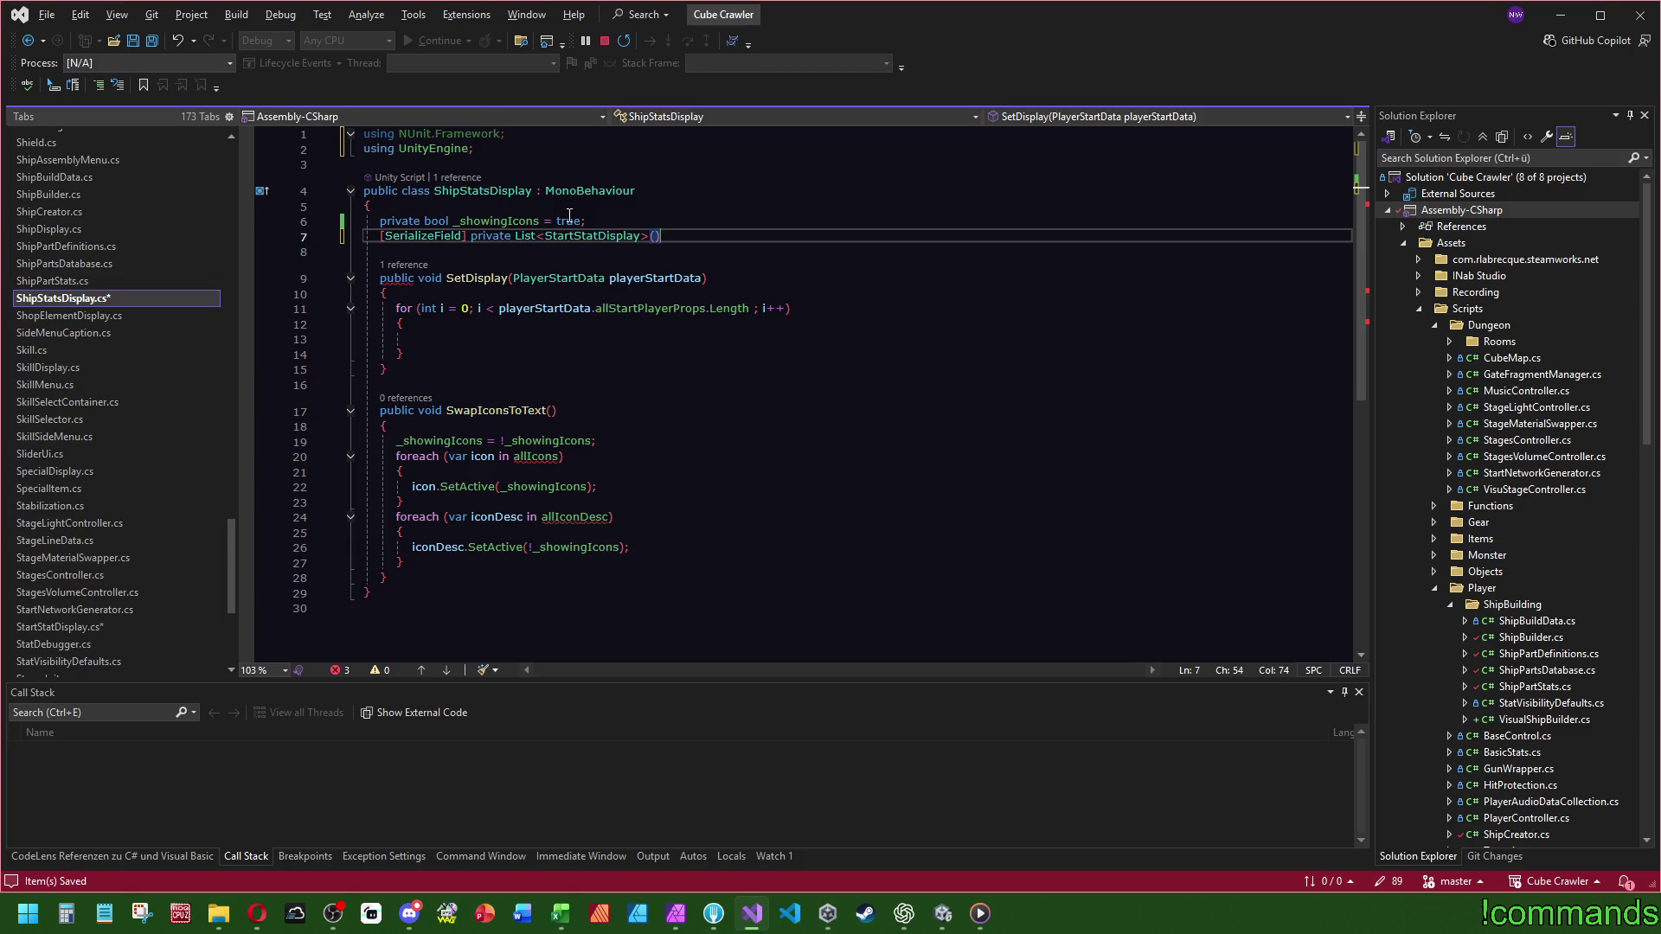
key(BackSpace)
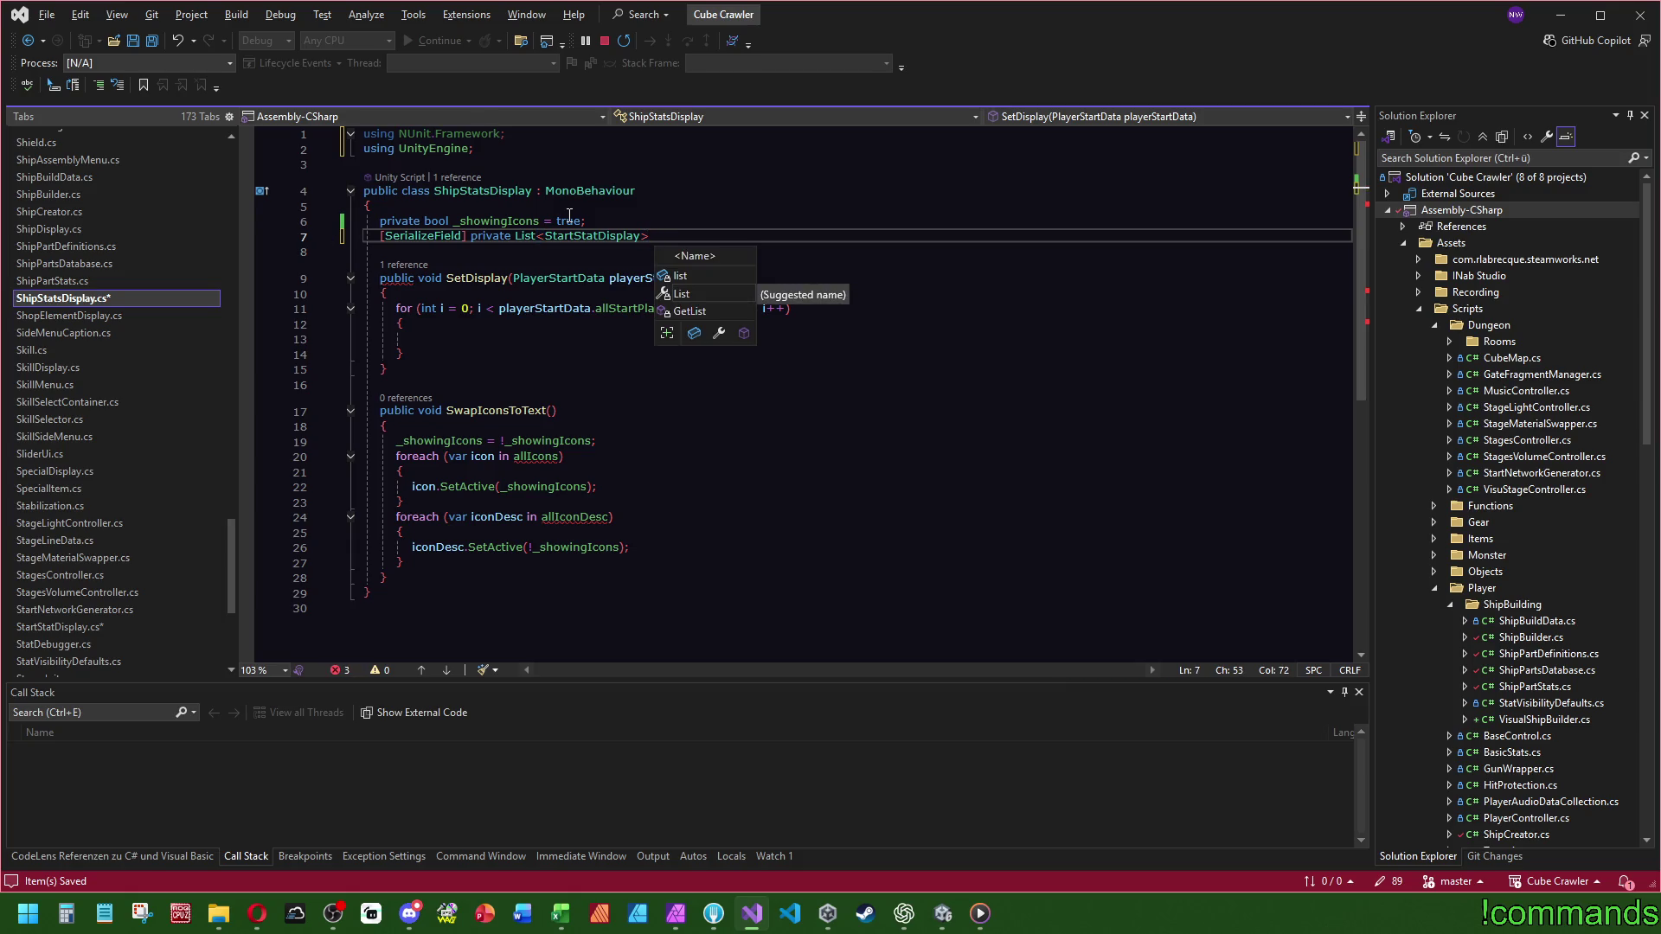
text(_allStat)
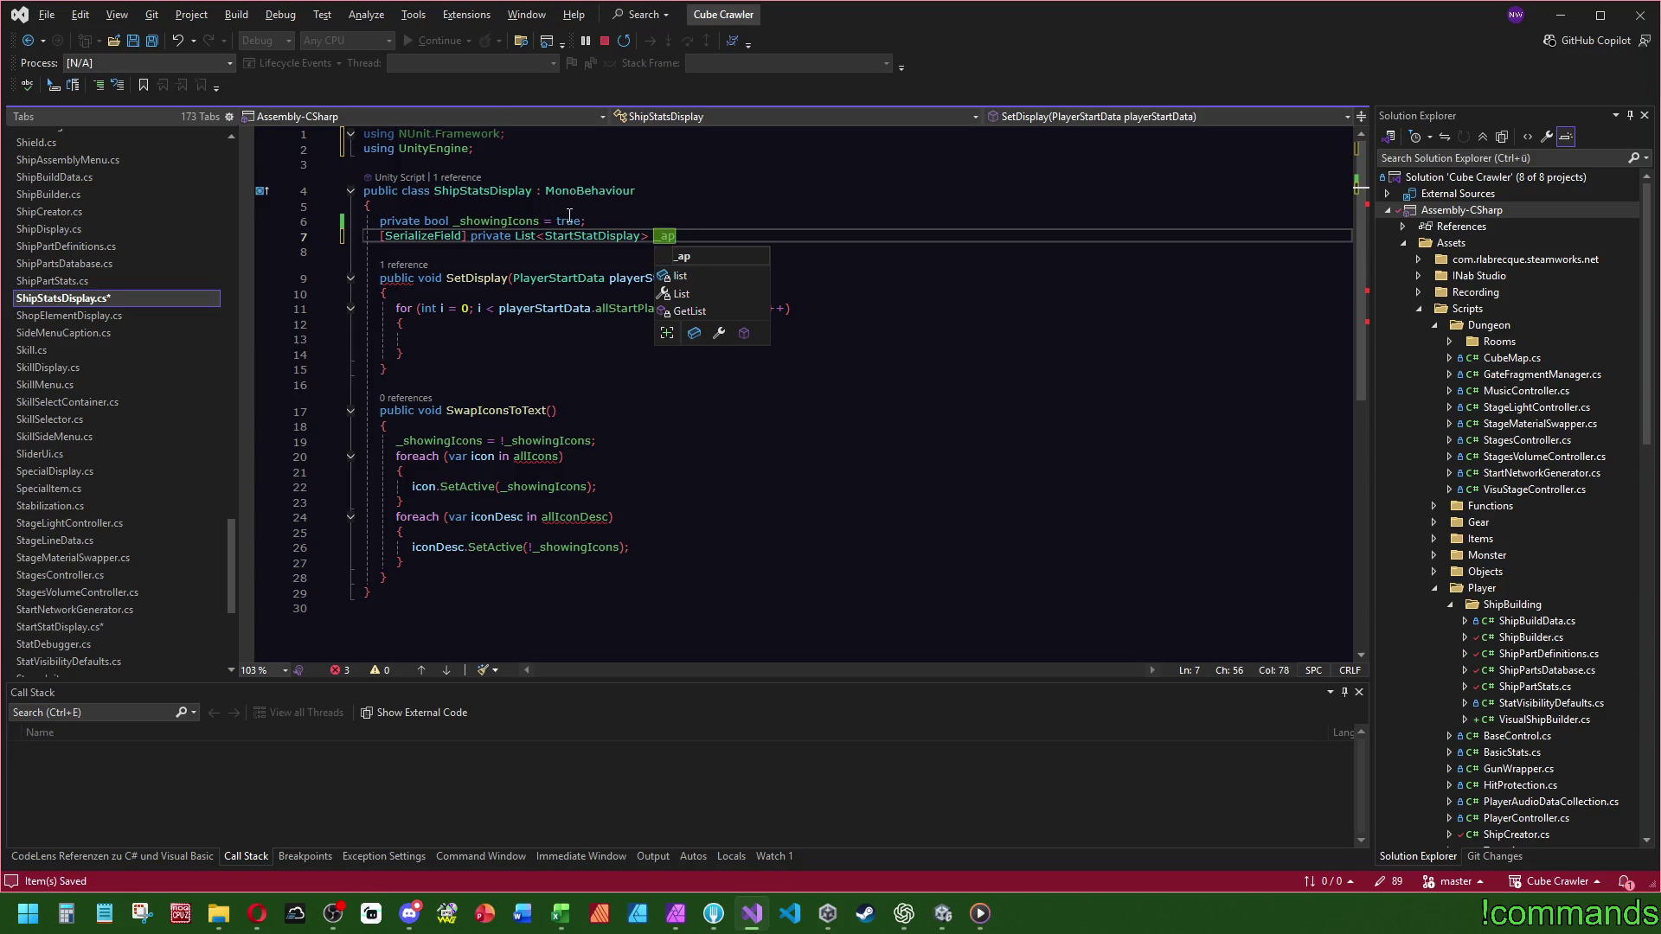
text(s = )
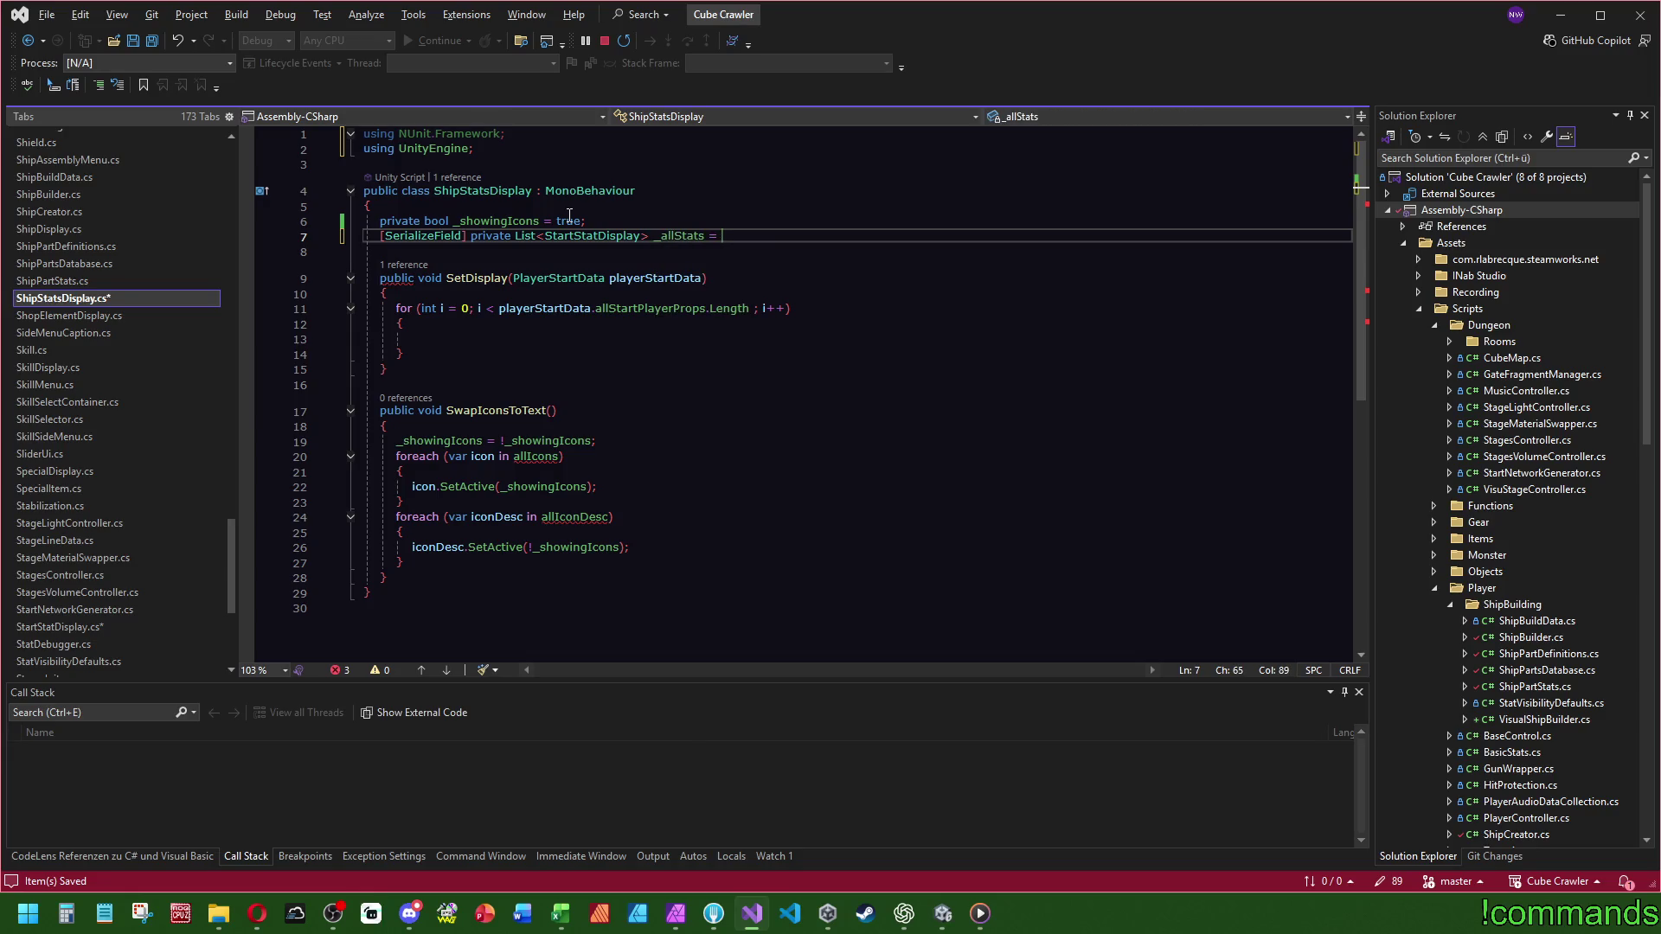
text(new)
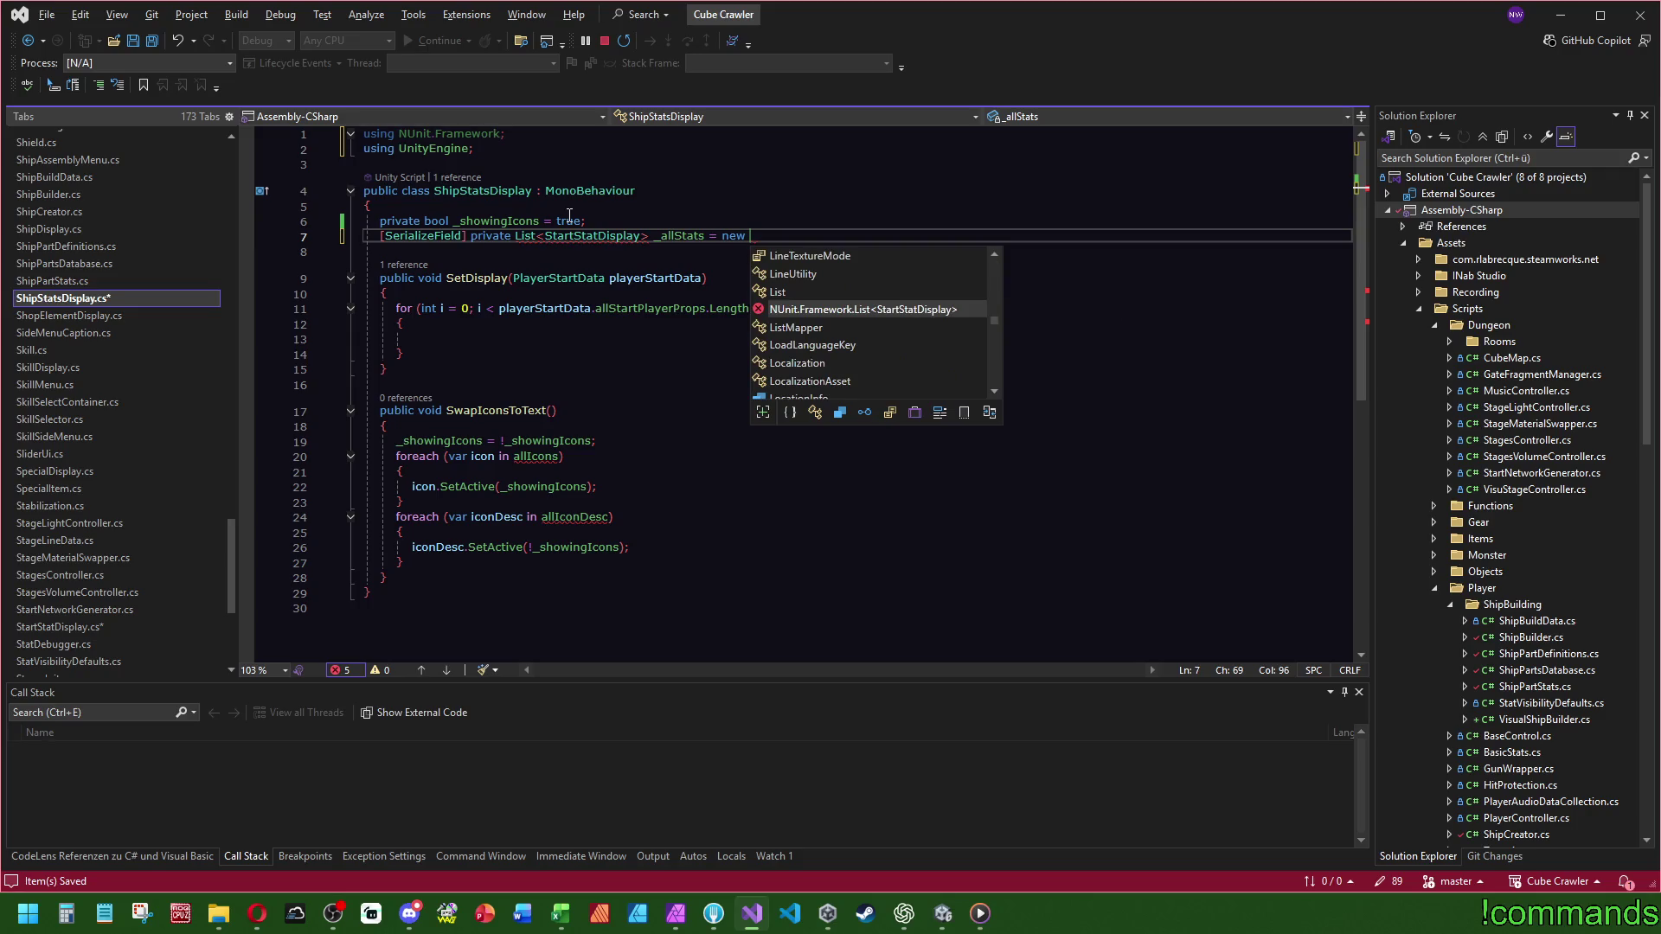
- Remove the NUnit.Framework using and import System.Collections.Generic through the quick fix
key(Escape)
key(ctrl+Home)
key(ctrl+x)
click(684, 208)
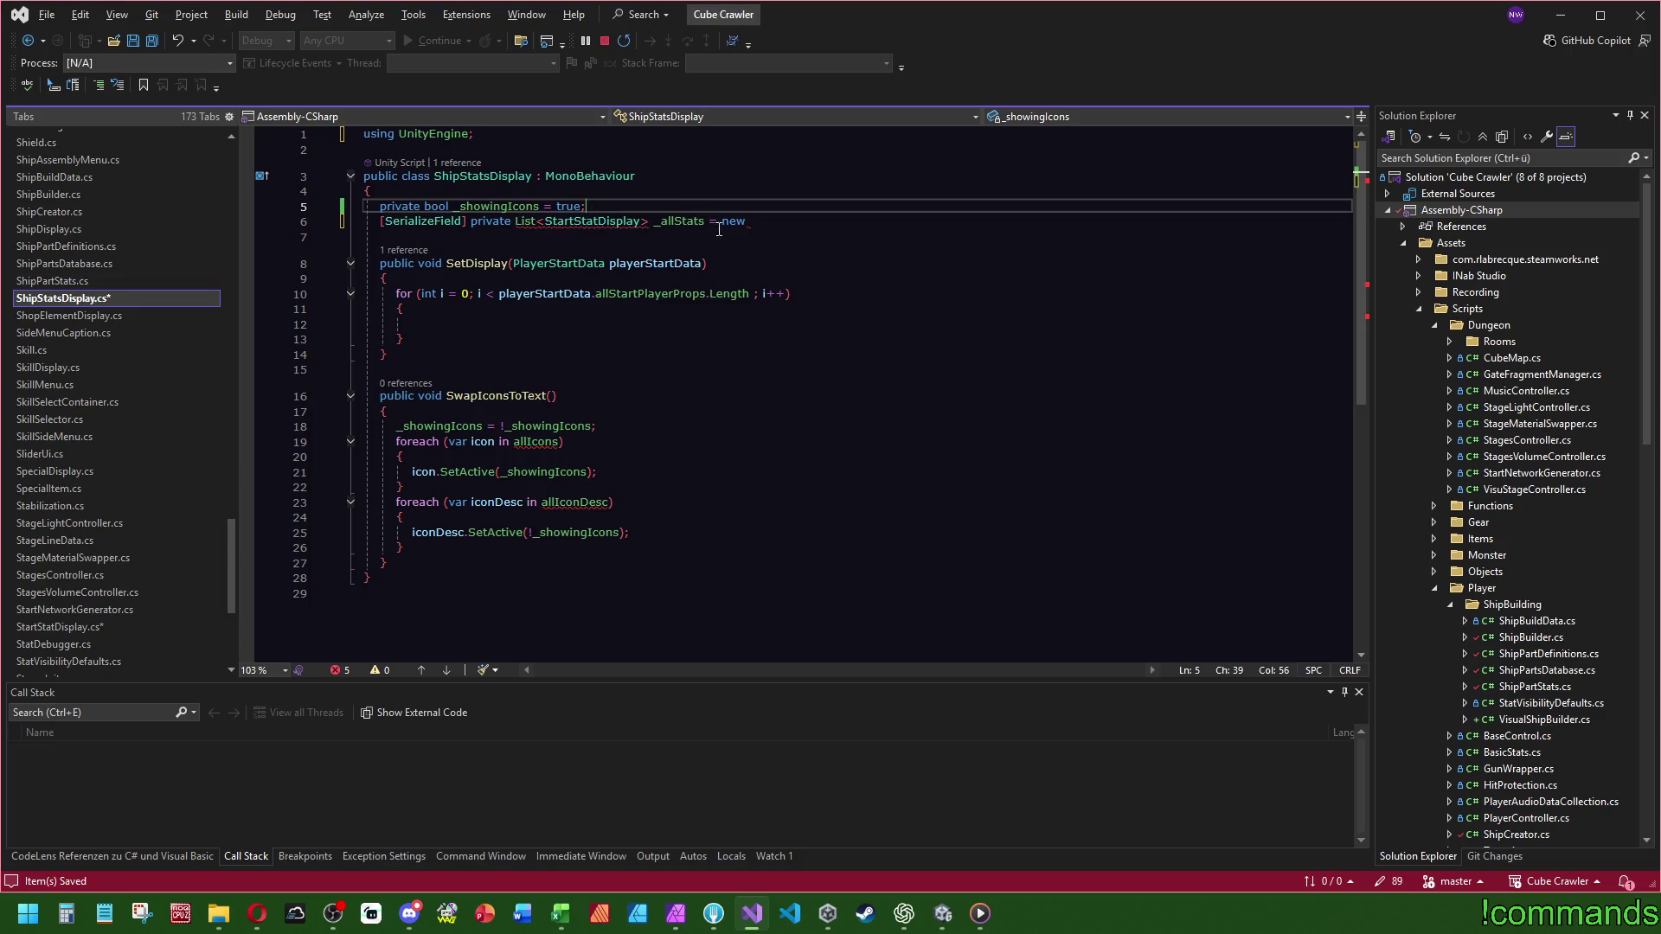
click(568, 271)
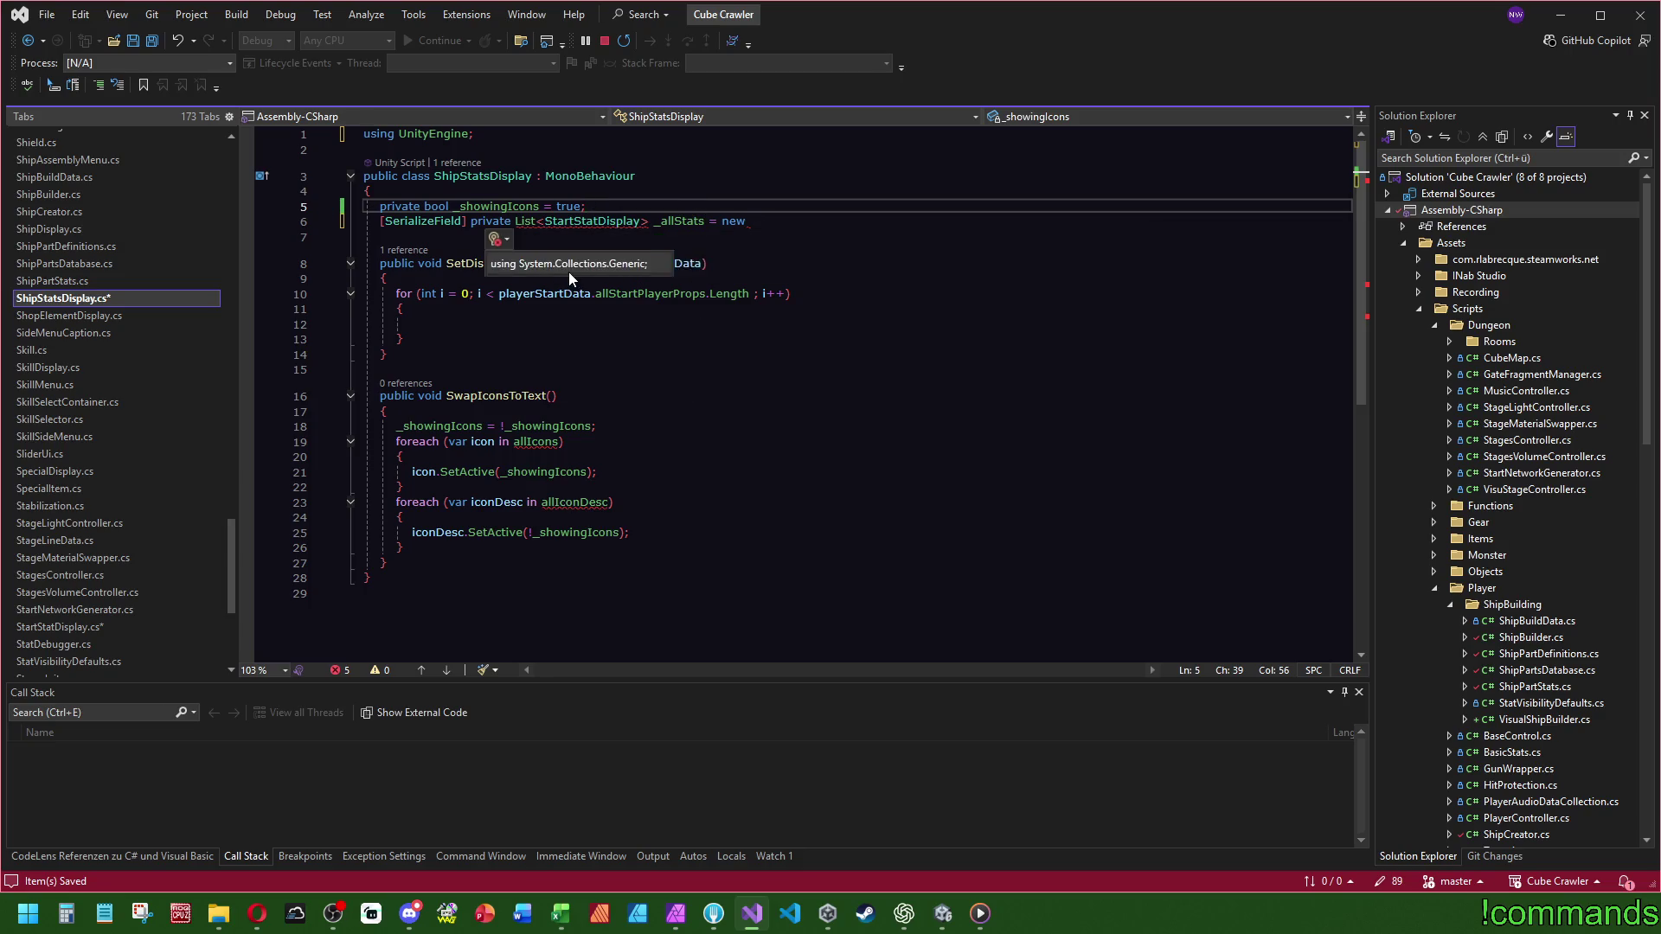
click(576, 266)
- Complete the _allStats initializer as new List<StartStatDisplay>();
click(690, 236)
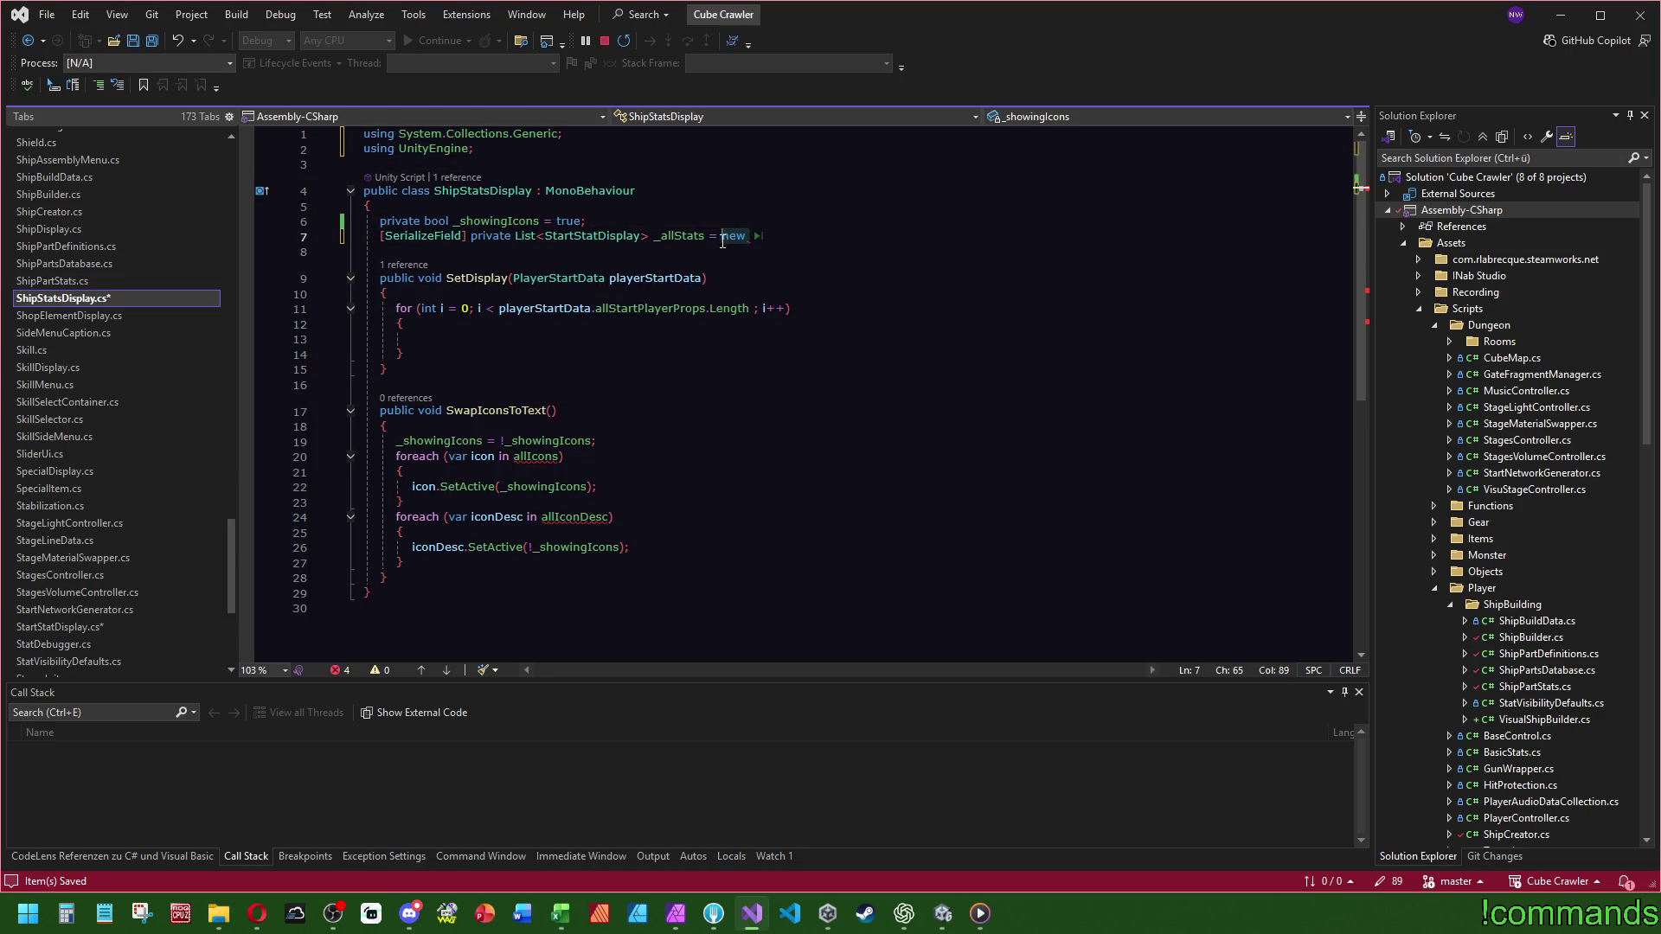
key(Tab)
key(Tab)
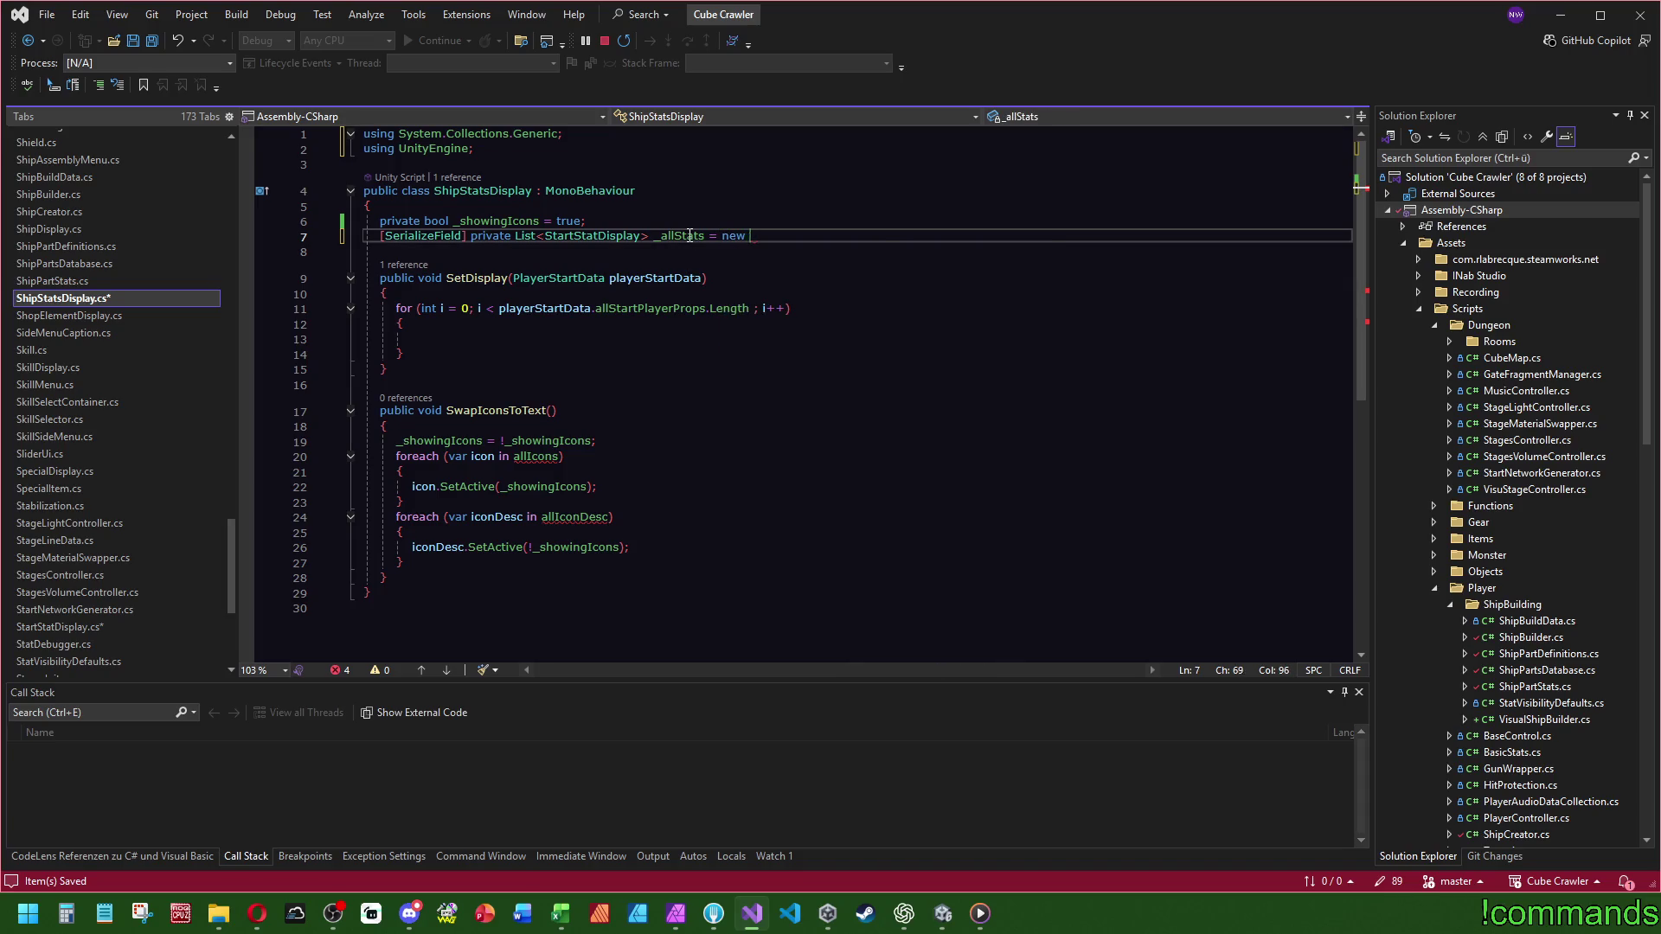
text(>();)
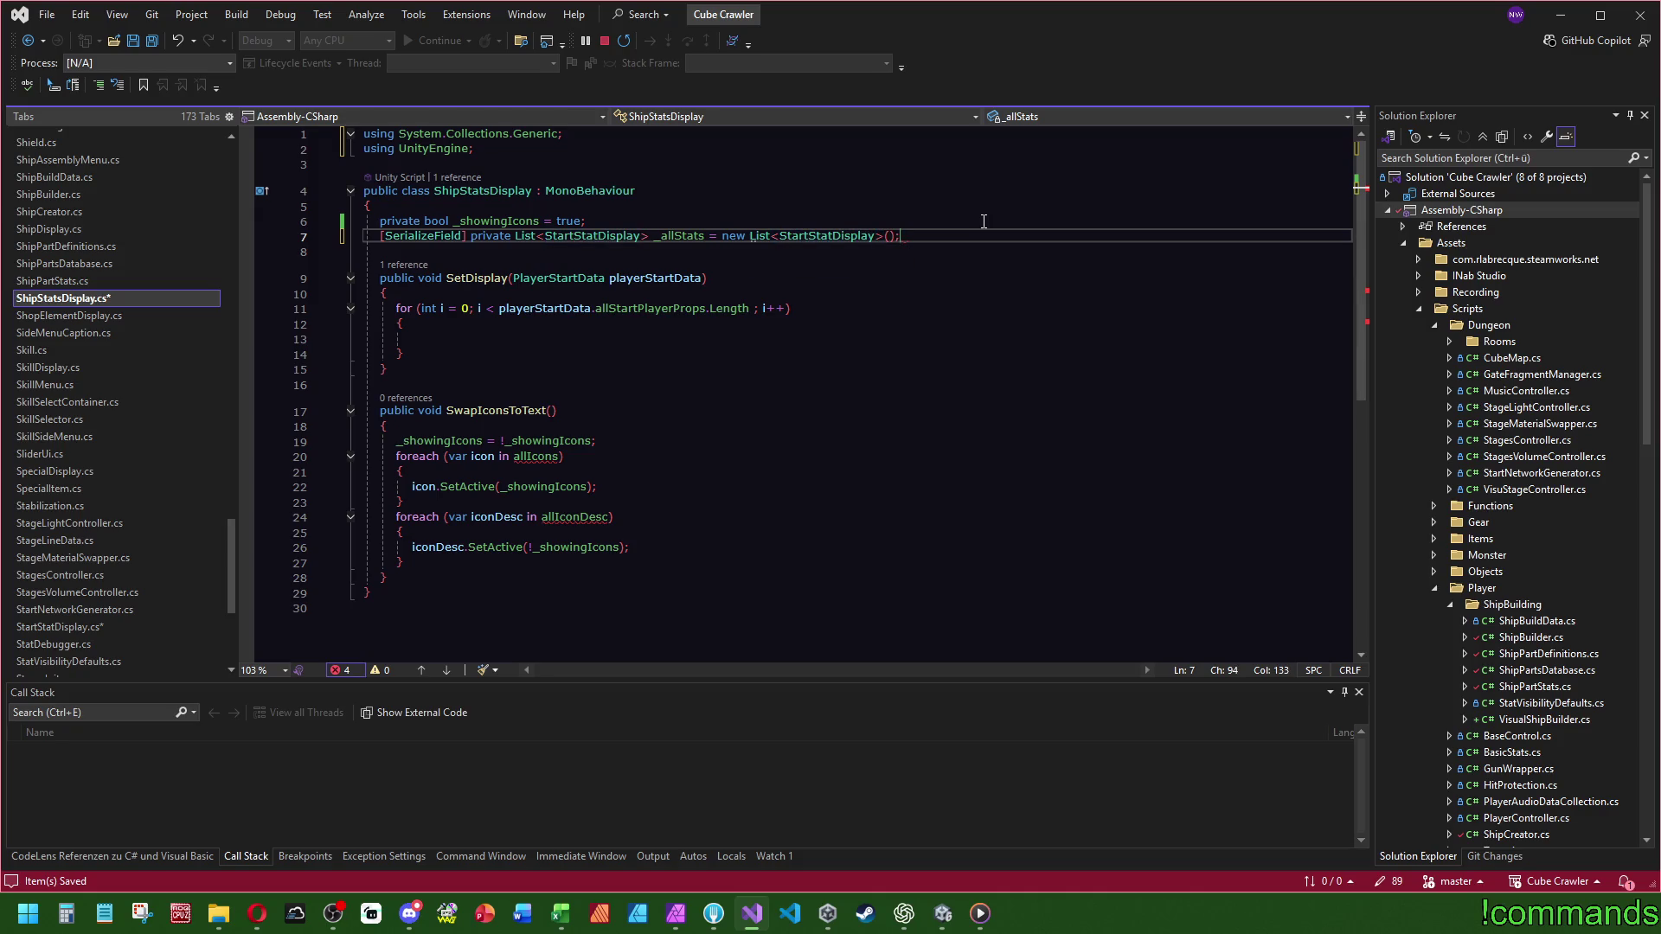
double_click(683, 235)
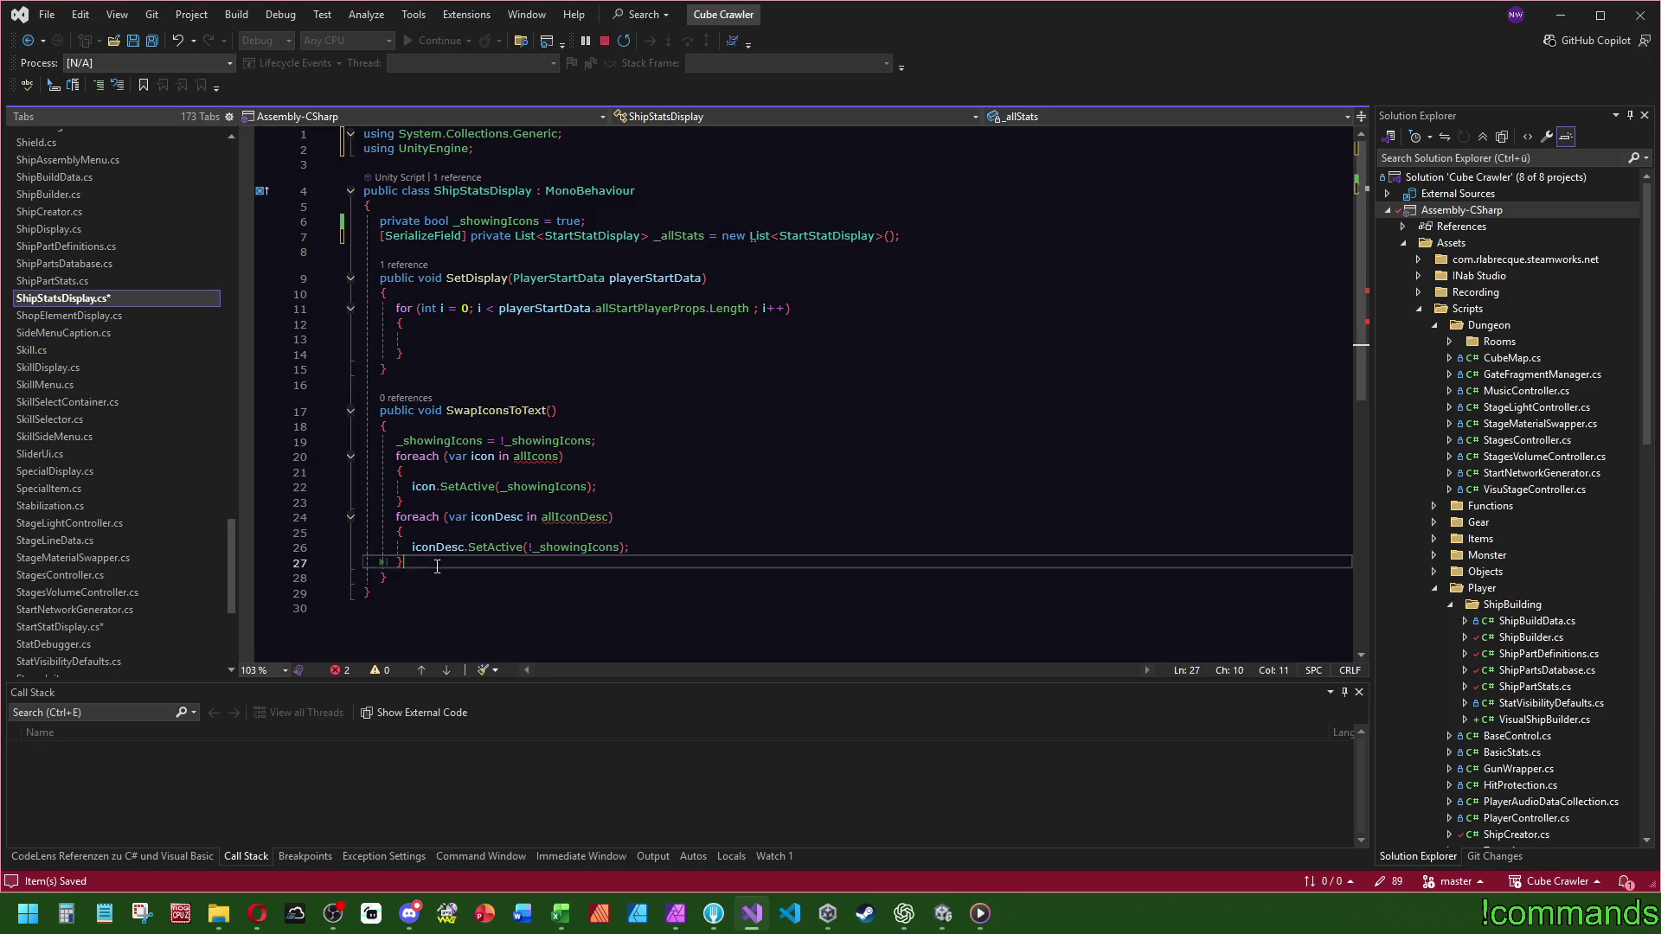
- Replace the two old loops with foreach (var stat in _allStats) stat.SwapIconText();
drag(437, 567, 599, 441)
key(Delete)
key(Return)
text(fore)
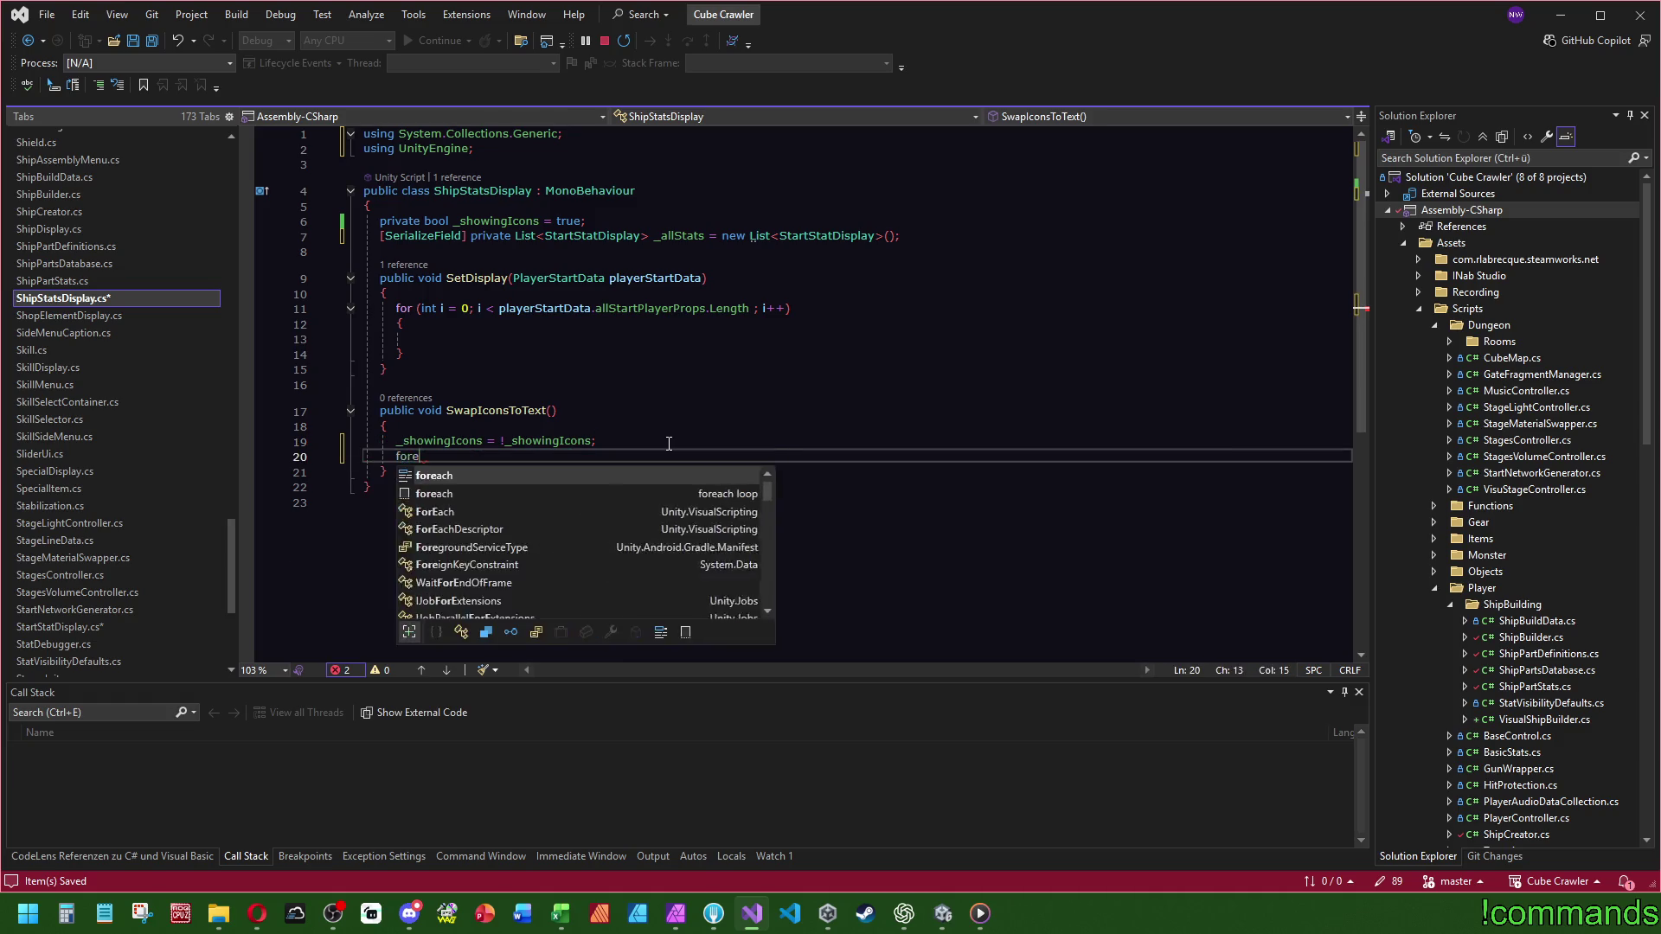
key(Tab)
key(Tab)
key(Tab)
text(_allStats)
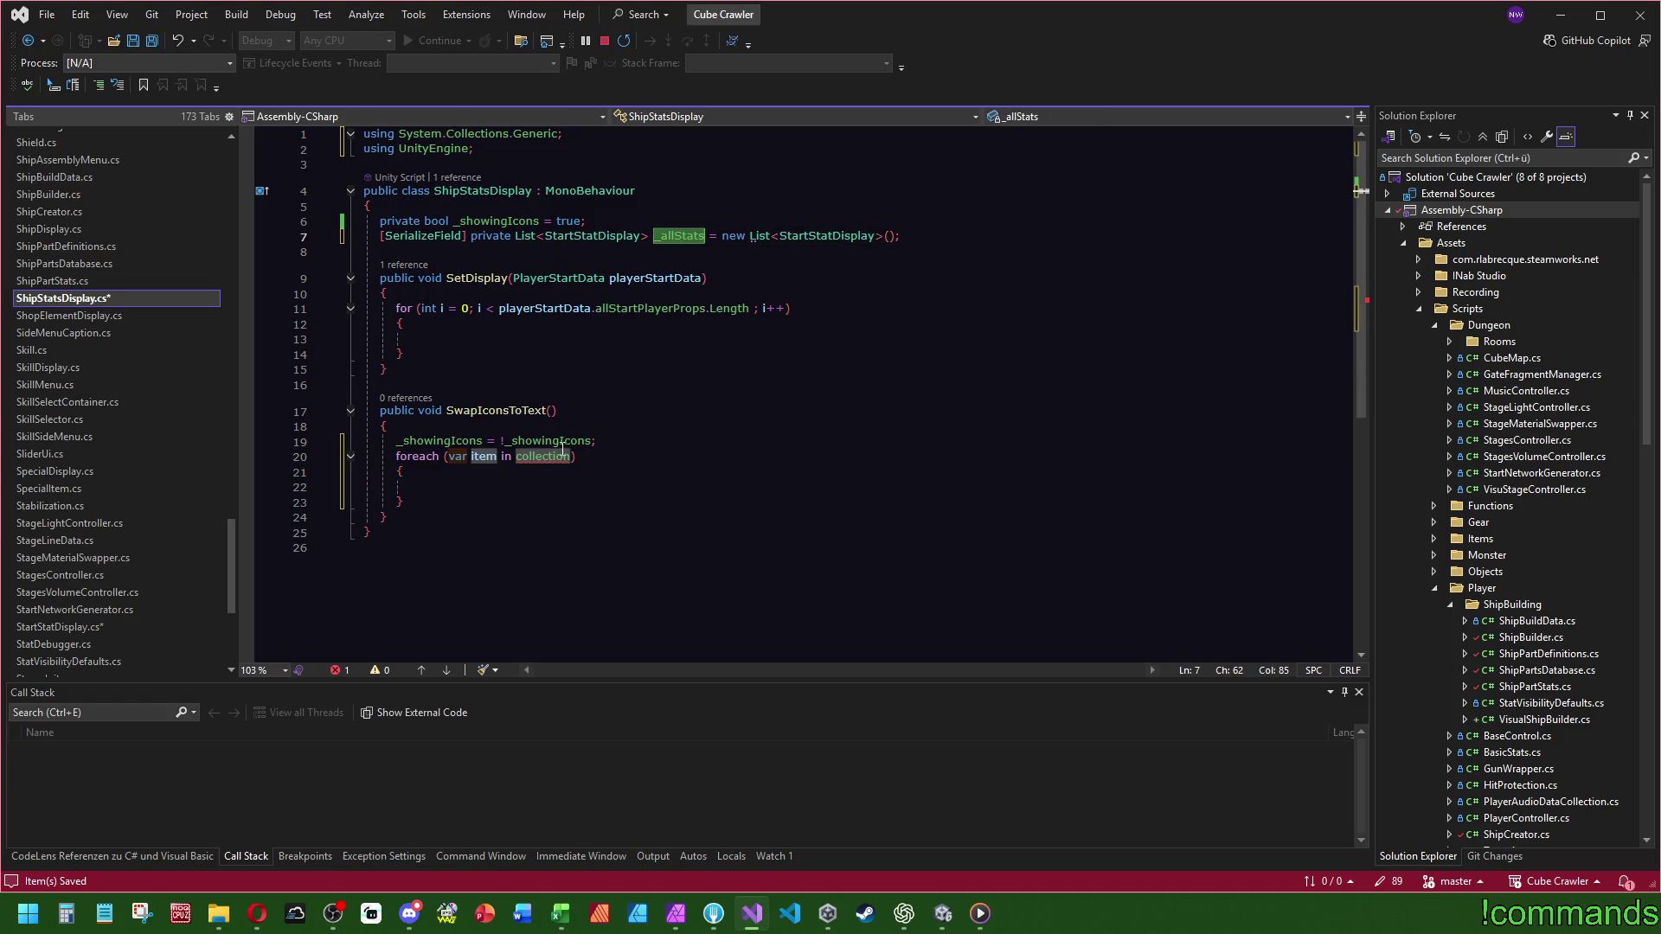
text(stat)
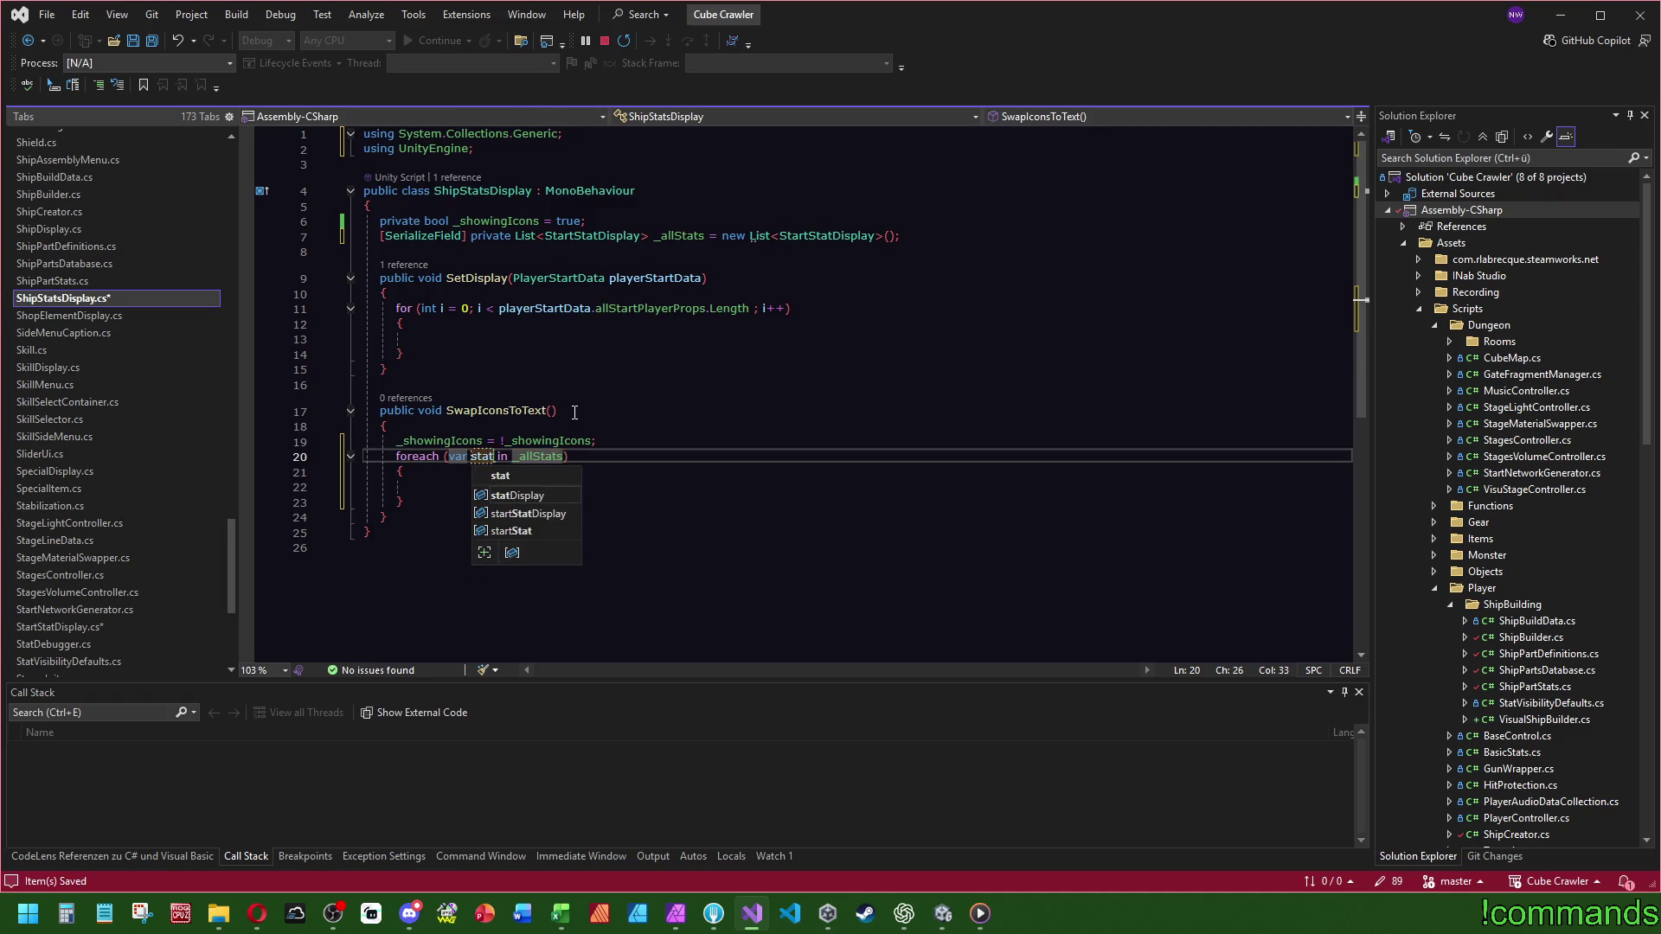
key(Return)
text(stat.i)
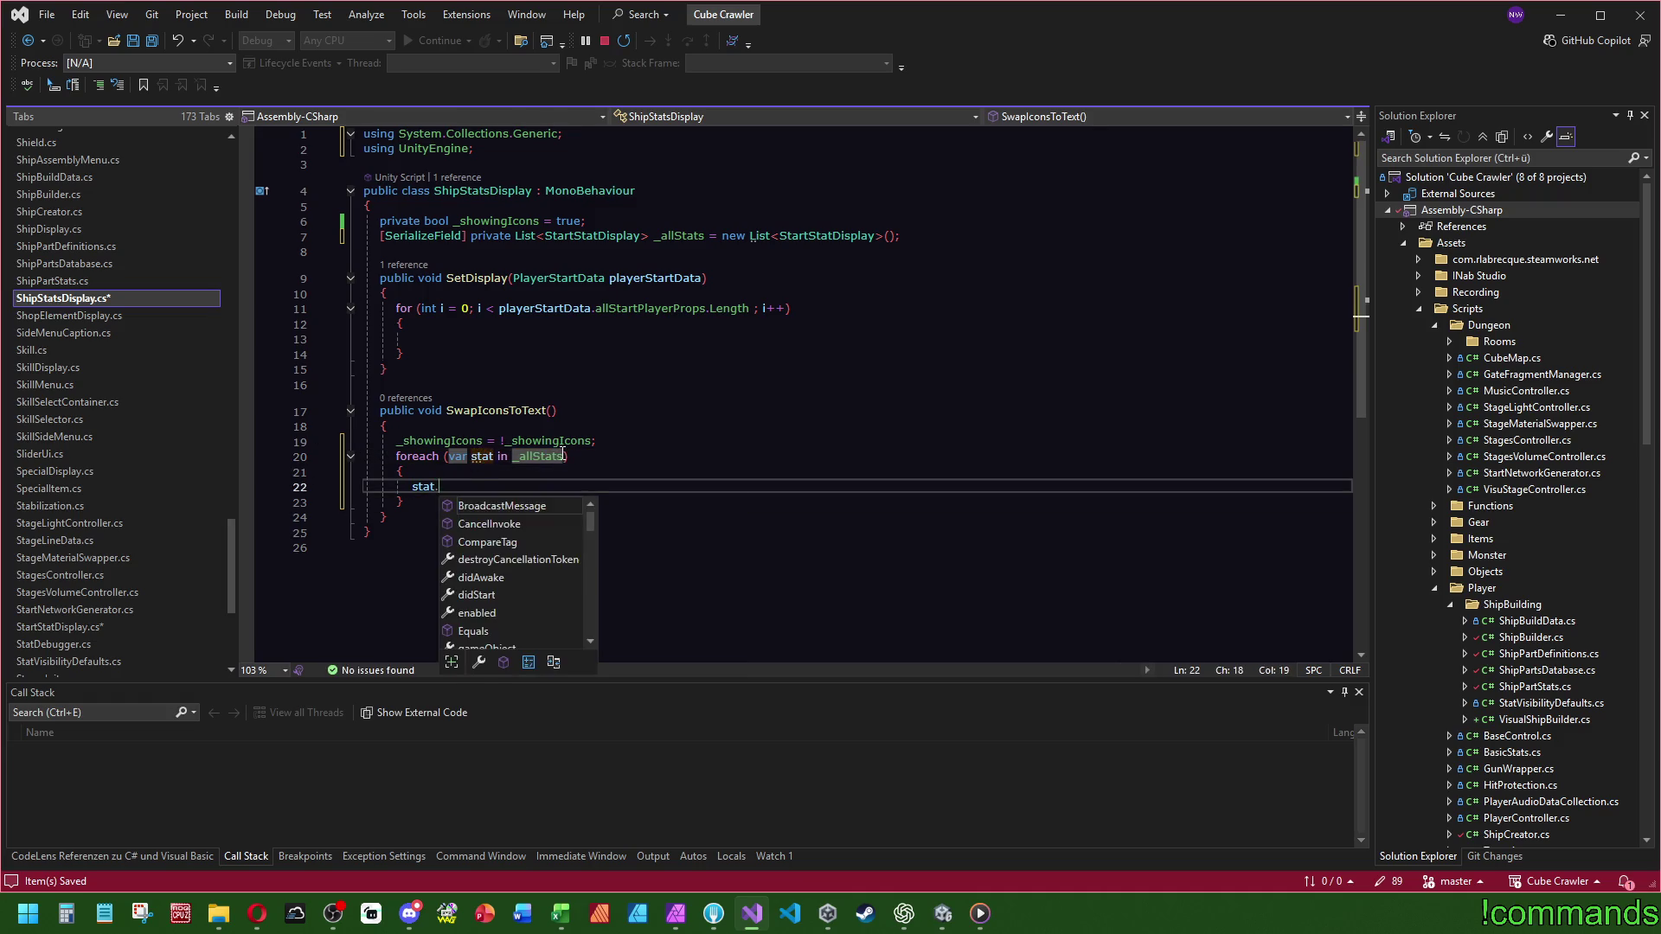
key(BackSpace)
text(sw)
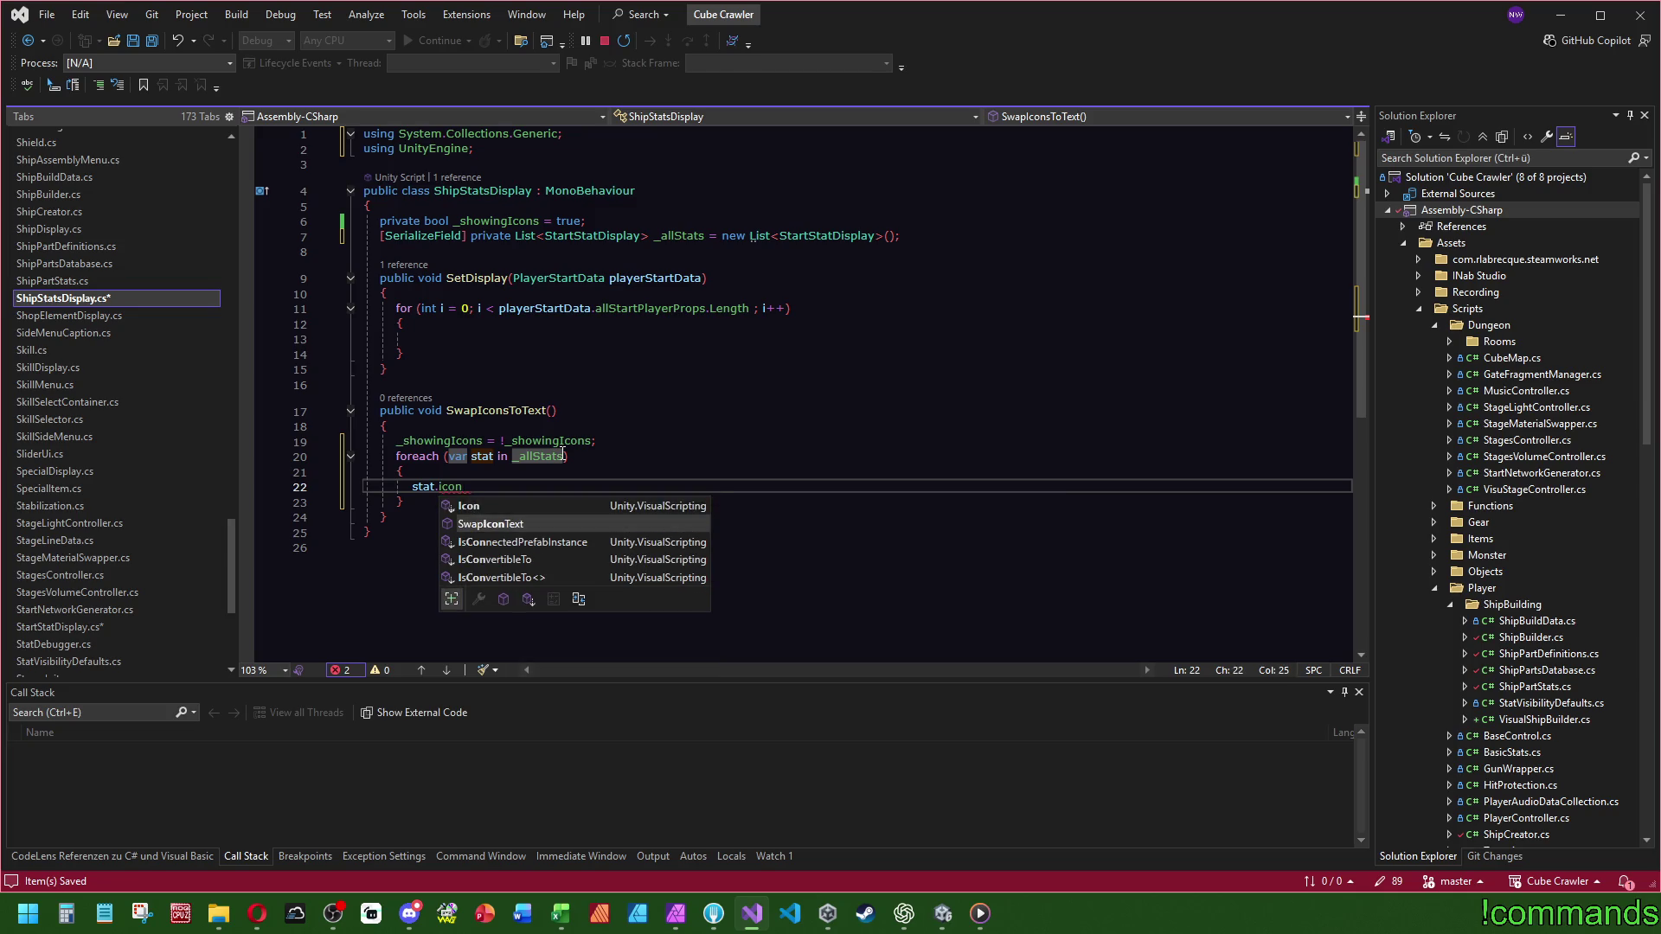
key(Tab)
text(();)
- Pass _showingIcons to SwapIconText and give its definition a bool isShowingIcons parameter
click(441, 441)
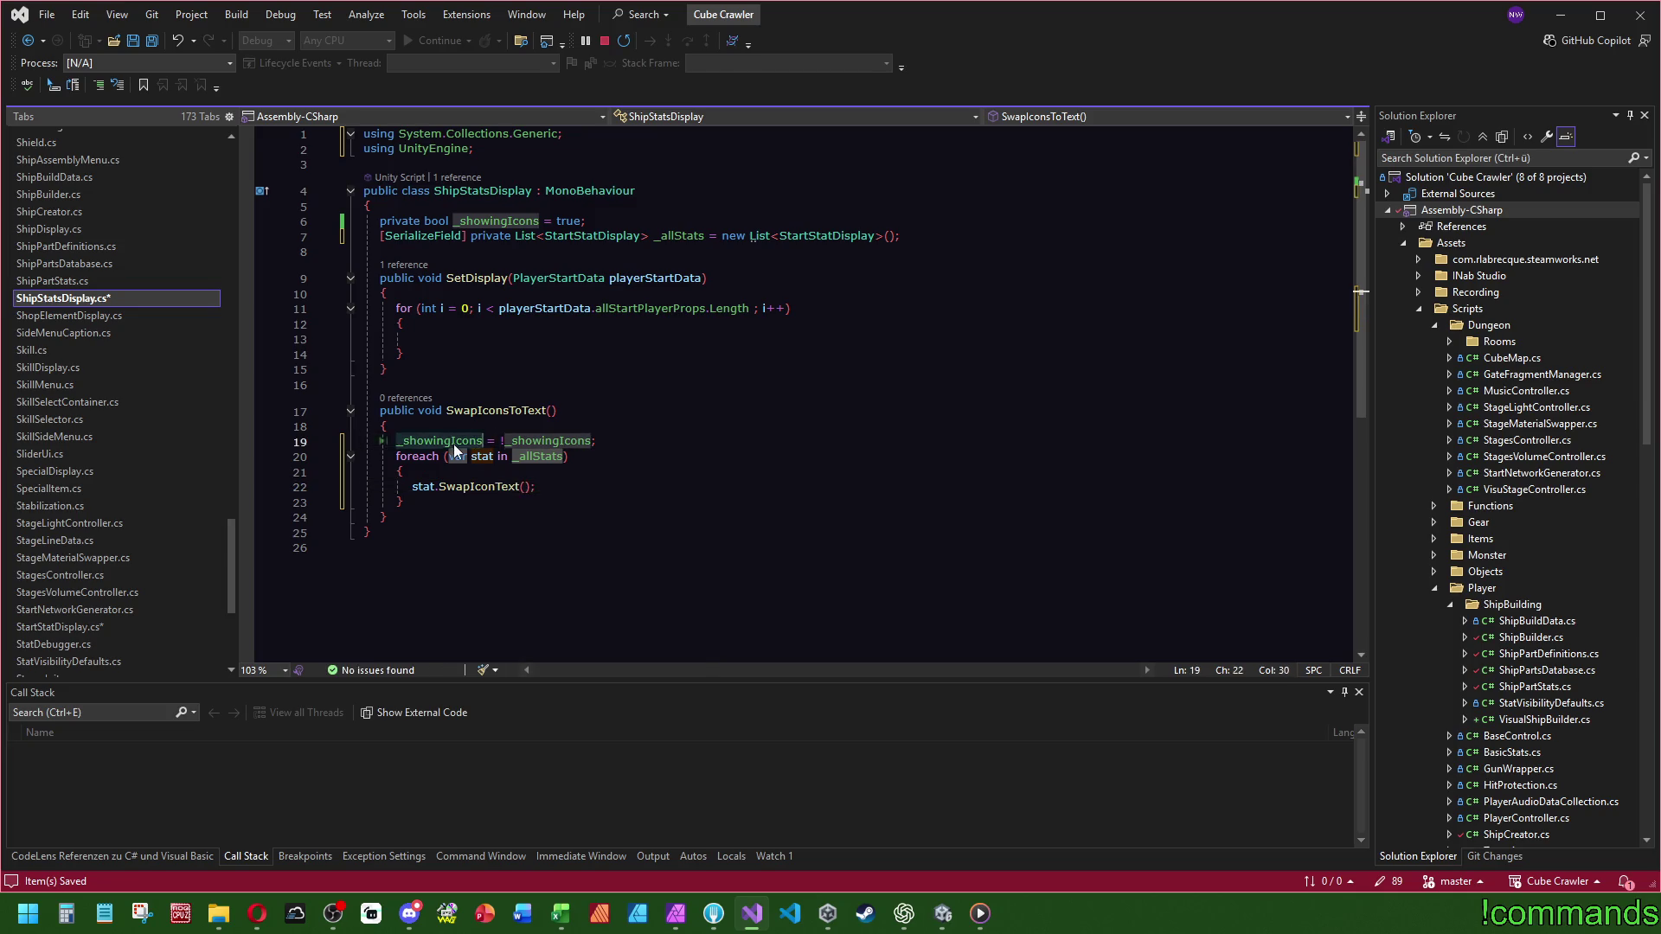
click(524, 487)
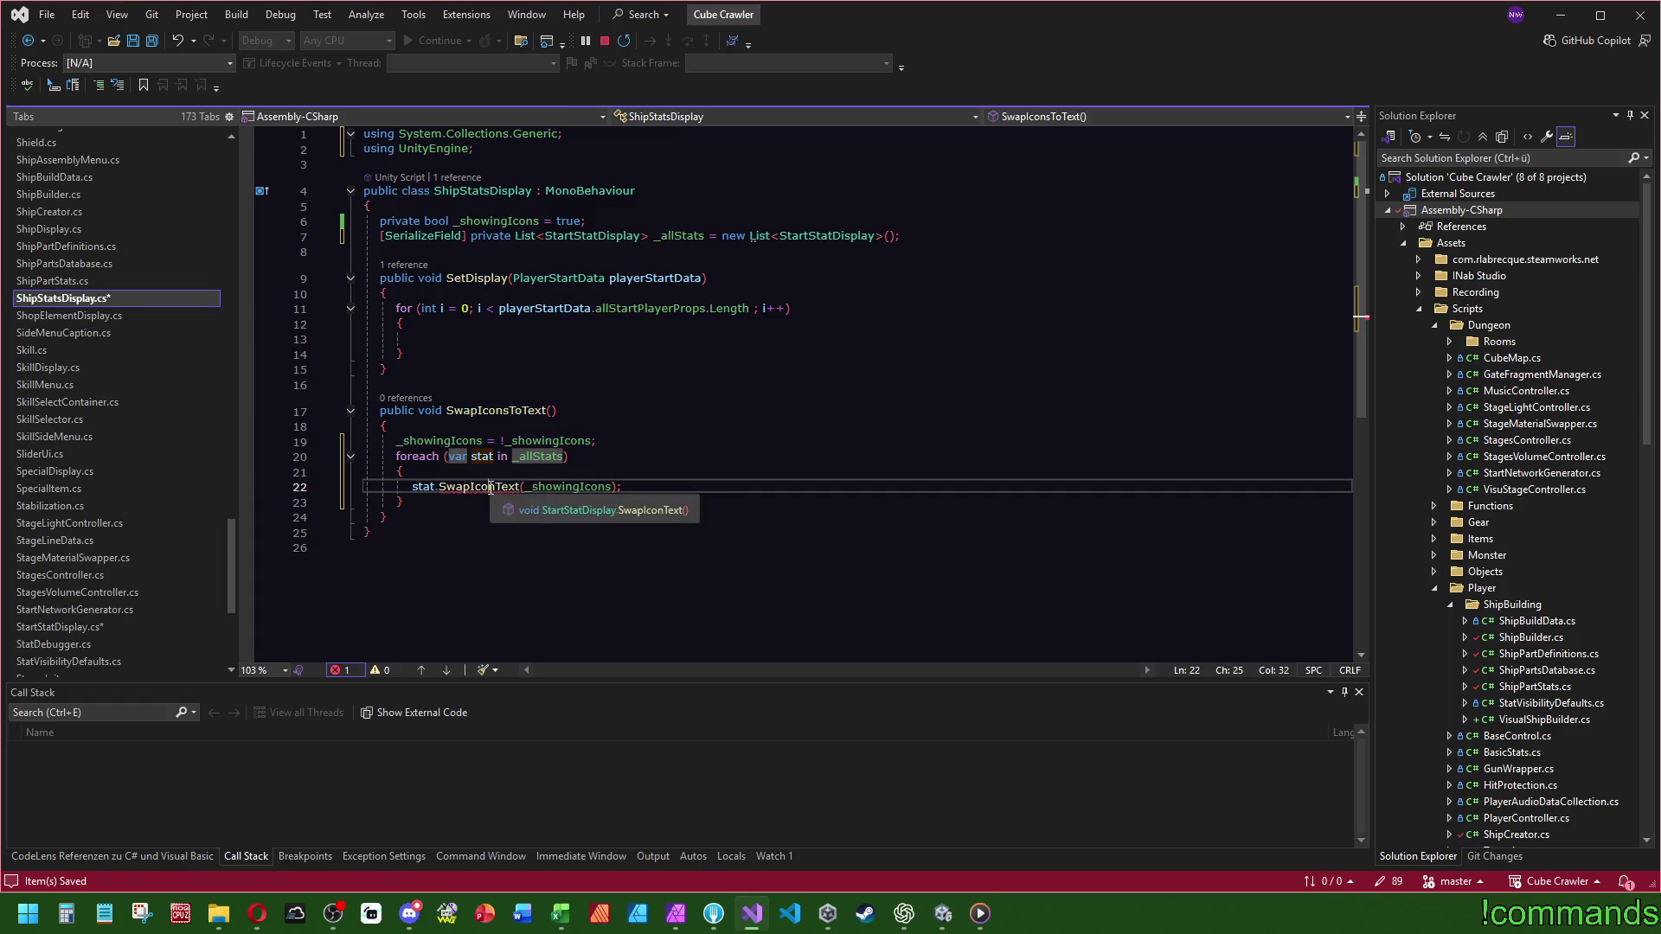
ctrl+click(519, 487)
text(bool isShowi)
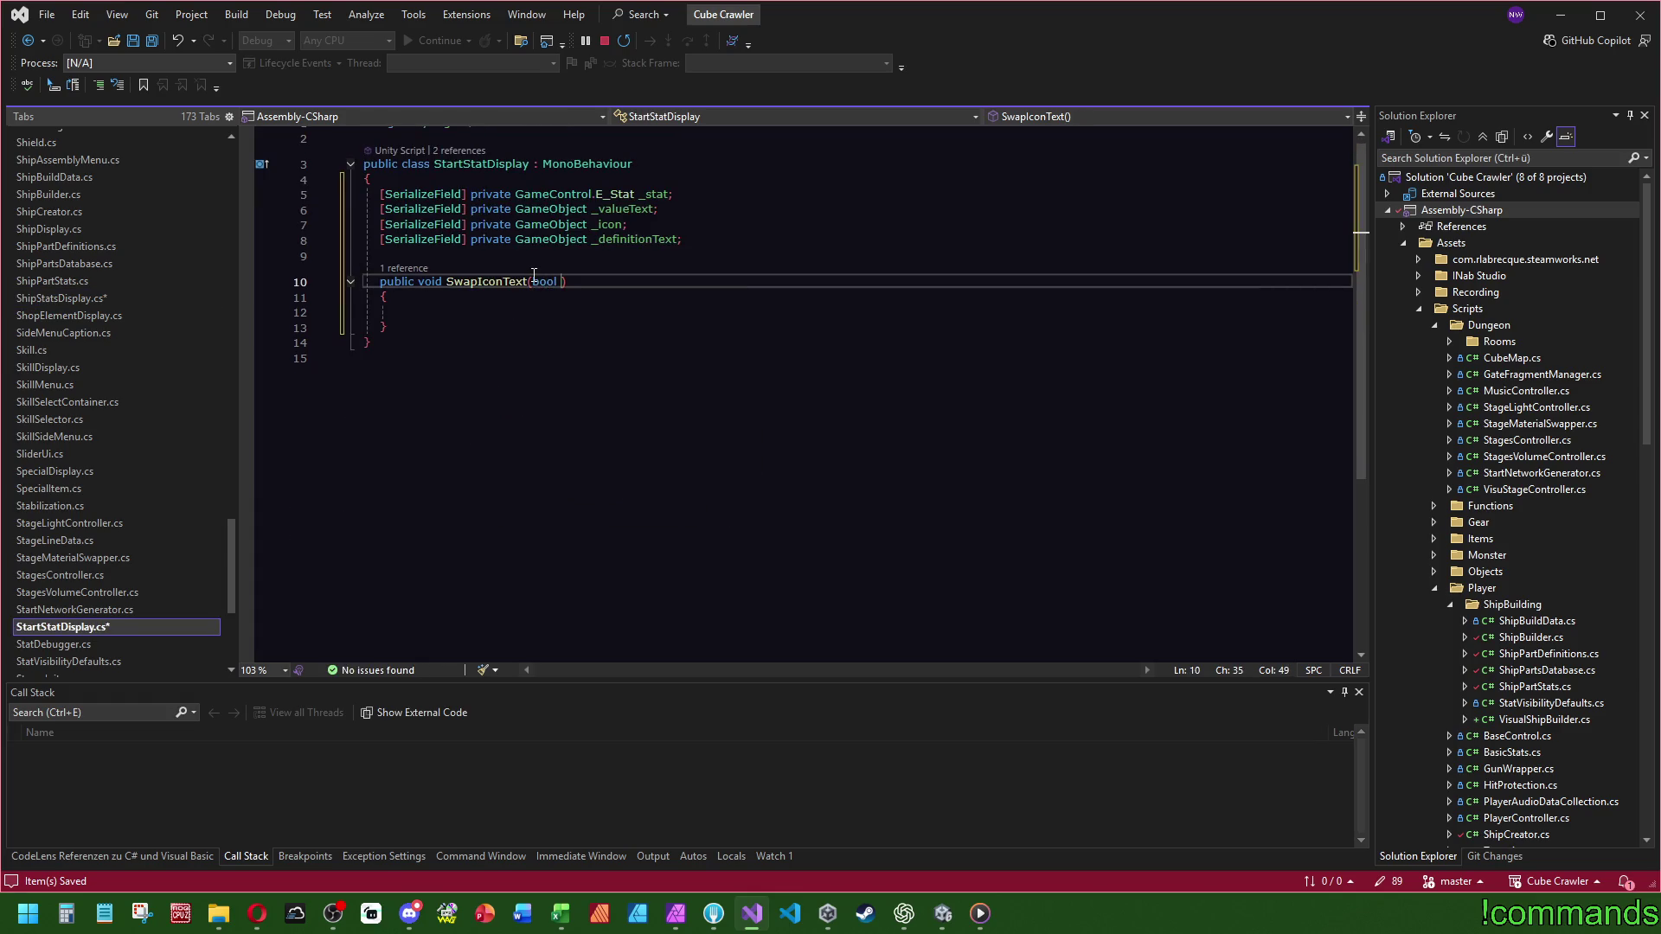
text(ngIcons)
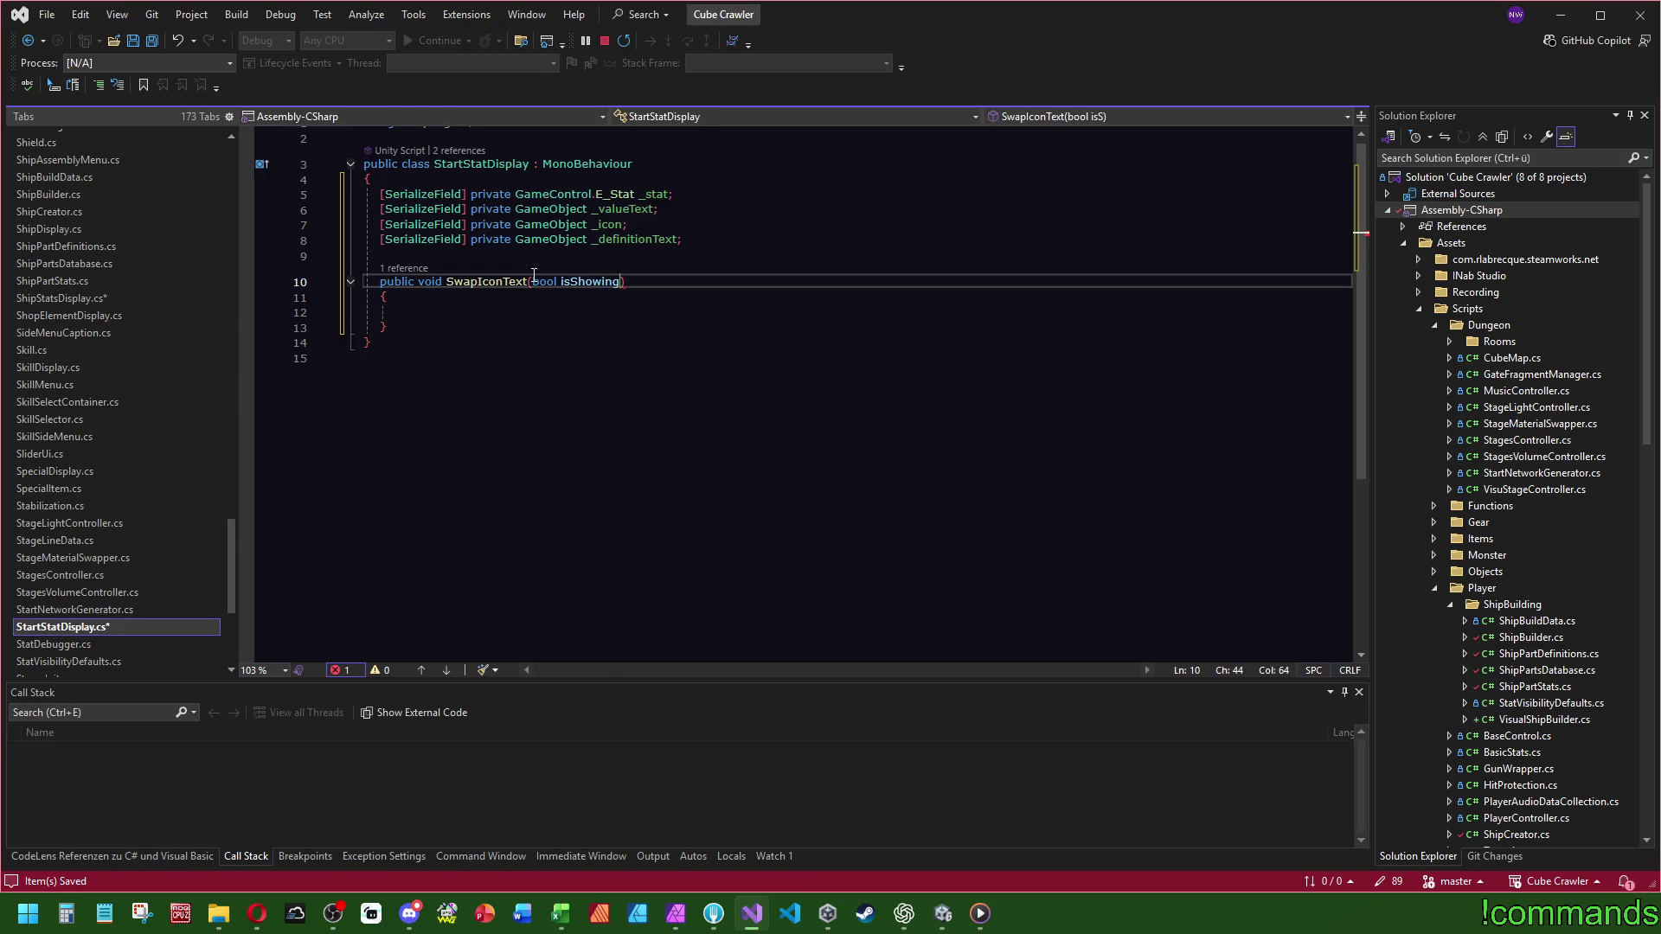
- Insert an if block into SwapIconText's body, then remove it
click(448, 313)
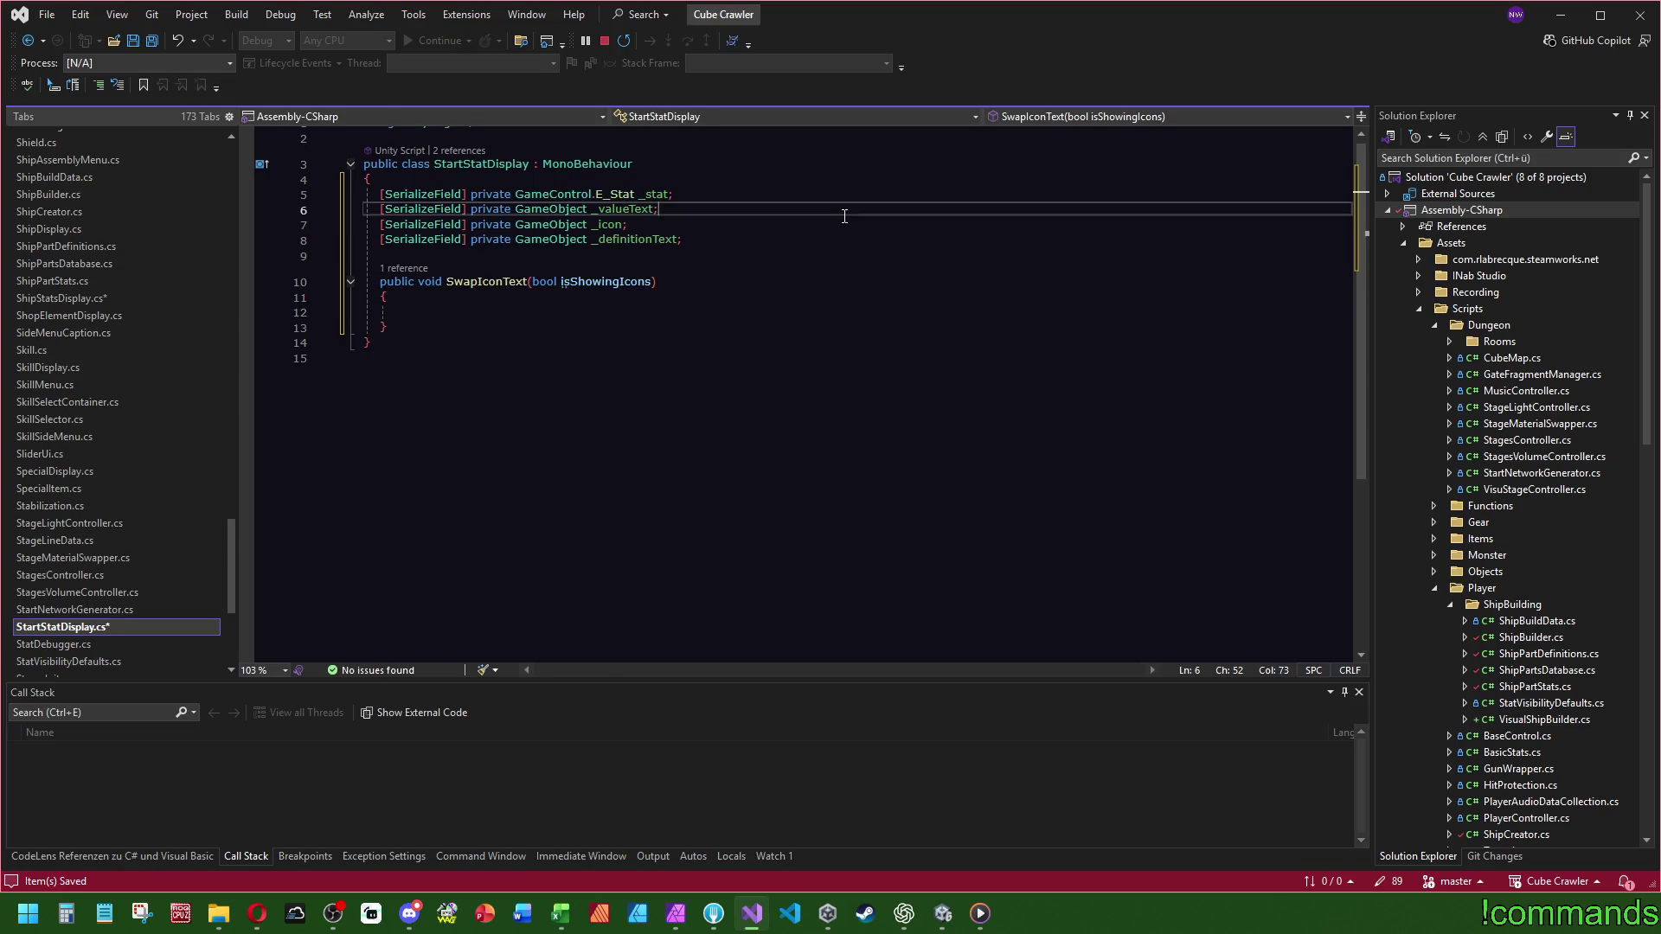
click(566, 312)
text(if)
key(Tab)
key(Tab)
key(Return)
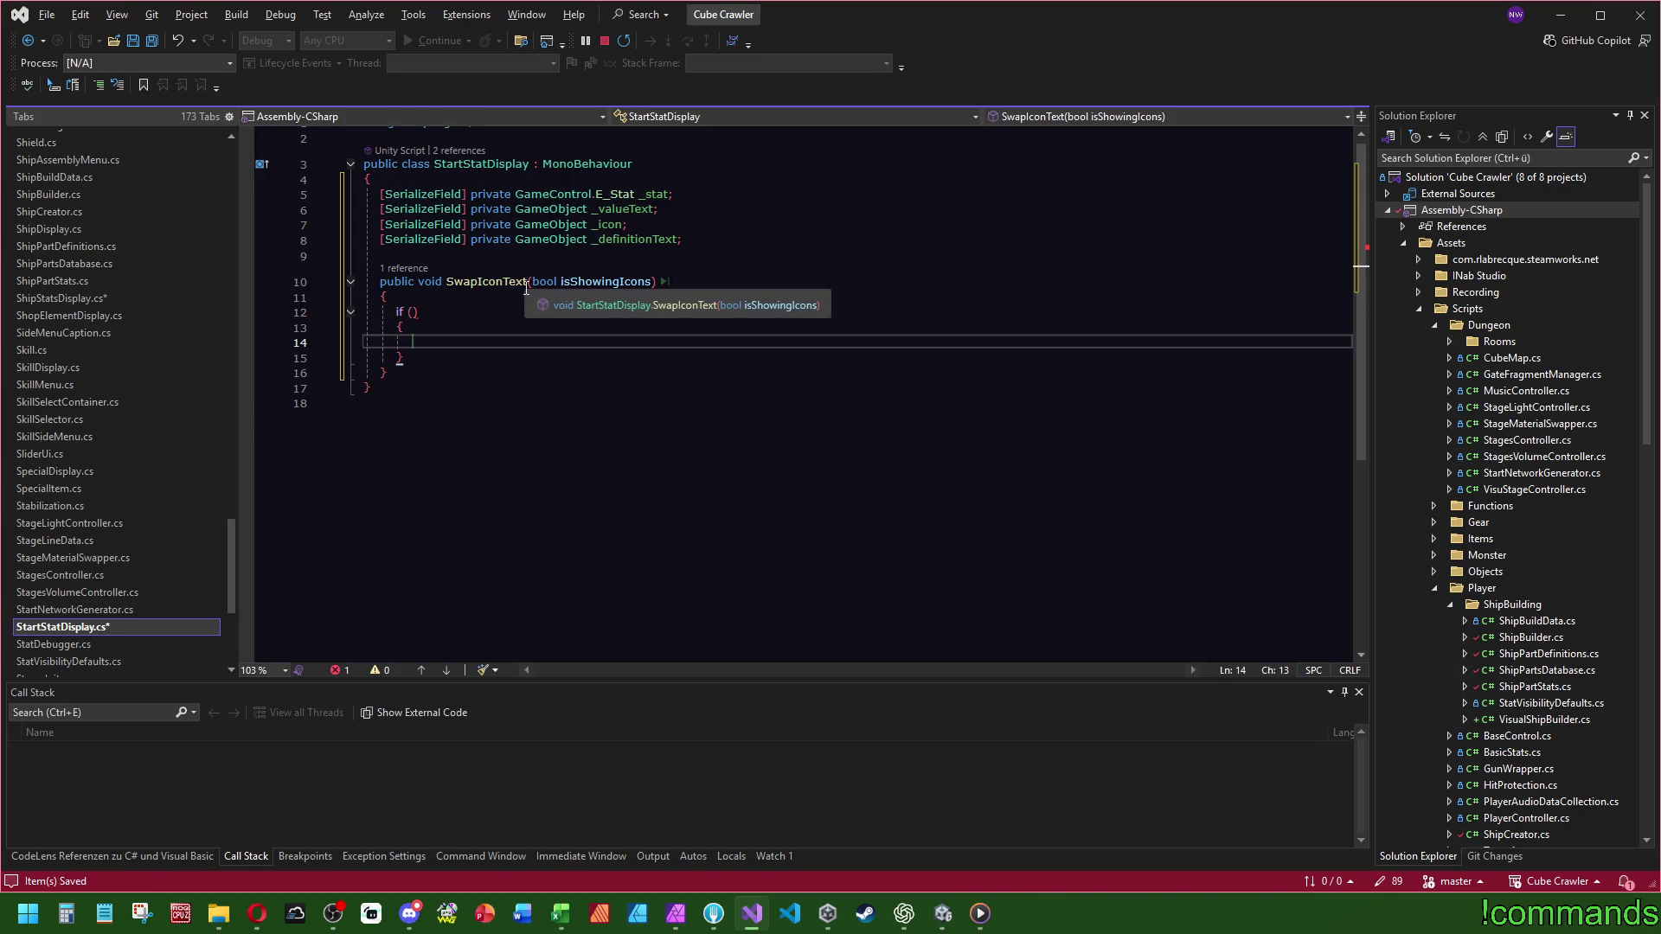
drag(431, 356, 442, 298)
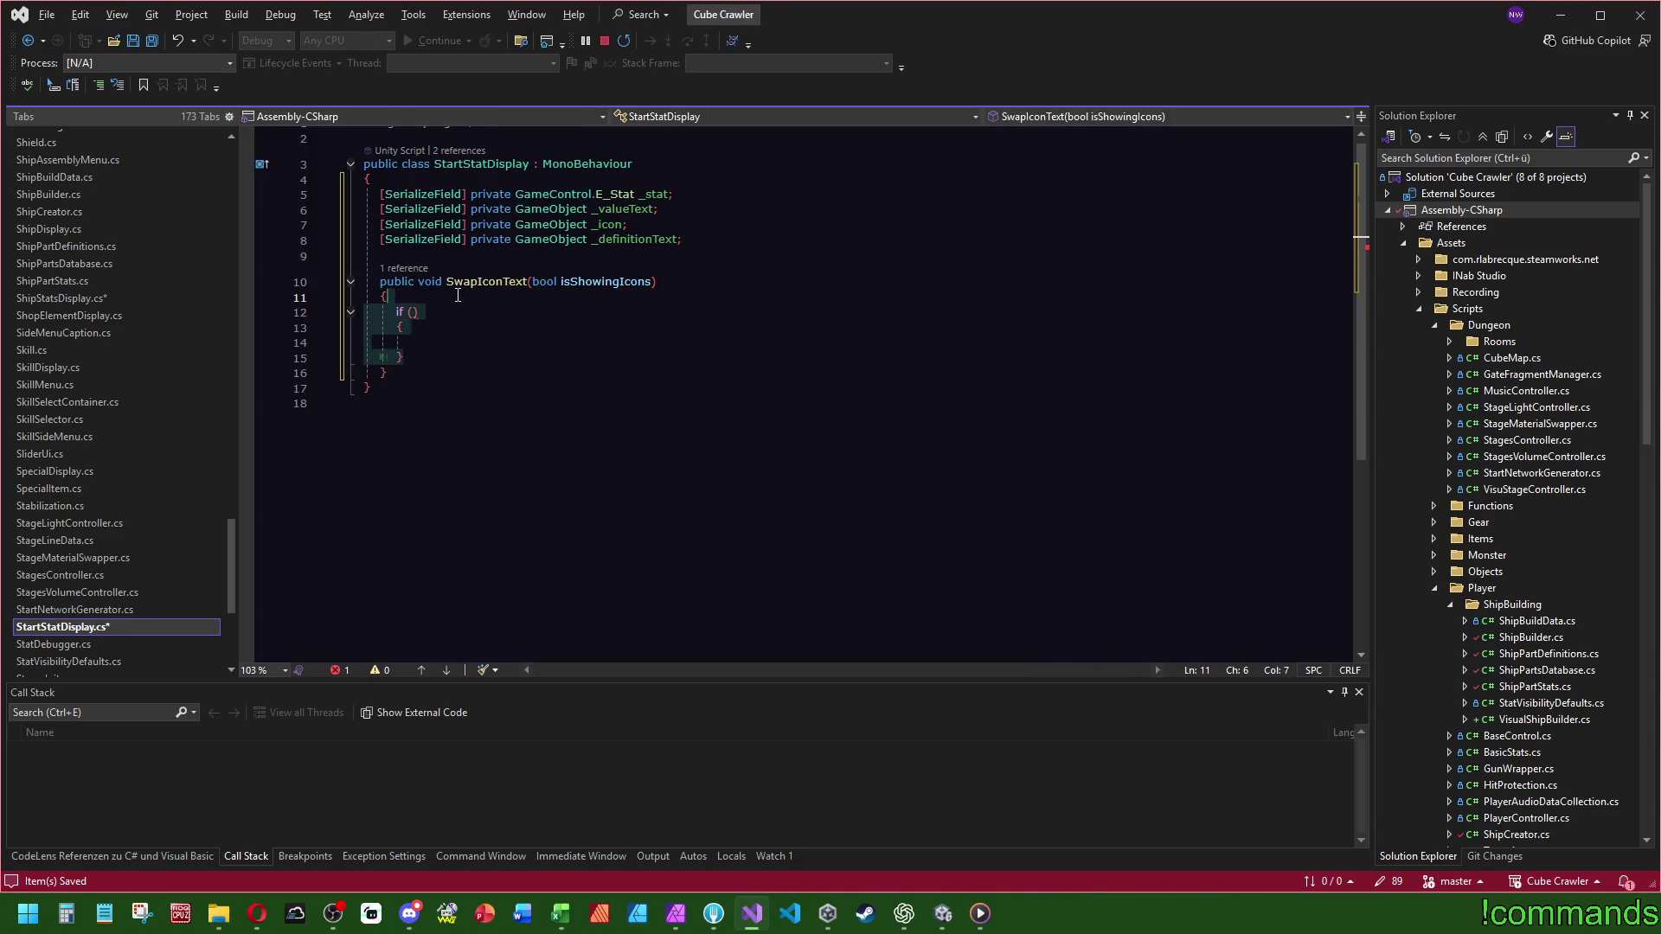
key(Return)
- Write _icon.SetActive(isShowingIcons); in the SwapIconText body
text(_icon.Equals)
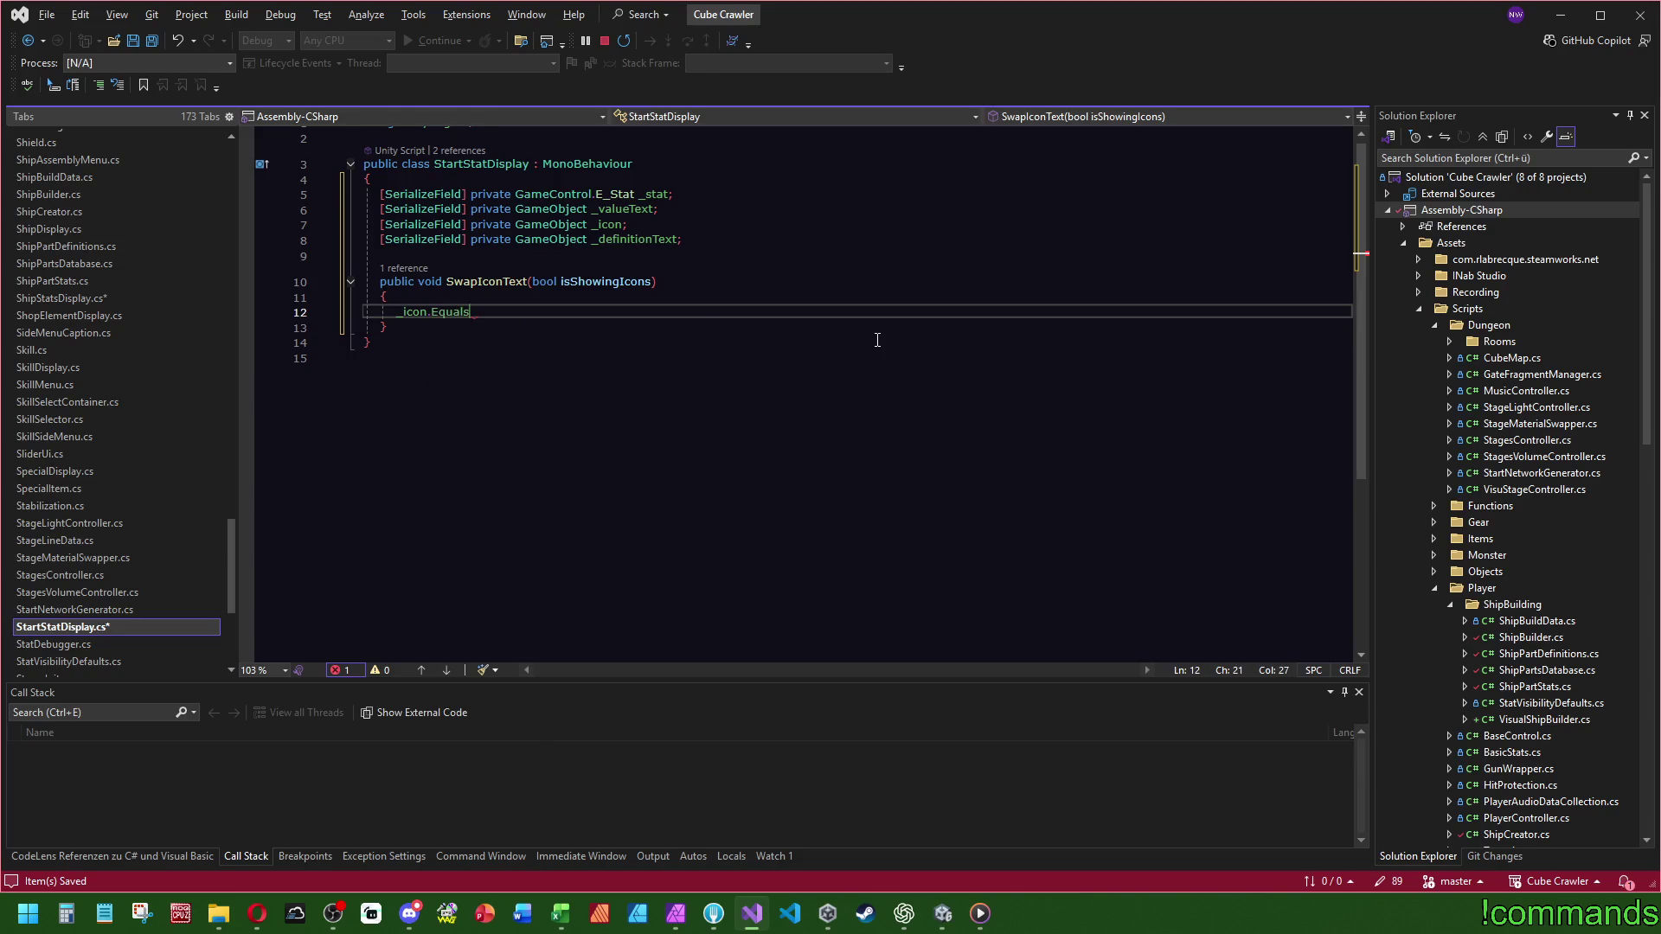
key(BackSpace)
key(BackSpace)
key(BackSpace)
text(.Se)
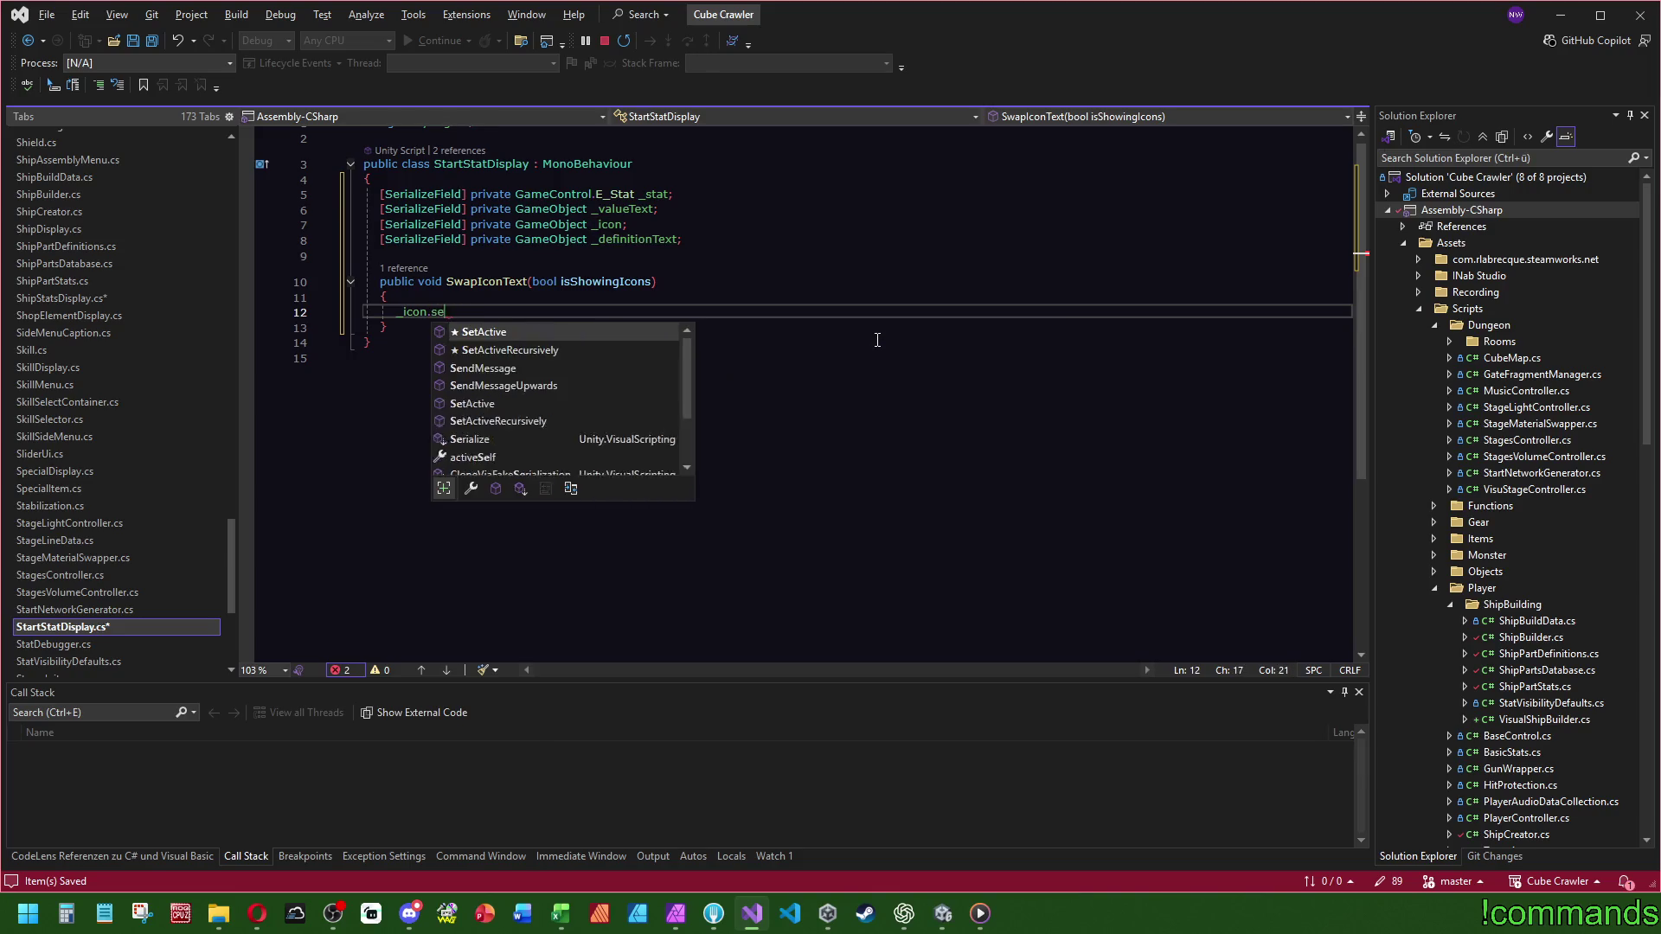
key(Tab)
text(();)
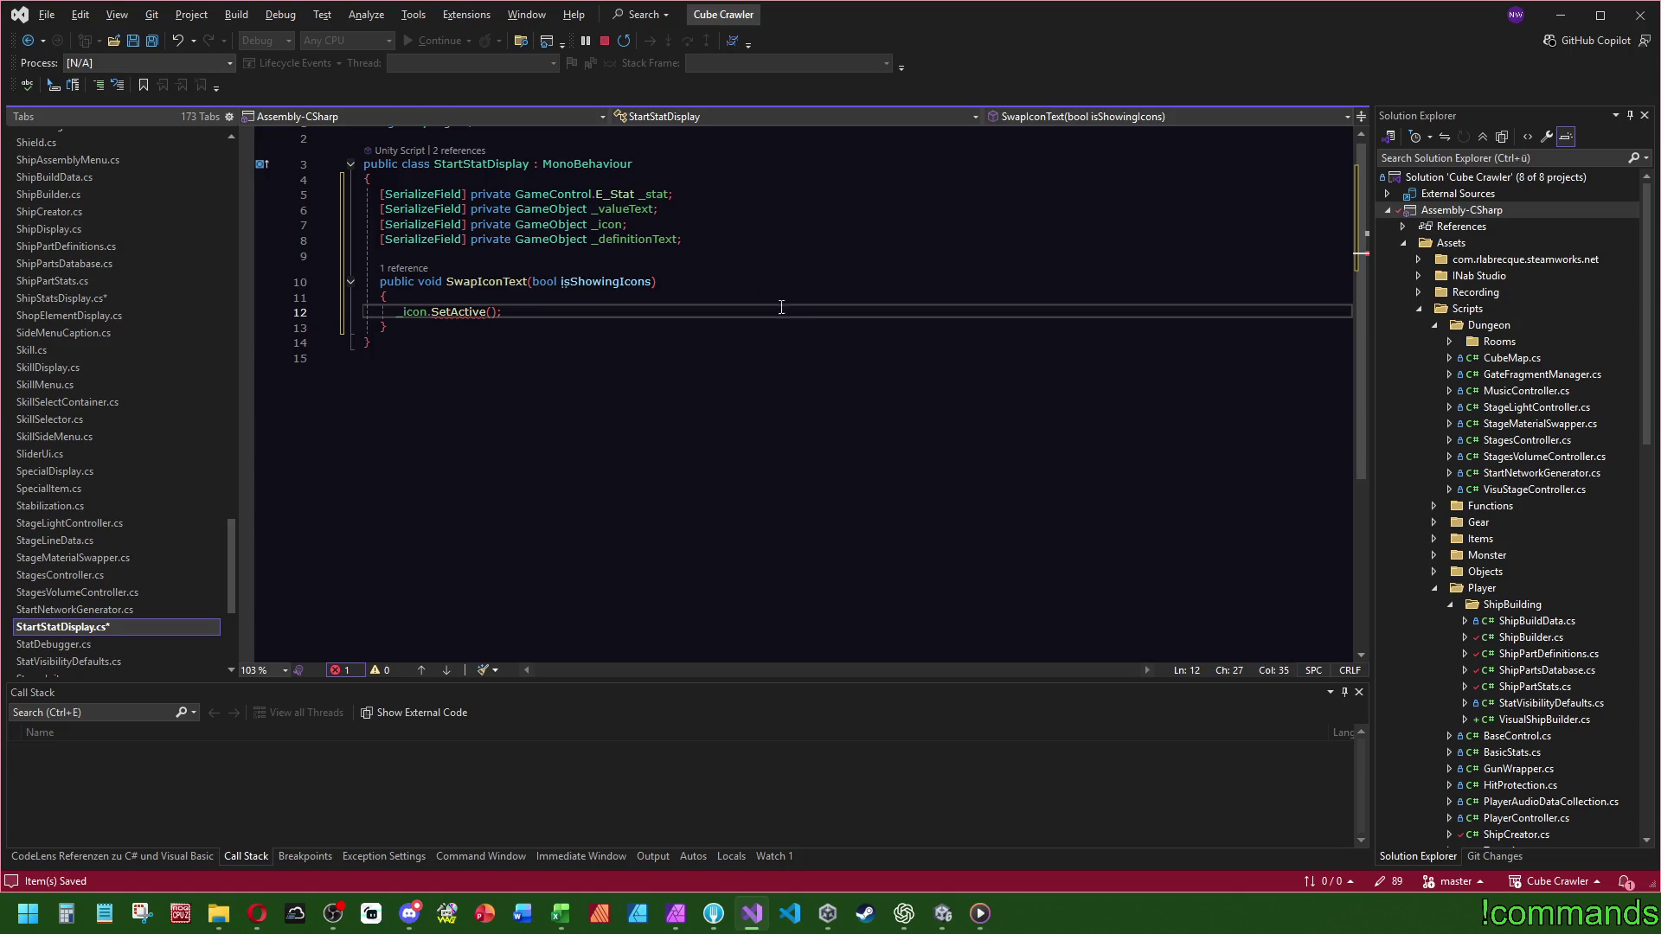
double_click(602, 281)
key(ctrl+c)
click(495, 311)
key(ctrl+v)
click(609, 312)
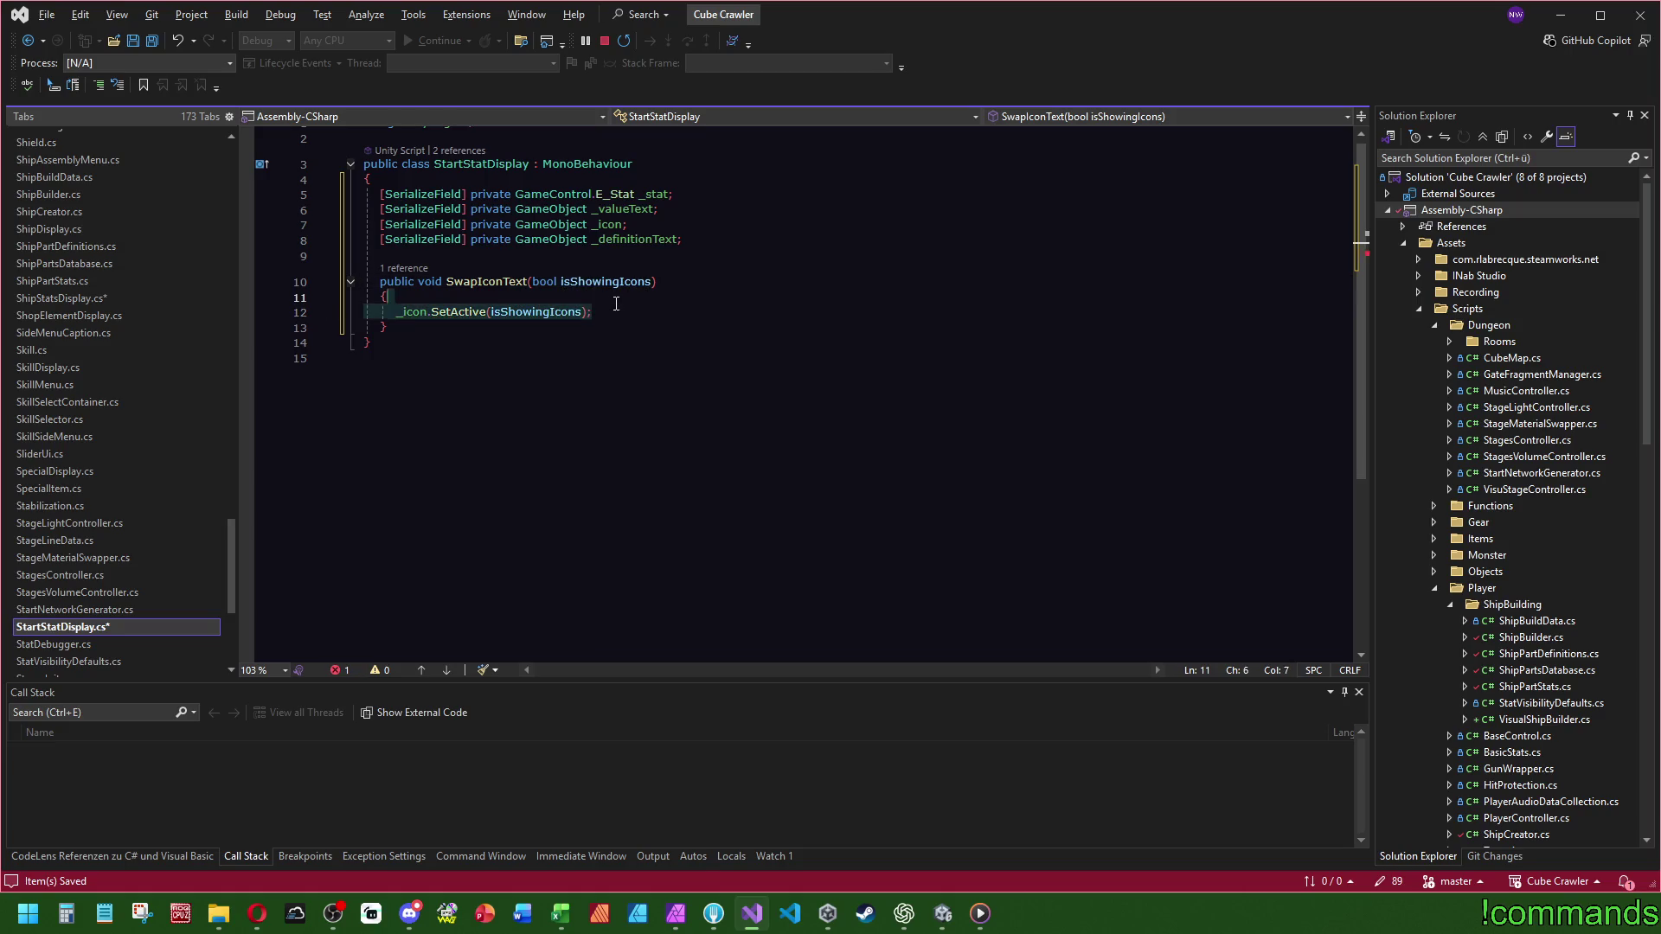
- Add _definitionText.SetActive(!isShowingIcons); as a duplicated second line
key(ctrl+d)
double_click(635, 239)
key(ctrl+c)
double_click(413, 327)
key(ctrl+v)
click(546, 327)
text(!)
click(780, 448)
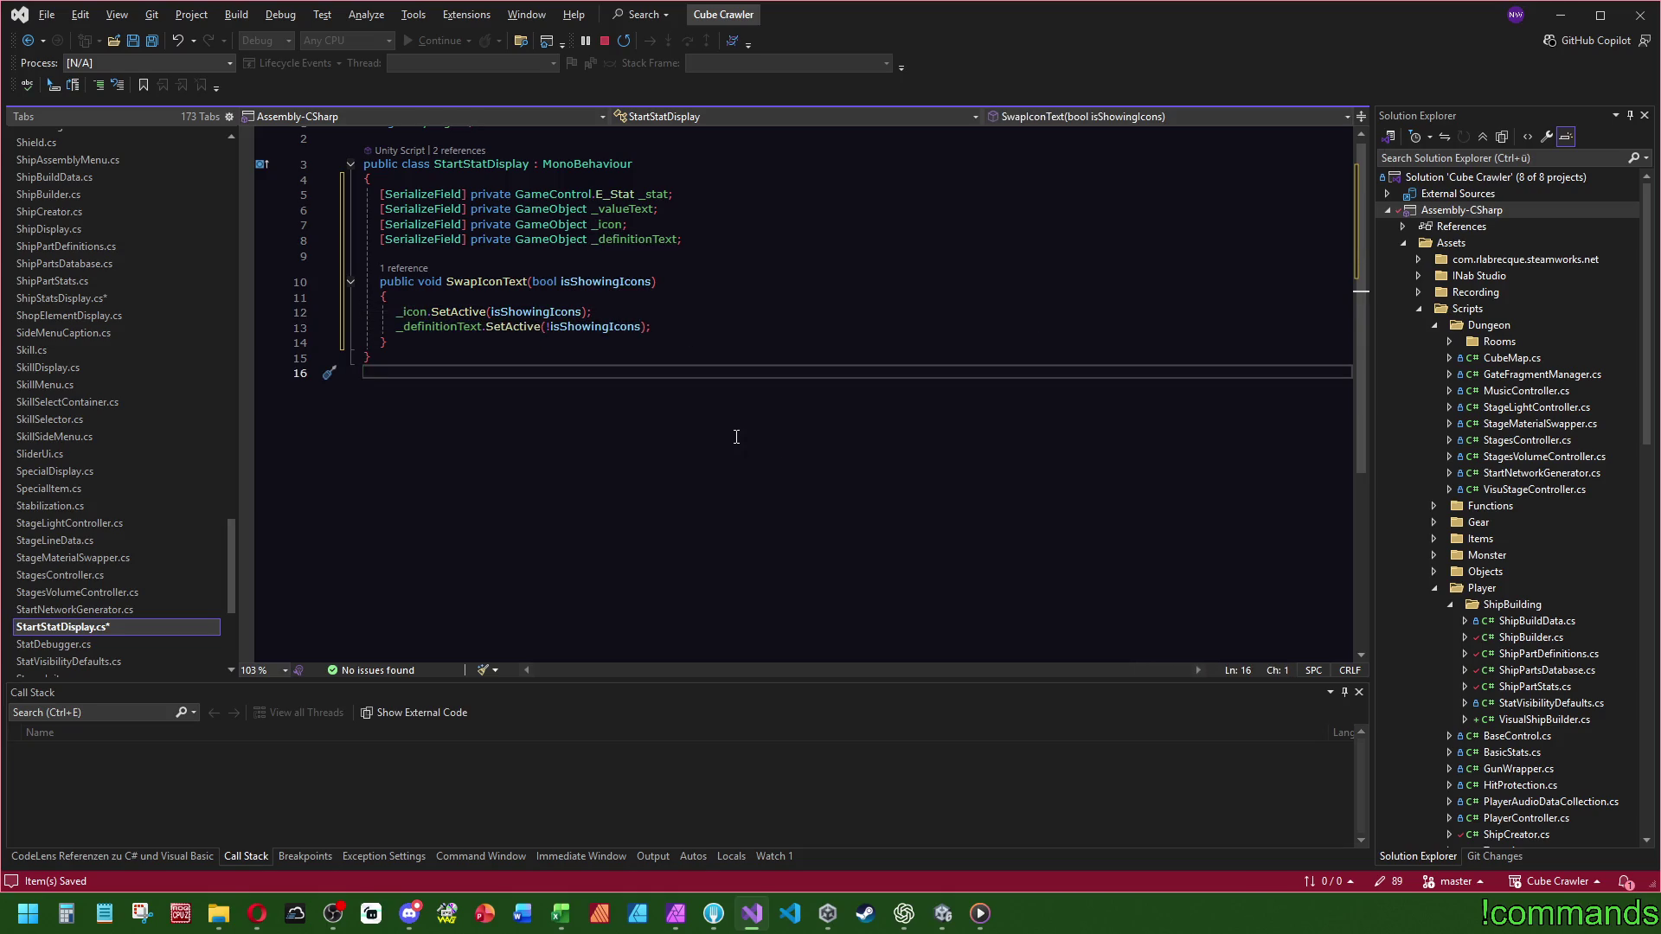
click(662, 292)
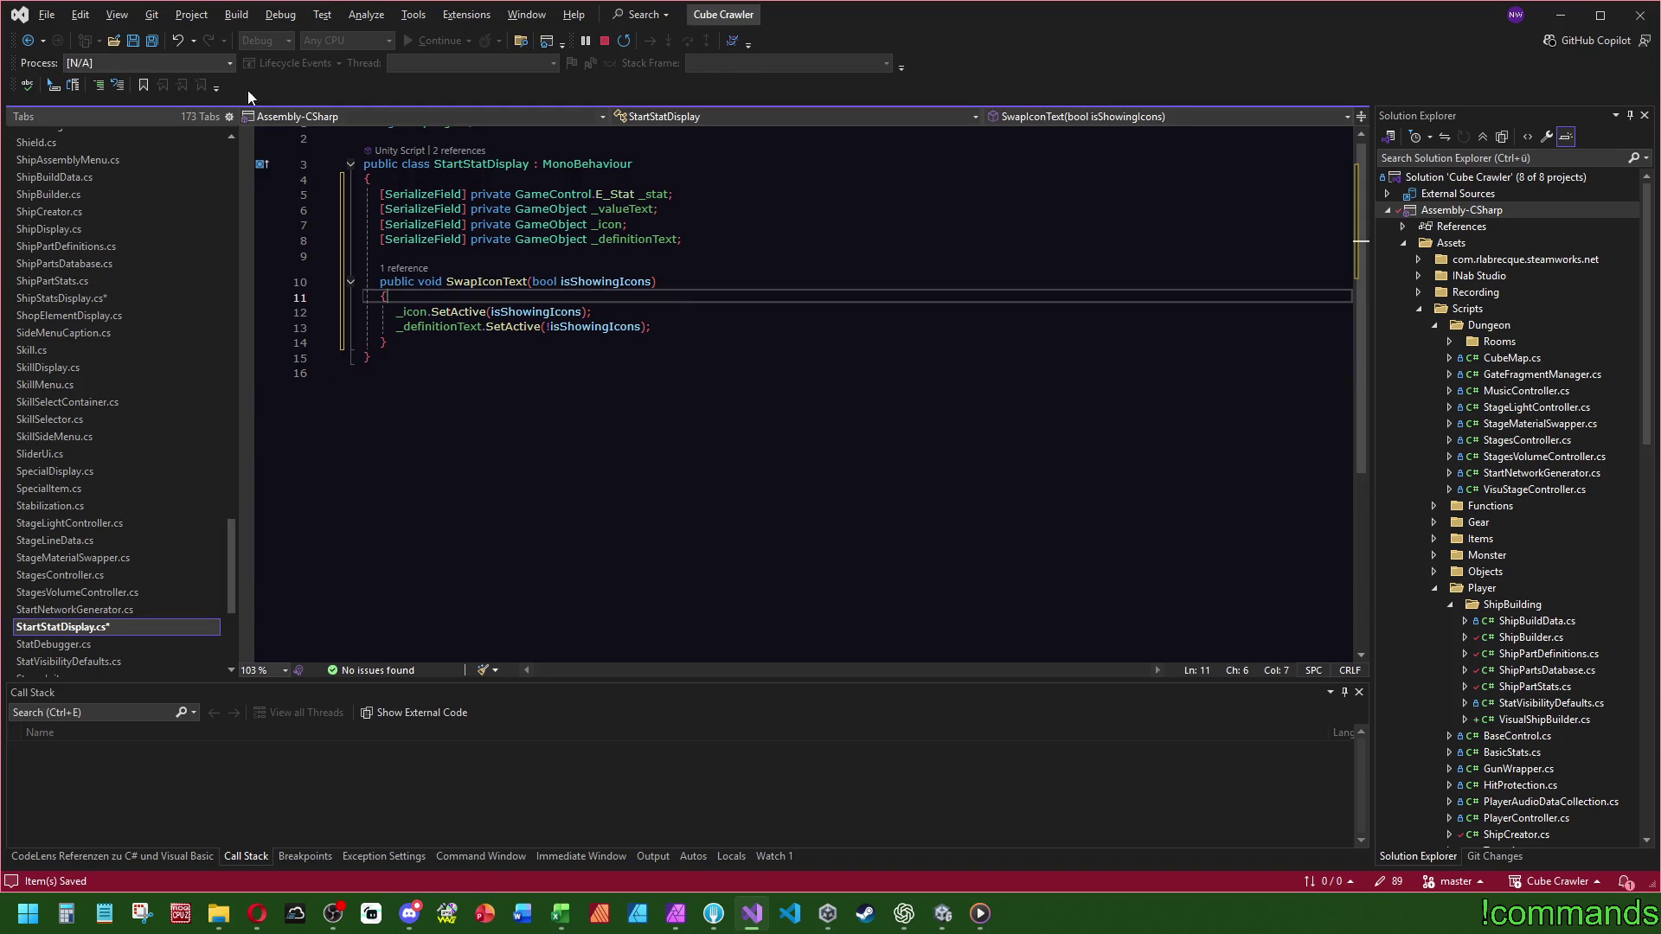
- Save StartStatDisplay.cs and add an empty public void SetValue() method above SwapIconText
key(ctrl+s)
click(468, 260)
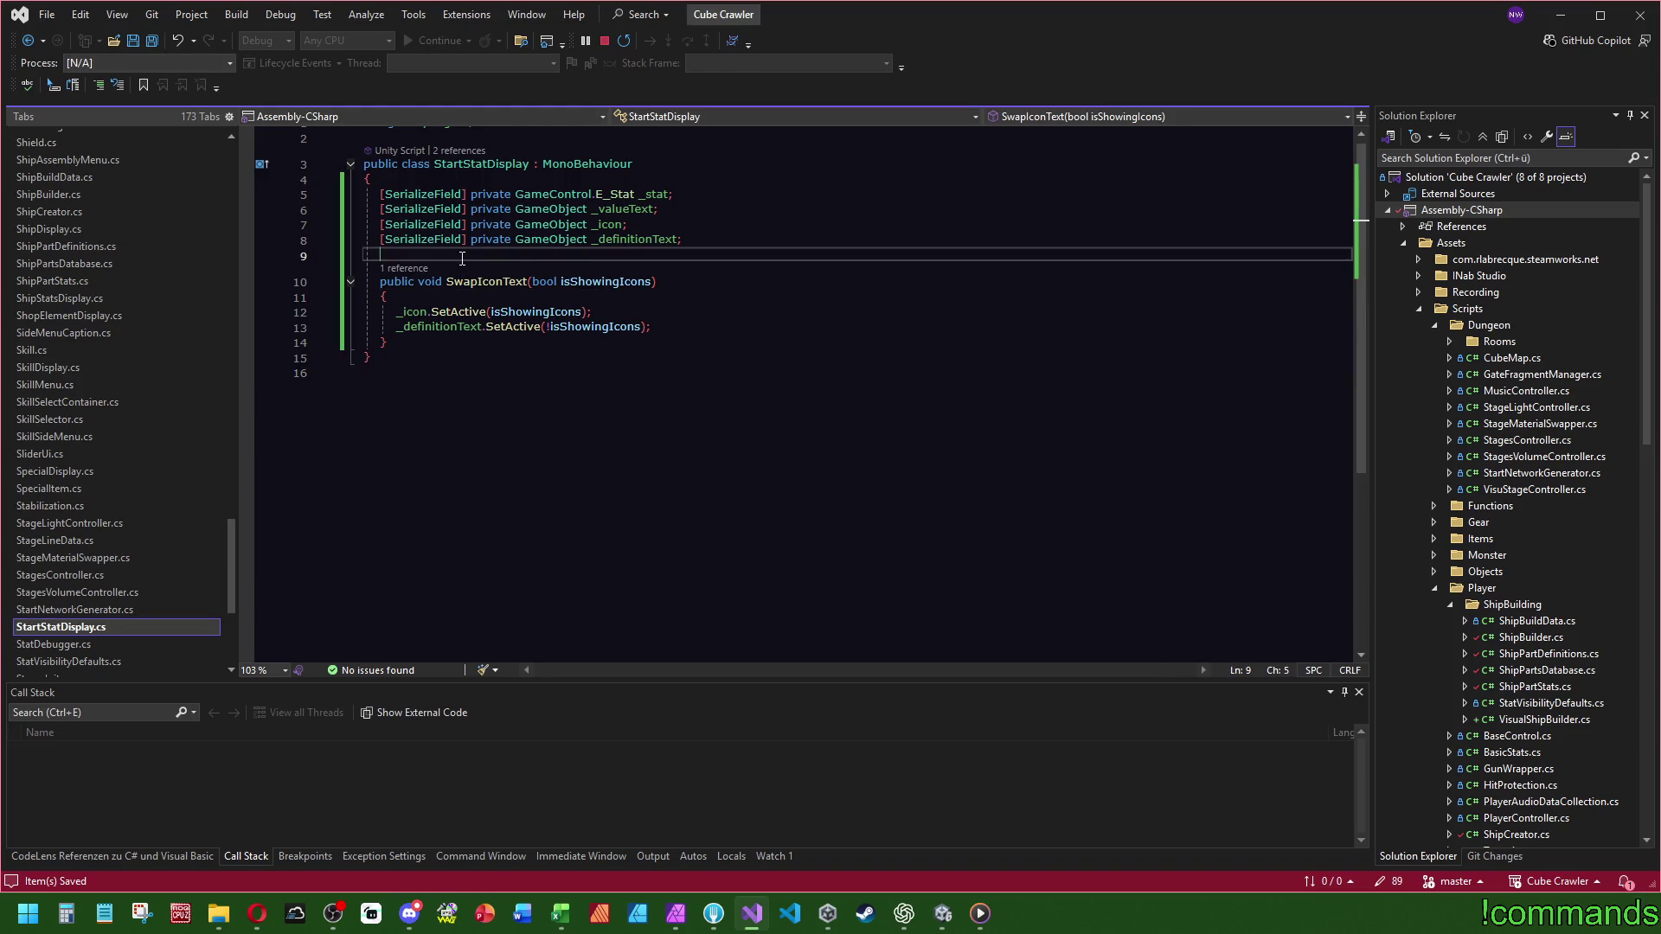
key(Return)
key(Return)
key(Up)
text(public)
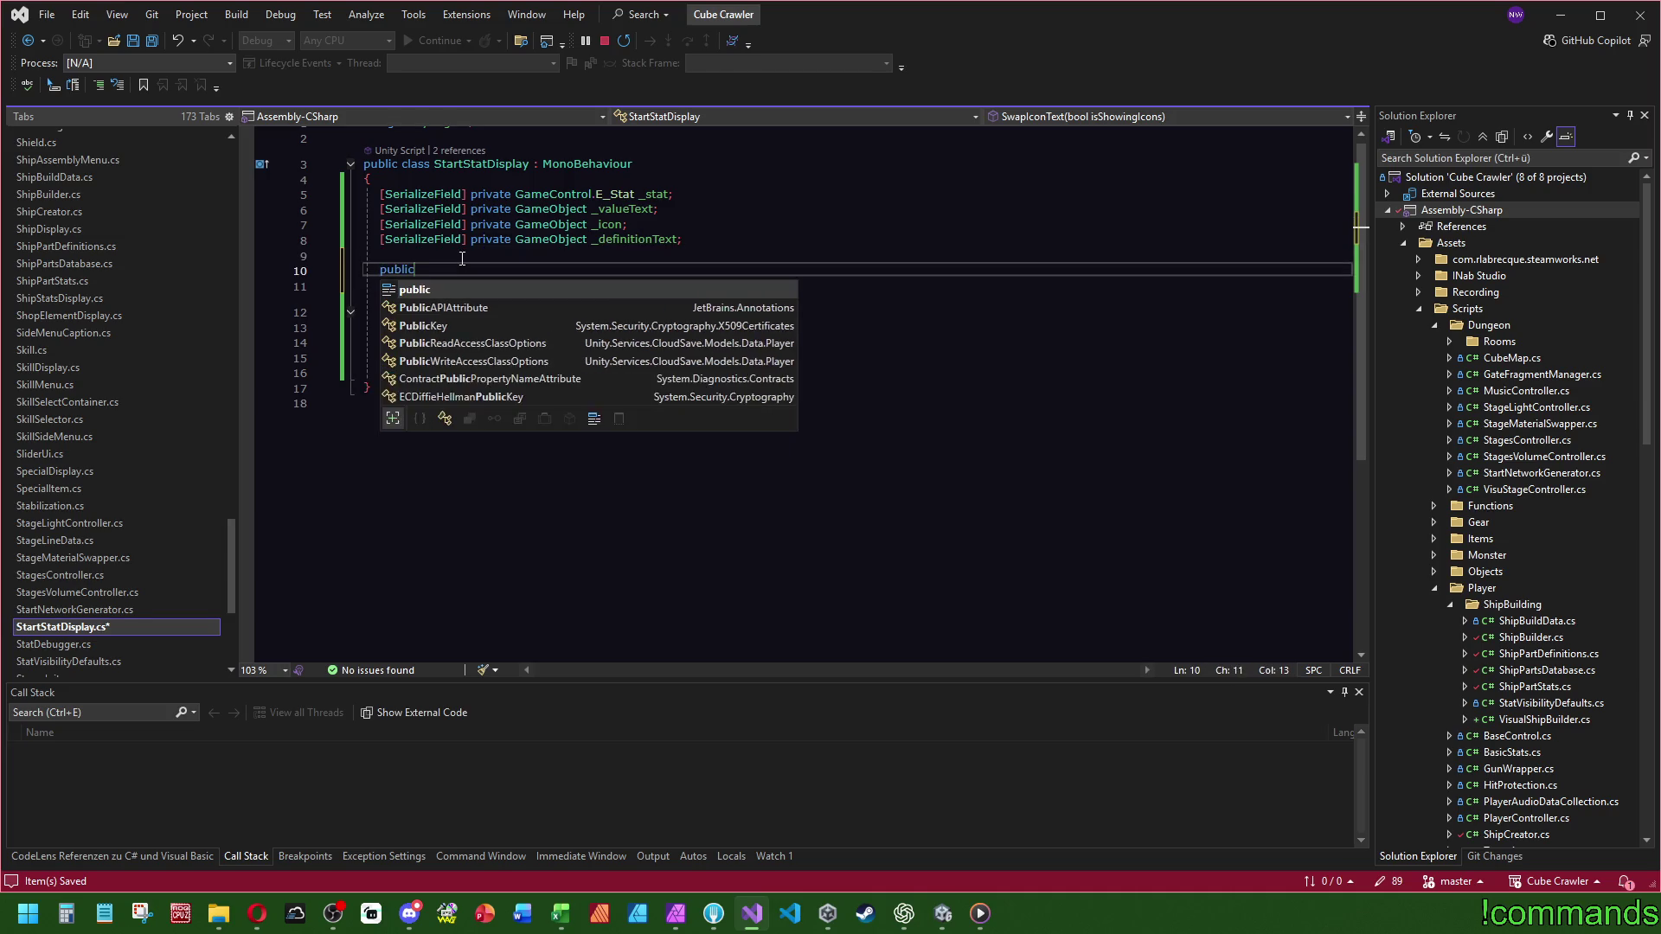
text( void SetValue() )
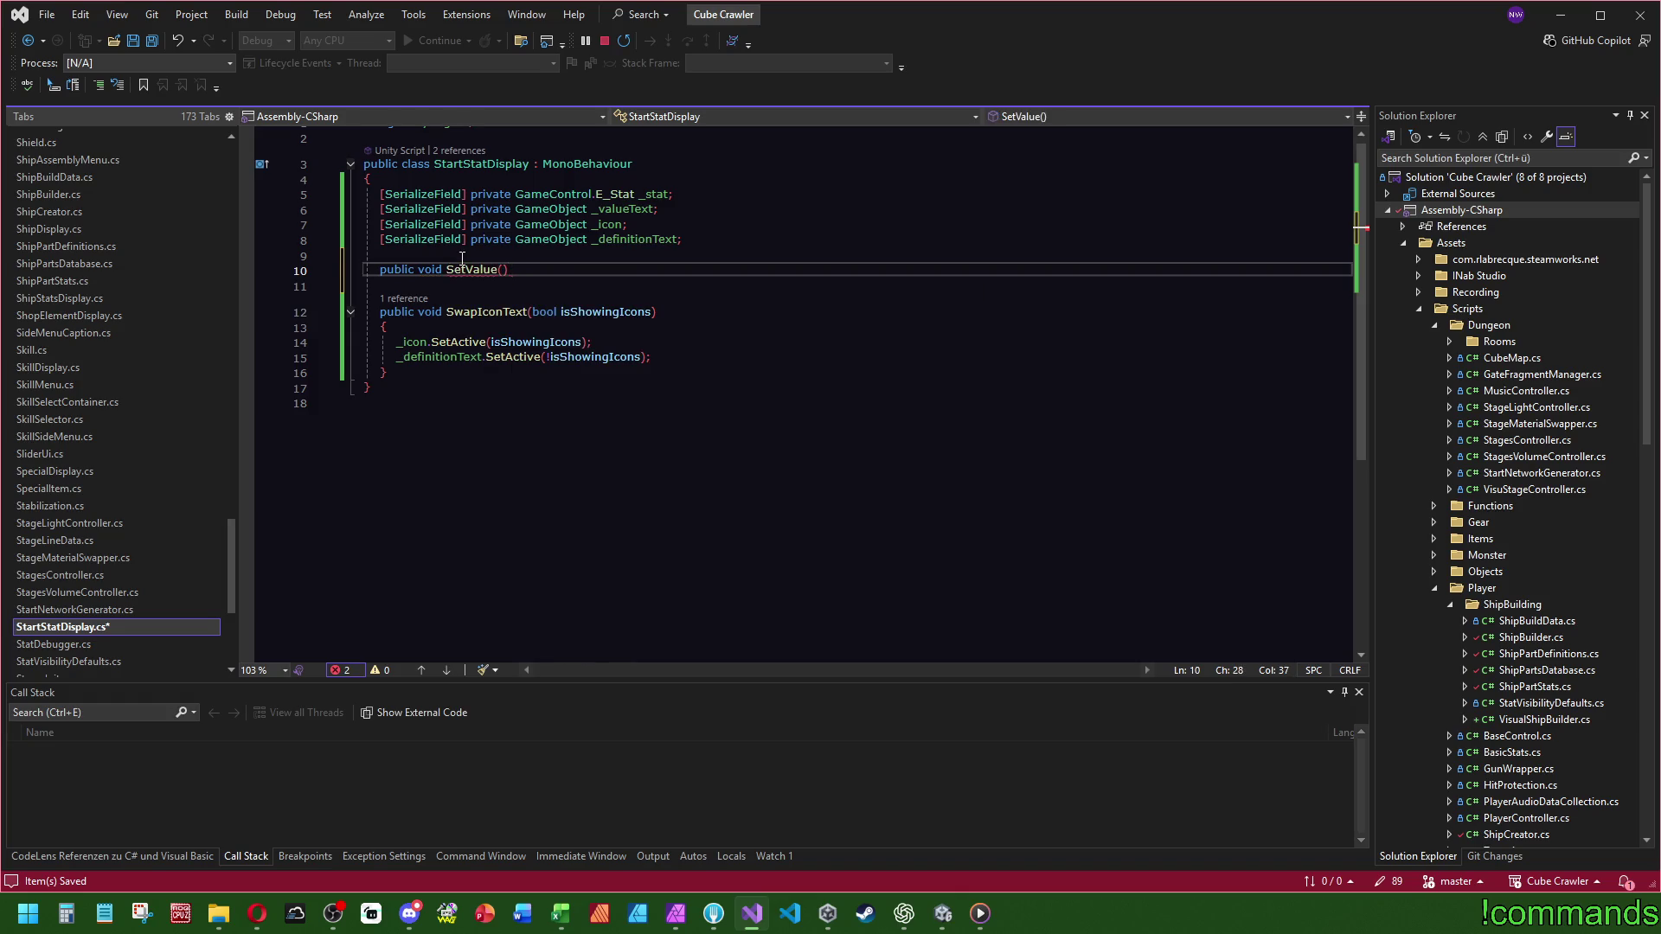
text({)
key(Return)
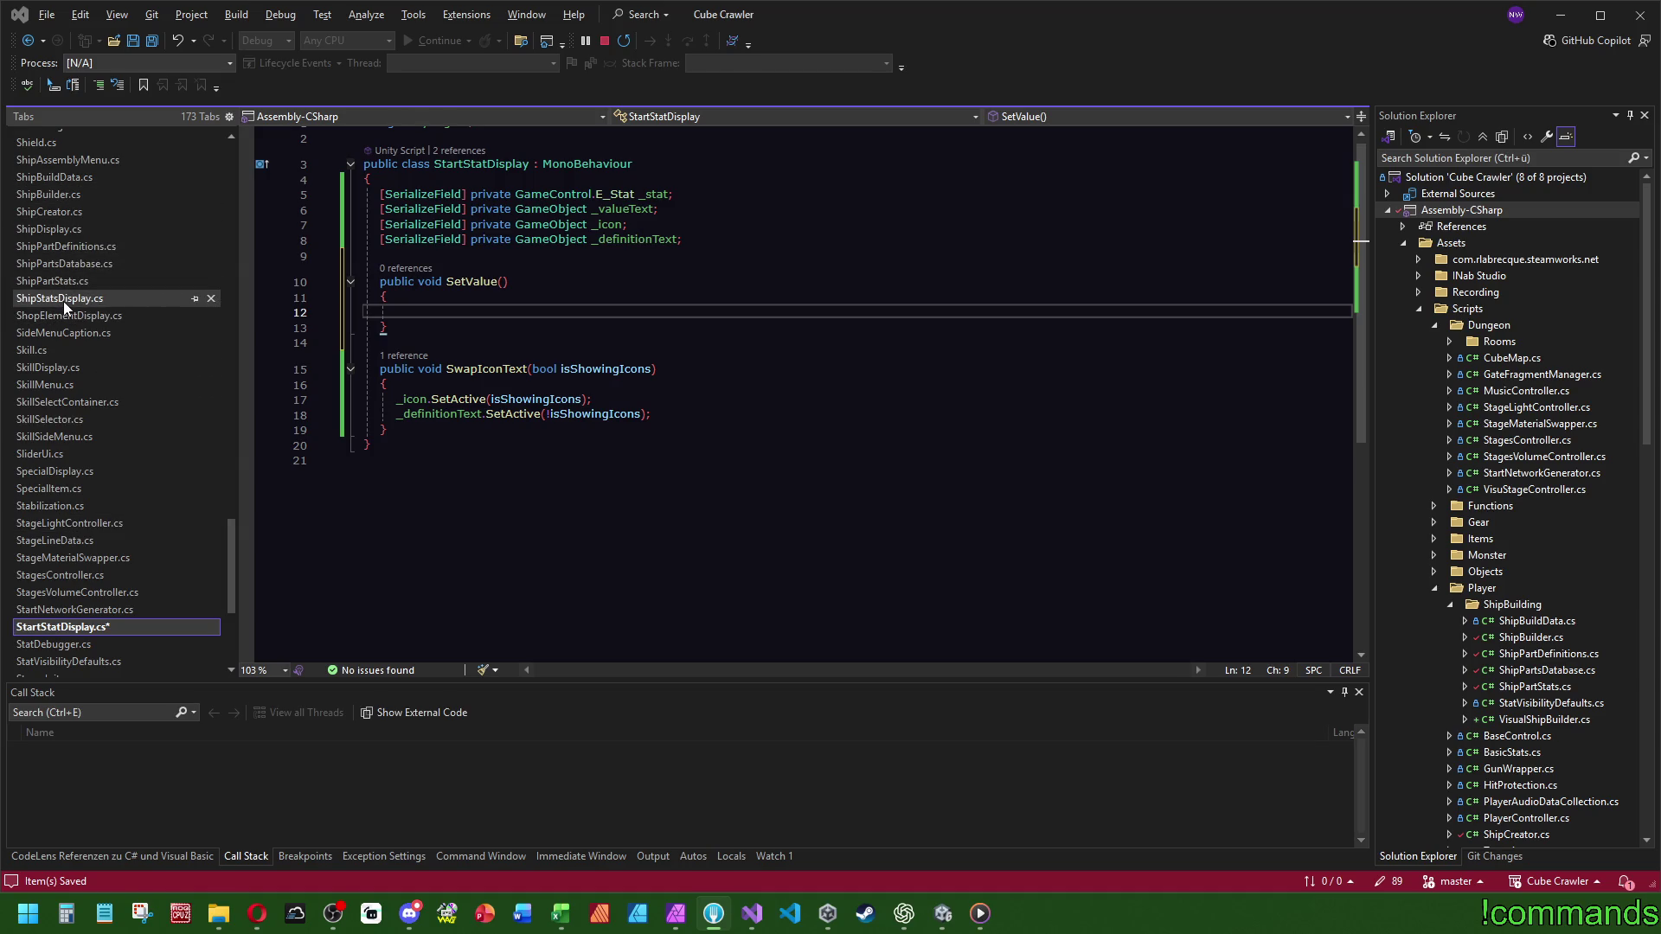
scroll(65, 305, up, 1)
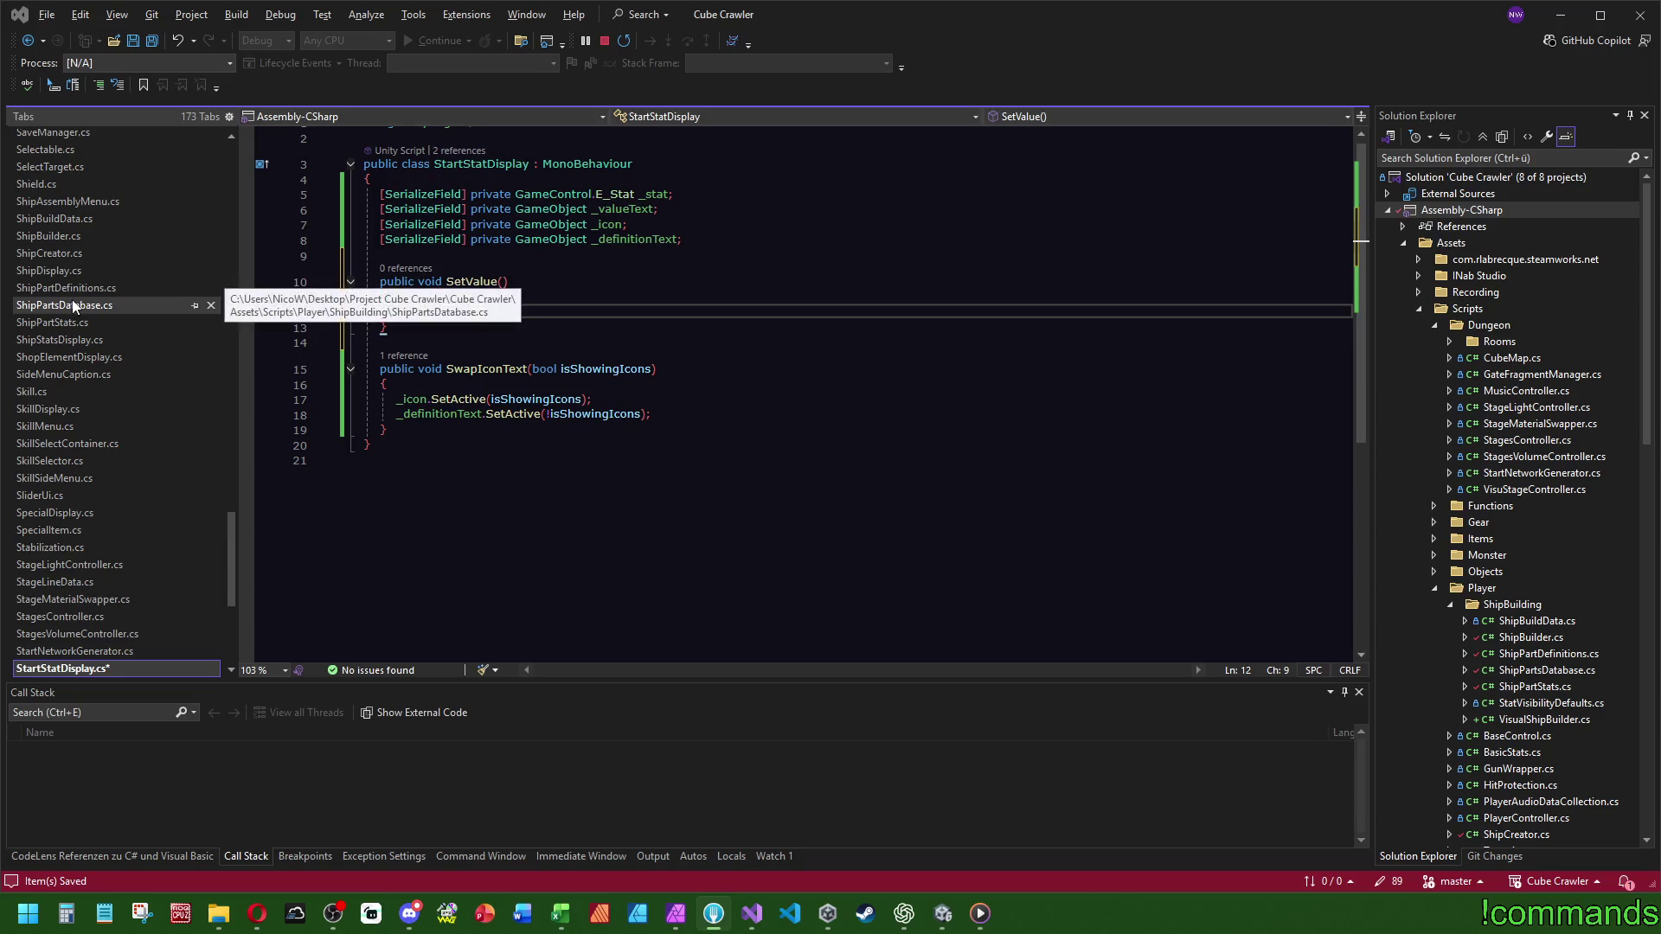
click(50, 271)
scroll(776, 454, down, 16)
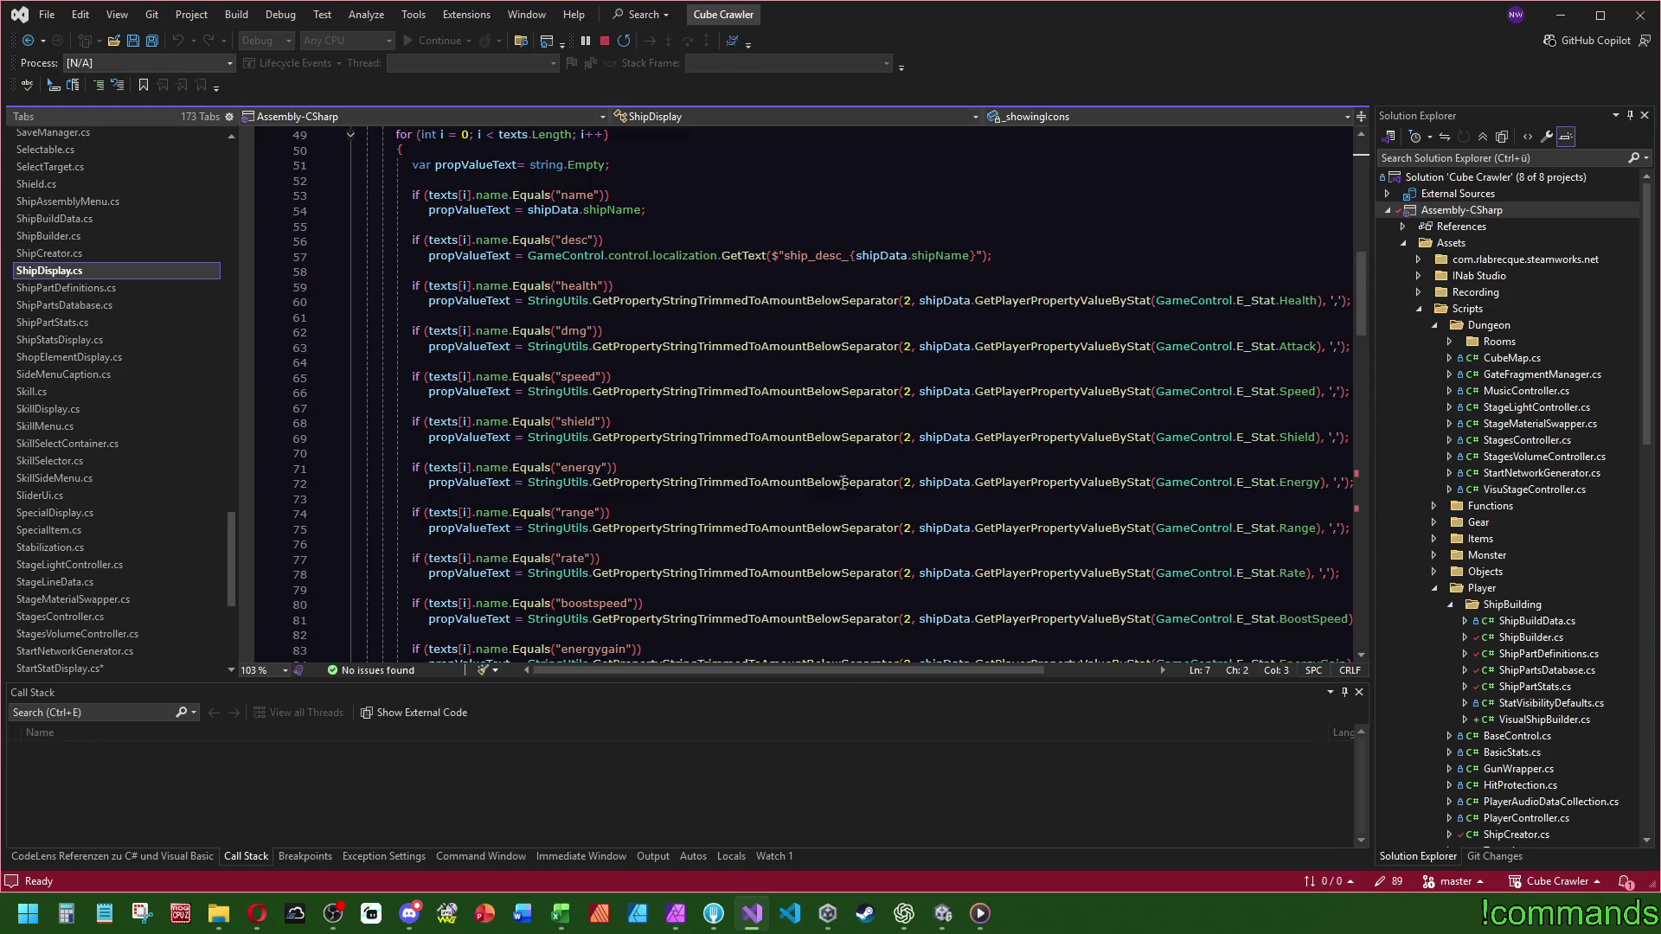
mouse_move(952, 676)
mouse_down()
mouse_move(988, 676)
mouse_move(951, 683)
mouse_move(975, 694)
mouse_up()
drag(486, 441, 1306, 442)
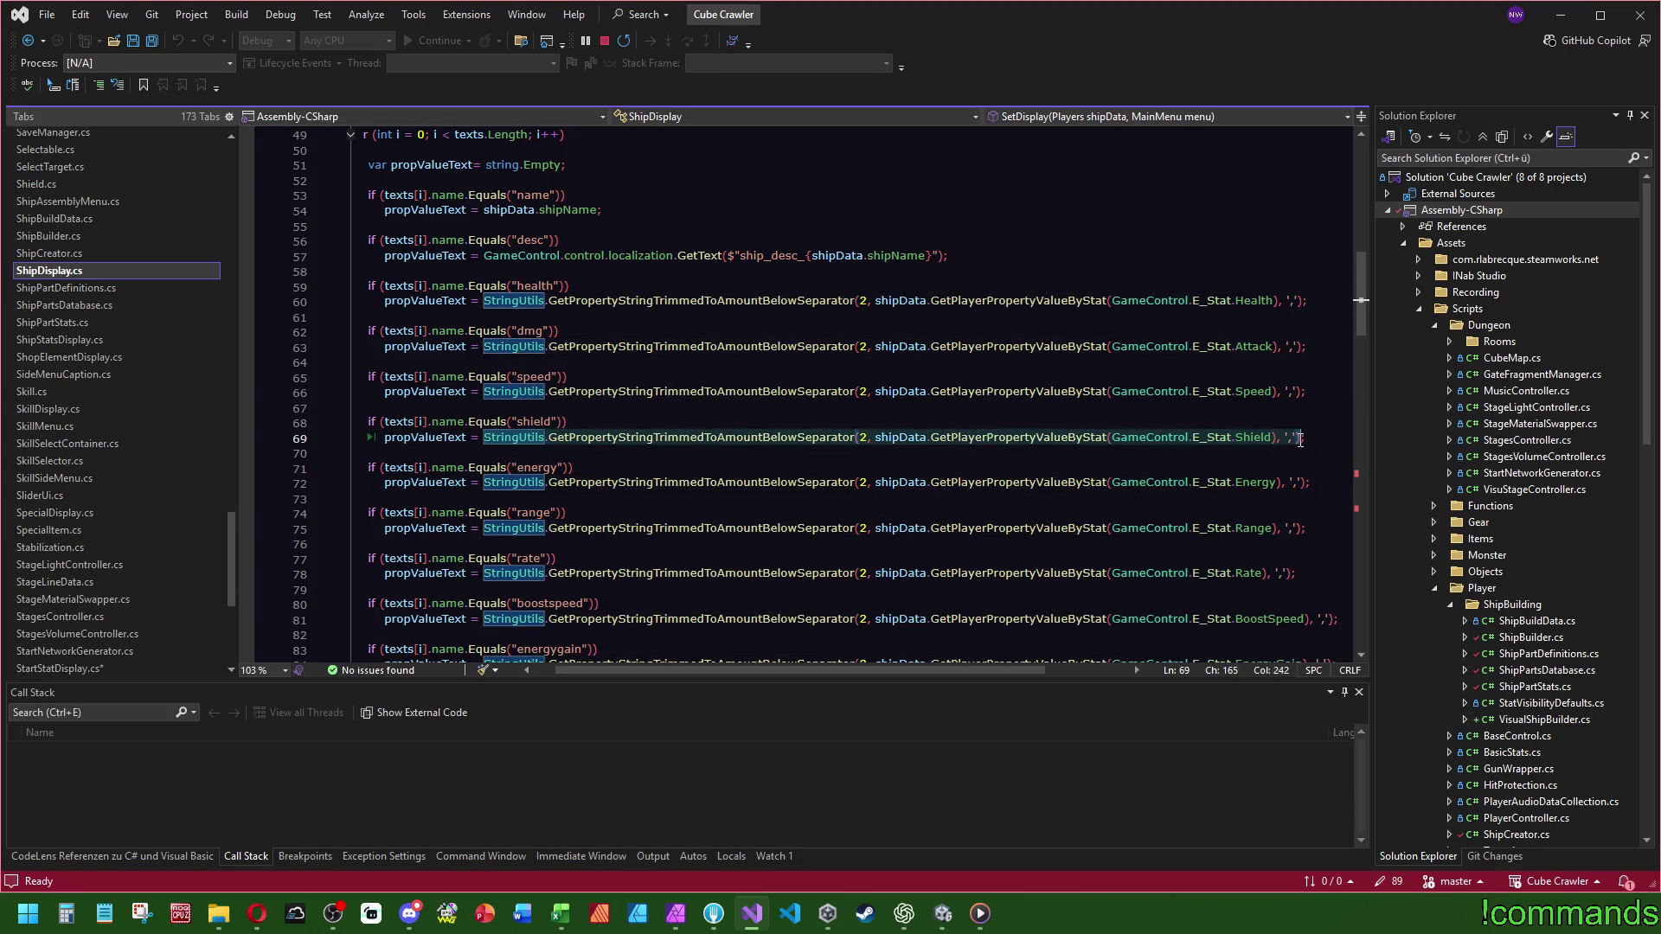
key(Up)
key(ctrl+minus)
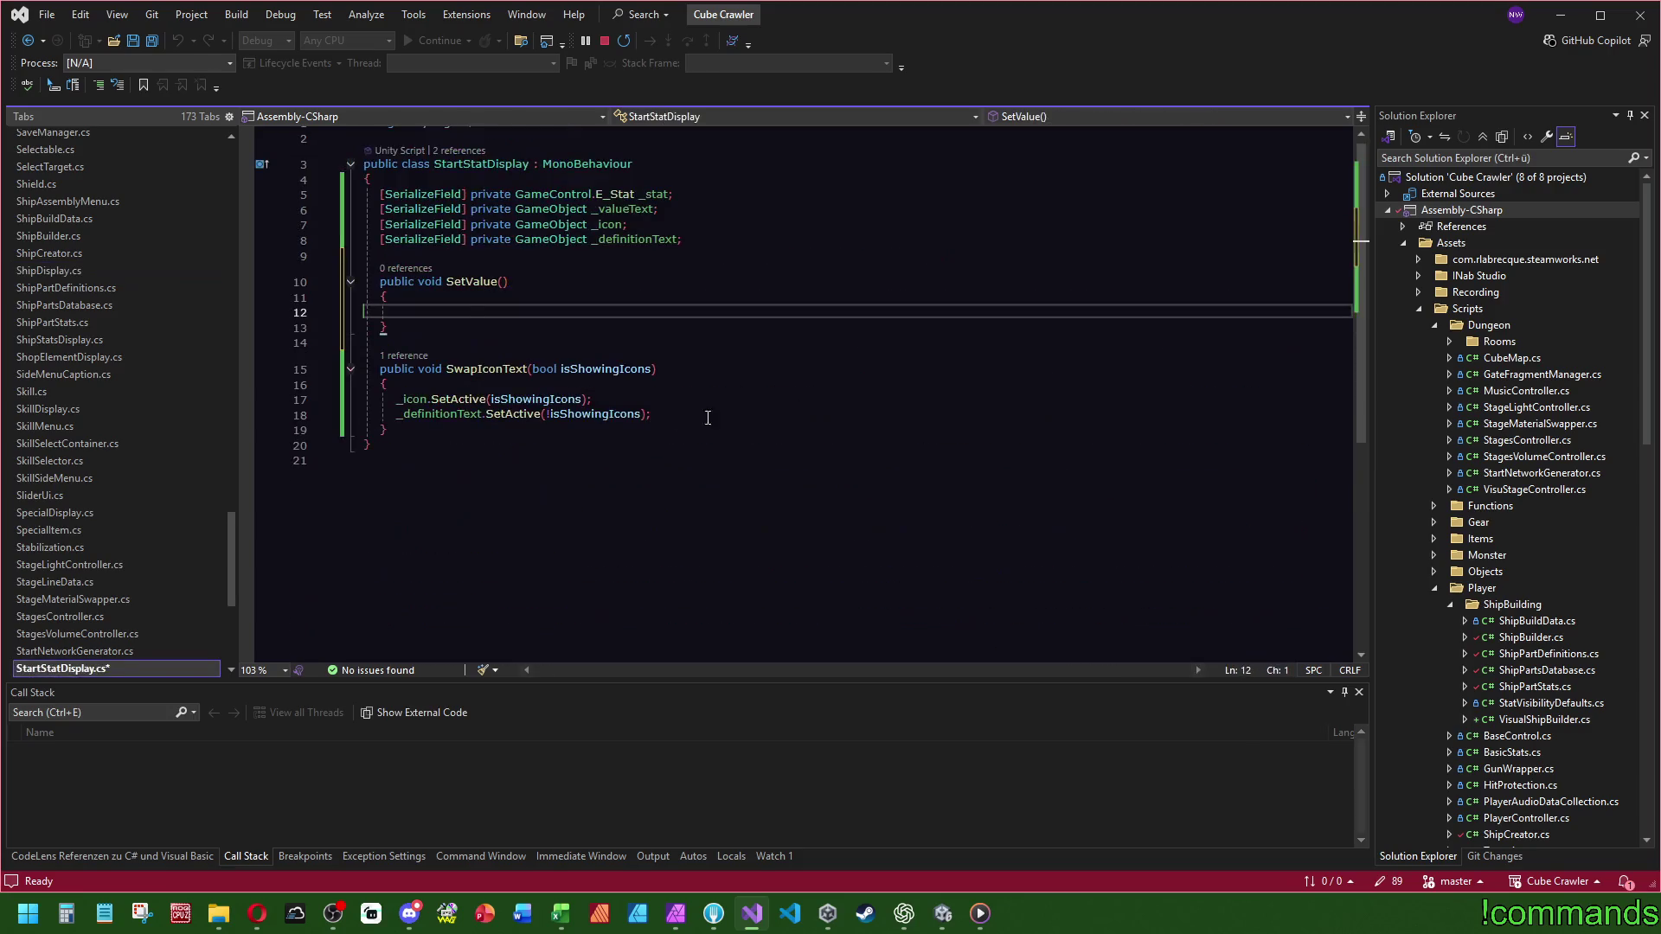
- Assign the pasted StringUtils formatting call to _valueText.text inside SetValue
text(_valueText)
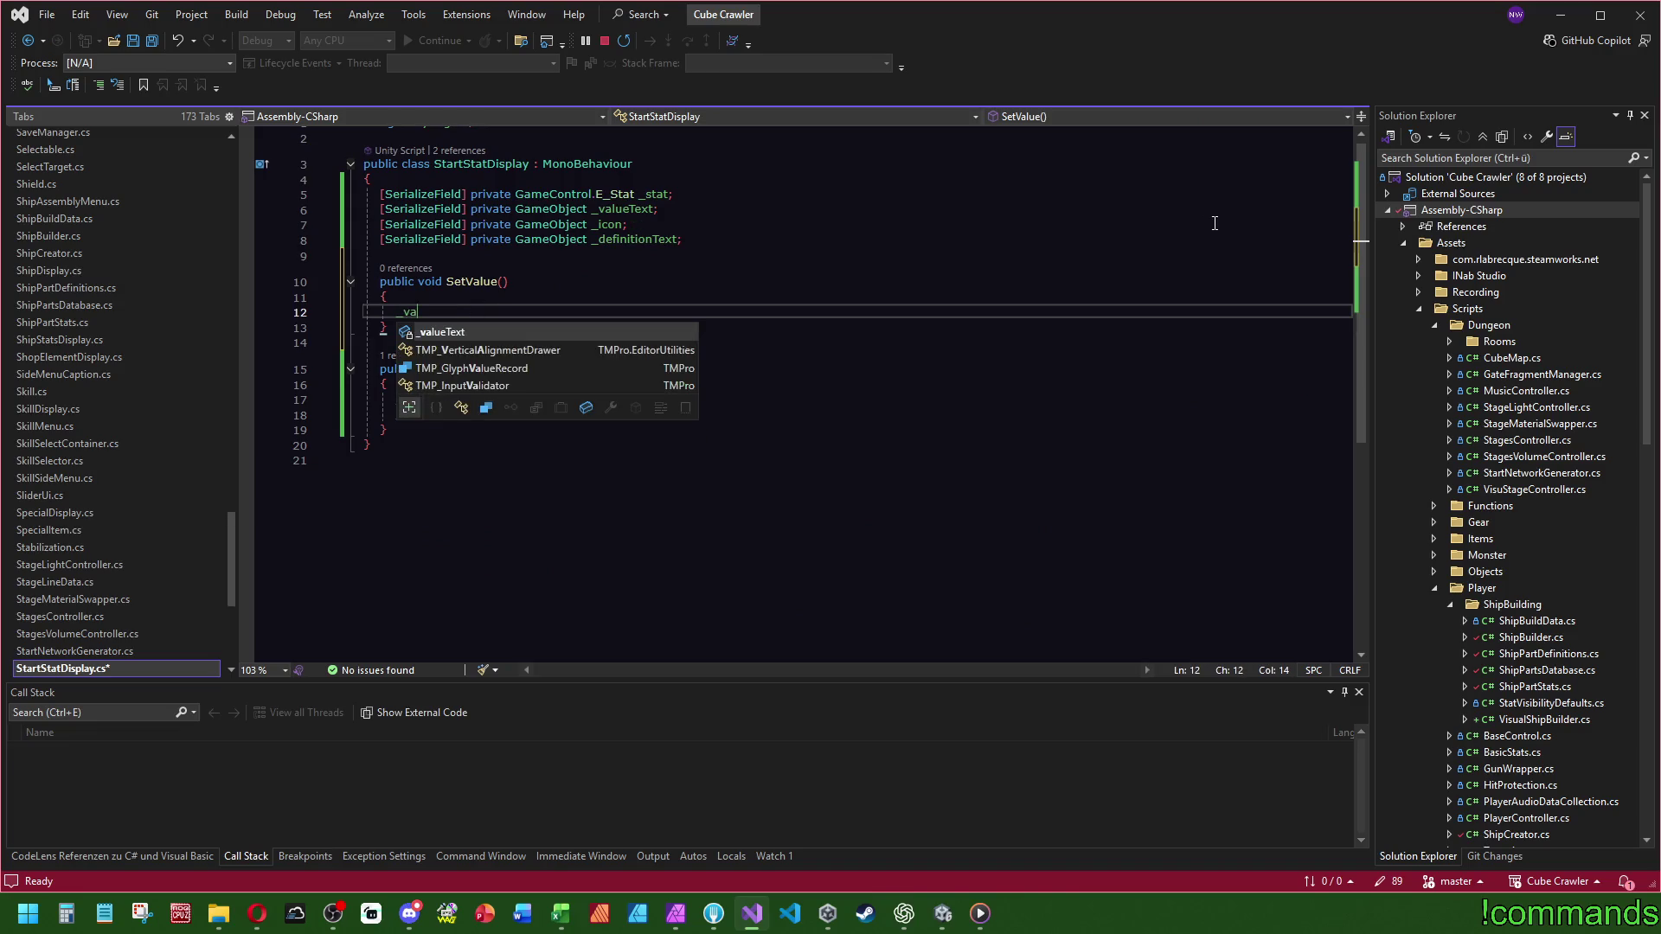
key(BackSpace)
text(.text)
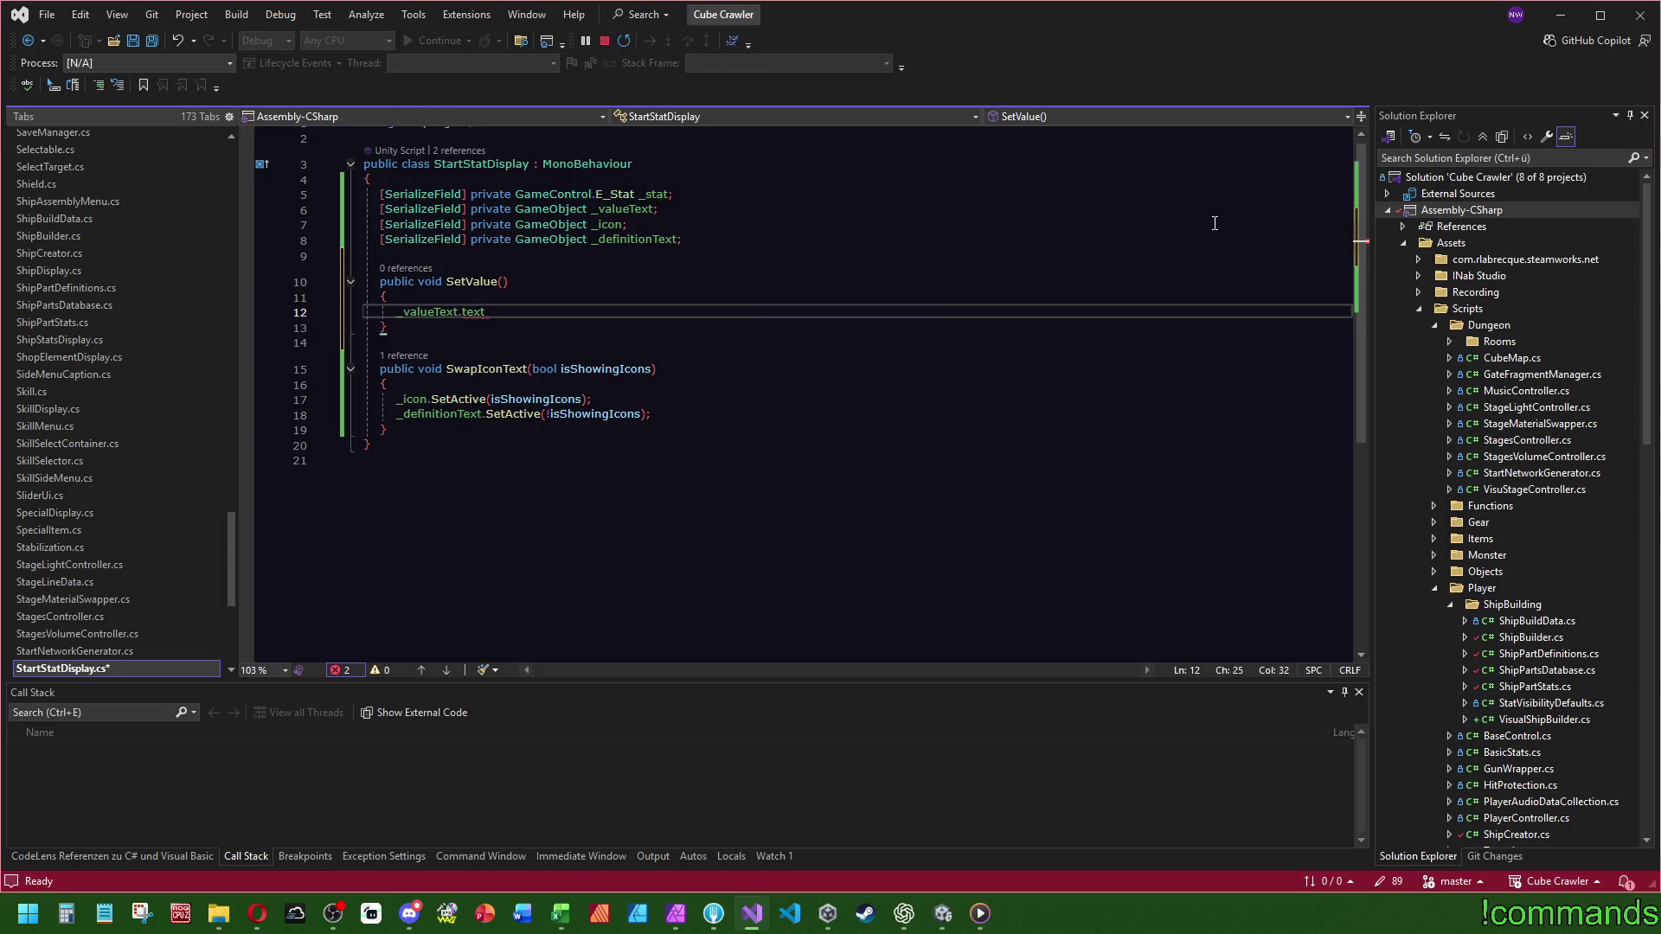
text( =)
key(Tab)
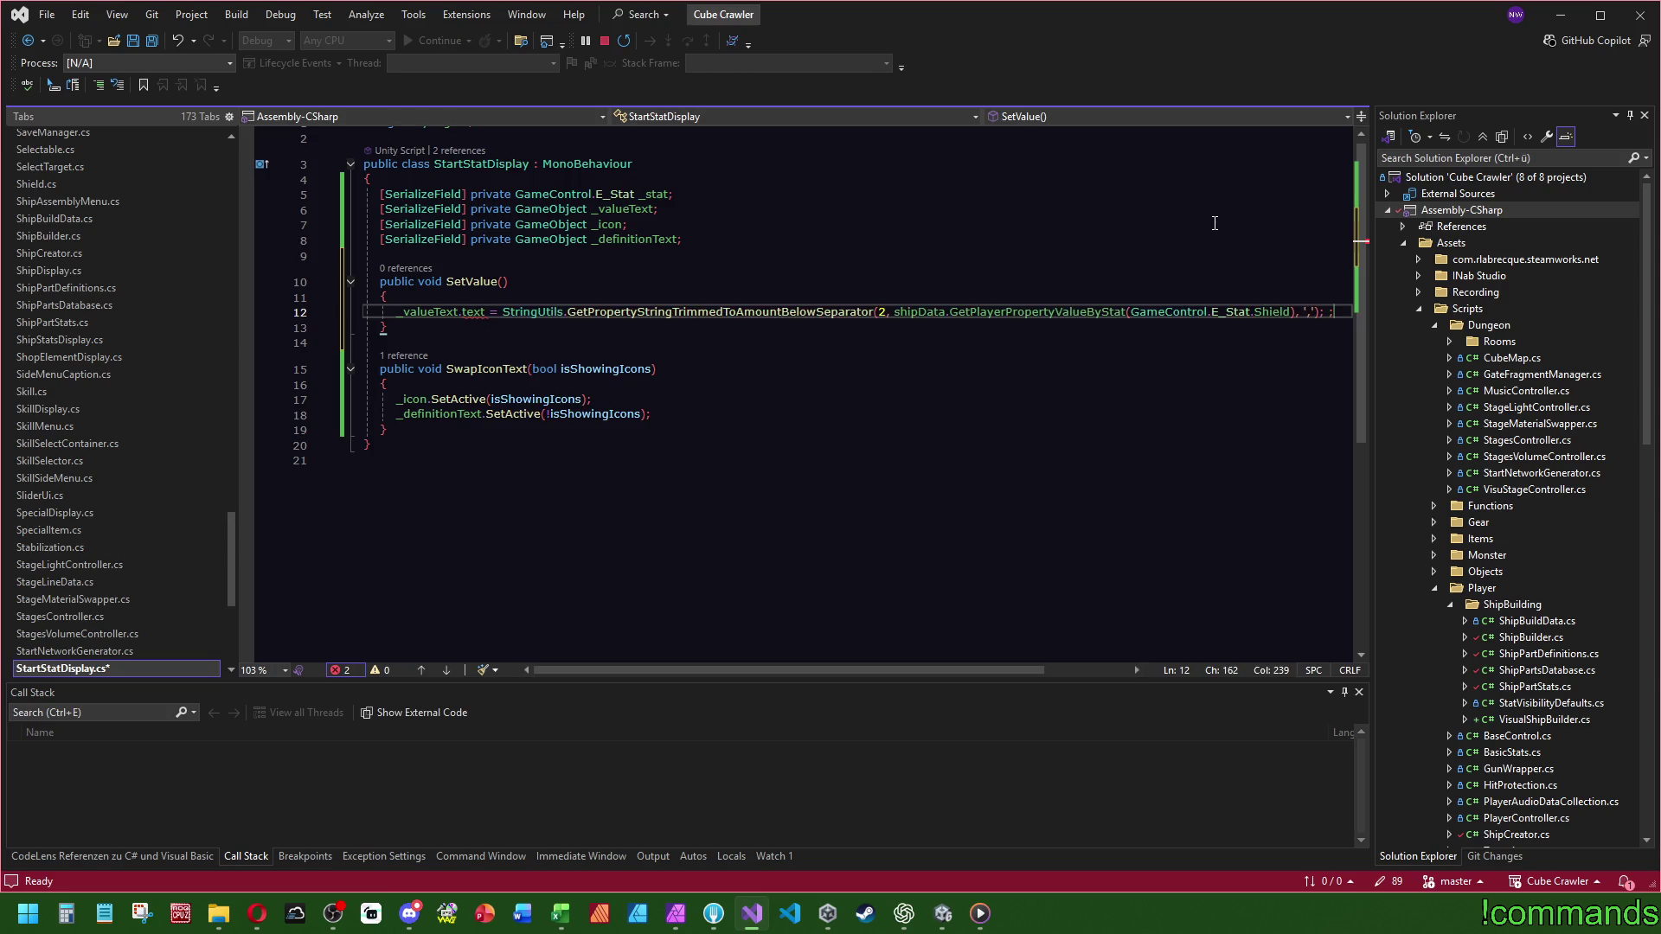
key(Delete)
key(Delete)
- Change the _valueText field type from GameObject to TextMeshProUGUI
click(671, 208)
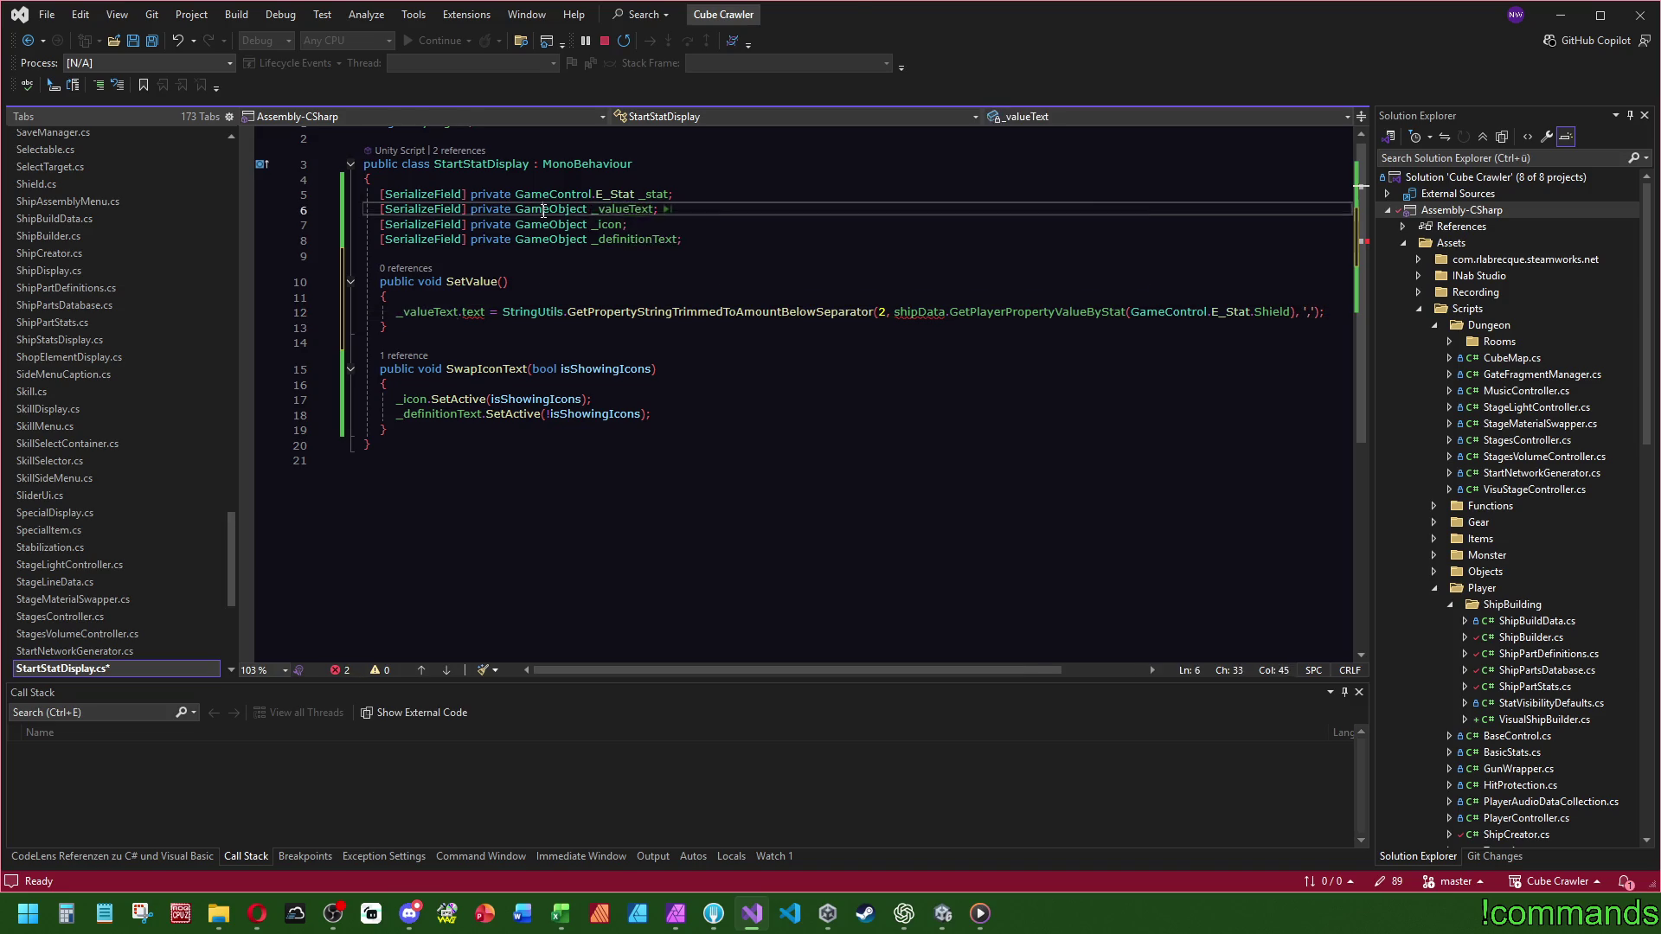
double_click(579, 208)
text(Textm)
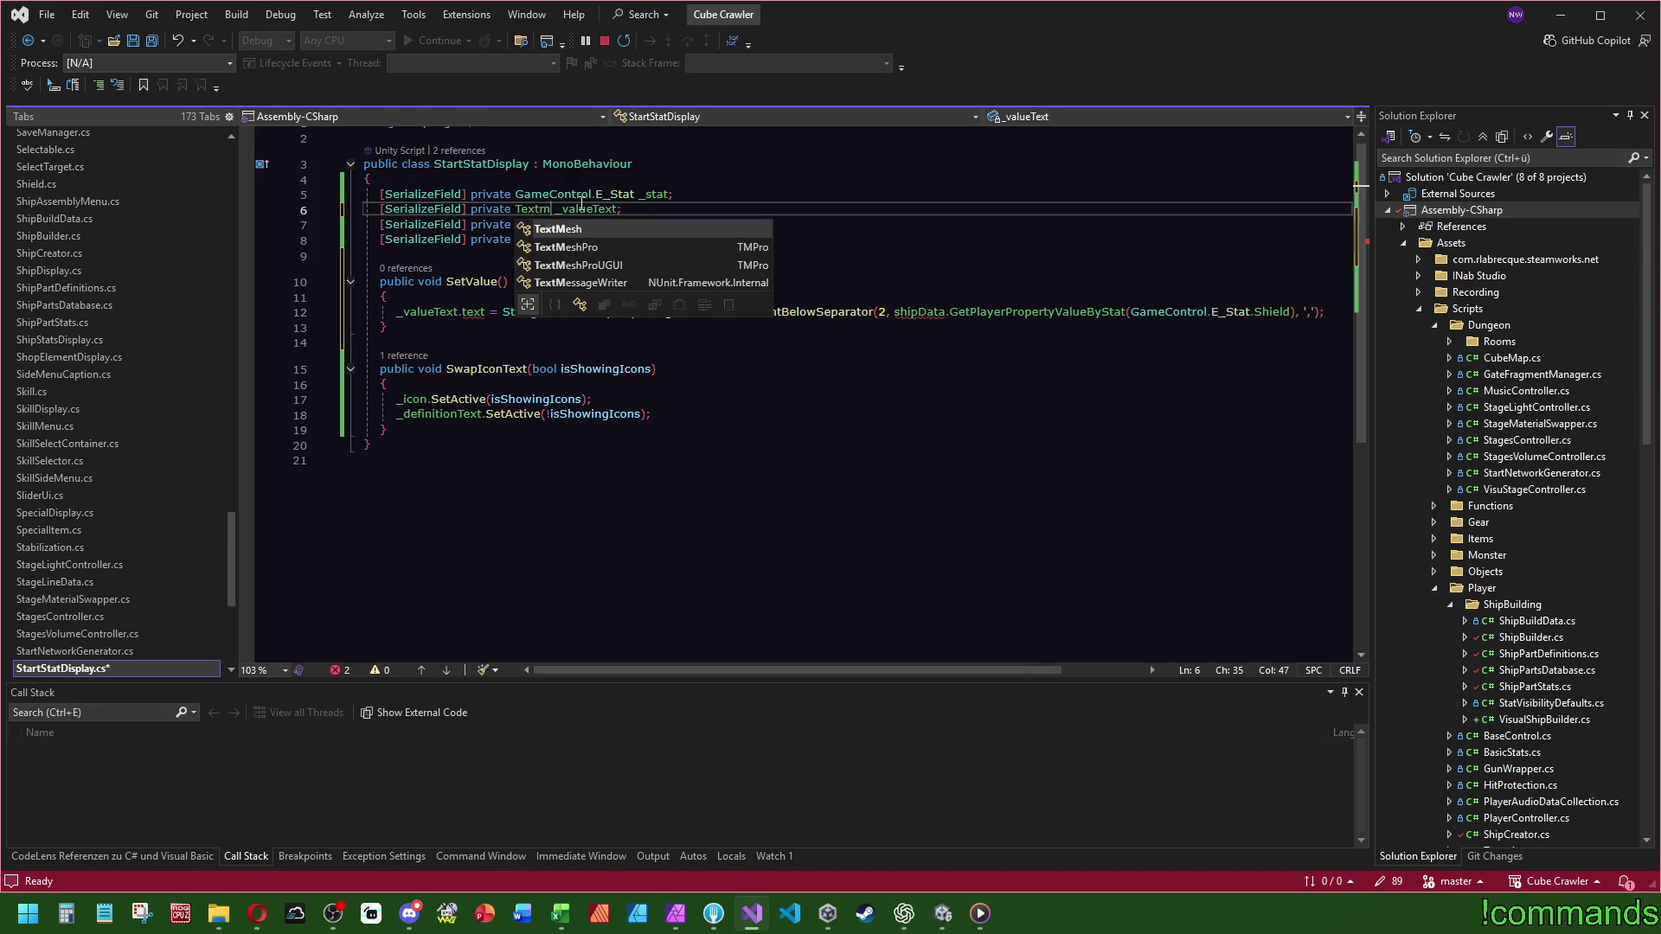
key(Down)
key(Tab)
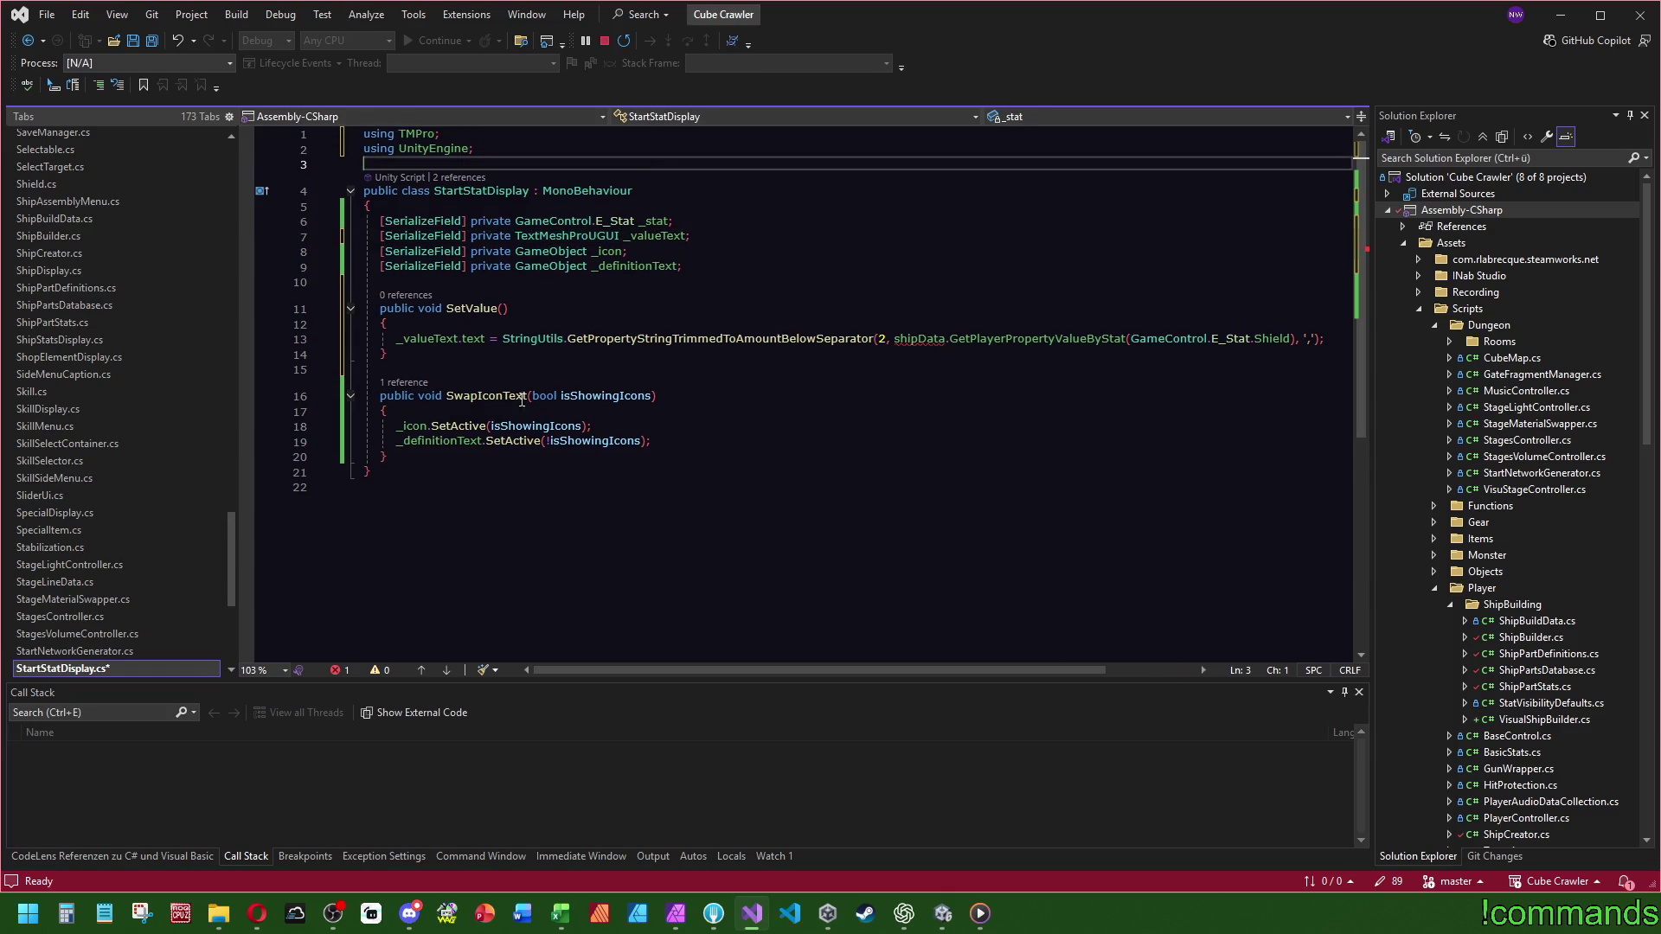
- Add a 'float value' parameter to the SetValue method
click(813, 307)
key(Down)
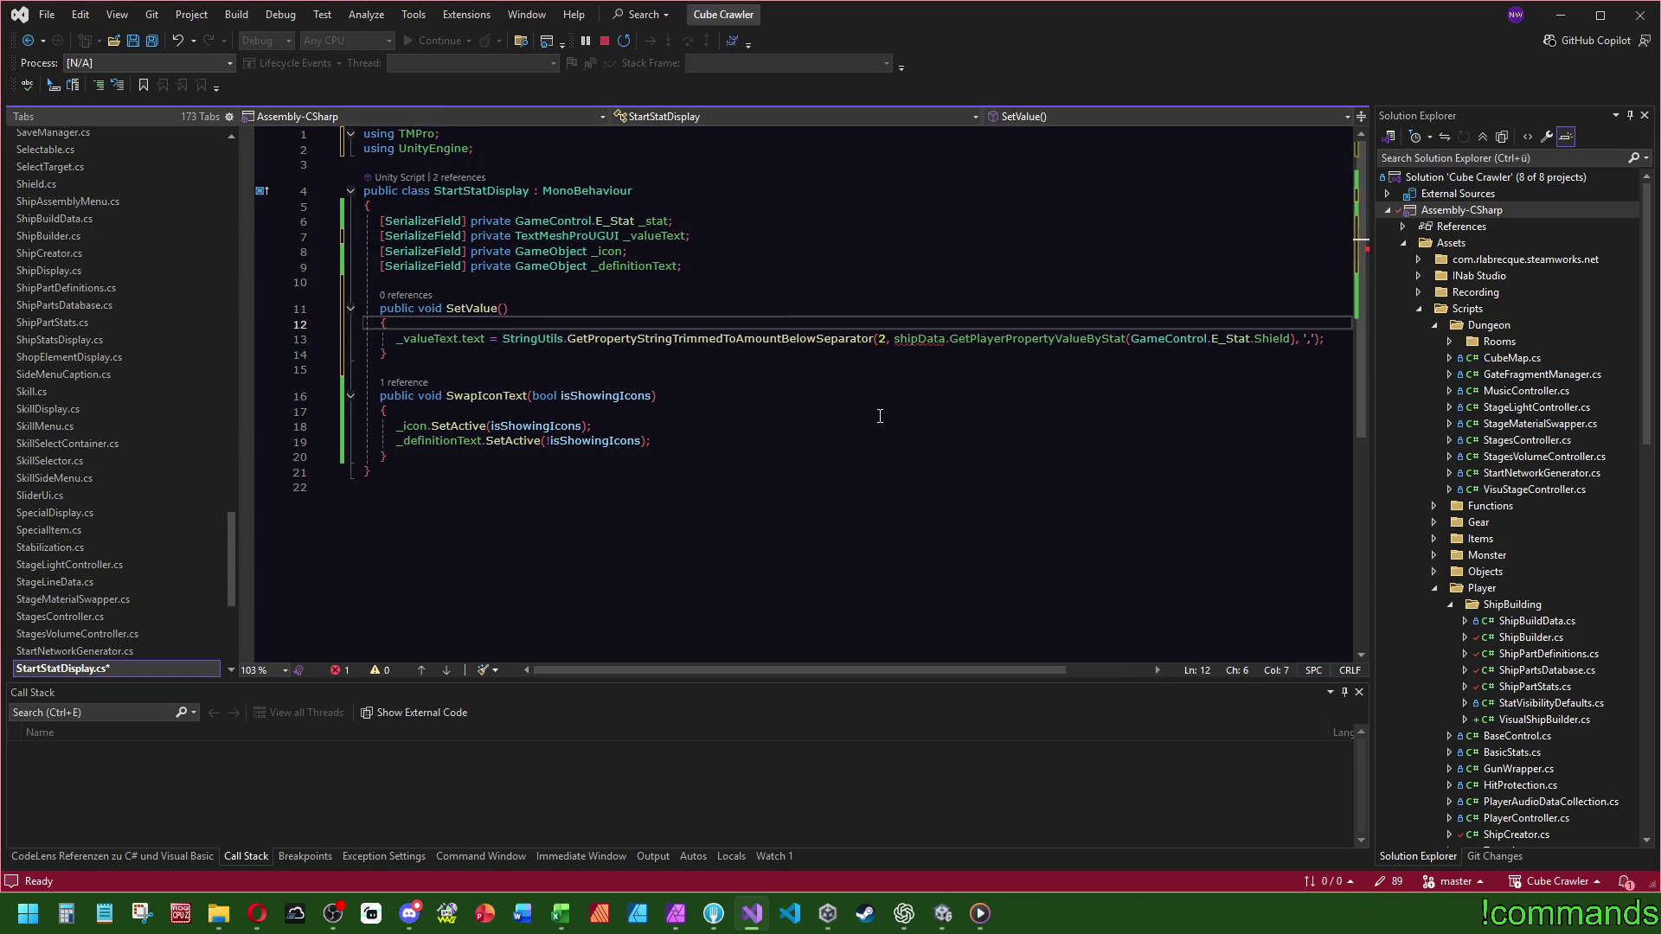
mouse_move(821, 338)
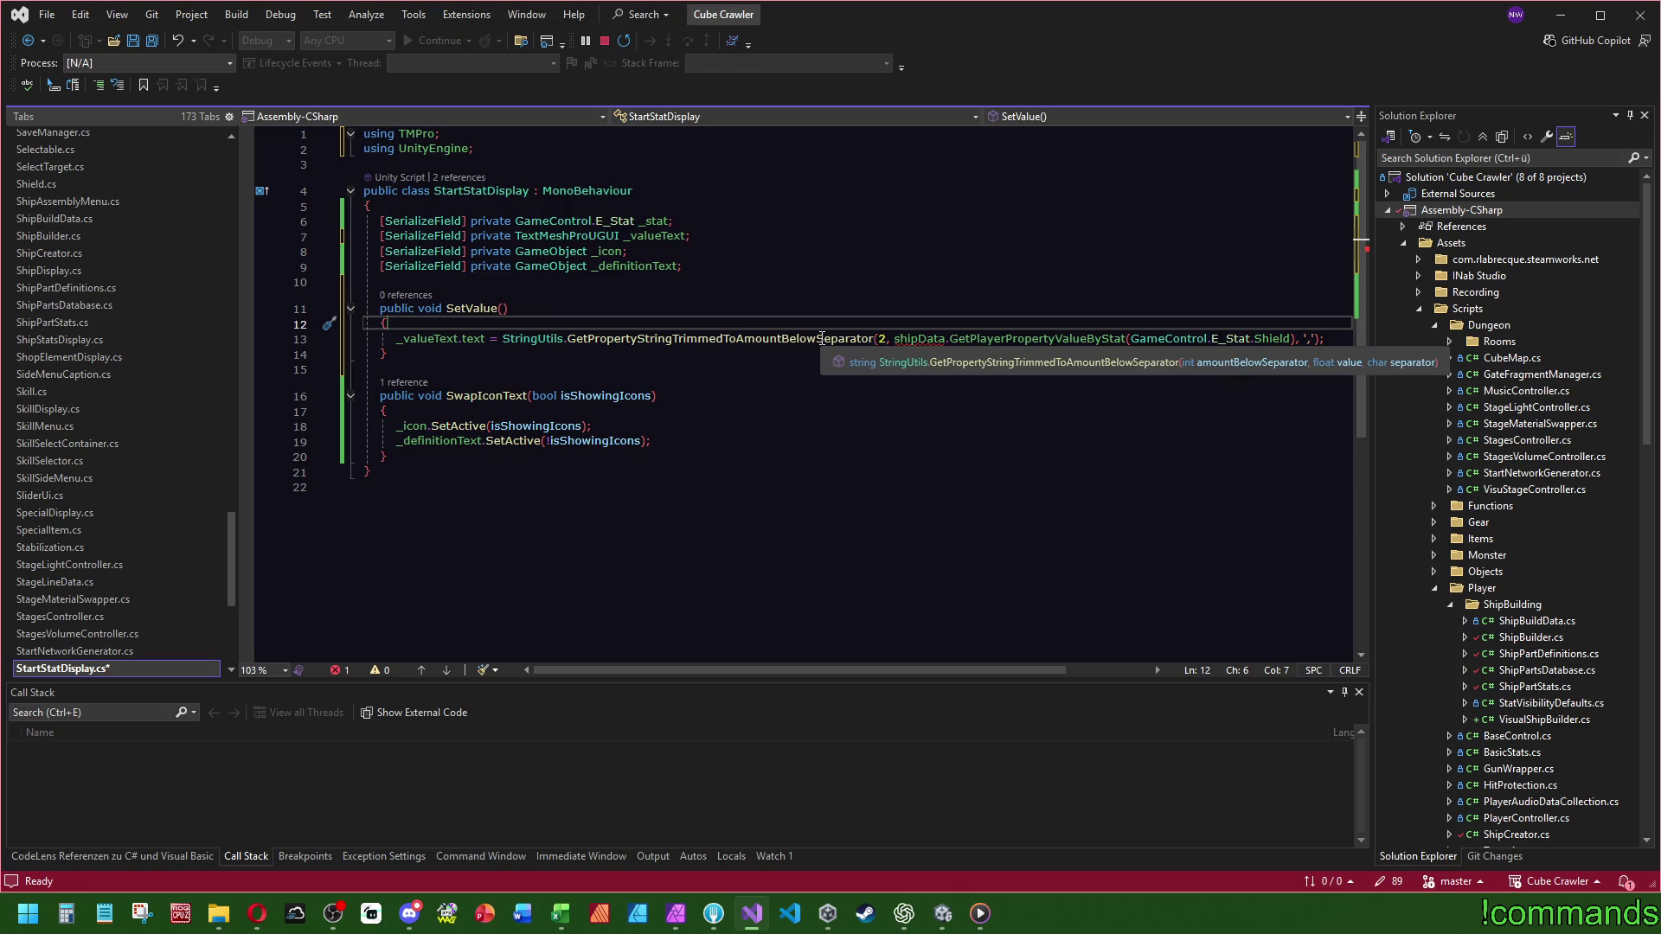
click(504, 309)
text(float value)
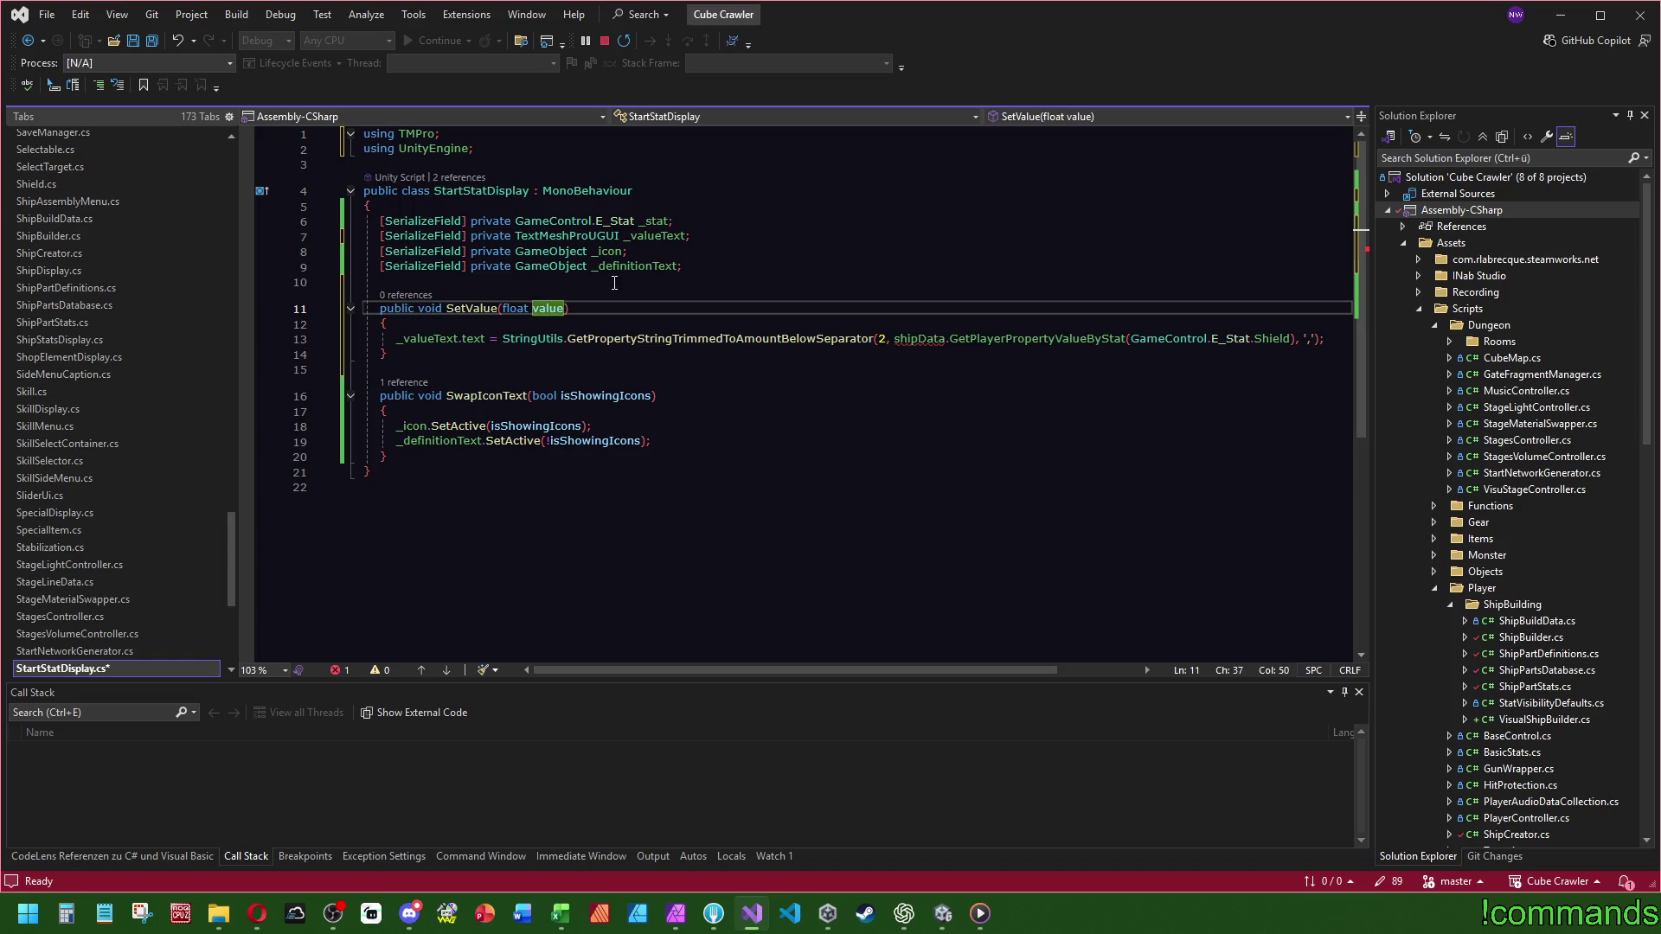
mouse_move(769, 337)
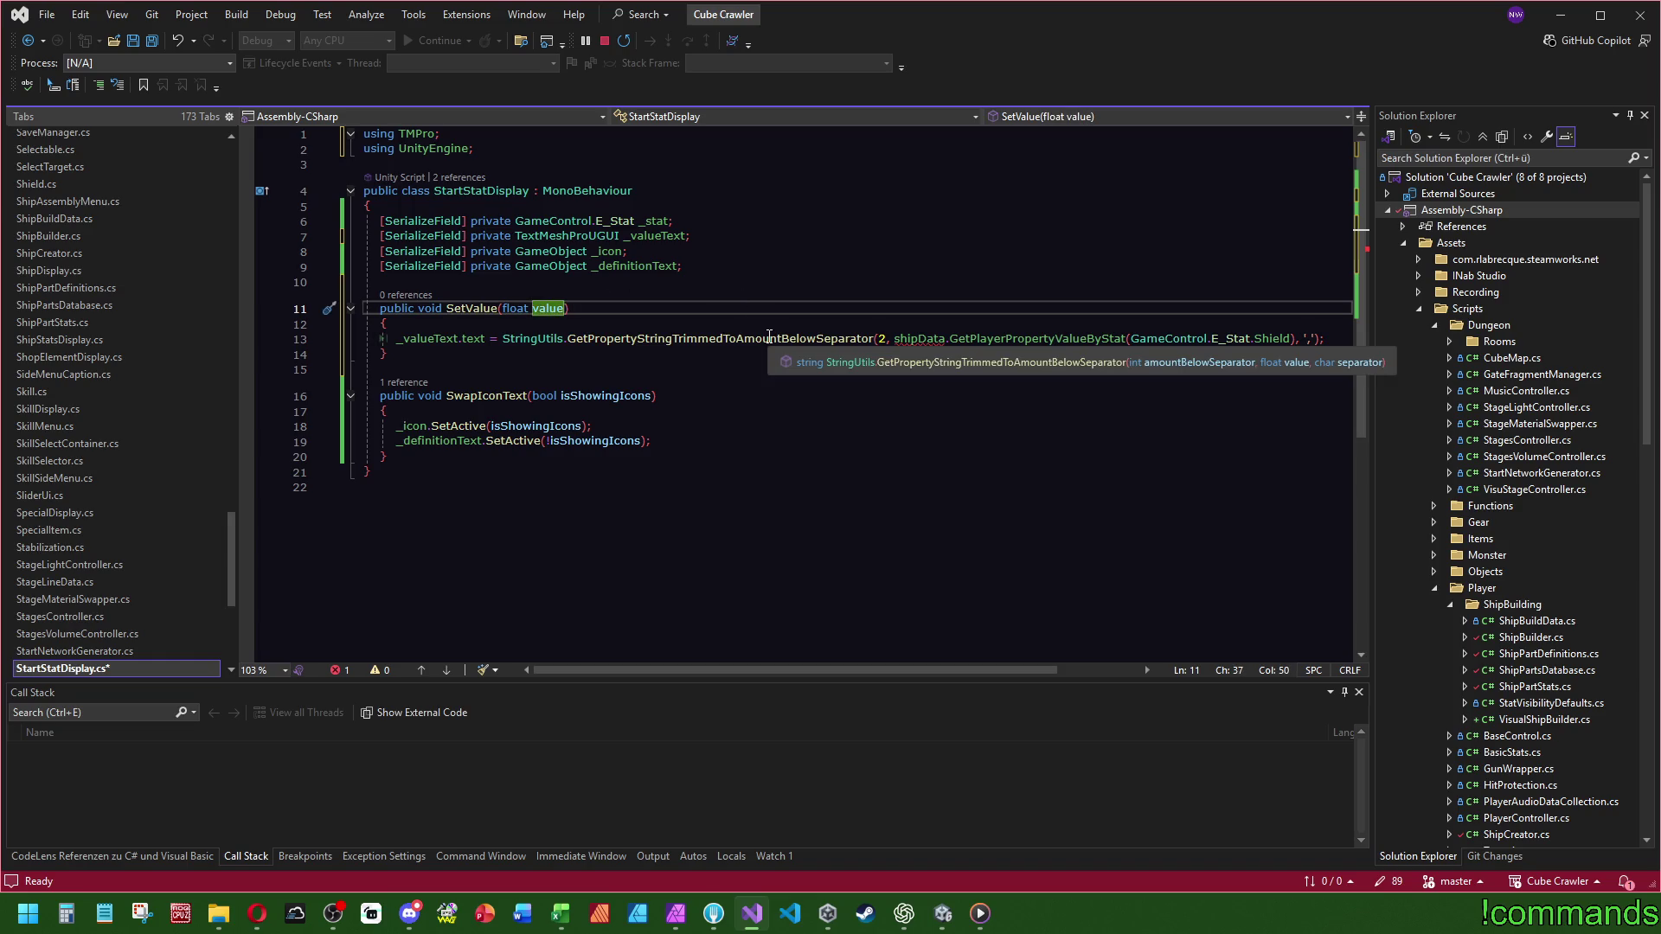
double_click(547, 310)
- Replace the shield property lookup argument with value and save StartStatDisplay
click(1049, 461)
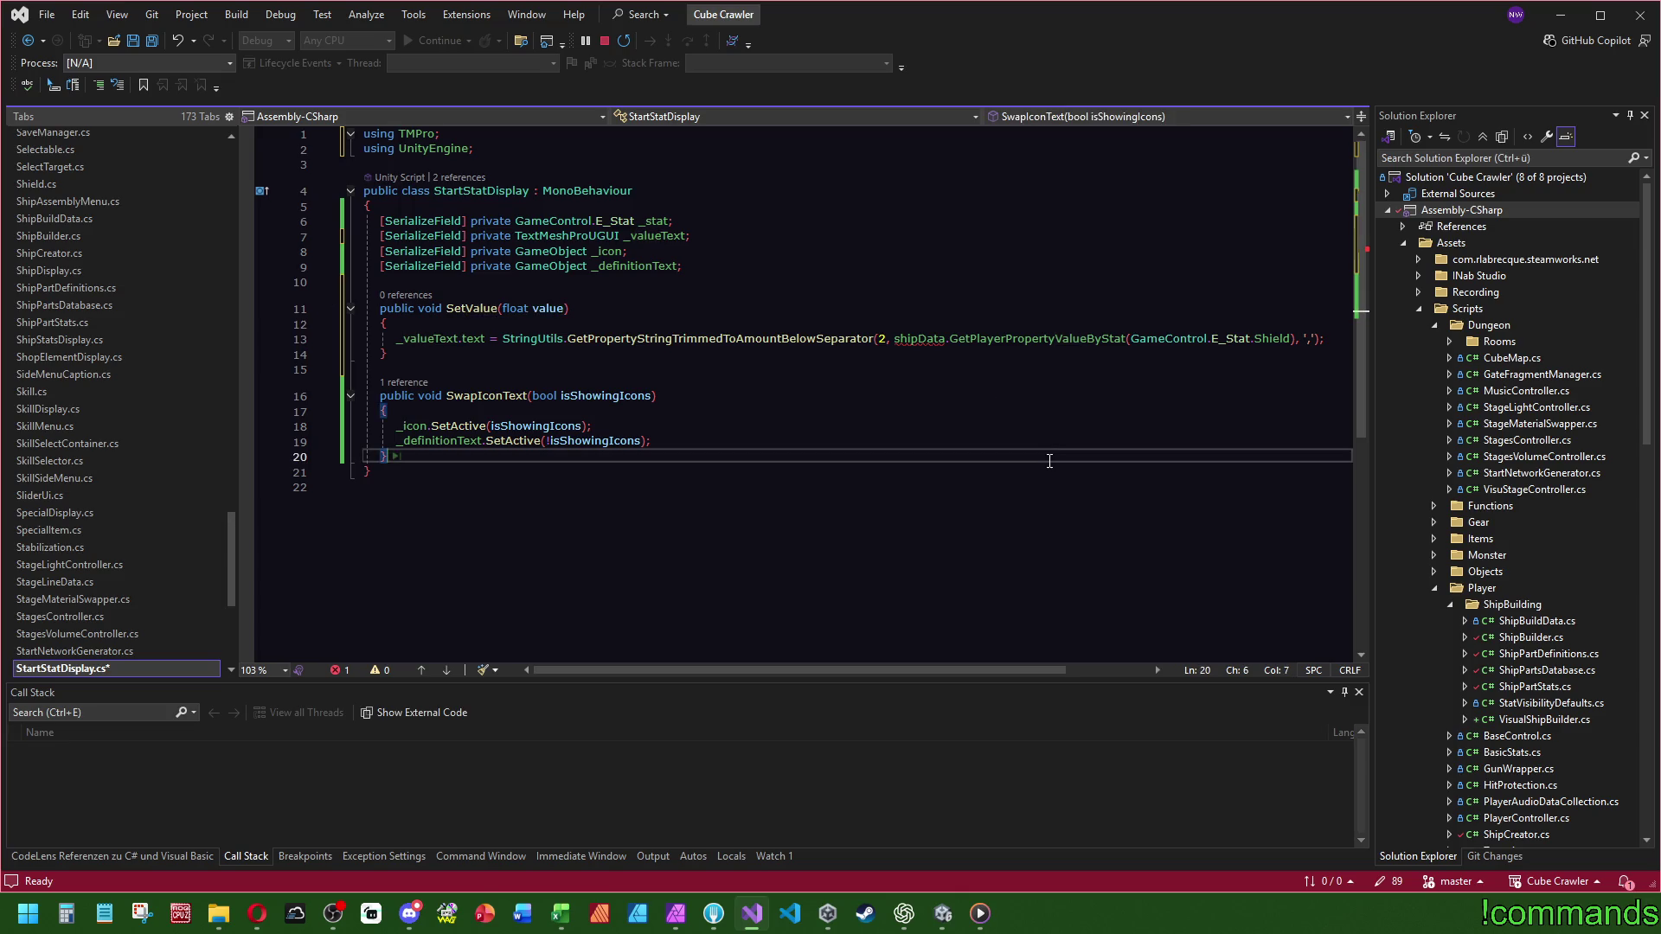
drag(893, 339, 1295, 339)
text(value)
click(909, 289)
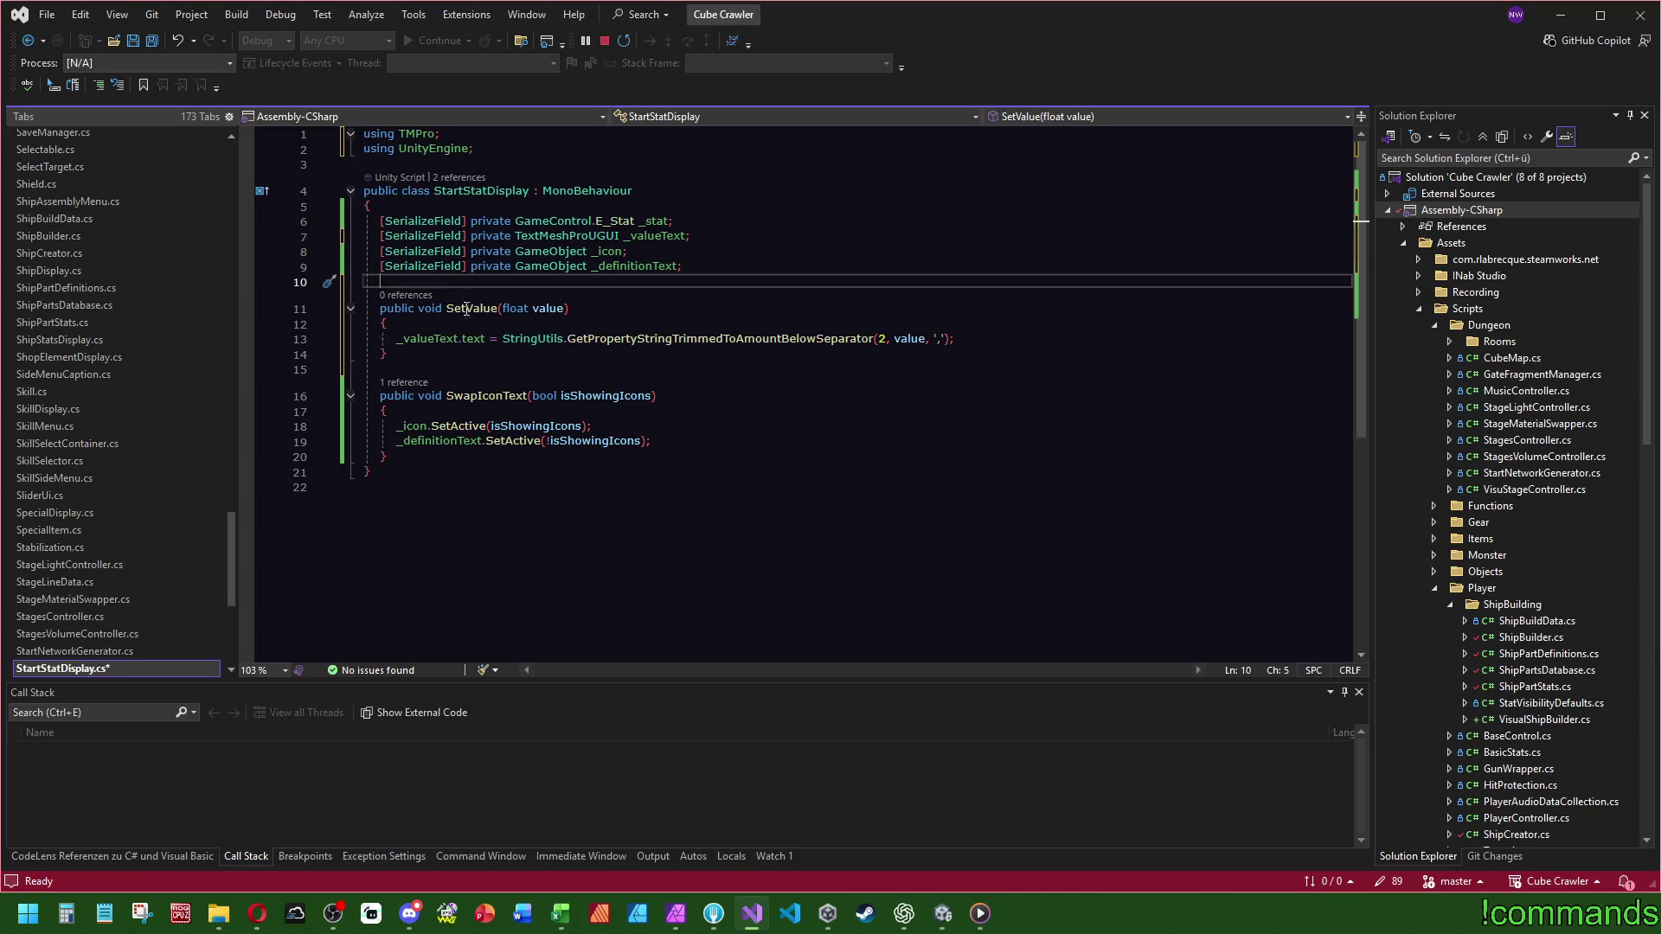
click(154, 41)
- Add 'public GameControl.E_Stat GetStat() => _stat;' above SetValue and save the script
key(Return)
key(Return)
key(Up)
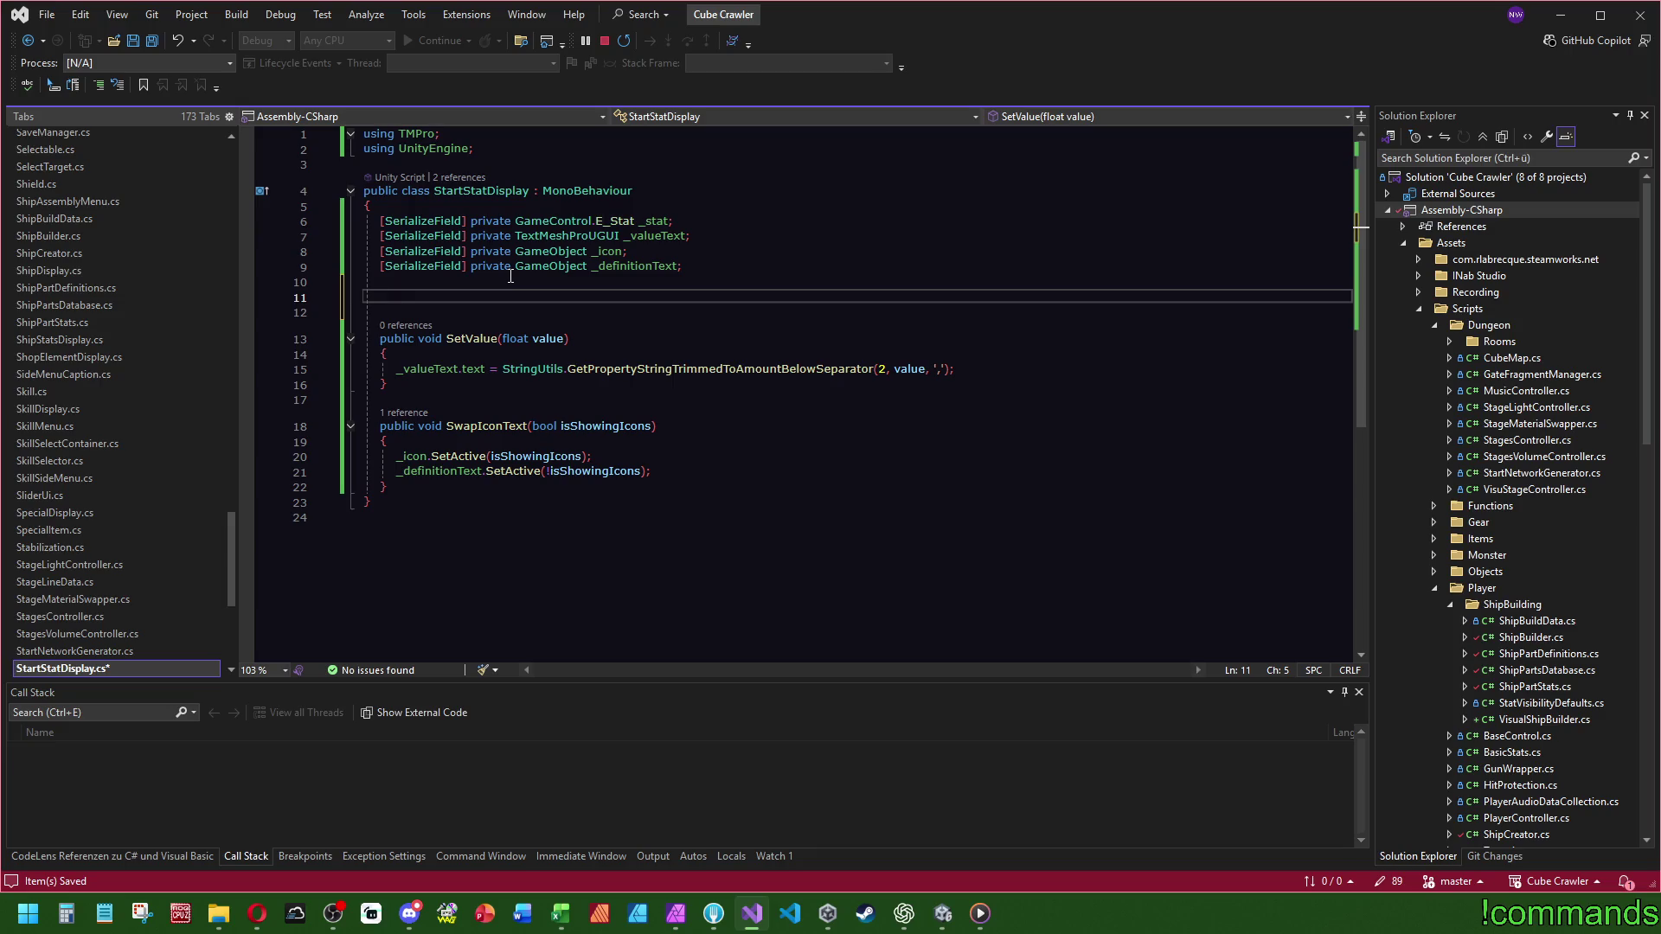
text(public)
click(516, 221)
click(455, 295)
text(GameControl.E_Stat)
text(GetStat() =)
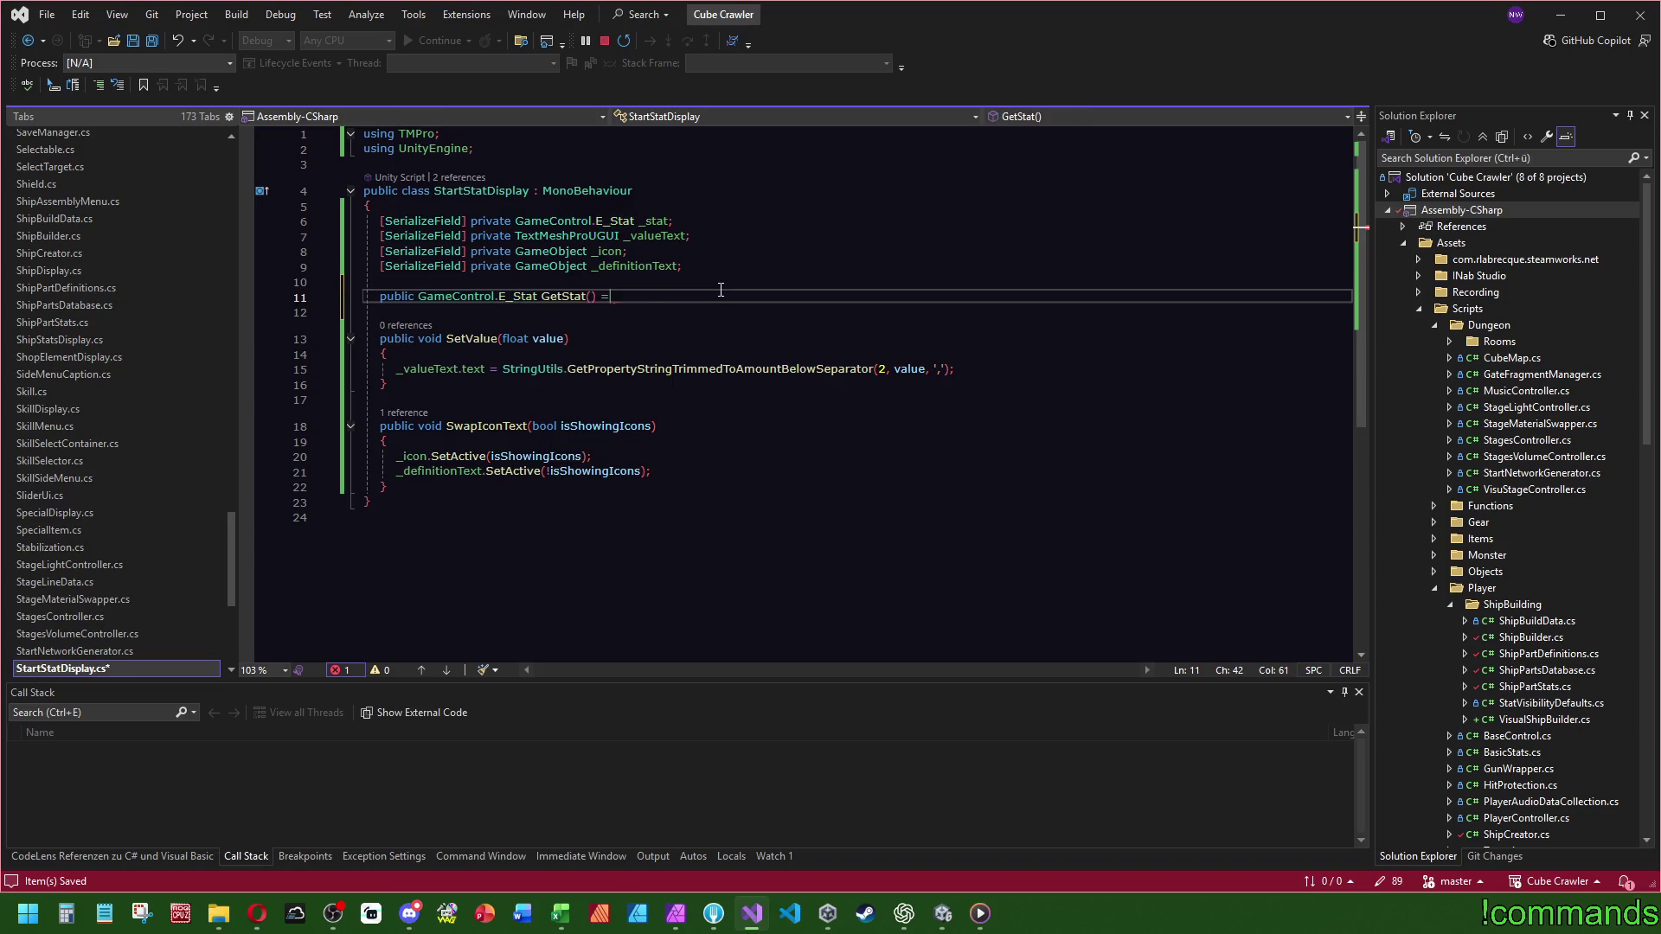
text(> _stat;)
click(826, 282)
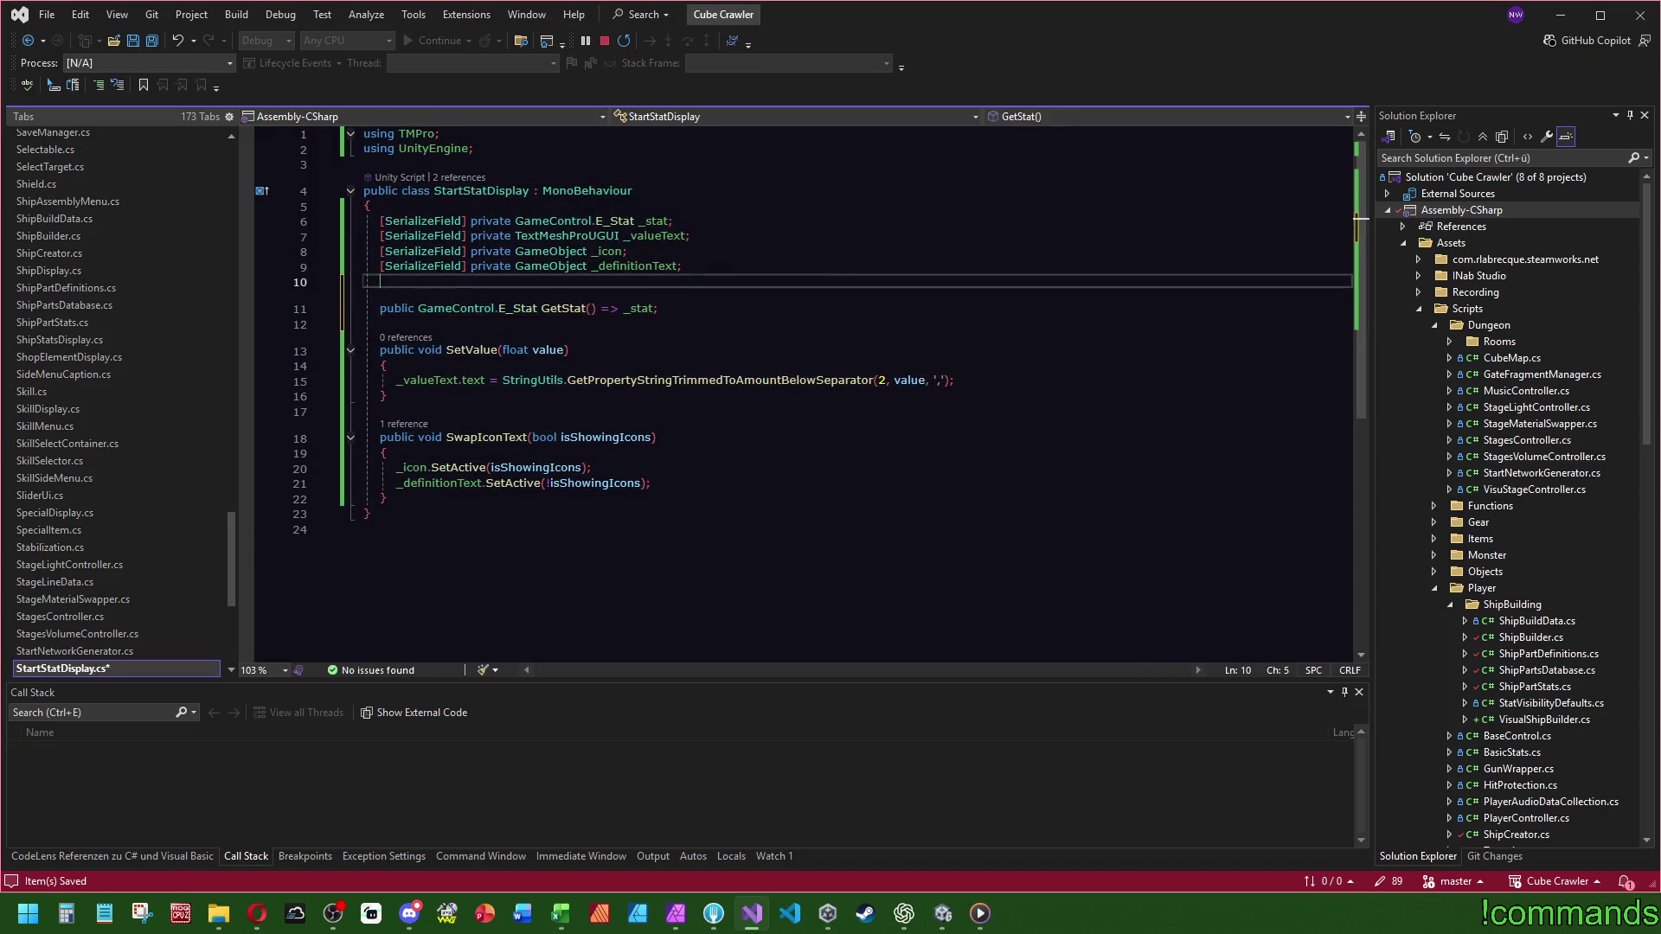
click(151, 39)
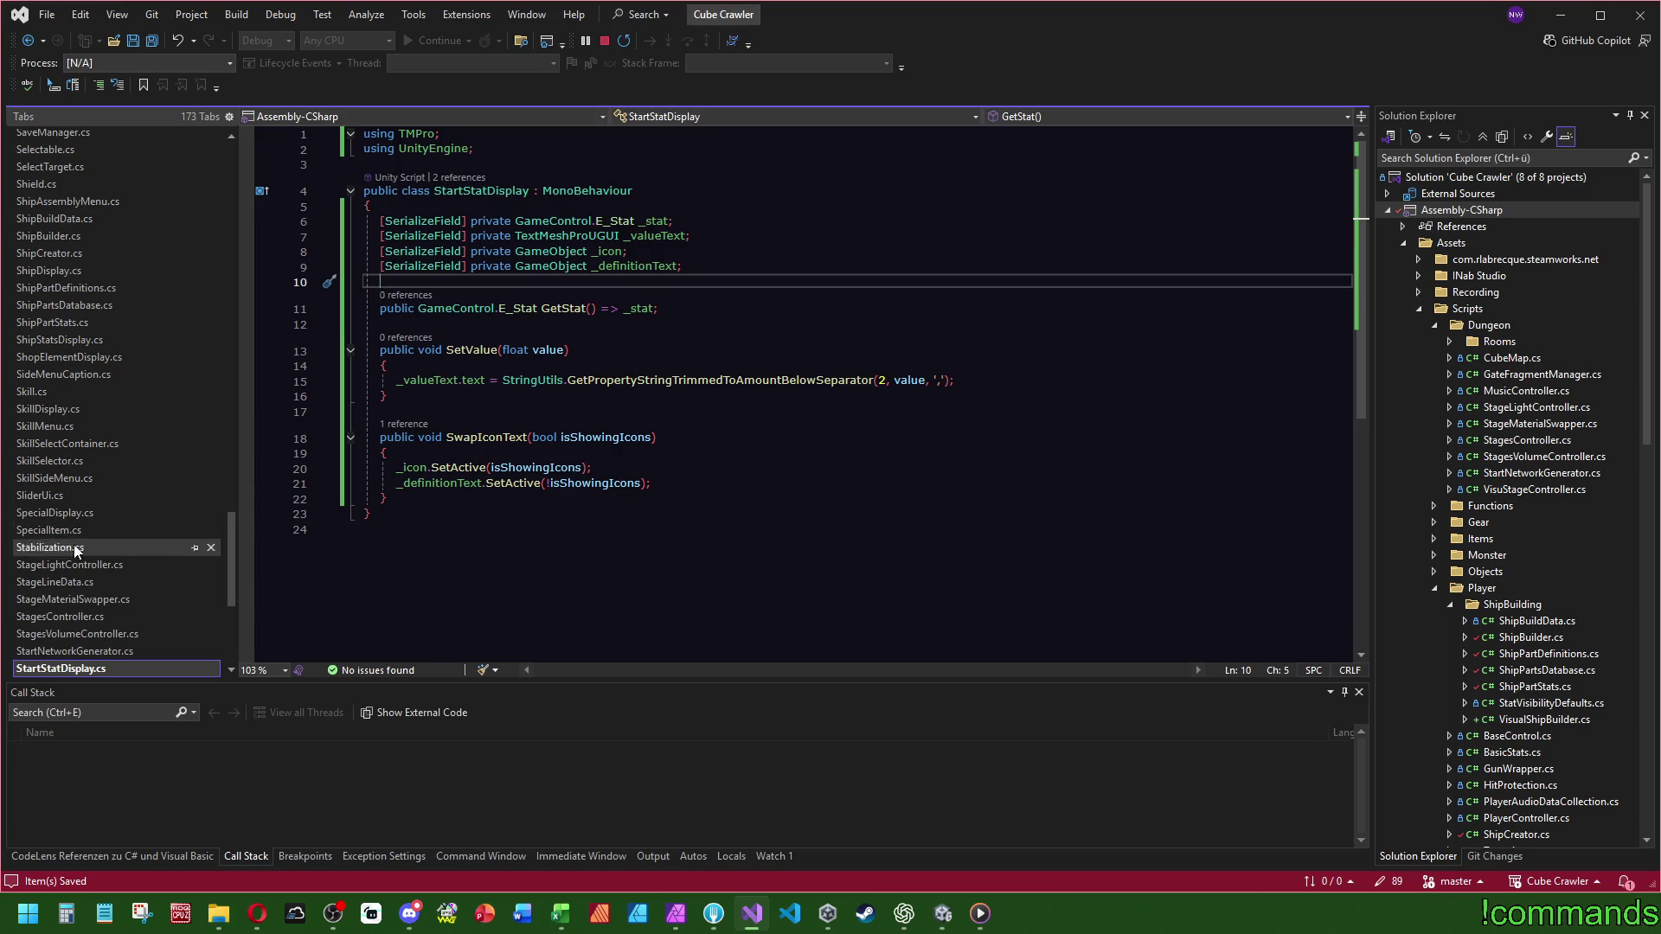
scroll(93, 569, down, 3)
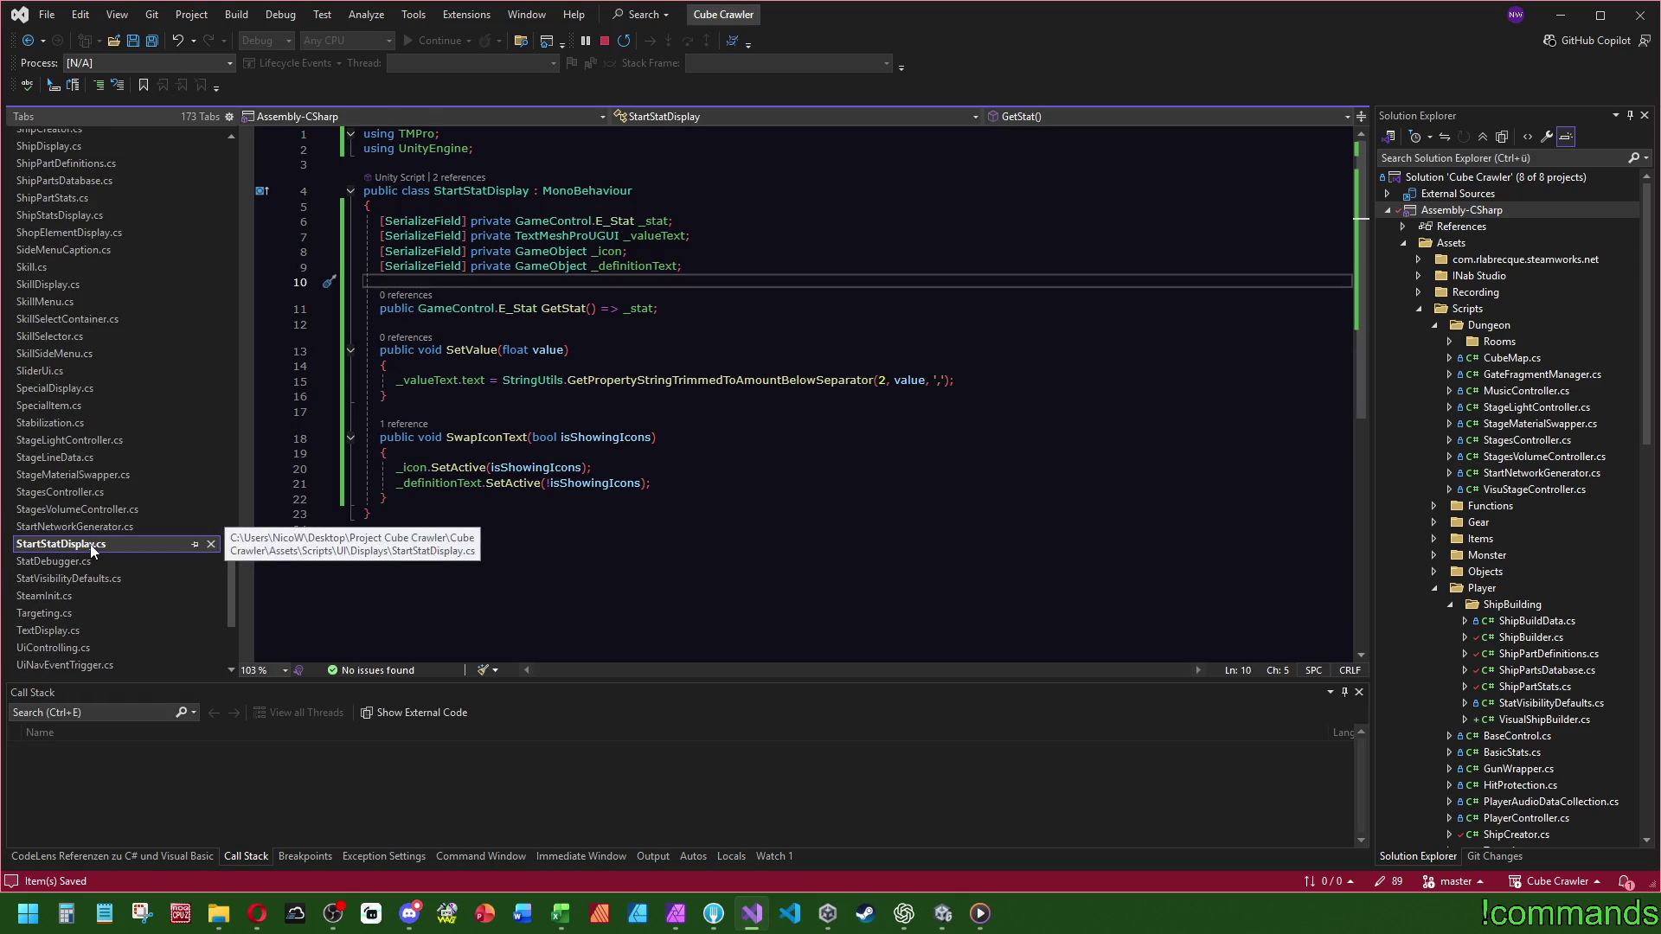
- Follow SwapIconText's reference into ShipStatsDisplay and place the caret in SetDisplay's loop body
click(400, 412)
click(404, 423)
double_click(490, 378)
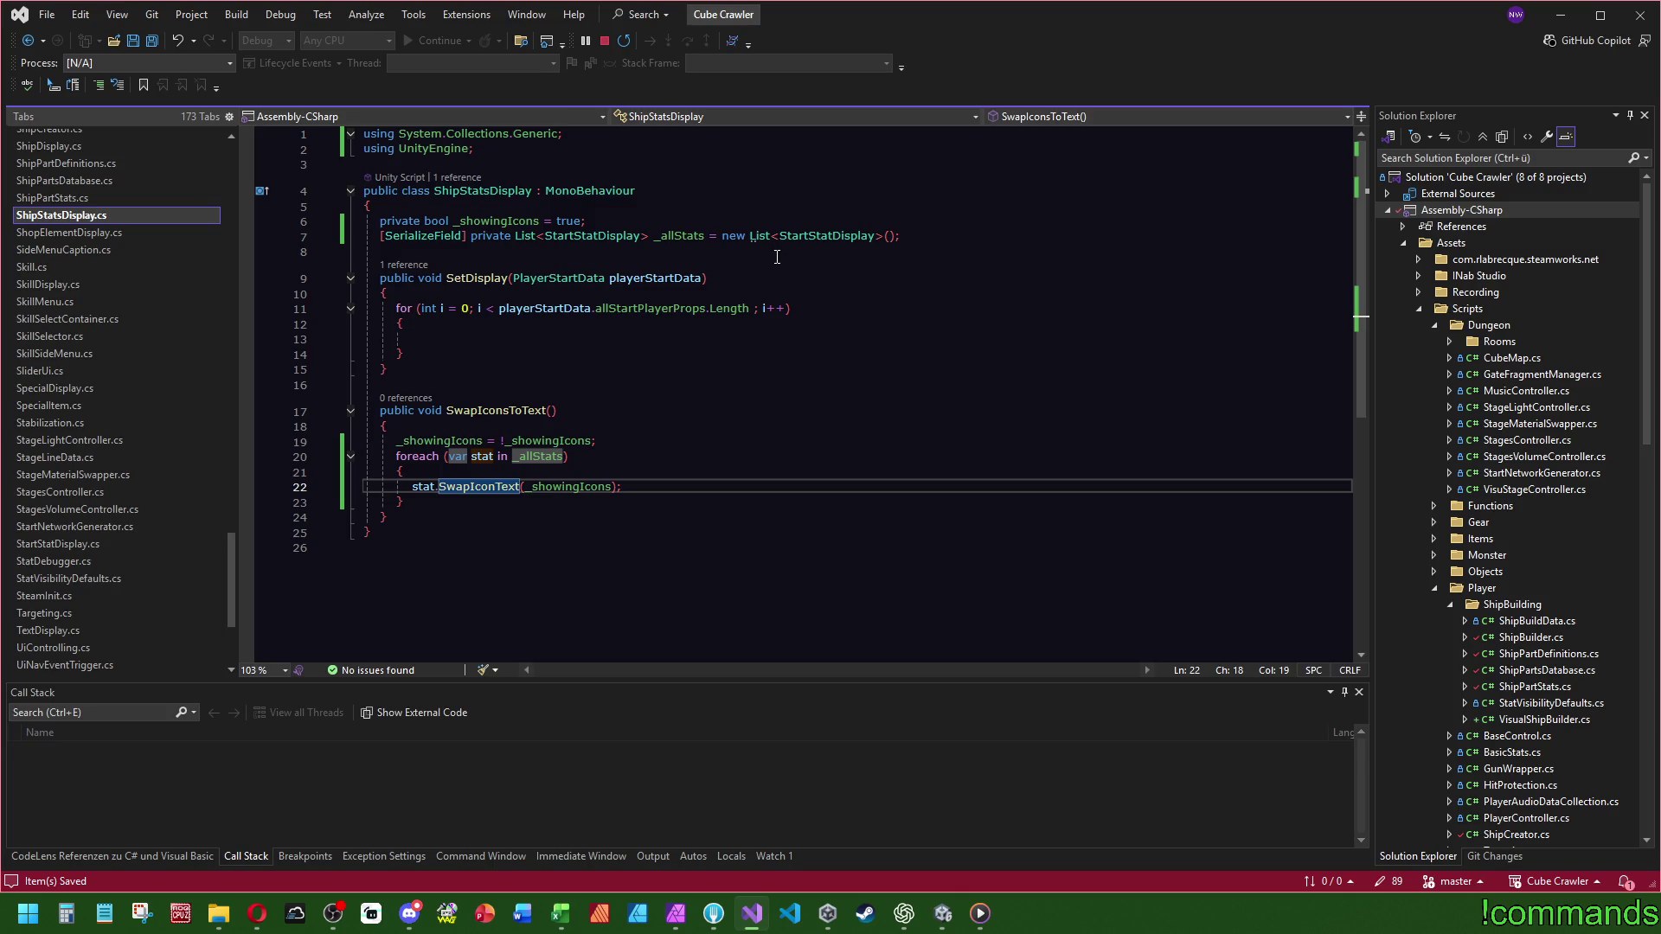
click(664, 235)
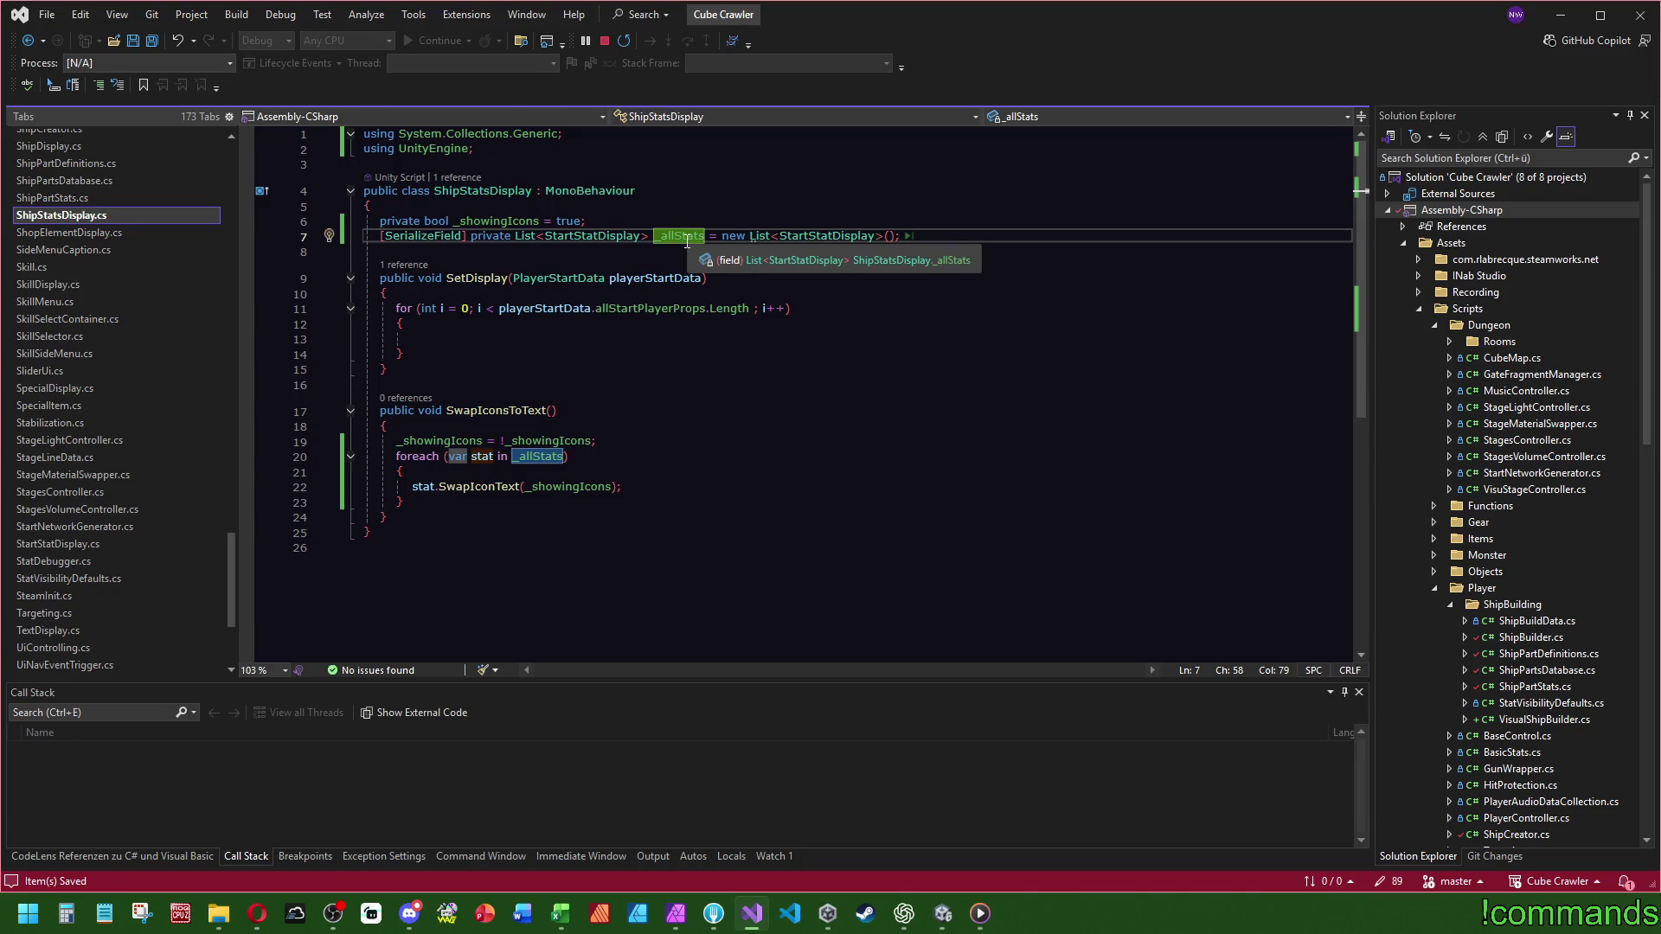
click(675, 279)
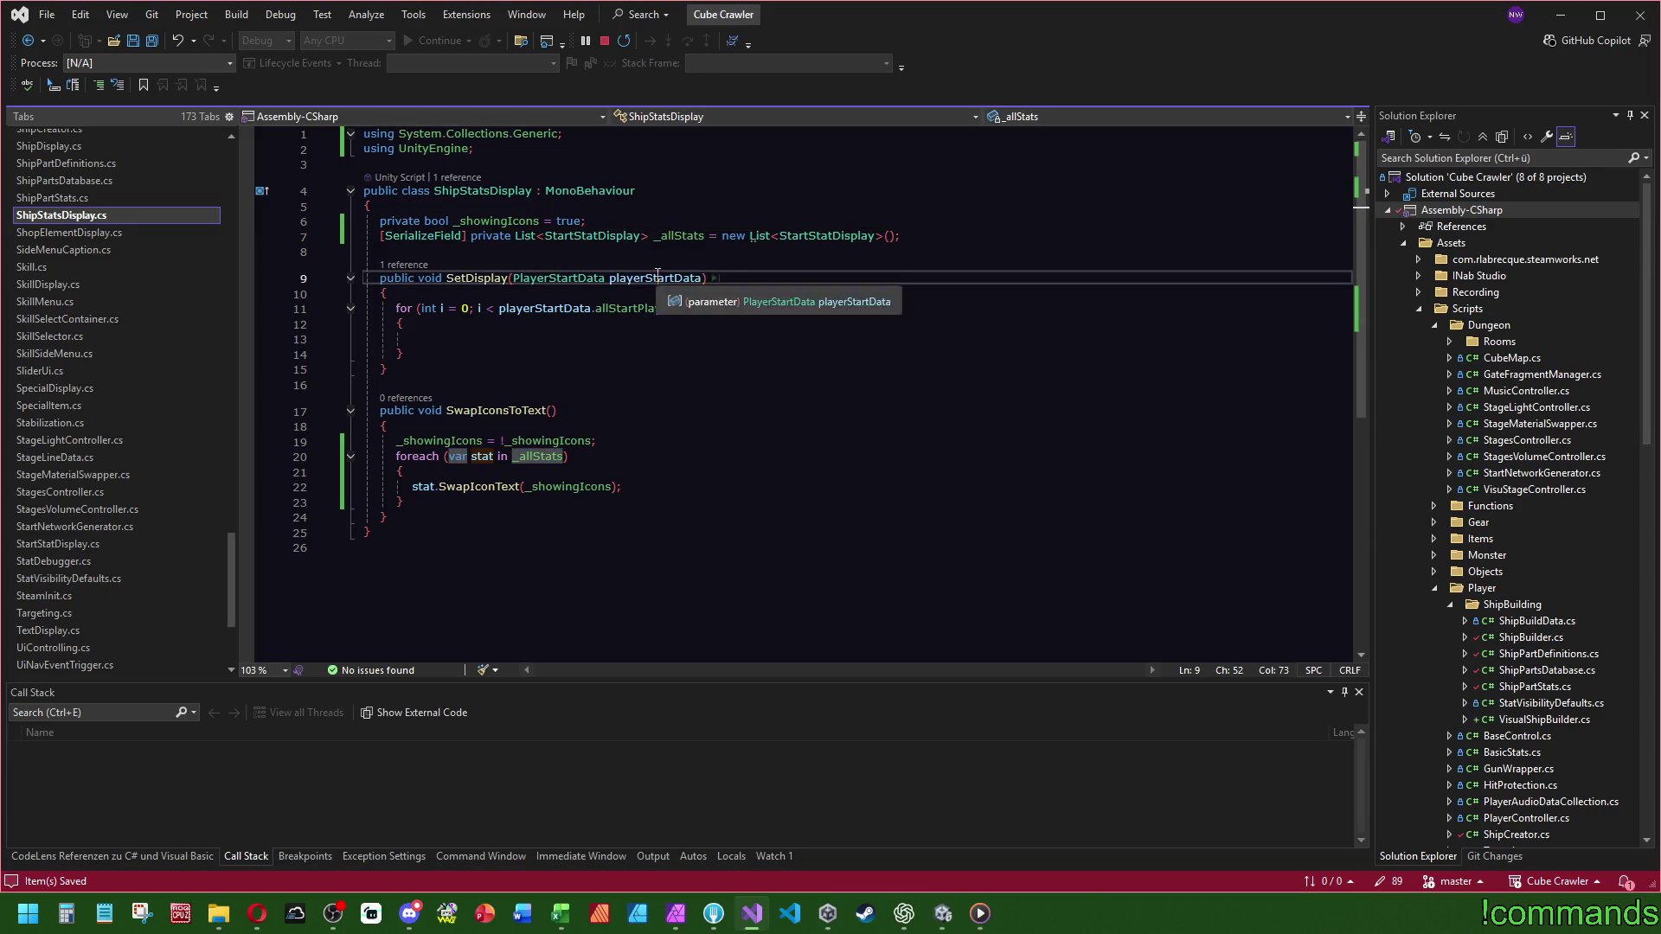
click(975, 309)
key(Down)
key(Down)
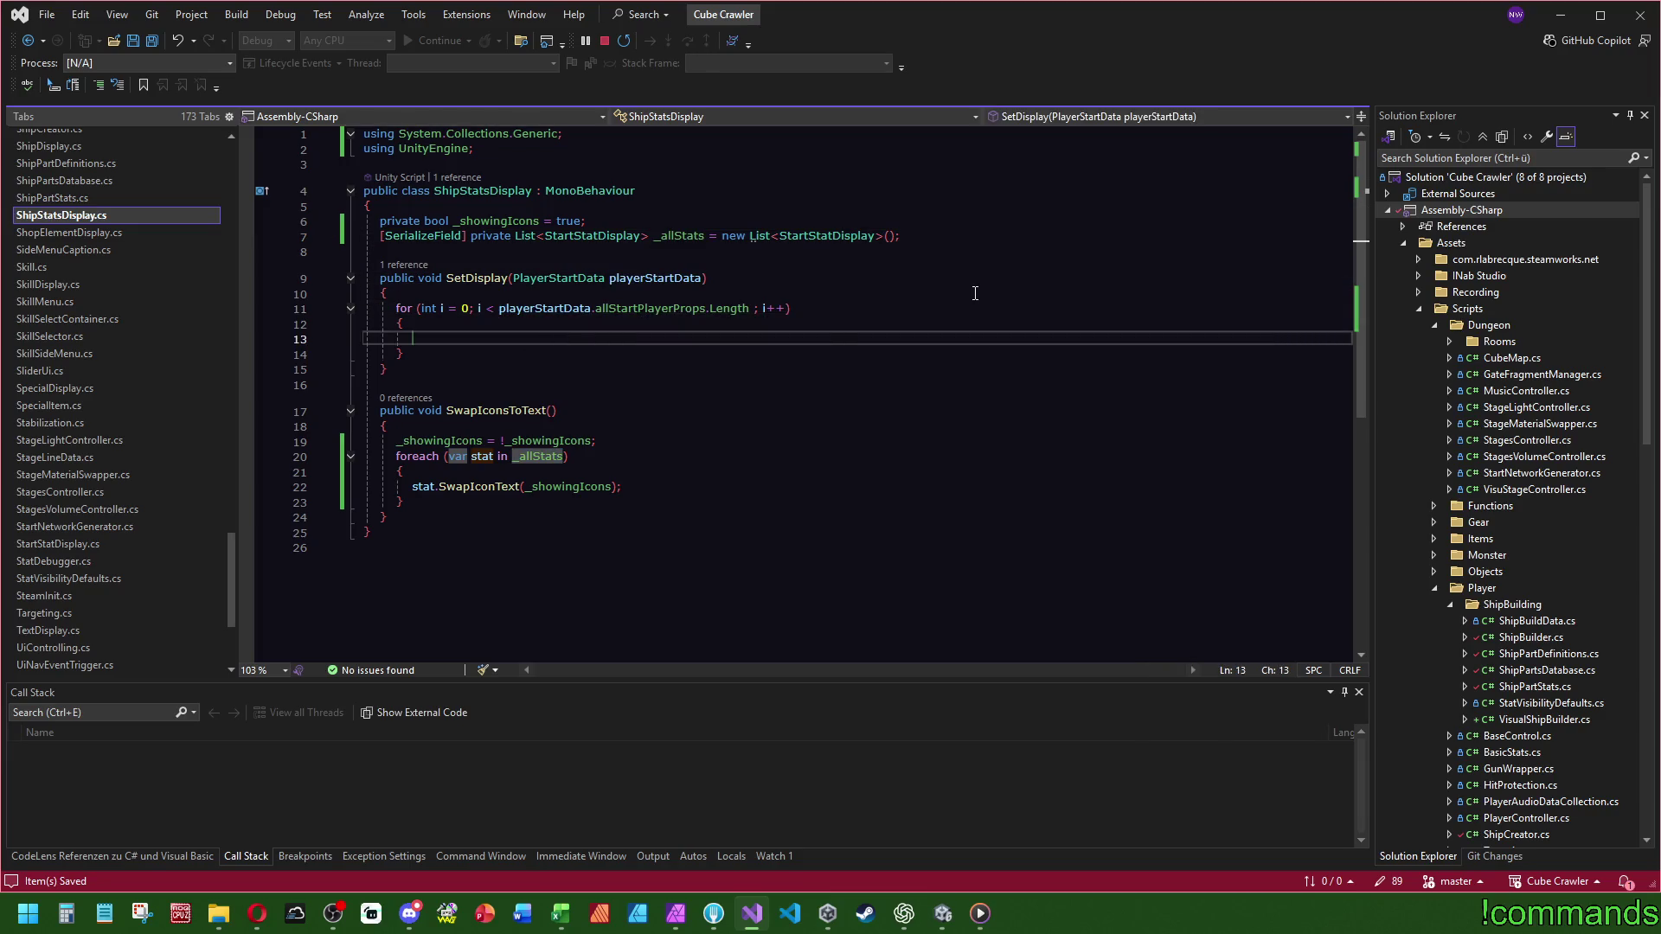
- Replace the old for loop with a foreach over the player start props, named prop
click(590, 293)
key(Return)
text(foreach)
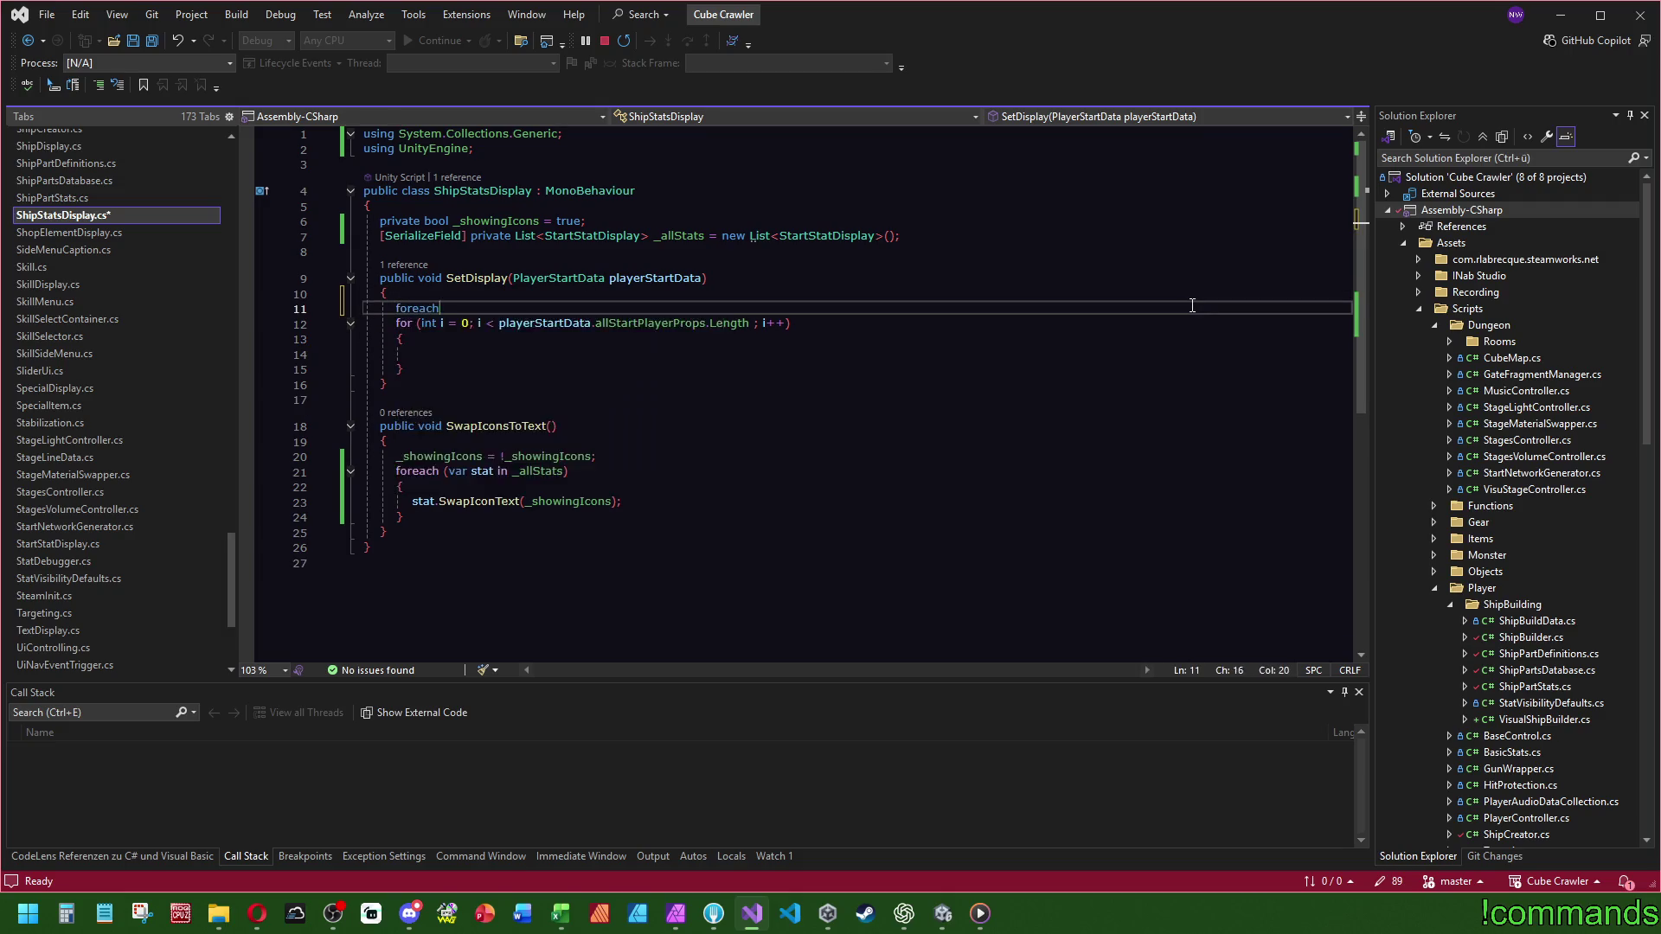
key(Tab)
key(Tab)
drag(499, 370, 722, 369)
key(ctrl+c)
click(483, 308)
key(Tab)
key(ctrl+v)
key(Tab)
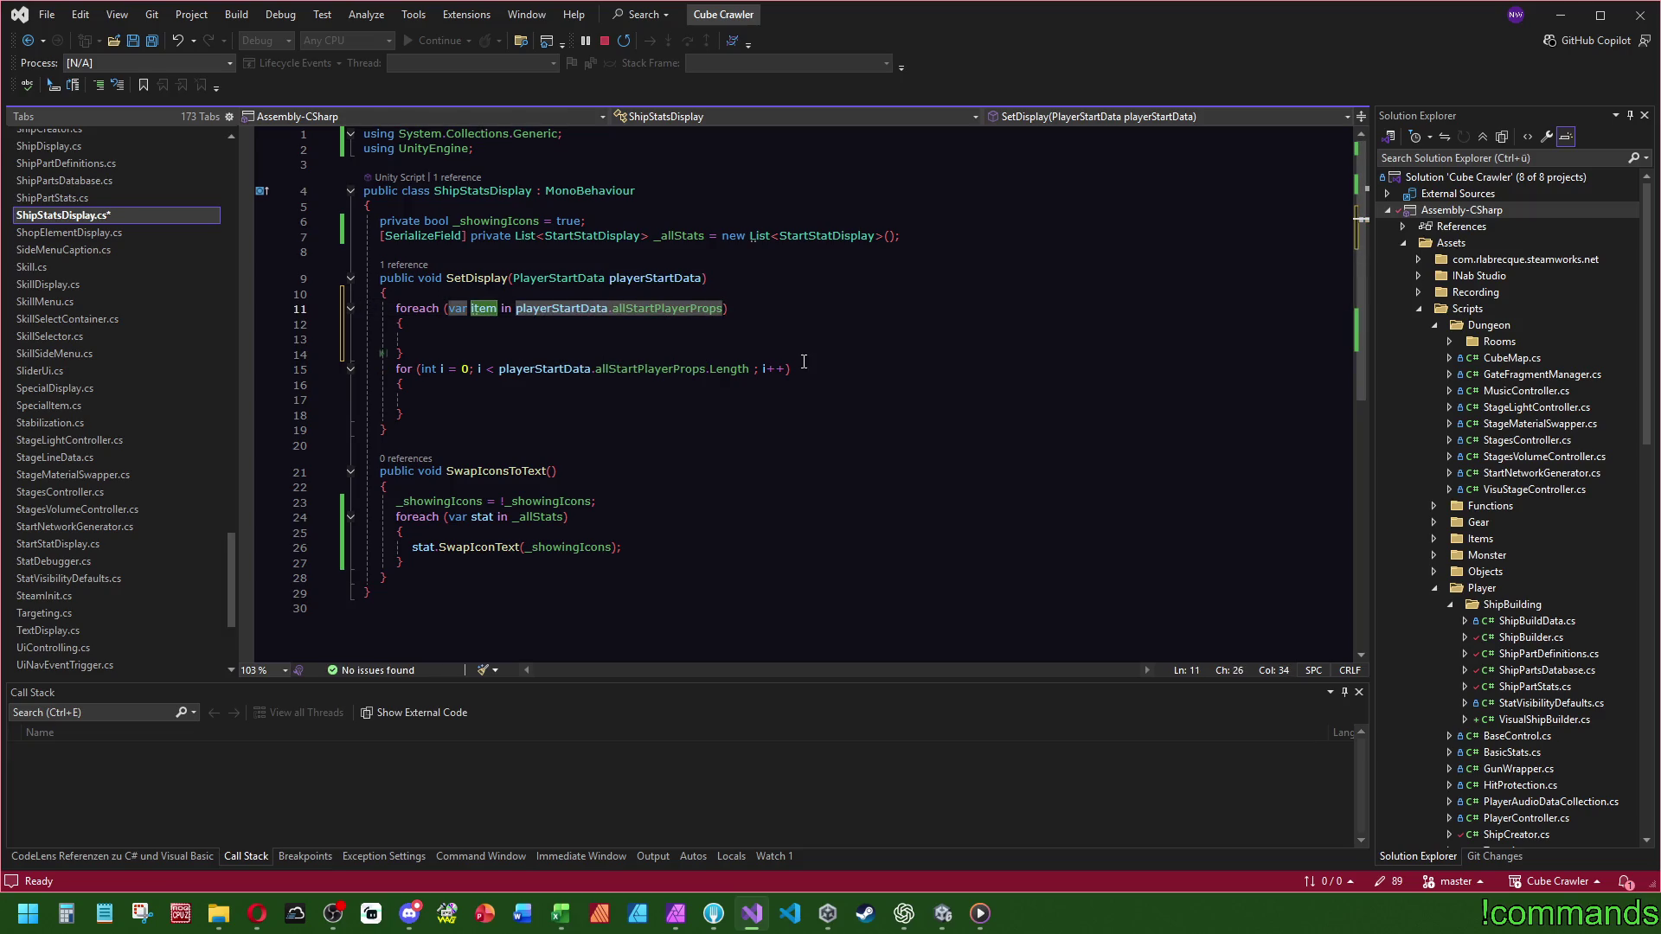
text(prop)
drag(429, 414, 404, 354)
key(Delete)
key(Up)
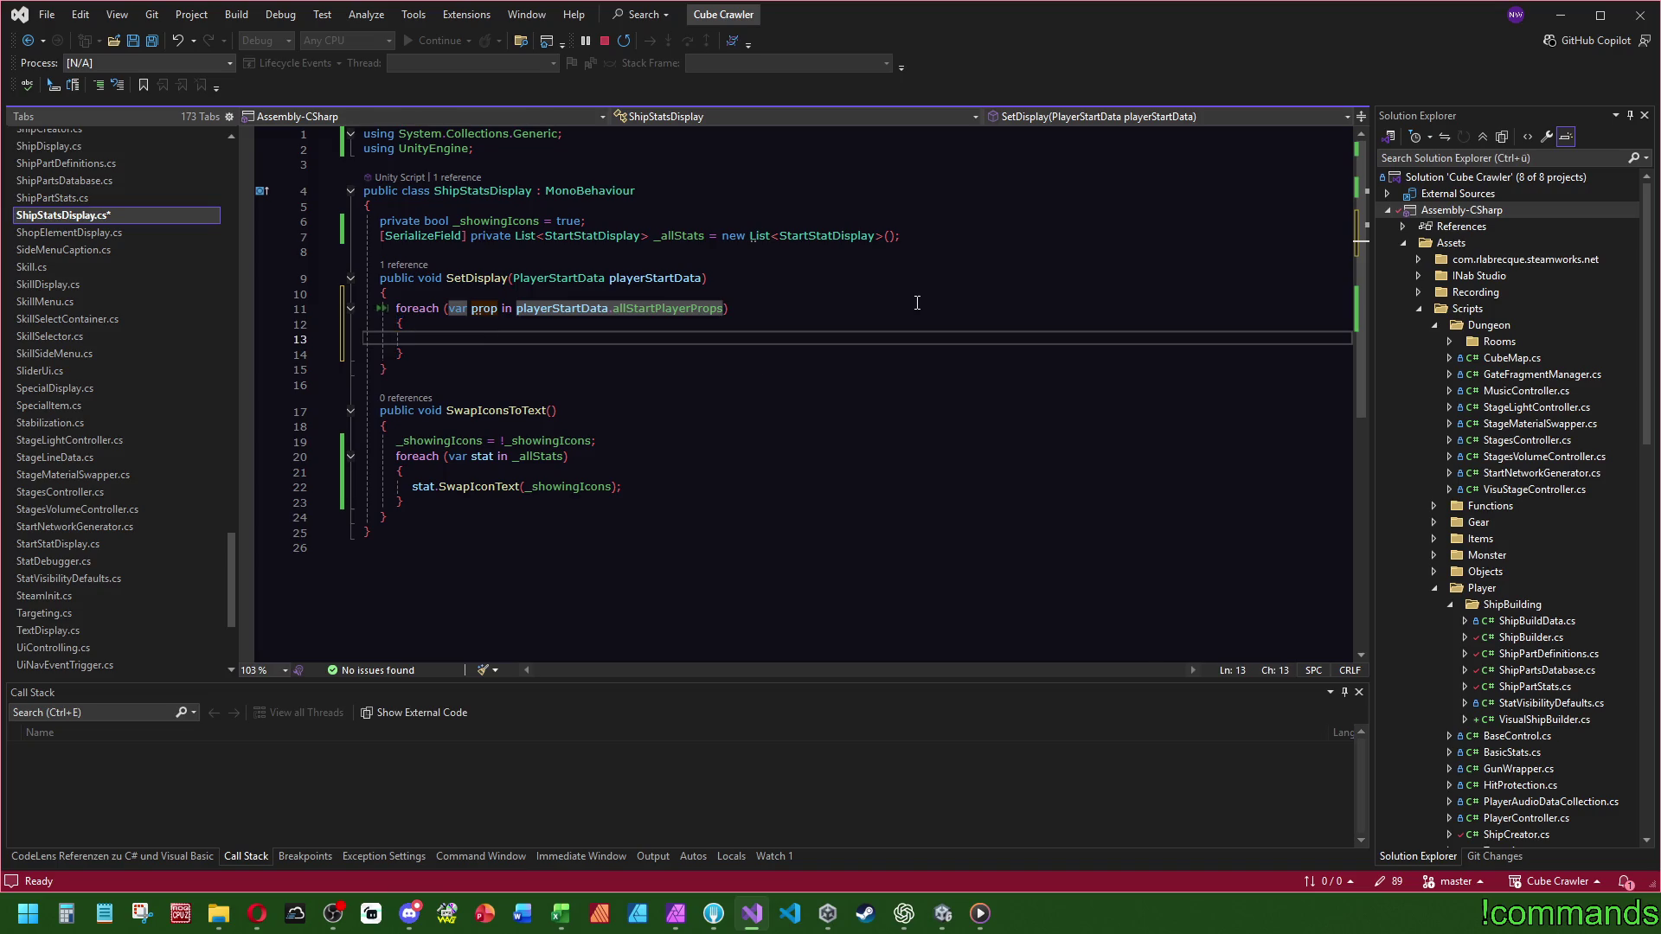
- Write the lookup _allStats.FirstOrDefault(p => p.GetStat() == prop.stat) in the loop body
text(_allStats.)
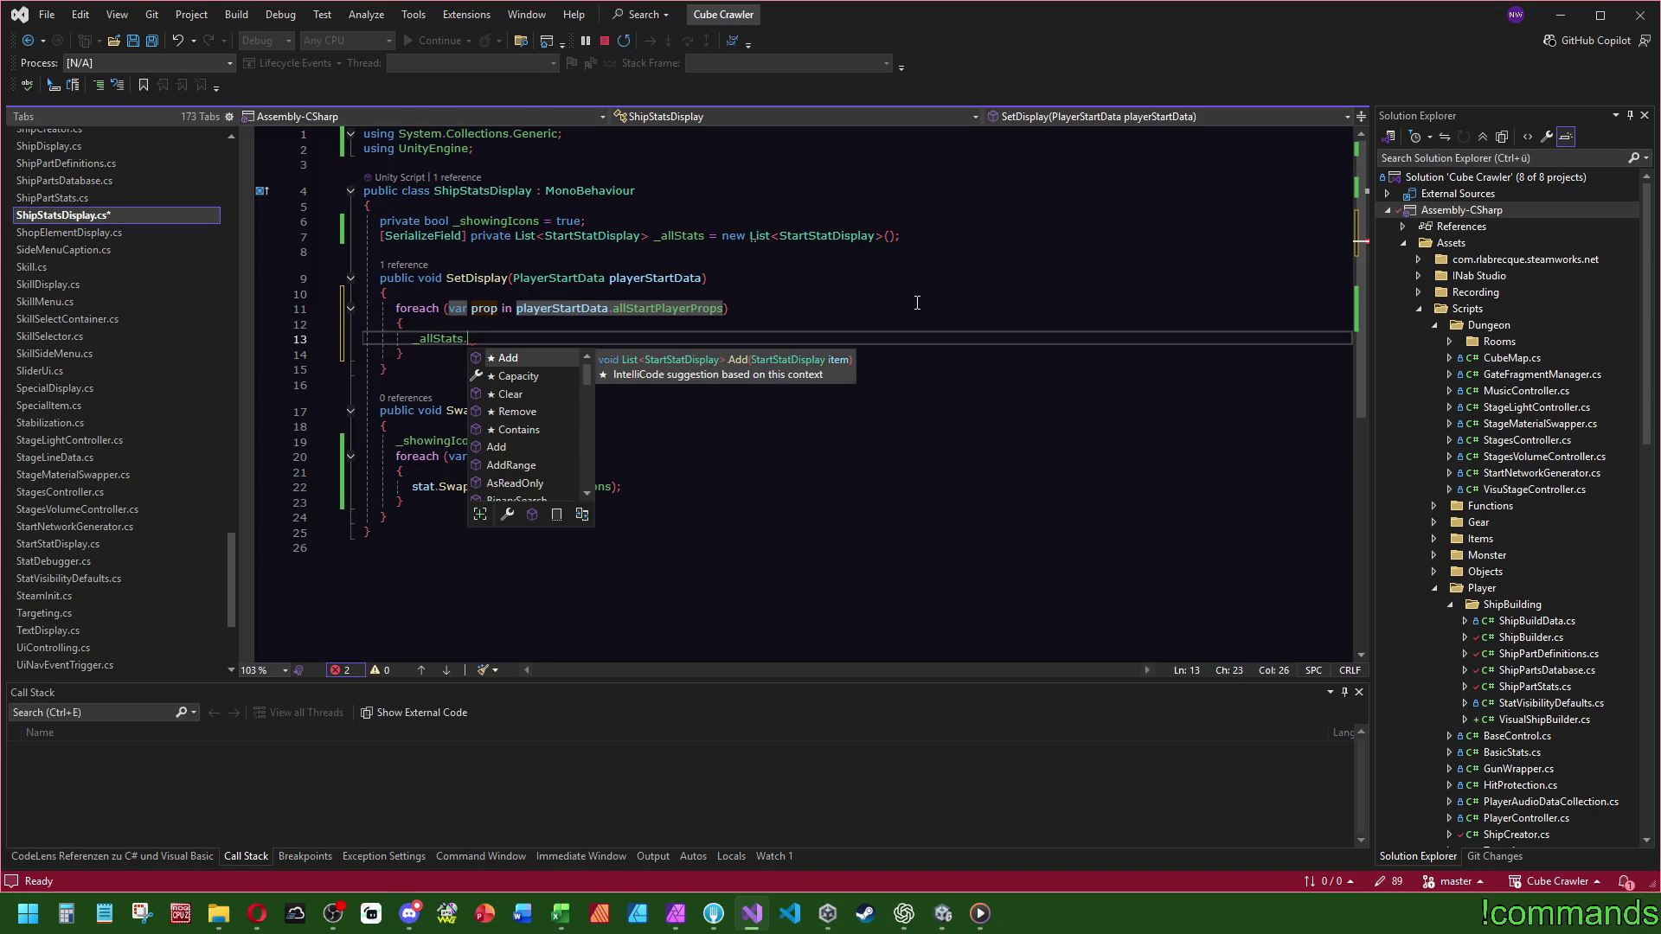
text(First()
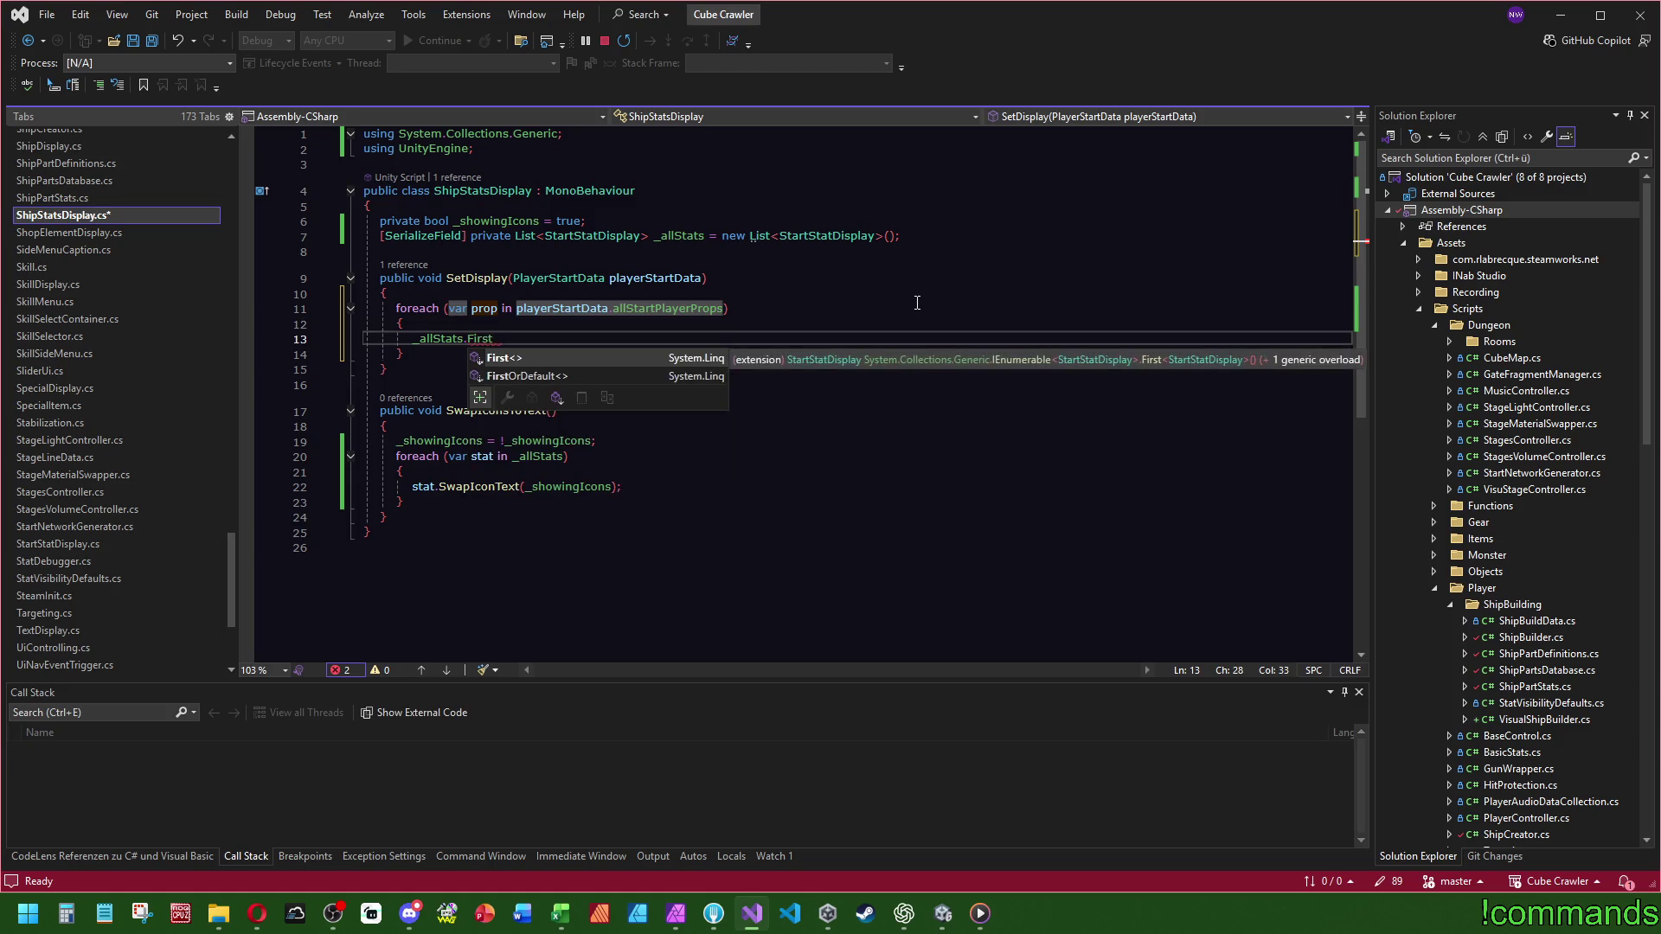
key(BackSpace)
key(BackSpace)
key(BackSpace)
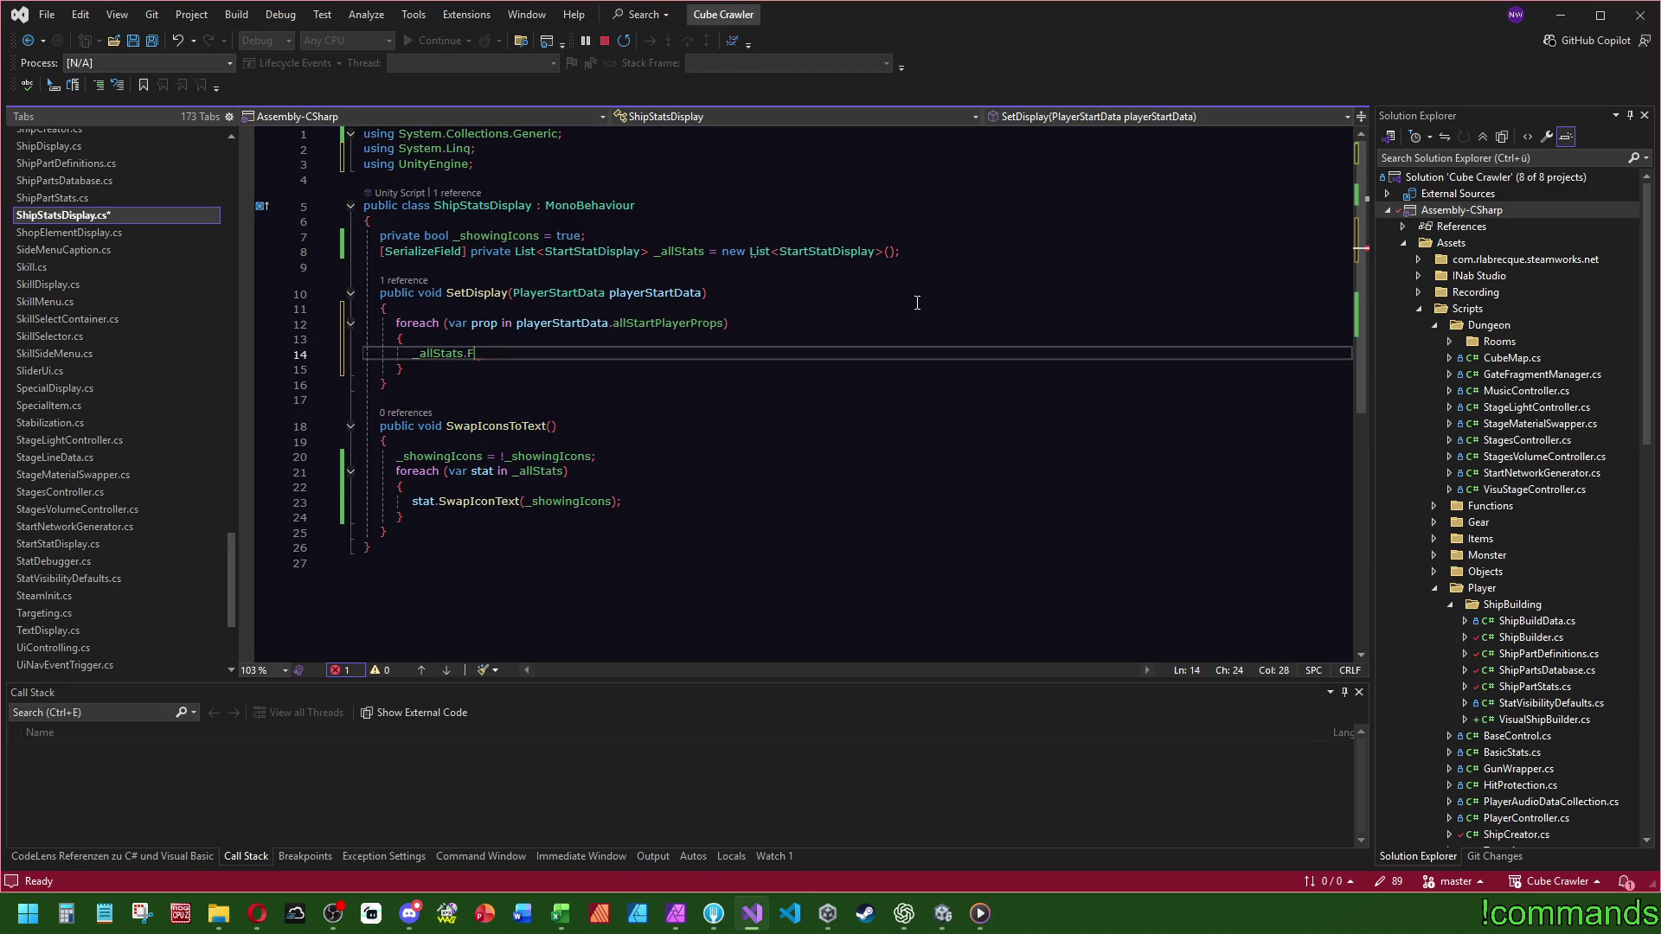
text(.F)
key(Down)
key(Down)
key(Down)
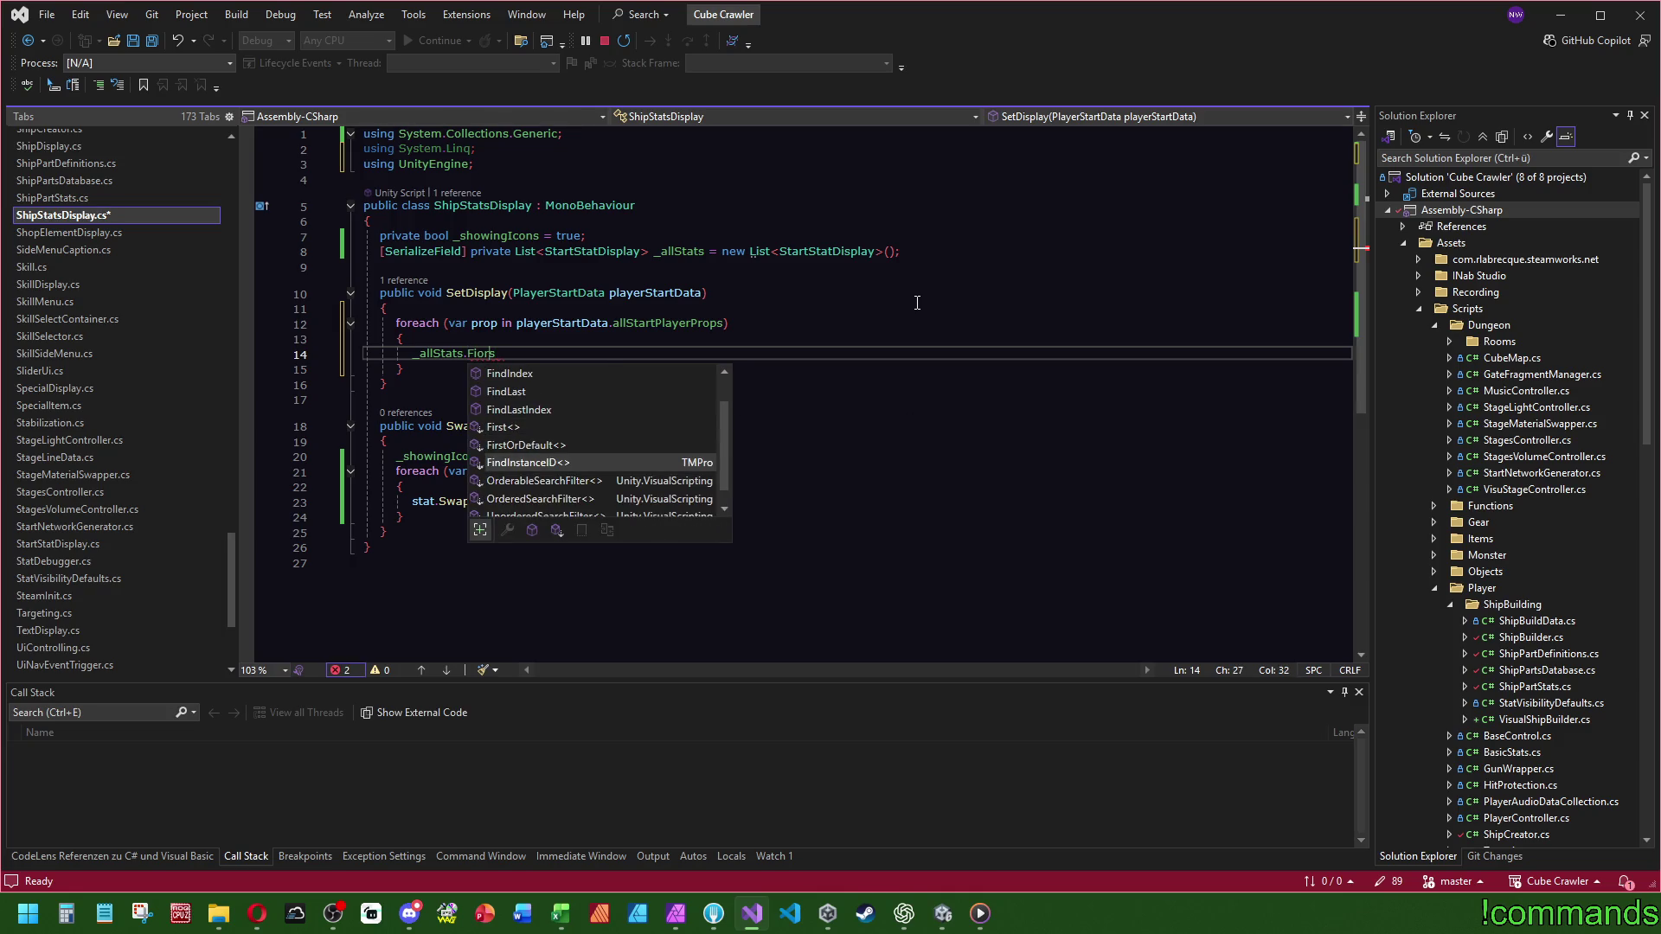
key(Tab)
text(()
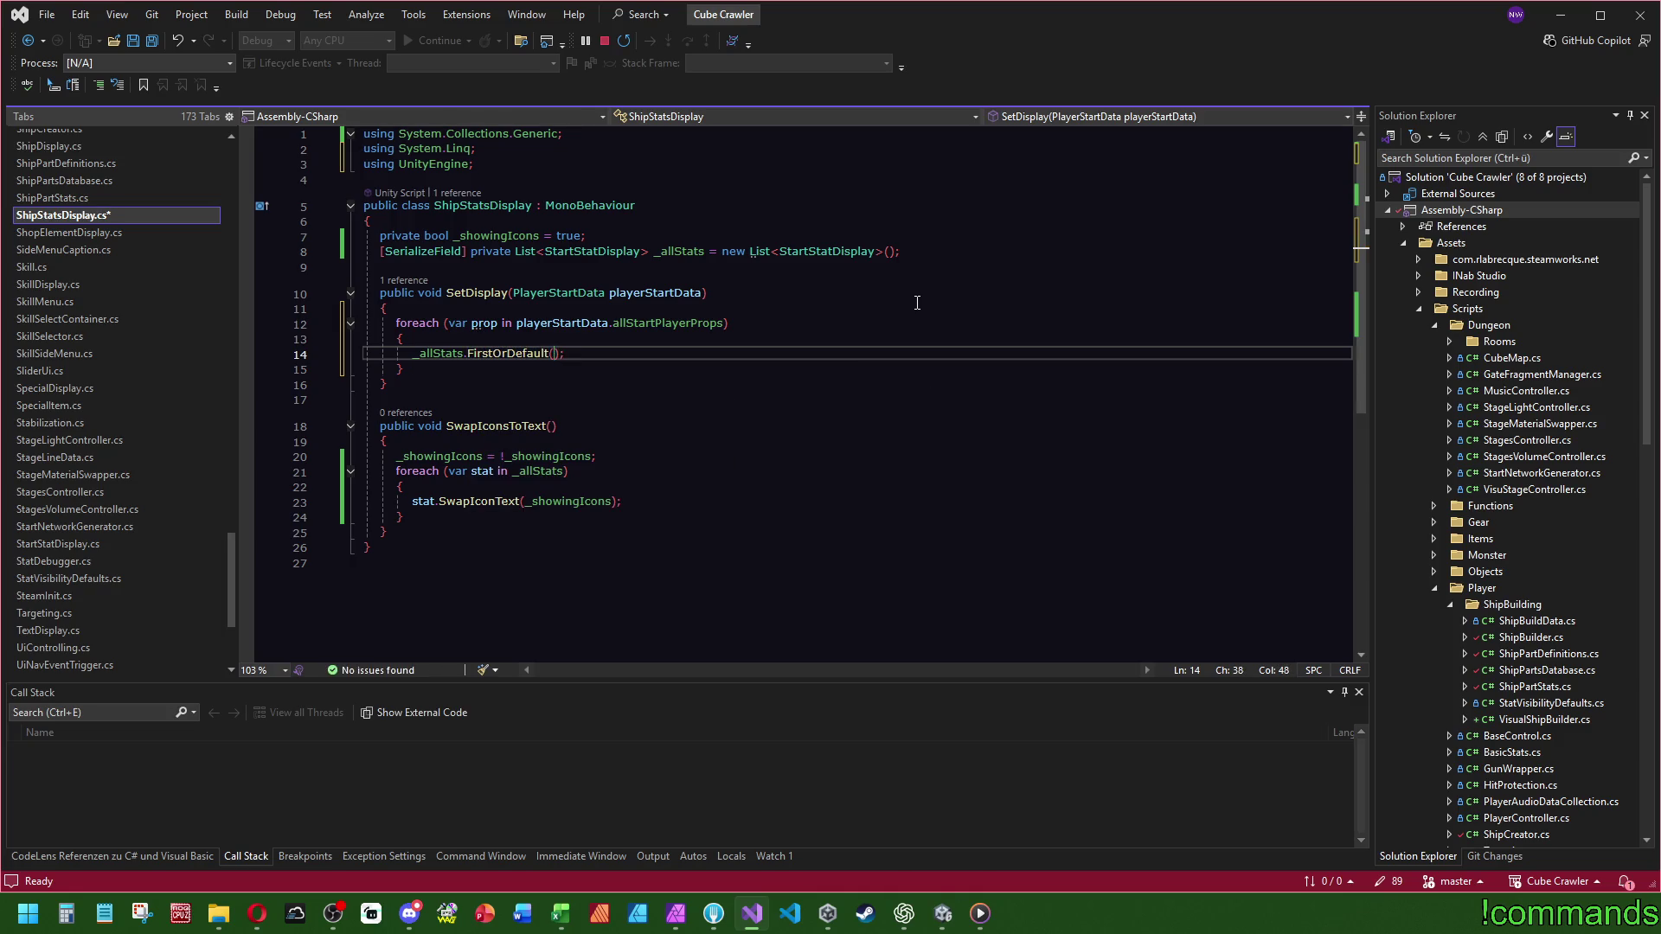
text(p => )
text(p.)
key(Escape)
key(ctrl+space)
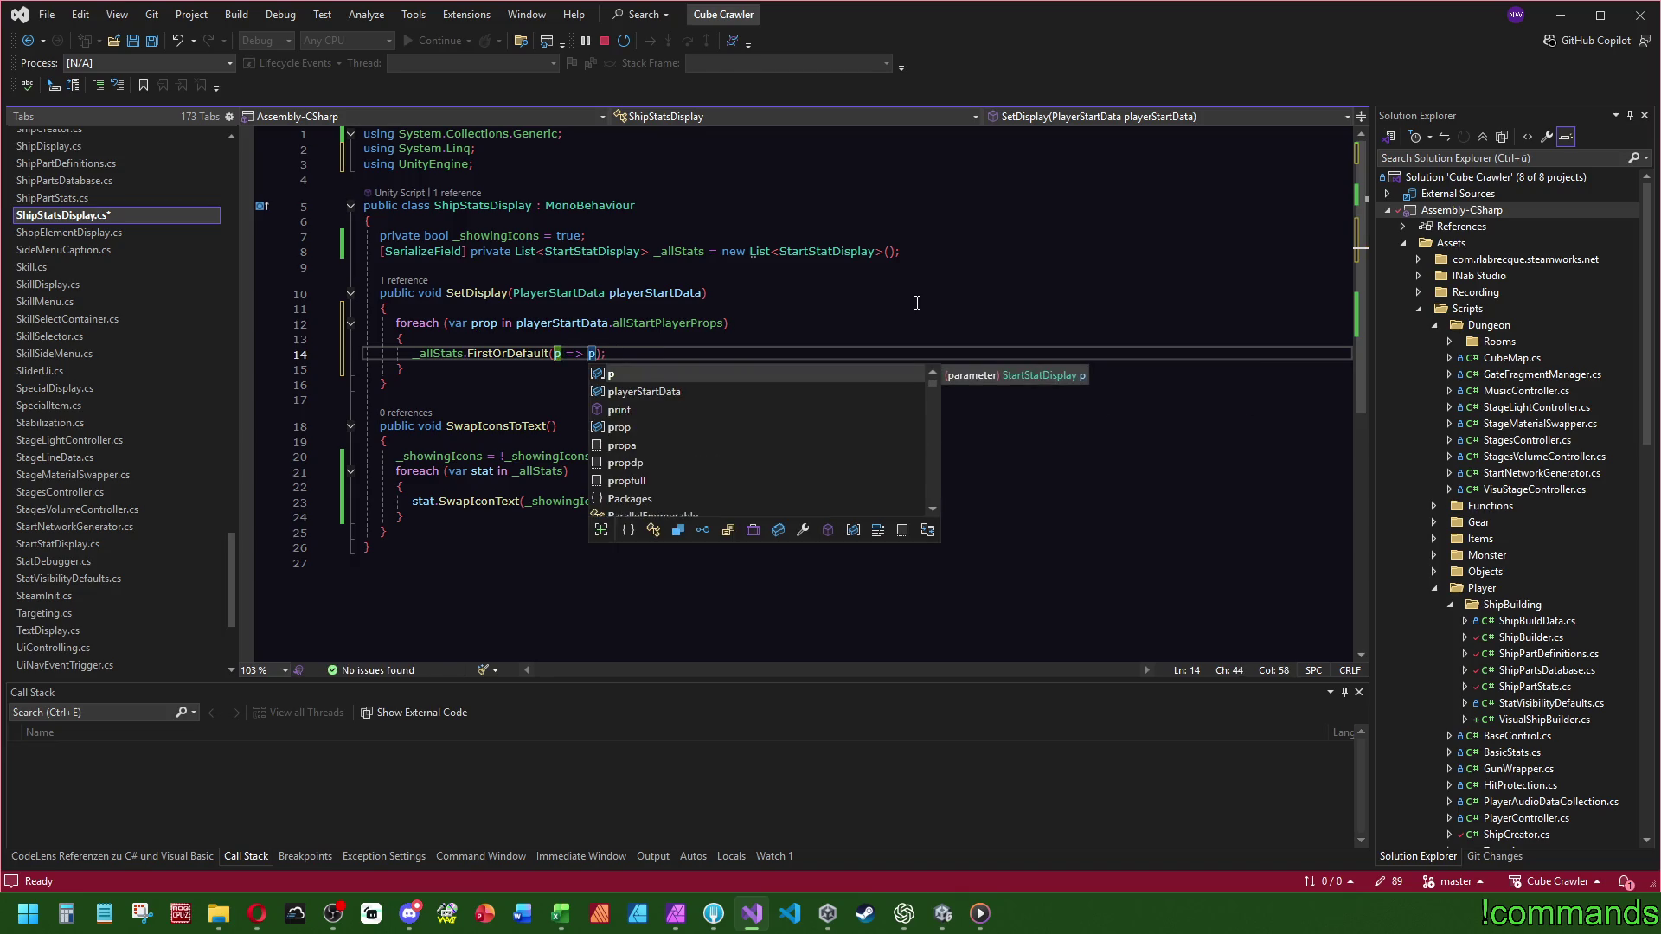
click(1047, 382)
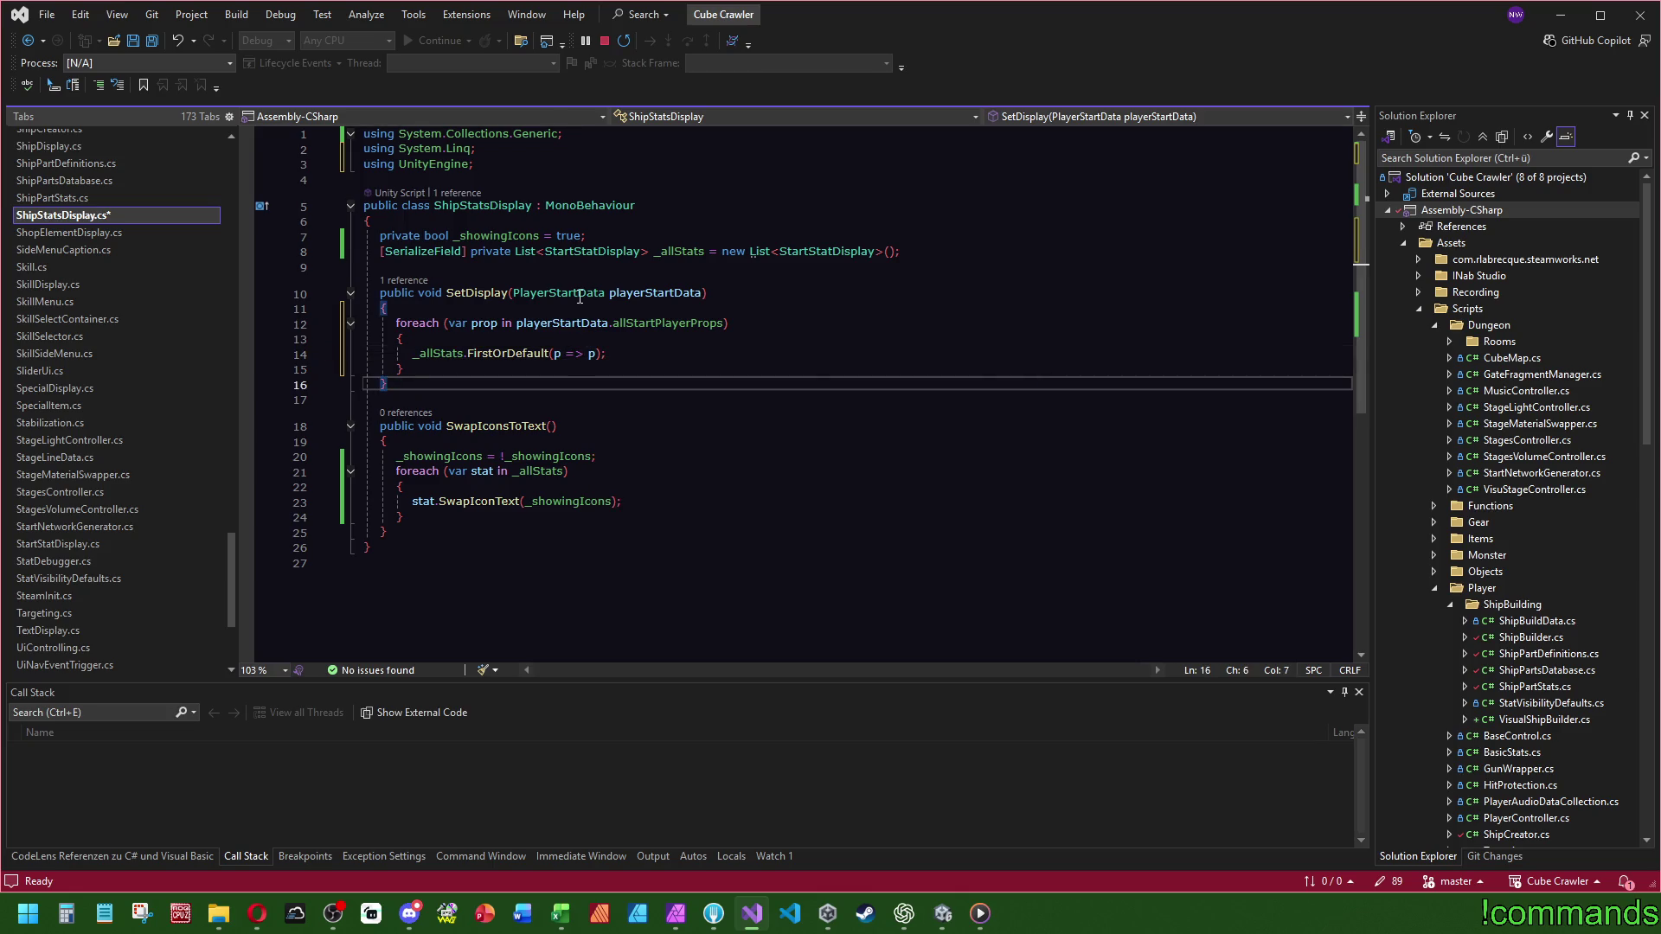
ctrl+click(826, 251)
key(ctrl+minus)
text(p.get)
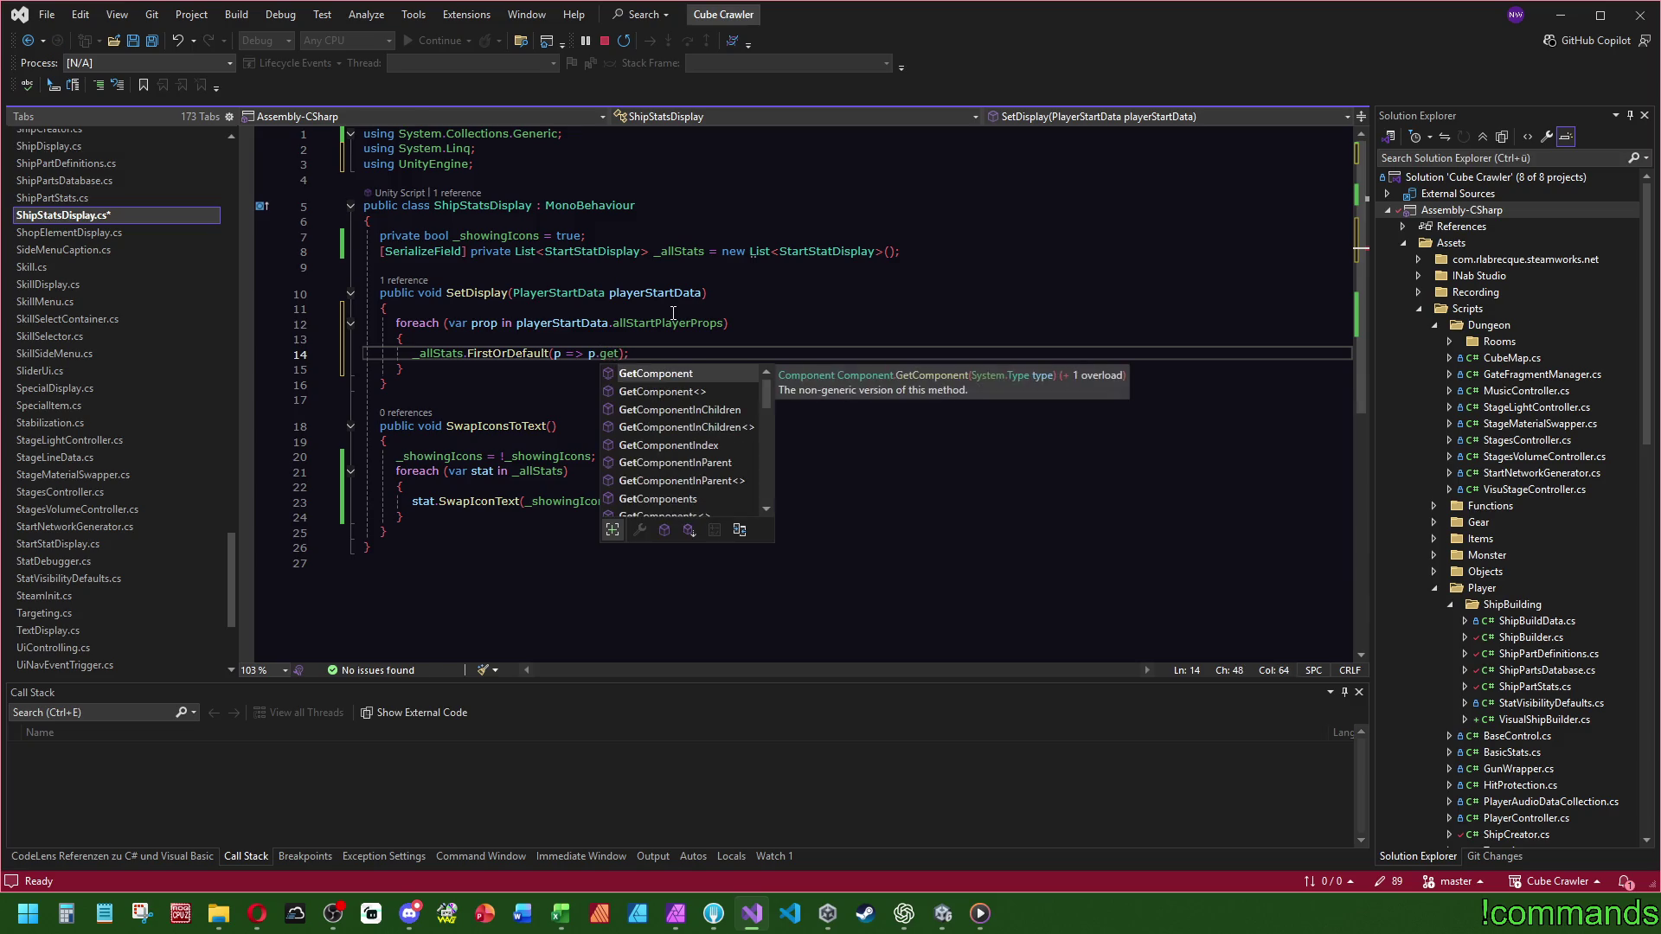
text(St()== pr)
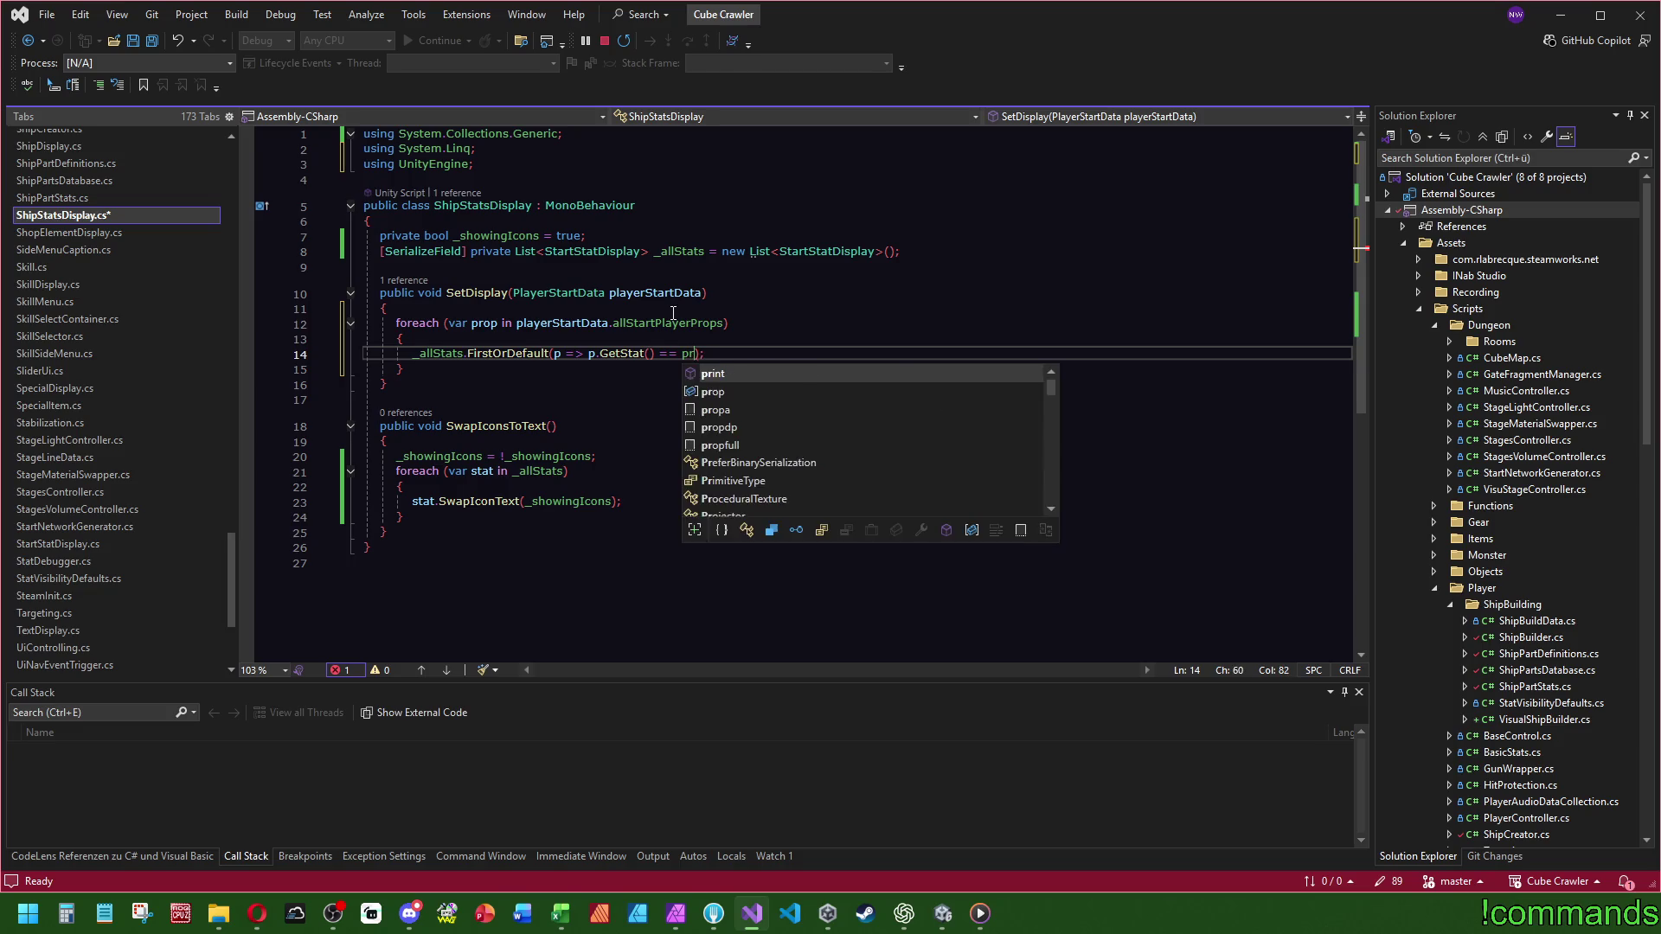
text(op.)
key(Tab)
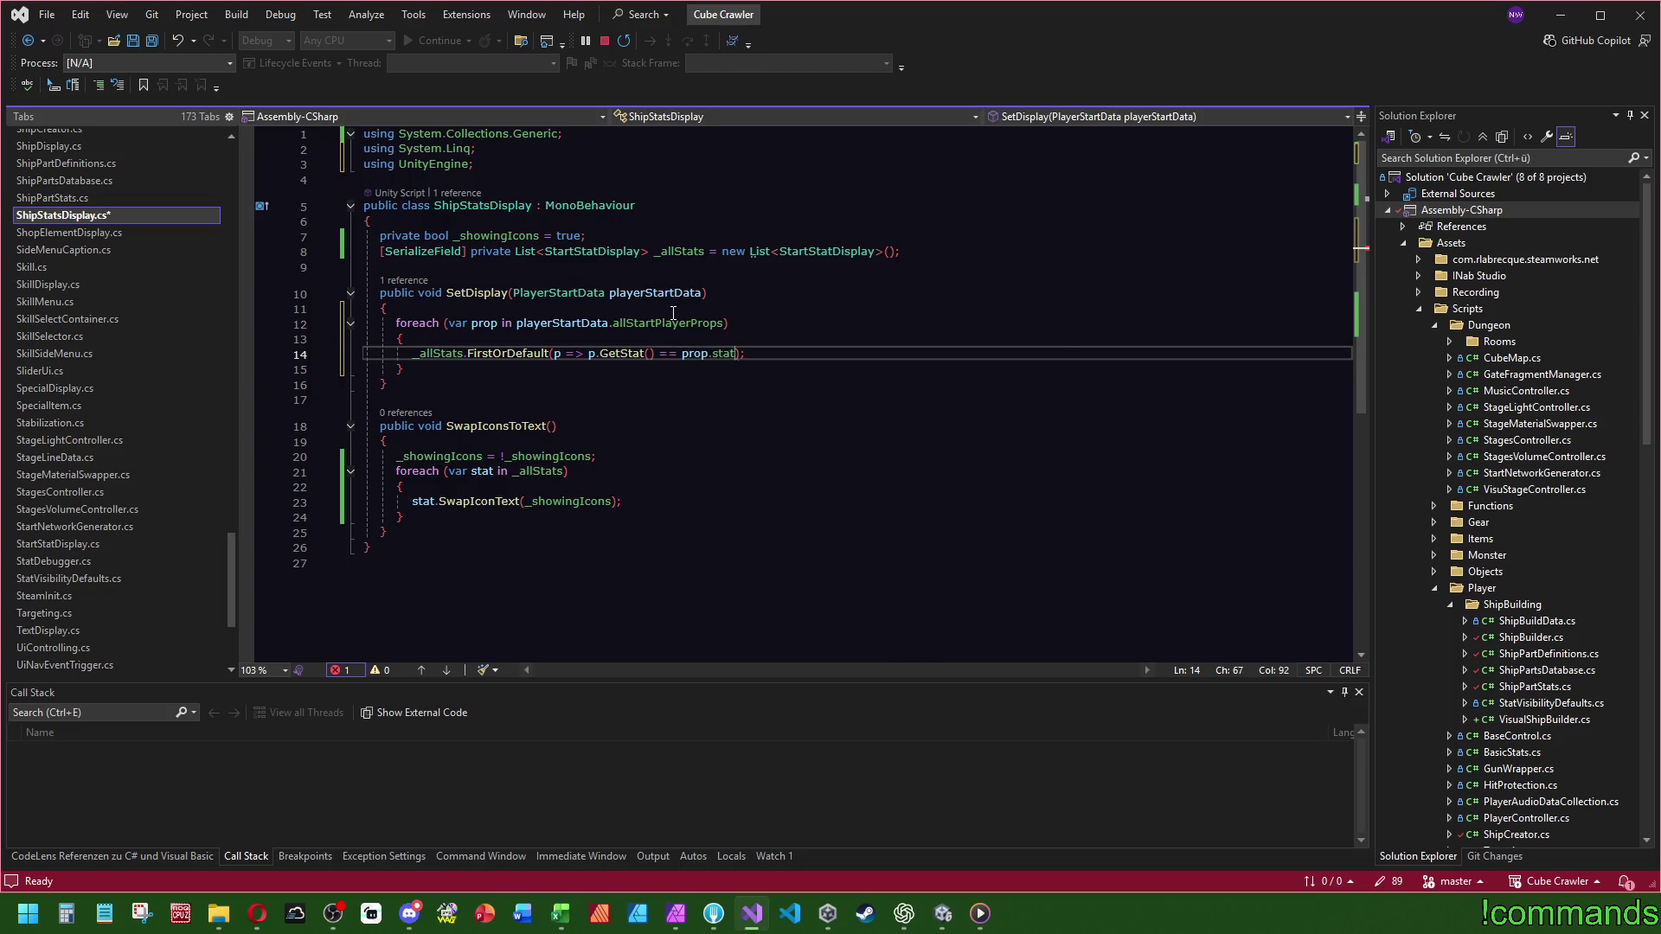
- Store the lookup result in var targetStat and add an if statement below it
key(Return)
text(if)
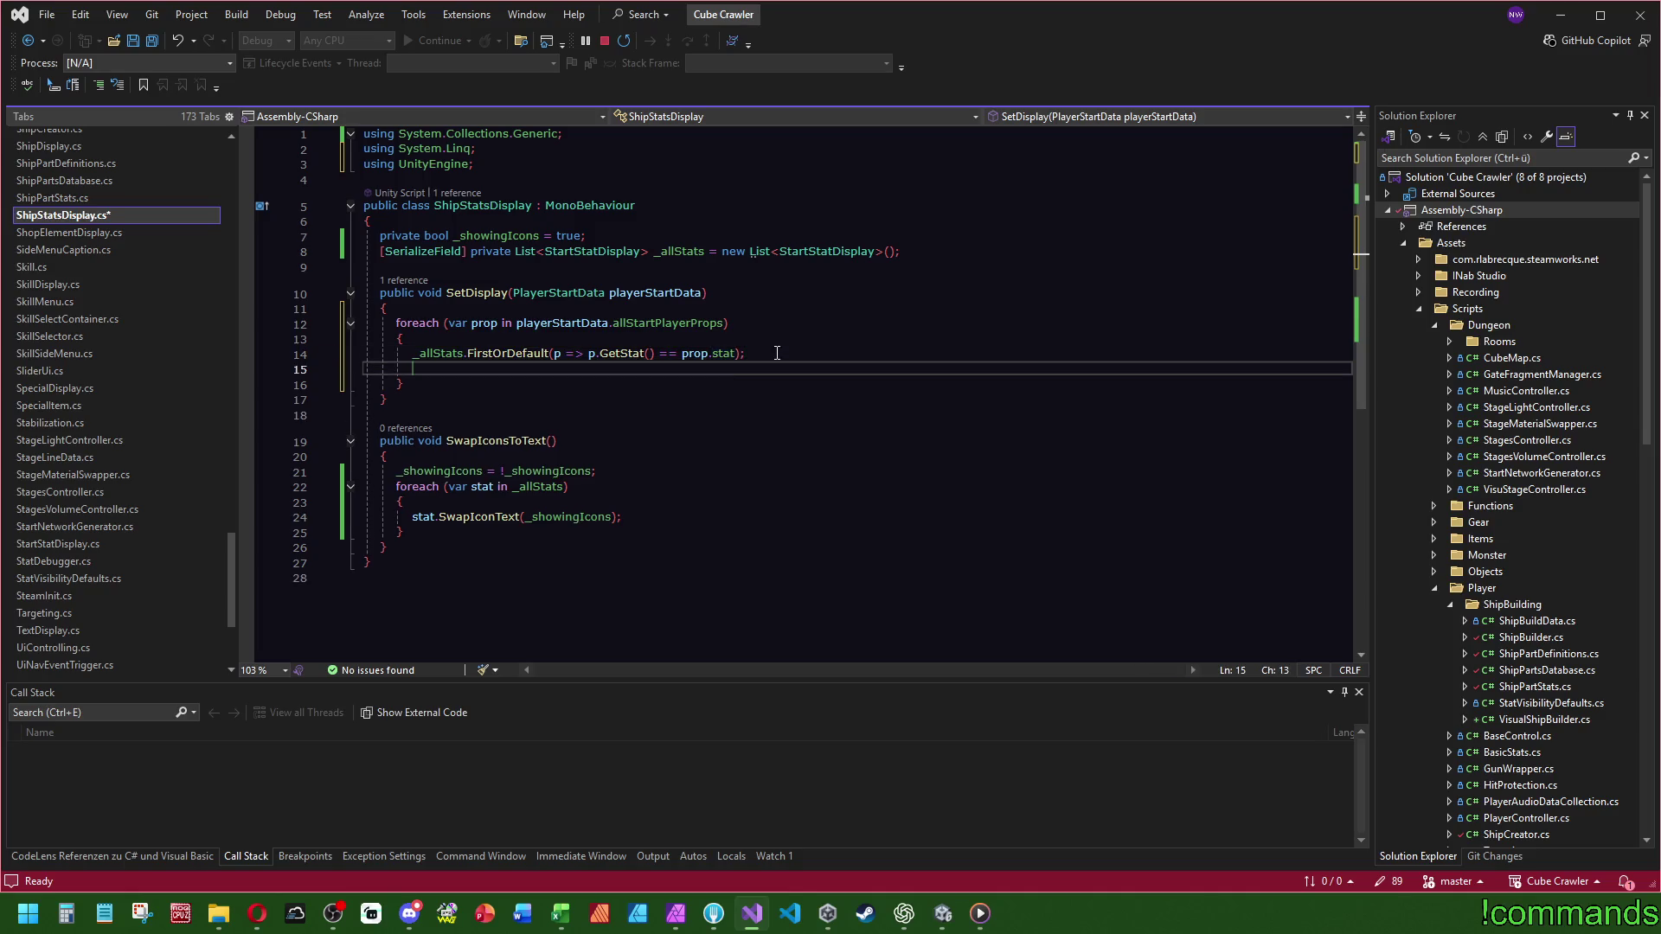
key(Tab)
key(Tab)
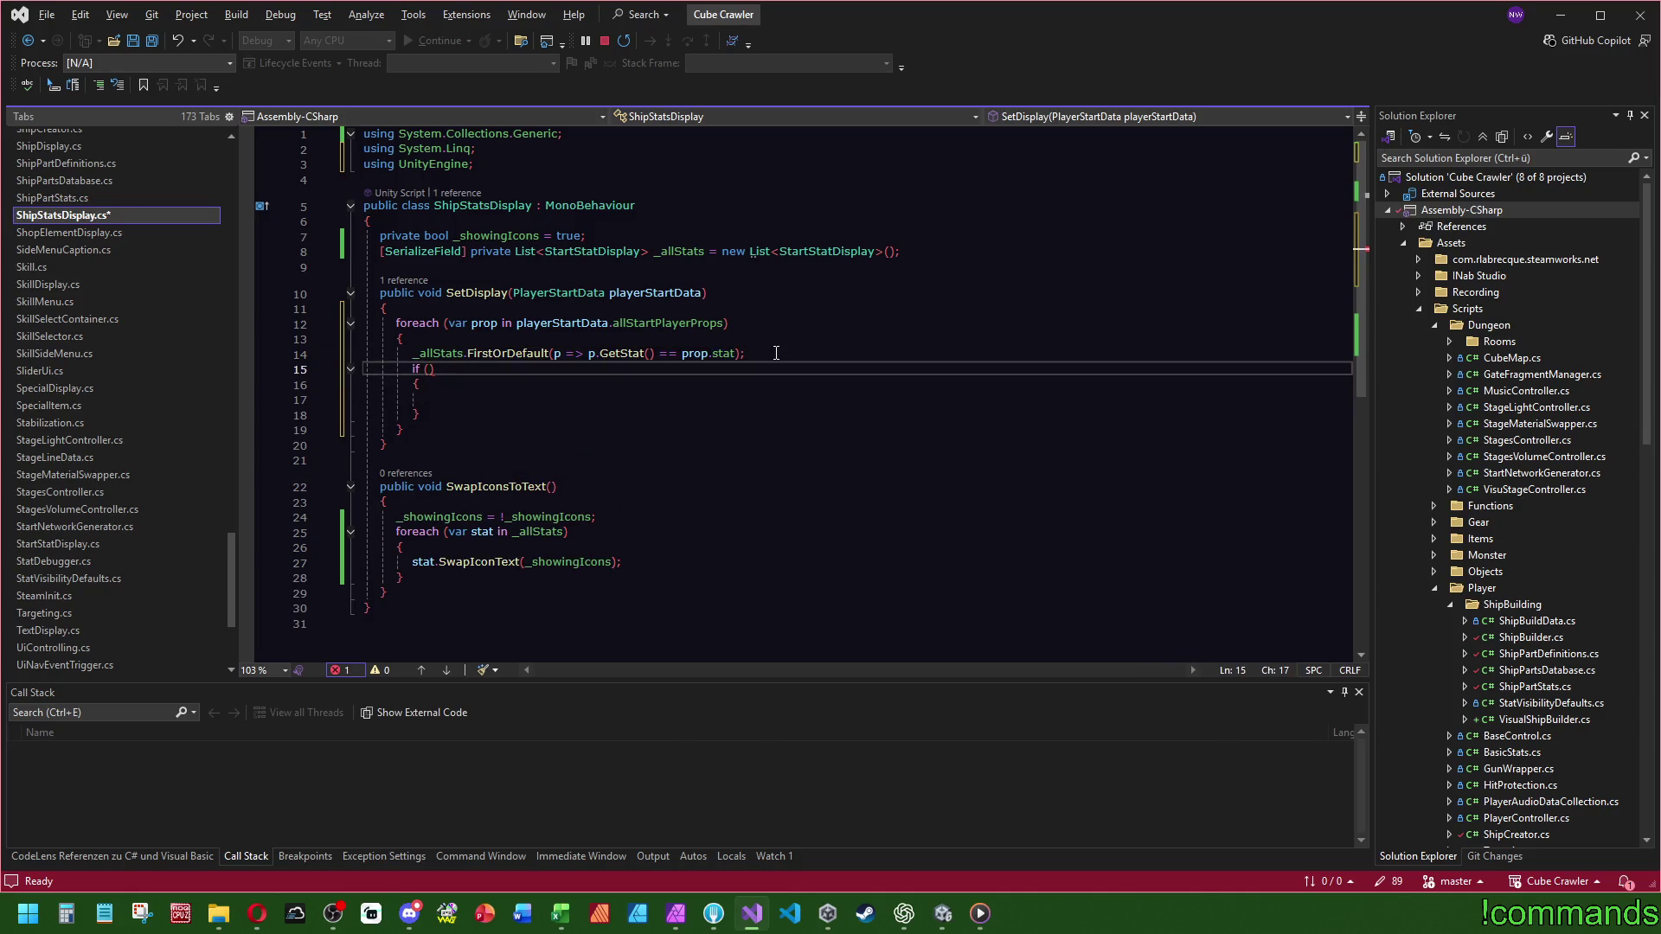
key(Up)
key(Home)
text(var )
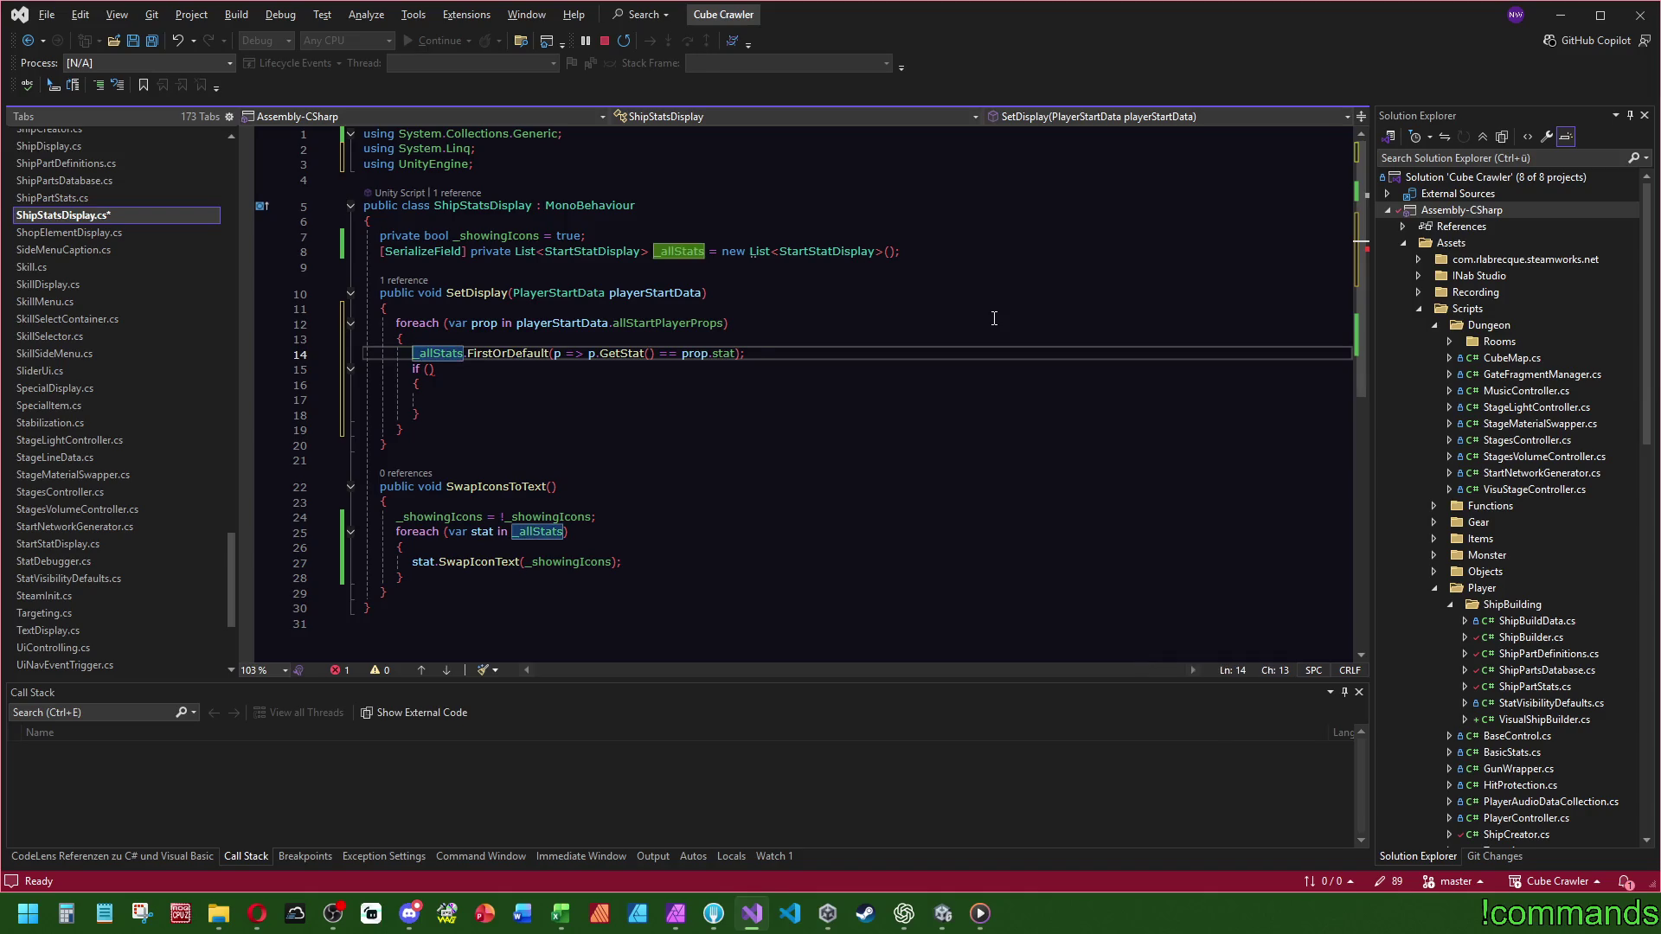
text(target)
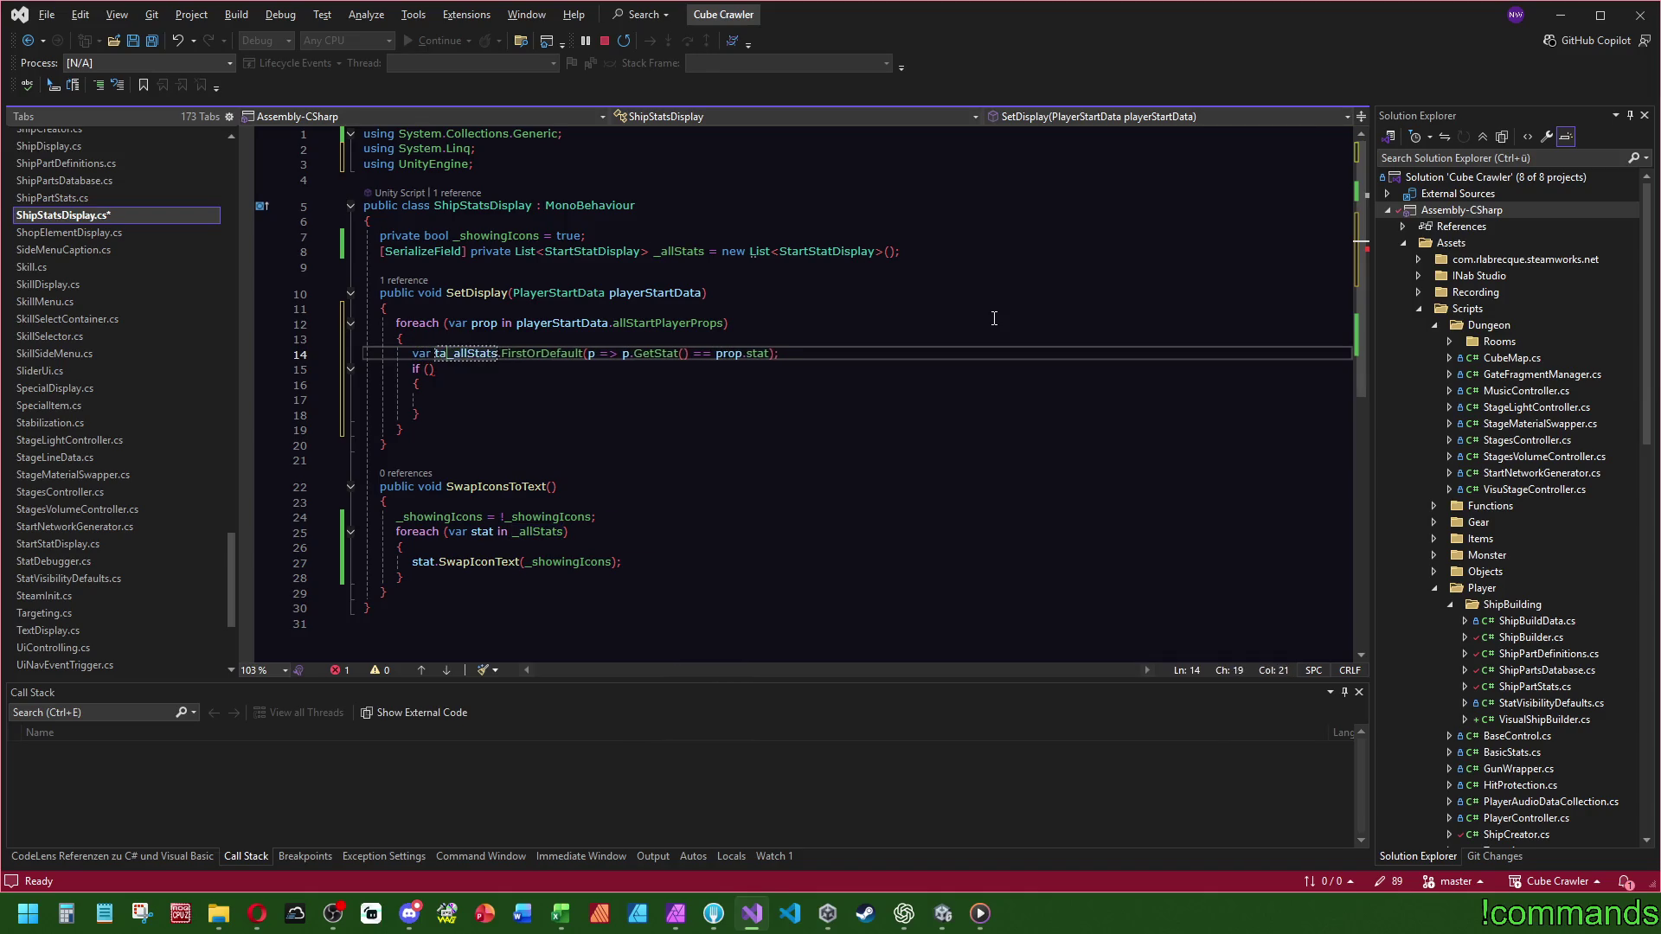
text(ST)
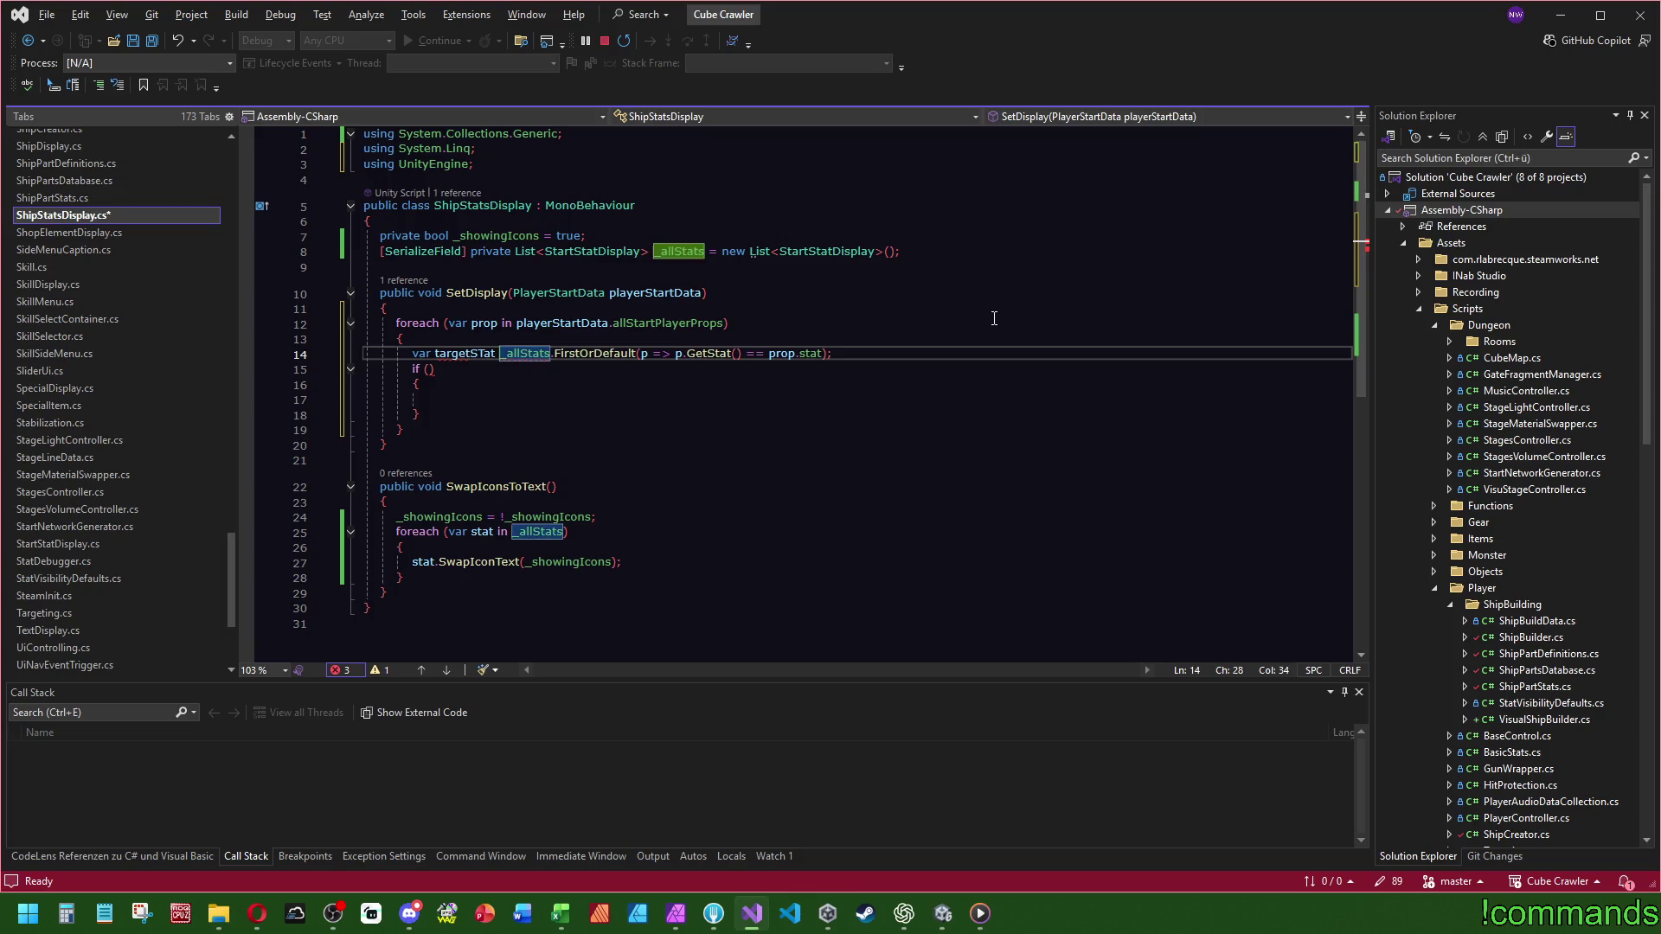
key(BackSpace)
text(tat =)
- When targetStat == null, log "STAT NOT FOUND: {prop.stat}" and continue
click(458, 346)
click(430, 368)
text(targetStat)
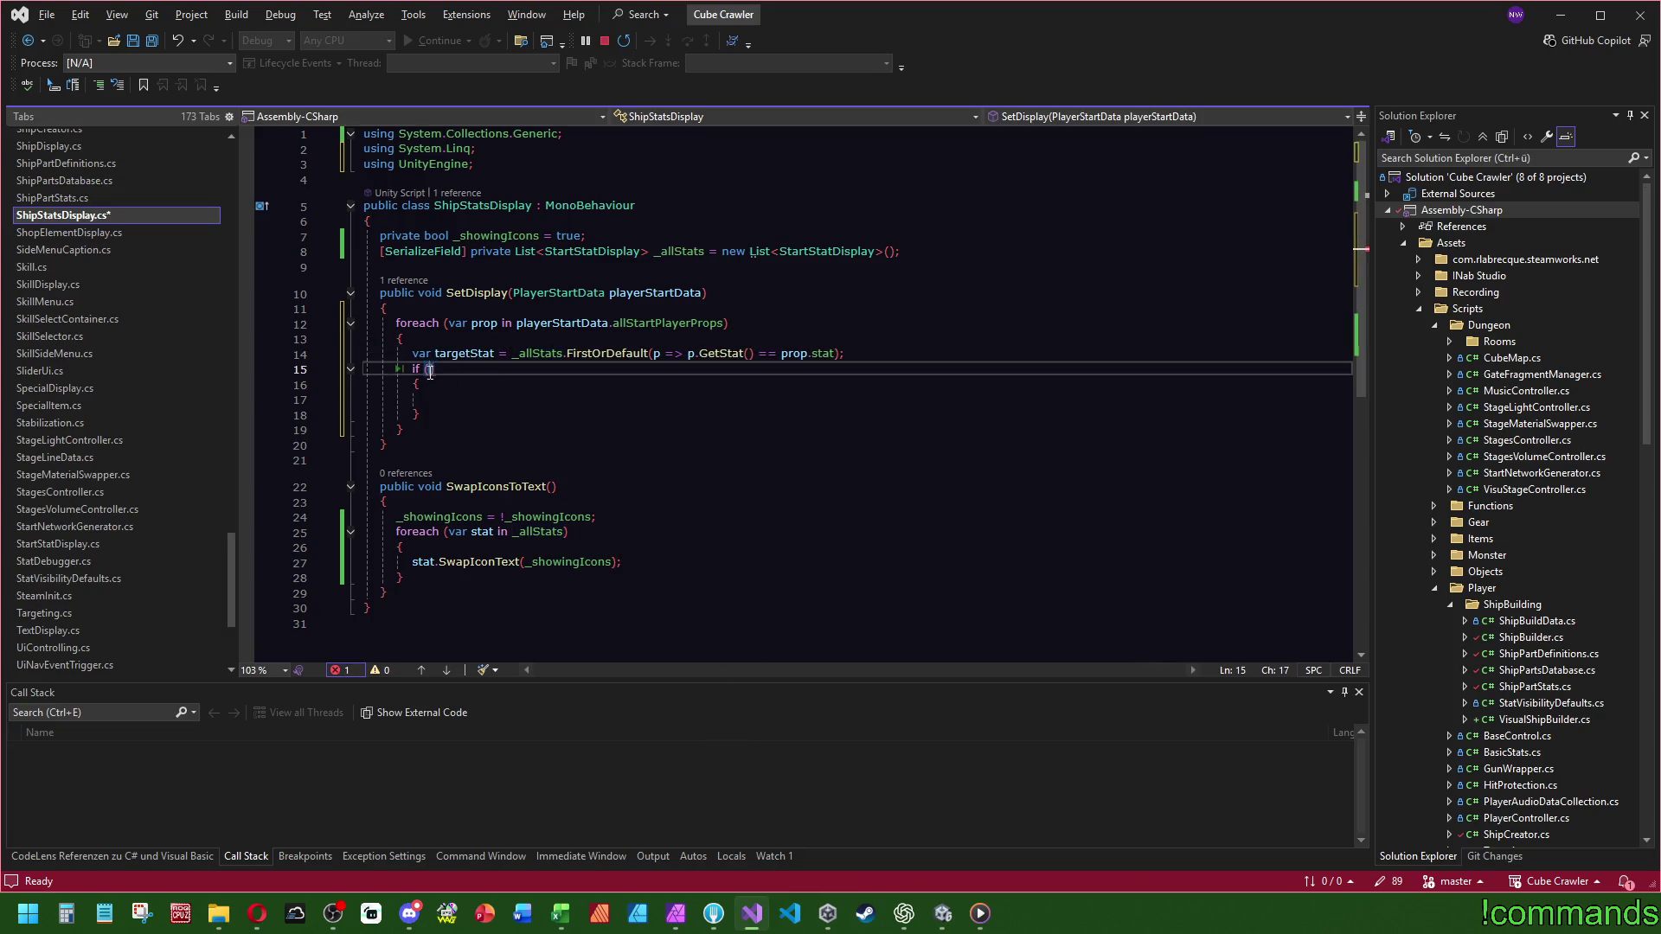
text( == null)
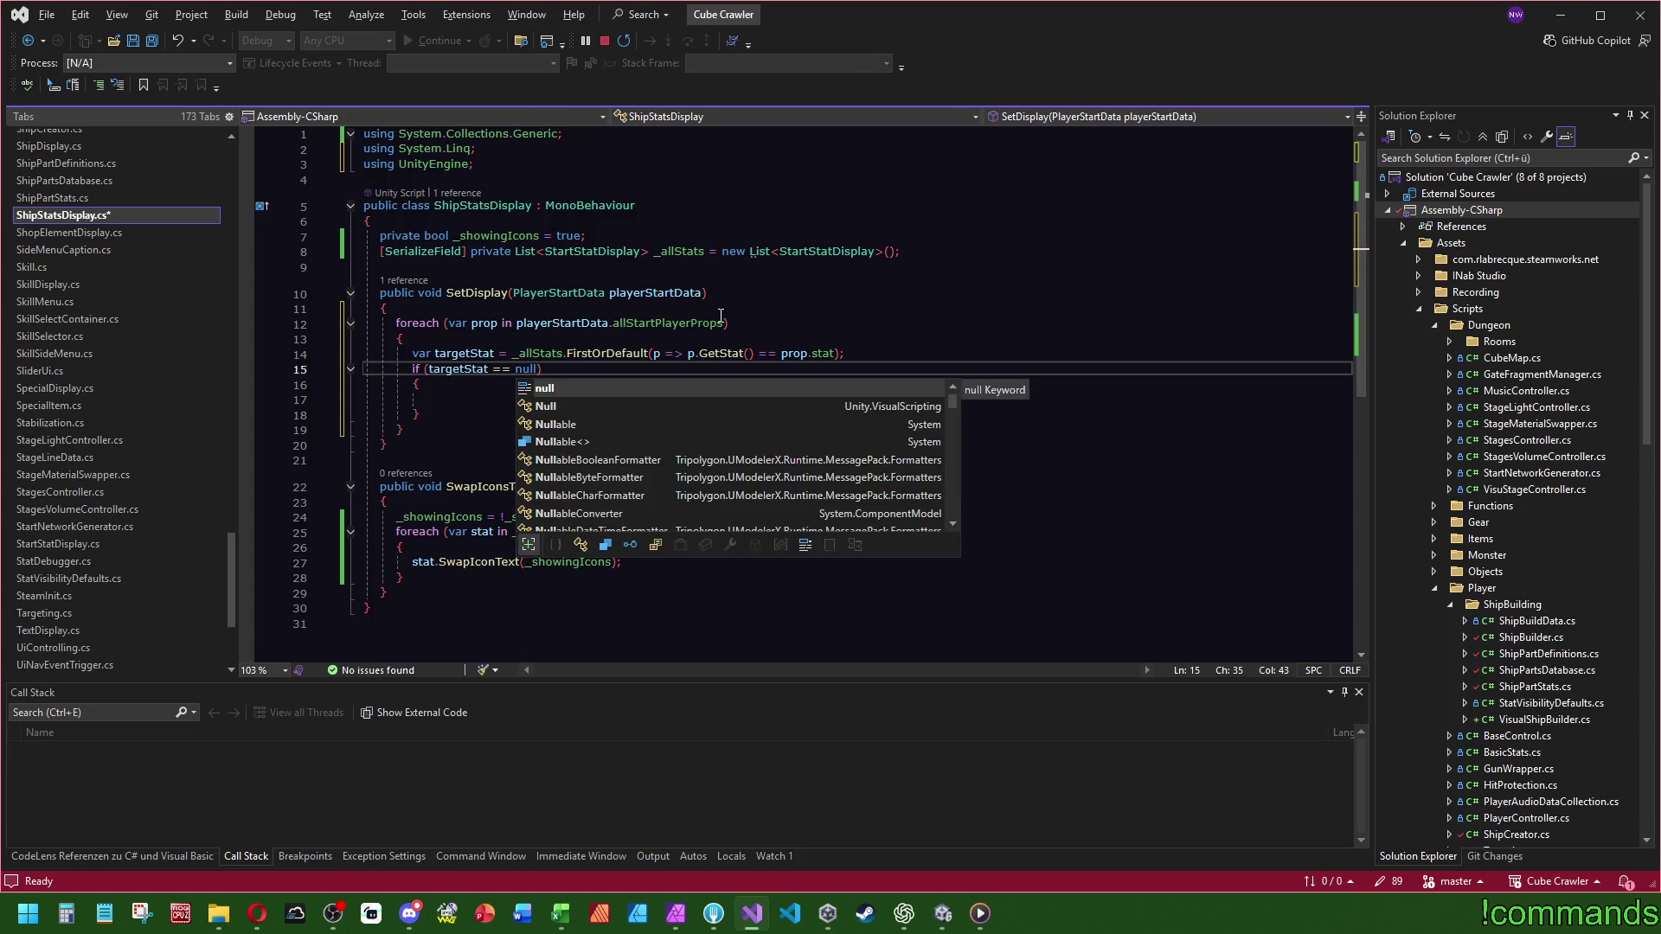
click(503, 399)
text(con)
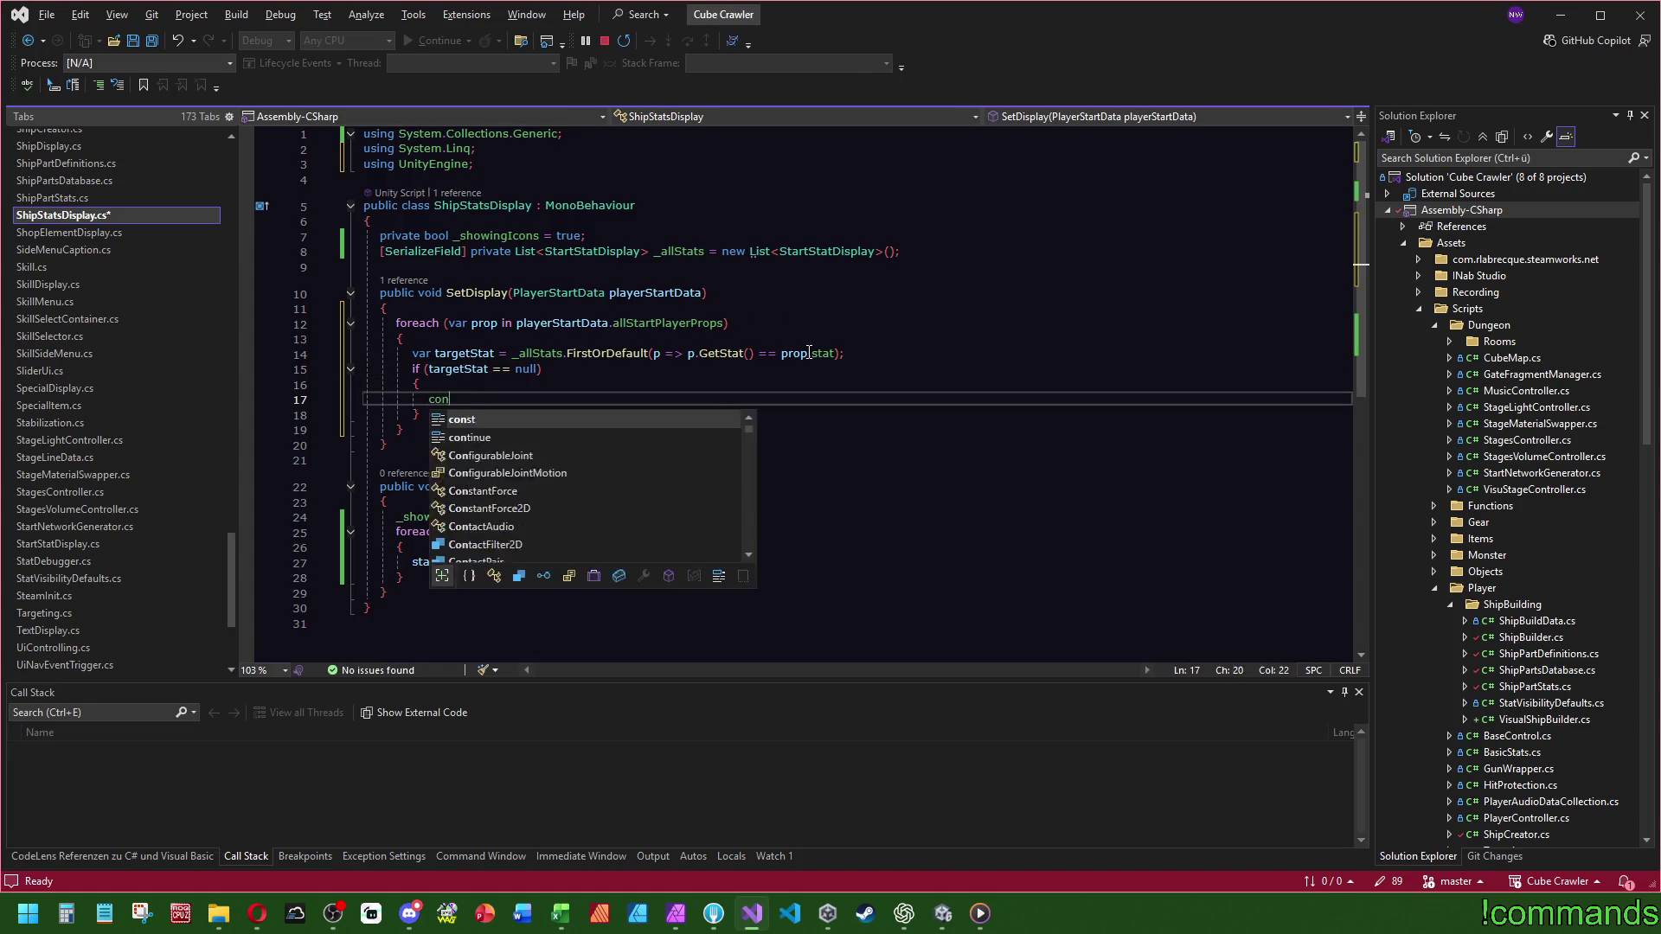
text(tinue;)
key(ctrl+Return)
text(De)
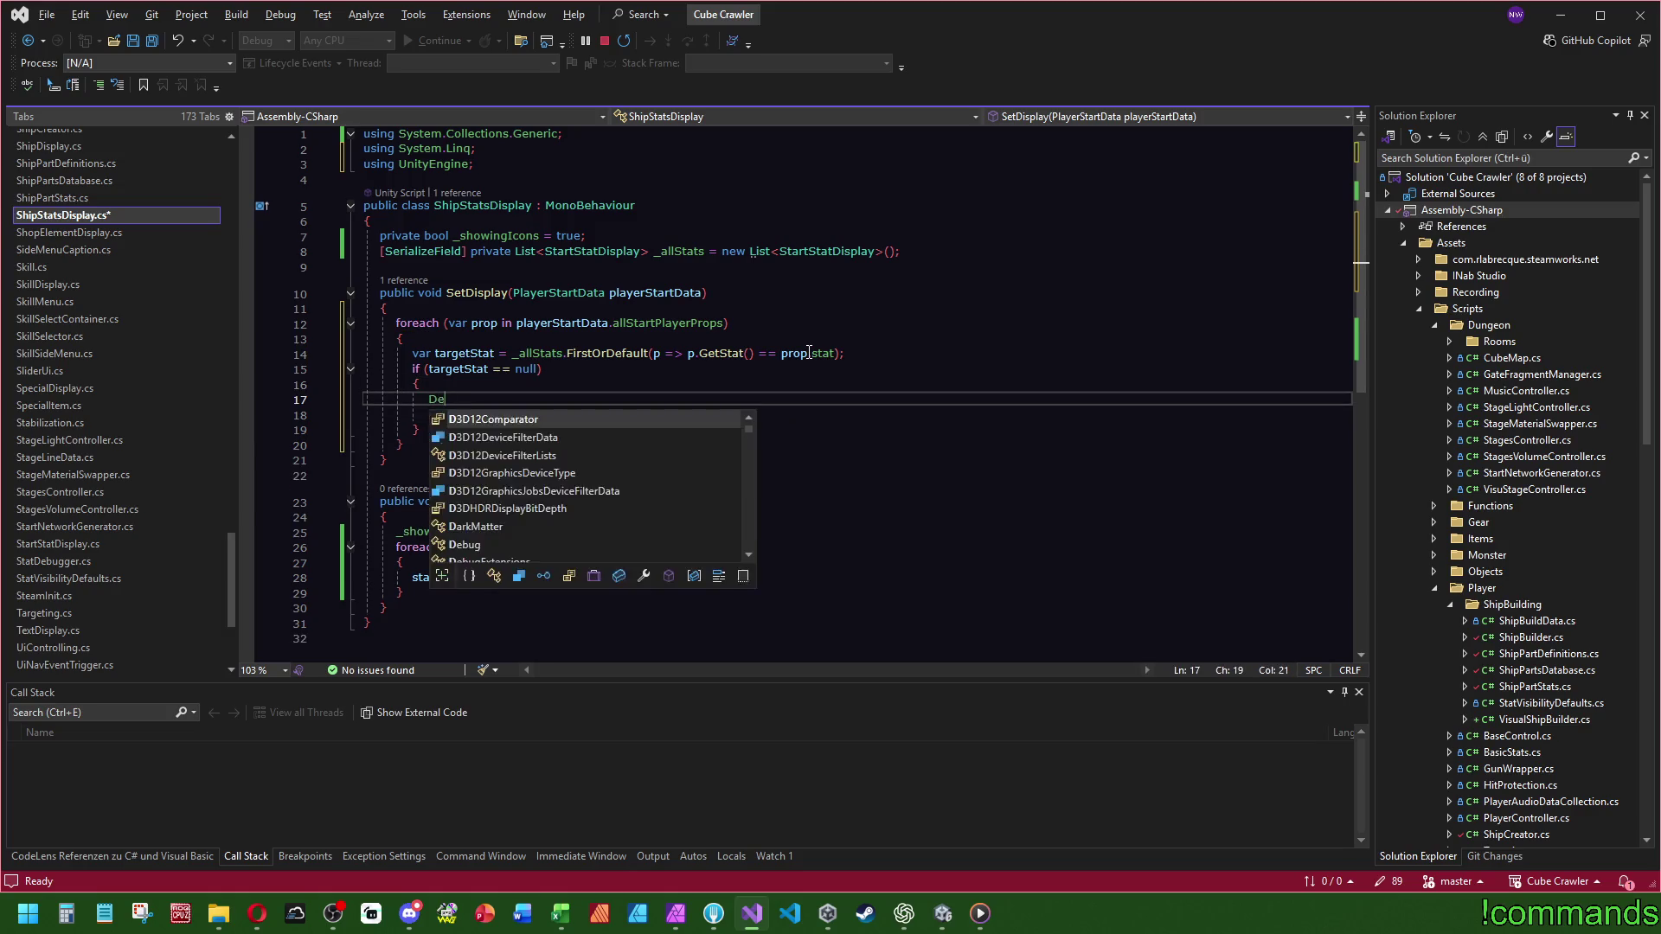
text(bug.L)
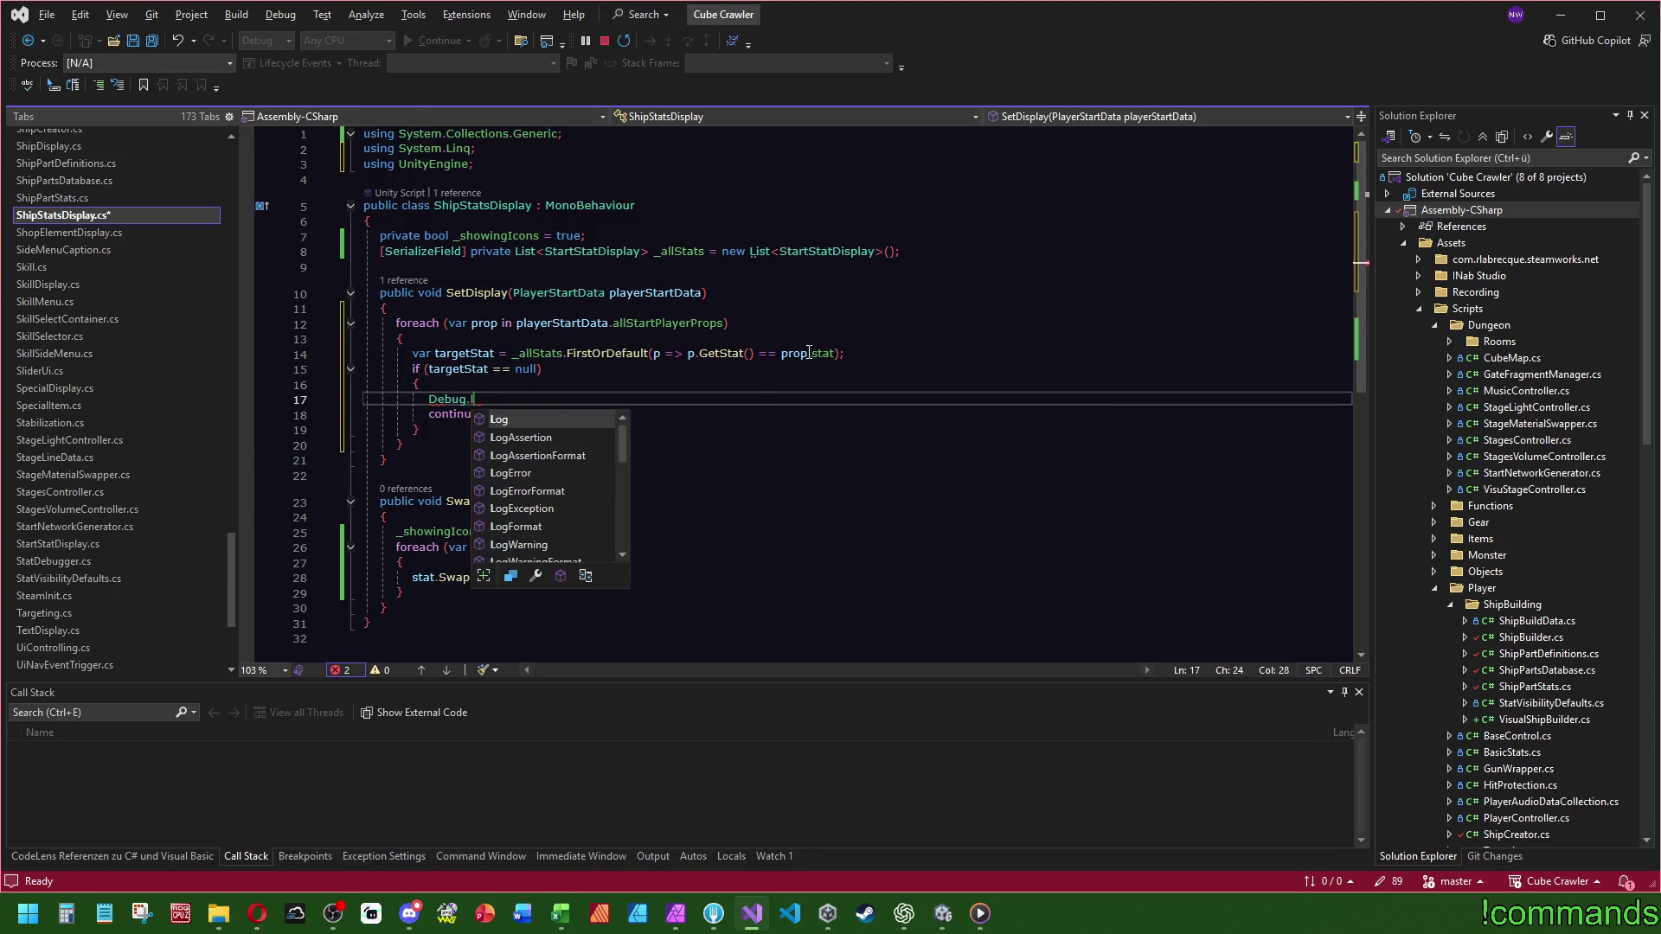
text(og()
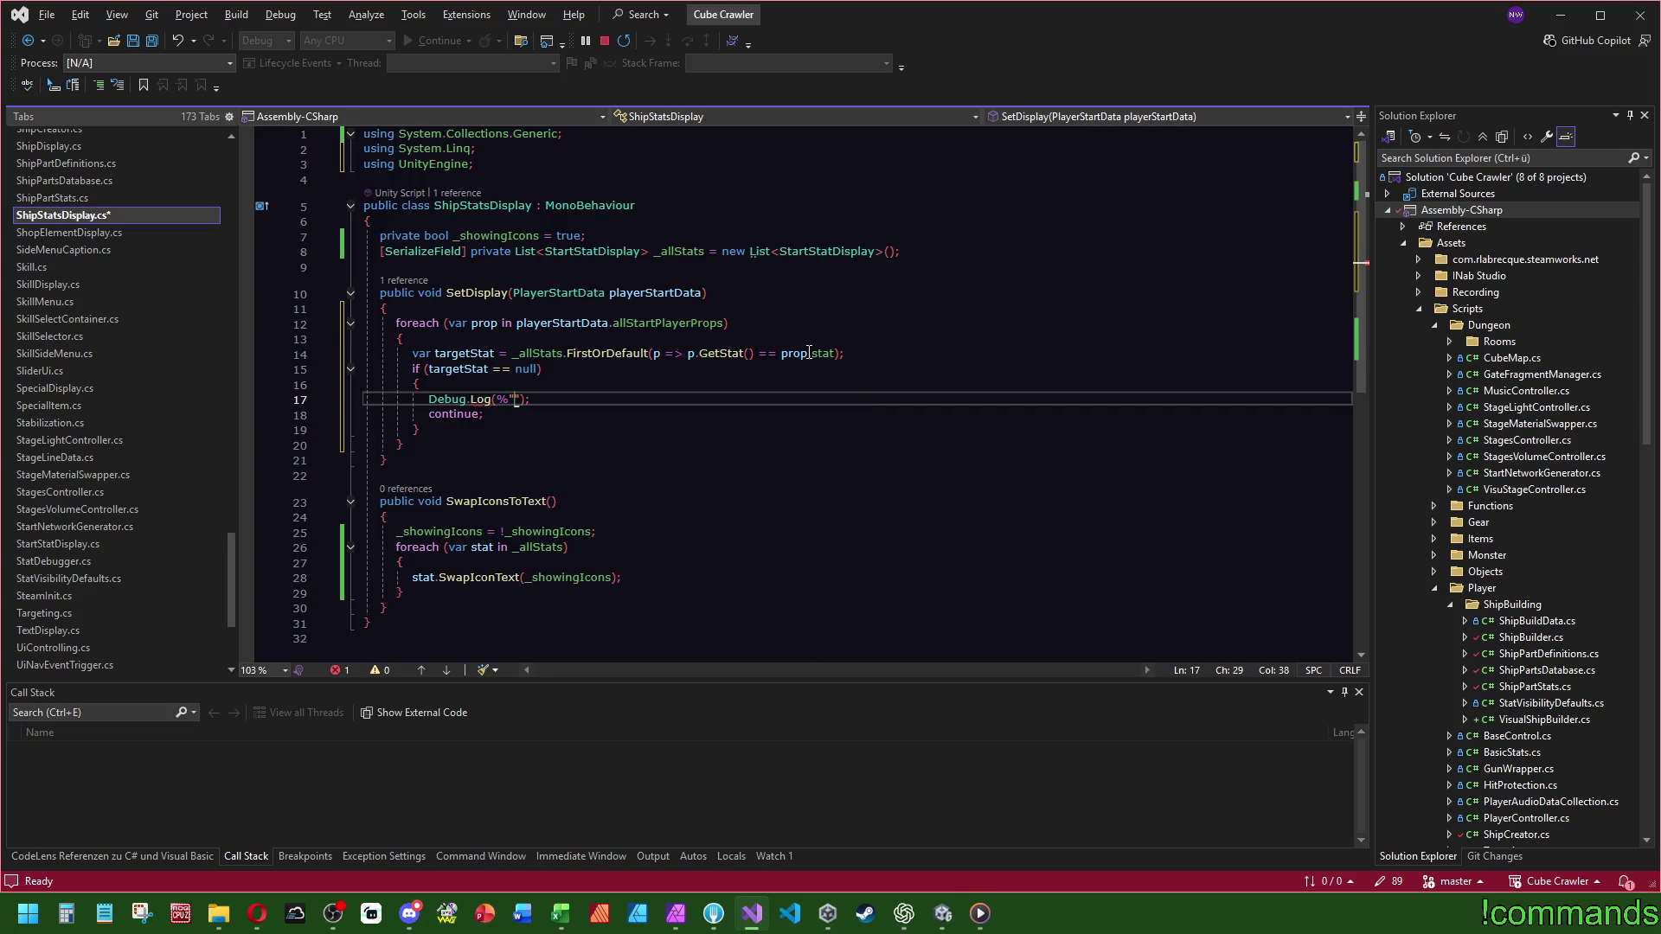
text($")
text(STAT NOT FOUND)
text(: {})
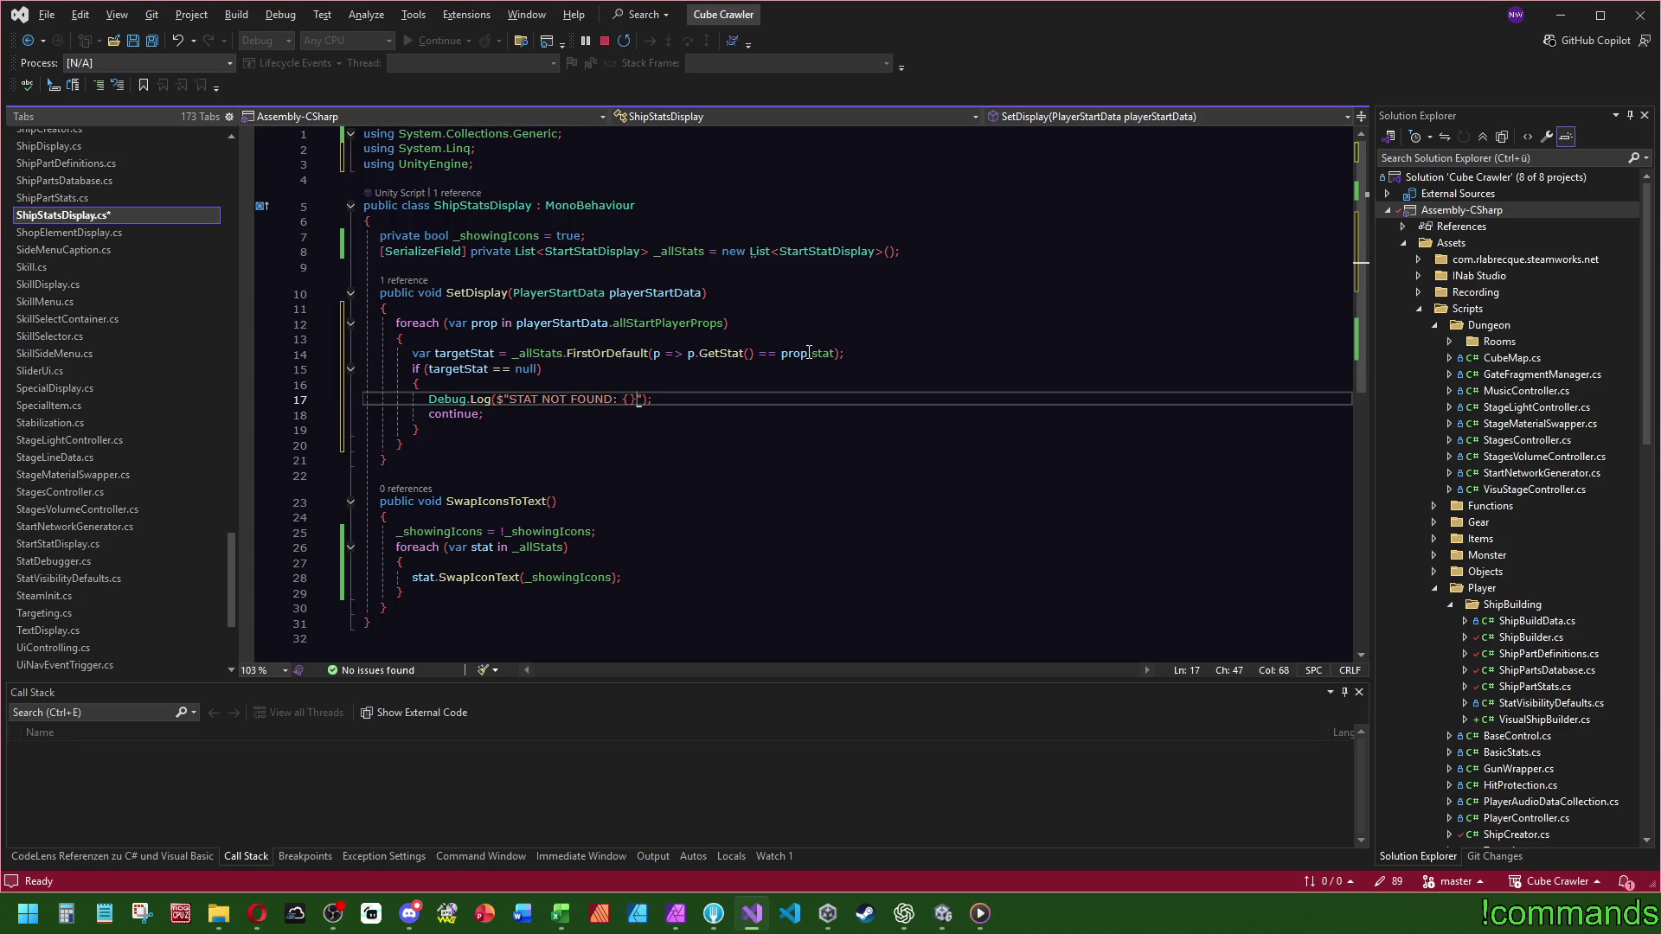
drag(781, 354, 838, 355)
key(ctrl+c)
click(629, 399)
key(ctrl+v)
click(830, 299)
- Add a targetStat.SetValue(); call after the null-check block
click(822, 460)
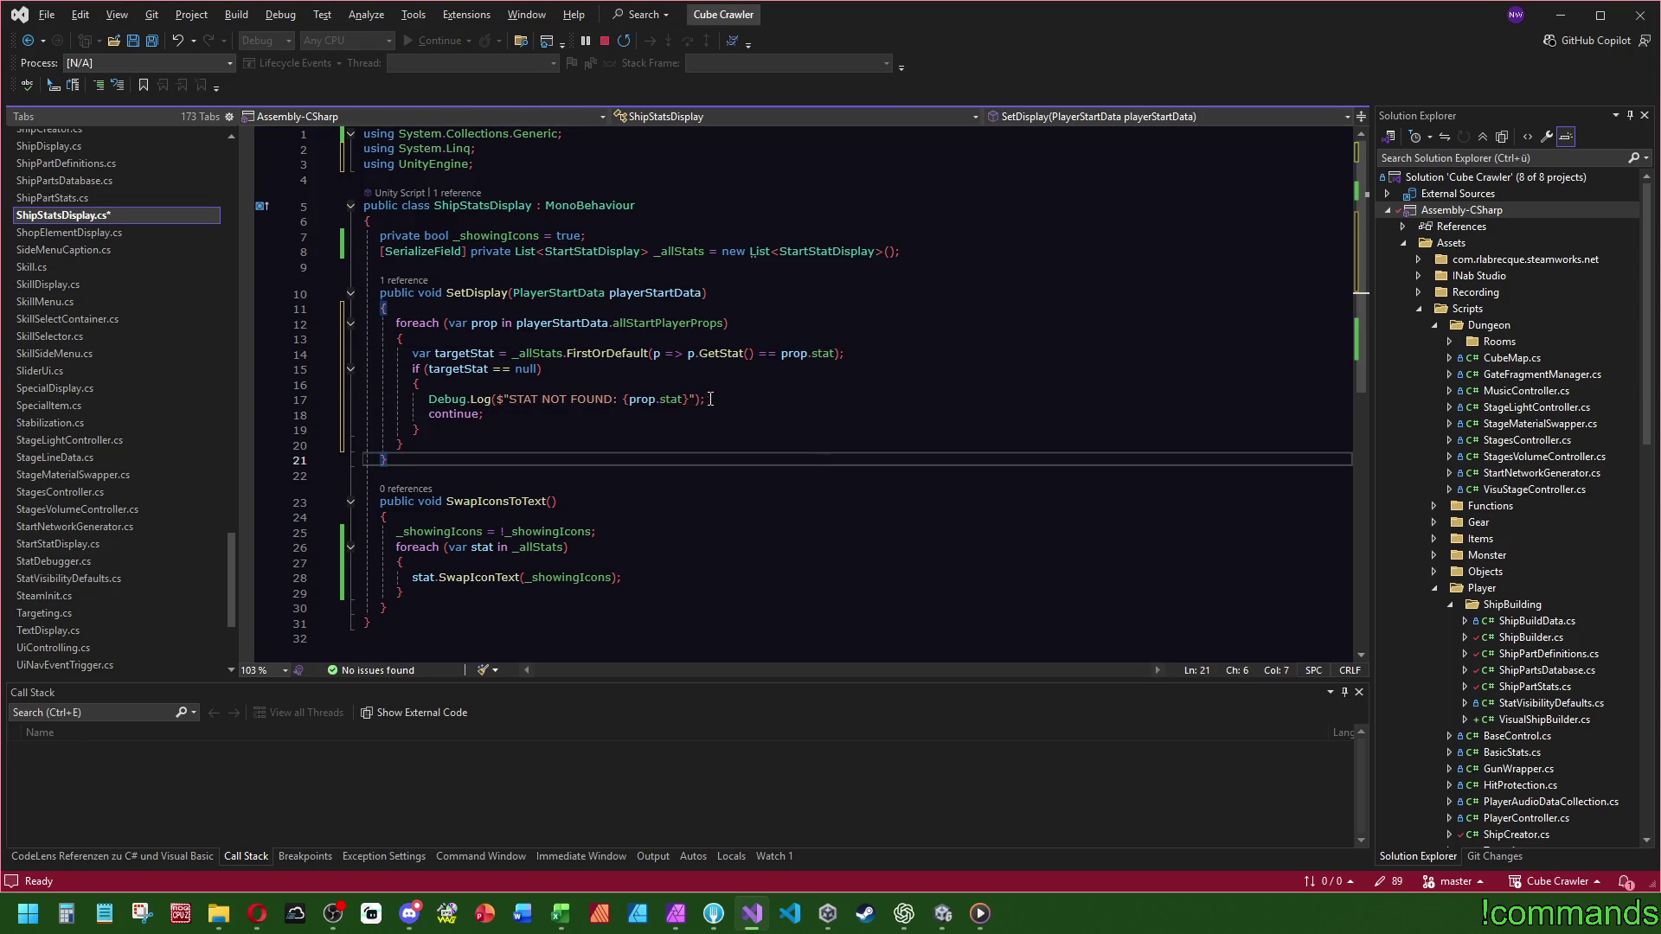
key(Up)
key(Up)
key(End)
key(Return)
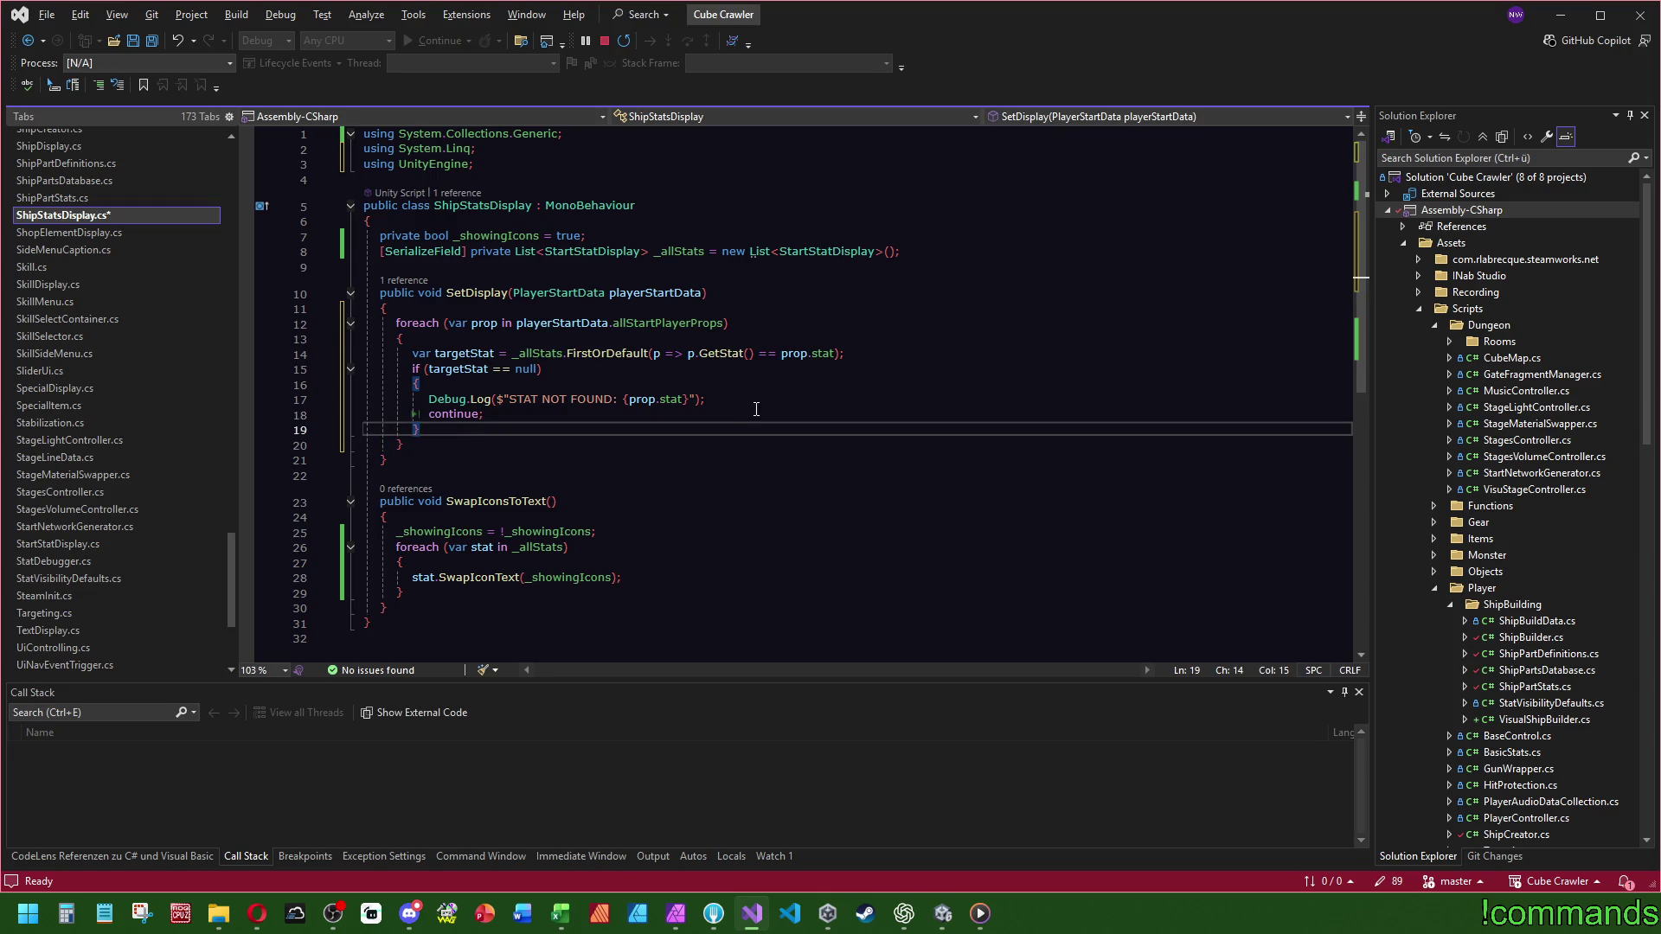
text(targetStat.)
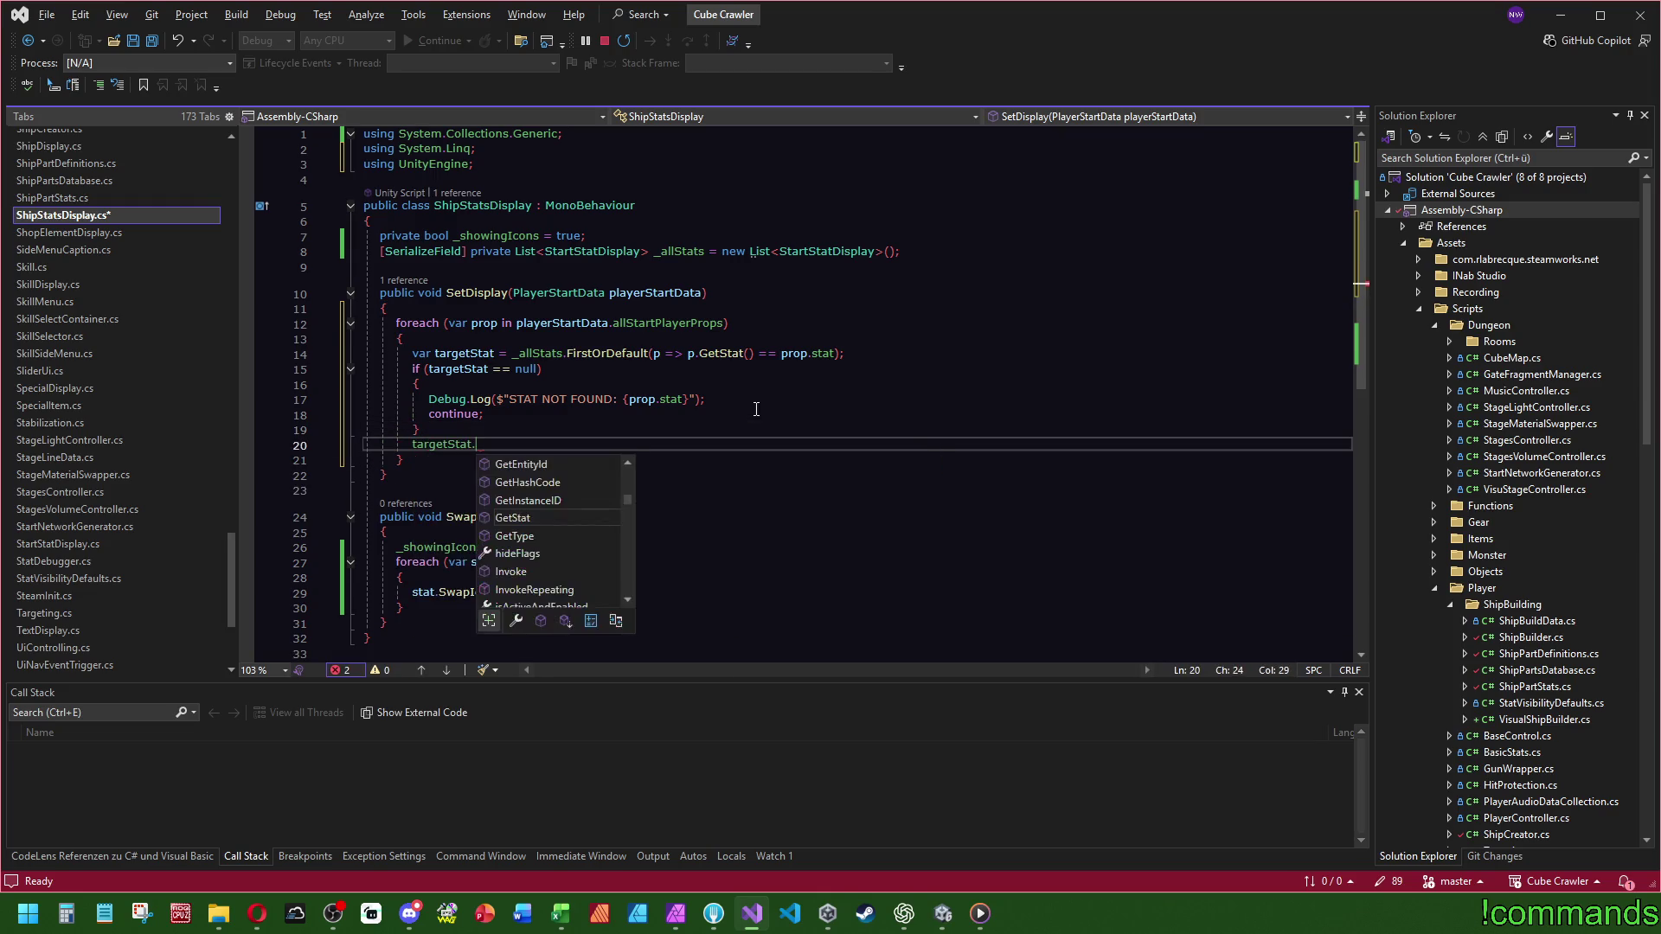
text(SetValue();)
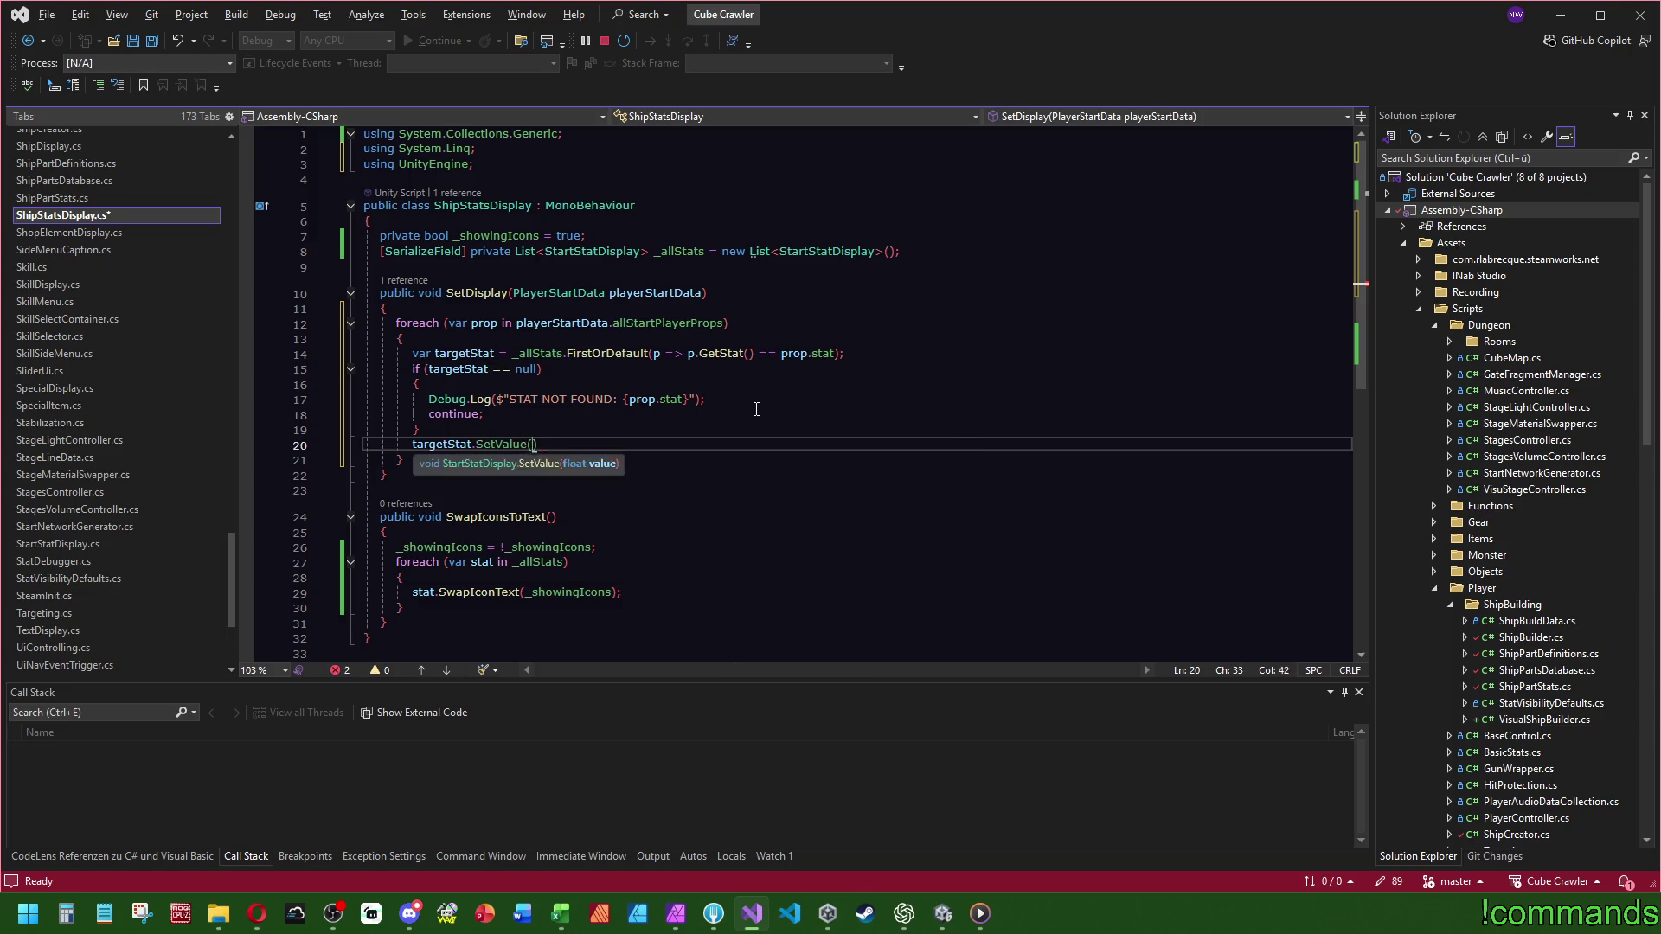
- Pass prop.GetValue() into targetStat.SetValue and inspect GetValue's definition in BasicStats
mouse_move(510, 445)
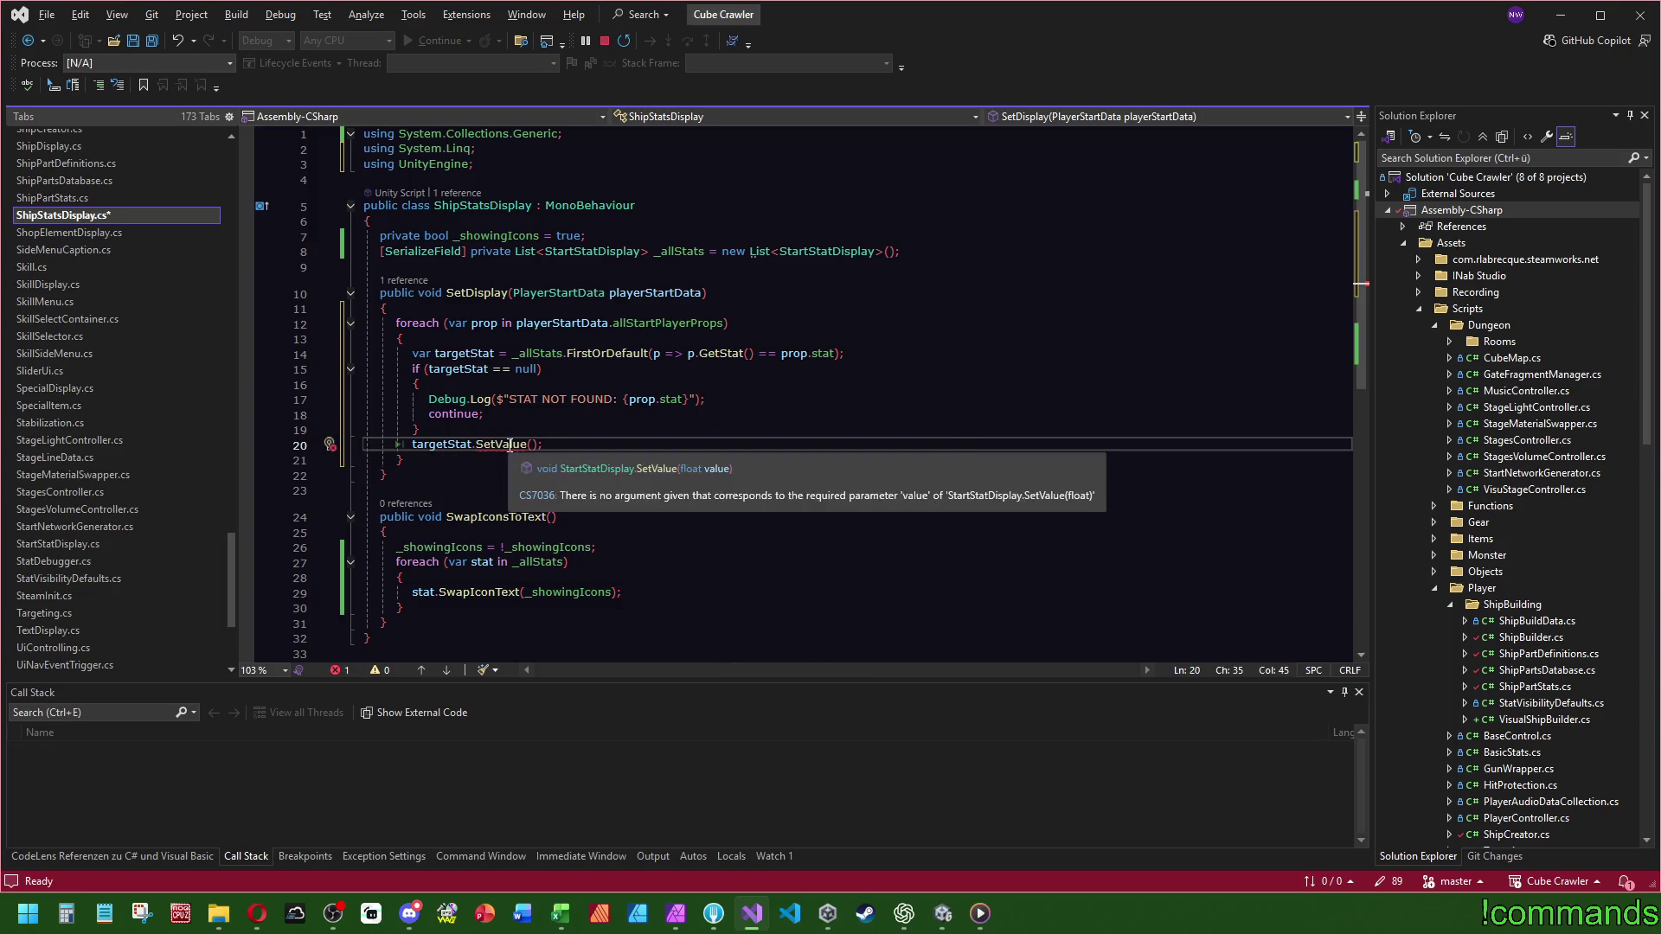
text(prop.)
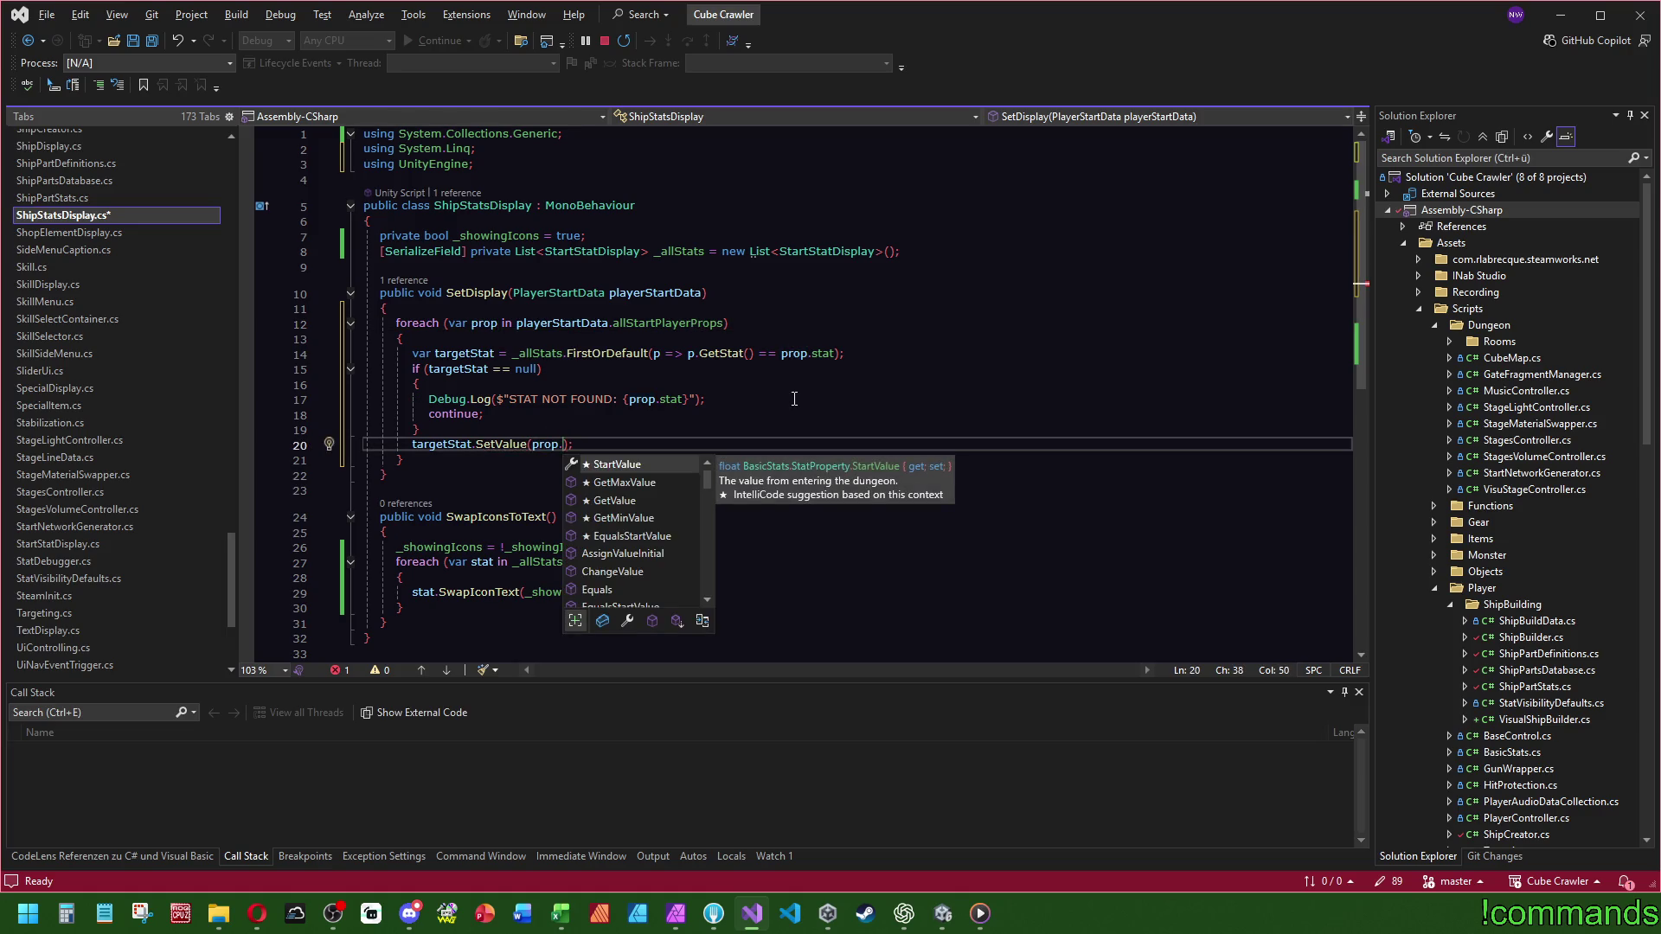
text(va)
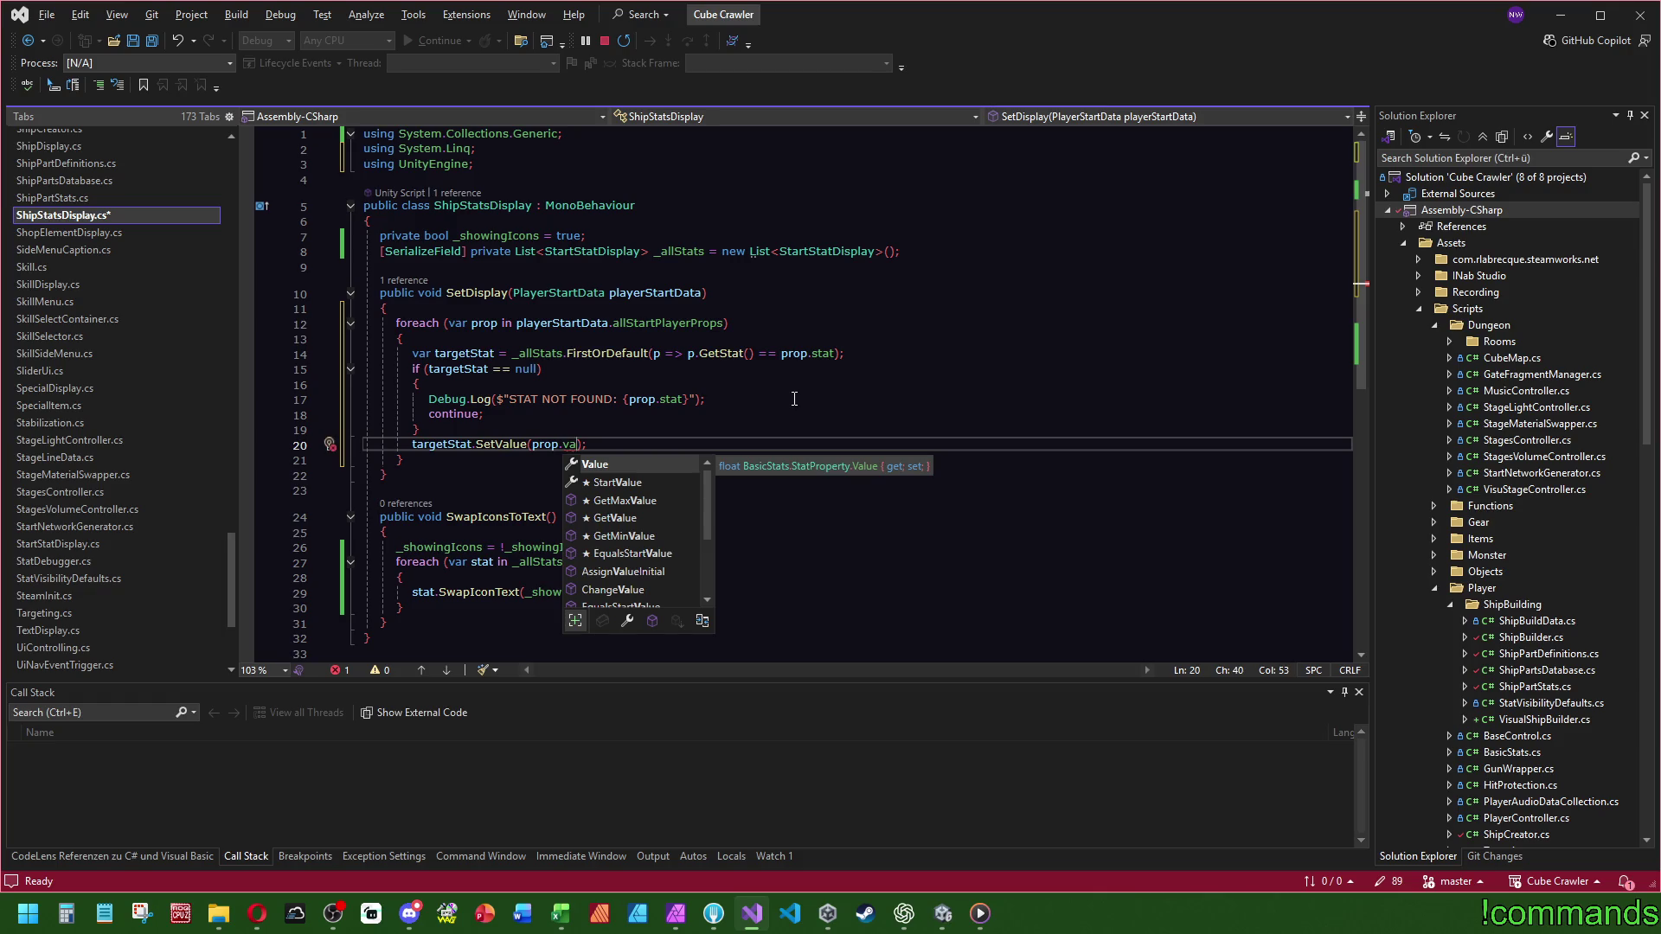
key(Down)
key(Down)
key(Down)
key(Tab)
text(())
ctrl+click(590, 446)
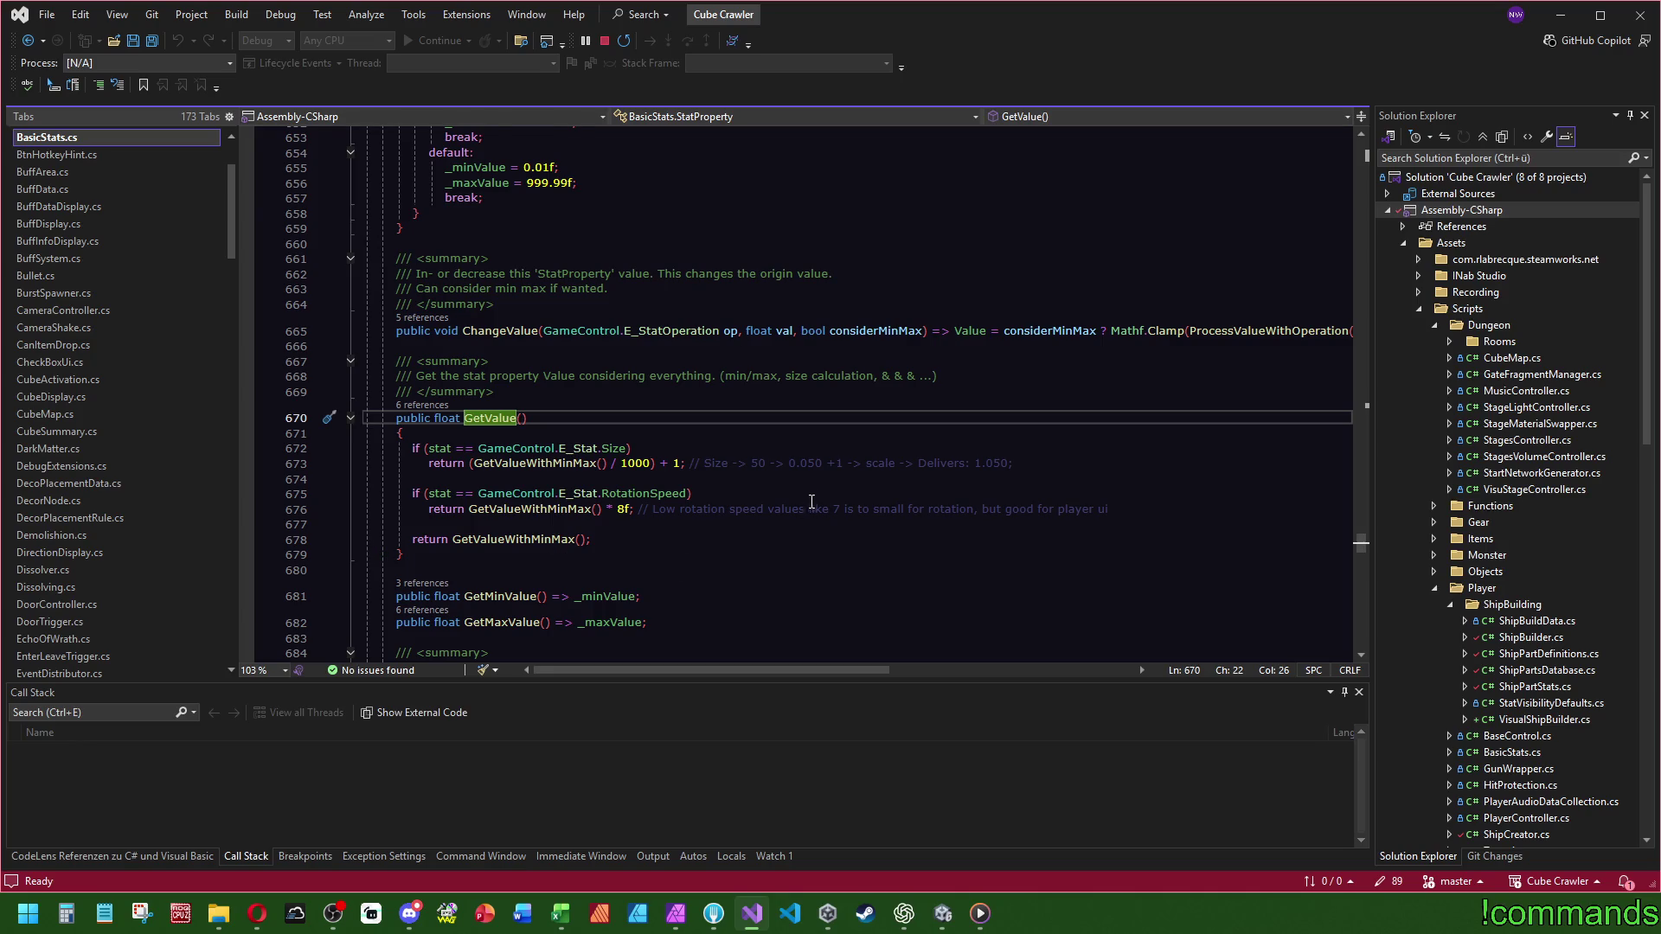
key(ctrl+minus)
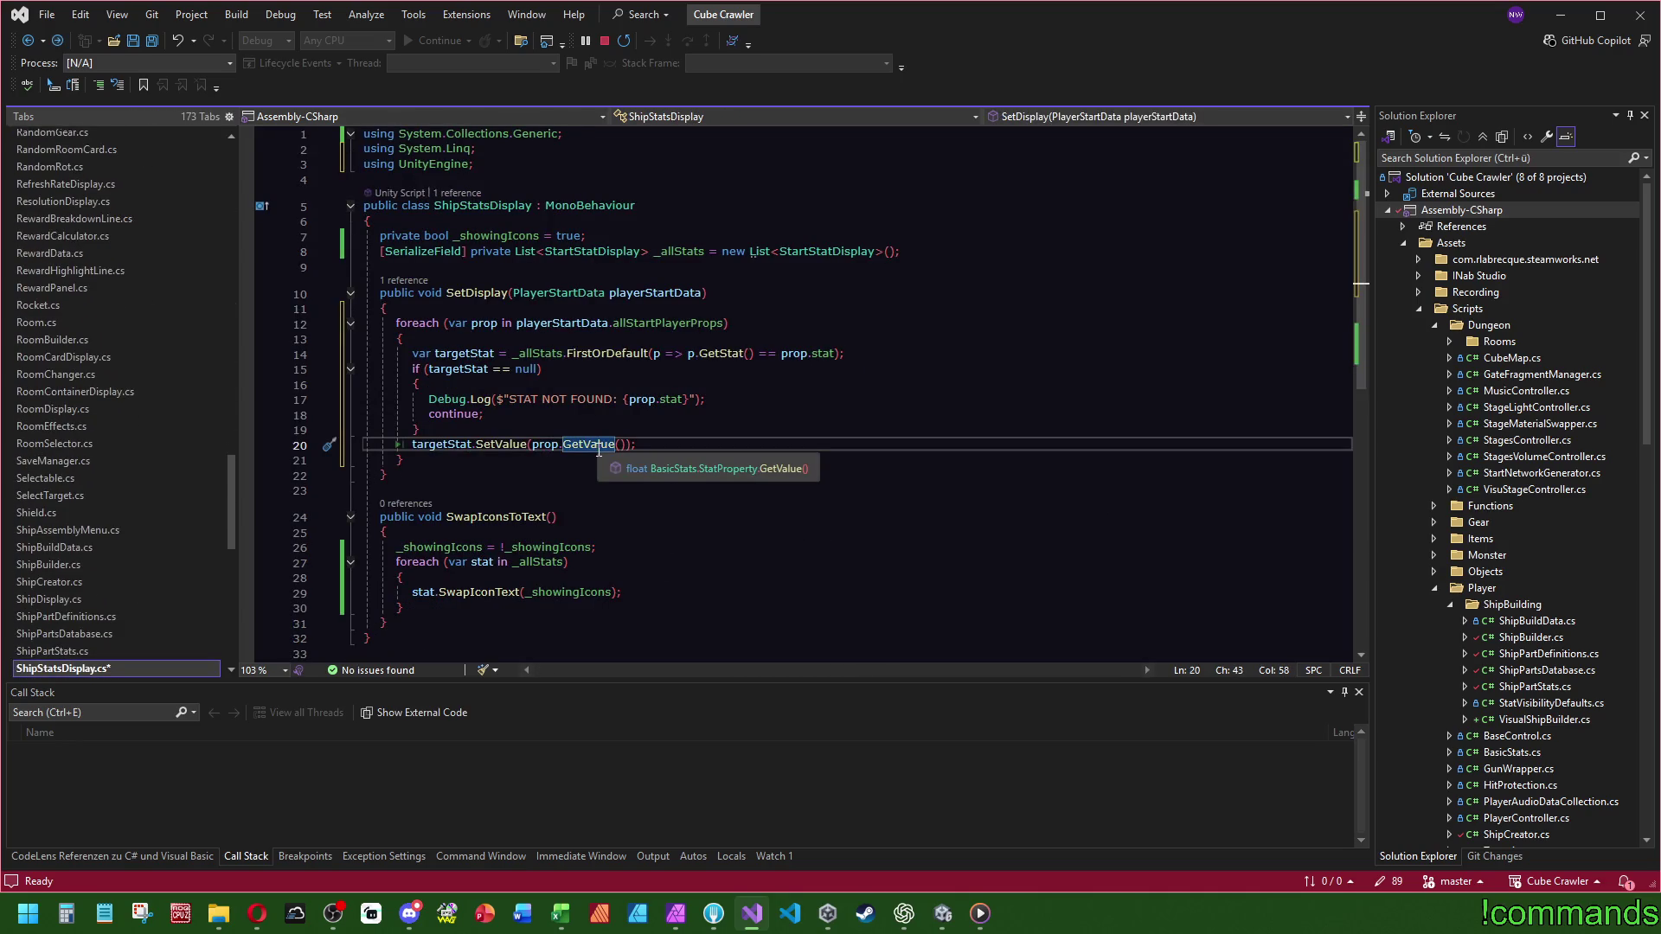
- Review the StartStatDisplay class definition, then save ShipStatsDisplay.cs and return to Unity
key(ctrl+minus)
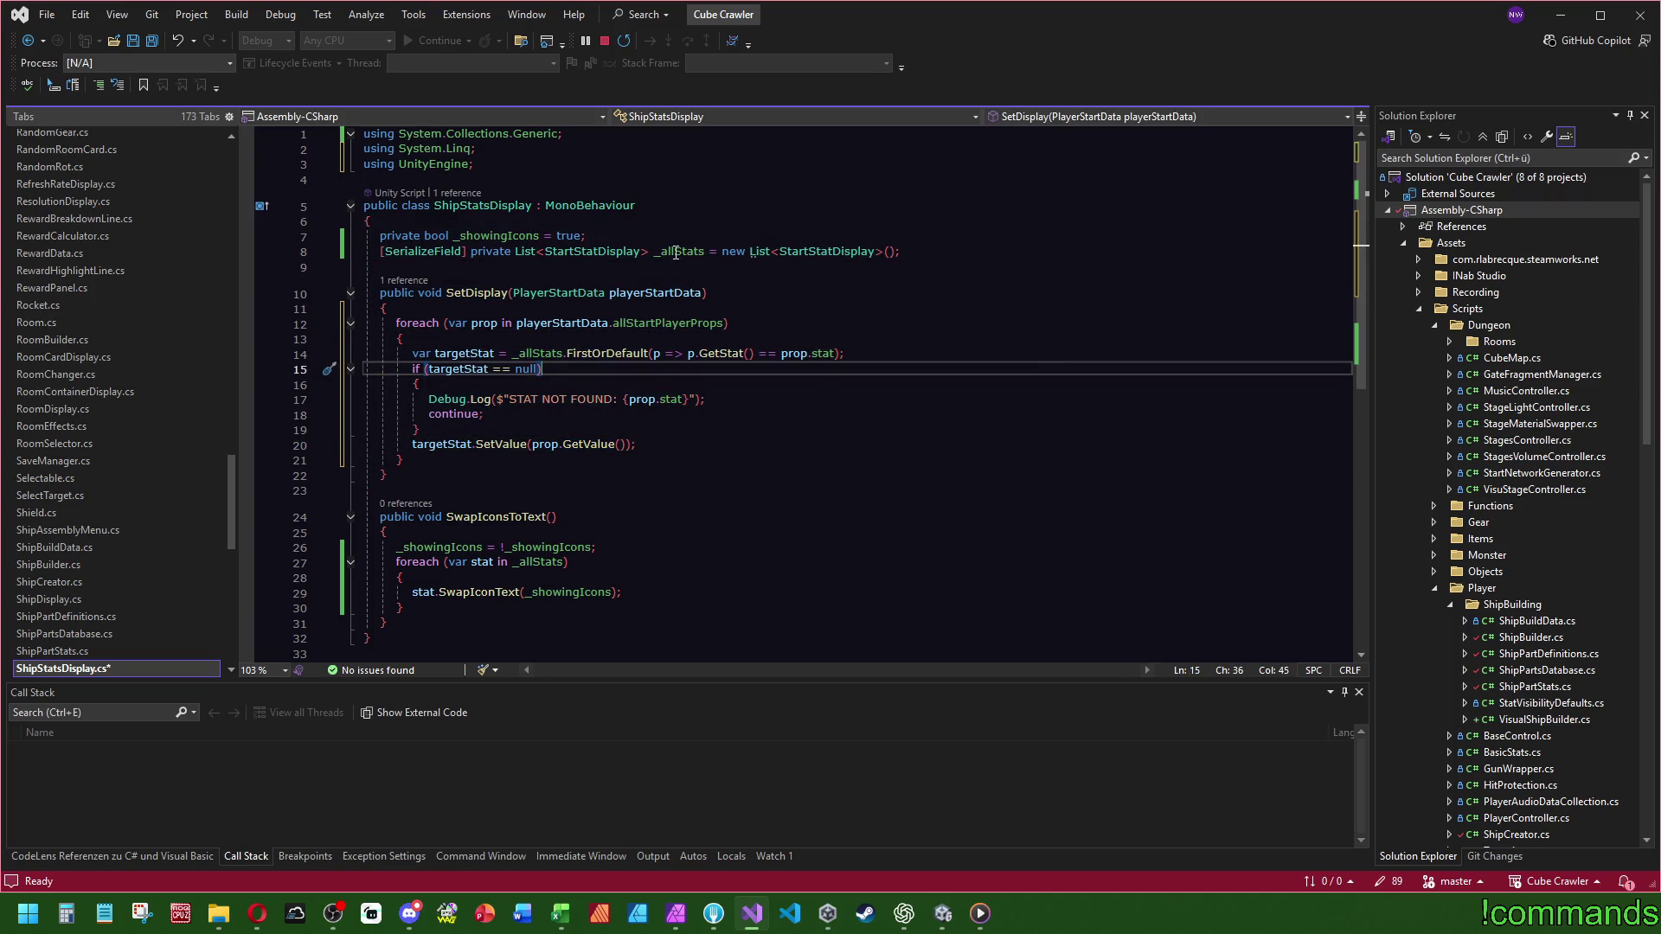
click(590, 253)
key(F12)
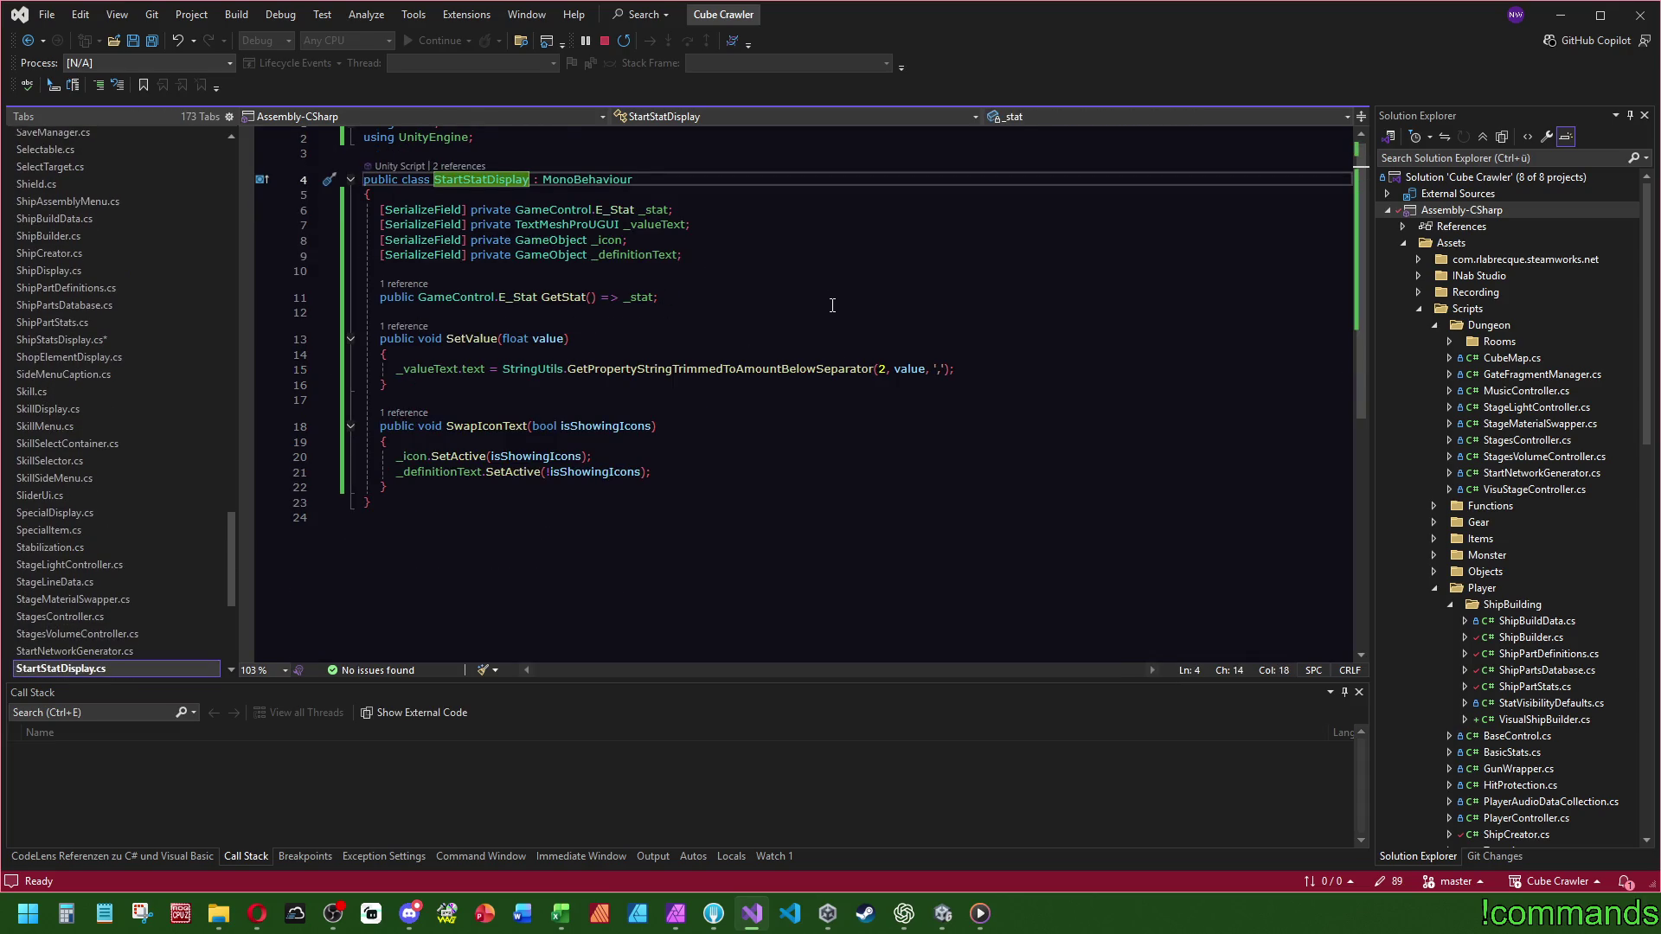
key(ctrl+minus)
key(ctrl+minus)
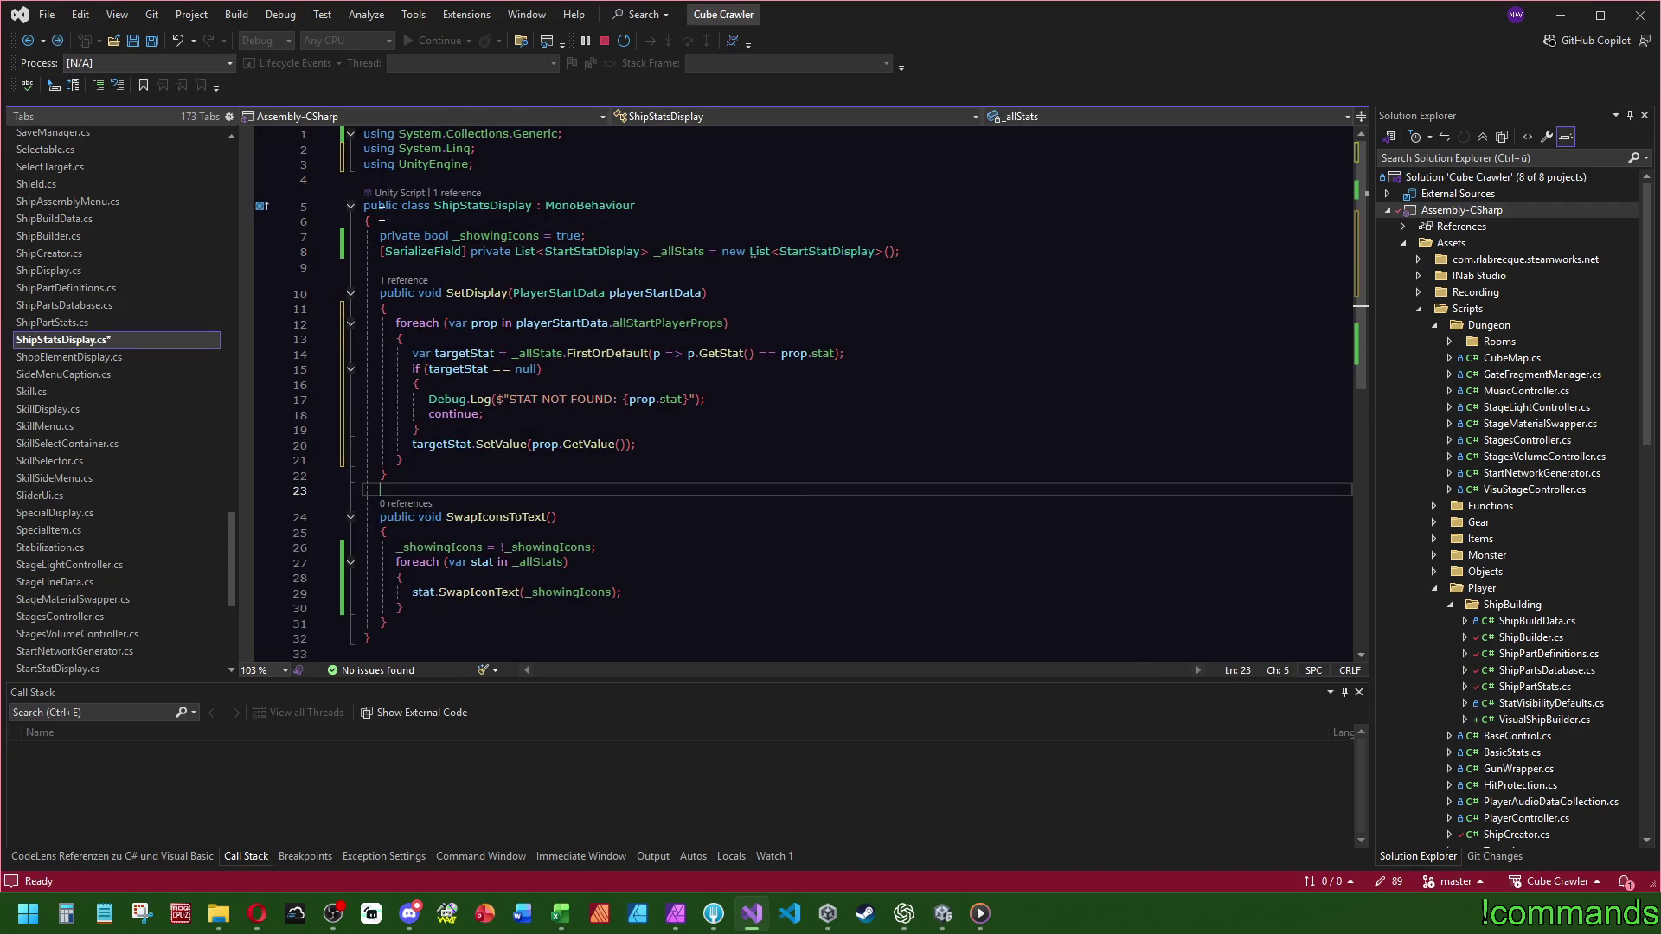
key(ctrl+s)
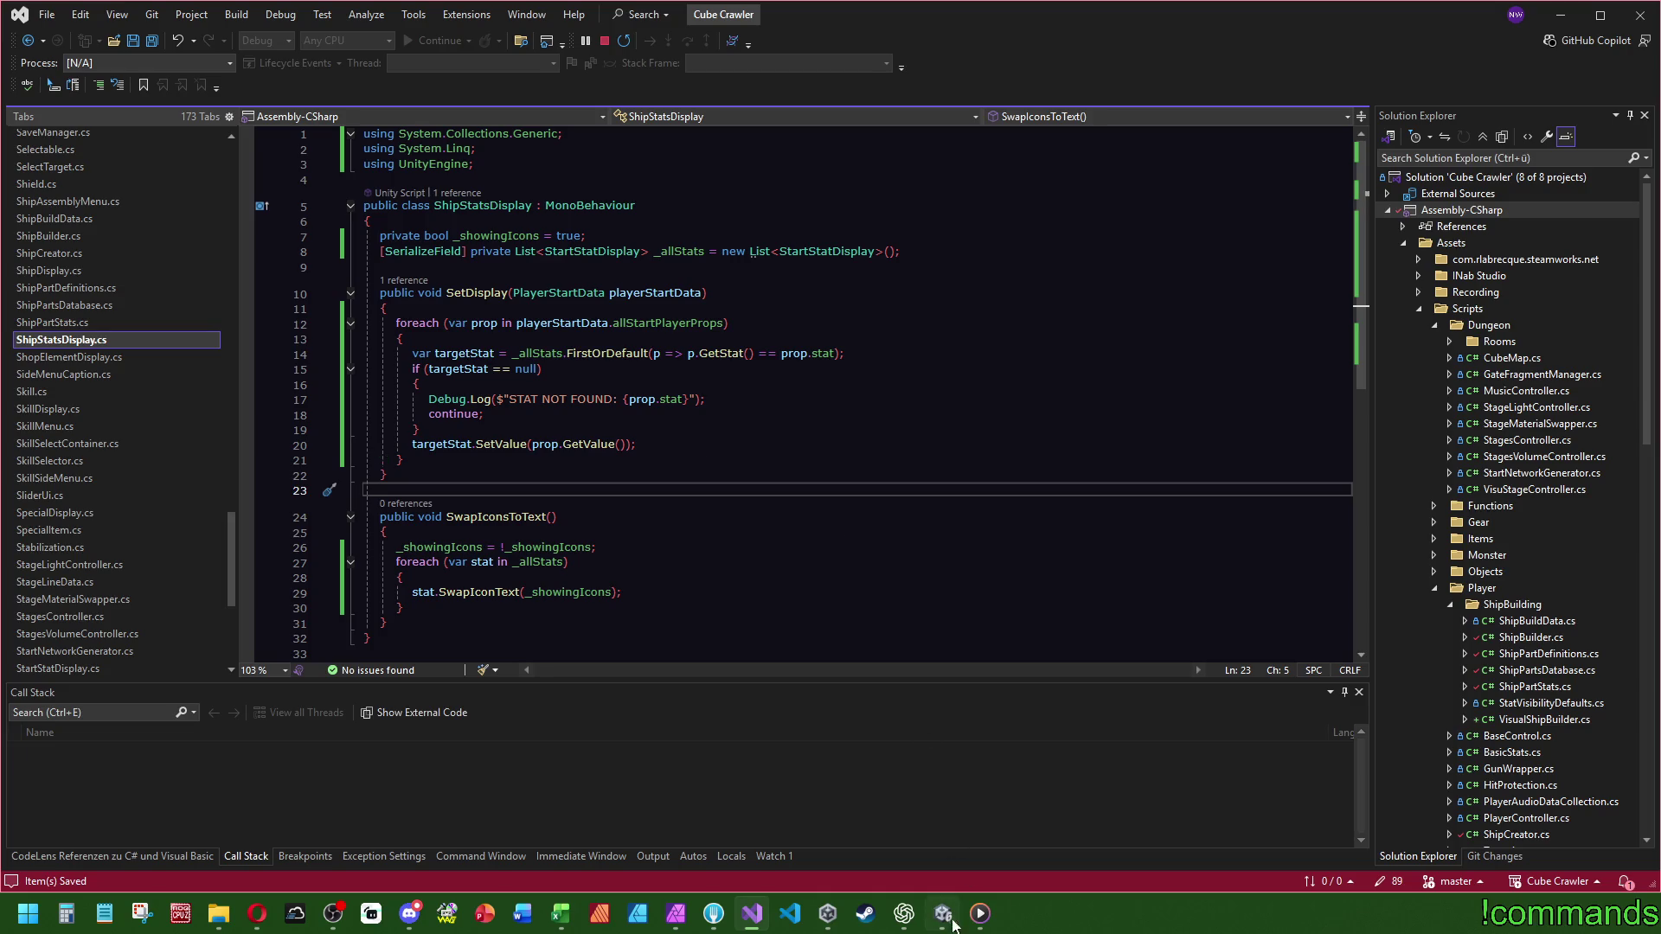
key(alt+Tab)
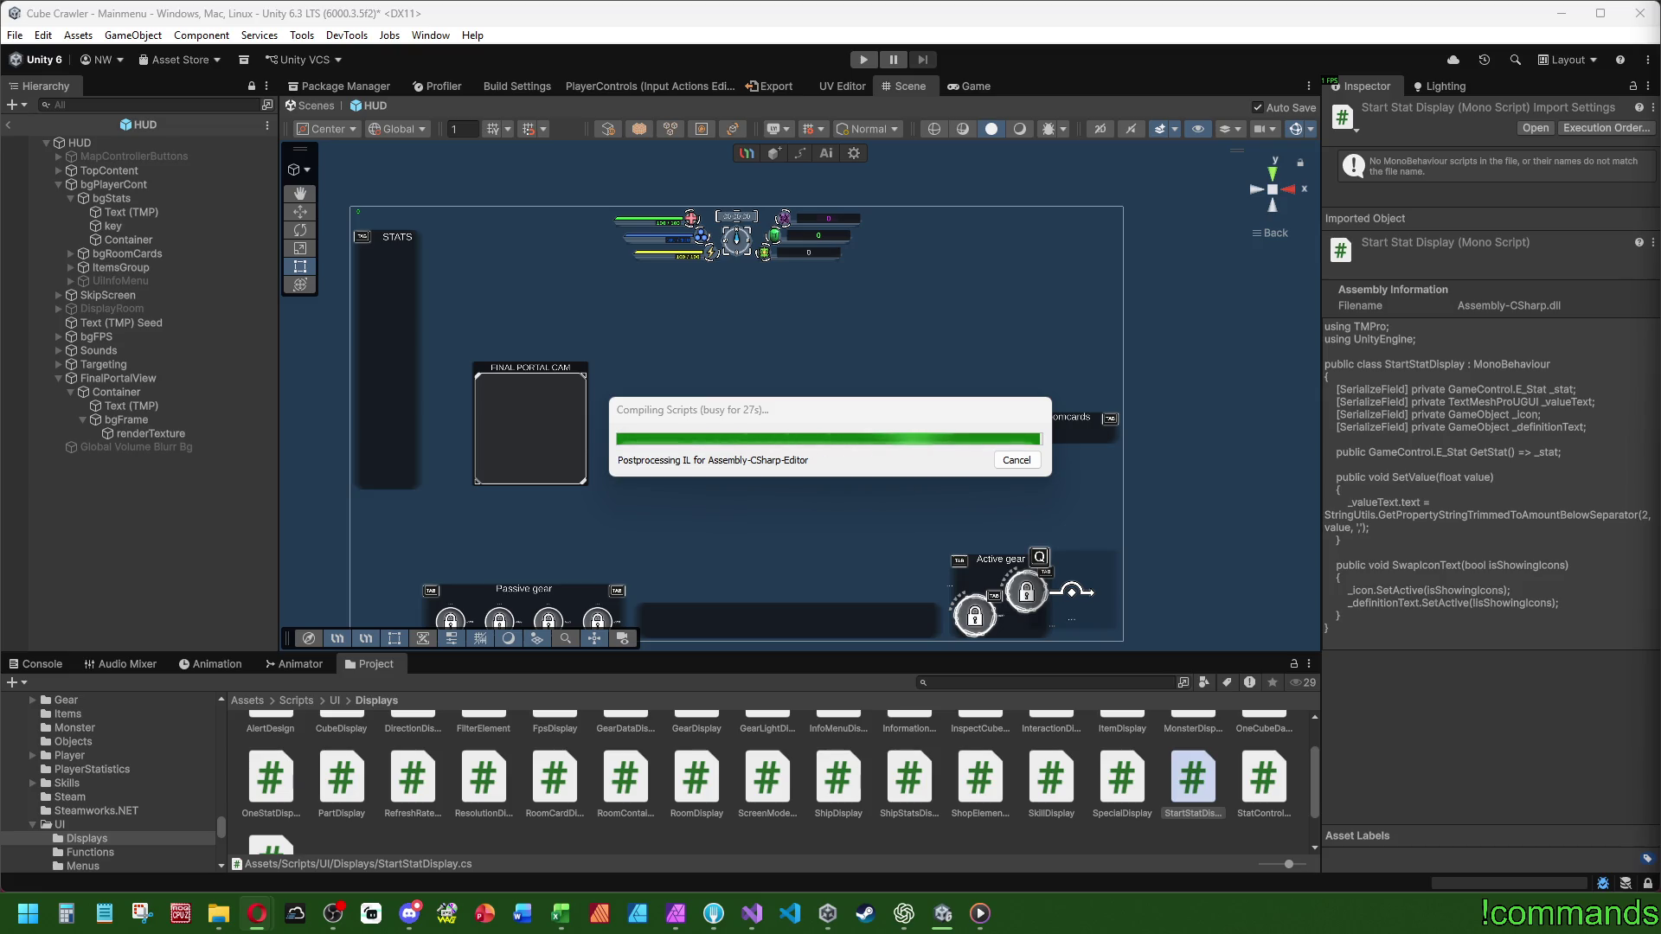
- Move the Compiling Scripts progress window aside while Unity recompiles the scripts
drag(773, 408, 798, 386)
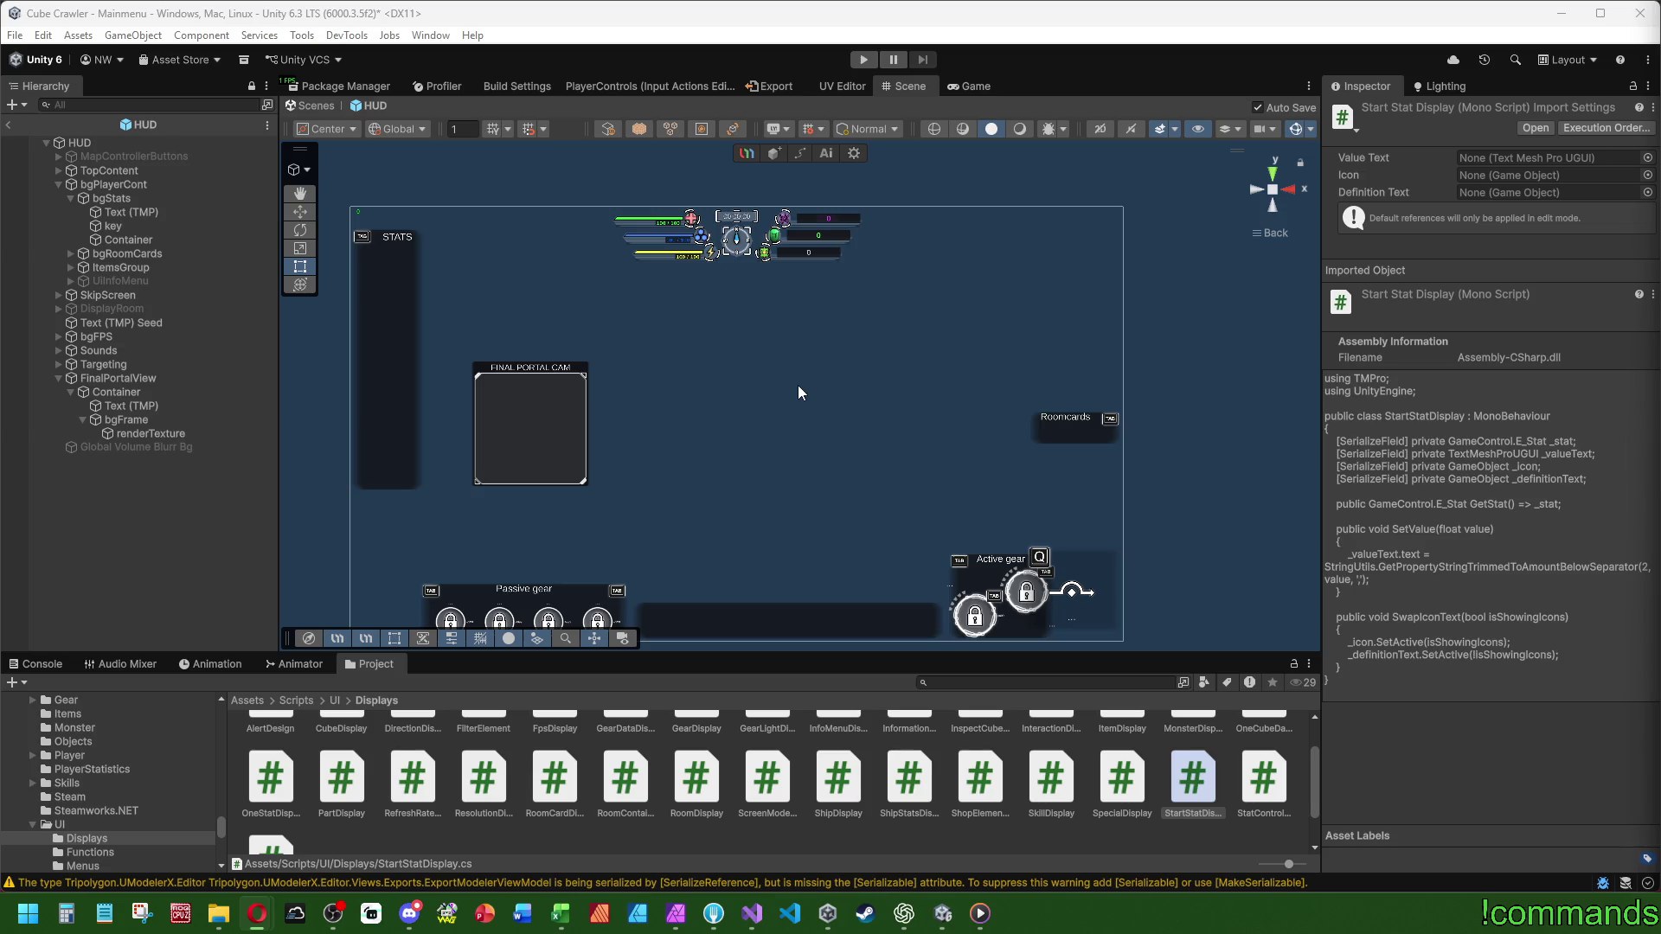
- Exit HUD prefab mode and select prop through prop (17) under bgProps
click(10, 125)
scroll(221, 325, up, 3)
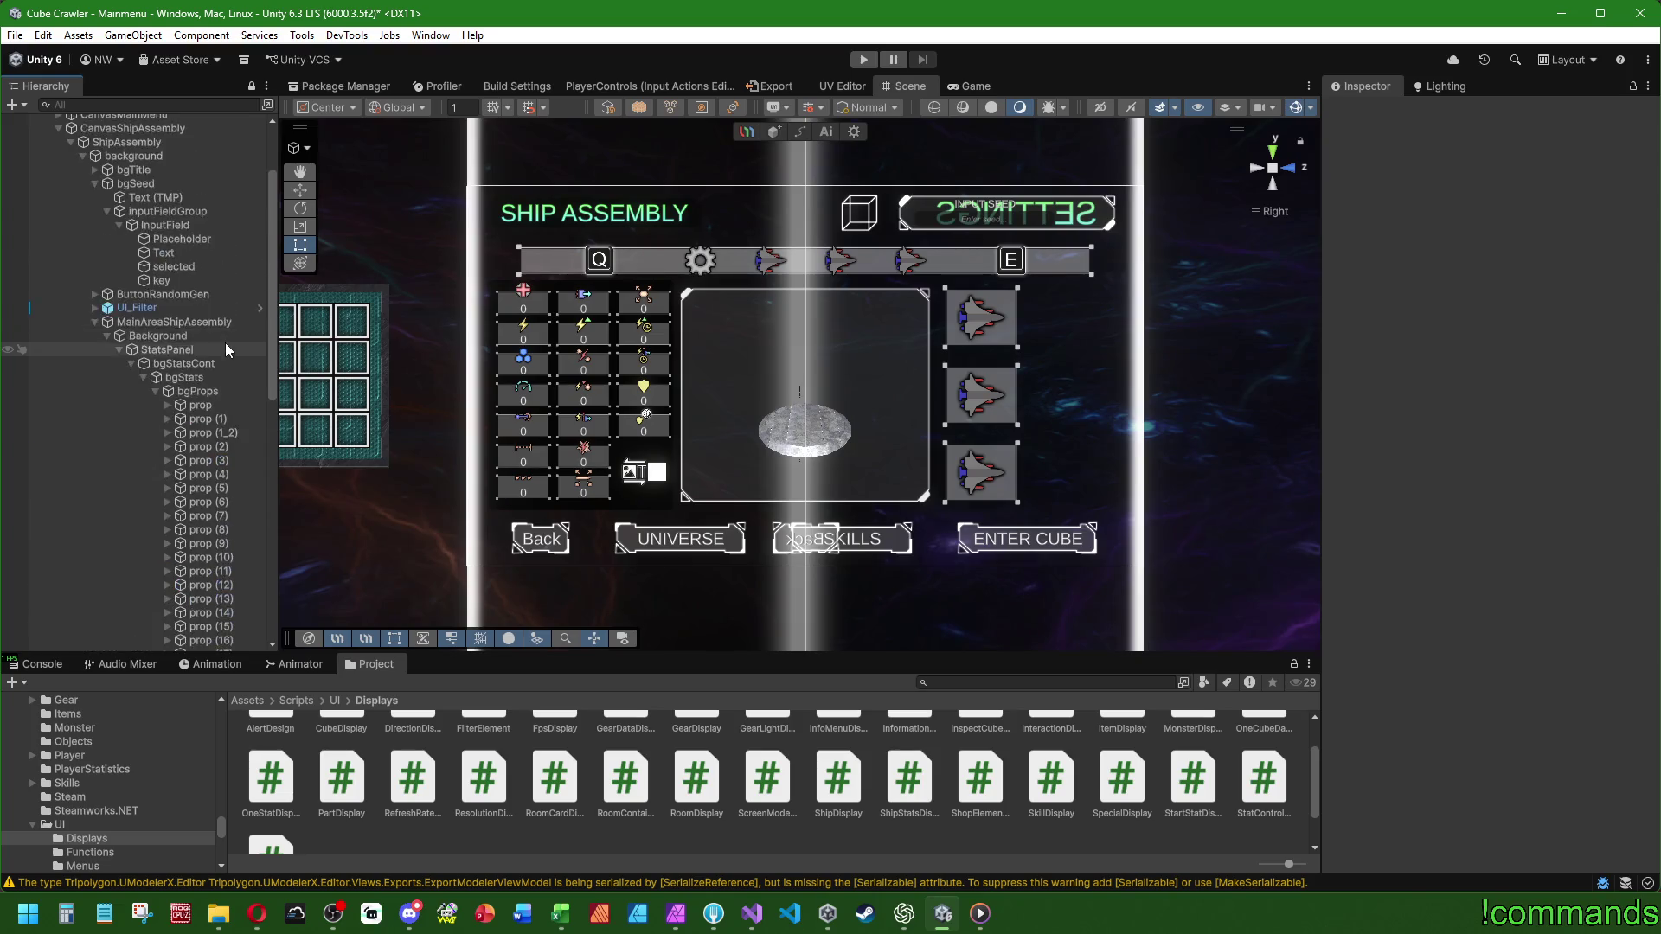
click(197, 249)
shift+click(225, 496)
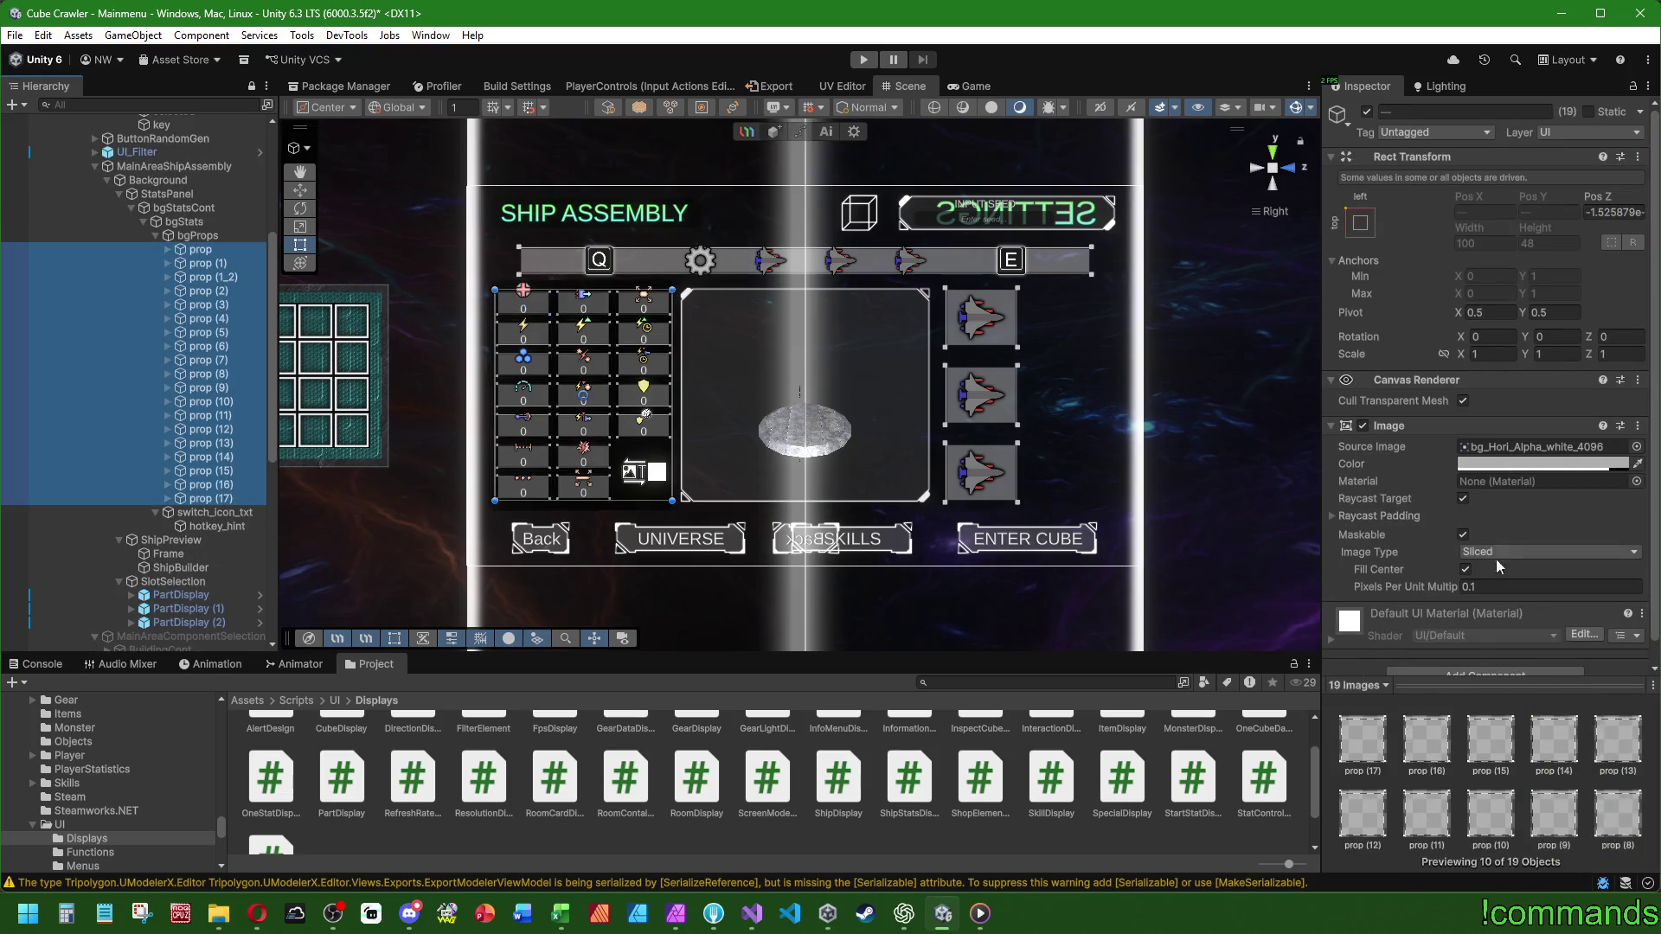
scroll(1470, 545, down, 1)
- Add the Start Stat Display component to the selected props by searching 'start'
click(1455, 652)
text(start)
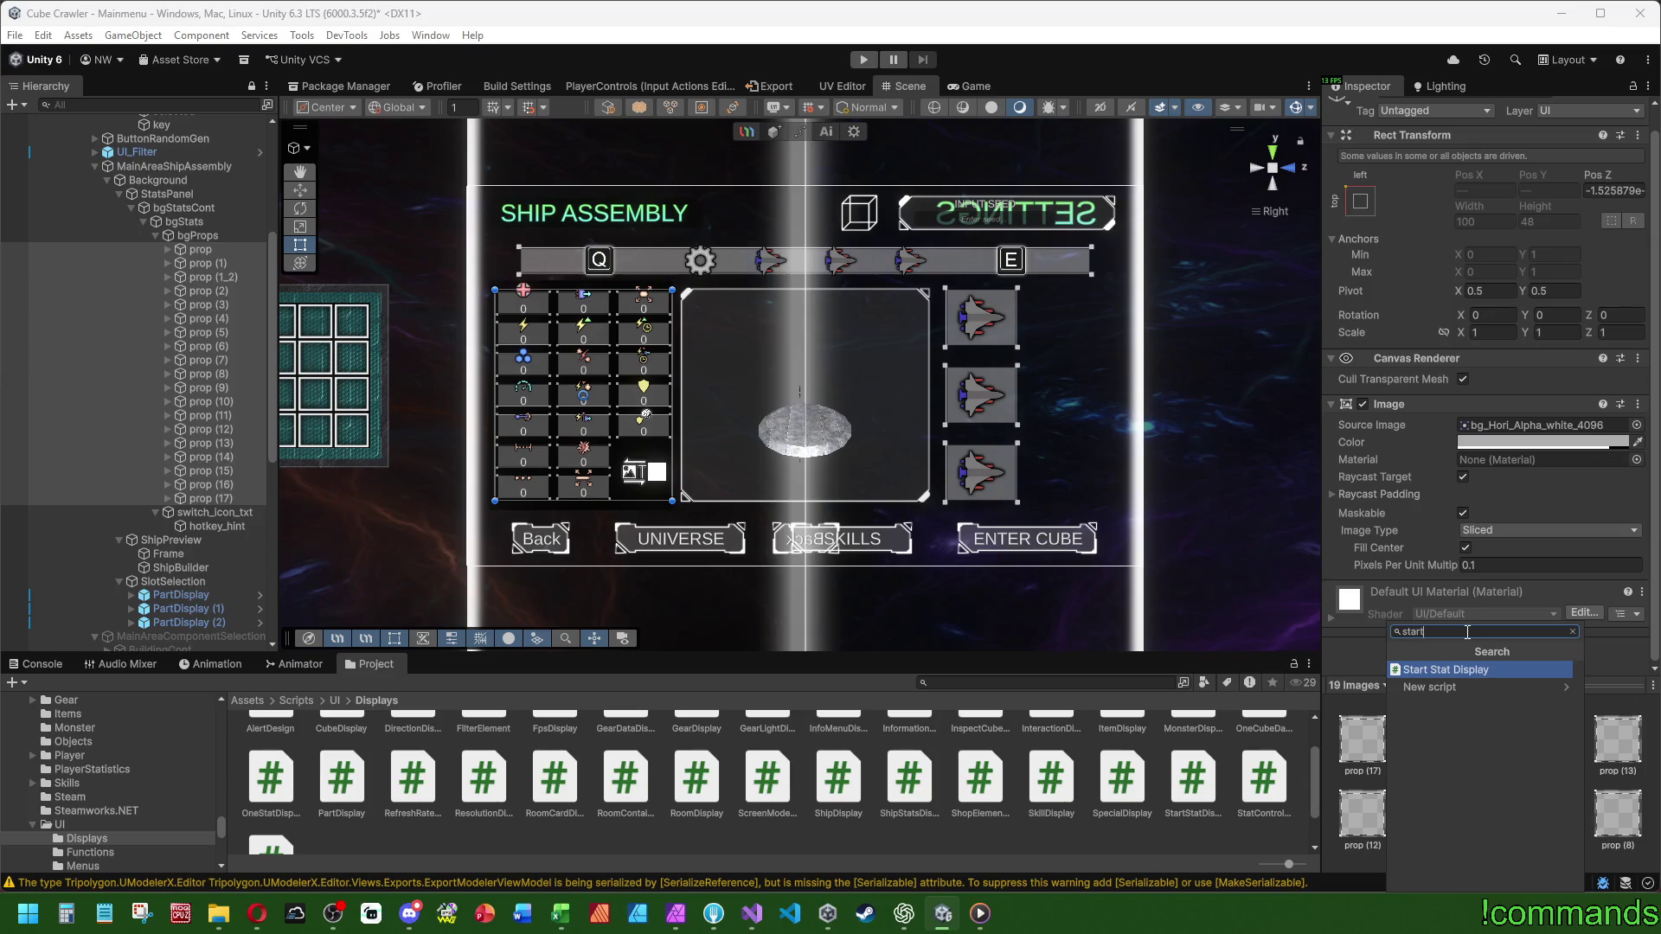
key(ctrl+a)
key(BackSpace)
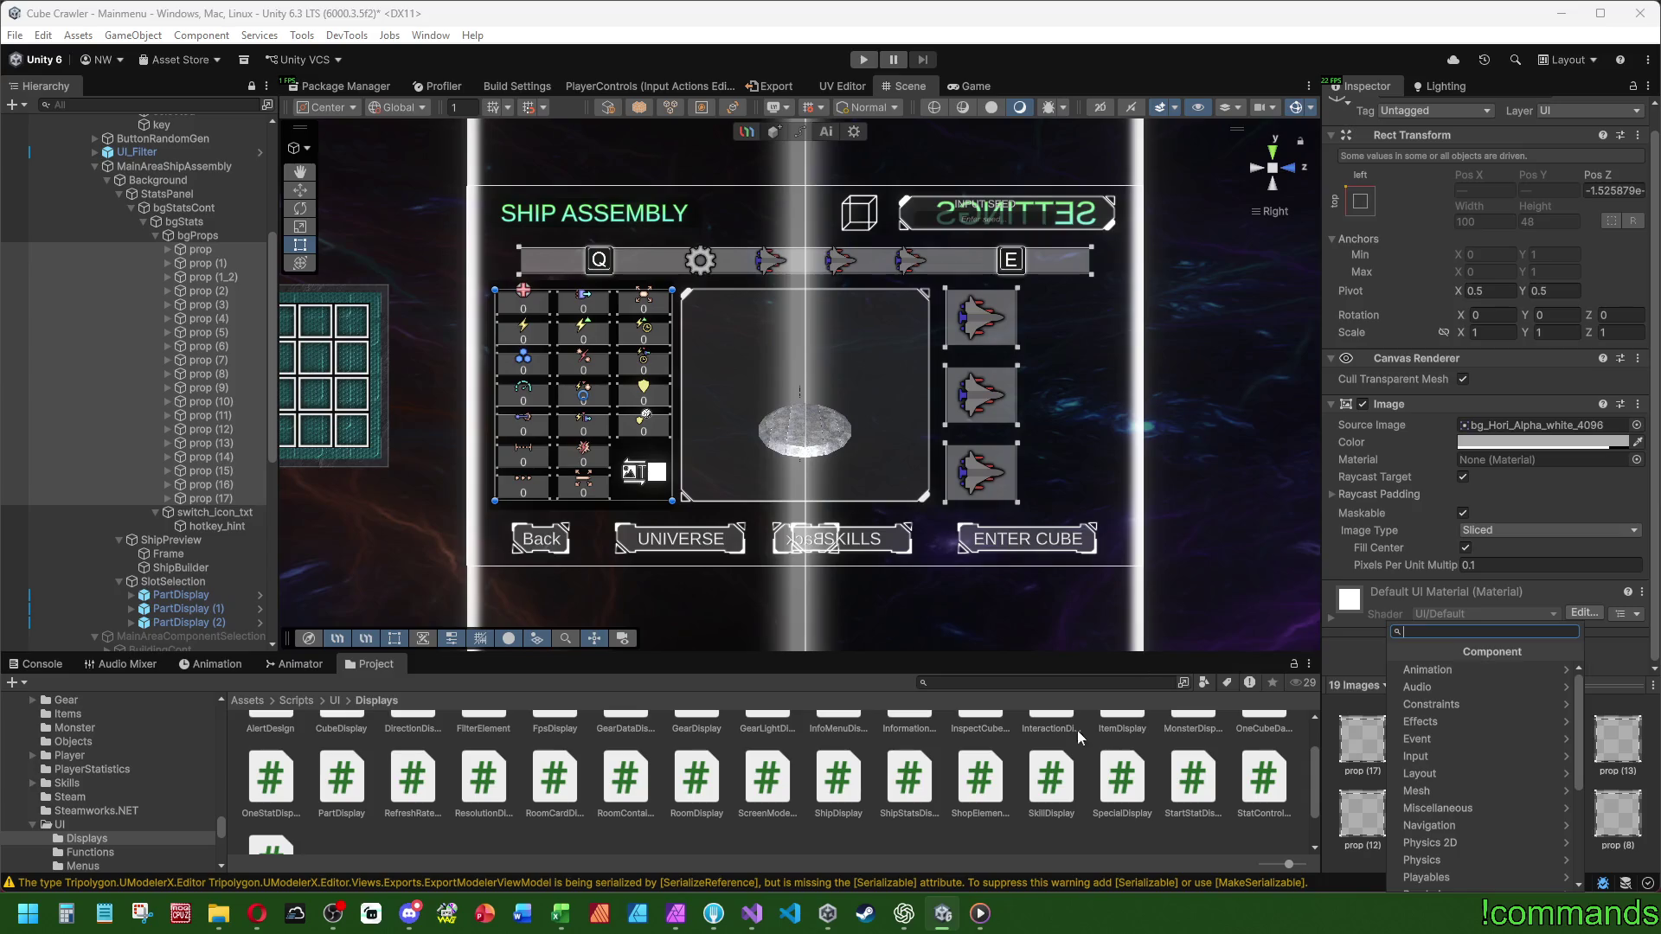
mouse_move(746, 918)
click(735, 838)
mouse_move(752, 913)
mouse_move(750, 844)
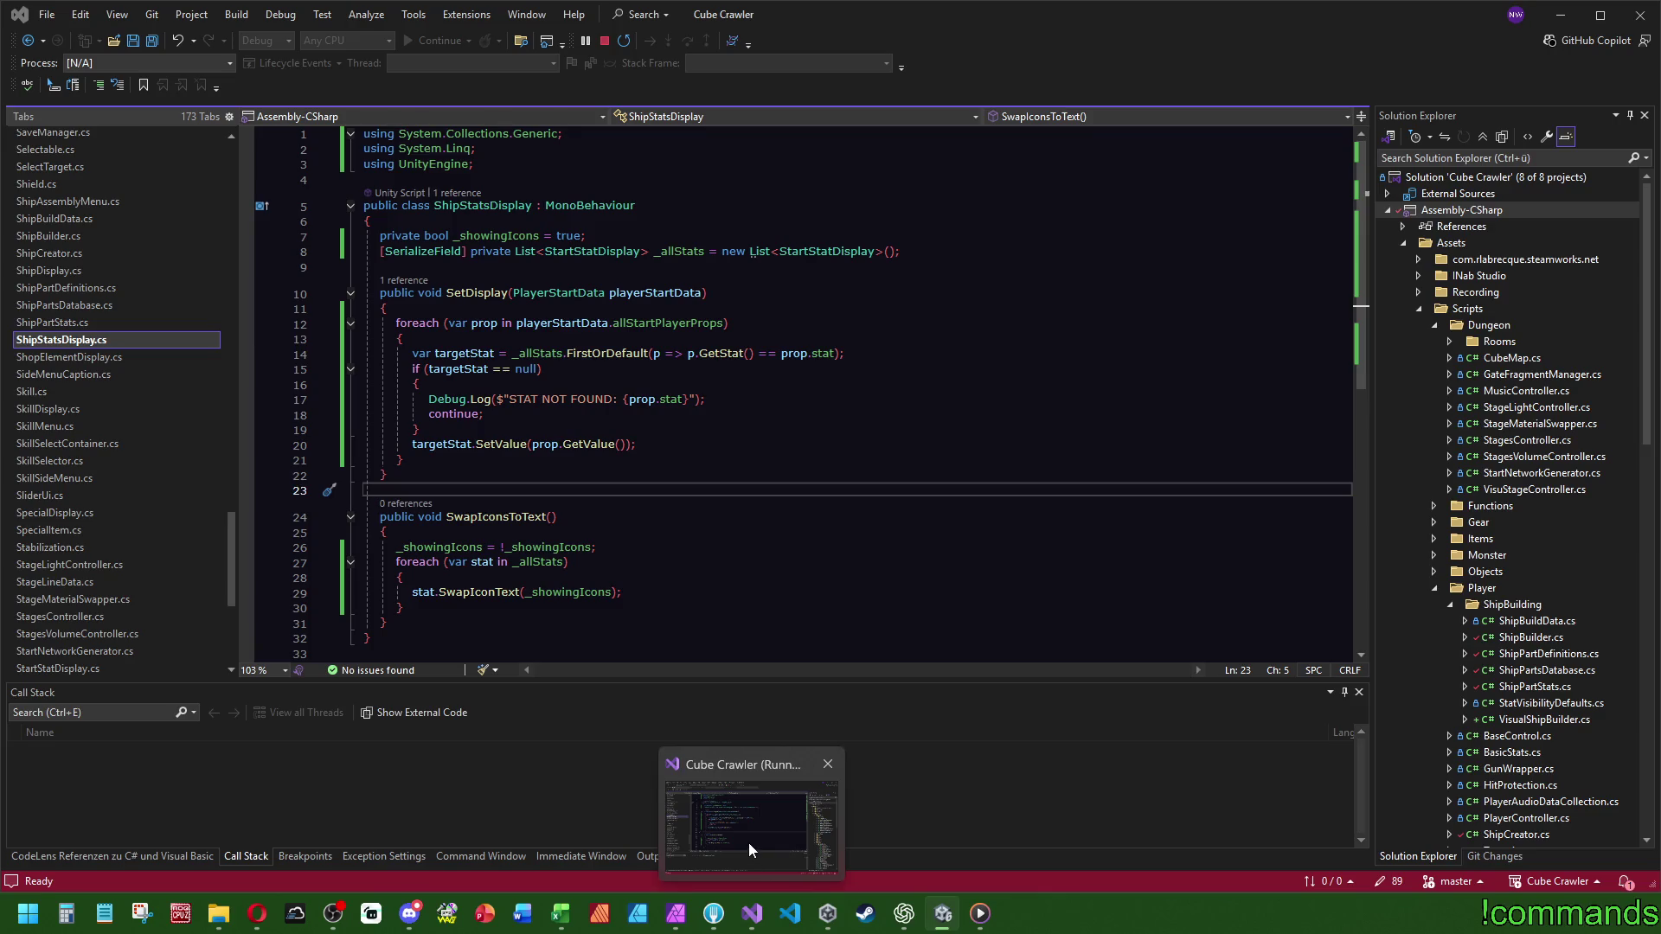
click(775, 834)
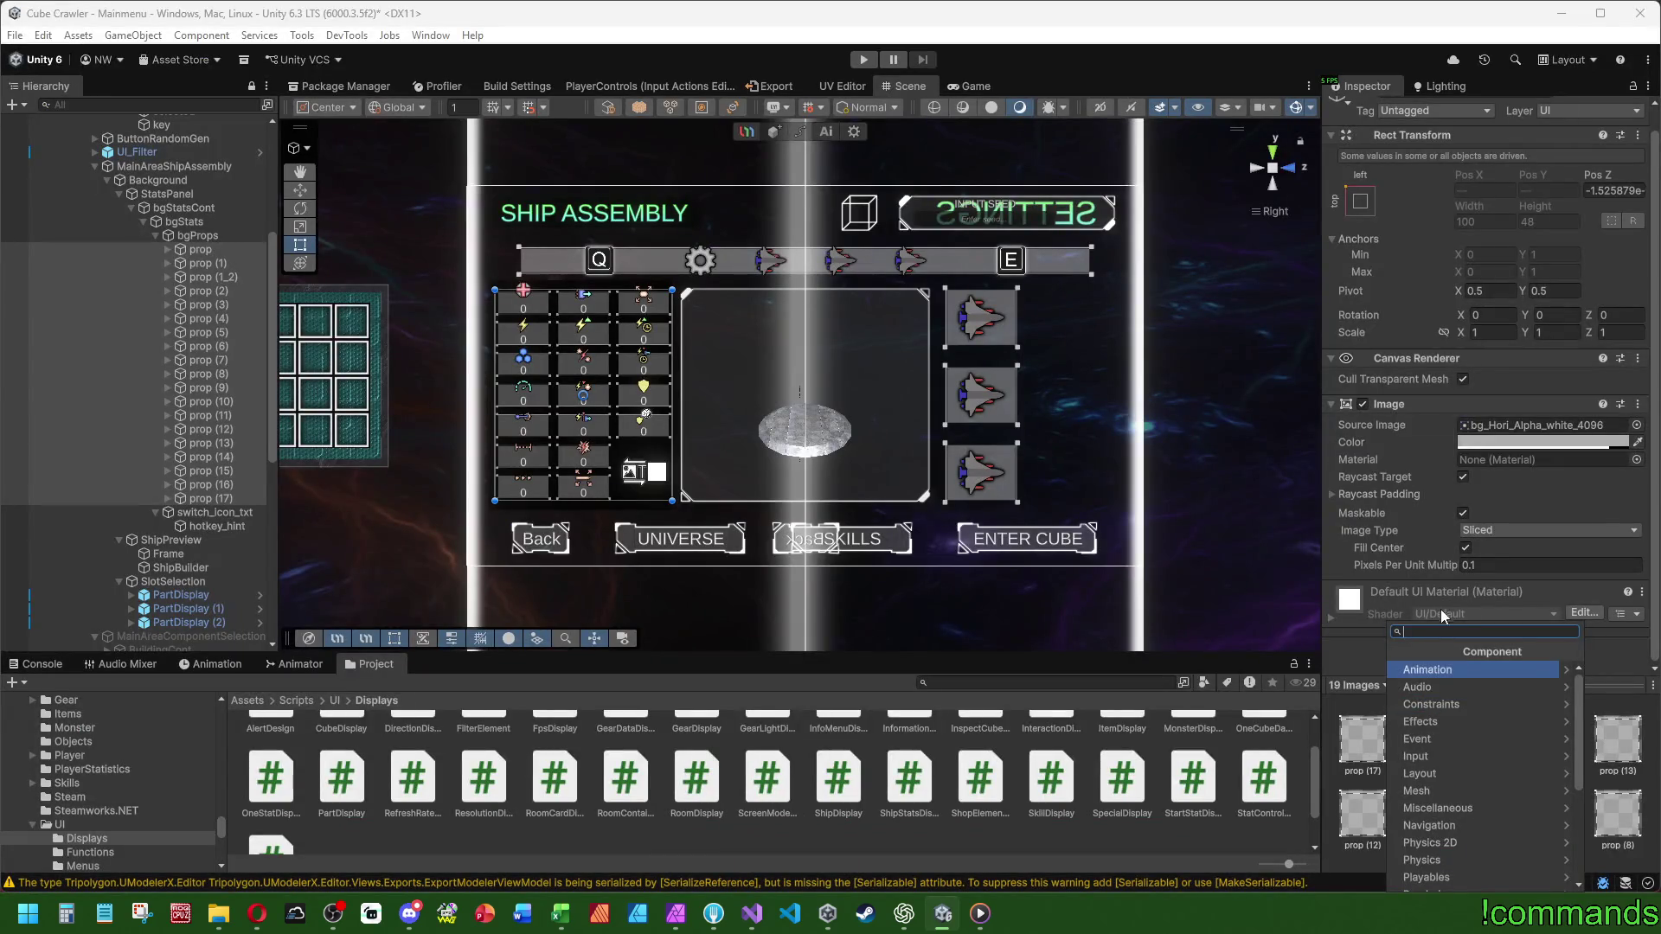
click(1455, 653)
text(start)
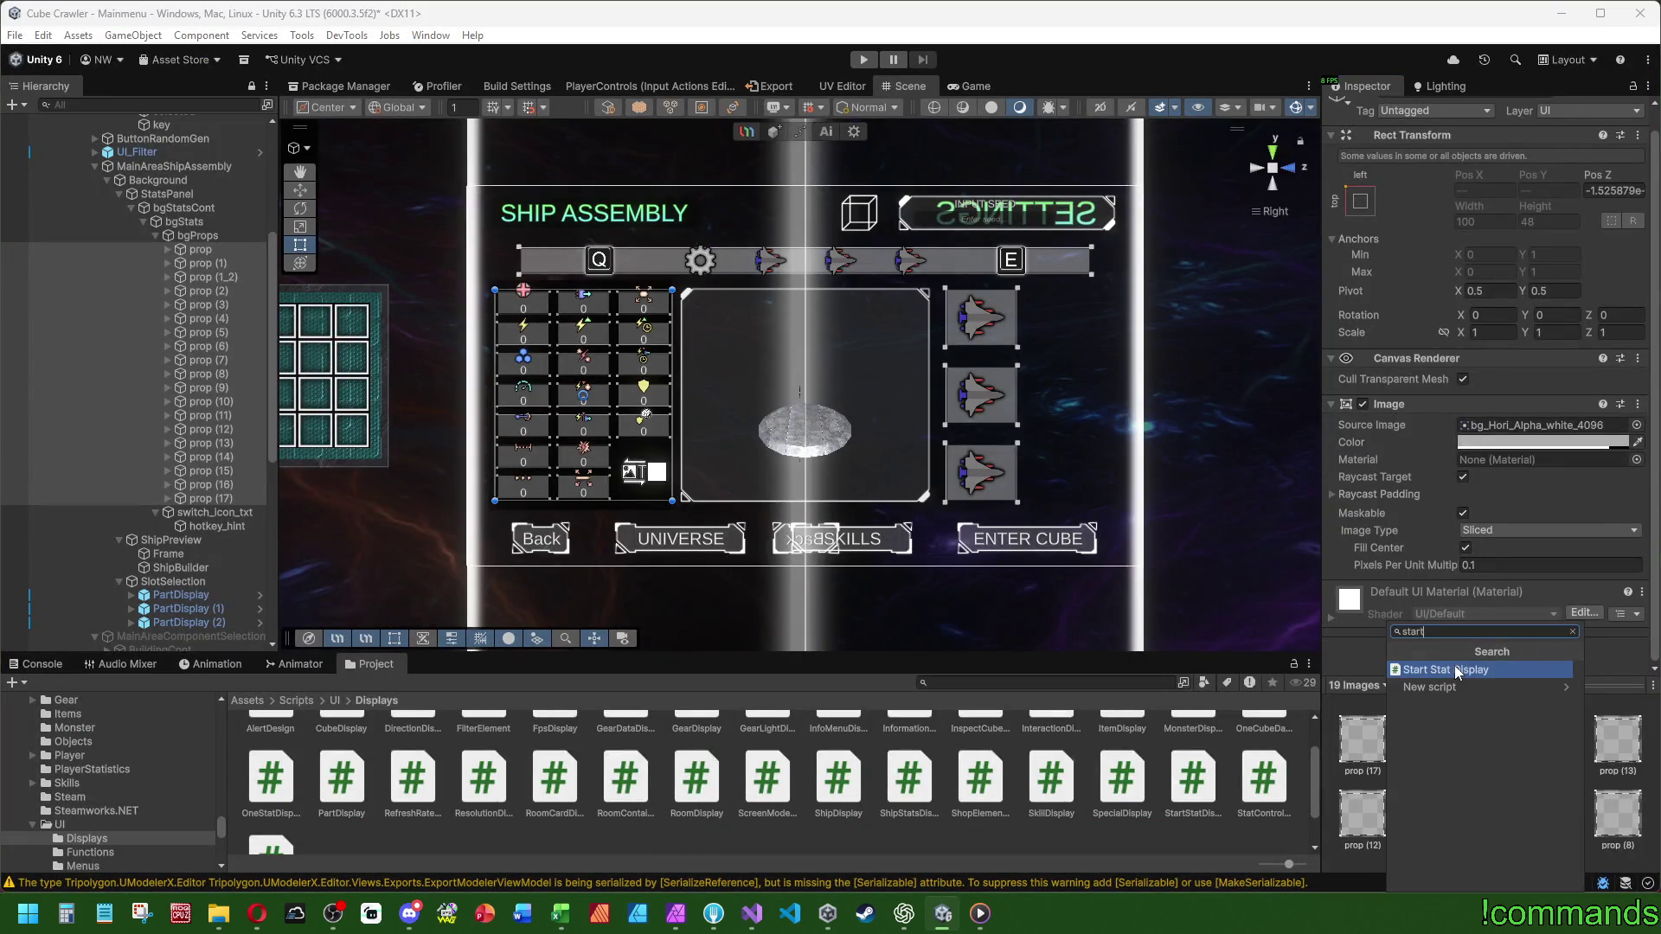
click(1455, 669)
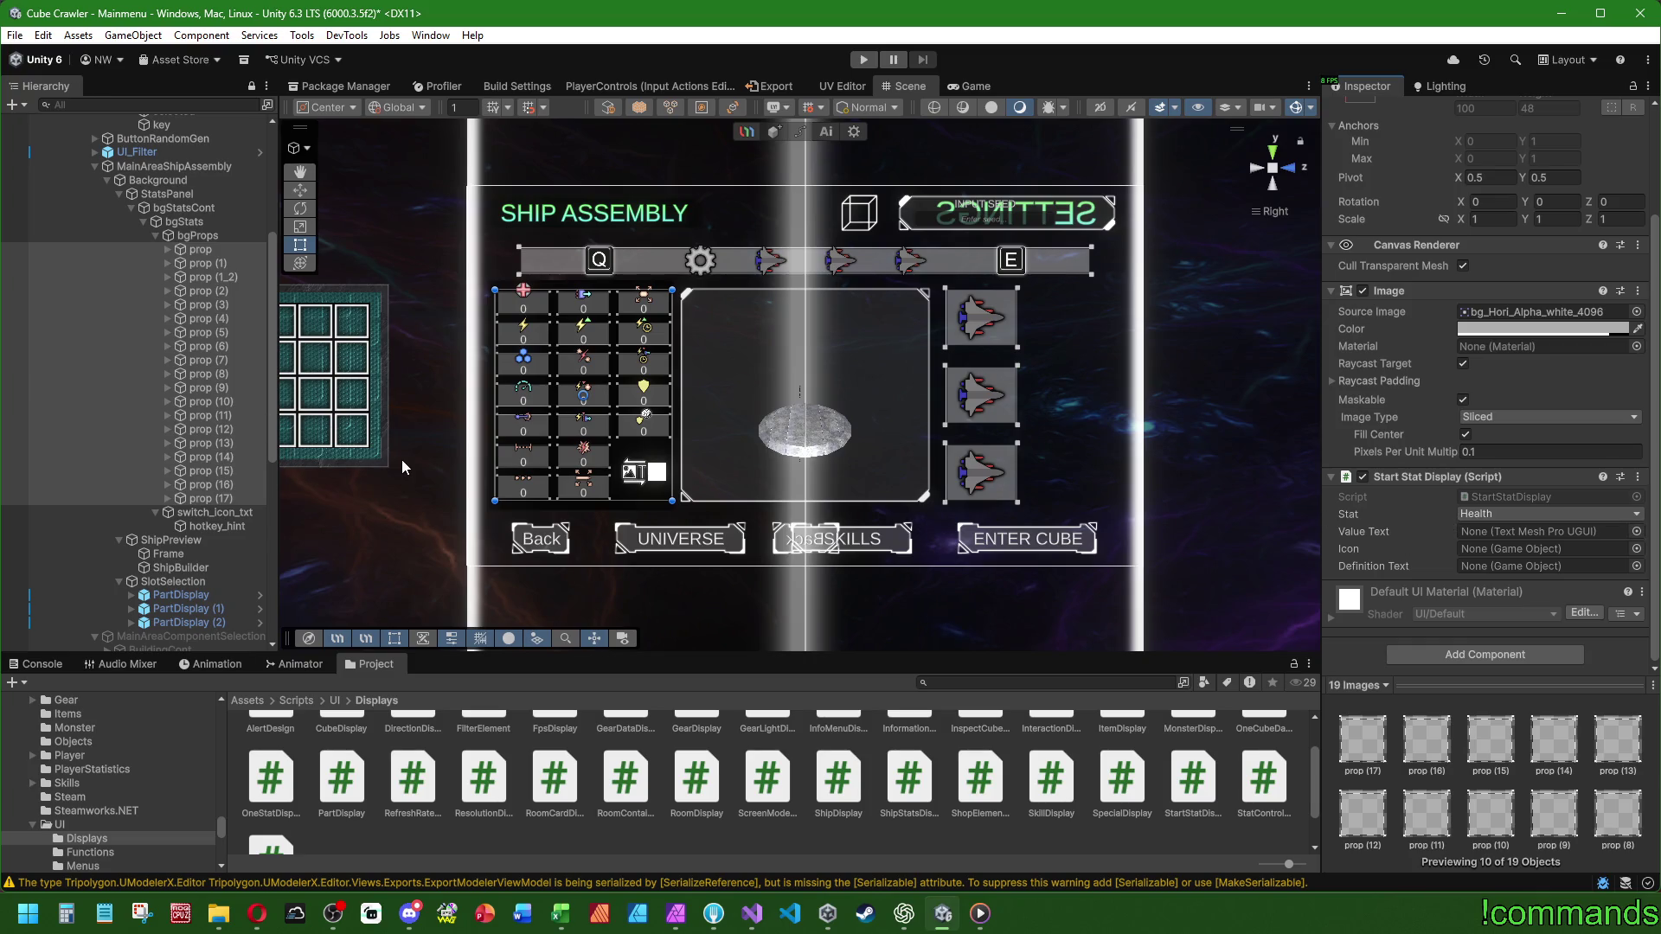
- Expand every prop, from prop (17) up to the first prop, in the Hierarchy to show its children
click(165, 498)
click(166, 499)
click(166, 485)
click(167, 470)
click(167, 456)
click(167, 443)
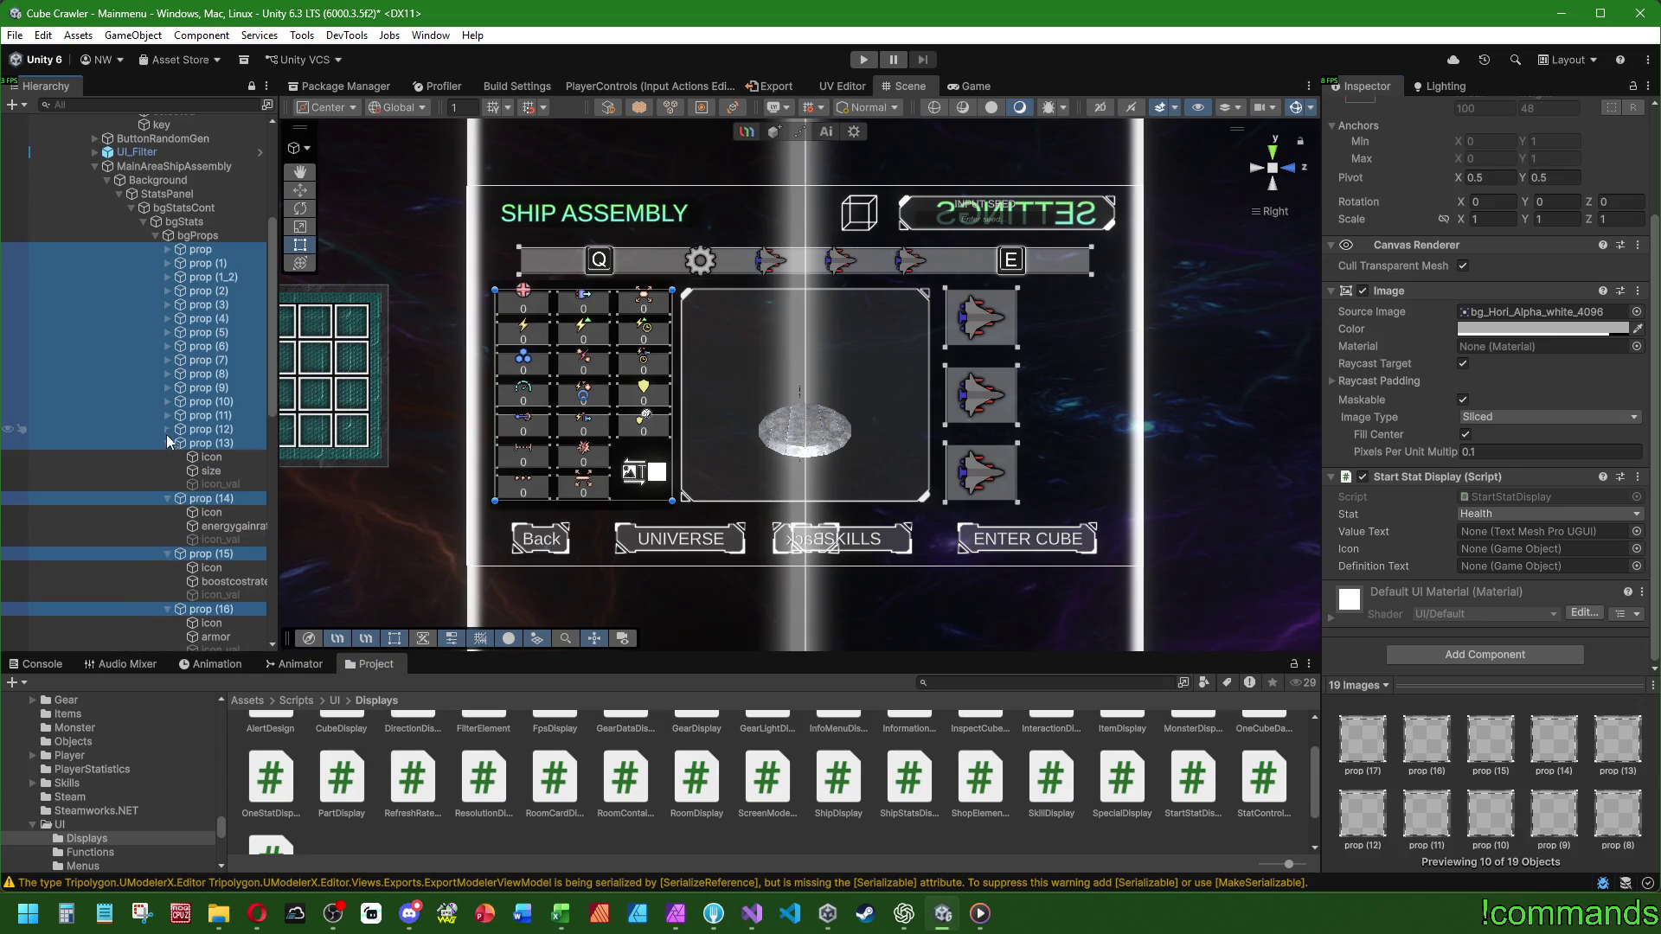
click(167, 429)
click(167, 416)
click(167, 402)
click(167, 388)
click(167, 373)
click(168, 360)
click(168, 346)
click(169, 332)
click(169, 319)
click(168, 305)
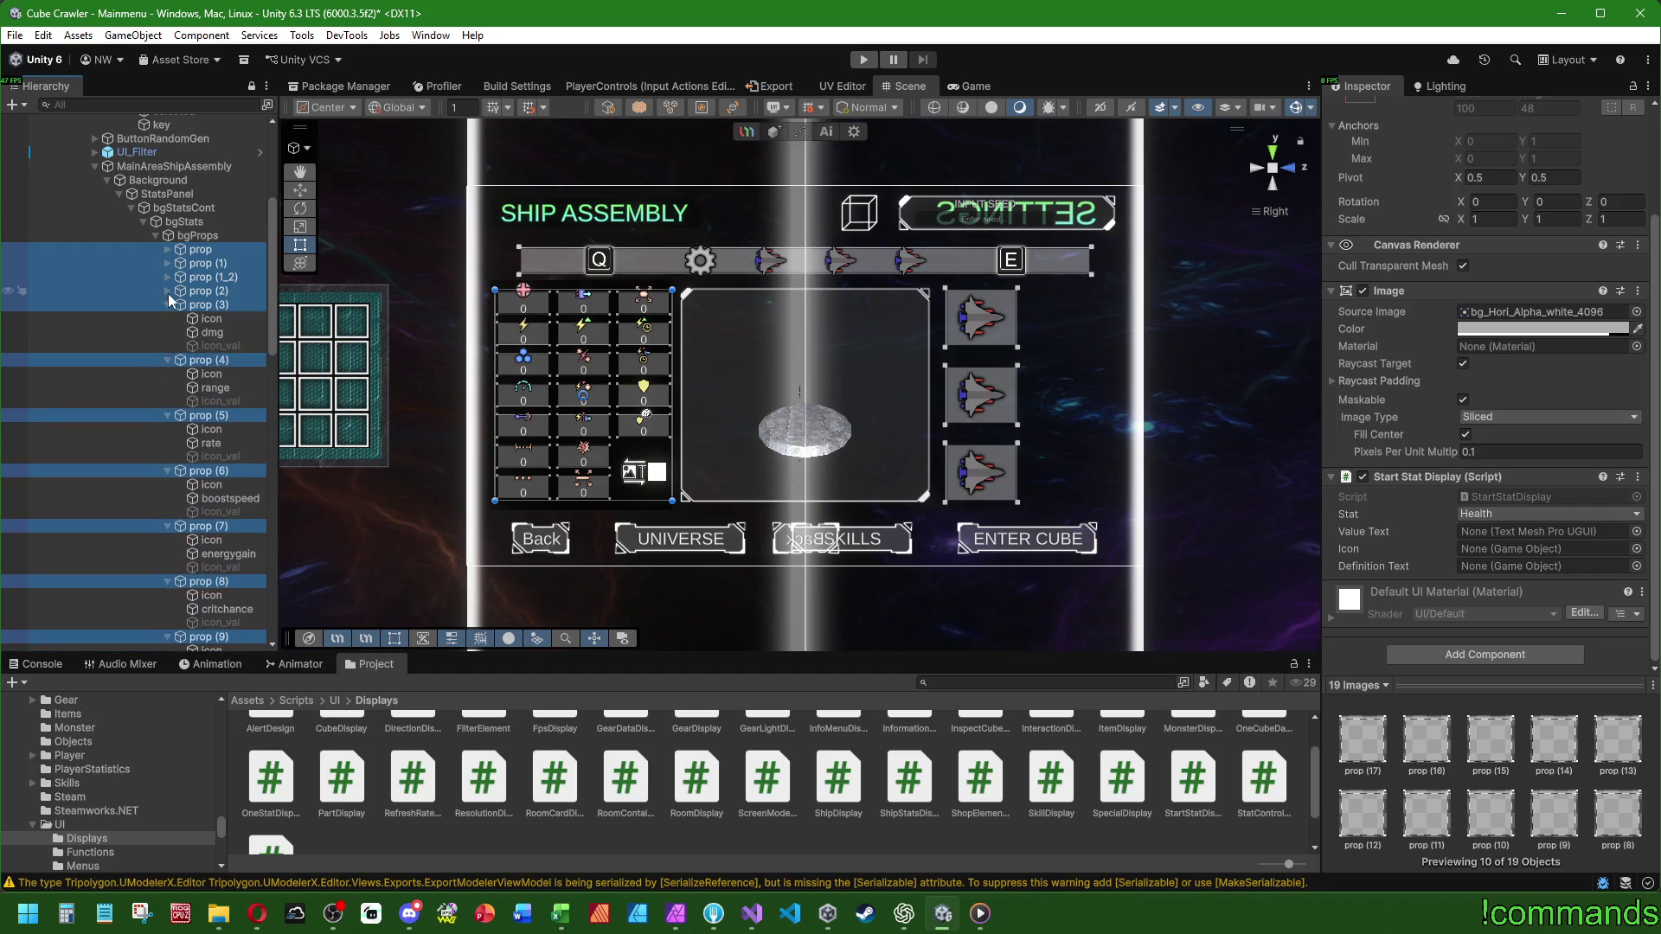
click(168, 291)
click(168, 277)
click(168, 263)
click(169, 250)
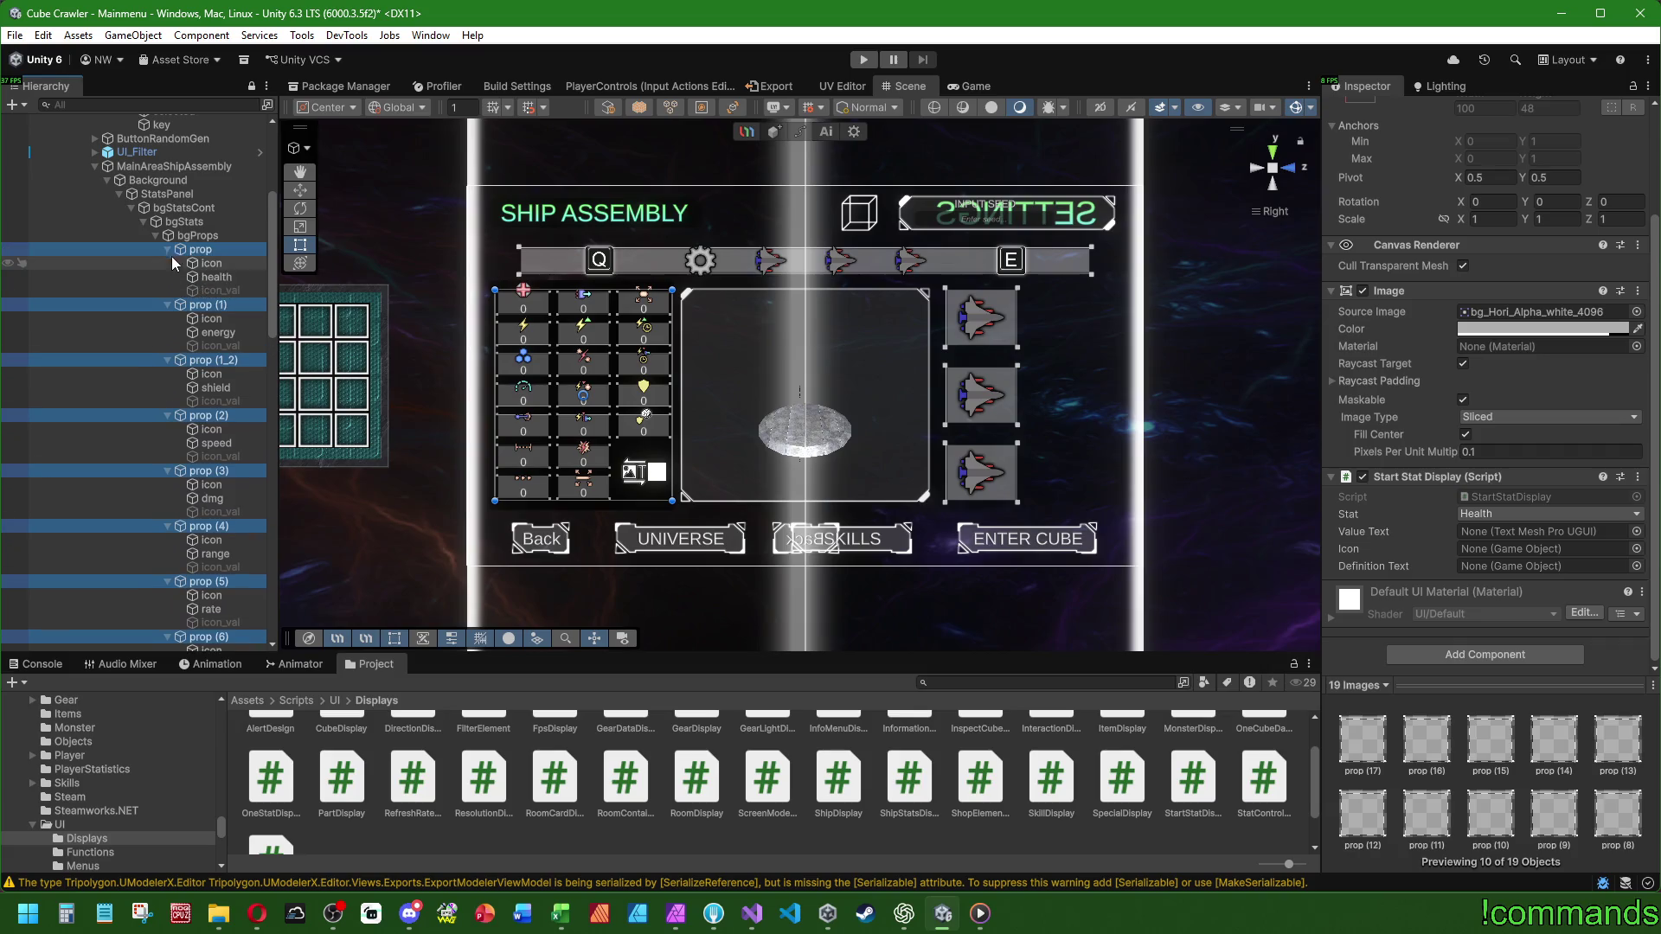
- Link the first prop's Icon, Value Text and Definition Text to its icon, health and icon_val children
click(228, 251)
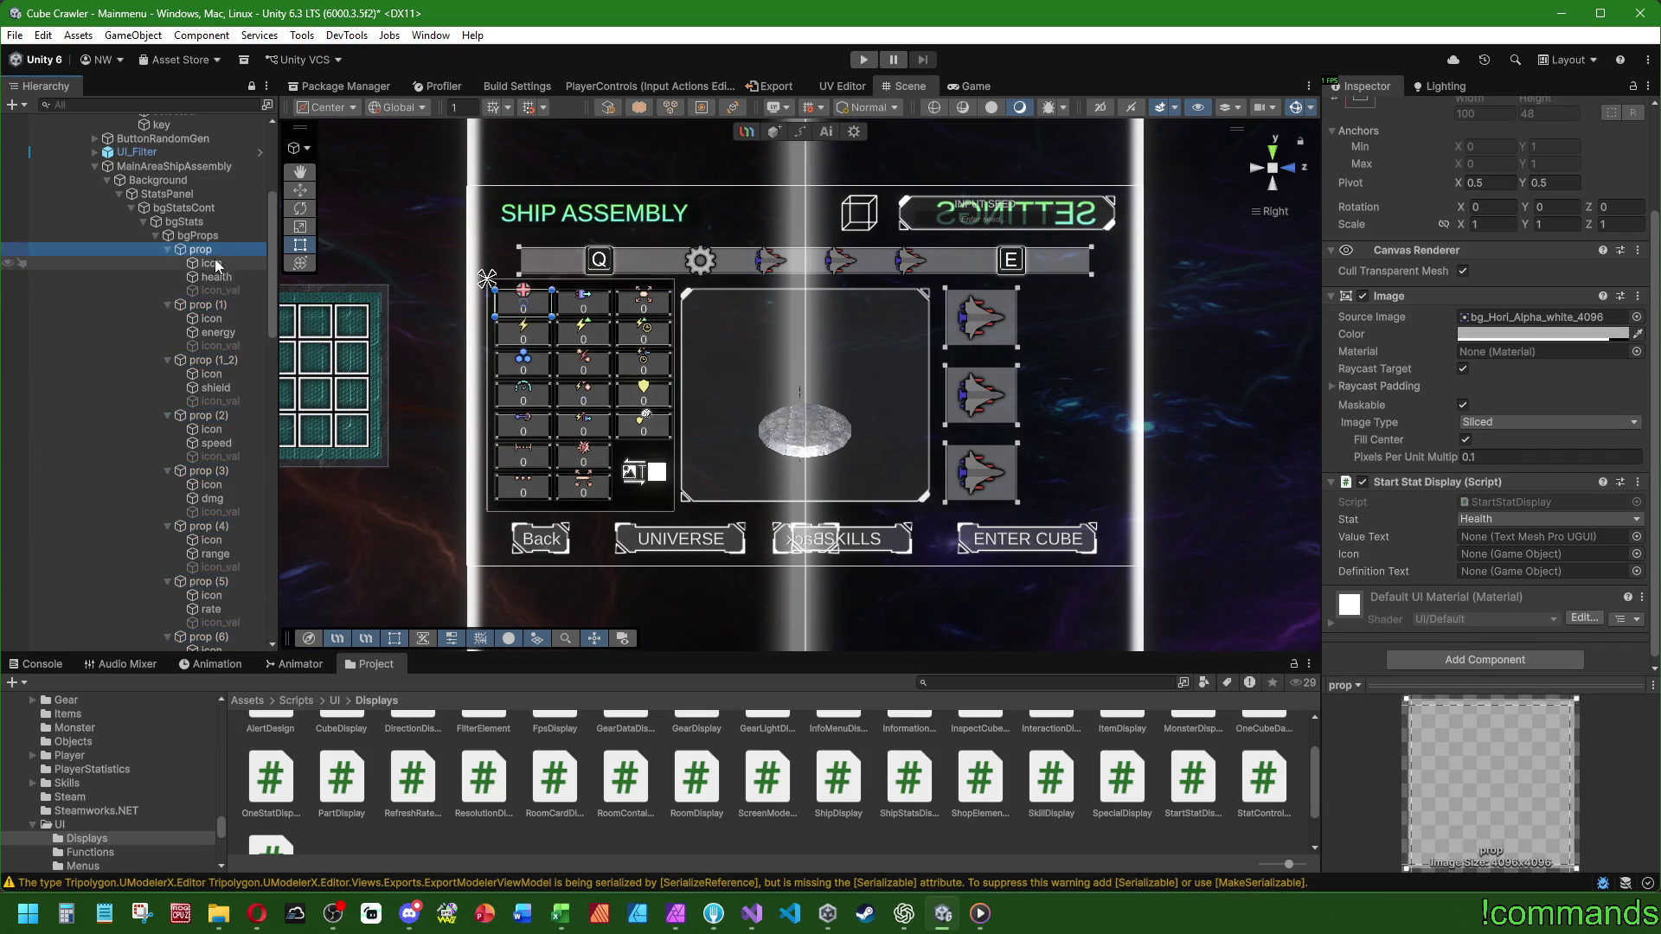
mouse_move(216, 266)
mouse_down()
mouse_move(951, 389)
mouse_move(1472, 557)
mouse_up()
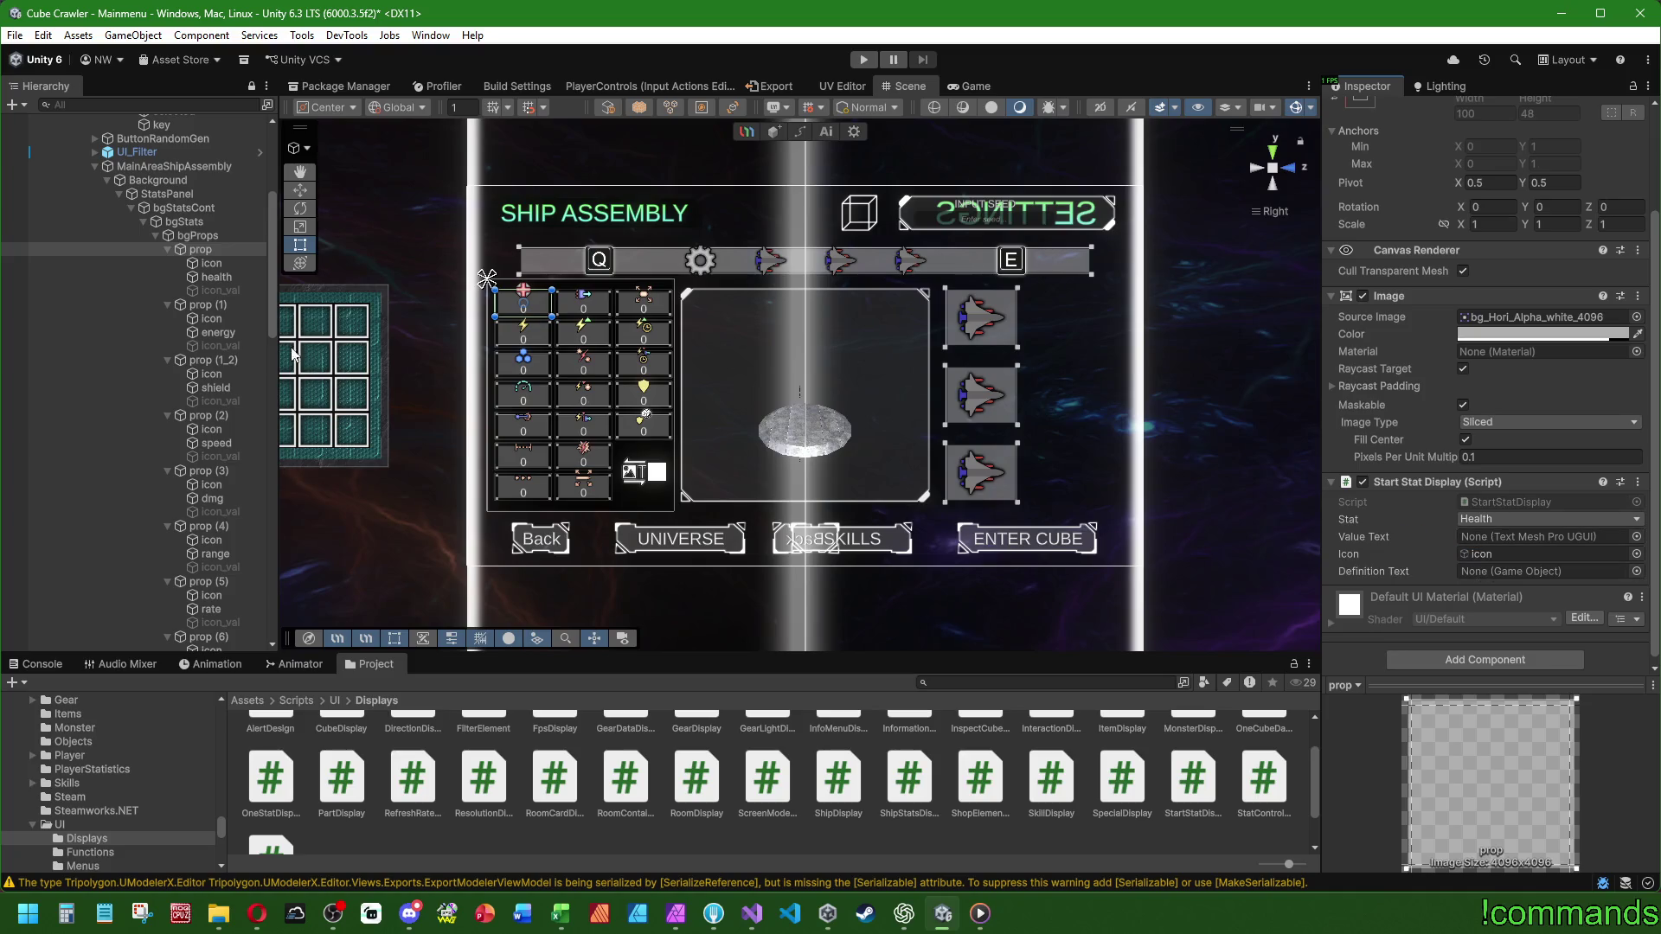
click(218, 278)
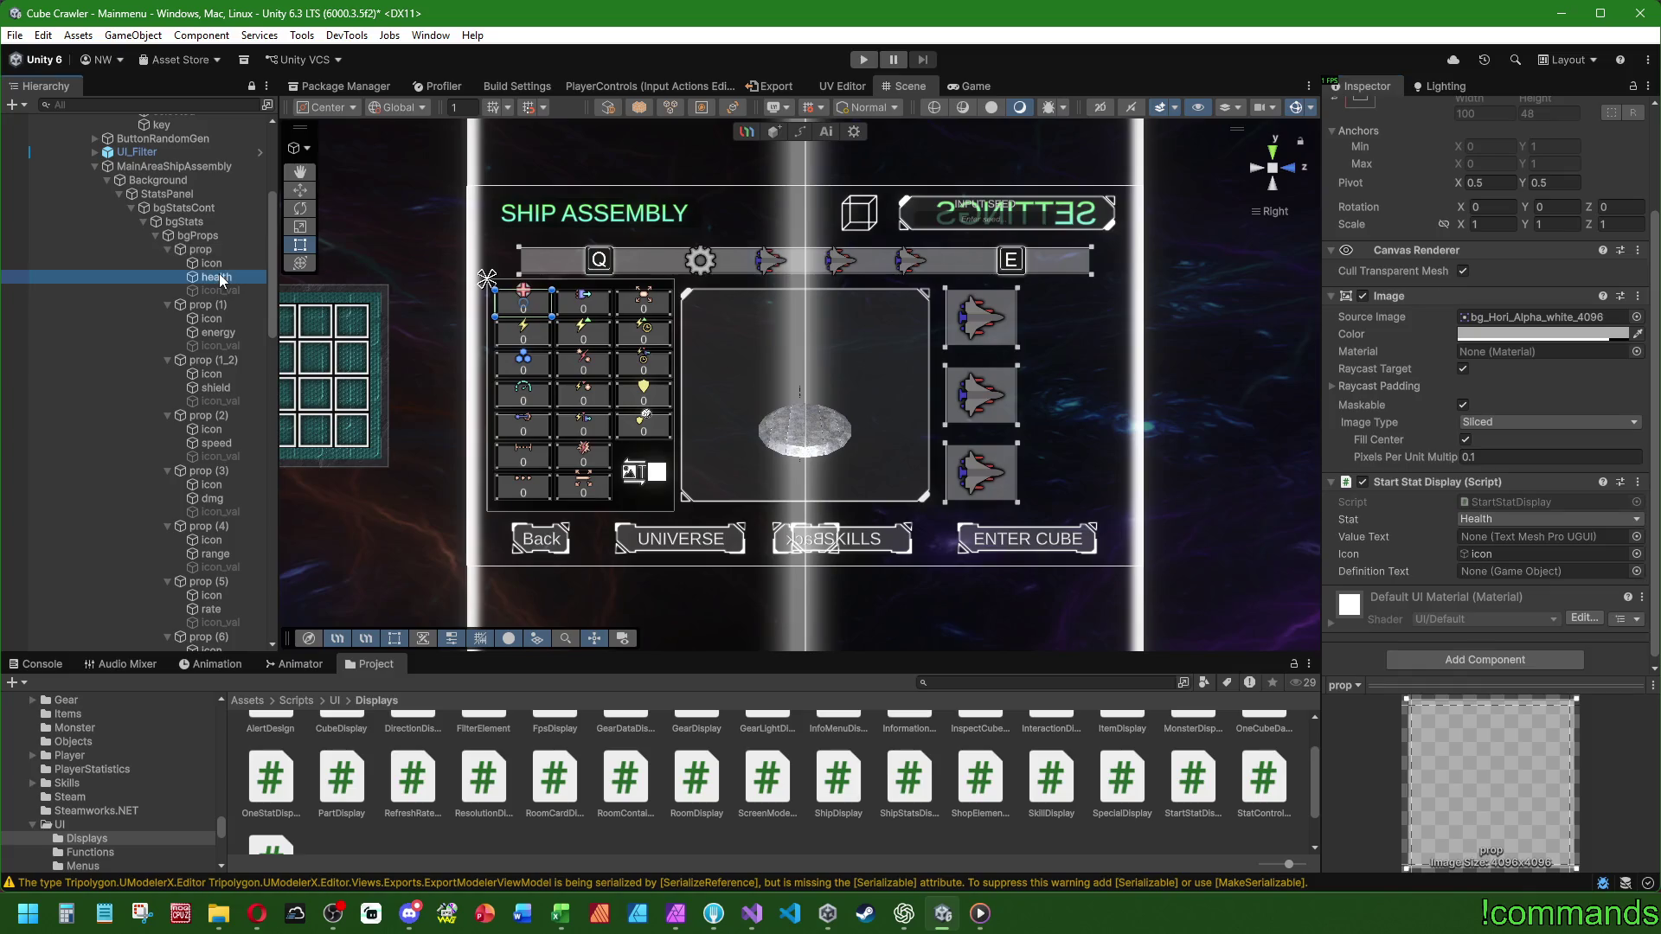
click(200, 250)
mouse_move(216, 277)
mouse_down()
mouse_move(1586, 578)
mouse_move(1491, 535)
mouse_up()
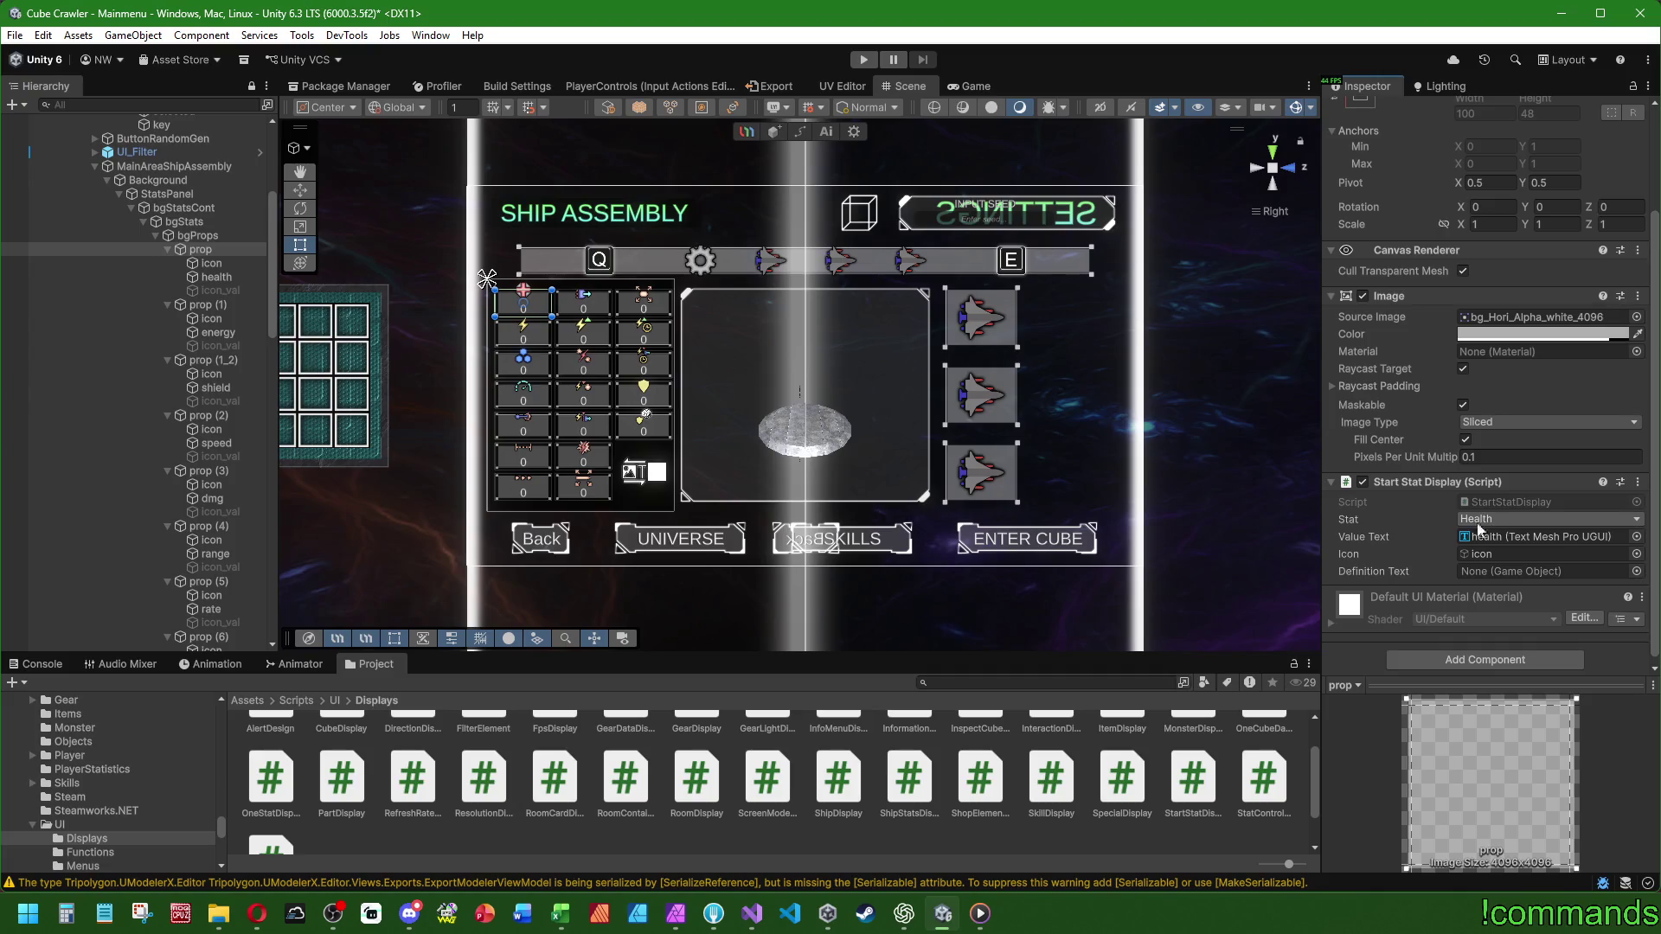
drag(221, 291, 1514, 571)
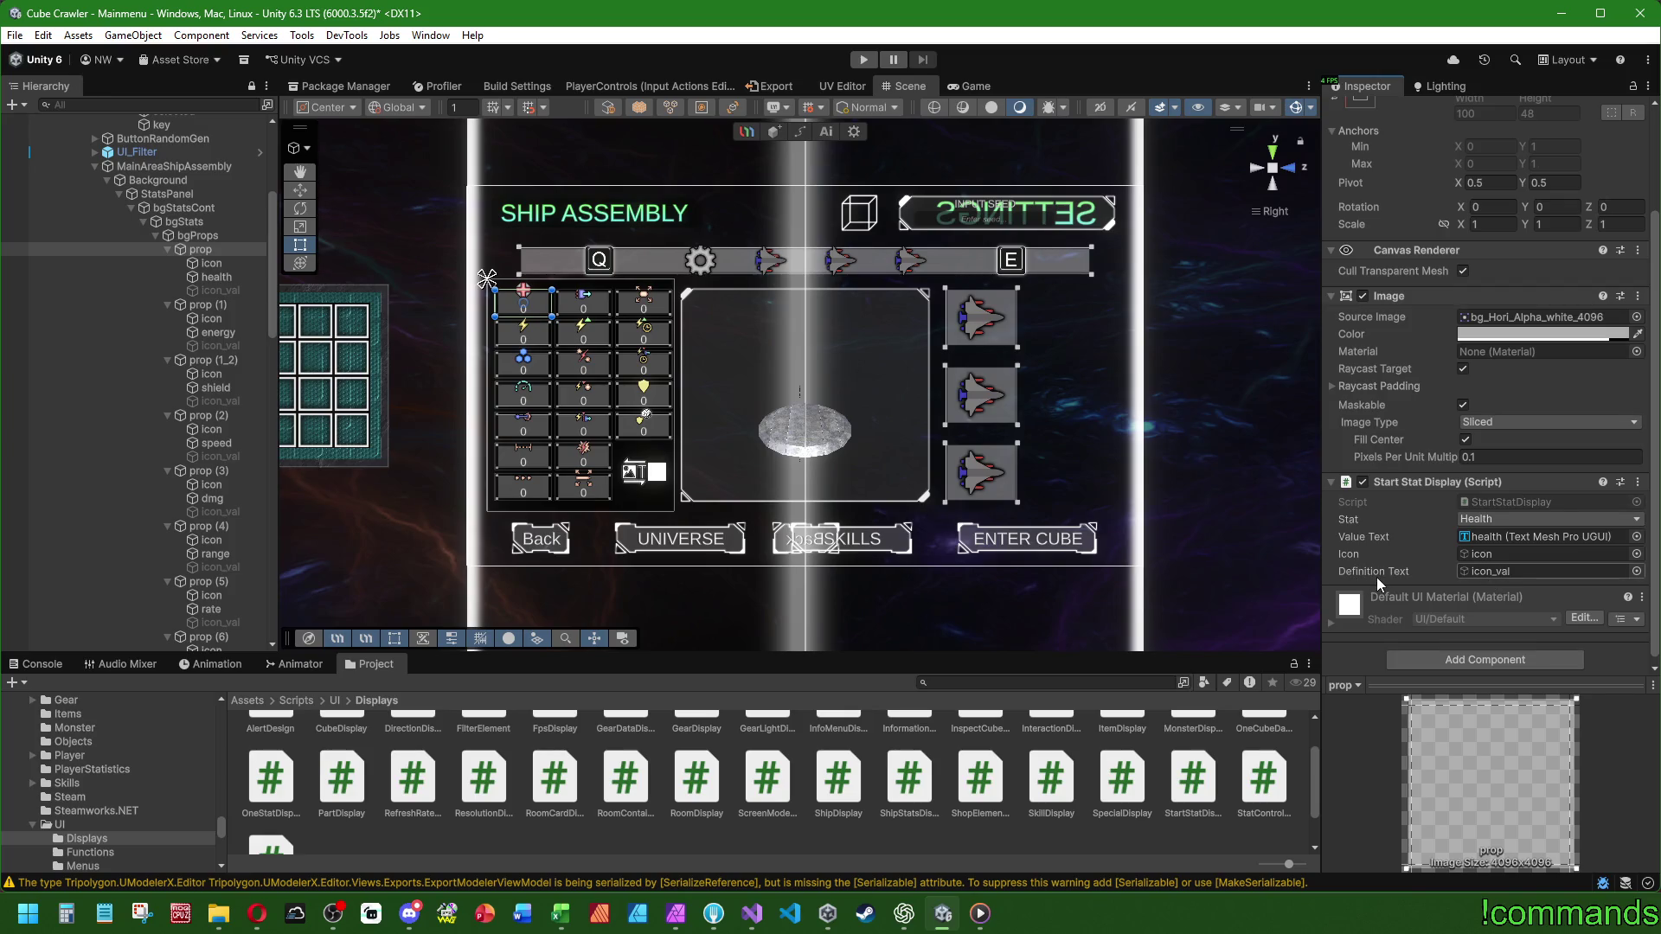
click(770, 922)
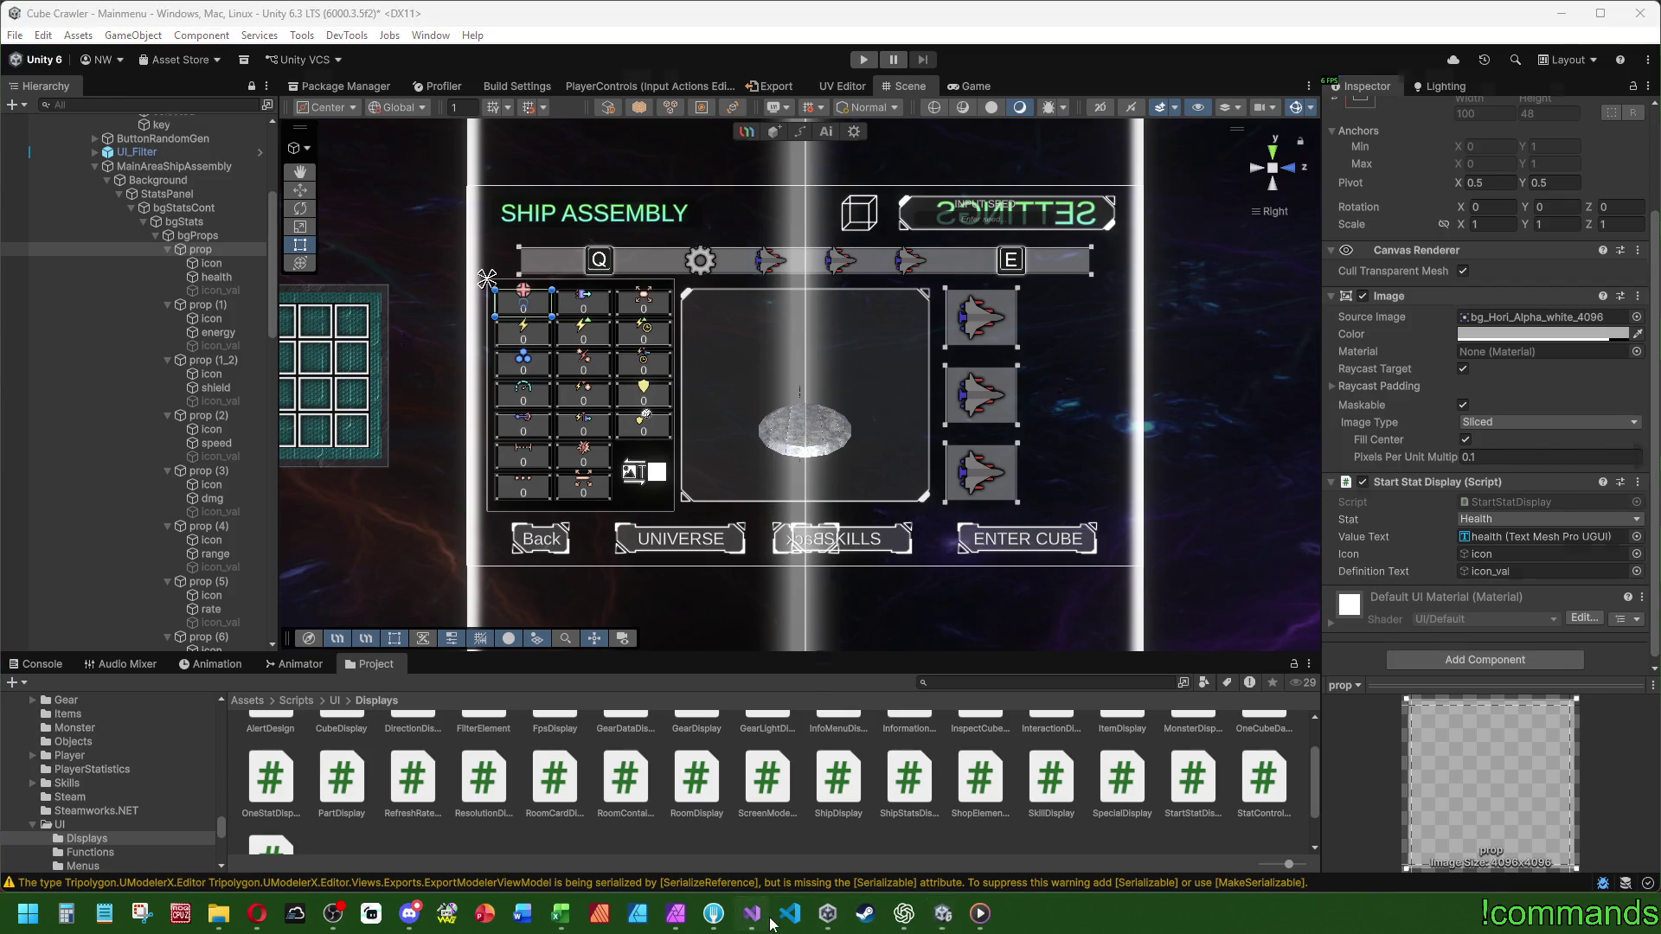
- Open the StartStatDisplay script and look up where _definitionText and _valueText are used
scroll(134, 510, down, 1)
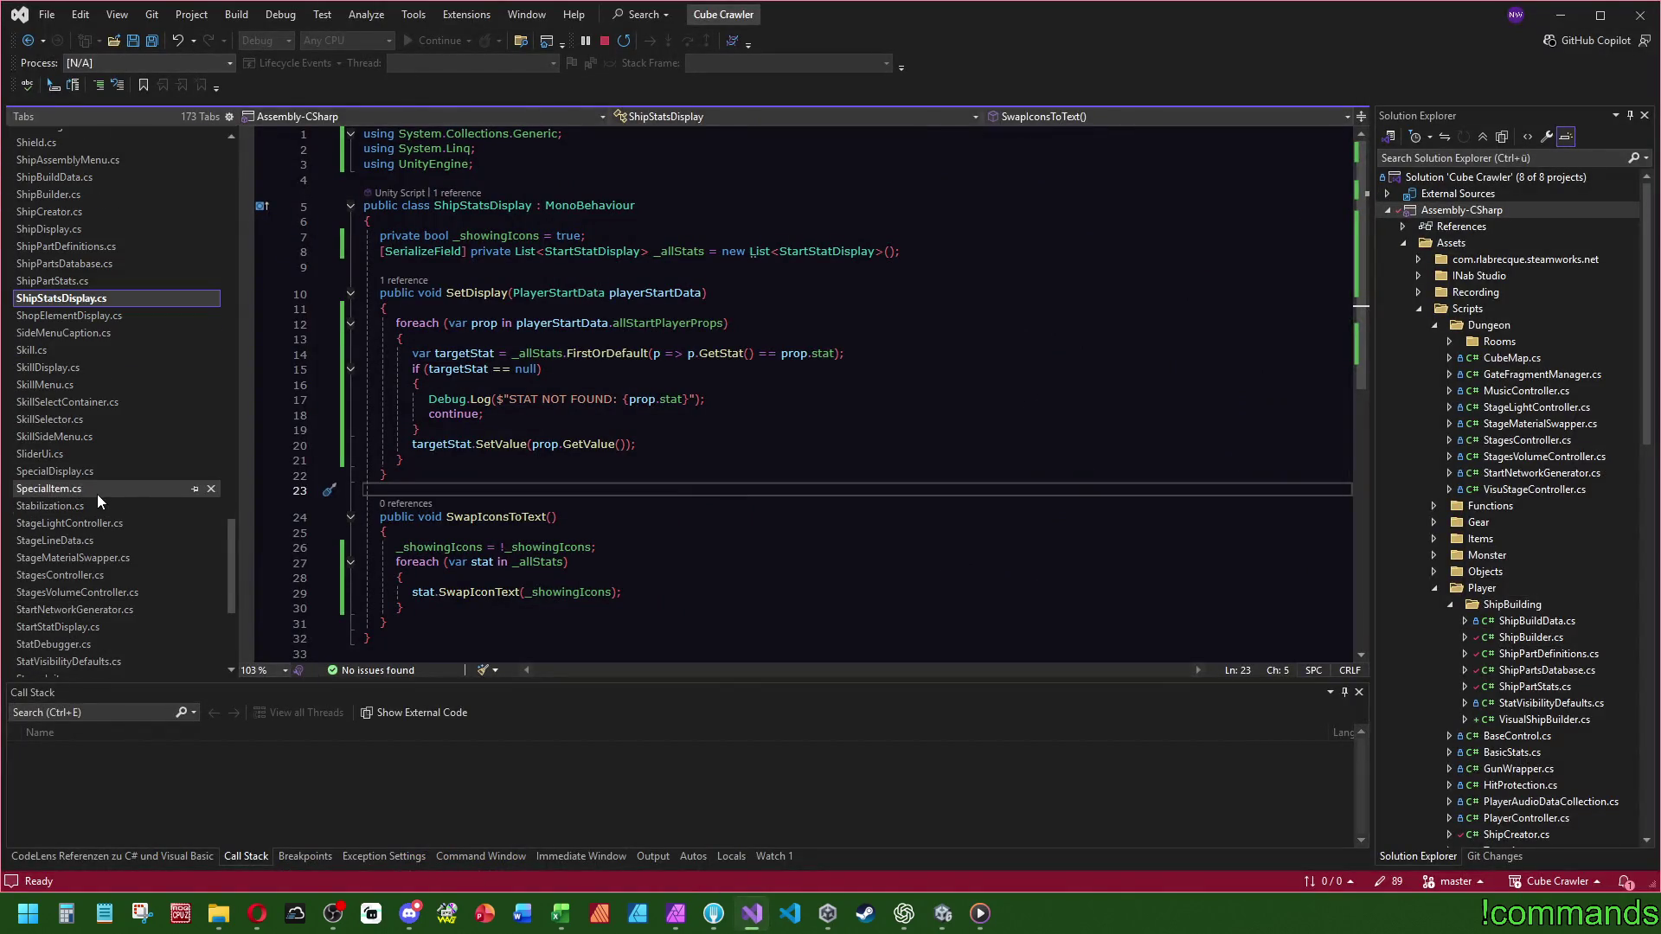
scroll(114, 637, down, 3)
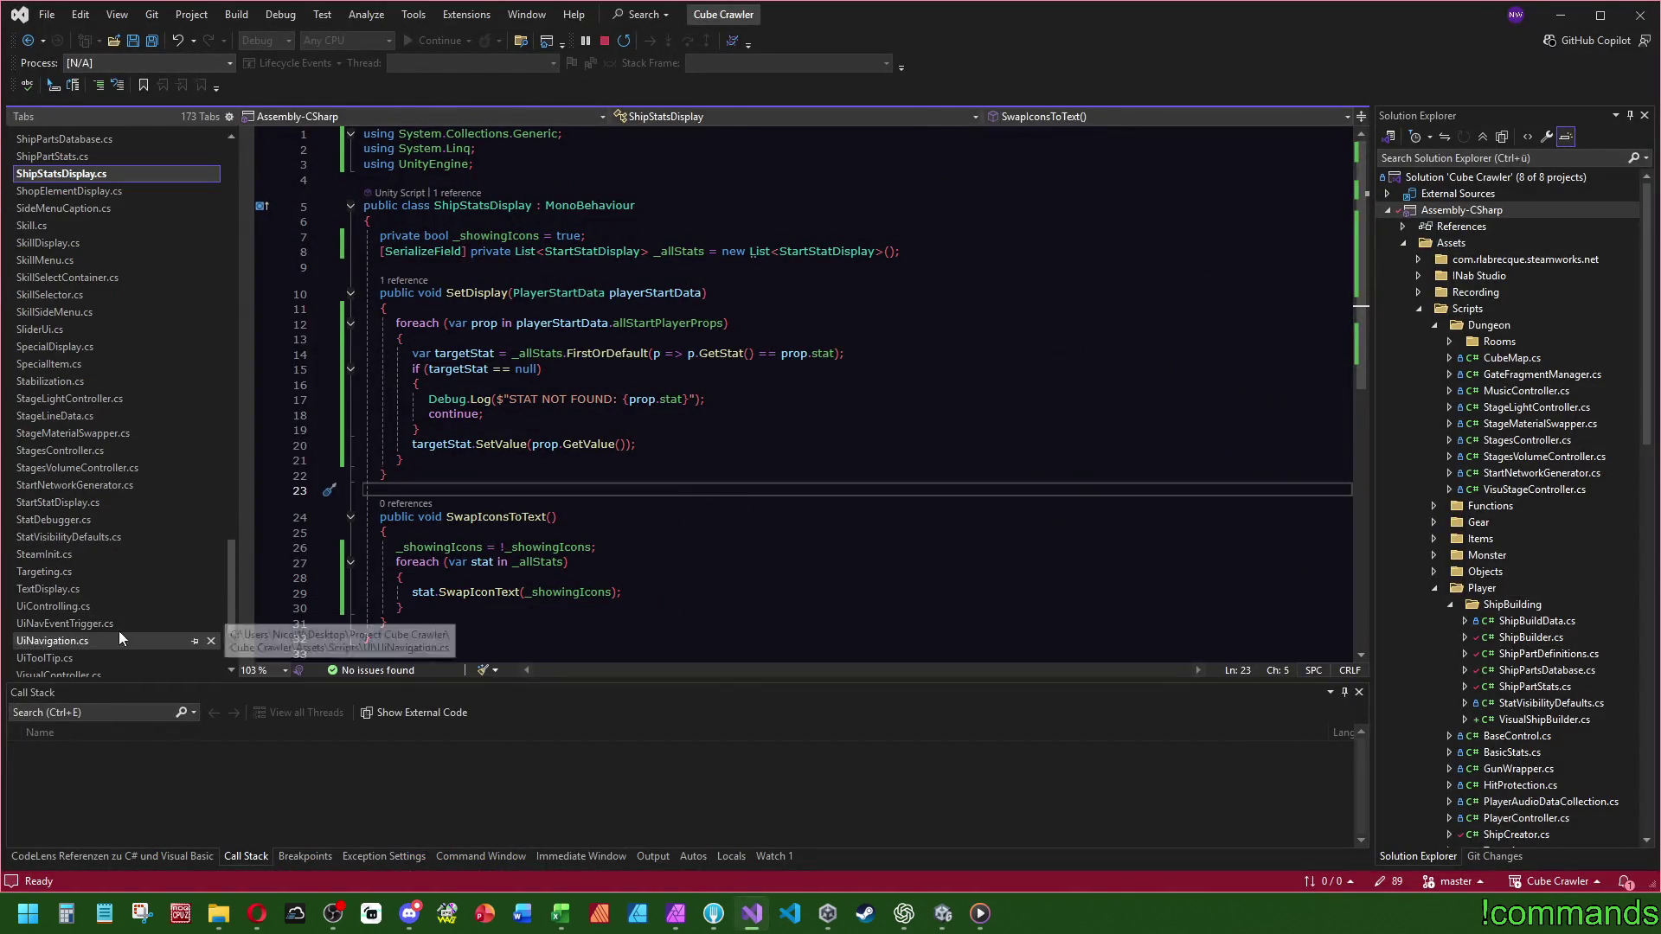
click(69, 507)
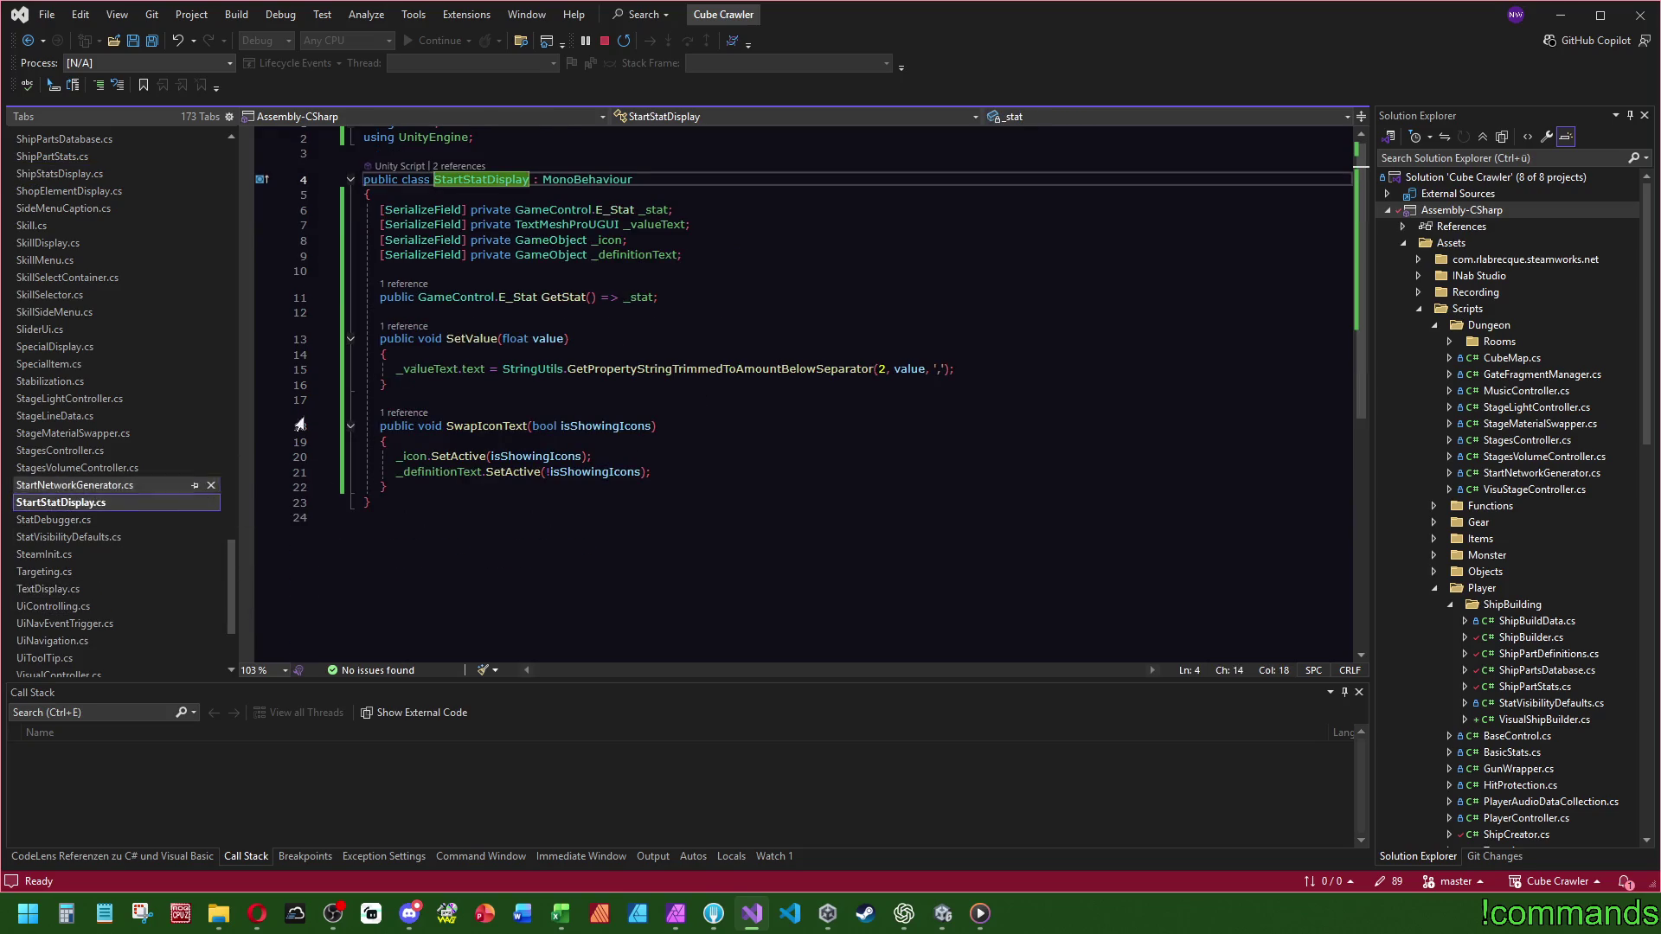
click(641, 256)
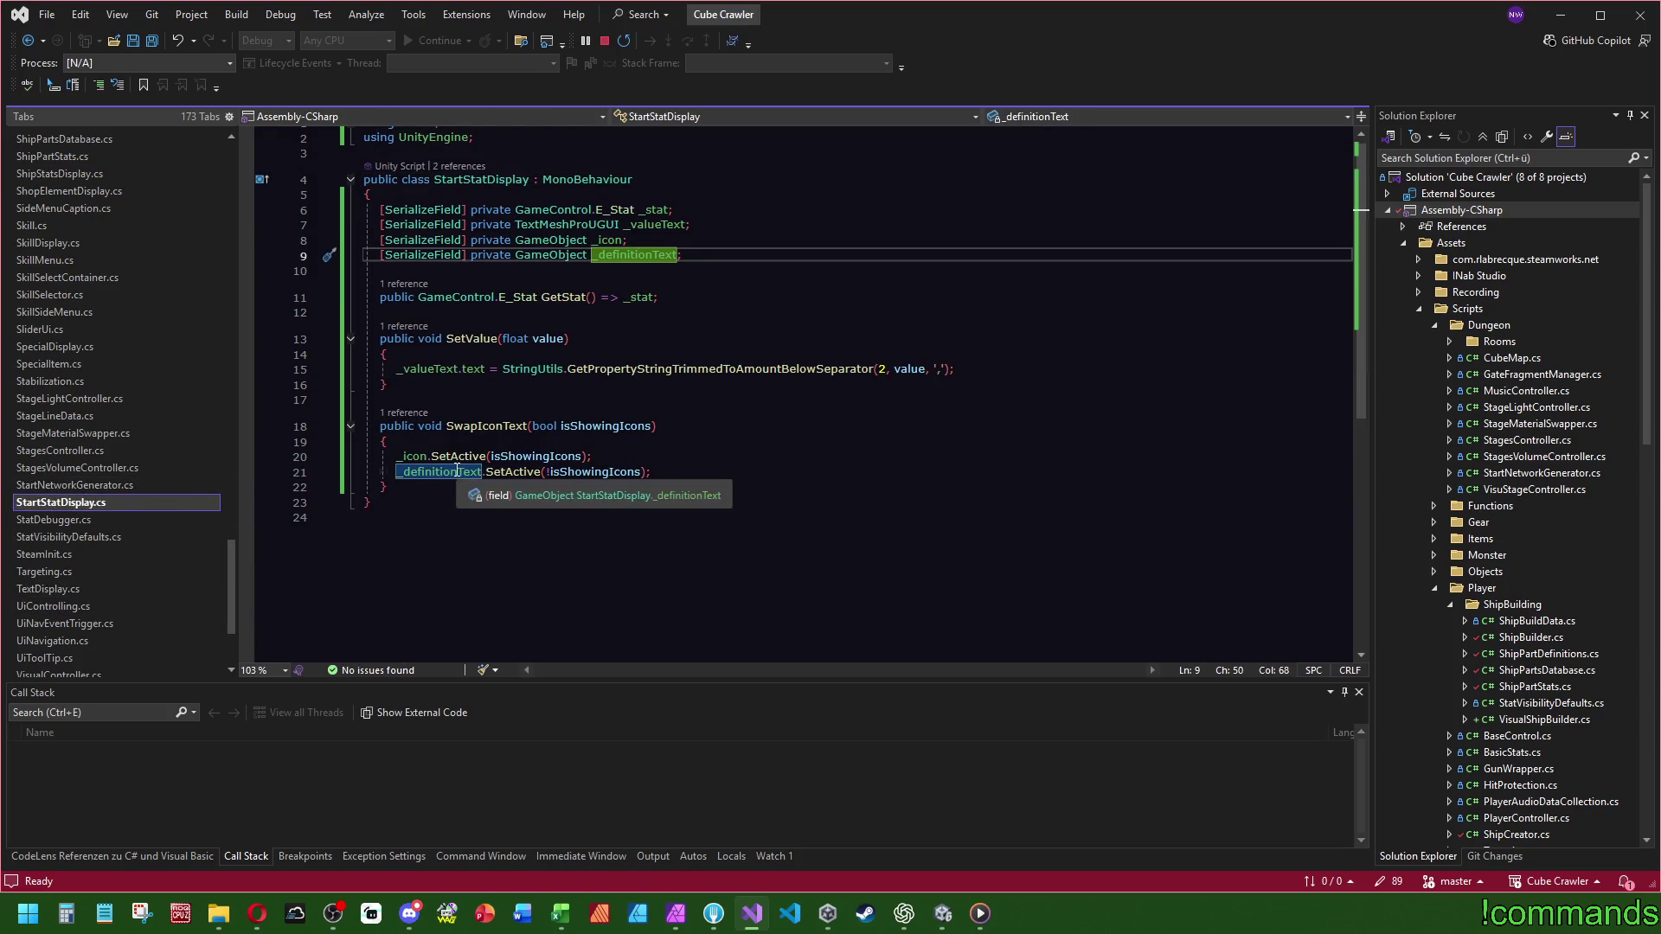
click(674, 225)
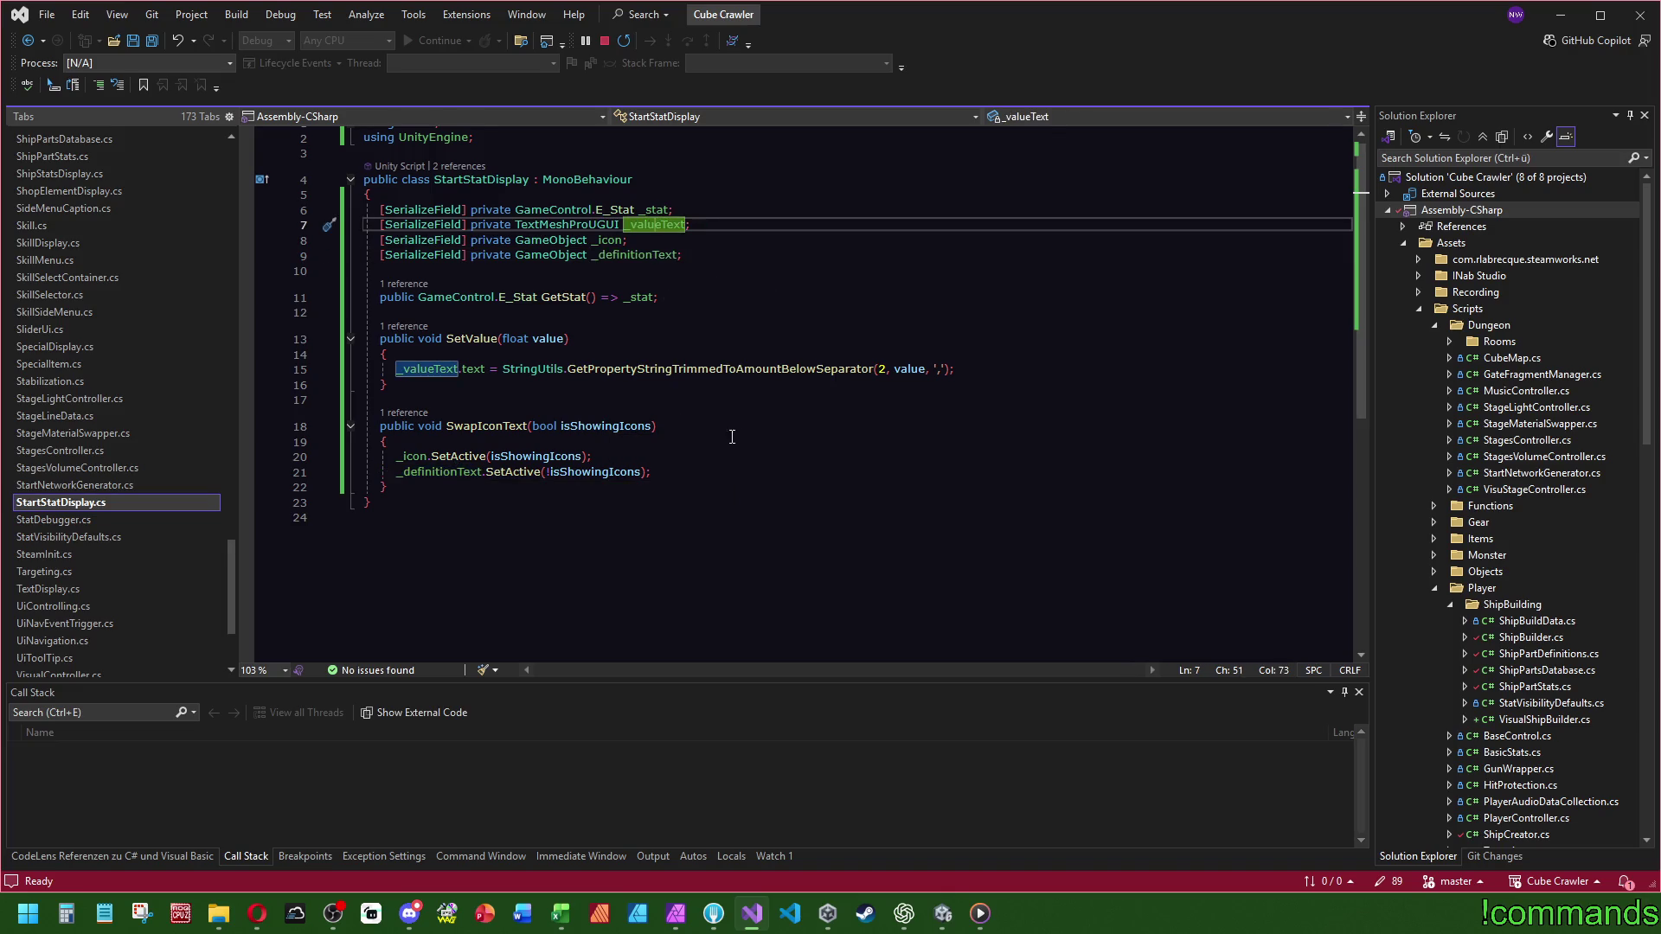
- Try Image as the _icon field's type, revert it to GameObject, and save the script
double_click(563, 240)
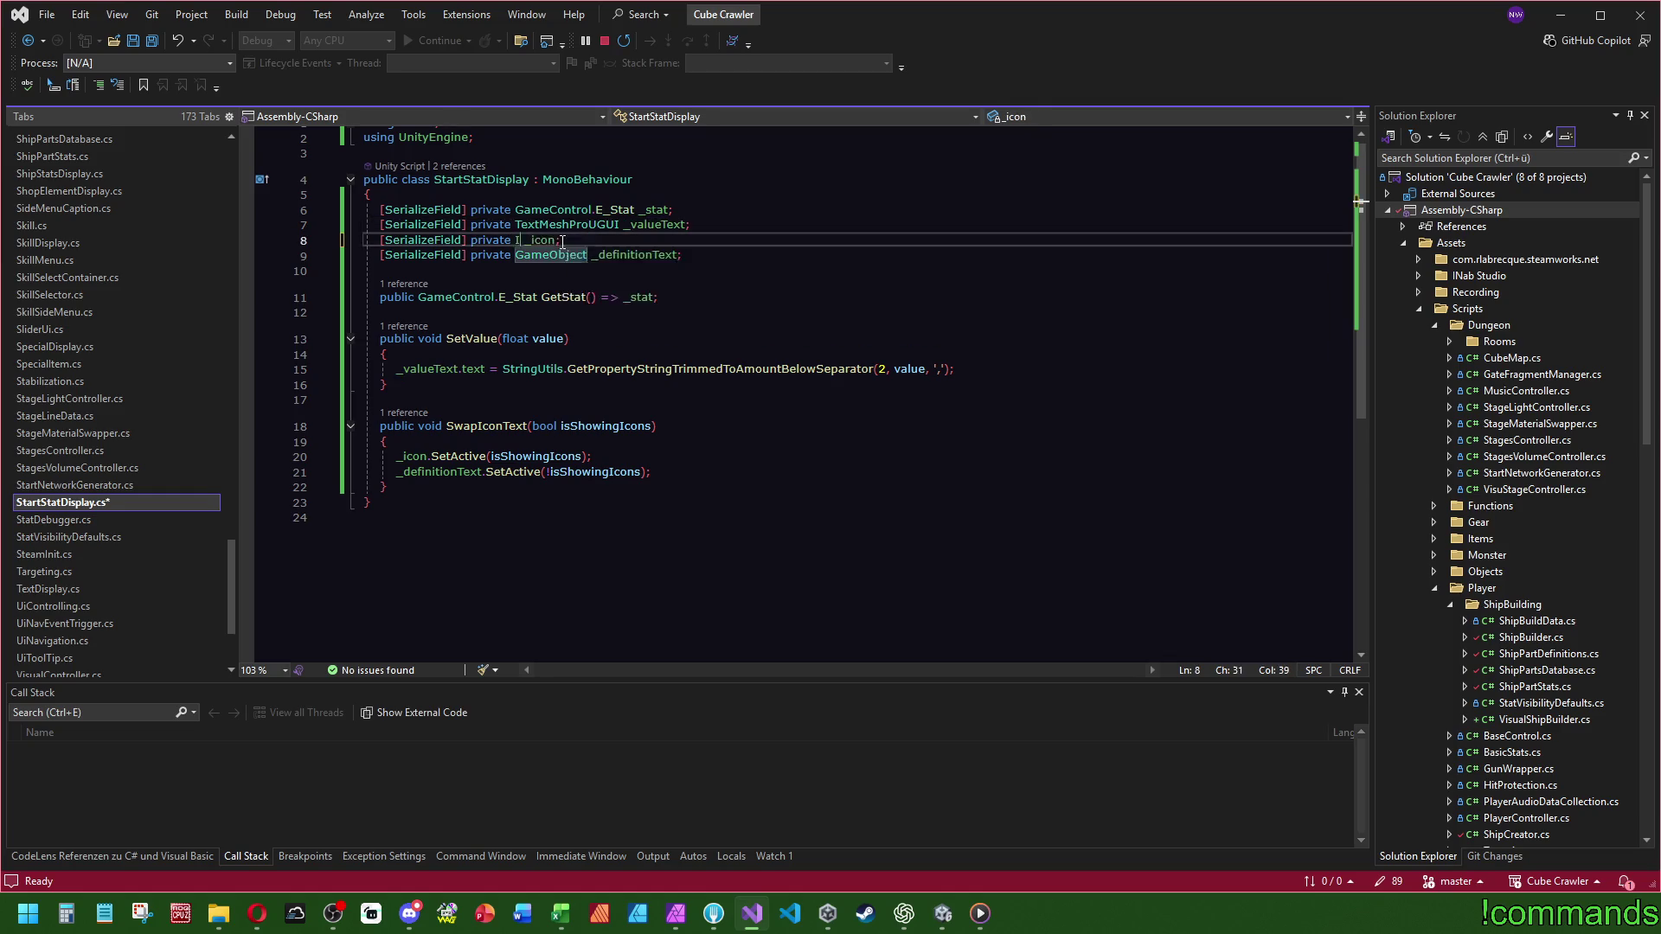
text(Image)
key(Escape)
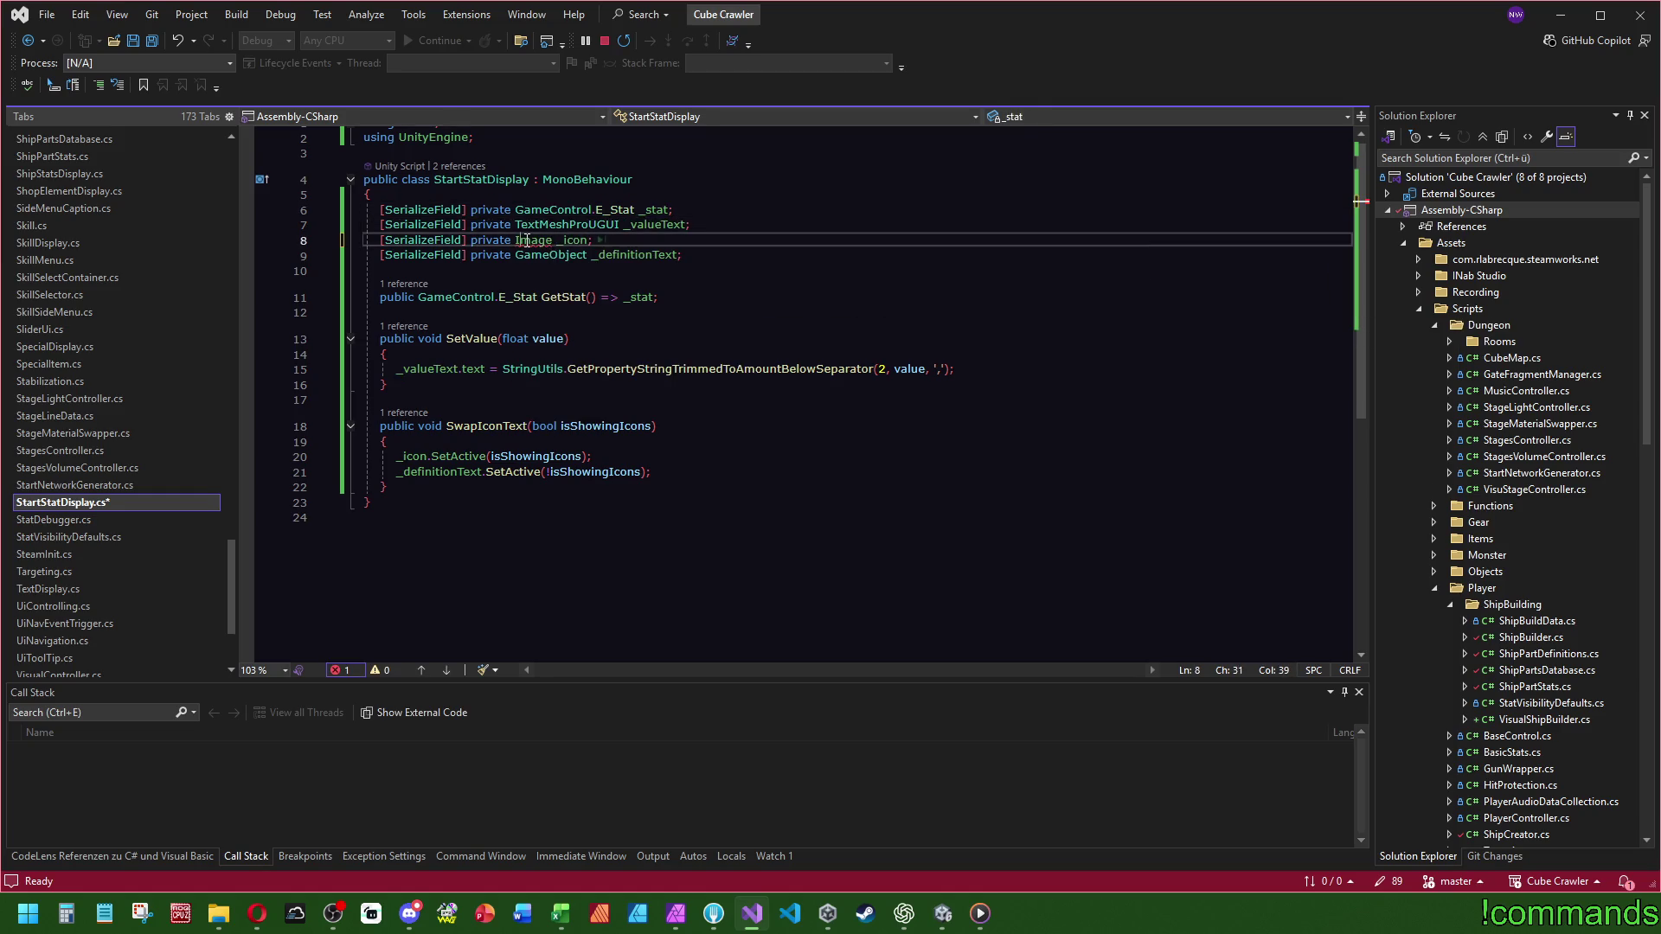
click(573, 159)
double_click(551, 255)
key(ctrl+z)
click(705, 194)
click(151, 40)
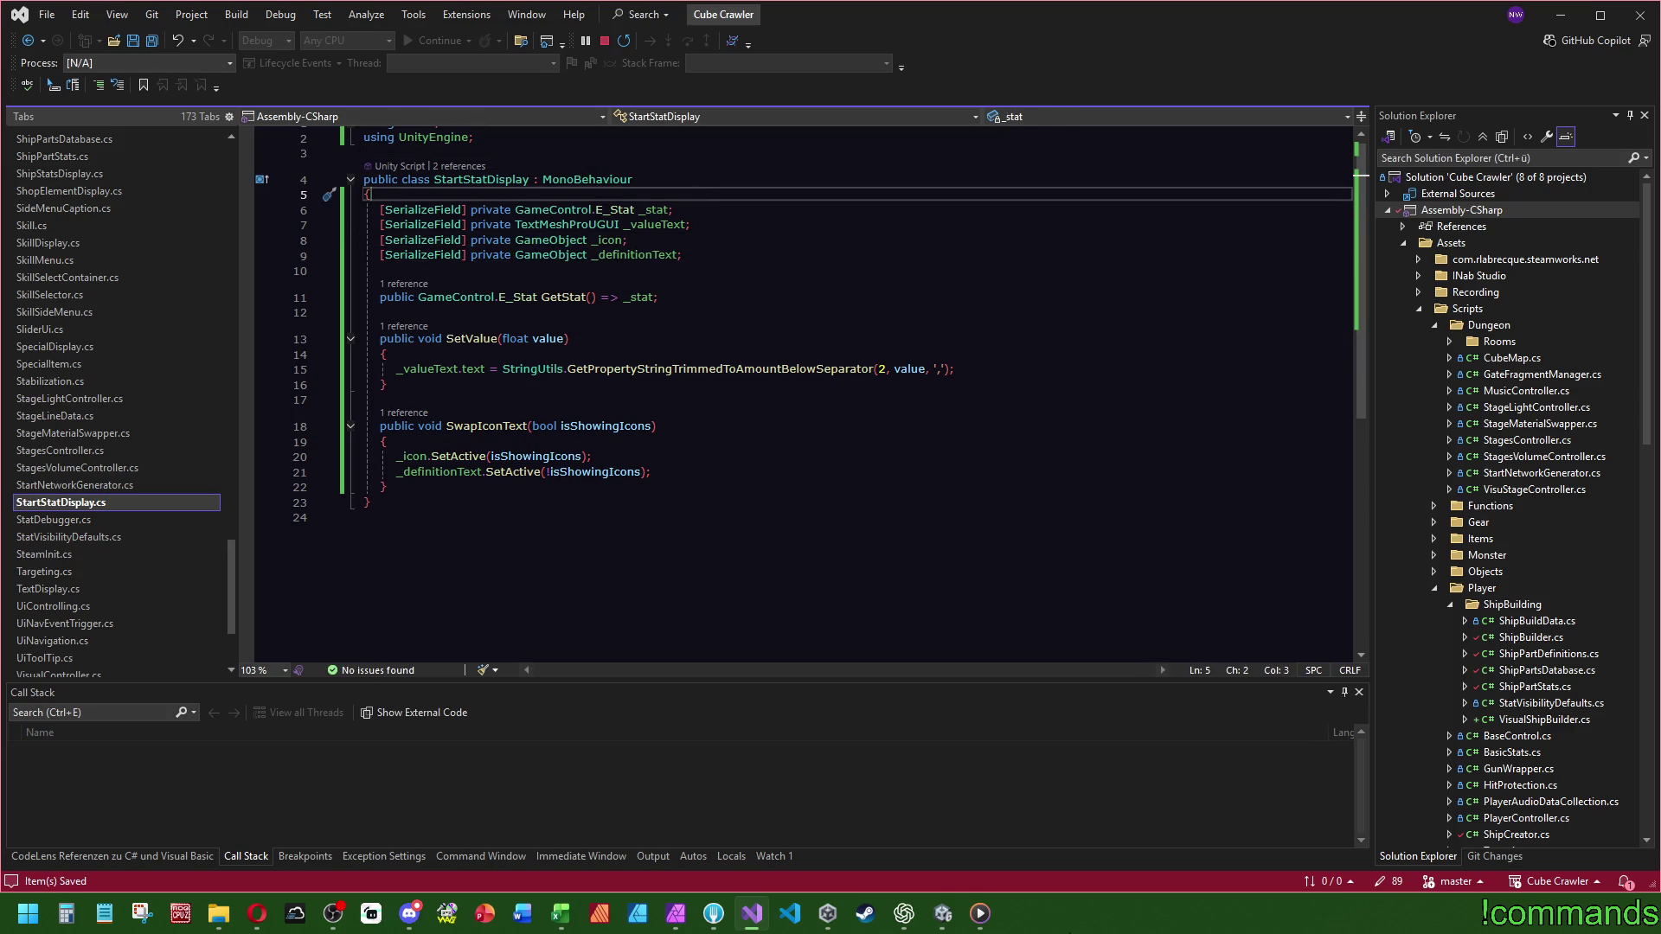
click(943, 914)
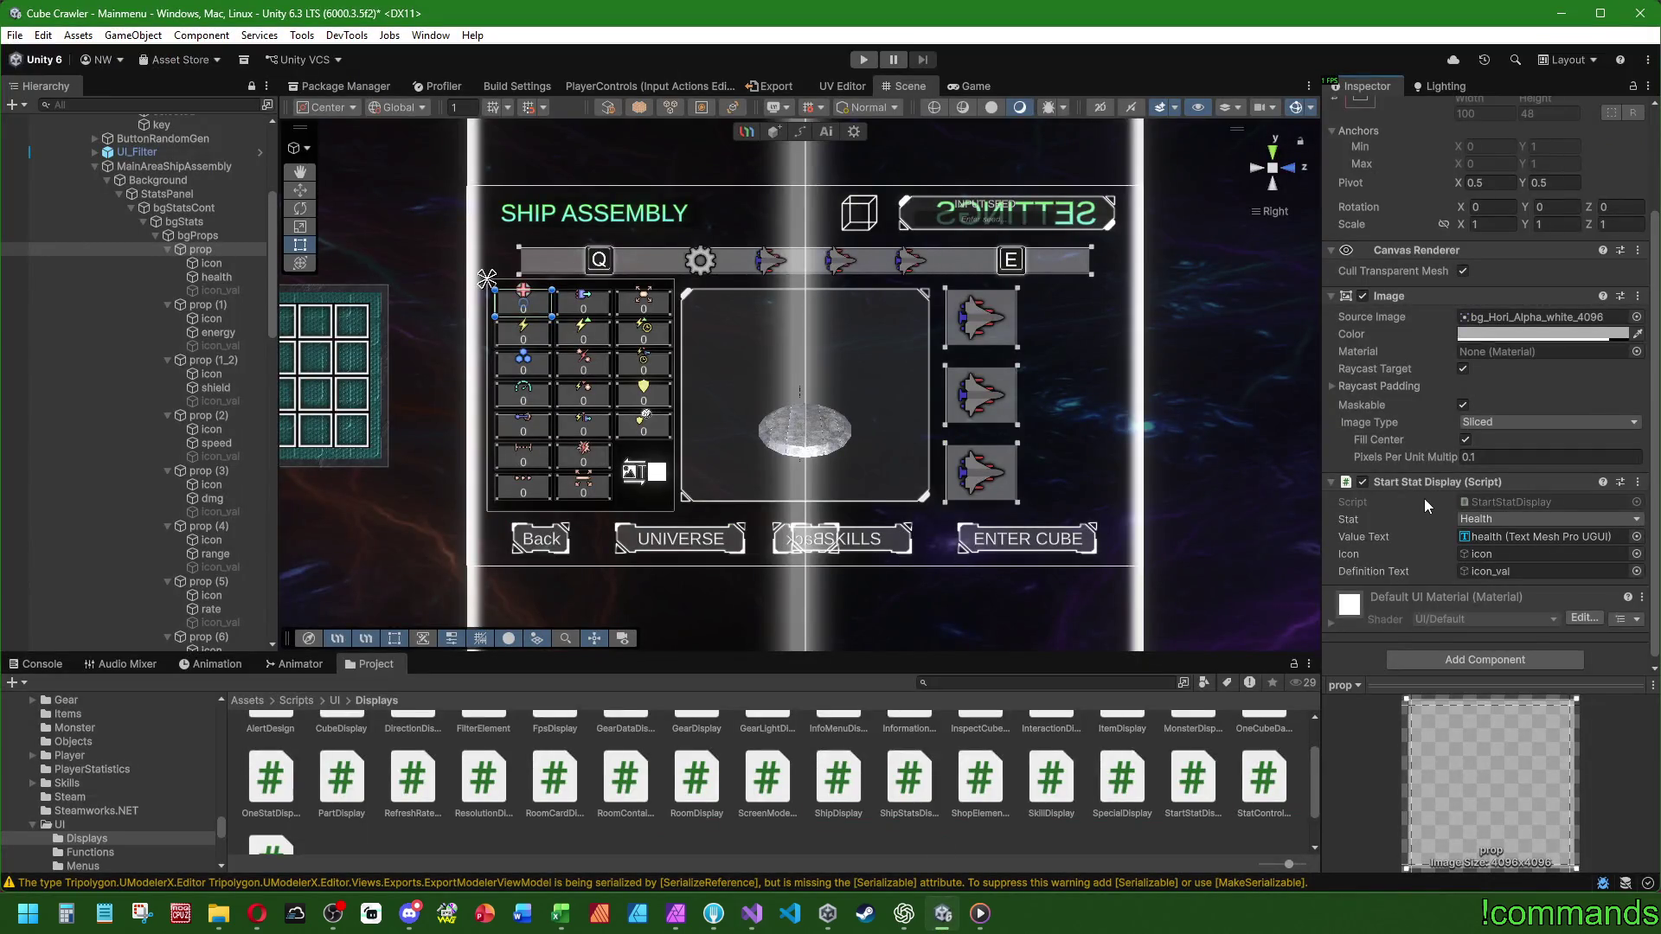
- Set prop (1)'s stat to Energy and link its icon, energy text and icon_val
scroll(380, 287, up, 5)
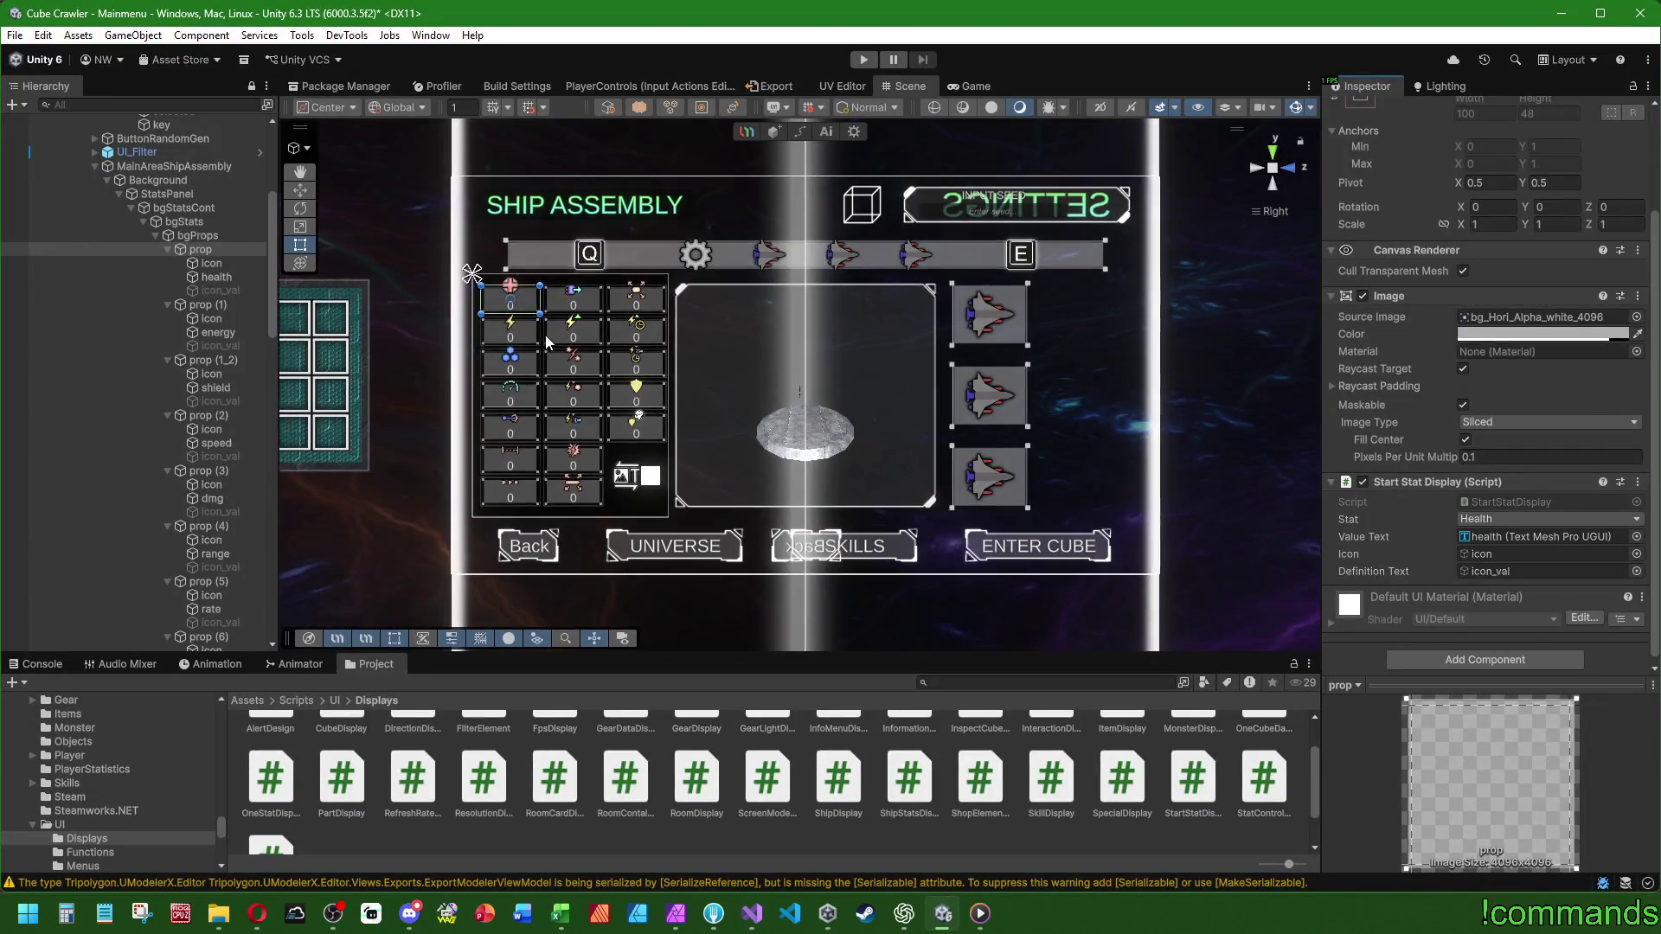
scroll(857, 337, up, 3)
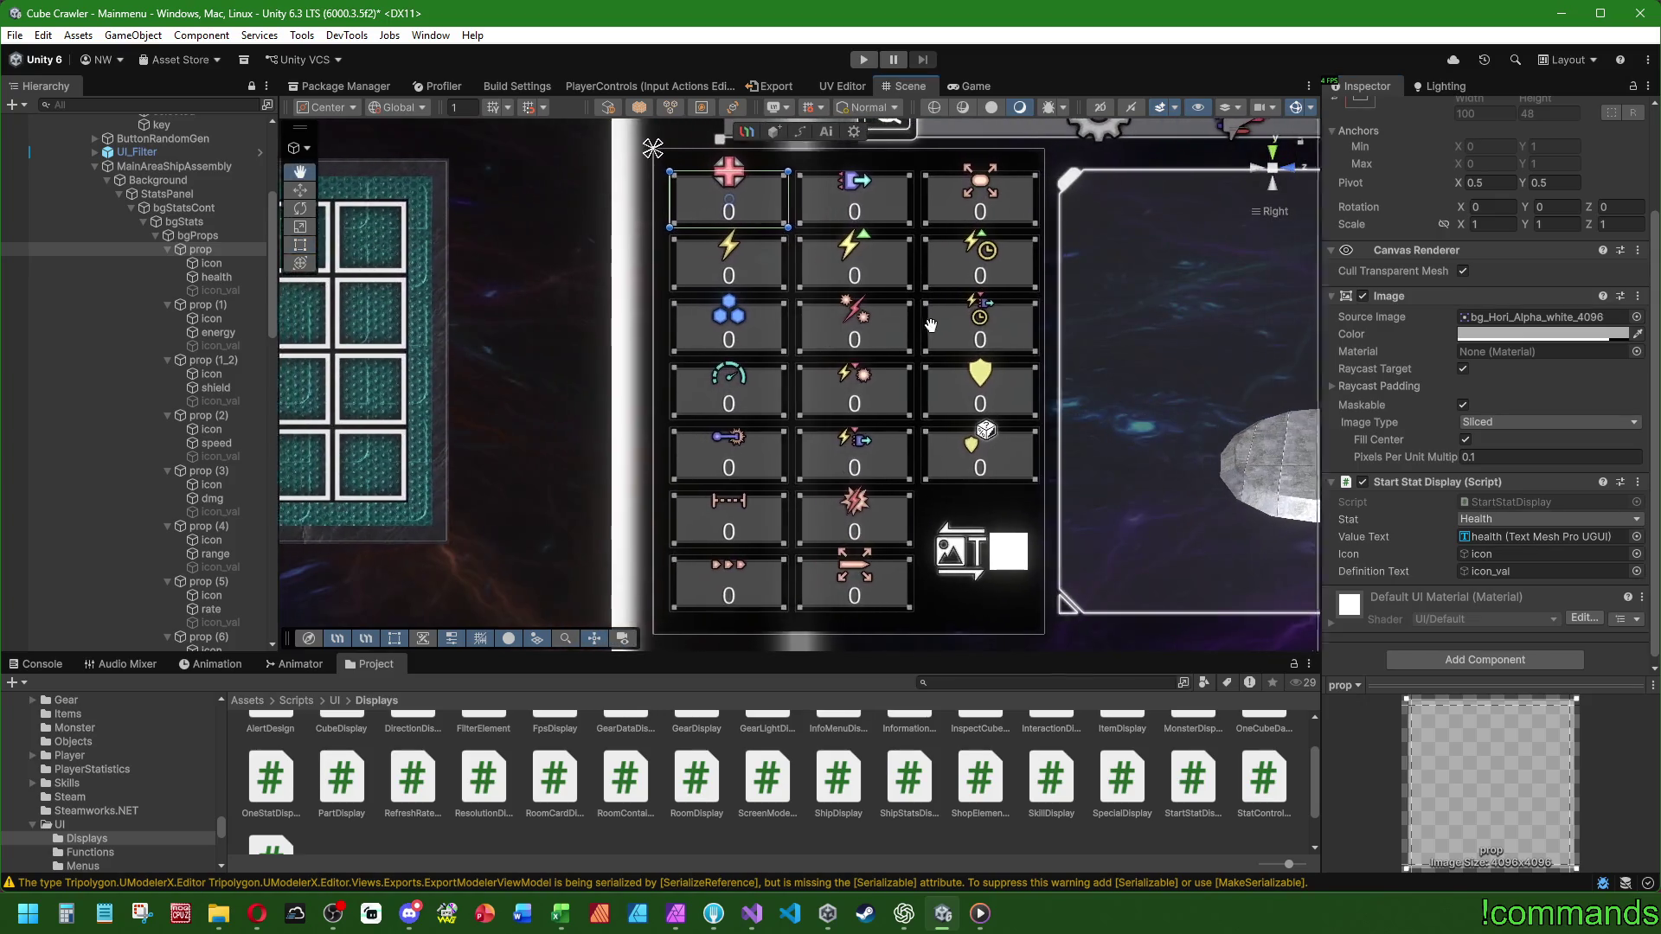
click(217, 308)
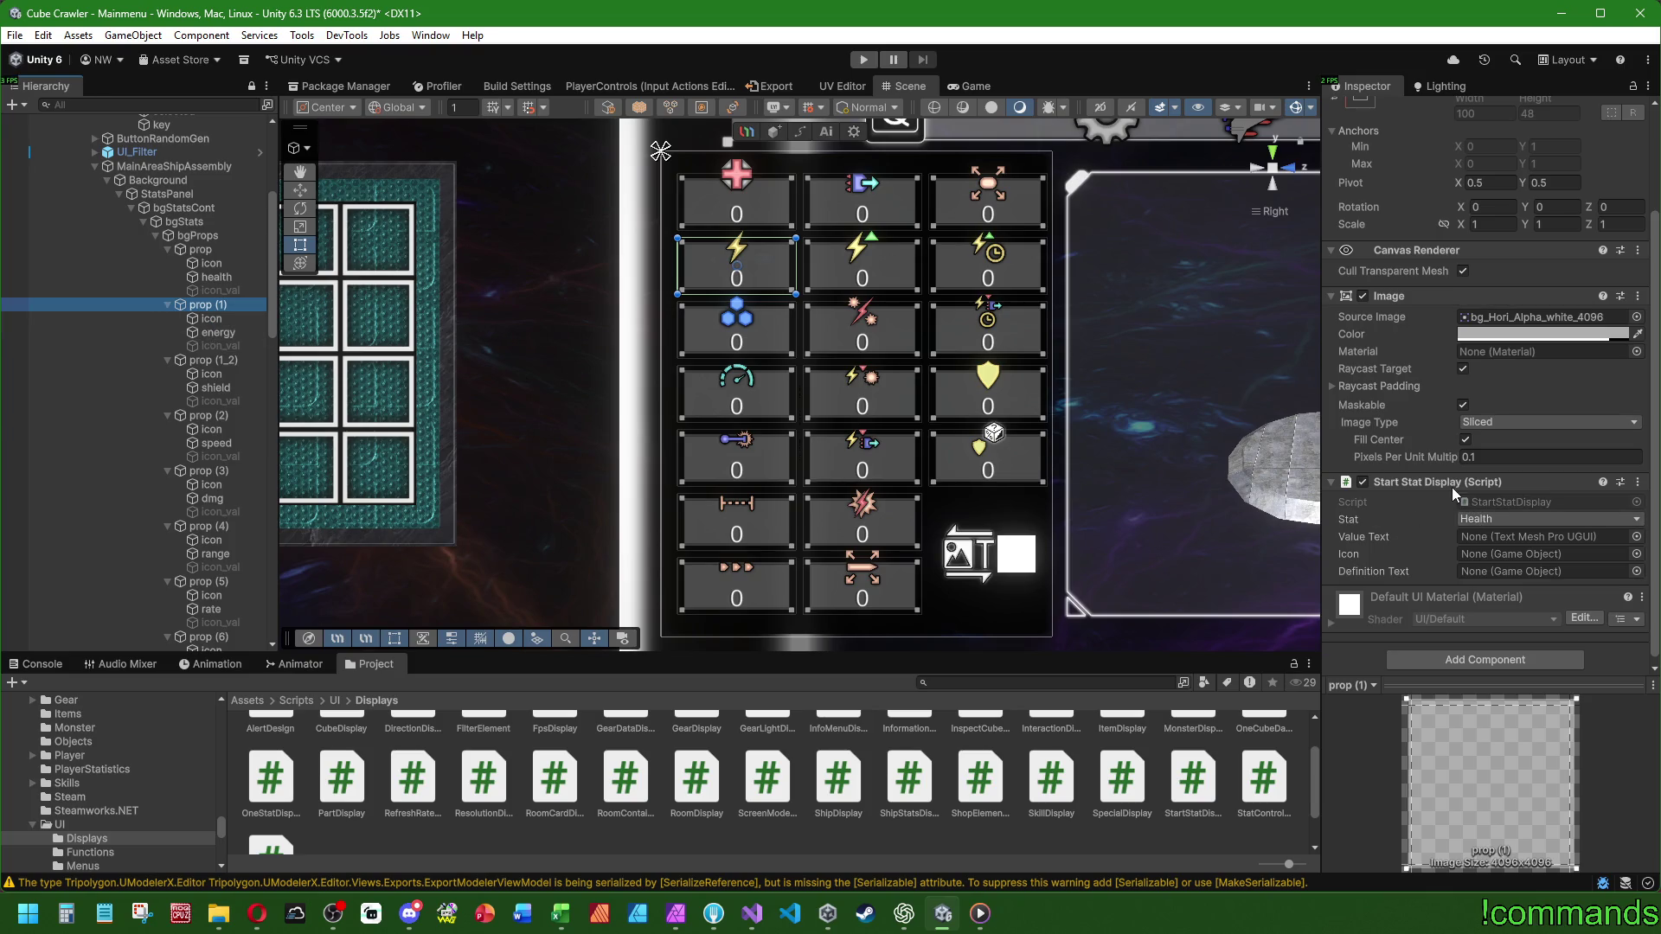
click(1493, 518)
click(1523, 195)
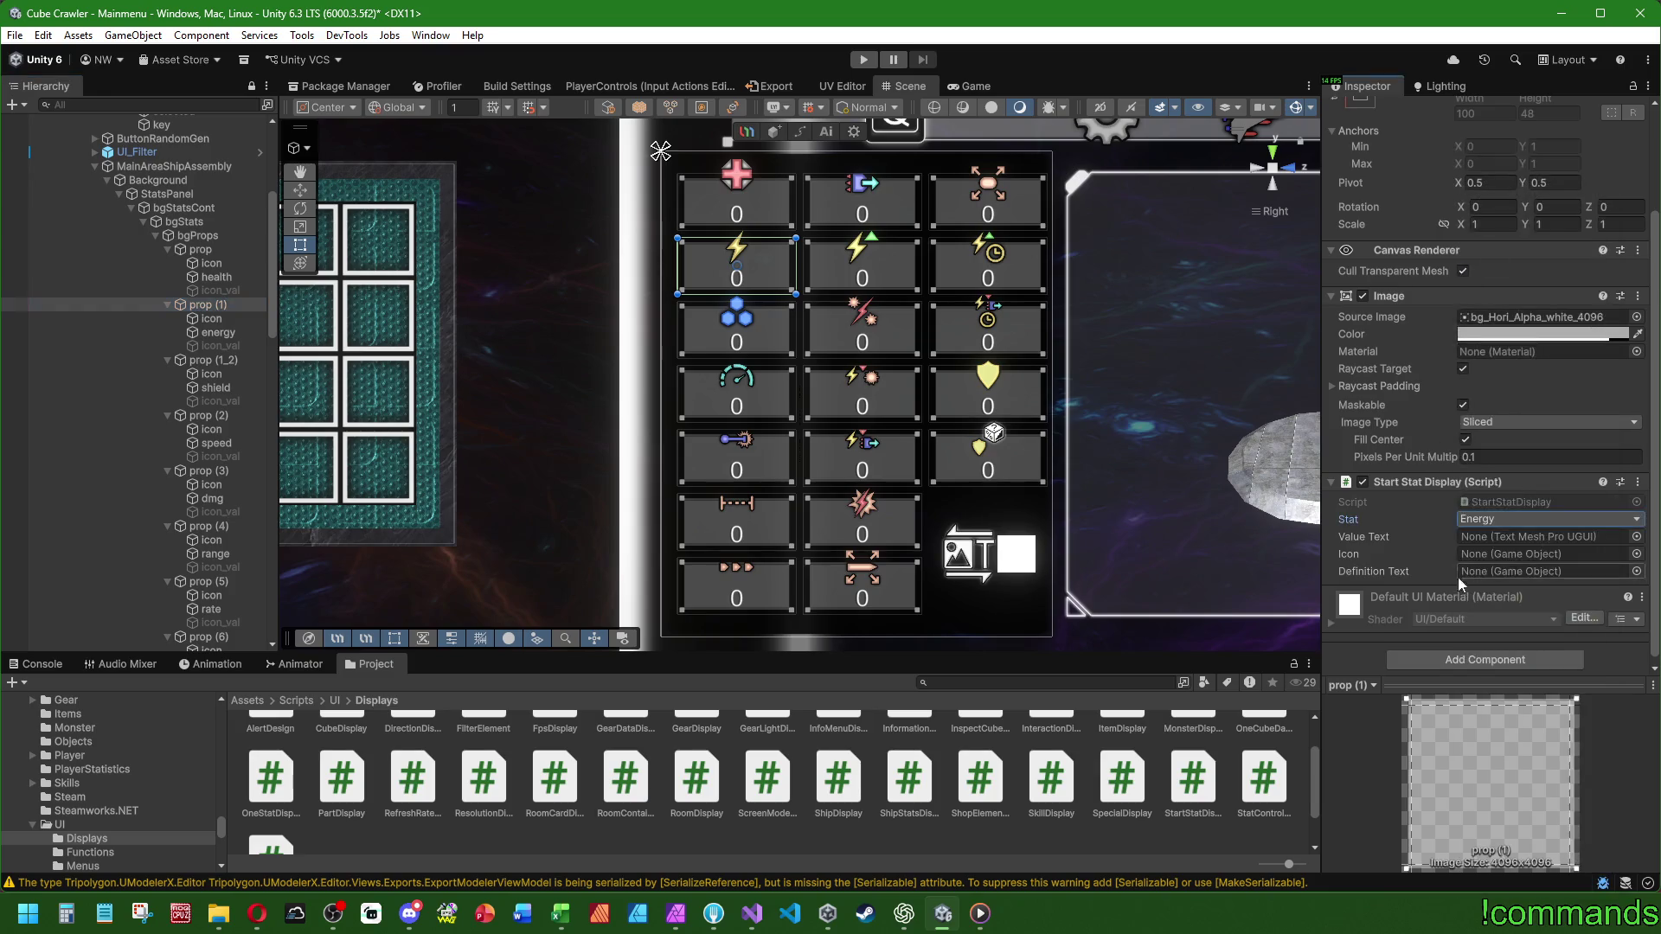
mouse_move(211, 319)
mouse_down()
mouse_move(1505, 545)
mouse_move(1488, 554)
mouse_up()
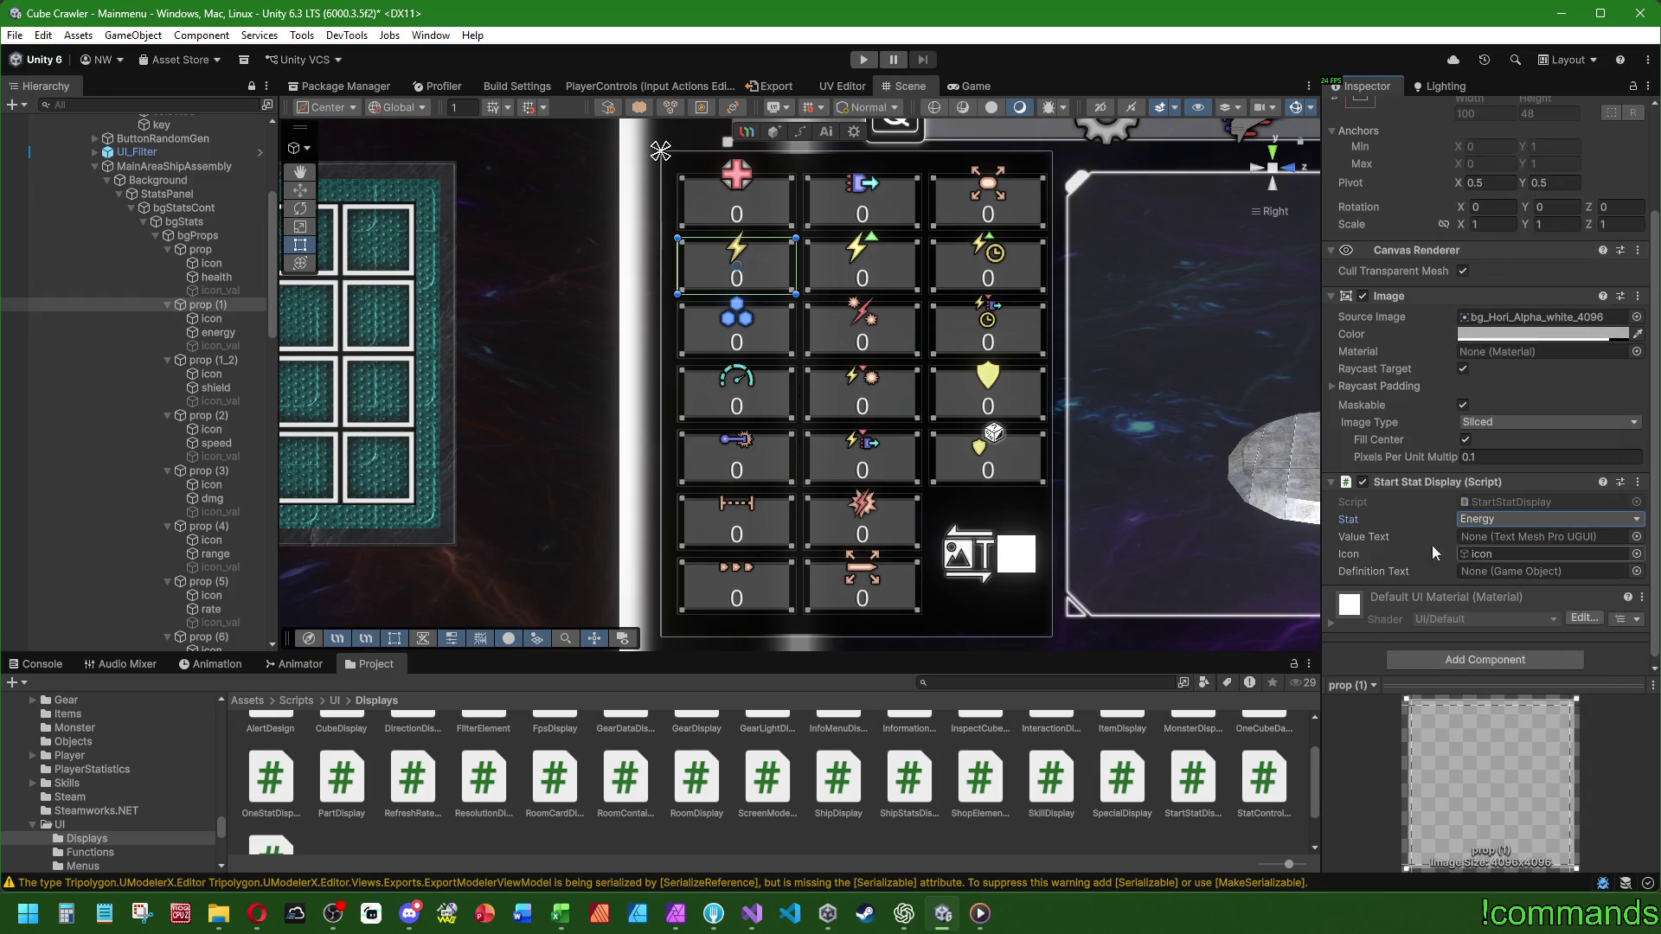
mouse_move(214, 331)
mouse_down()
mouse_move(1488, 519)
mouse_move(1477, 537)
mouse_up()
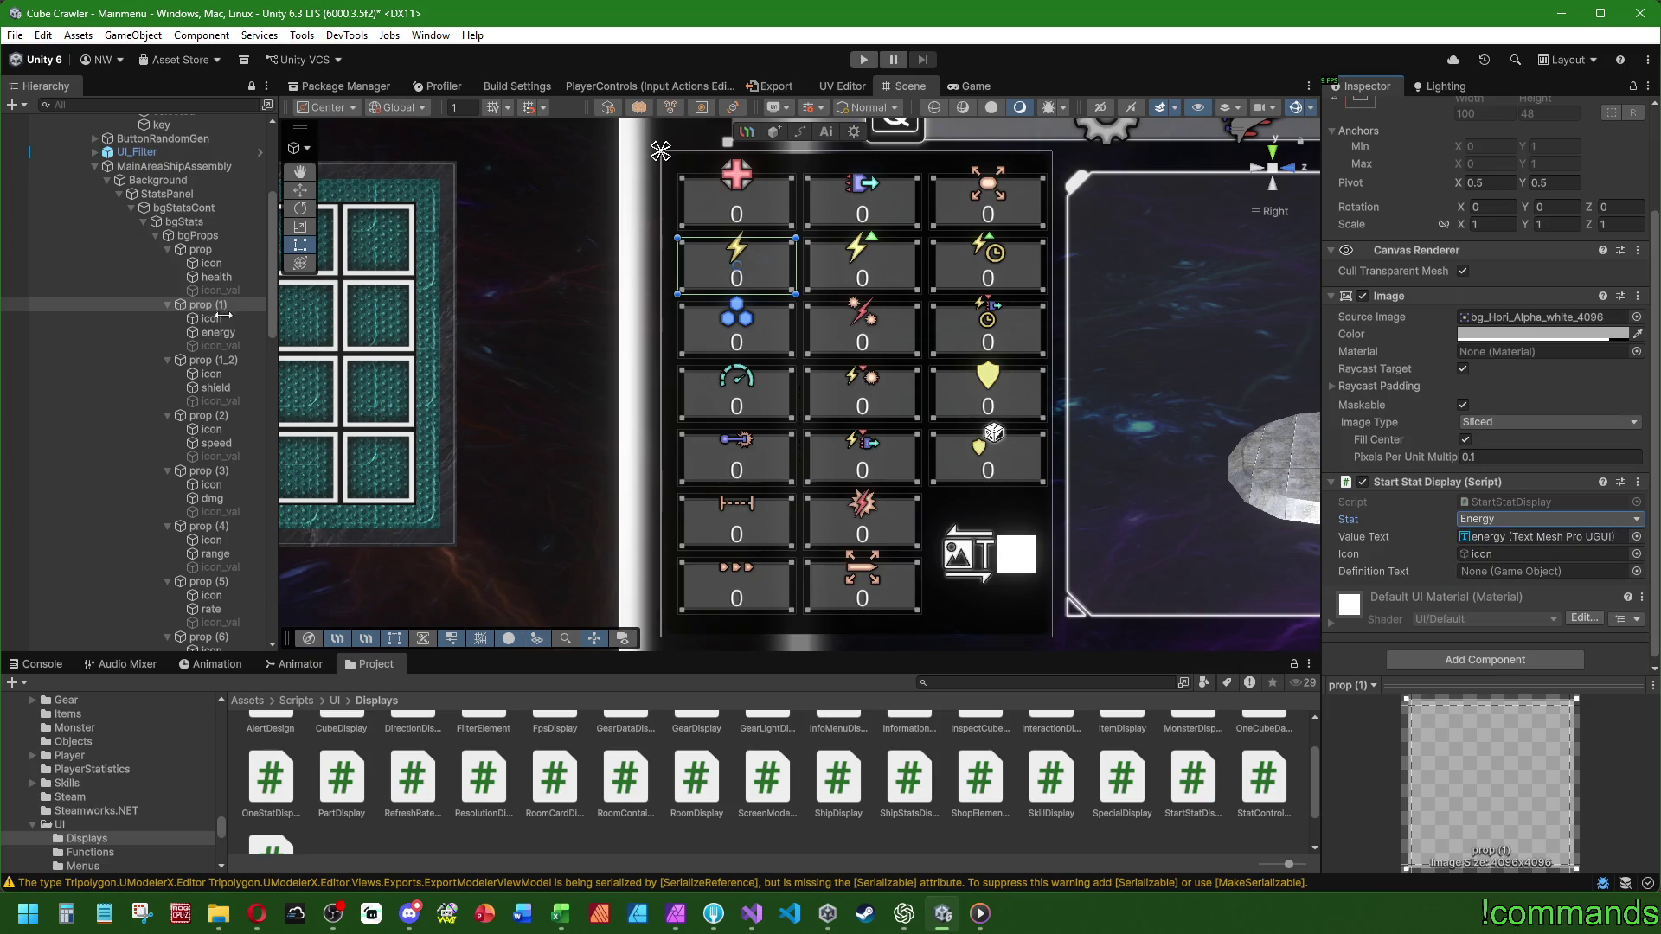
drag(213, 346, 1493, 571)
- Give prop (1_2) the Shield stat with its shield text and icon linked
click(218, 361)
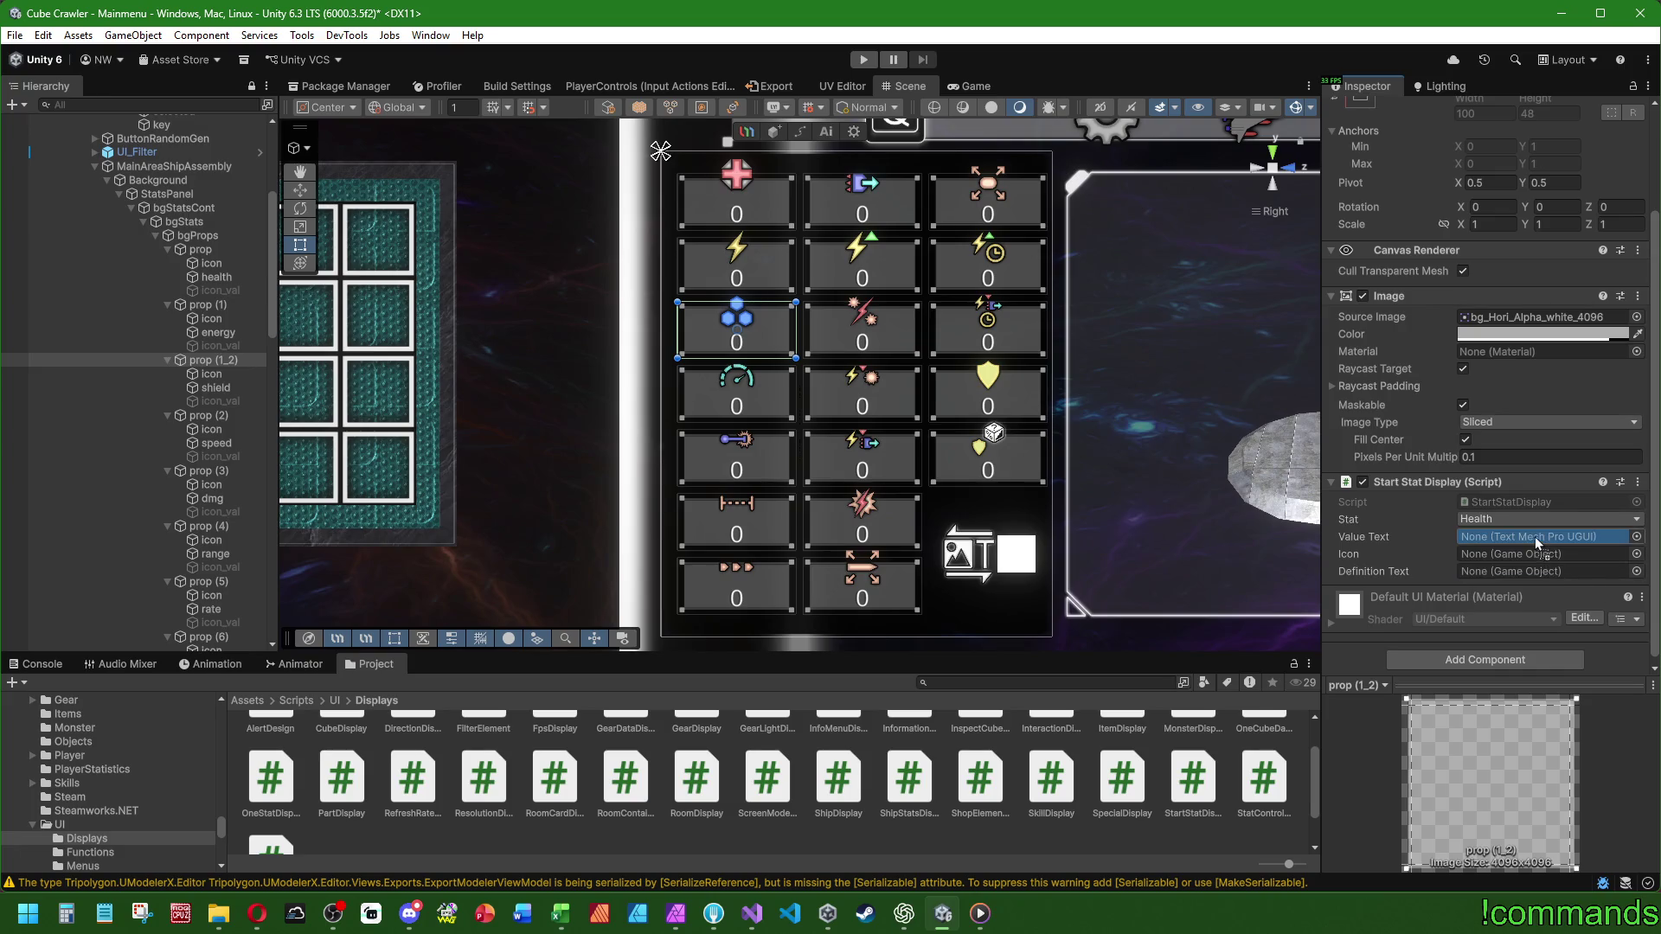
drag(1535, 536, 1534, 537)
mouse_move(211, 374)
mouse_down()
mouse_move(1488, 553)
mouse_move(217, 401)
mouse_move(1493, 571)
mouse_up()
click(1494, 520)
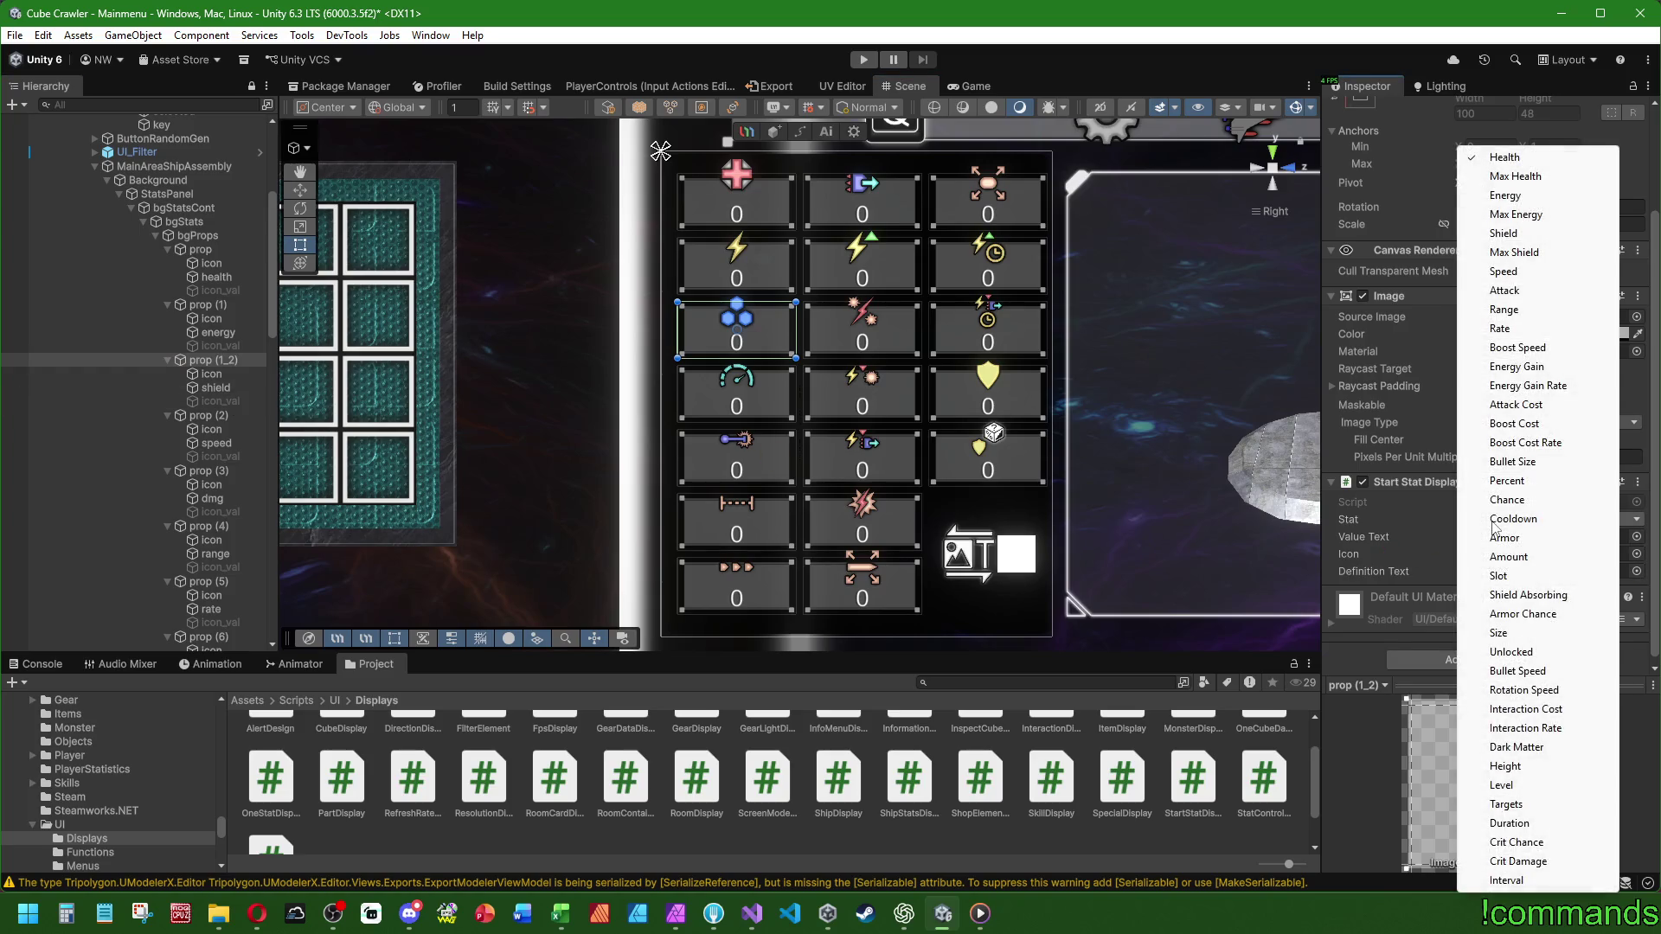
click(1529, 233)
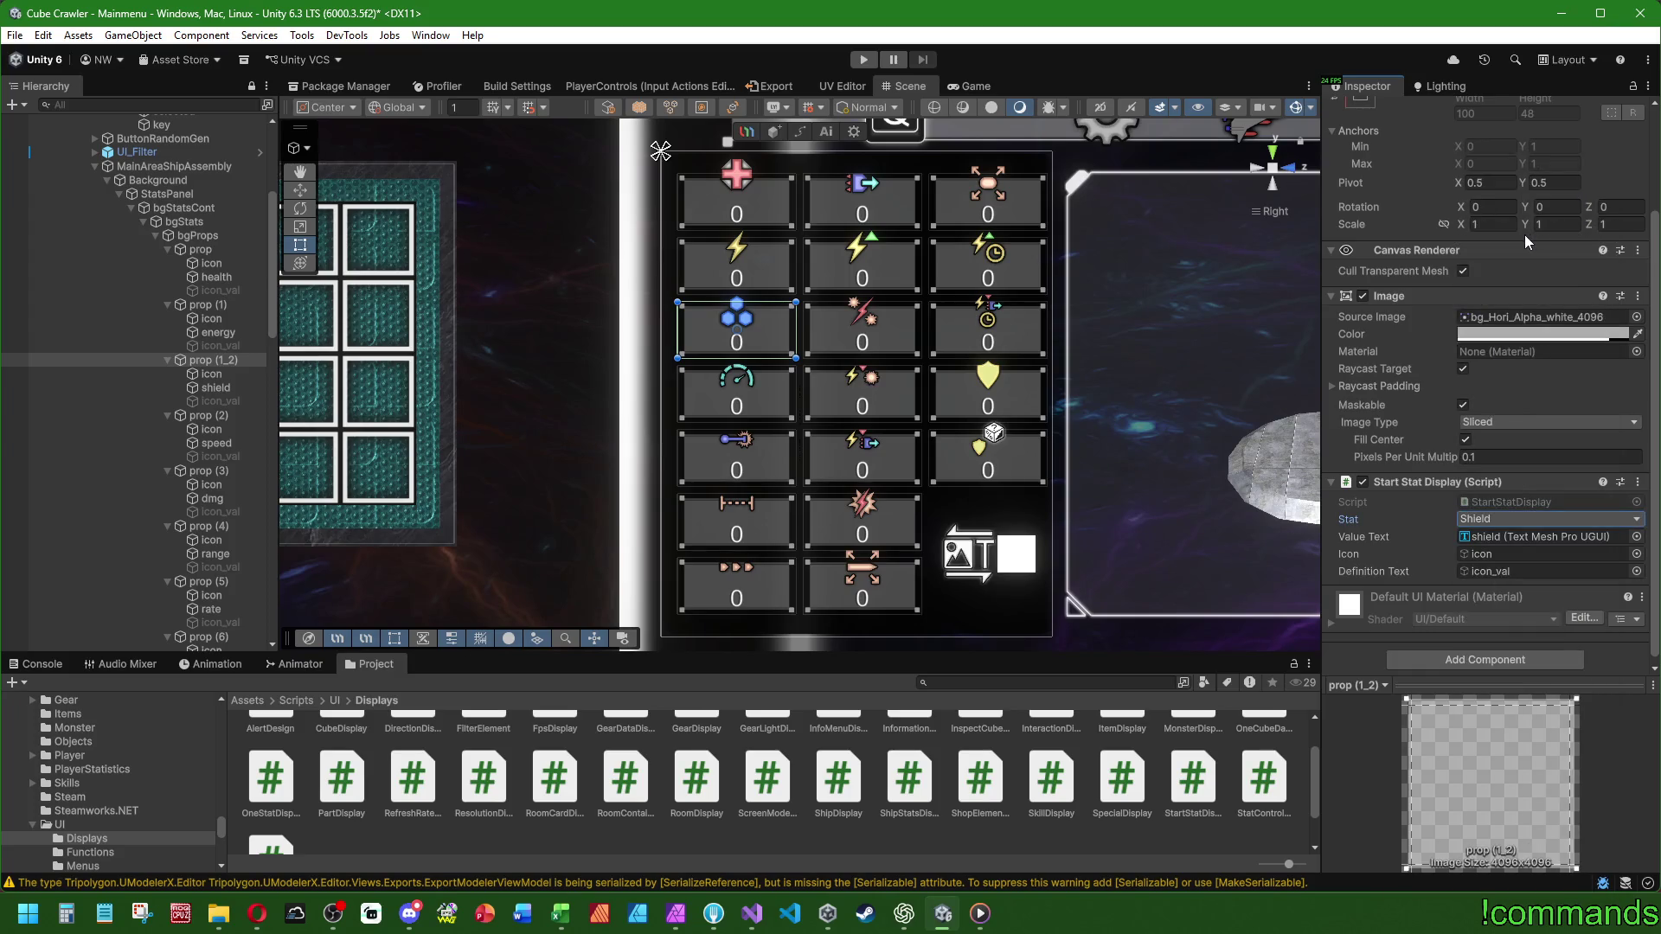
- Configure prop (2) as Speed with its icon, speed text and icon_val, then collapse props (1)–(2)
click(217, 416)
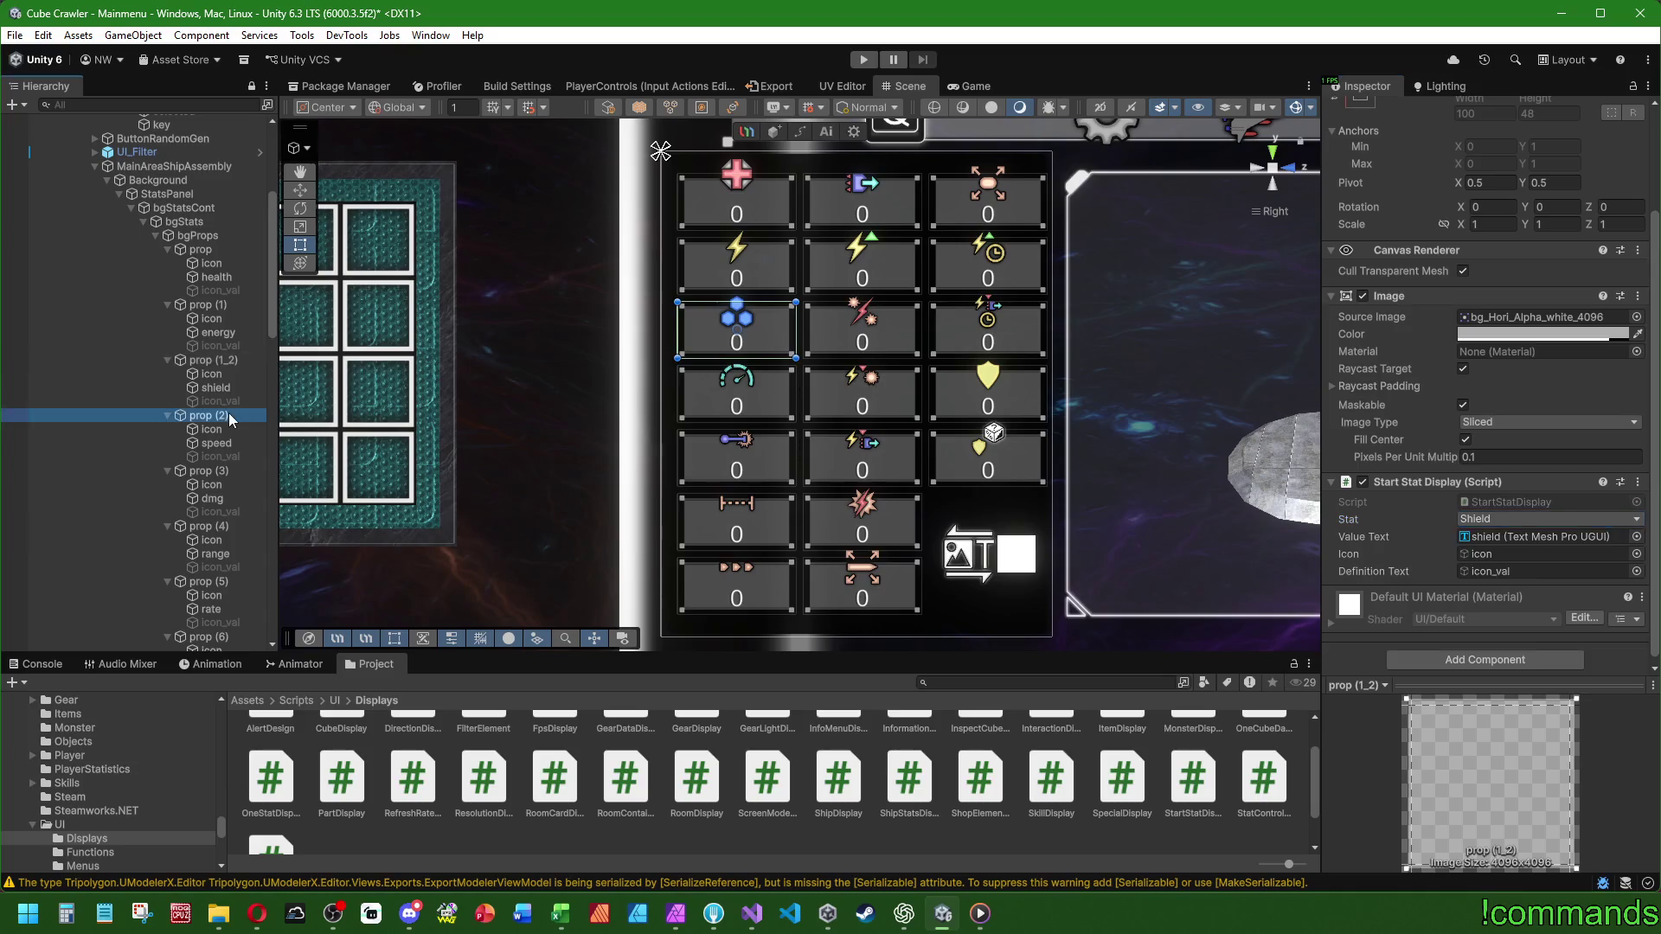
click(1510, 518)
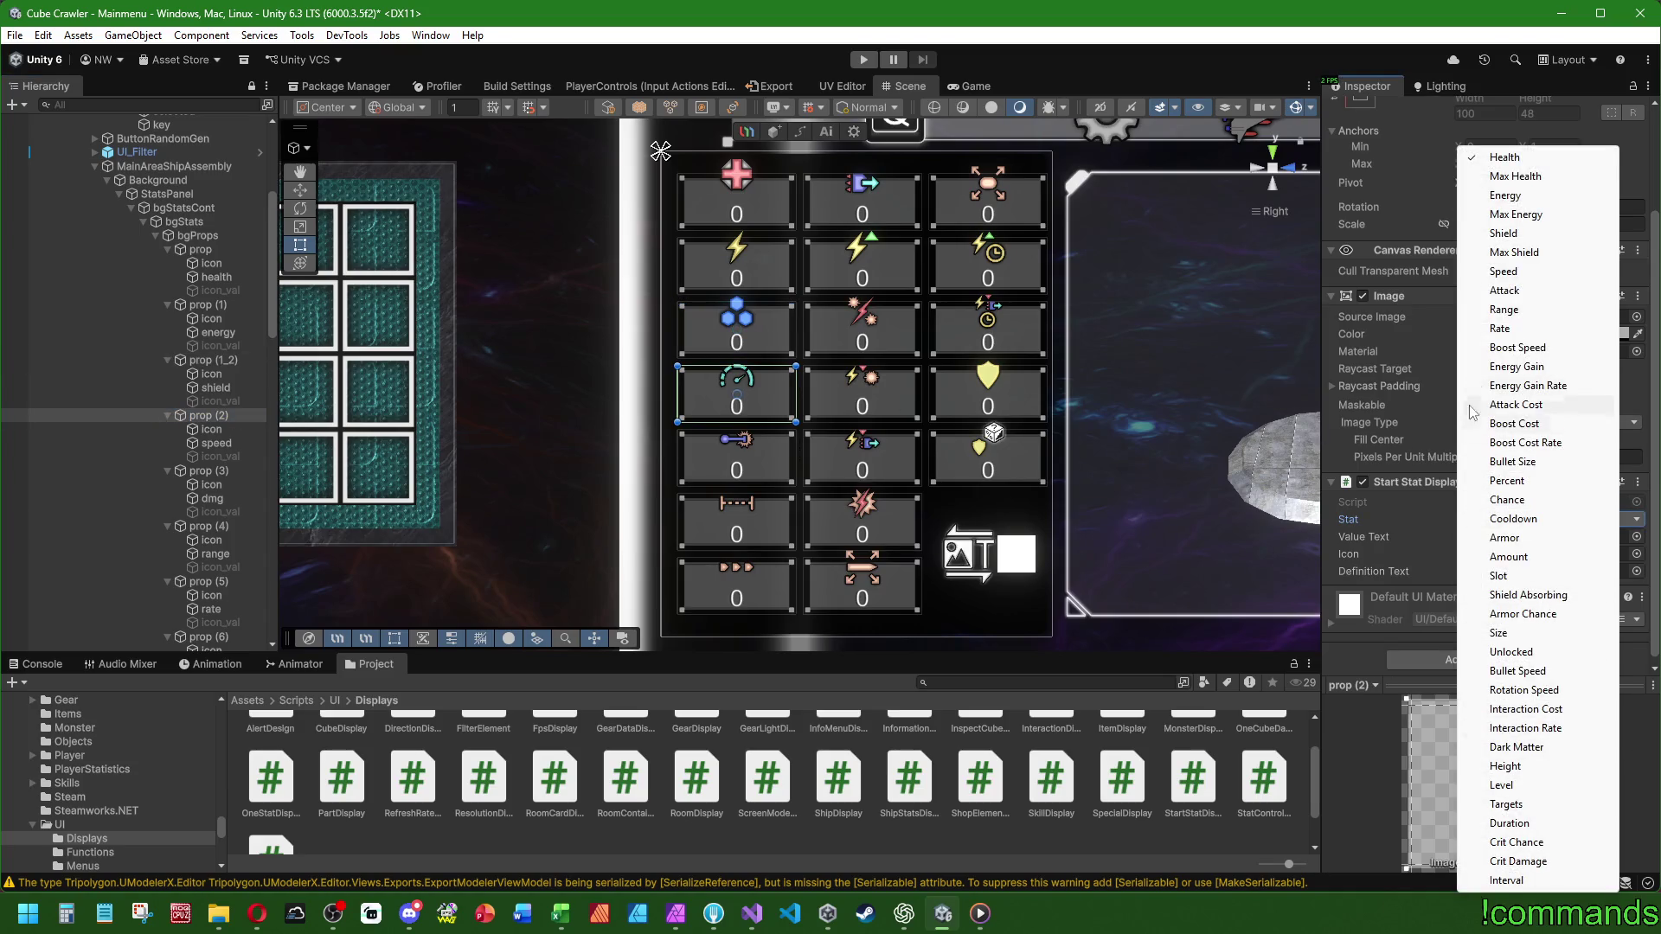
click(1505, 270)
mouse_move(211, 429)
mouse_down()
mouse_move(519, 450)
mouse_move(1475, 572)
mouse_move(1476, 554)
mouse_up()
drag(216, 443, 1540, 538)
drag(216, 458, 1540, 571)
click(167, 304)
click(167, 318)
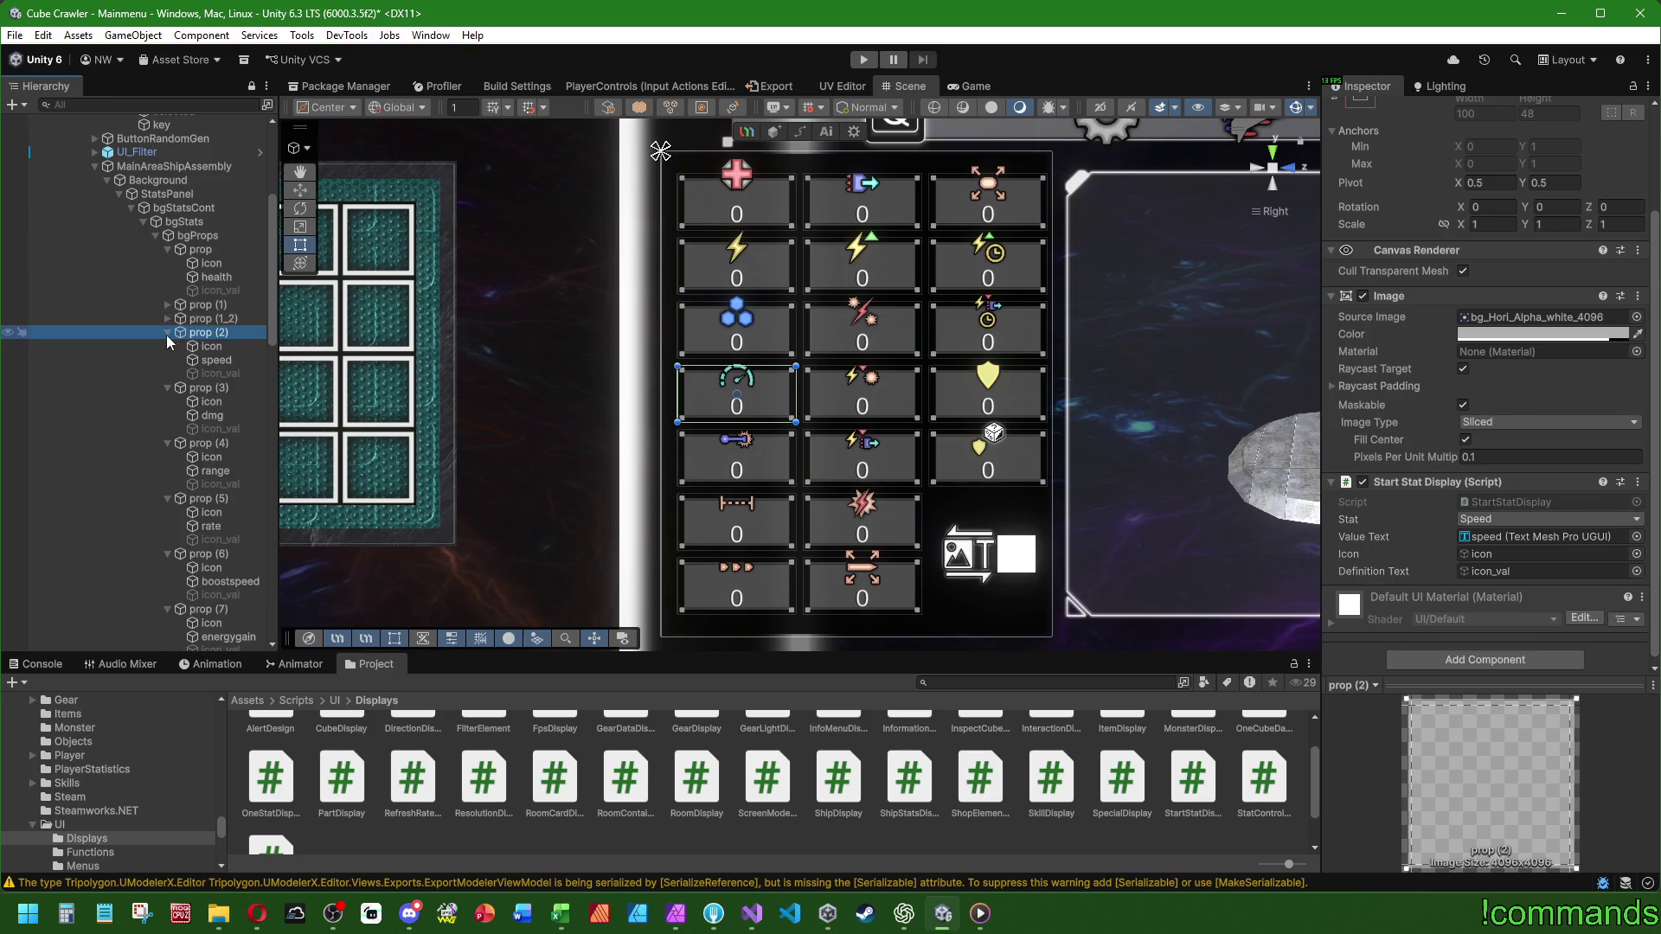
click(167, 332)
- Link prop (3)'s icon, dmg text and icon_val with stat Attack, and assign prop (4)'s icon
click(221, 346)
mouse_move(220, 357)
mouse_down()
mouse_move(1448, 575)
mouse_move(1486, 555)
mouse_up()
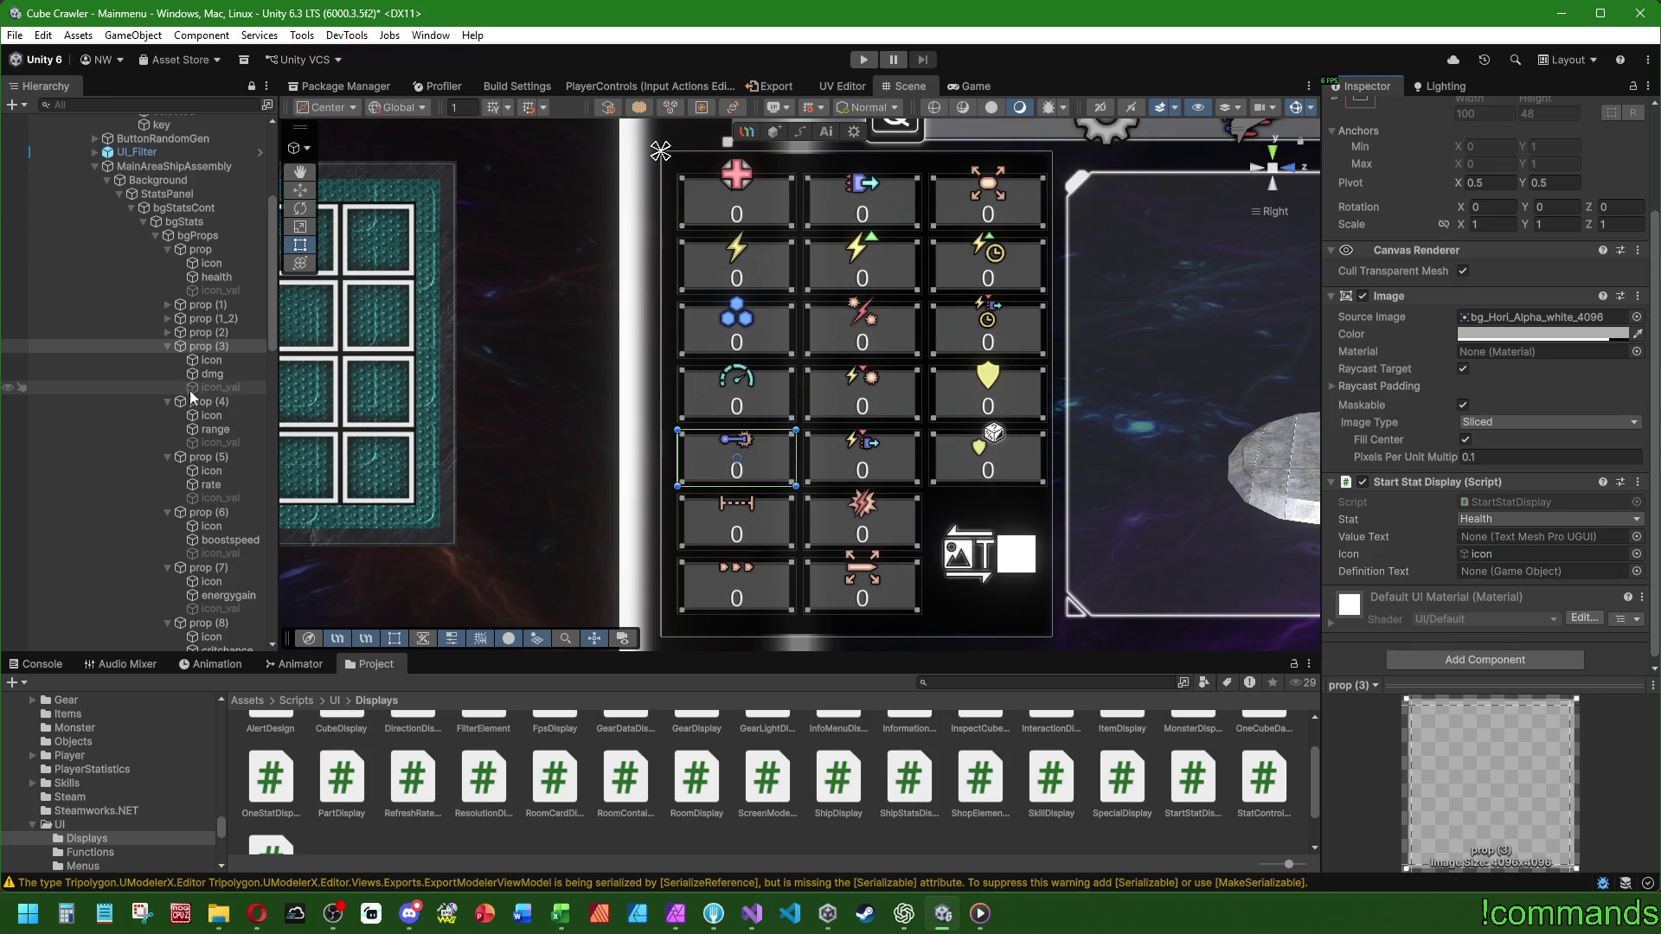
drag(212, 374, 1524, 541)
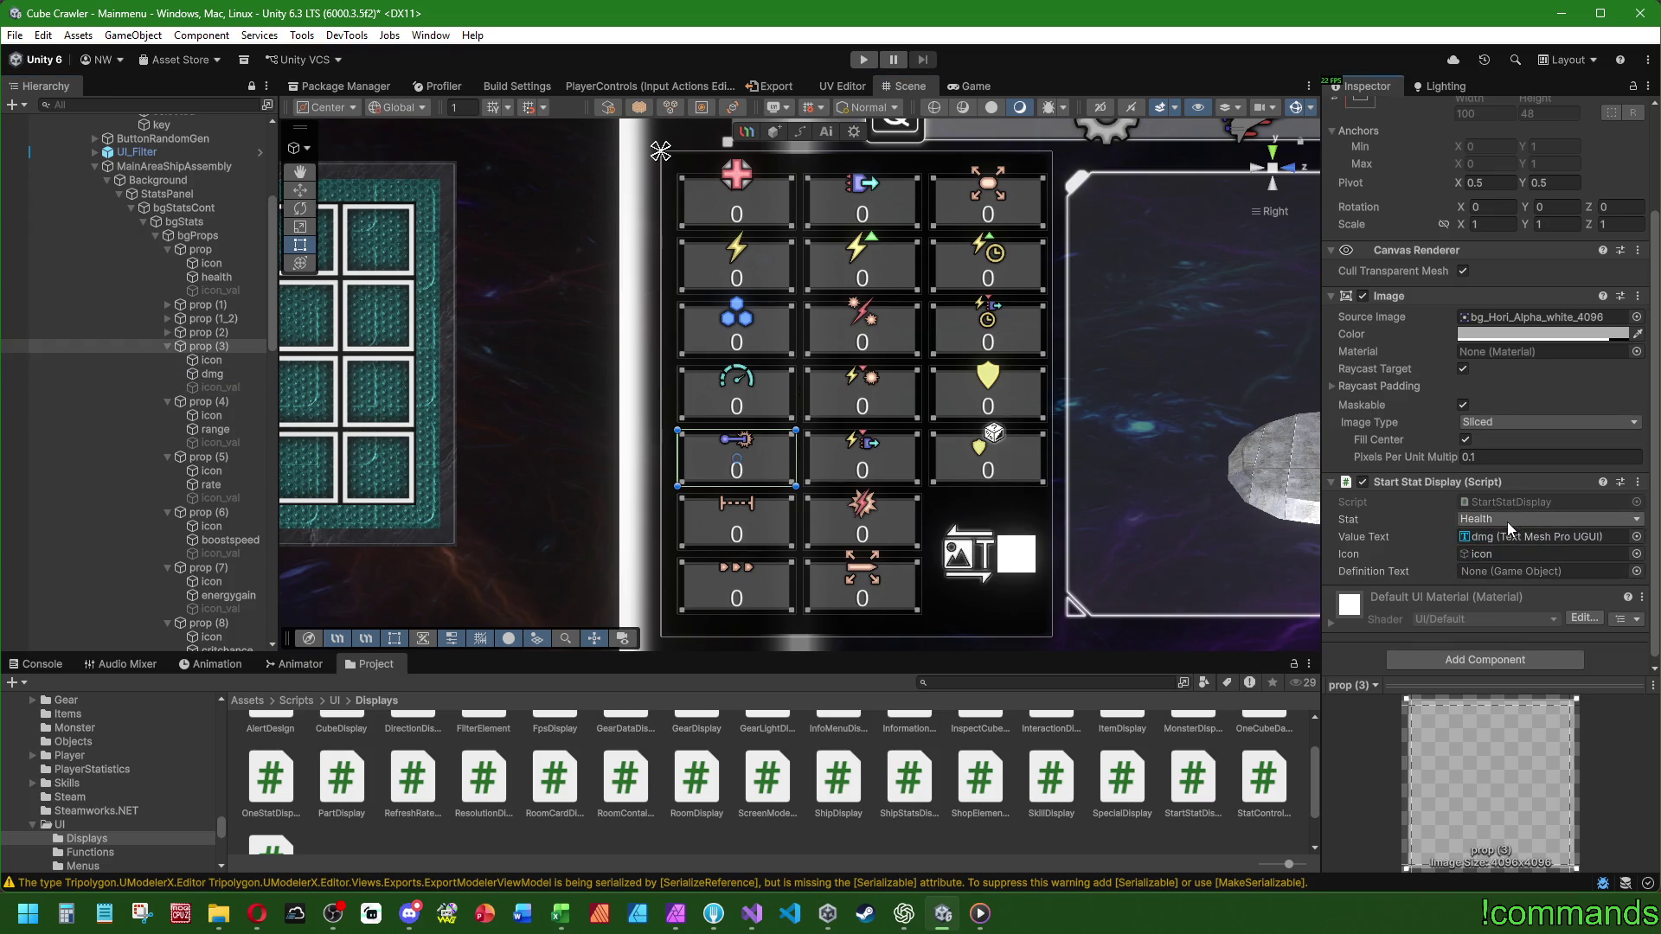
drag(220, 388, 1513, 578)
click(1509, 517)
click(1510, 519)
click(1510, 519)
click(1518, 290)
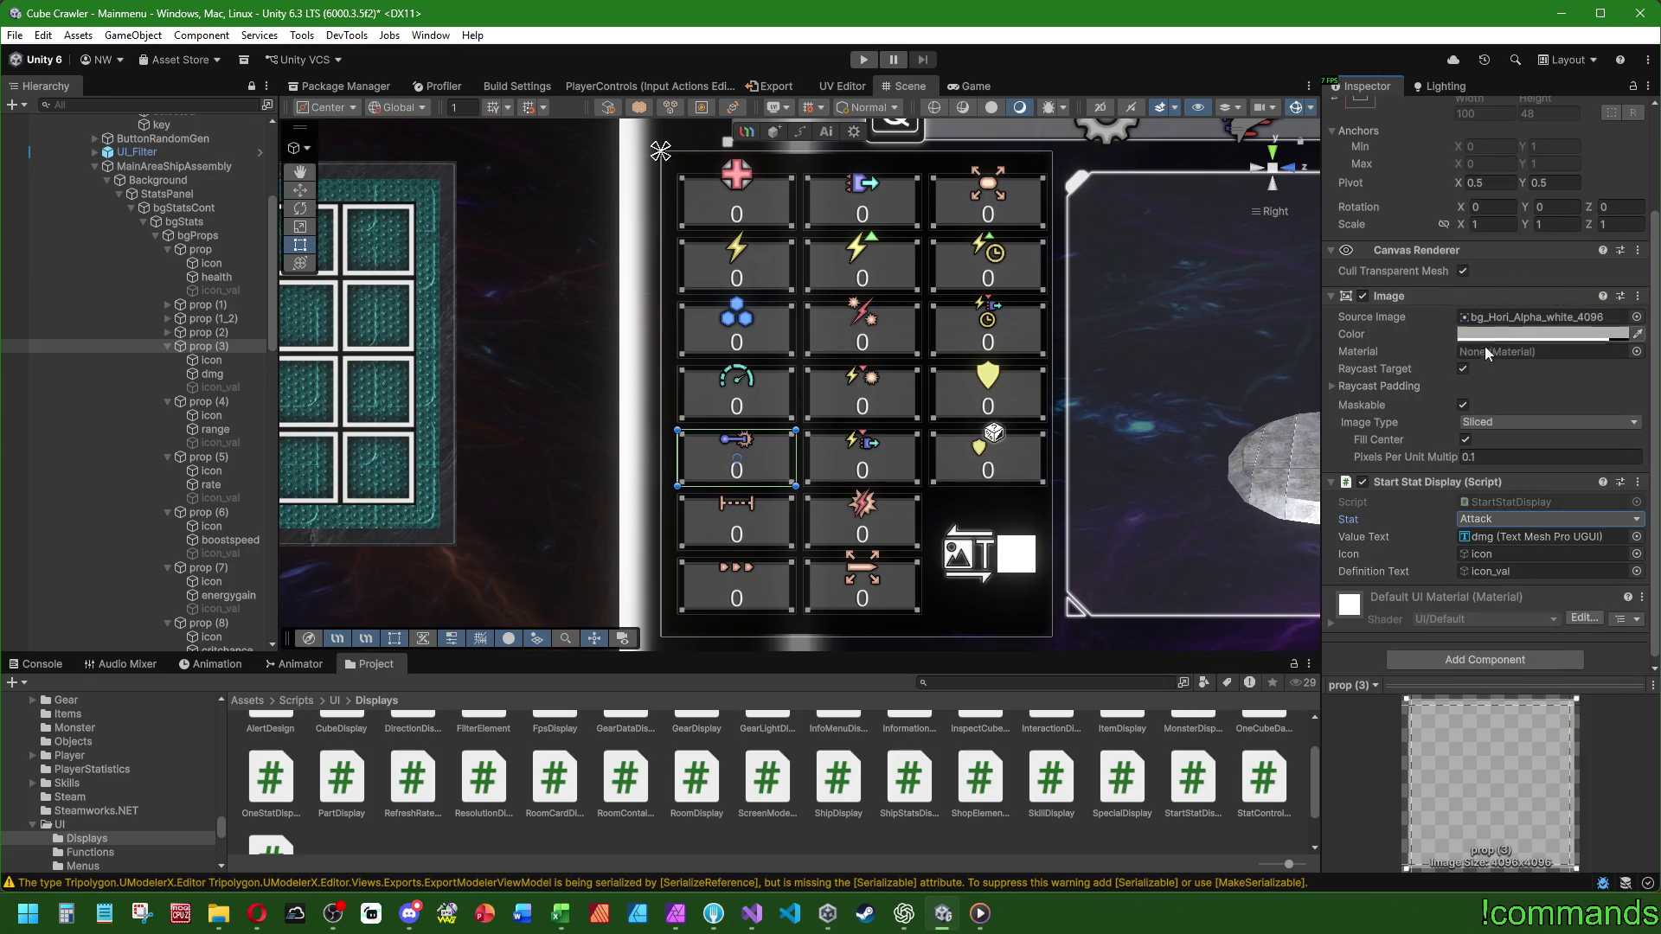
mouse_move(199, 401)
mouse_down()
mouse_move(207, 430)
mouse_move(1436, 513)
mouse_move(1508, 536)
mouse_up()
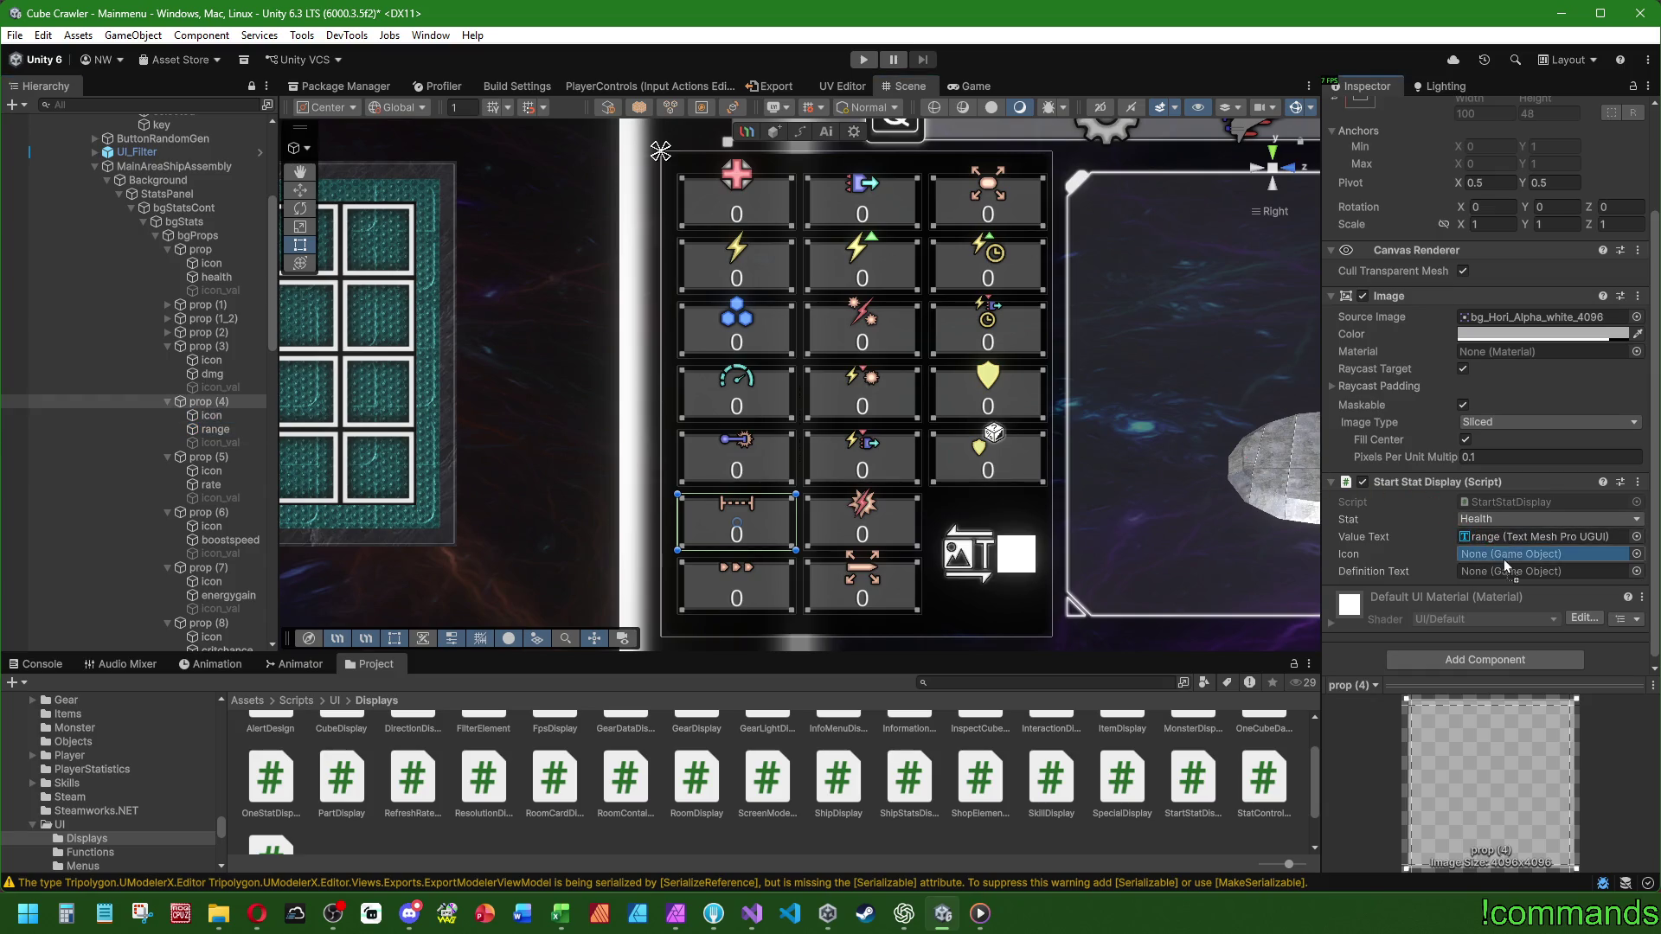
mouse_move(211, 415)
mouse_down()
mouse_move(216, 433)
mouse_move(1539, 558)
mouse_up()
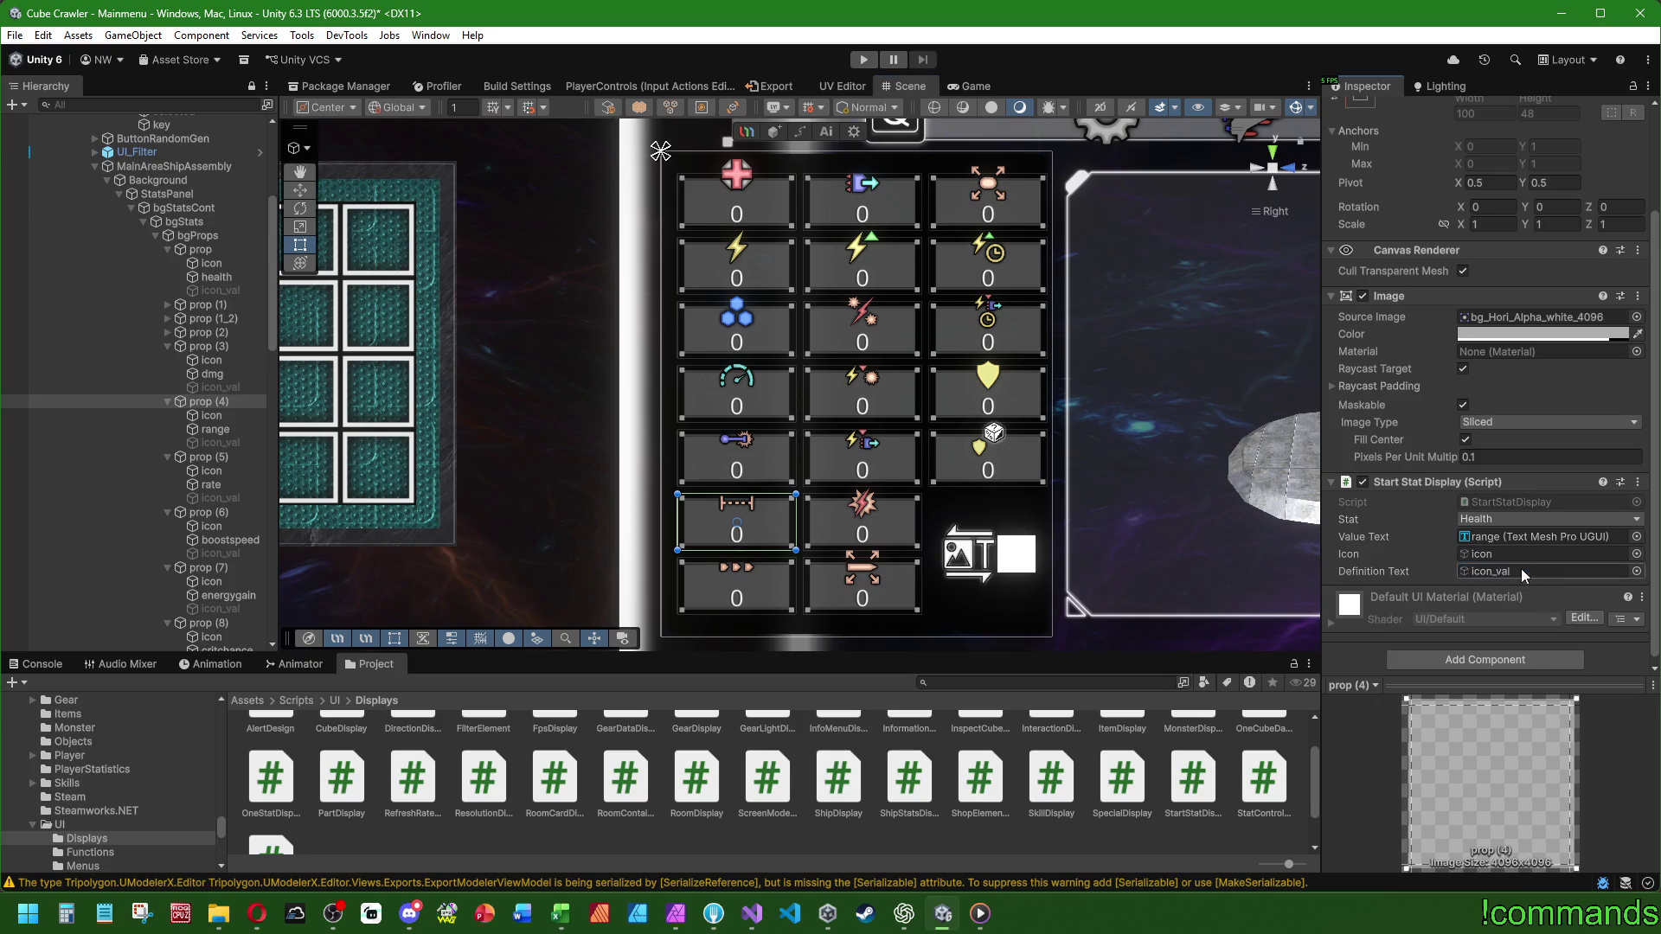
- Set prop (4)'s stat to Range and collapse the finished props (3) and (4)
click(1492, 521)
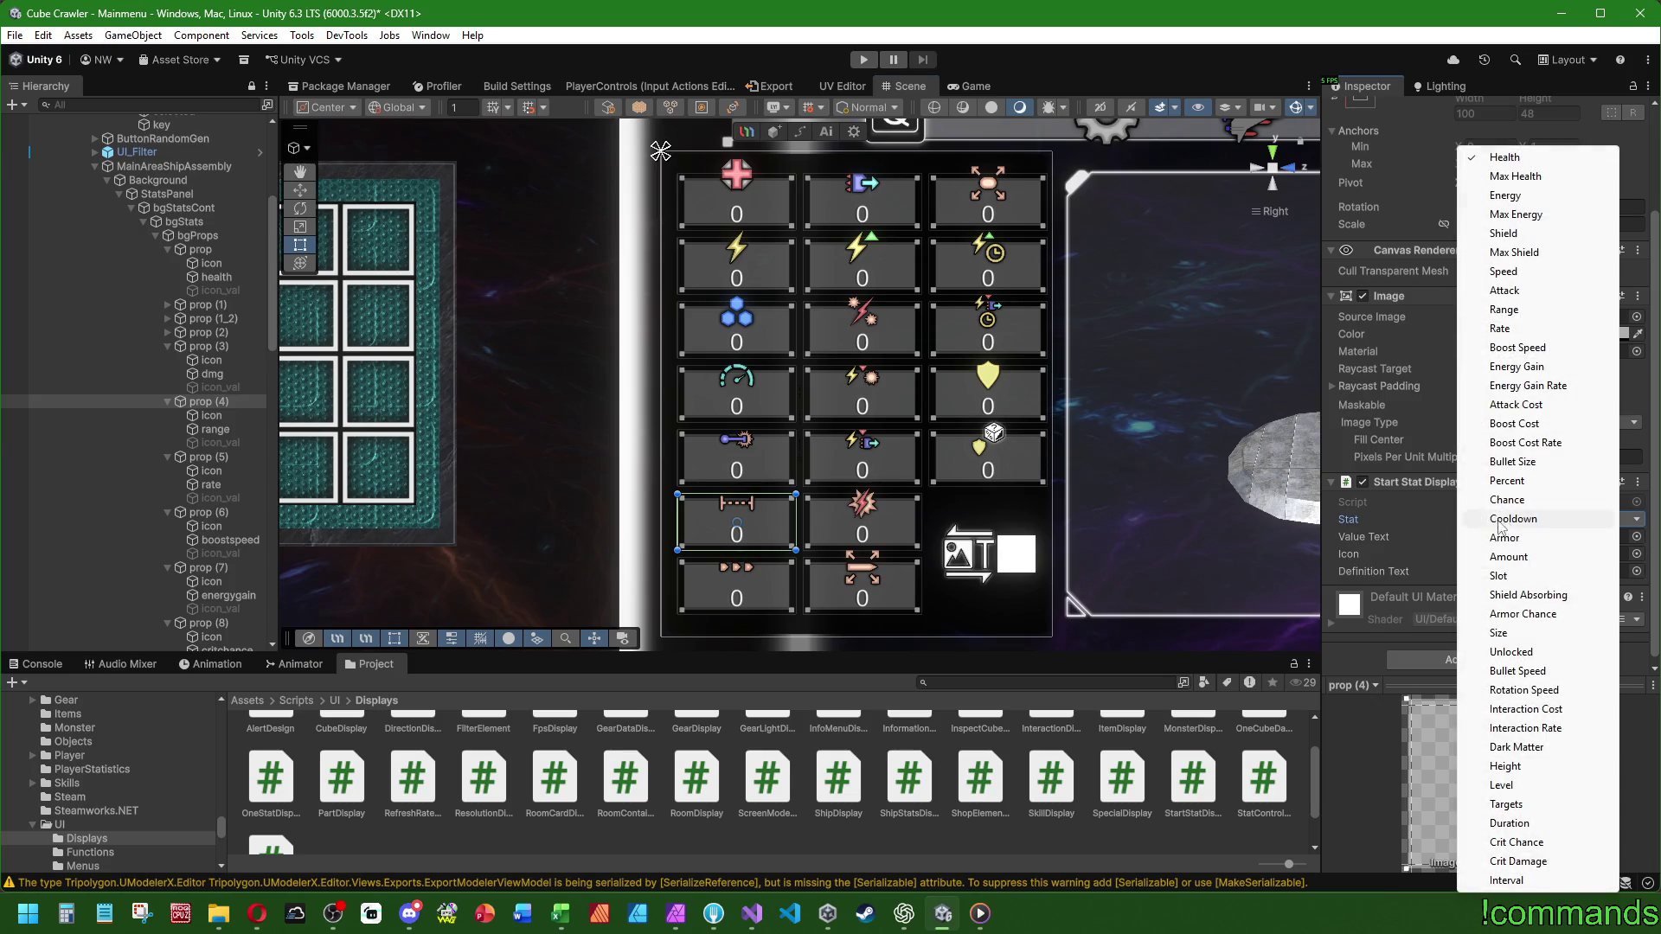
click(1503, 310)
click(167, 347)
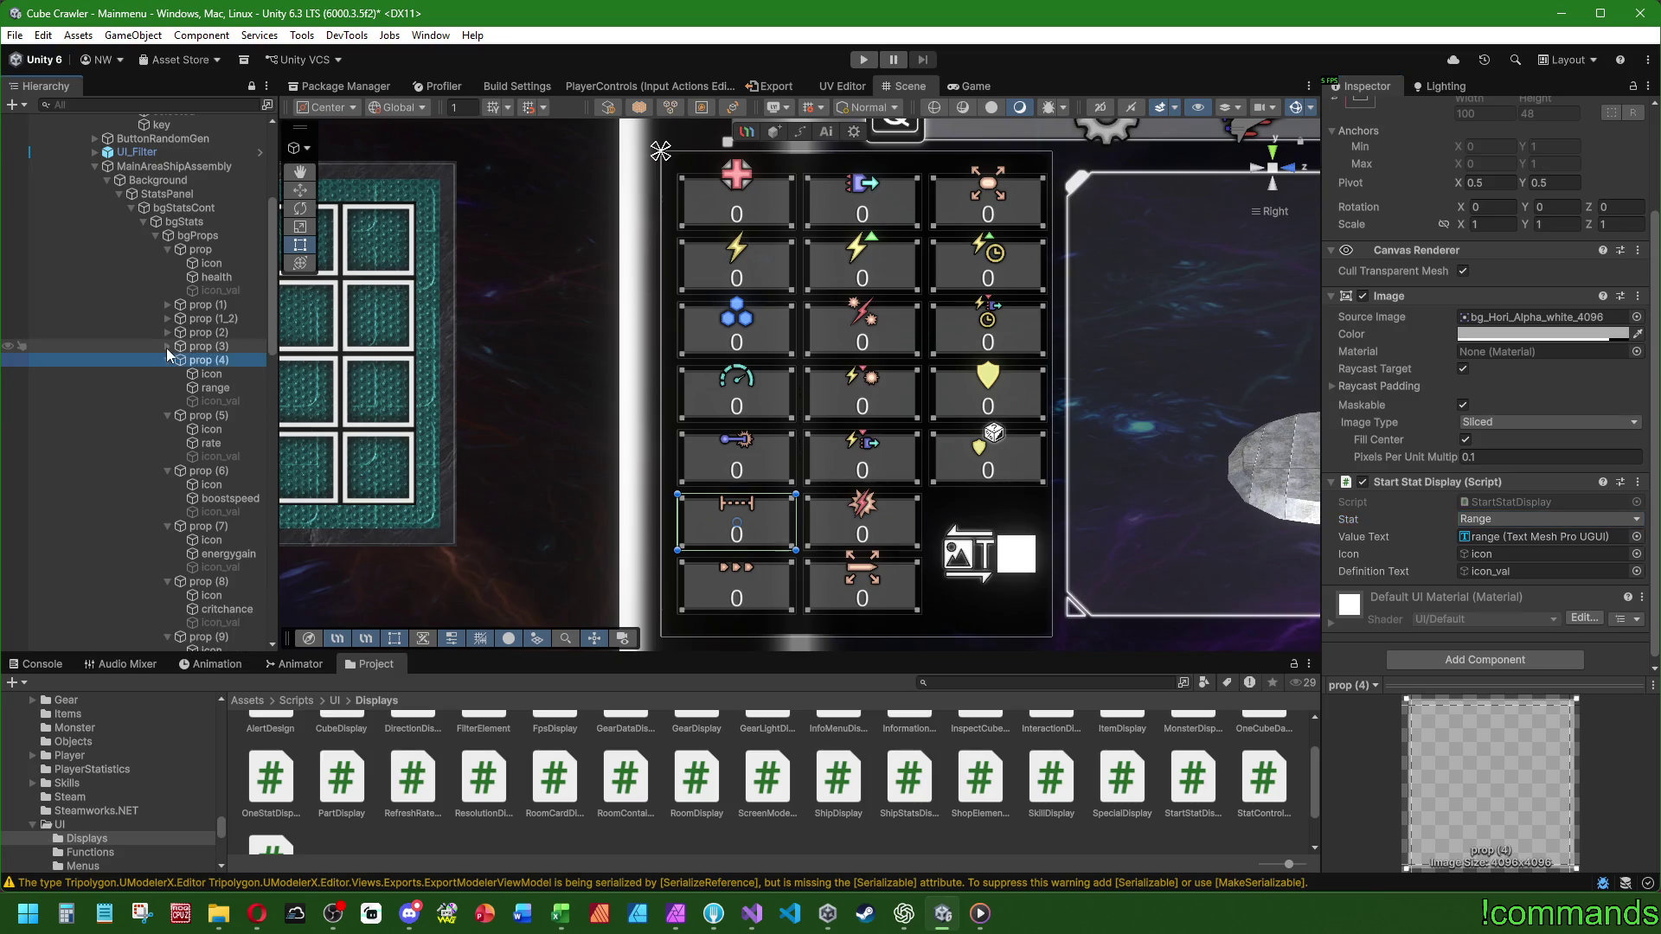
click(166, 359)
- Configure prop (5) as Rate with its rate text and icon linked
click(209, 372)
drag(213, 401, 1502, 533)
mouse_move(211, 388)
mouse_down()
mouse_move(1472, 552)
mouse_move(975, 477)
mouse_move(1486, 575)
mouse_up()
click(1487, 519)
click(1502, 329)
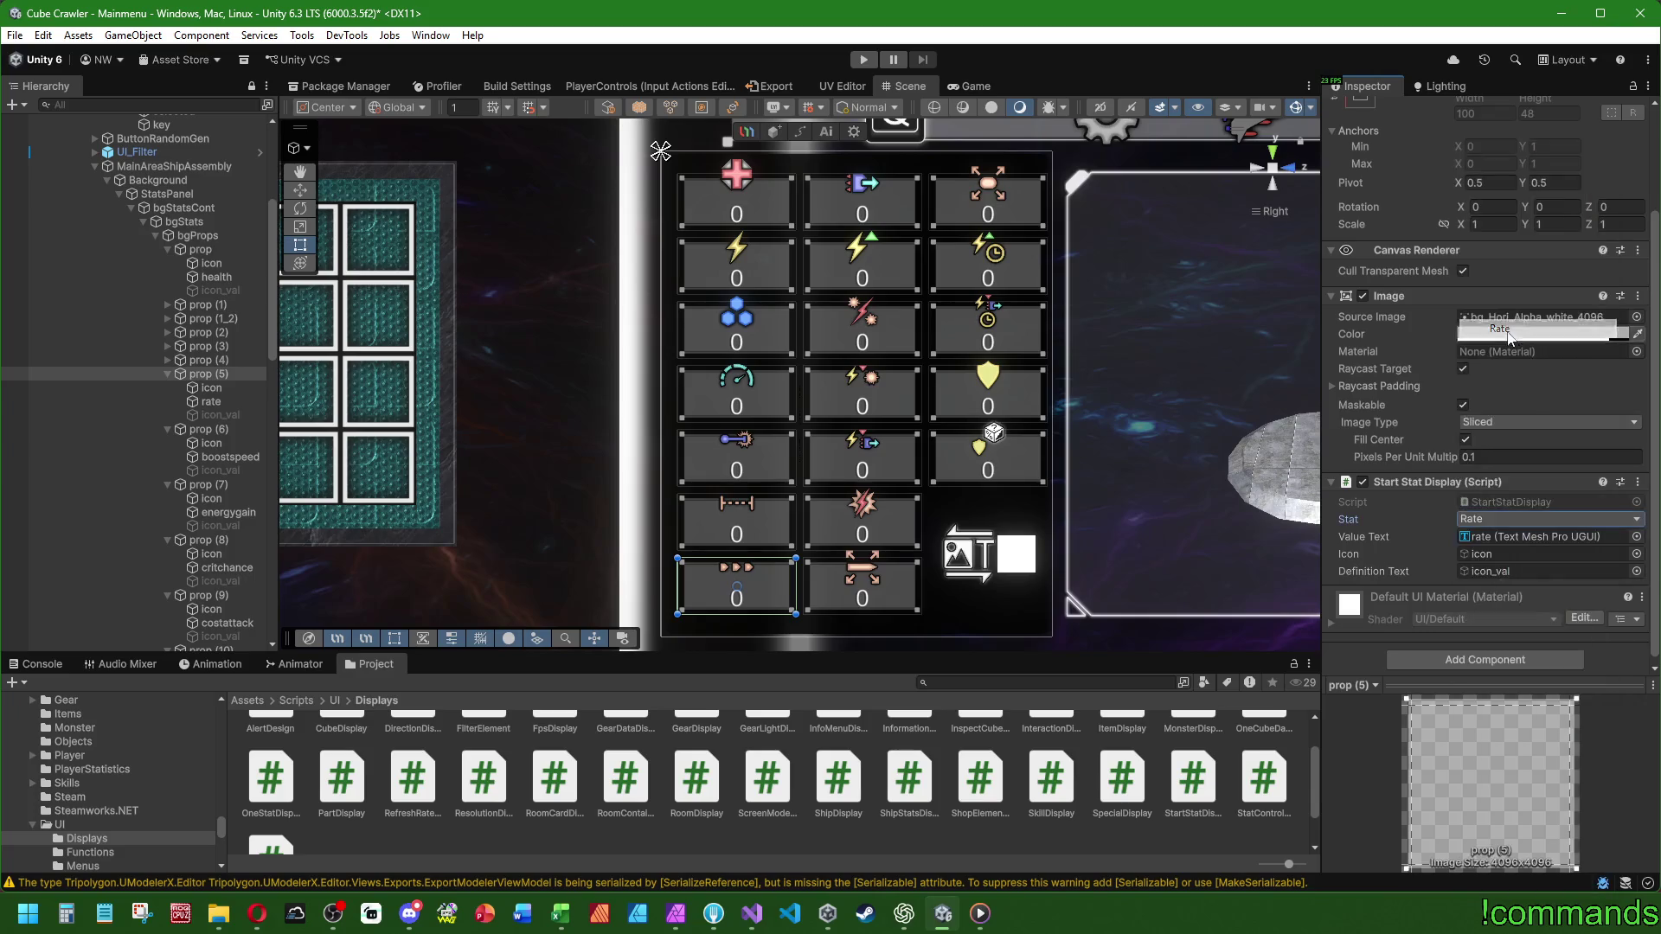
click(170, 375)
- Configure prop (6) as Boost Speed with its icon and icon_val linked
click(200, 387)
mouse_move(211, 402)
mouse_down()
mouse_move(1533, 557)
mouse_move(865, 476)
mouse_move(1512, 537)
mouse_up()
click(1506, 523)
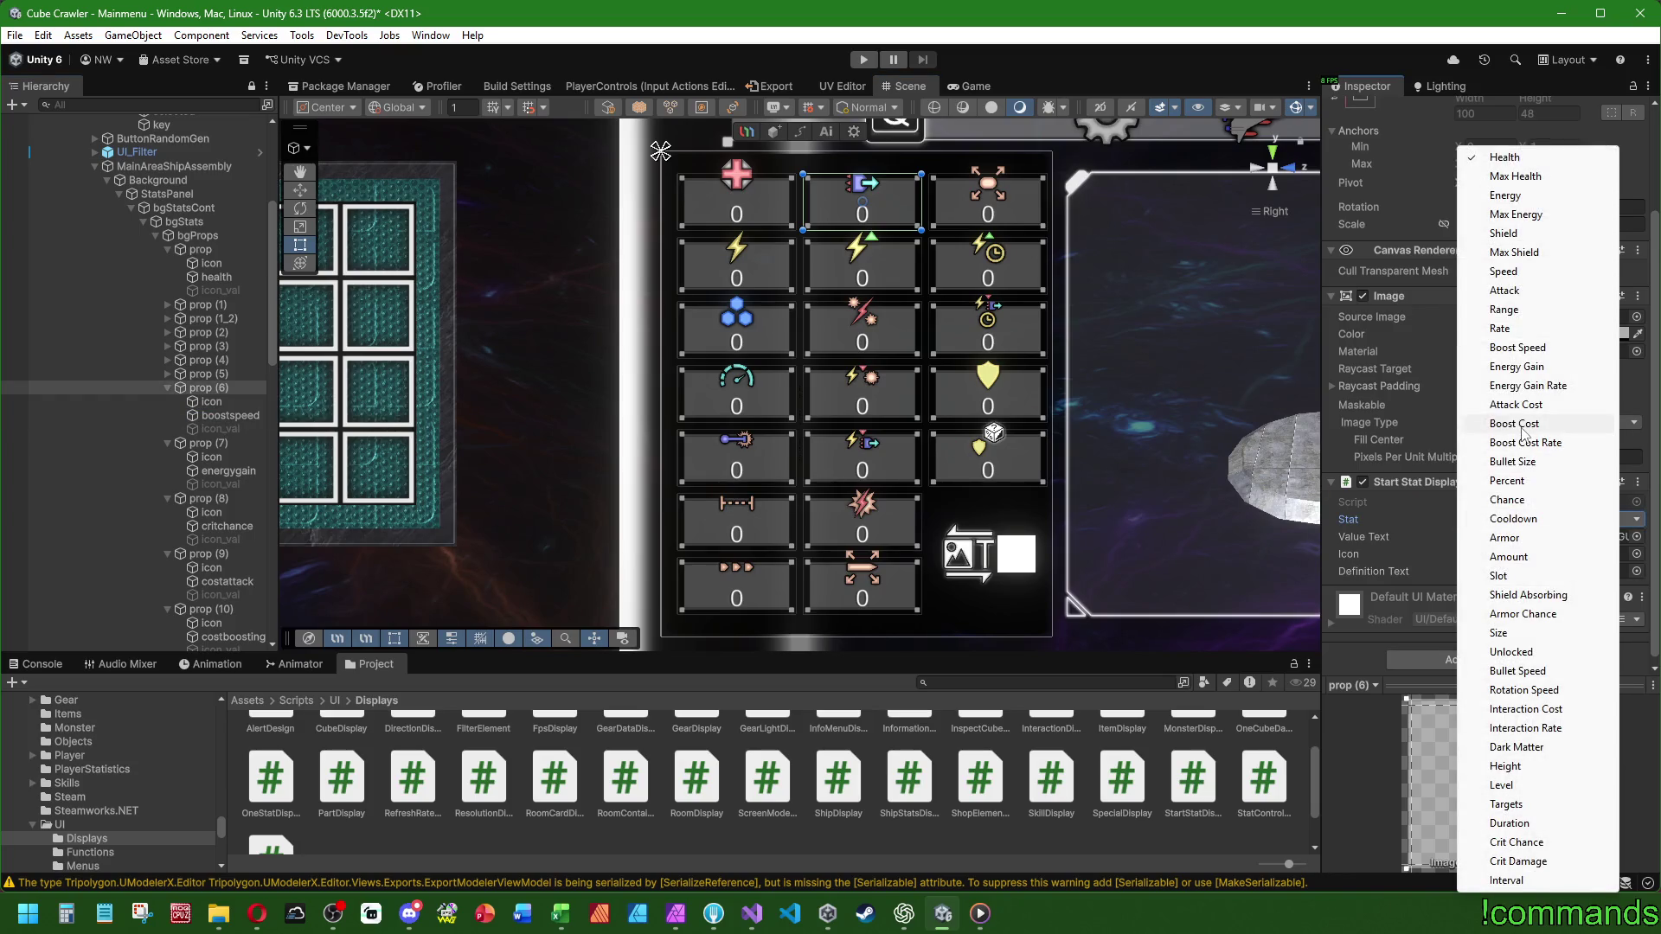
click(1517, 347)
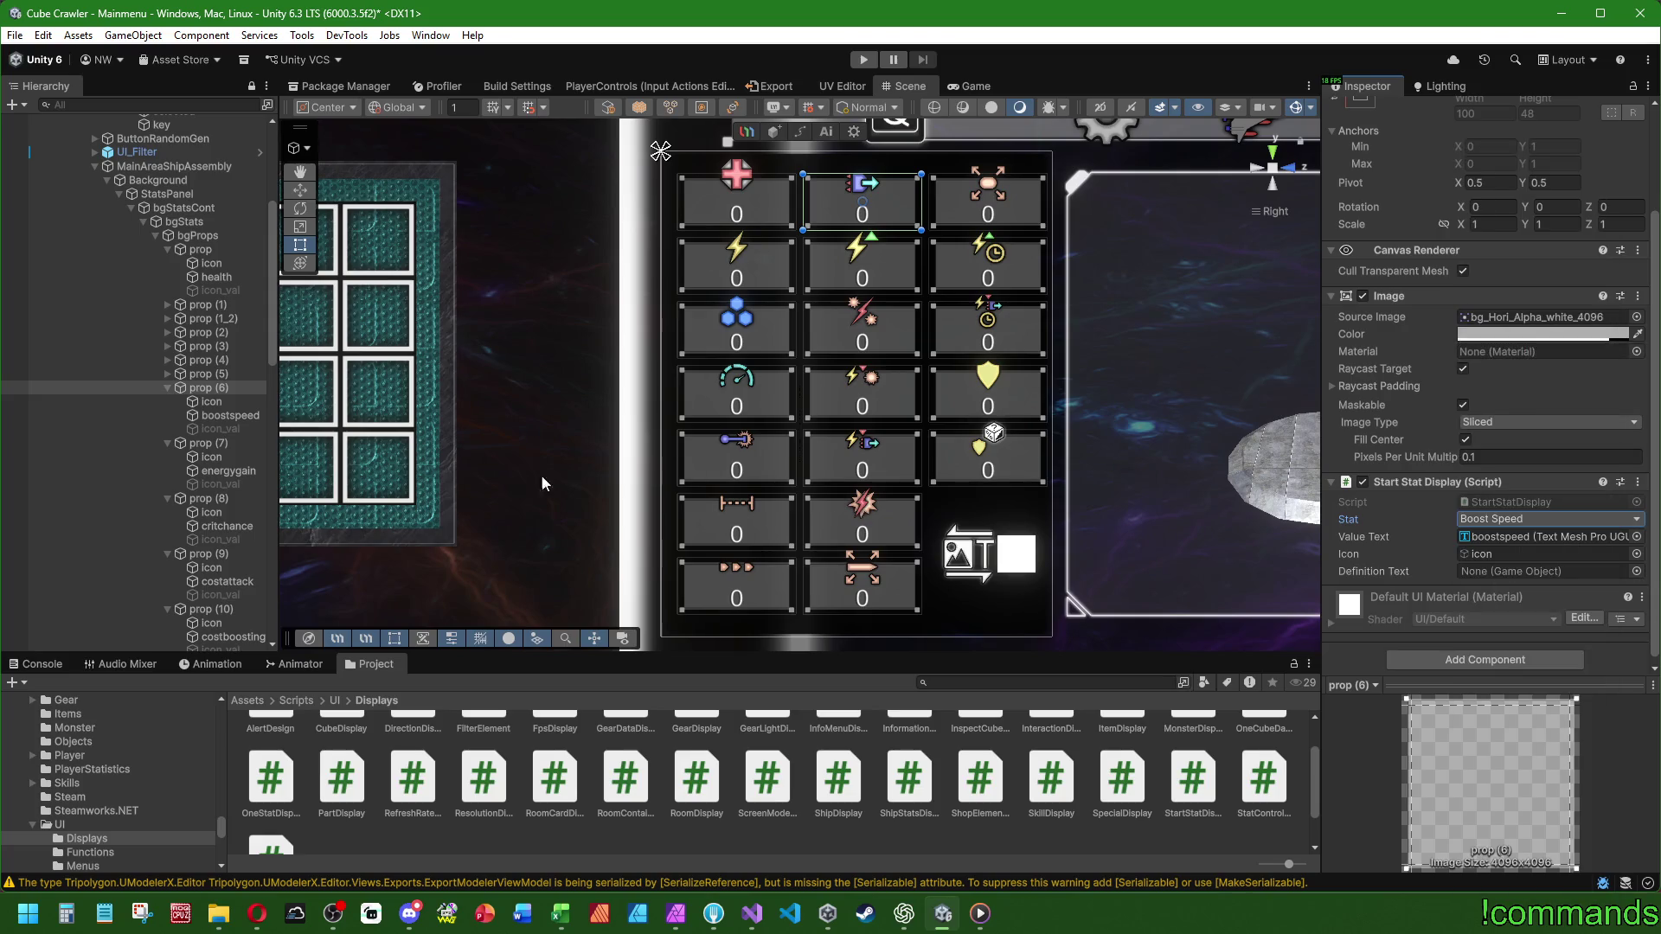
drag(210, 427, 1350, 507)
drag(1486, 569, 1486, 568)
click(167, 388)
click(216, 401)
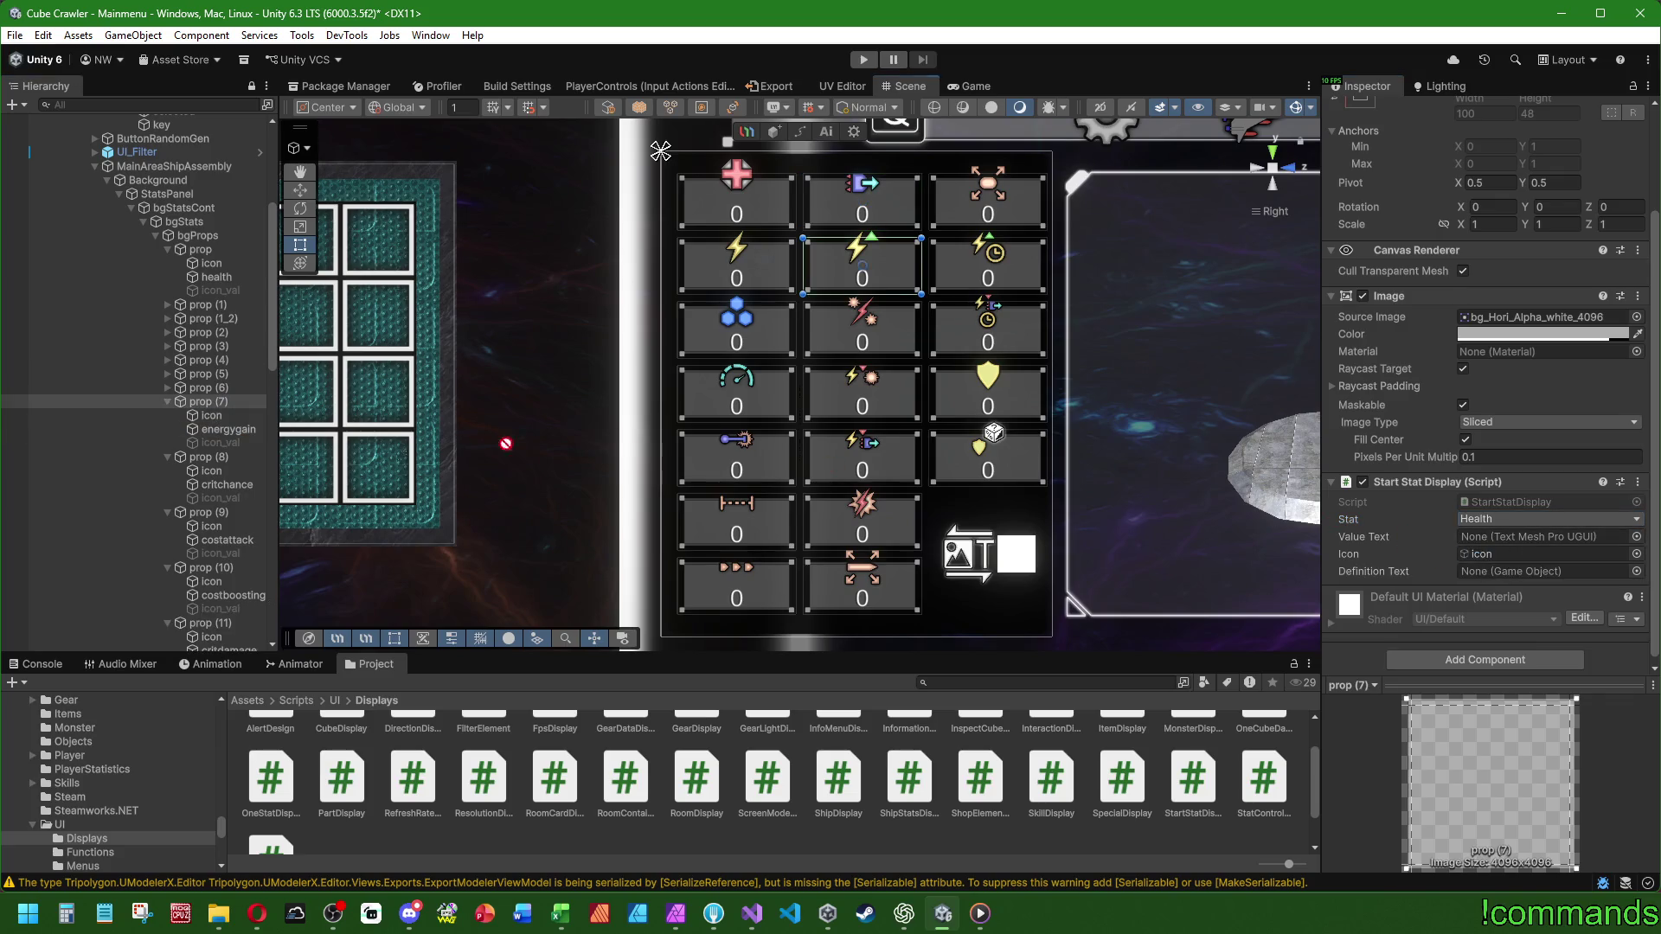
click(1495, 523)
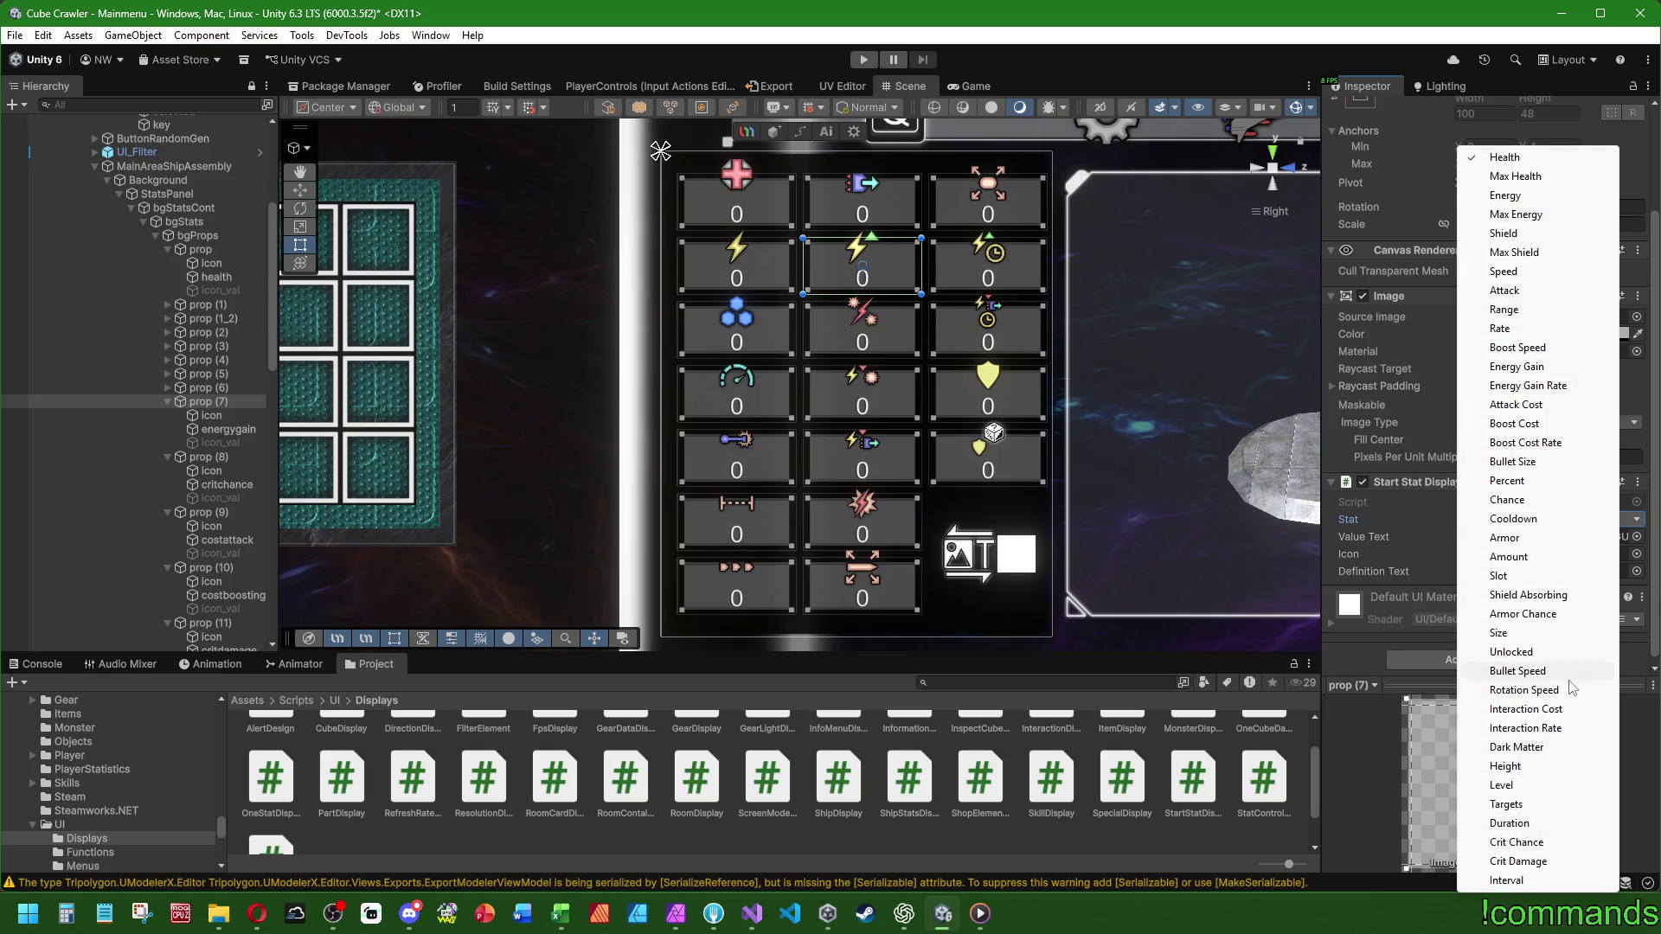
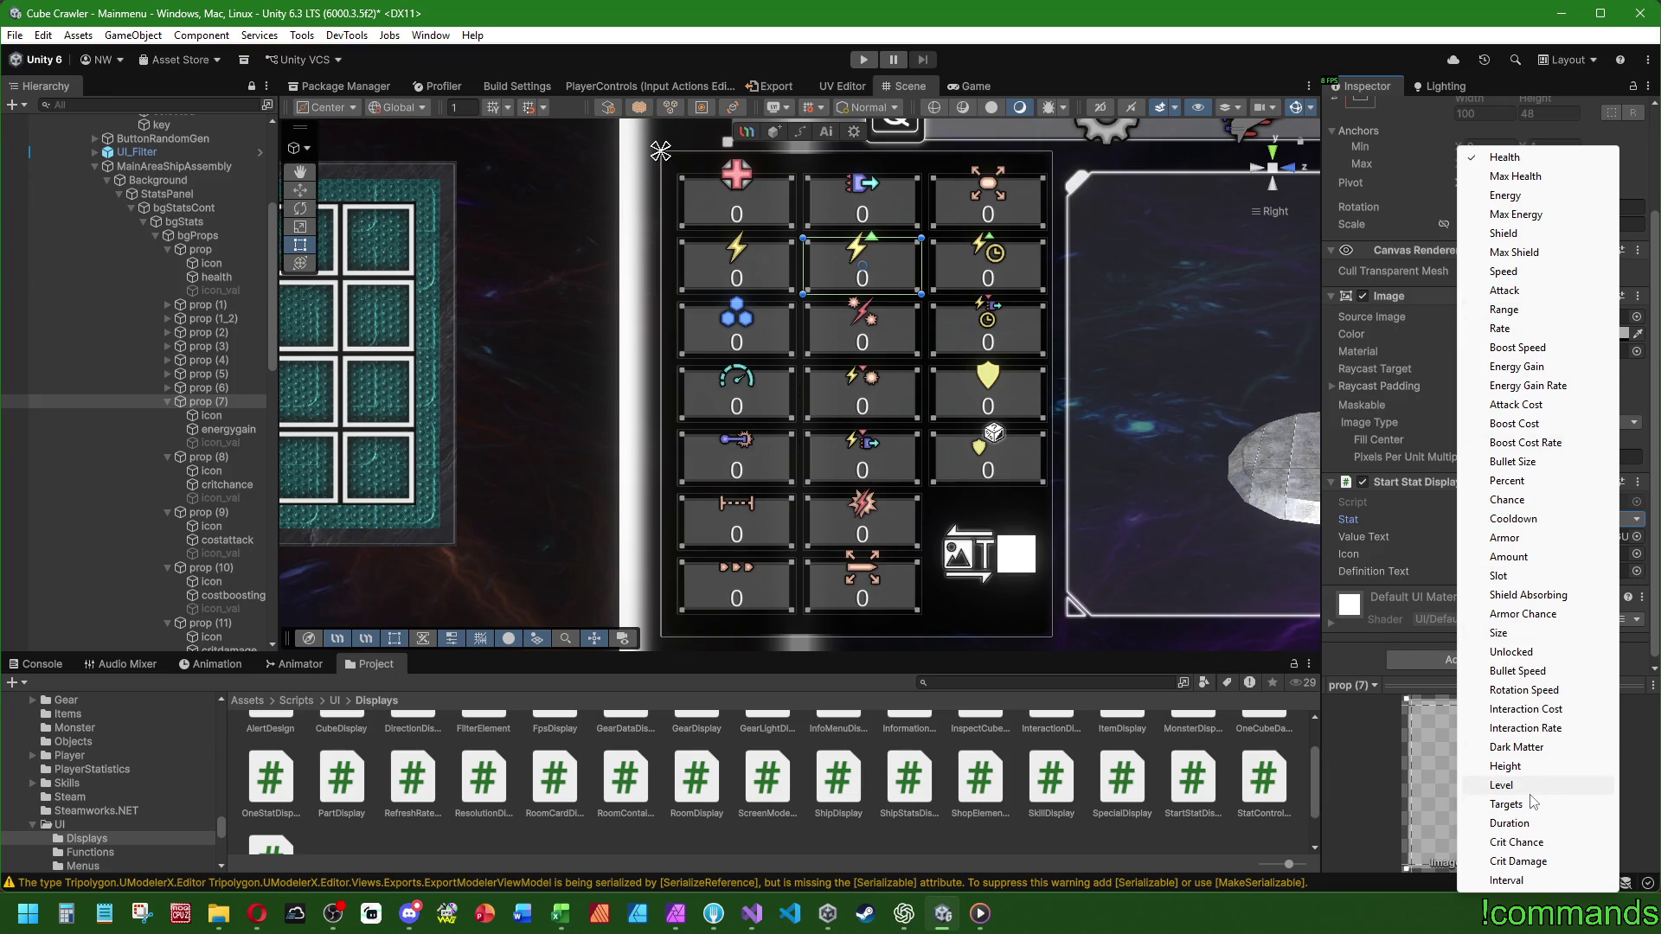
- Finish prop (7) with Energy Gain and icon_val, then wire prop (8) to critchance with Crit Chance
click(1516, 366)
mouse_move(223, 443)
mouse_down()
mouse_move(549, 456)
mouse_move(1496, 573)
mouse_up()
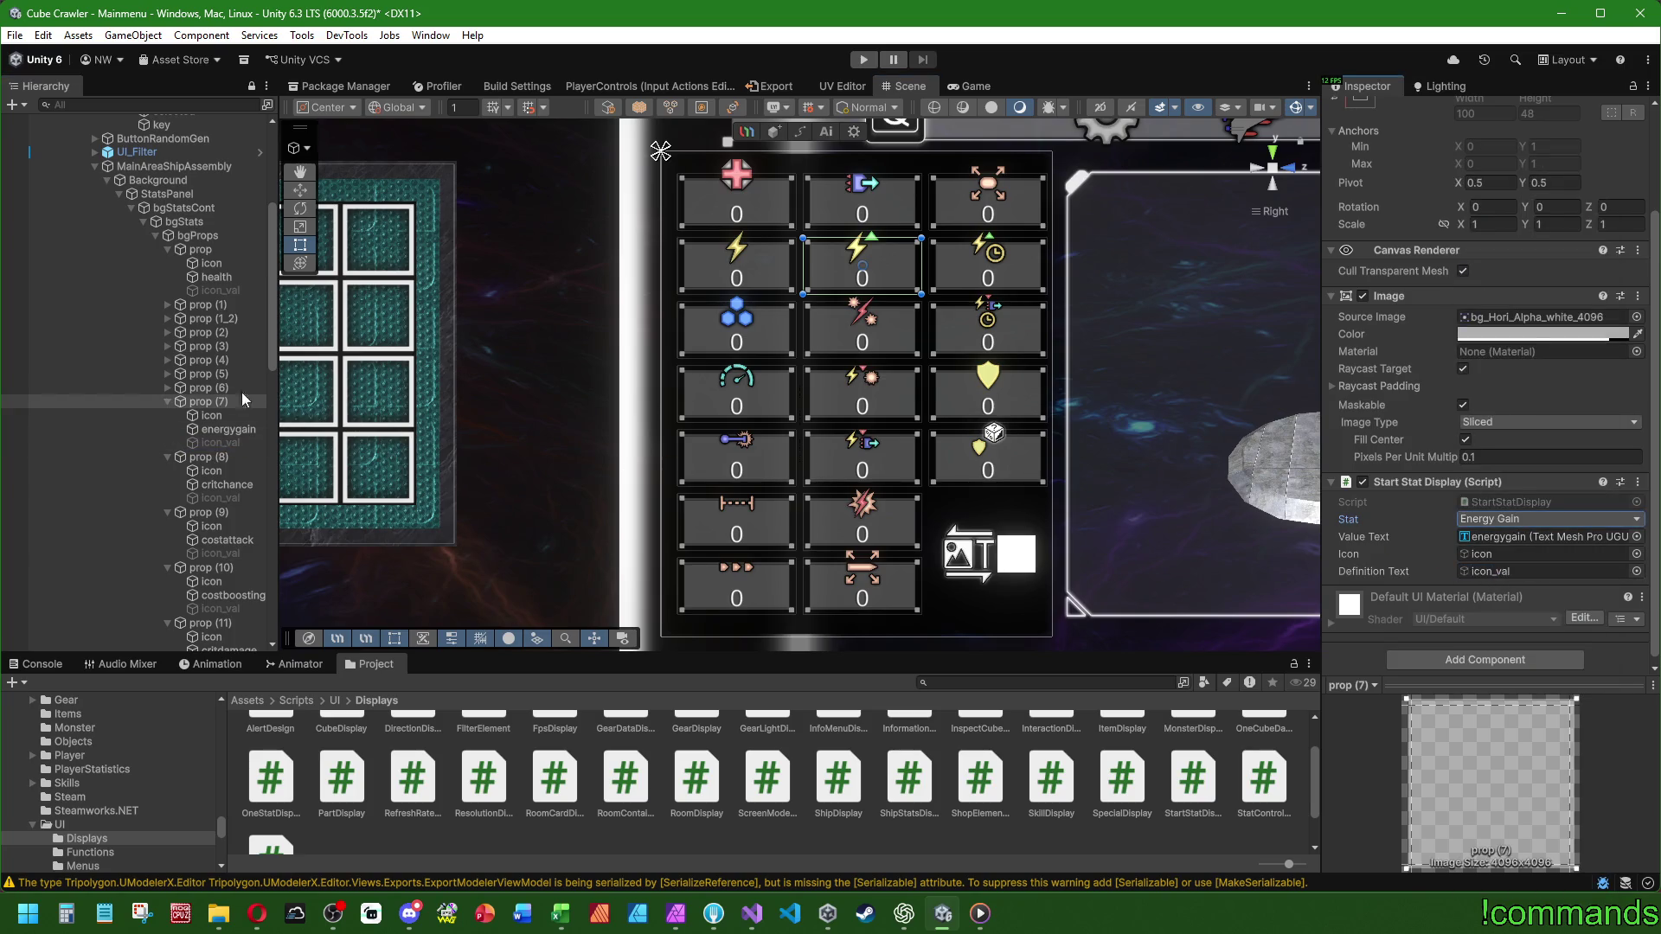
click(168, 401)
scroll(159, 388, down, 5)
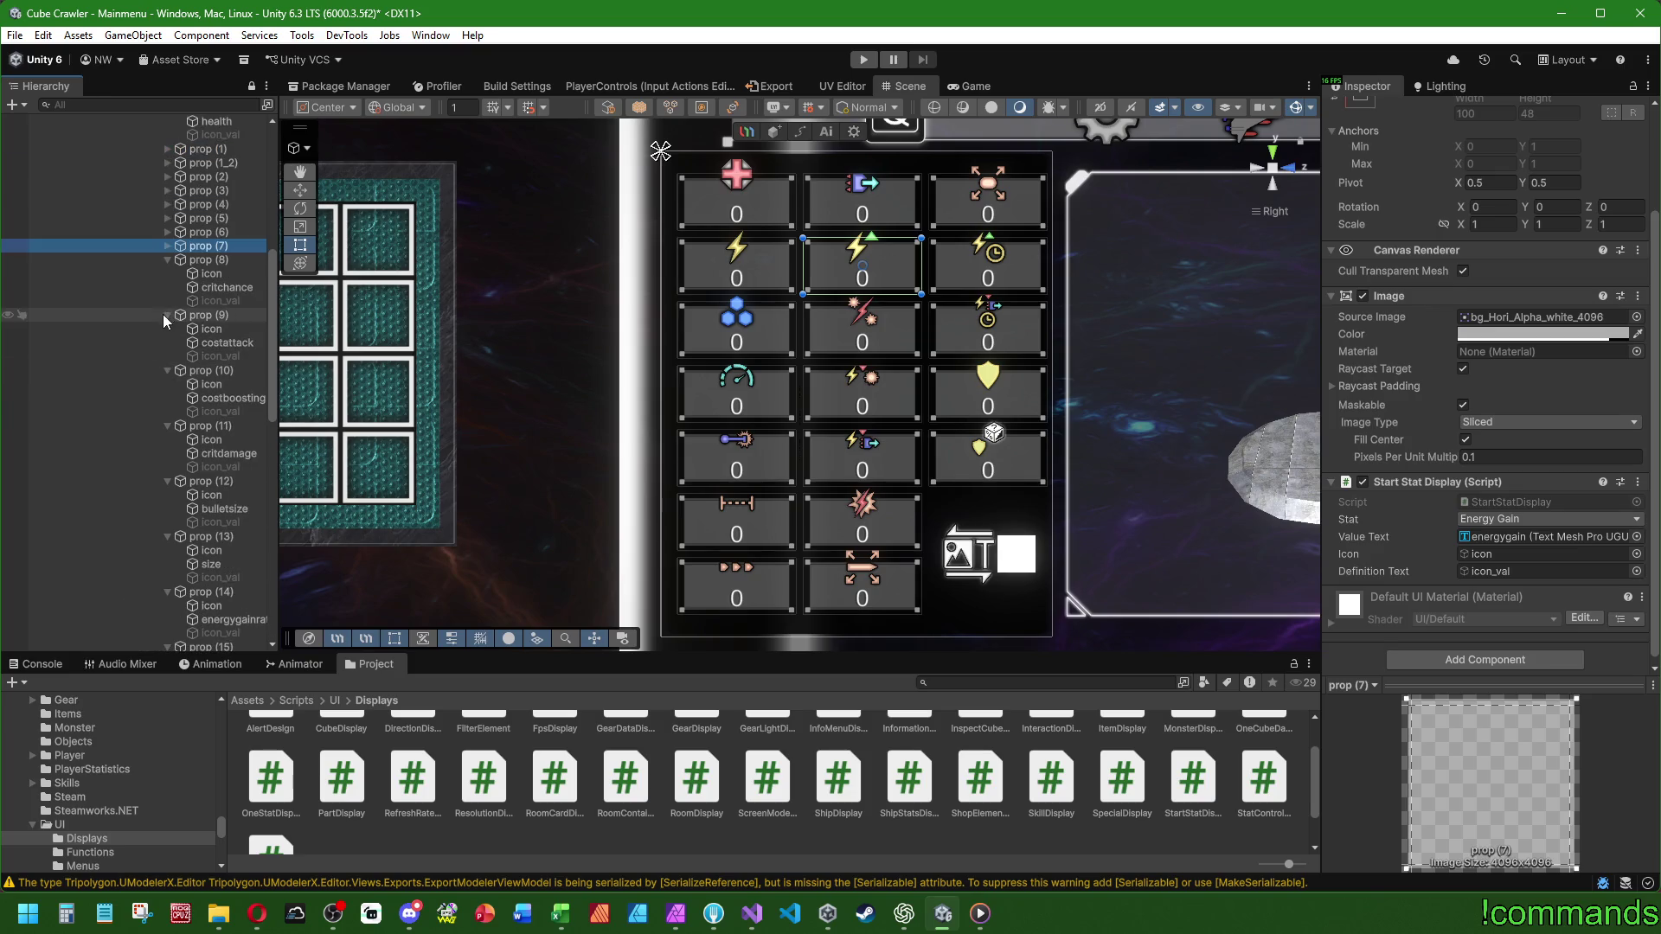
click(226, 258)
drag(231, 291, 1507, 538)
drag(225, 278, 1488, 550)
drag(217, 302, 1518, 572)
click(1485, 519)
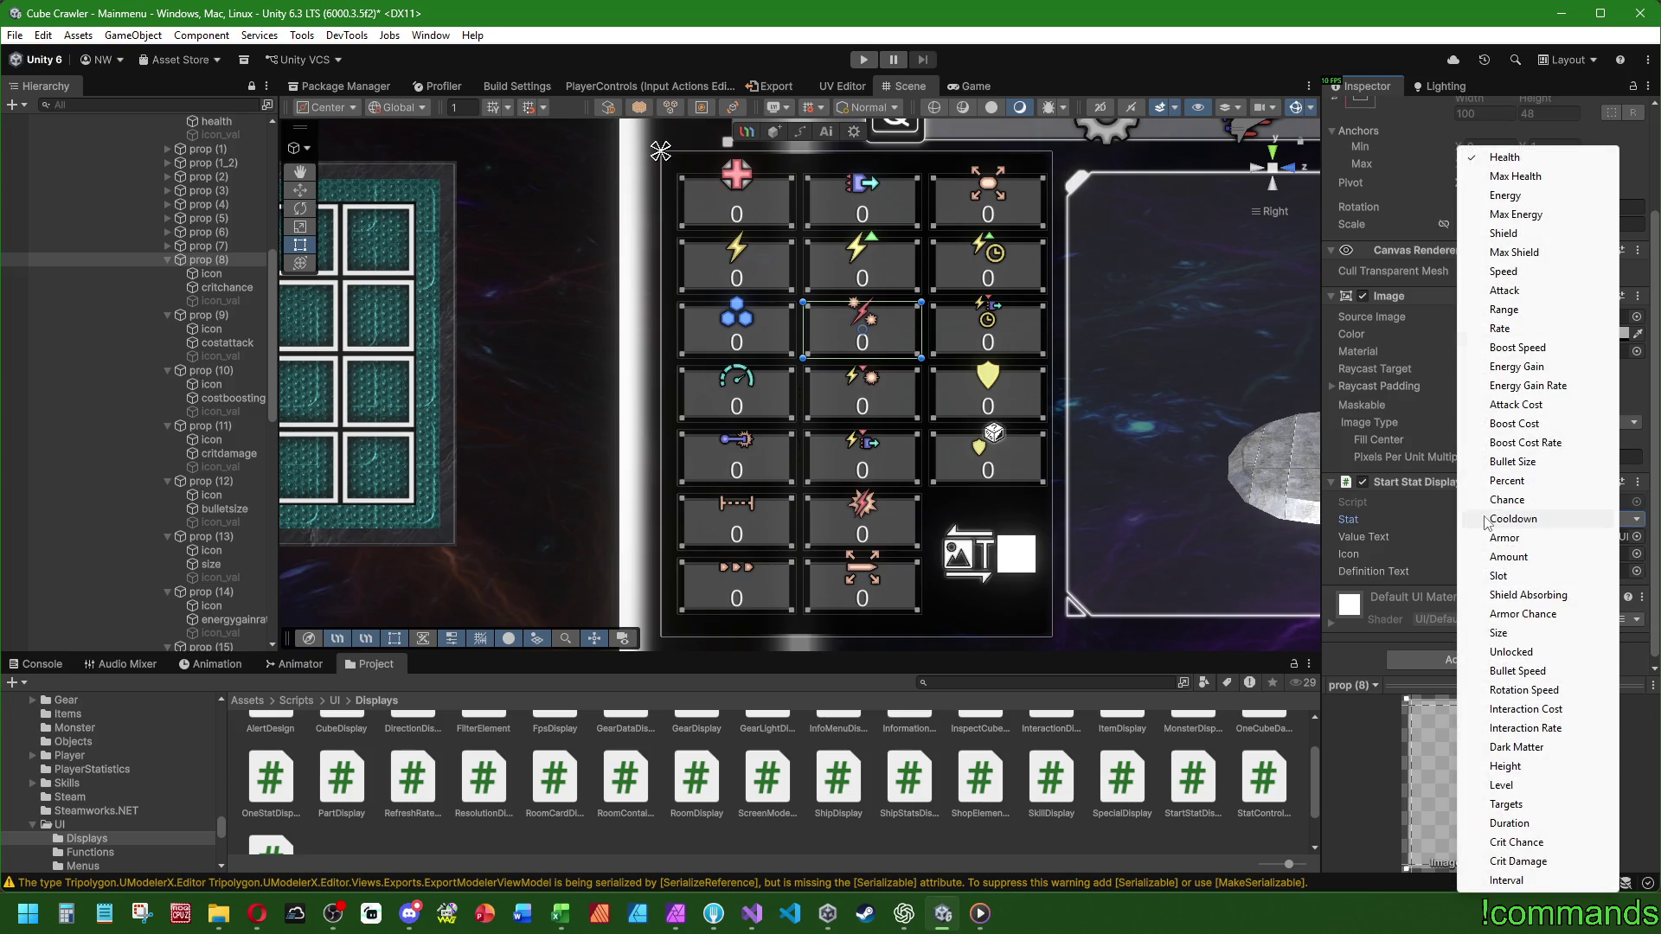
click(1522, 843)
click(167, 260)
- Link prop (9)'s icon, costattack text and icon_val, and set its stat to Attack Cost
click(207, 274)
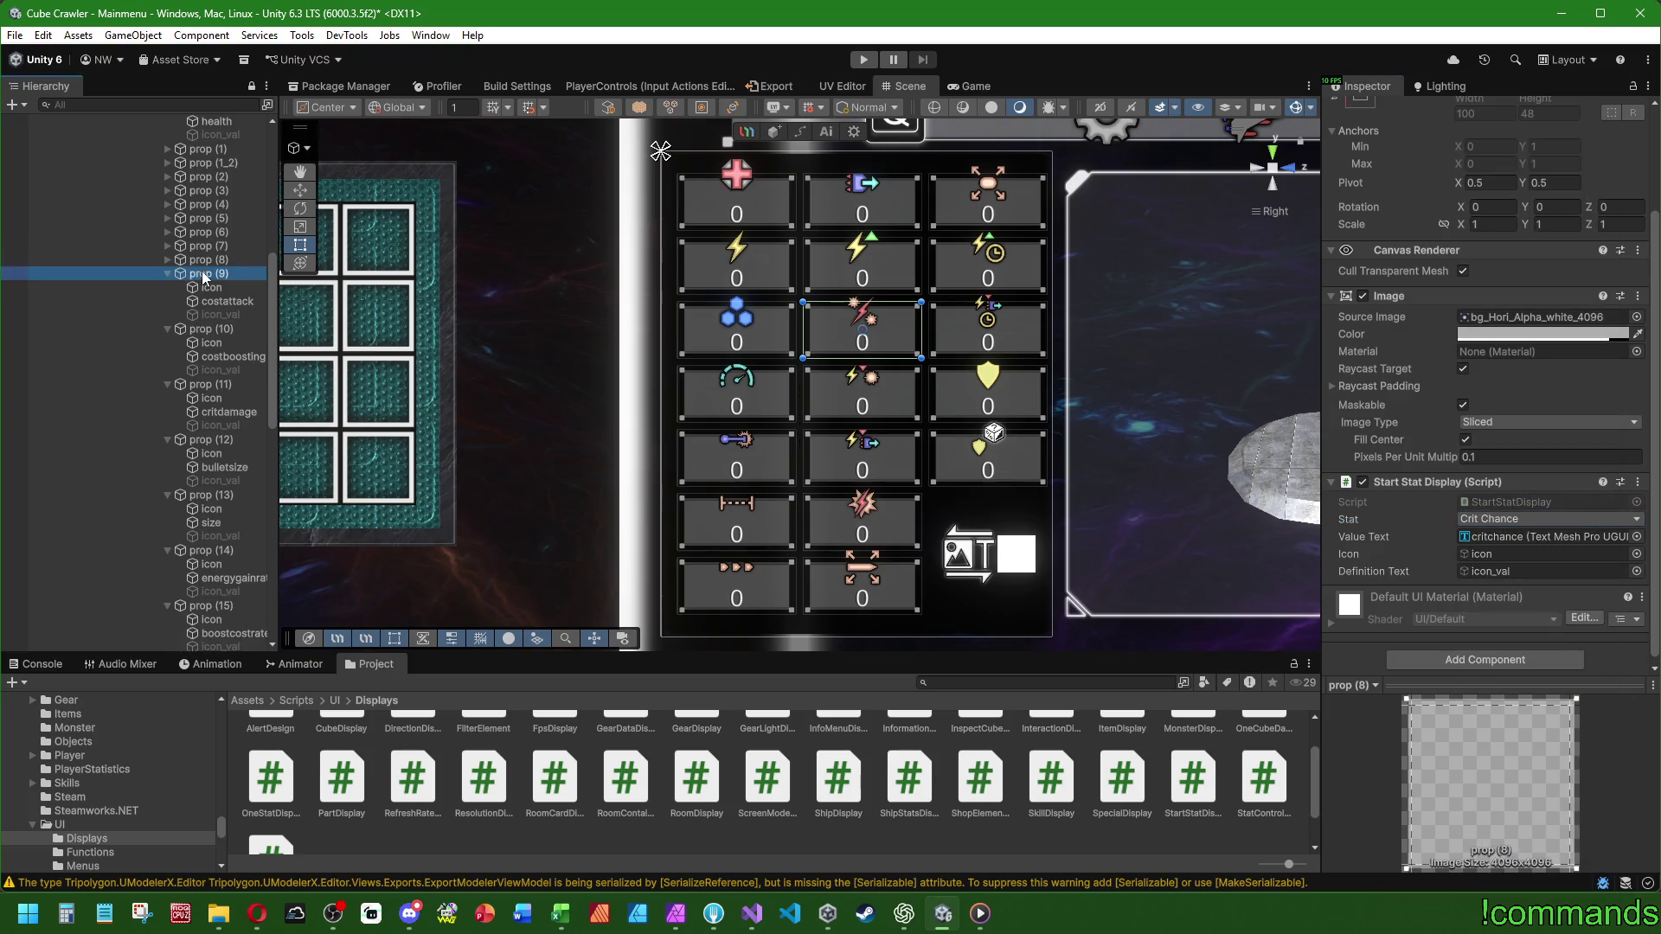
drag(213, 289, 1487, 554)
click(228, 302)
drag(230, 299, 1505, 537)
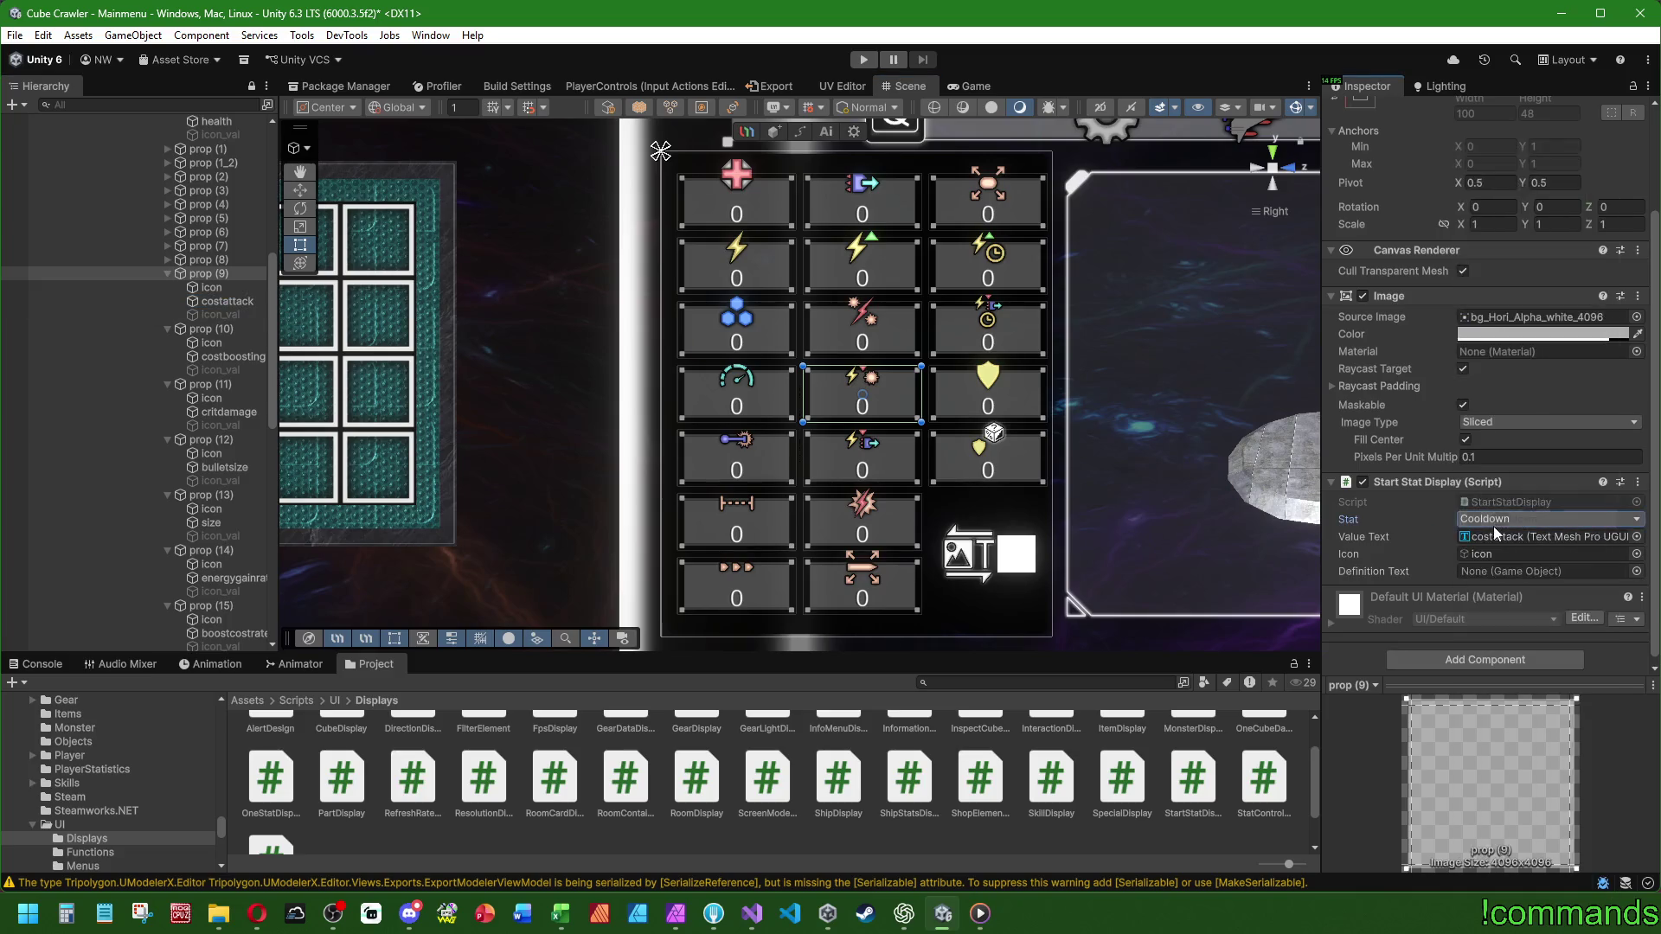
click(1494, 521)
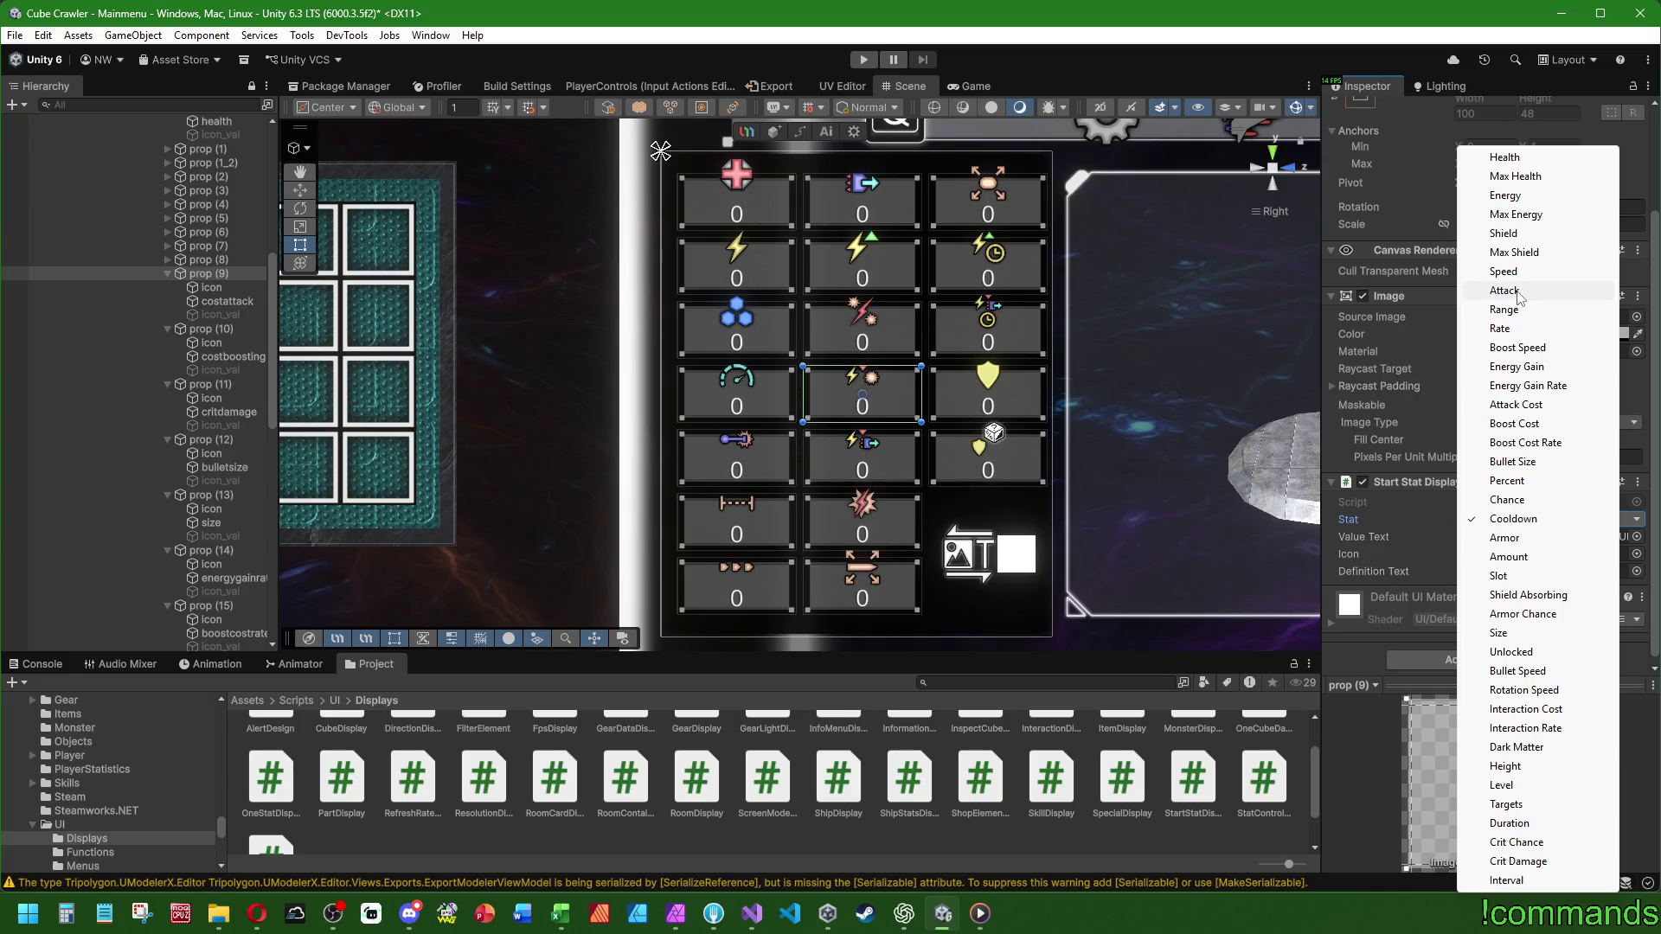
click(1516, 404)
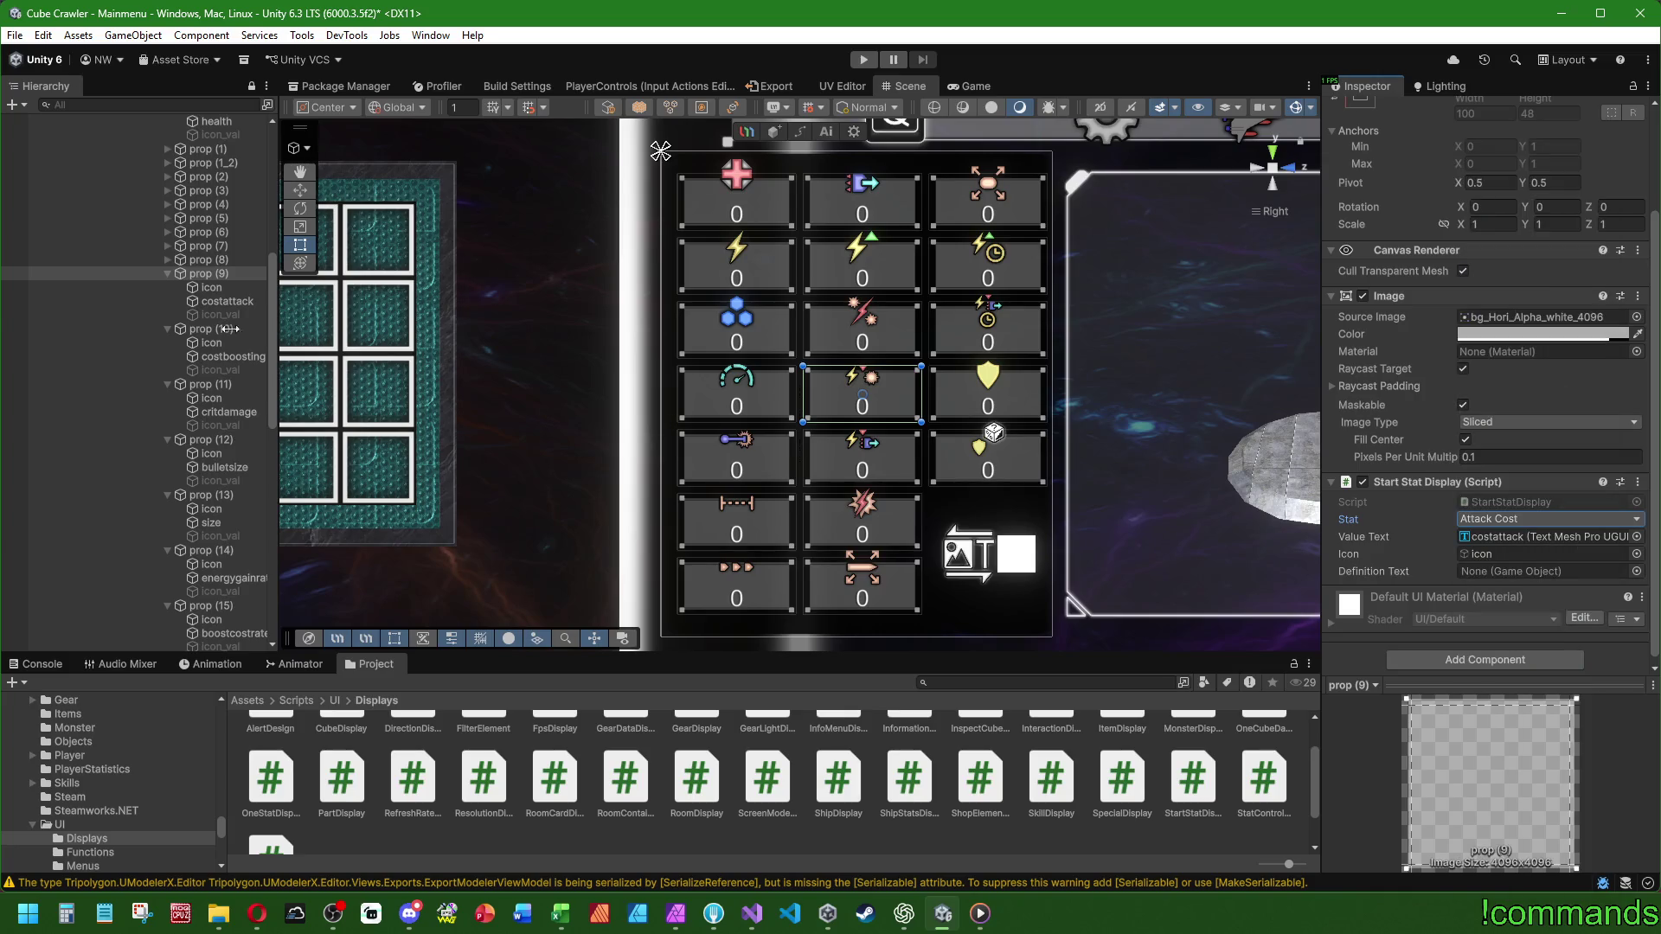
mouse_move(220, 314)
mouse_down()
mouse_move(1523, 532)
mouse_move(1527, 571)
mouse_up()
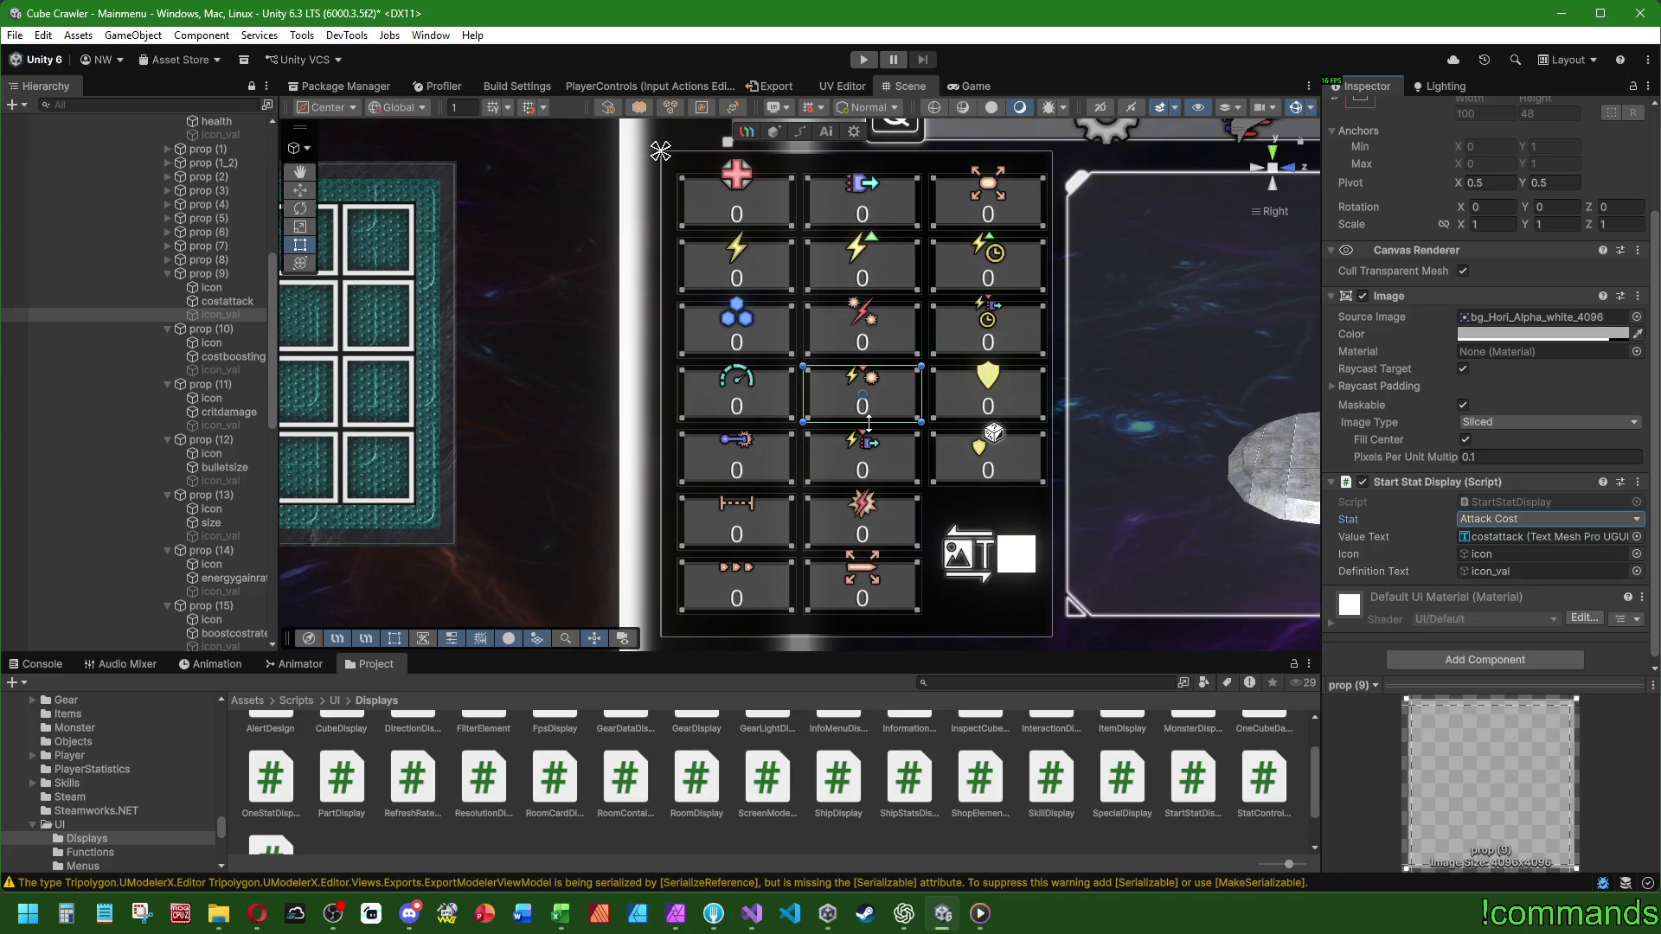
click(168, 273)
- Link prop (10)'s icon and costboosting text, and set its stat to Boost Cost
click(243, 290)
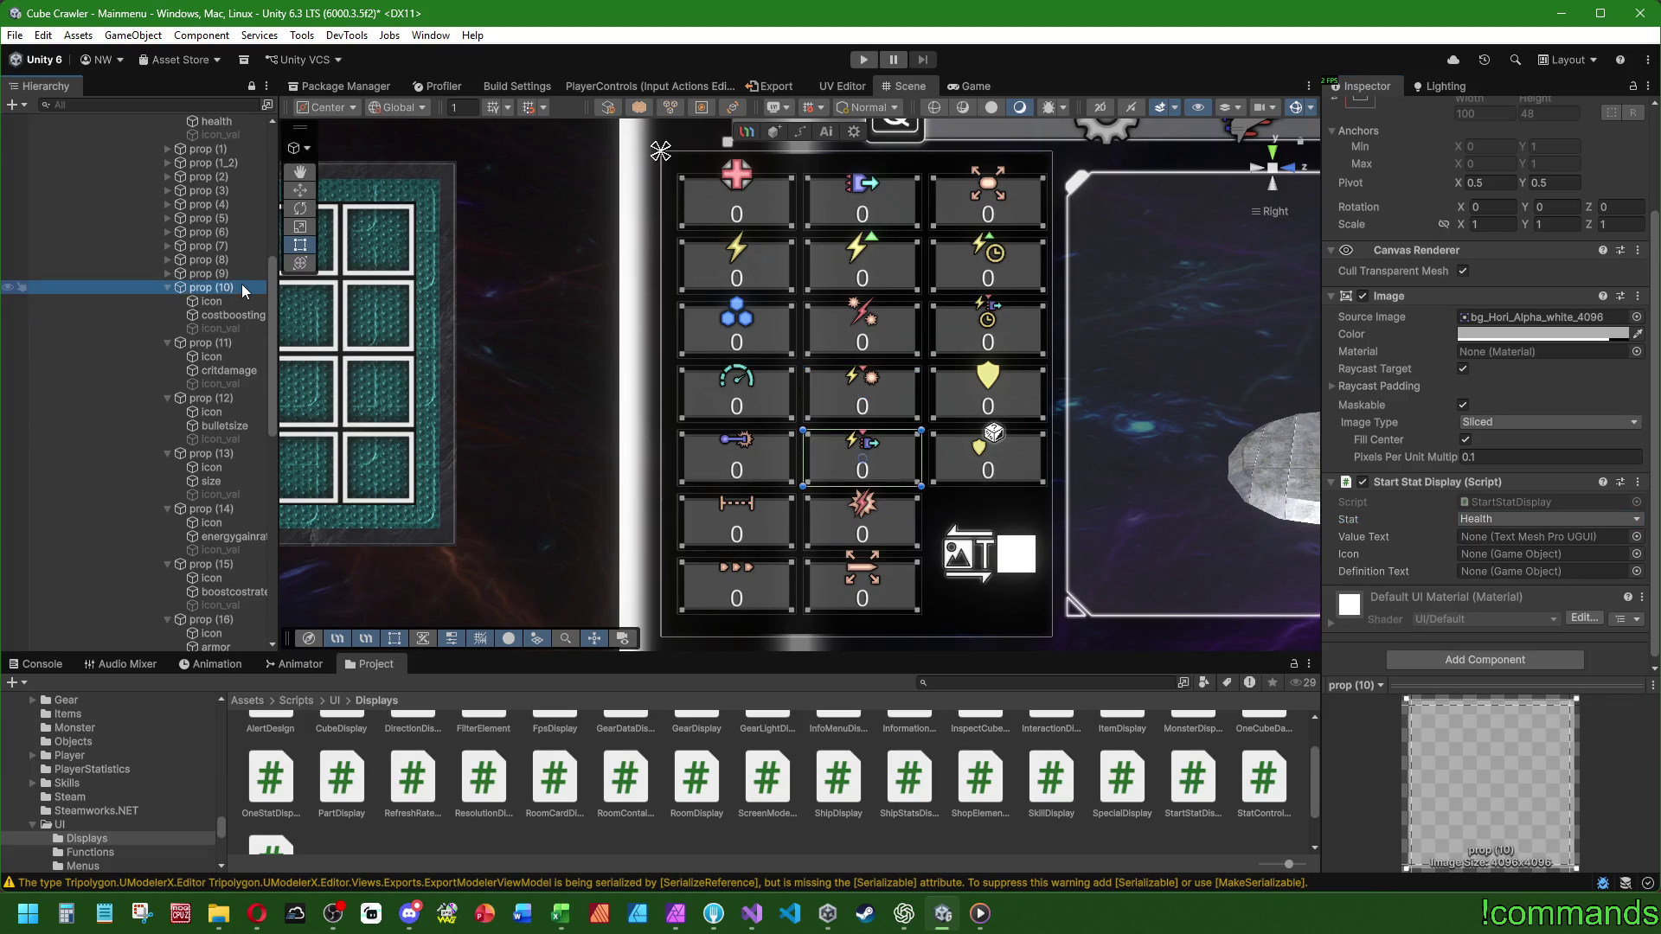
mouse_move(211, 301)
mouse_down()
mouse_move(1298, 536)
mouse_move(1523, 554)
mouse_up()
mouse_move(230, 315)
mouse_down()
mouse_move(1036, 409)
mouse_move(1465, 538)
mouse_move(223, 330)
mouse_move(951, 450)
mouse_move(1523, 578)
mouse_up()
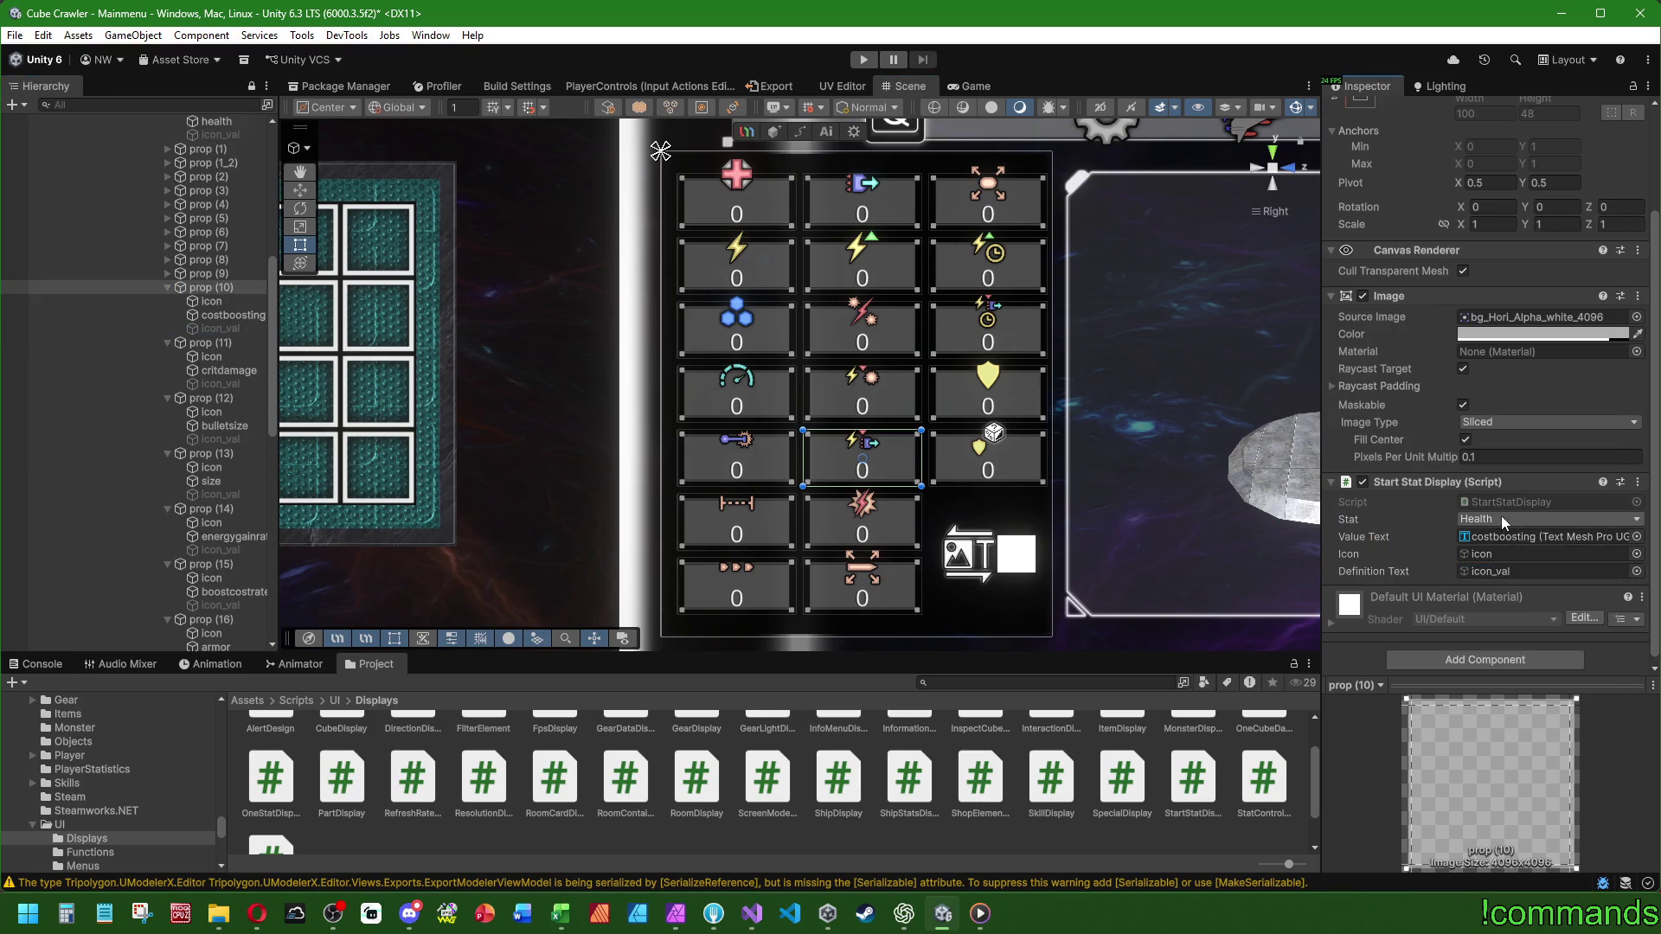
click(1502, 518)
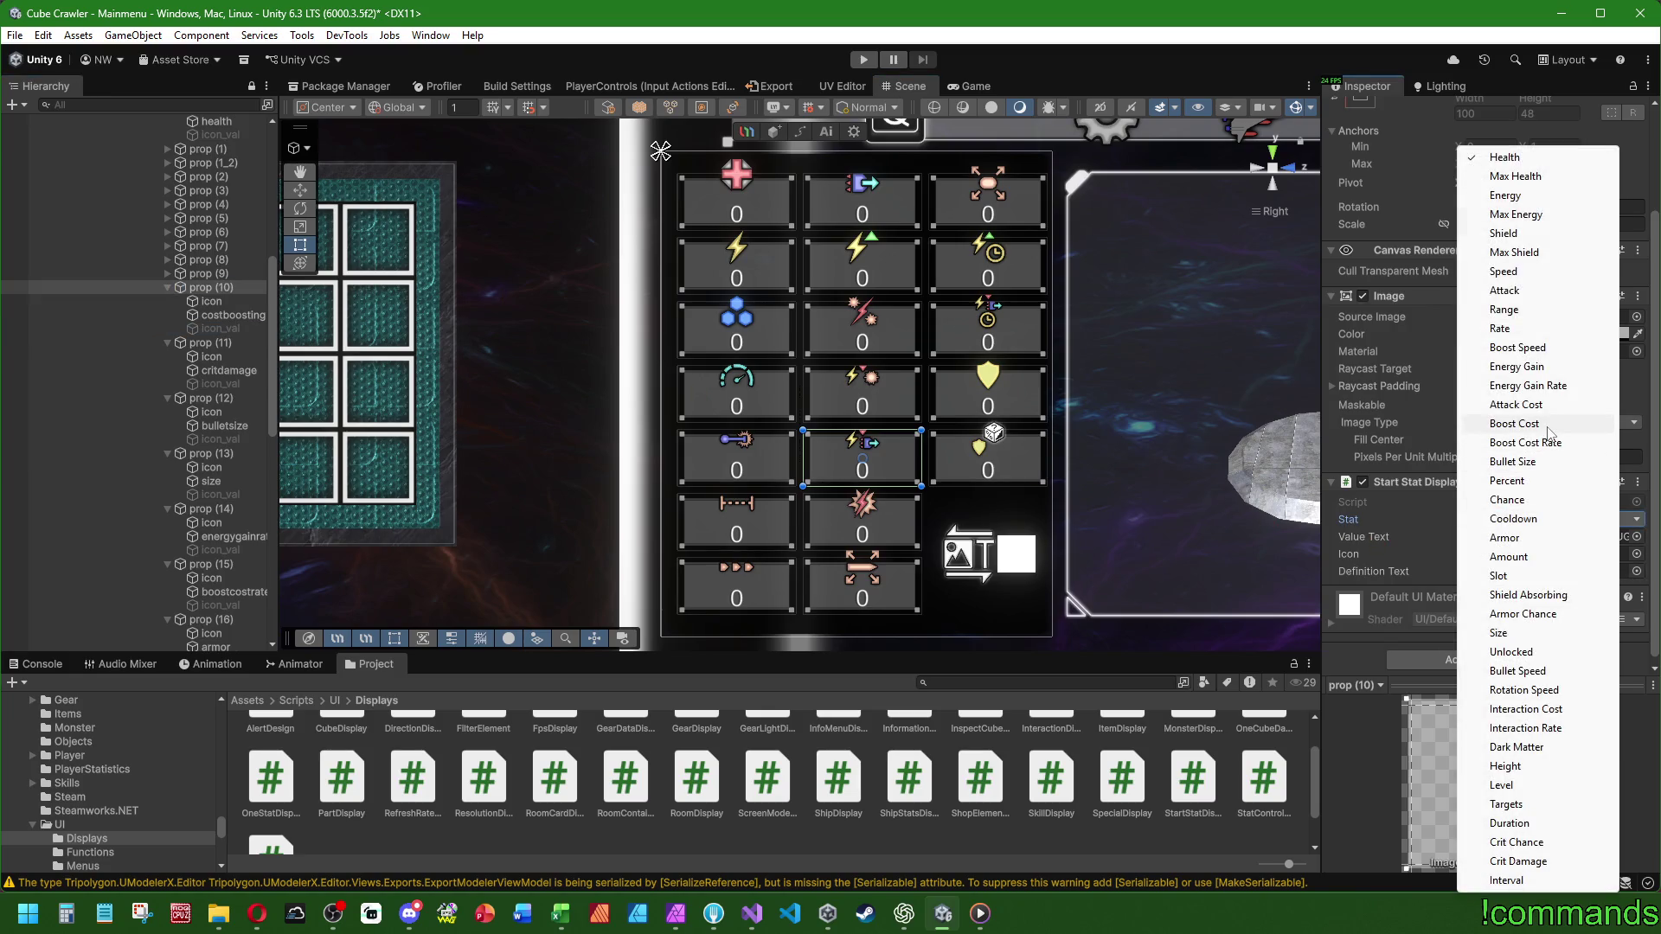
click(1513, 424)
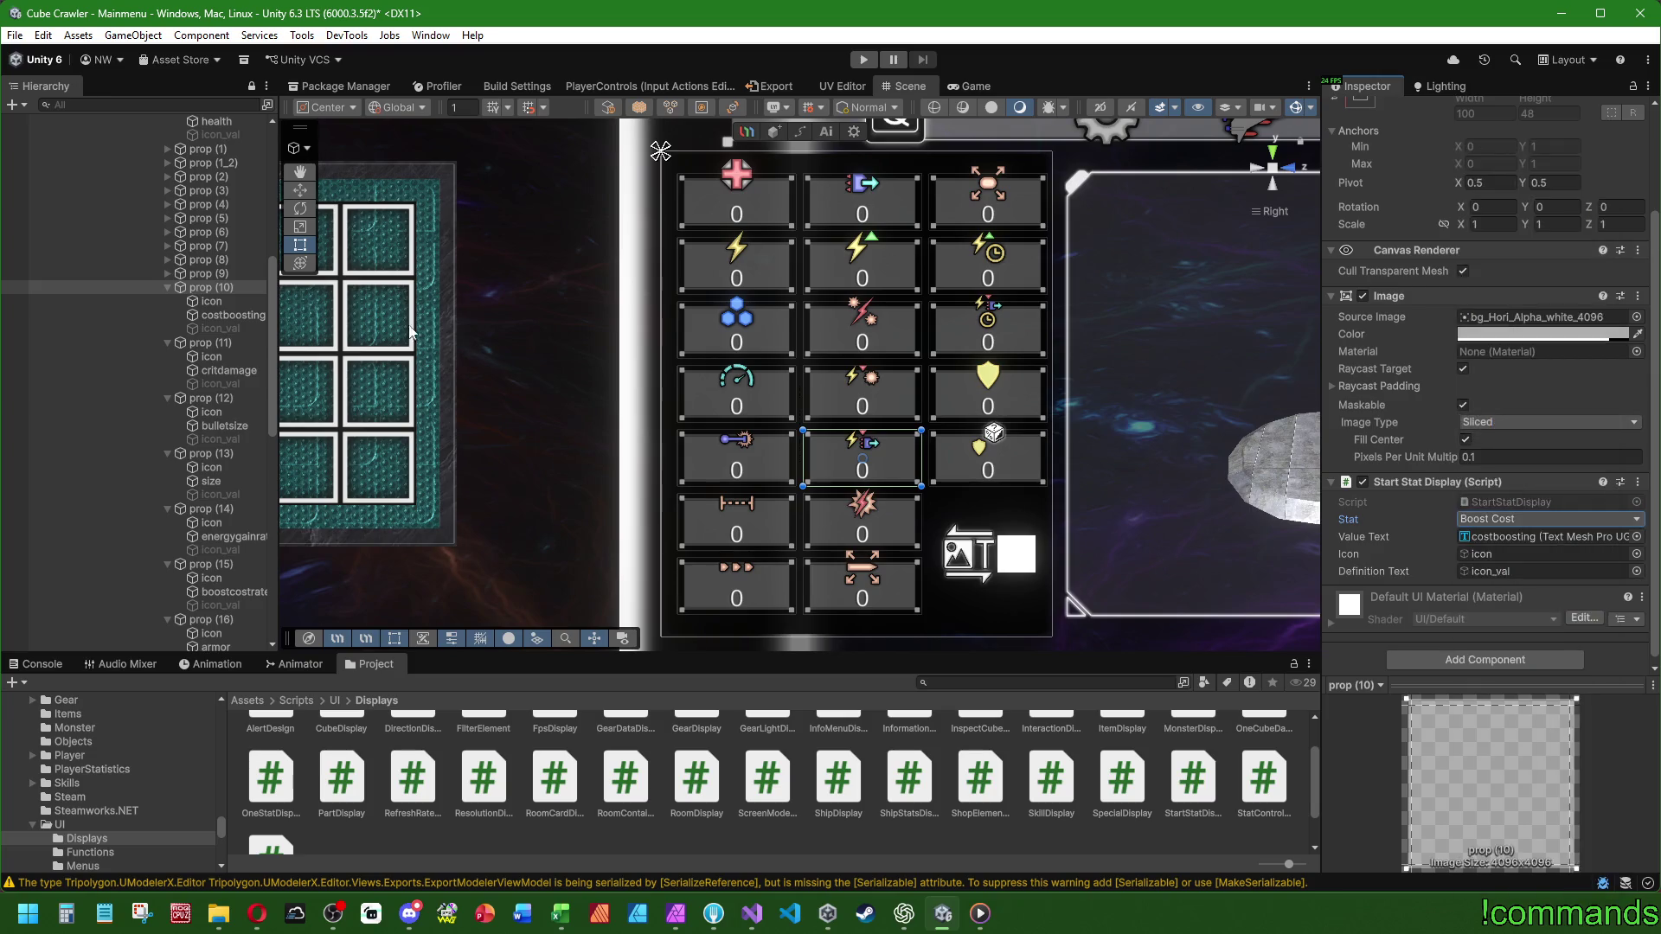
drag(281, 324, 320, 325)
click(167, 287)
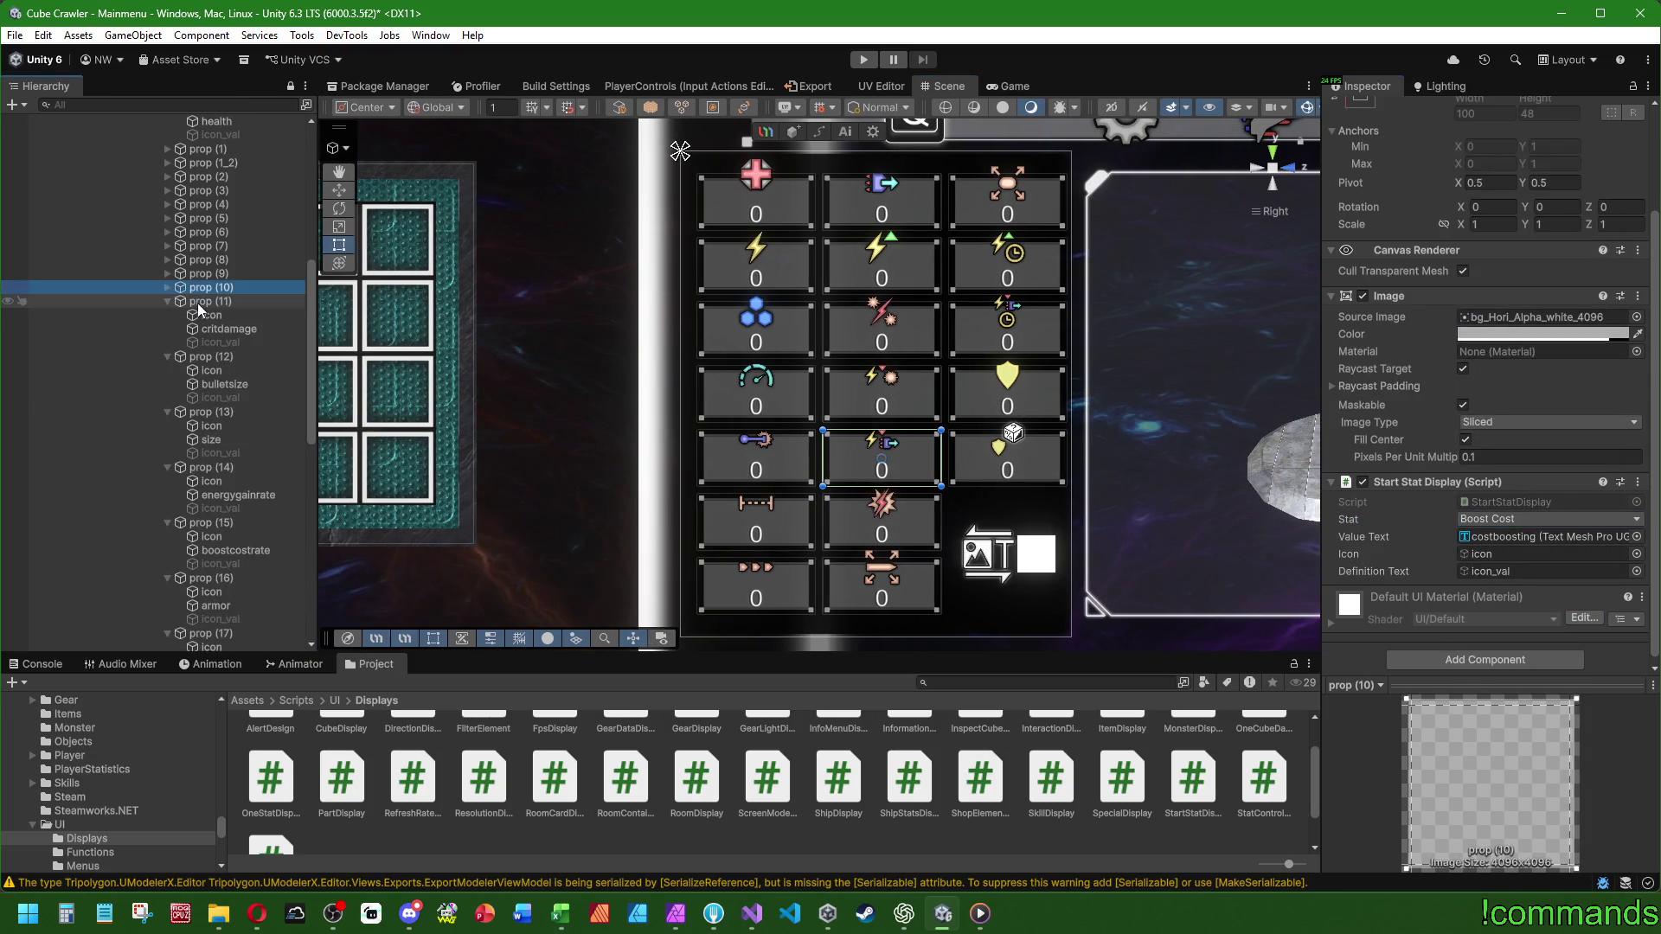
- Link prop (11)'s icon and critdamage text, and set its stat to Crit Damage
click(207, 301)
mouse_move(208, 319)
mouse_down()
mouse_move(952, 432)
mouse_move(1540, 554)
mouse_up()
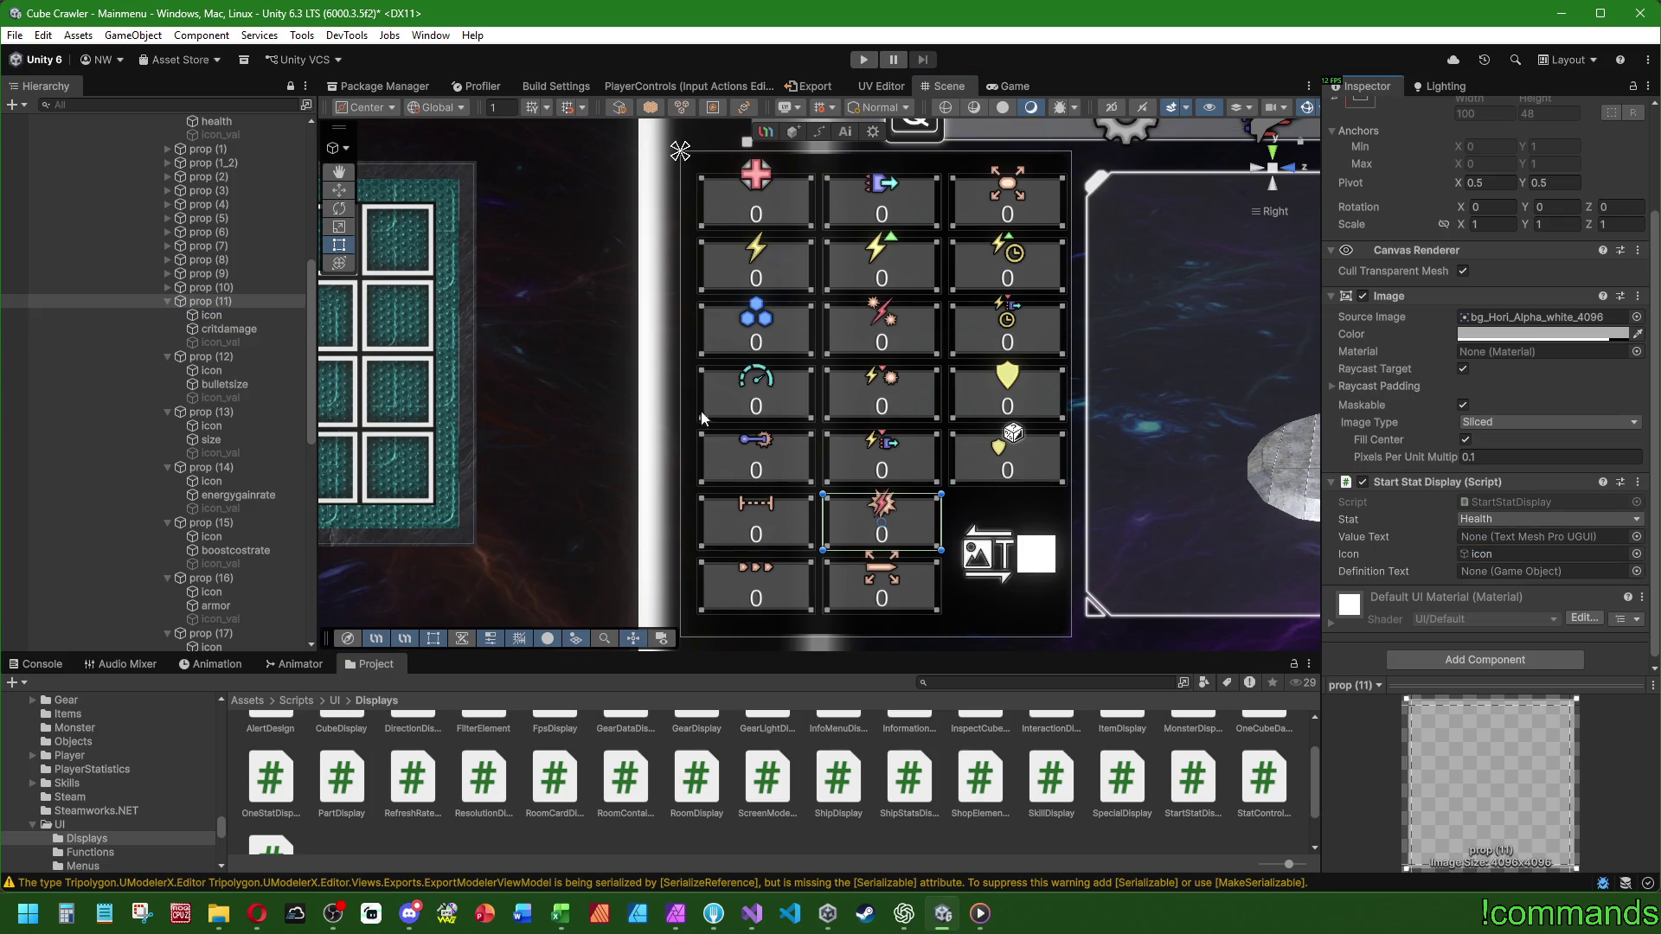
mouse_move(243, 340)
mouse_down()
mouse_move(1540, 537)
mouse_move(761, 408)
mouse_move(1549, 571)
mouse_up()
click(1549, 519)
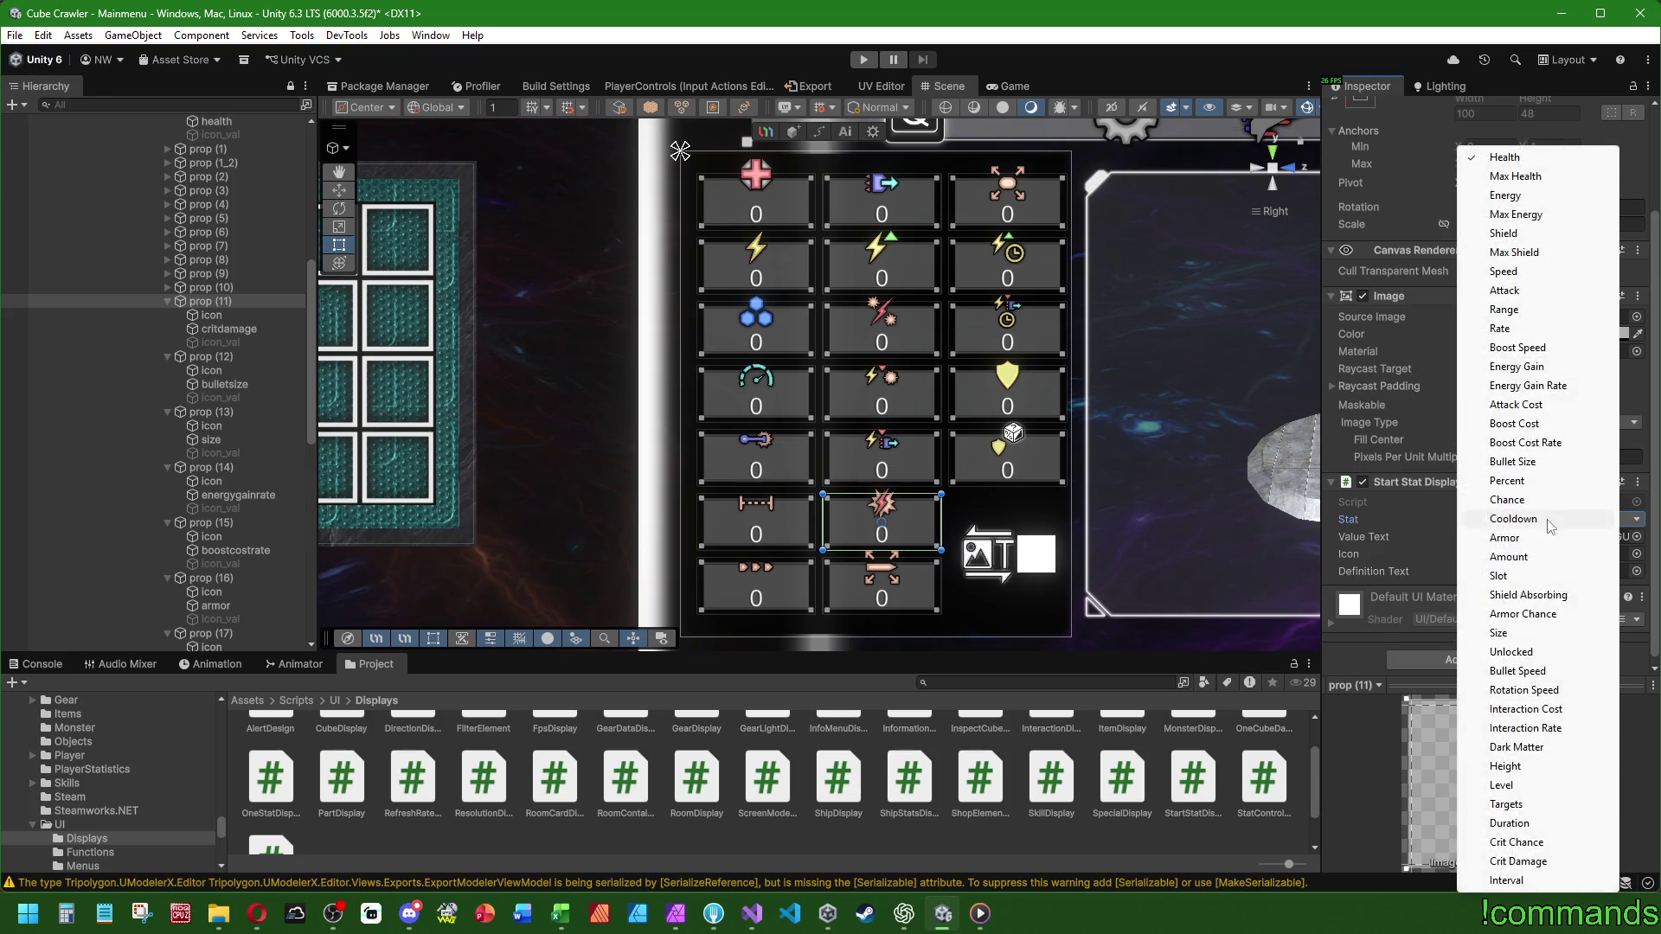
click(1518, 862)
click(168, 301)
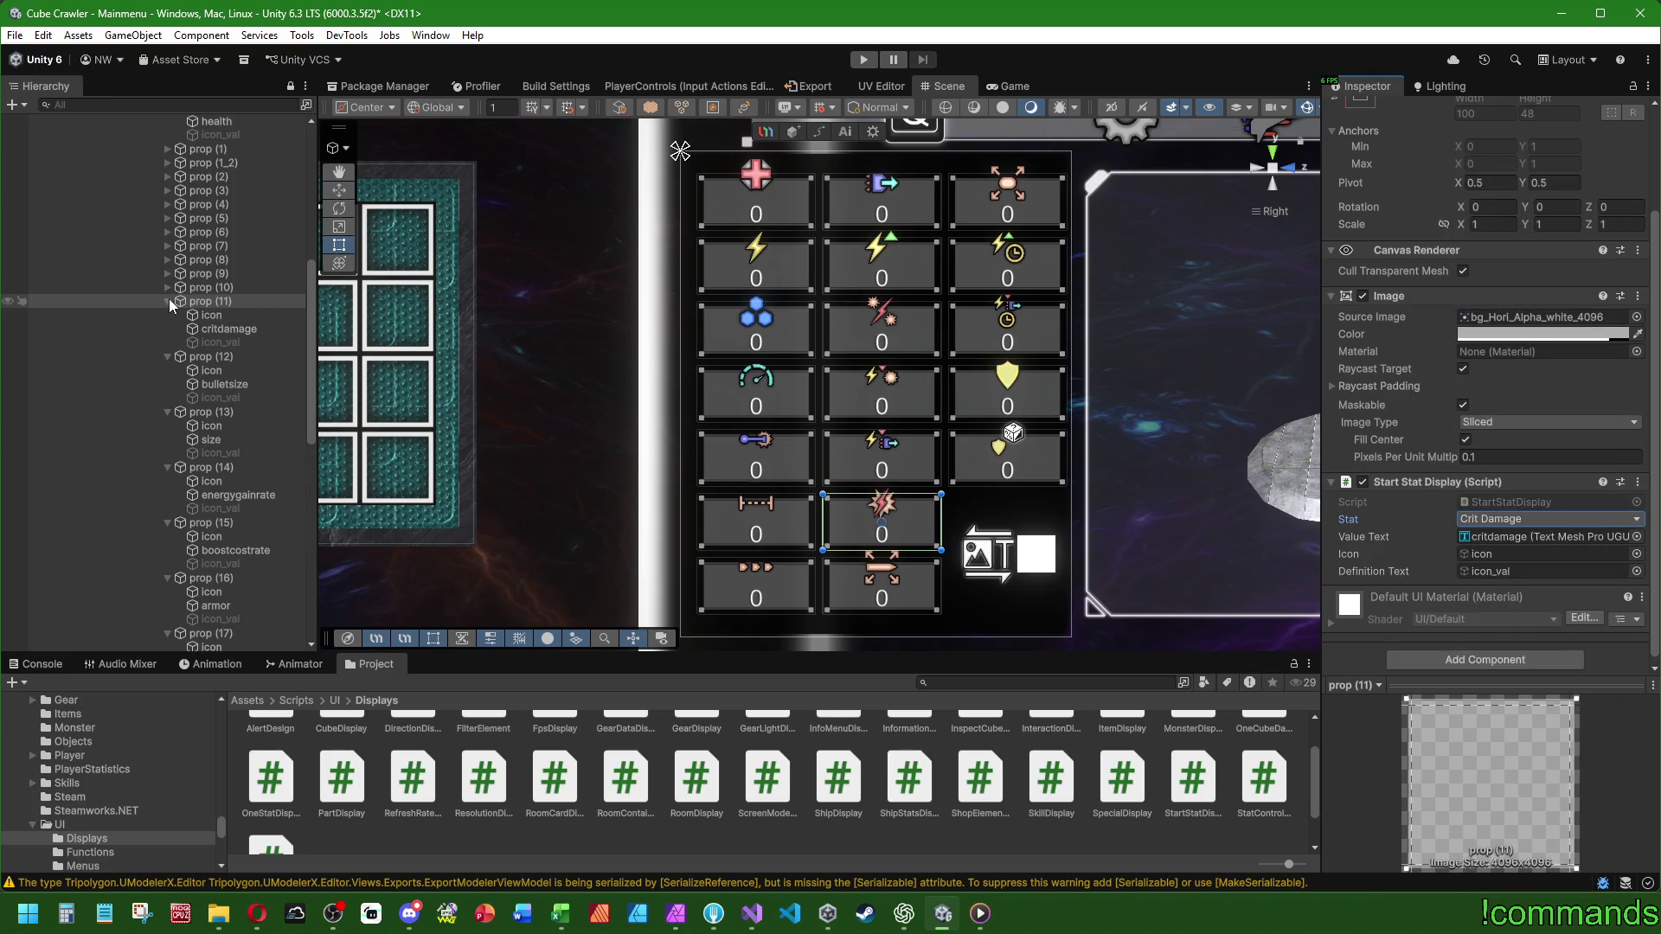
- Set prop (12) to Bullet Size with icon_val linked, and prop (13) to Size
click(199, 316)
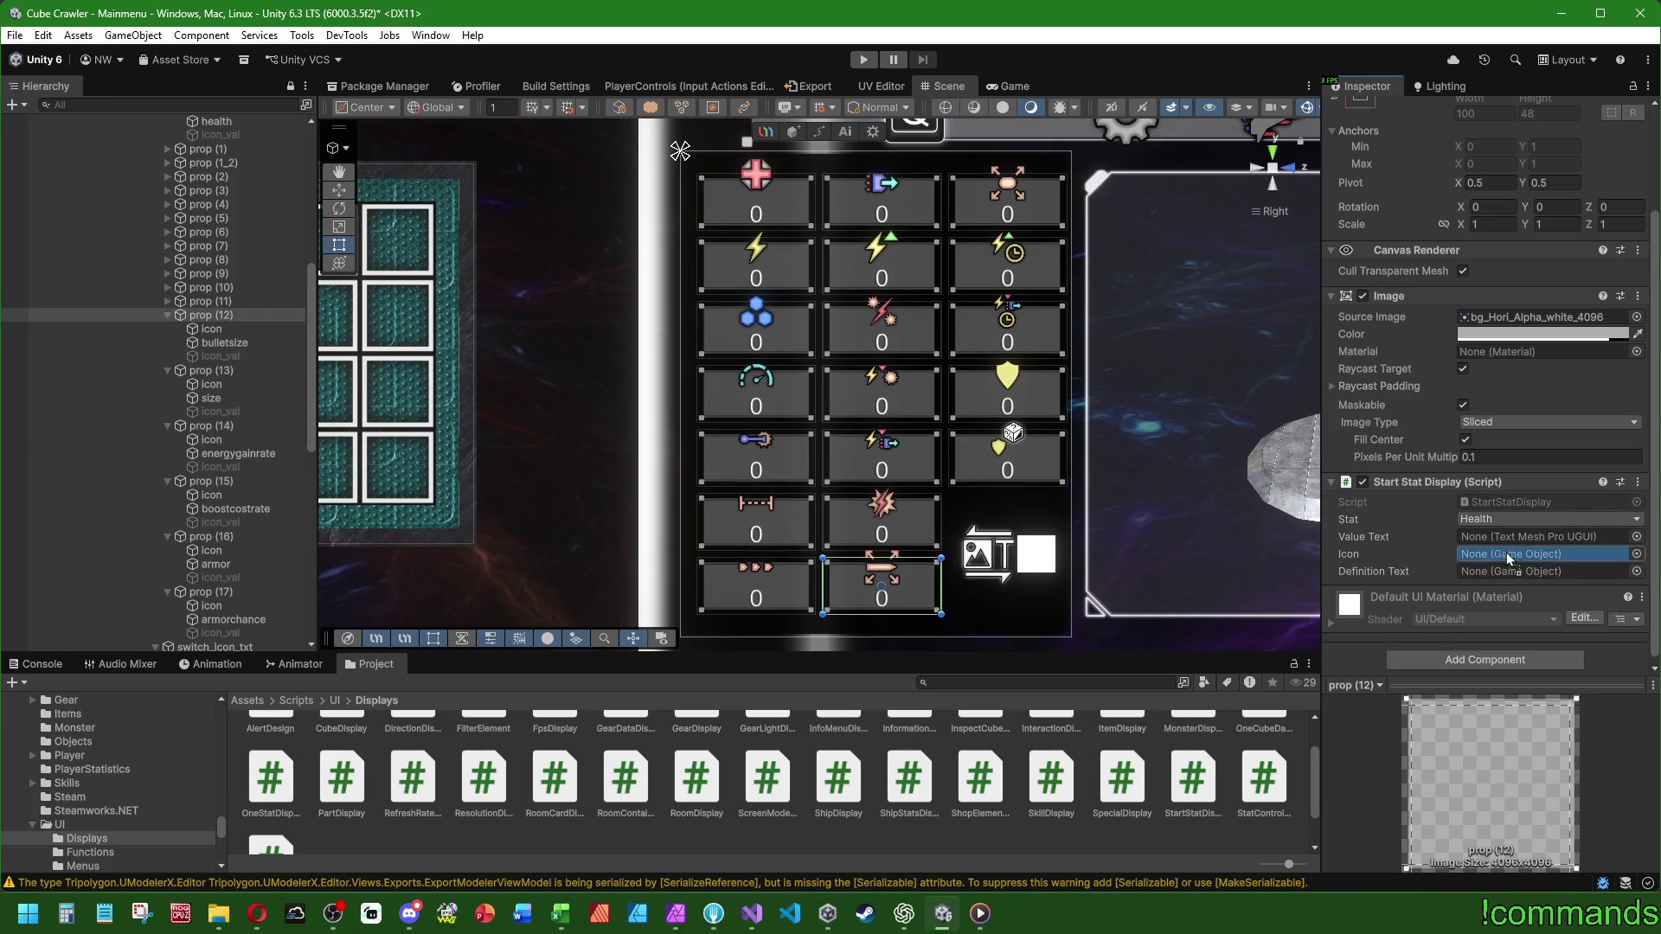
click(1548, 519)
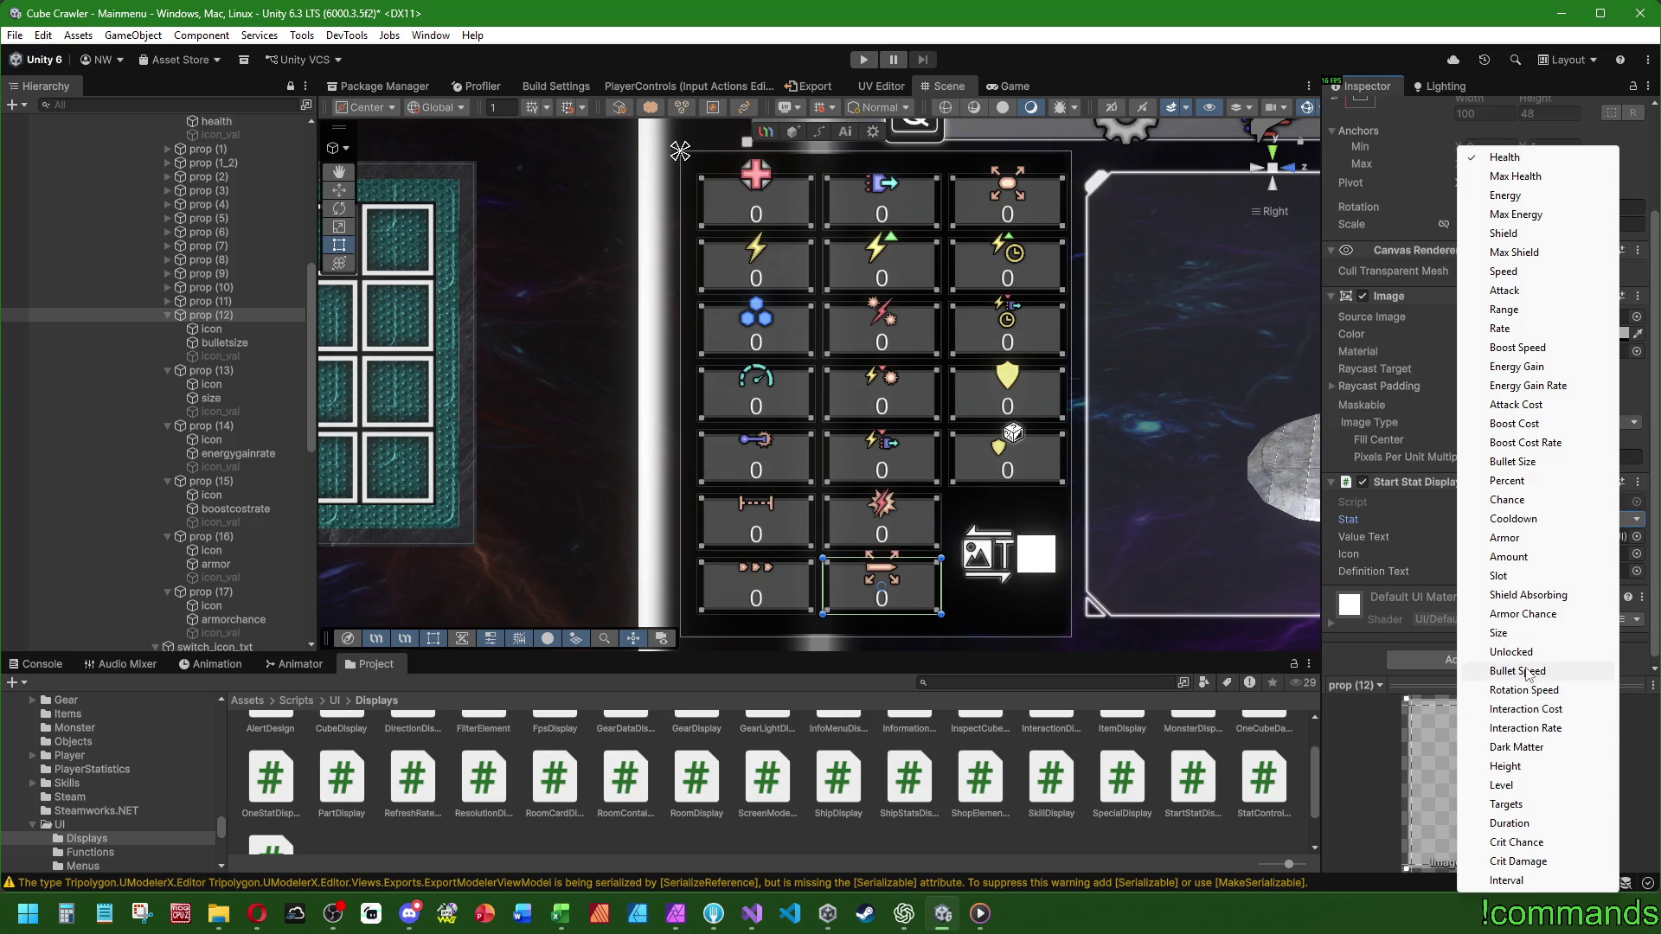
click(1514, 462)
click(230, 357)
drag(233, 362, 1504, 568)
key(Left)
key(Down)
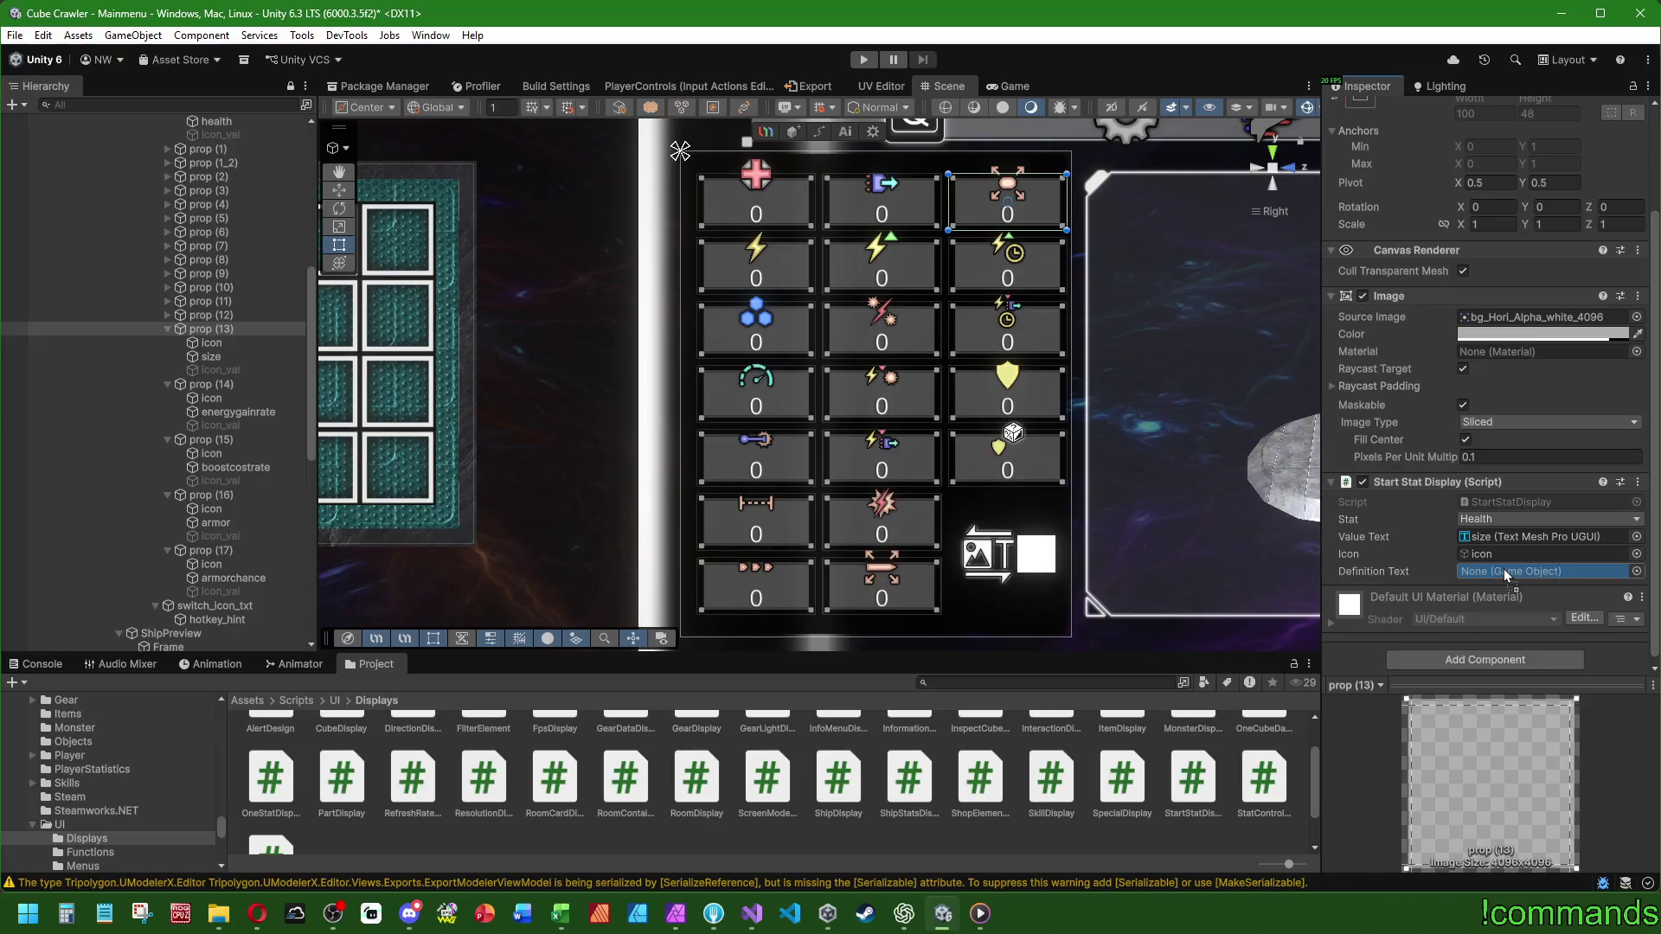
click(1509, 519)
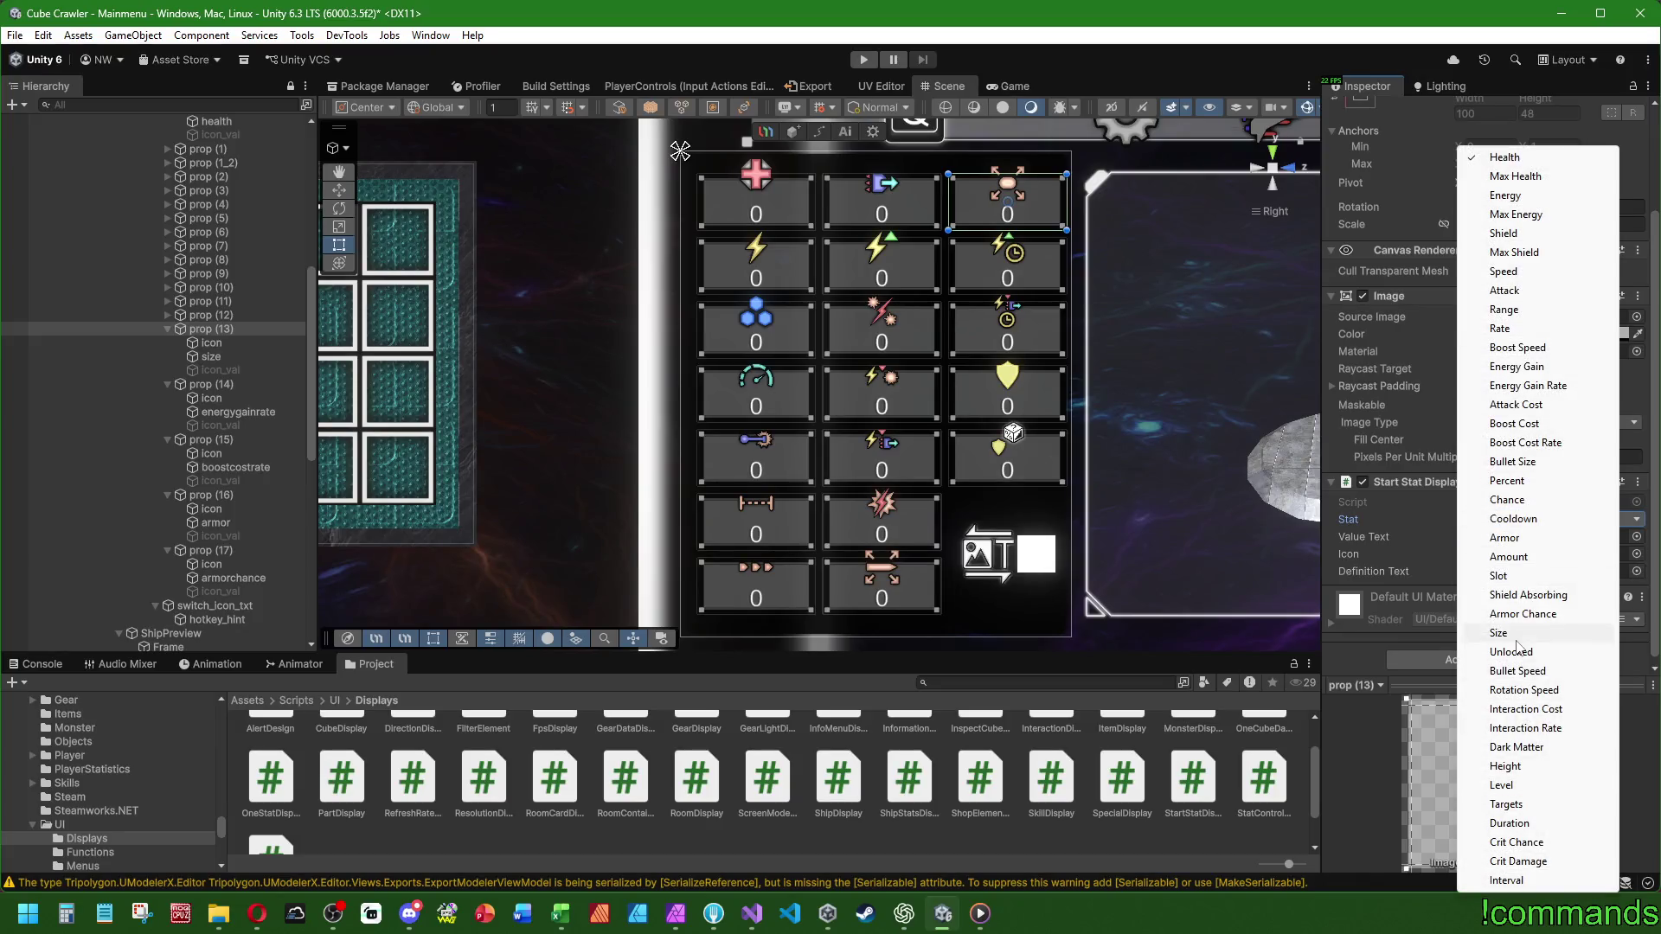
click(1527, 636)
click(167, 329)
- Link prop (14)'s icon, energygainrate text and icon_val, and set its stat to Energy Gain Rate
click(212, 343)
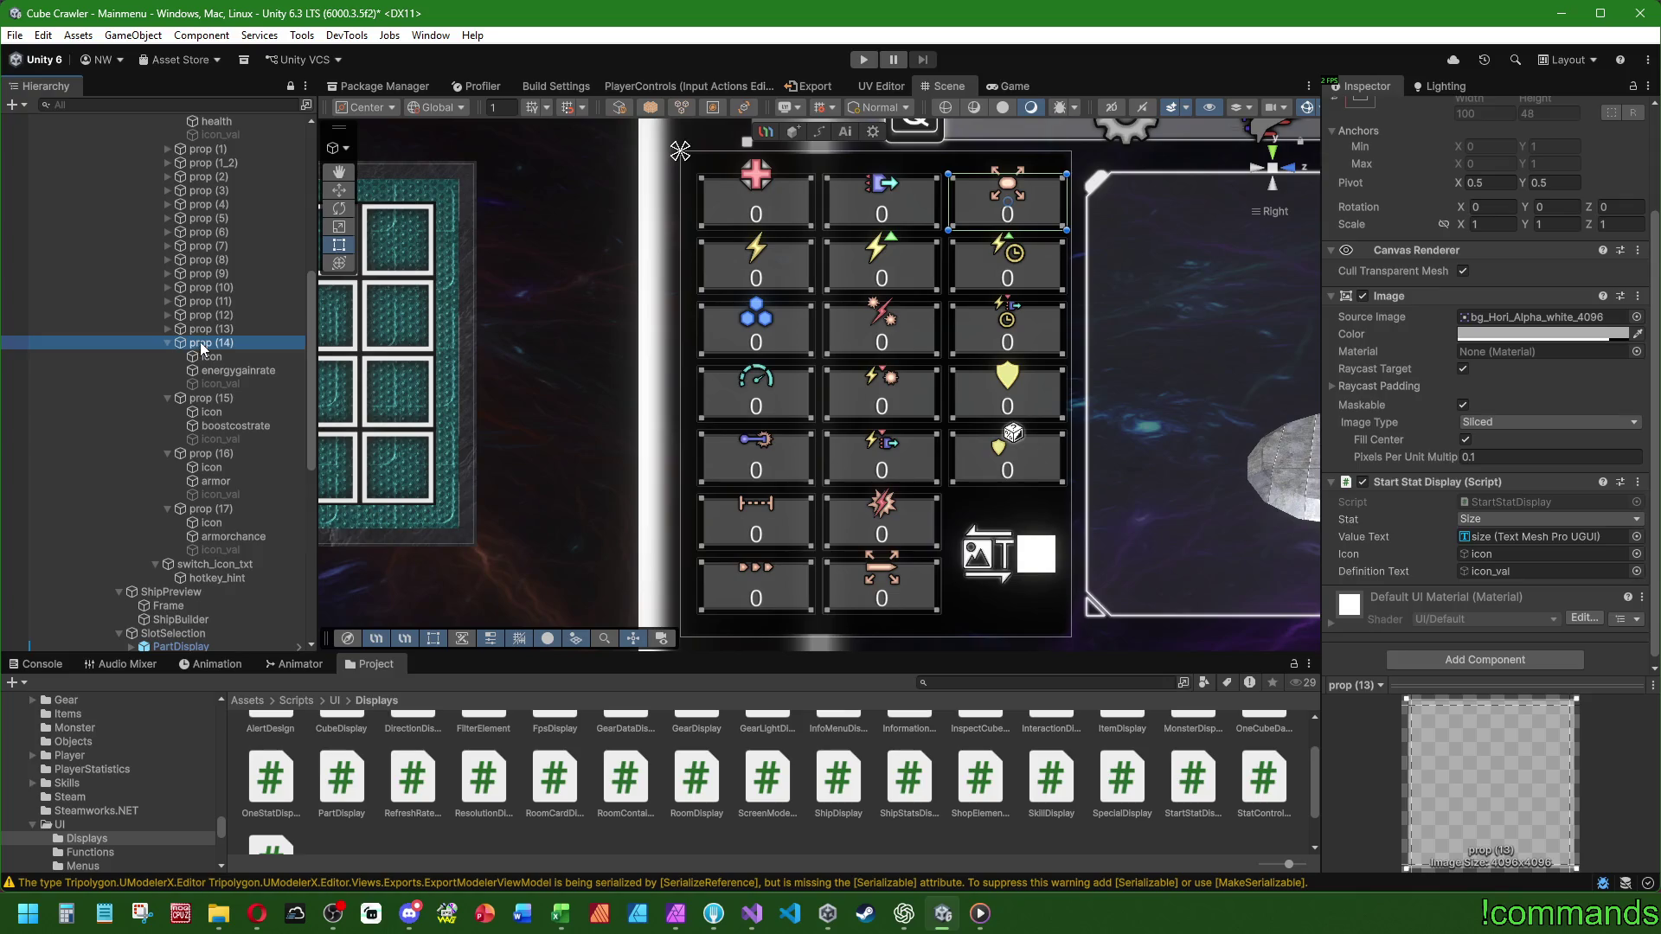
drag(213, 358, 1540, 553)
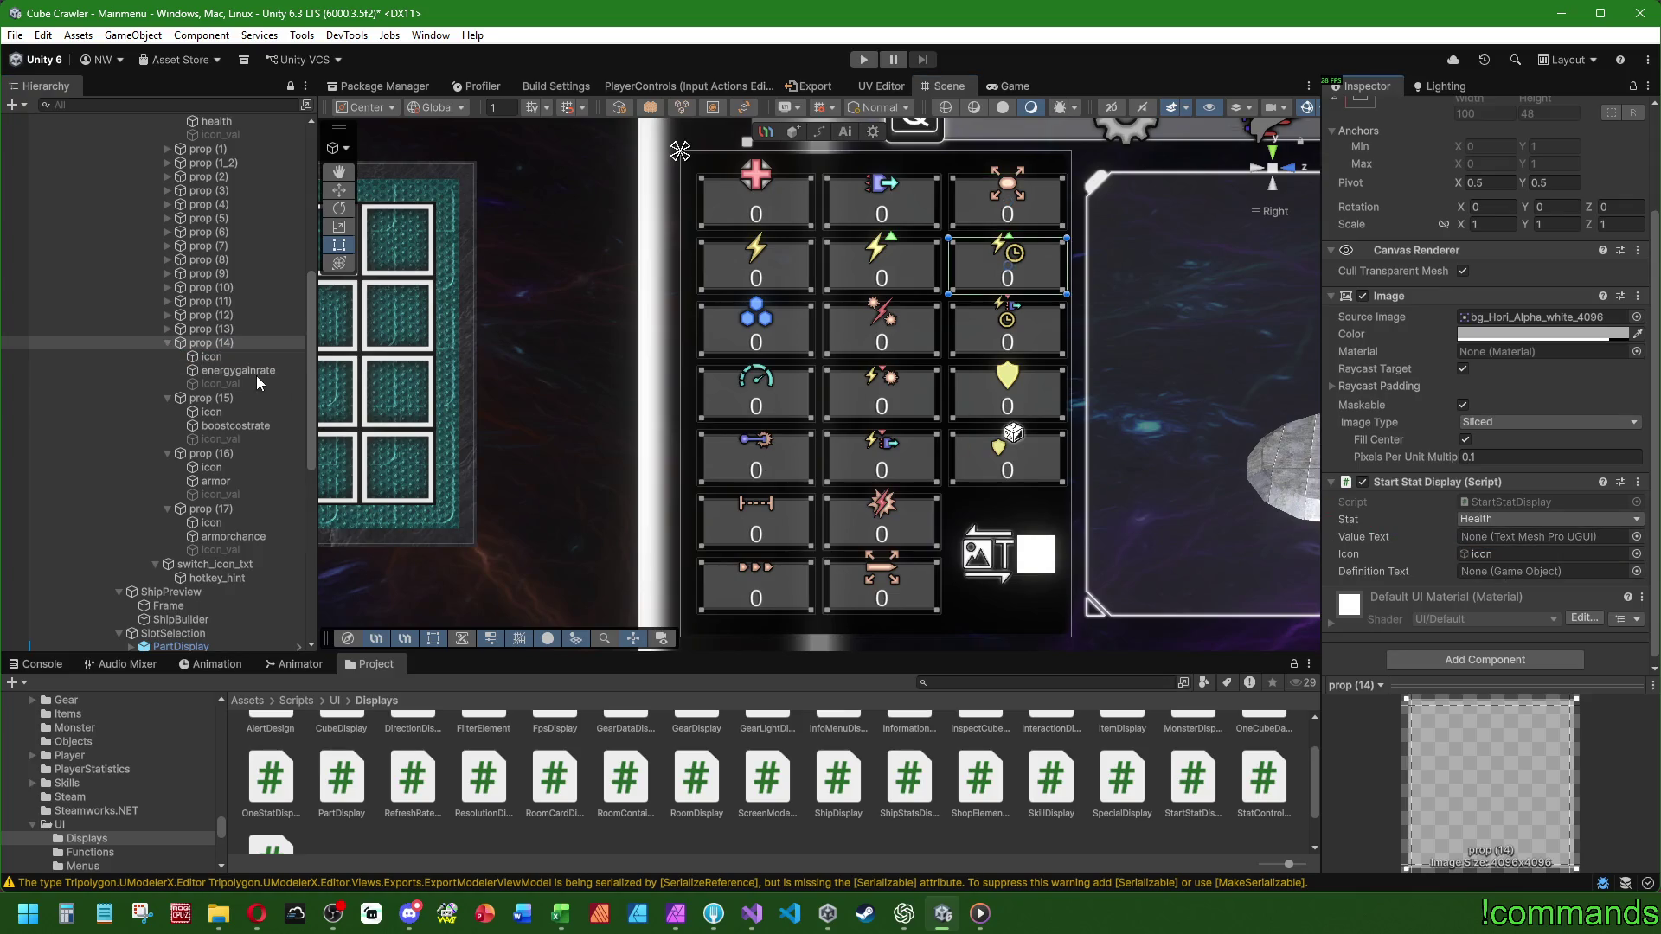
drag(238, 370, 1540, 536)
drag(221, 384, 1525, 578)
click(1522, 519)
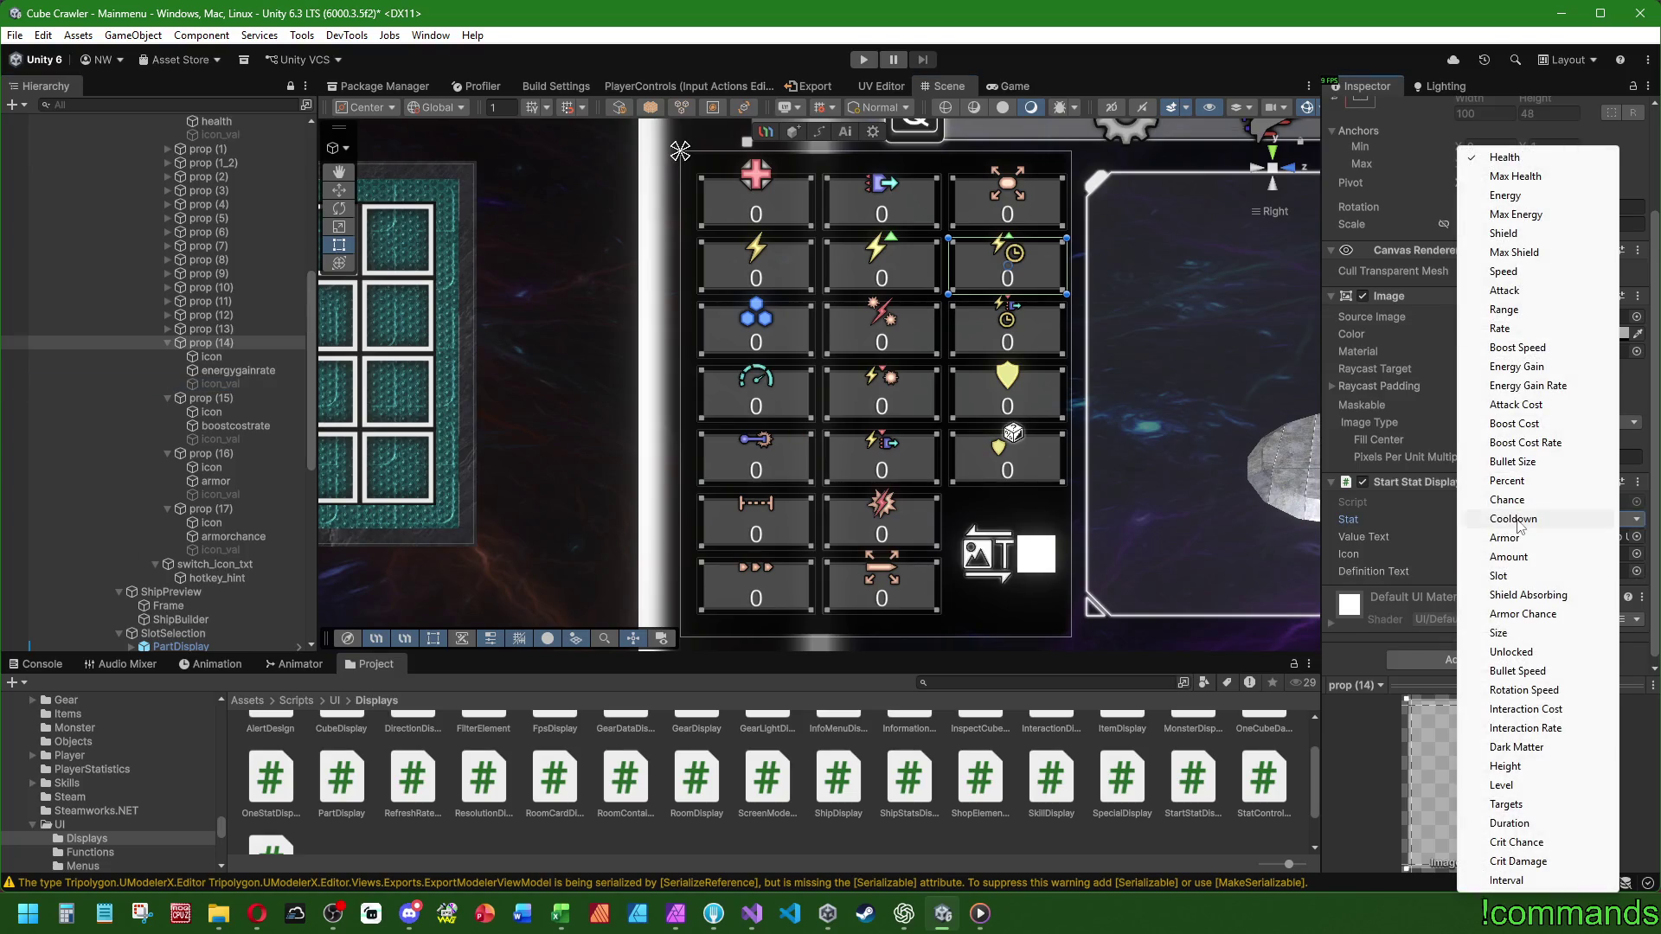
click(1515, 385)
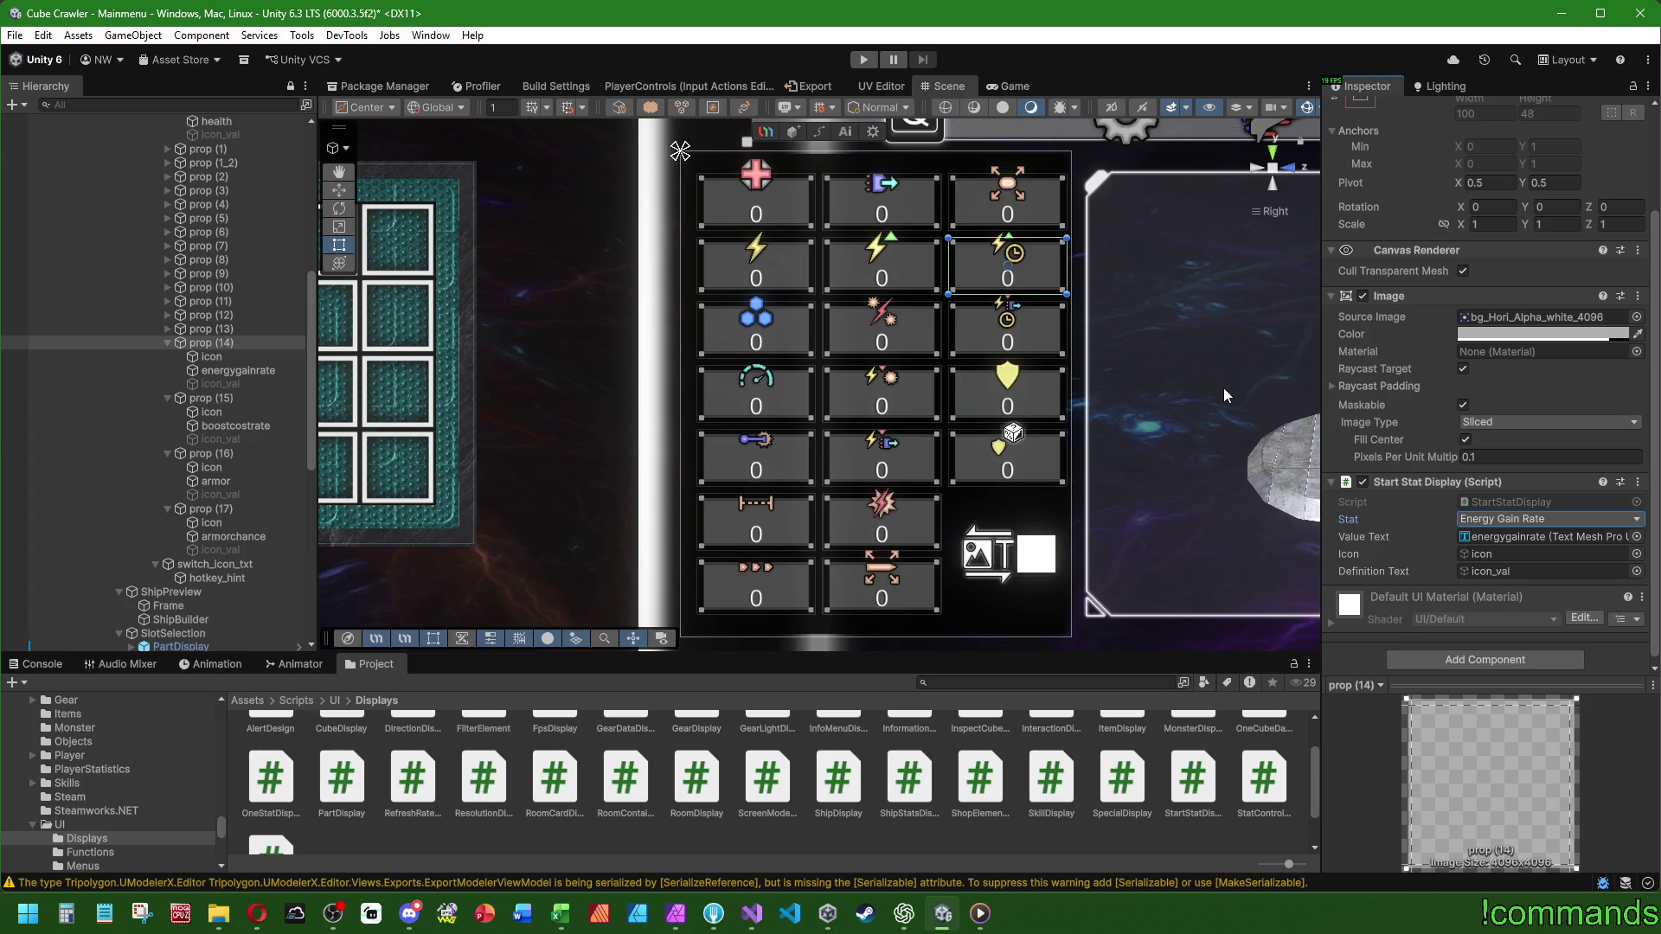
click(168, 343)
- Link prop (15)'s boostcostrate text, icon and icon_val, and set its stat to Boost Cost Rate
click(201, 357)
drag(1482, 548, 1488, 538)
drag(211, 370, 1497, 554)
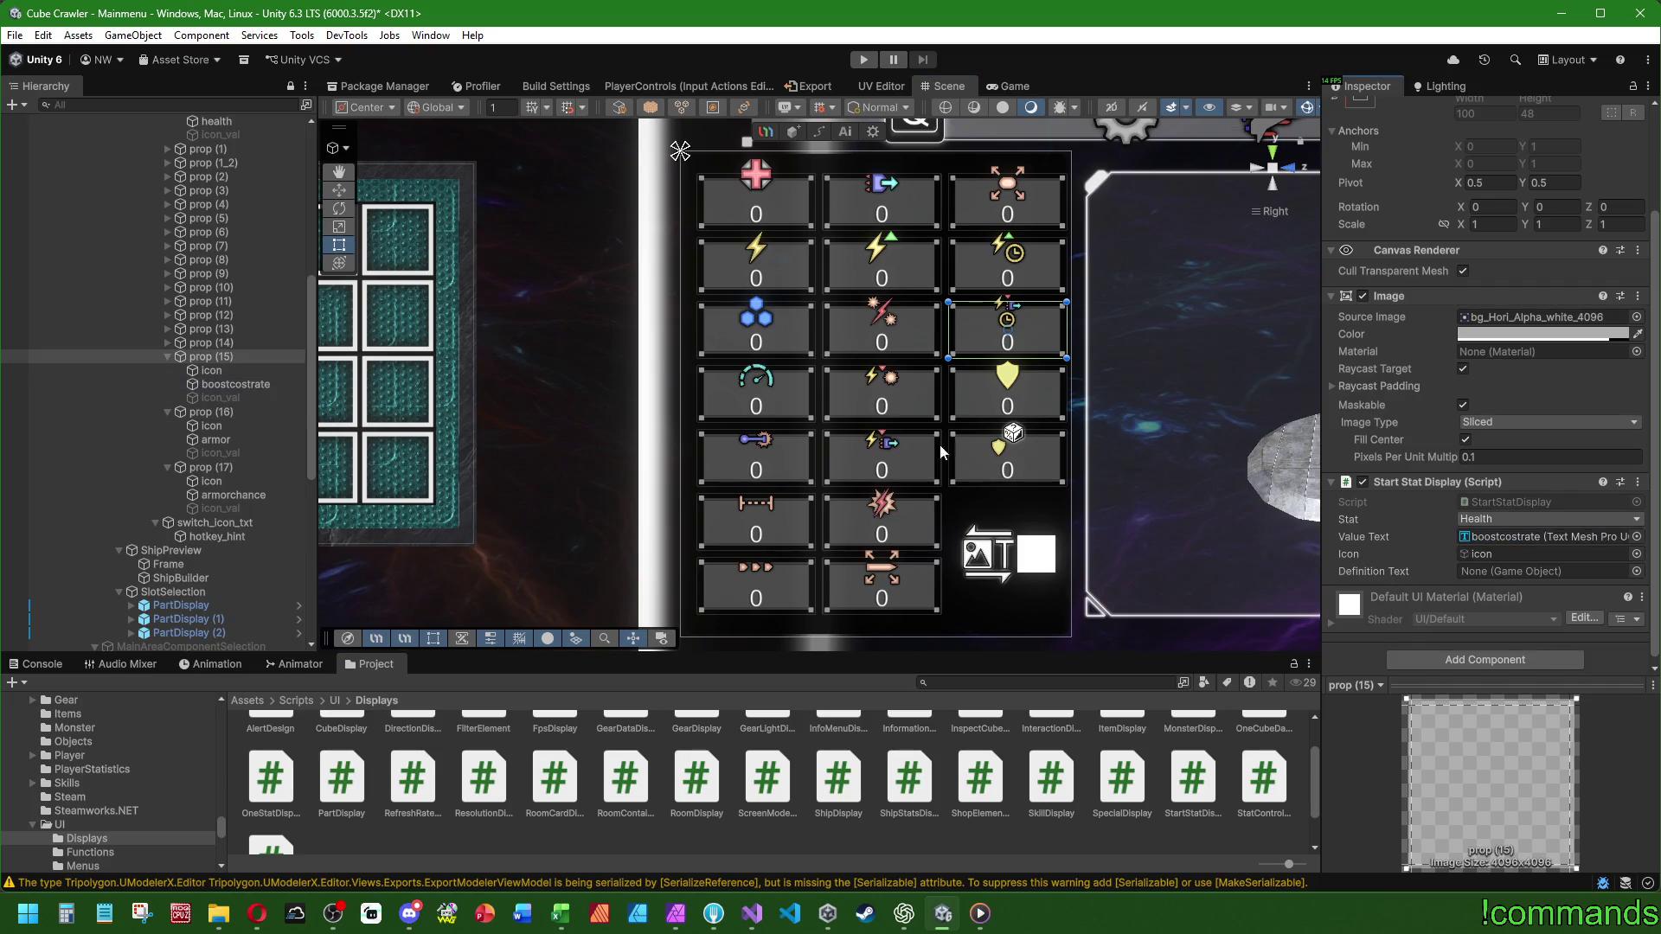
drag(221, 398, 1523, 572)
click(1514, 482)
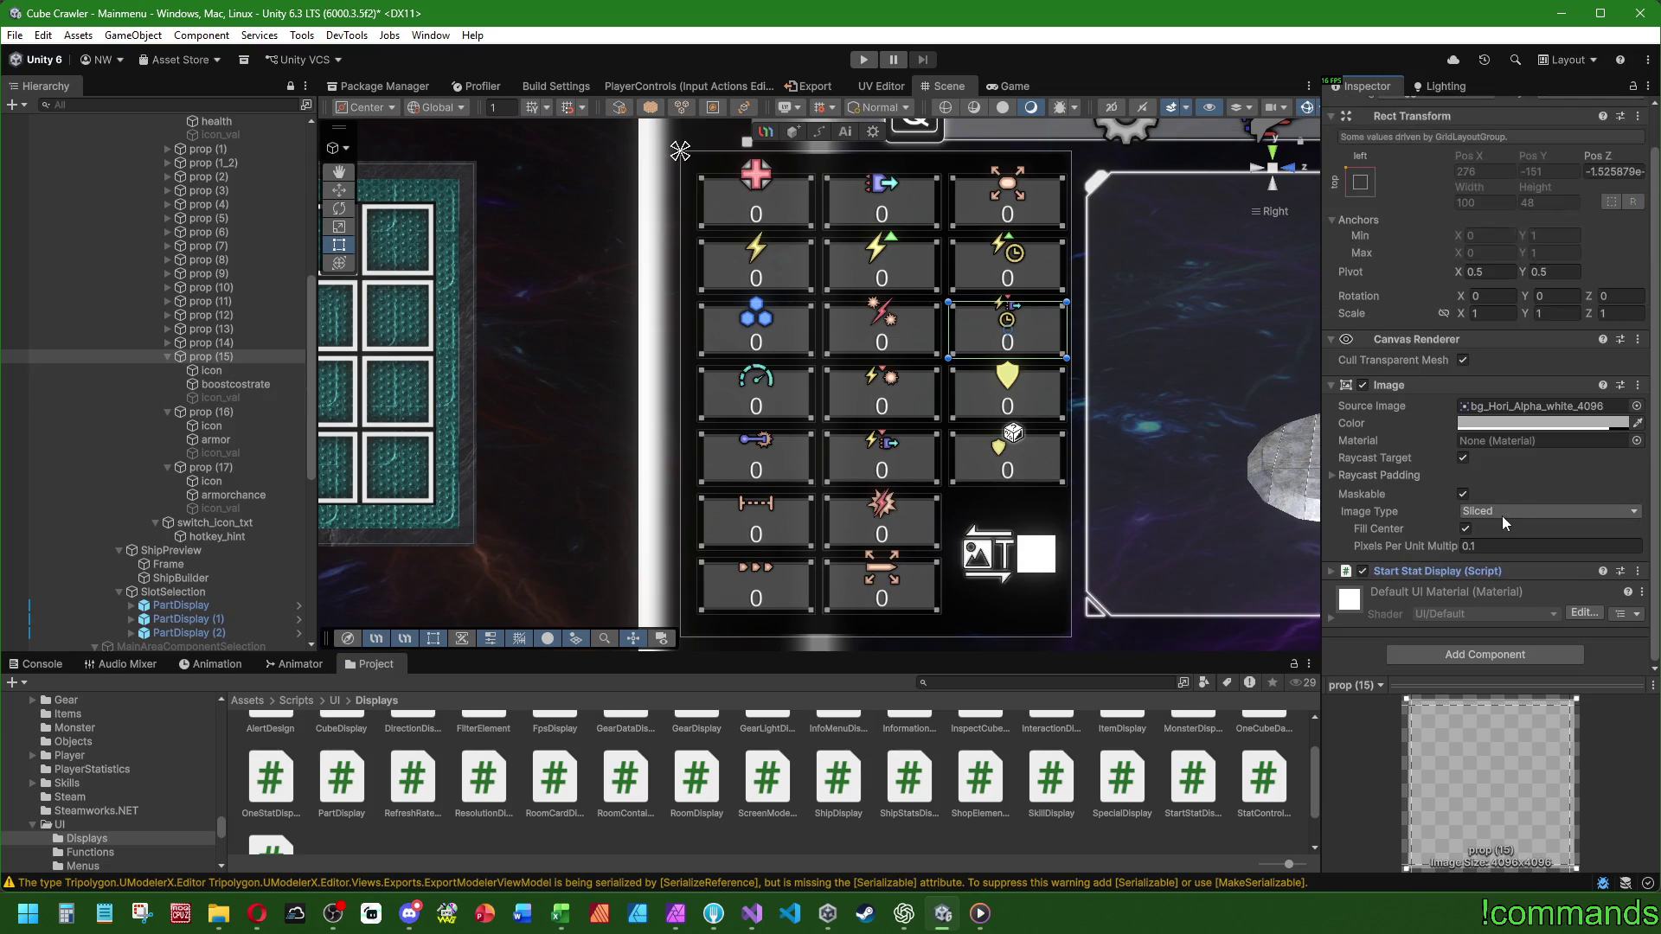
click(1436, 570)
scroll(1483, 493, down, 3)
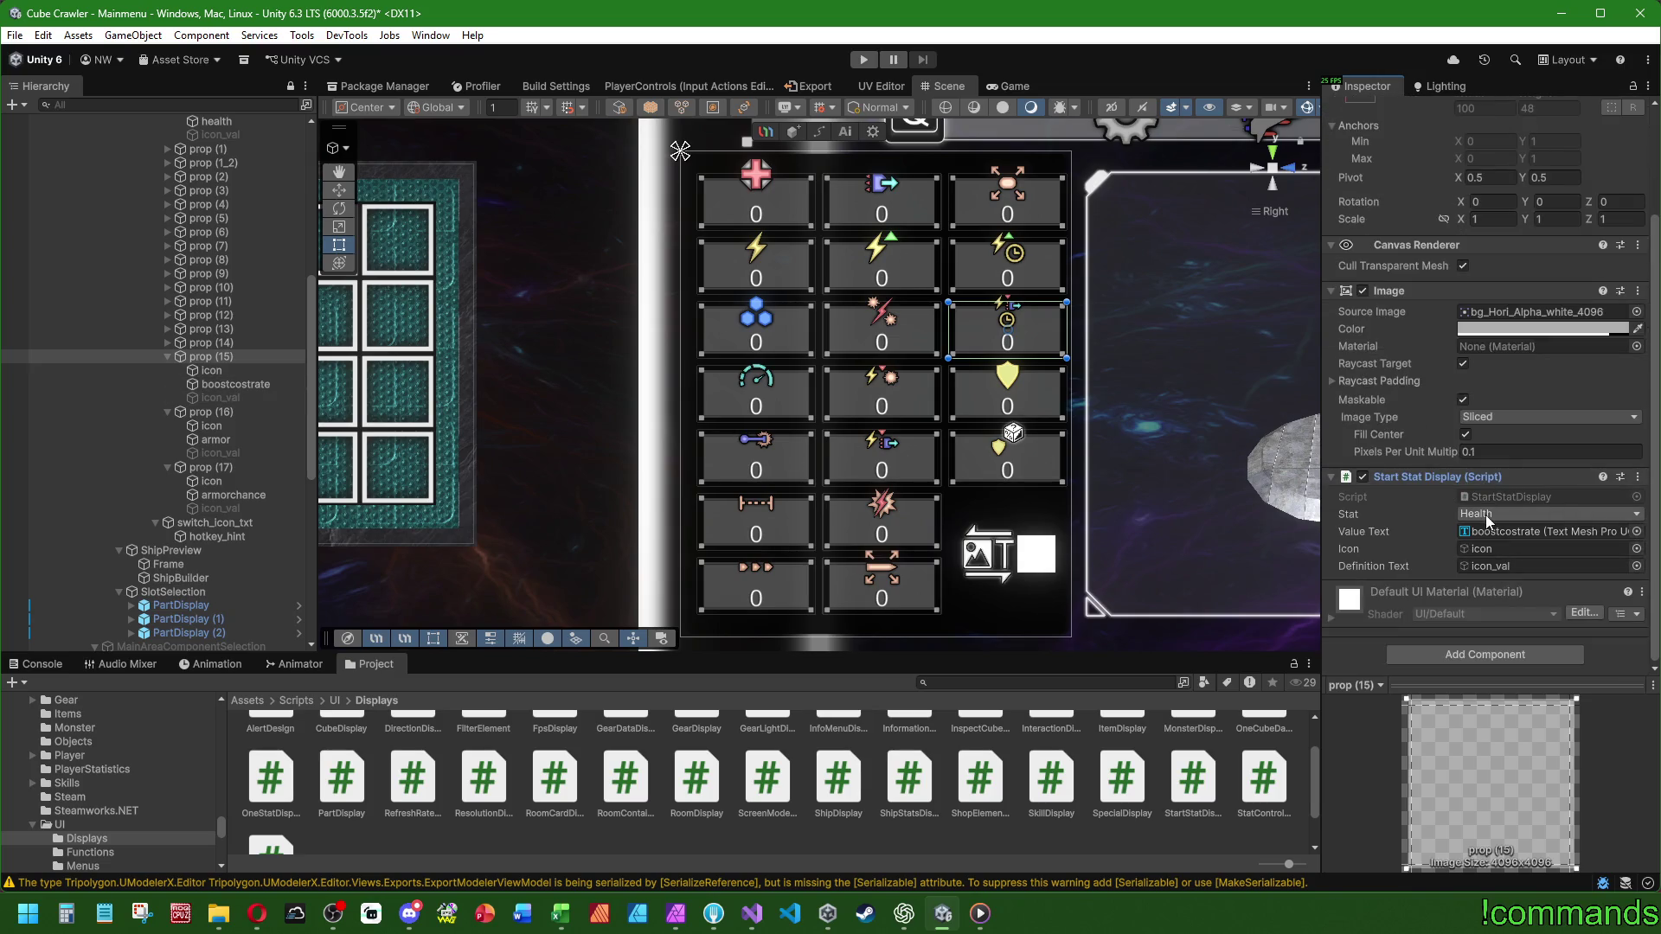
click(1488, 516)
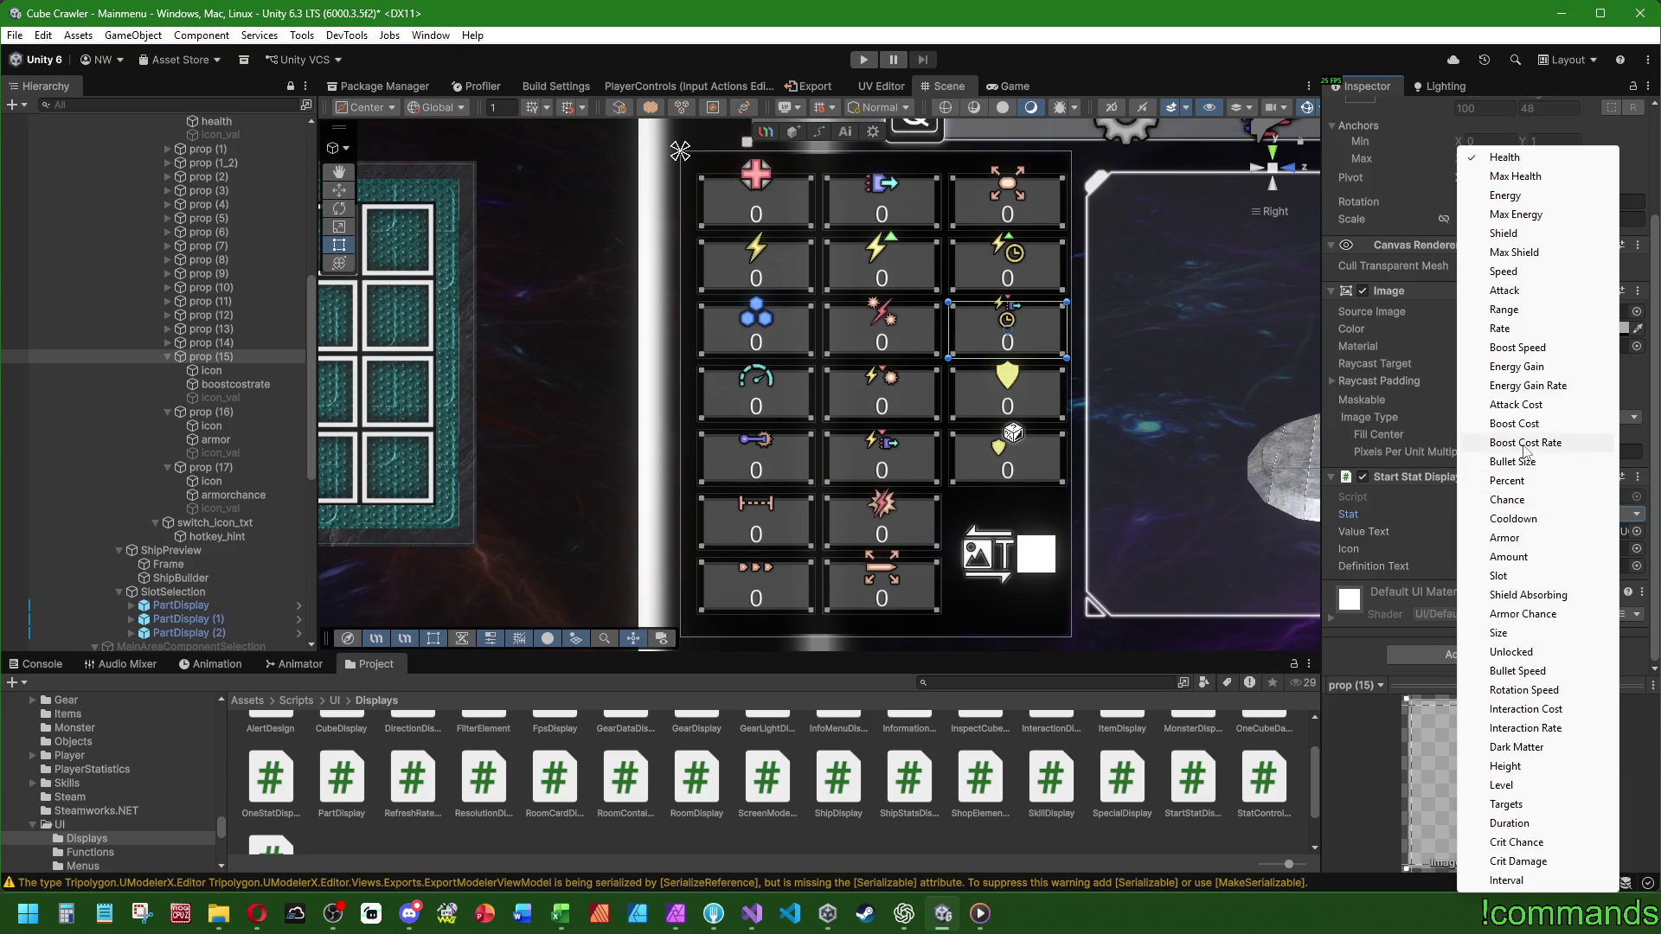
click(1527, 442)
click(169, 358)
click(168, 356)
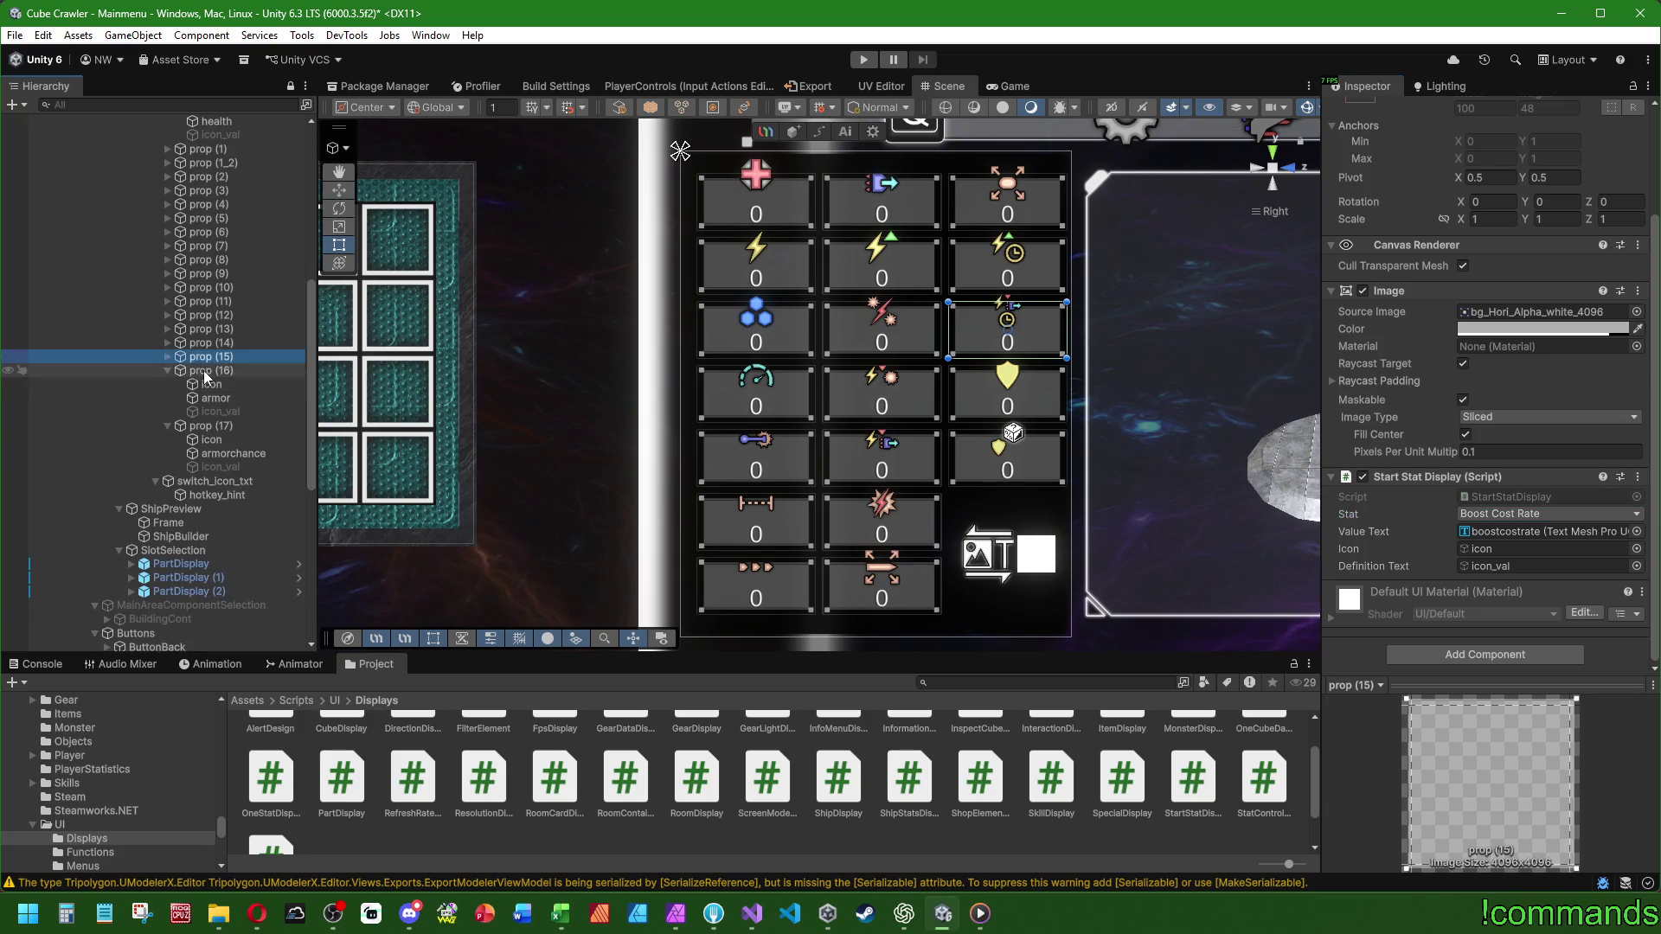
click(201, 372)
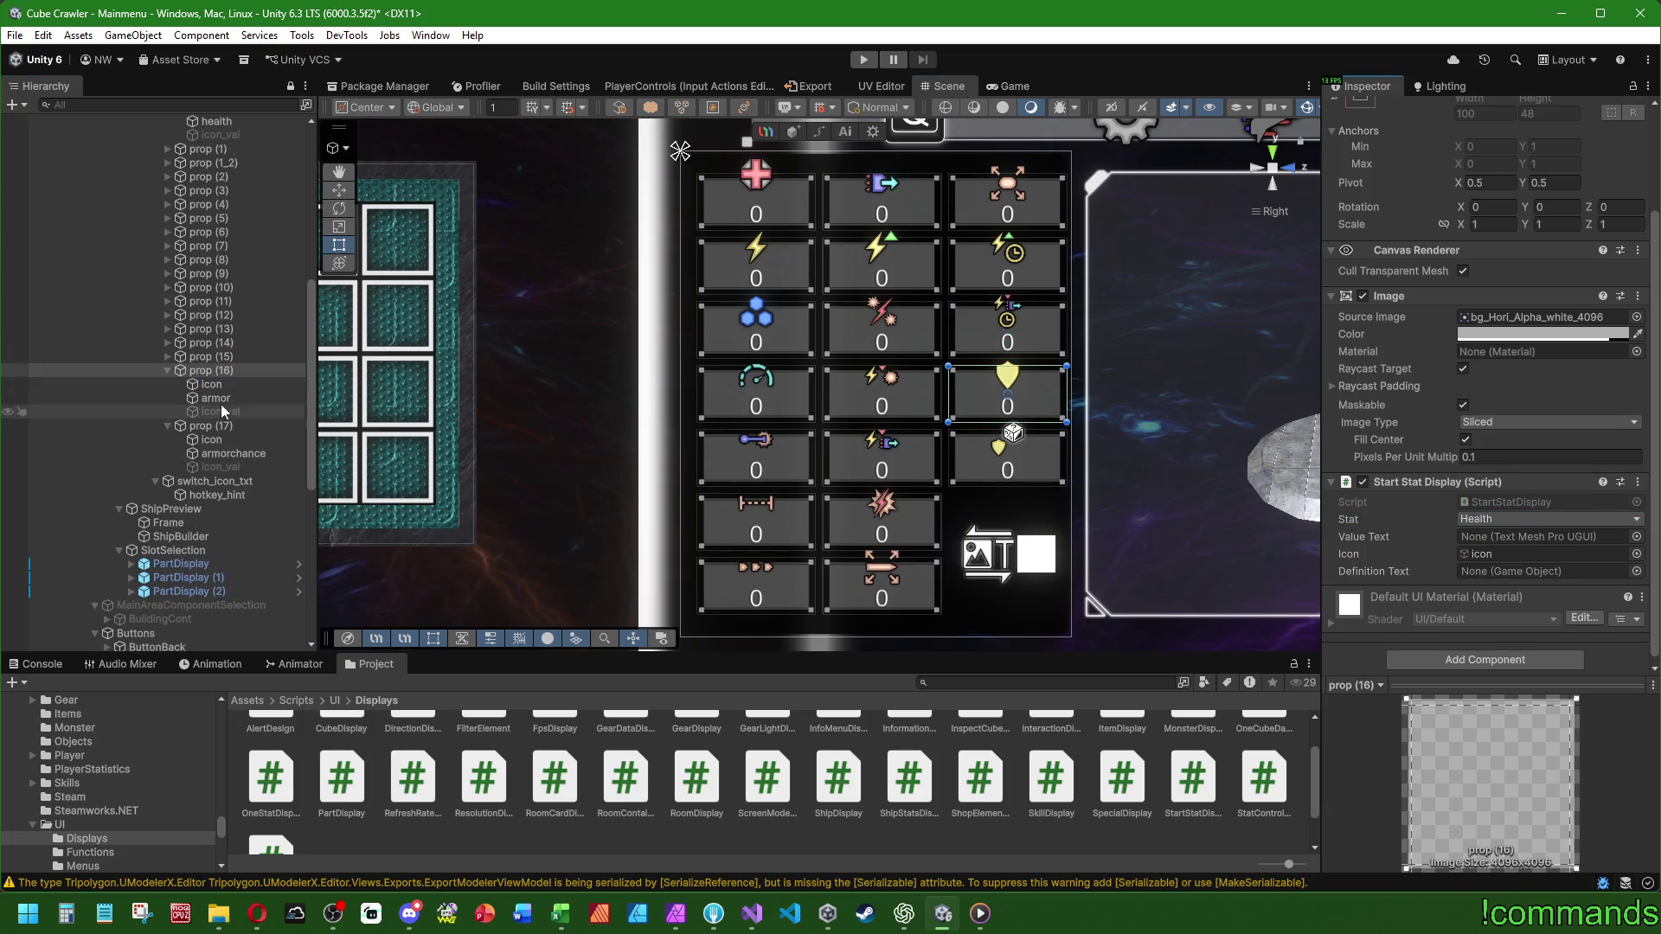
- Link the armor text to prop (16) and set its stat to Armor
drag(227, 399, 1536, 536)
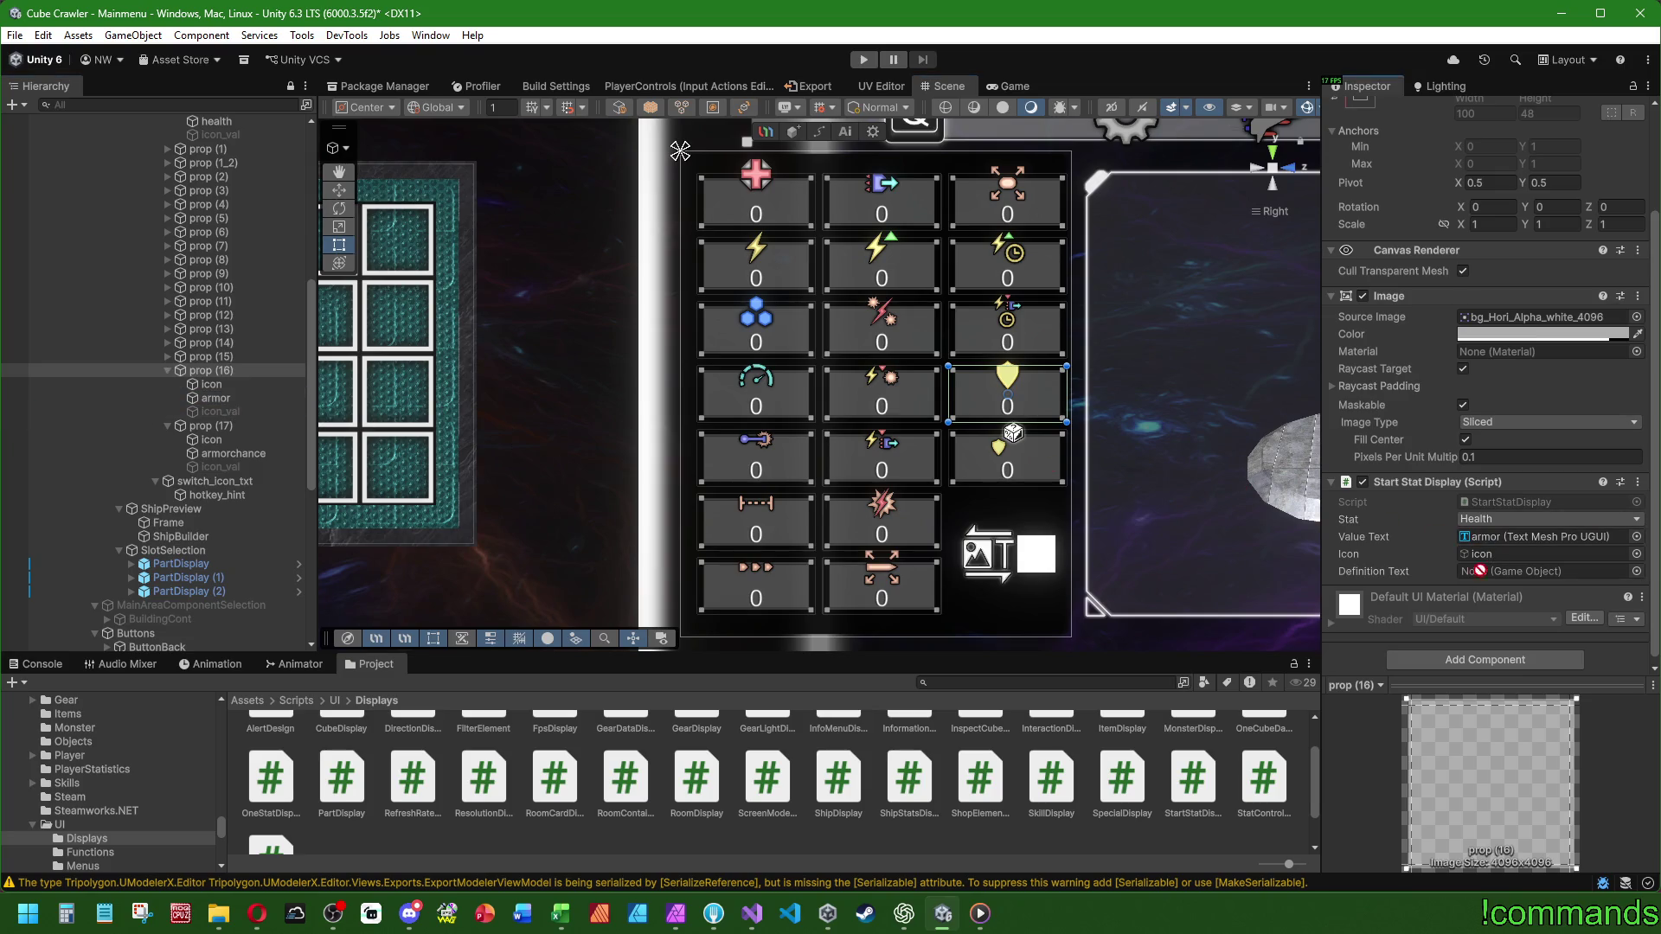
click(1505, 519)
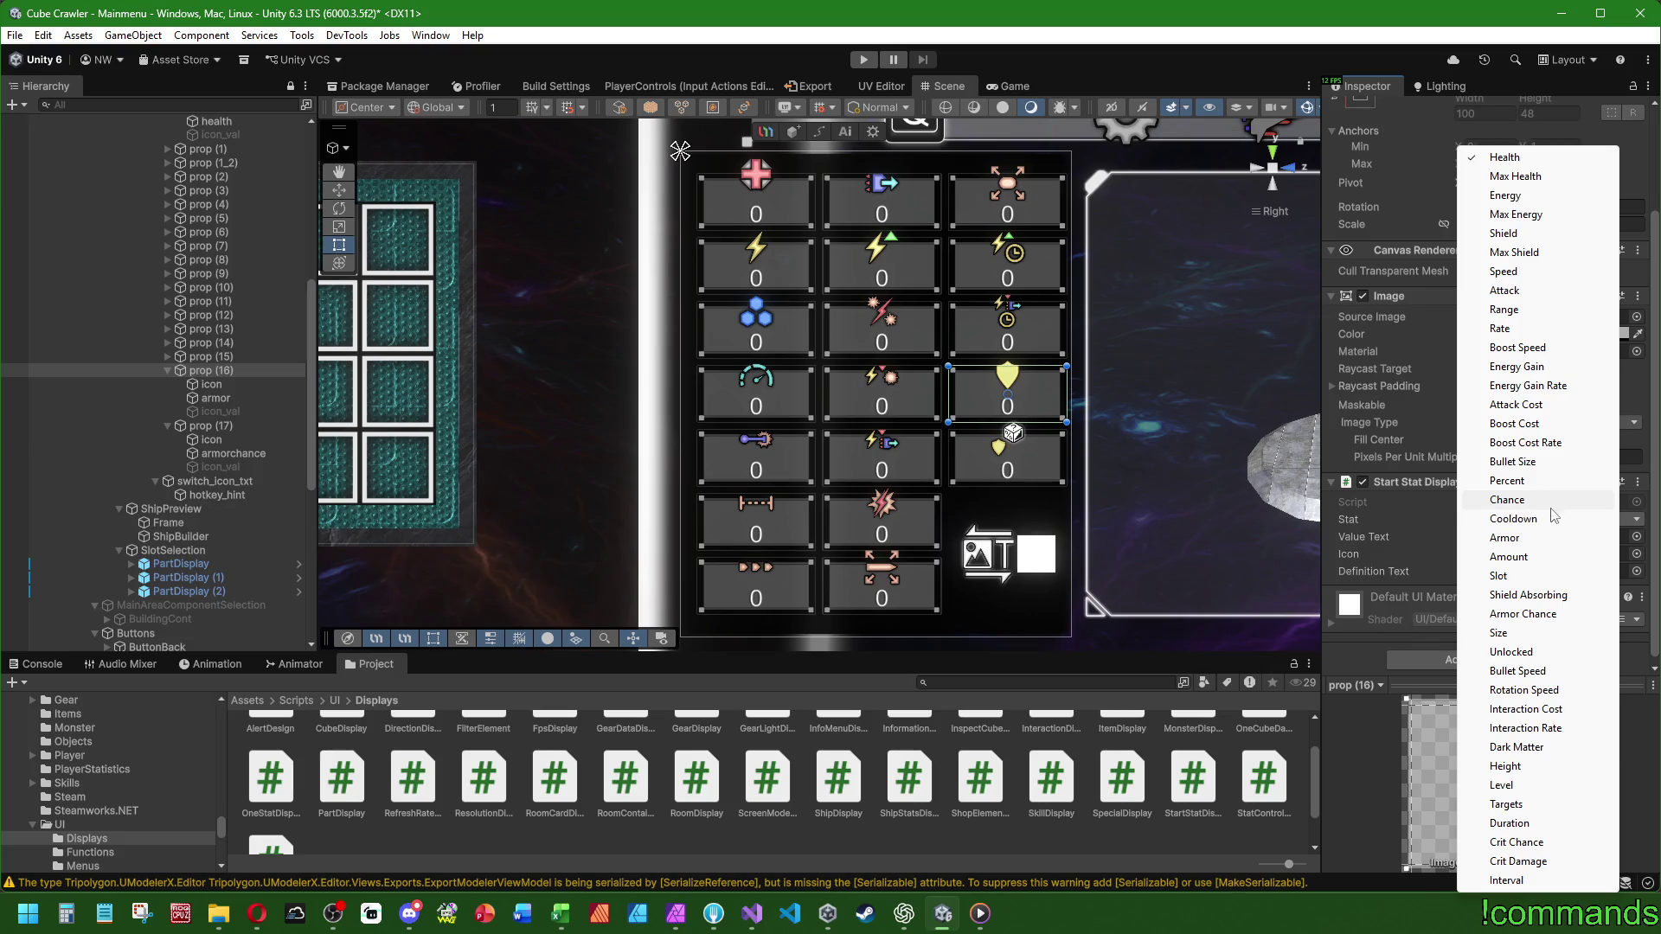
click(1515, 537)
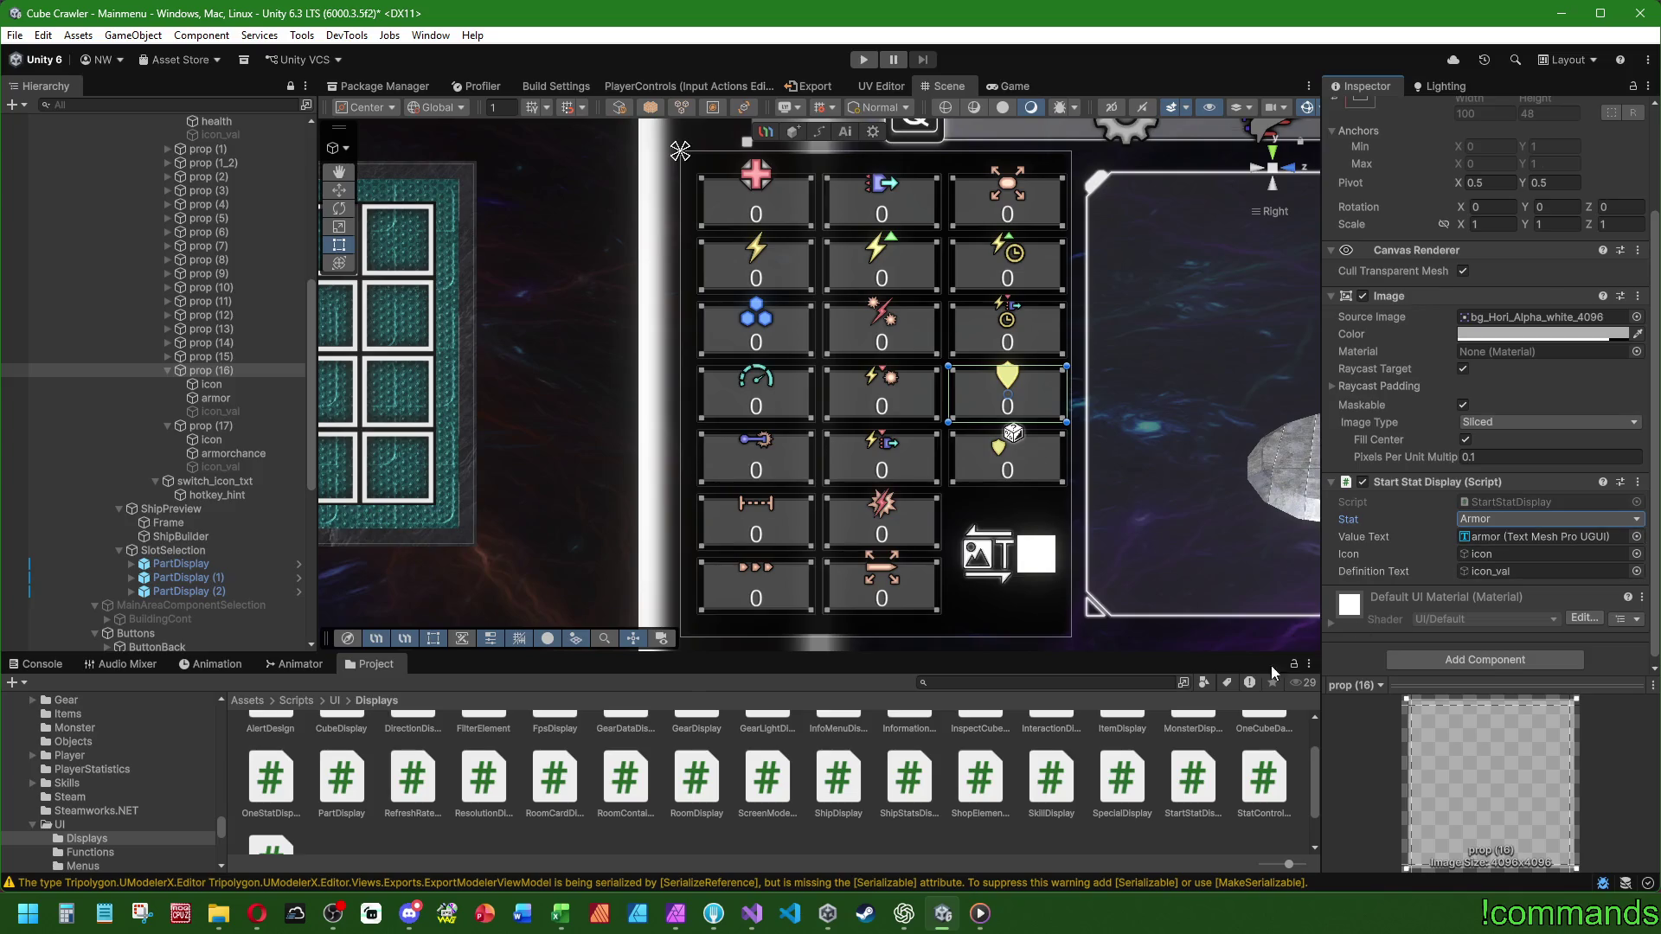
click(168, 371)
- Link prop (17)'s icon and armorchance text, and set its stat to Armor Chance
click(219, 384)
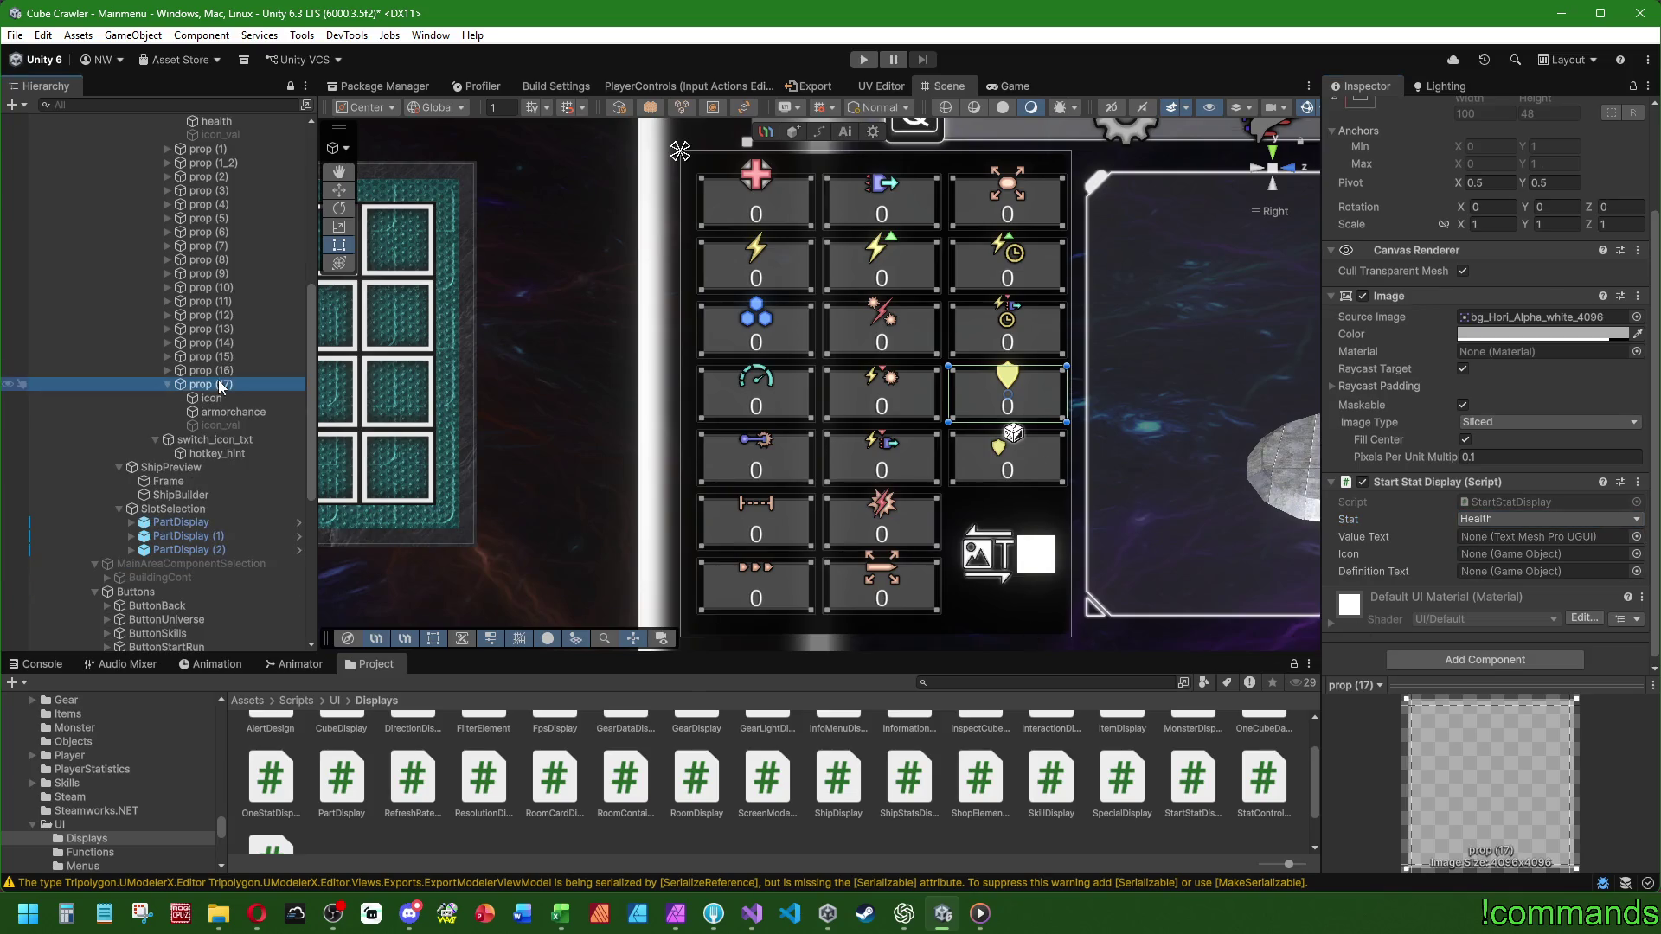
drag(211, 398, 1544, 554)
drag(234, 412, 1545, 537)
click(1548, 519)
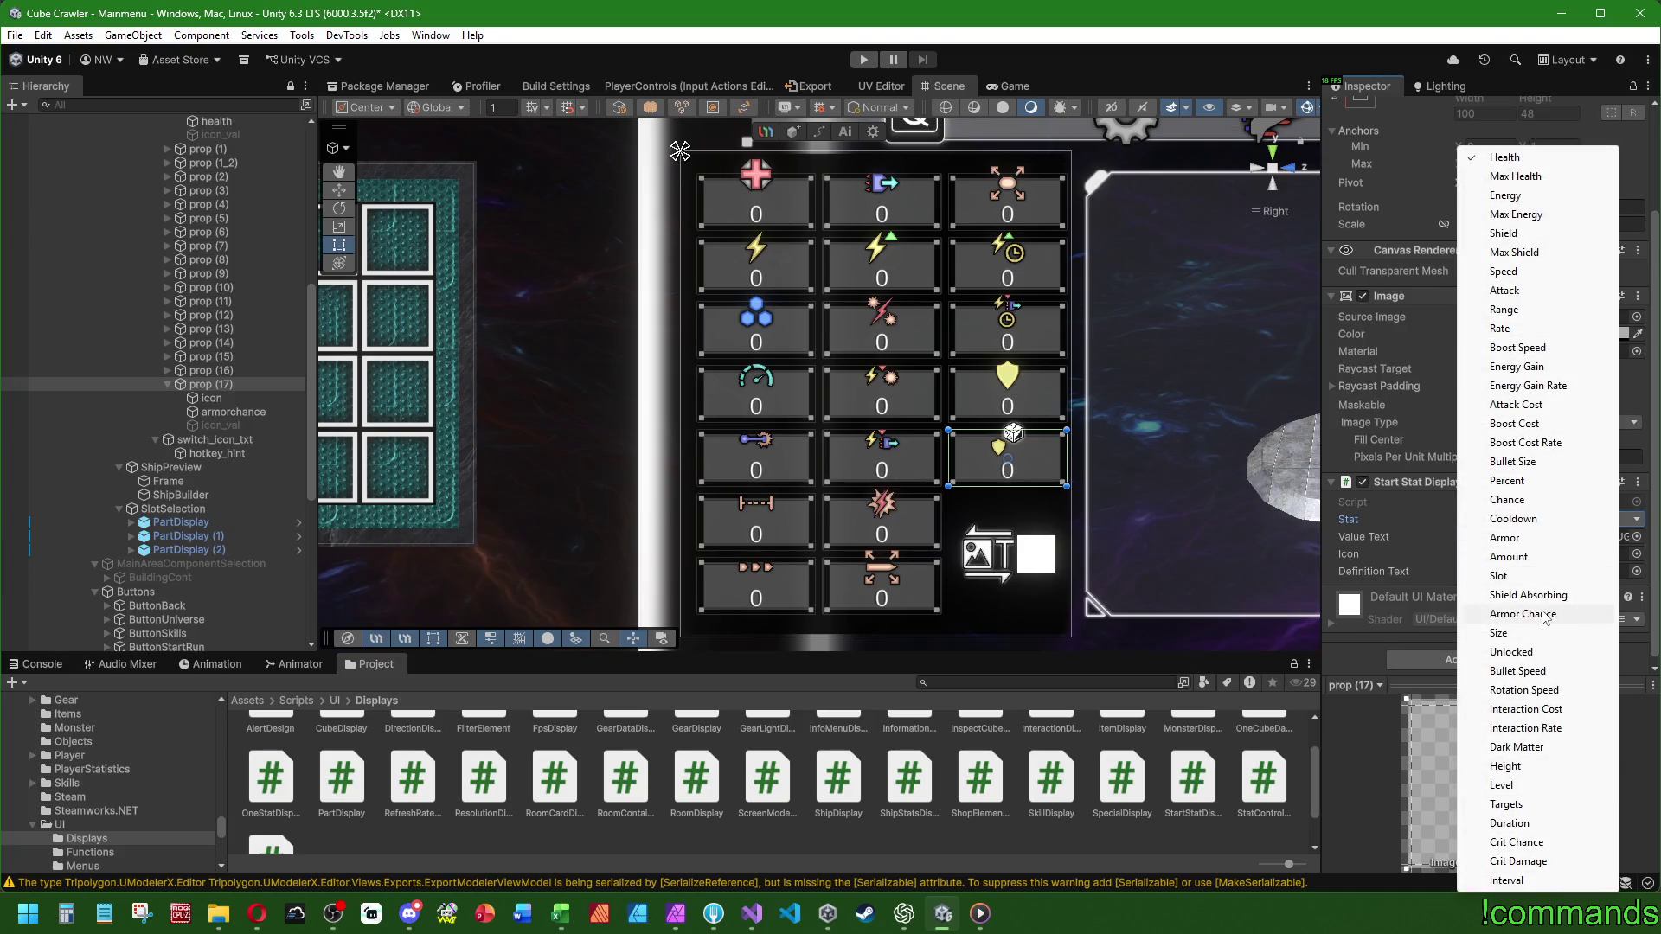
click(1549, 614)
click(168, 384)
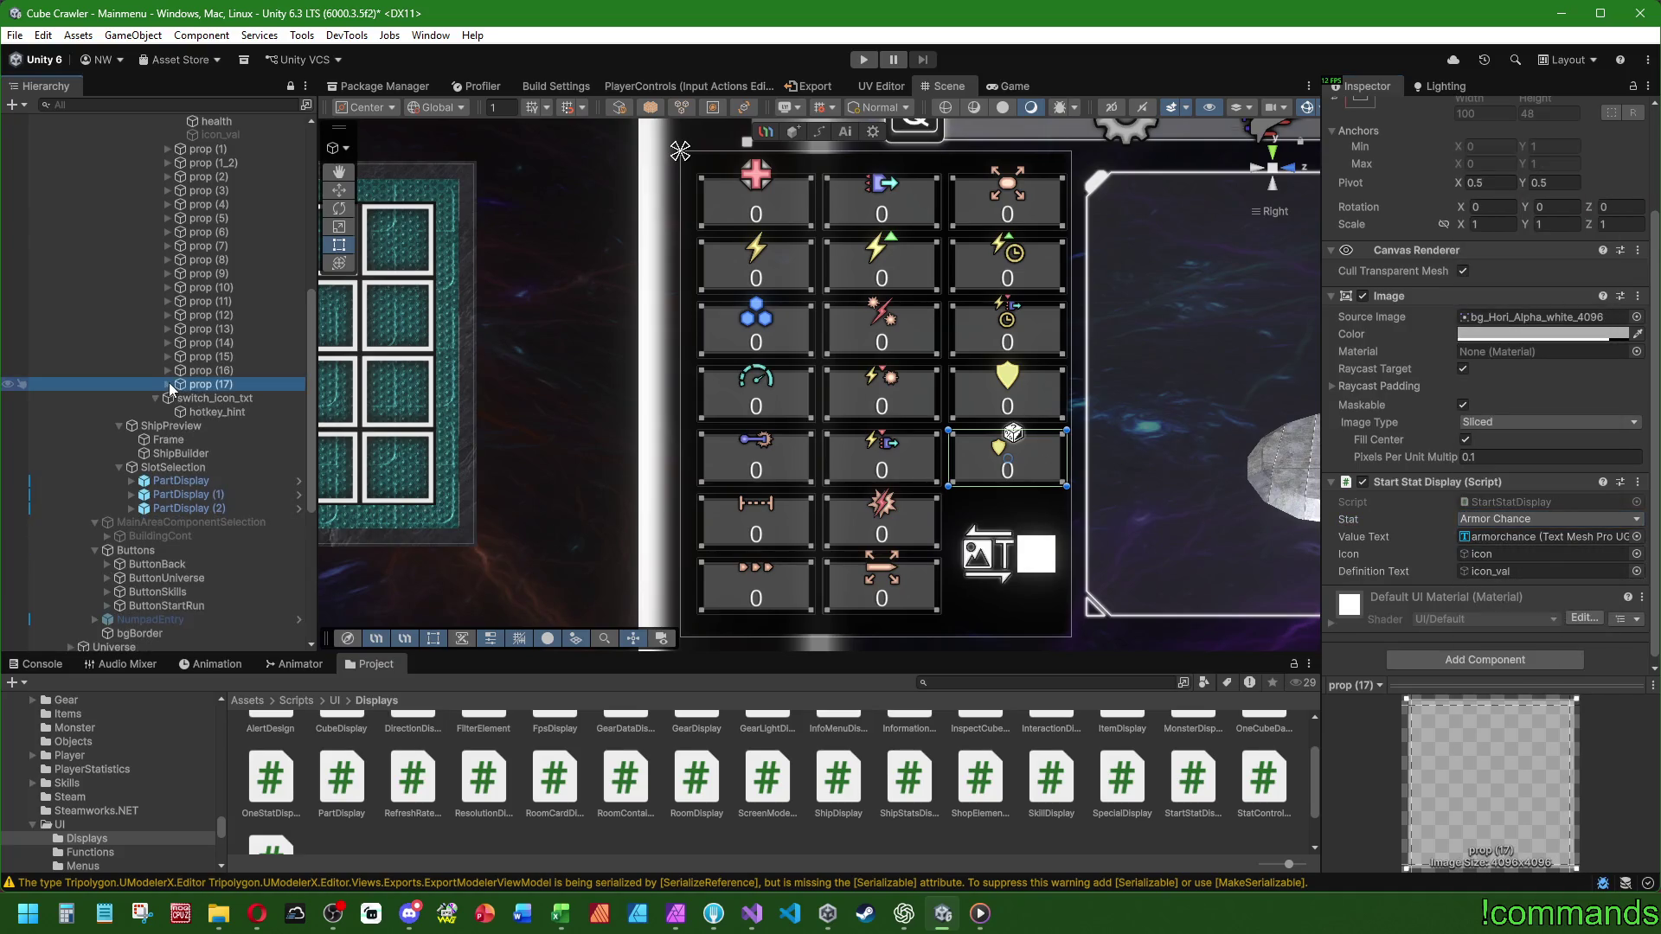
click(224, 398)
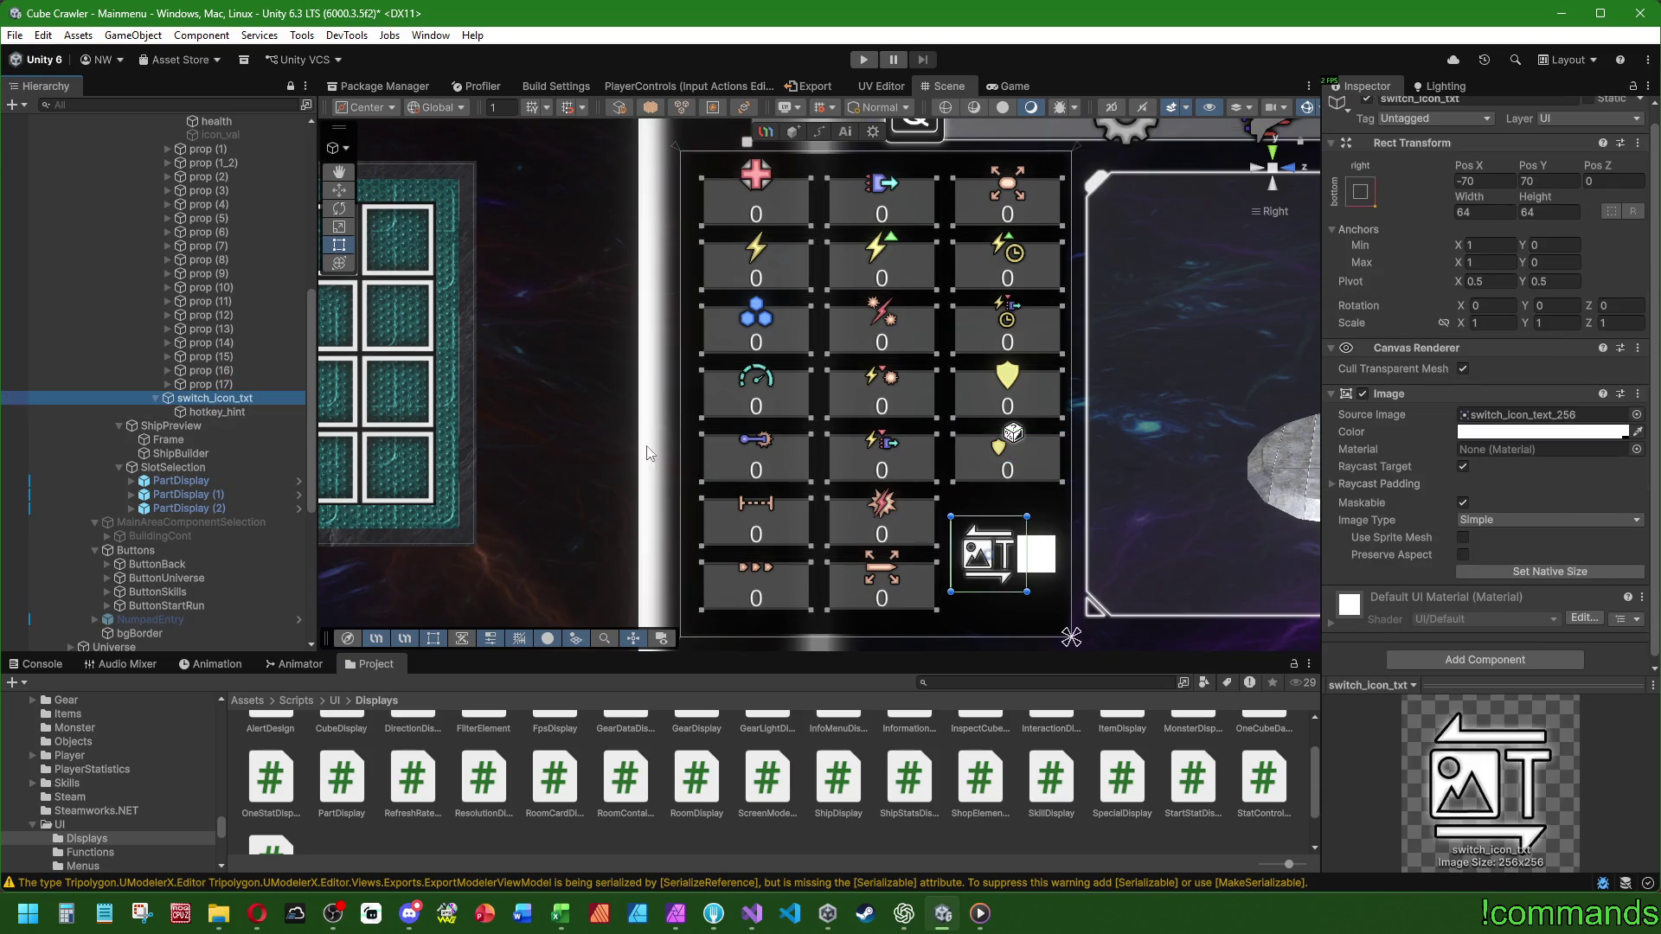
- Add prop through prop (17) to bgStatsCont's All Stats list
scroll(761, 453, down, 5)
scroll(226, 397, up, 6)
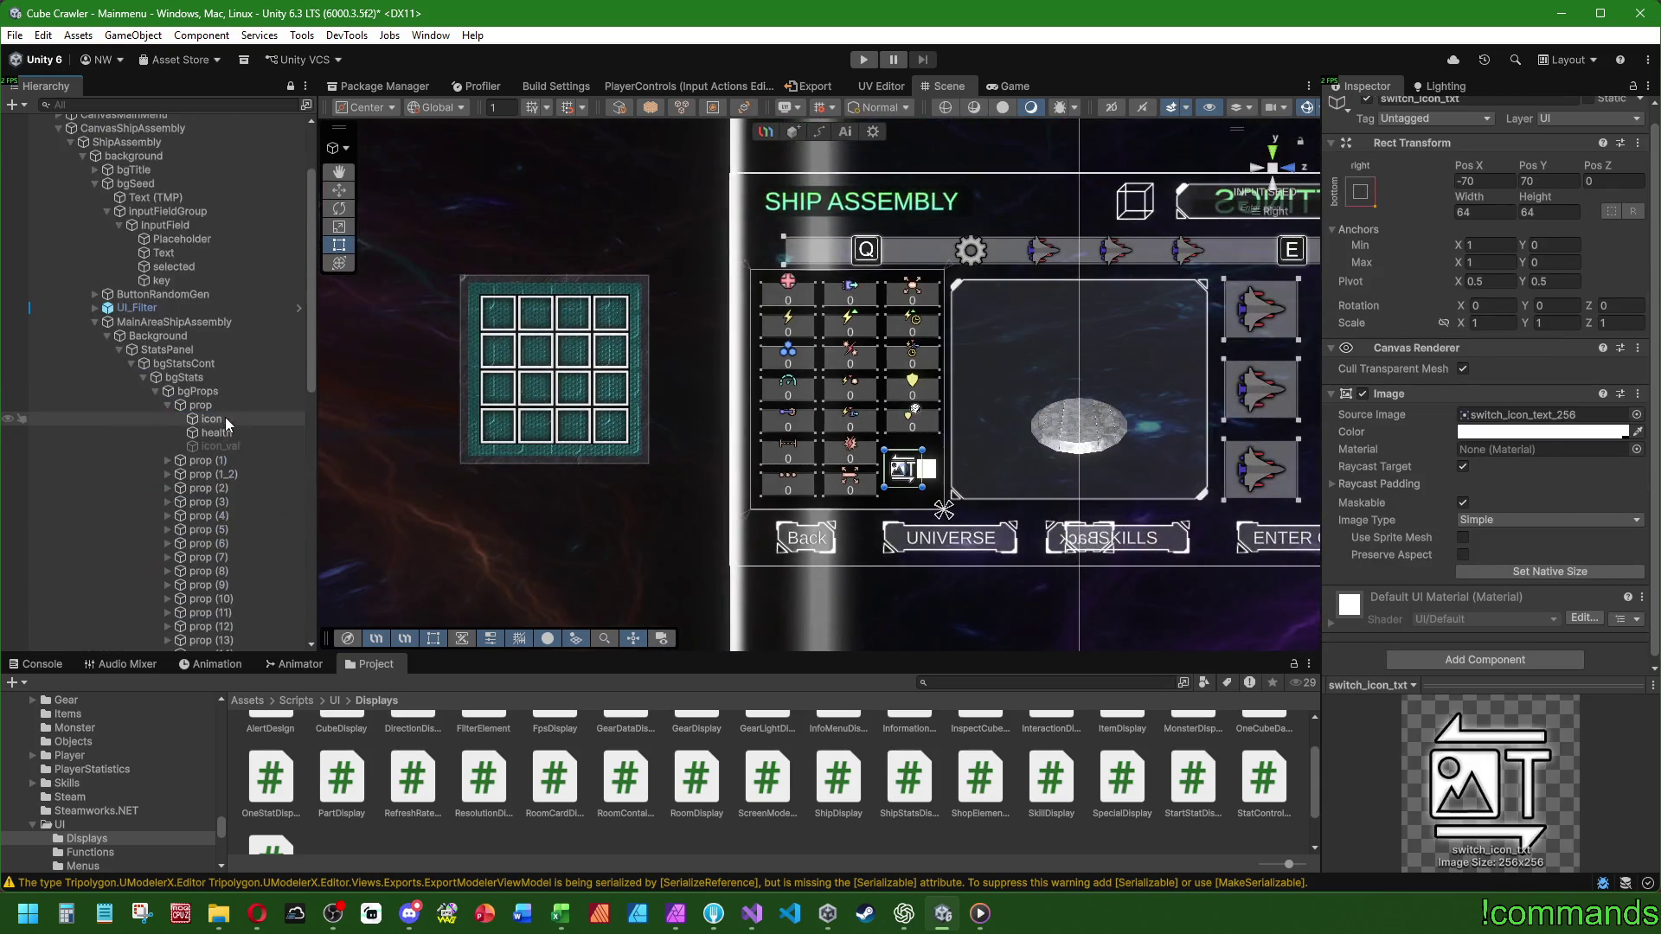
click(167, 404)
click(211, 407)
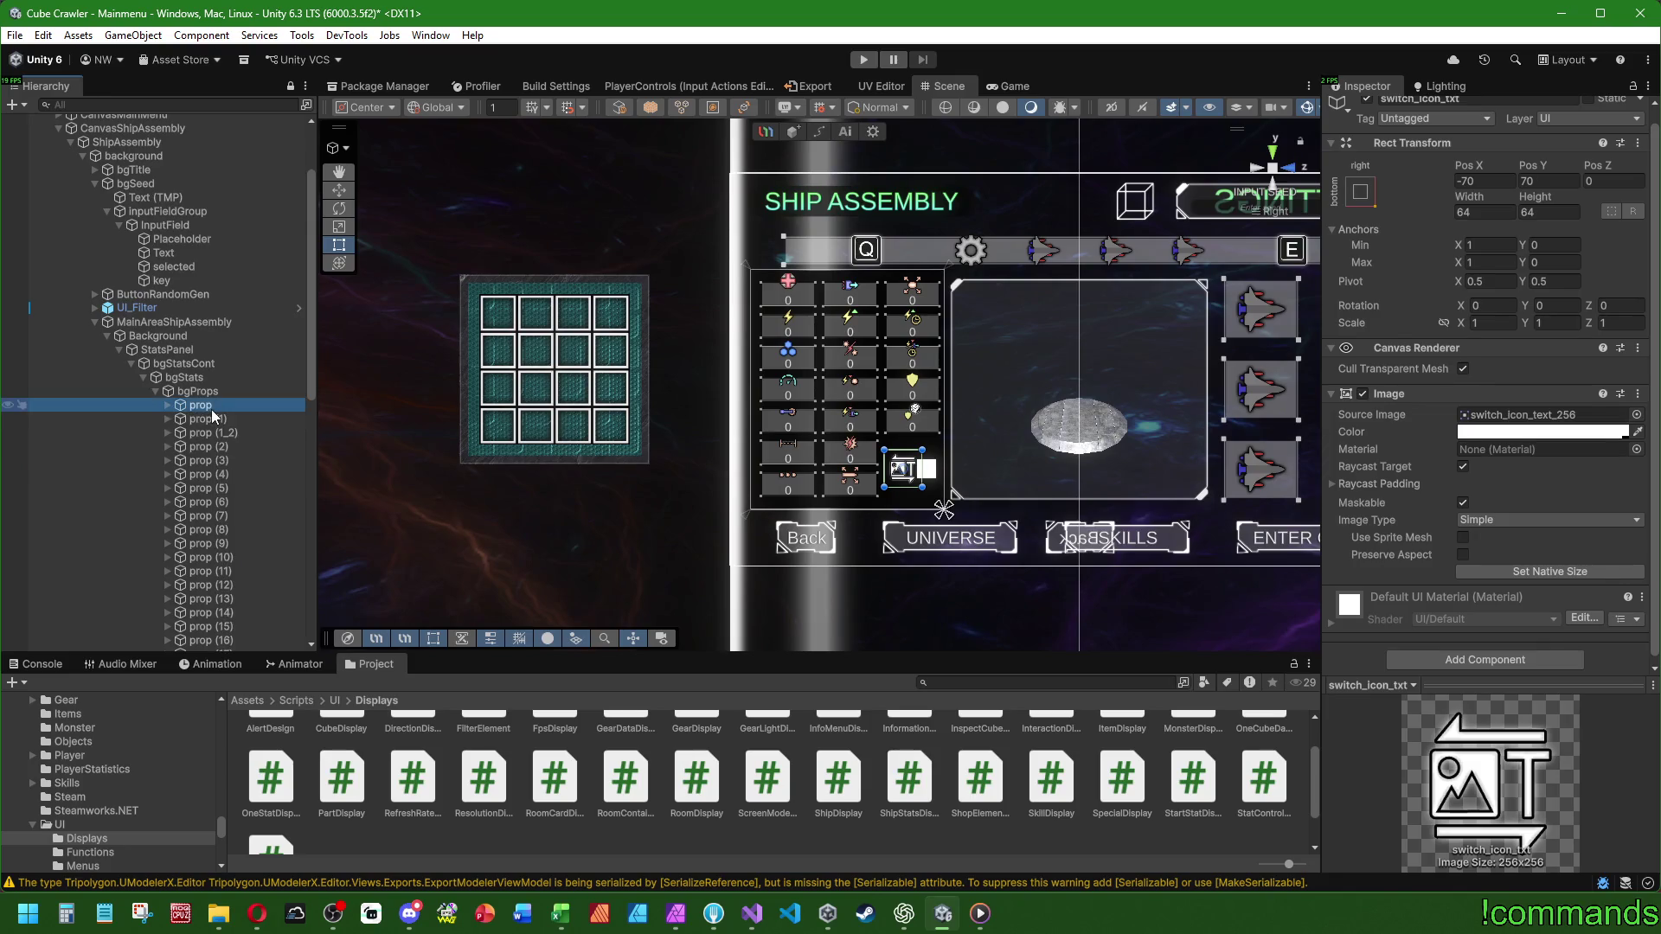
click(194, 378)
click(186, 364)
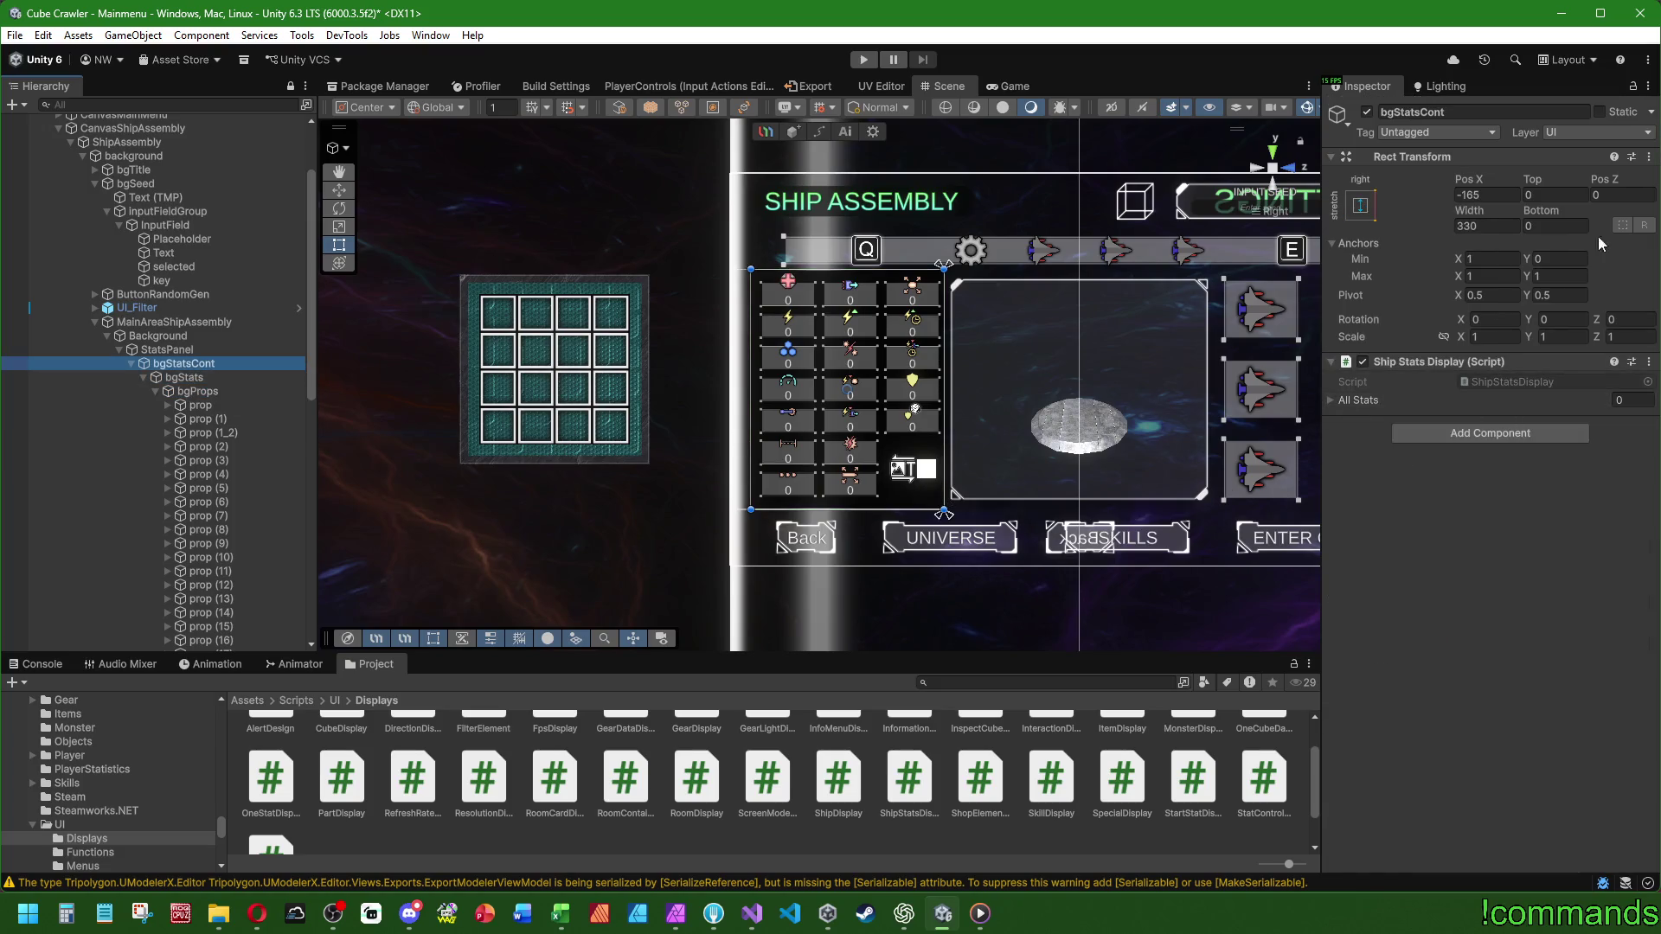
scroll(229, 343, down, 6)
scroll(217, 346, up, 5)
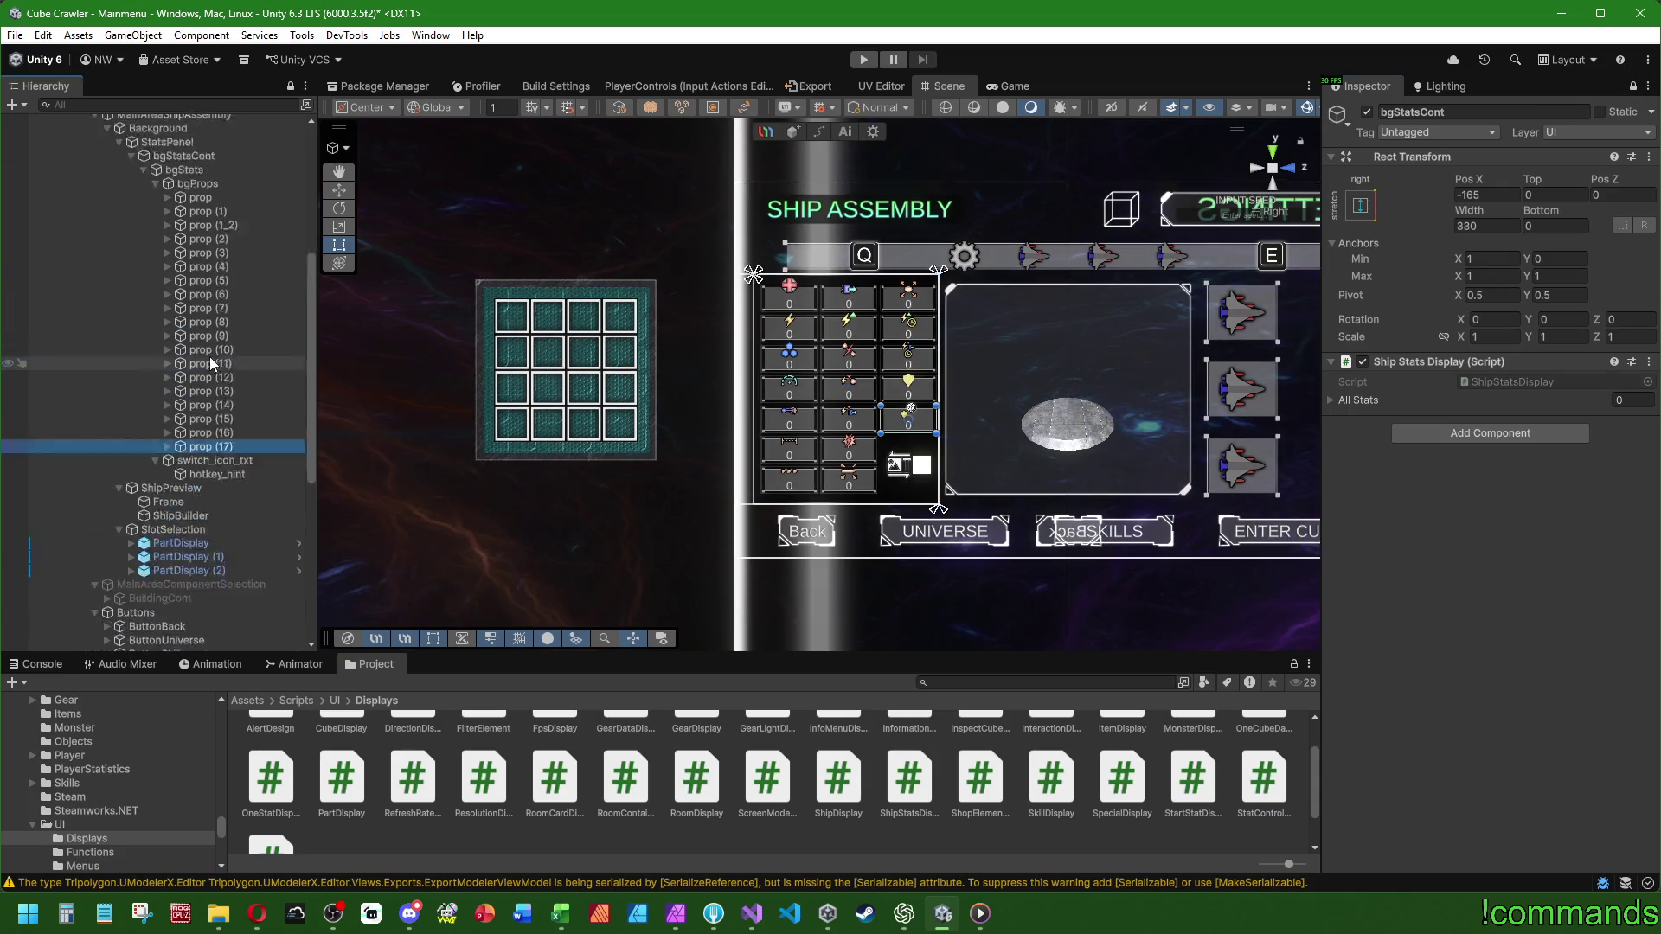
click(201, 353)
shift+click(201, 603)
drag(201, 603, 1373, 405)
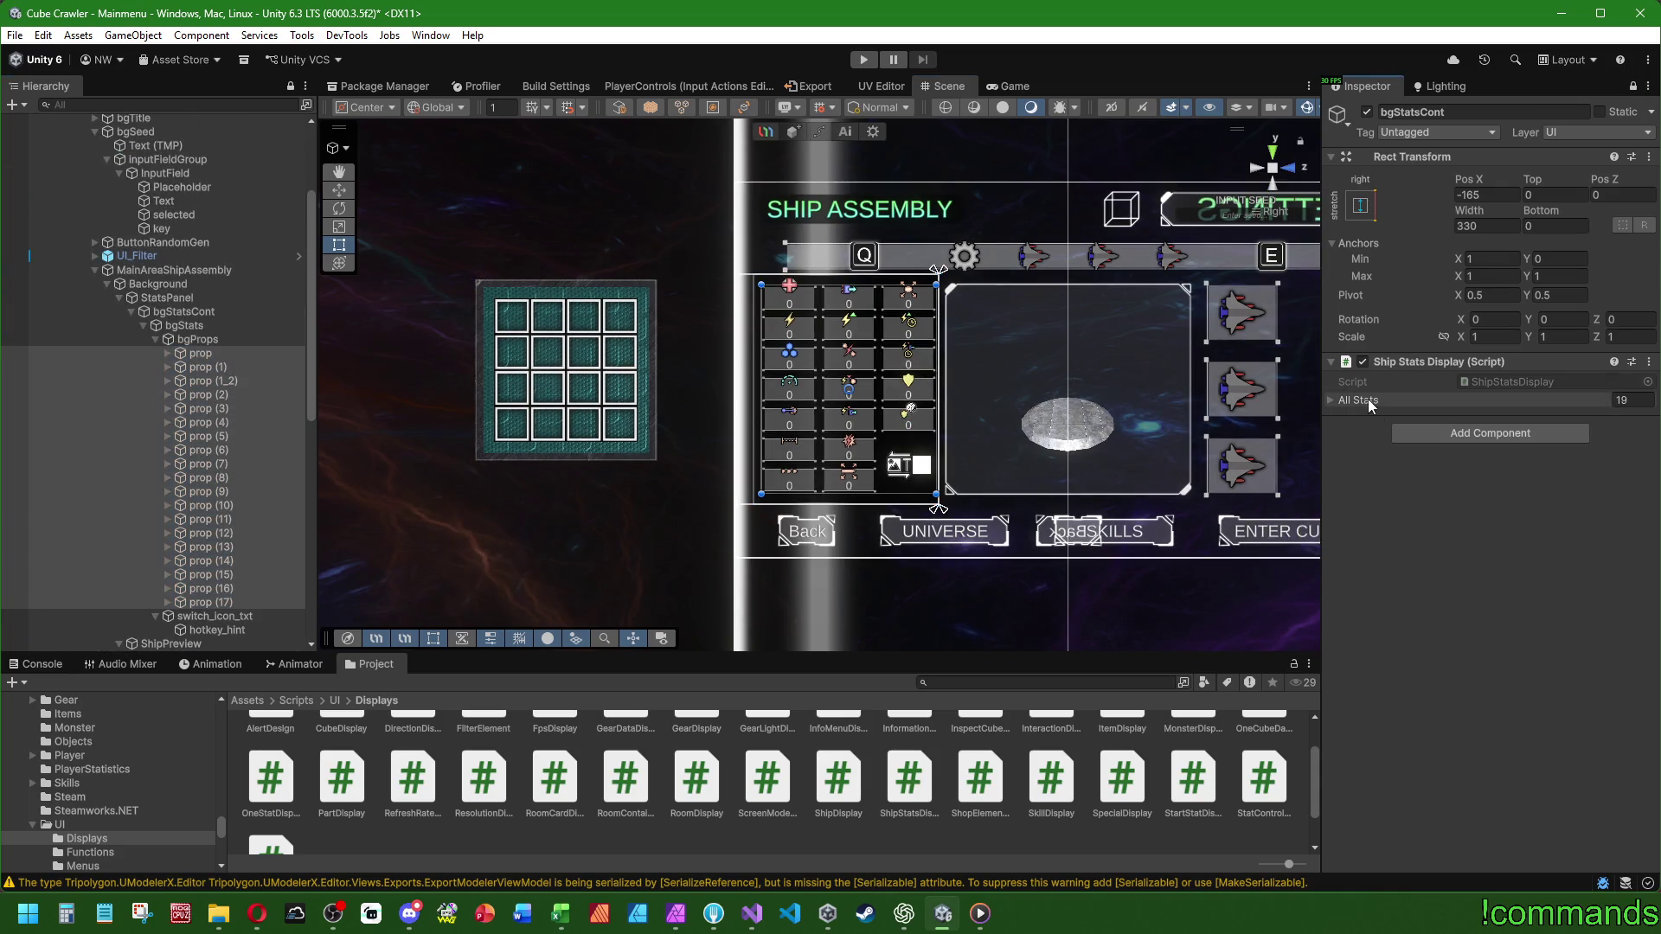
- Unlock the Inspector, save the Mainmenu scene, and go back to StartStatDisplay.cs in Visual Studio
click(1633, 85)
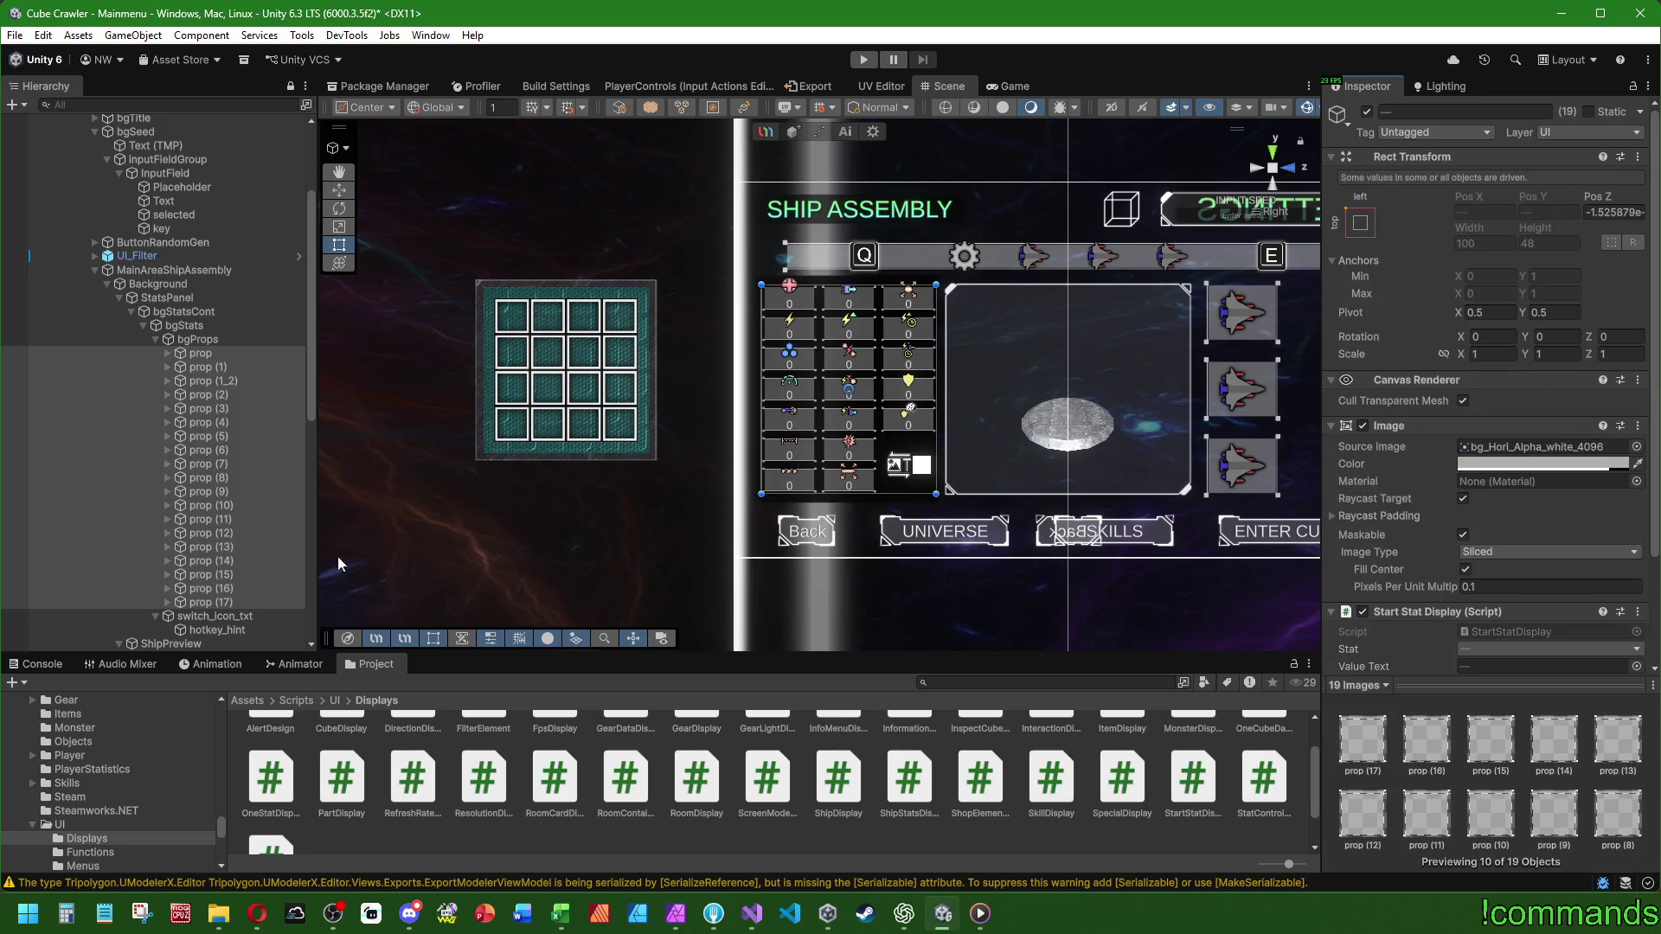
click(40, 665)
scroll(240, 337, up, 3)
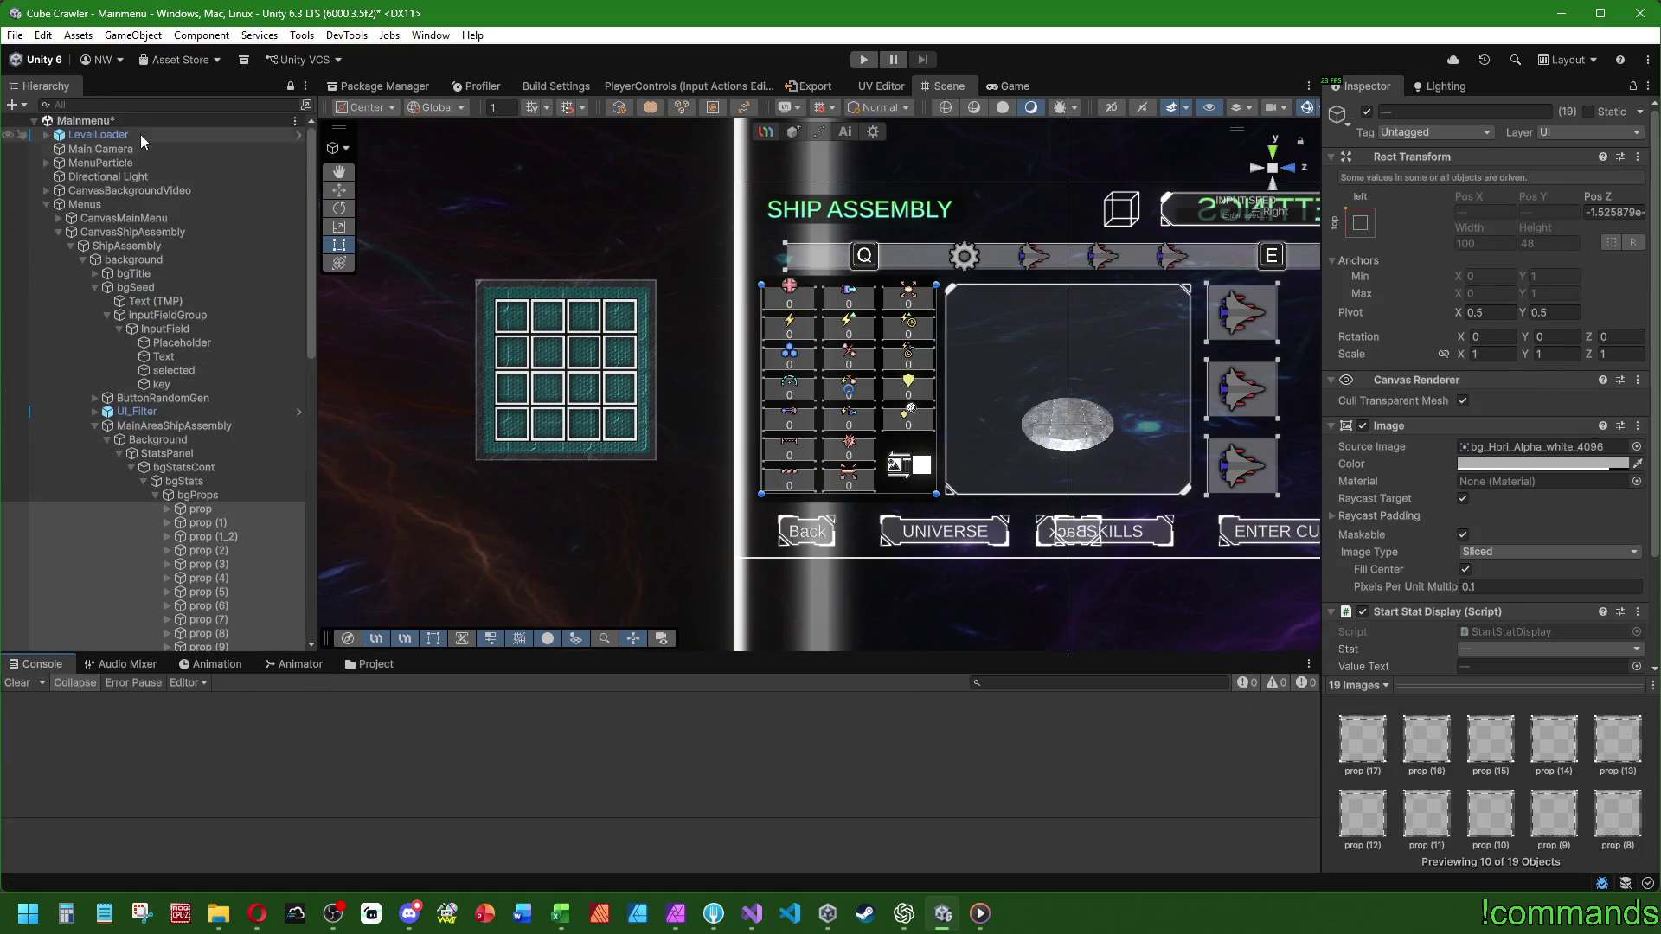
click(15, 34)
click(15, 35)
click(14, 34)
click(47, 119)
click(753, 916)
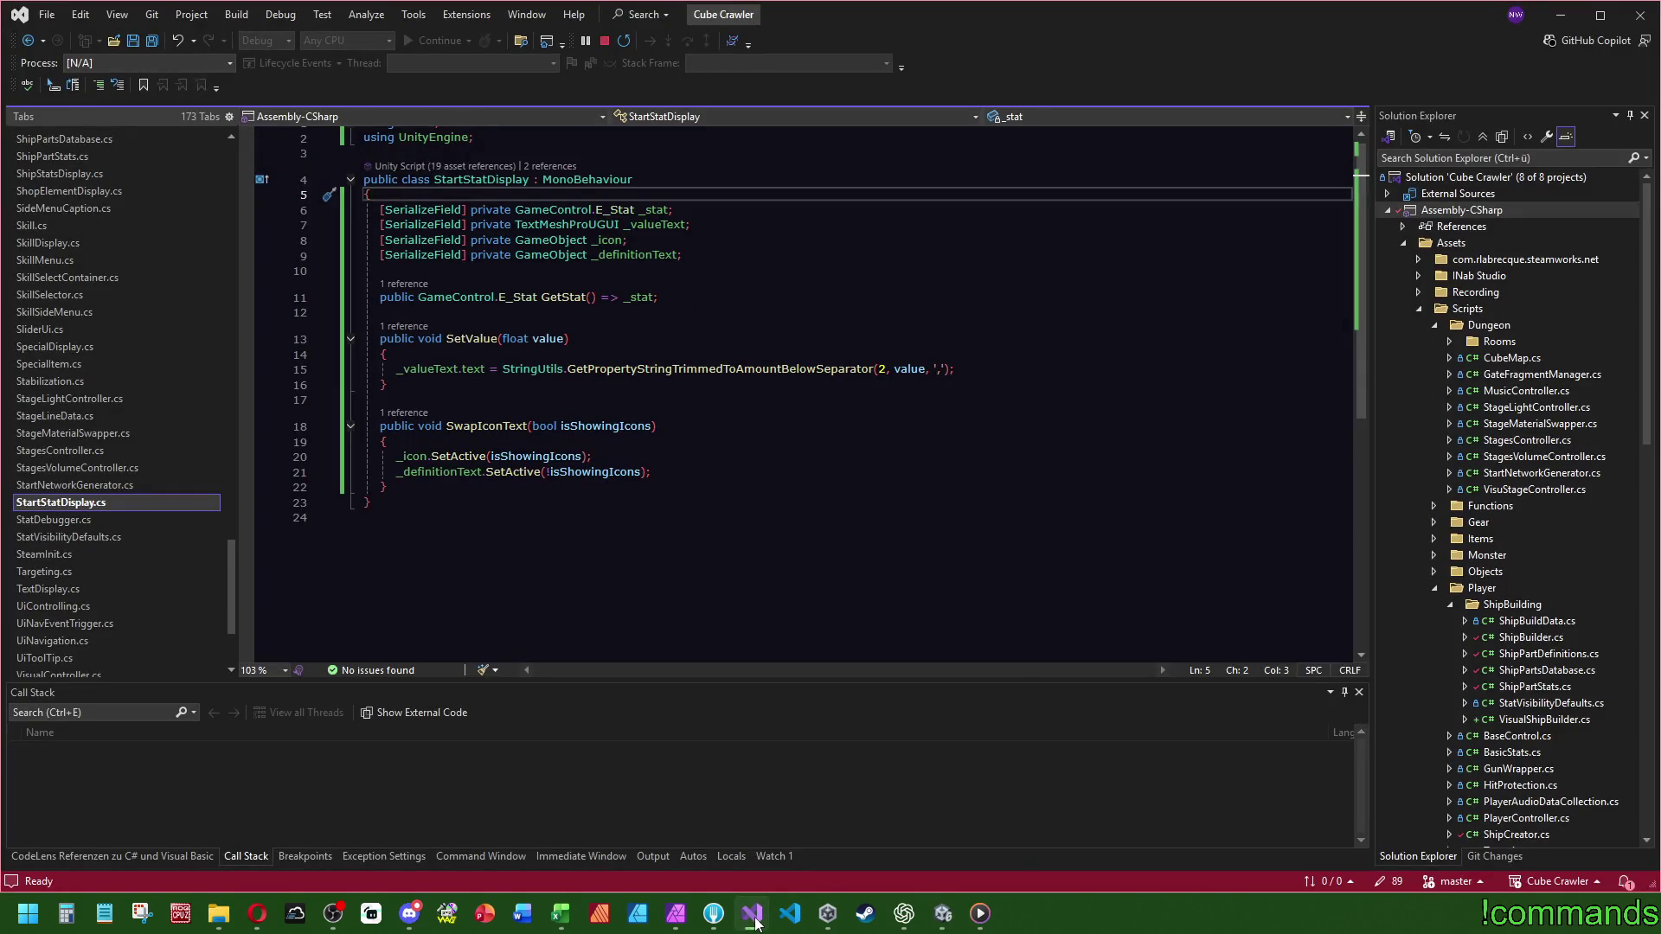
- Jump to SetValue's call in ShipStatsDisplay.cs, then return to Unity and start play mode
click(403, 326)
double_click(467, 279)
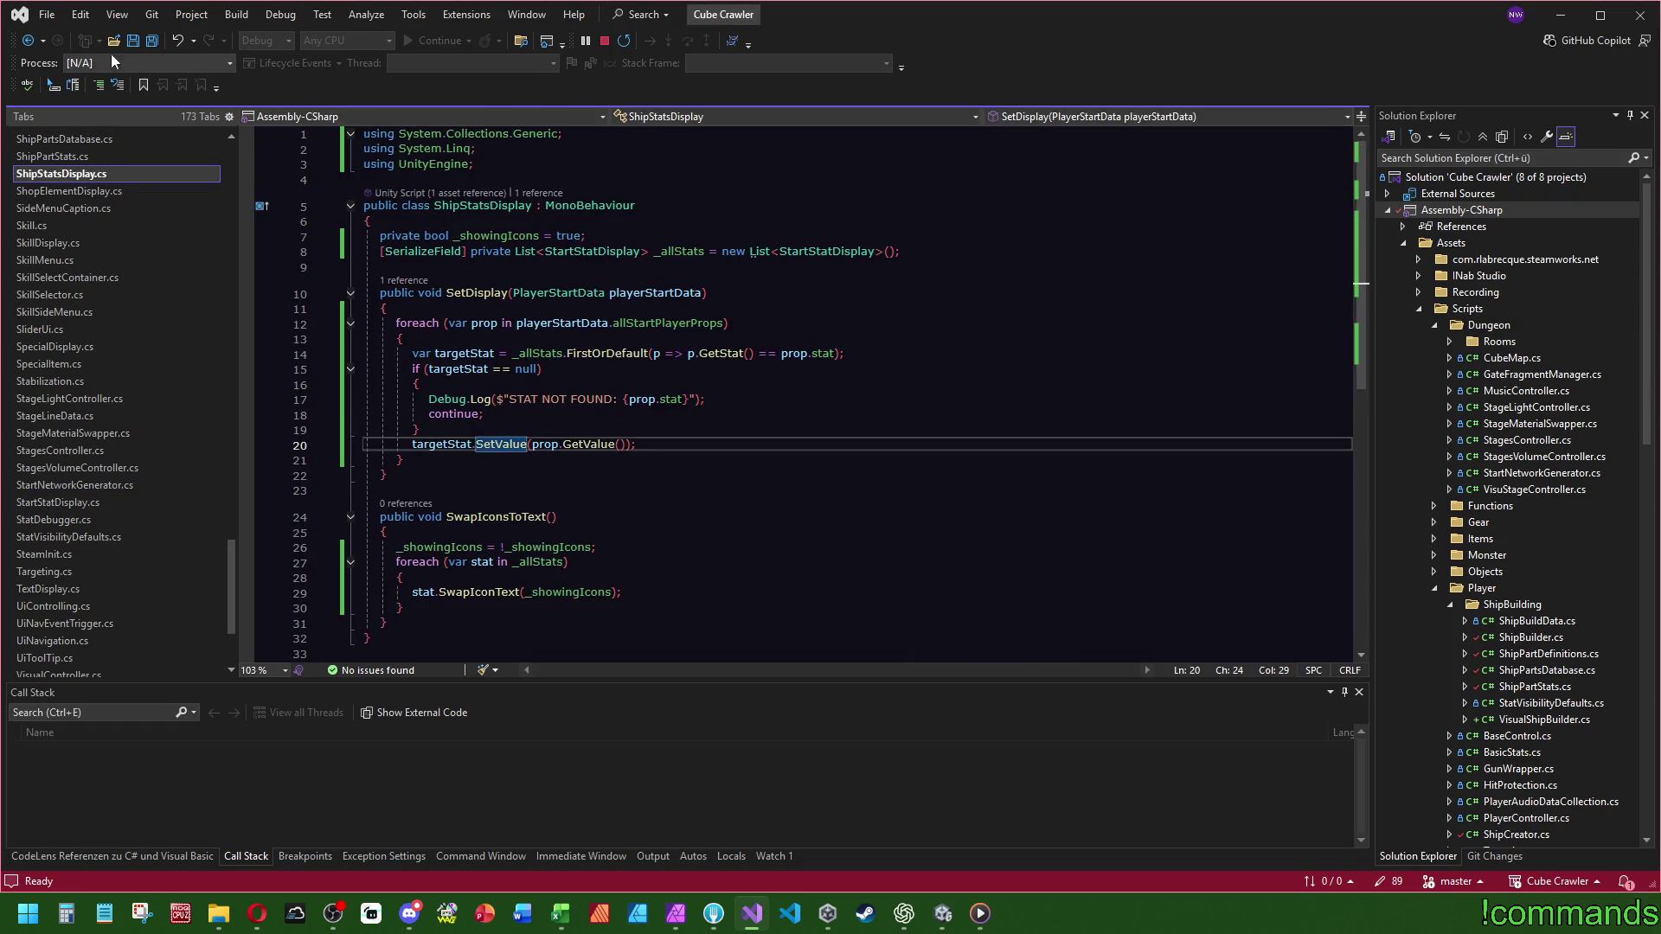
click(952, 920)
click(864, 59)
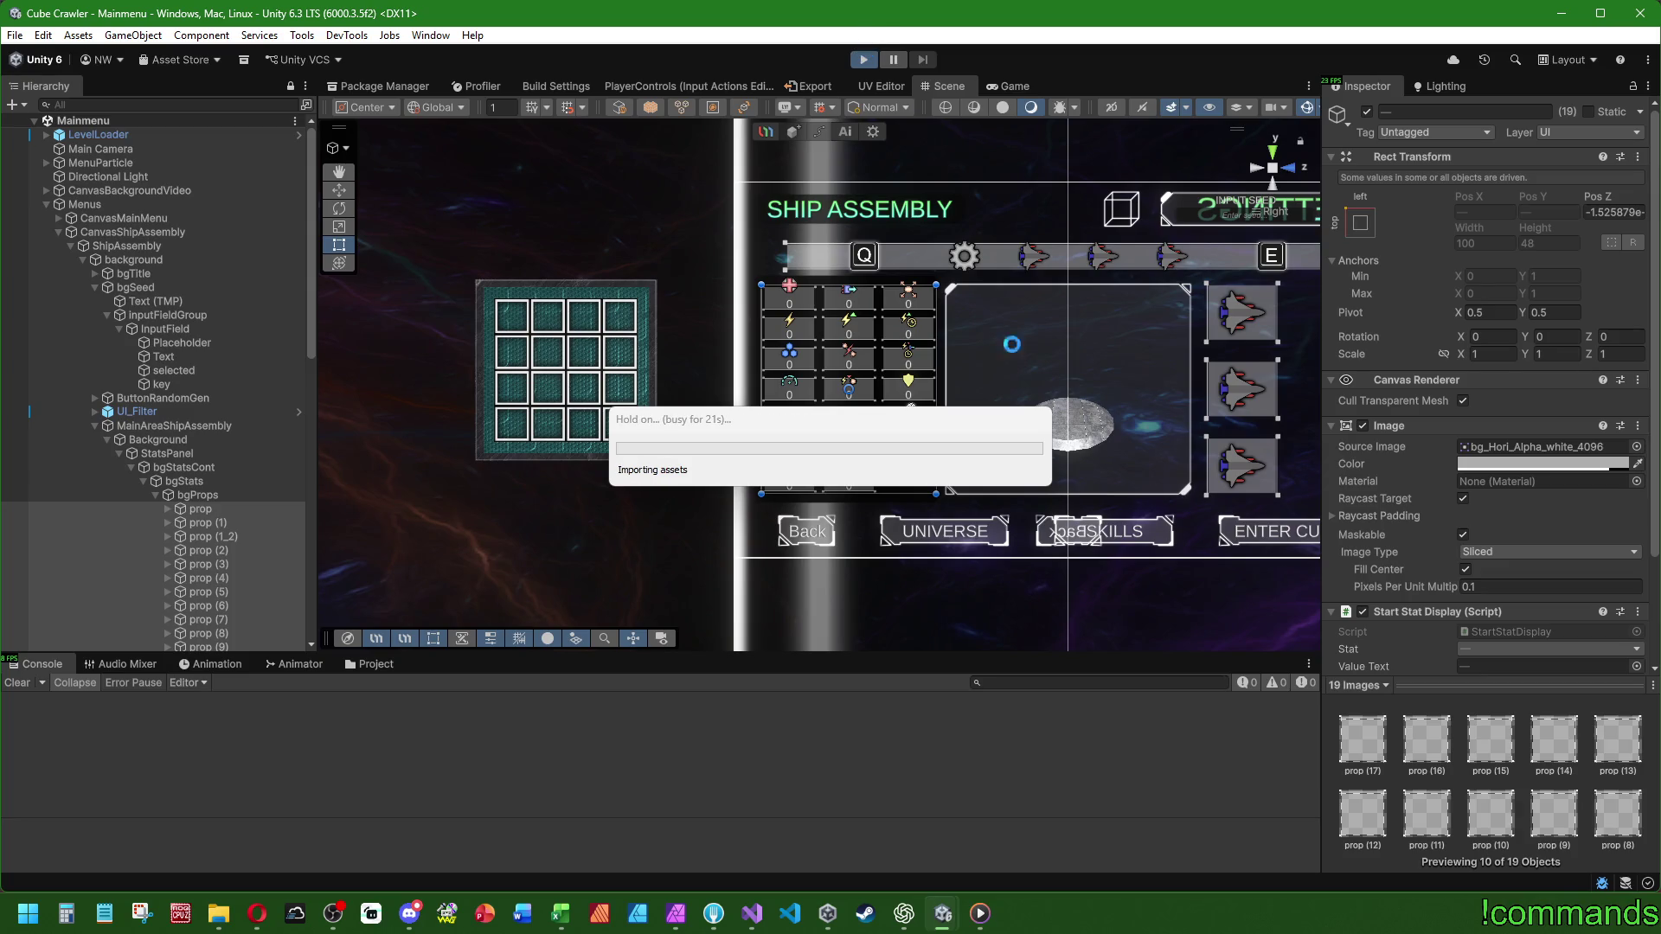
- Bring Steam's Arrival of Beasts page forward while Unity imports assets
click(866, 913)
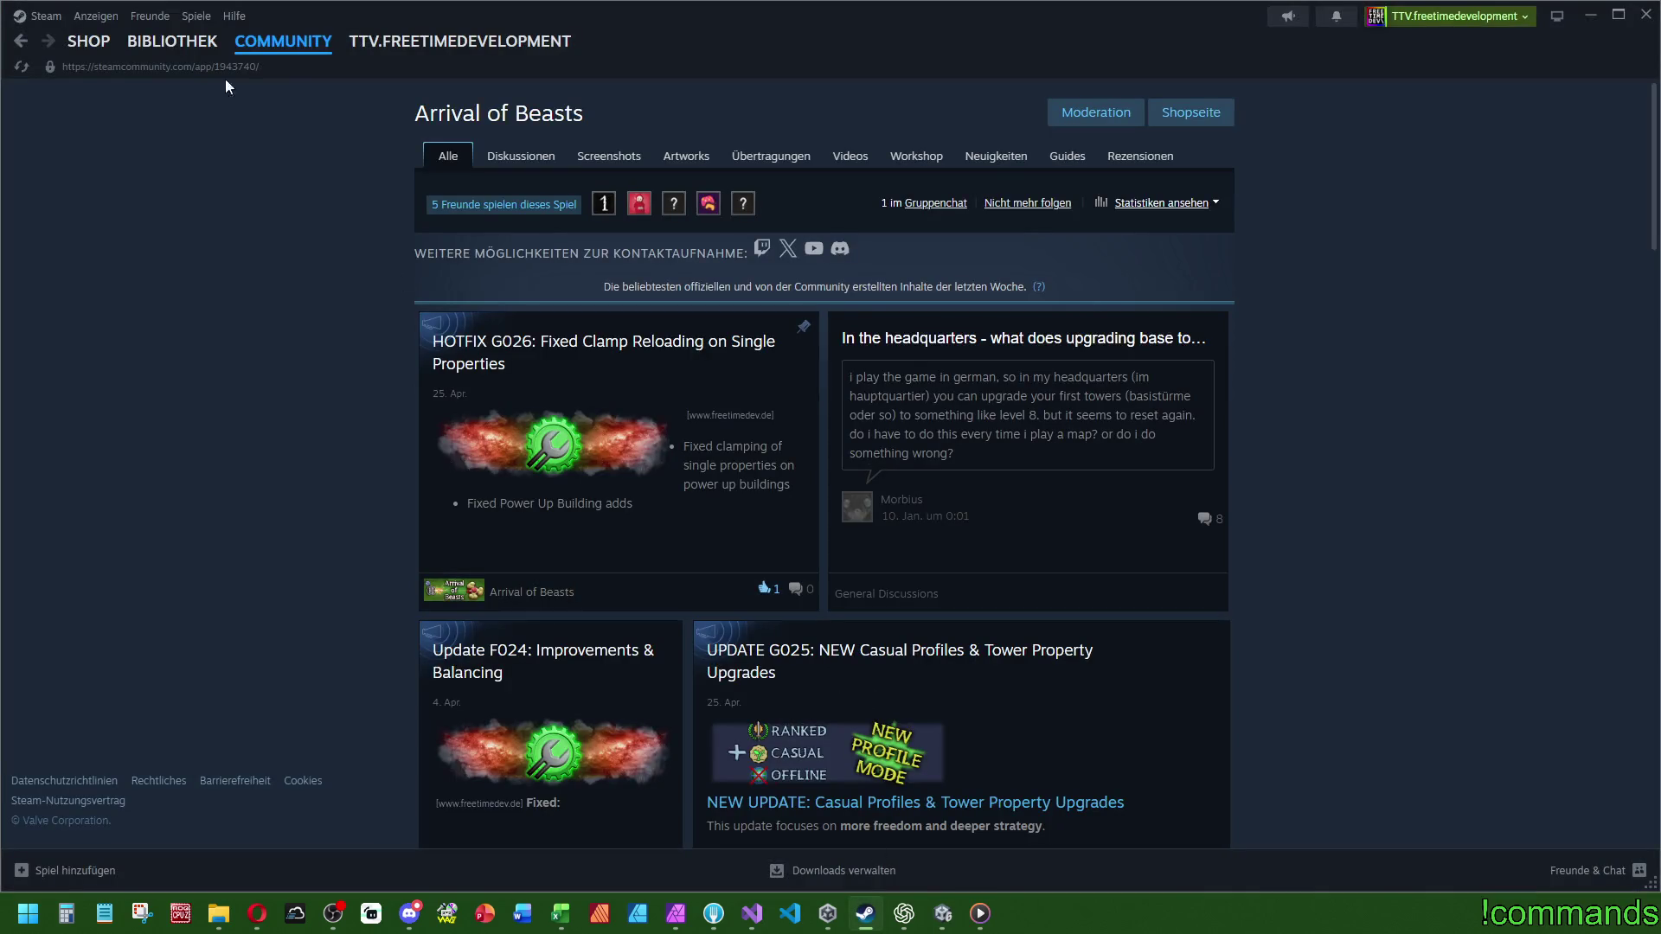
- Browse Arrival of Beasts' library, community, discussions and news pages in Steam, then close Steam
click(172, 40)
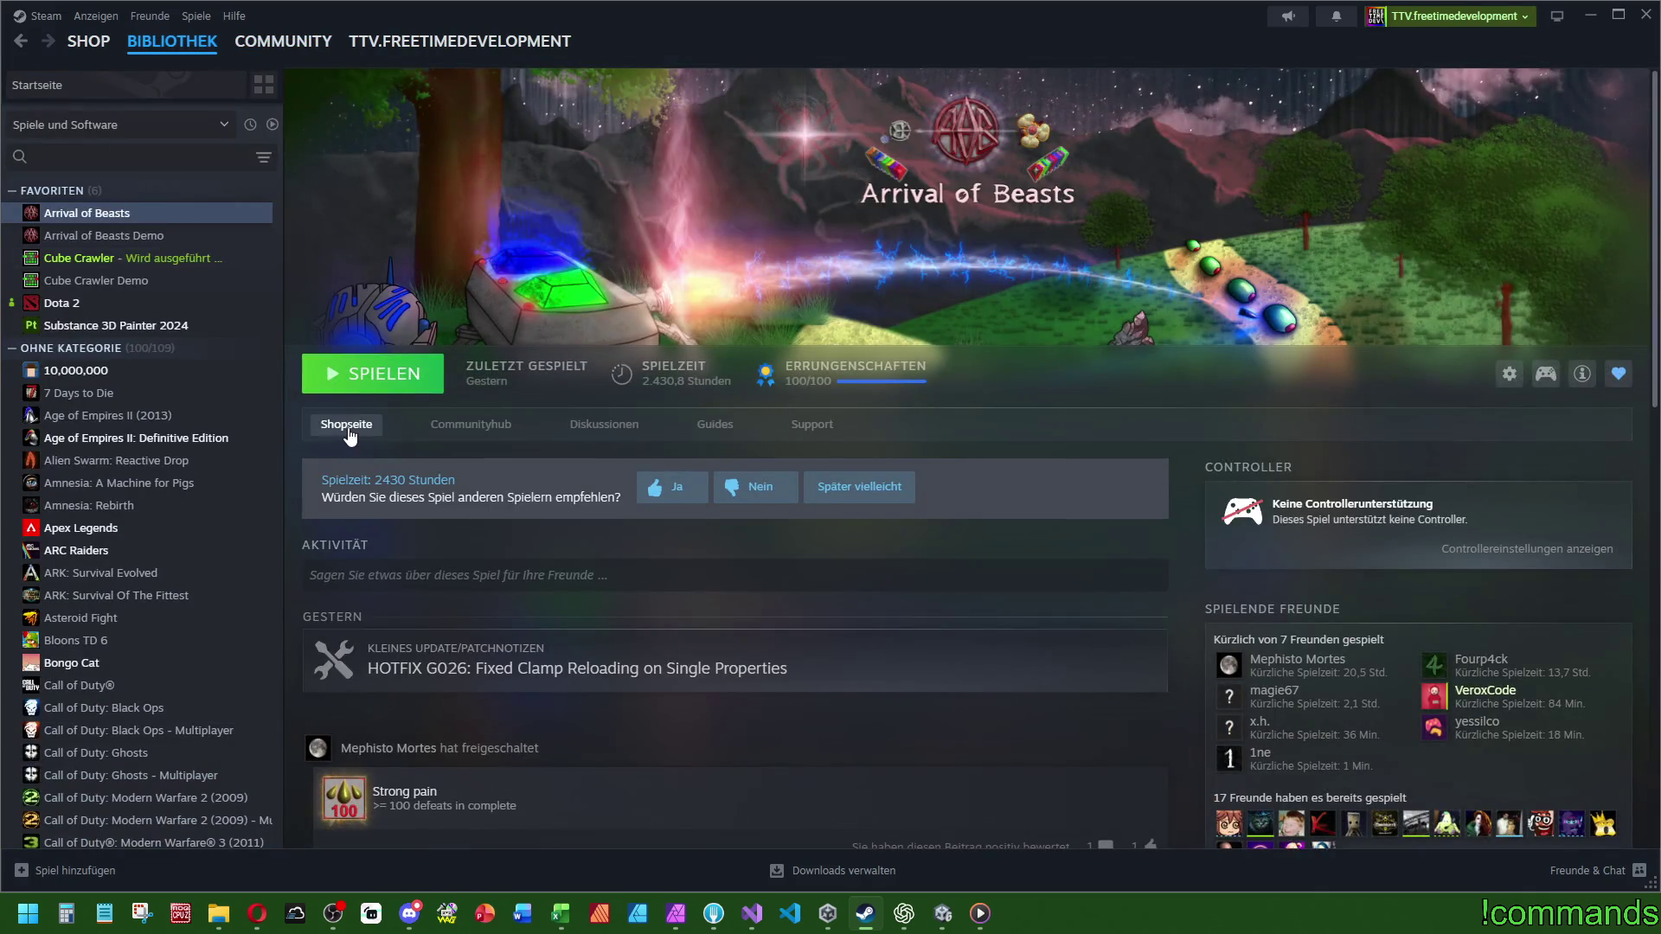
click(469, 429)
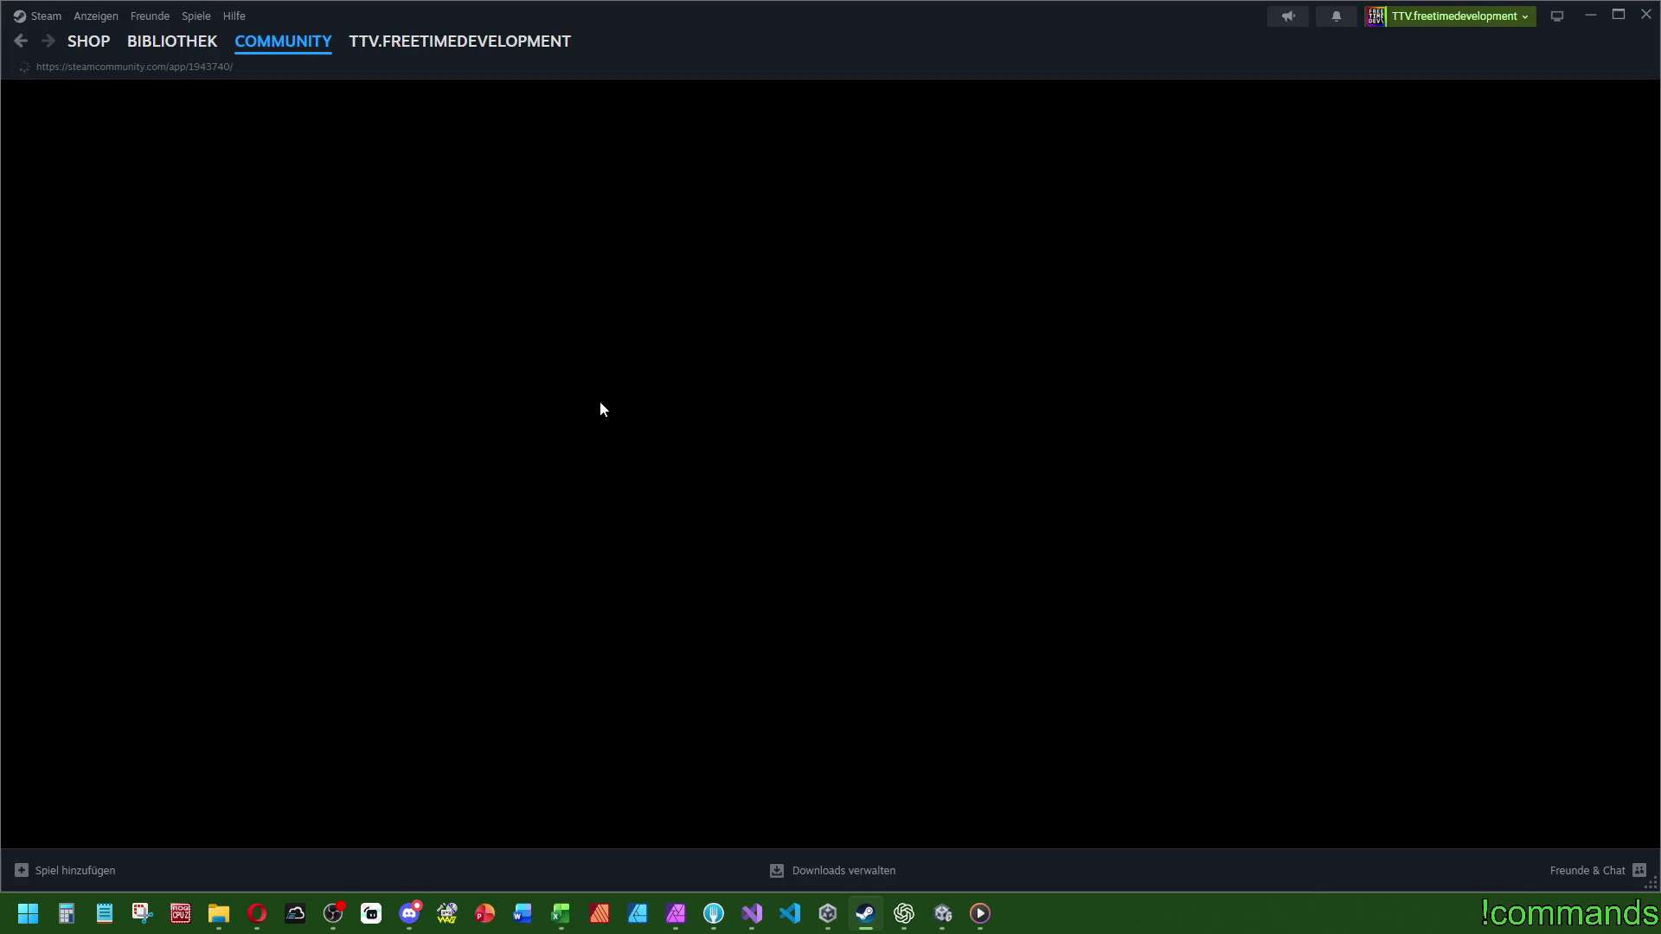
key(alt+Tab)
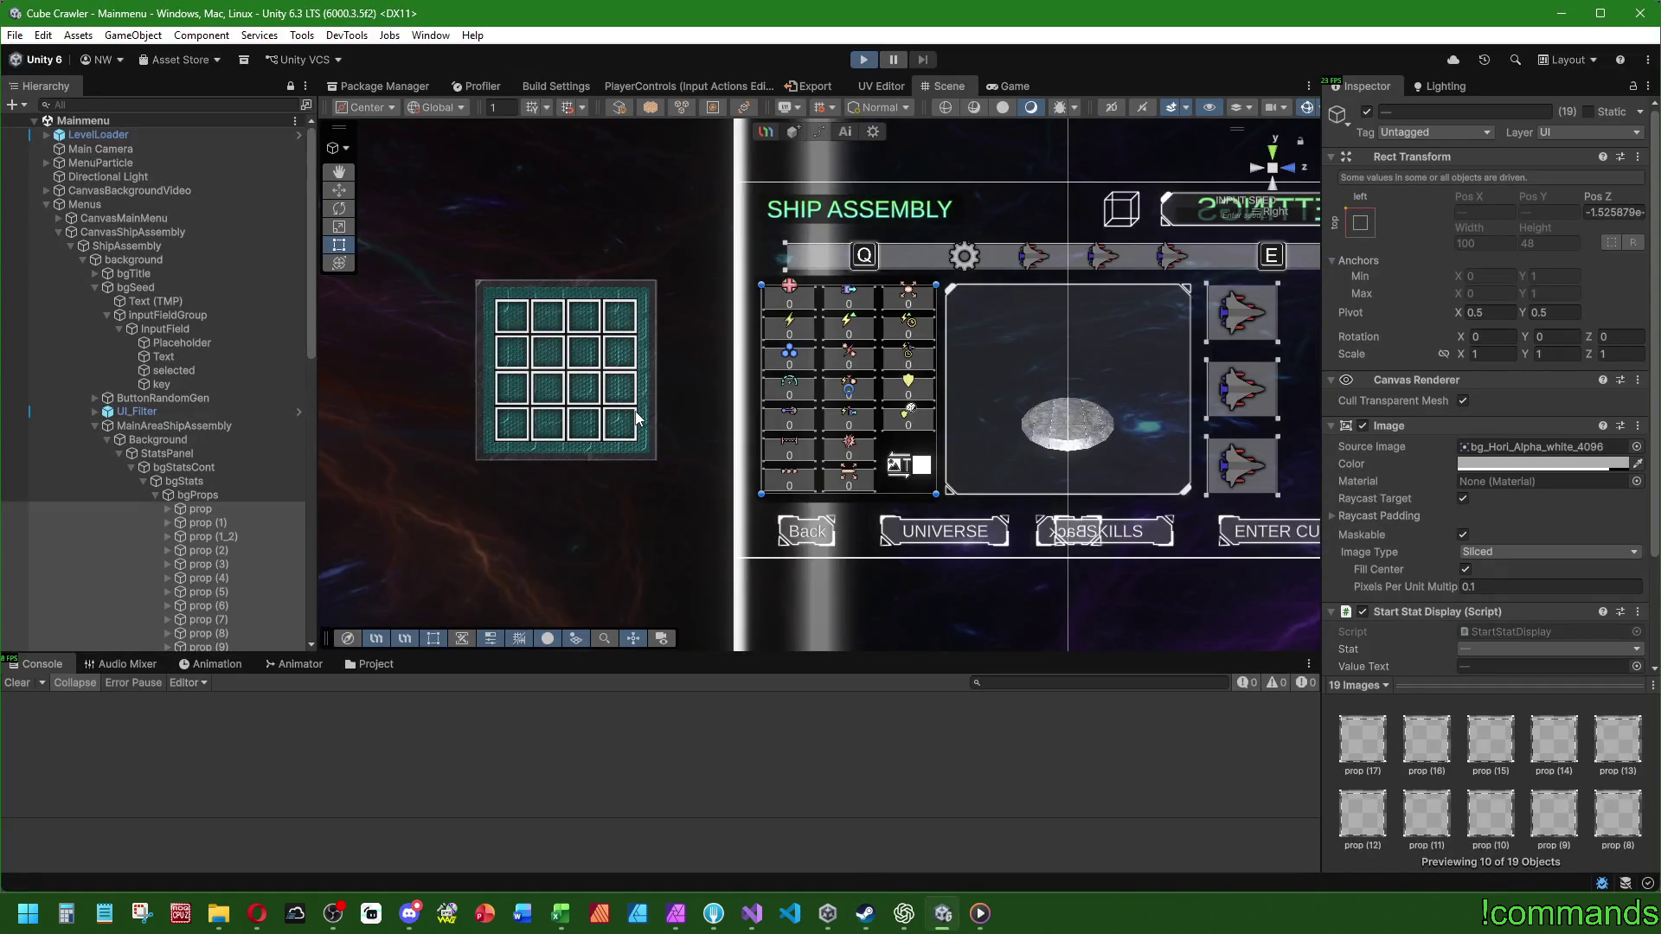
click(865, 914)
click(538, 173)
click(988, 165)
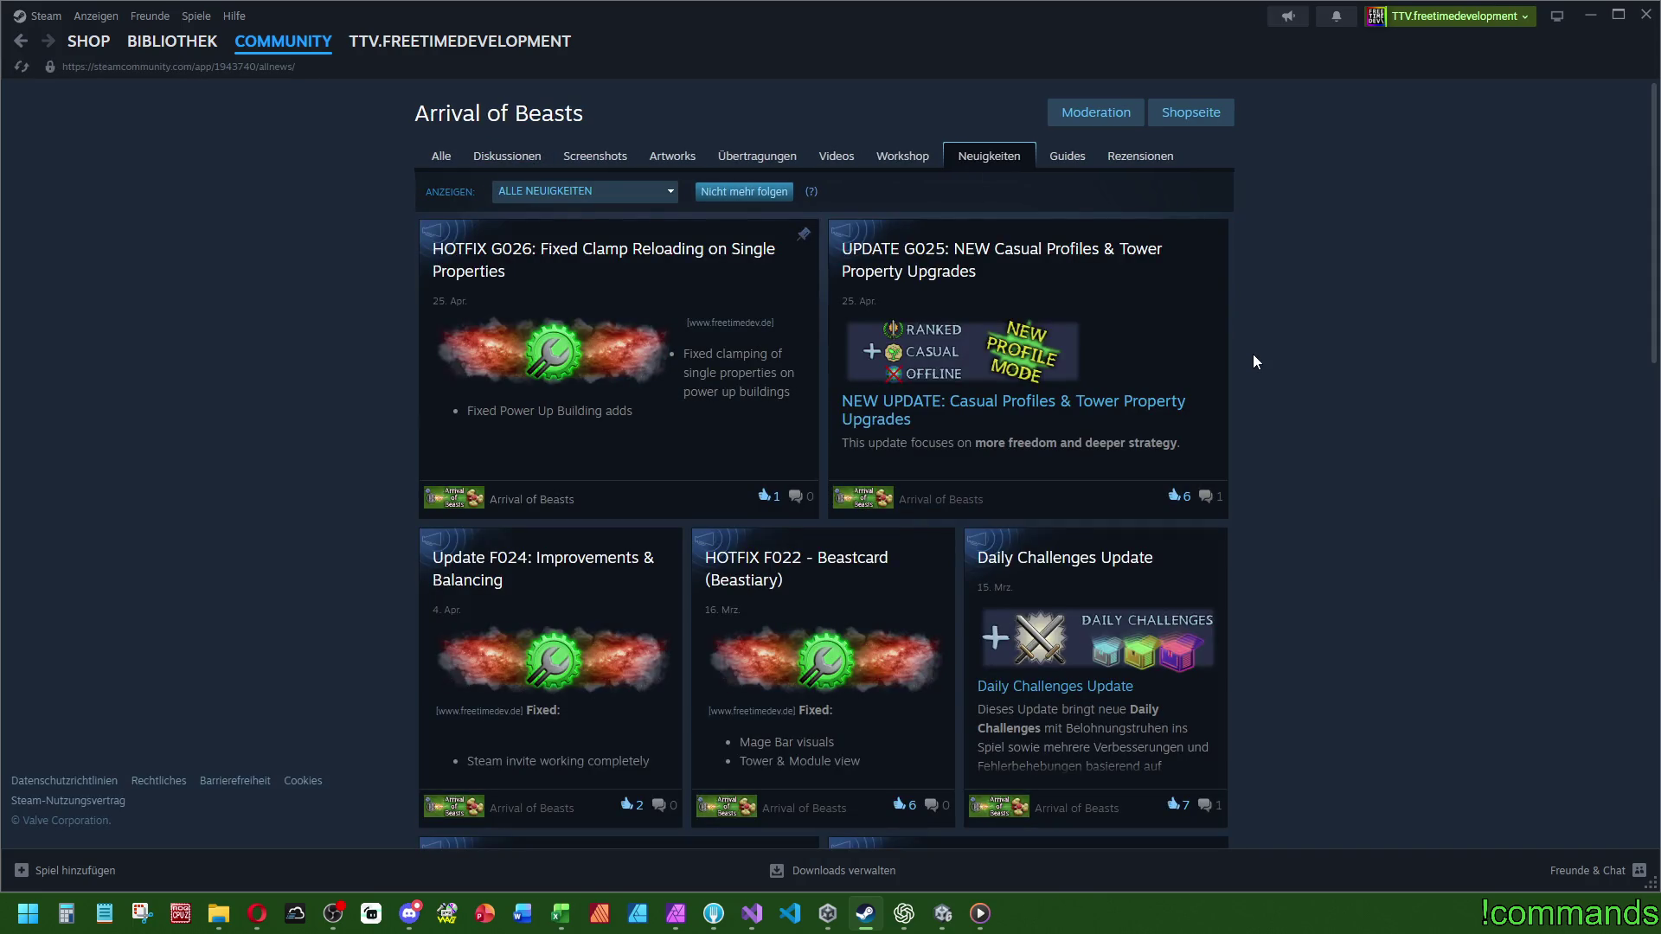
scroll(755, 380, down, 10)
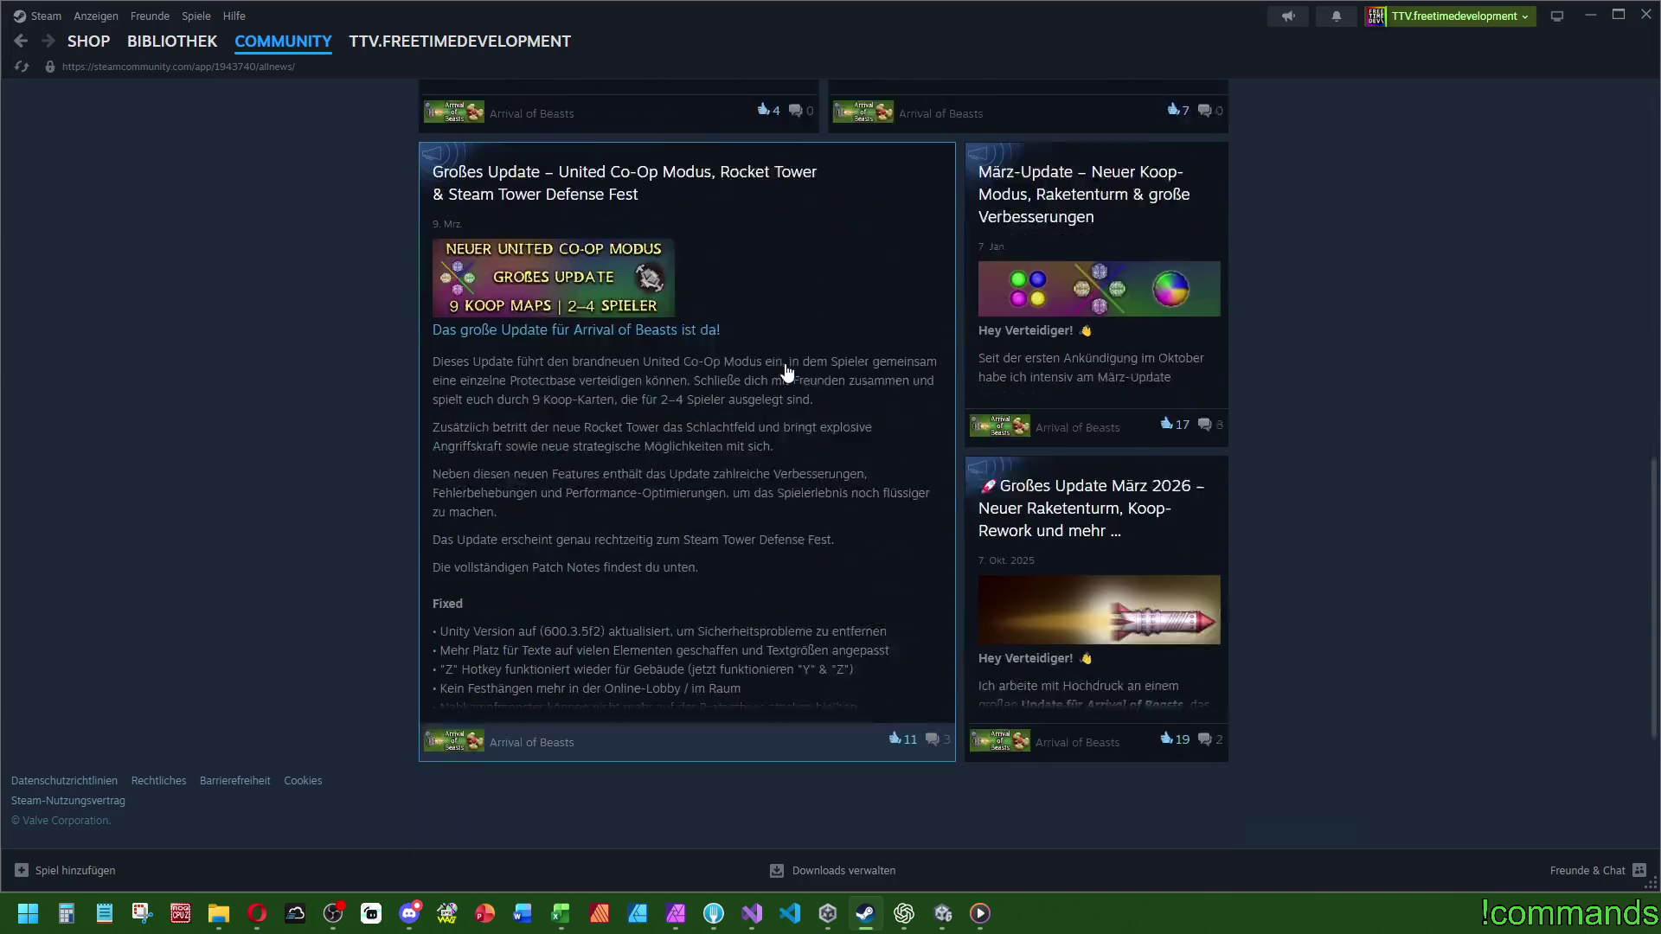
click(1648, 14)
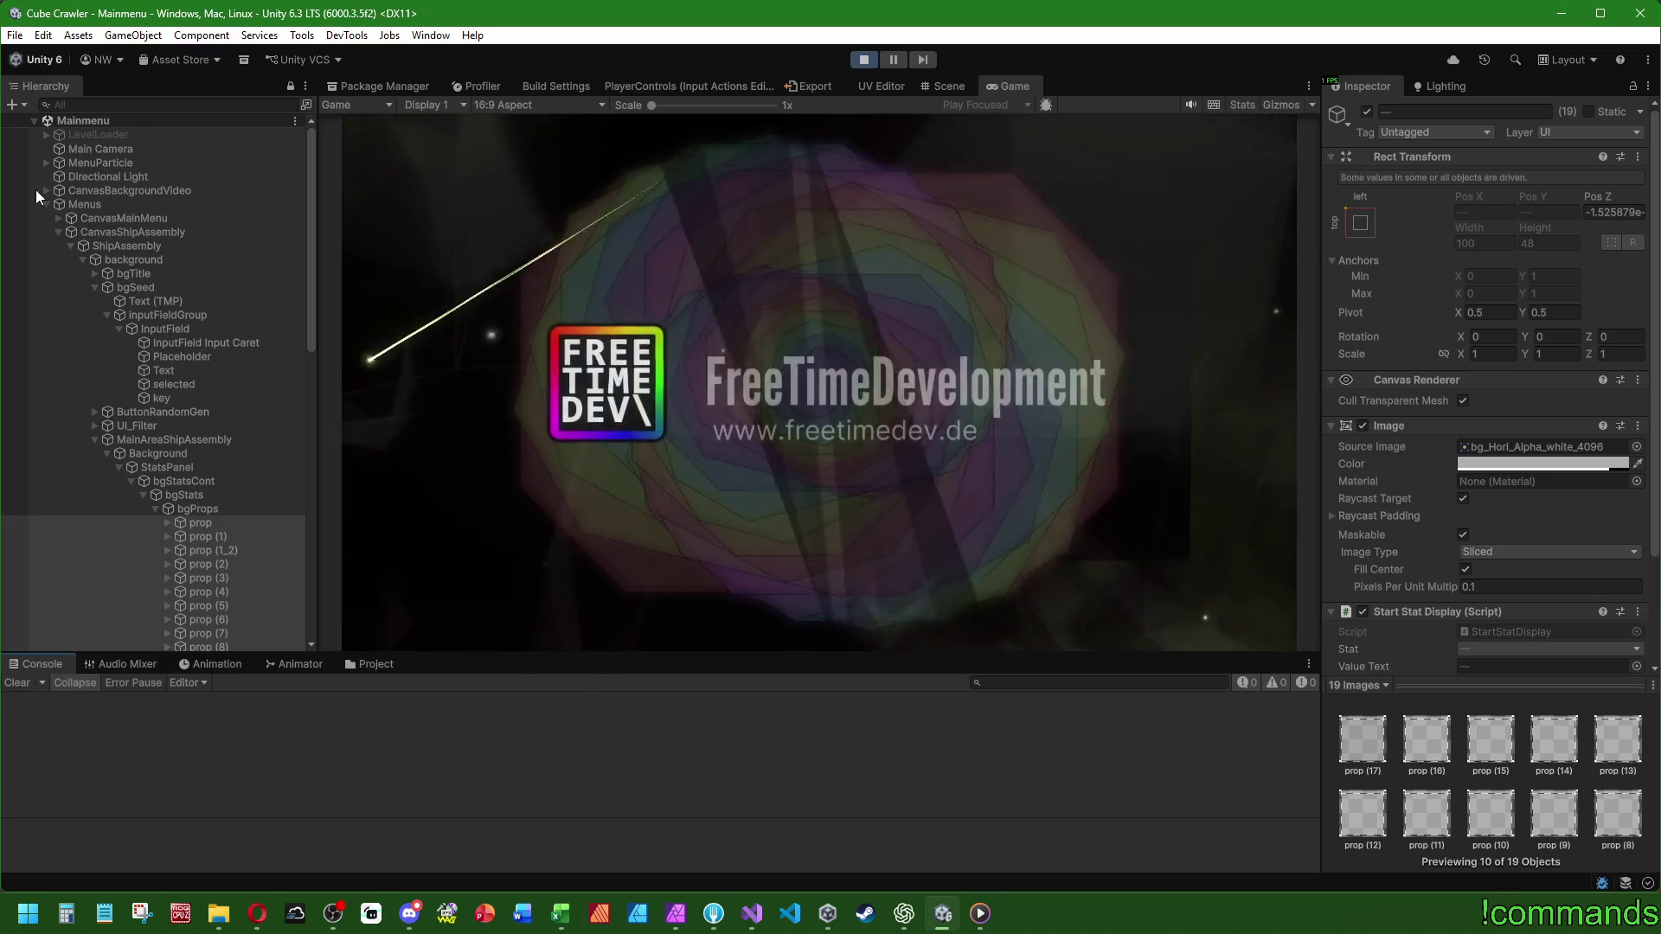
- Choose Play on the Cube Crawler main menu, hit the NullReferenceException, and stop play mode
click(45, 205)
click(92, 437)
click(96, 508)
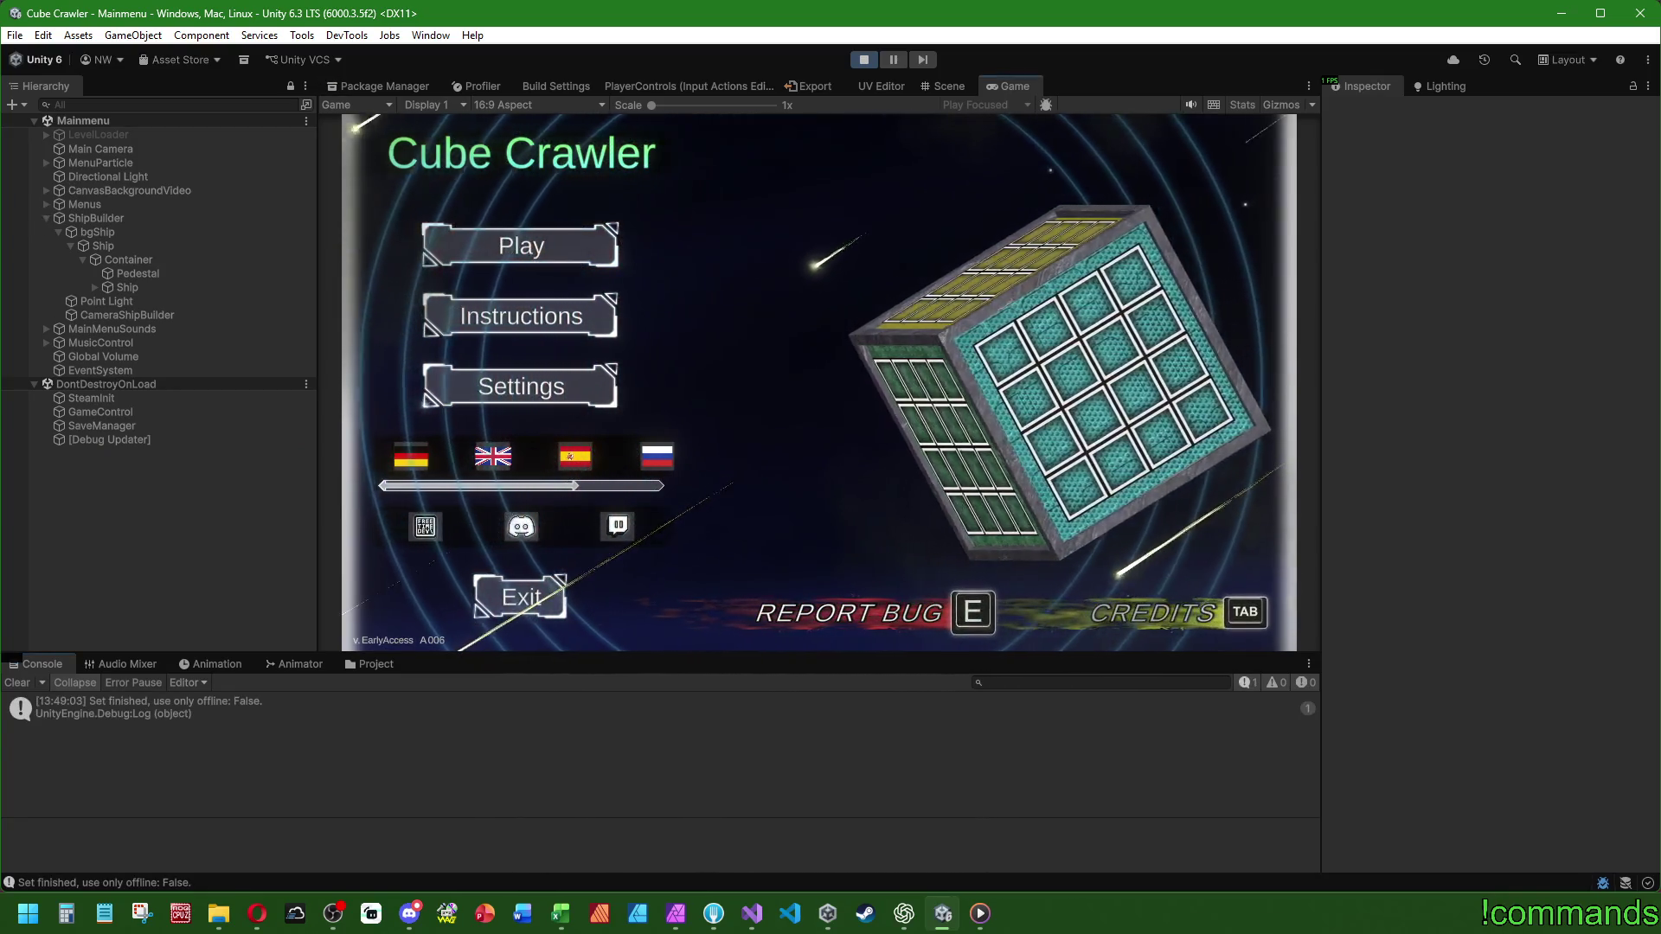
key(Return)
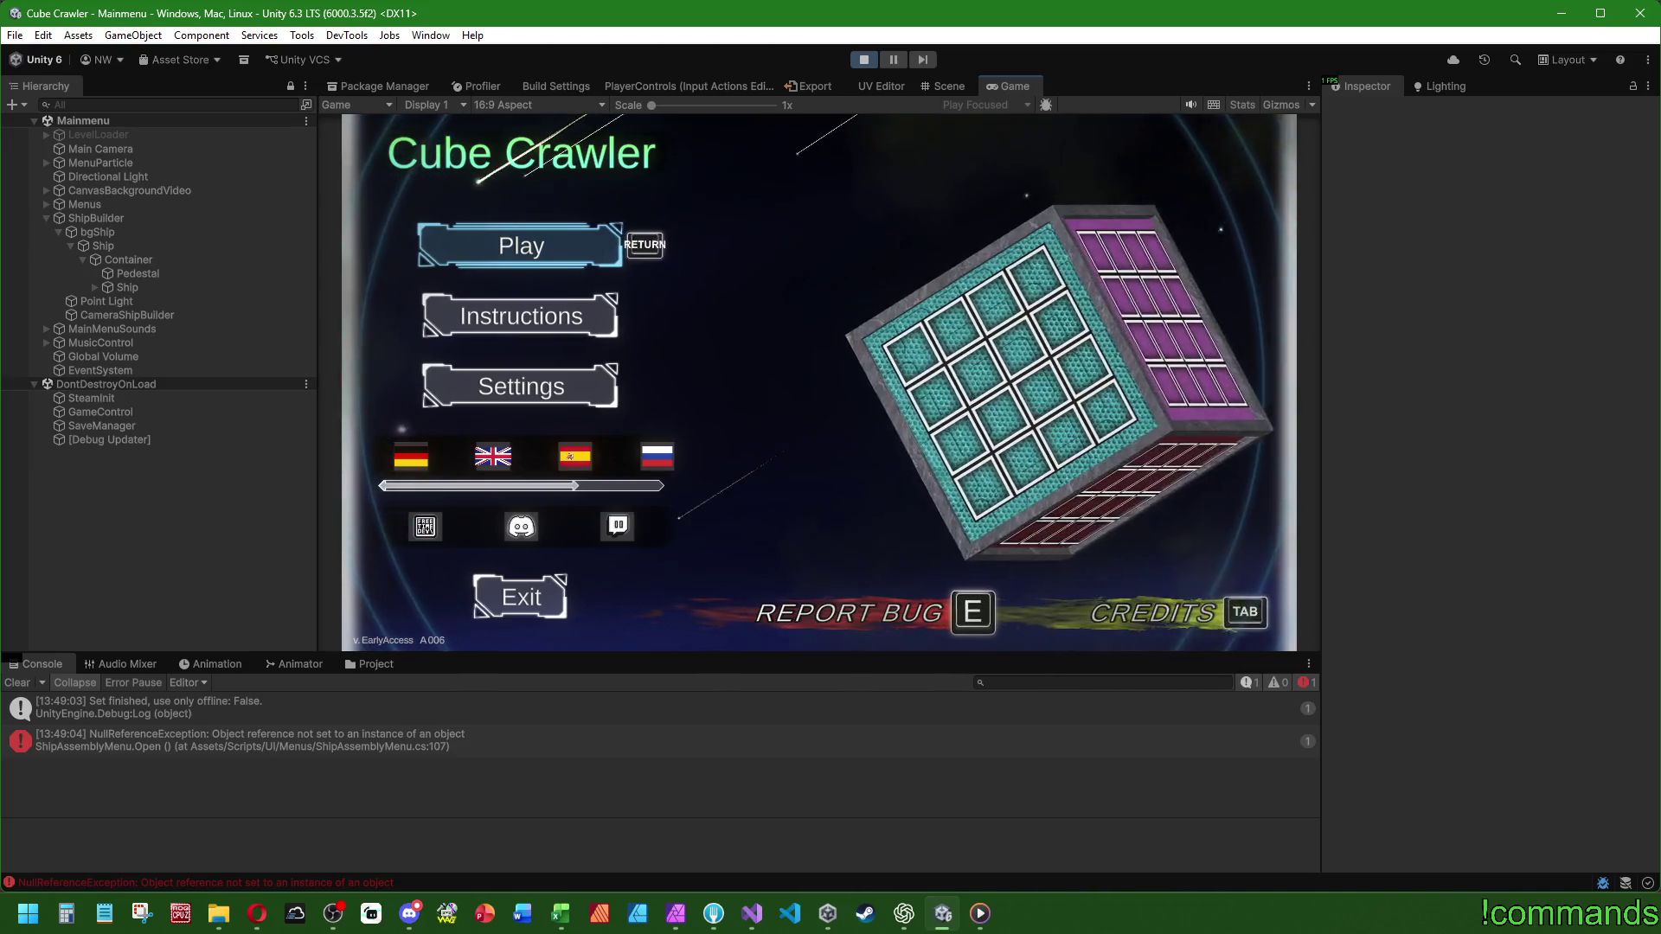
key(super)
click(854, 64)
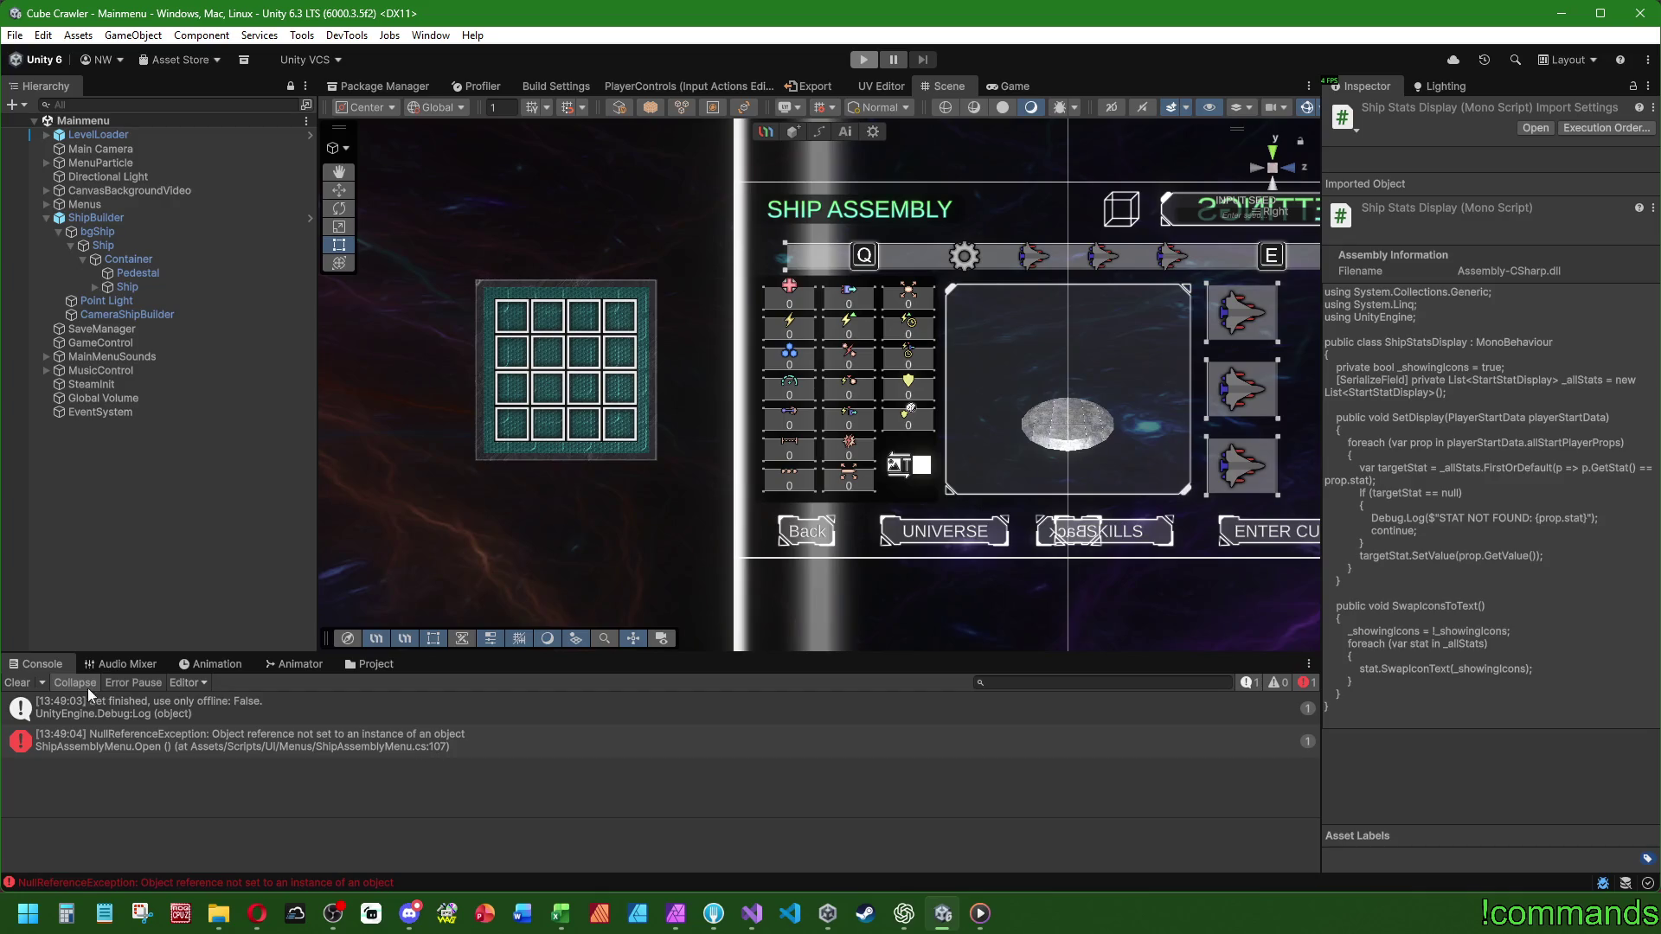
key(alt+Tab)
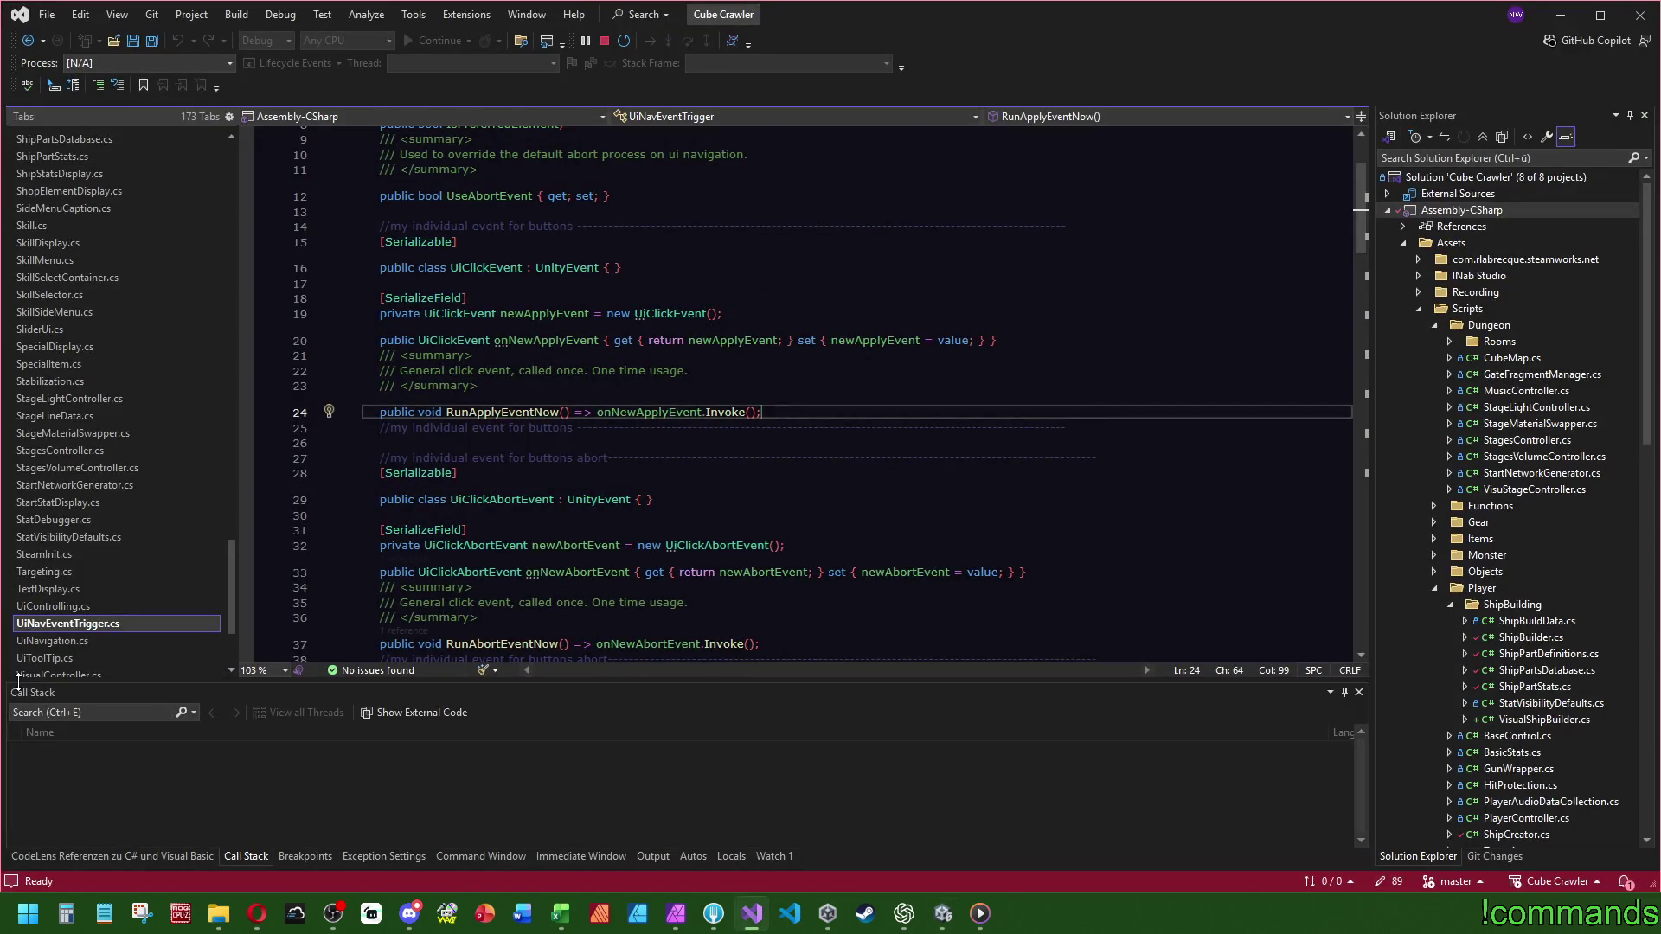
- Check ShipAssemblyMenu.cs line 107, then assign bgStatsCont as CanvasShipAssembly's Ship Stats Display
scroll(95, 563, up, 1)
scroll(95, 563, up, 2)
click(74, 162)
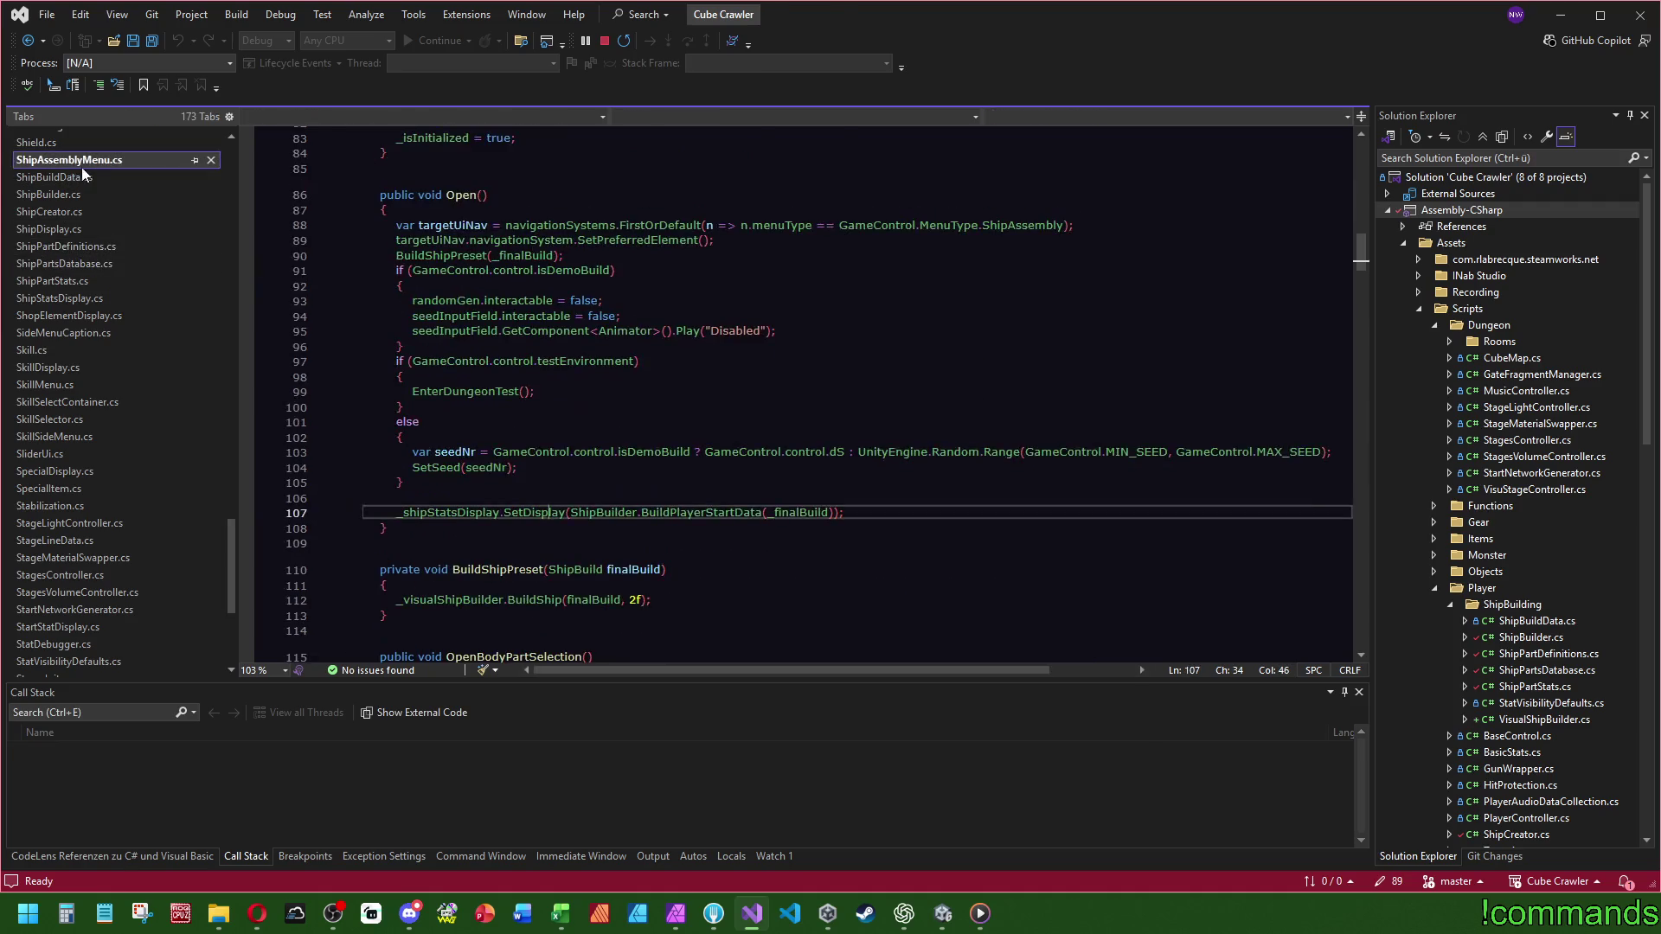
click(943, 914)
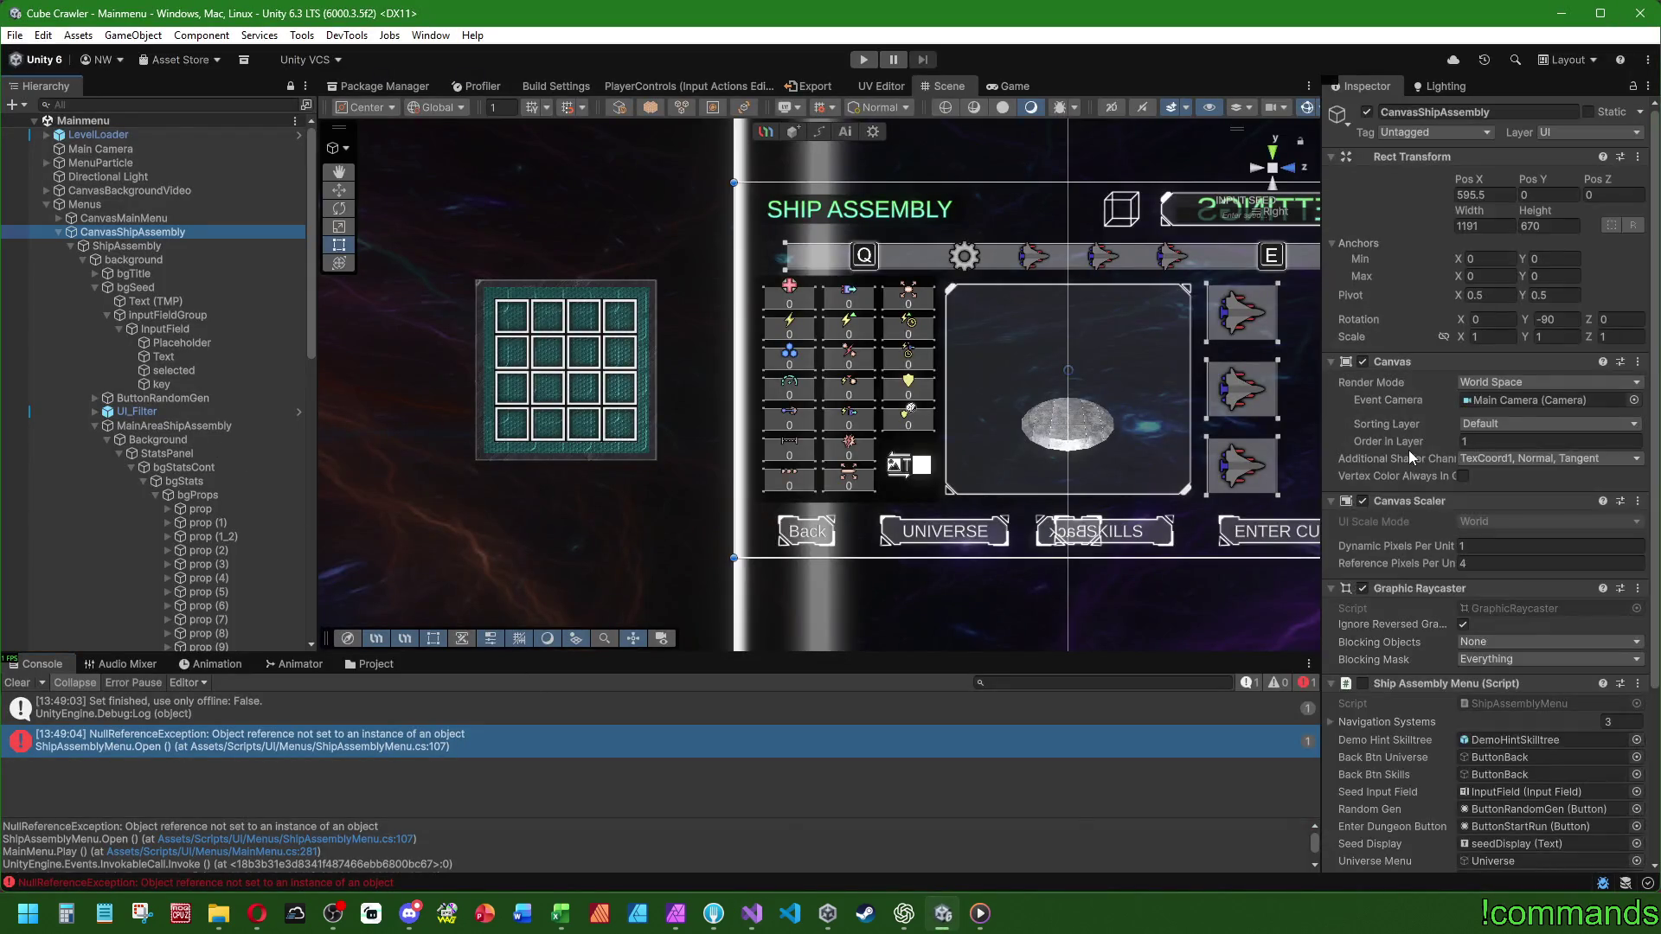
scroll(1408, 450, down, 5)
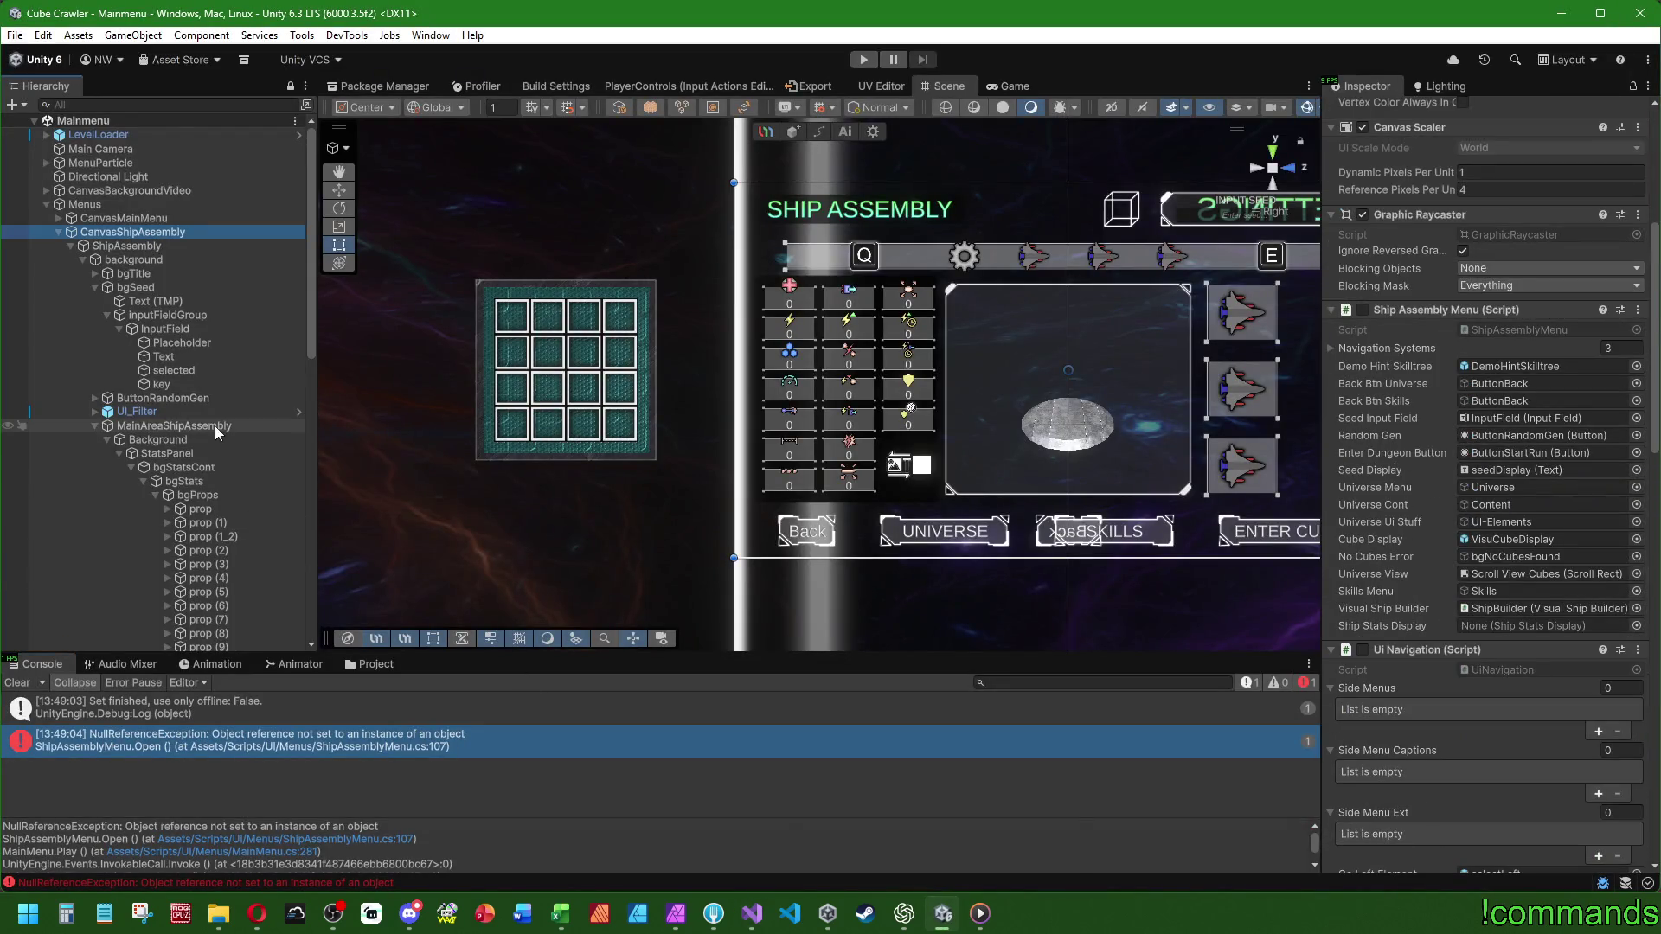
mouse_move(189, 464)
mouse_down()
mouse_move(1492, 608)
mouse_move(1510, 626)
mouse_up()
click(1511, 627)
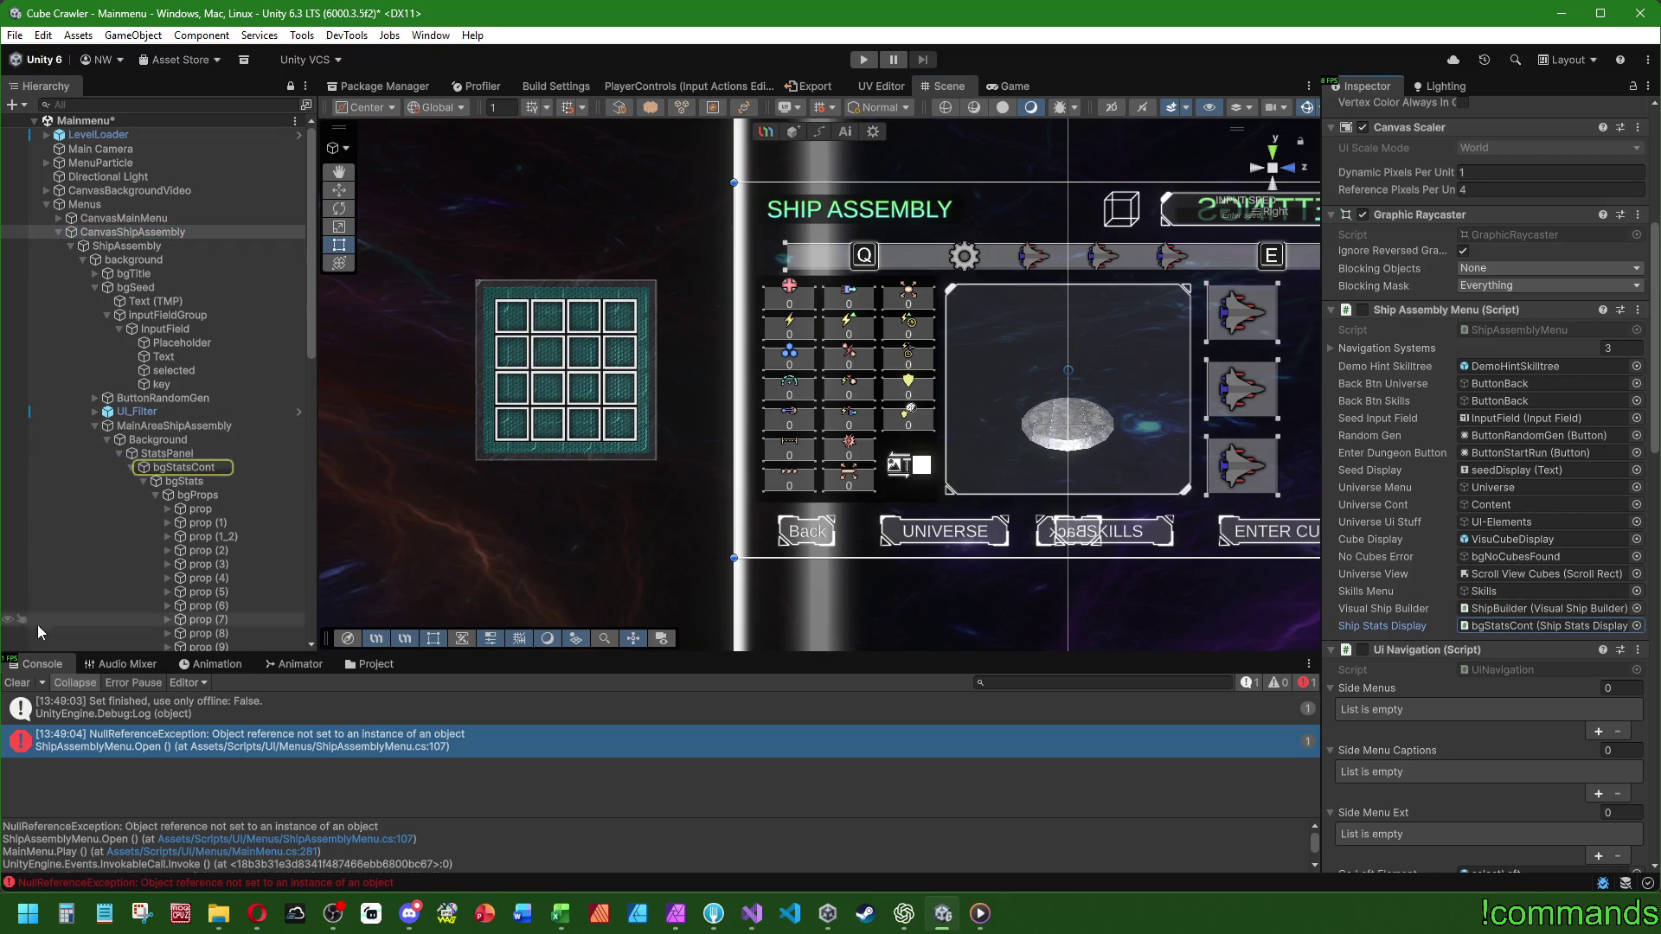
- Clear the console, save the scene, and restart play mode
click(17, 683)
click(49, 210)
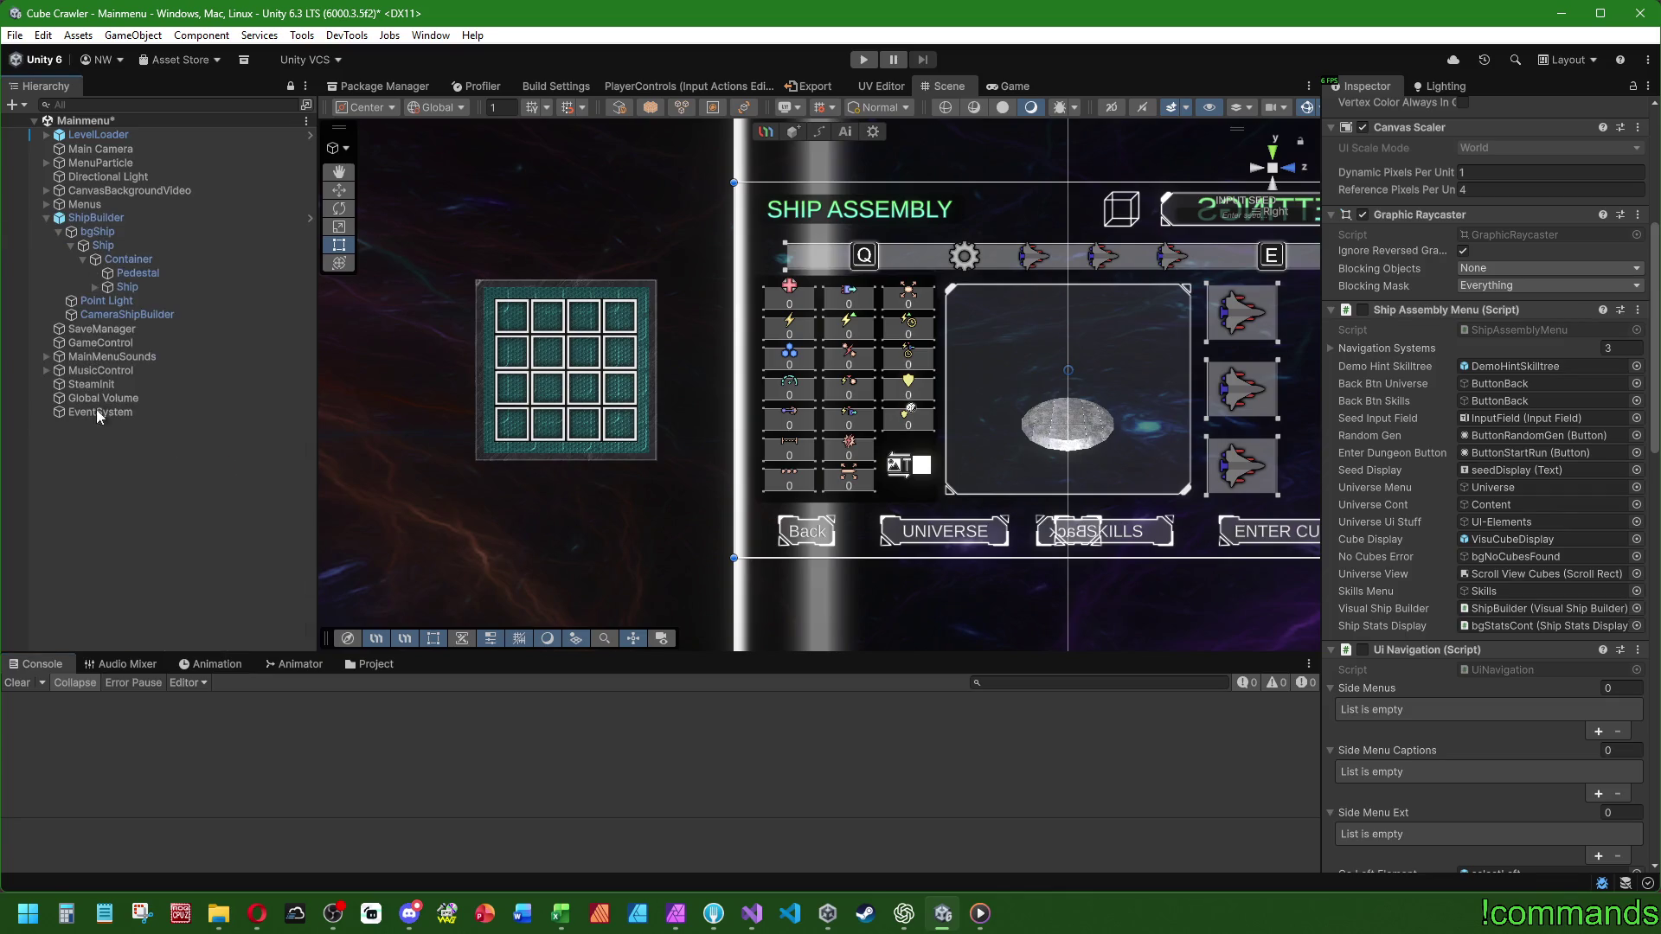
click(16, 35)
click(35, 224)
click(16, 35)
click(30, 121)
click(859, 59)
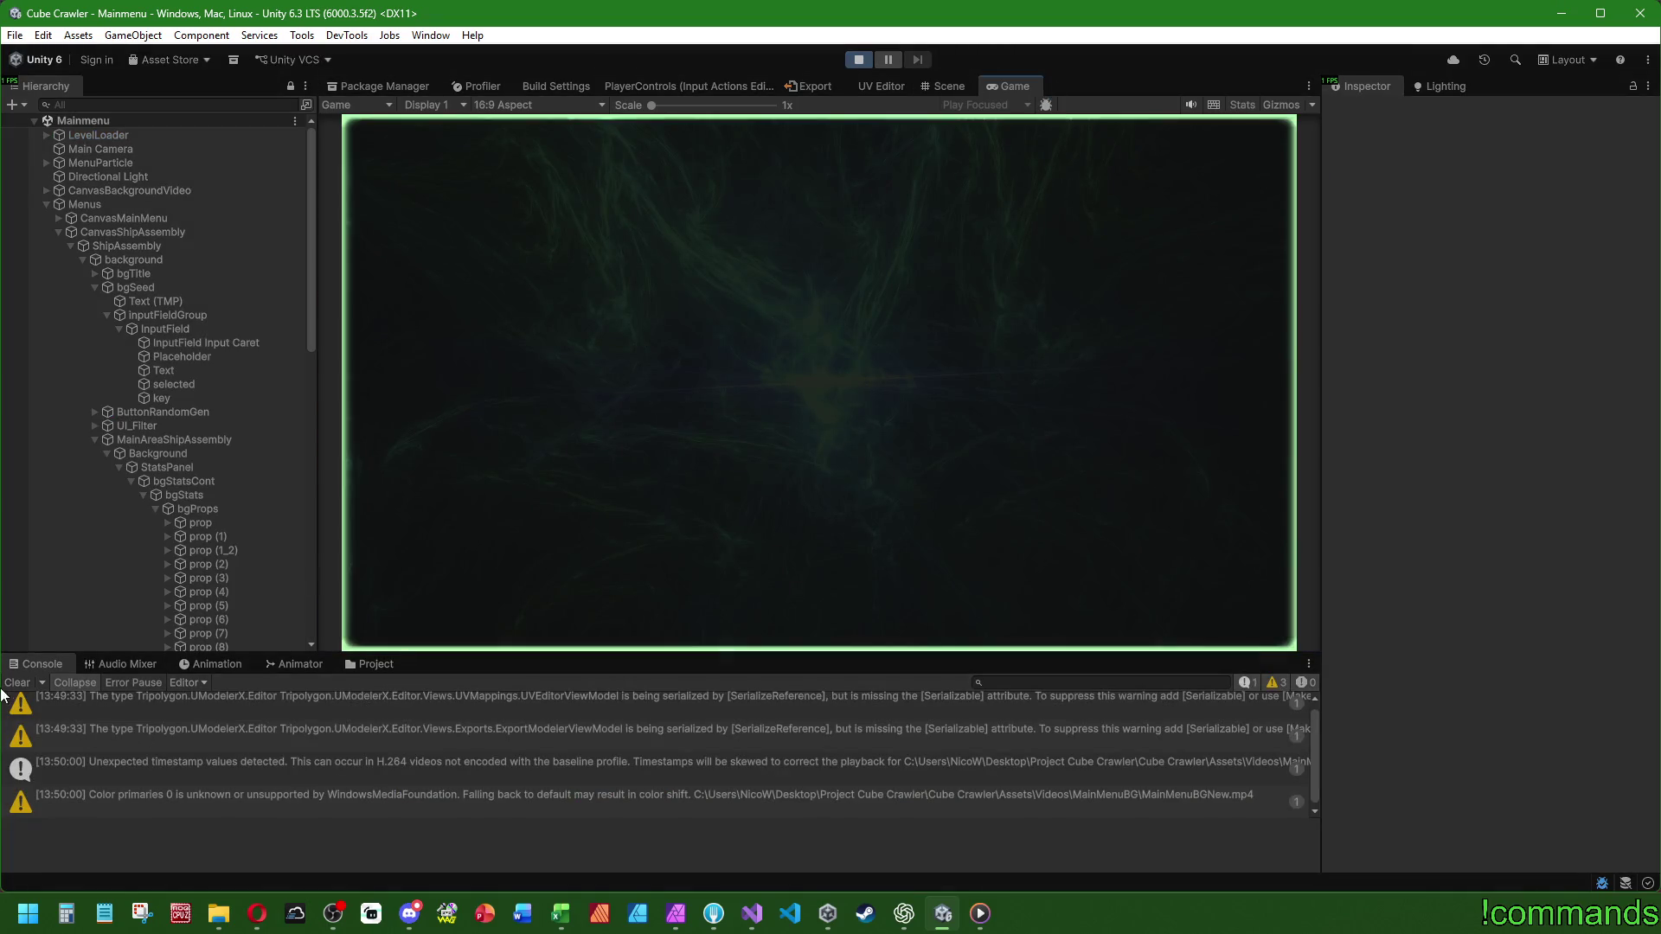
- Run the game, open Ship Assembly from the main menu, and maximize the Game view
click(21, 682)
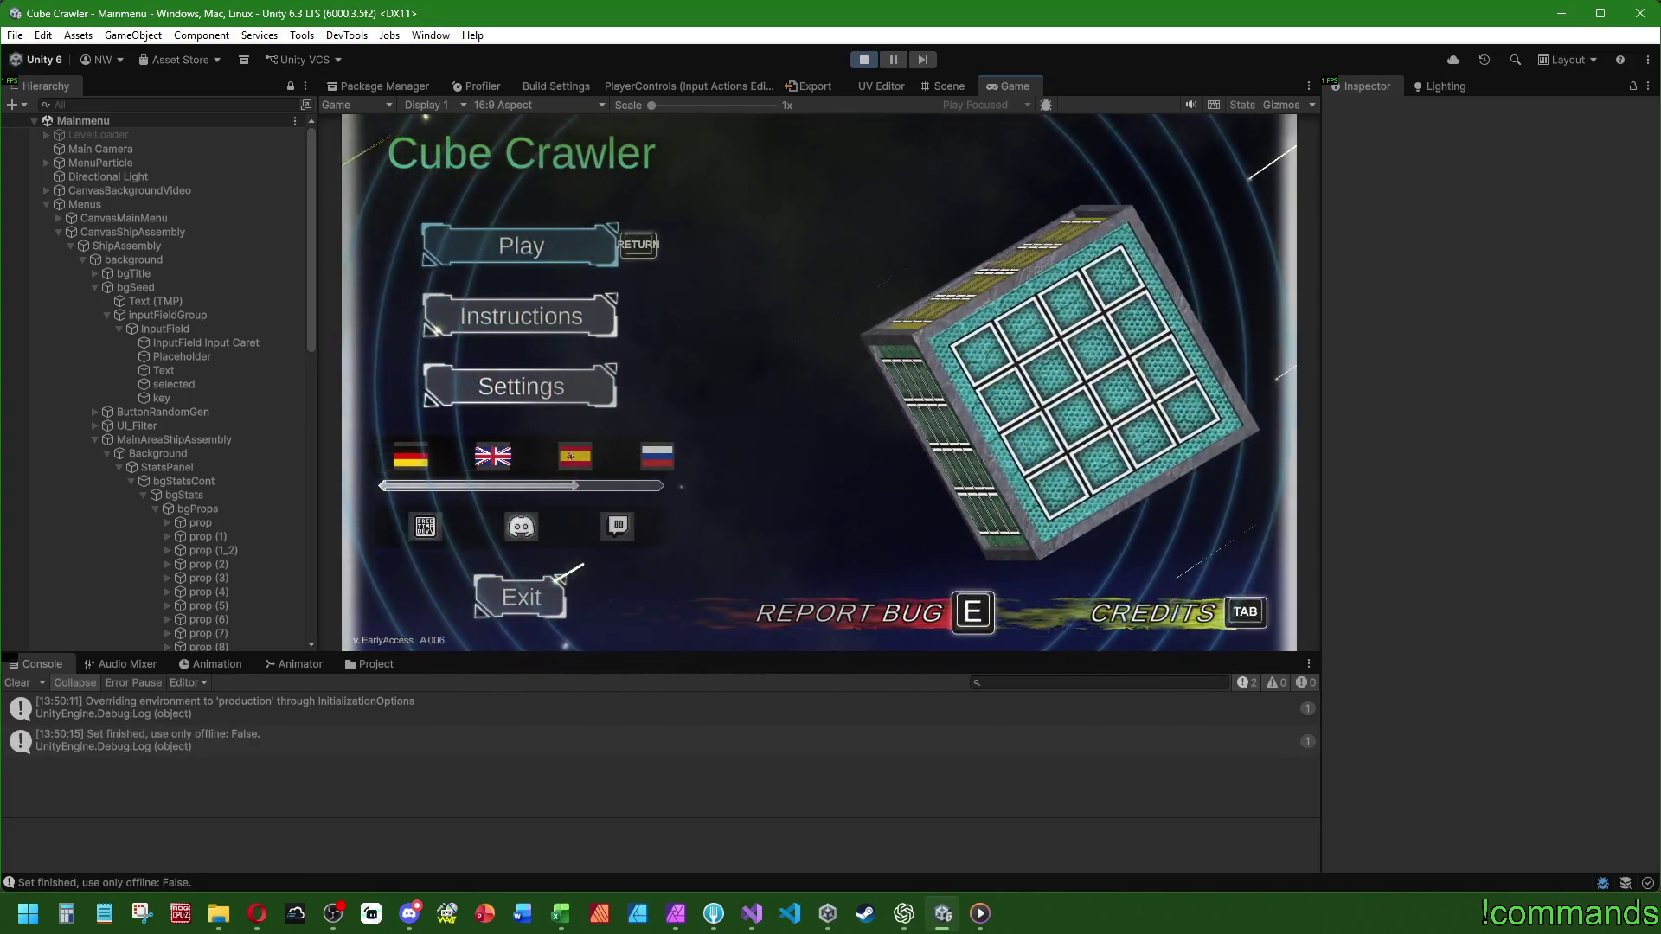
key(Return)
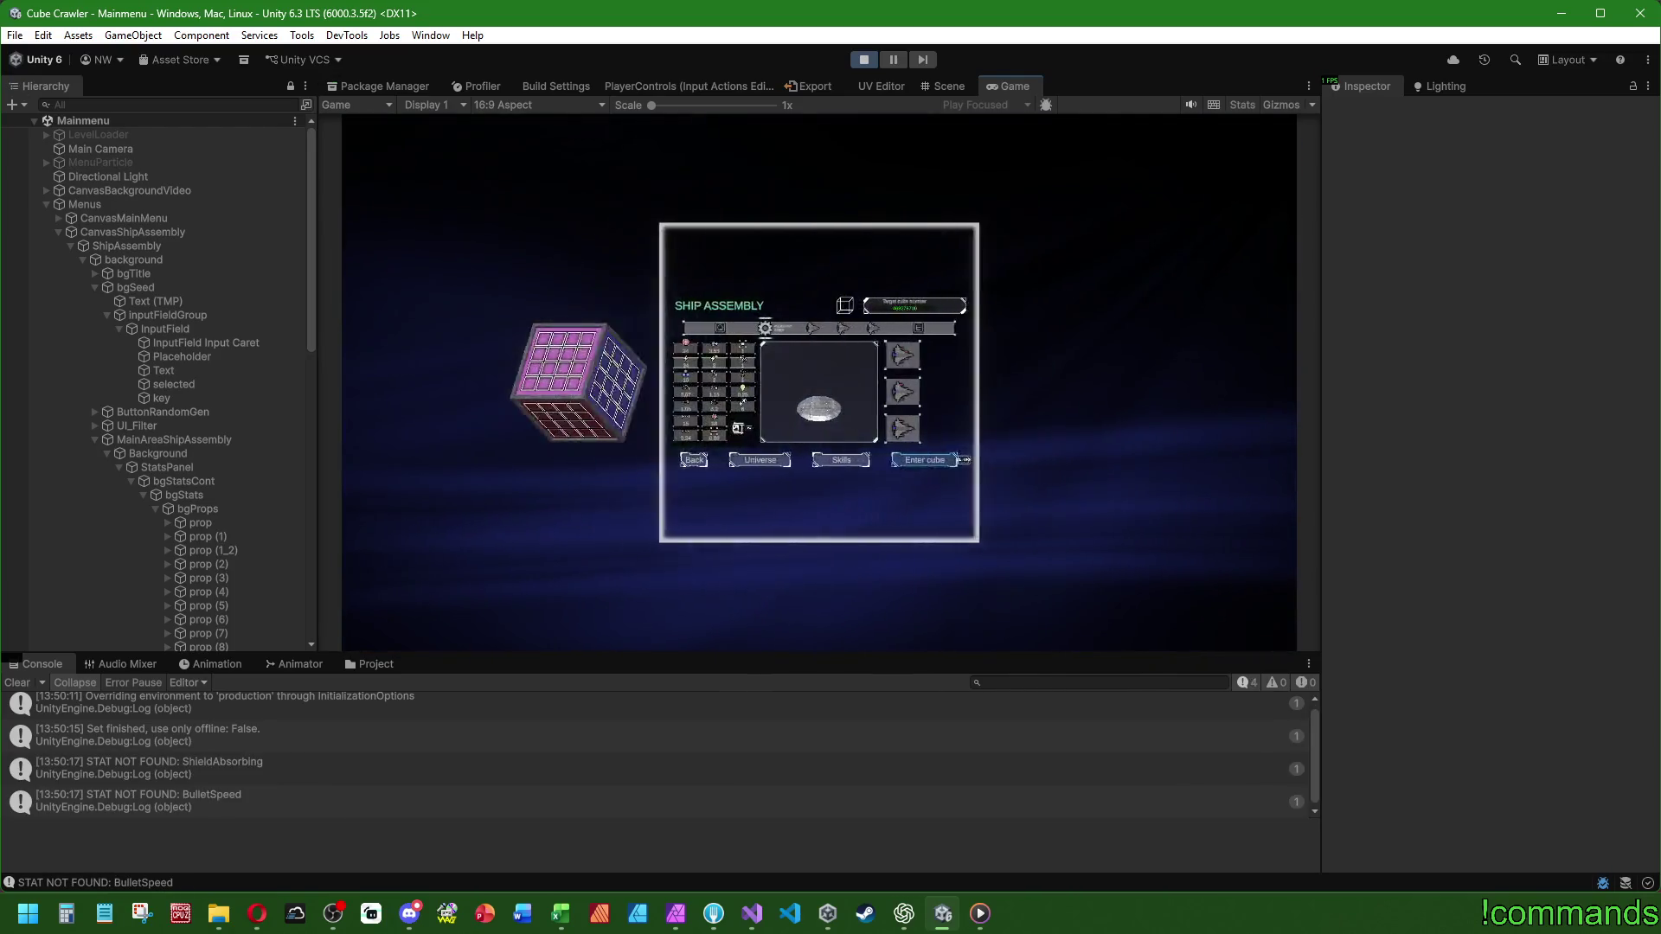
key(super)
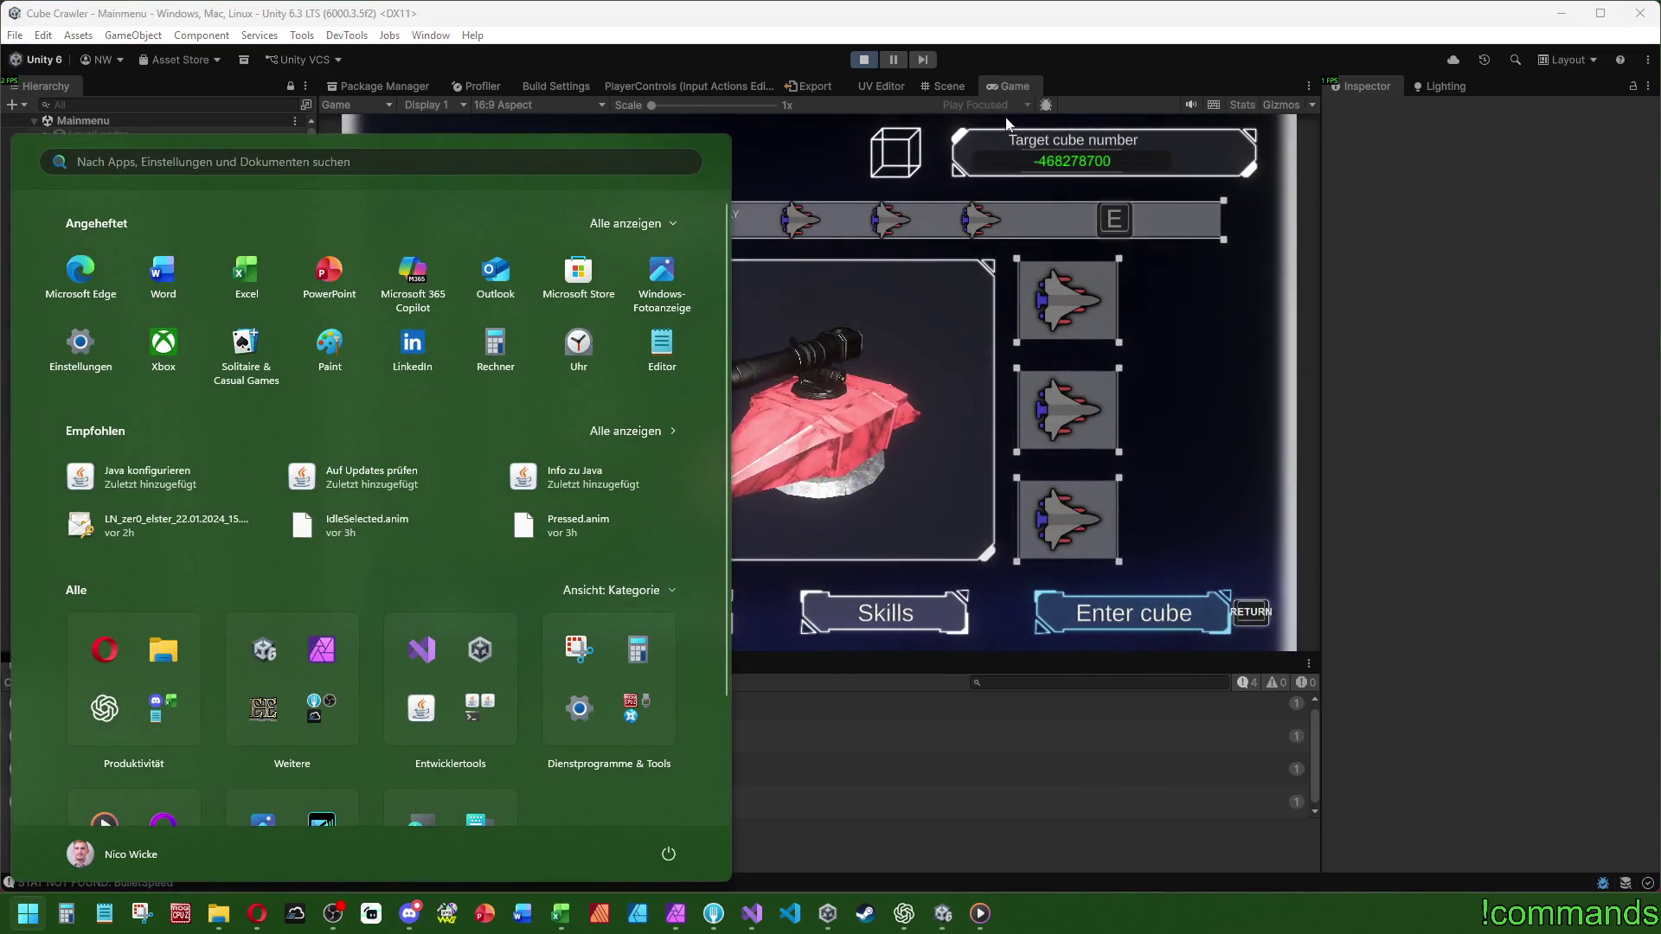
double_click(1015, 85)
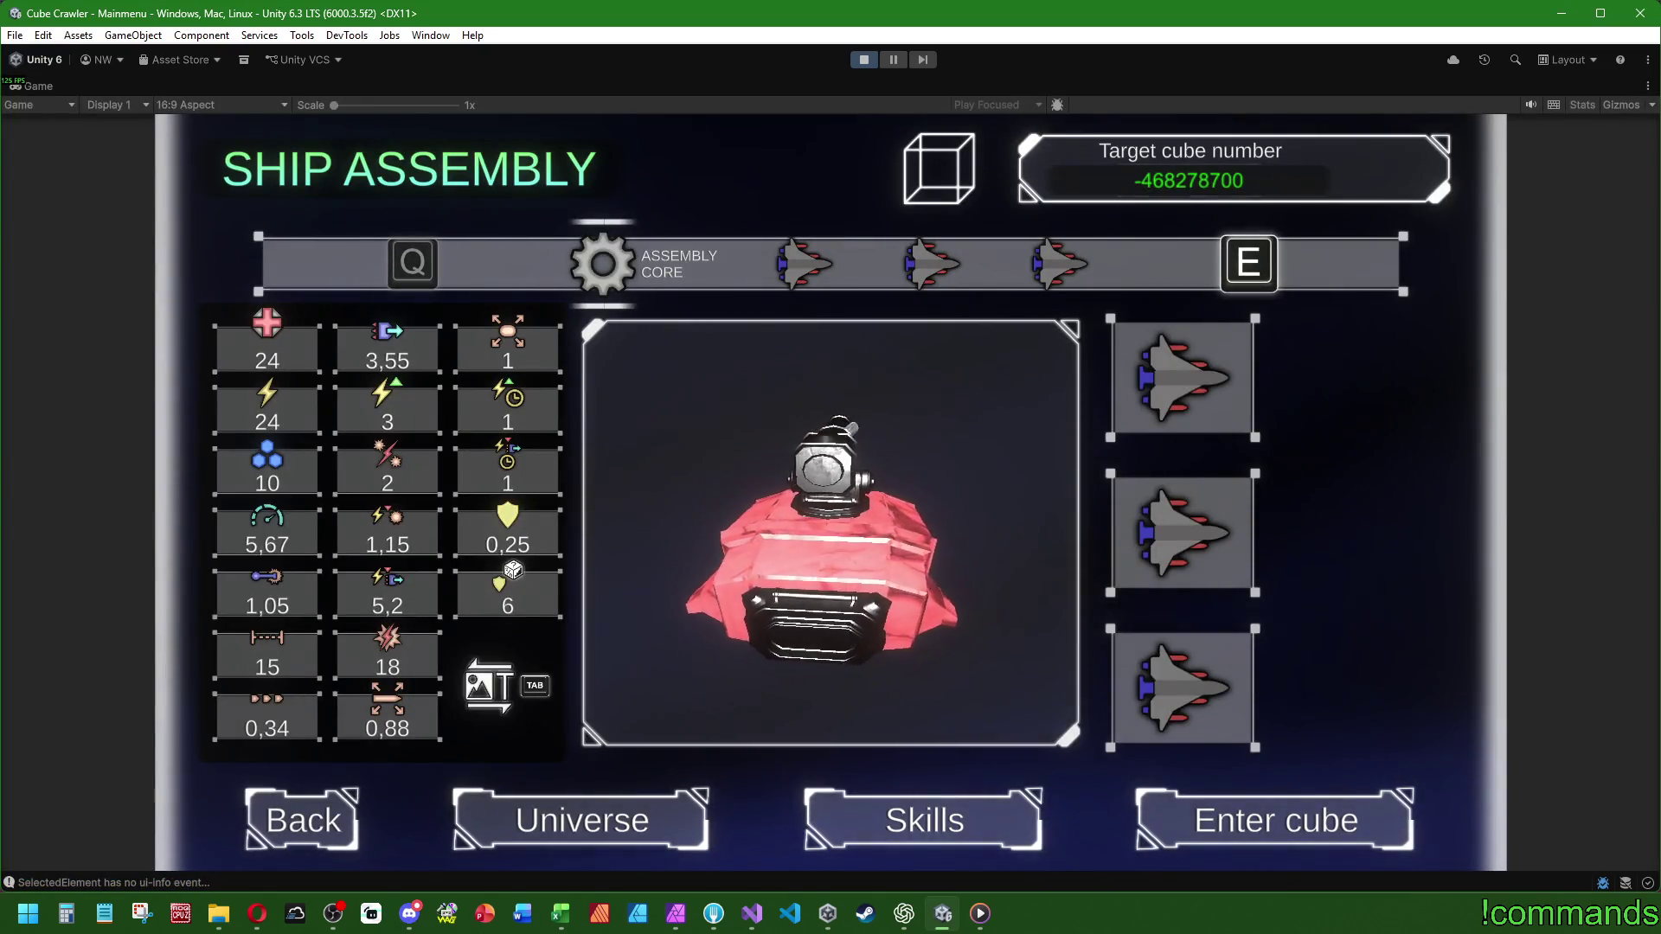
- Restore the editor panels around the game view and select CanvasShipAssembly in the hierarchy
key(super)
double_click(40, 83)
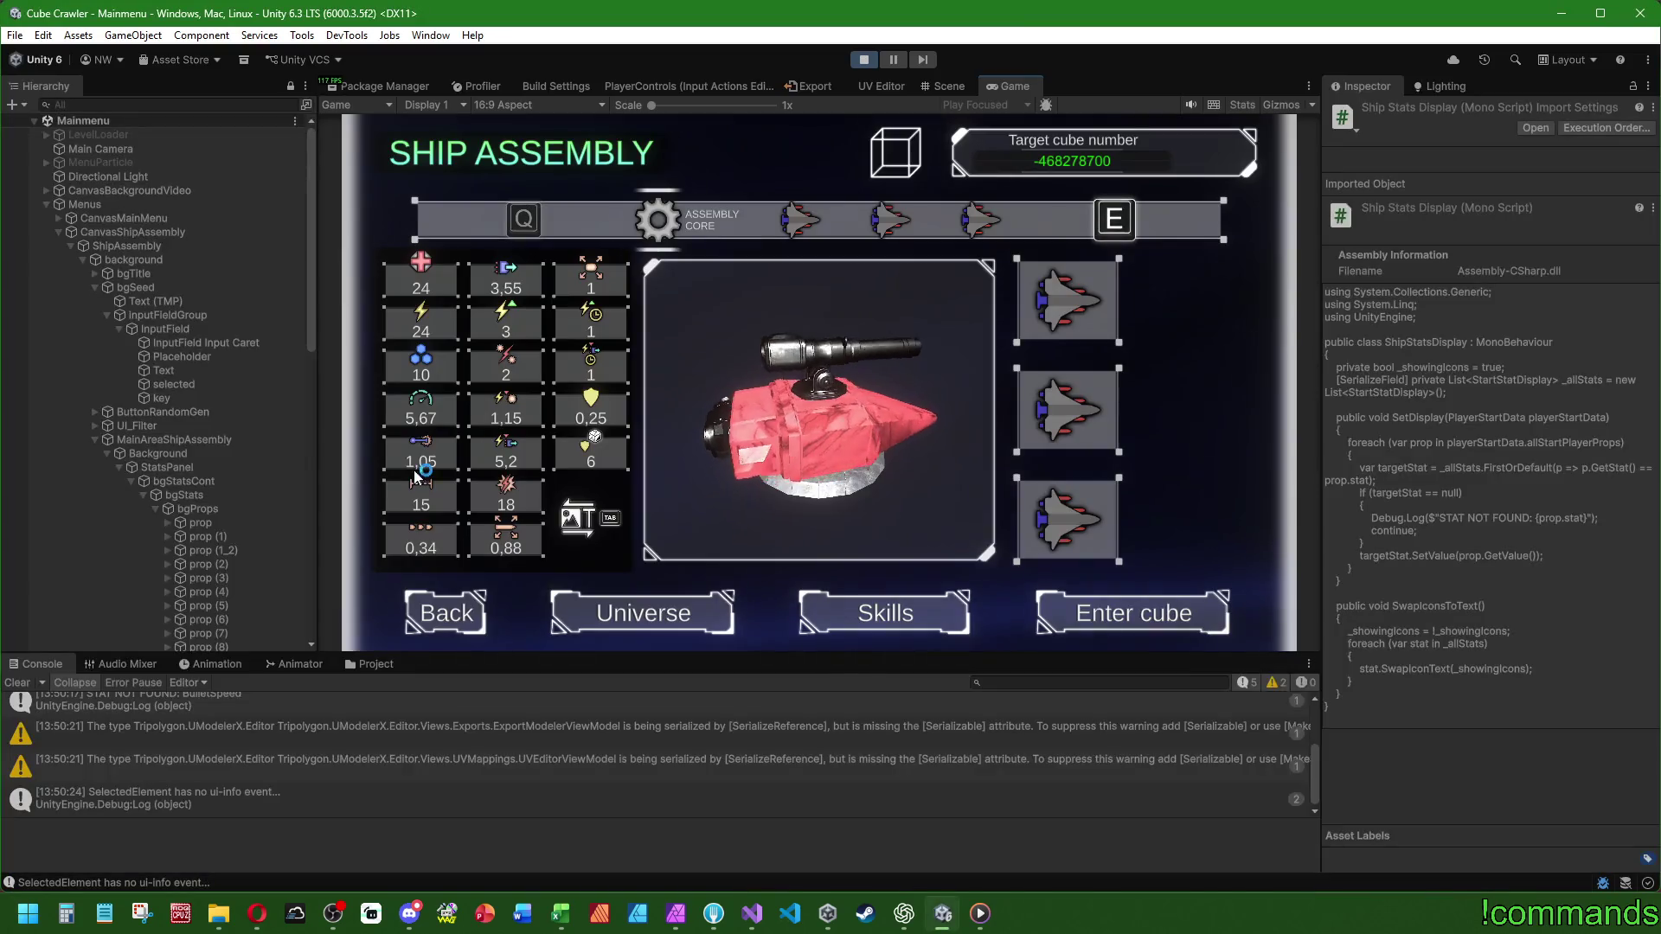
scroll(359, 761, up, 2)
scroll(357, 754, up, 2)
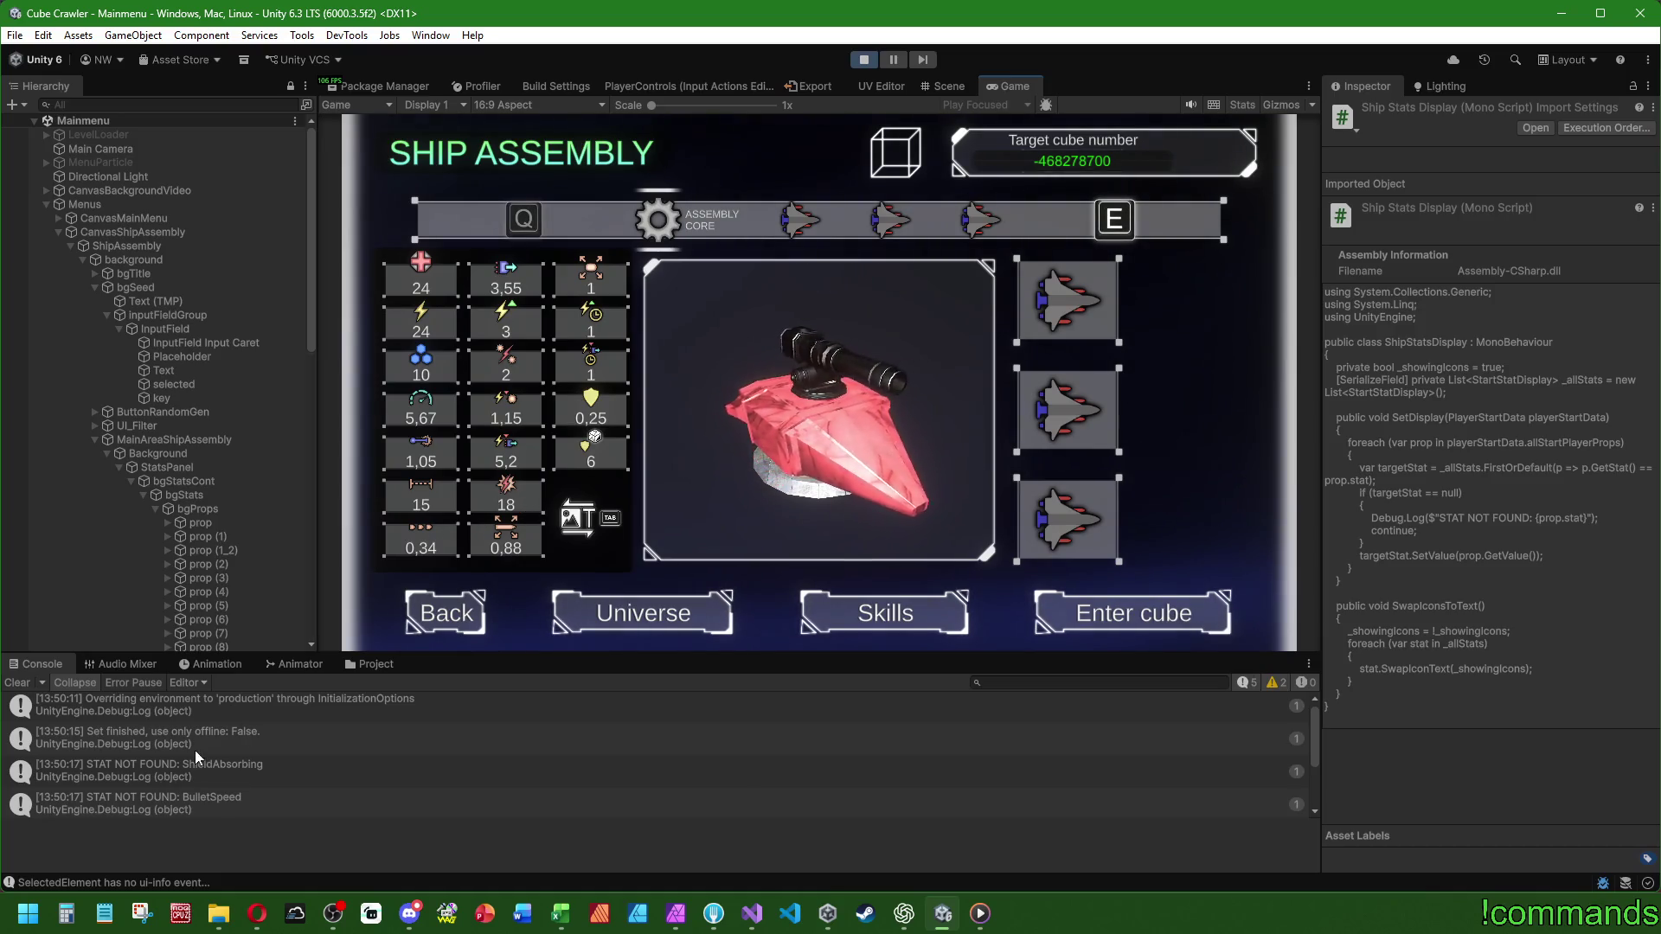
scroll(203, 738, down, 3)
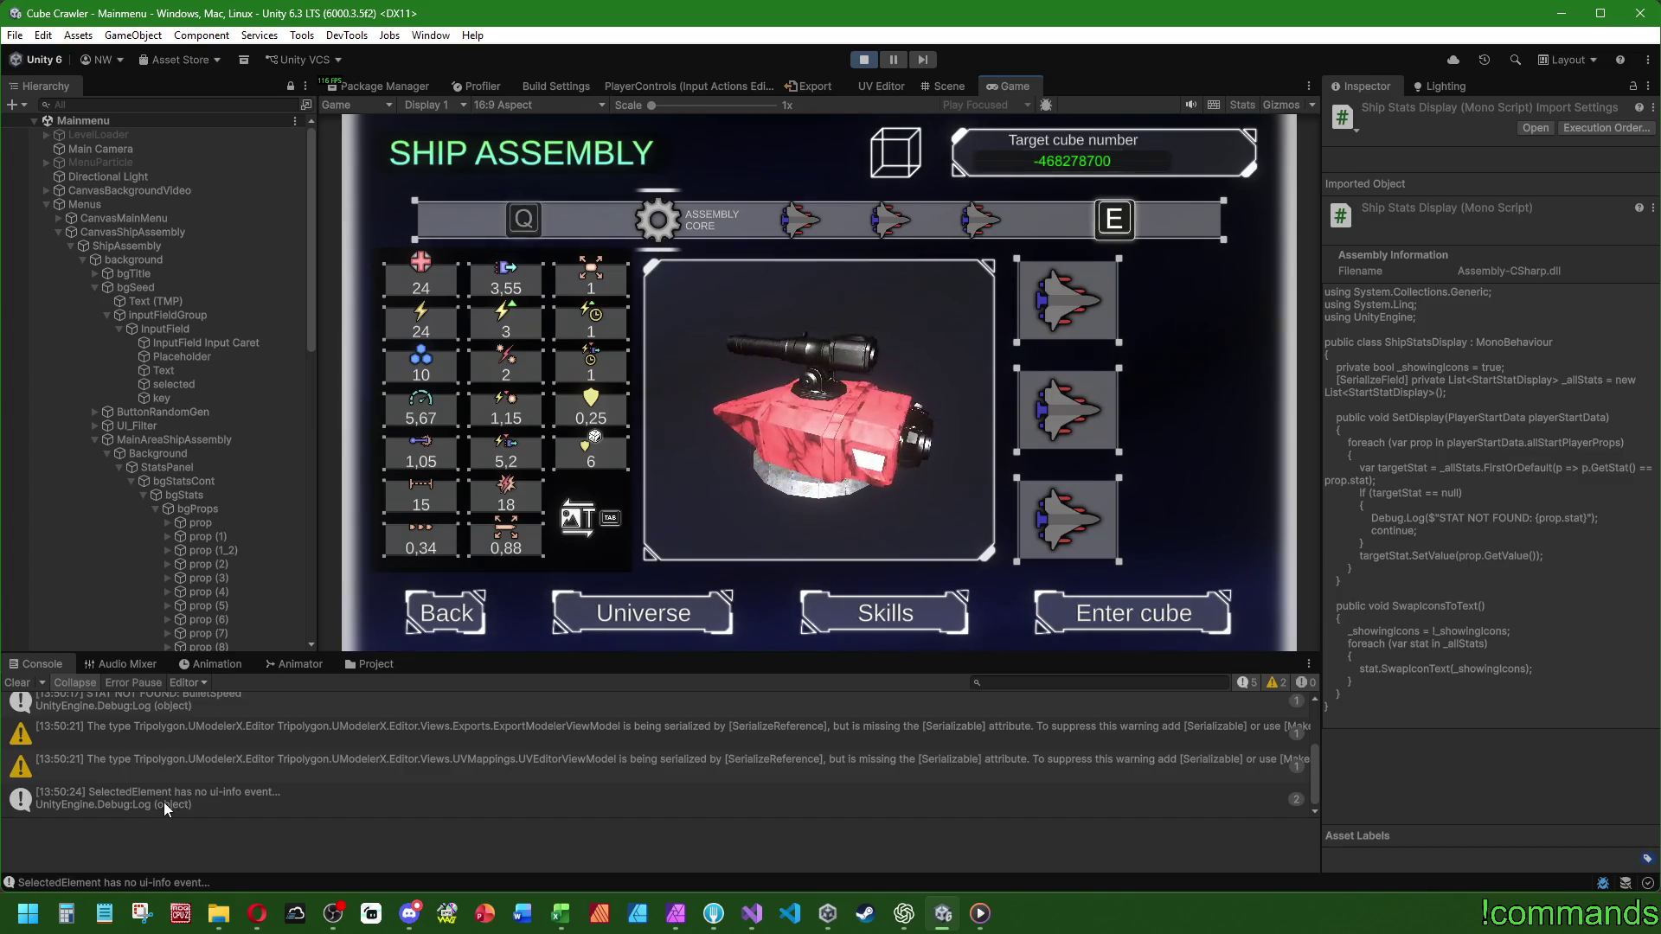
click(182, 231)
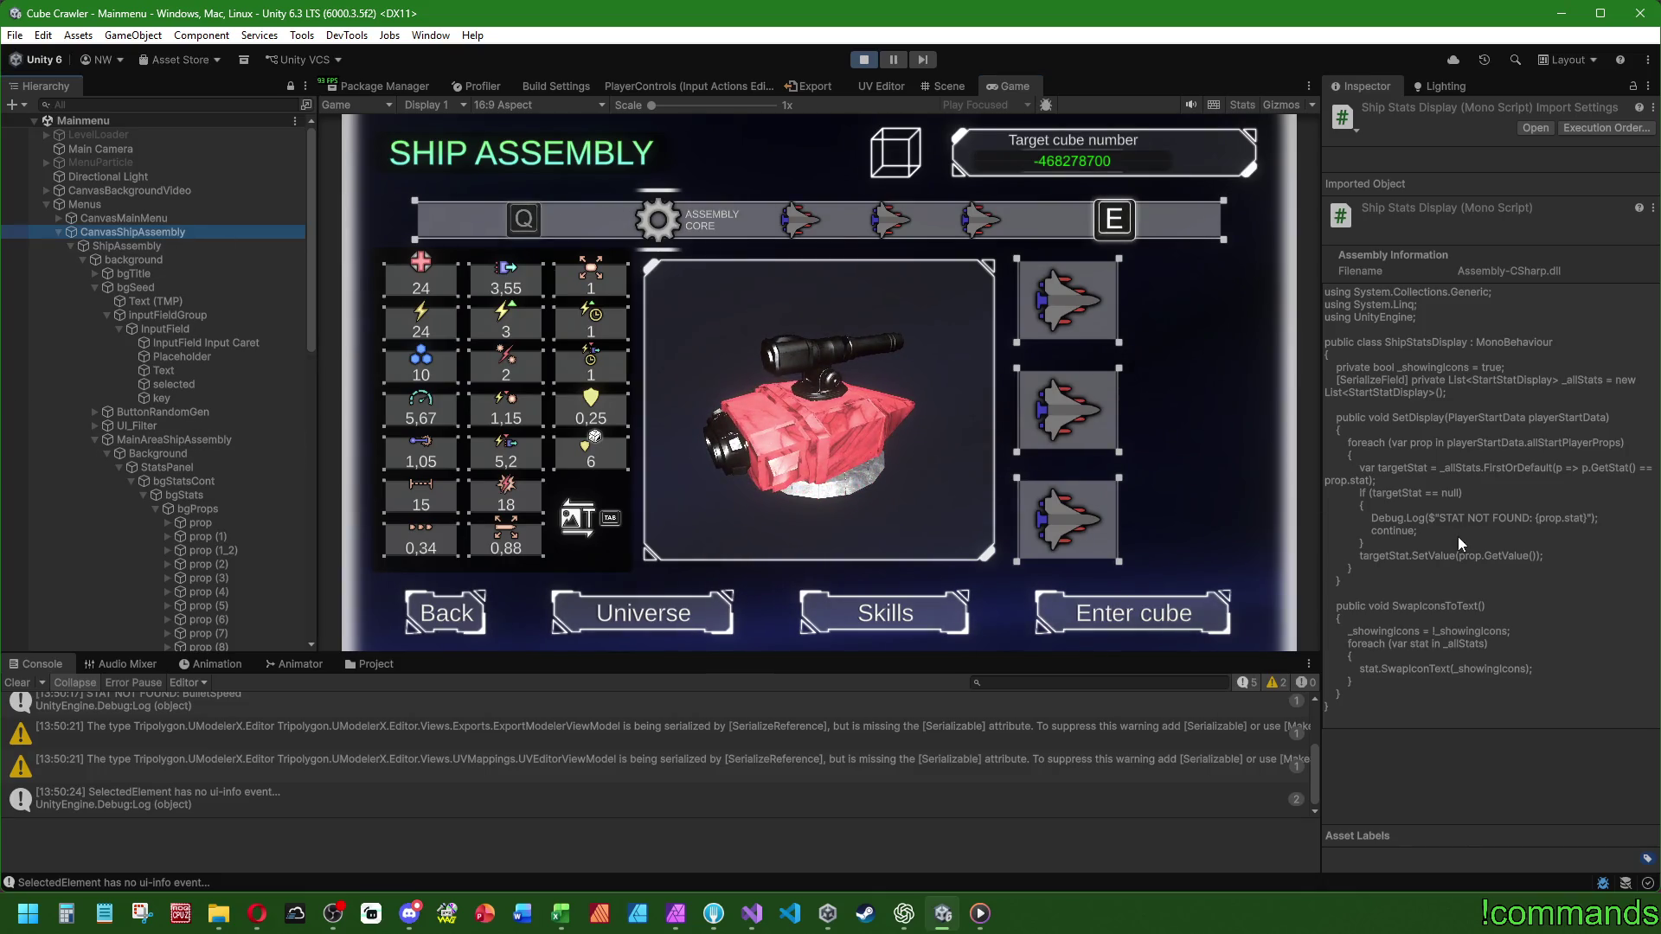
- Drag CanvasShipAssembly into the Ui Info Pressed Event object slot and open its function list
scroll(1377, 516, down, 10)
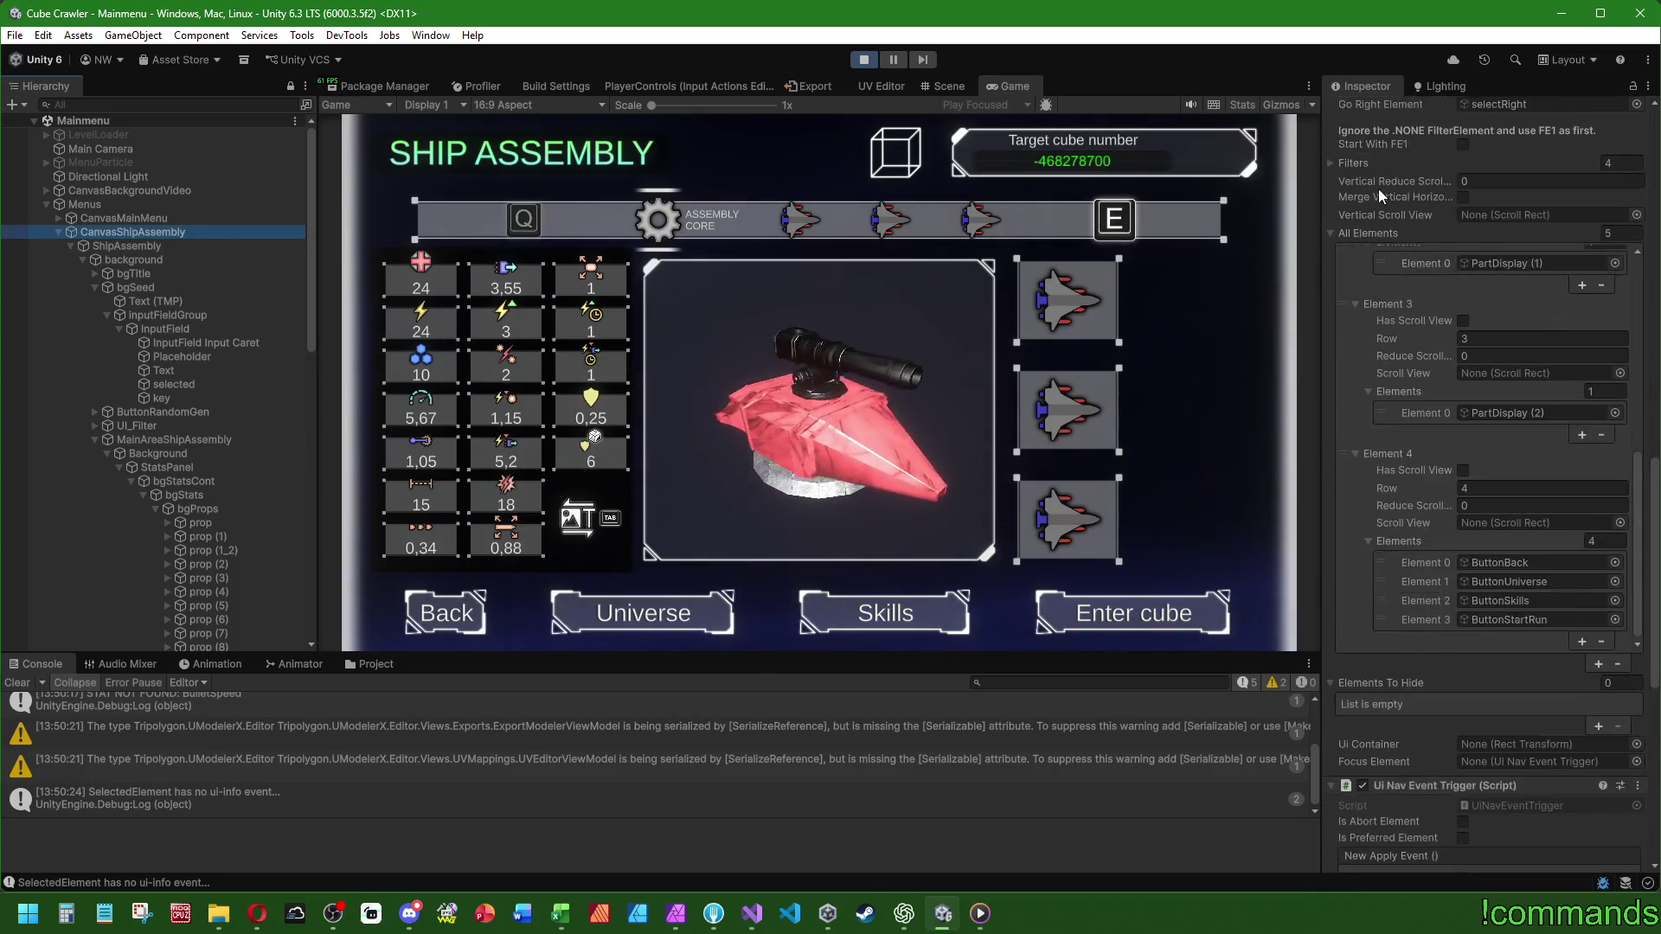
scroll(1414, 668, down, 10)
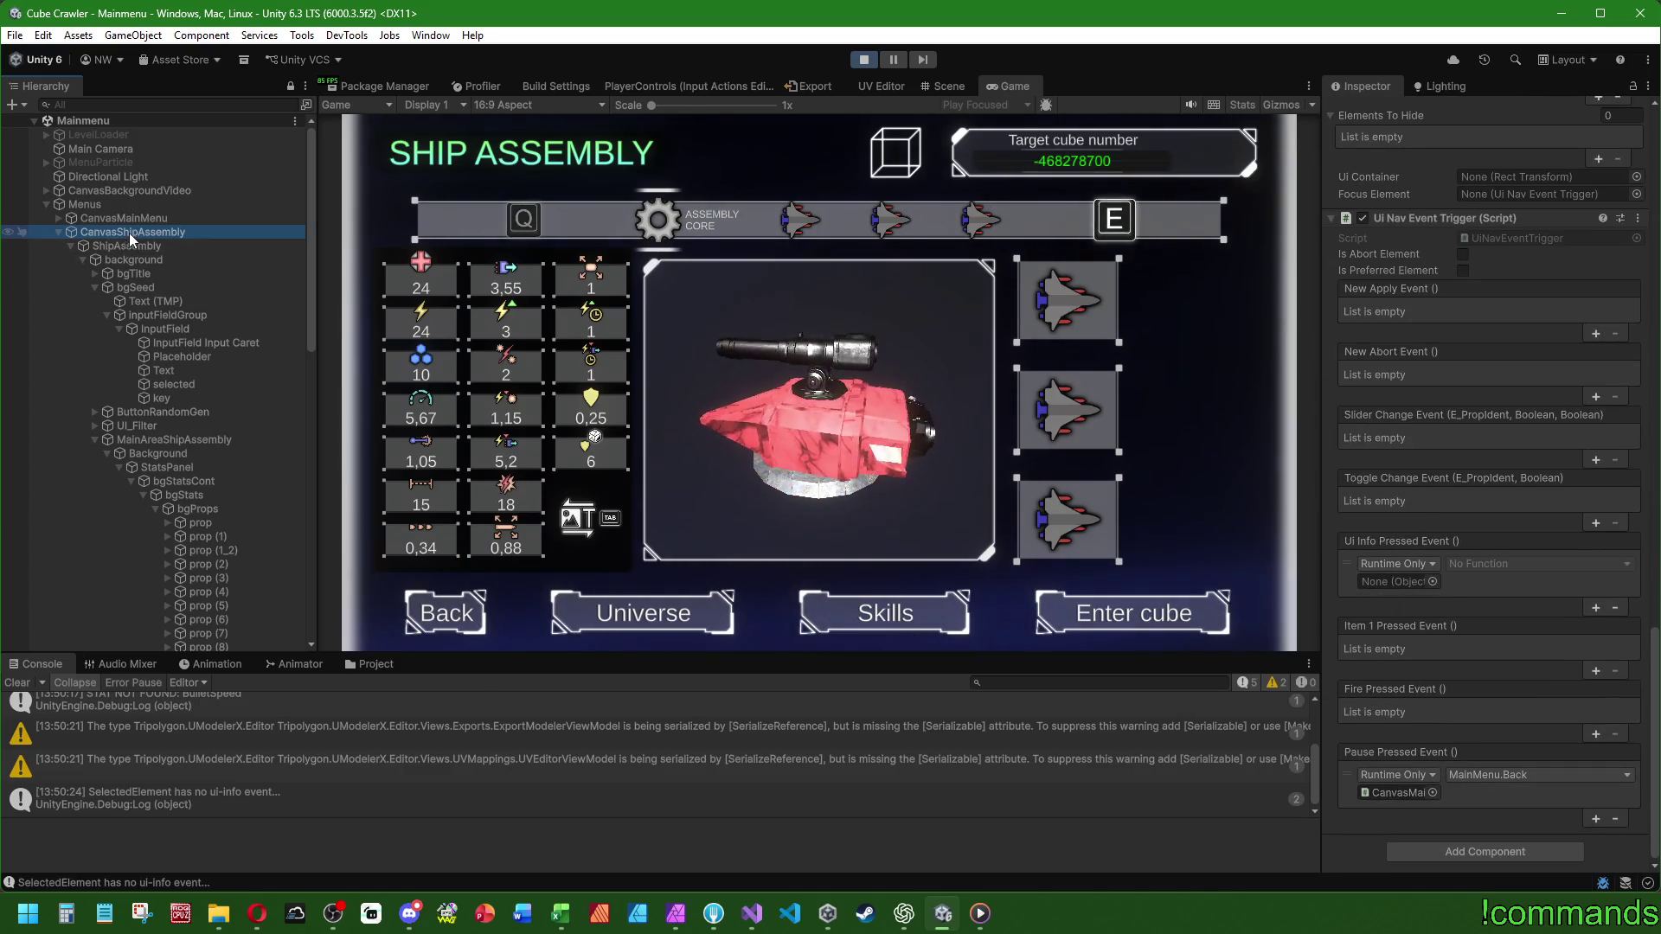
drag(128, 232, 1397, 582)
click(1538, 563)
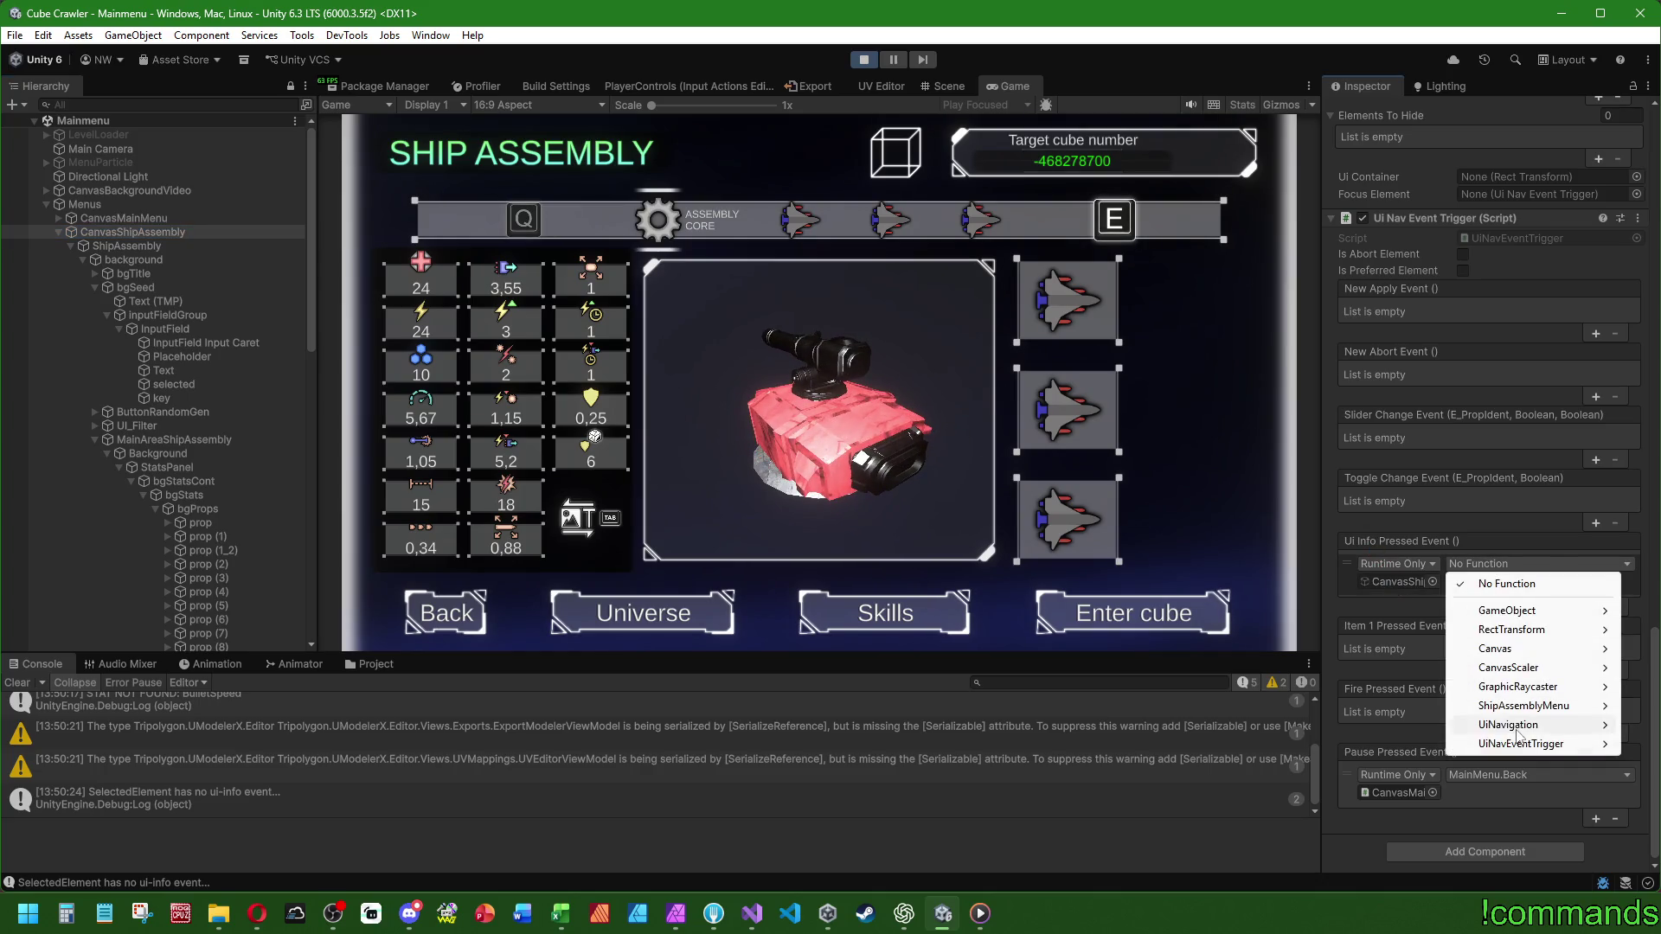
mouse_move(1520, 706)
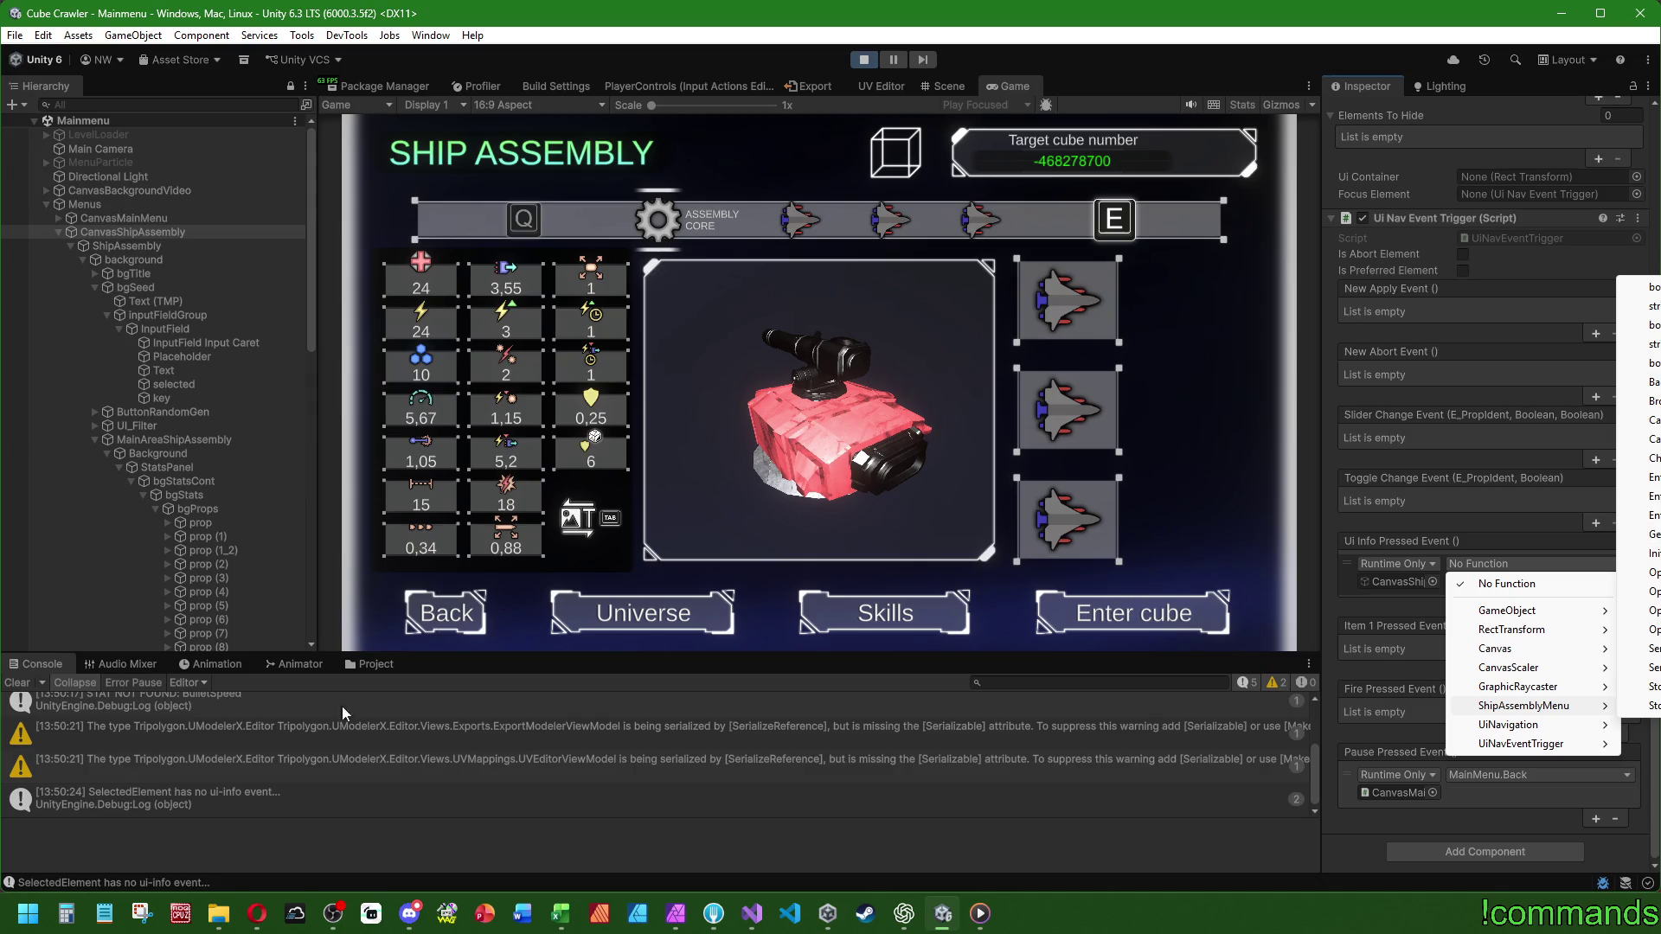
- Clear the Console, maximize the Game view again, then stop play mode
click(10, 683)
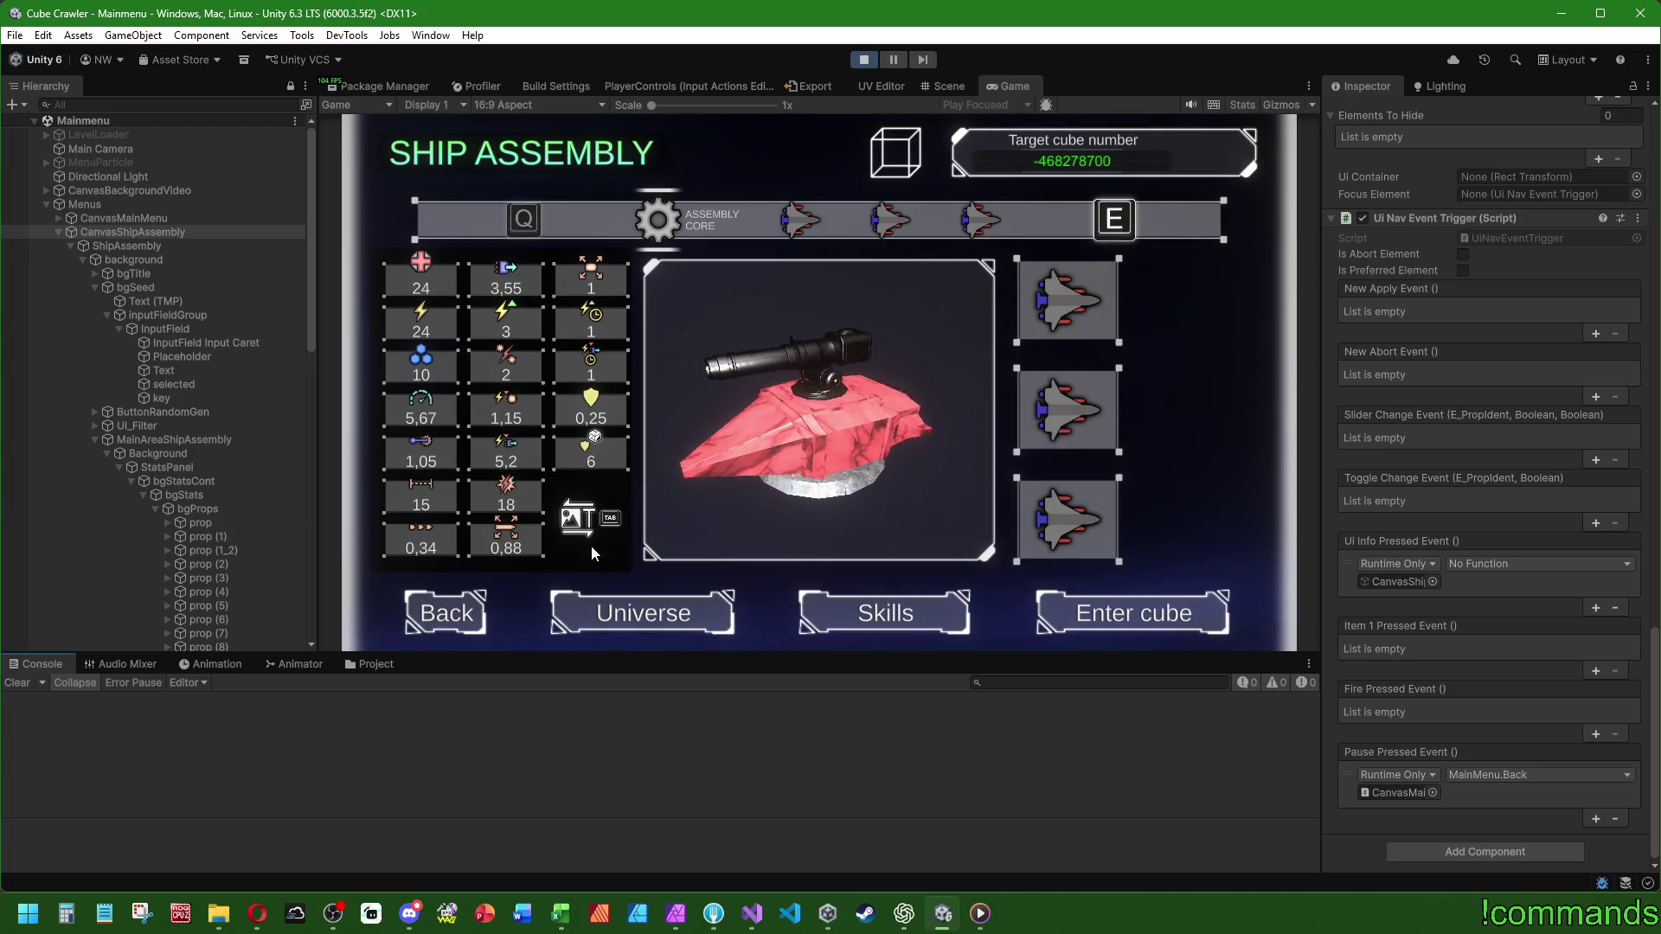
double_click(1003, 87)
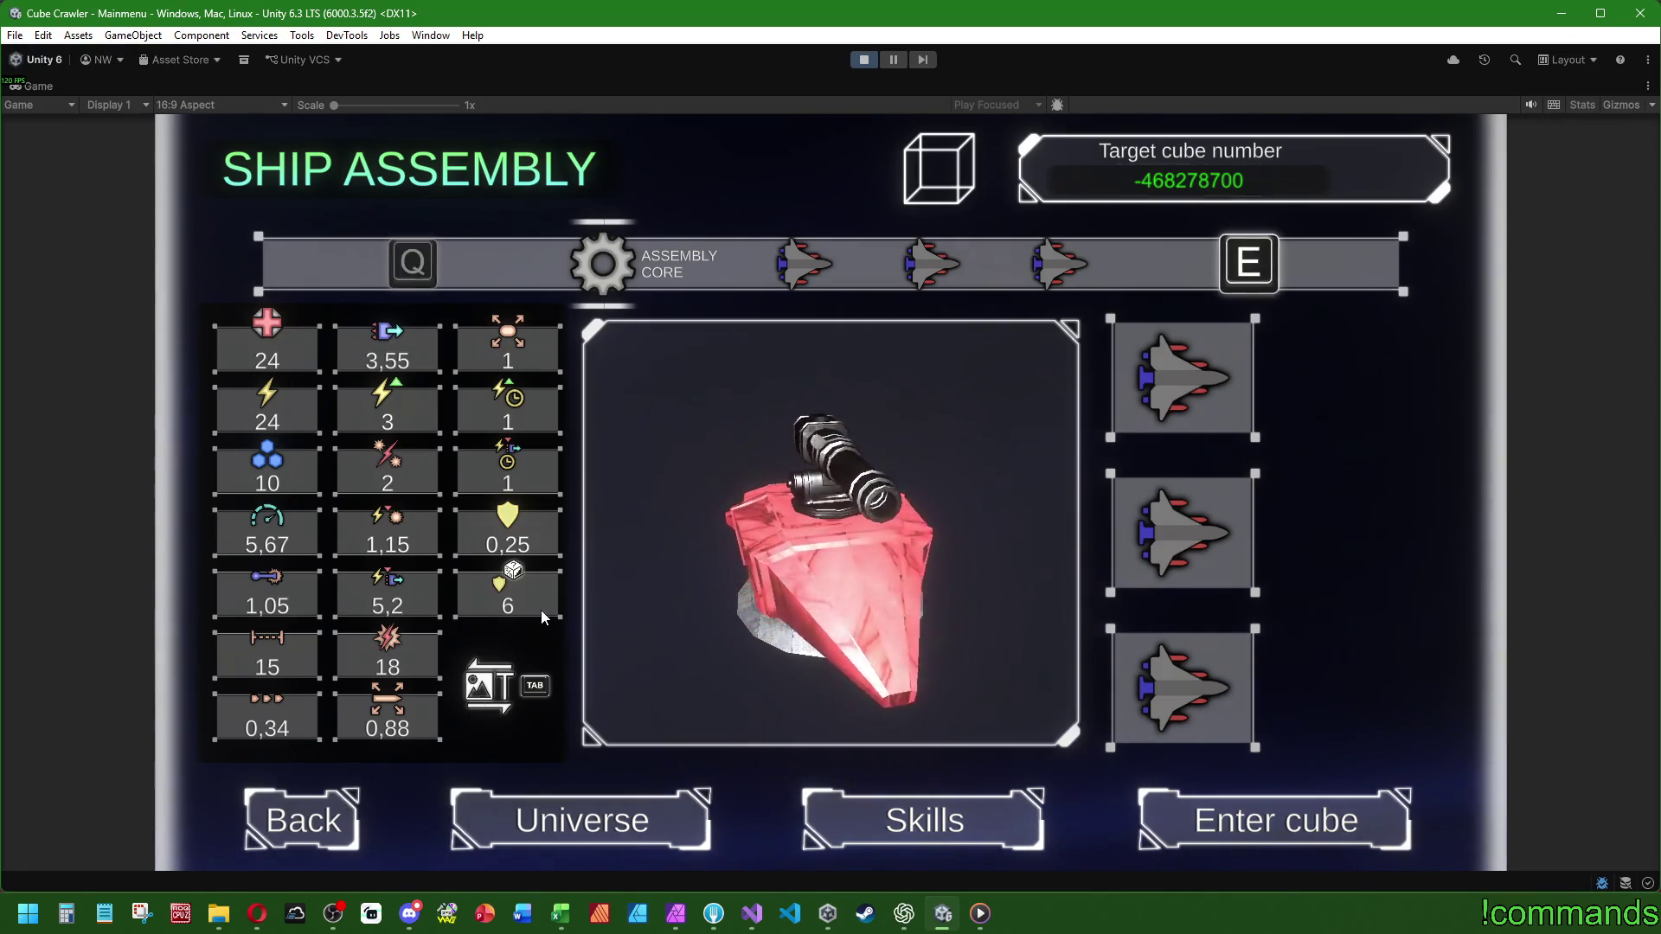
click(863, 59)
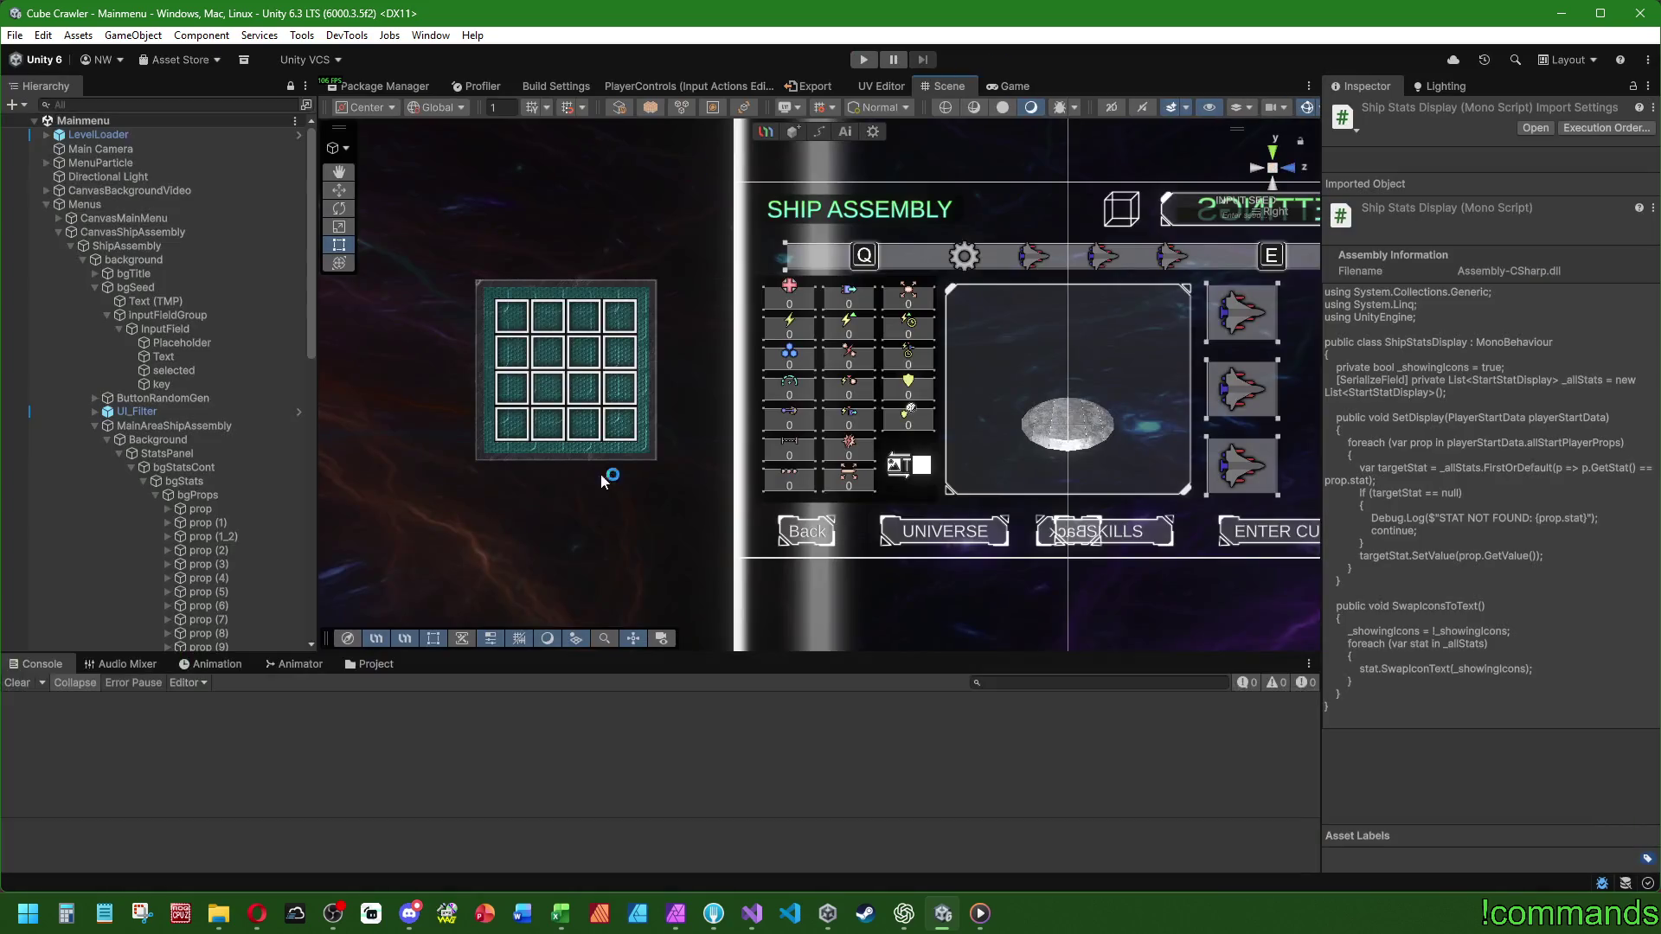
- Save all open code files in Visual Studio and return to Unity Editor
click(752, 913)
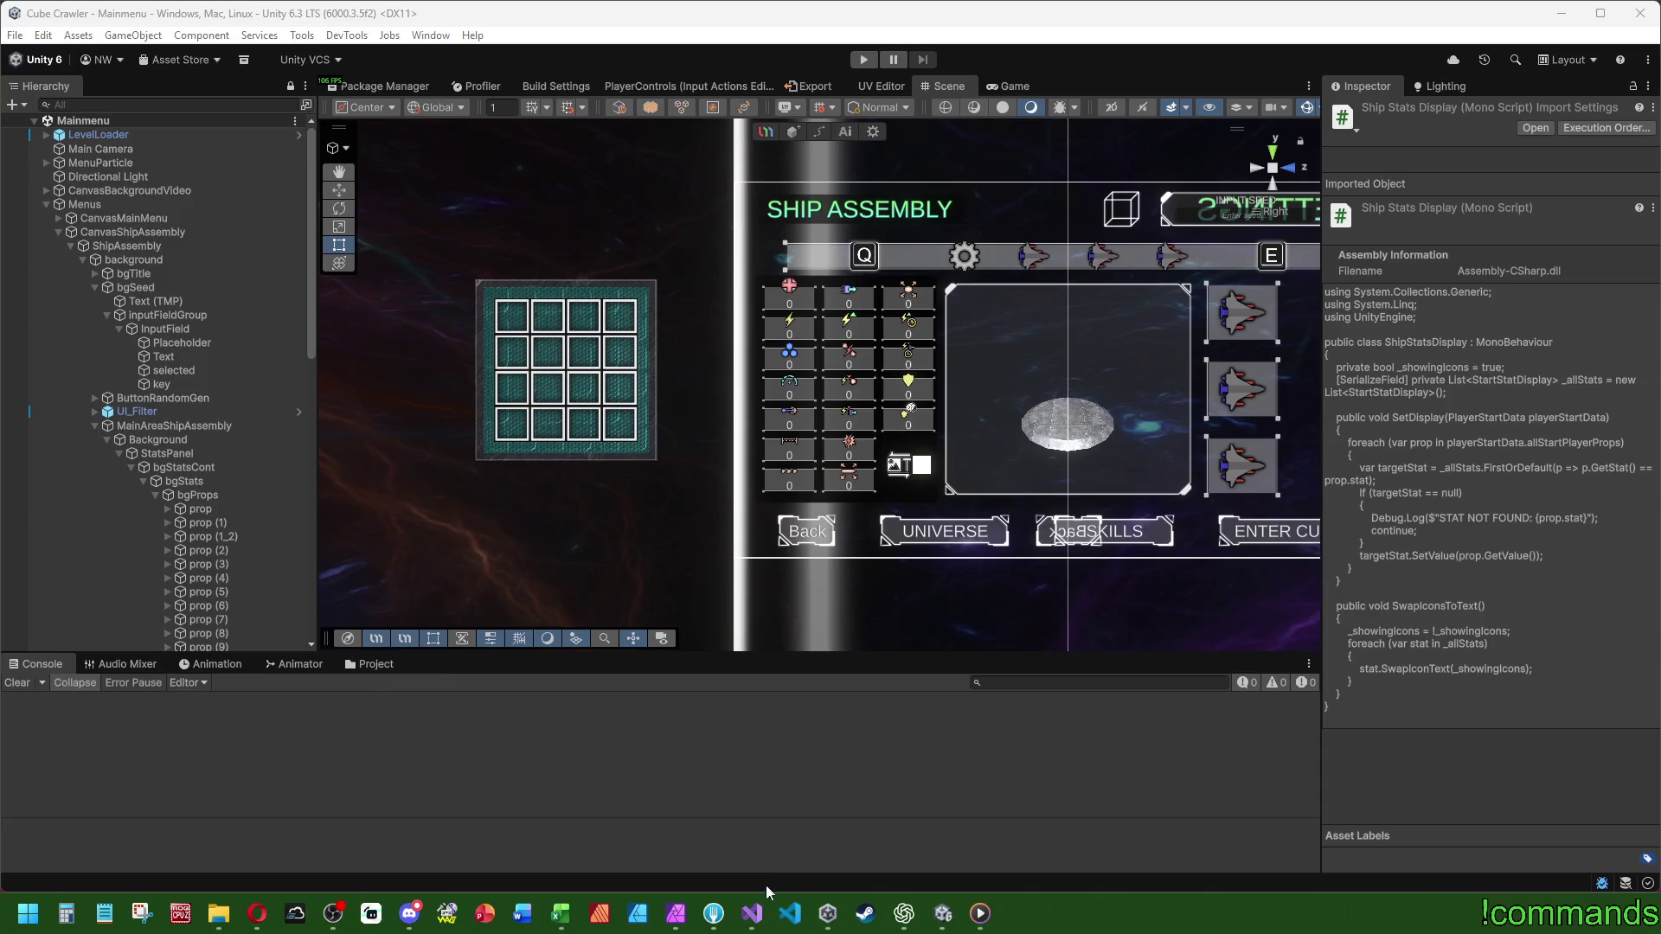
click(403, 346)
click(154, 40)
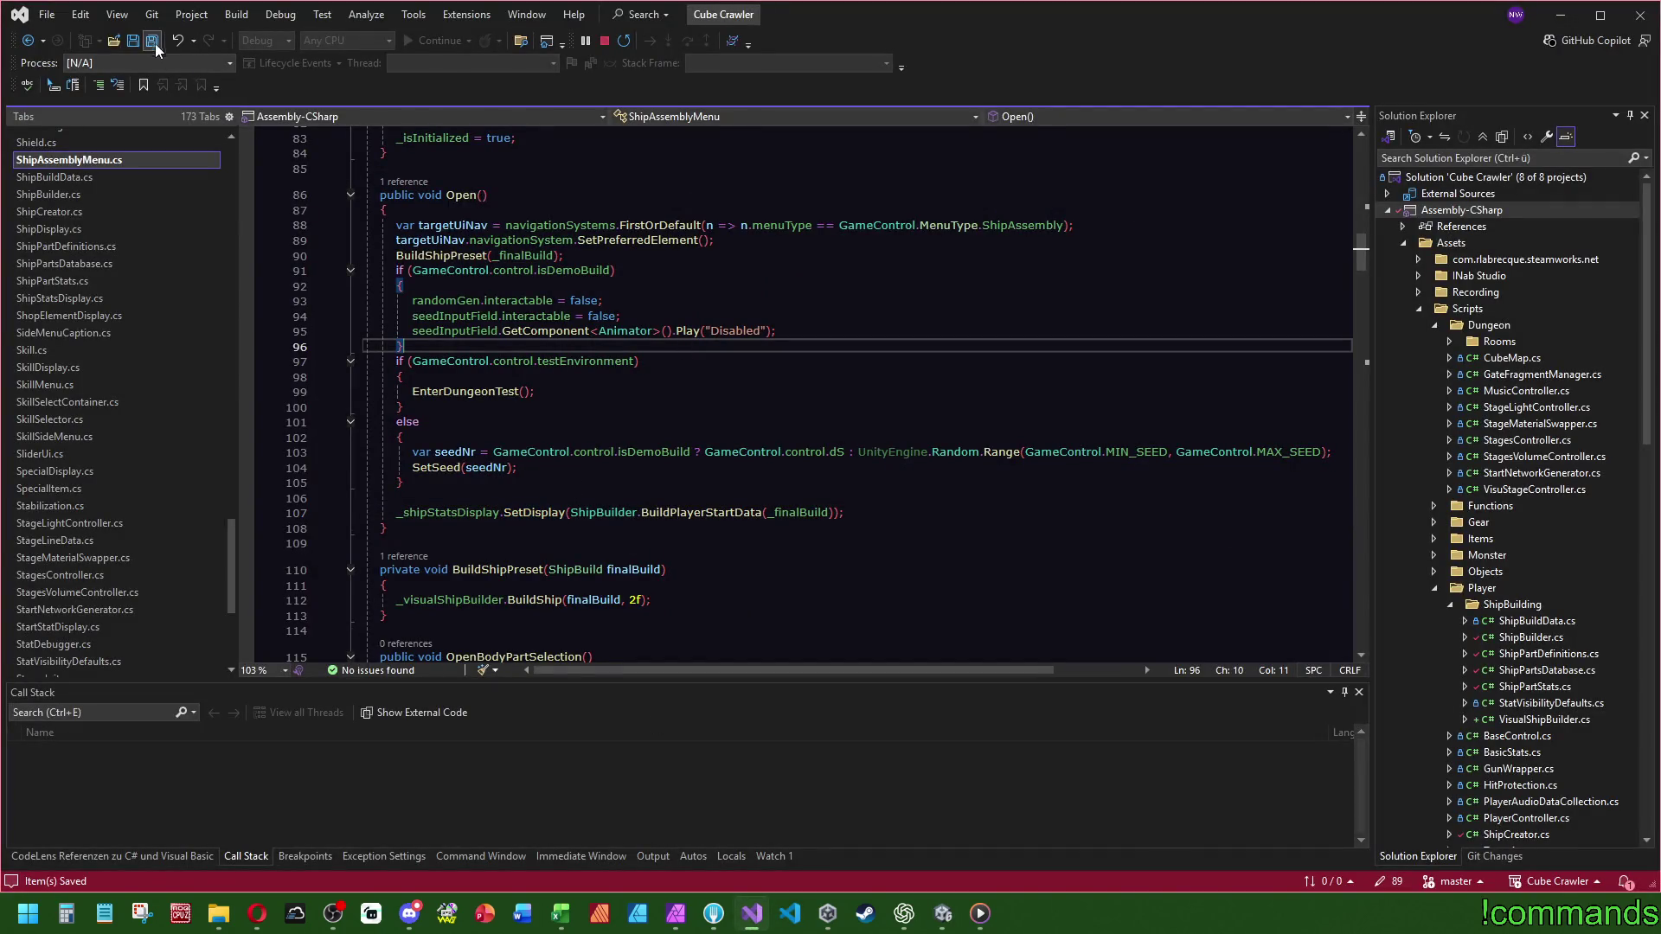
click(955, 923)
- Make CanvasShipAssembly's Ui Info Pressed Event call ShipStatsDisplay.SwapIconsToText on bgStatsCont
click(132, 232)
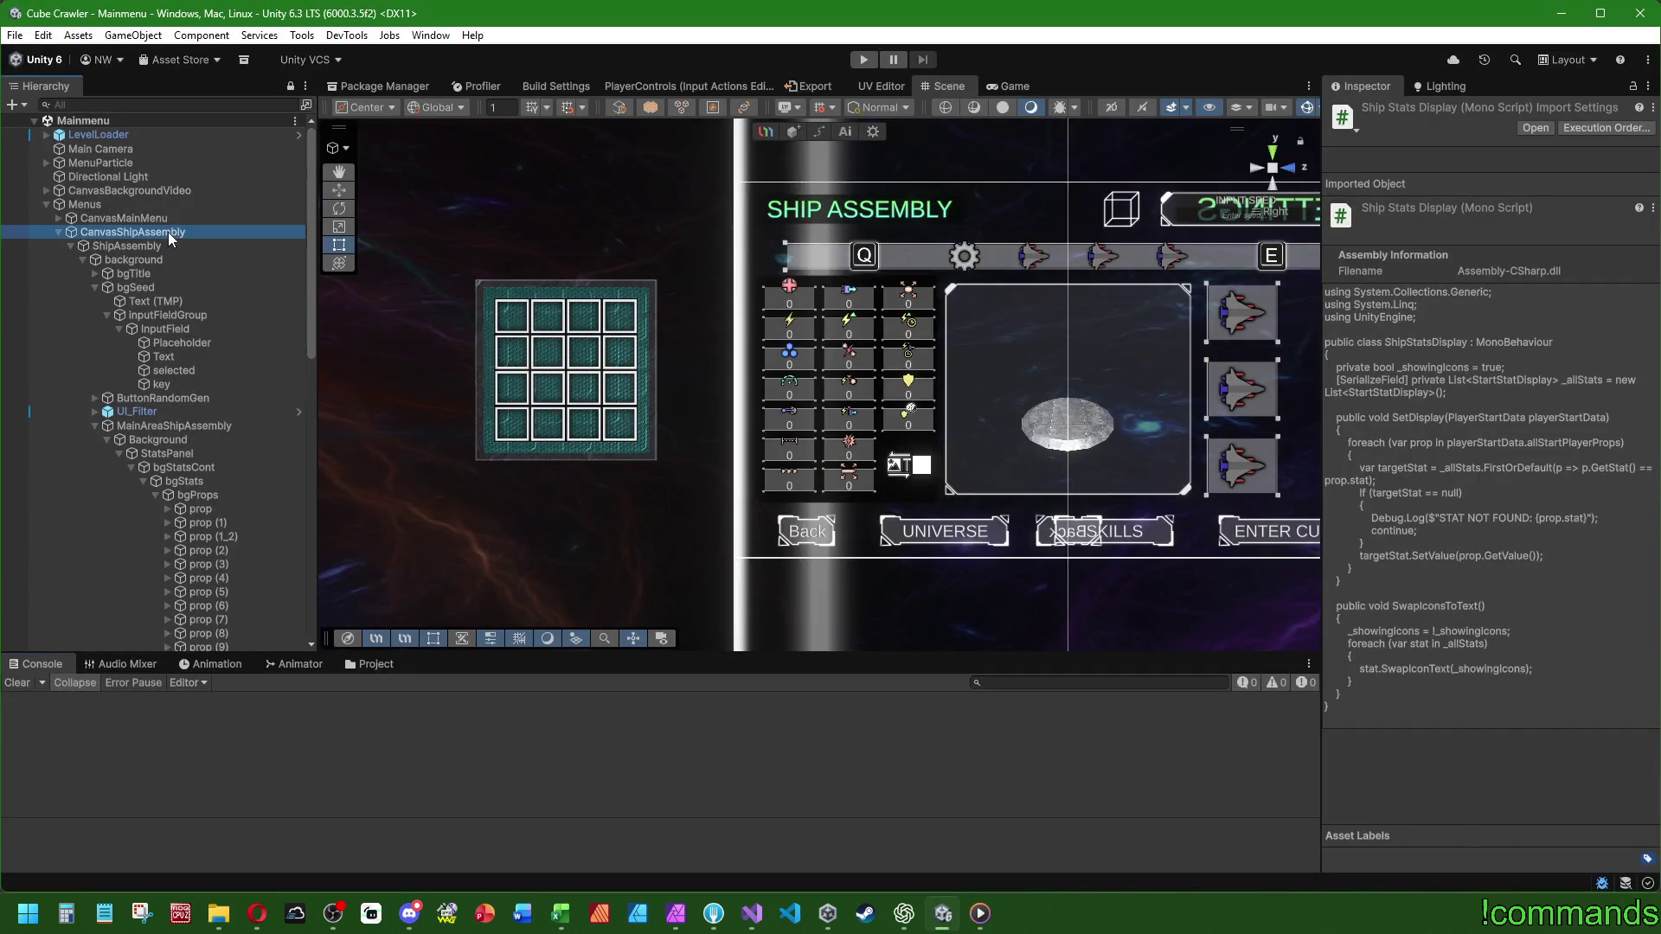
scroll(1384, 618, down, 10)
scroll(1416, 302, down, 15)
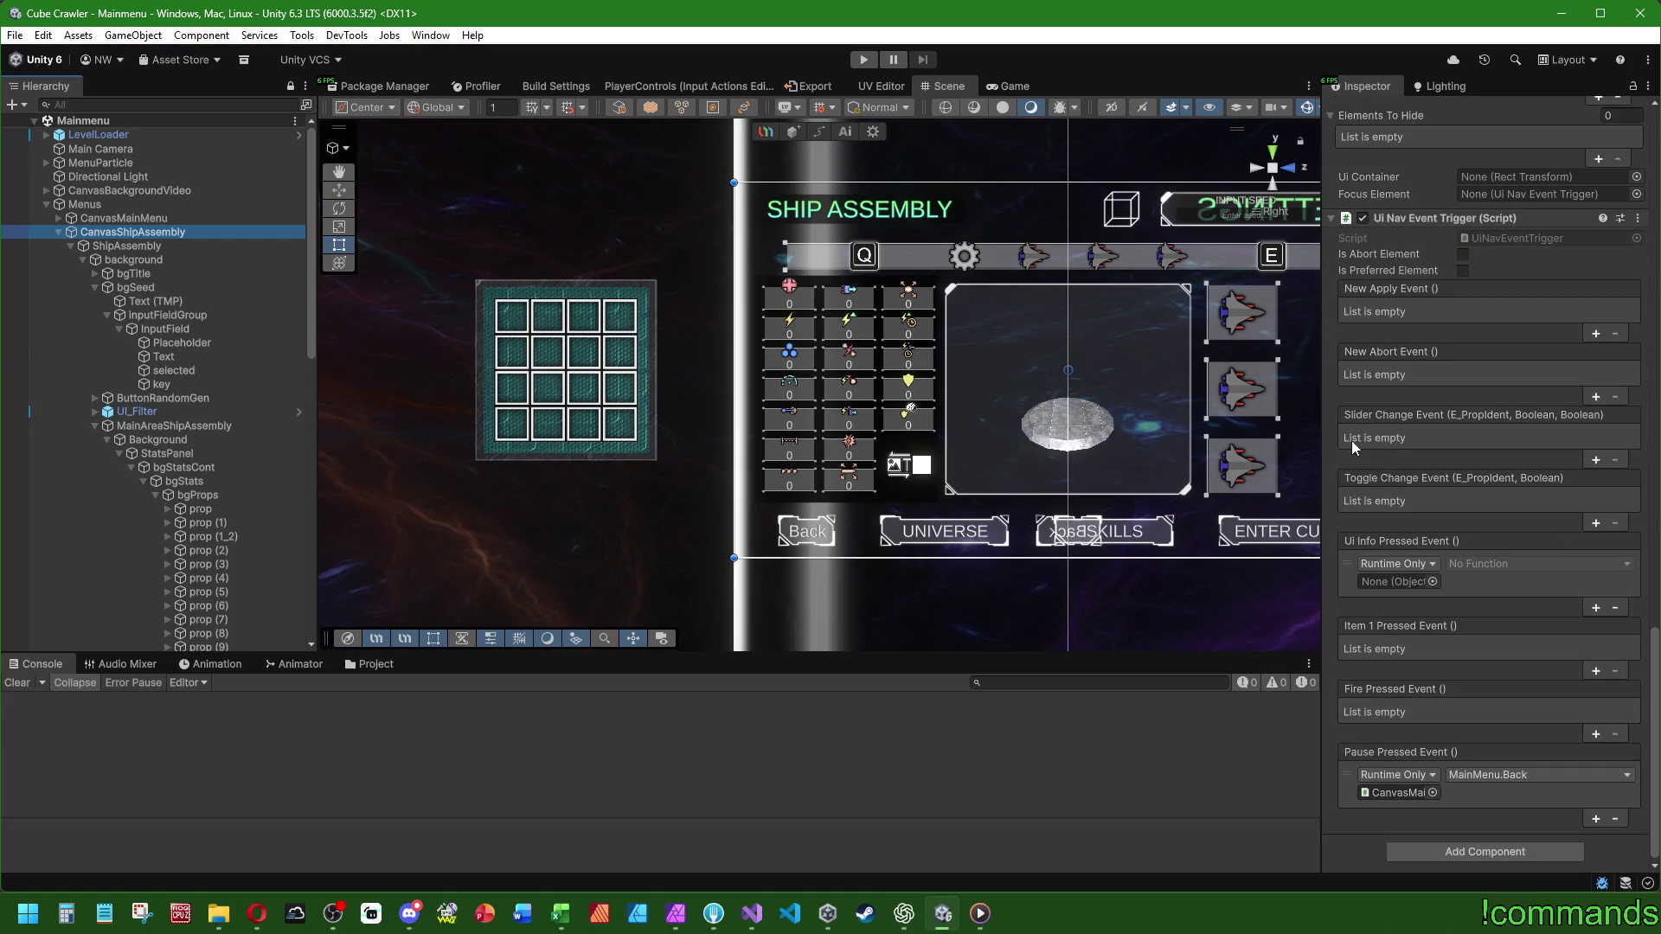
mouse_move(188, 453)
mouse_down()
mouse_move(208, 471)
mouse_move(1349, 547)
mouse_move(1411, 584)
mouse_up()
click(1475, 563)
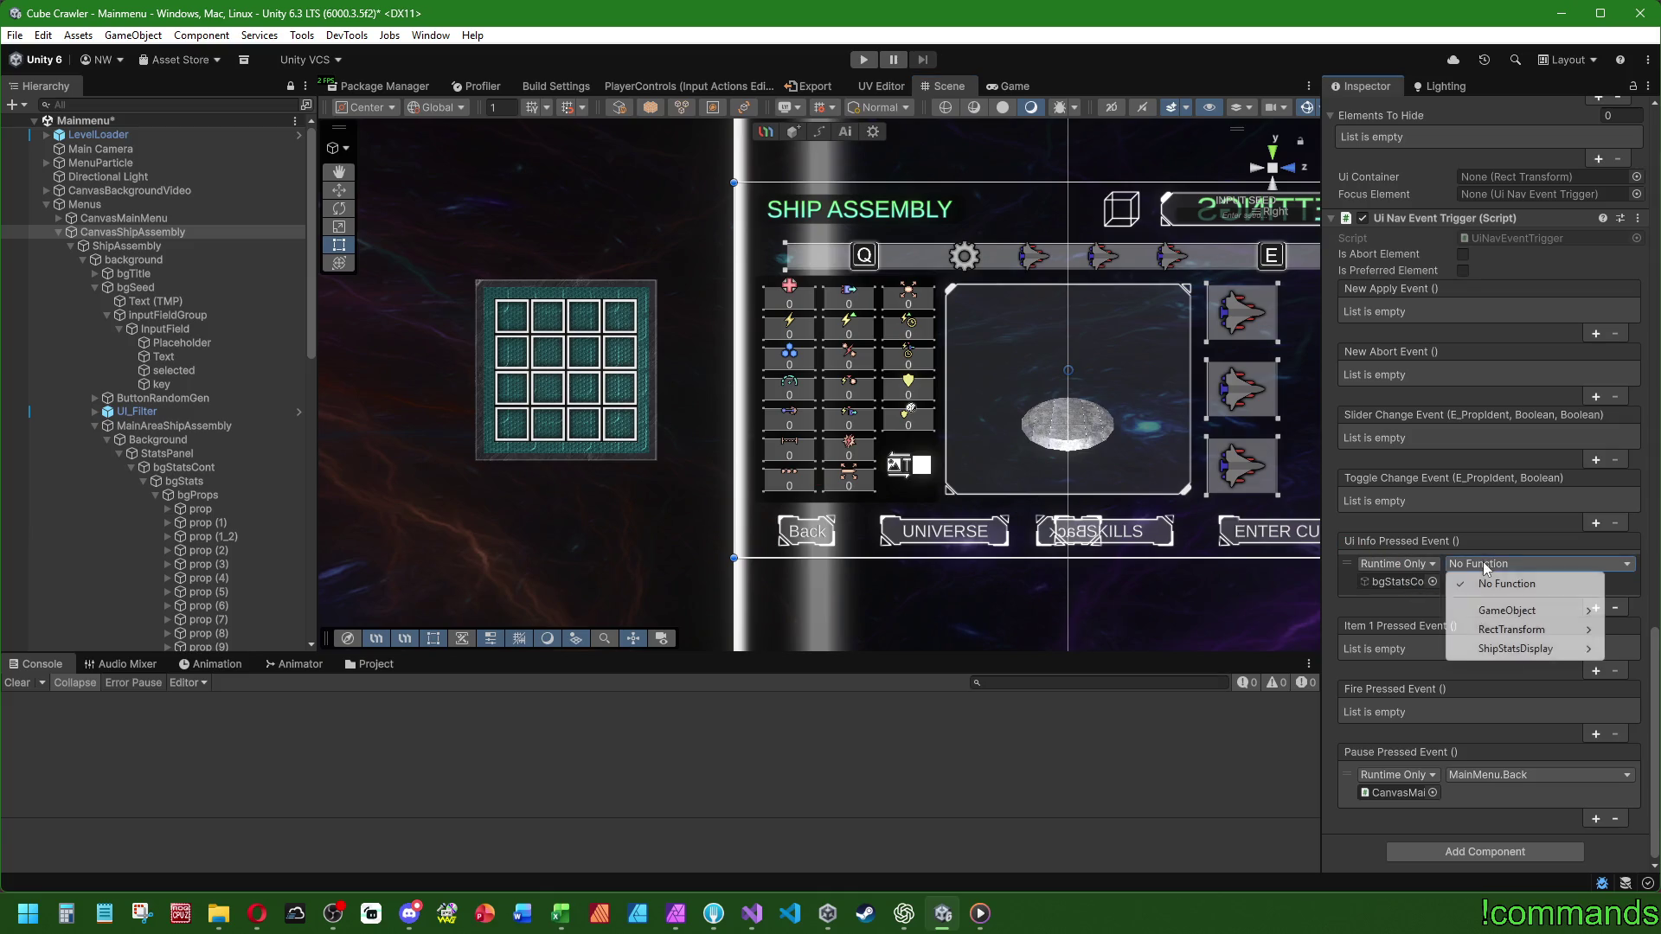
mouse_move(1487, 650)
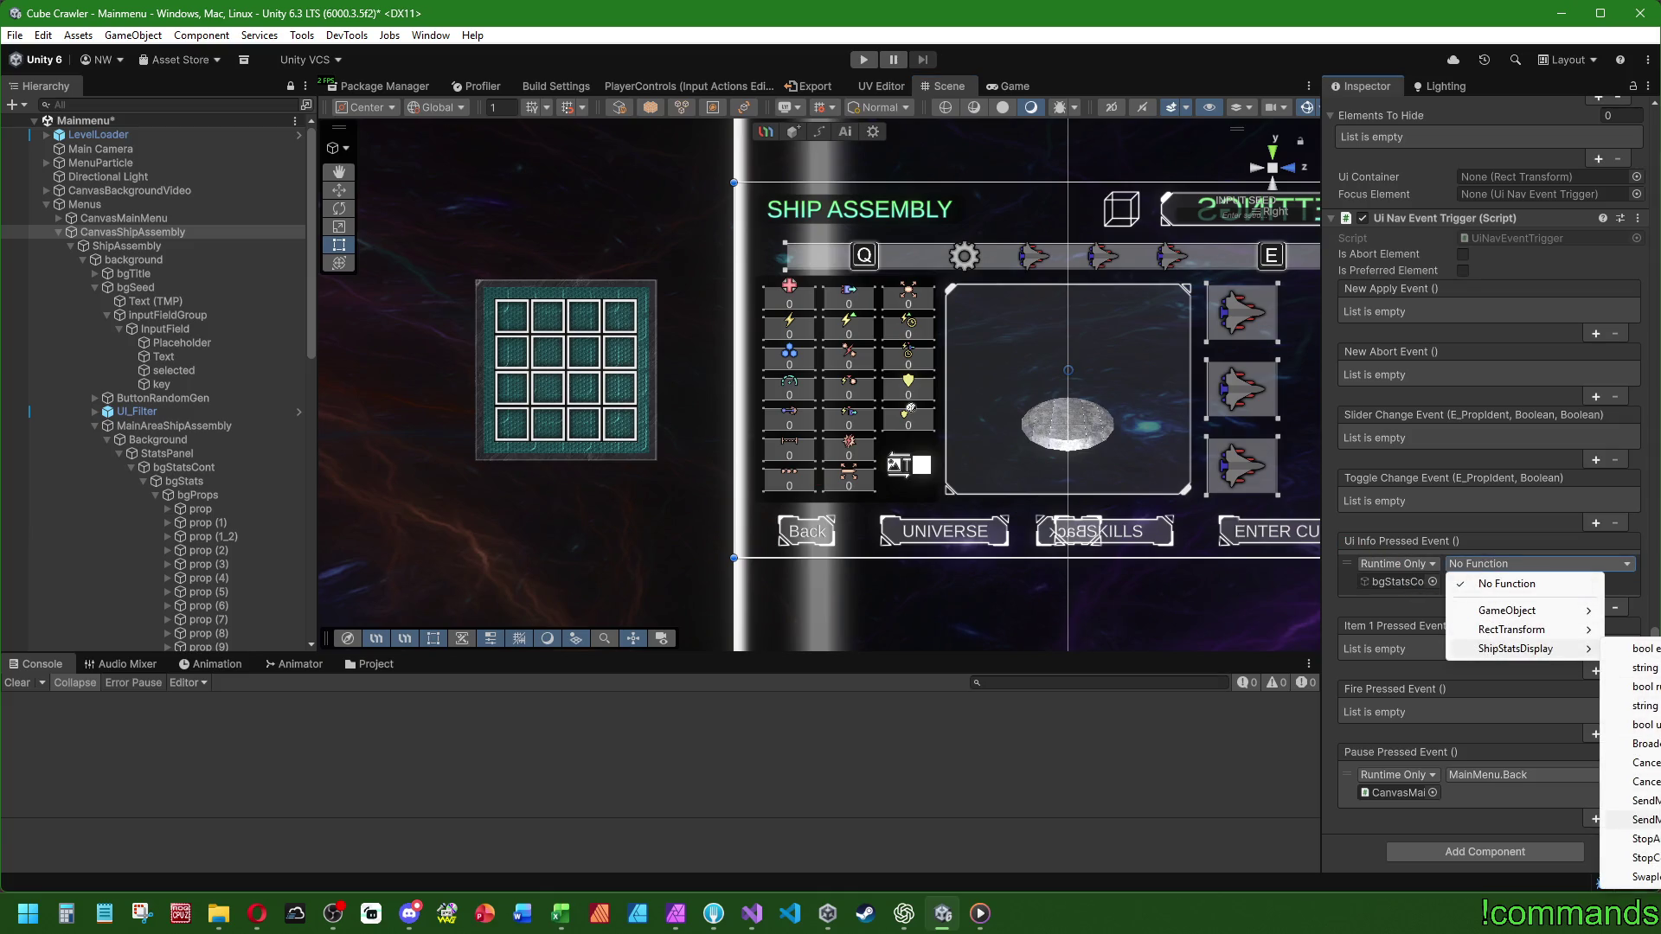
click(1639, 877)
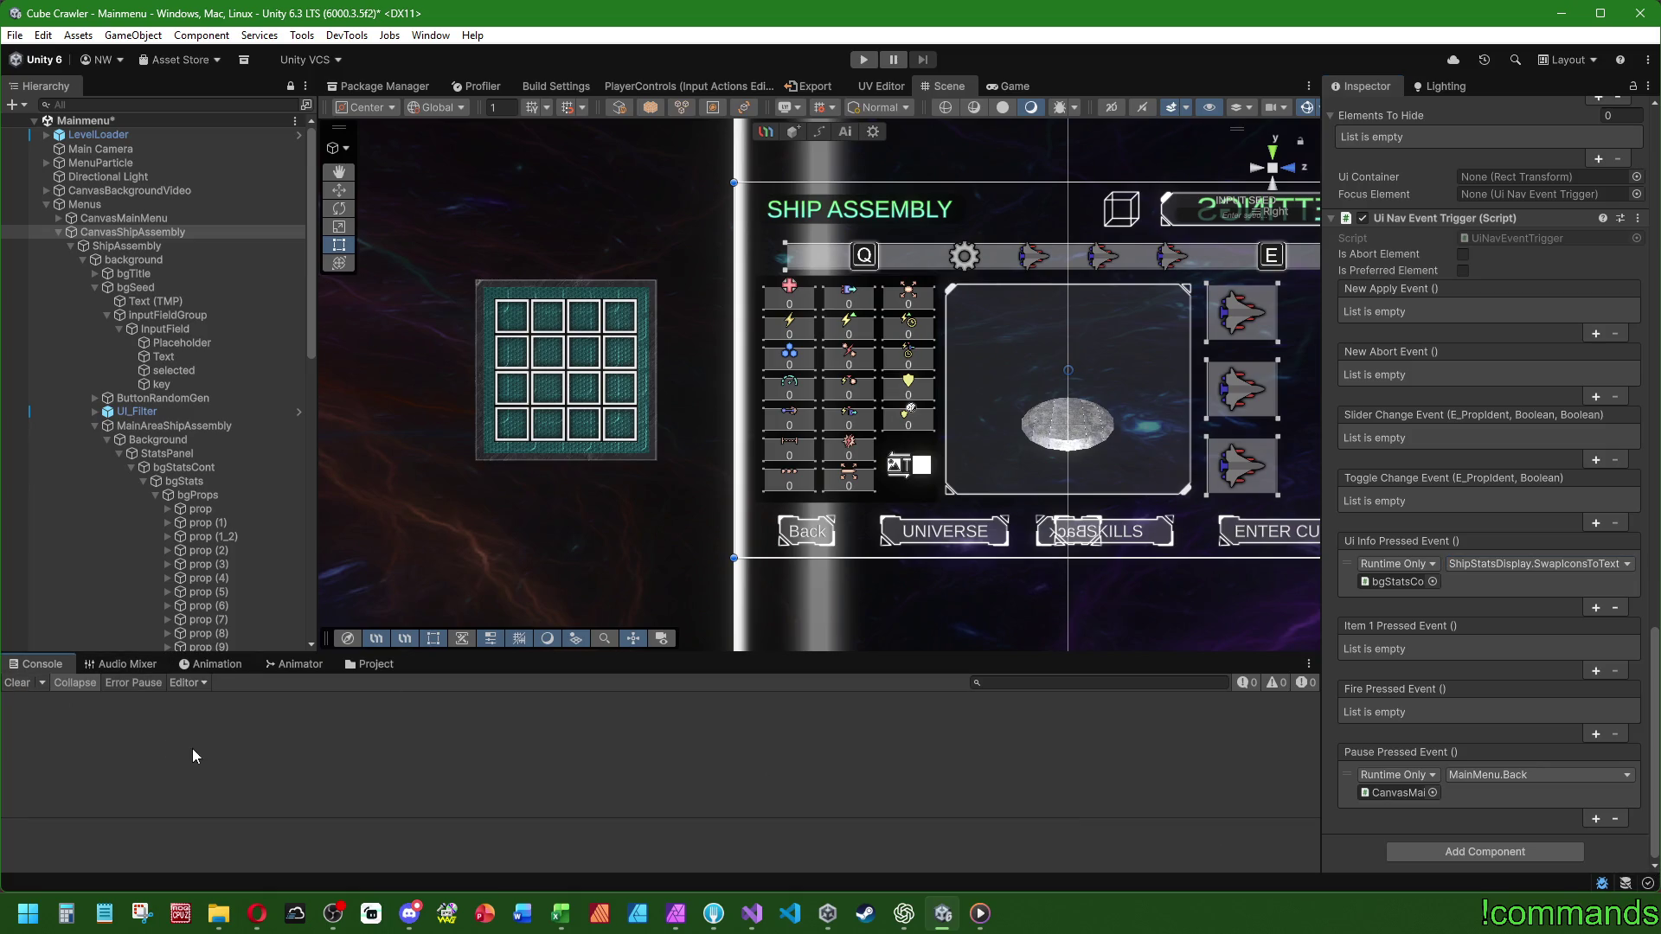
- Save the Mainmenu scene from the File menu and collapse CanvasShipAssembly
click(14, 35)
click(35, 223)
click(14, 34)
click(52, 120)
click(59, 233)
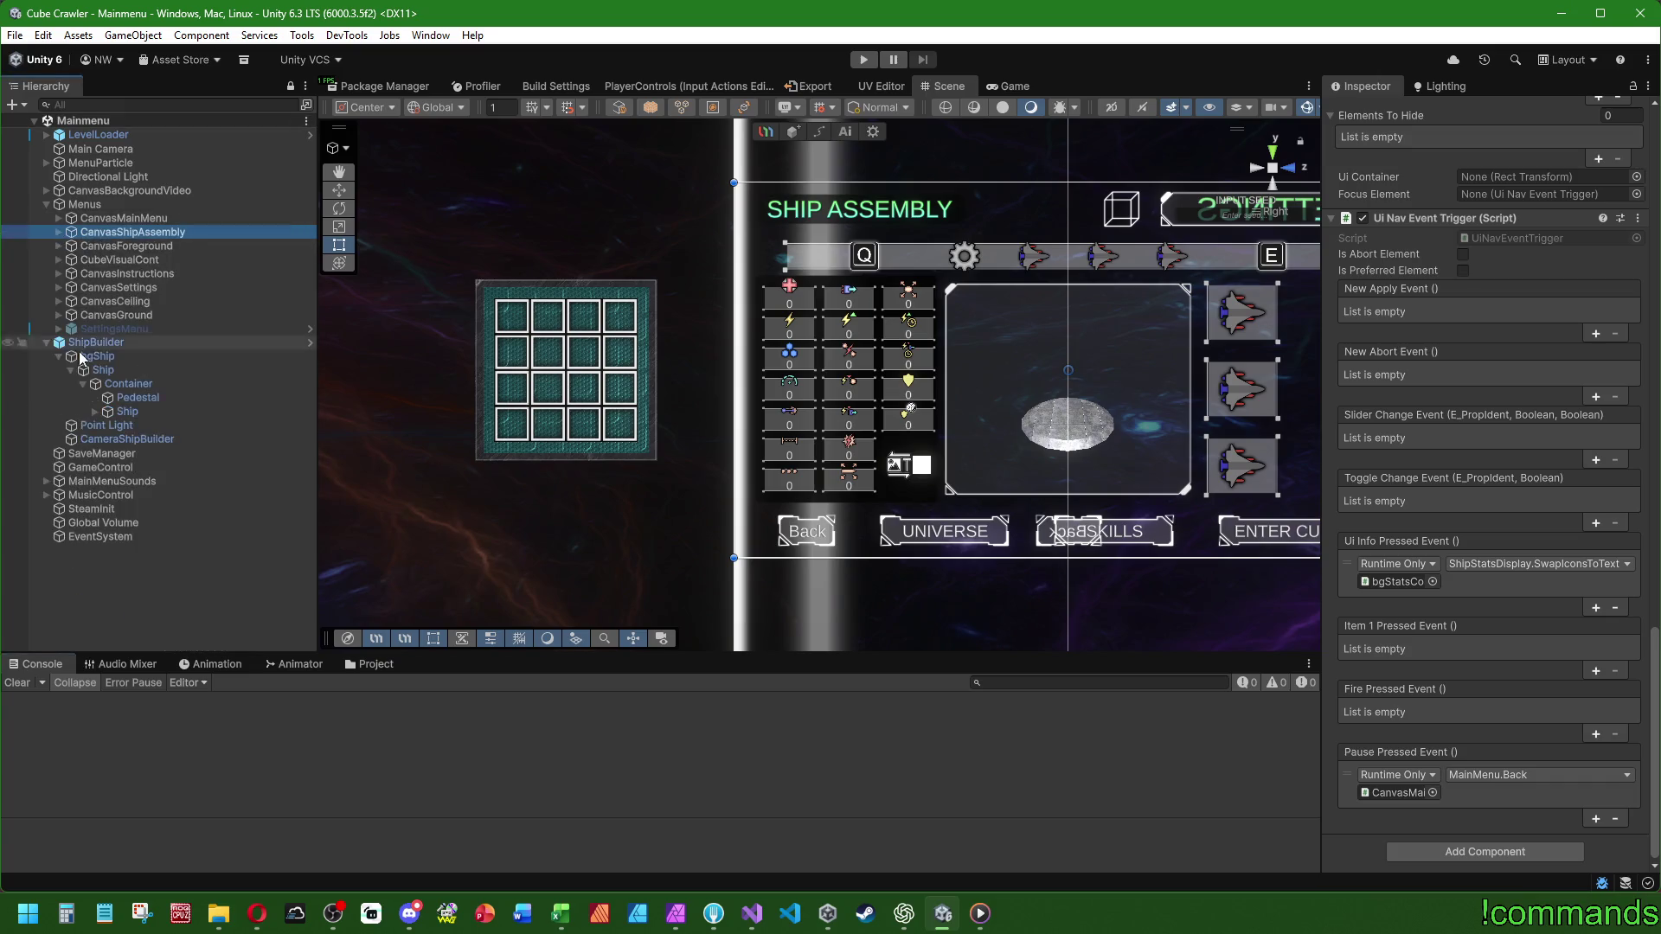
- Collapse CanvasShipAssembly, zoom and pan the Scene view to the stat panel, then show the Game view
click(98, 571)
scroll(1008, 450, up, 3)
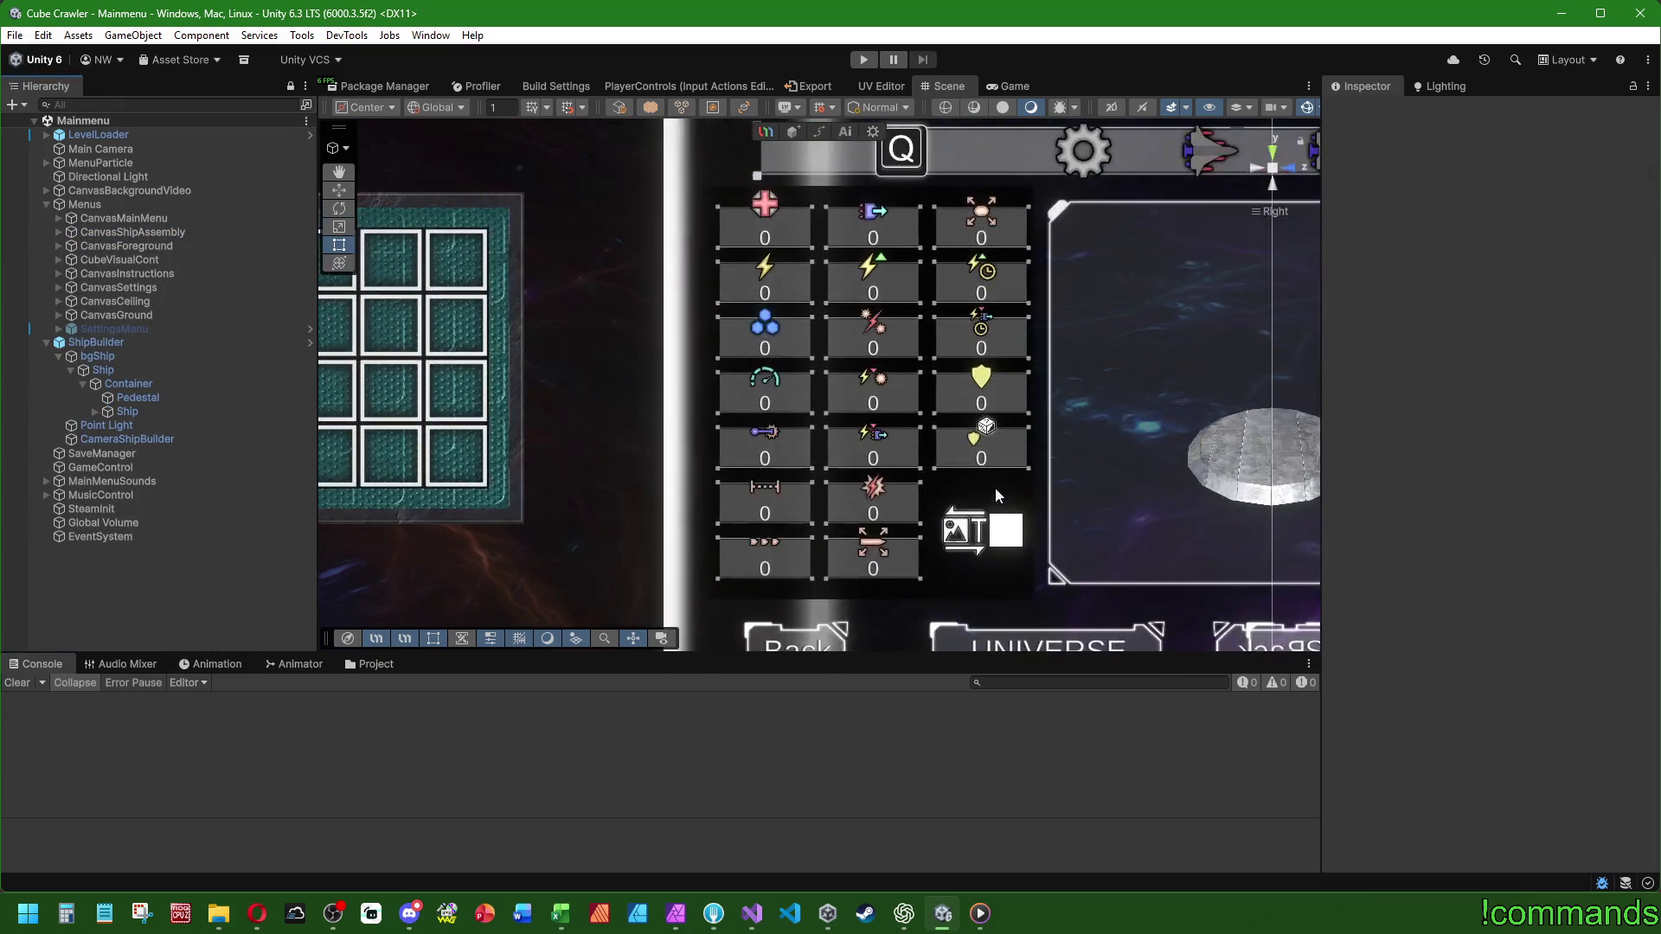
drag(1001, 543, 645, 517)
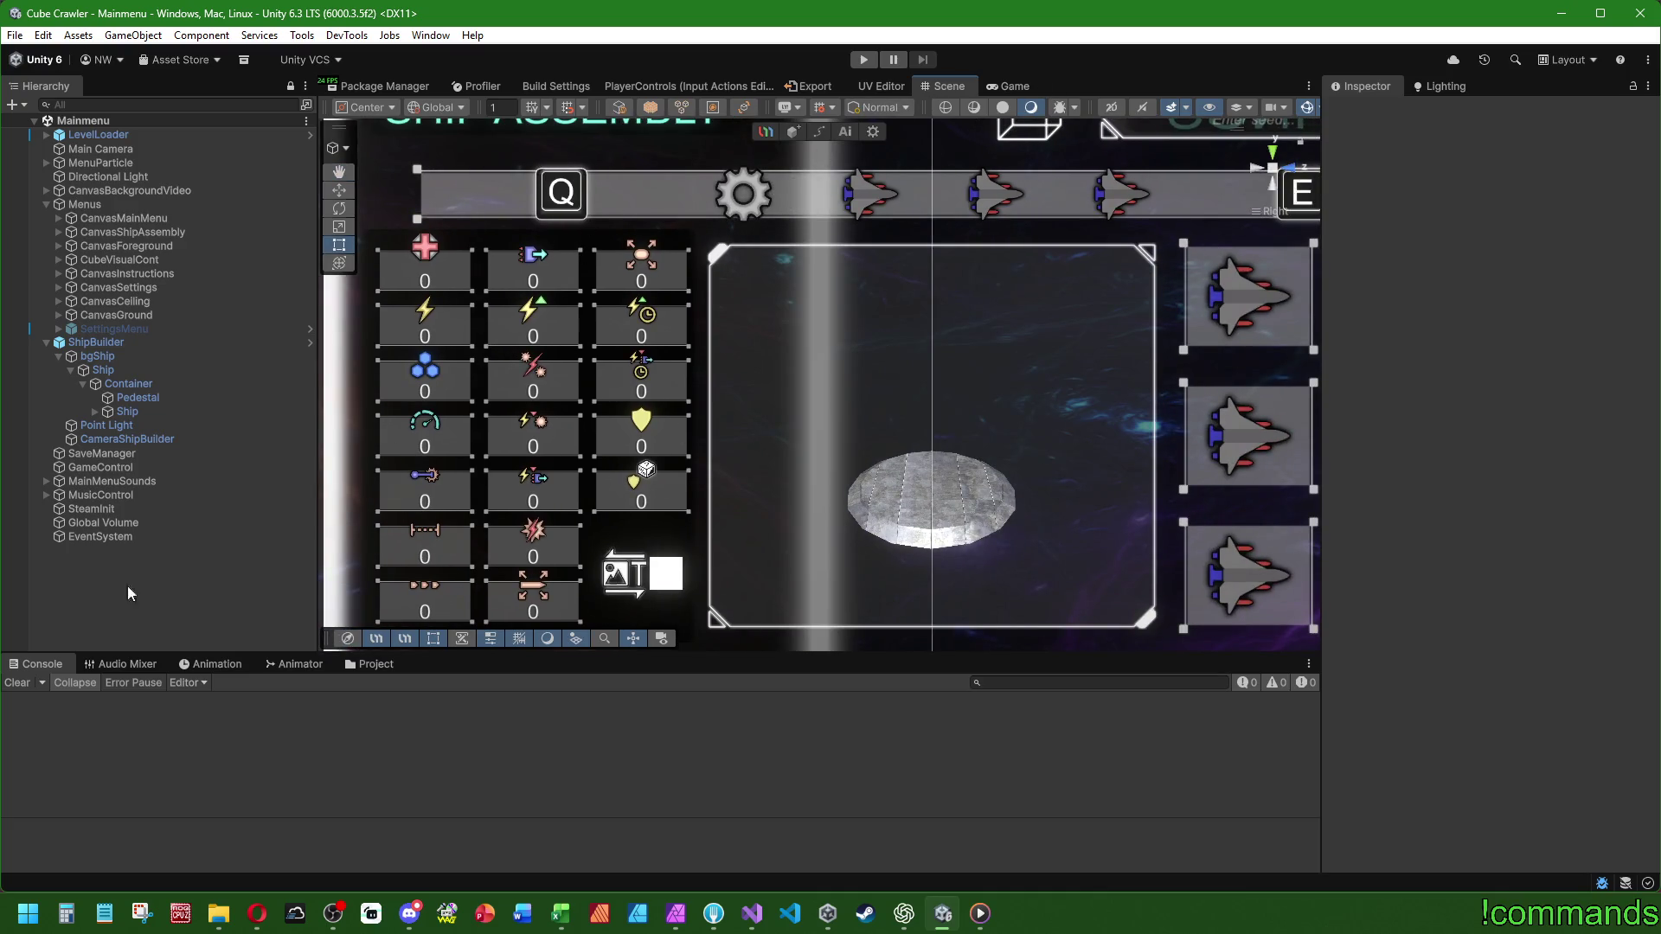
click(1024, 83)
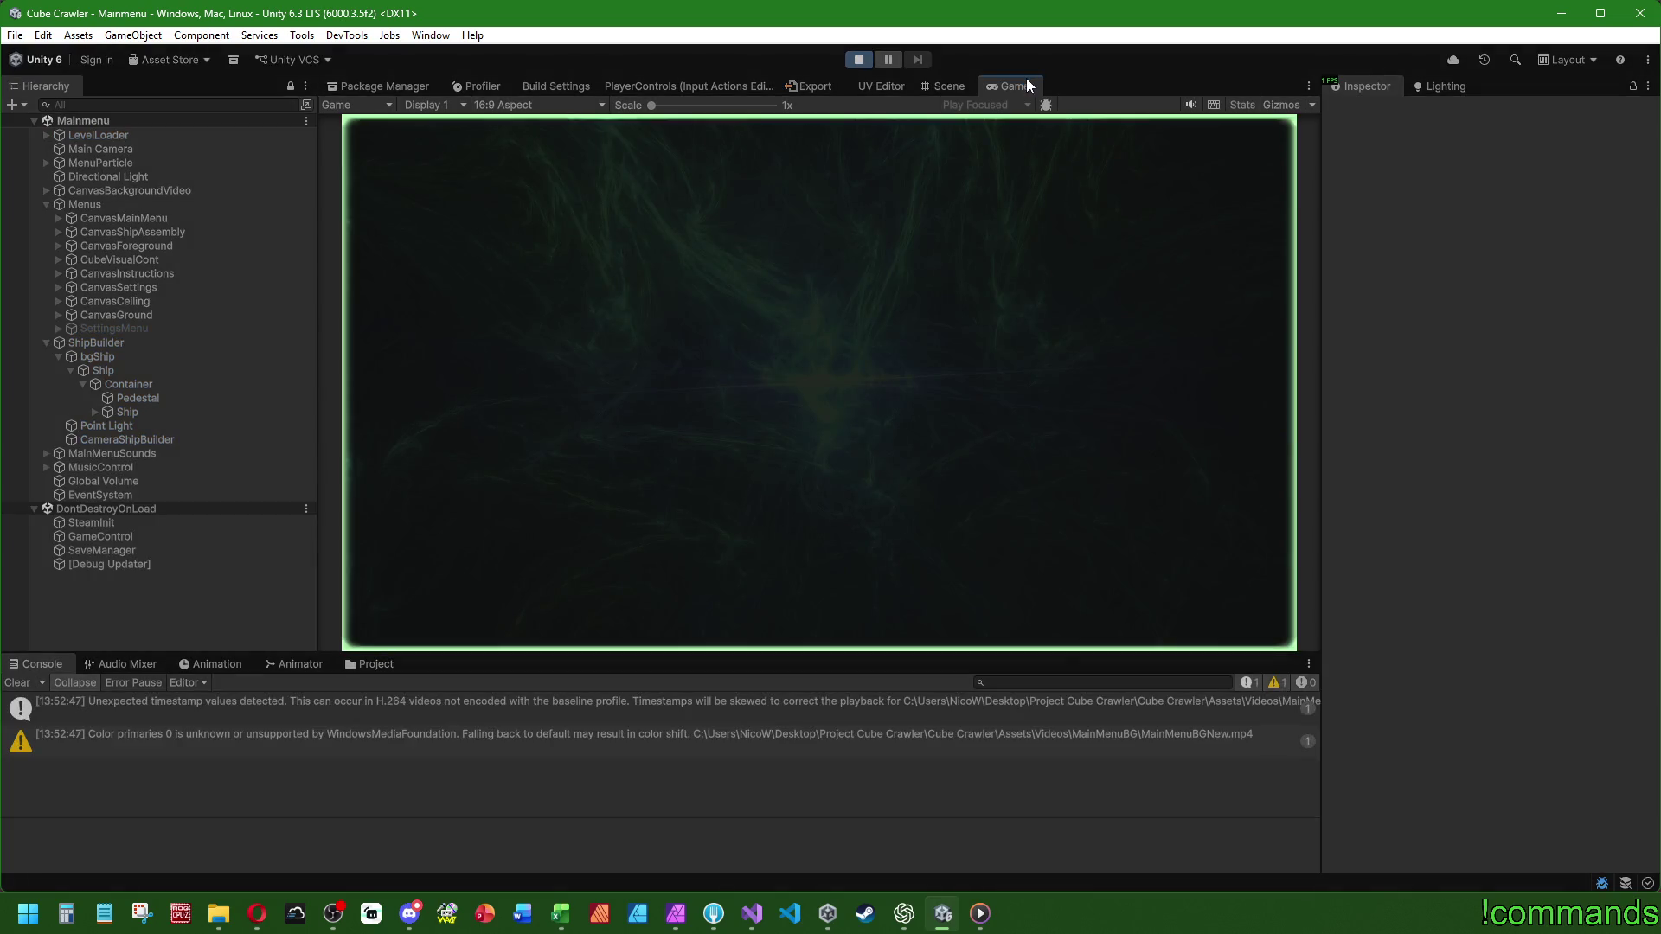
- Maximize the Game view, open Ship Assembly, and flip the stat tiles between icons and text labels
double_click(1027, 85)
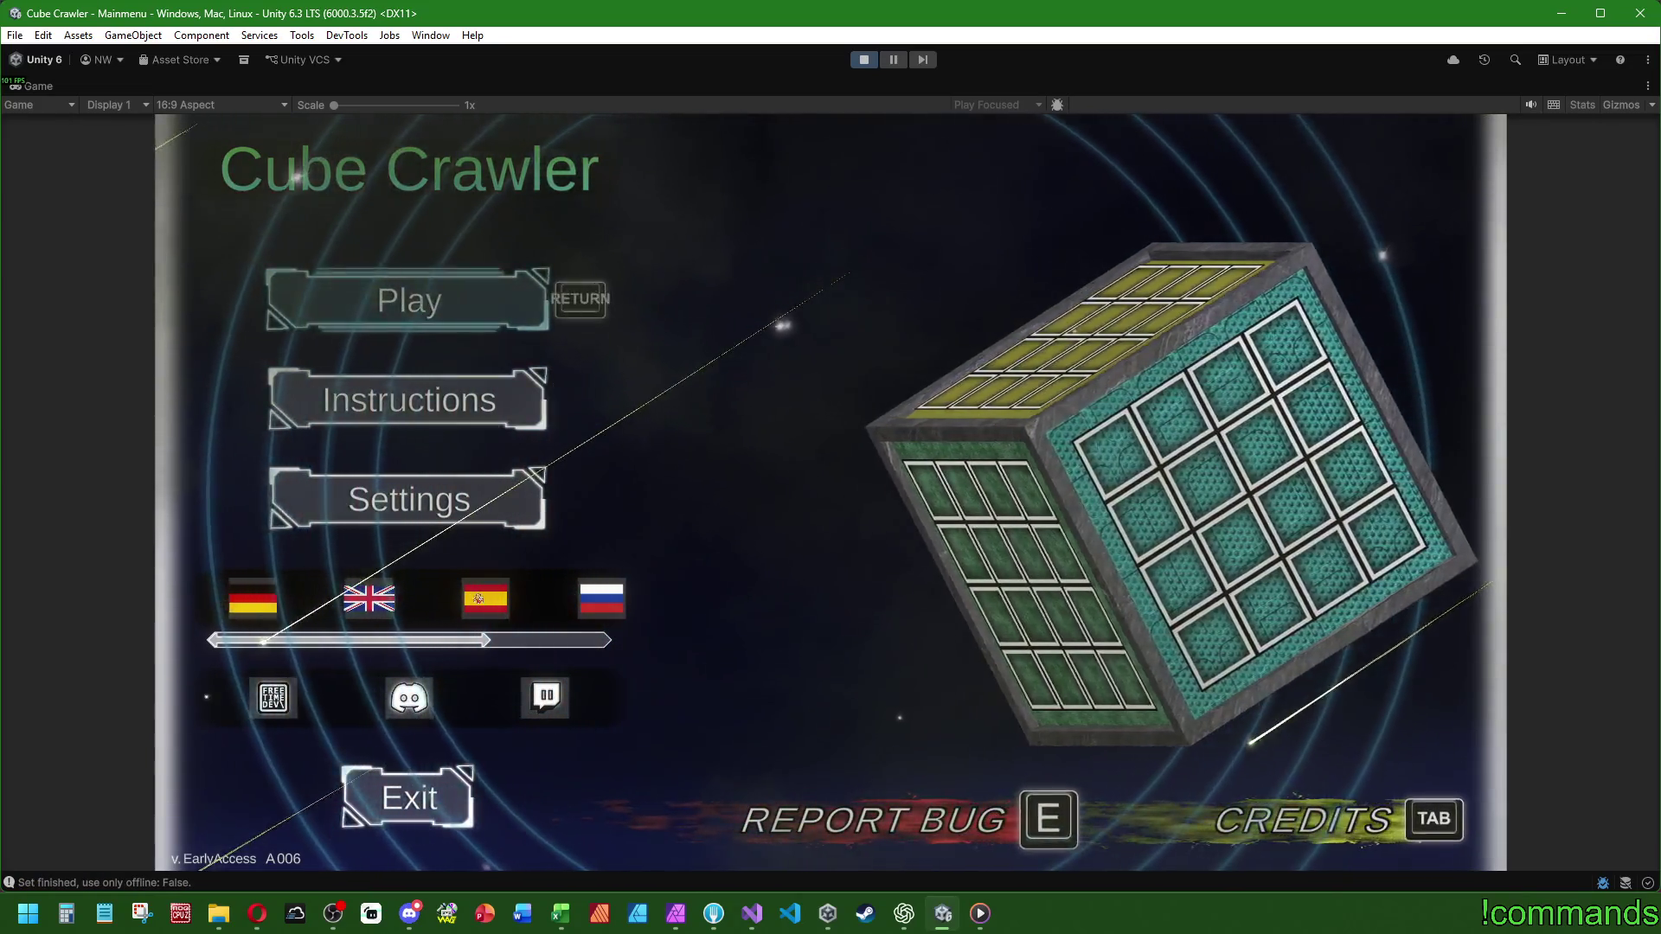
key(Return)
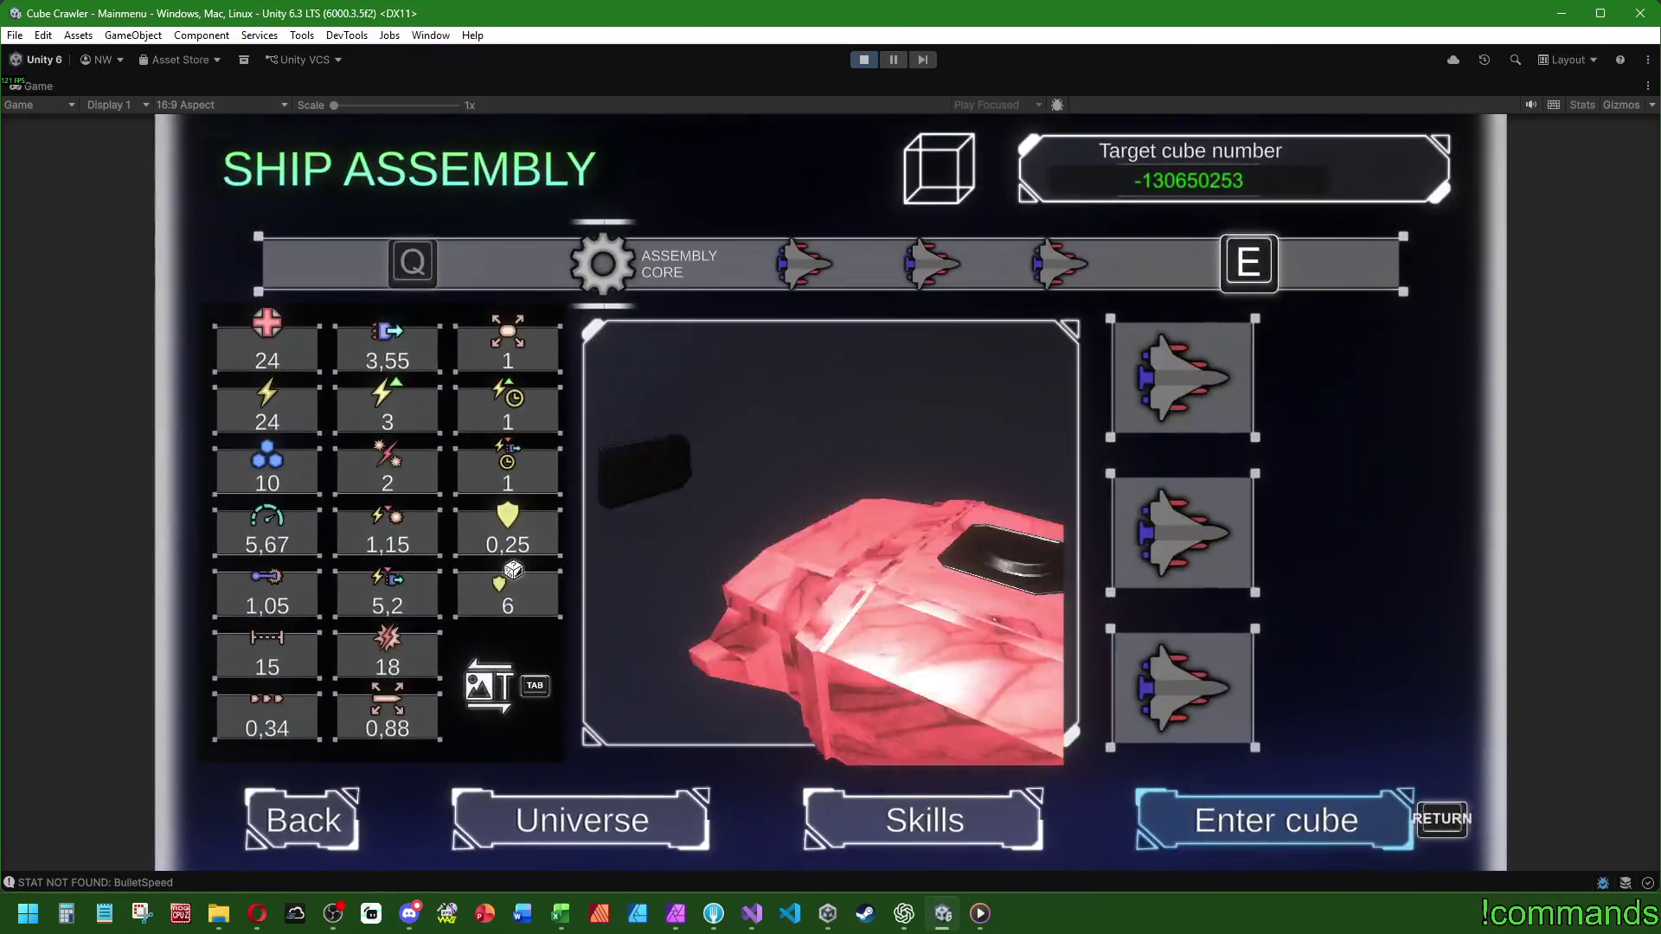
key(Tab)
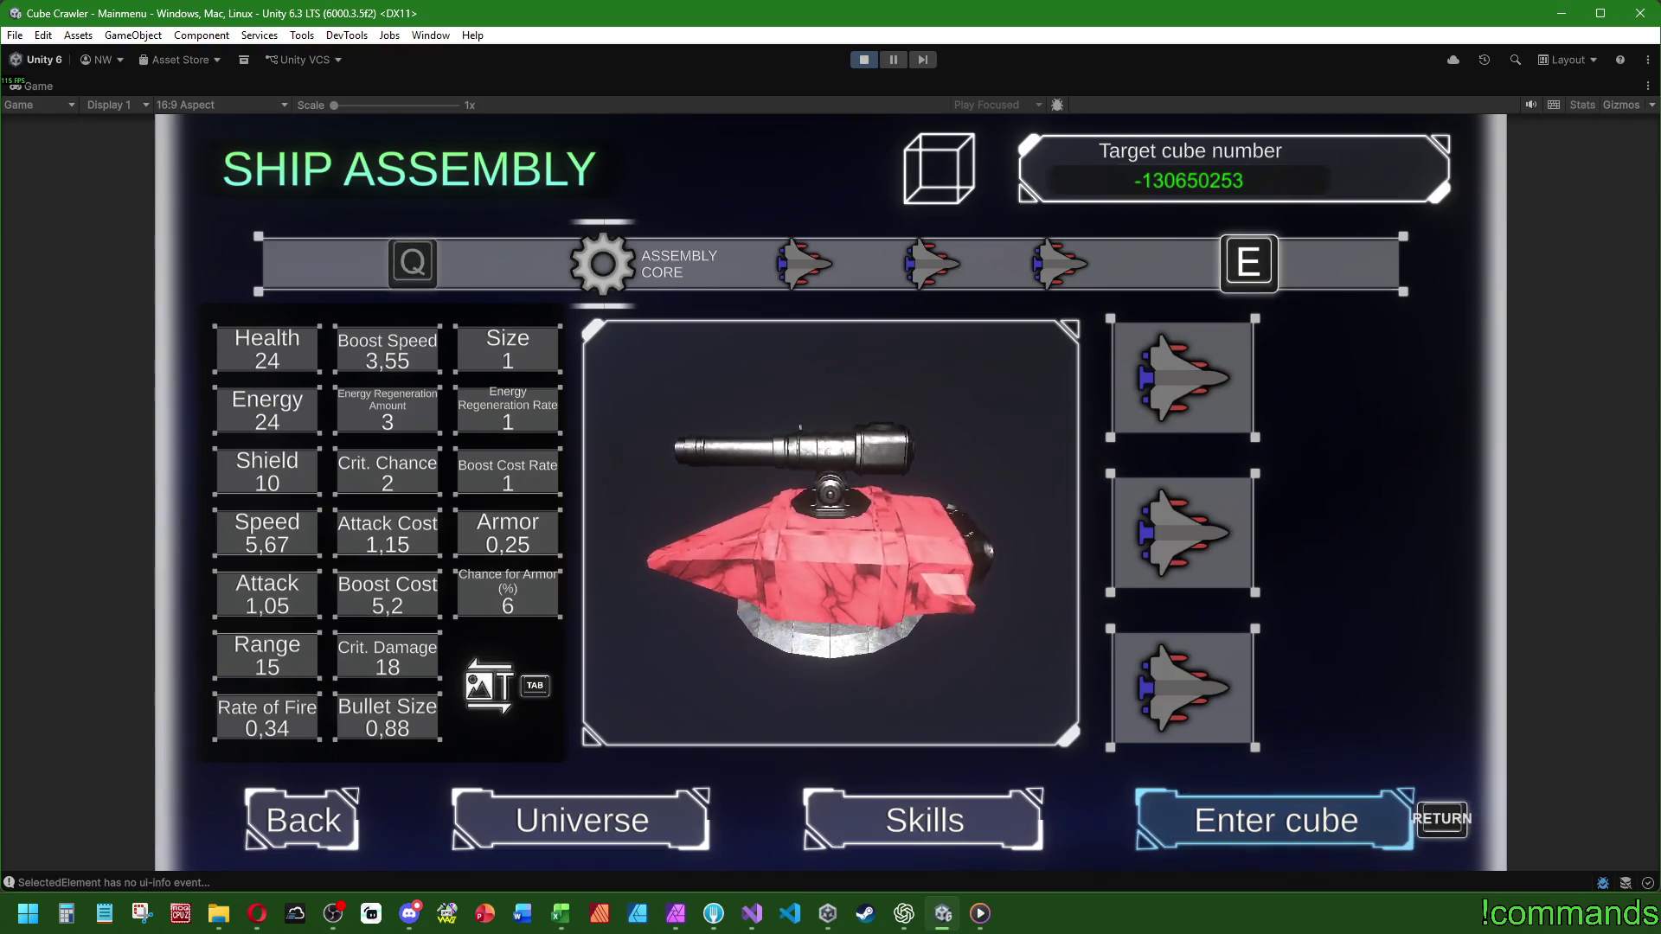
key(Tab)
key(Tab)
key(Tab)
key(Tab)
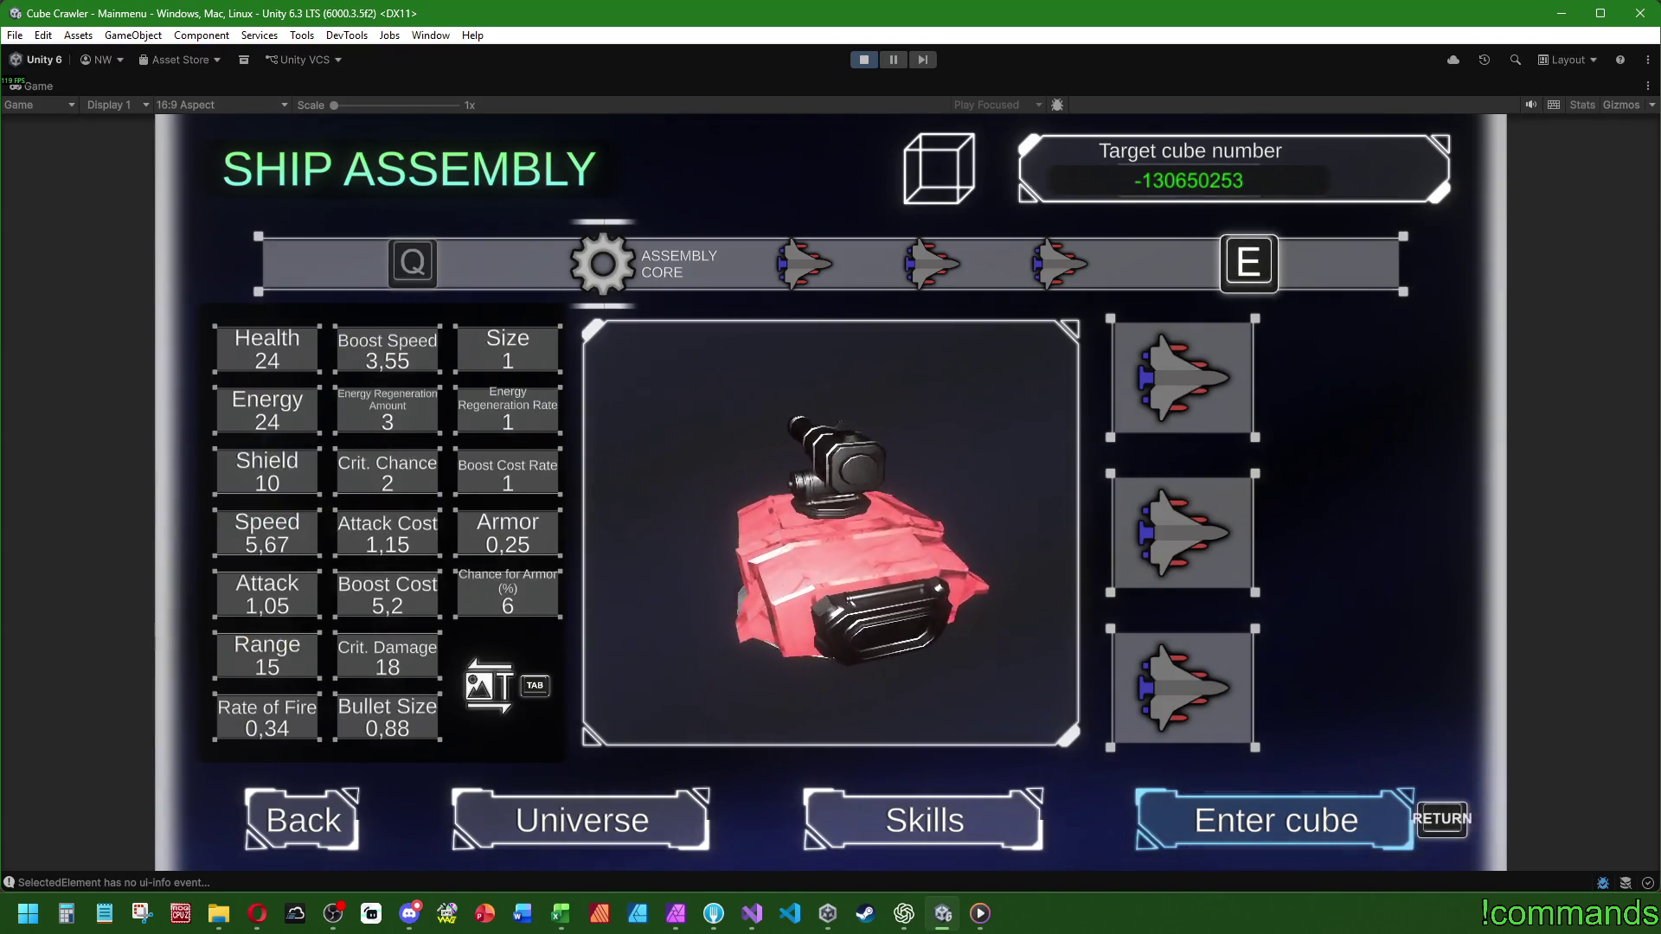
key(Tab)
key(Tab)
key(Tab)
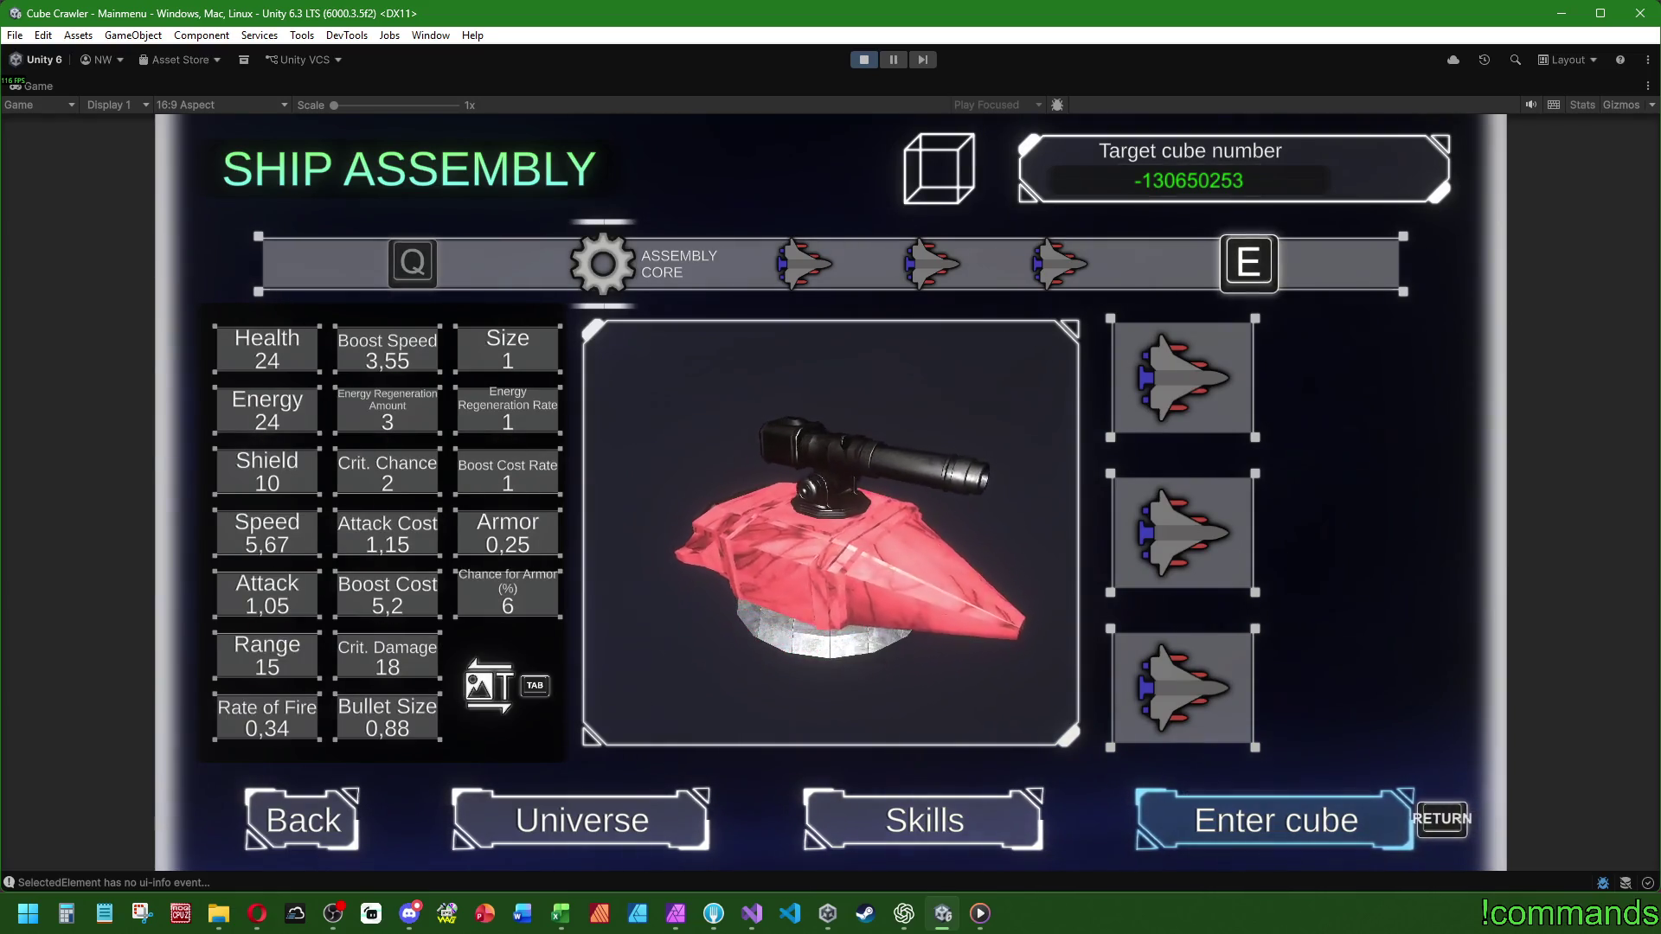
- Keep toggling the stat tiles with Tab until they show icons, then move up to the part slots
key(Tab)
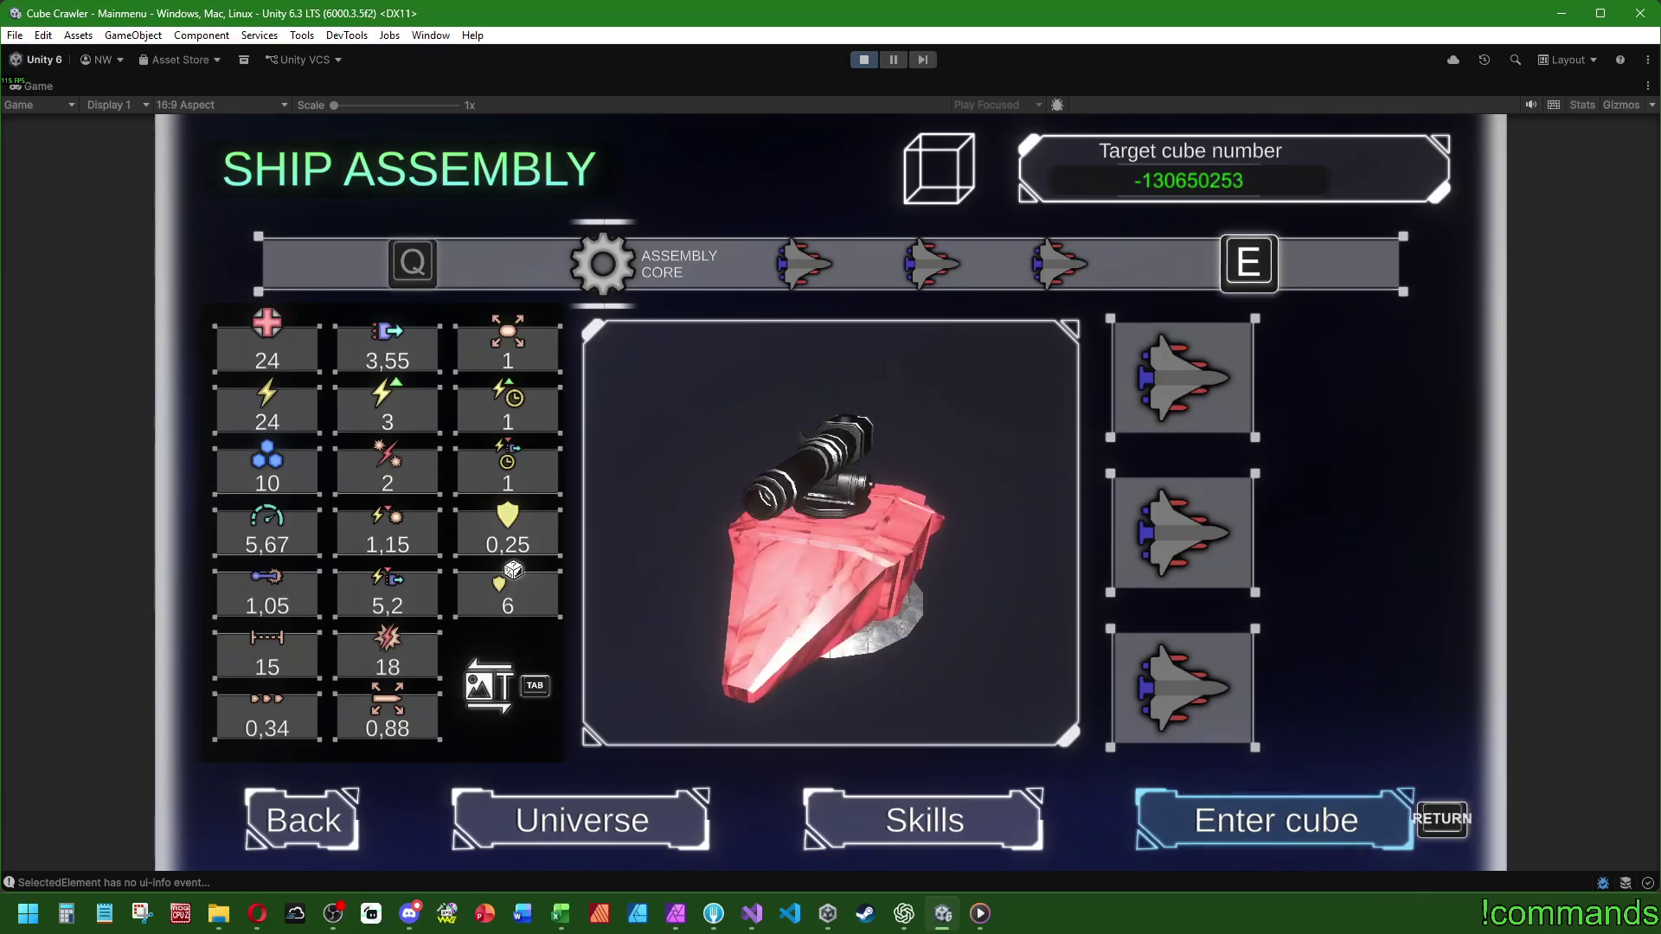
key(Tab)
key(Tab)
key(Tab)
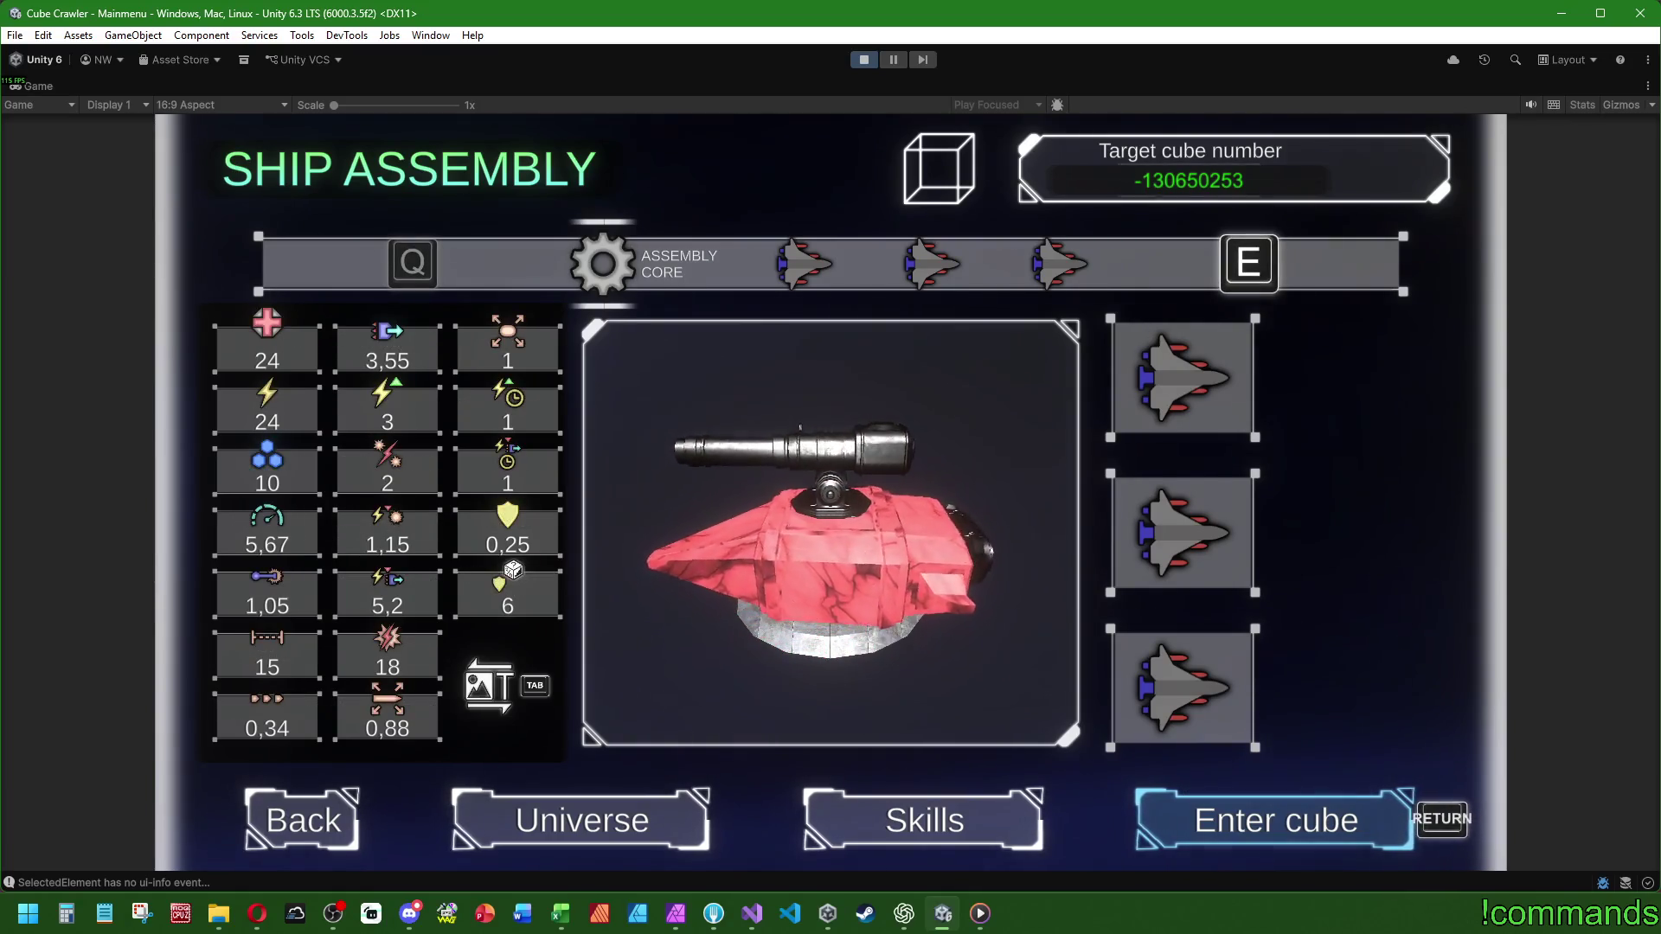
key(Tab)
key(Tab)
key(Tab)
key(Tab)
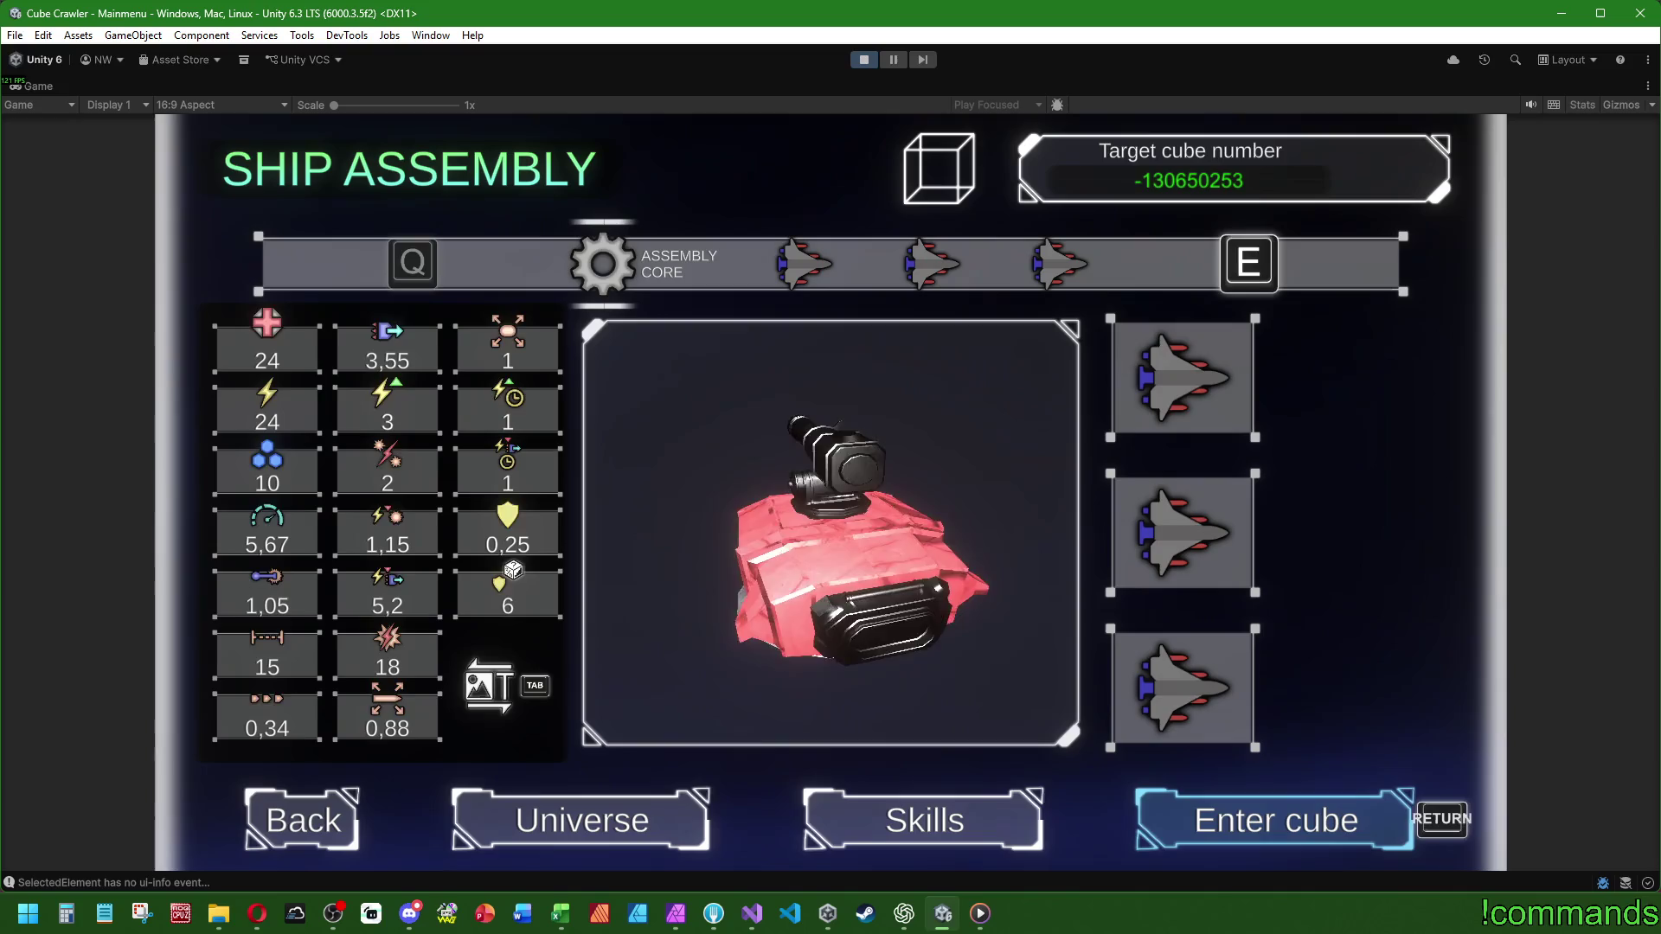
key(Tab)
key(Tab)
key(Tab)
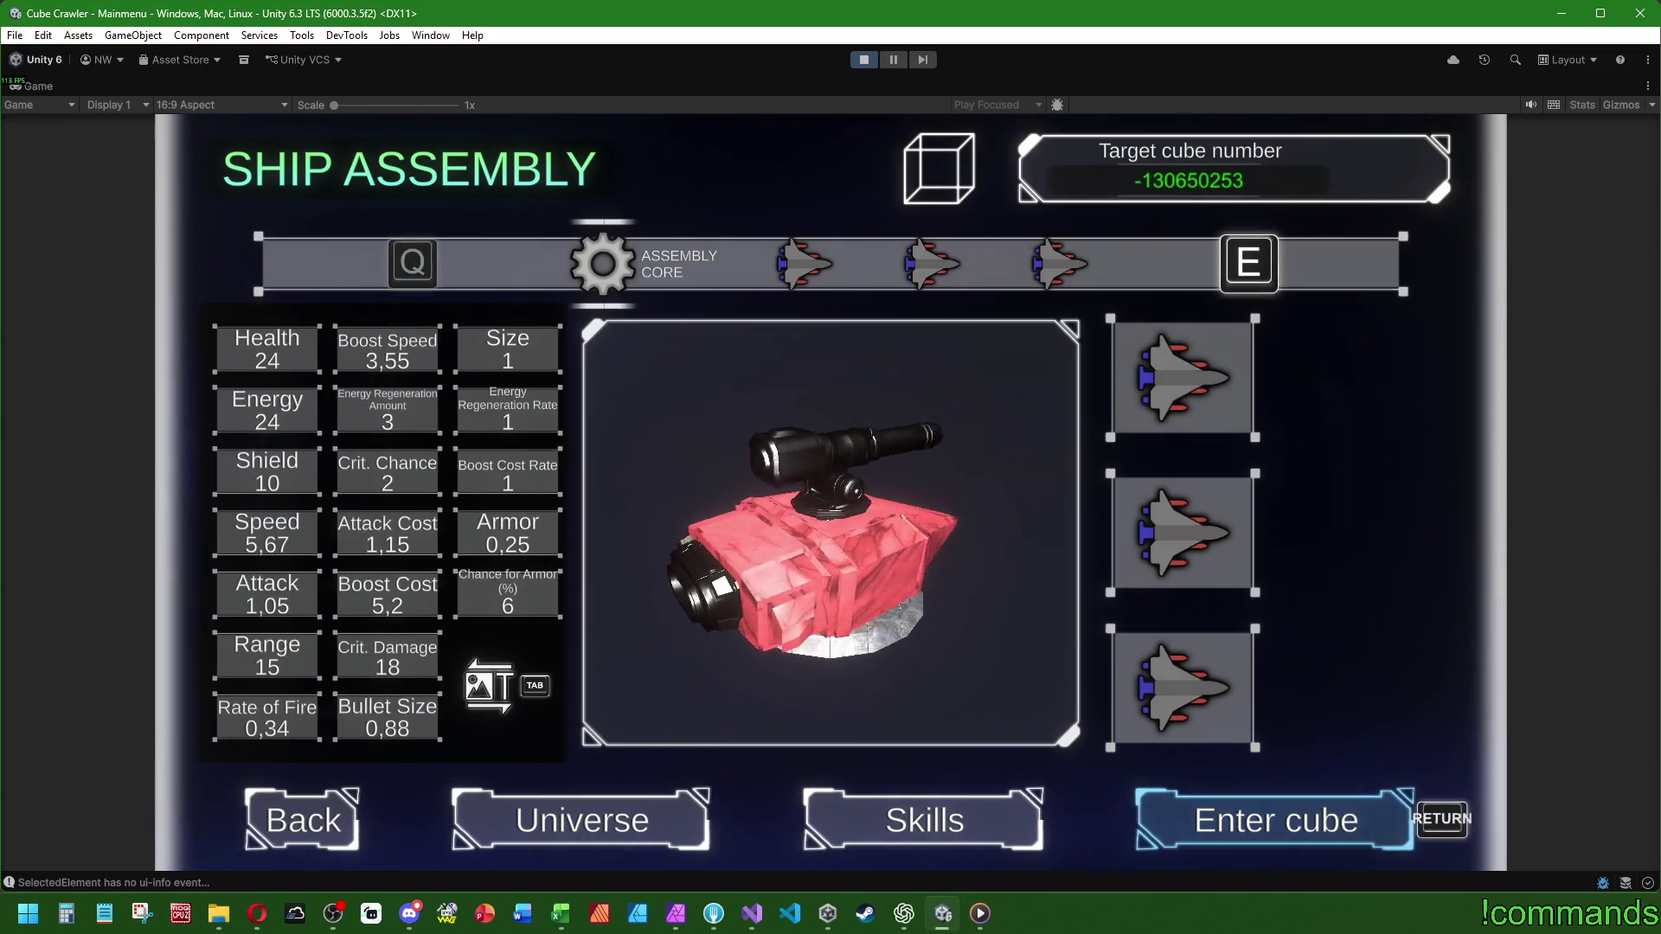
key(Tab)
key(Tab)
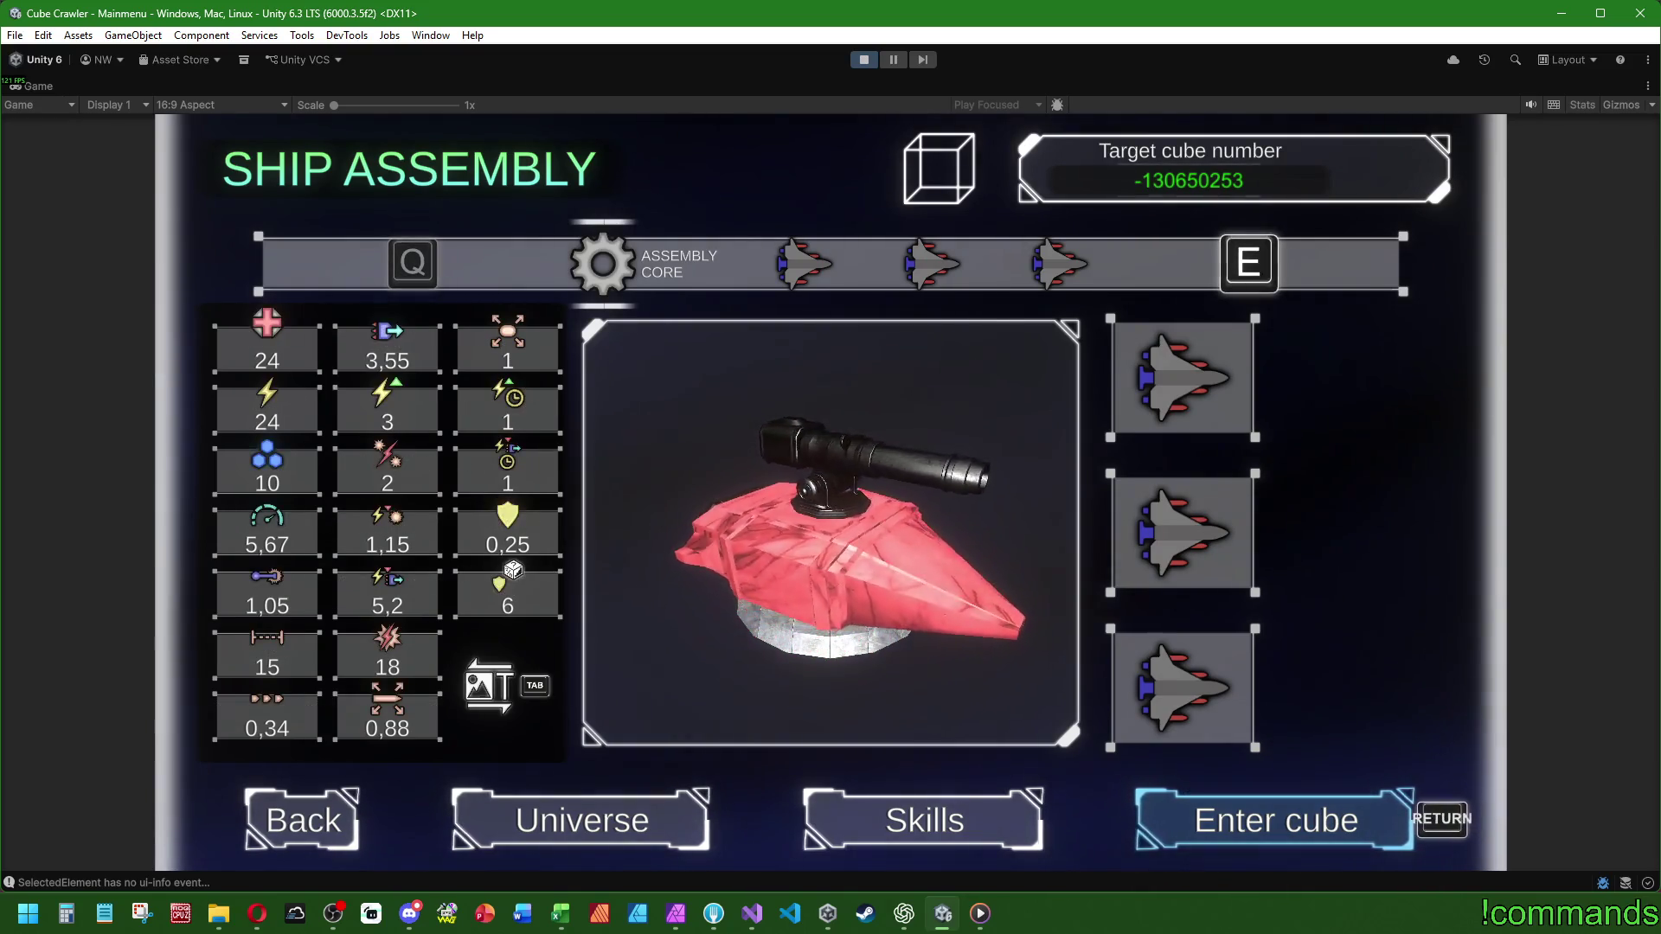
key(Tab)
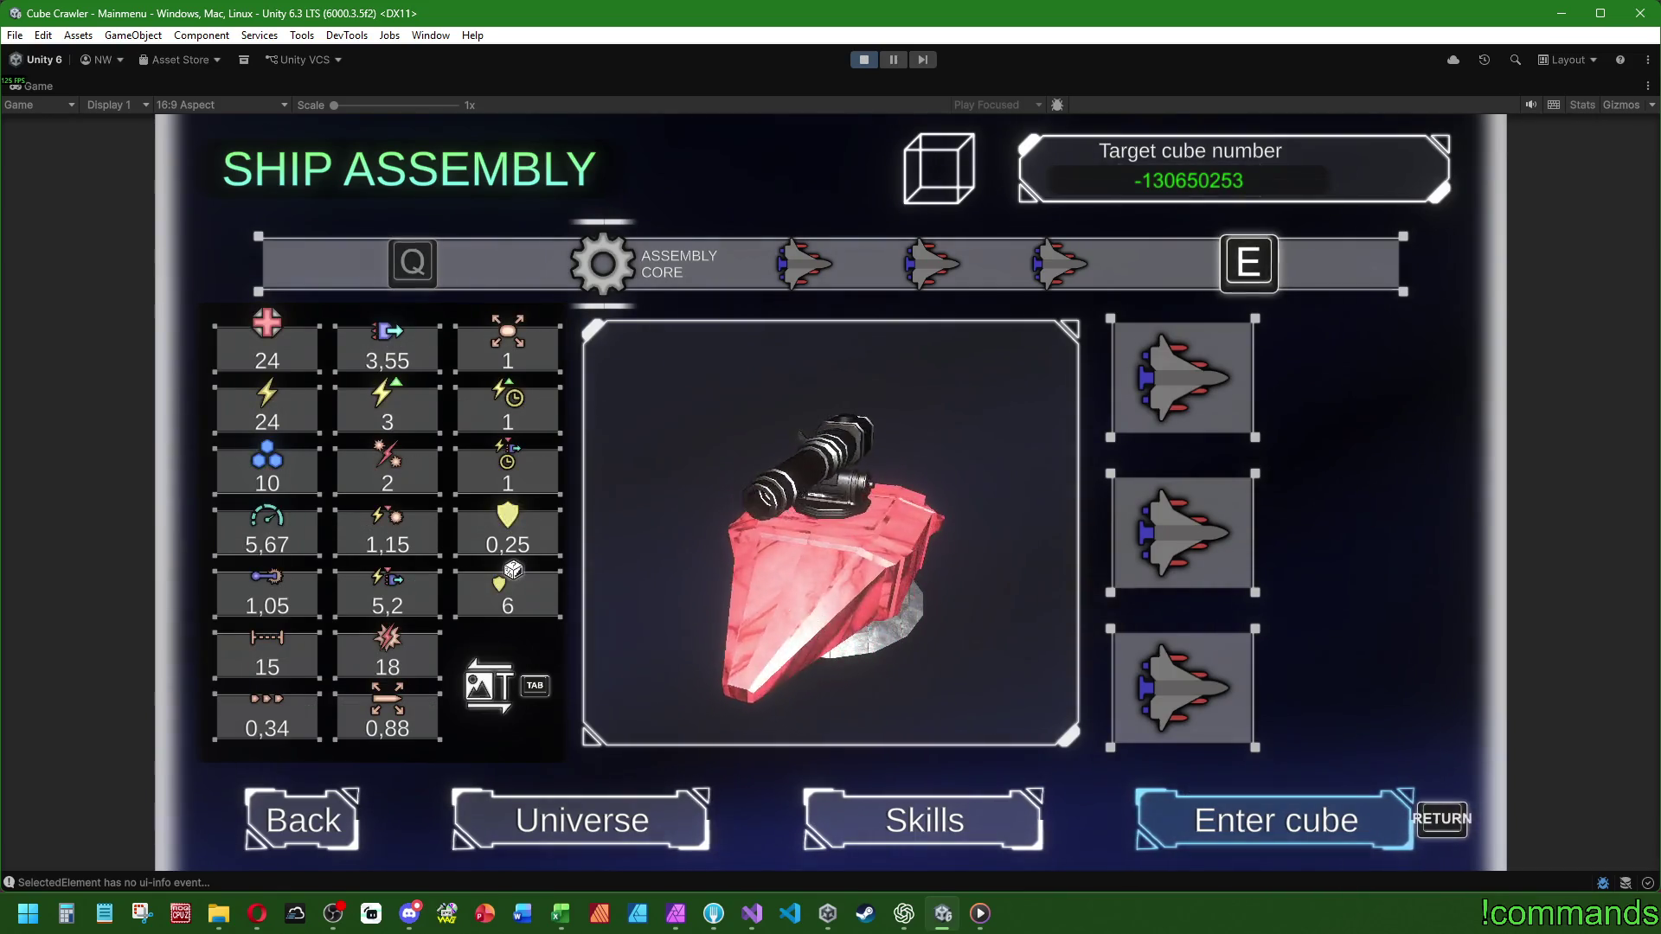
key(Tab)
key(Tab)
key(Tab)
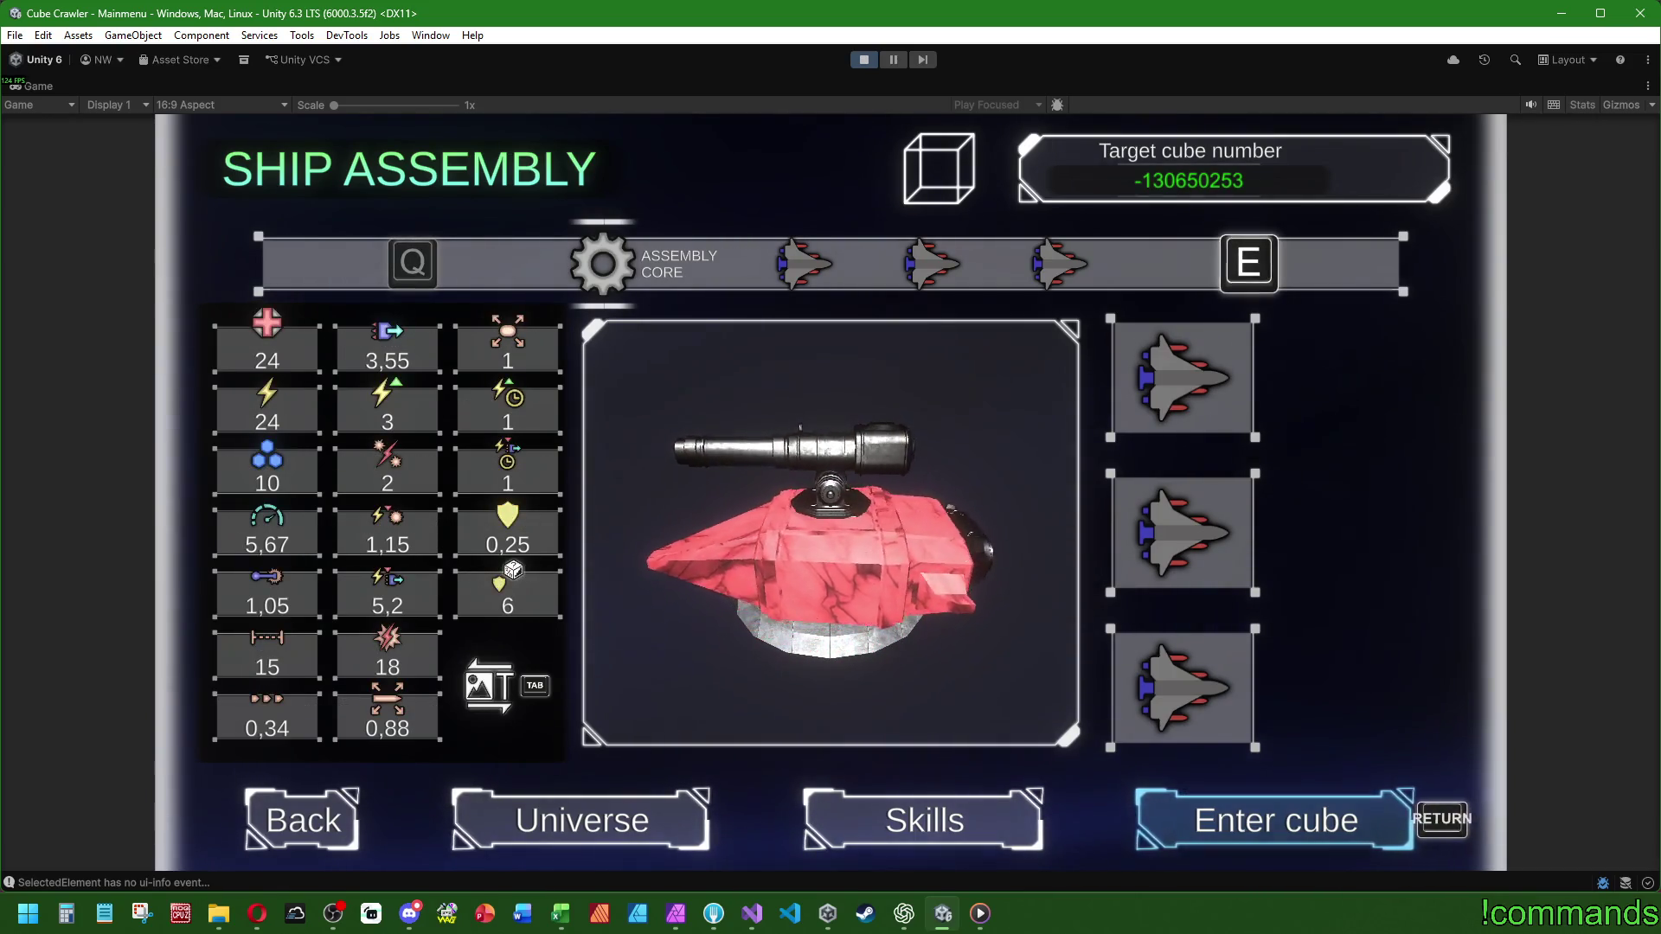
key(Tab)
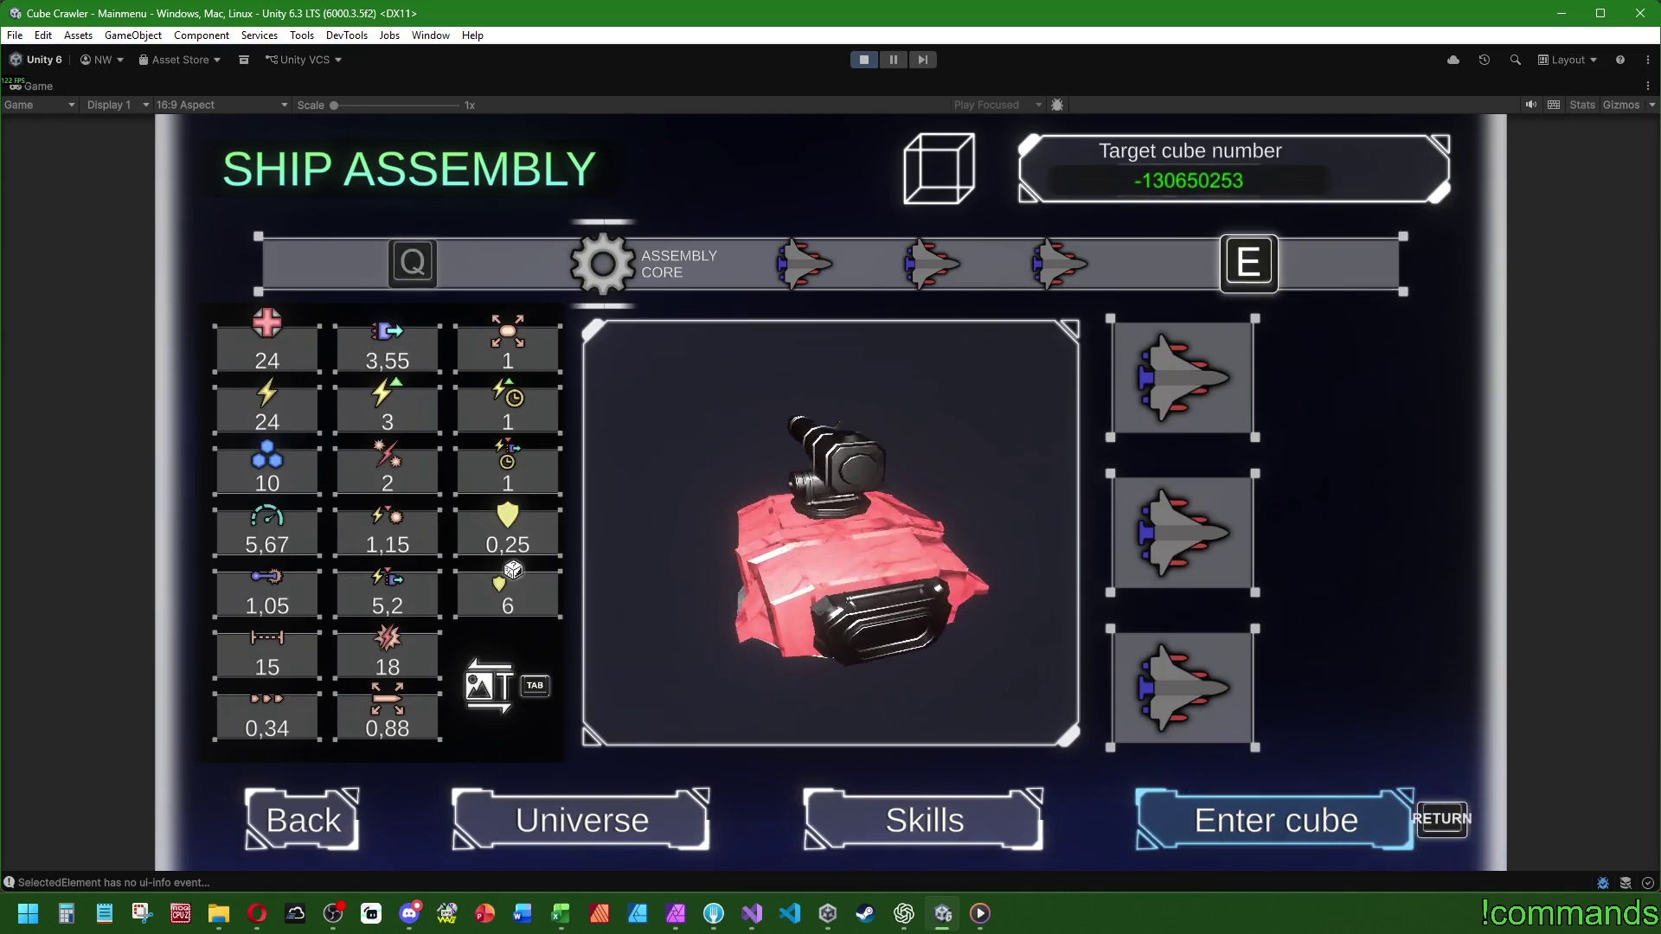
key(Tab)
key(Tab)
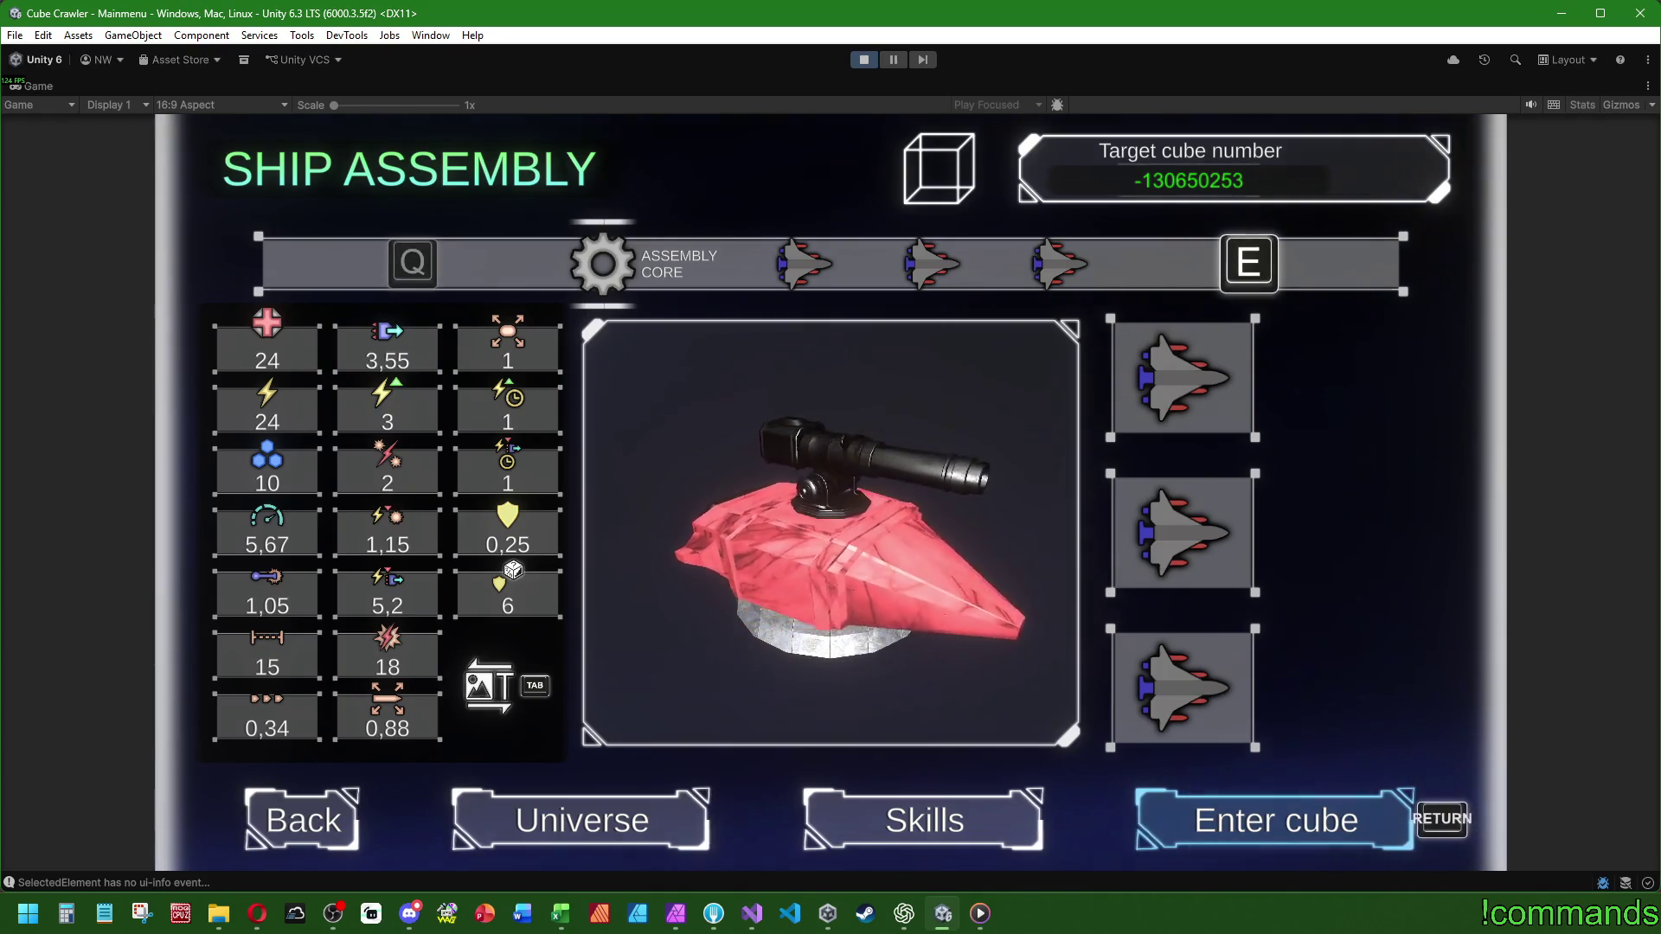
key(Up)
key(Up)
key(Up)
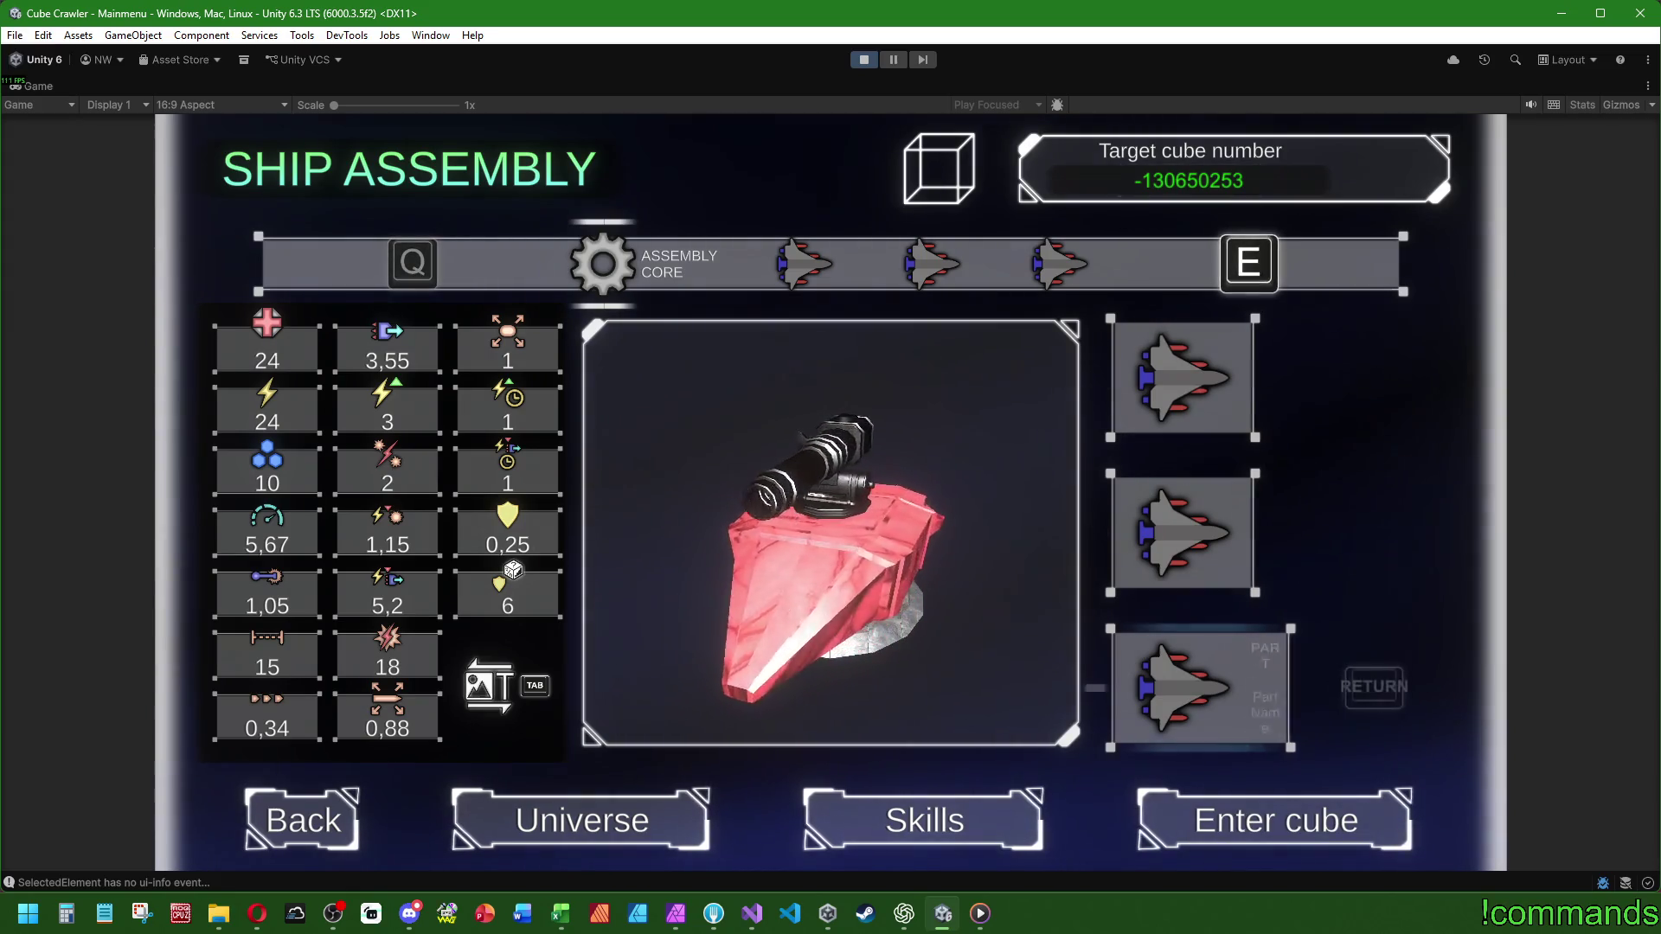
- Cycle the carousel back to Assembly Core, close the part panel, and enter the cube from Ship Assembly
key(q)
key(q)
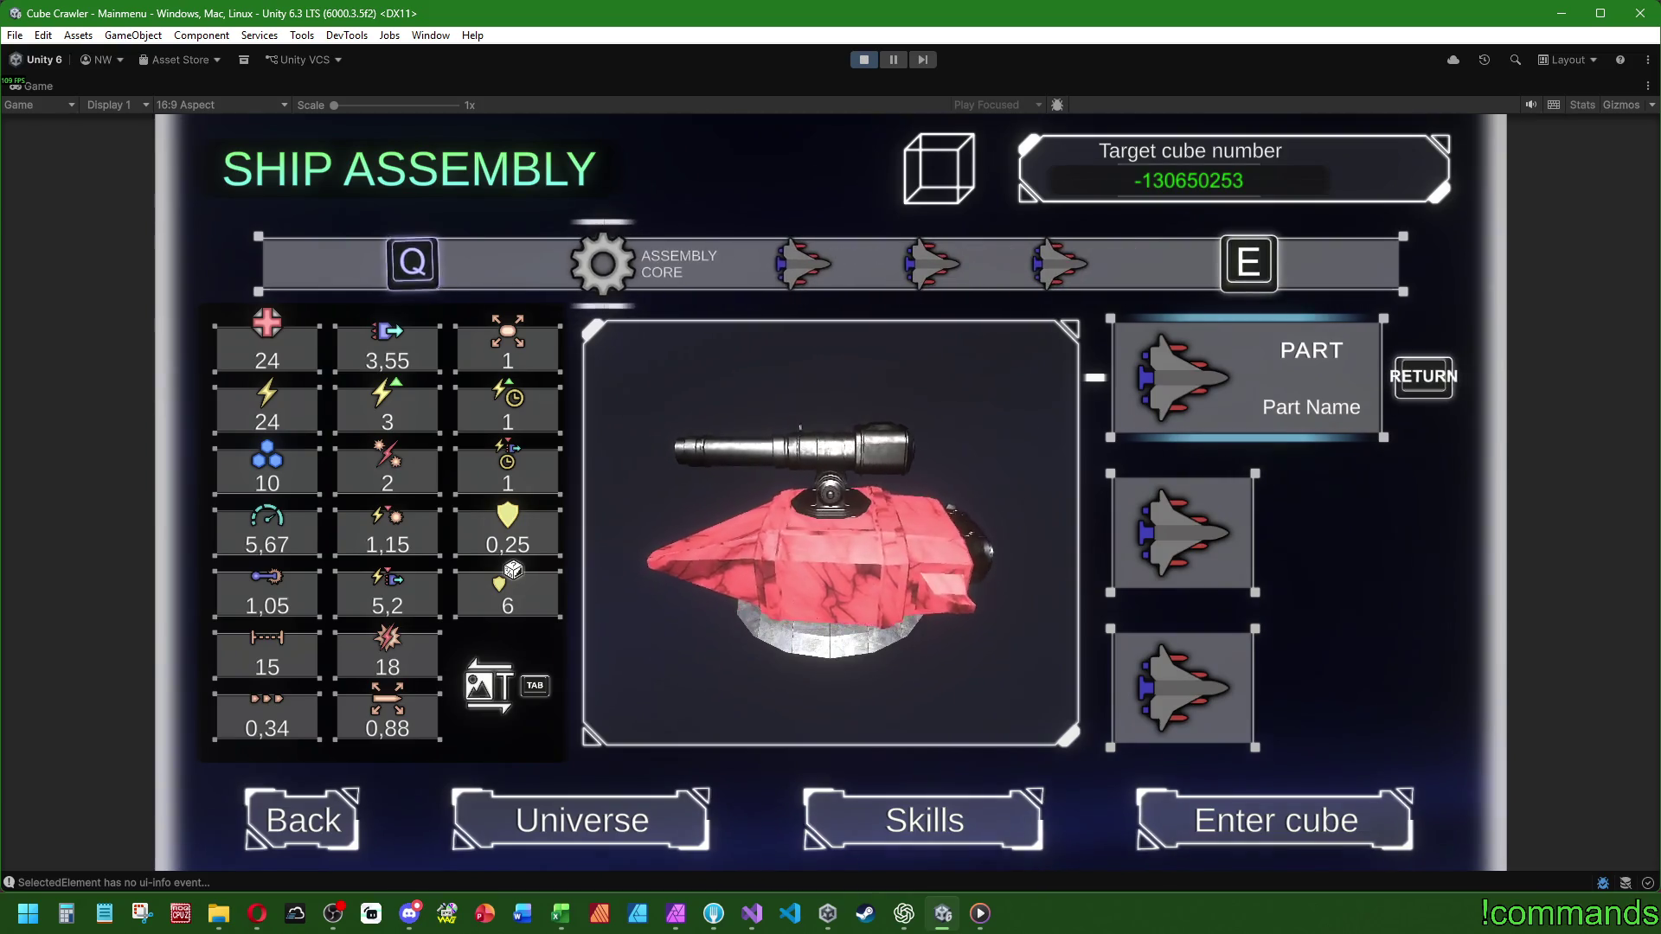
key(q)
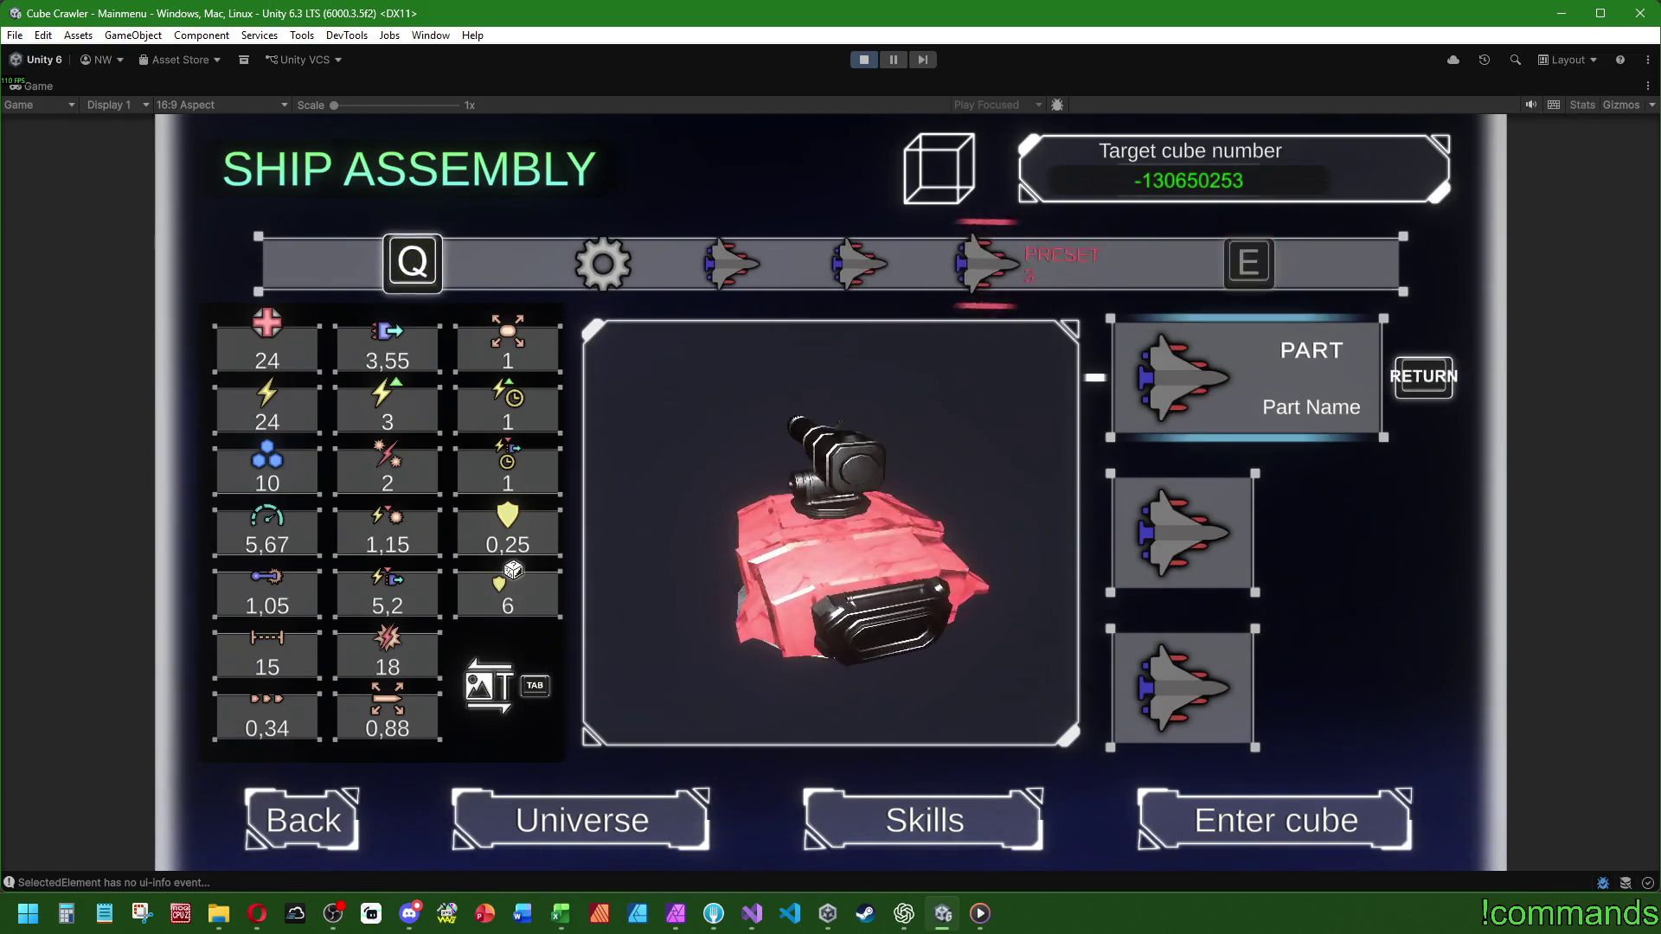
key(s)
key(Escape)
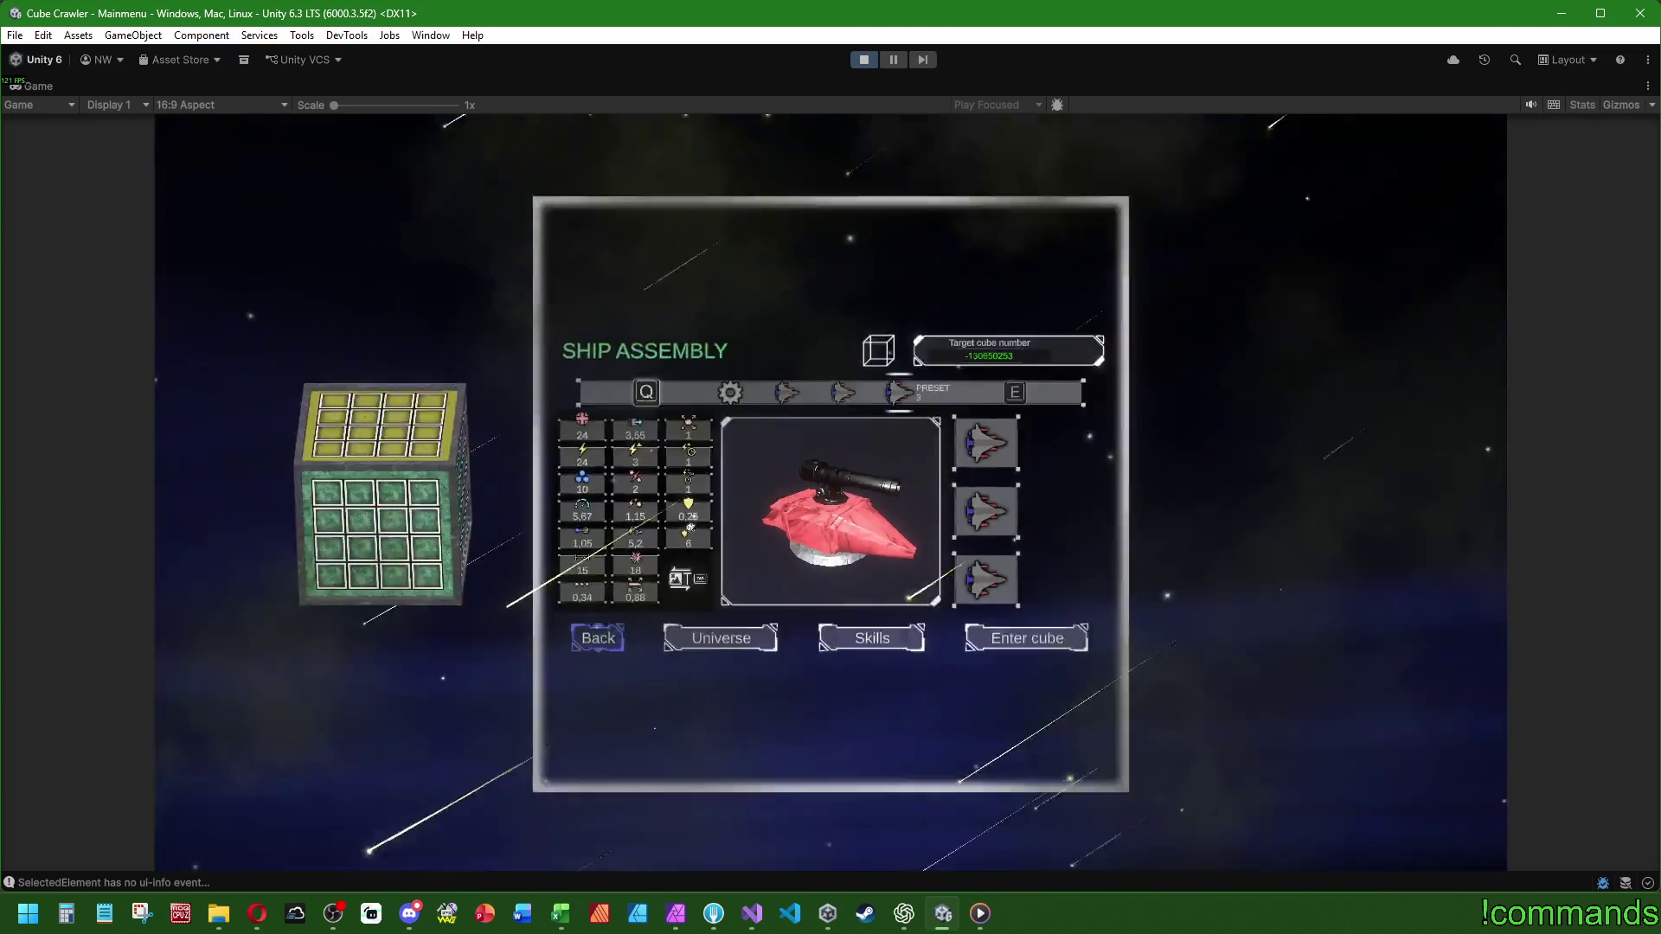
key(Return)
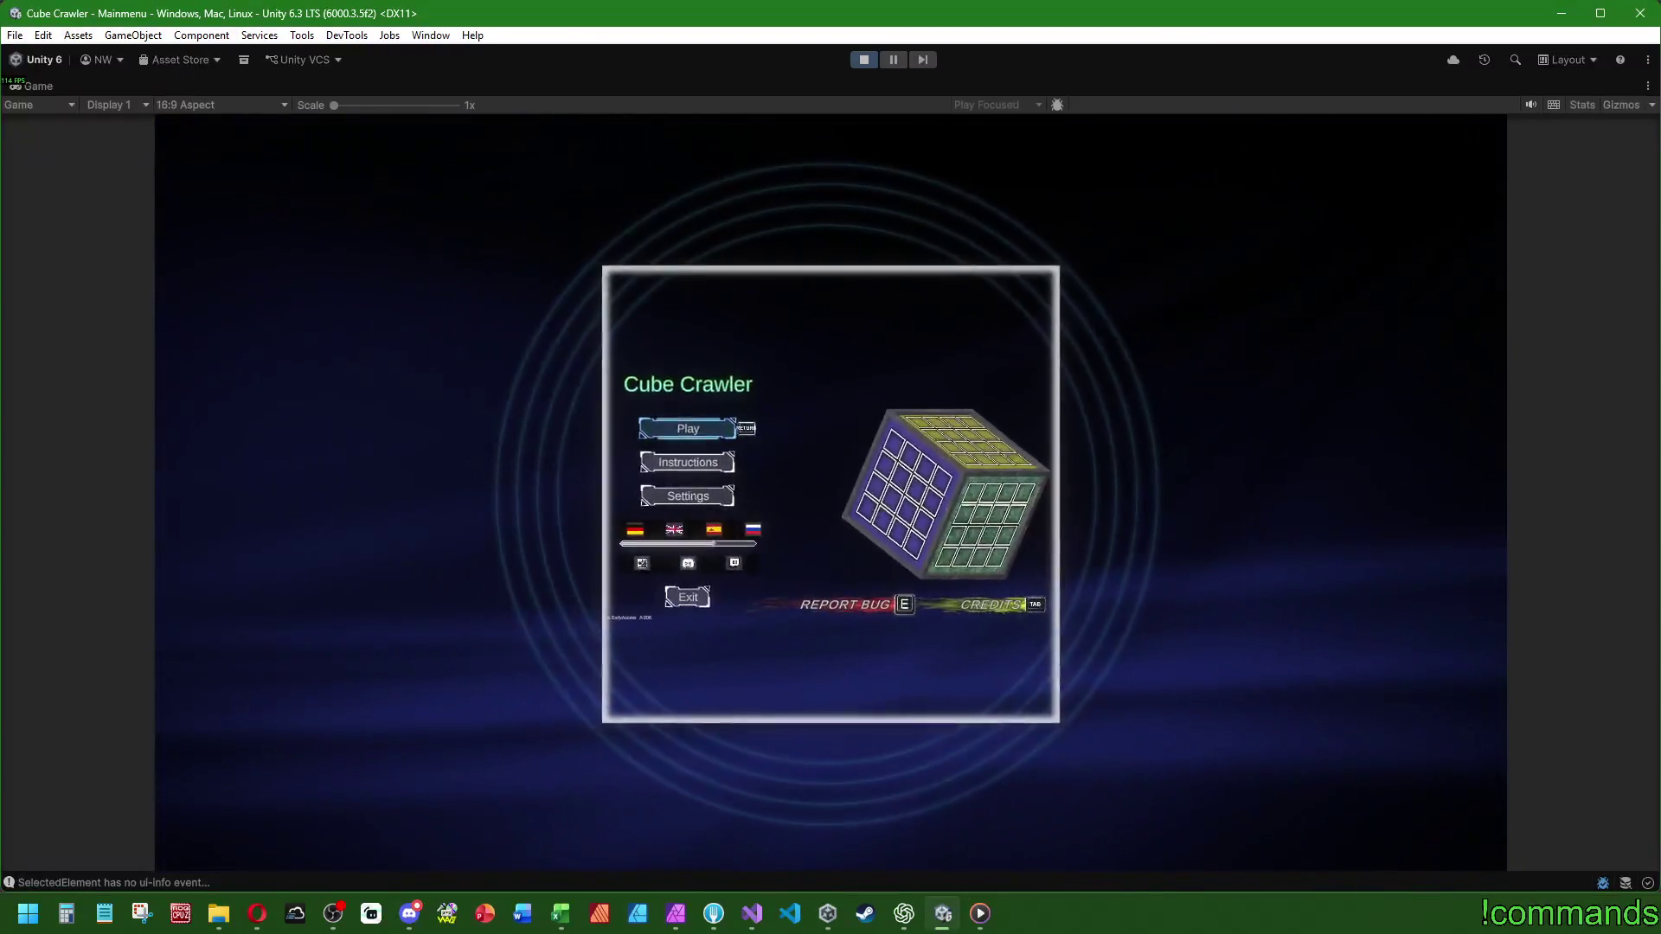
key(Return)
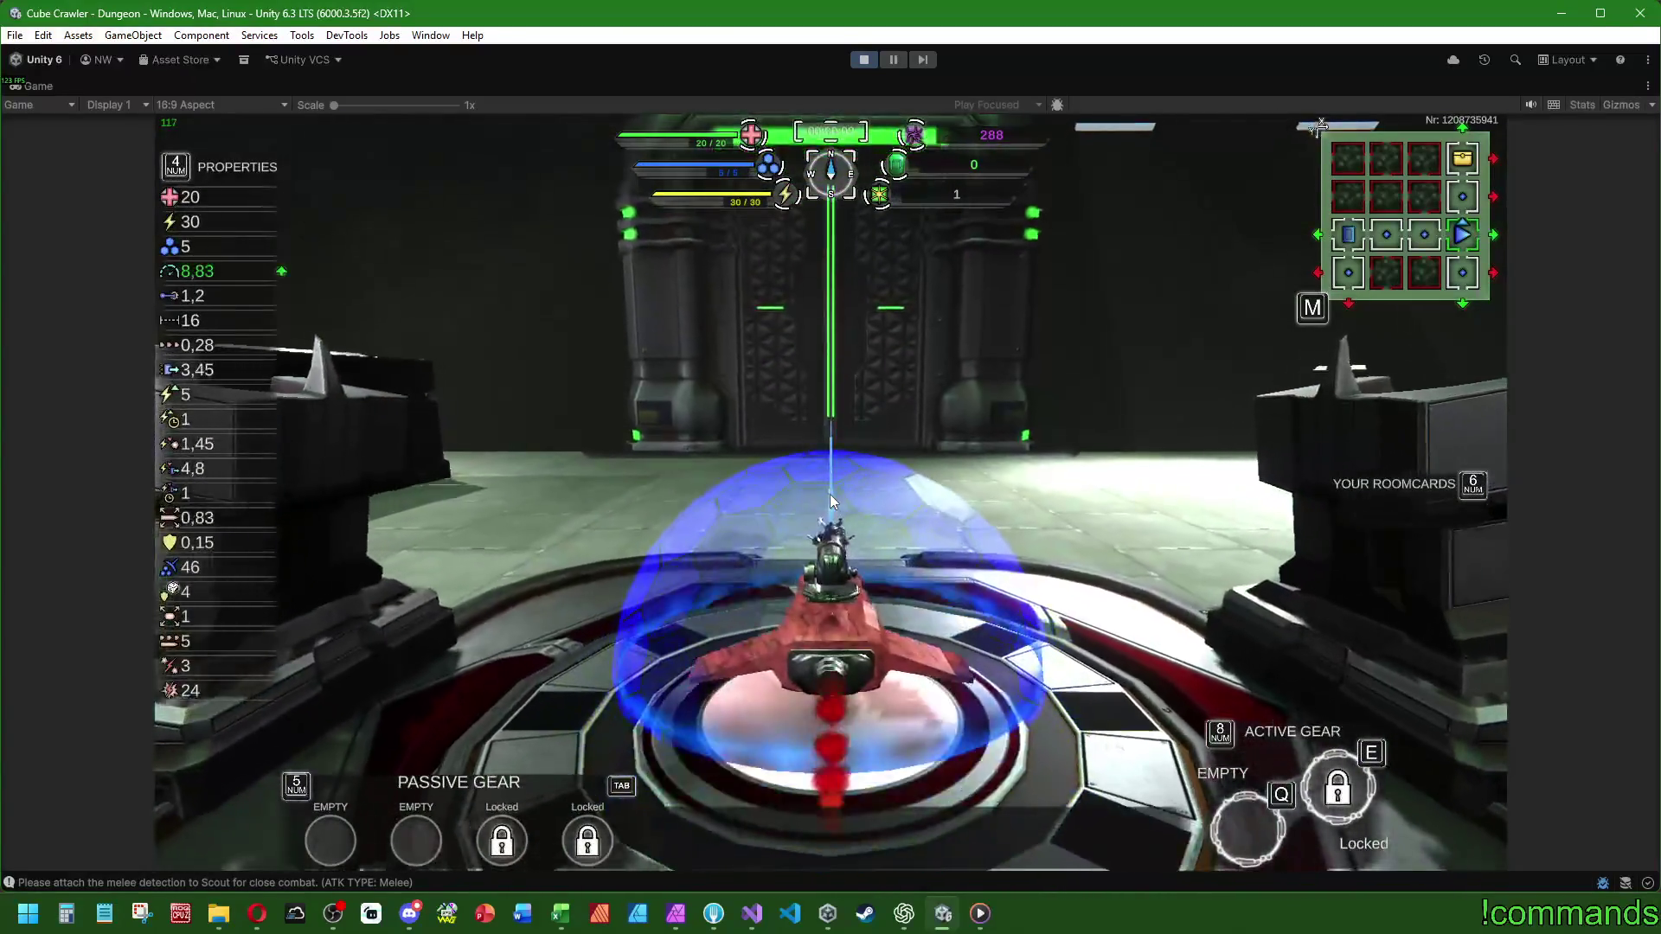
- Drive through the corridor with WASD and boost, shooting the corridor enemy, into the room
key(w)
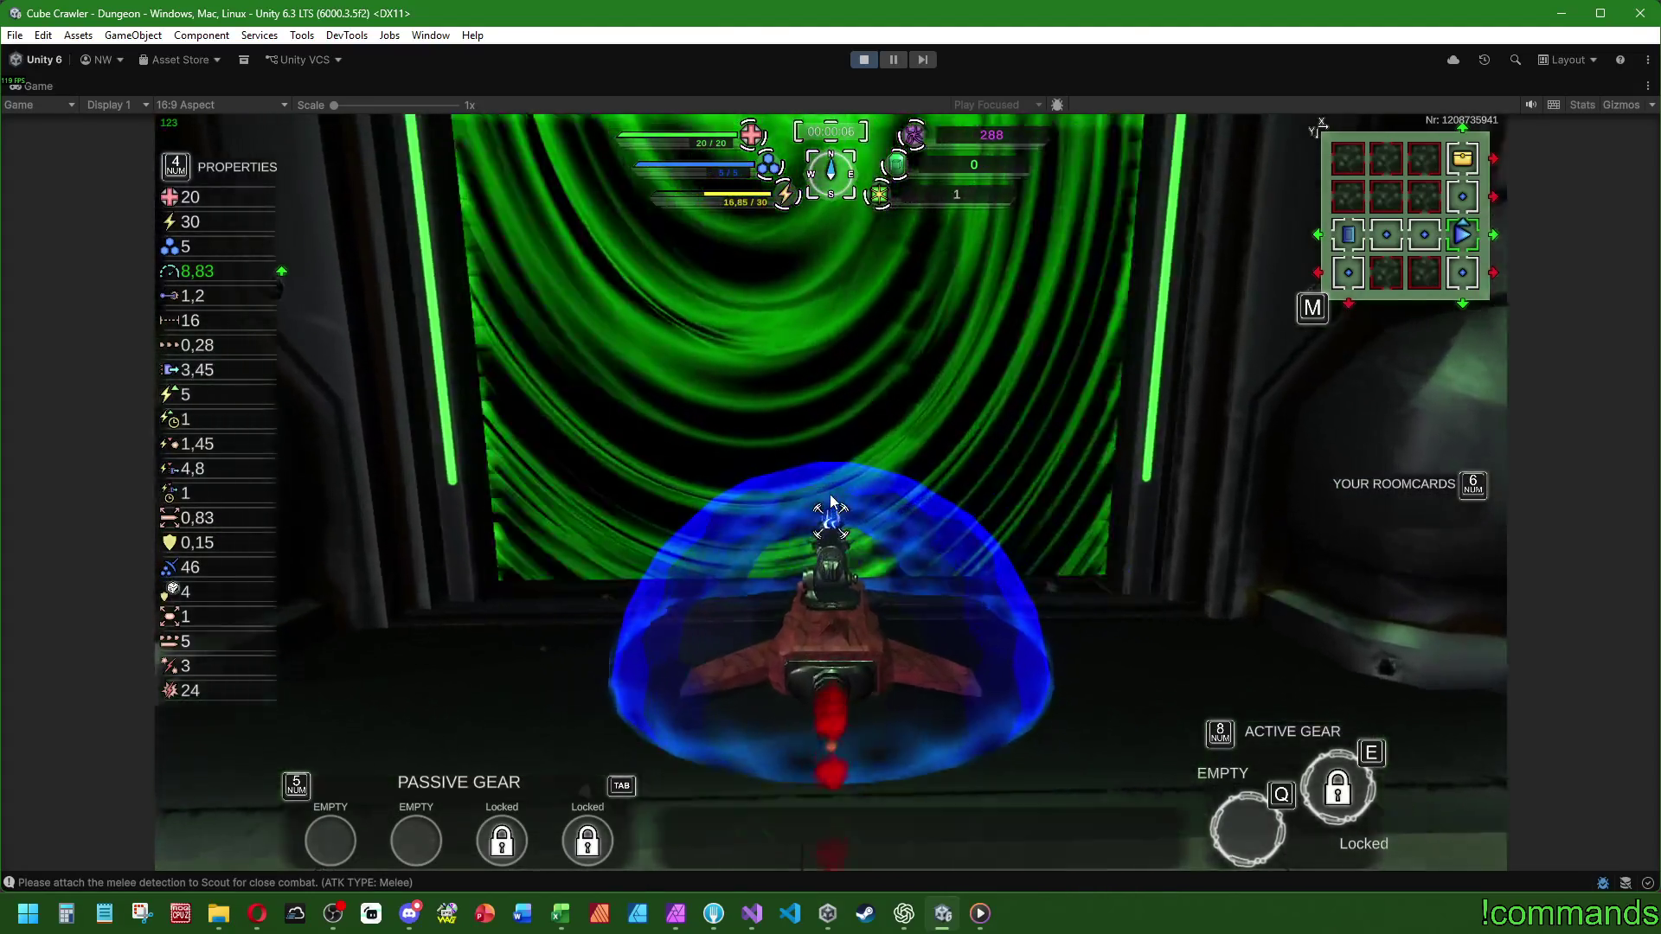
key(a)
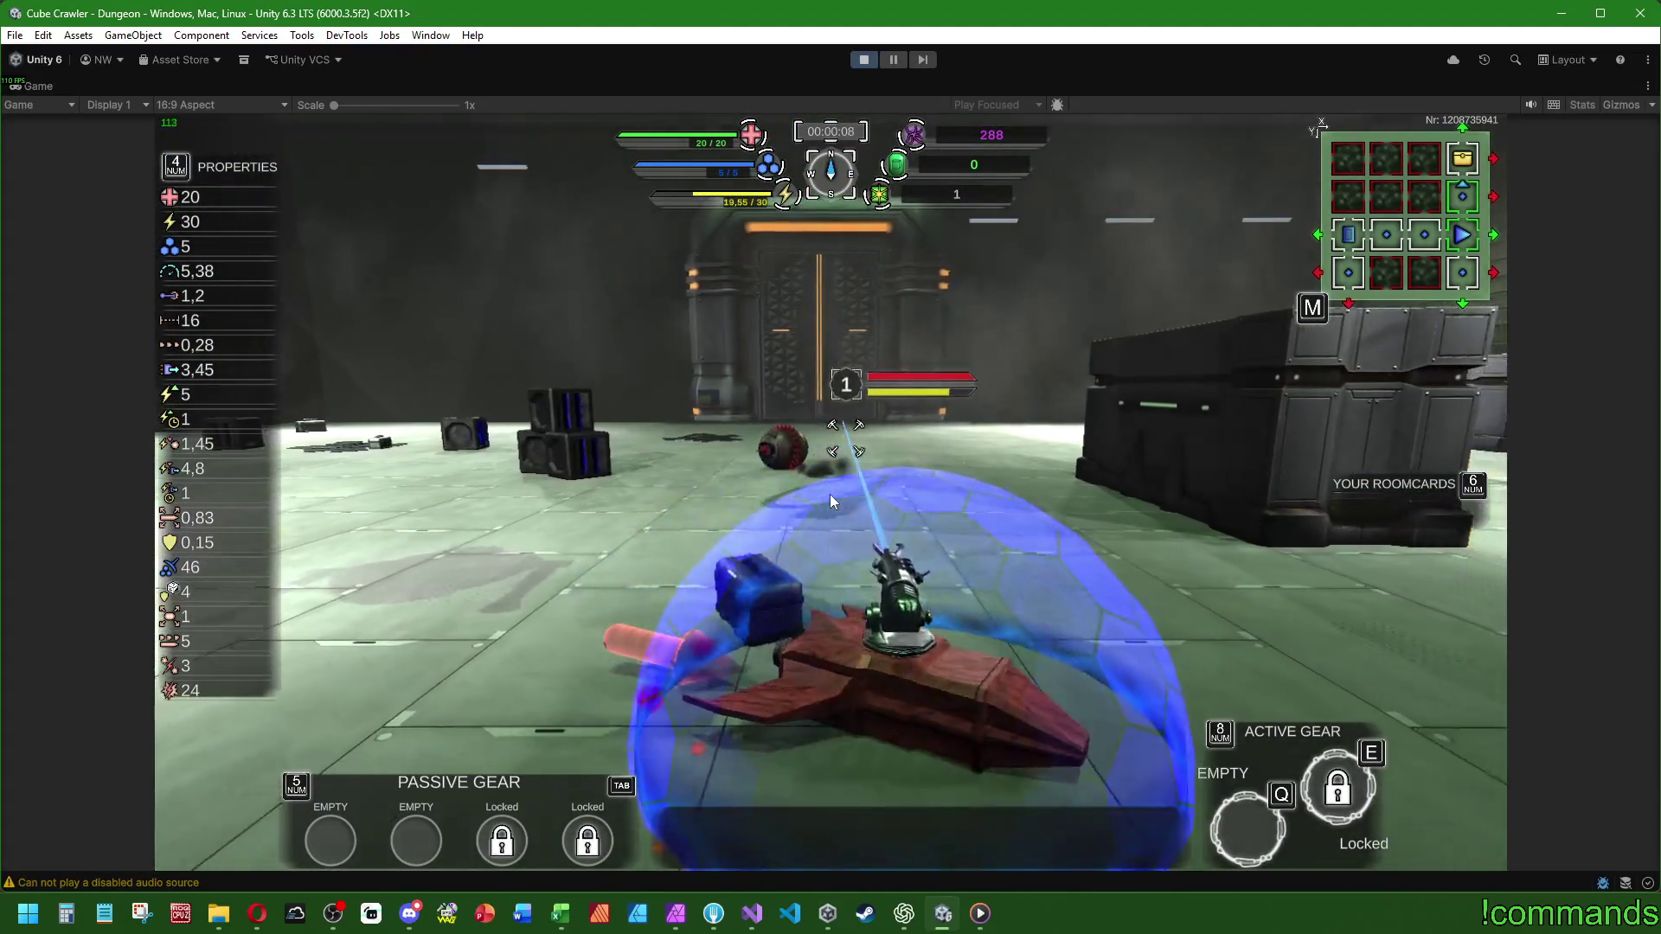
key(d)
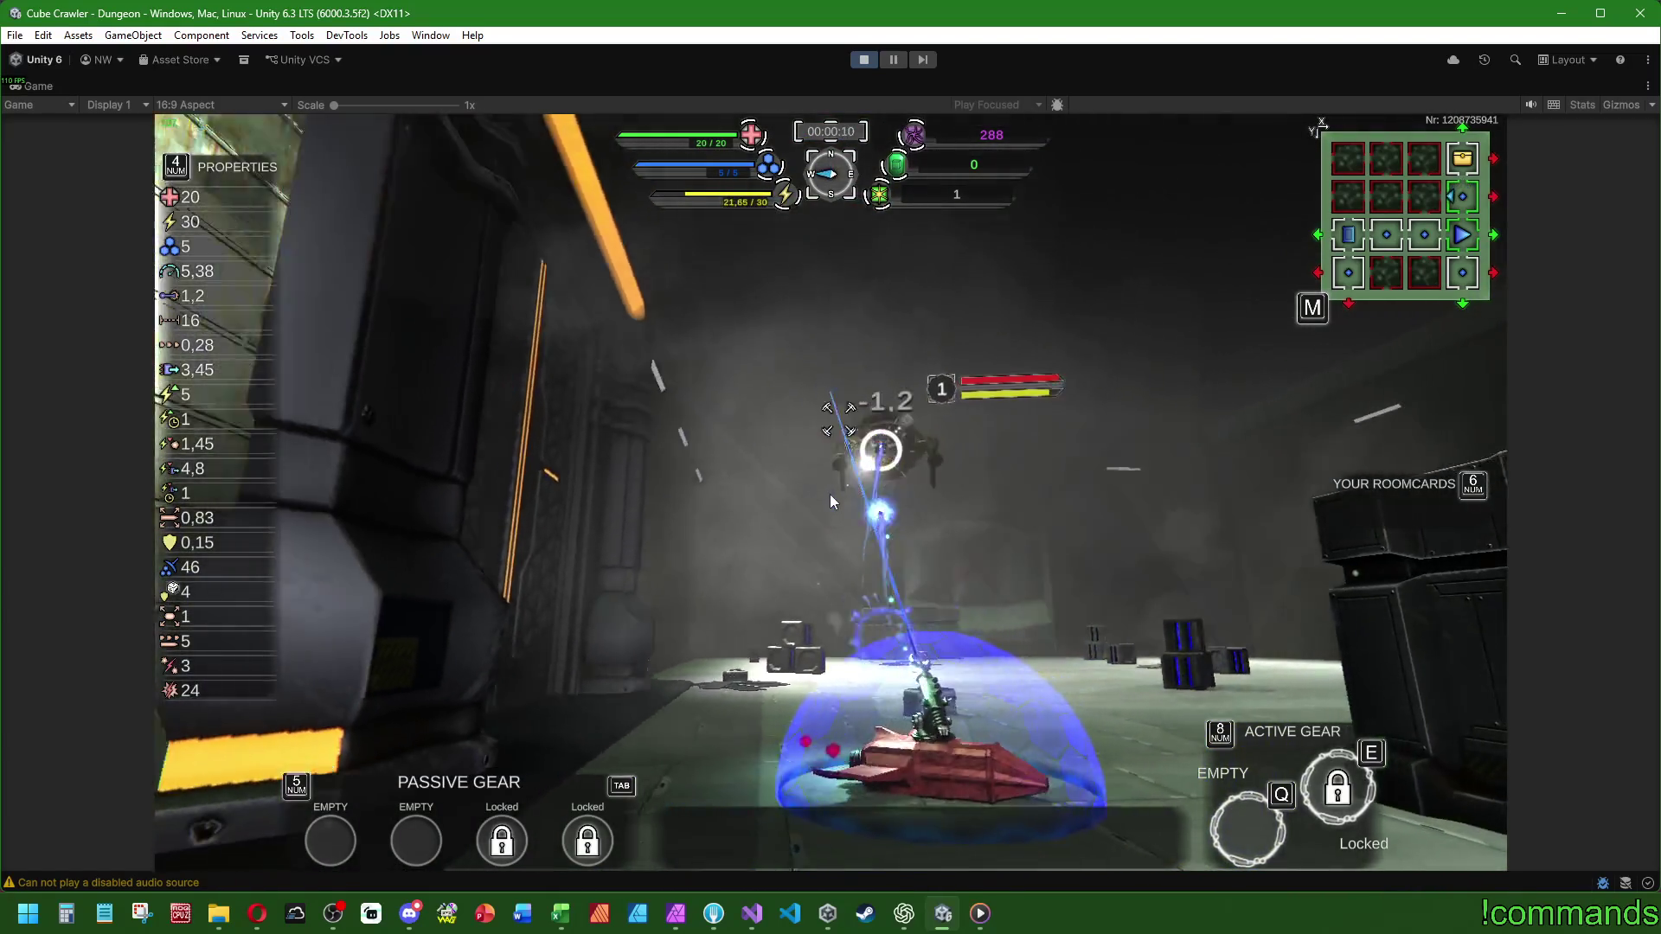
key(shift)
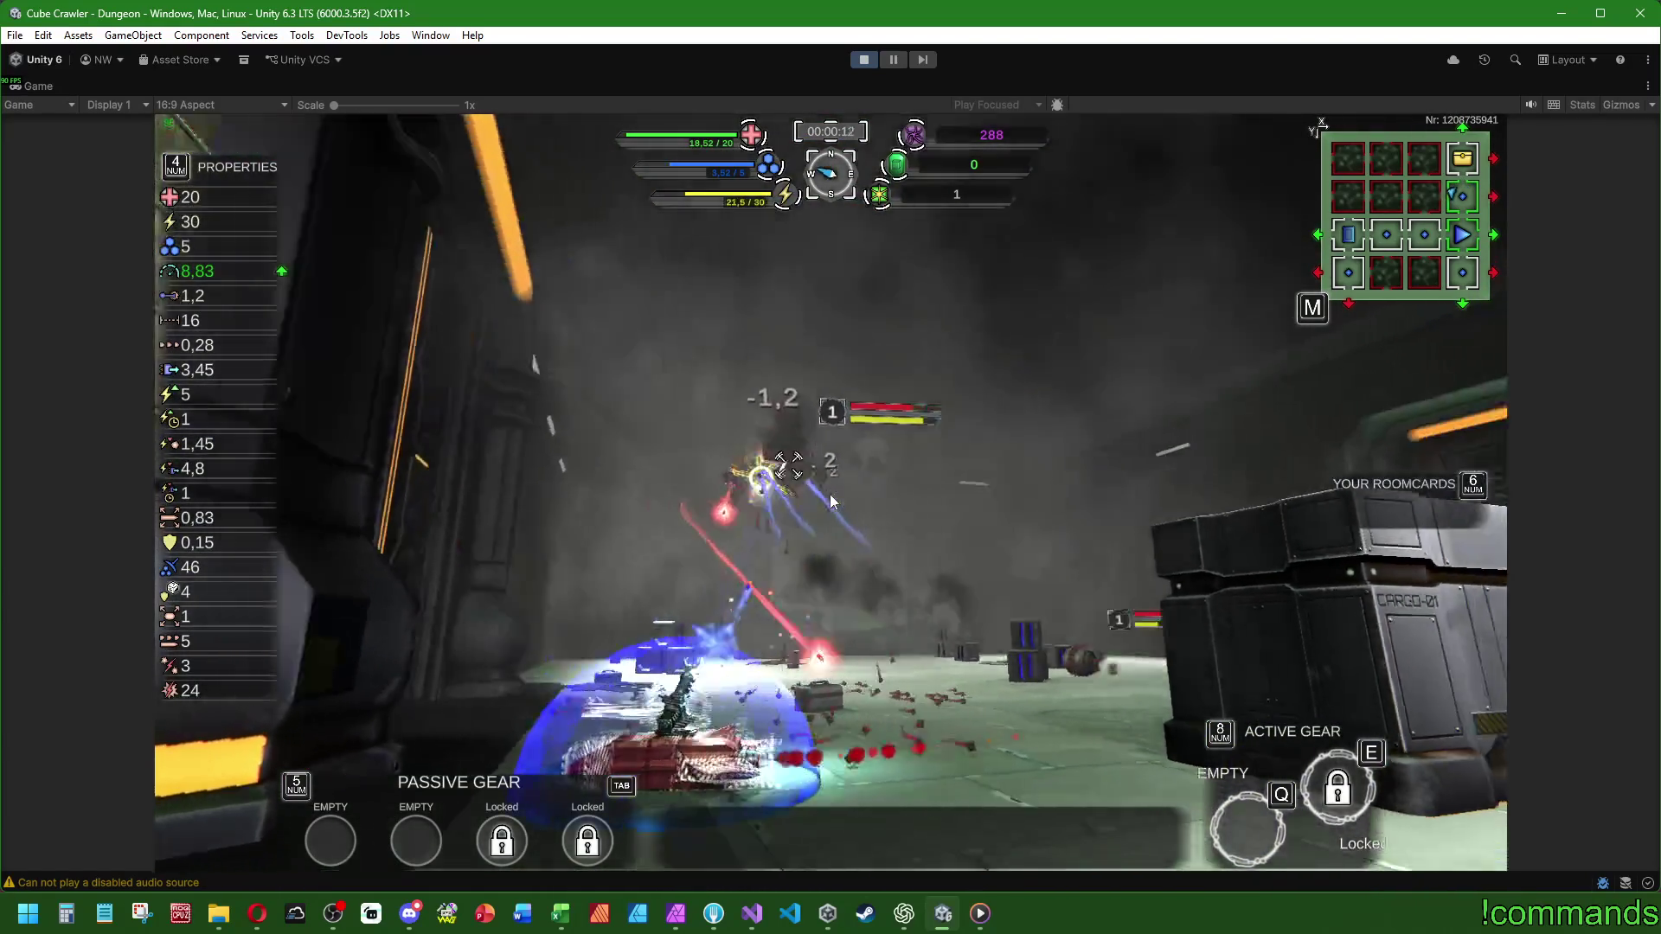
key(w)
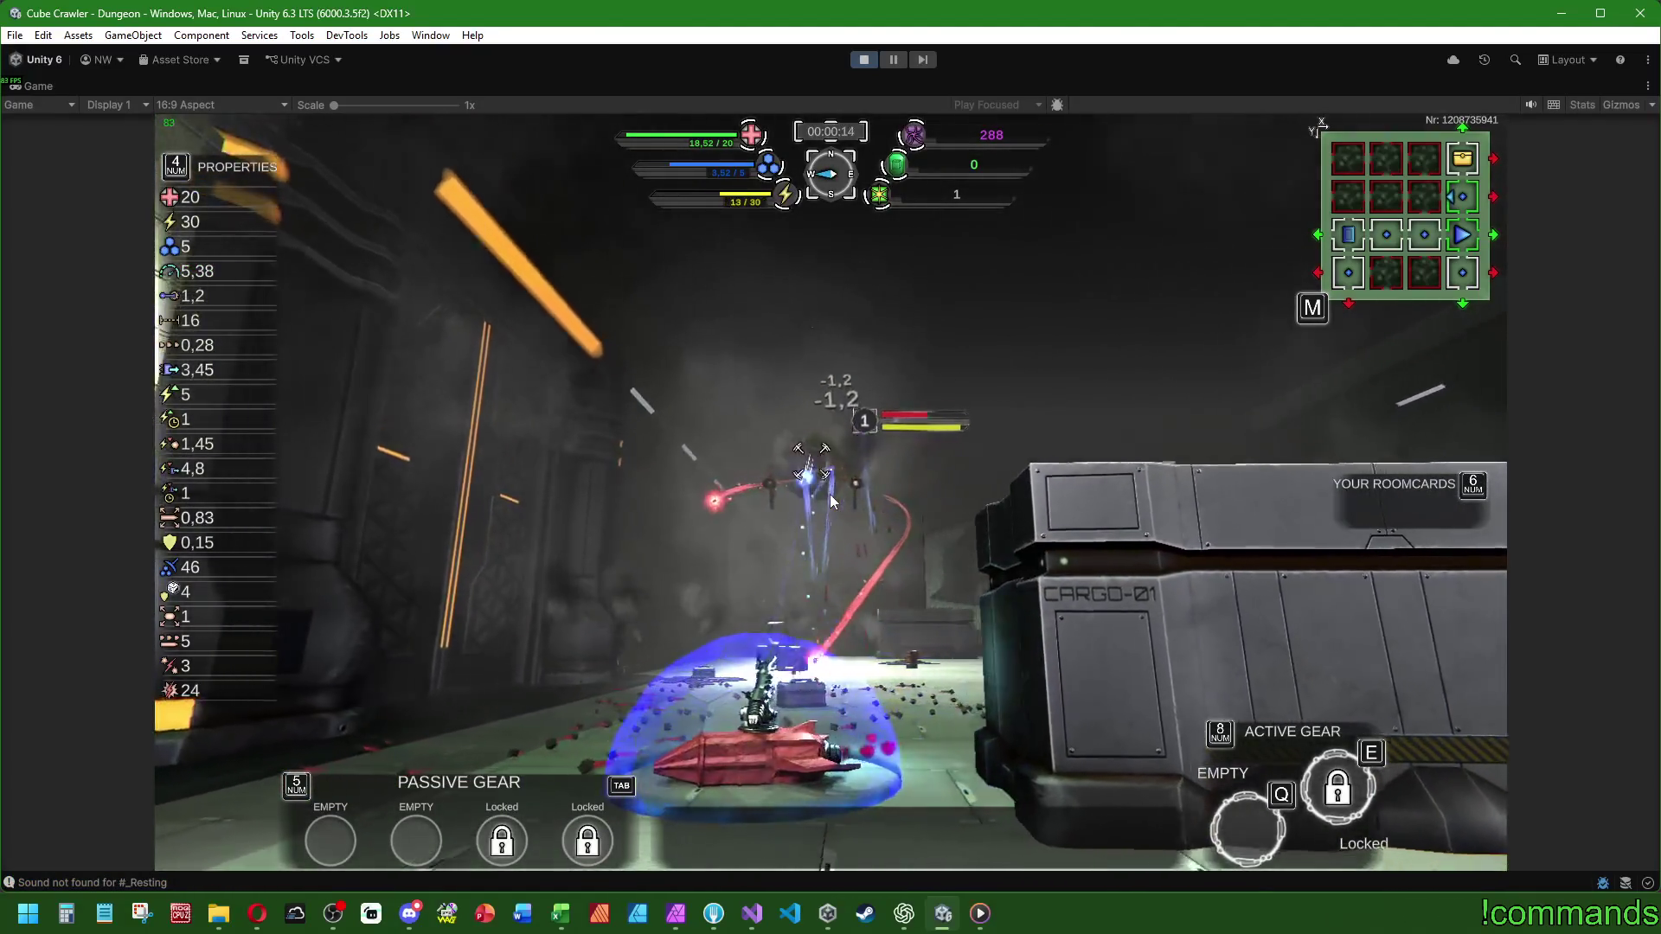
key(a)
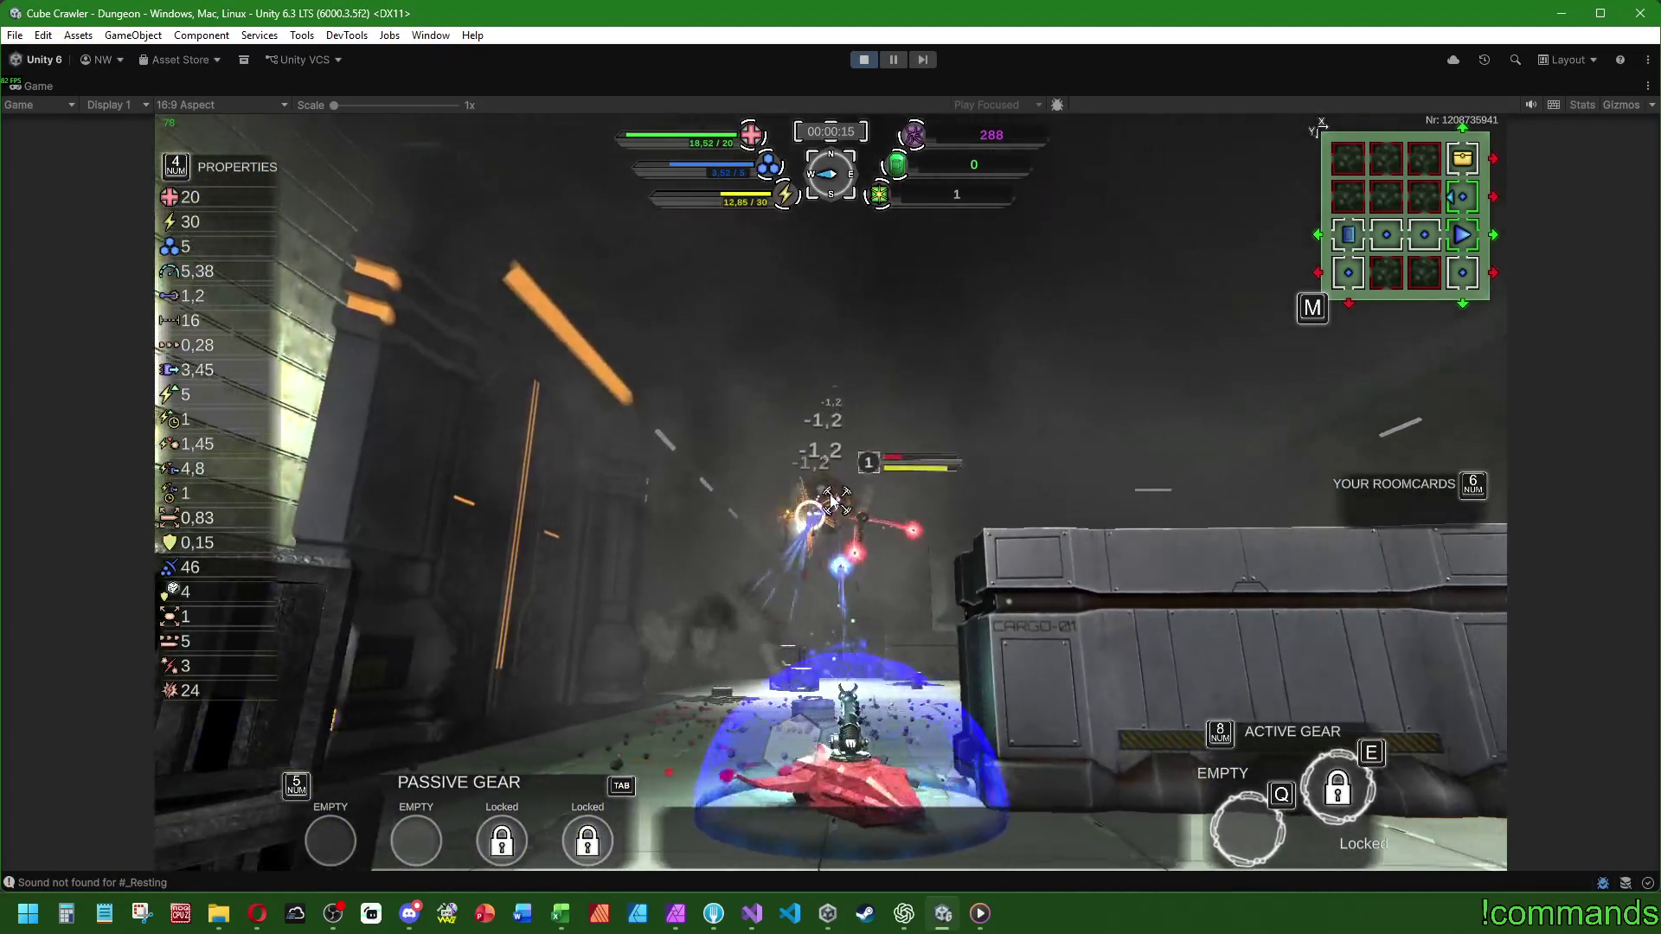
key(a)
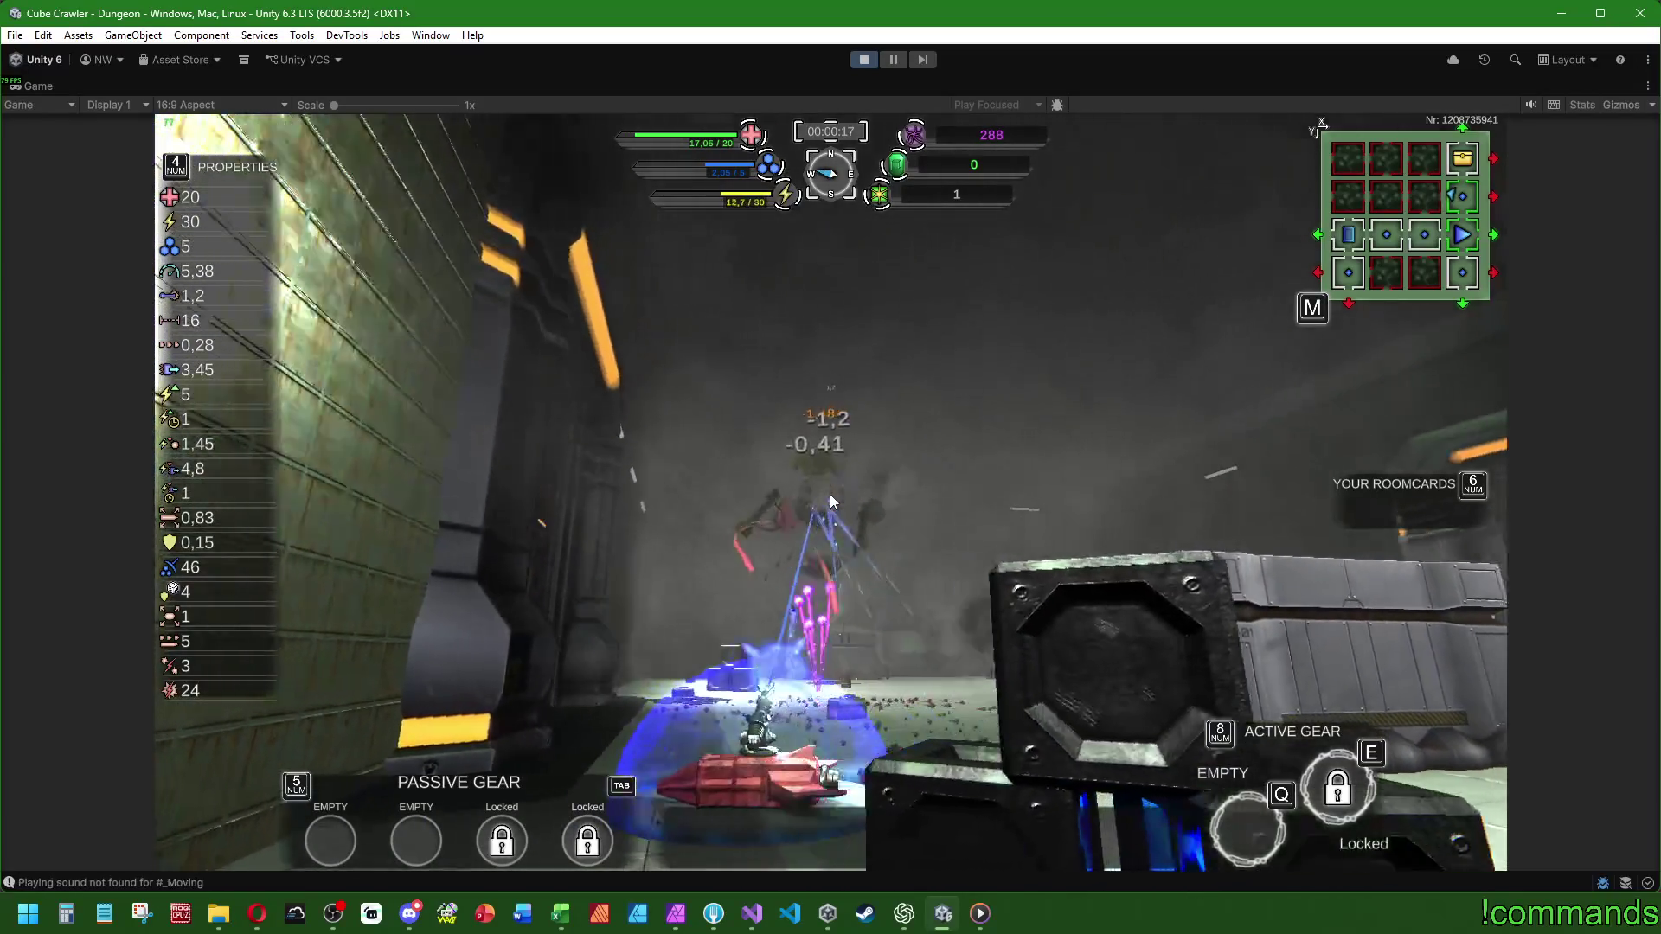
key(w)
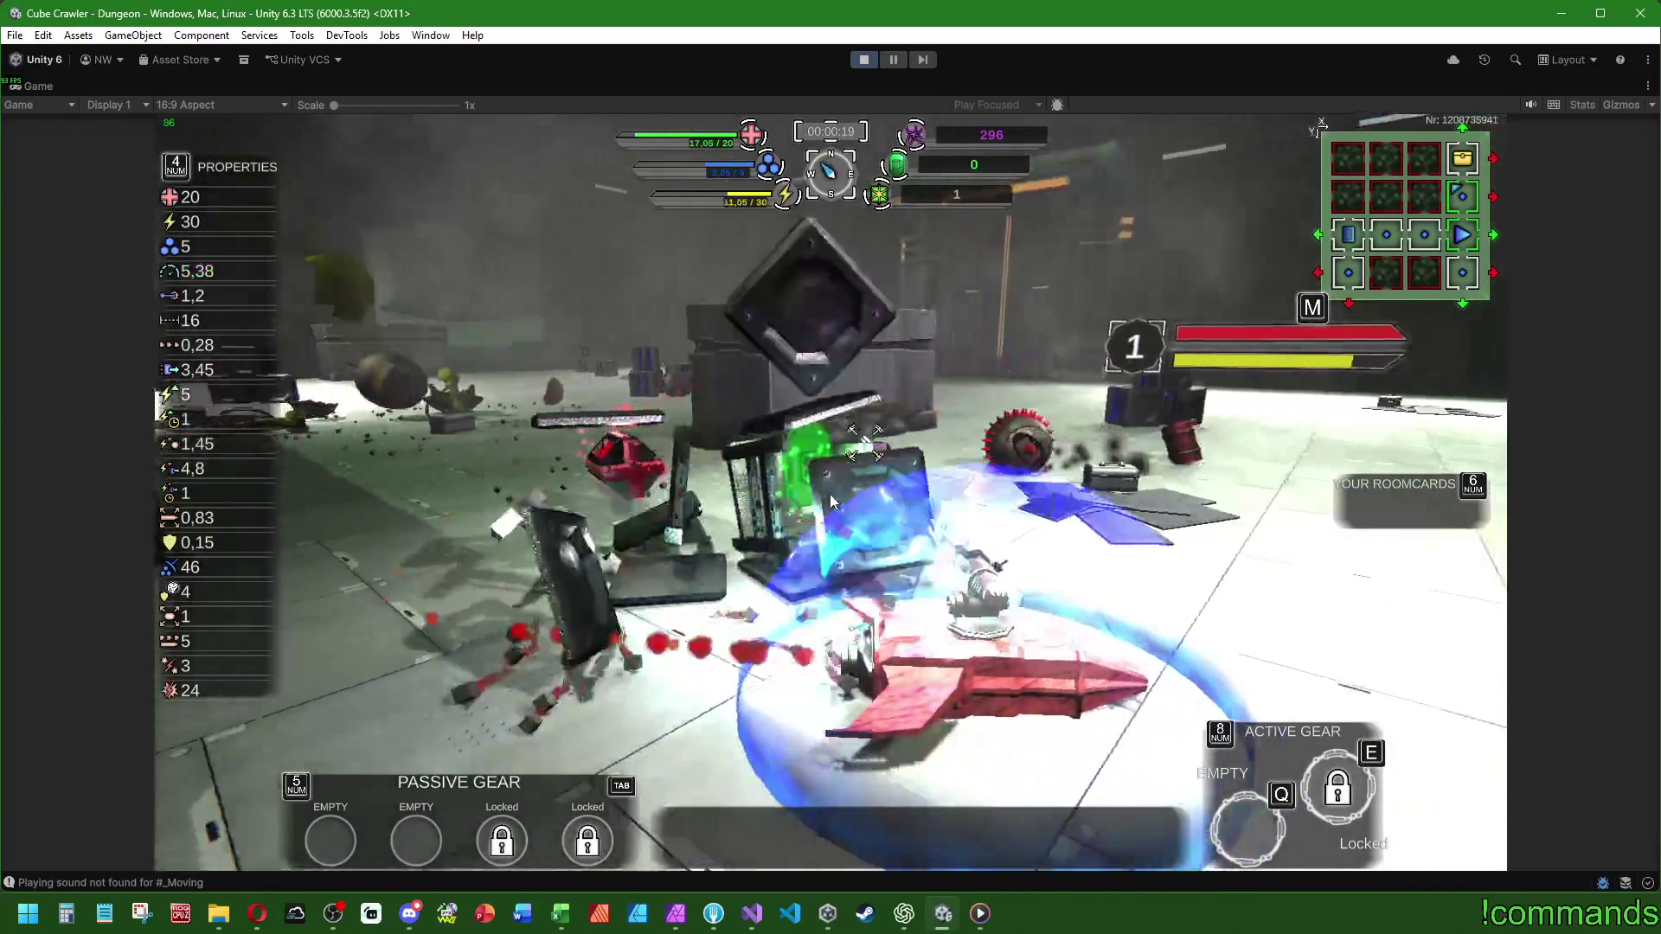
- Fight the enemies around the central crate, including the green and blue ones, collecting coins
key(w)
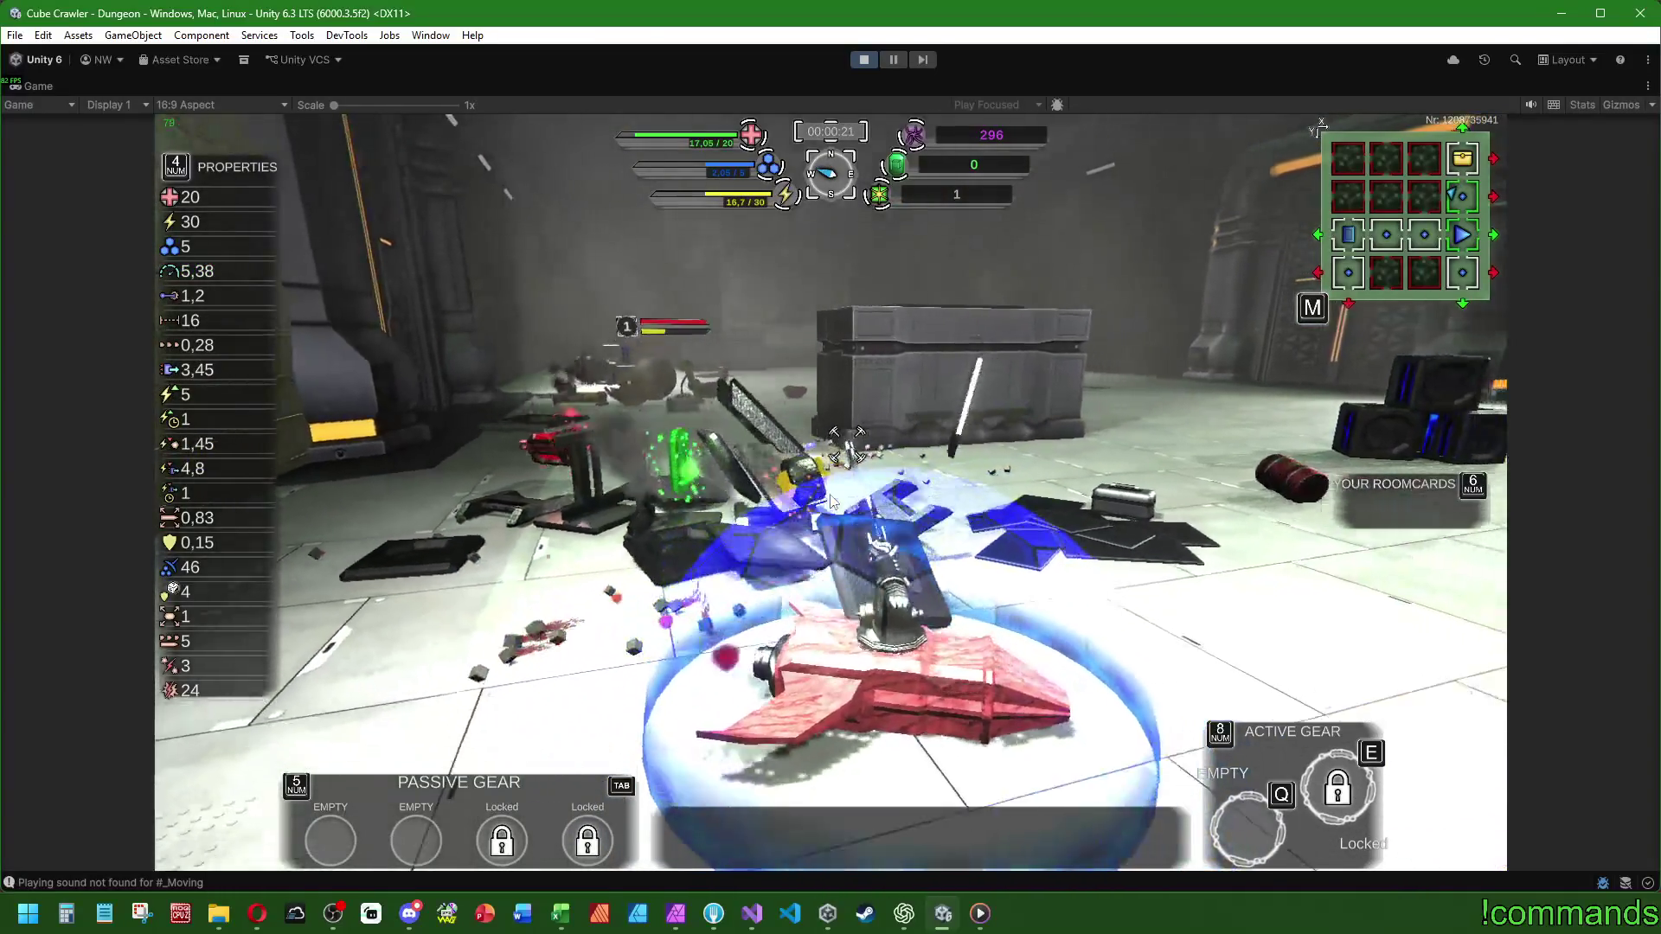
key(w)
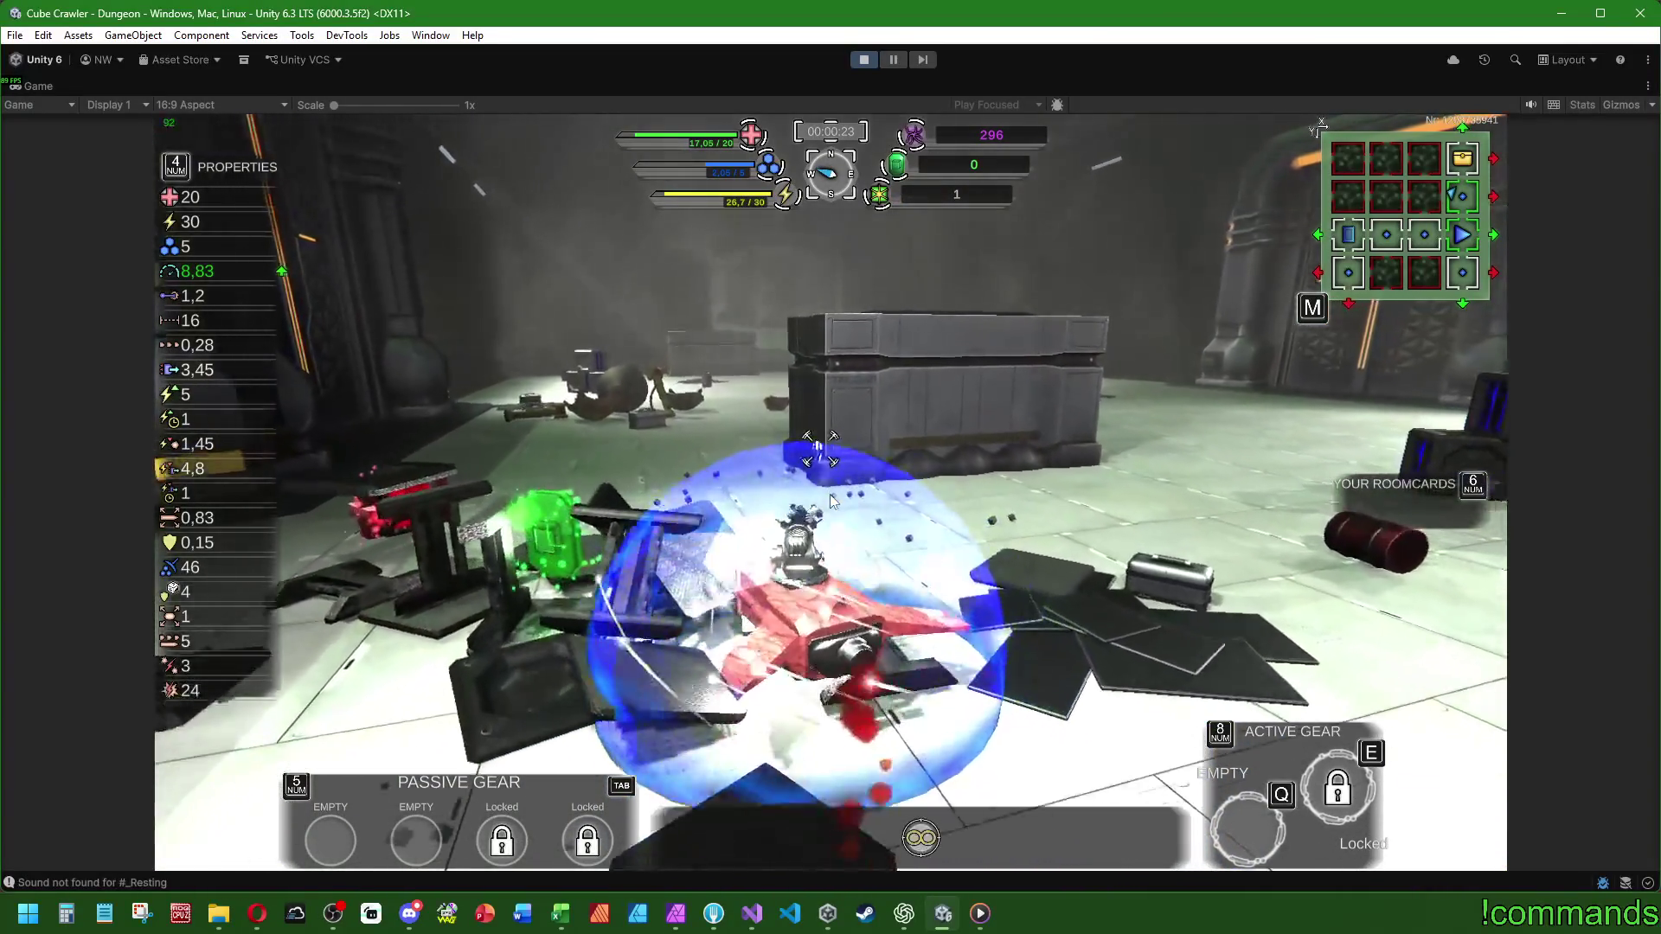
key(w)
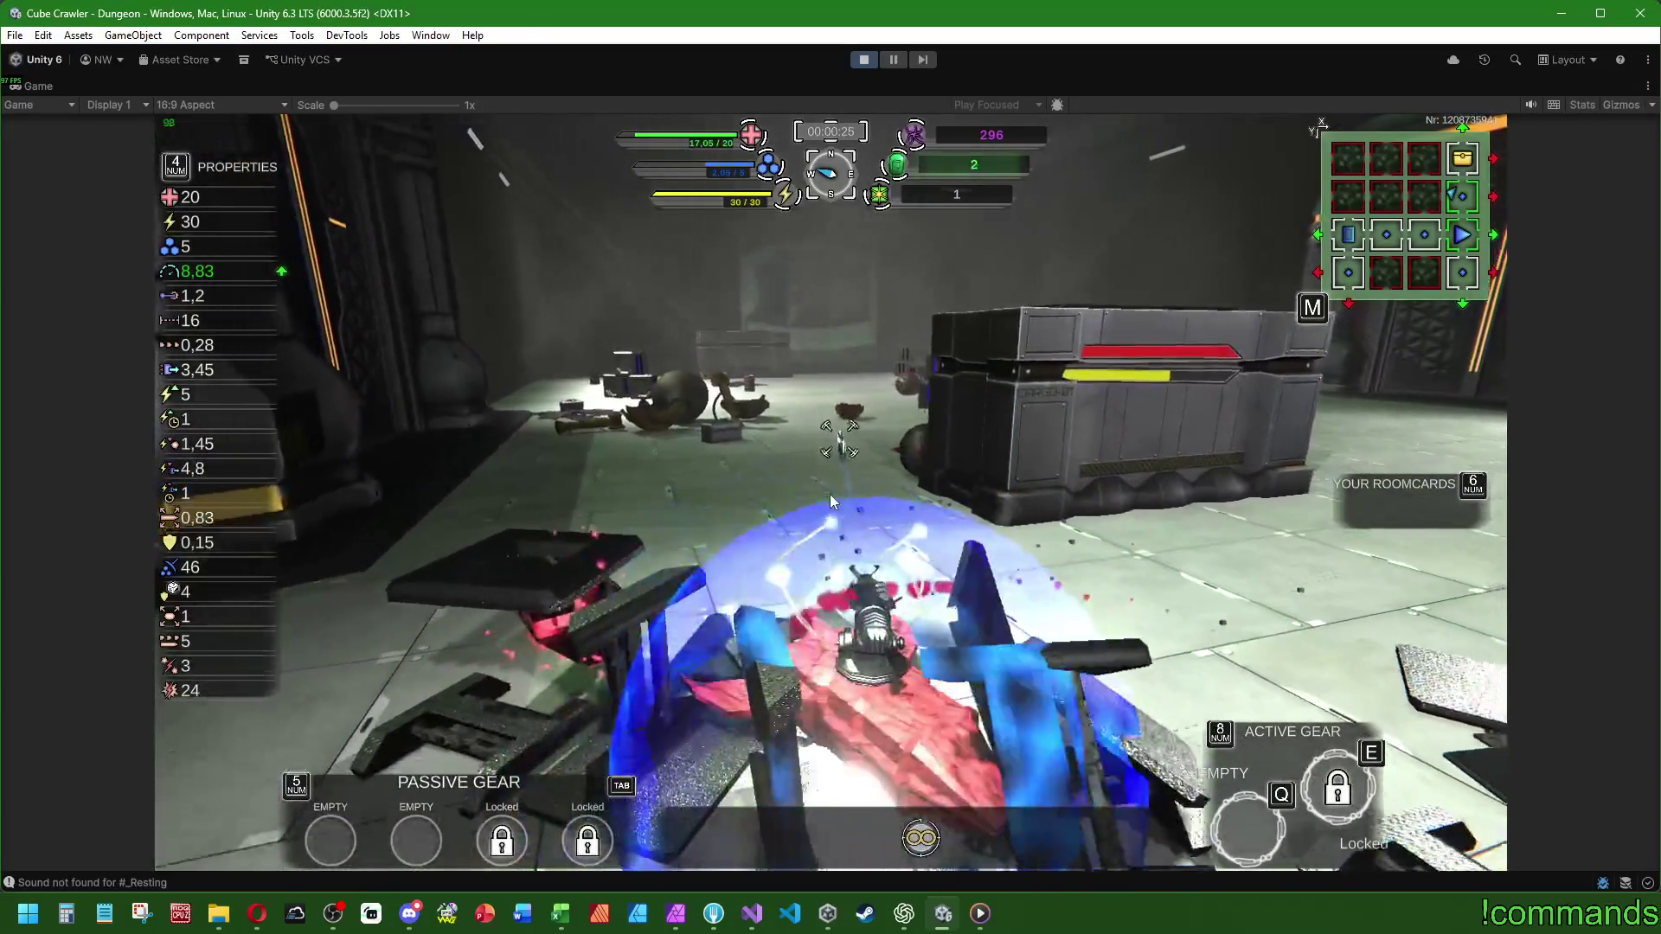
key(w)
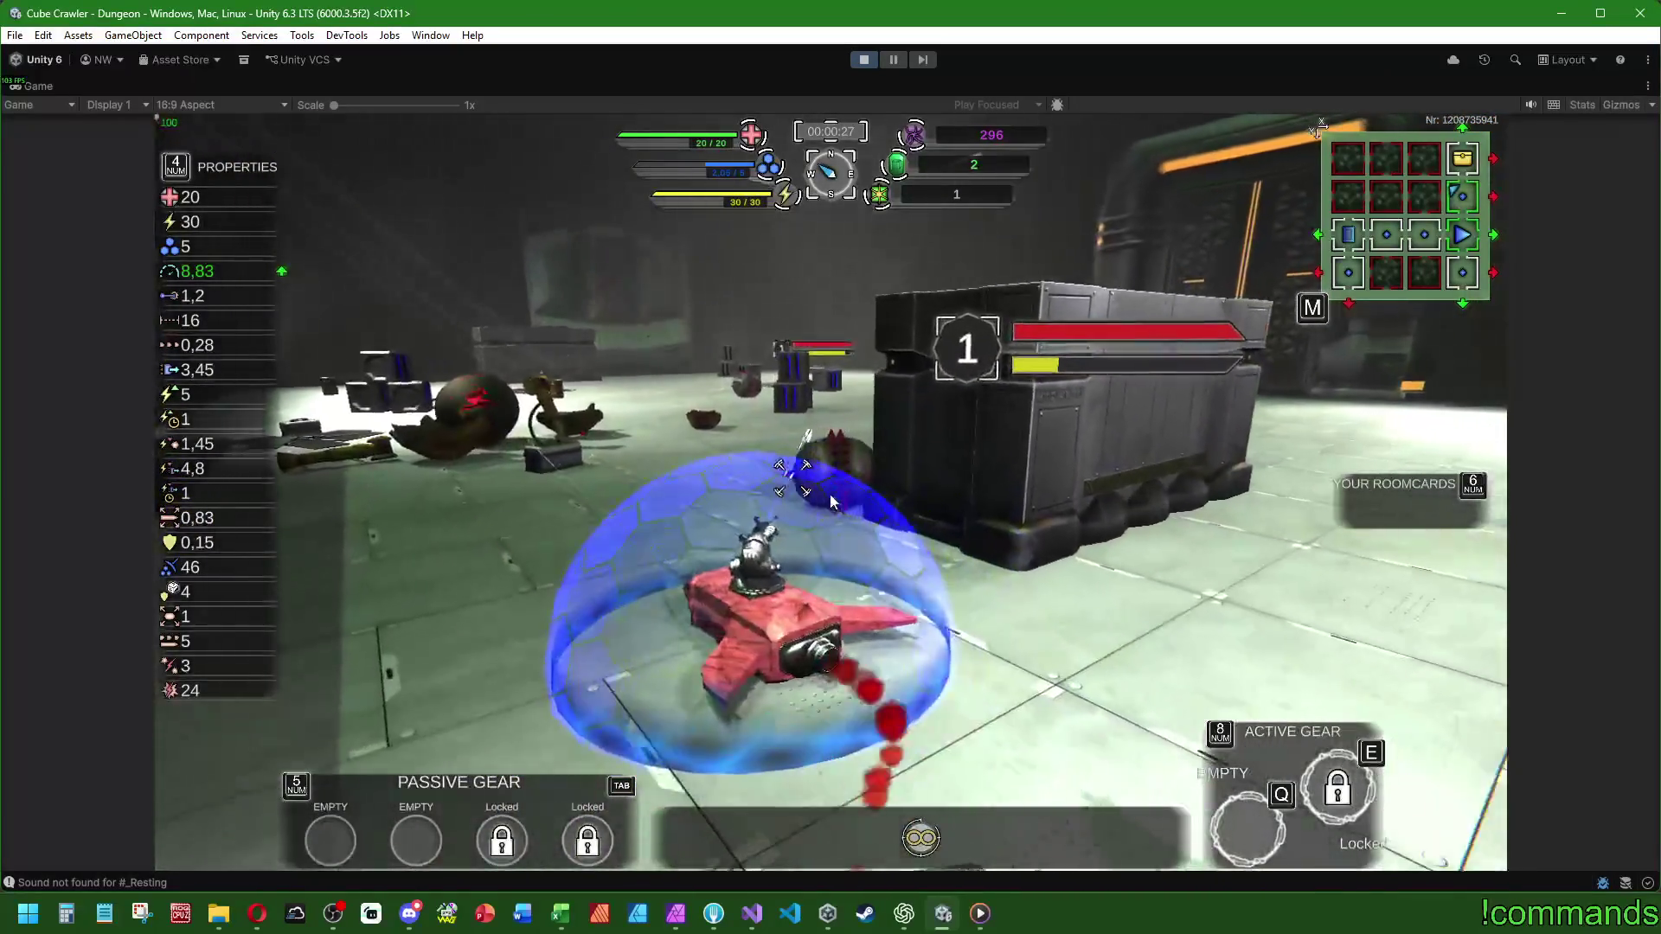
key(w)
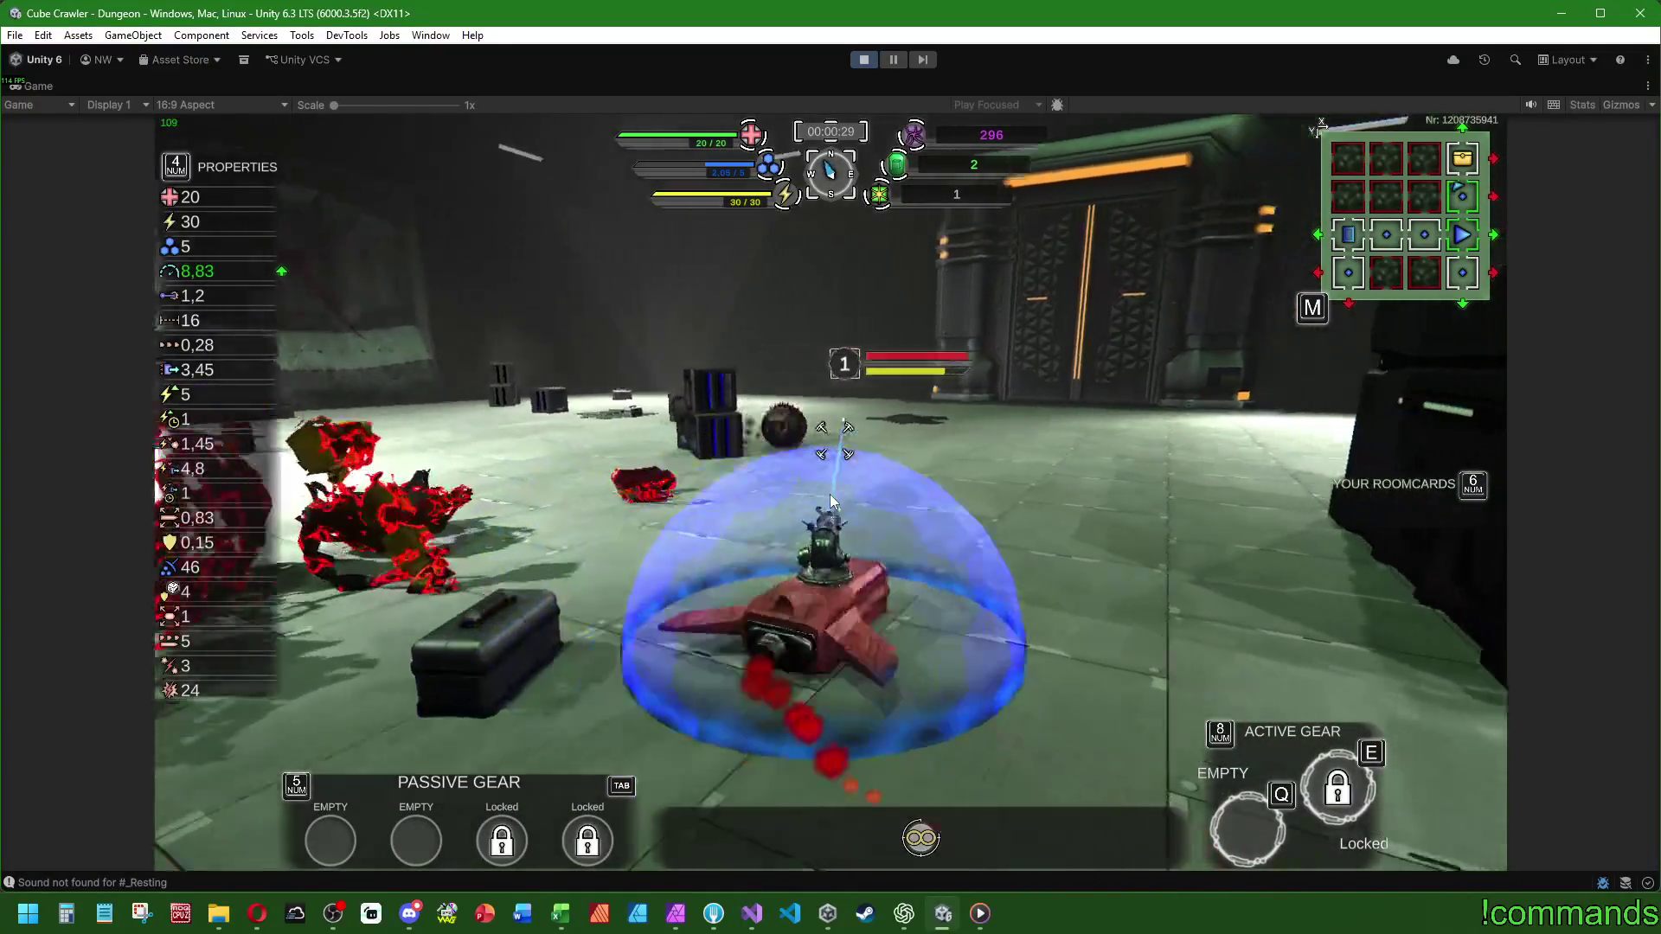
key(w)
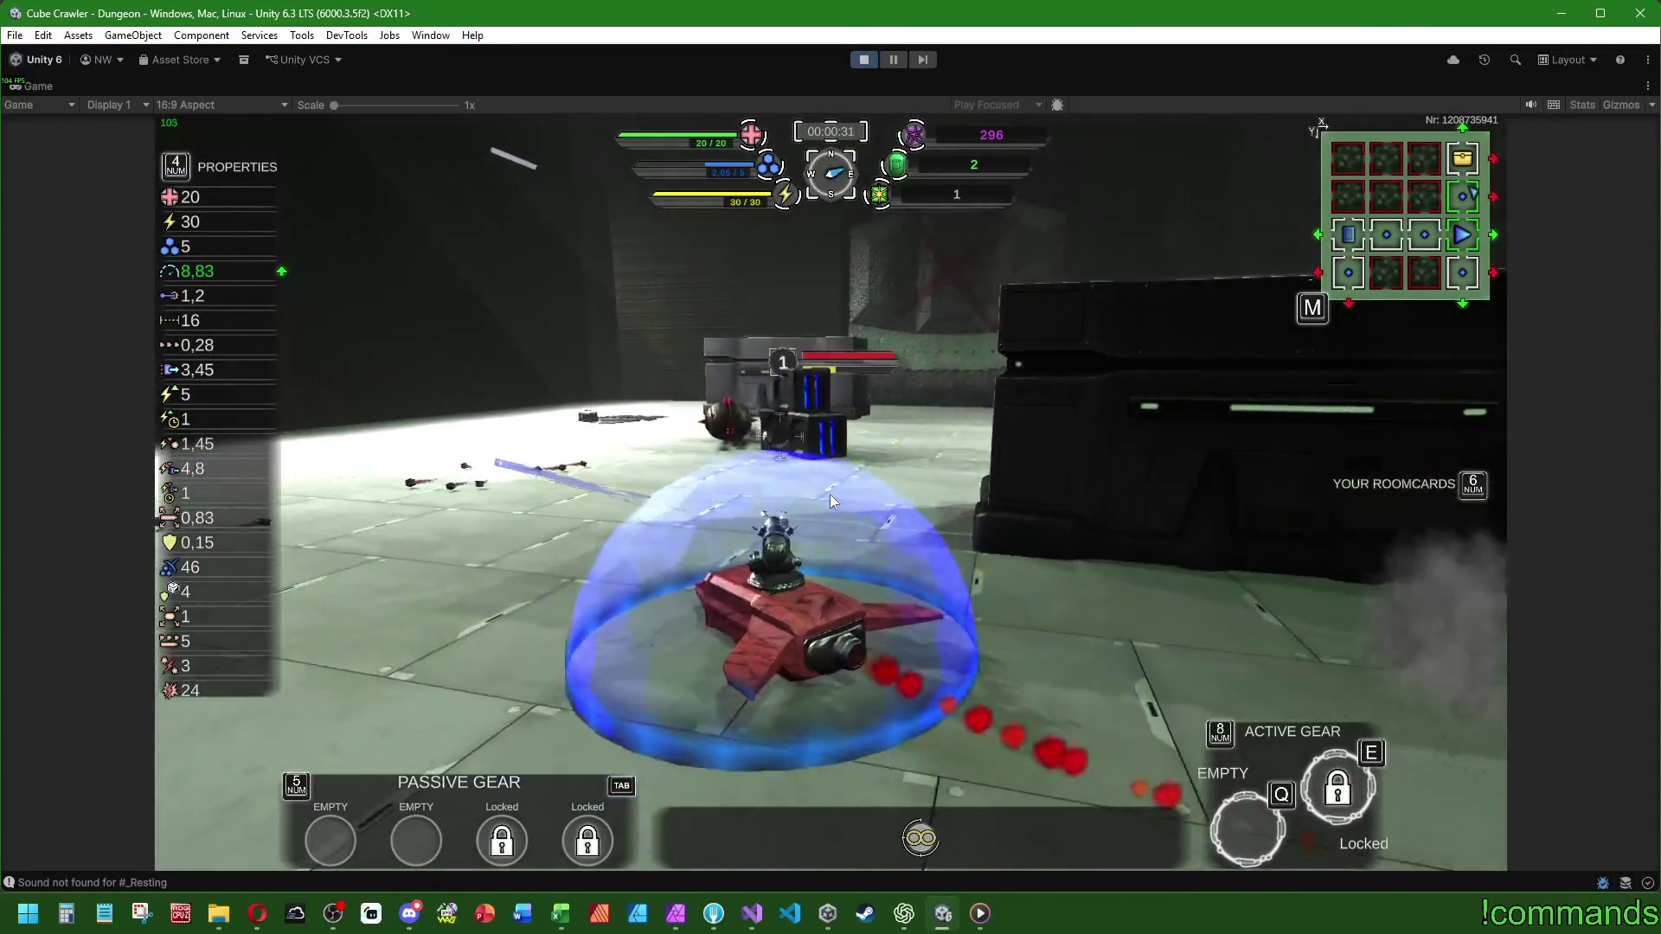
key(w)
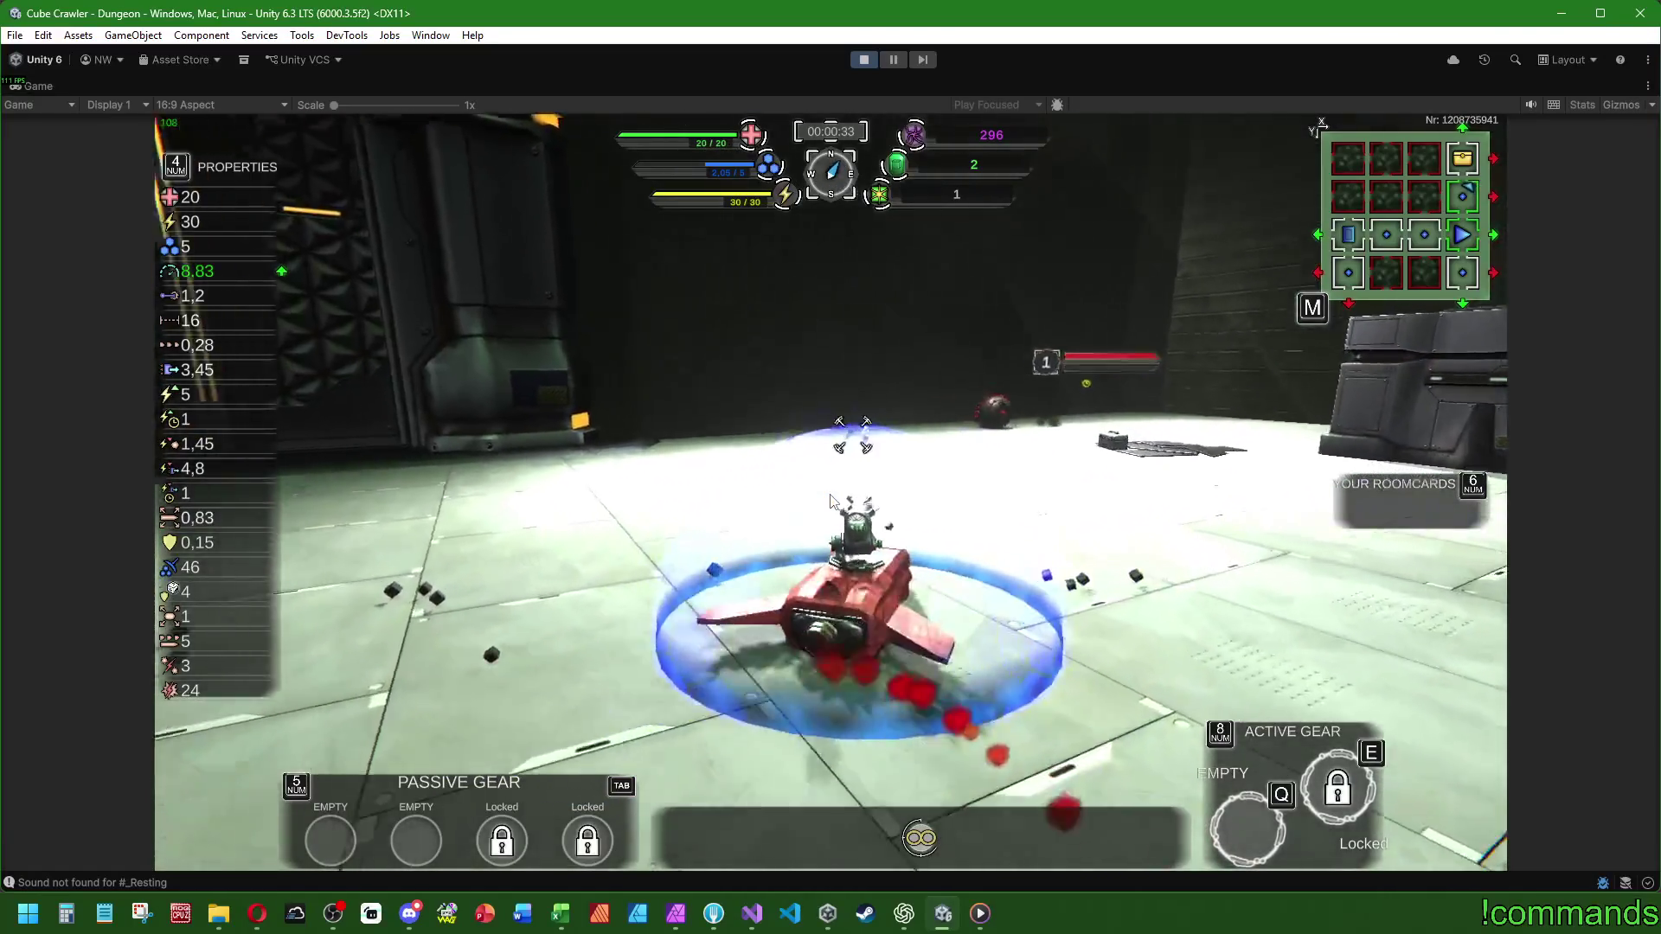
key(w)
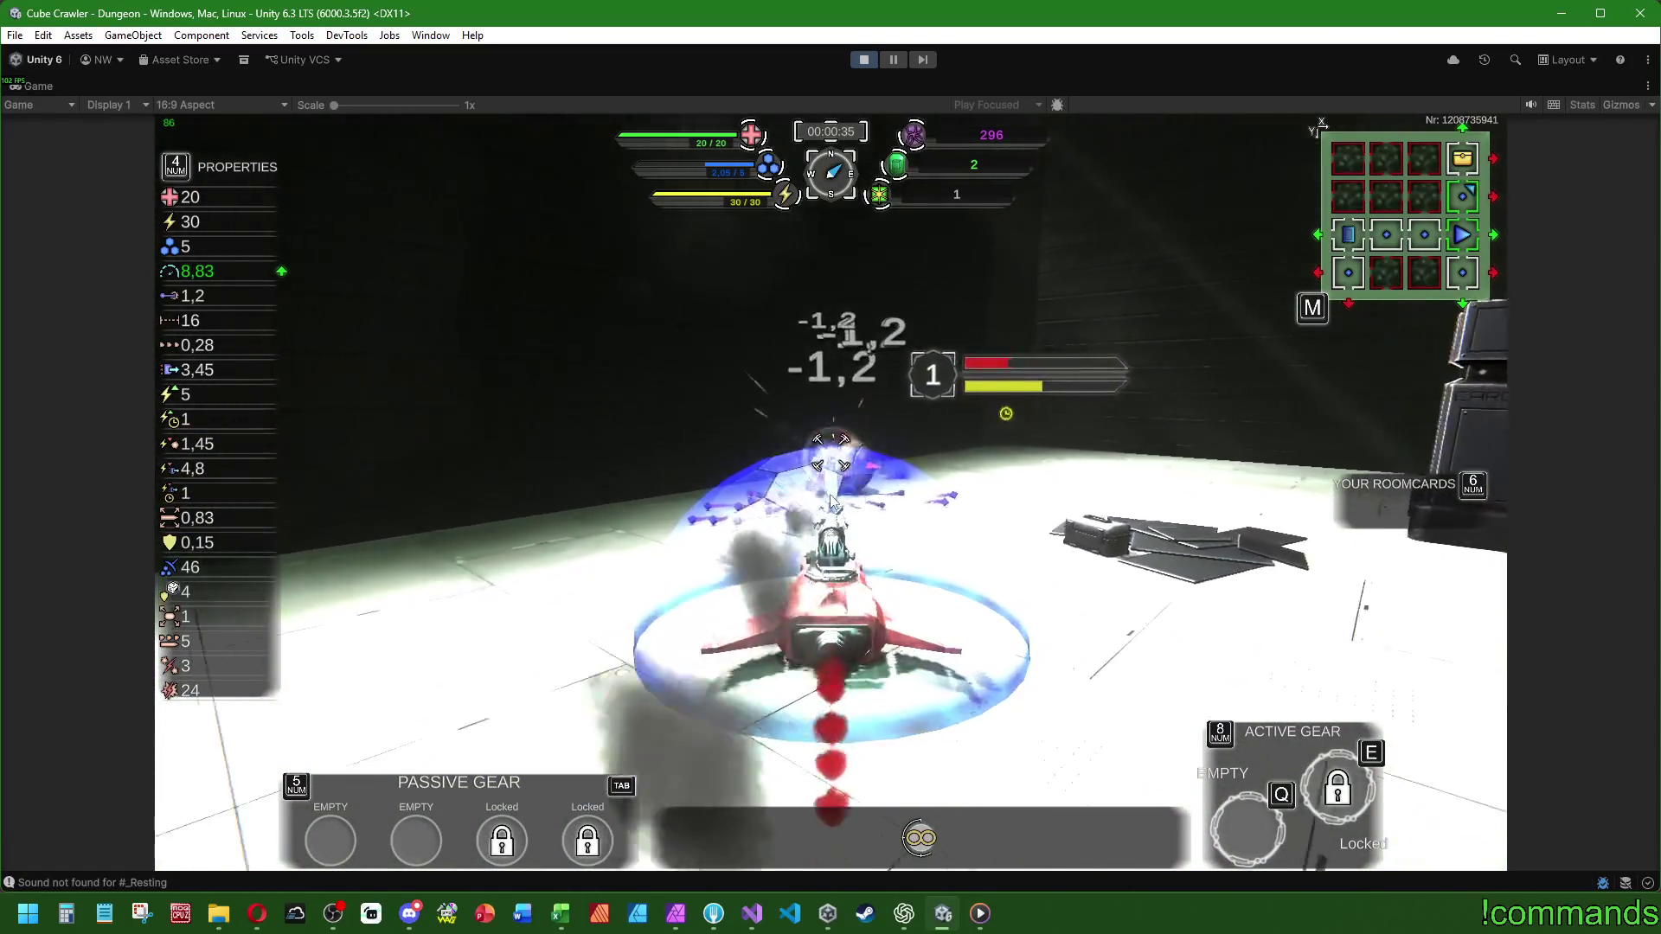
key(w)
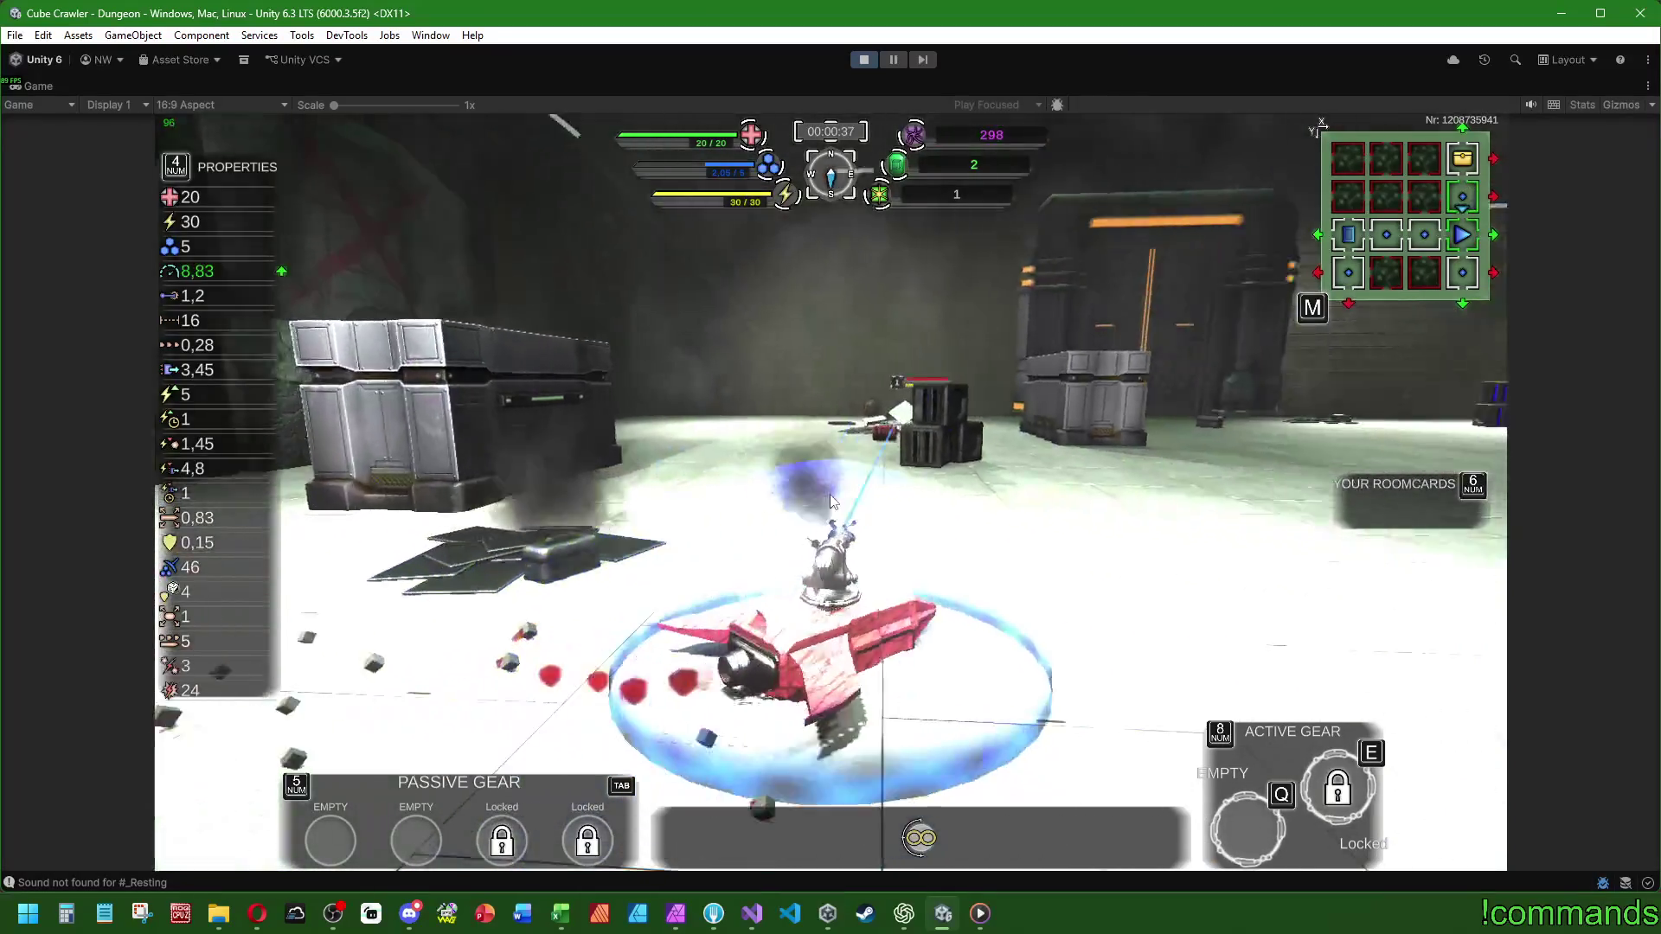
key(w)
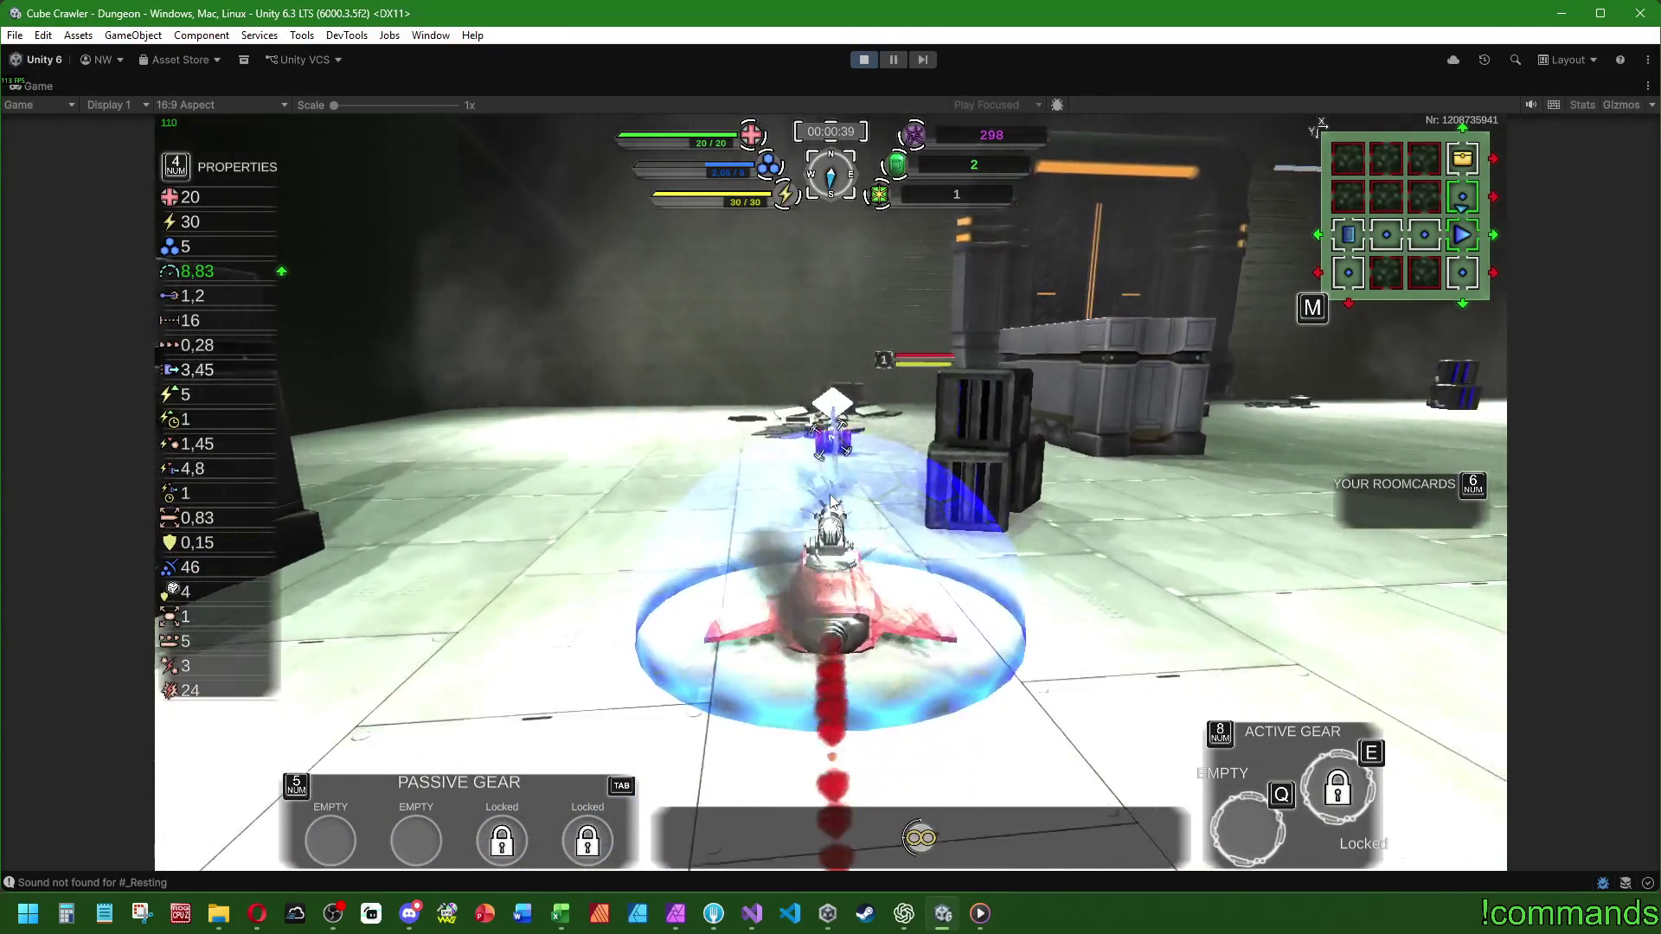
key(w)
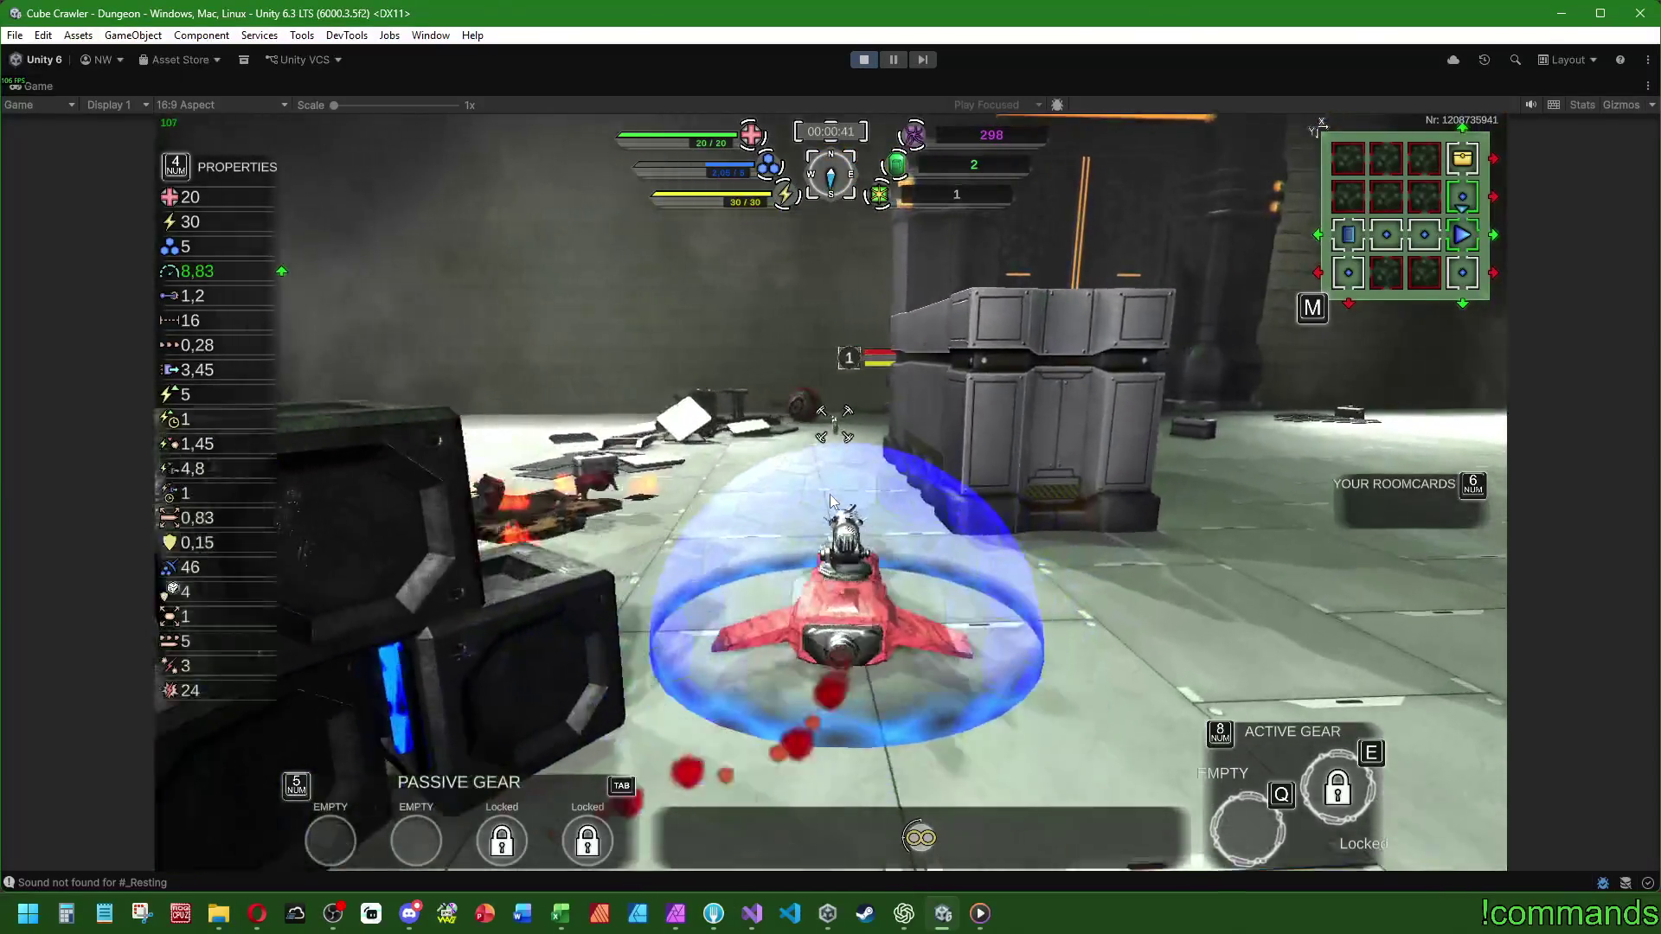
key(w)
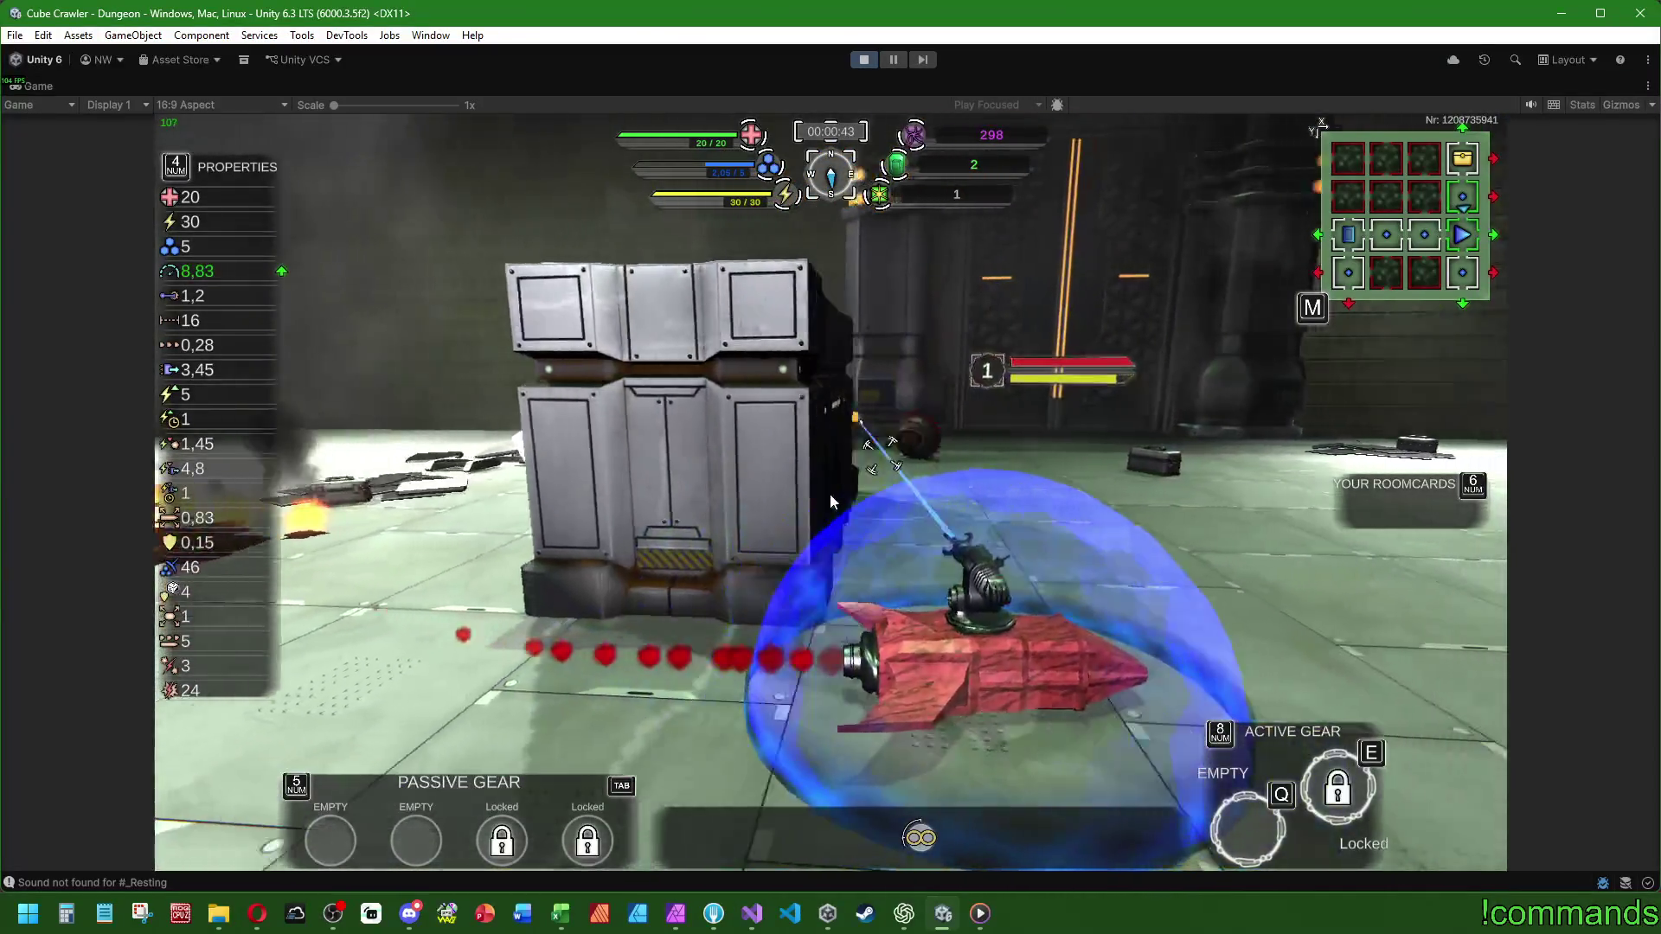
key(w)
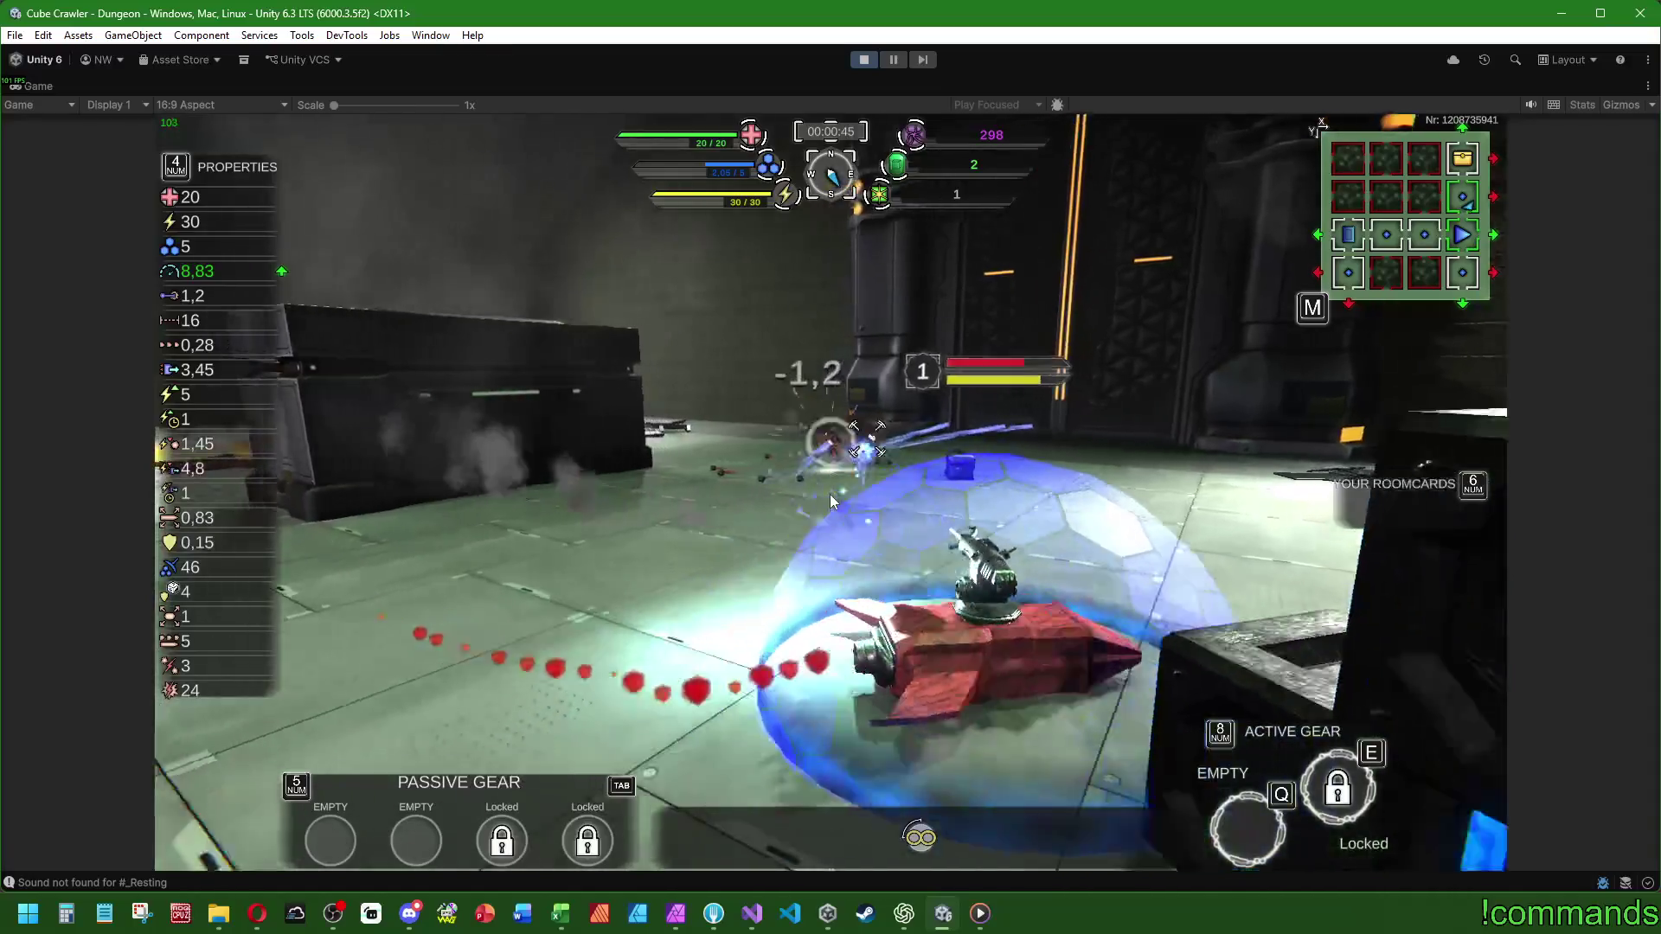
key(w)
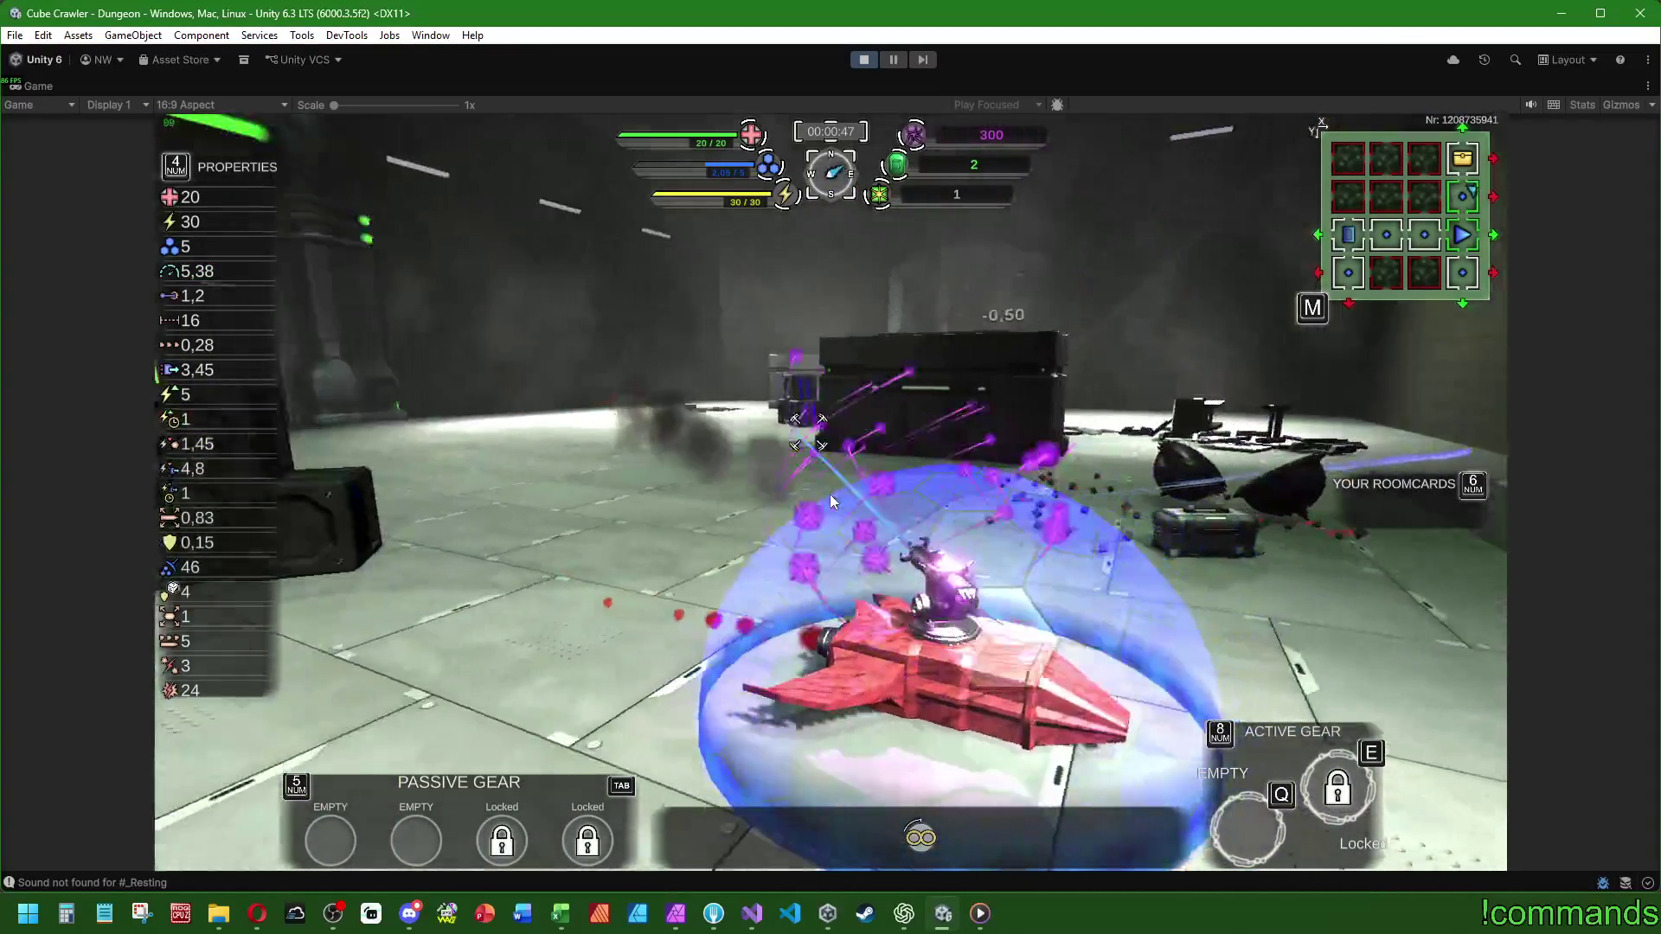
key(w)
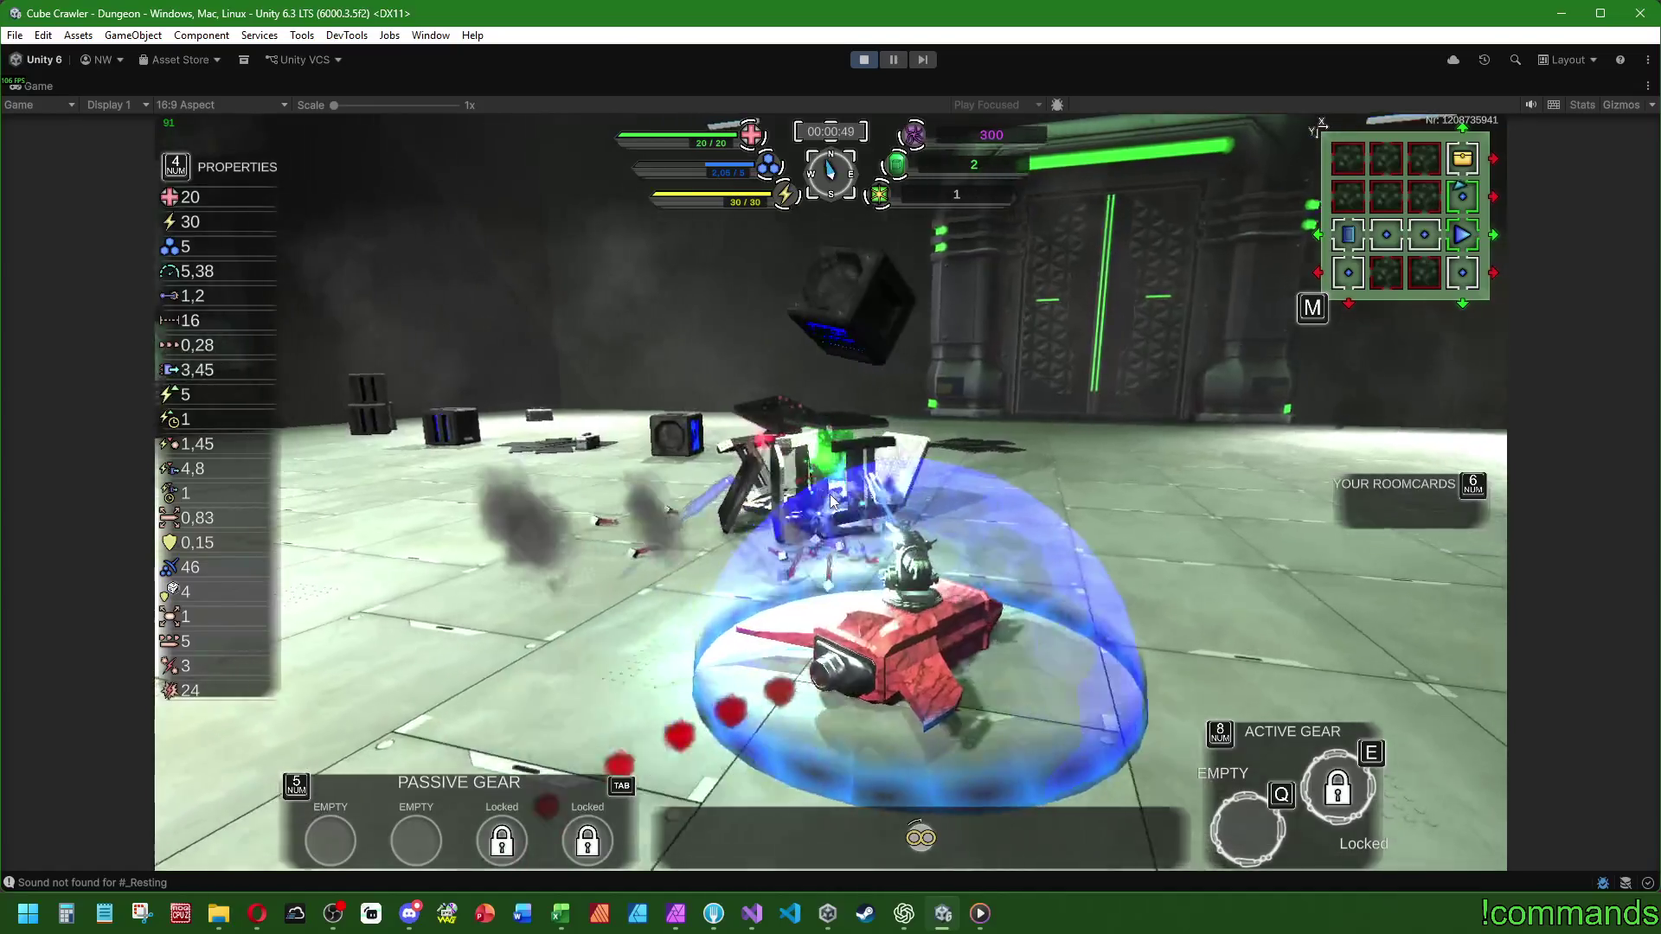
key(w)
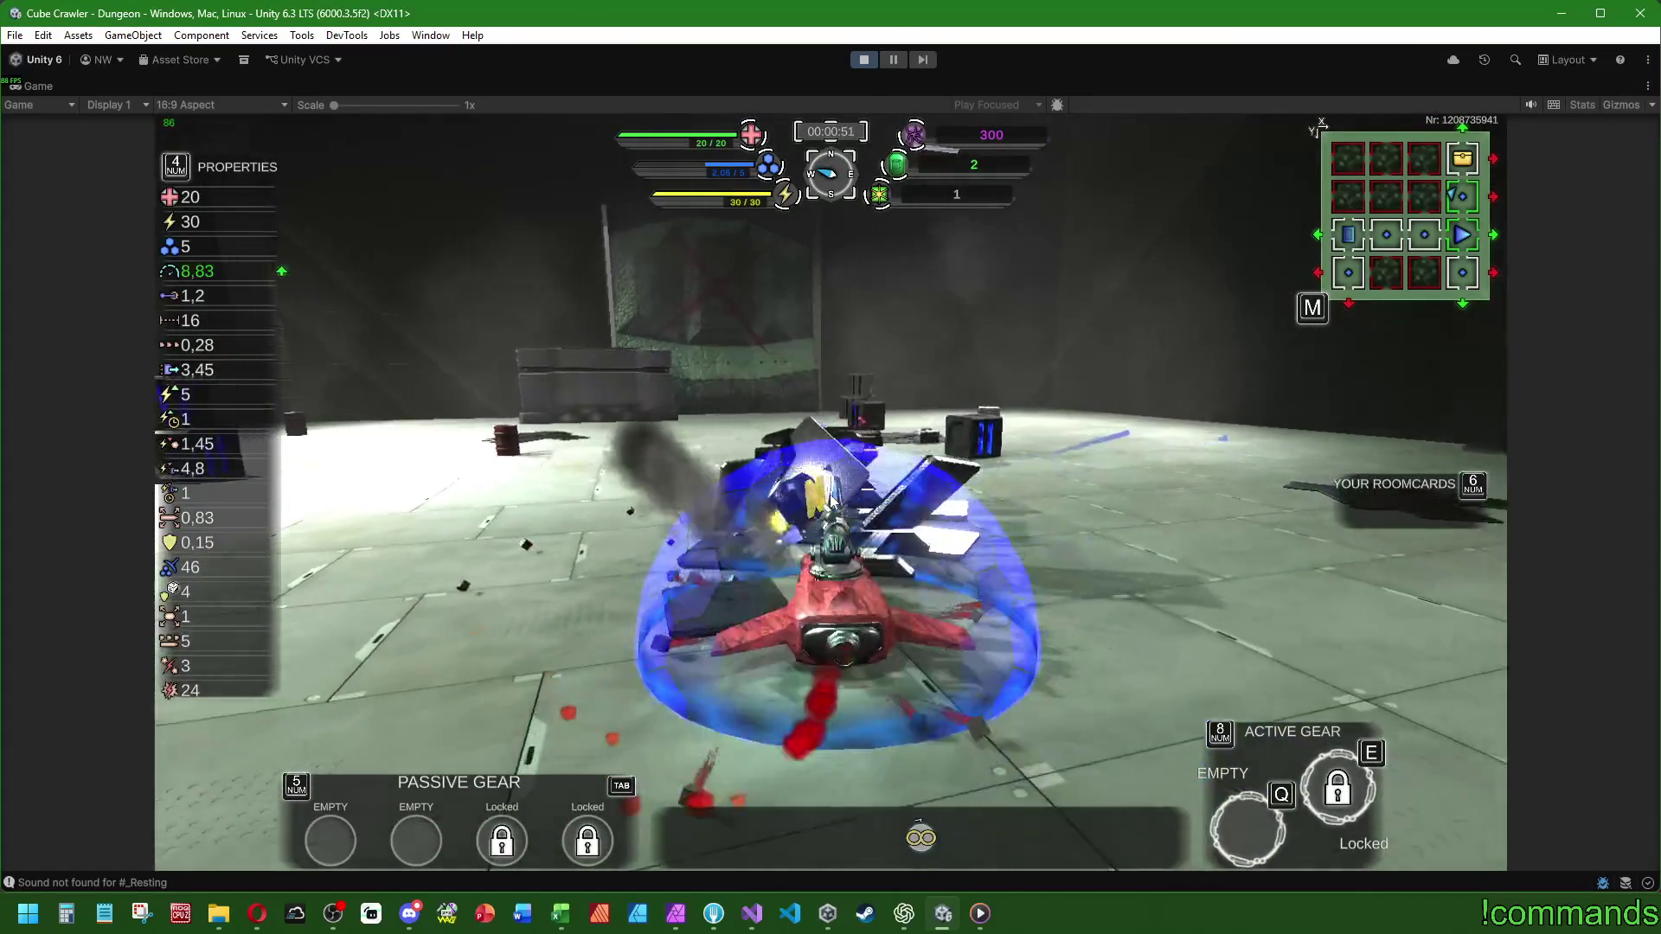
key(w)
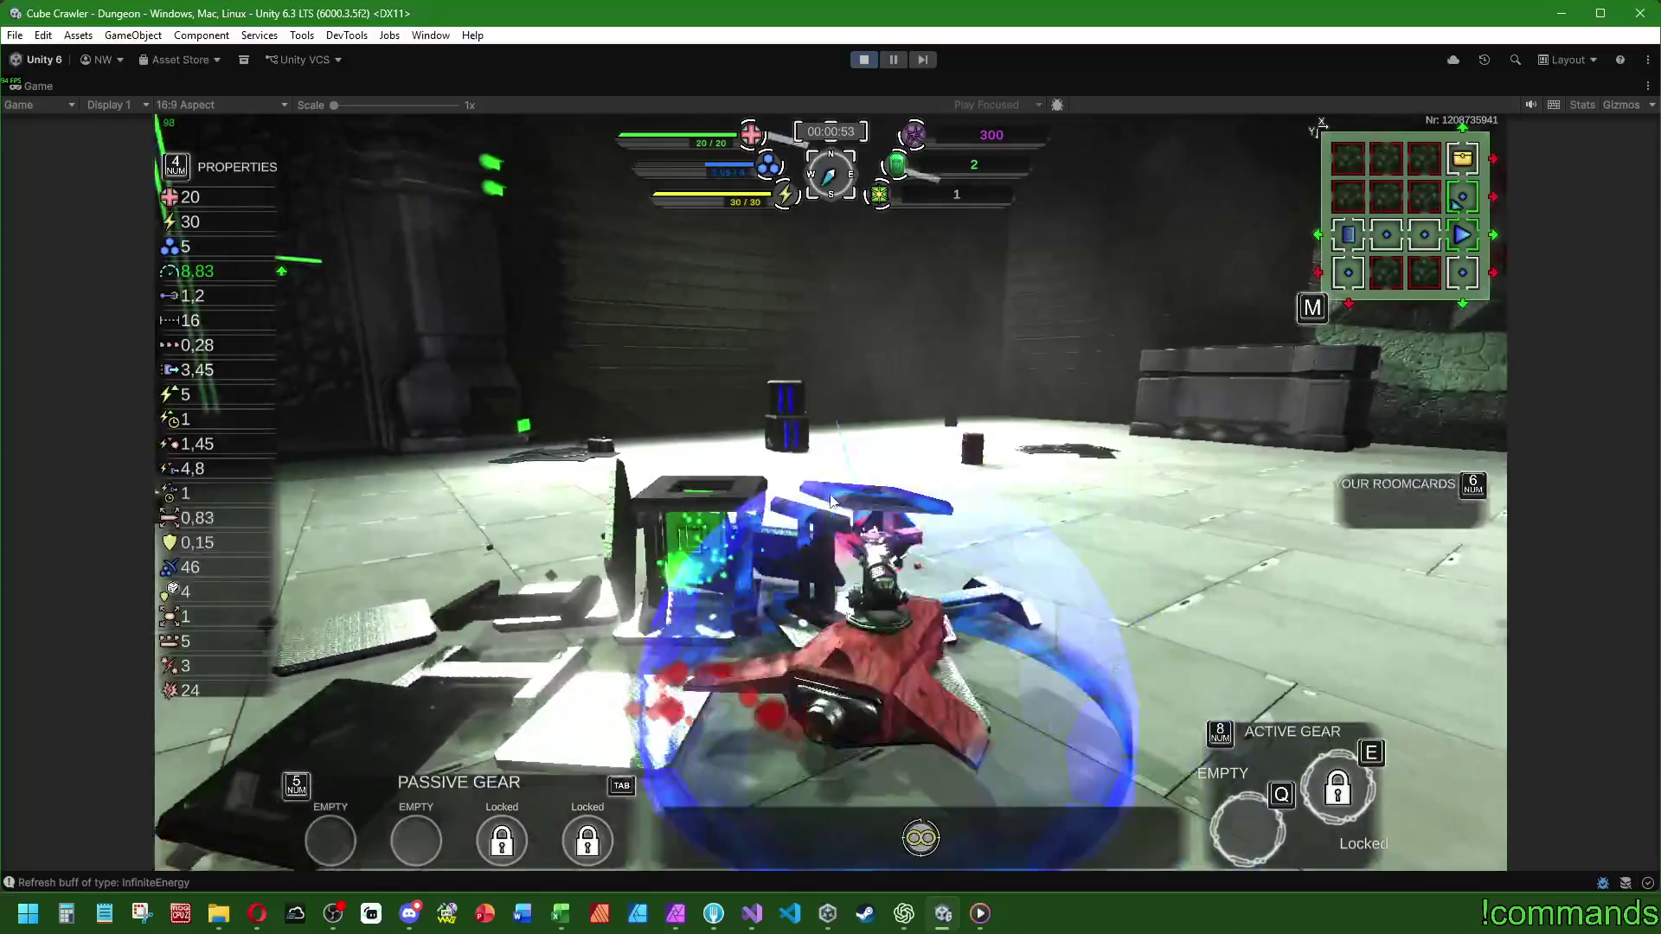
key(w)
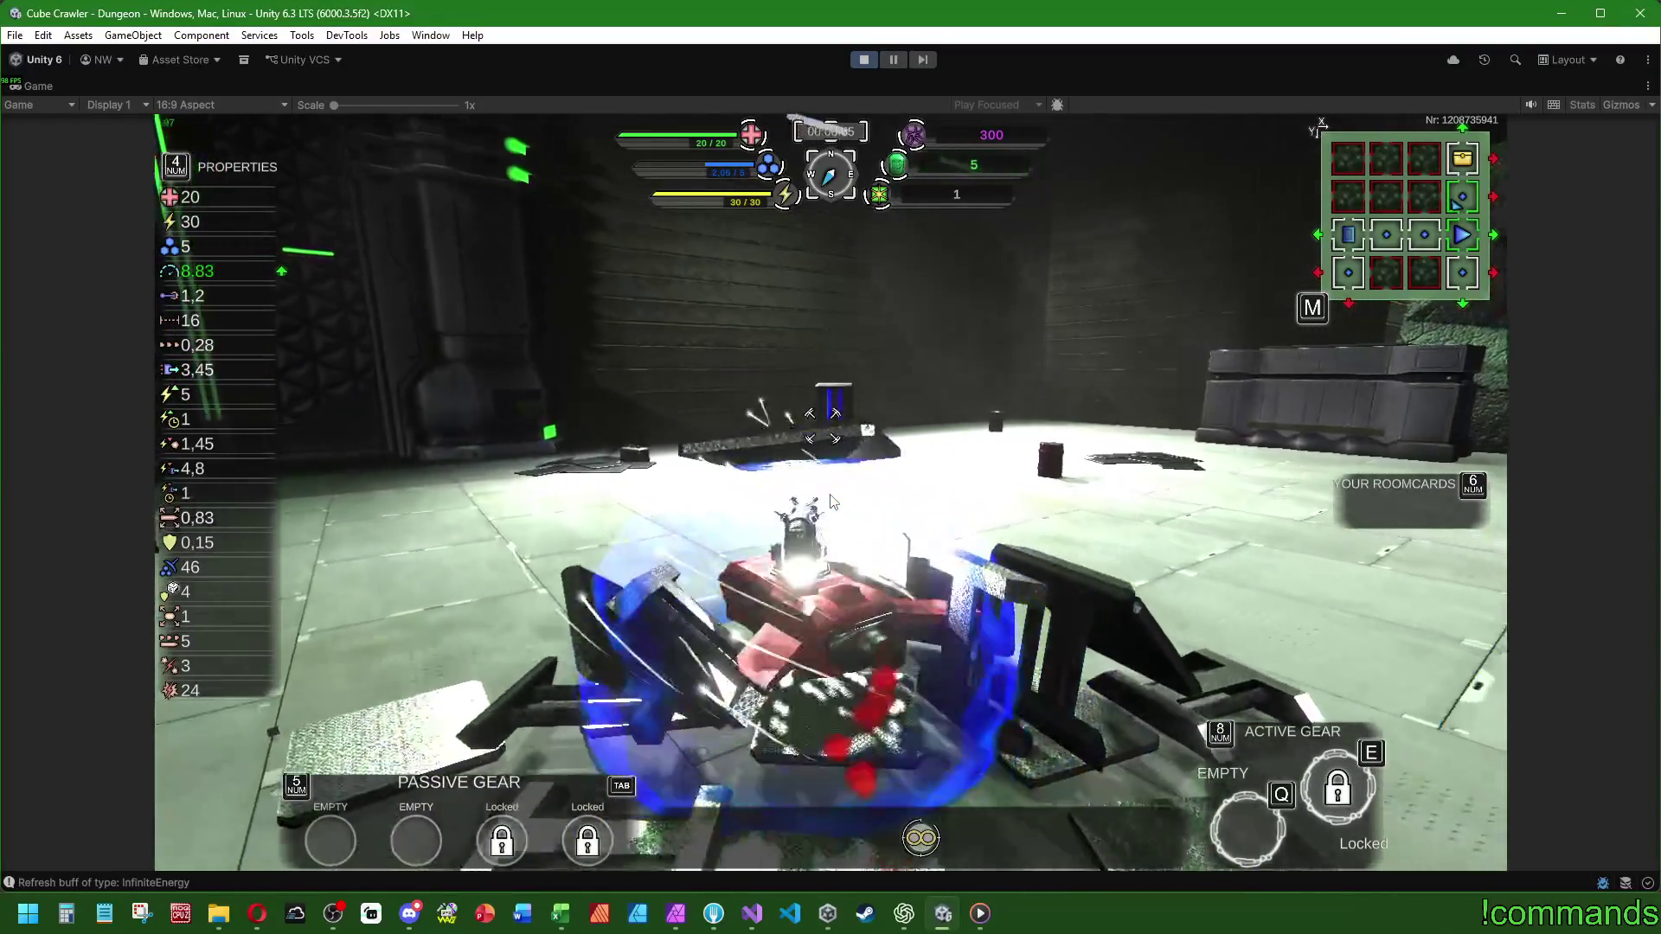
key(w)
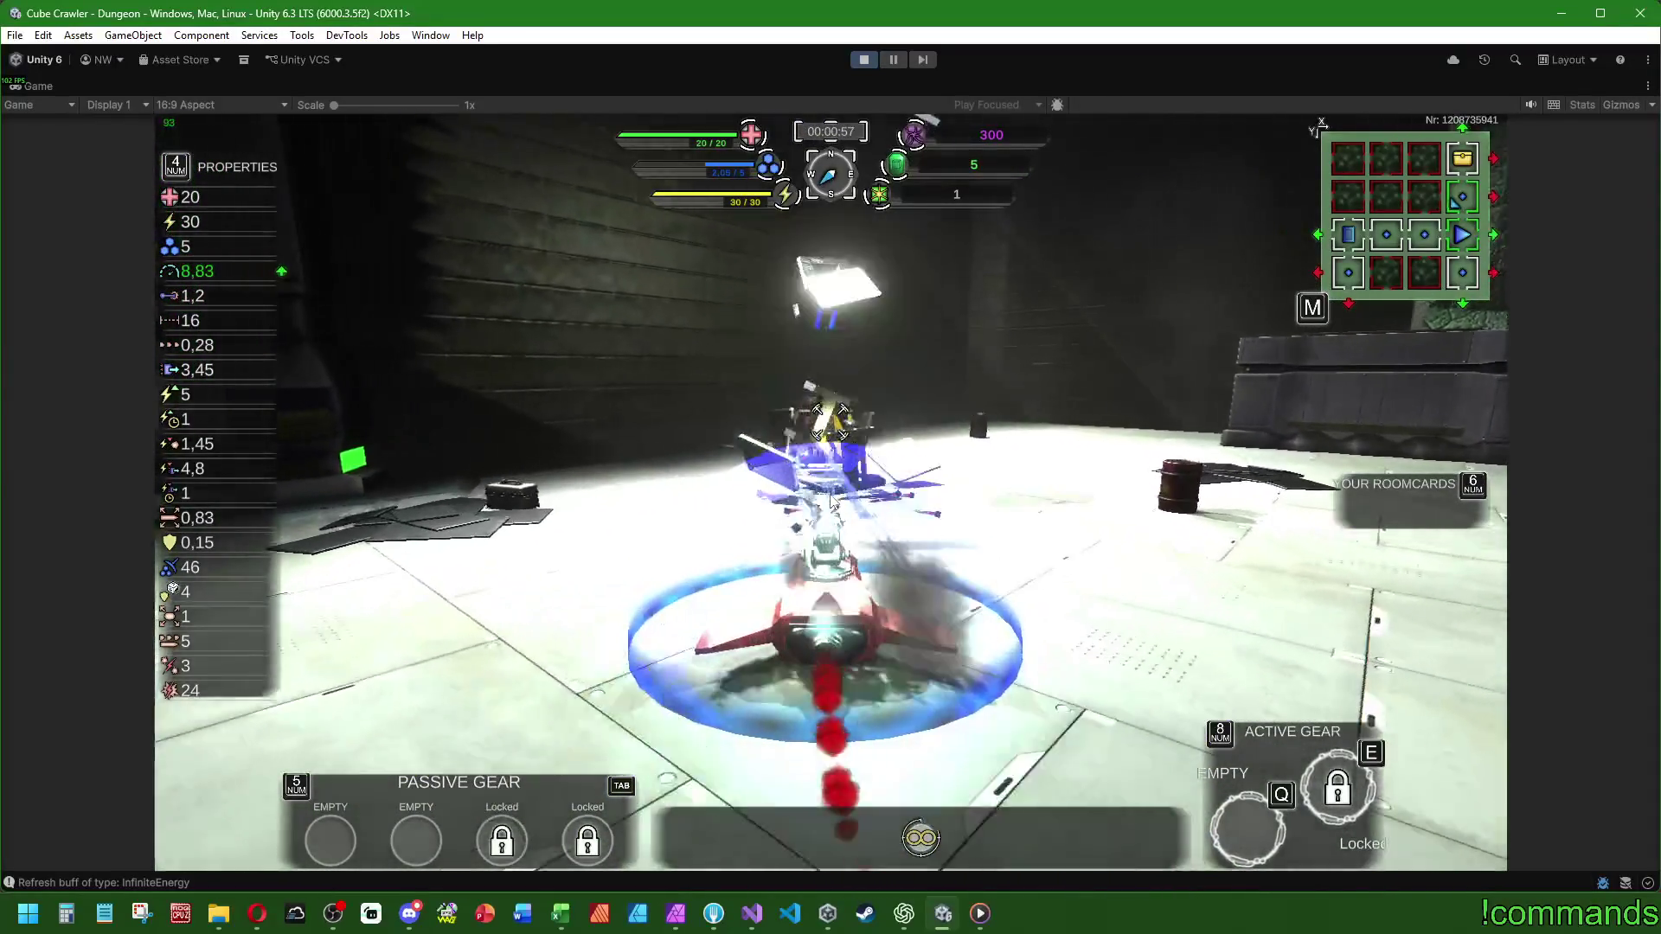
key(w)
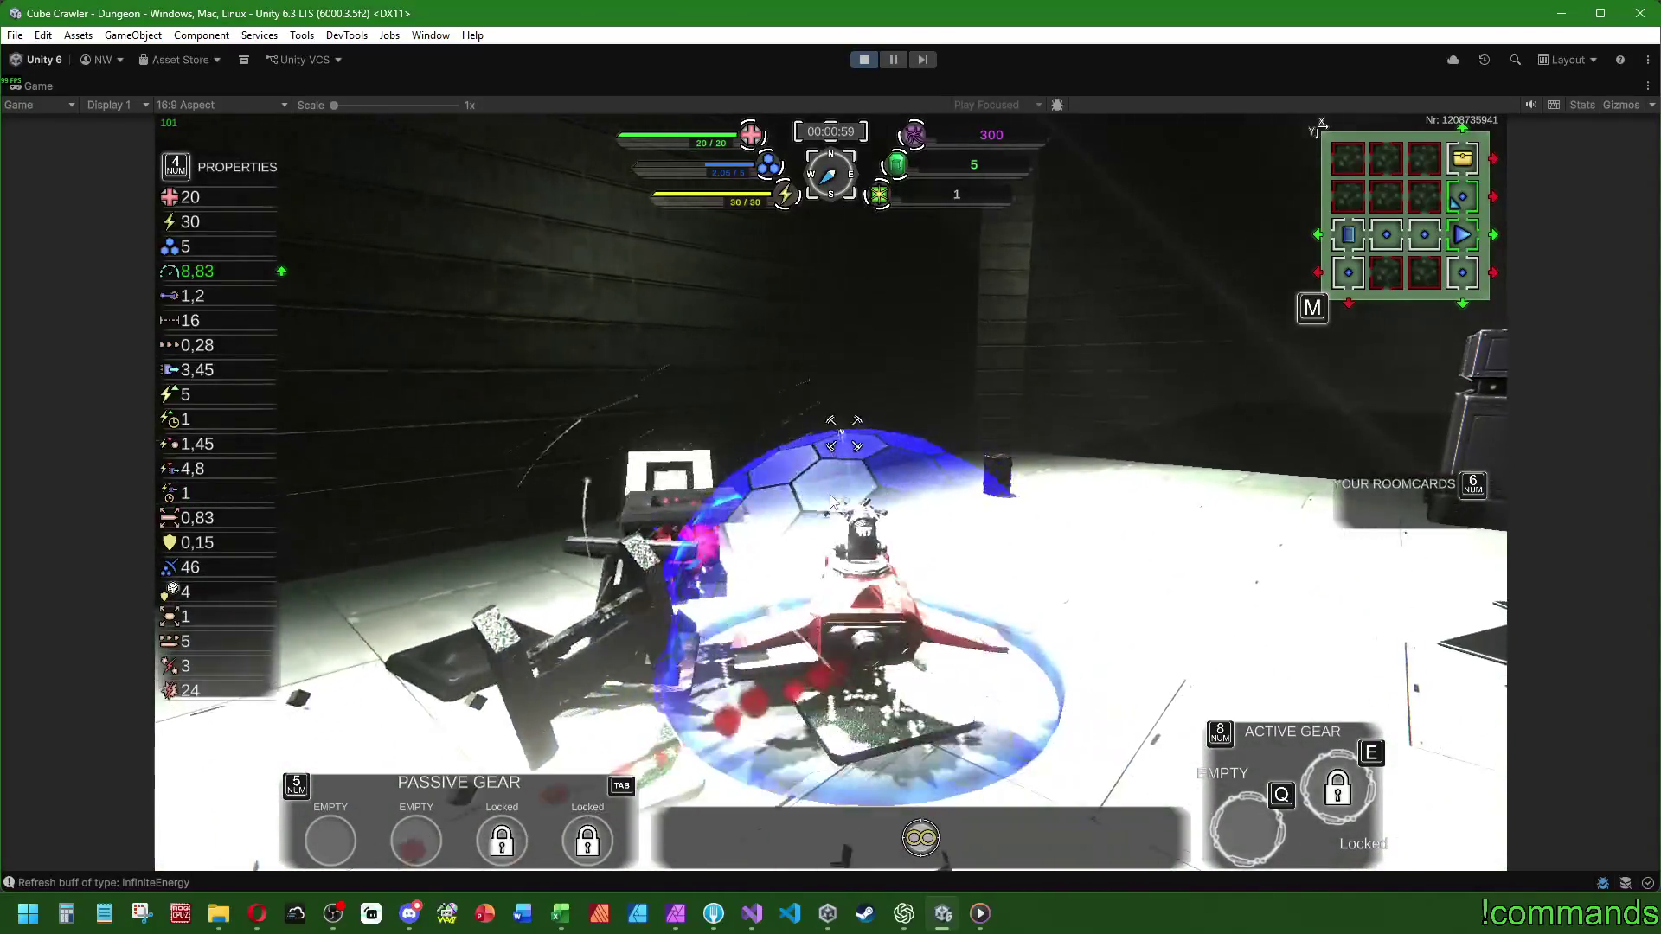
key(w)
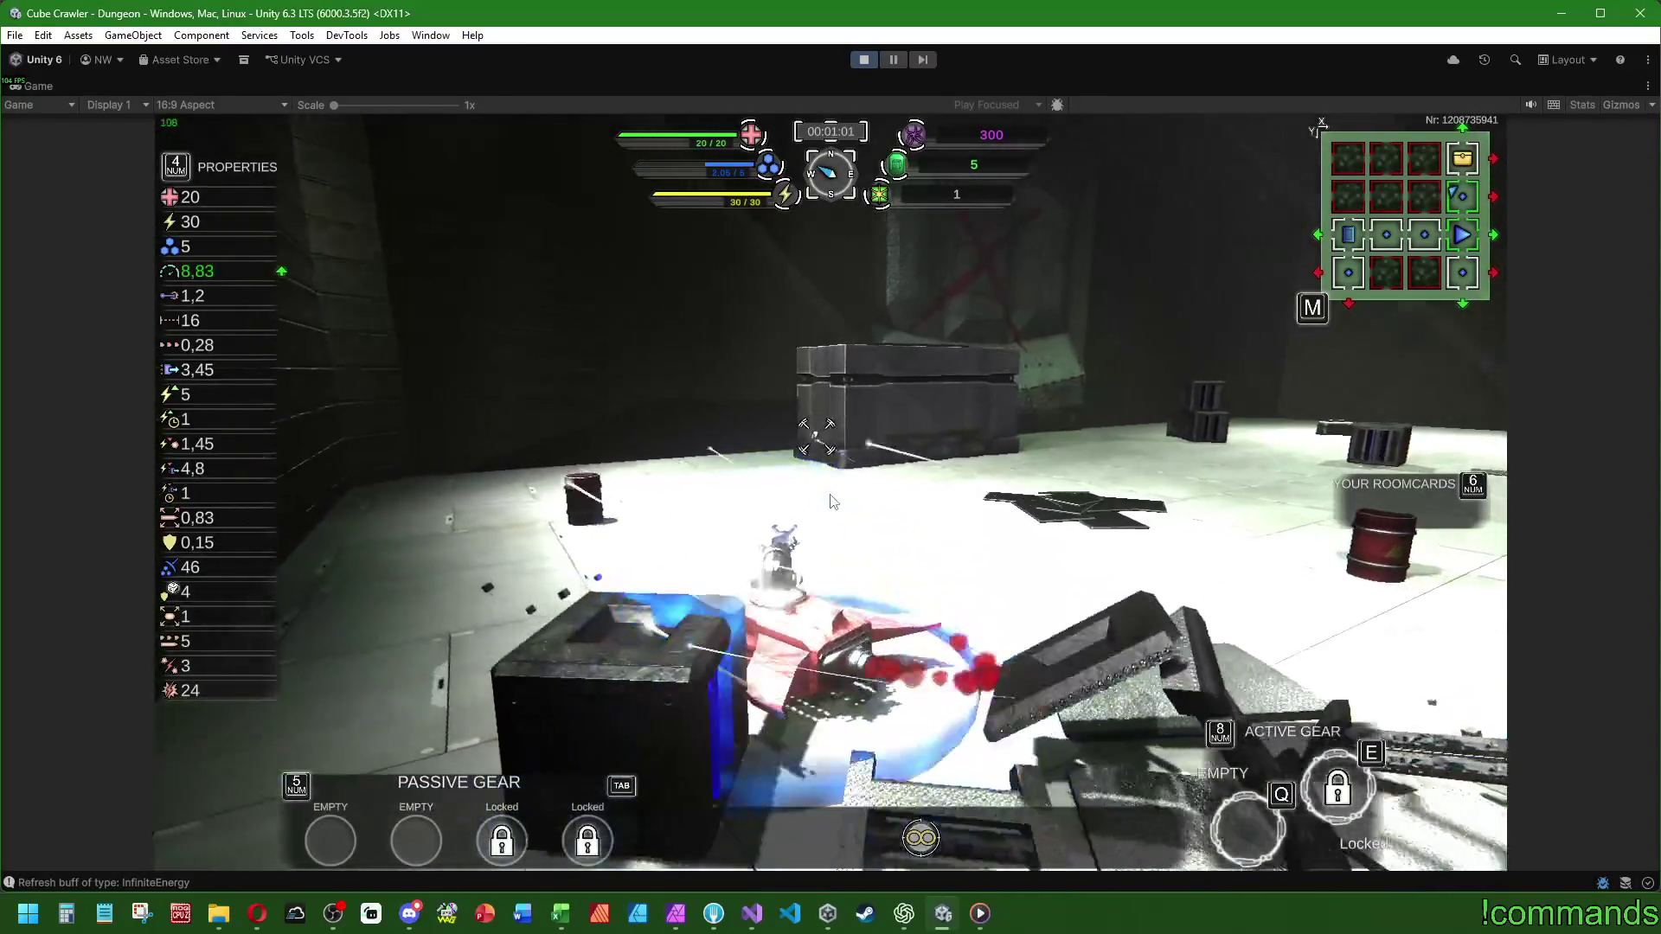
key(w)
- Drive through the portal into the next room and open the yellow chest
key(a)
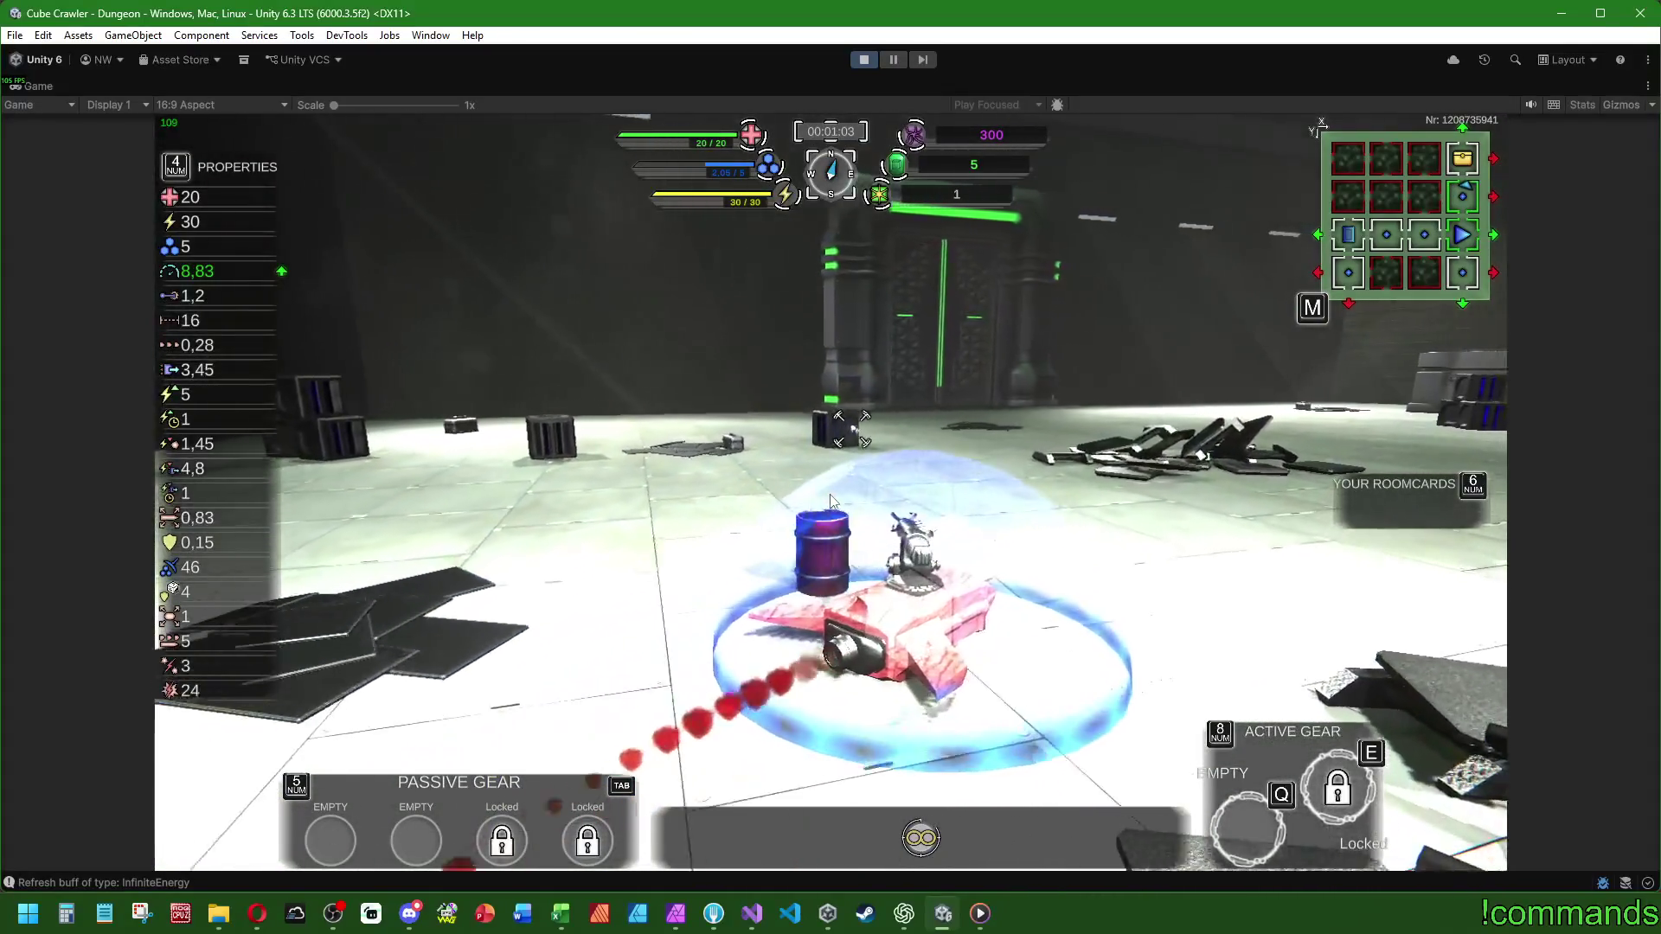
key(w)
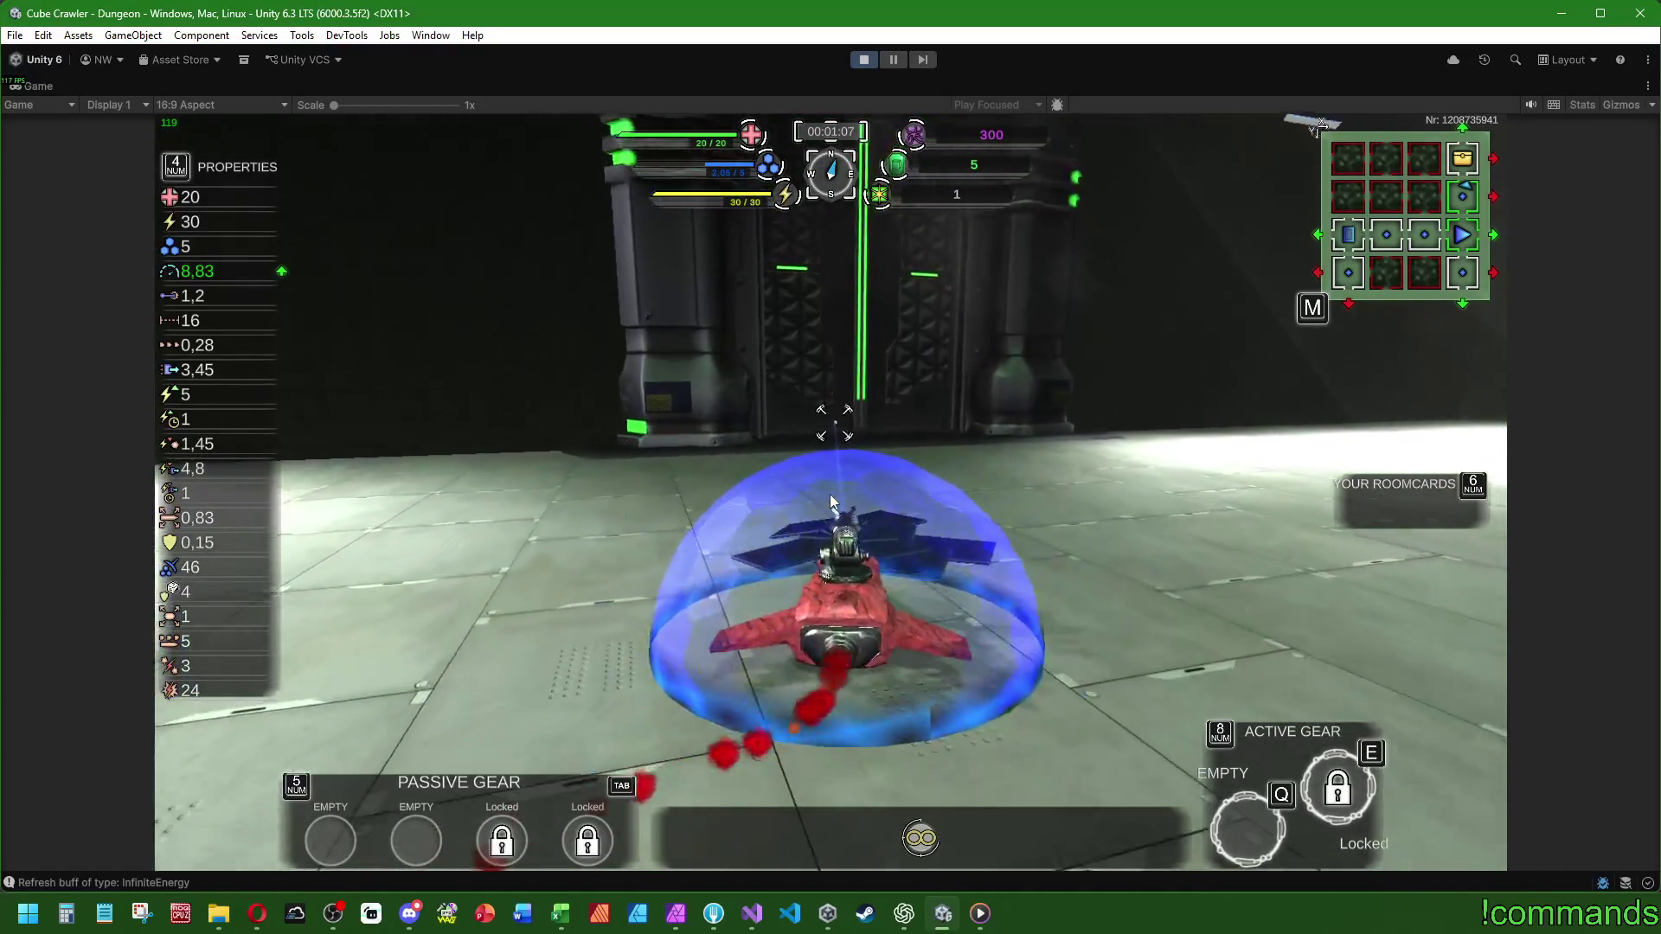
key(w)
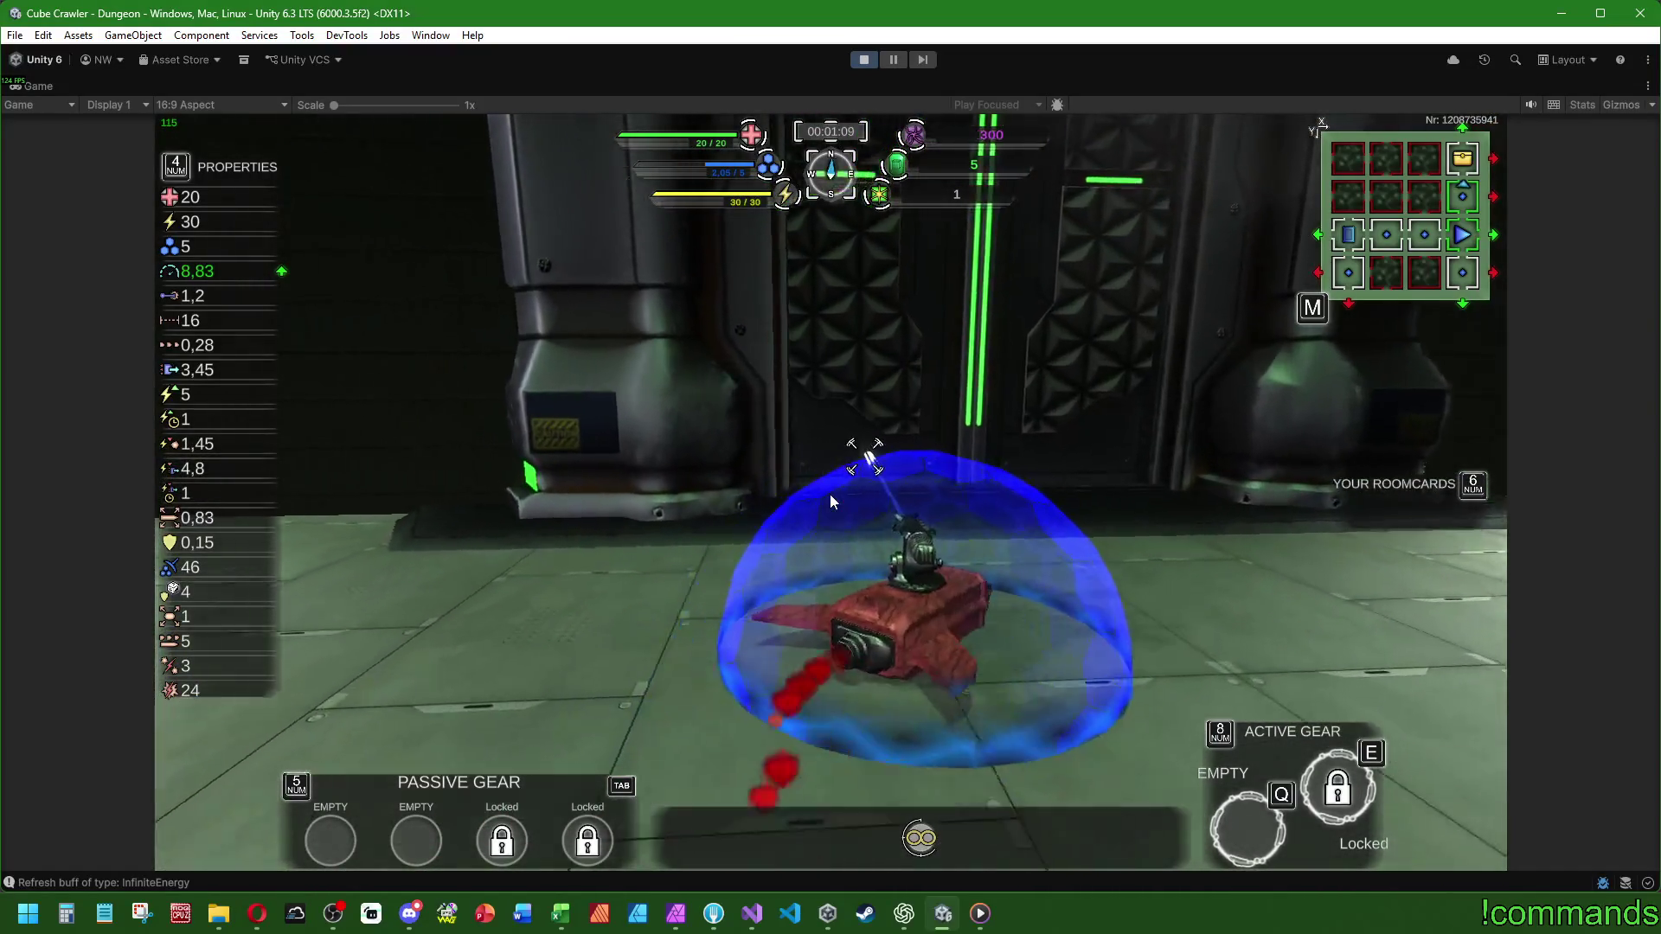
key(w)
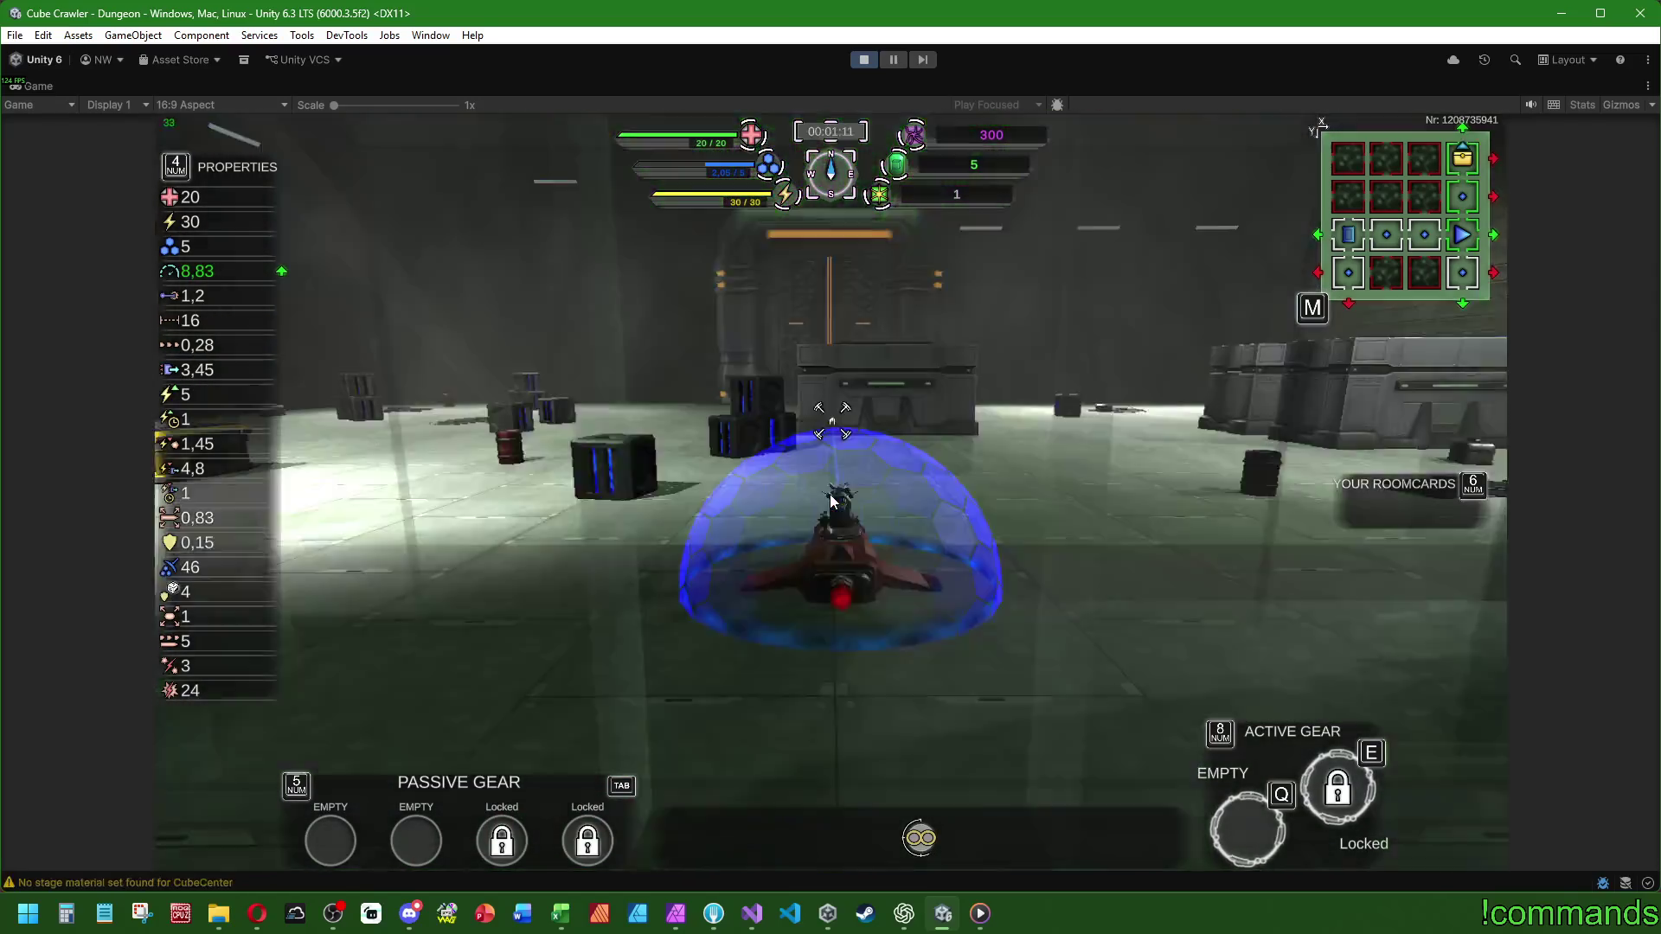
key(w)
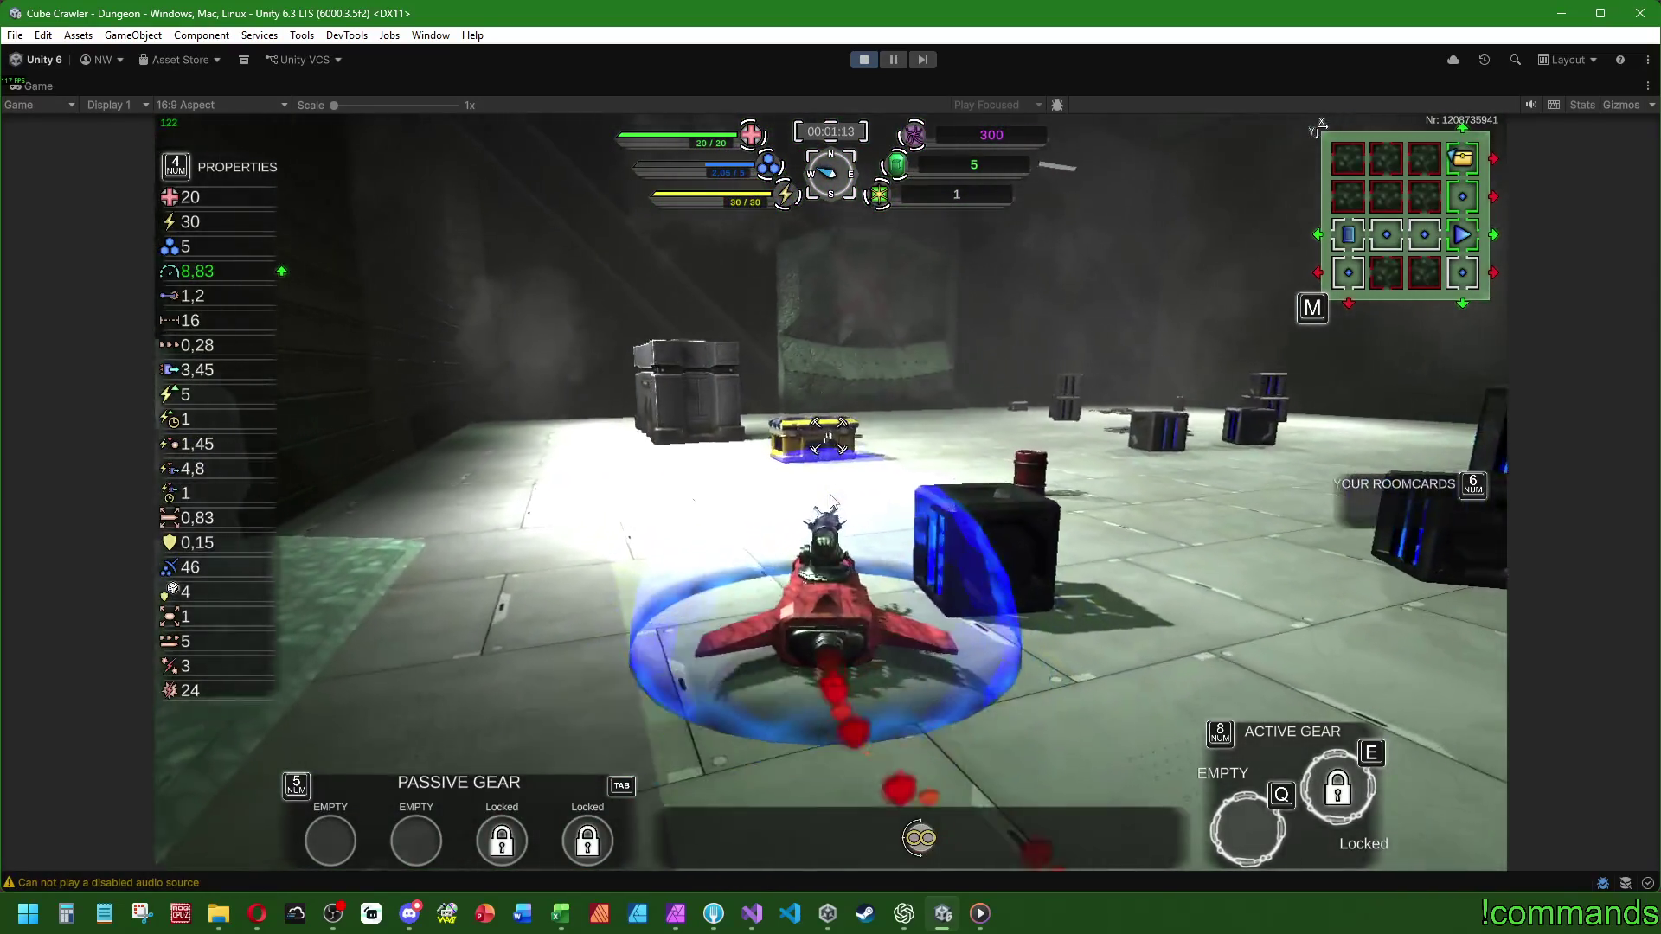
key(w)
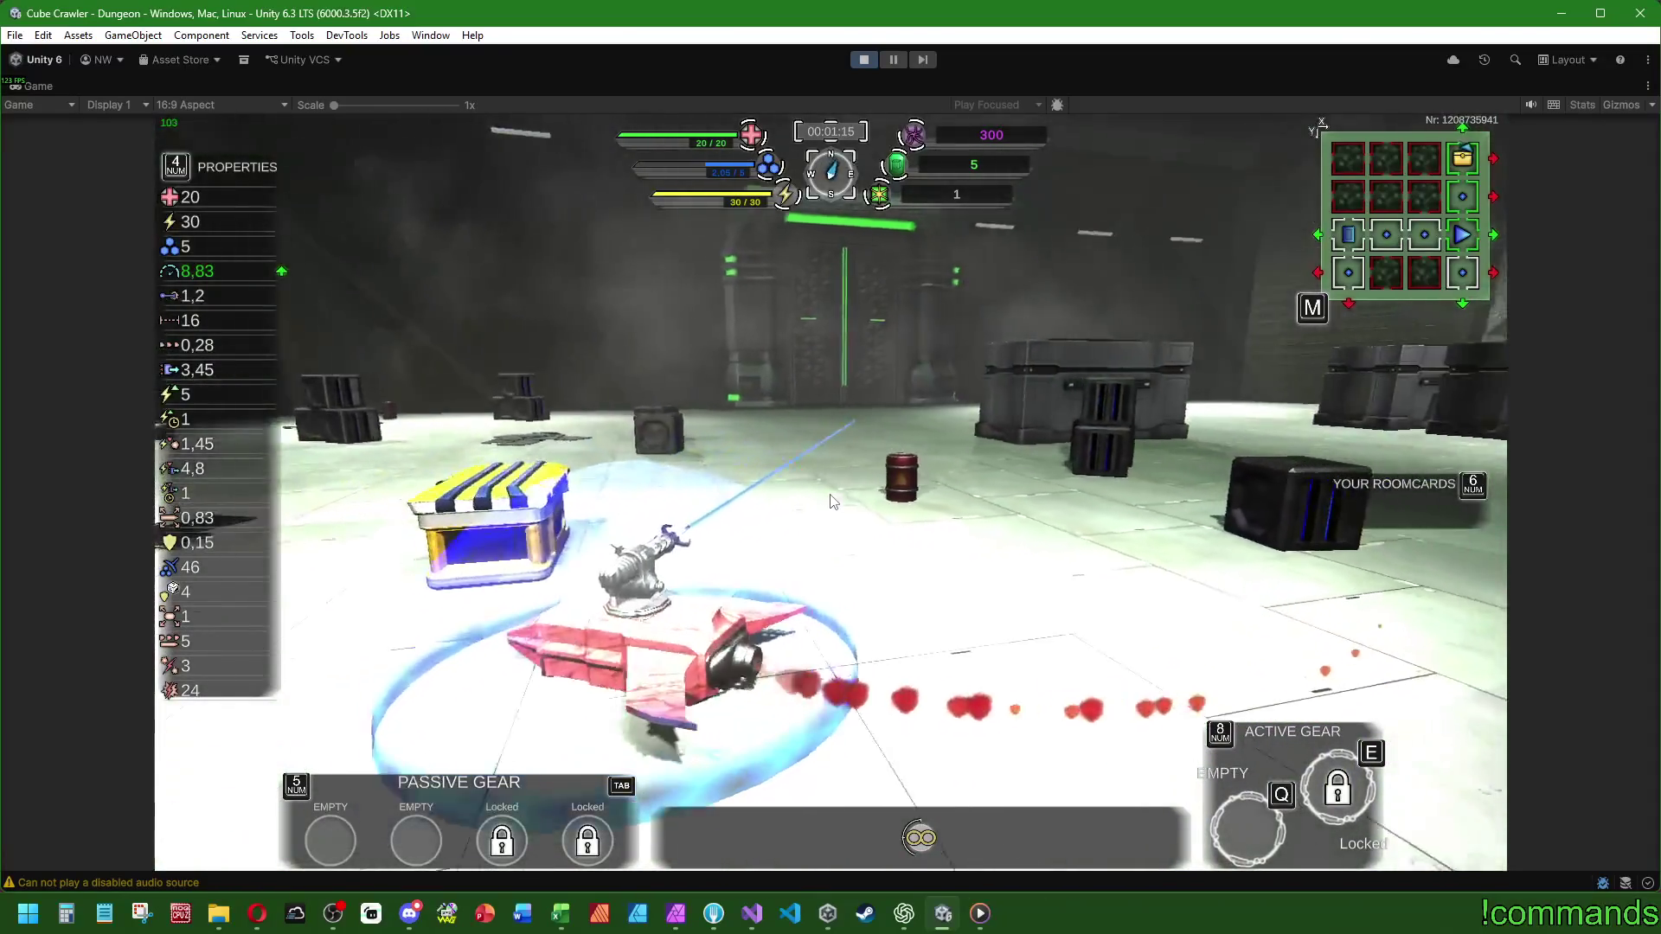
key(w)
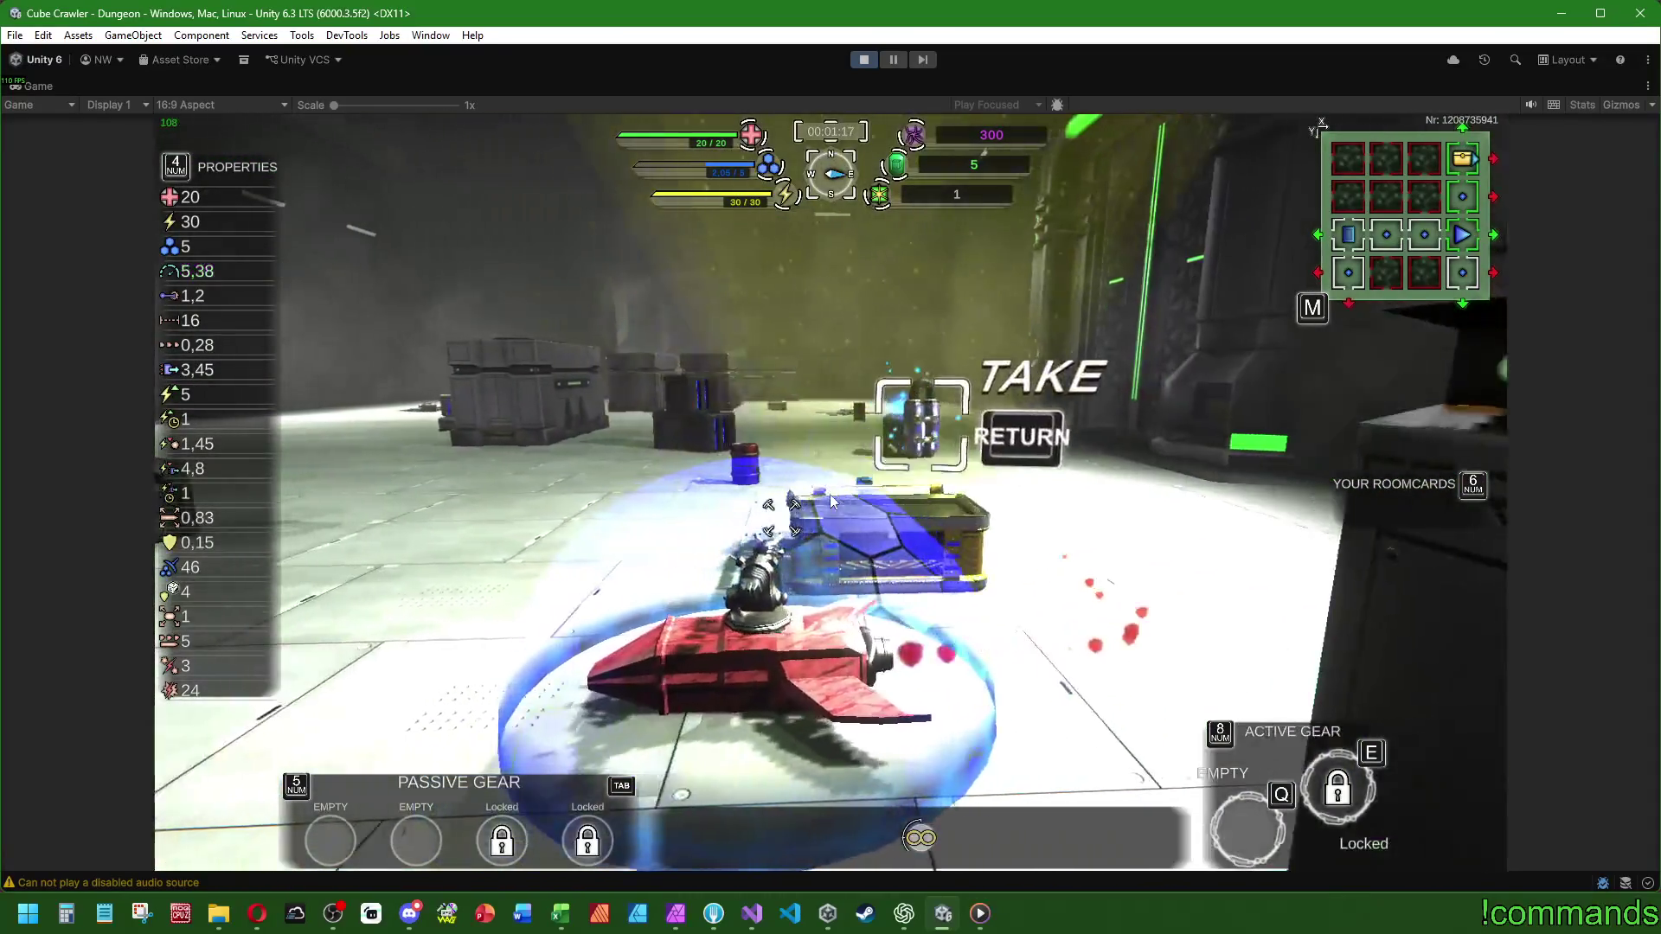
- Take Plasma Up into a passive gear slot, head for the door, and bring up the ship information panel
key(f)
key(w)
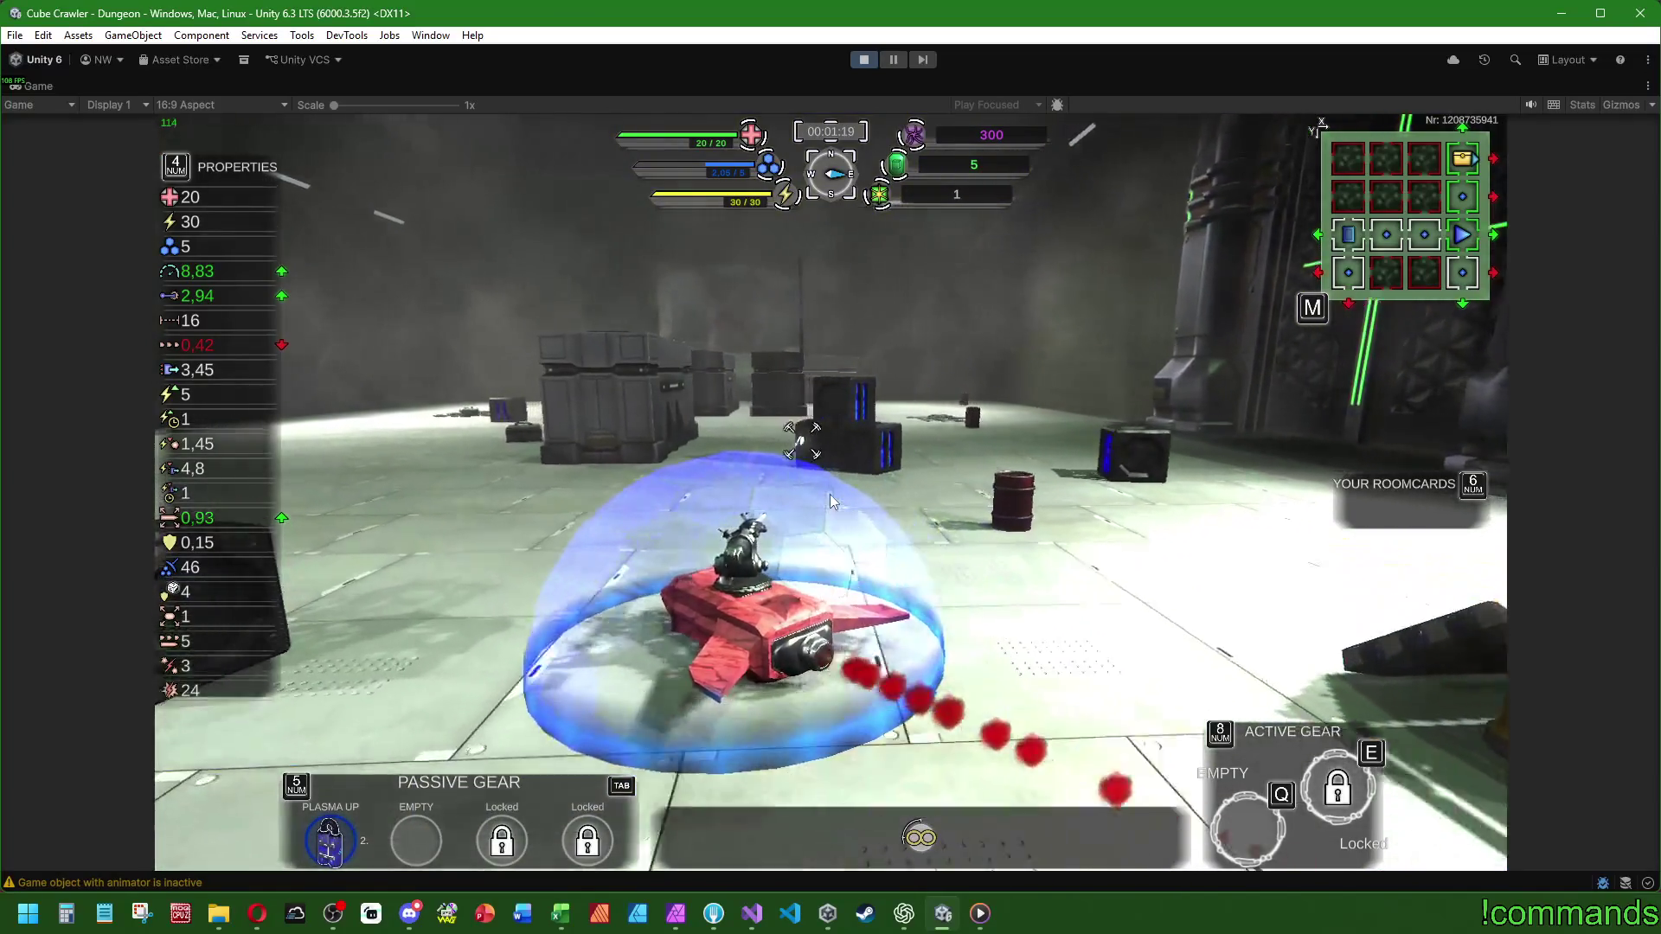
key(w)
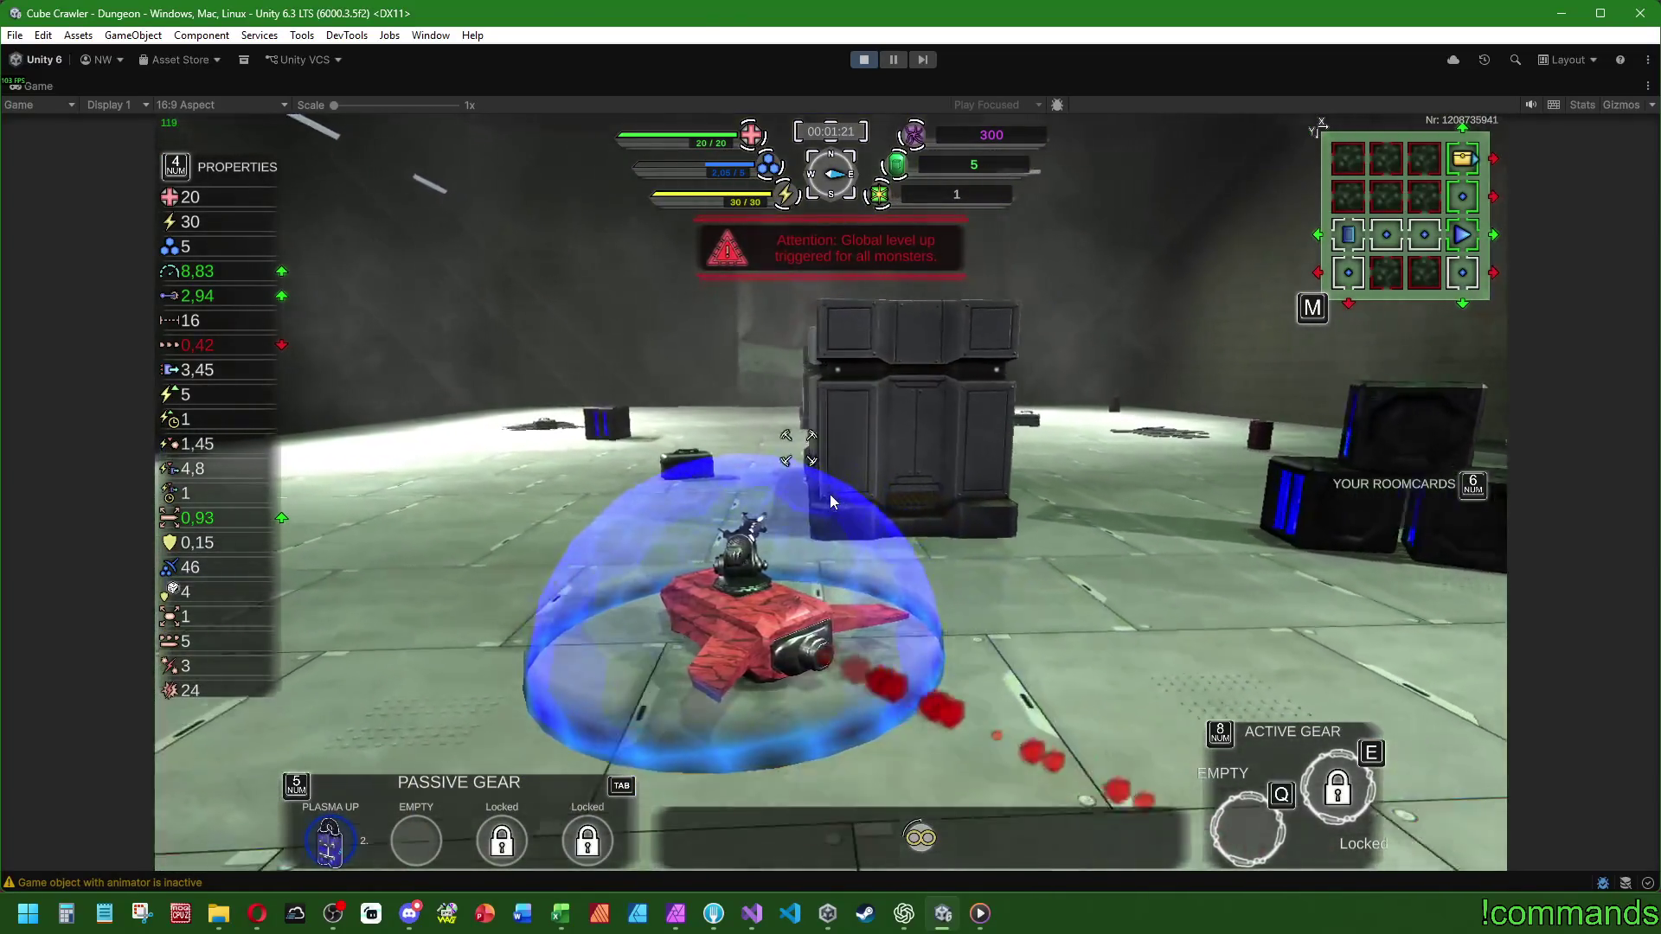
key(w)
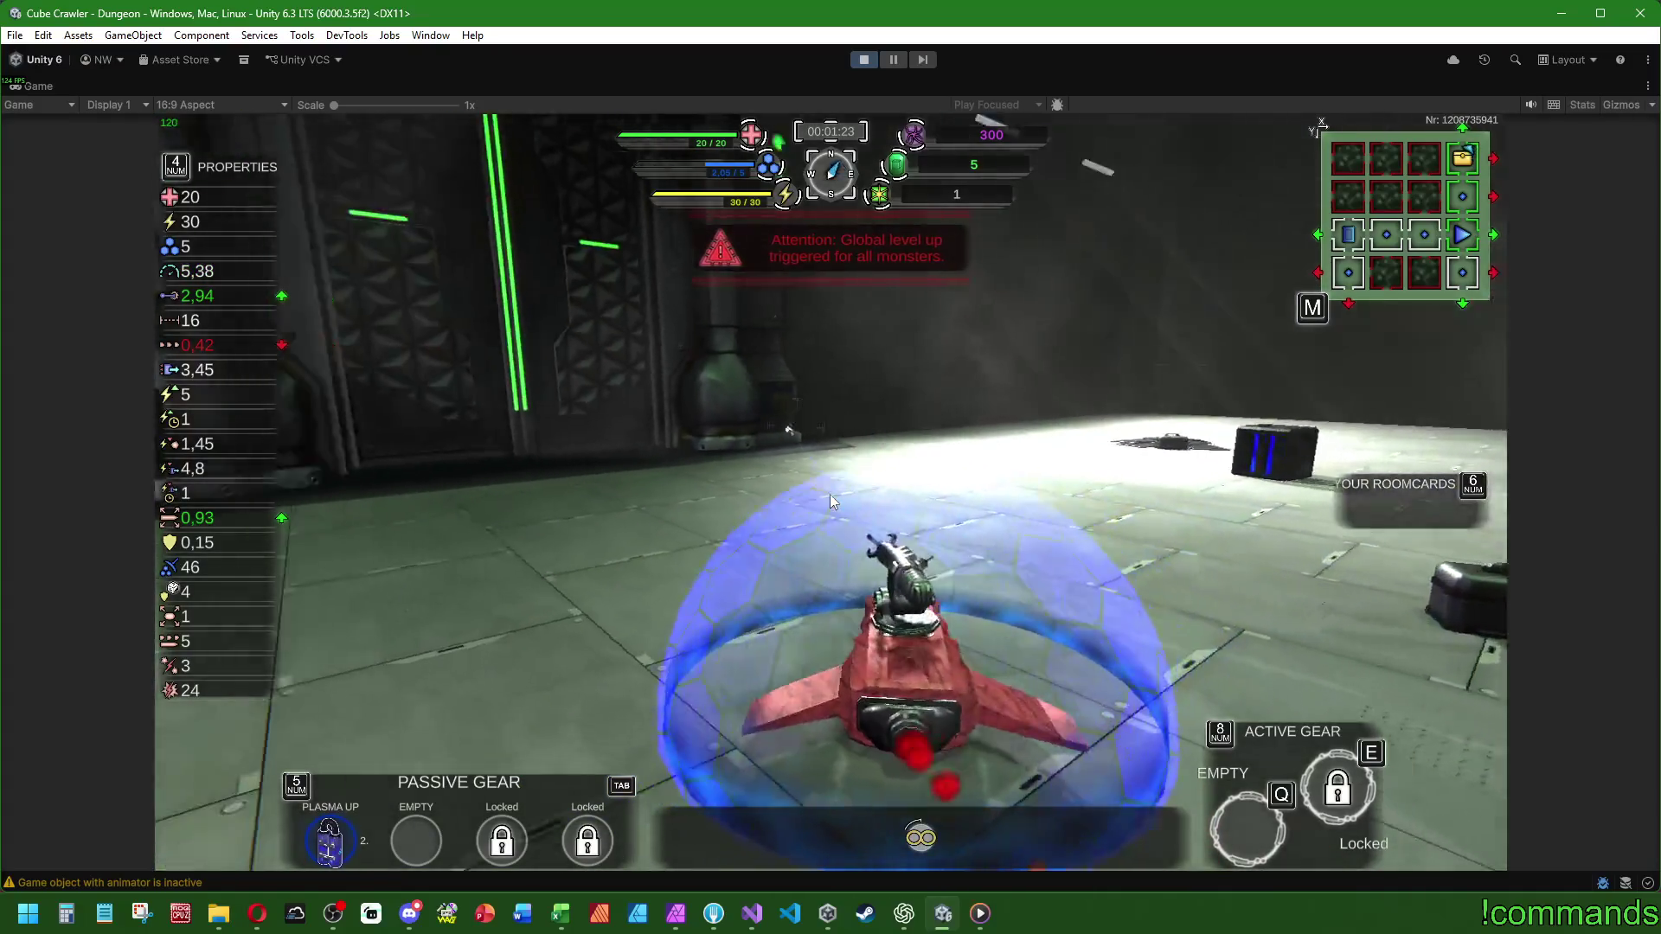
key(Tab)
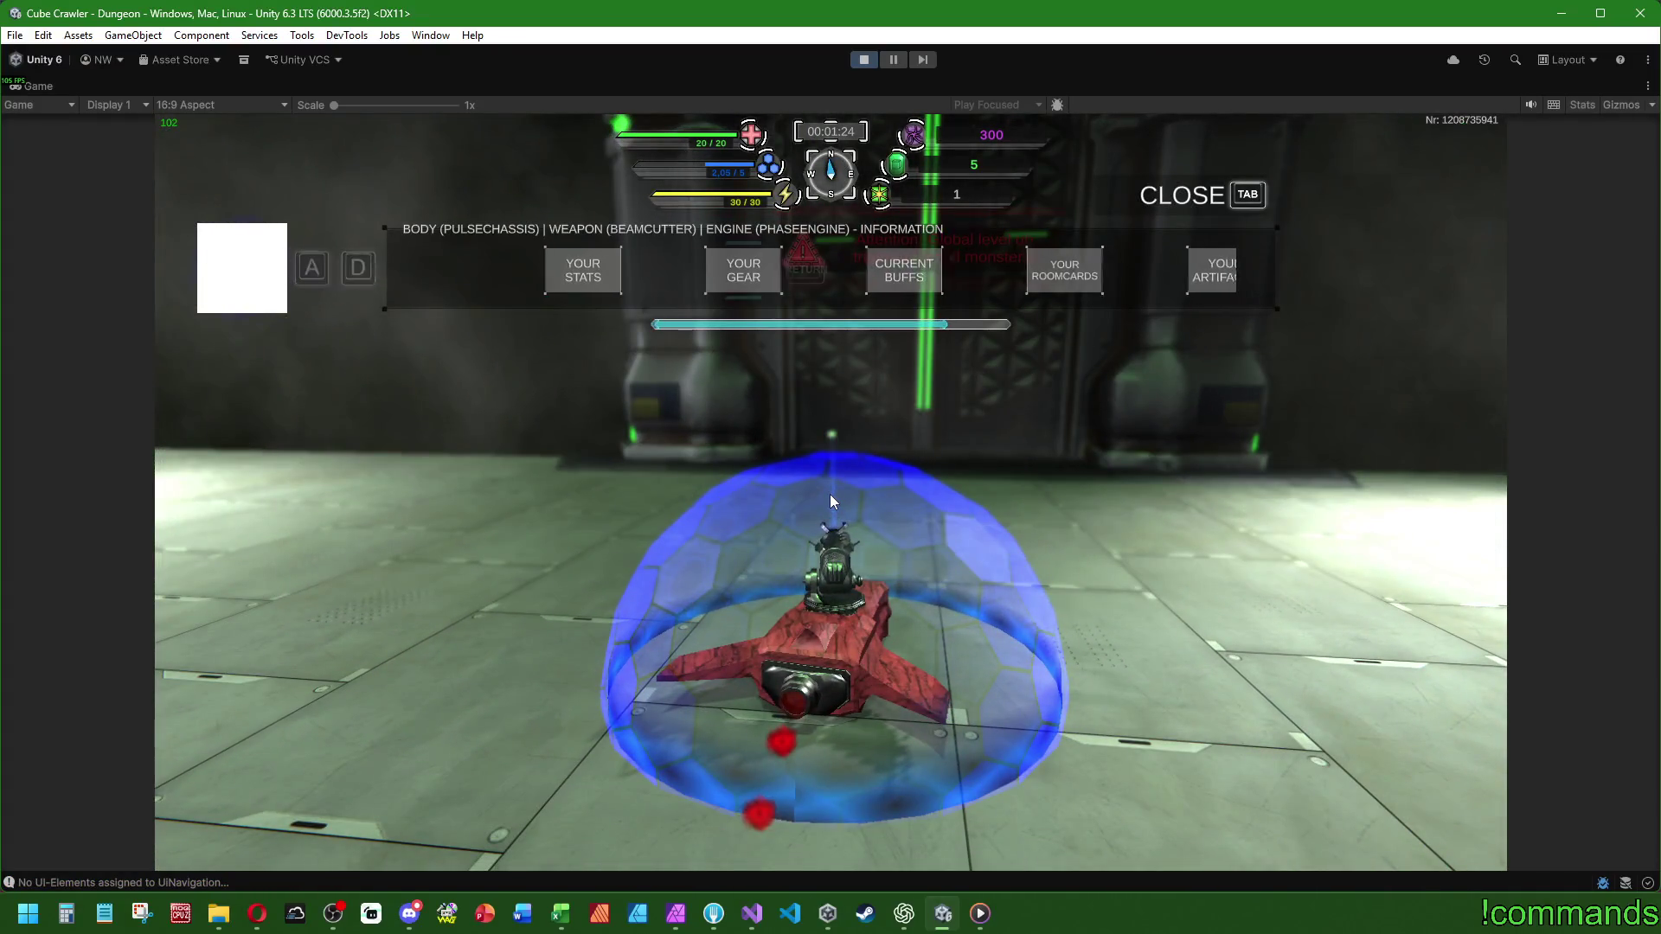
- View Your Stats and Your Gear, cycle the gear slots with Q/E, then close the info panel
key(a)
key(a)
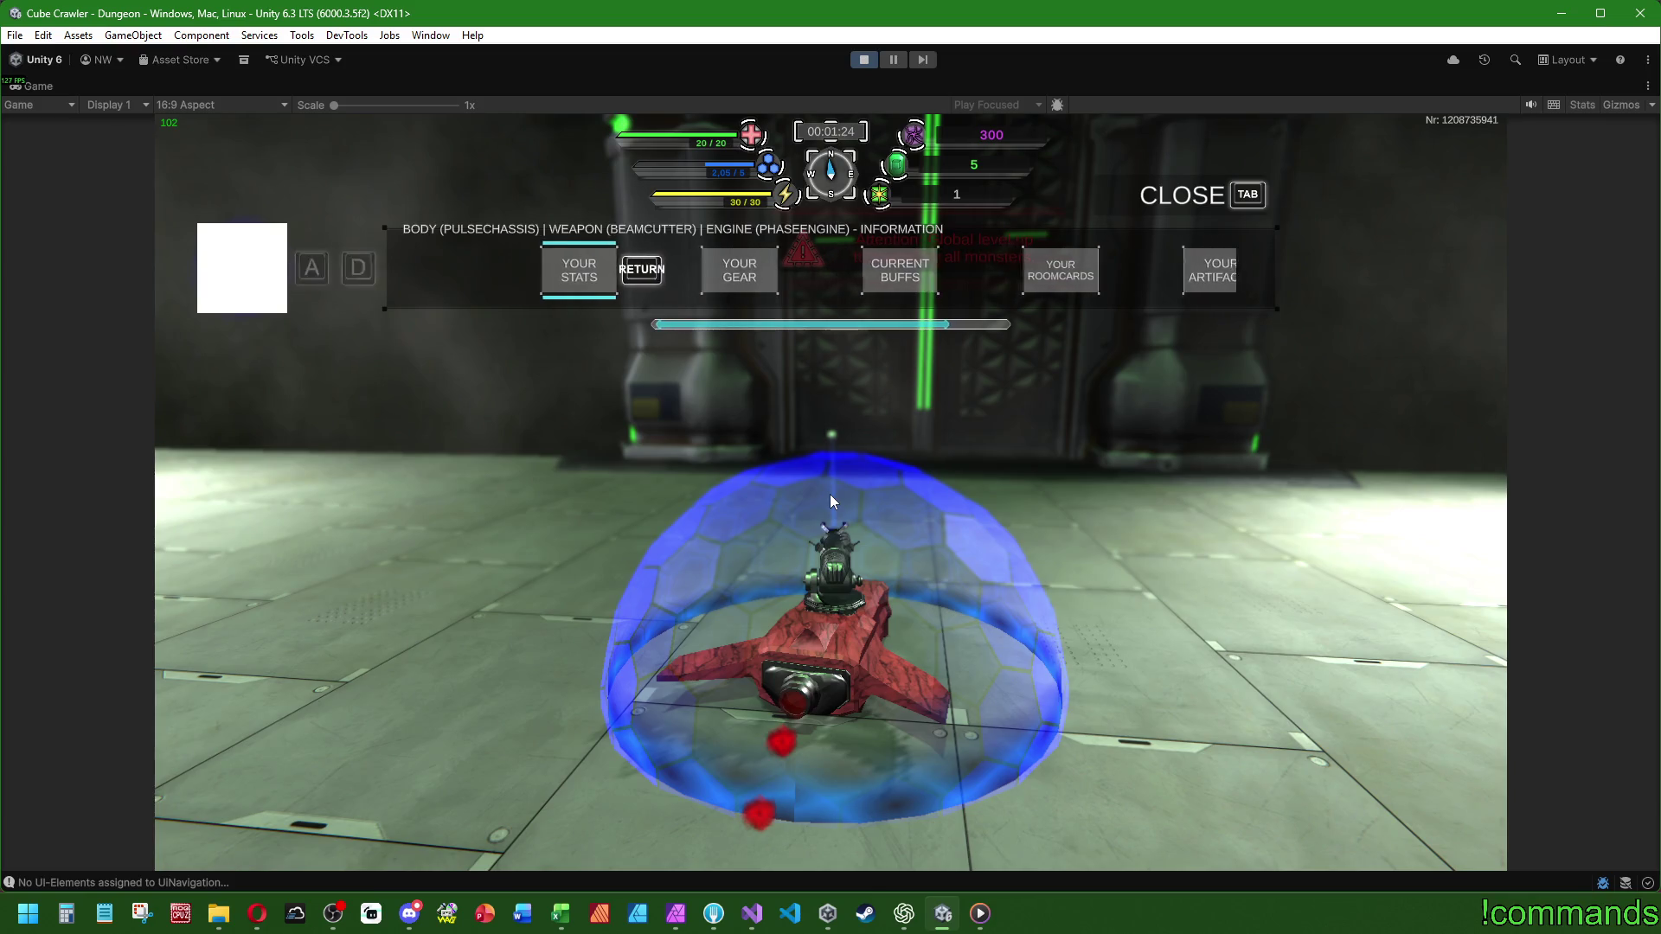
key(d)
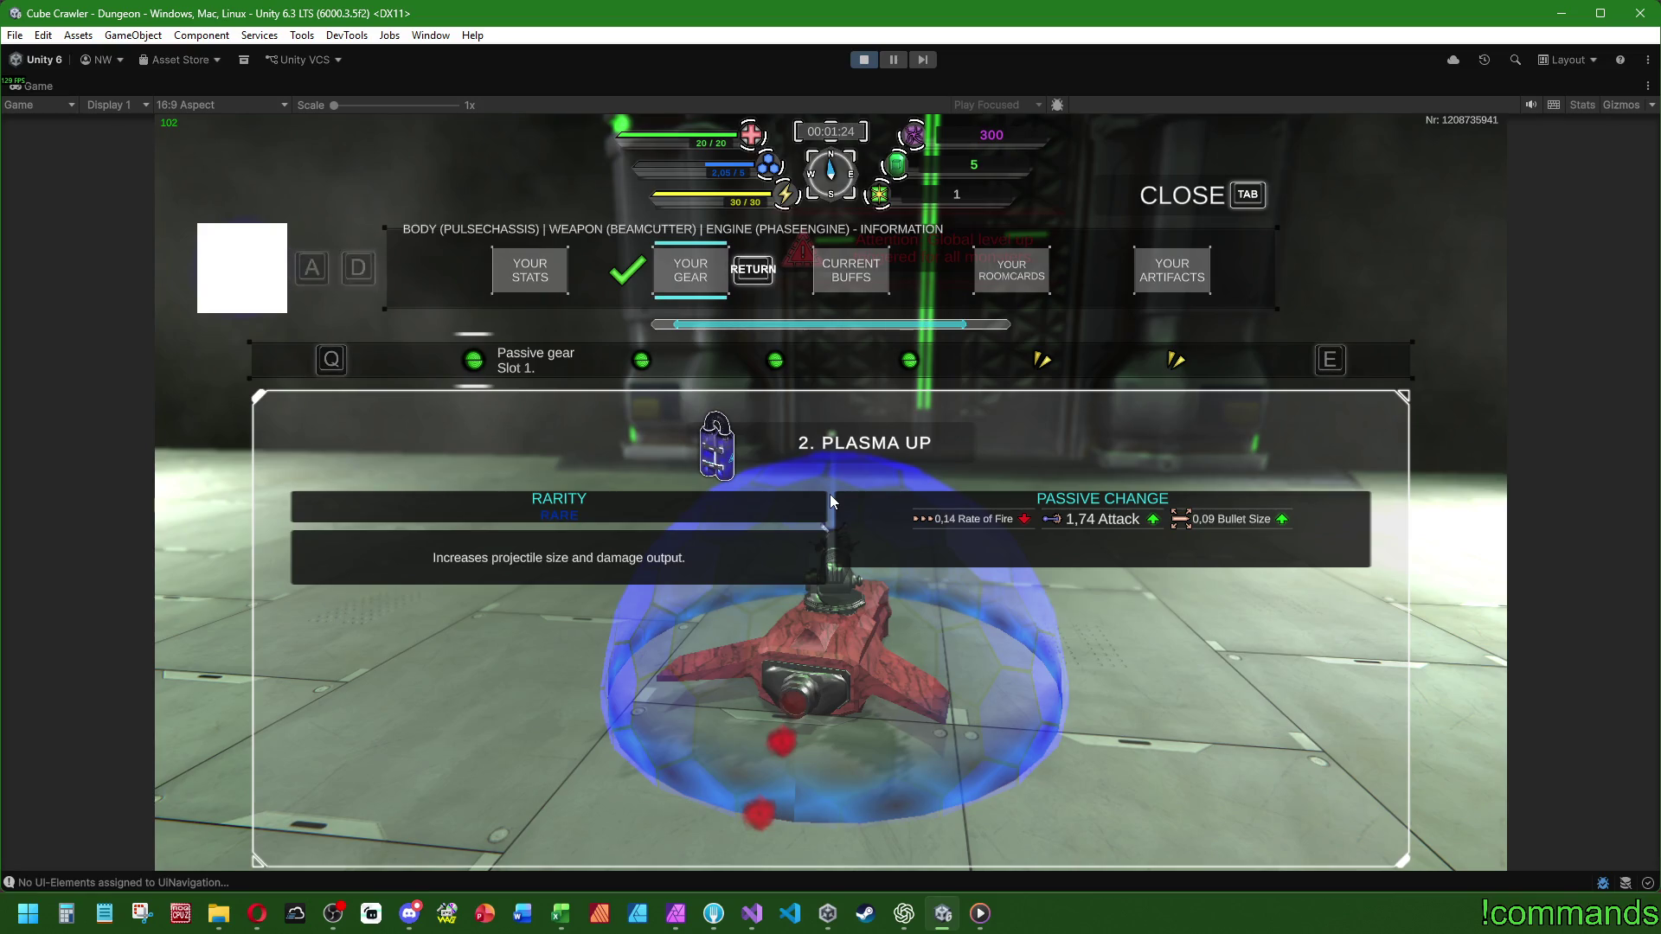
key(e)
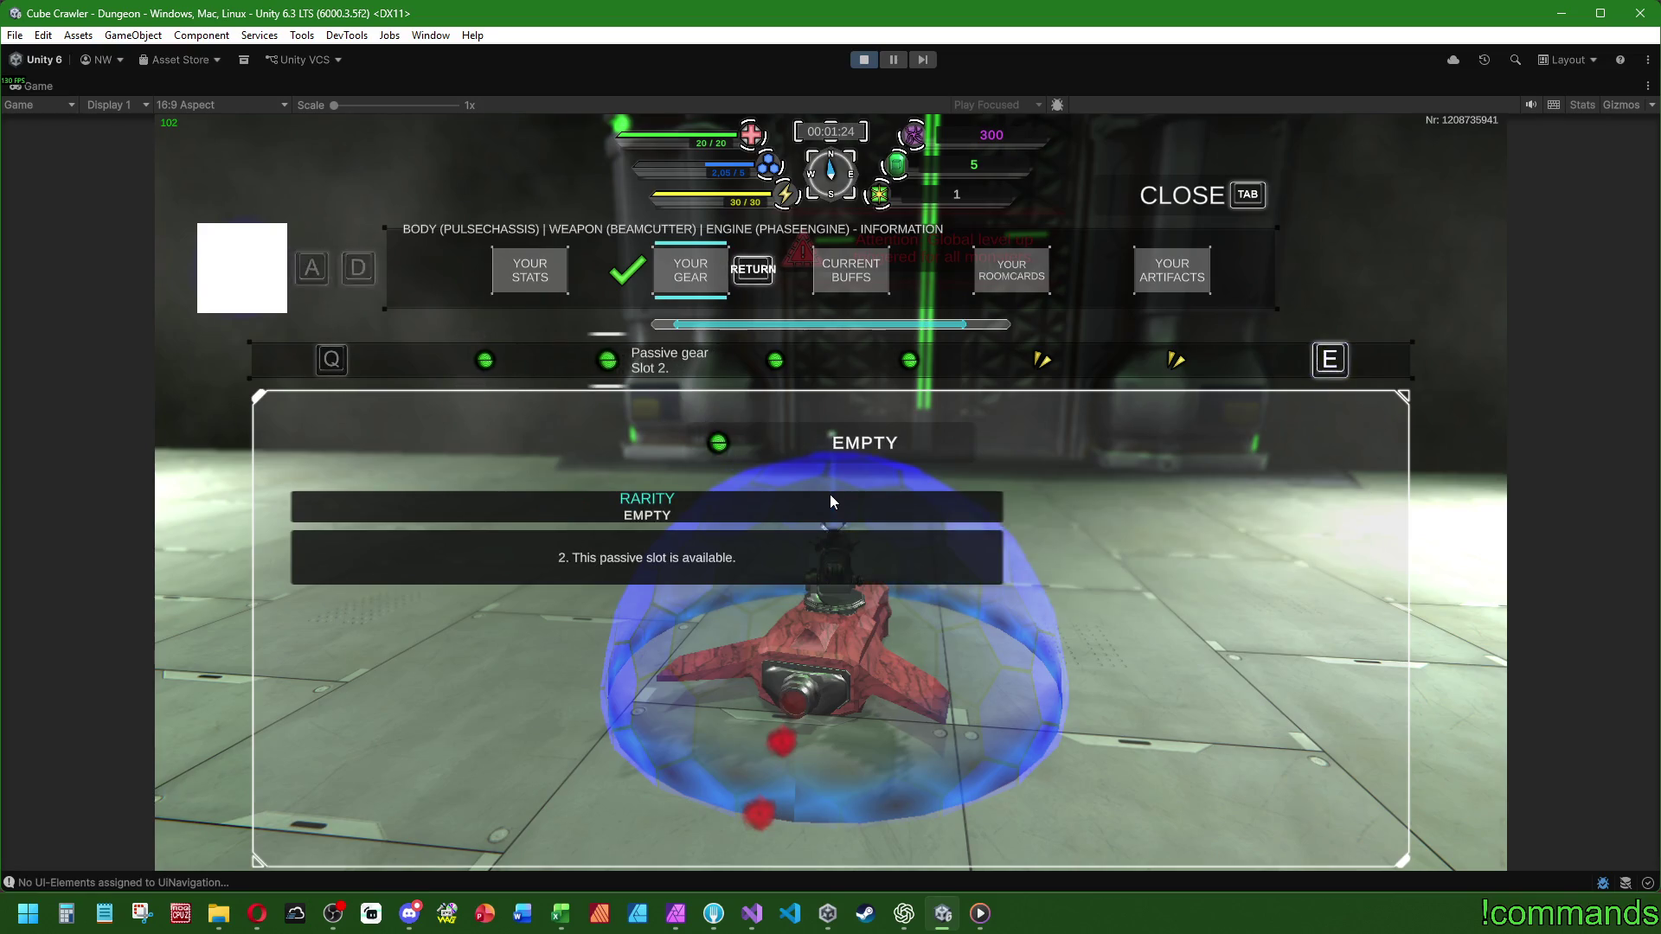
key(q)
key(e)
key(e)
key(e)
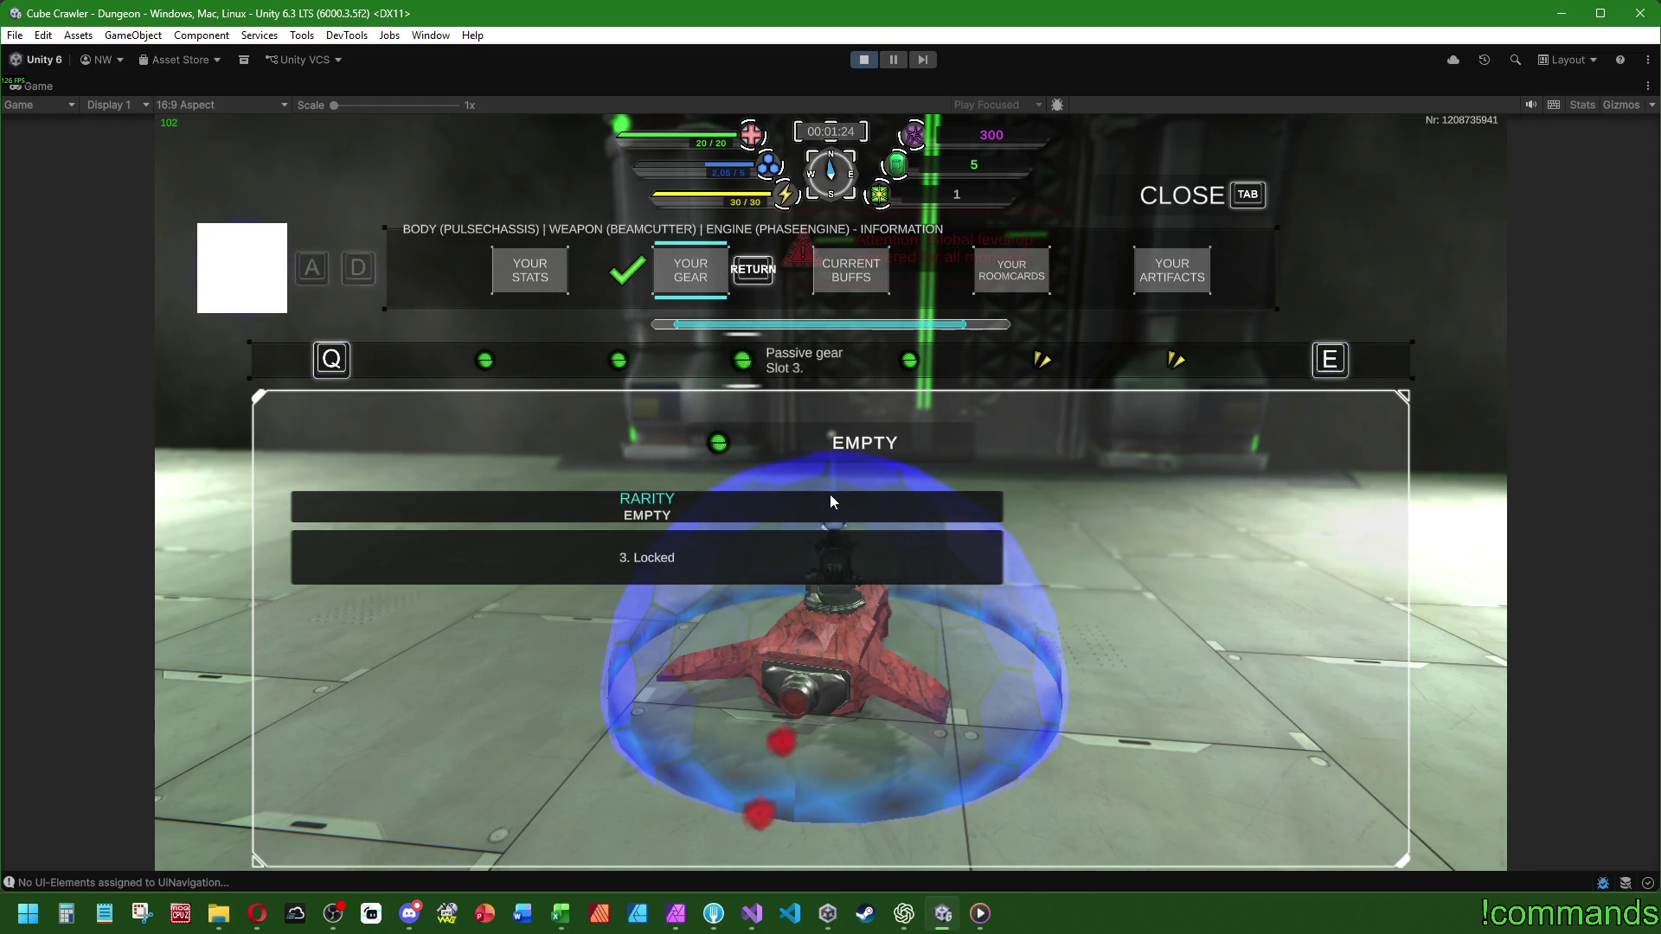
key(q)
key(q)
key(q)
key(q)
key(q)
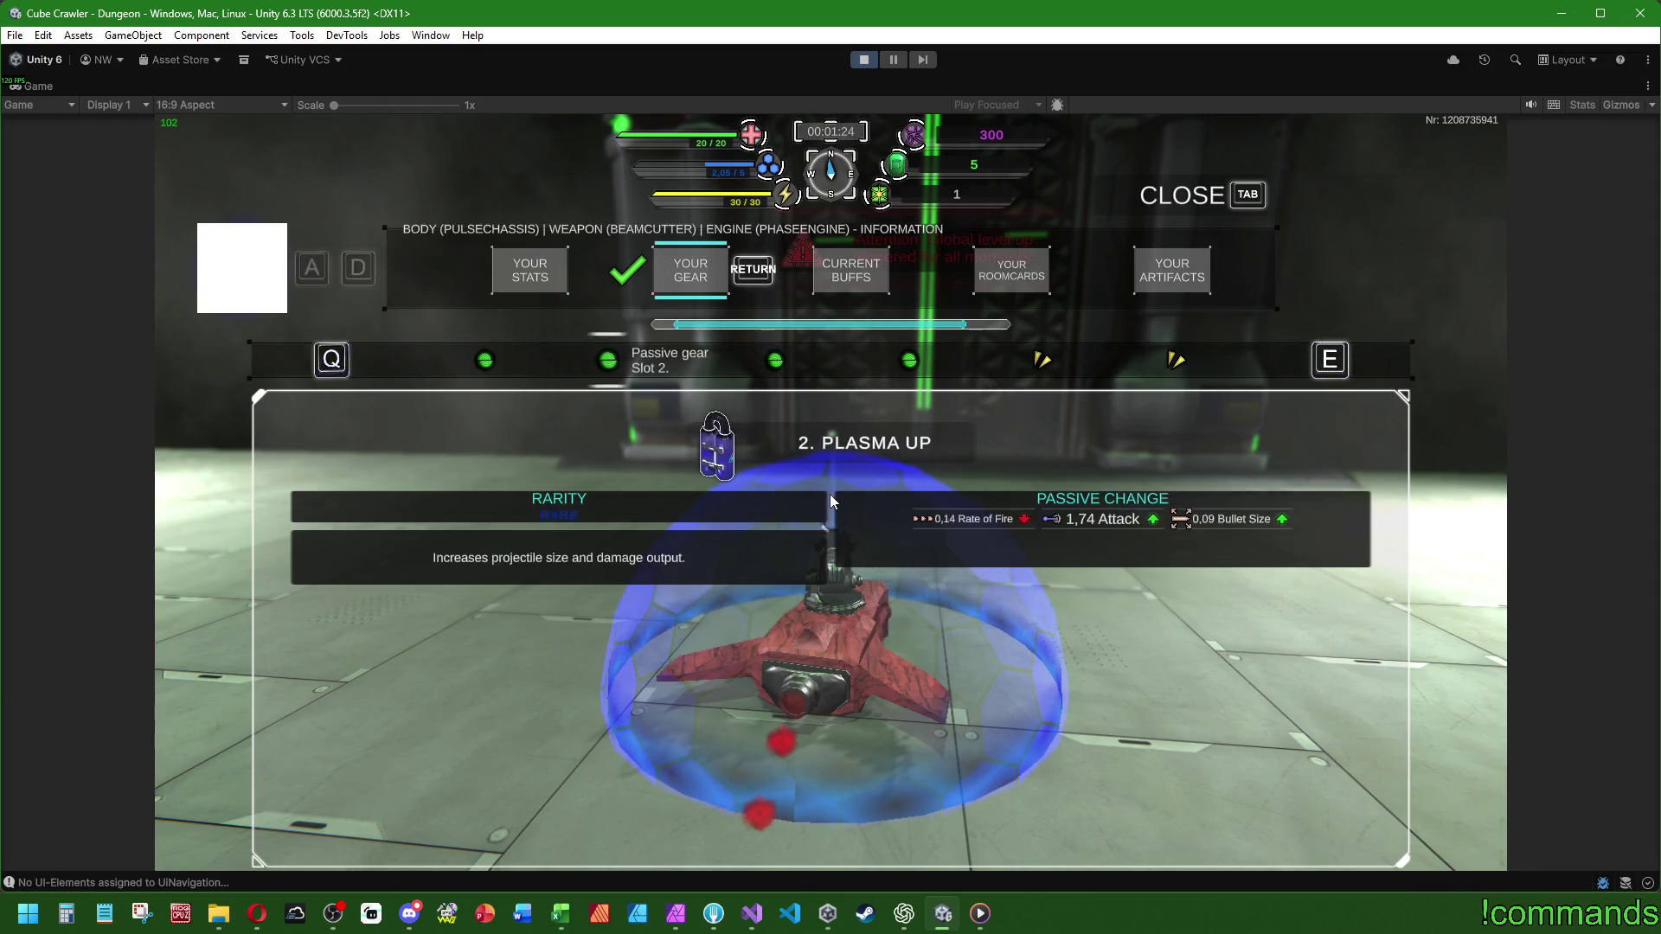
key(Tab)
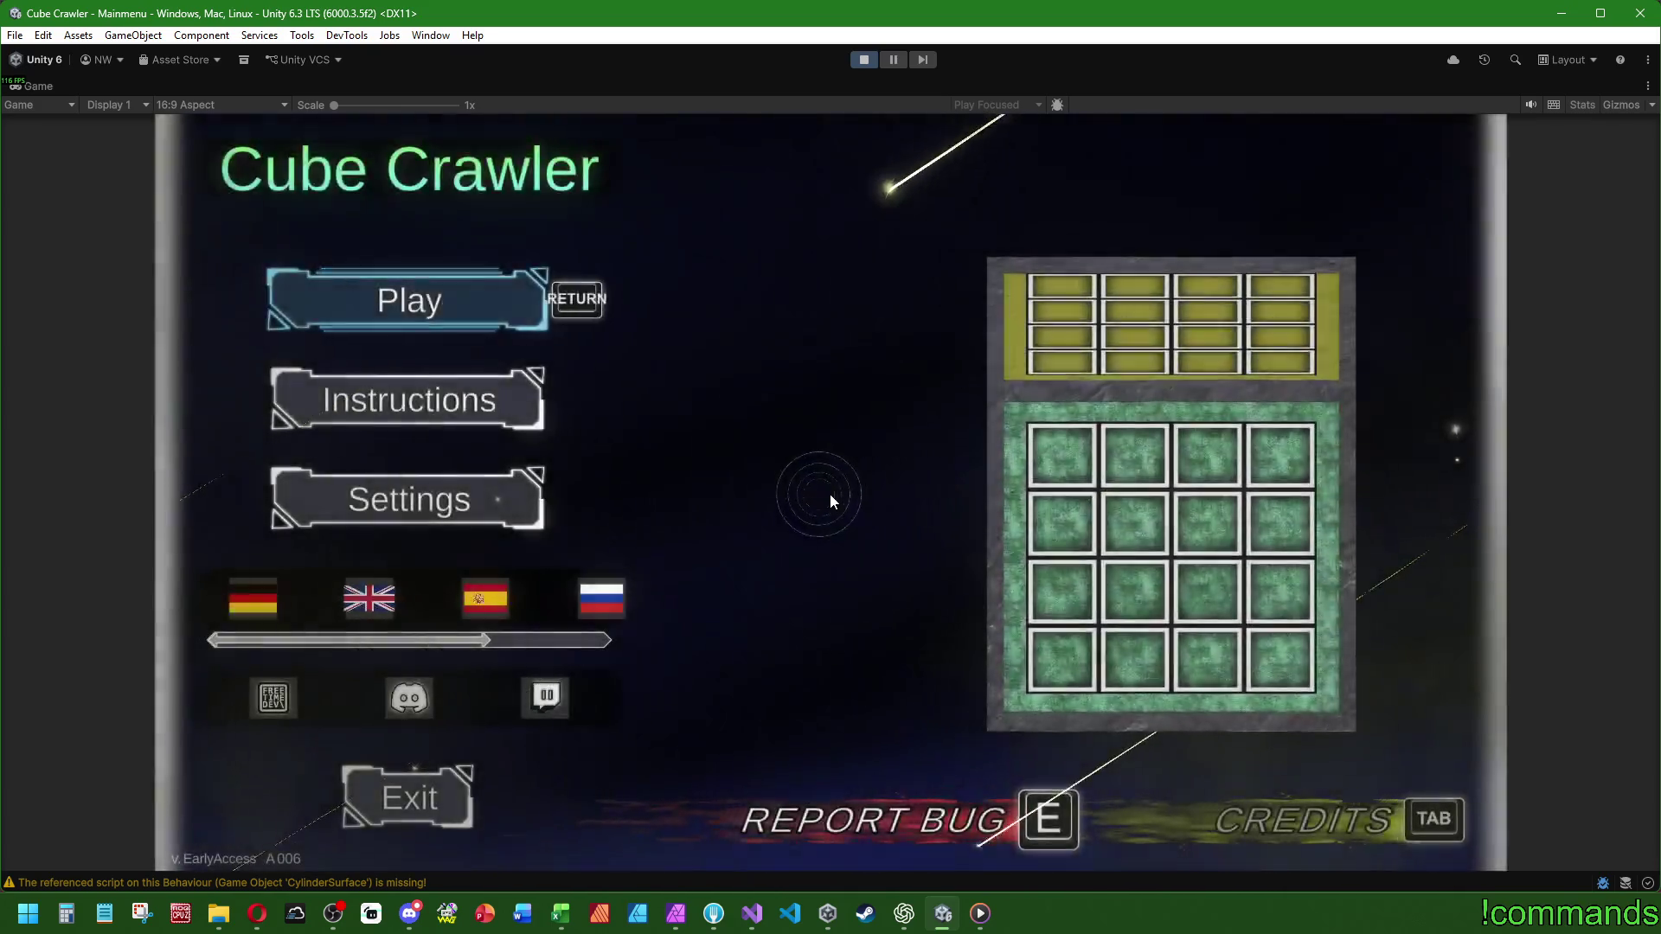
- Open Ship Assembly, move between part slots, and cycle presets back to Assembly Core
key(Return)
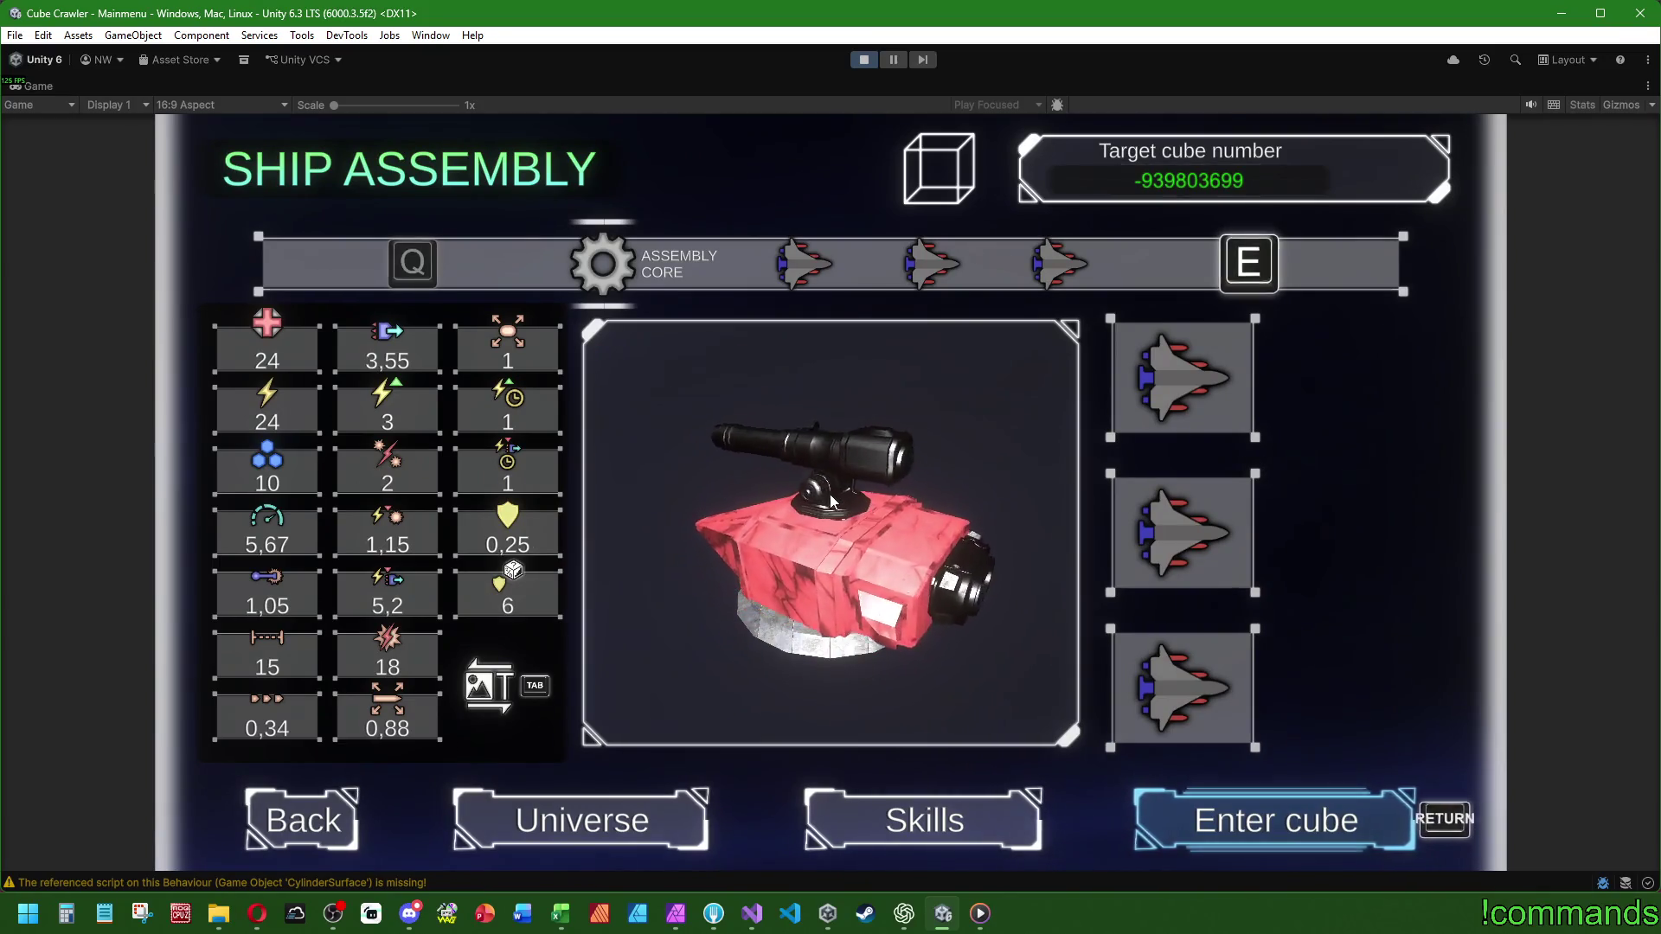
key(Up)
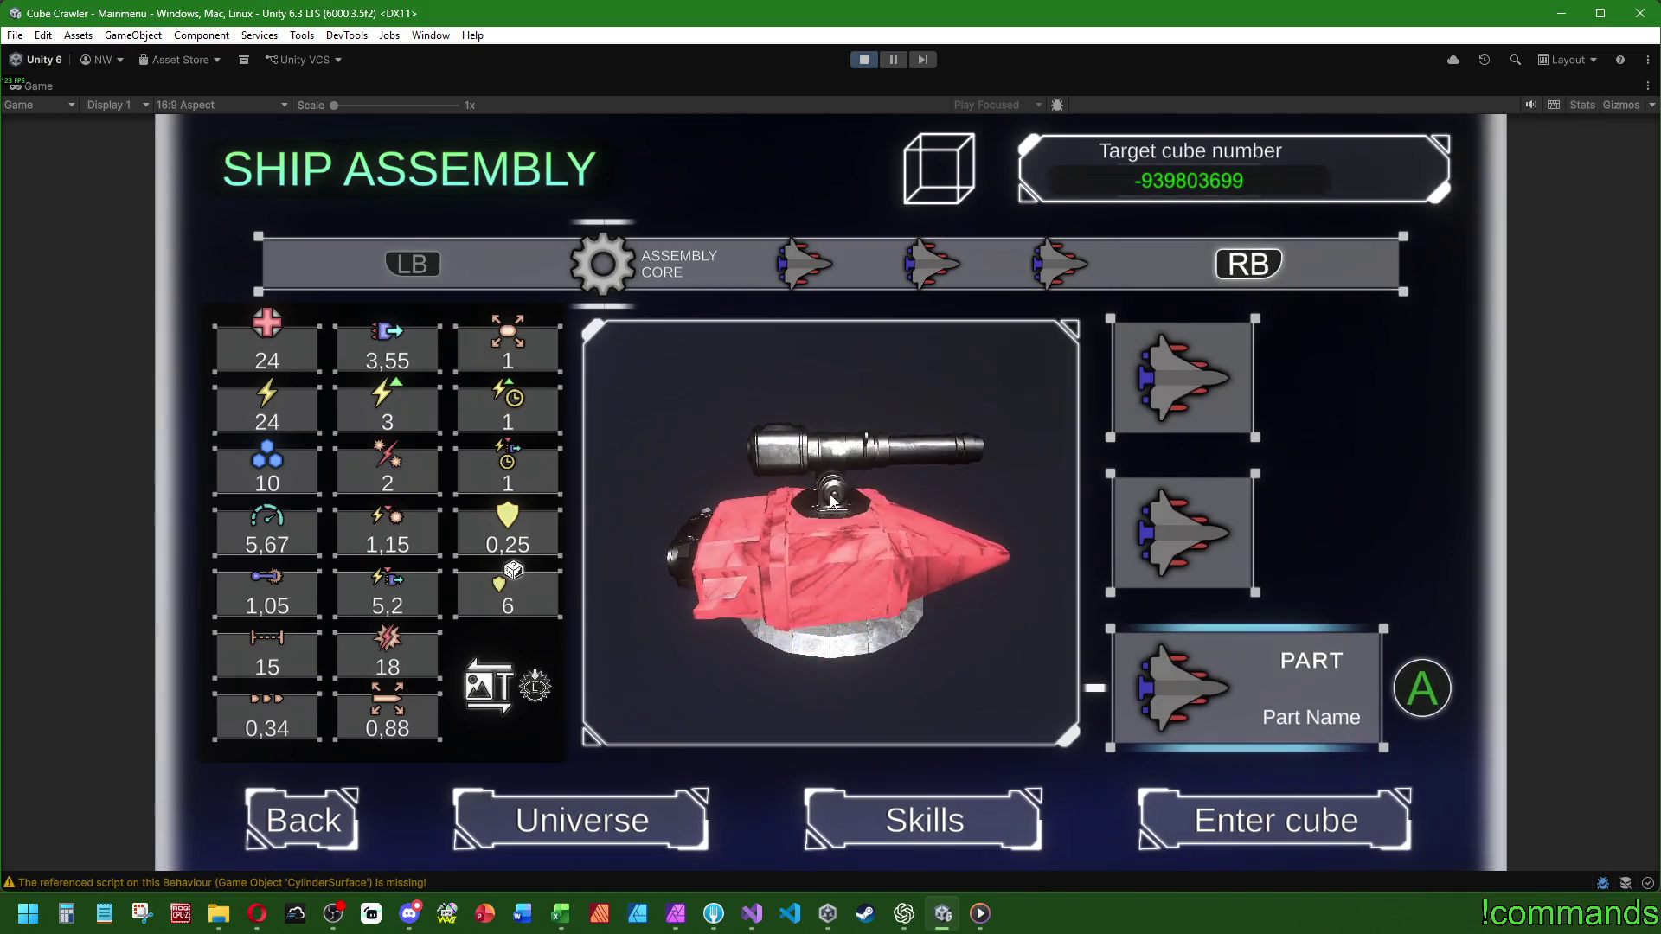
key(Down)
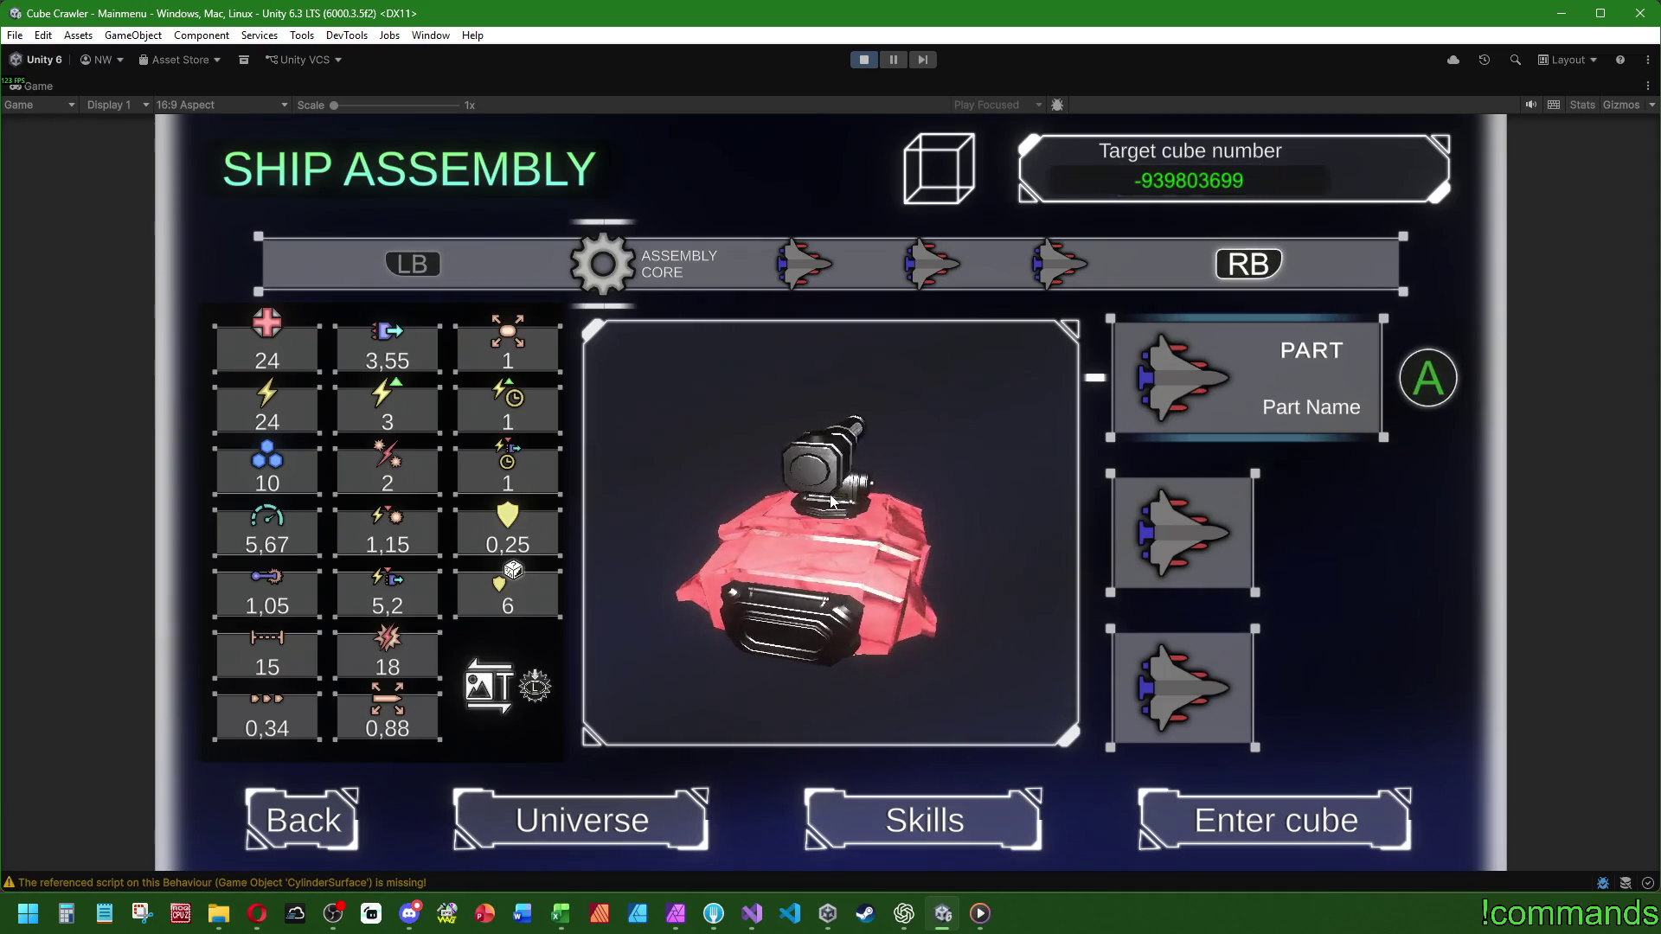
key(Right)
key(Right)
key(Left)
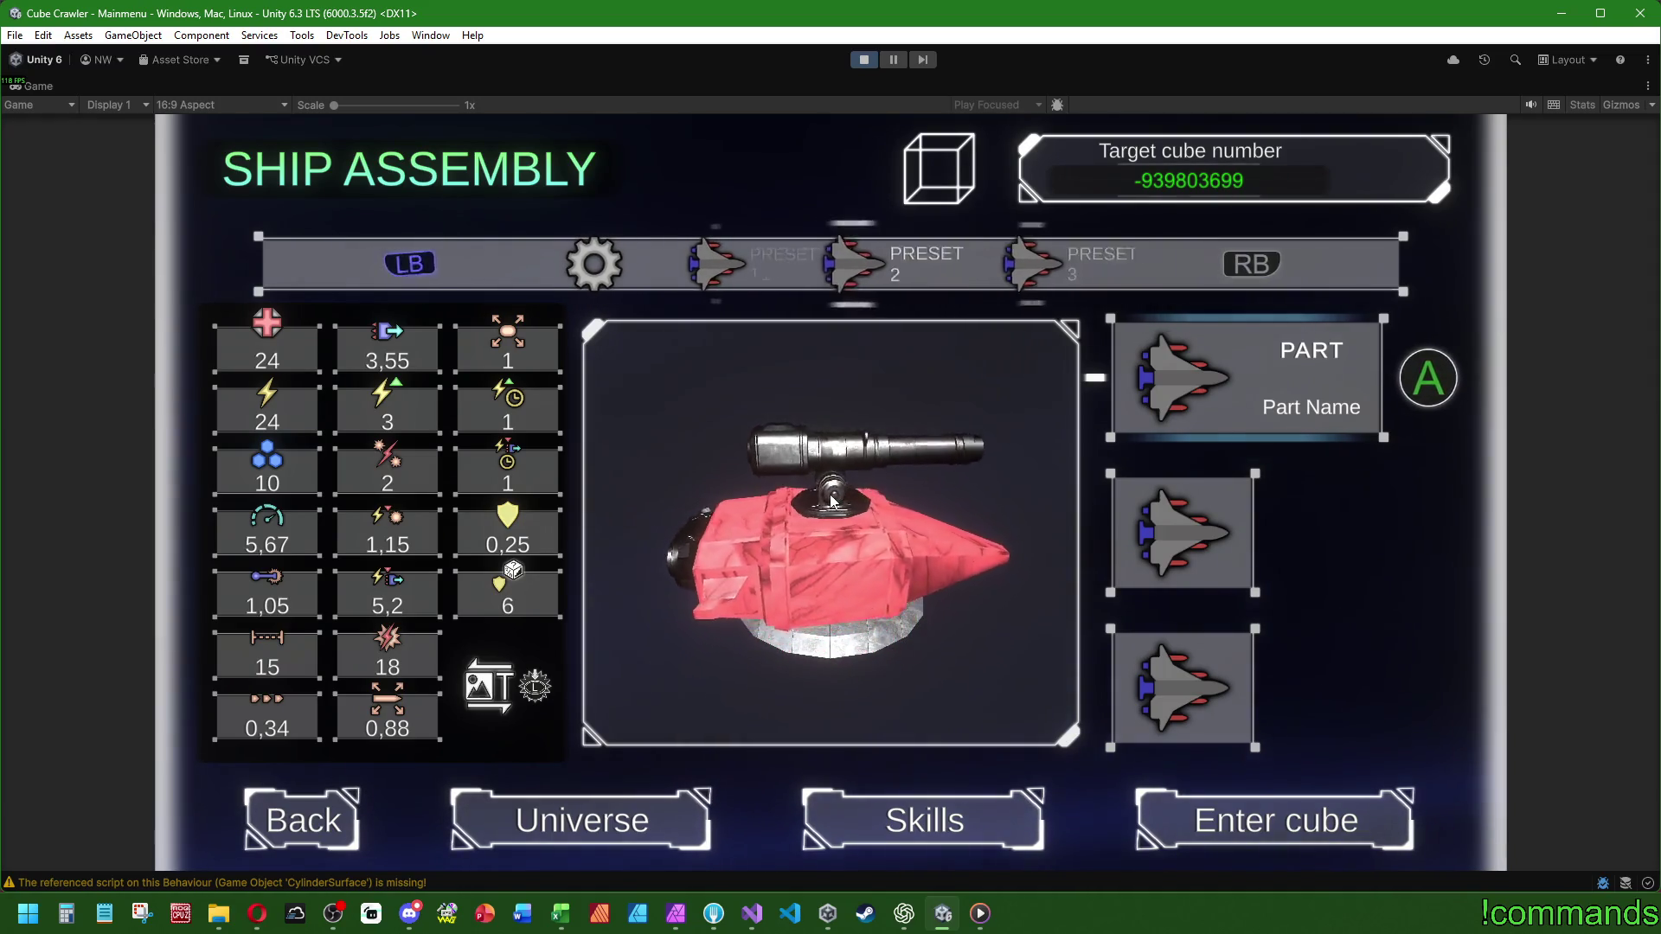
key(Right)
key(Right)
key(Left)
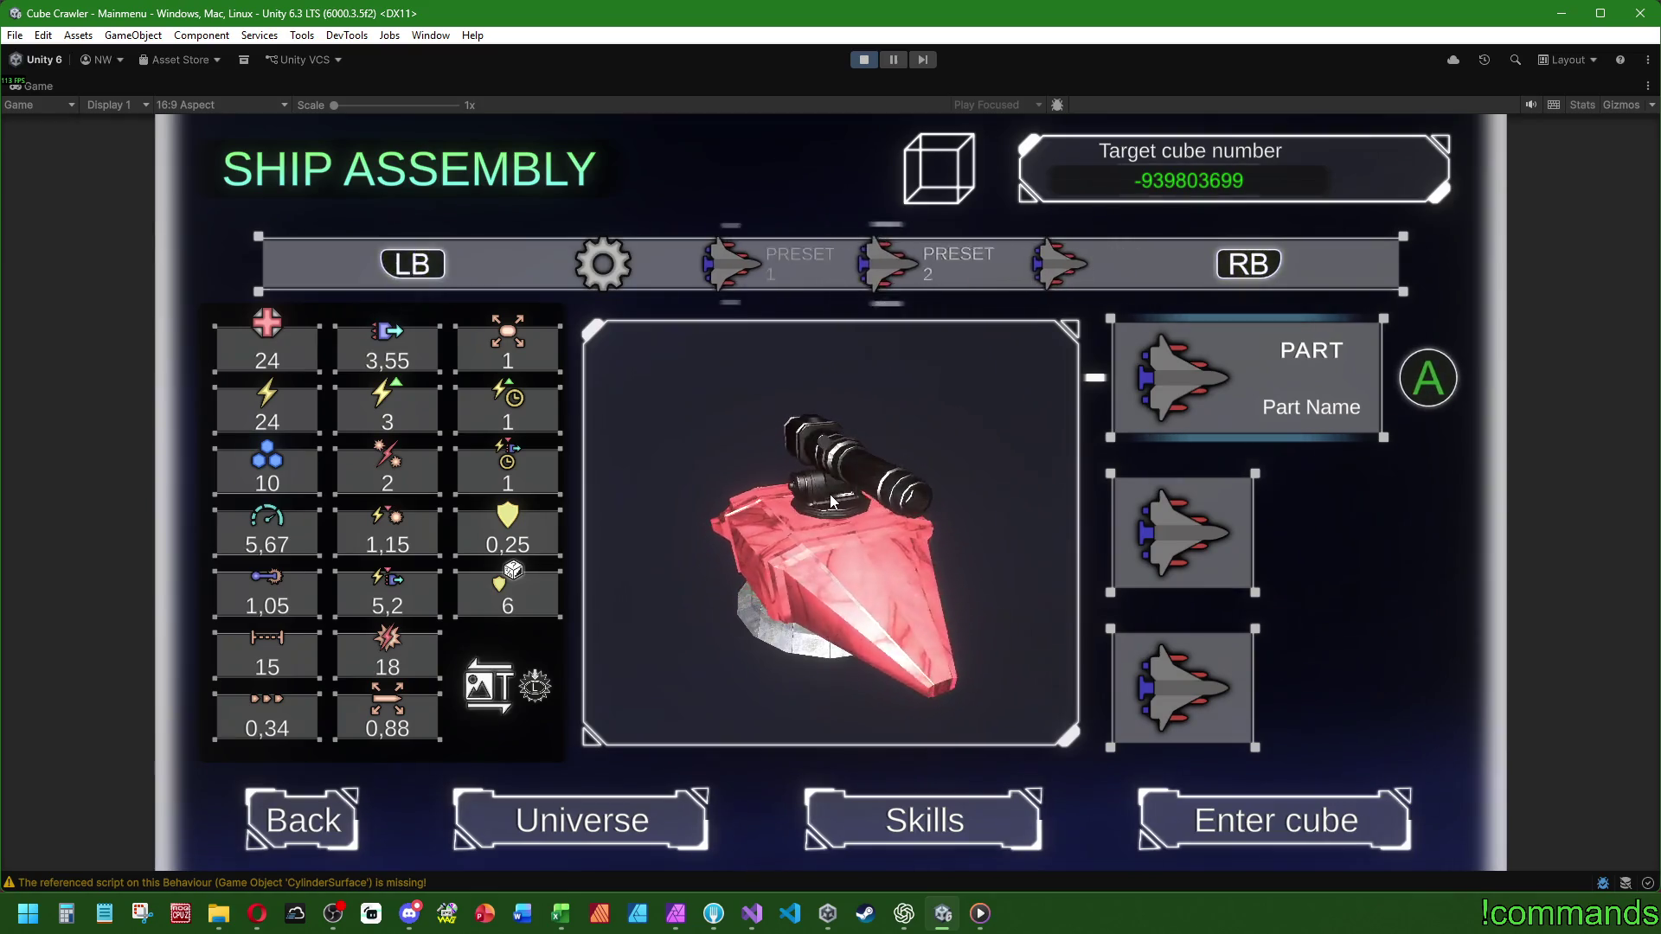
key(Left)
key(Left)
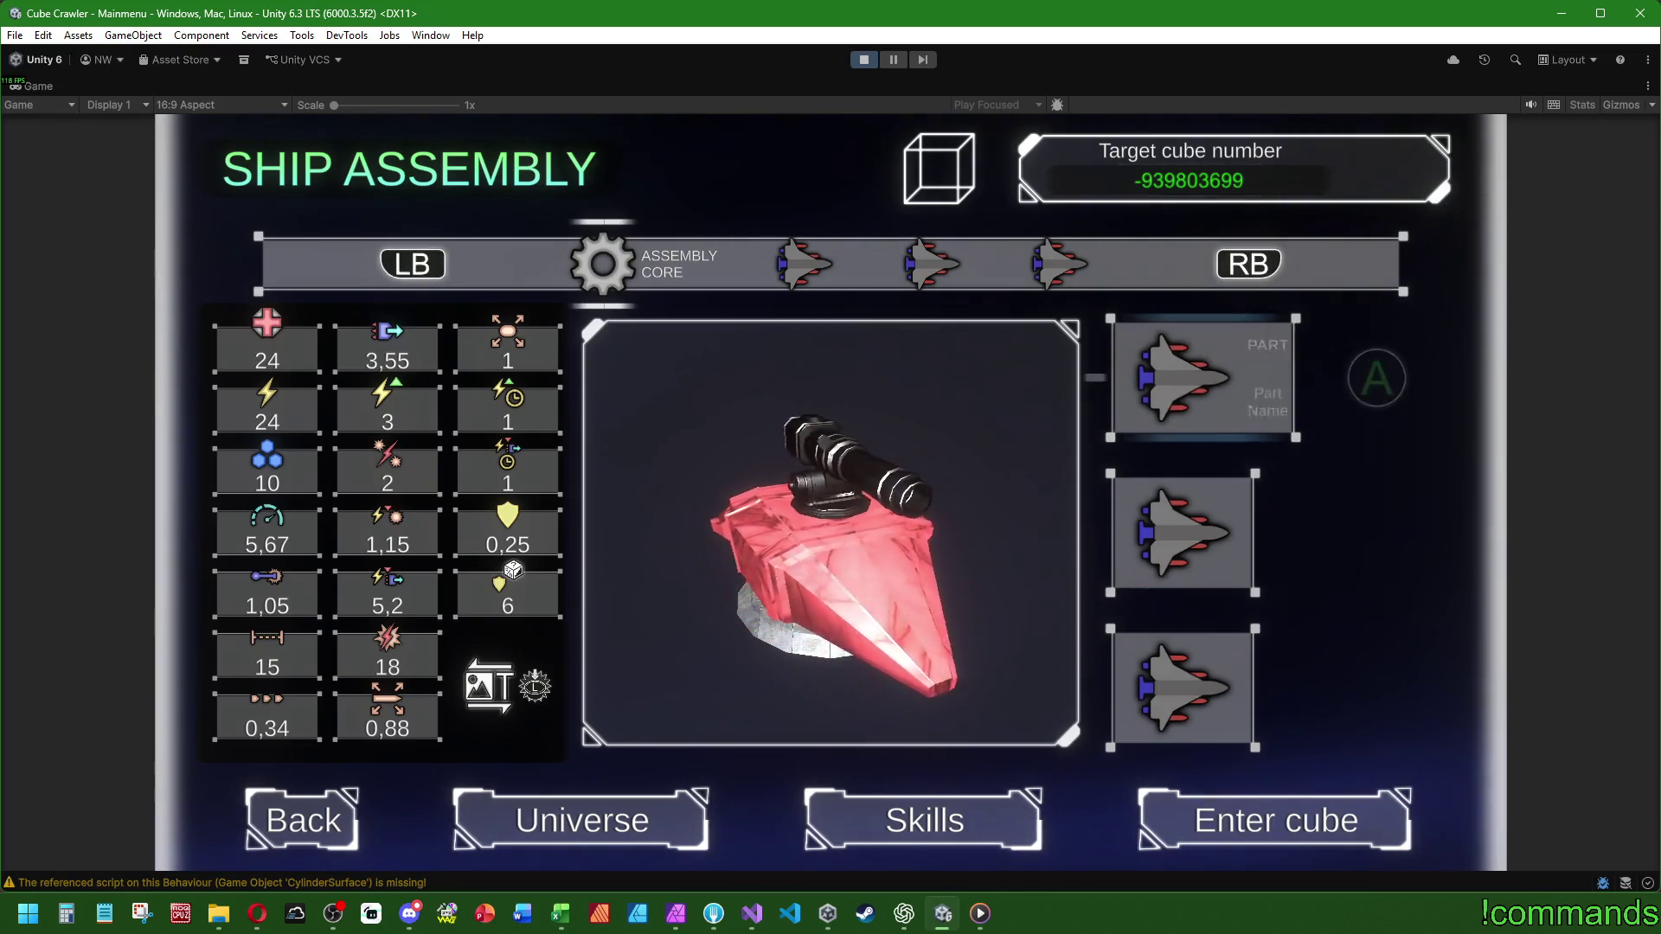
- Cycle to PRESET 2, step down its three part slots, and return to Assembly Core
key(Right)
key(Right)
key(Right)
key(Left)
key(Left)
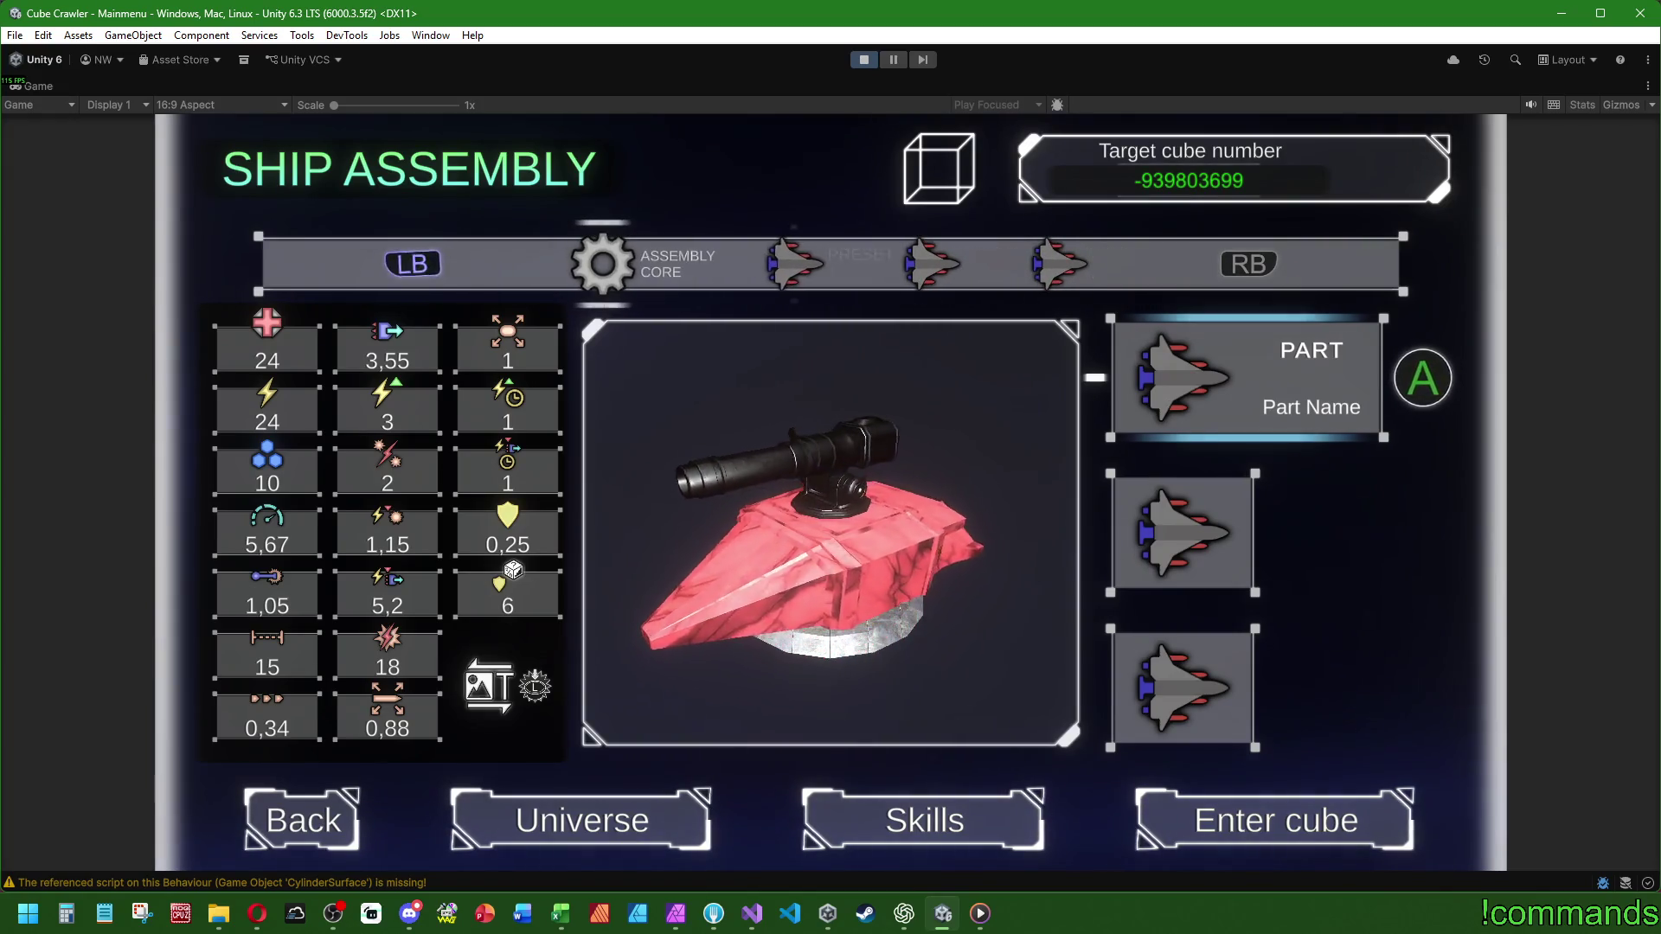
key(Right)
key(Right)
key(Left)
key(Left)
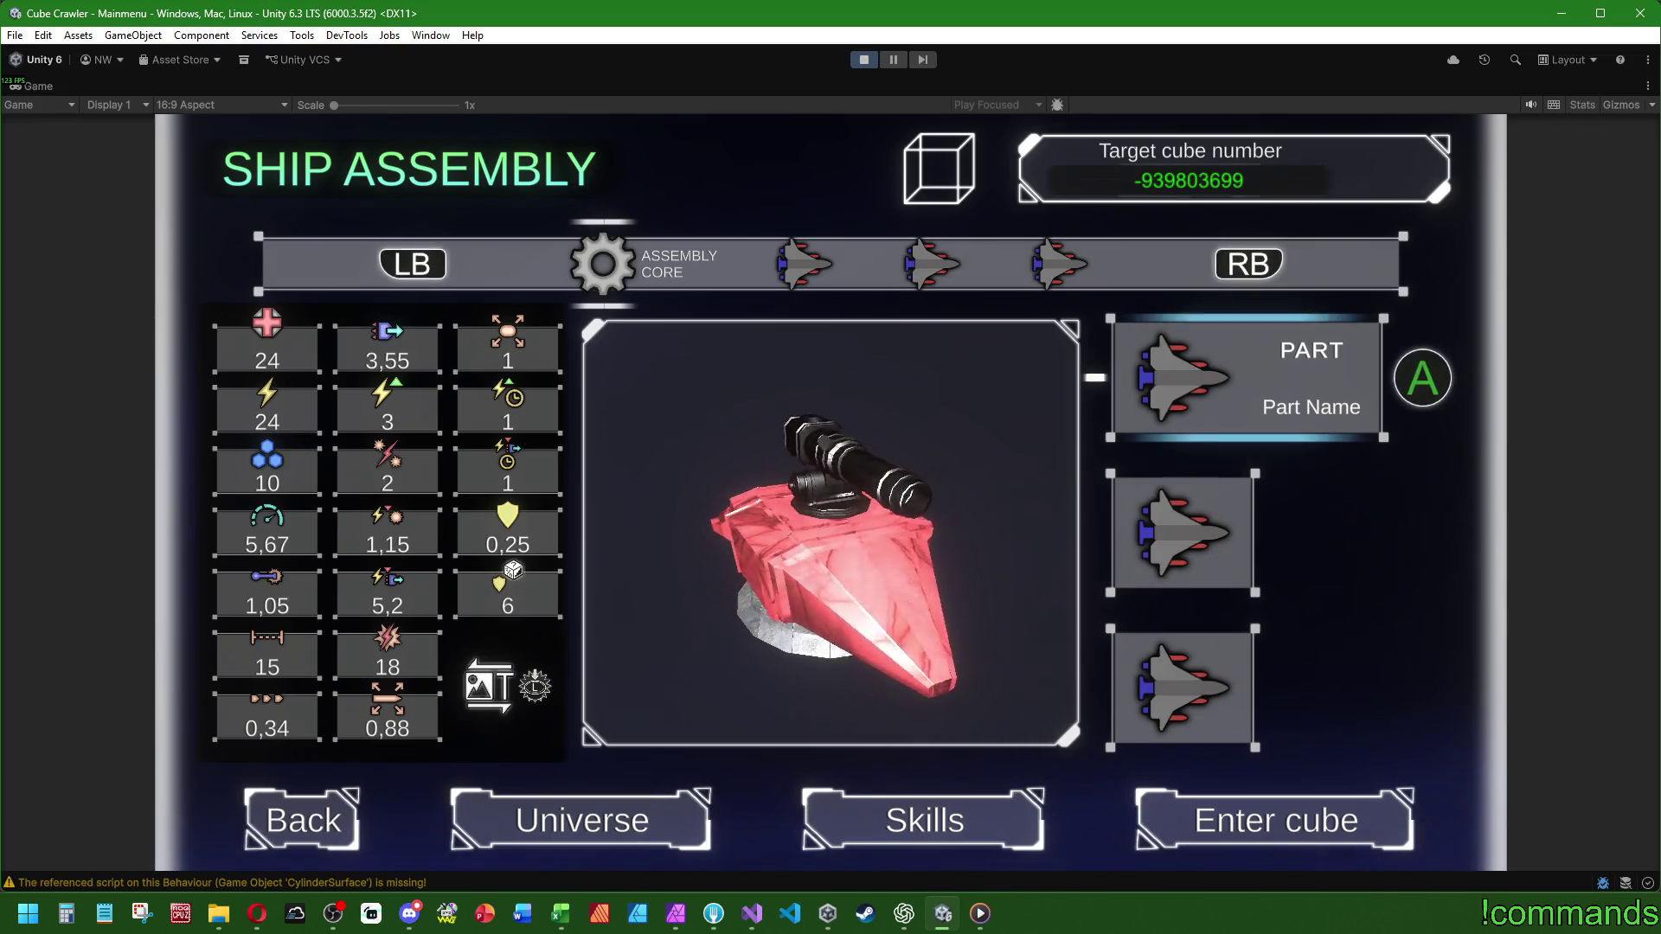
key(Right)
key(Right)
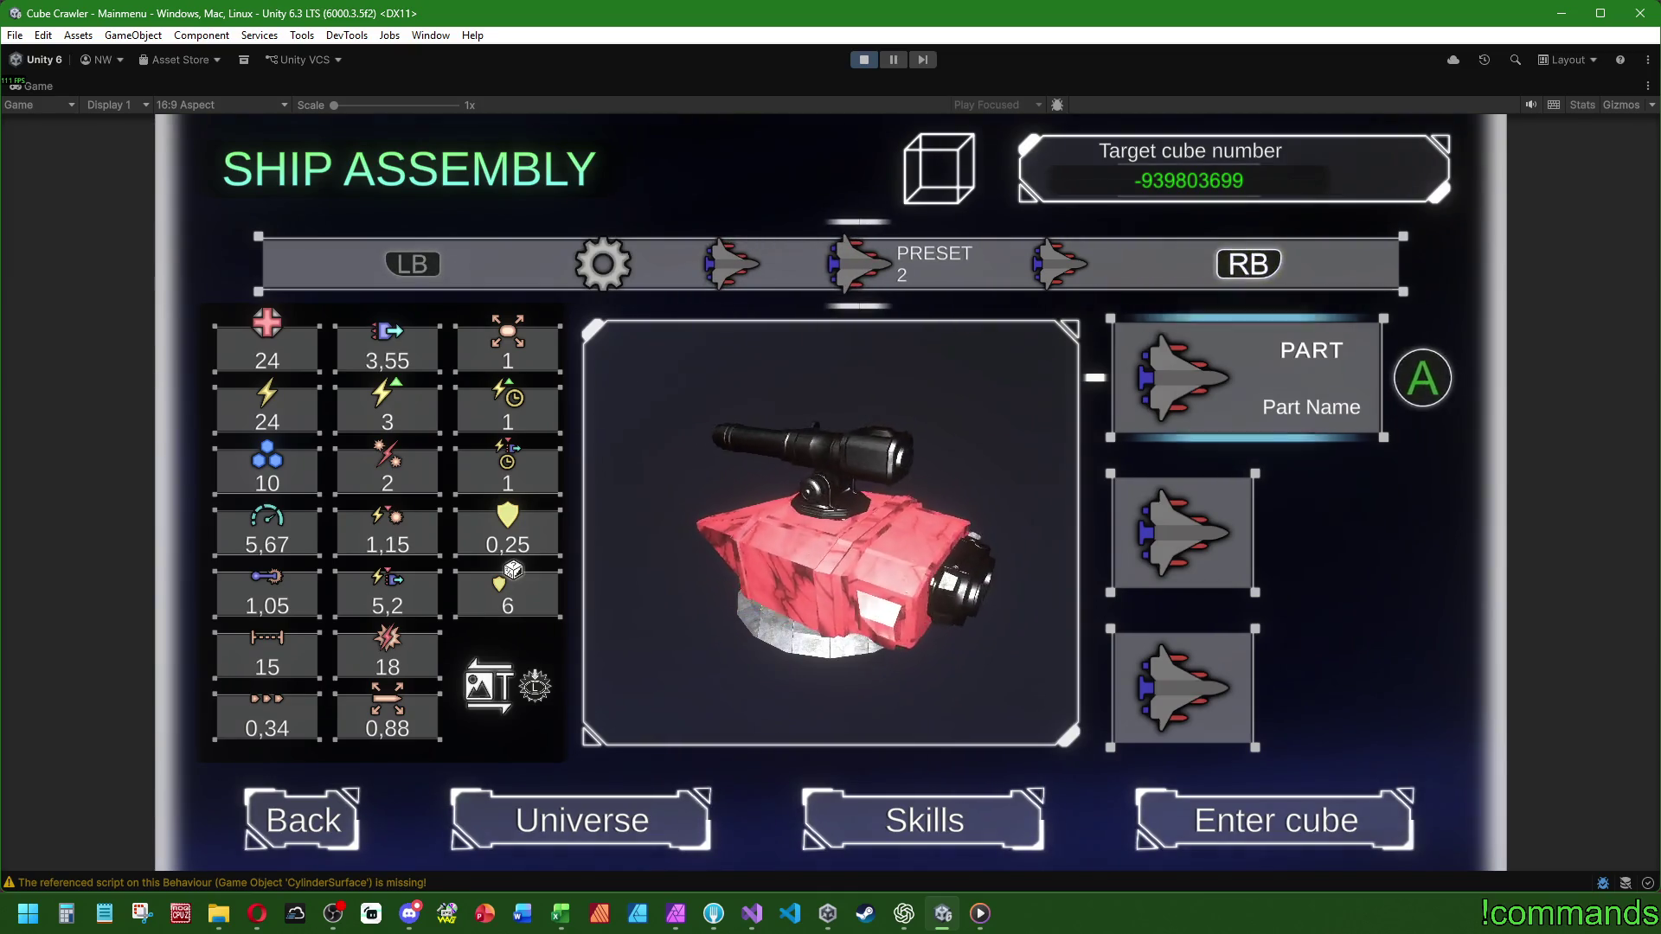
key(Down)
key(Down)
key(Down)
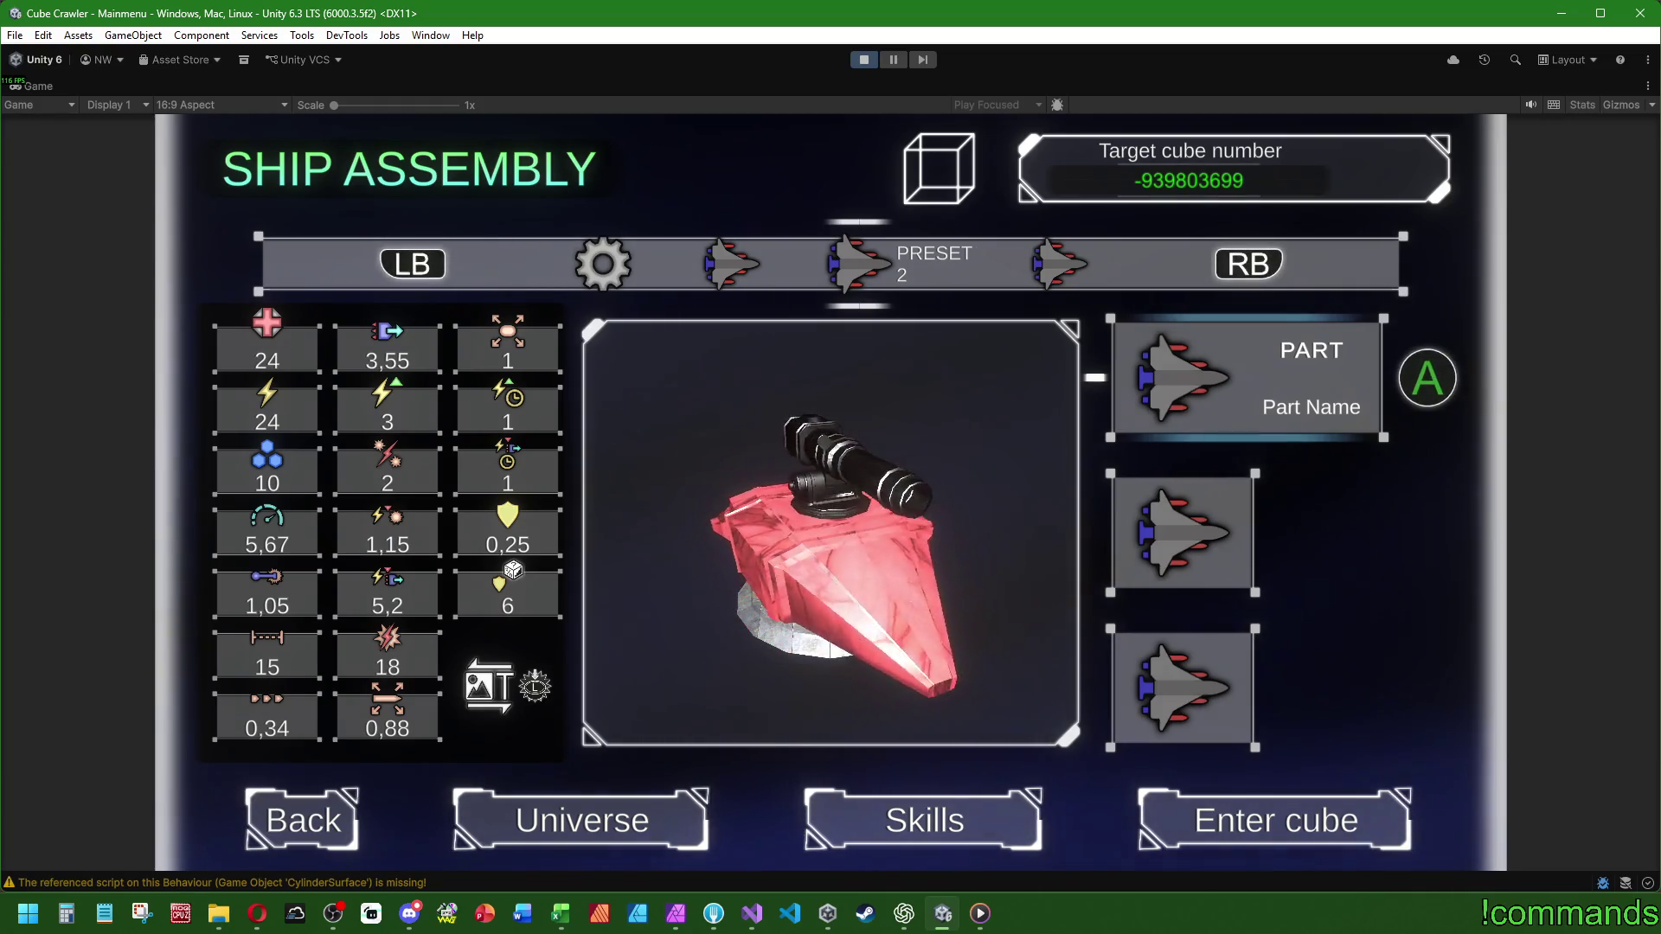
key(Left)
key(Left)
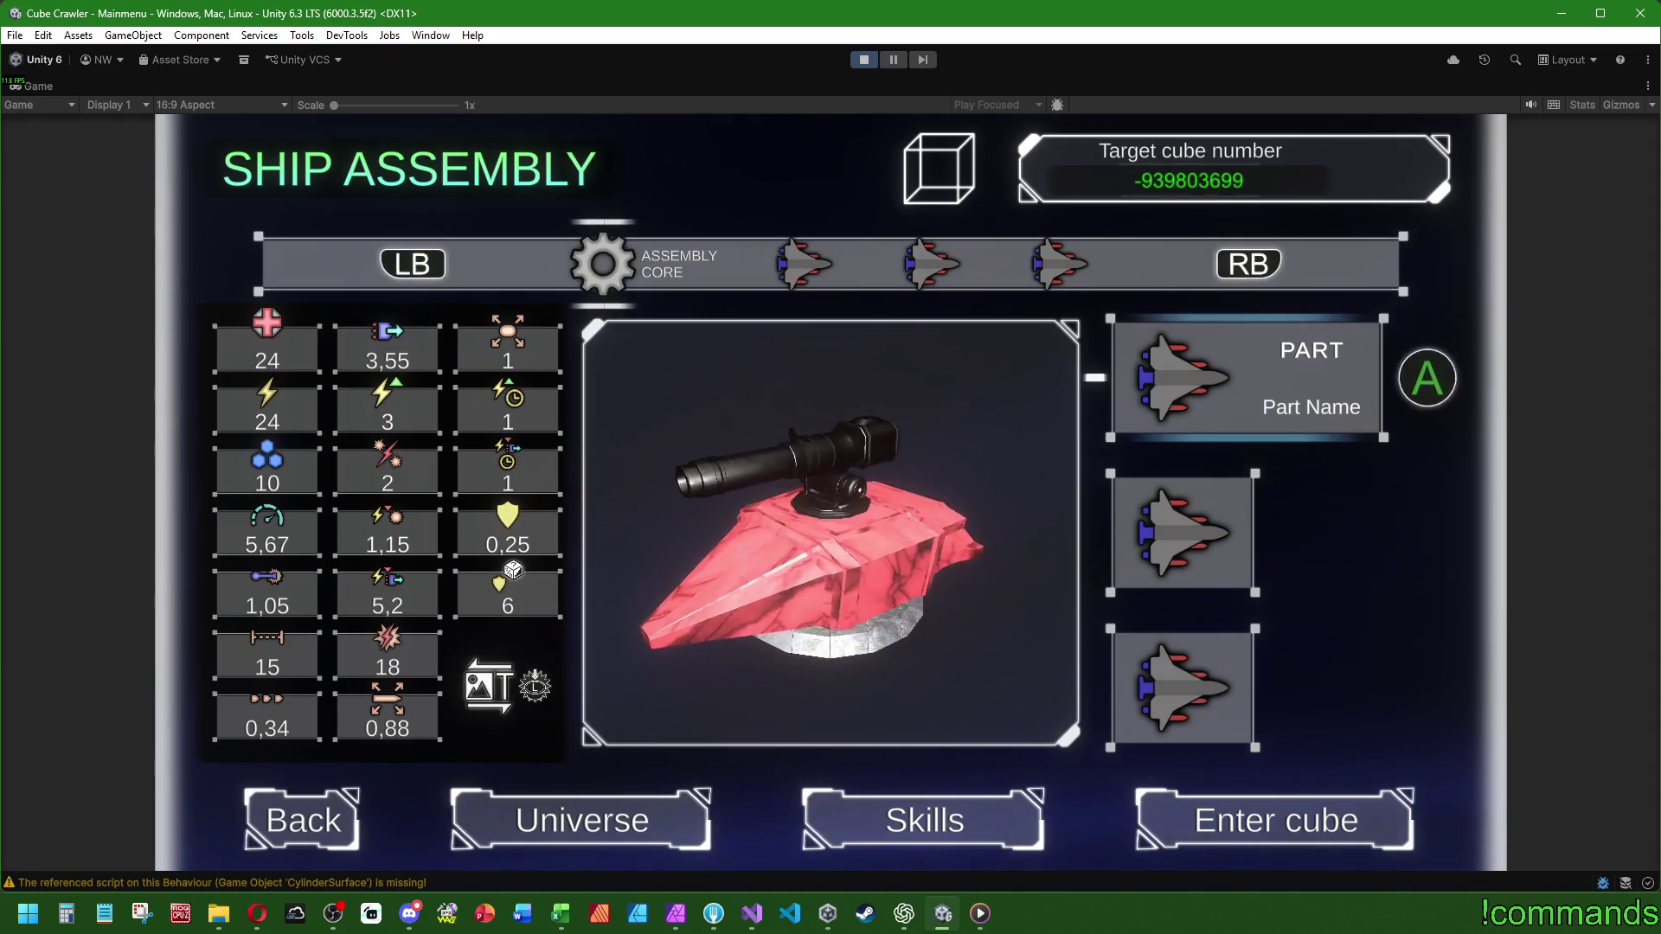
key(Up)
- Open the Target cube number keypad and Abort, leaving -939803699 unchanged
key(Return)
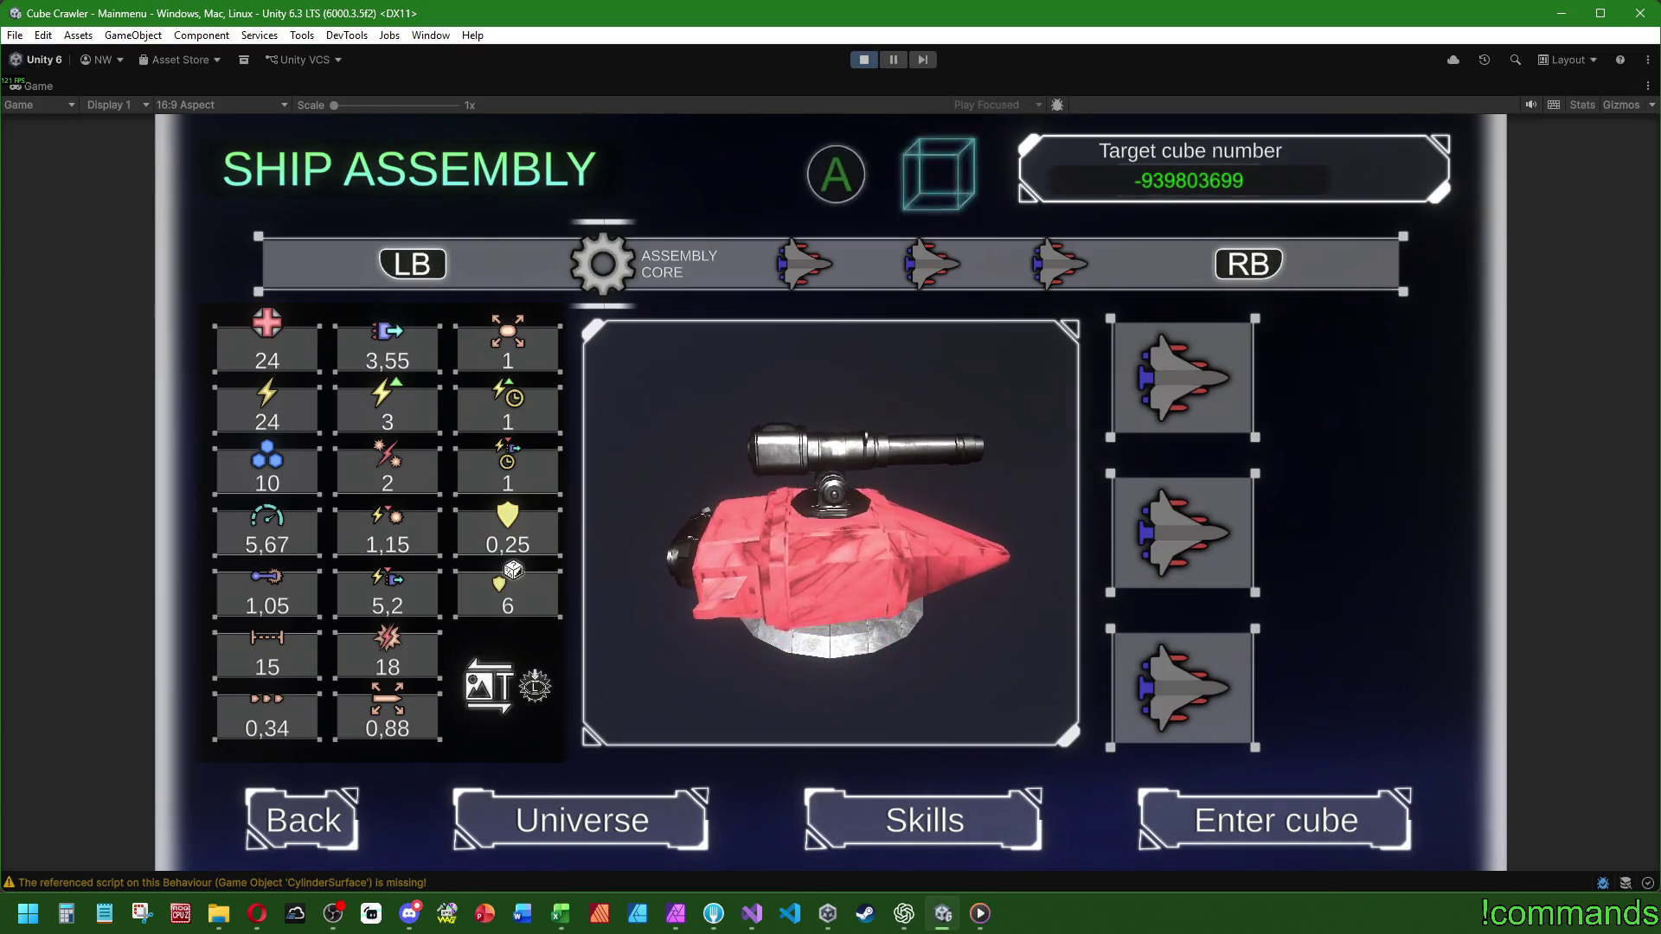
key(Right)
key(Return)
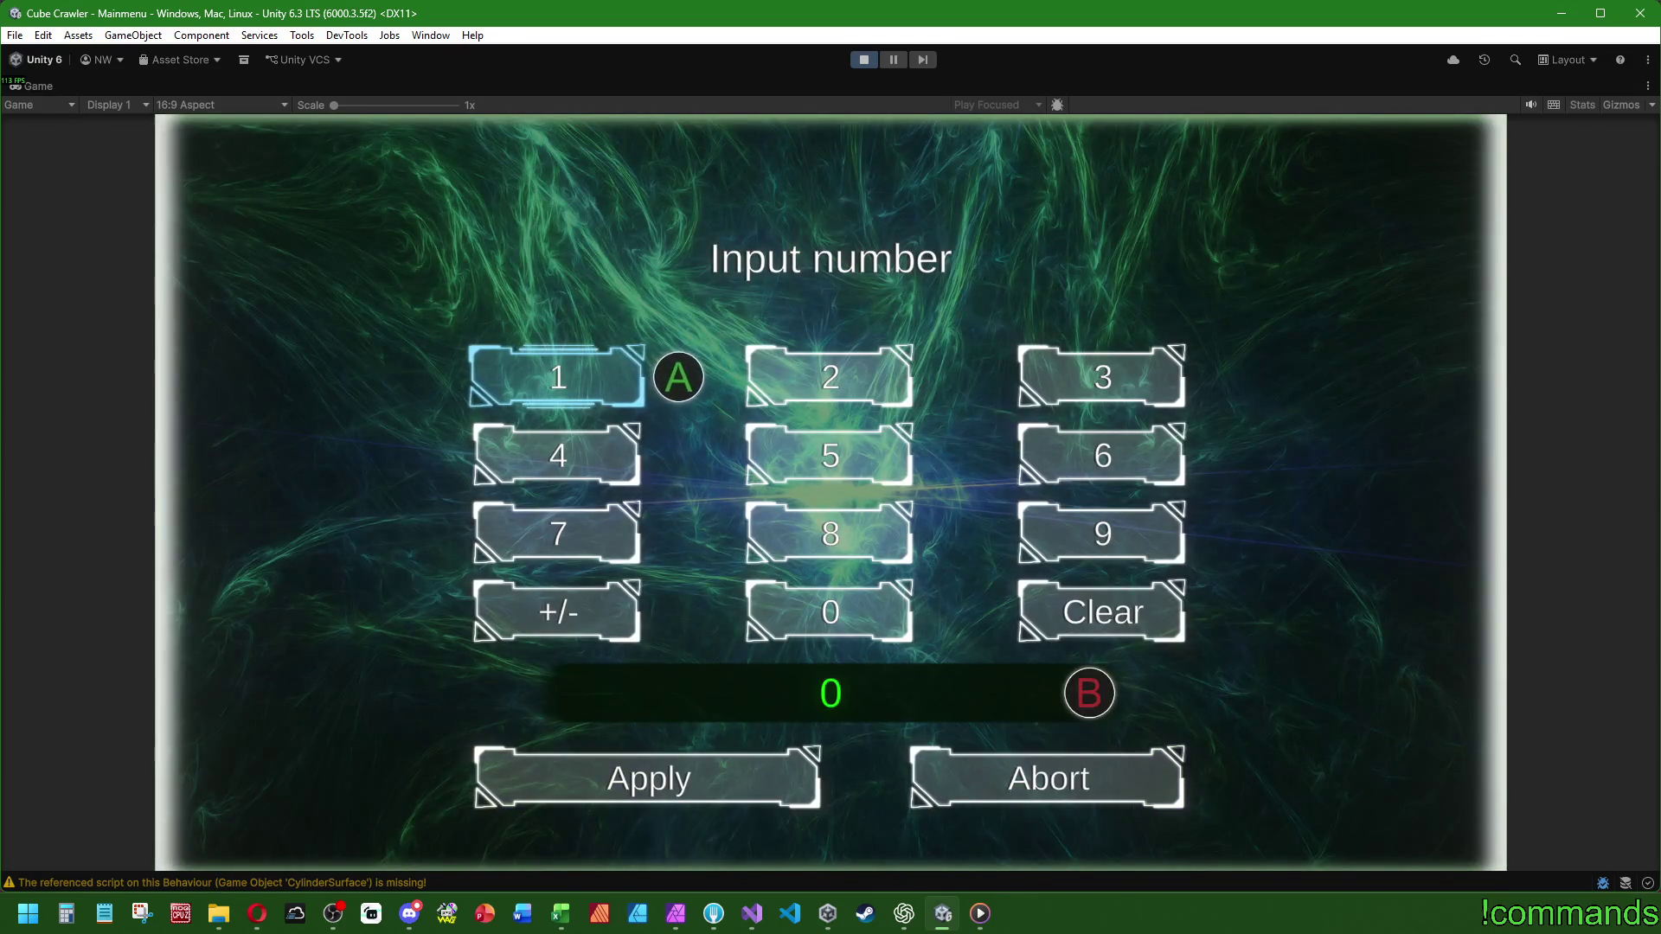
key(Down)
key(Down)
key(Down)
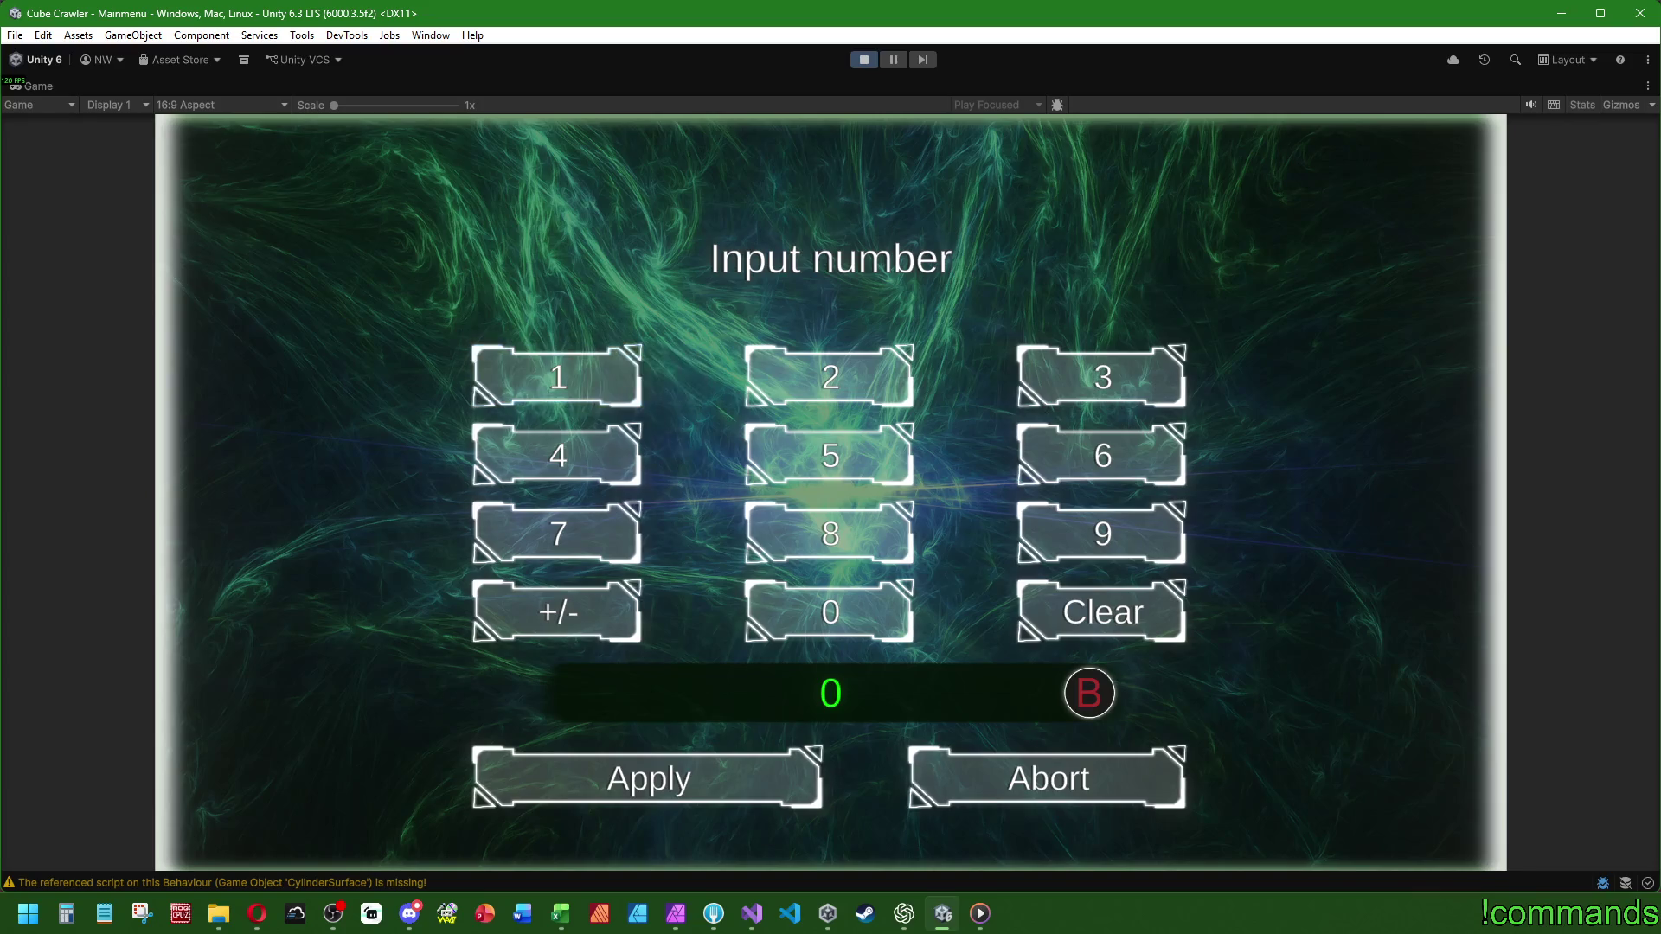
key(Right)
key(Right)
key(Down)
key(Down)
key(Down)
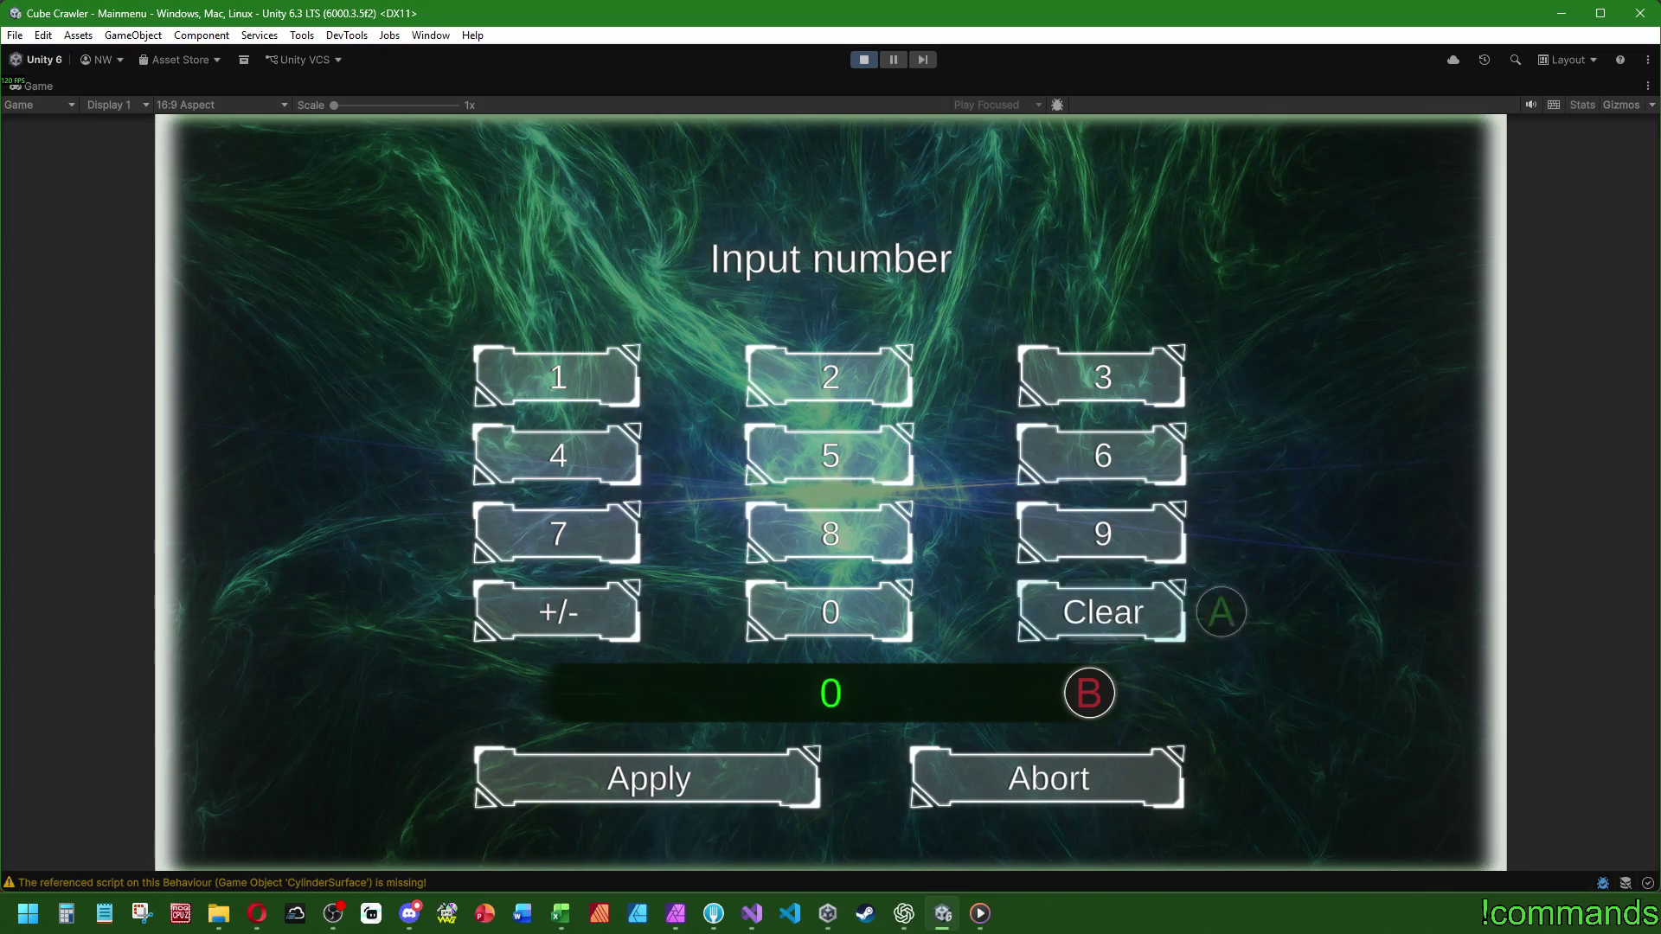
key(Return)
- Move down past the part slots and open the Skills screen
key(Down)
key(Down)
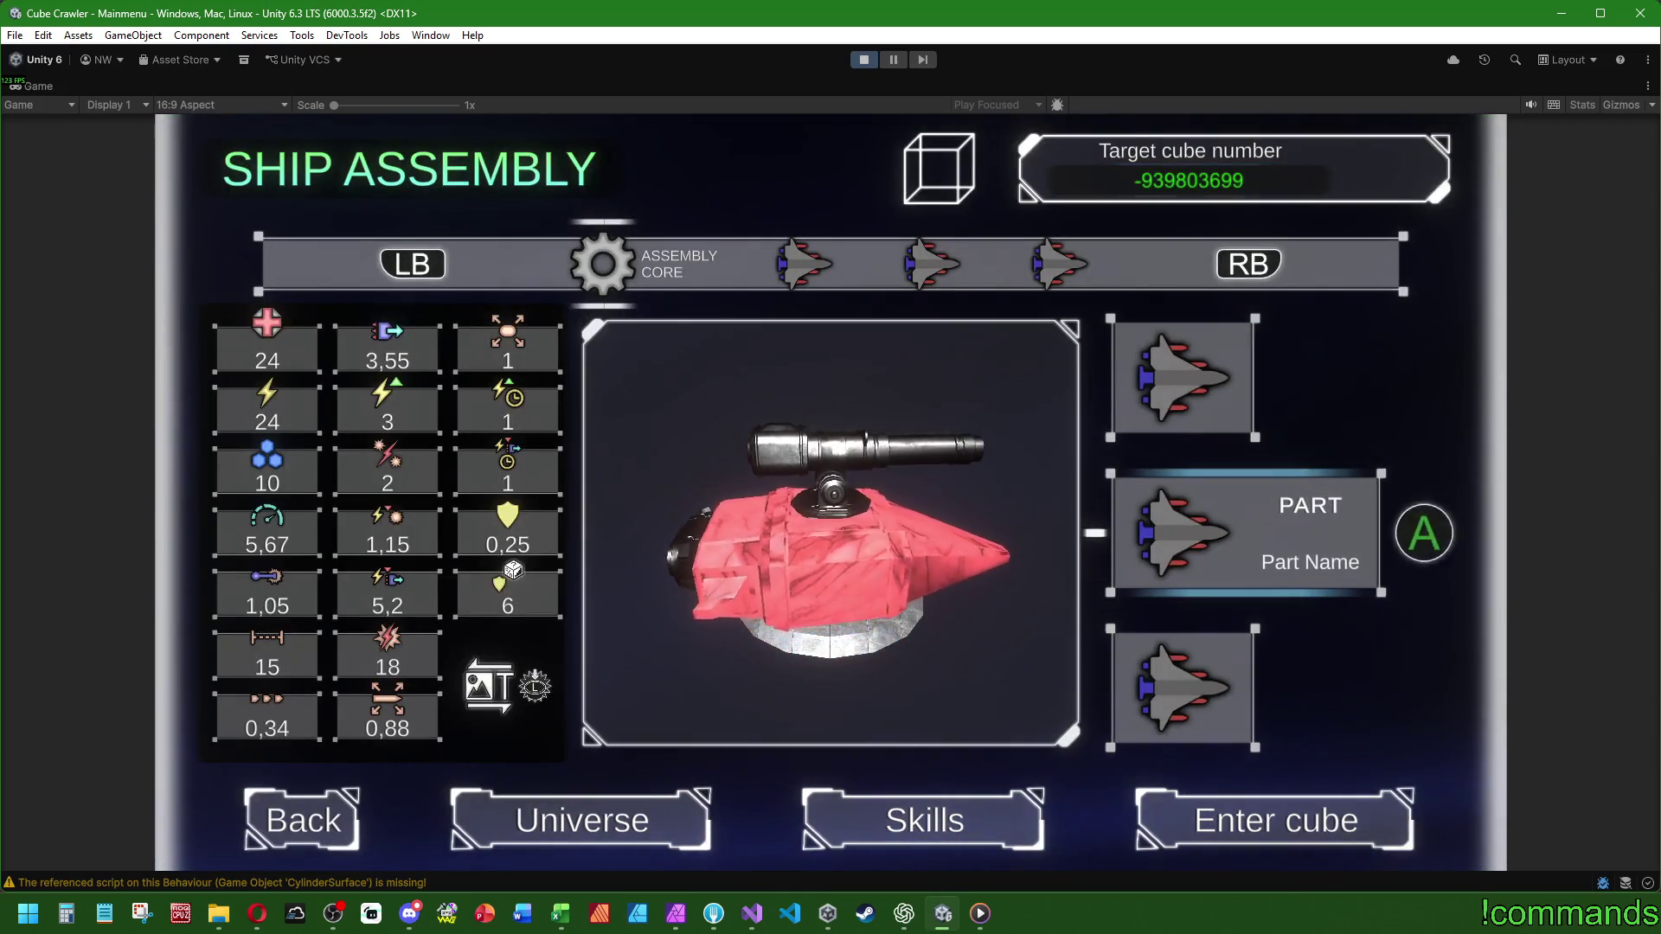
key(Down)
key(Return)
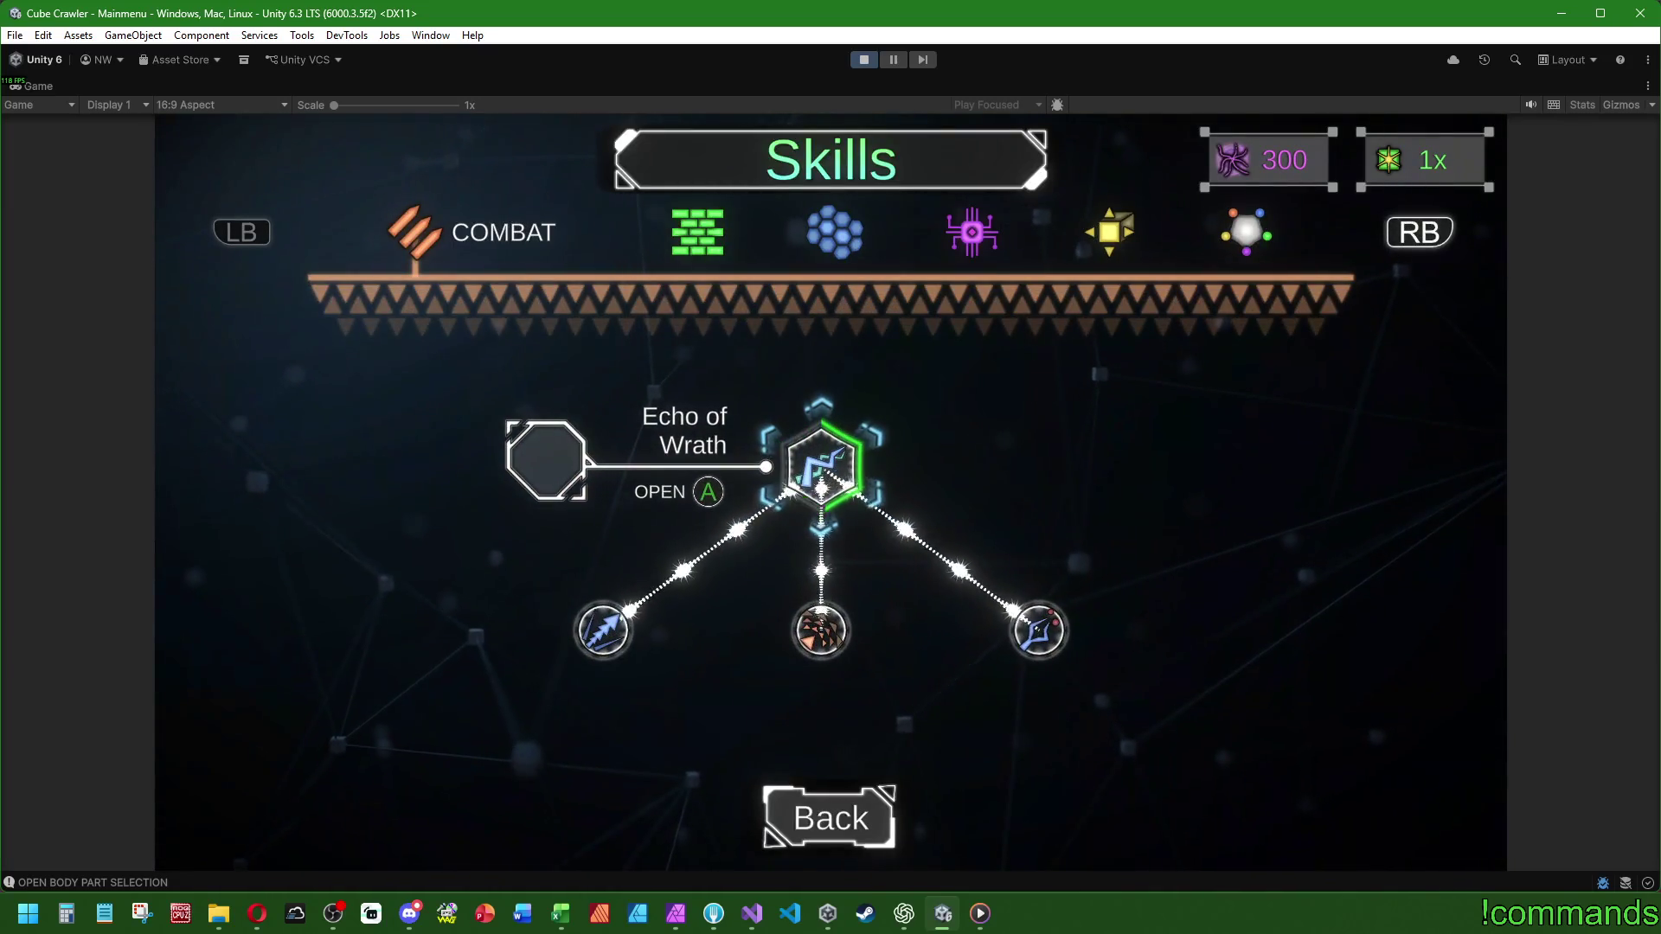
key(Left)
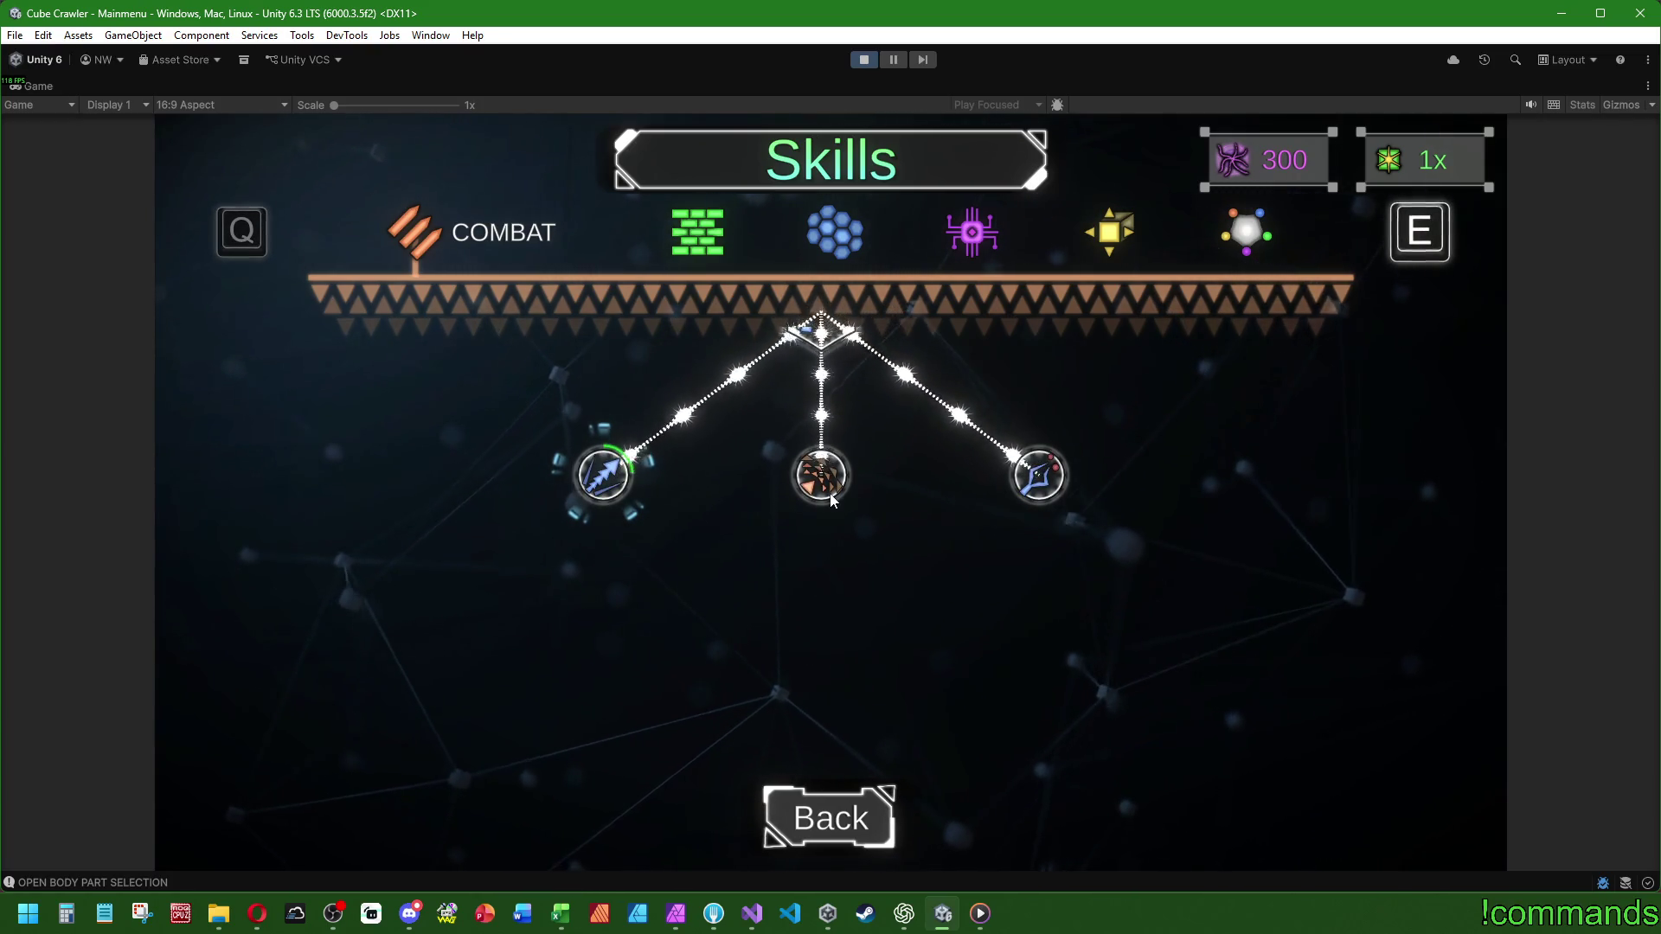
key(Down)
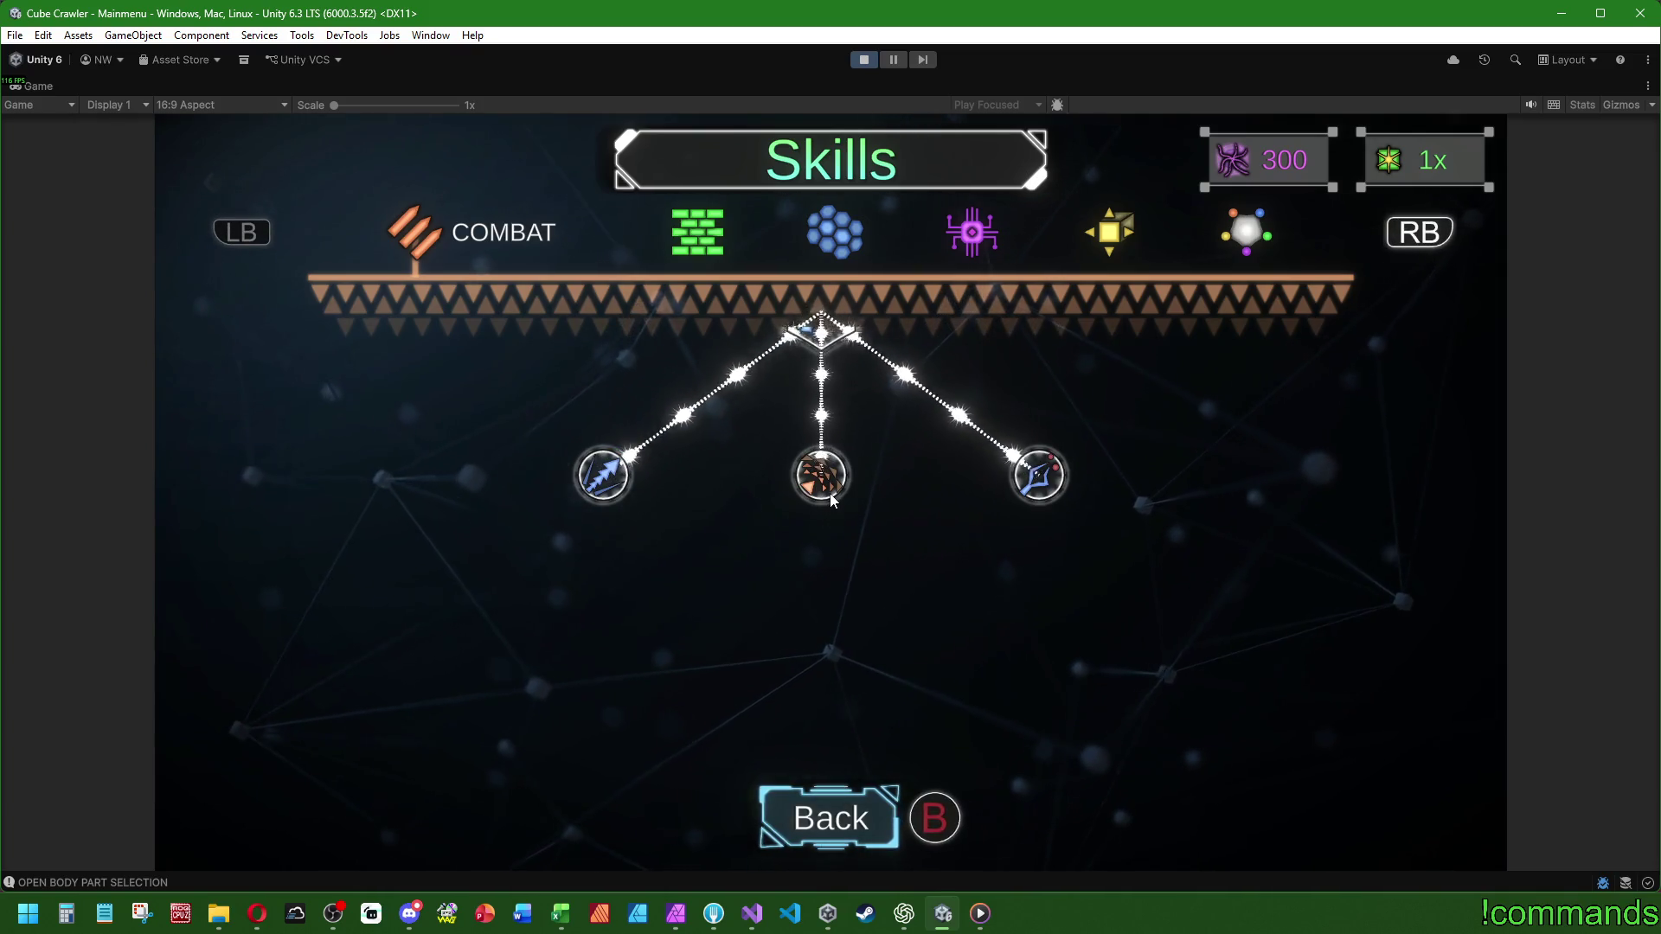
key(Up)
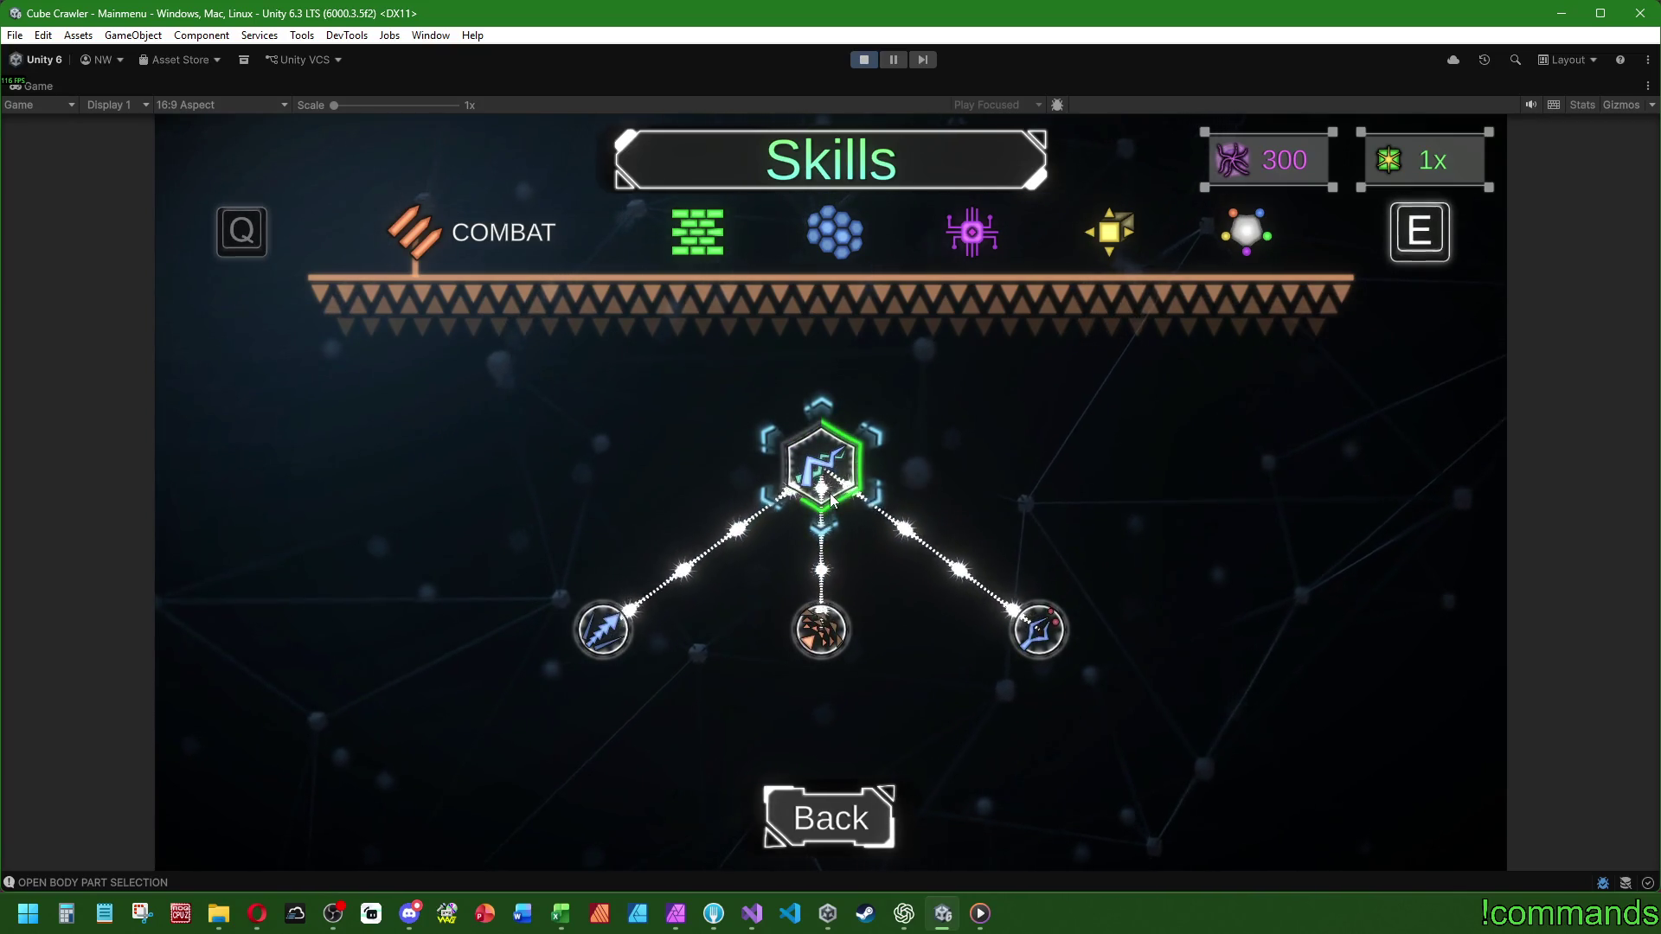
key(Escape)
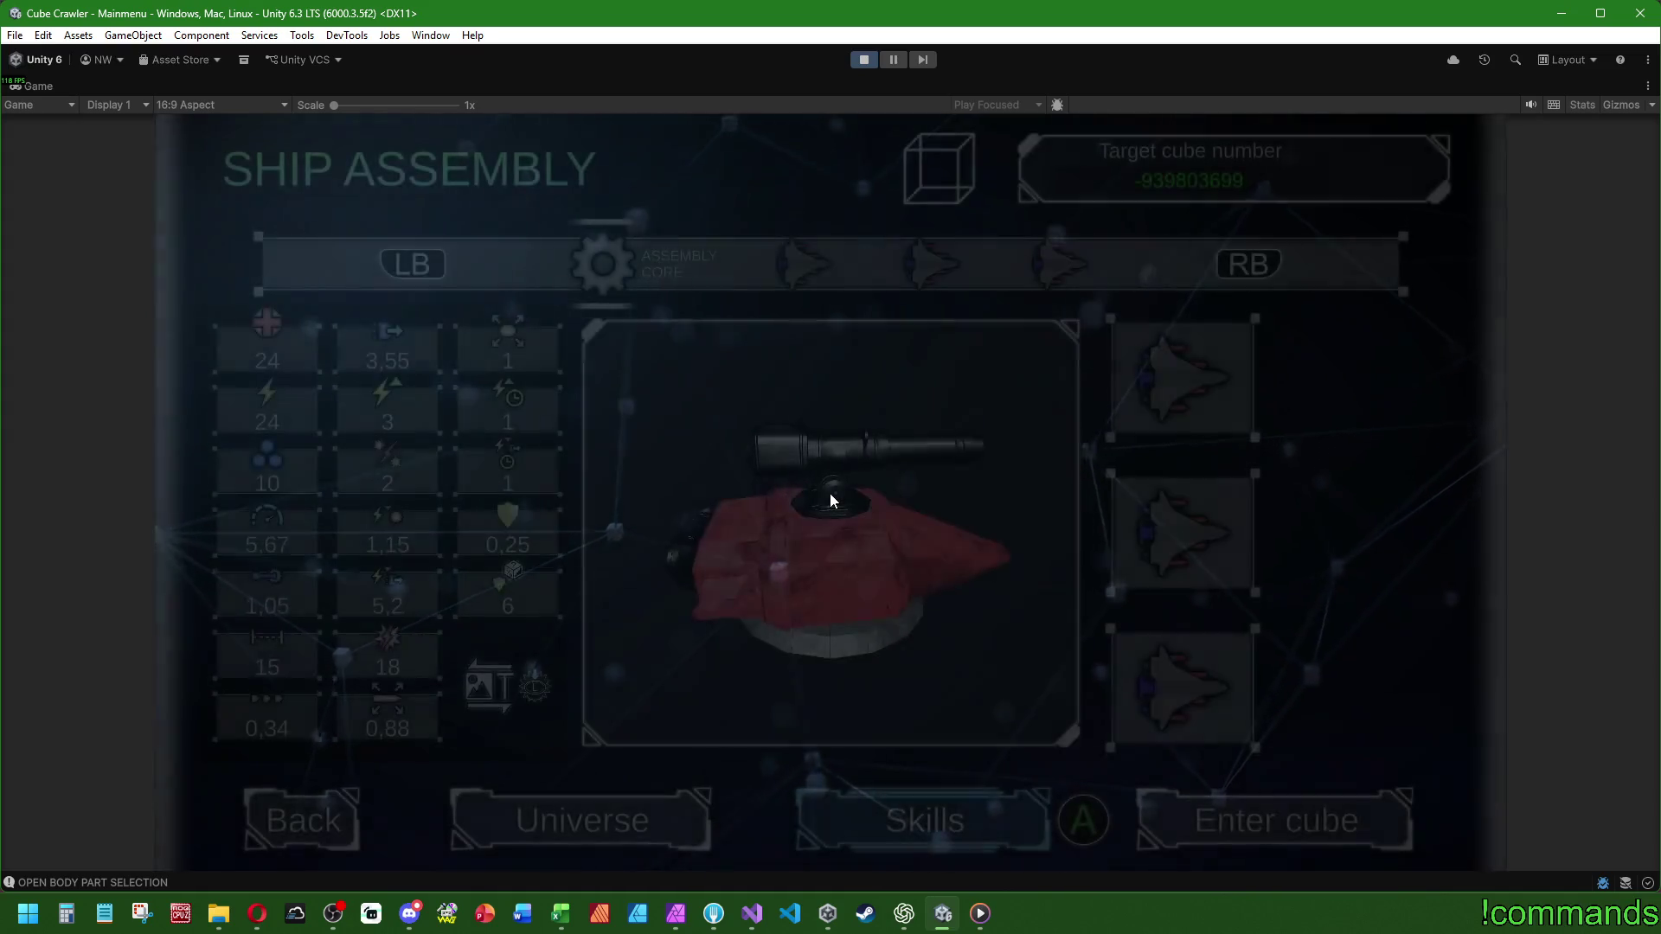
- Go back to the main menu and reopen Ship Assembly twice, getting target cube -29051156
key(Escape)
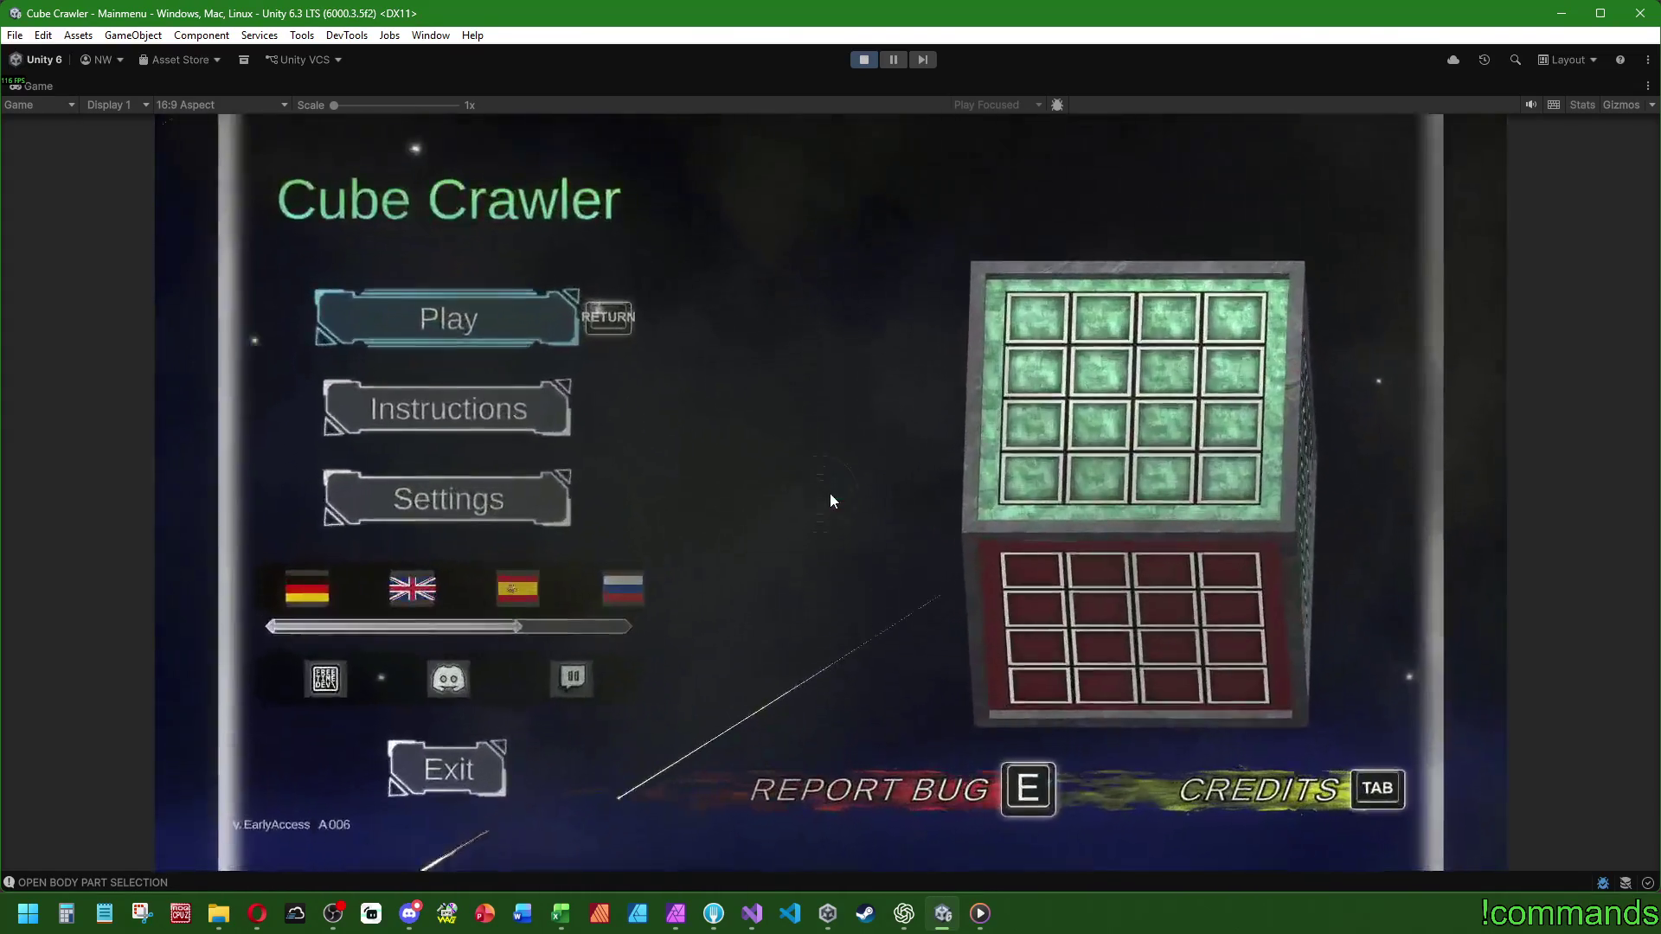
key(Return)
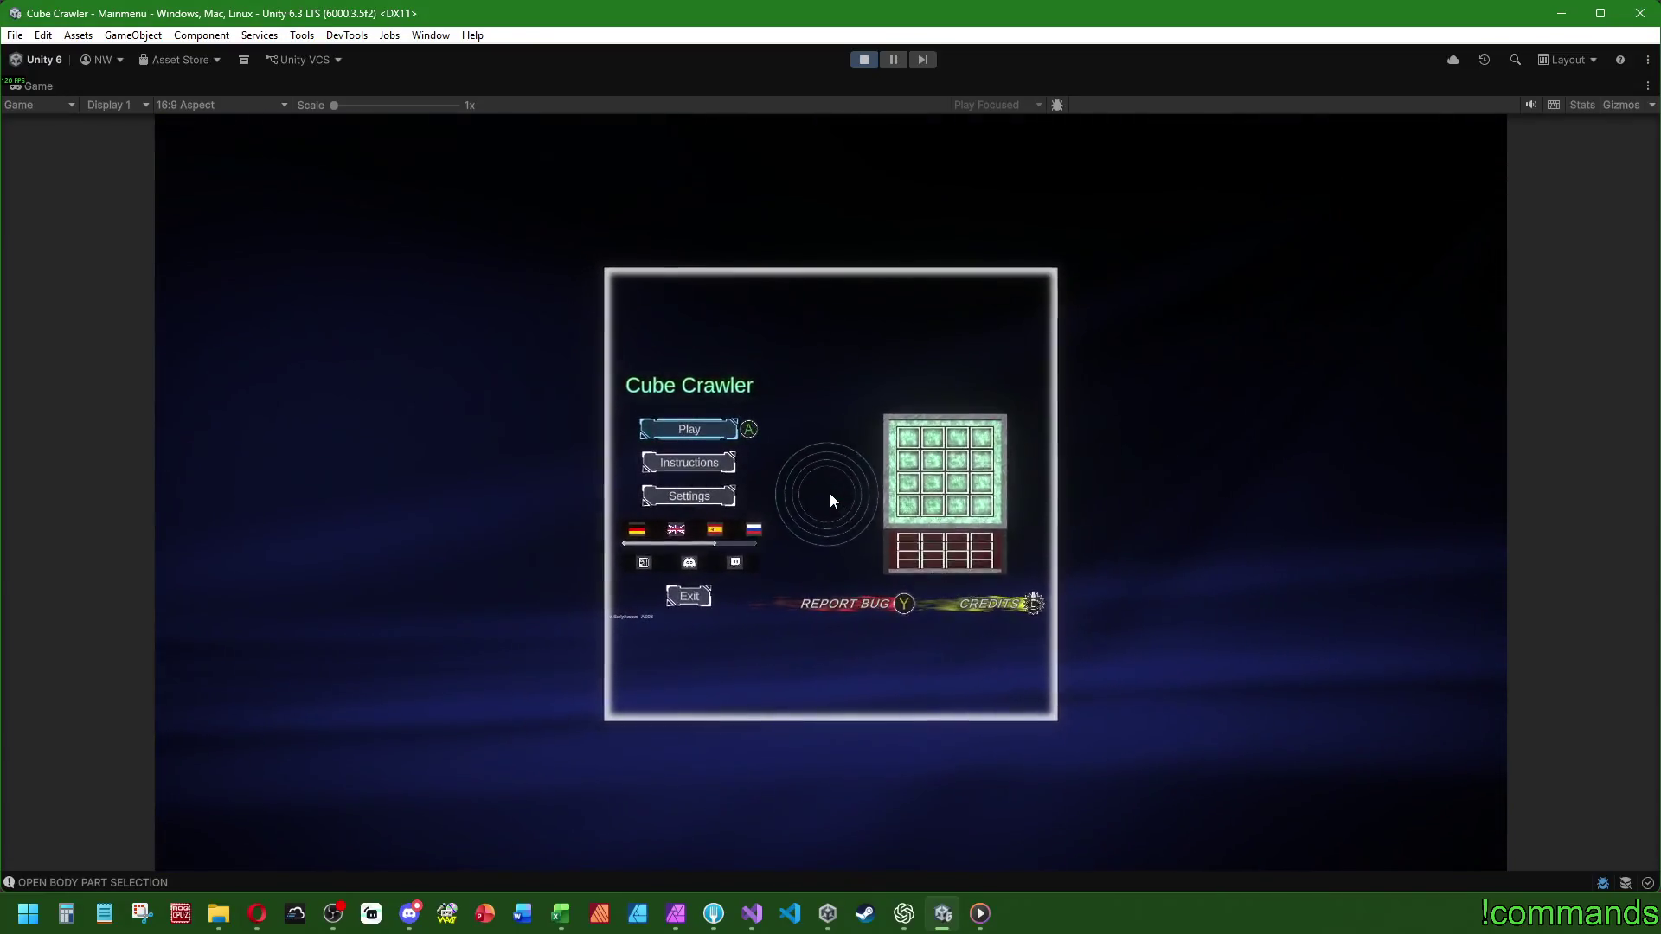
key(Escape)
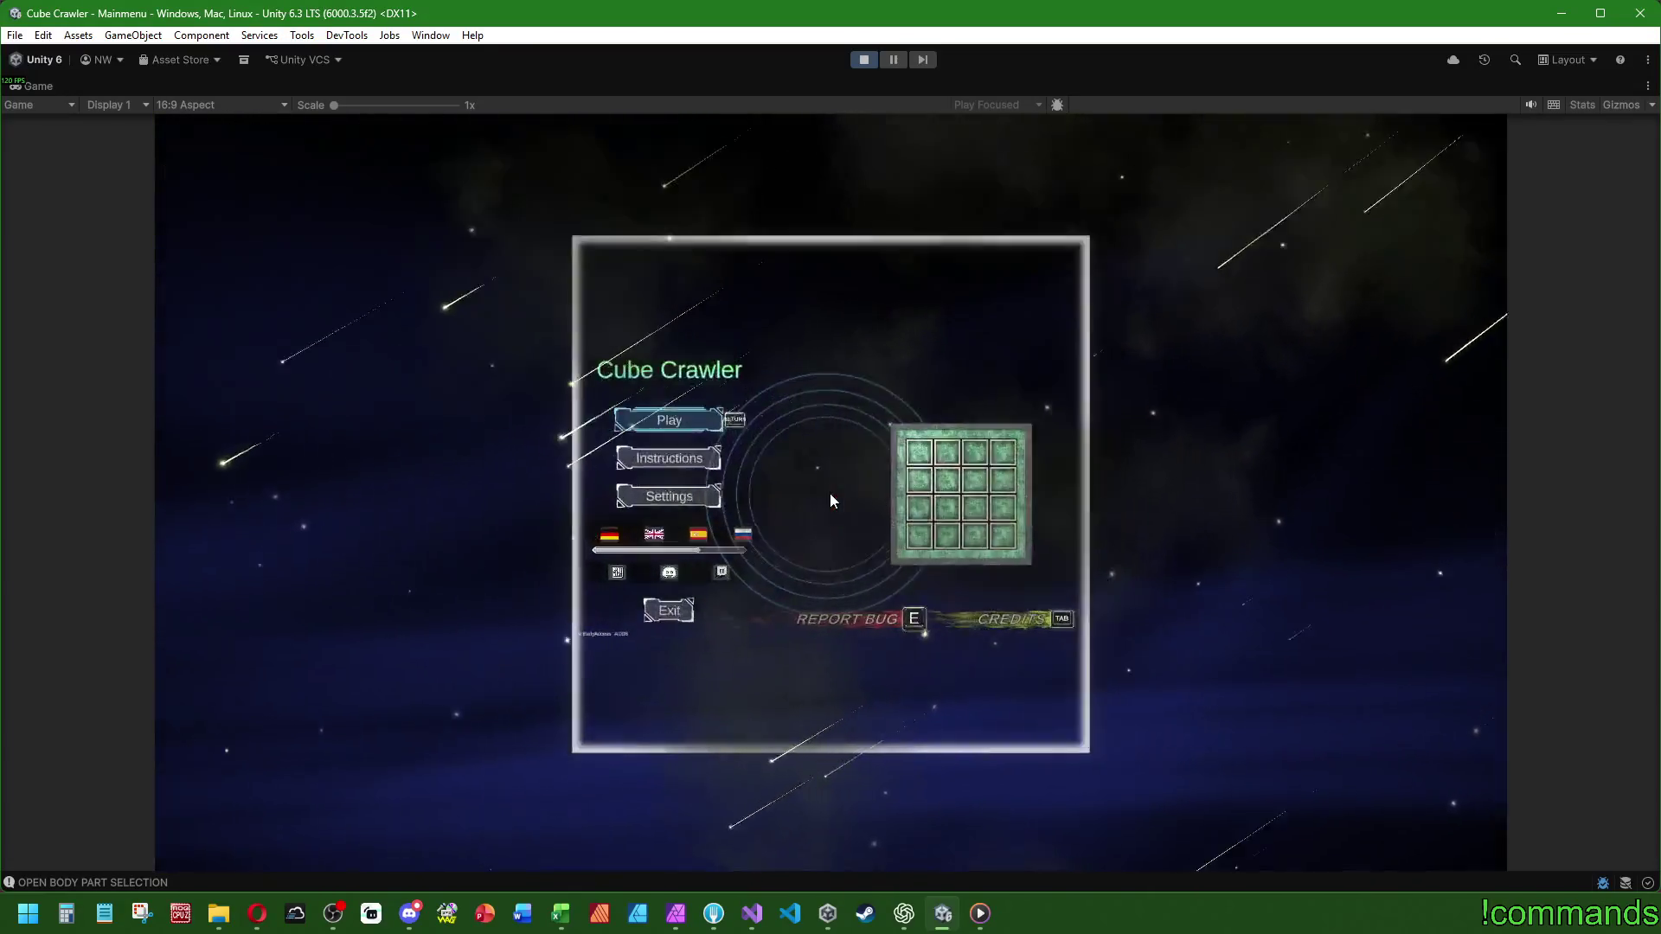
key(Return)
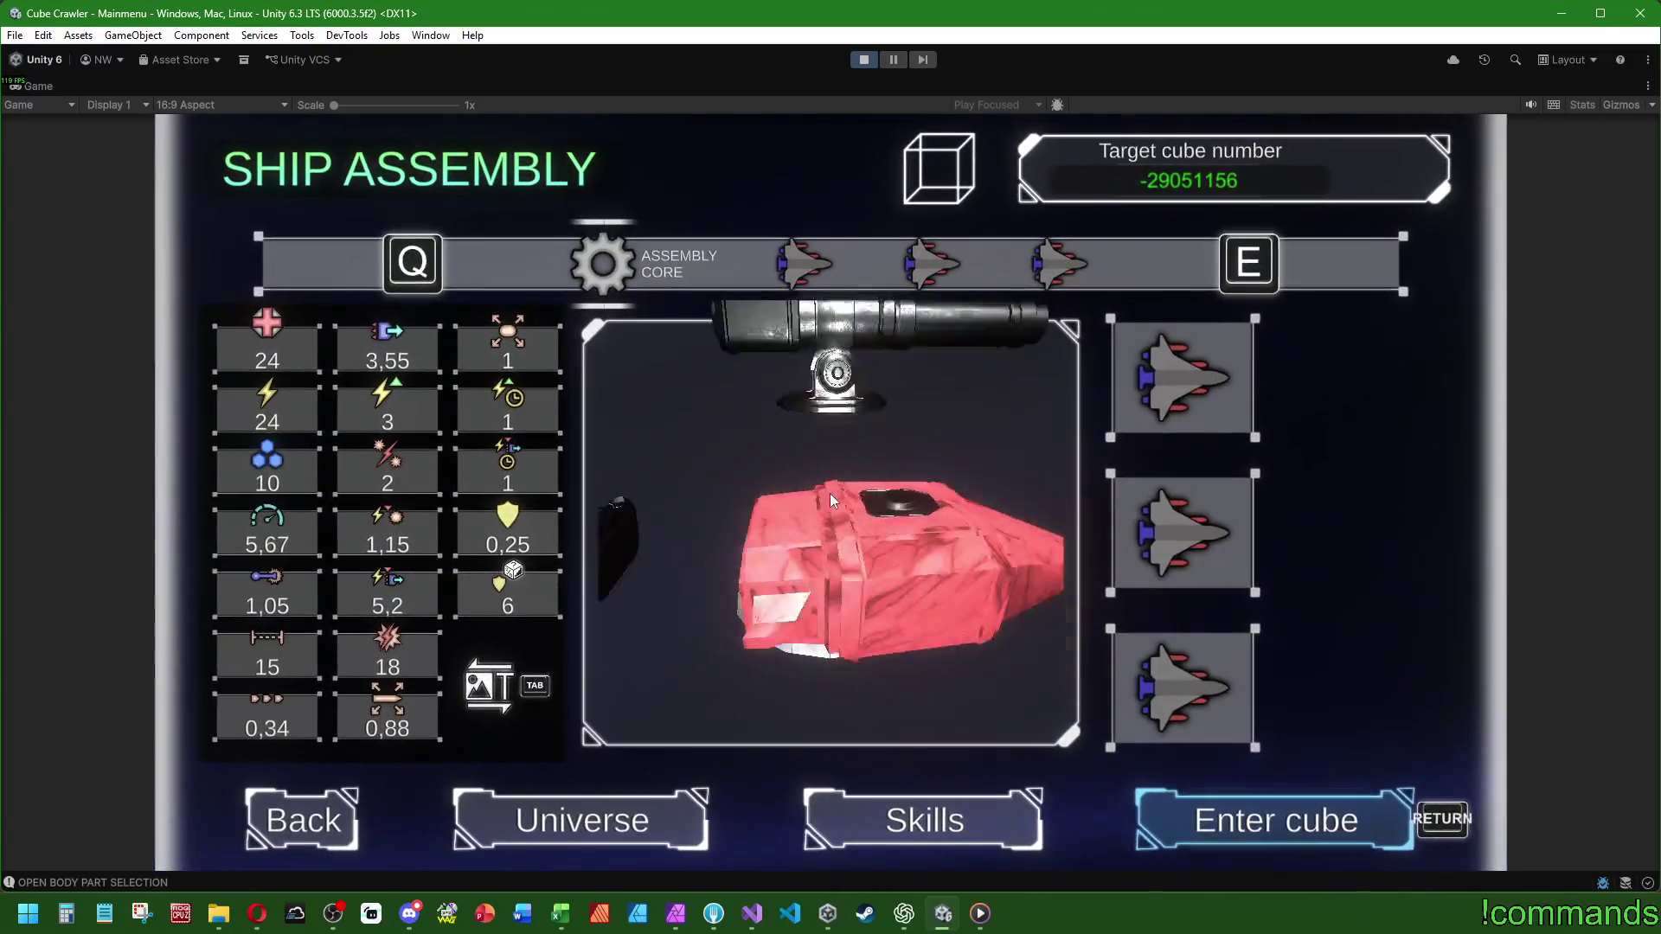
- Move focus between Back, Skills, Enter cube and the ship part slots
key(BackSpace)
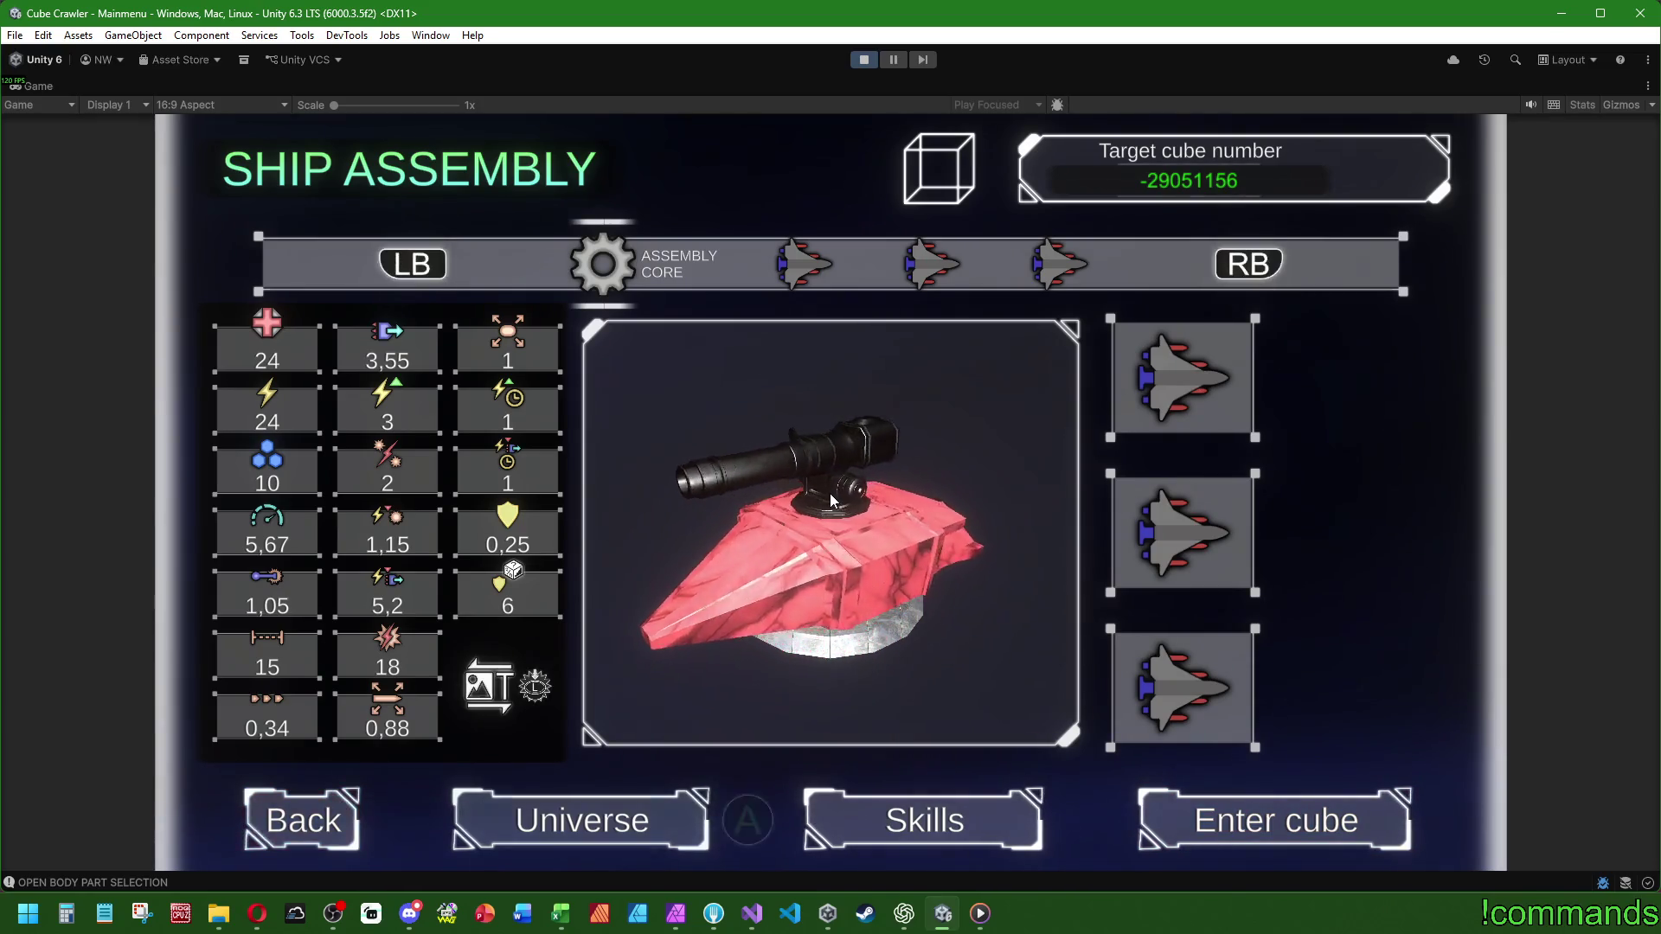
key(Up)
key(Up)
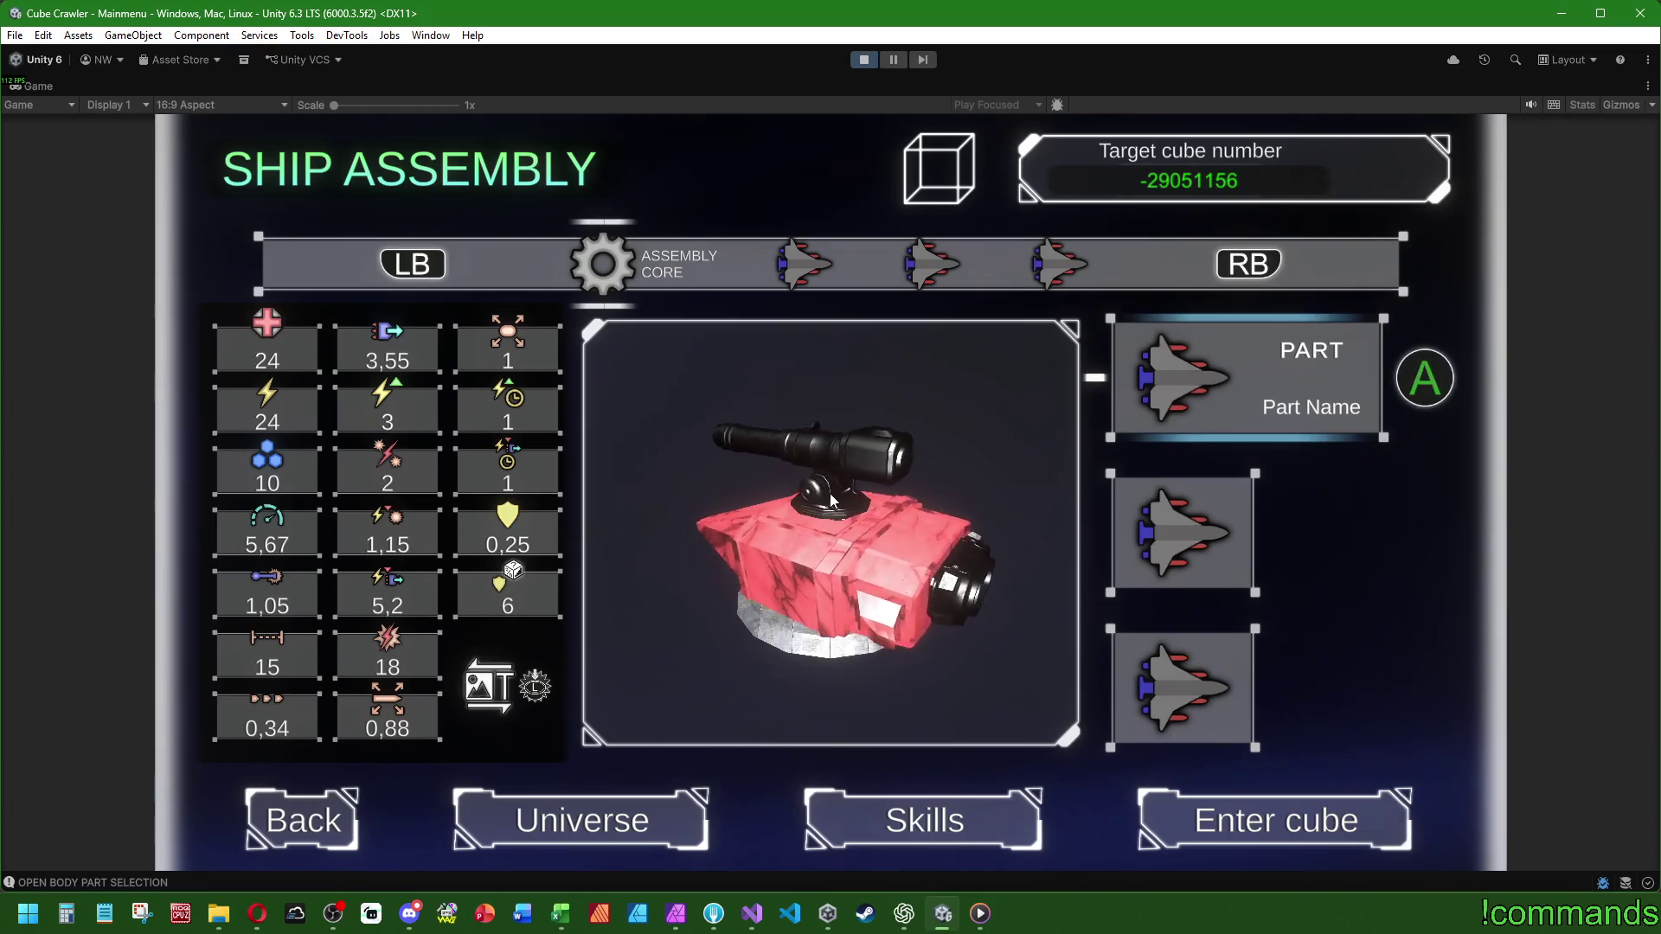
key(BackSpace)
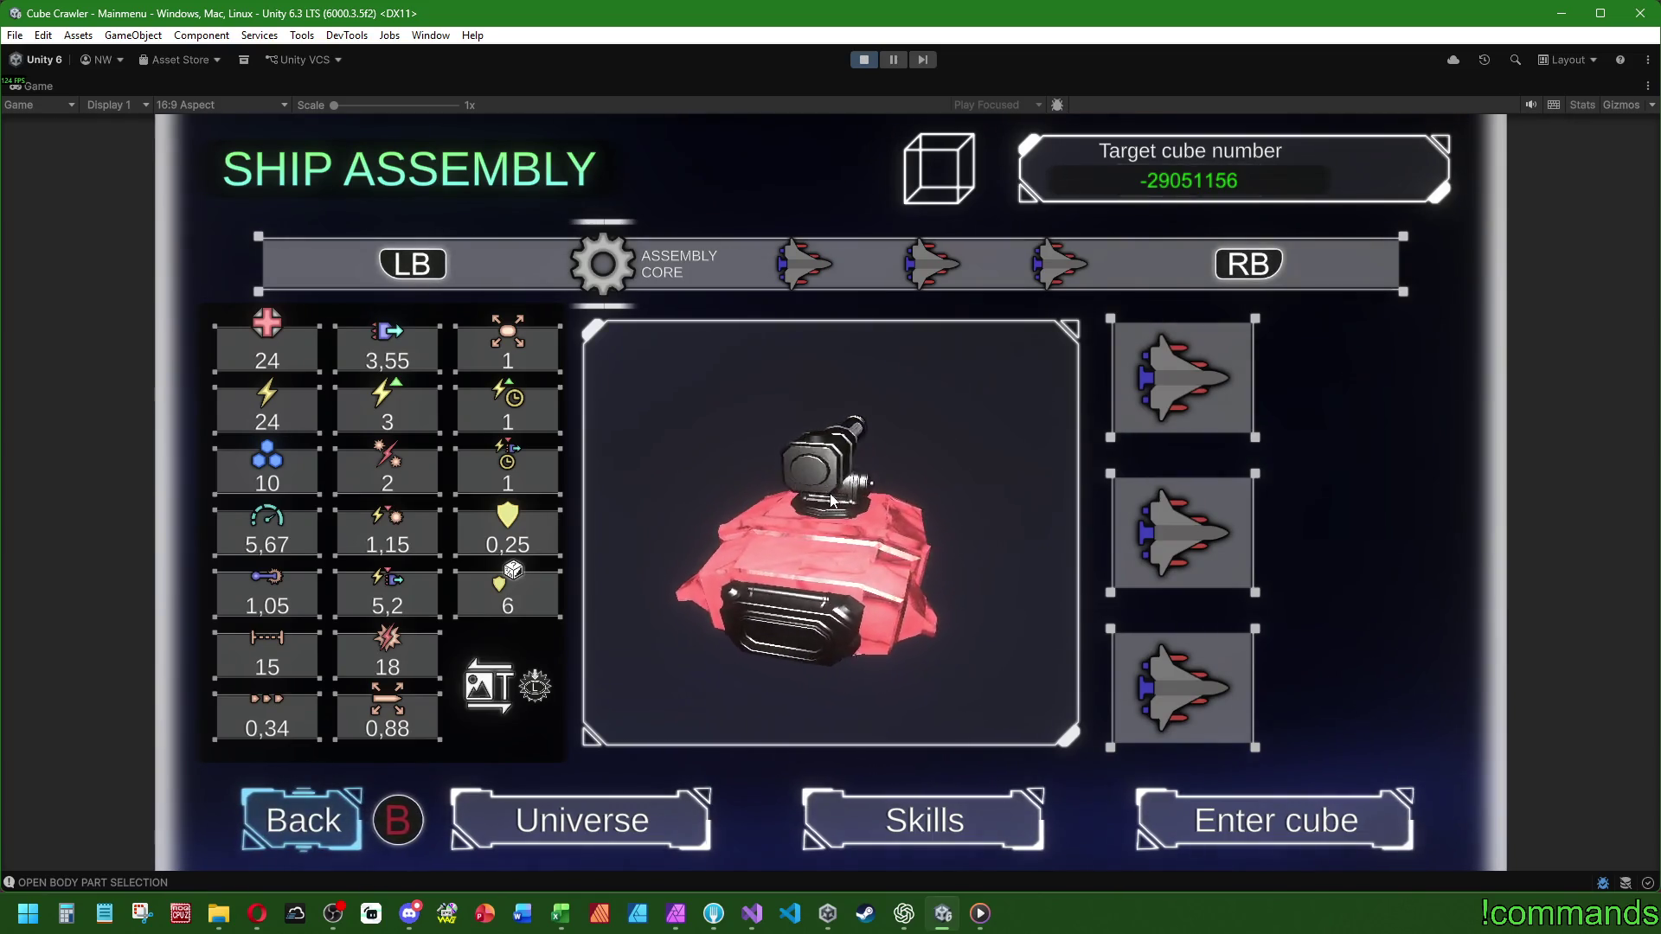
key(Right)
key(Right)
key(Right)
key(Down)
key(Down)
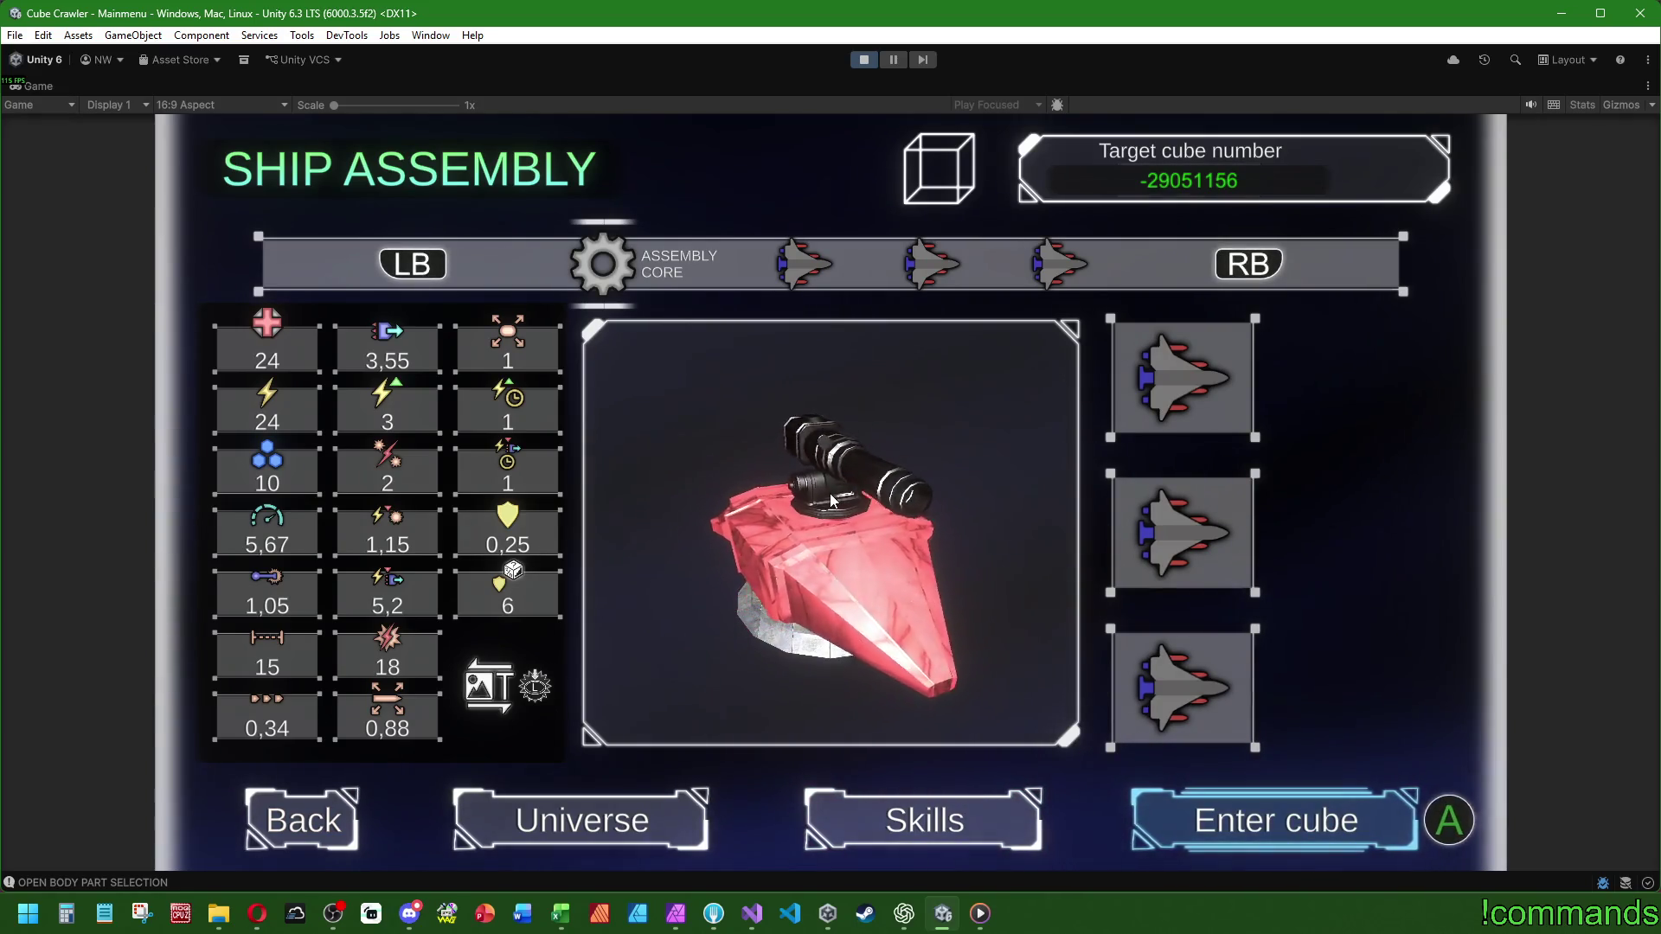
key(Up)
key(Down)
- Keep moving focus through Universe, Back and the part slots, ending on Skills
key(Left)
key(Left)
key(Left)
key(Up)
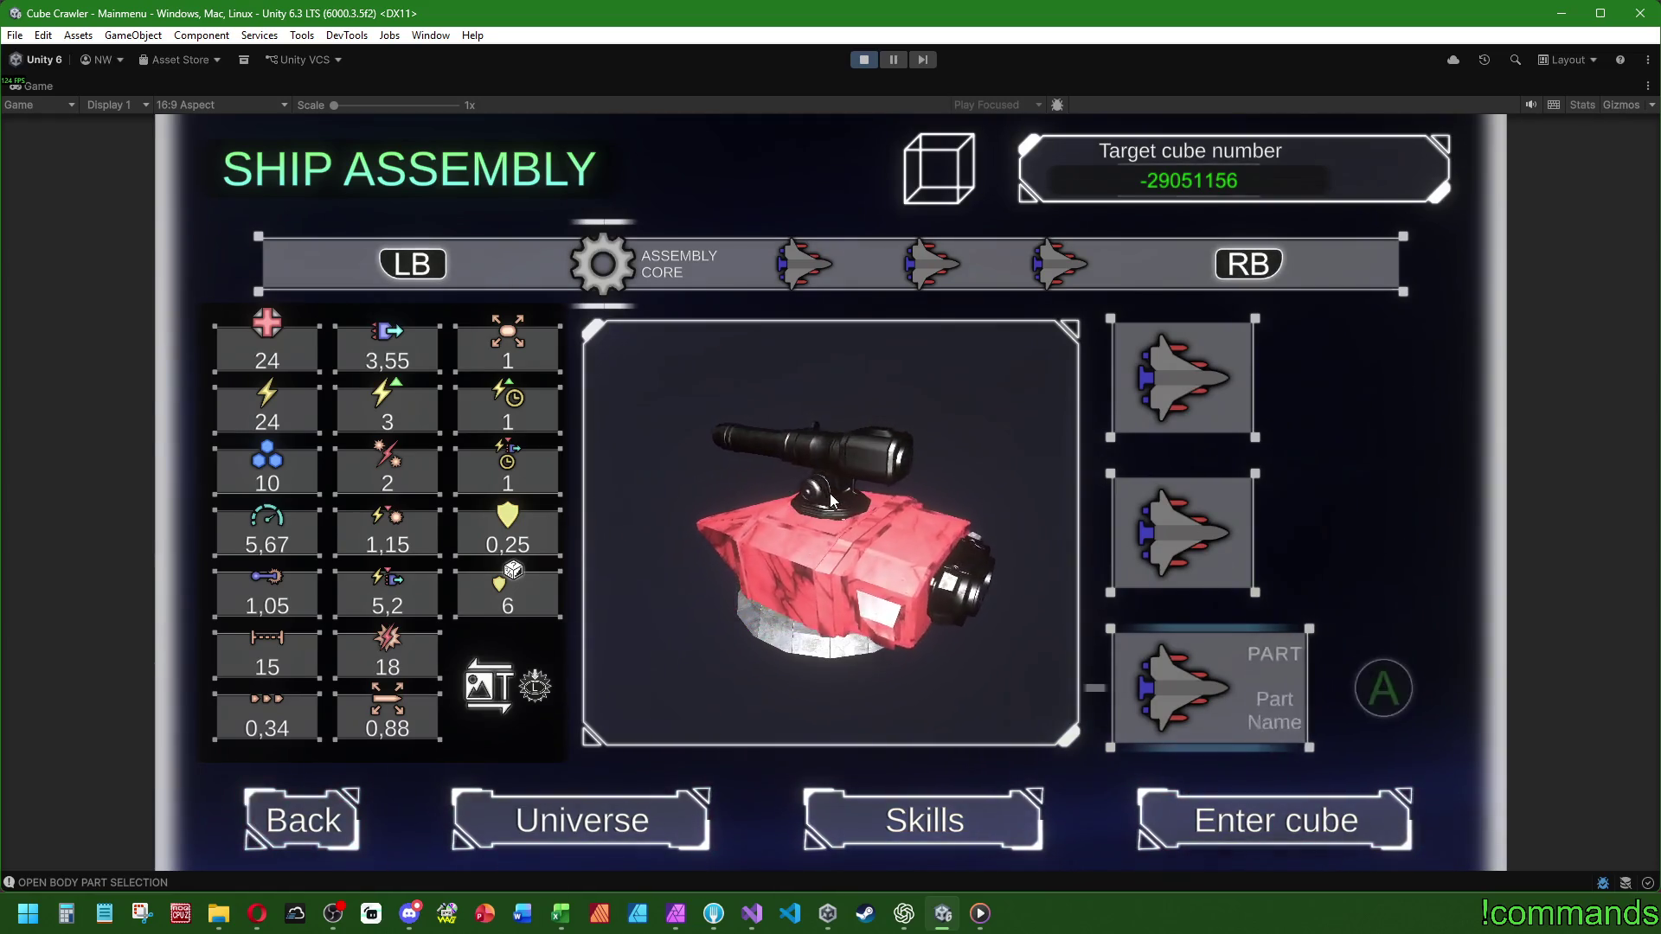
key(Down)
key(Left)
key(Left)
key(Left)
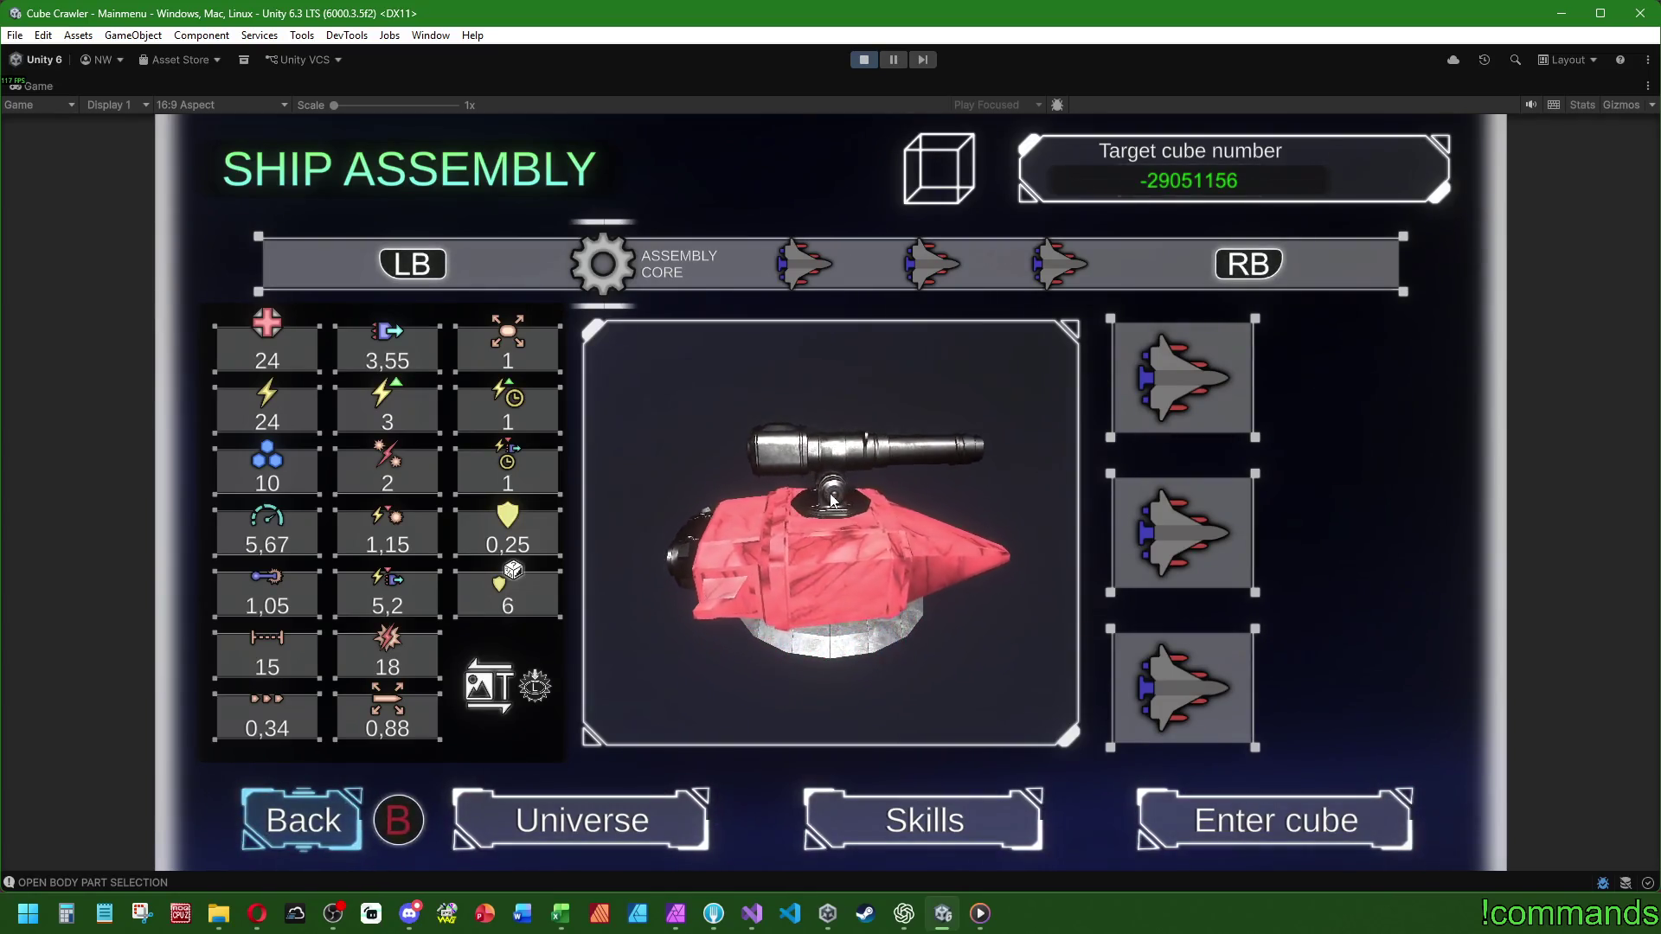
key(Up)
key(Up)
key(Up)
key(Down)
key(Down)
key(Left)
key(Left)
- Open the Universe screen and restore the full editor layout around the game
key(Return)
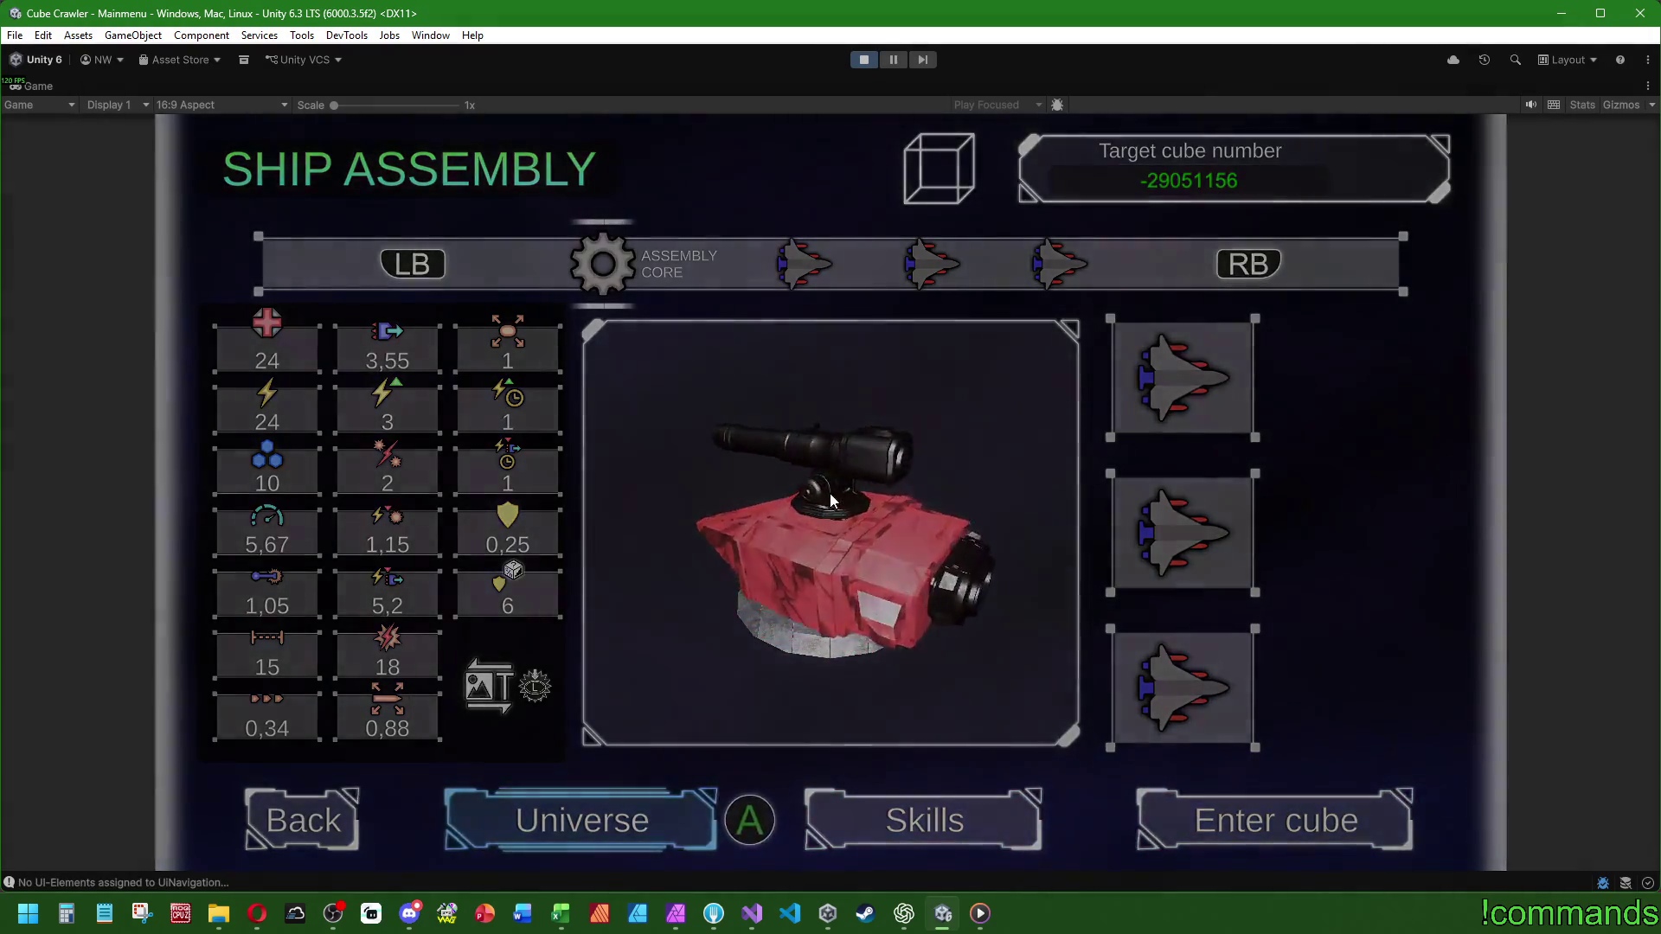
key(super)
click(49, 85)
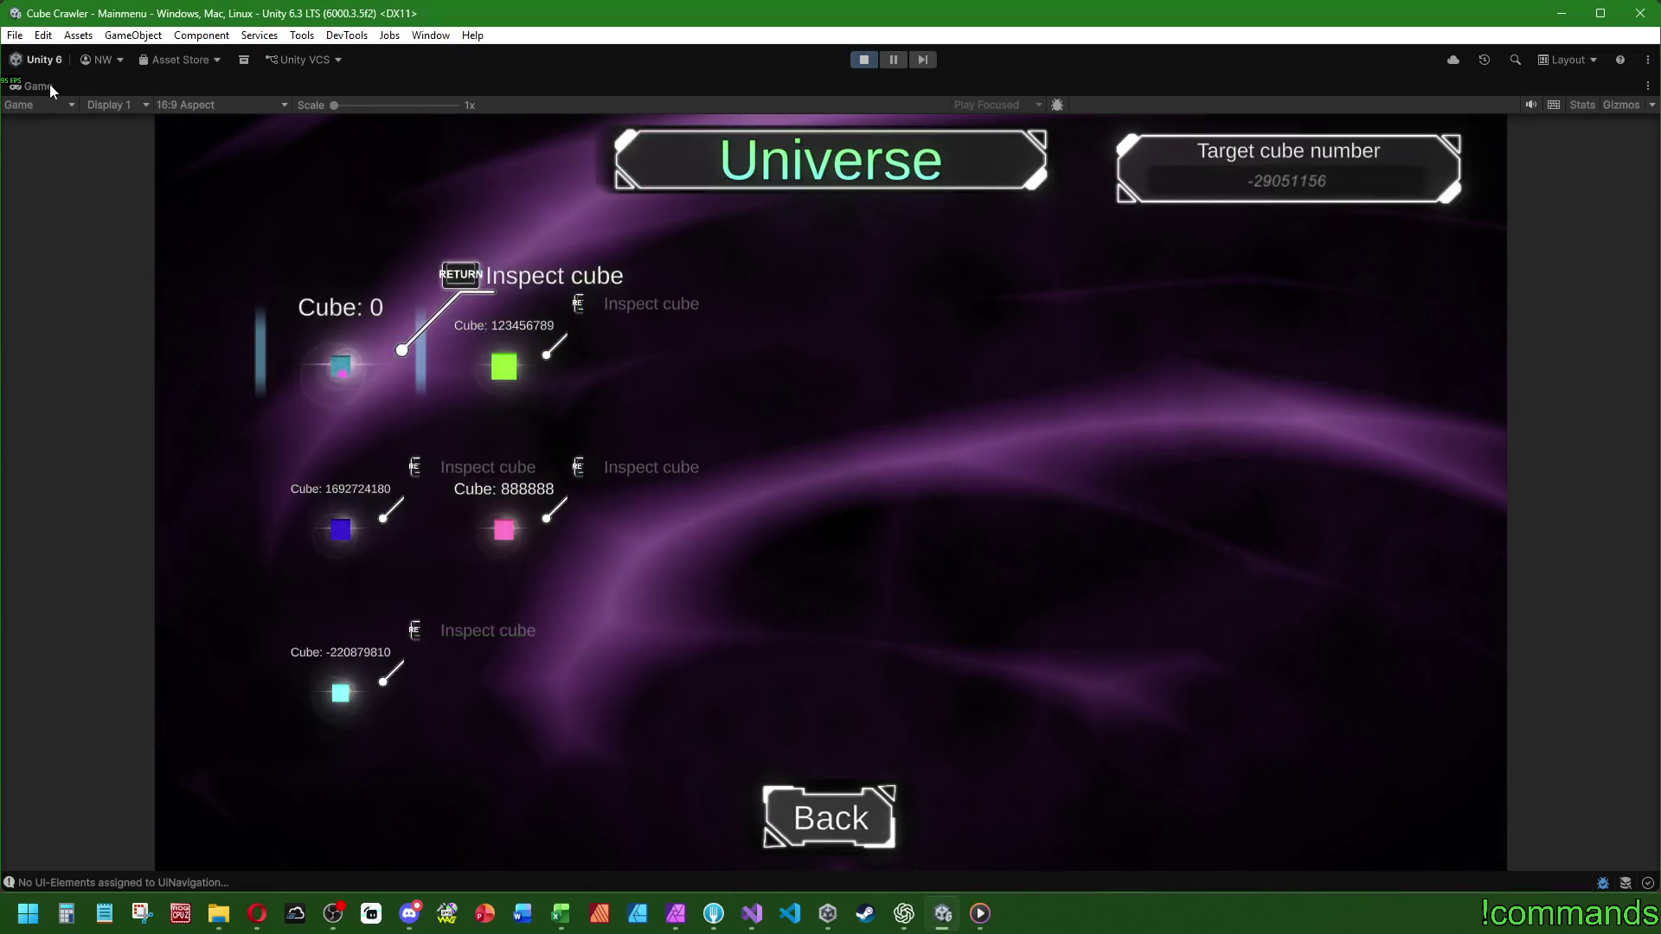
double_click(50, 85)
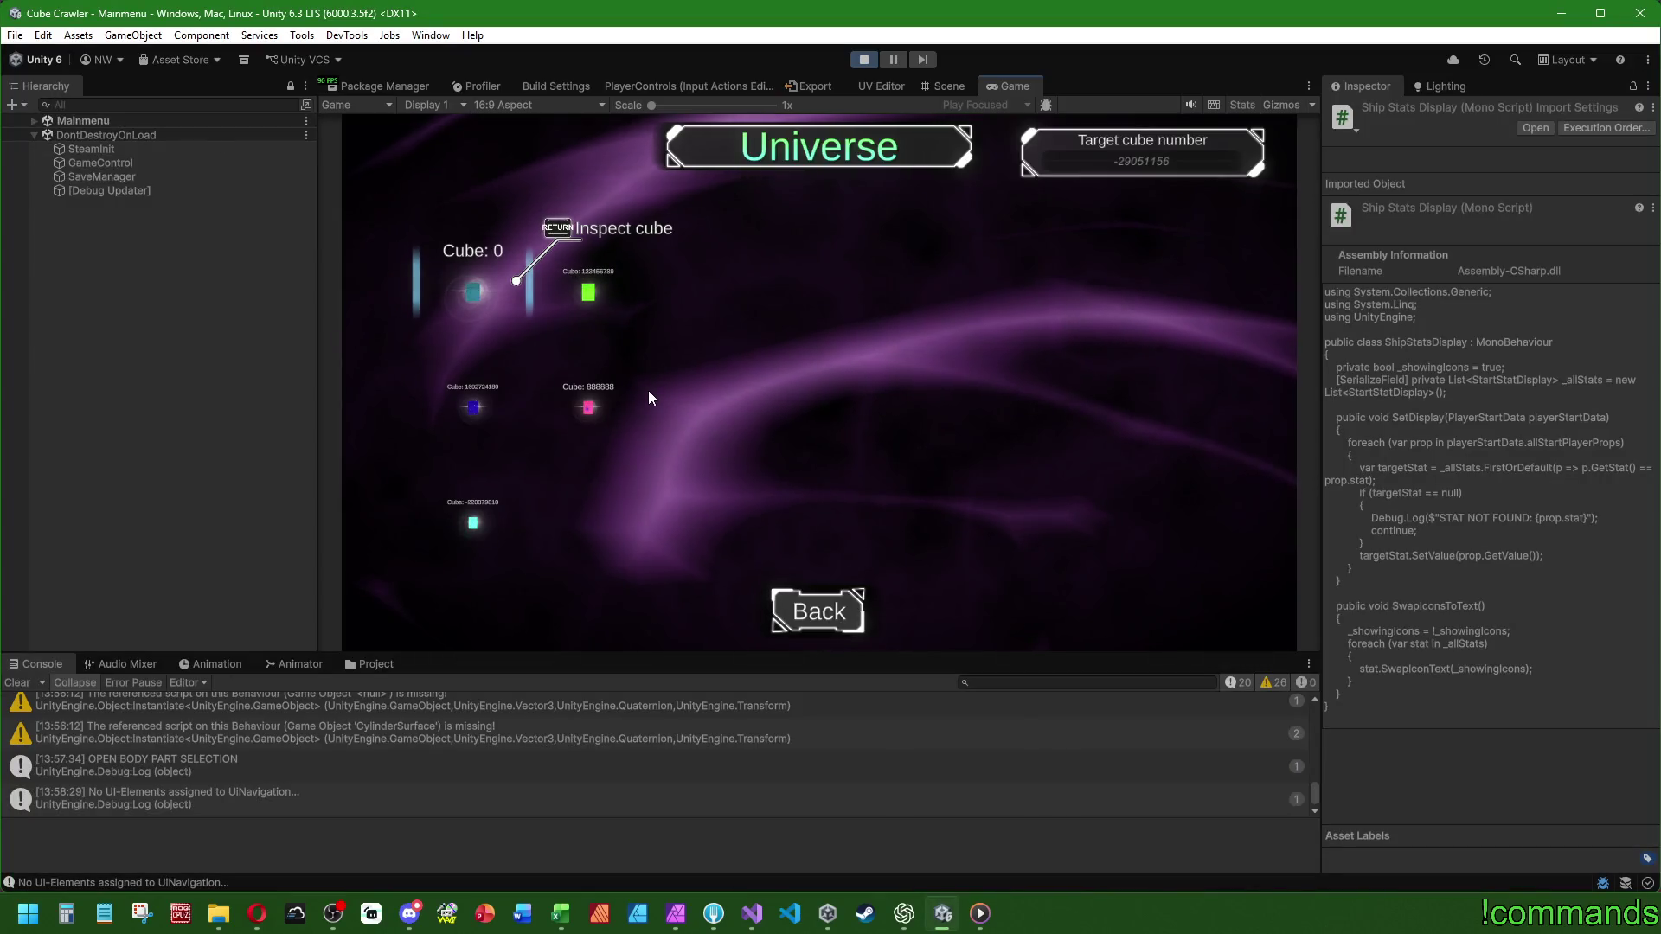
- Expand Mainmenu > ShipBuilder > Menus in the Hierarchy and select CanvasShipAssembly
click(35, 120)
click(47, 219)
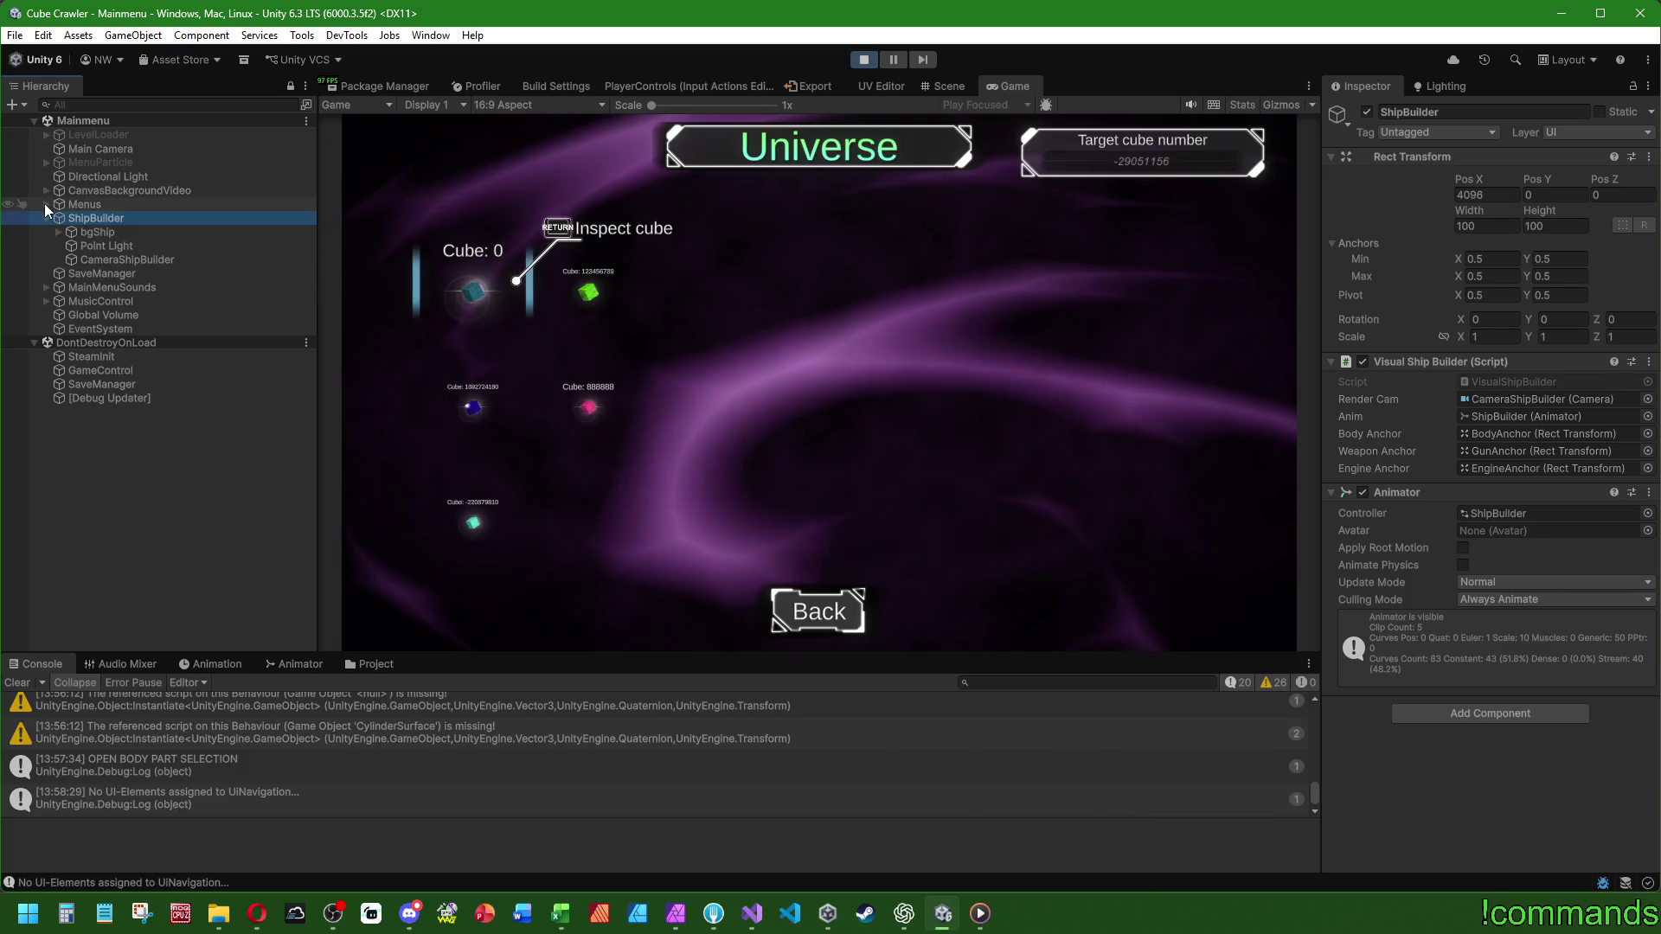
click(46, 204)
click(102, 235)
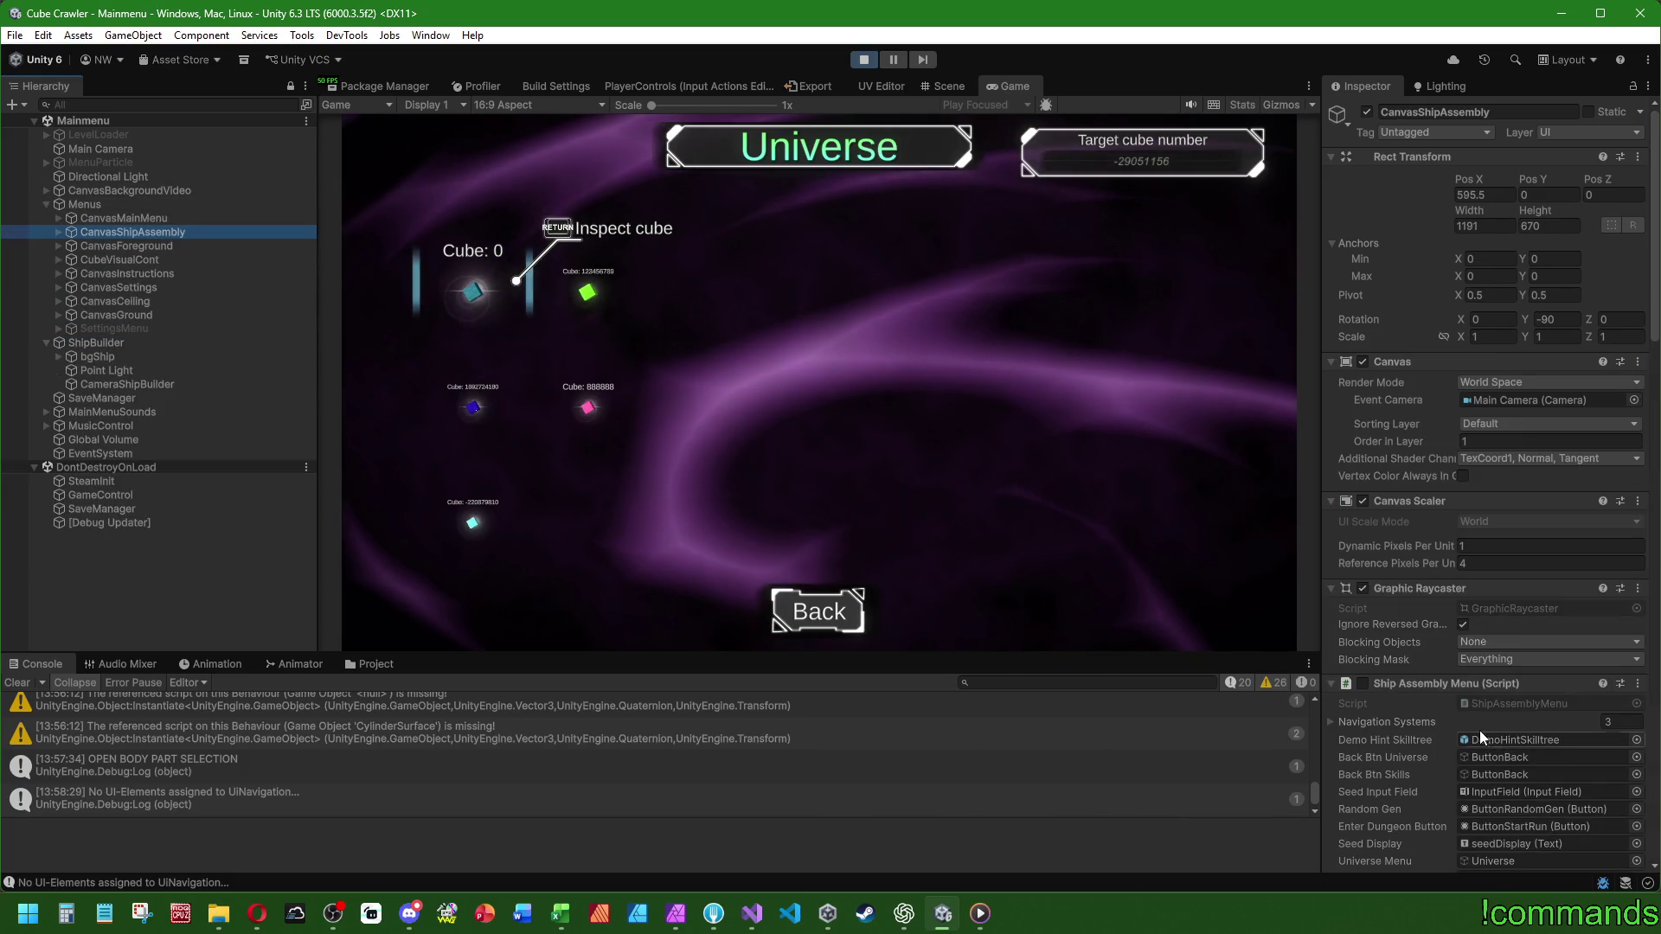
scroll(1419, 682, down, 6)
scroll(1367, 549, down, 3)
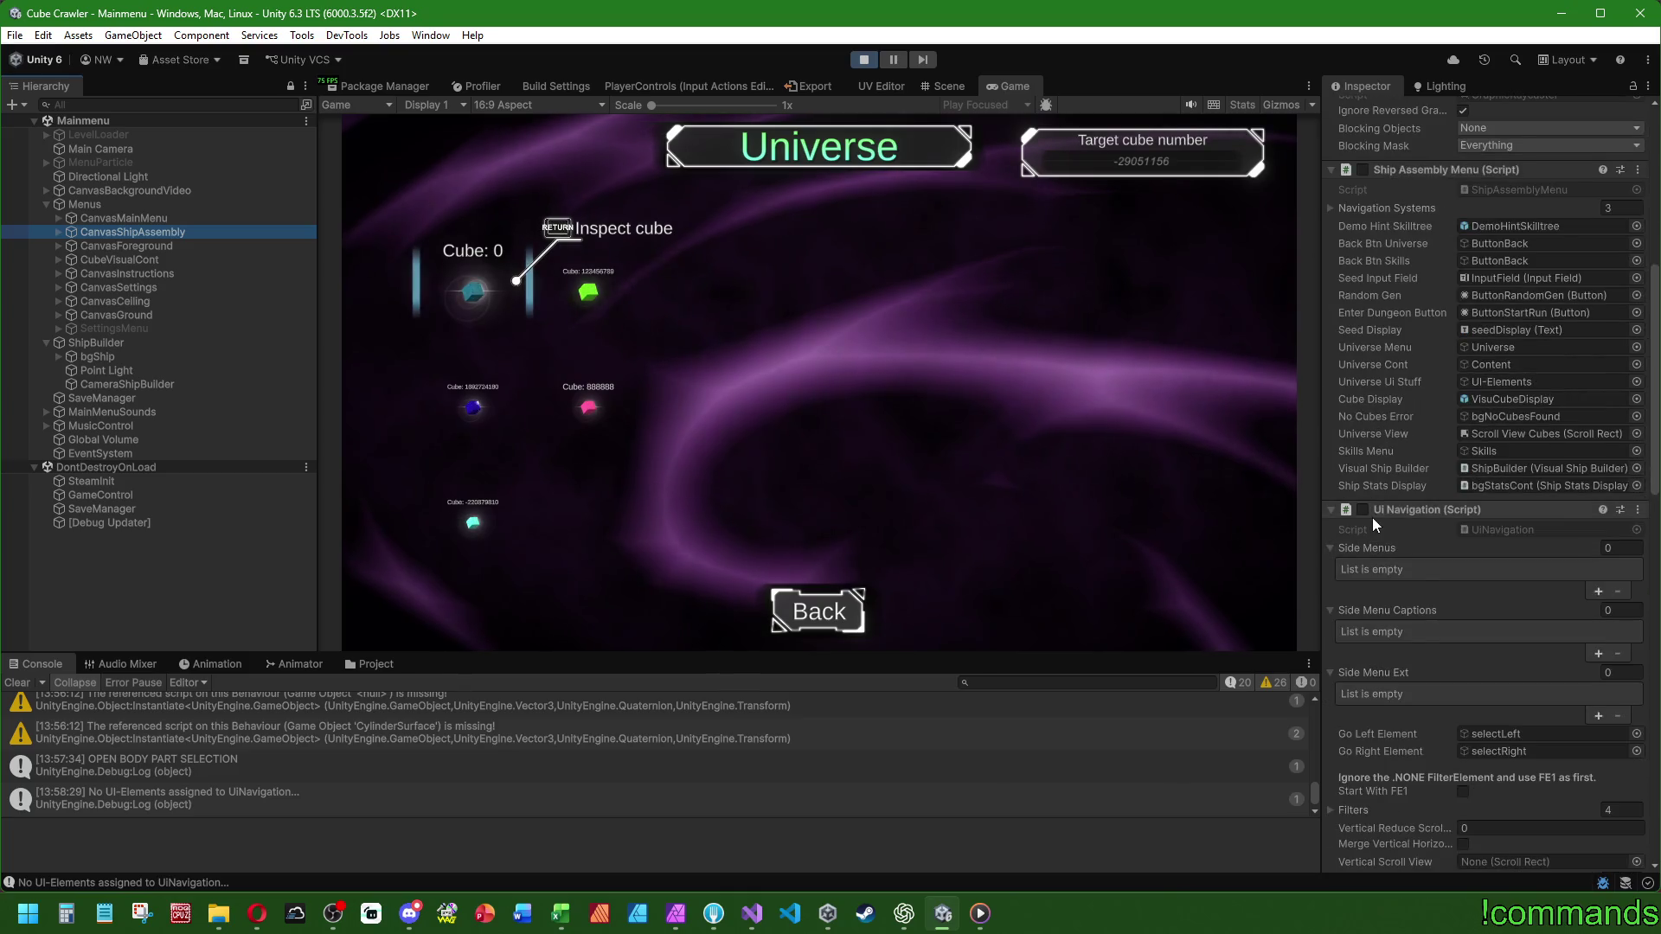
- Clear the Console and test Down/Up navigation in the Universe cube list
click(1105, 506)
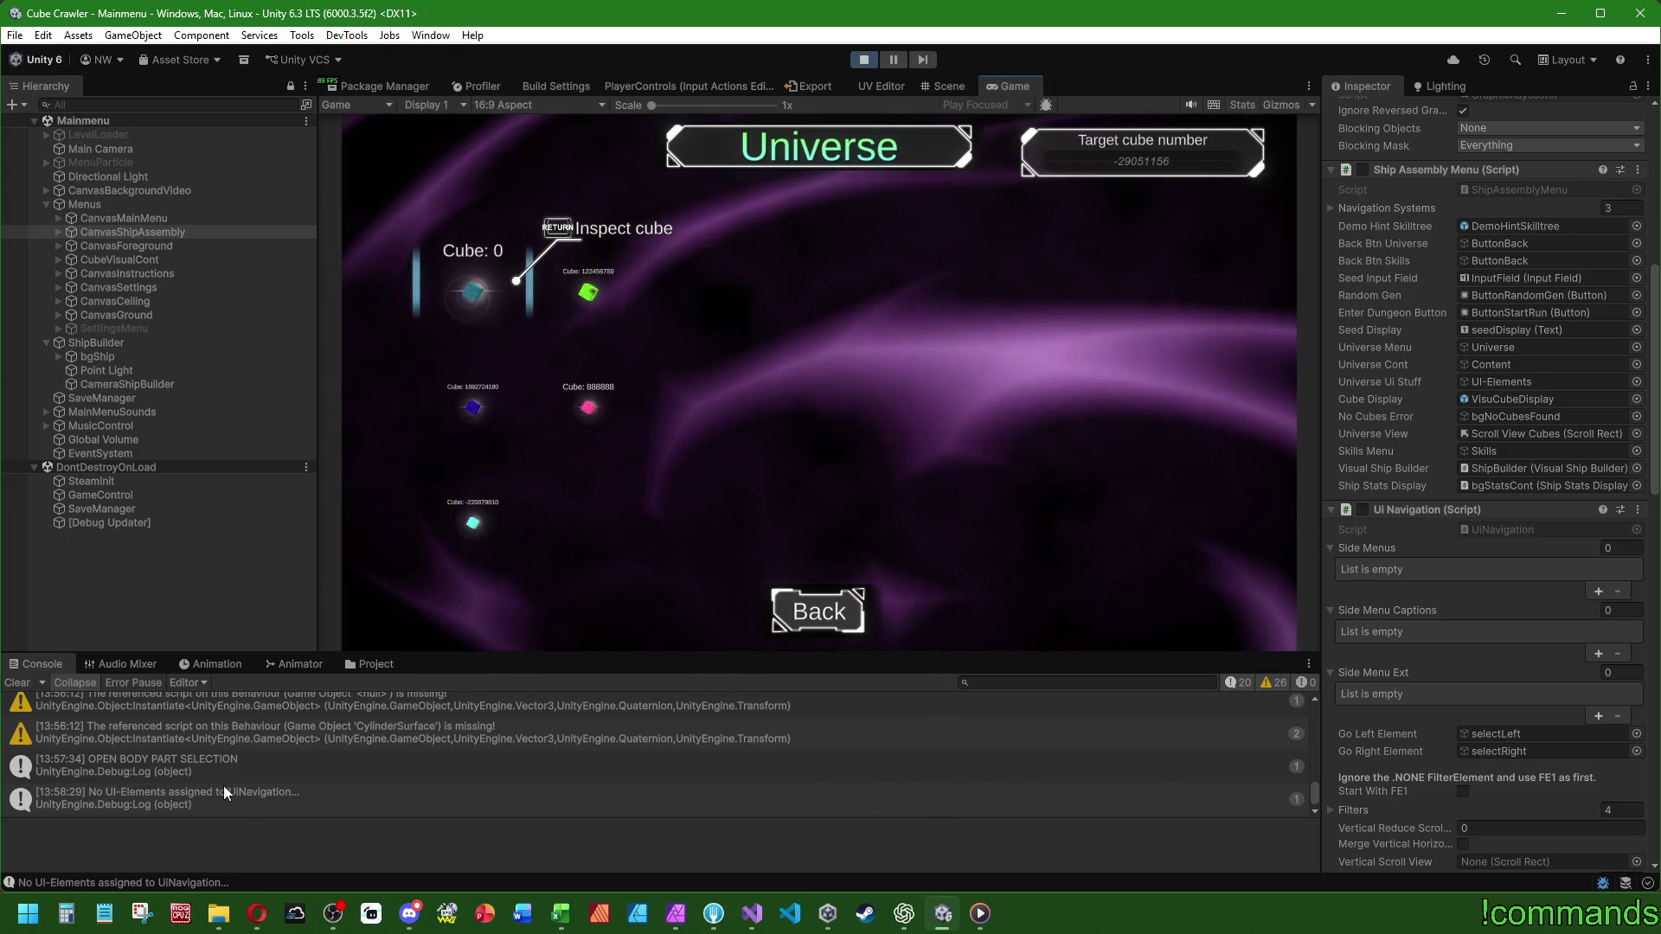
scroll(185, 761, up, 5)
click(18, 683)
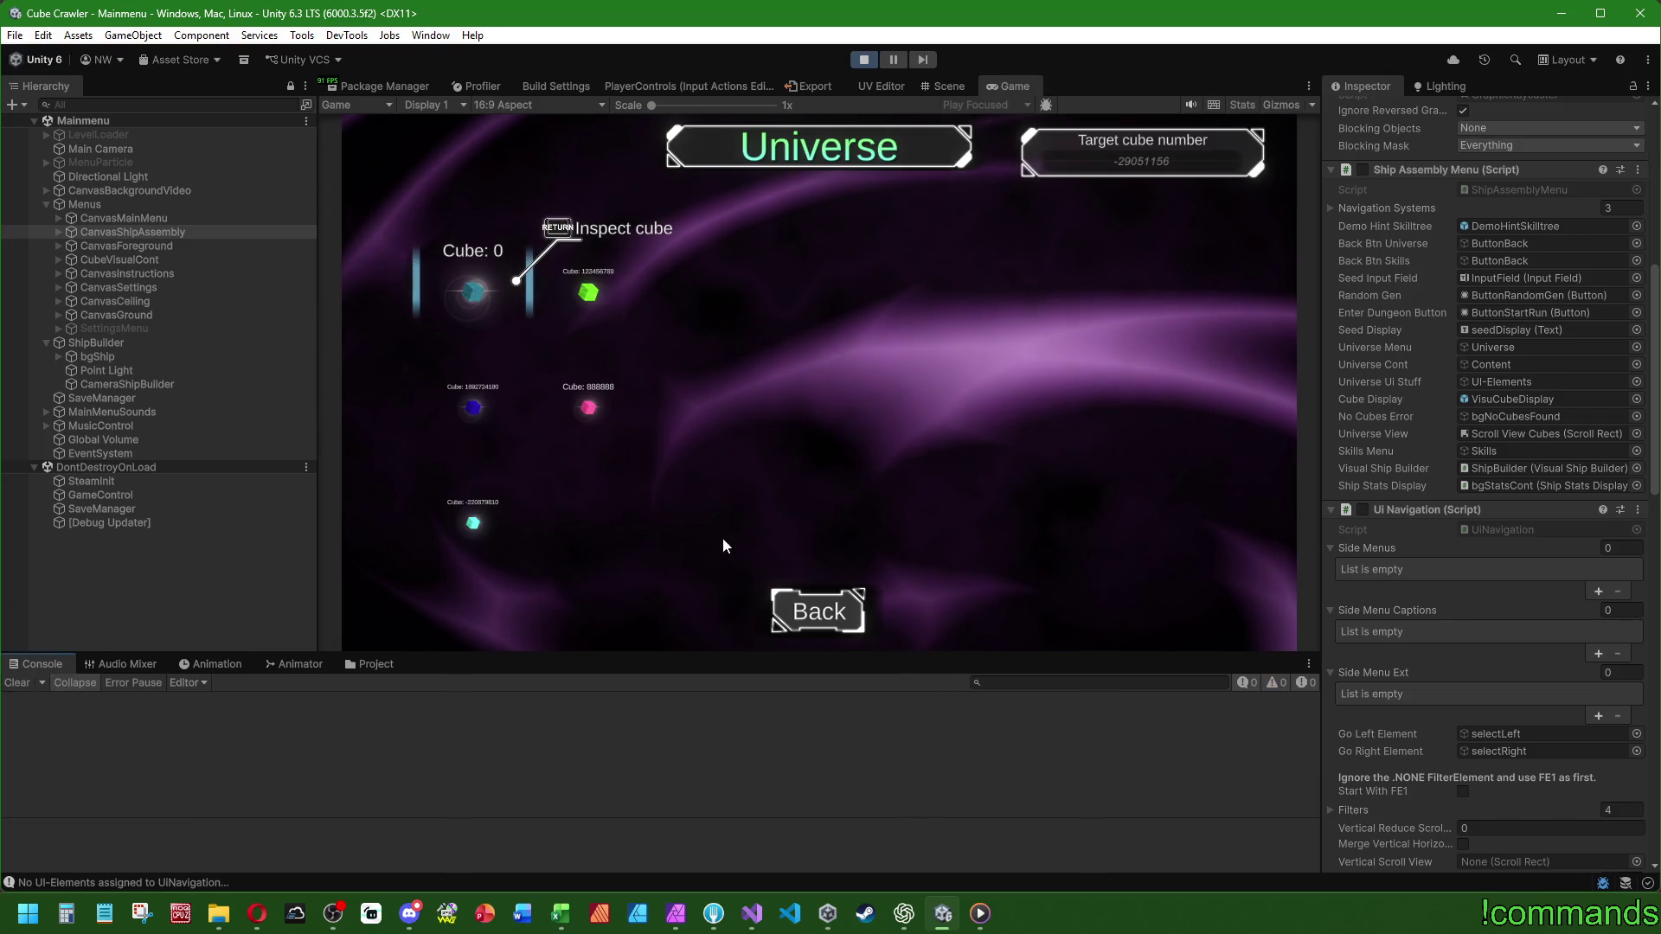
key(Down)
key(Up)
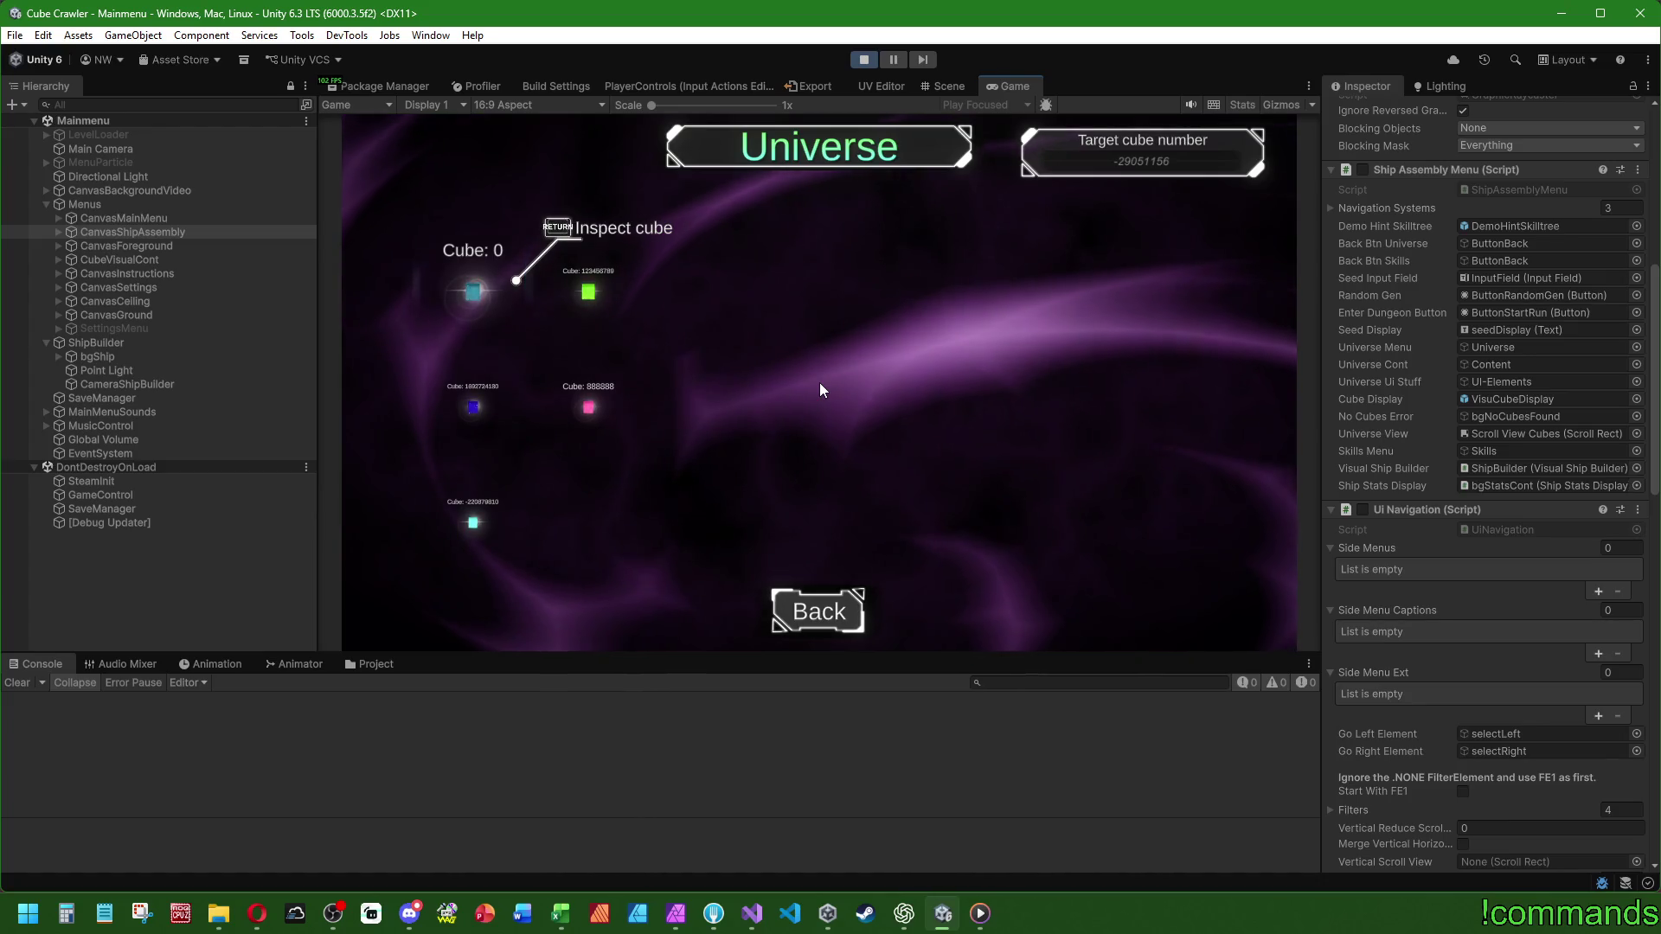
- Inspect the Universe menu's Ui Nav Event Trigger settings, then stop play mode
click(59, 232)
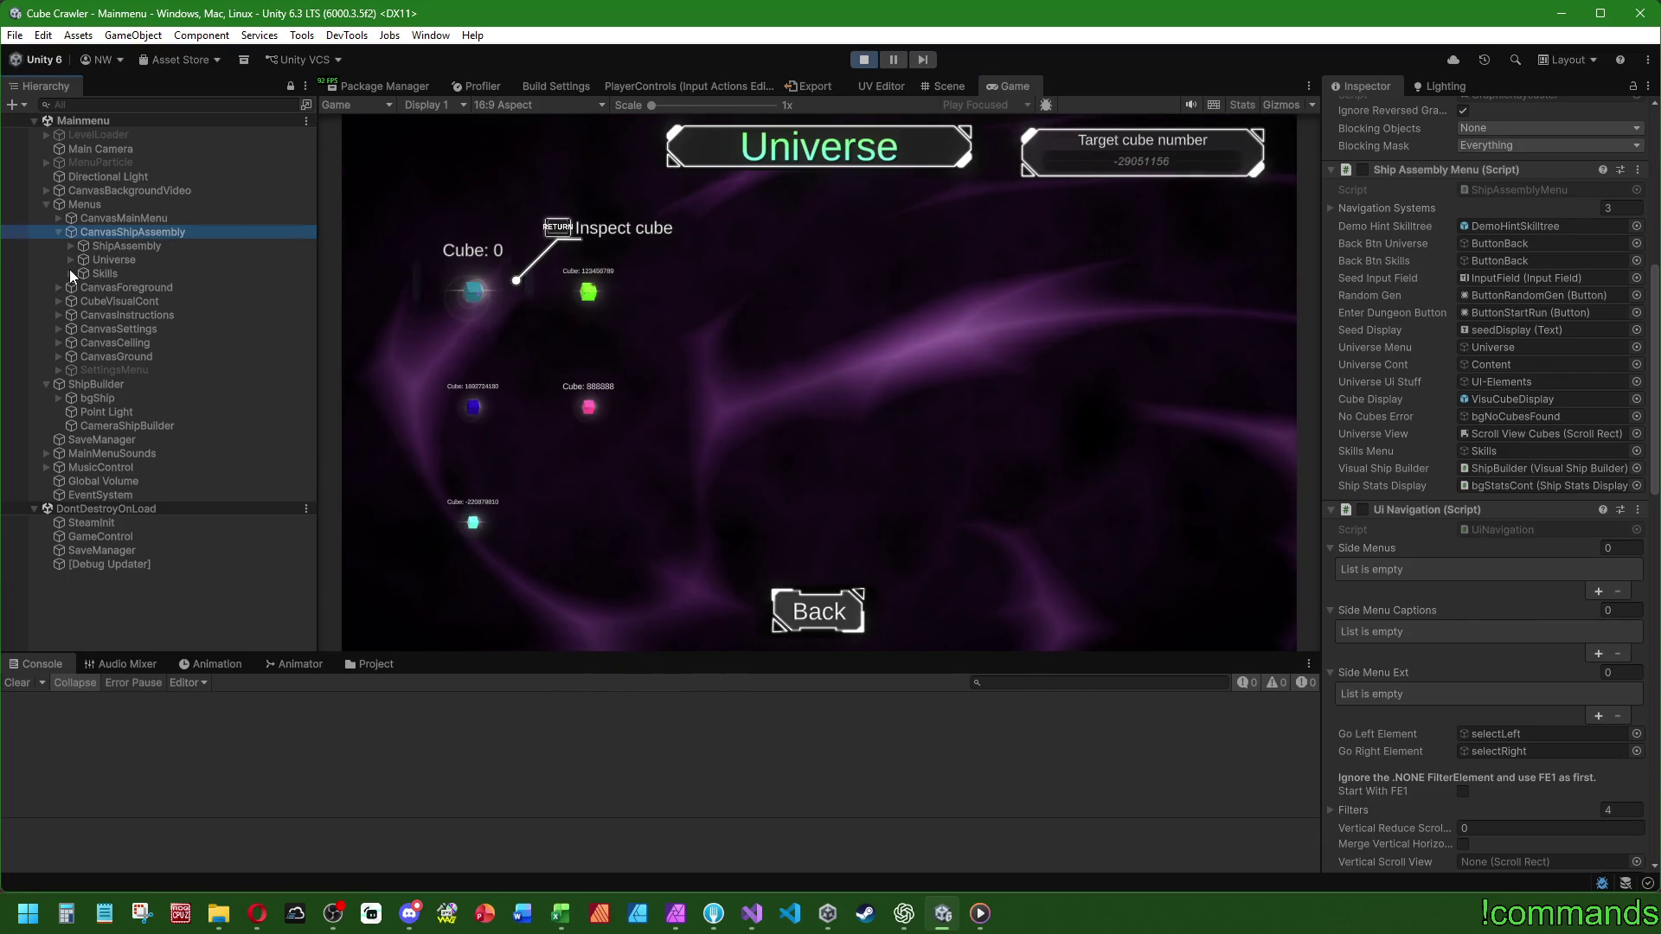
click(122, 258)
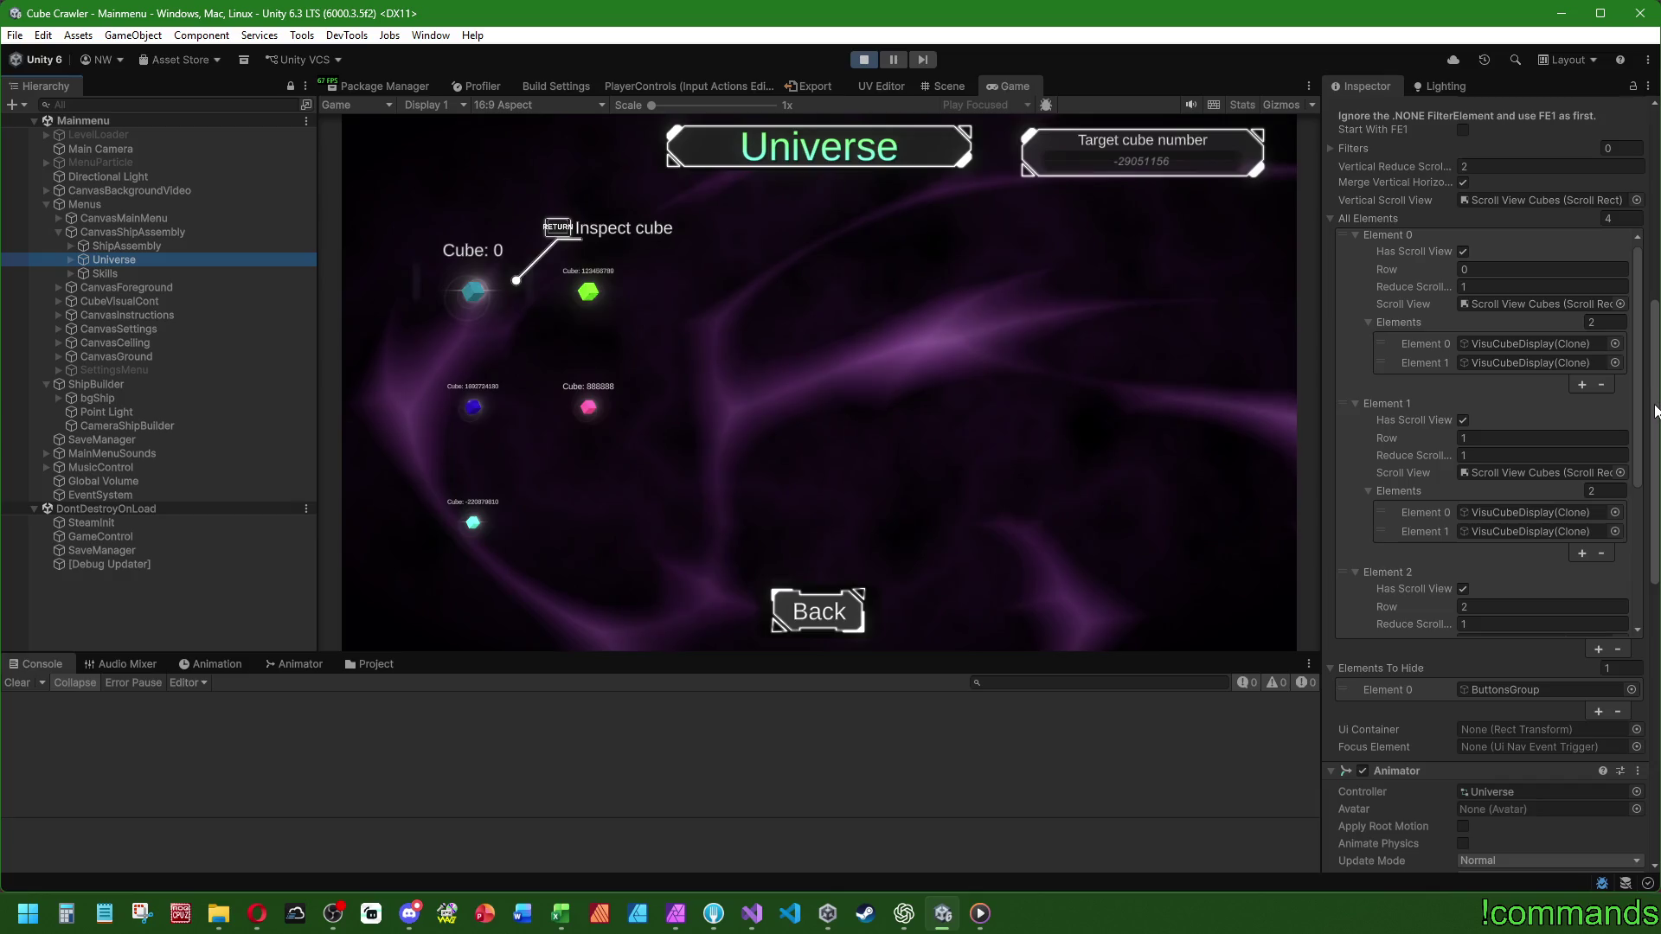
scroll(1656, 410, up, 5)
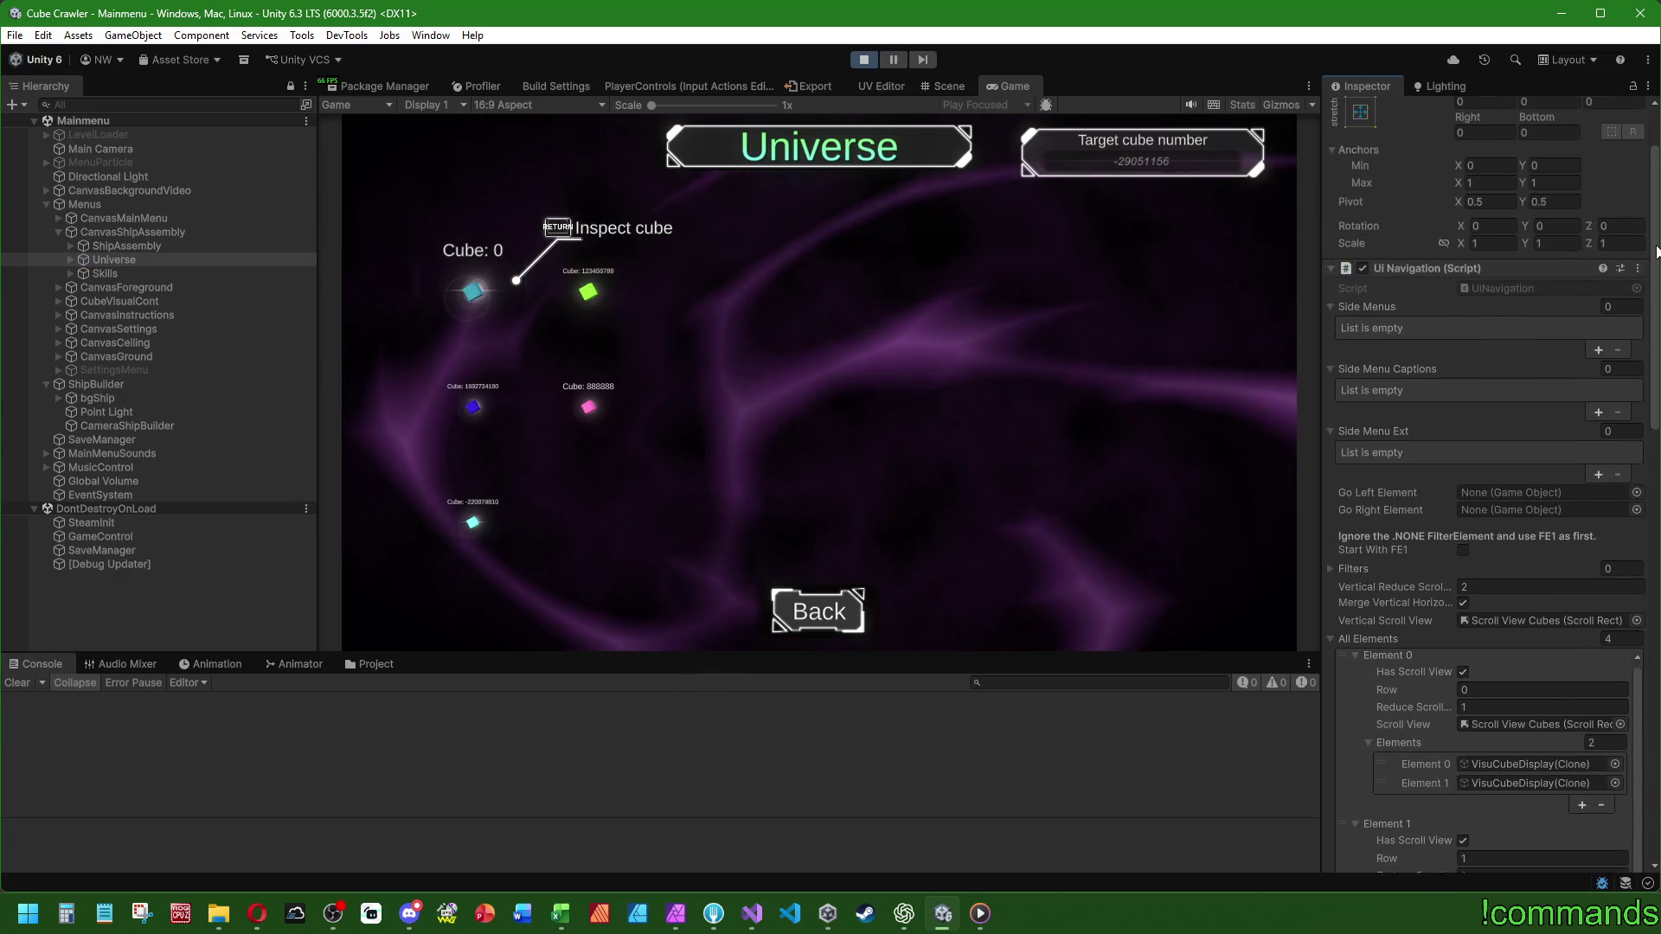
scroll(1659, 441, down, 6)
drag(1658, 441, 1651, 716)
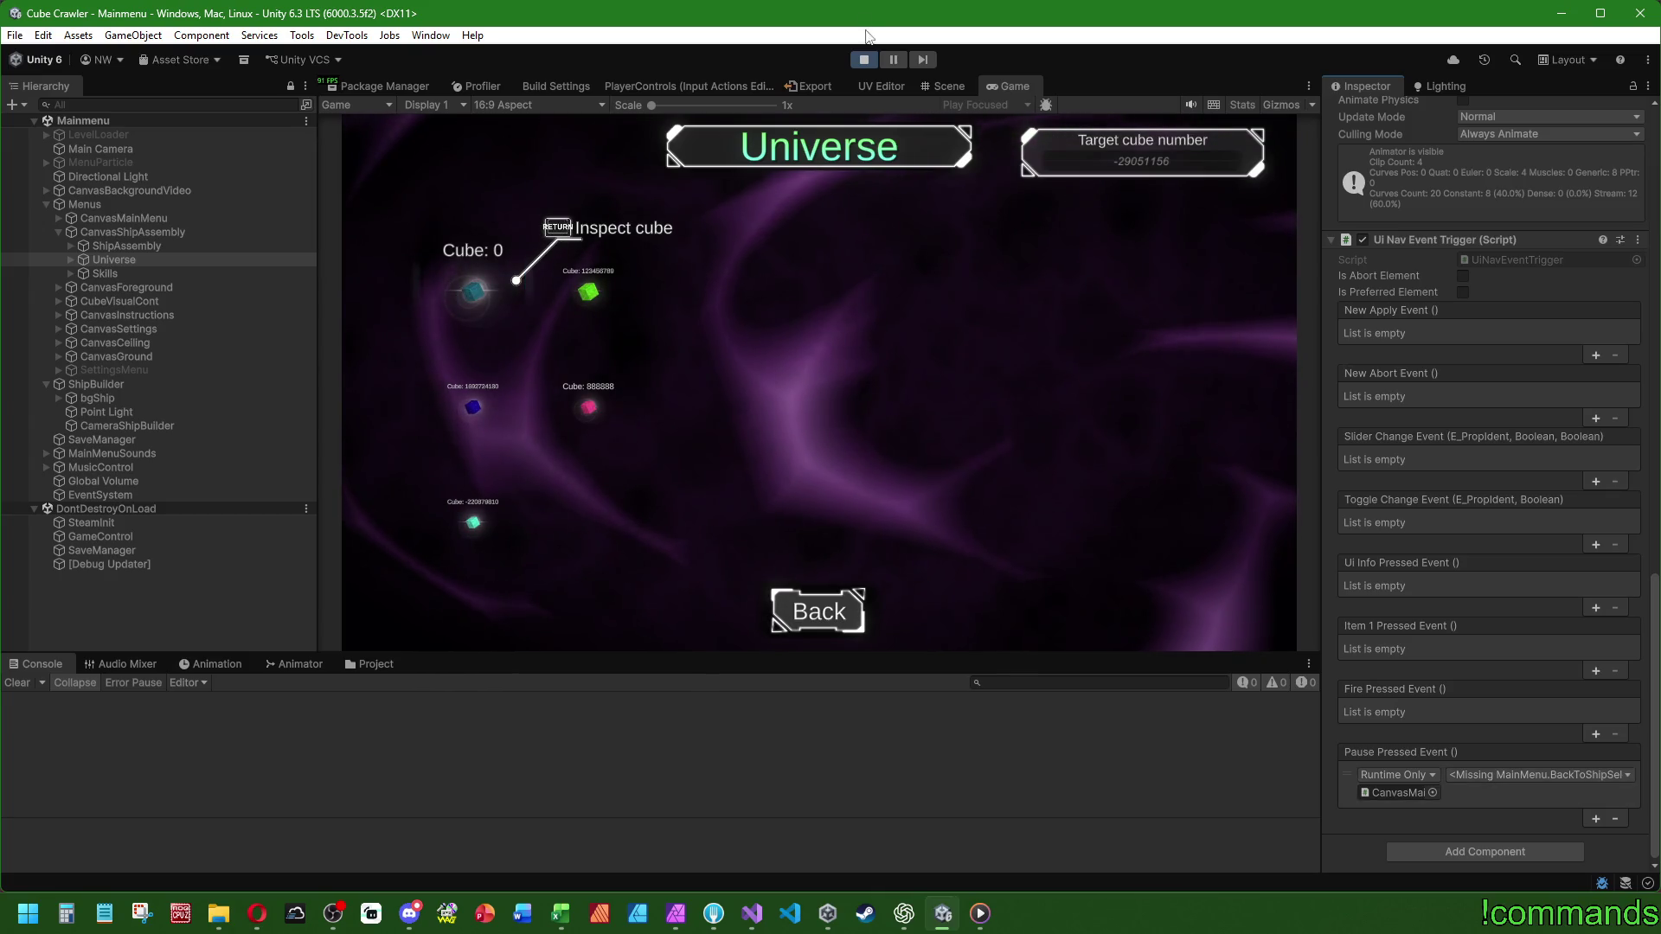
click(869, 60)
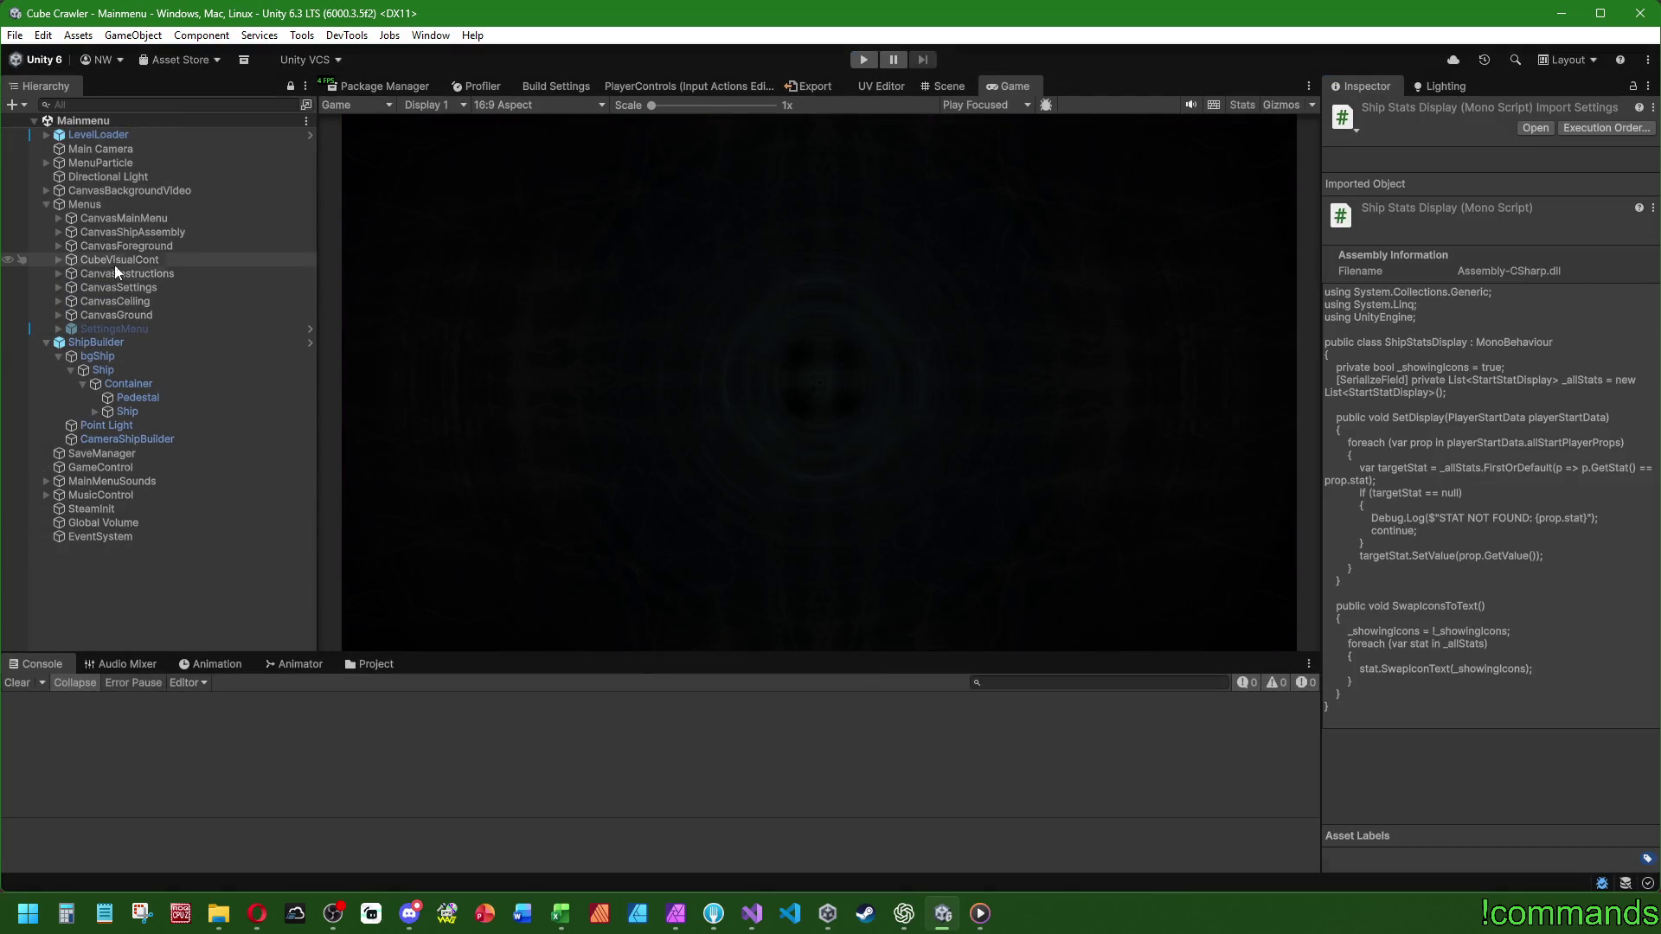
- Select and expand CanvasShipAssembly, collapsing its ShipAssembly subtree
click(77, 233)
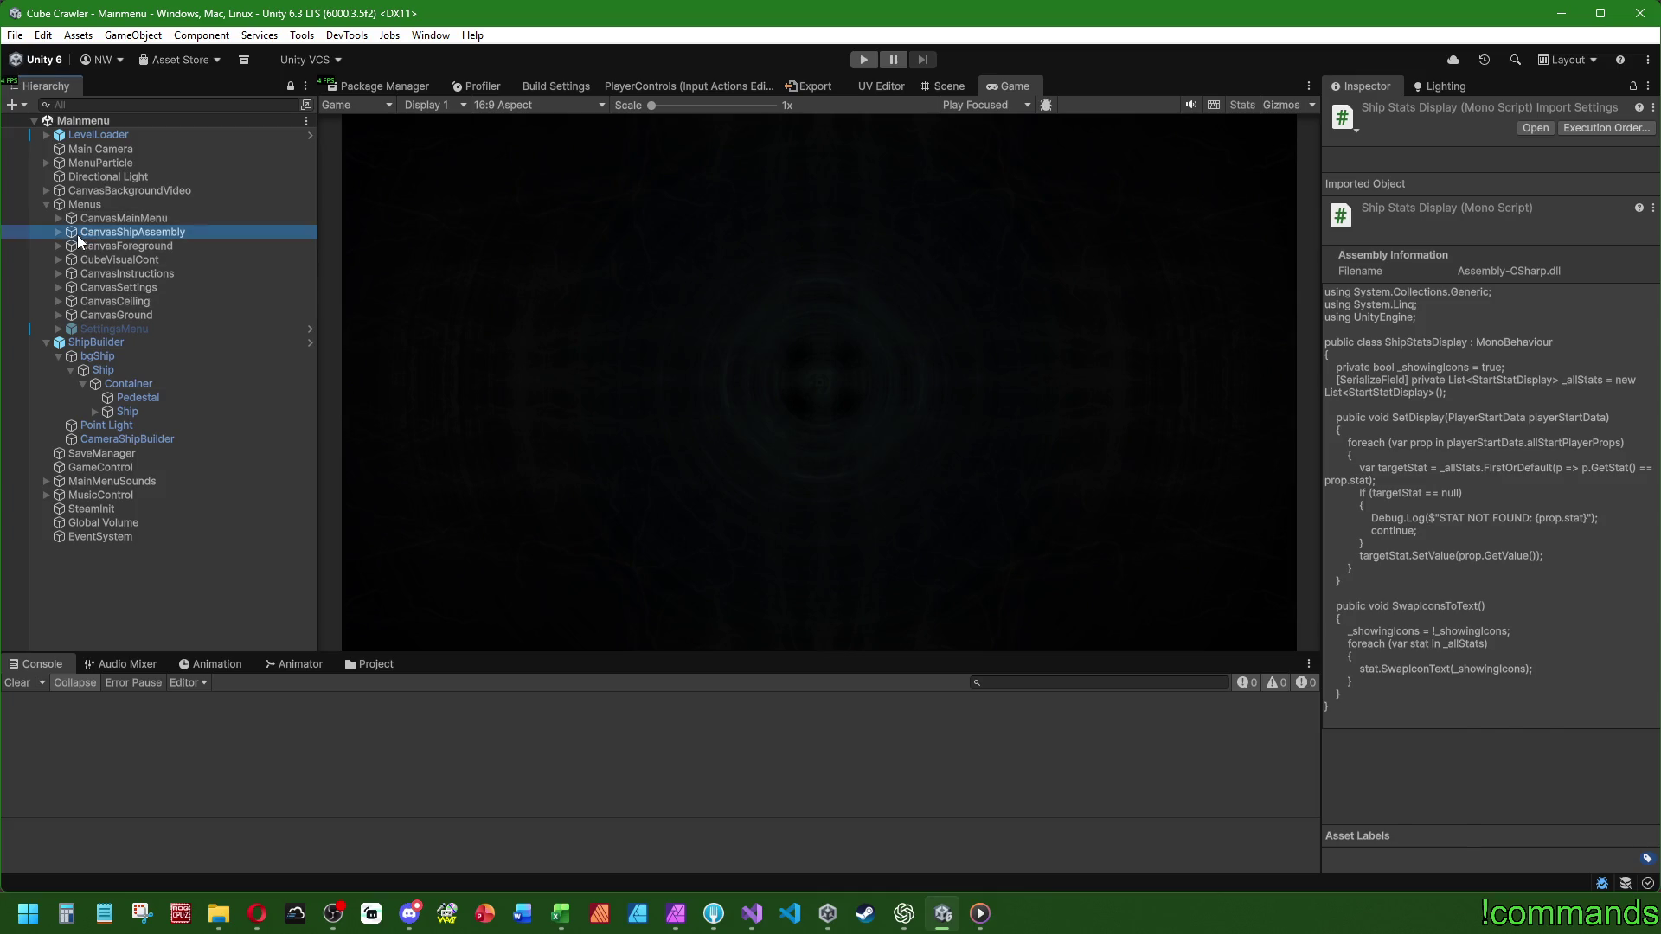
click(59, 232)
scroll(108, 412, down, 10)
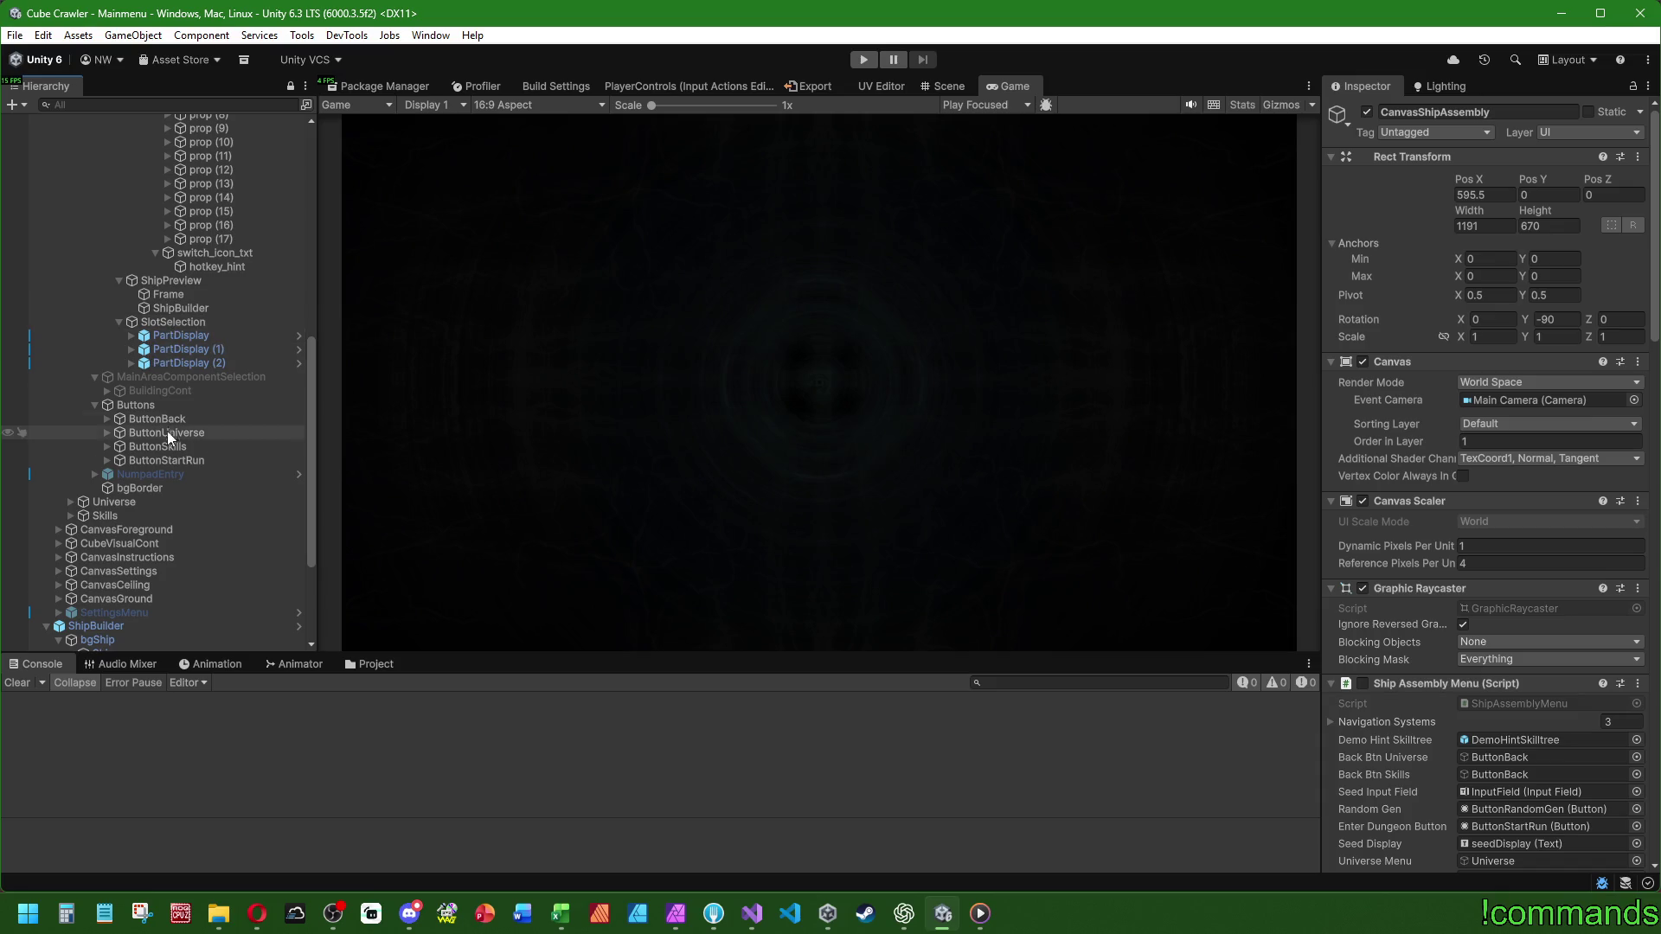
scroll(173, 410, up, 10)
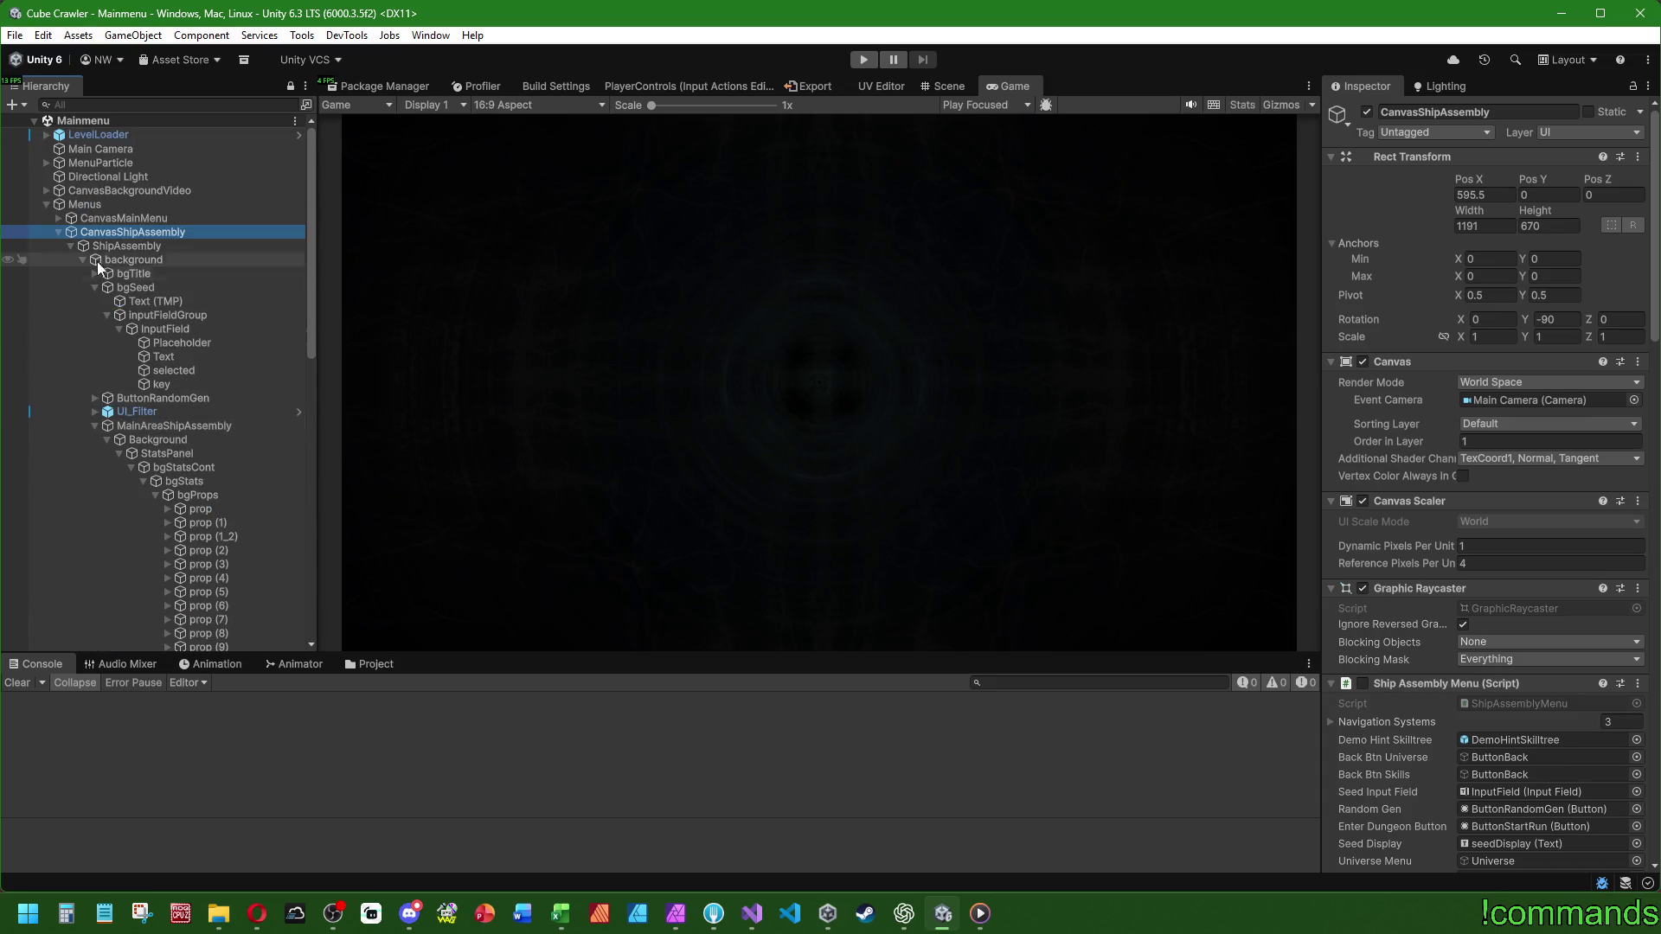
click(70, 245)
- Expand Skills > background > Container > UI-Elements and select 1CombatArea
click(71, 274)
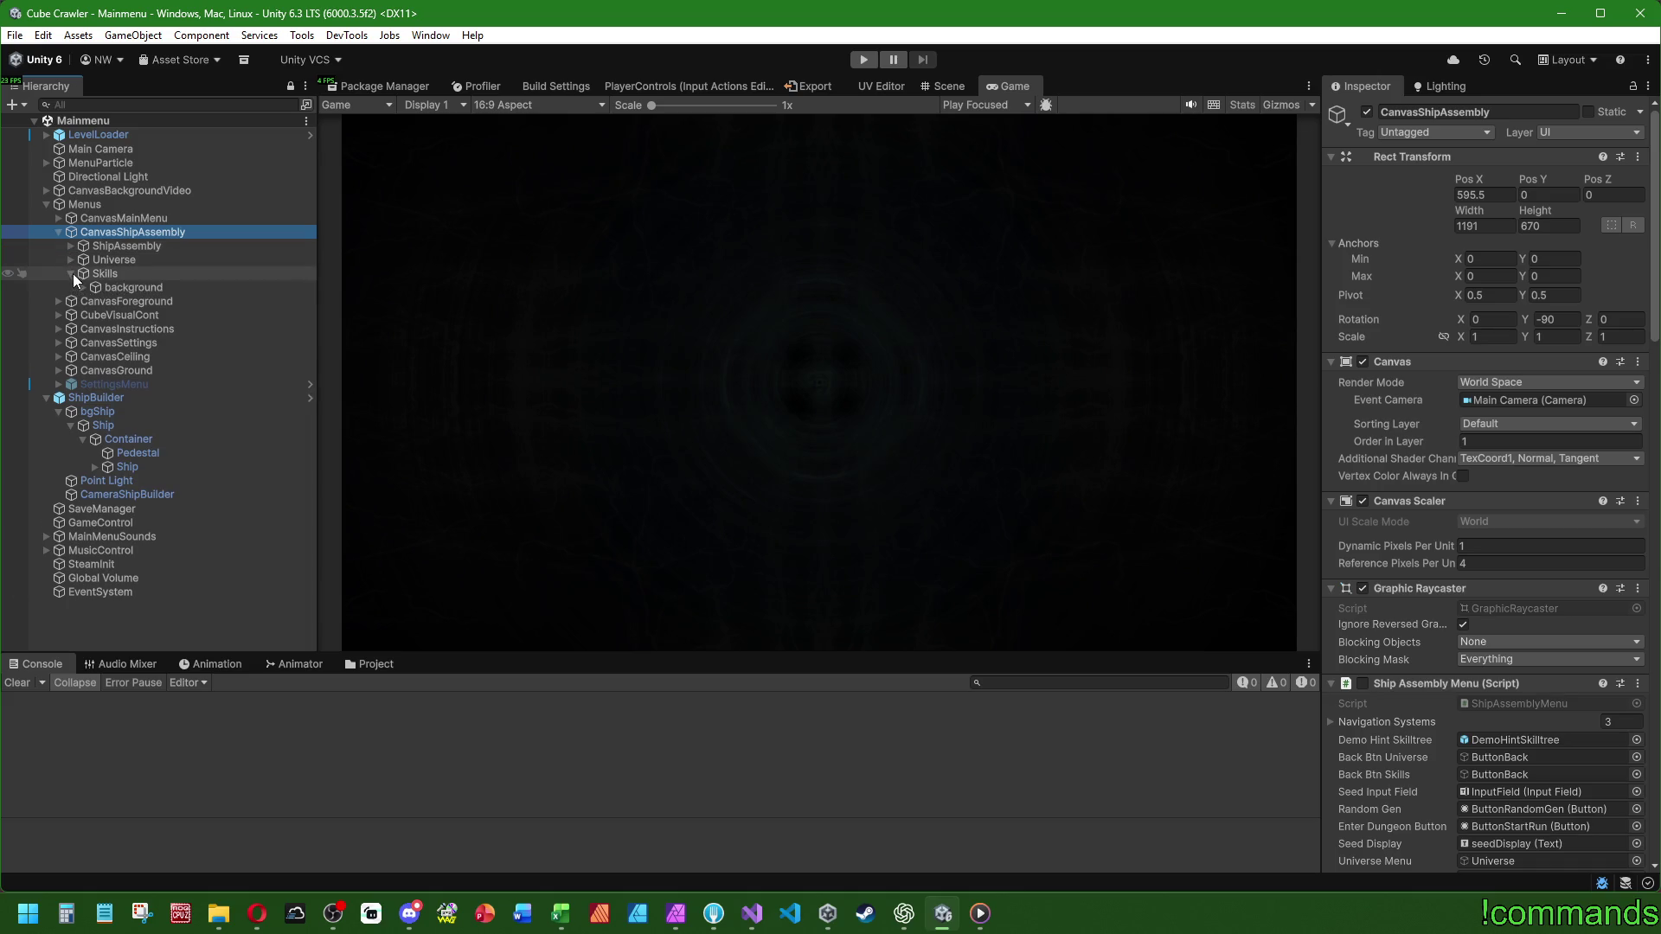
click(96, 271)
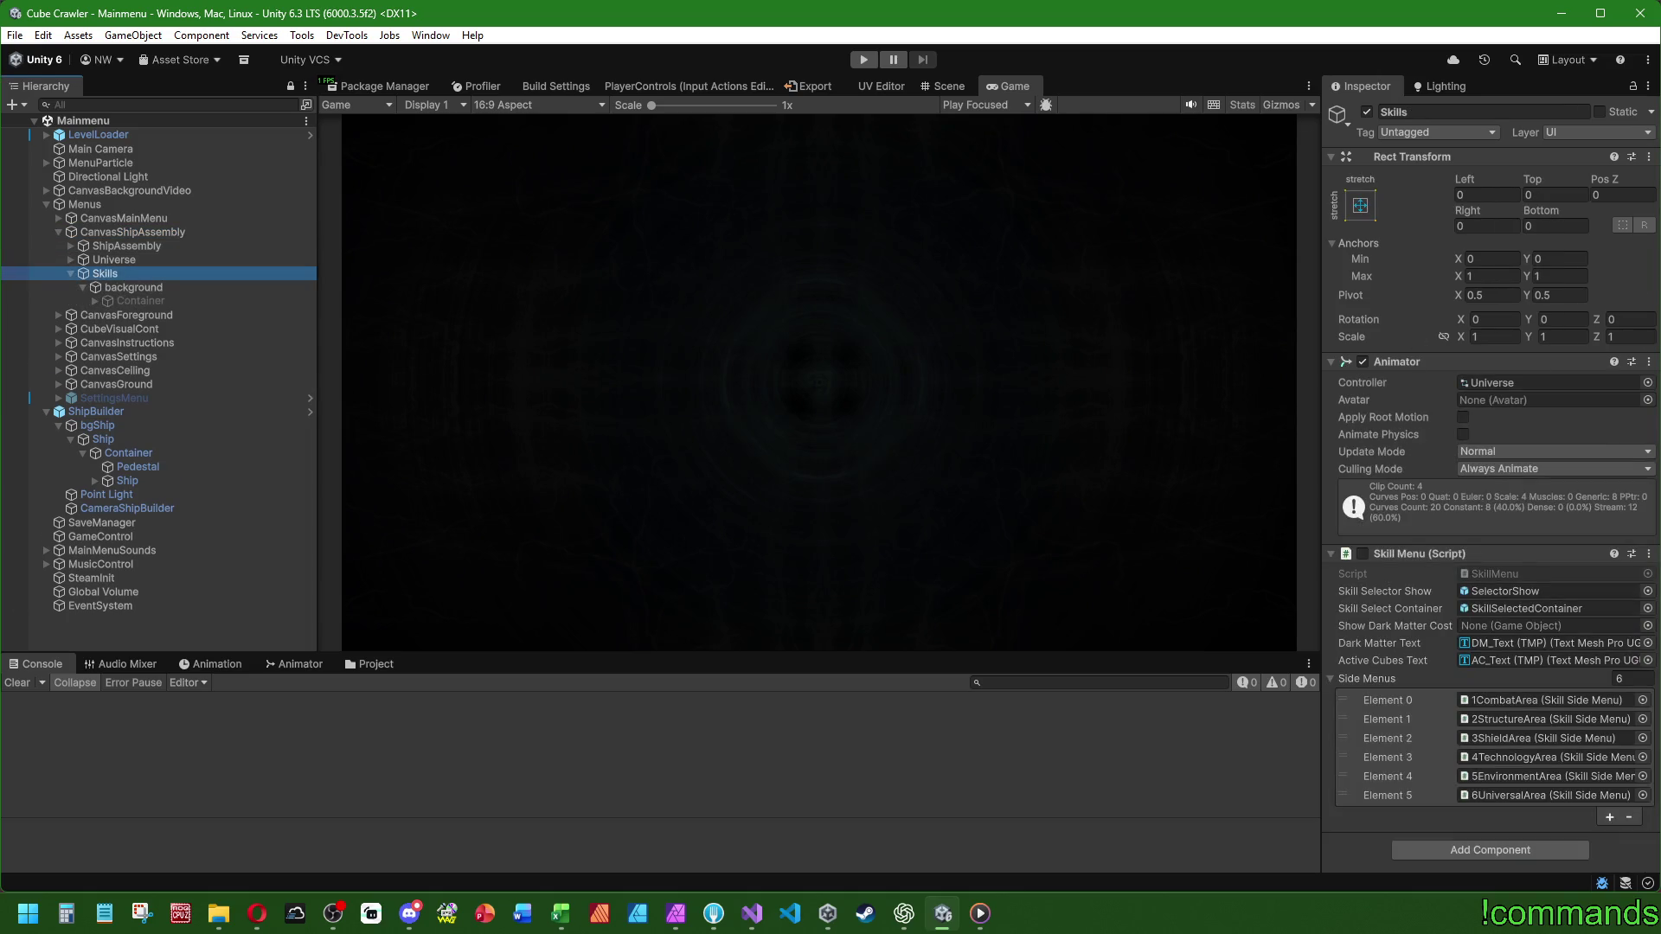
click(95, 301)
click(145, 304)
click(147, 315)
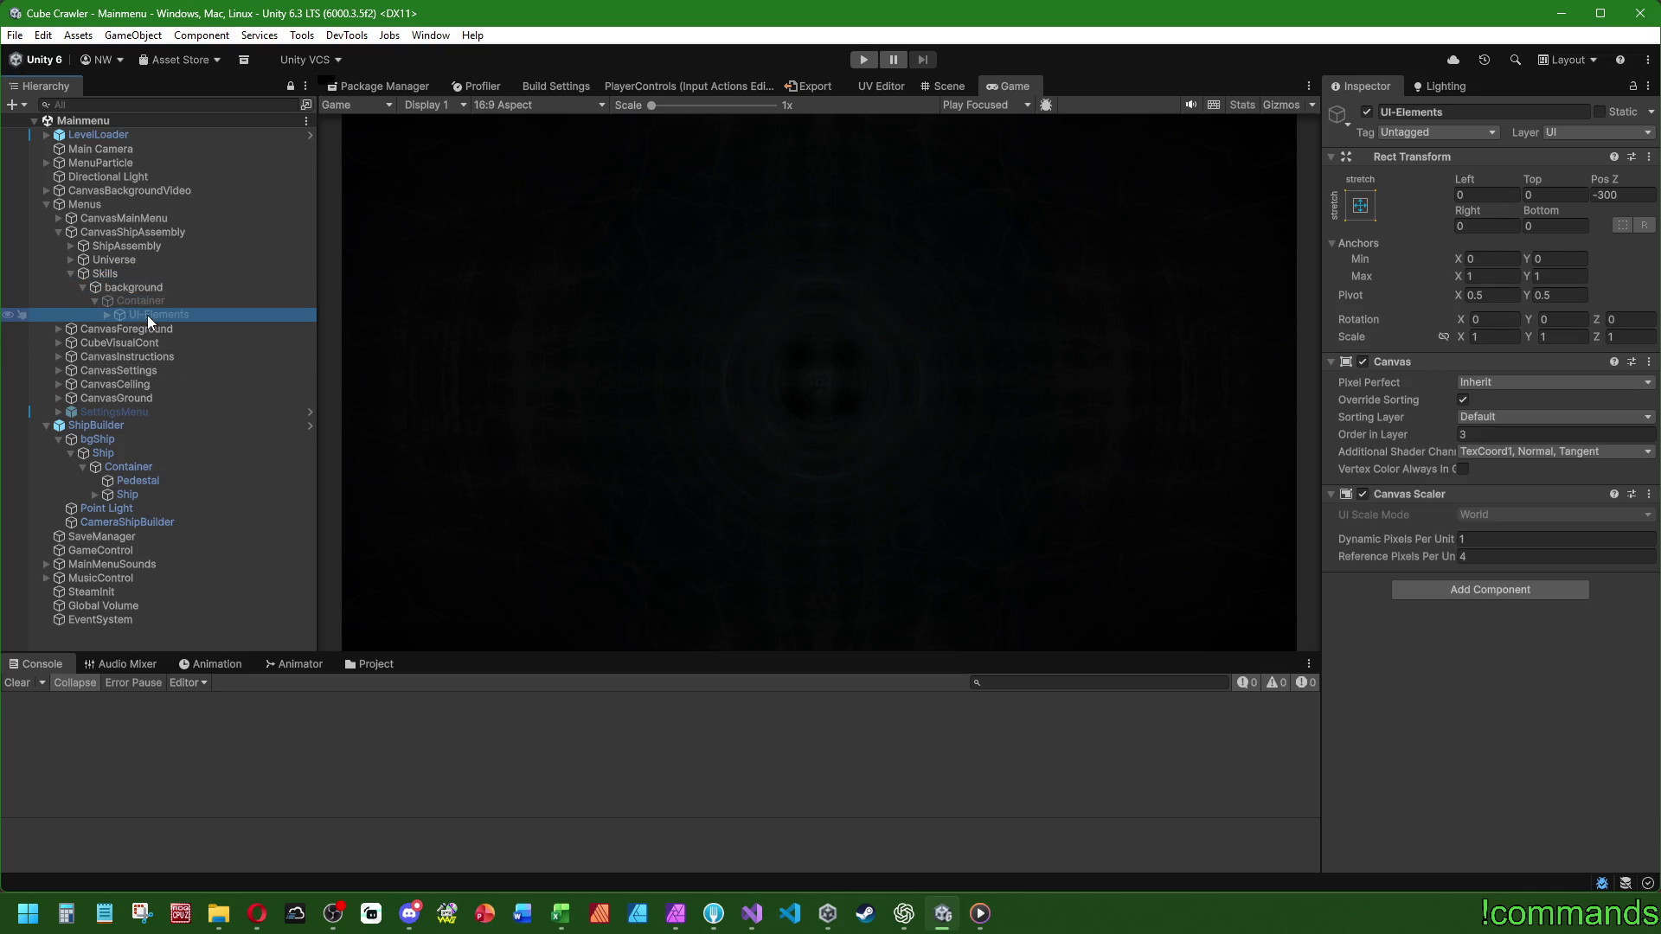
click(106, 314)
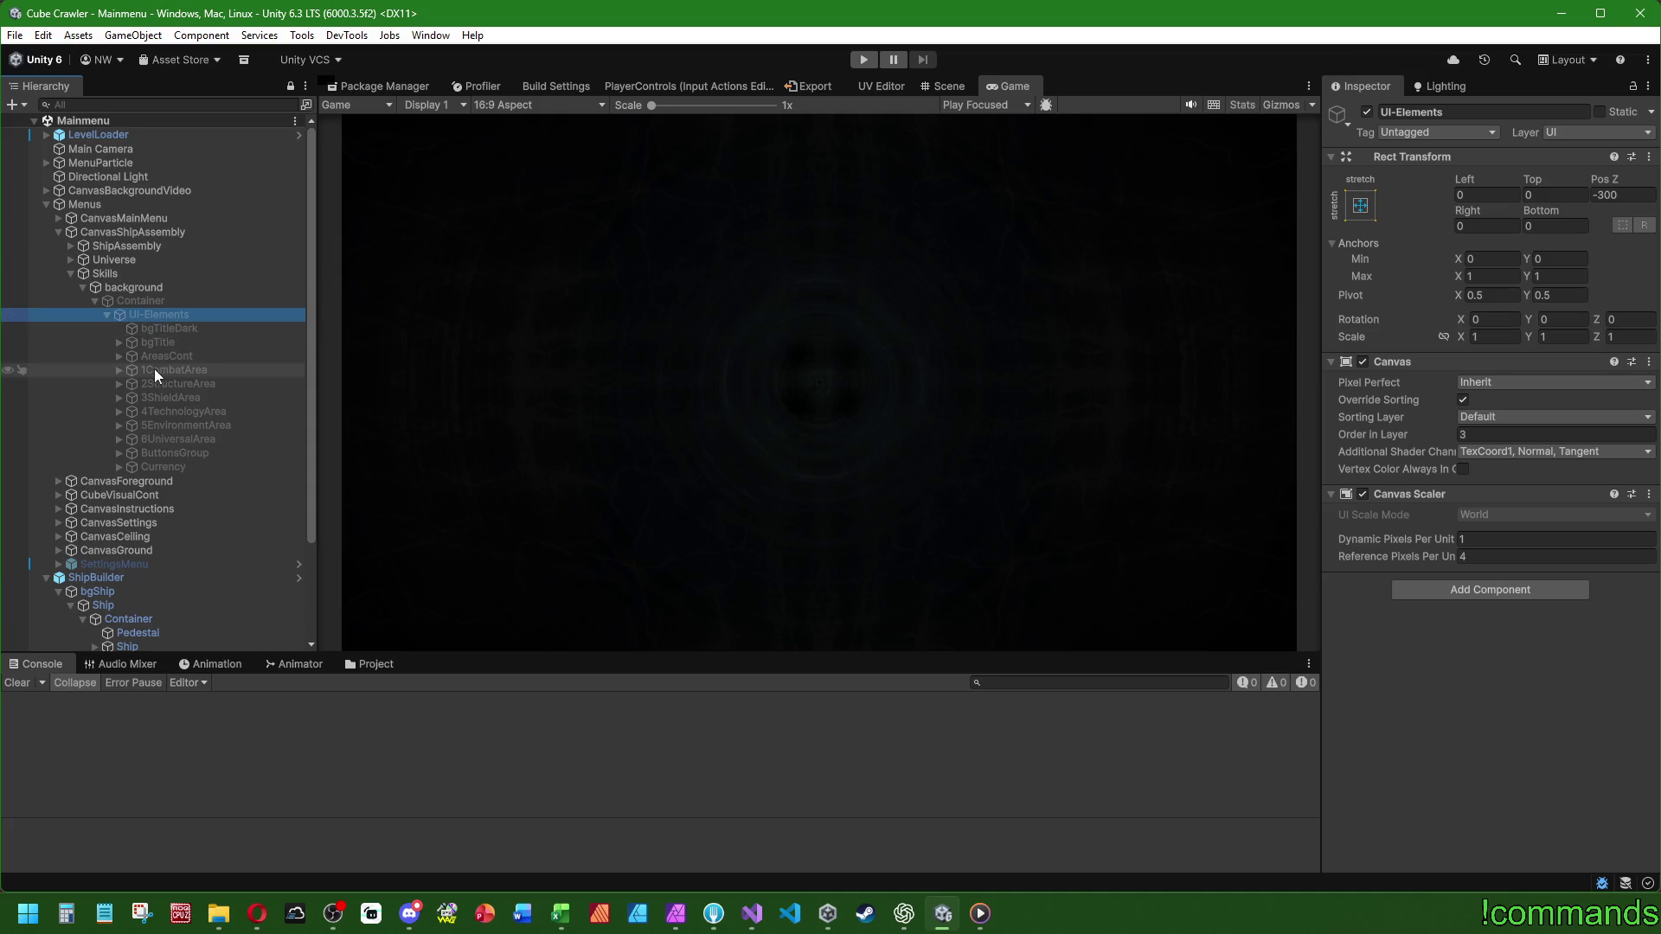
click(178, 370)
- Review 2StructureArea through 6UniversalArea, then select all six skill areas together
drag(1658, 195, 1656, 735)
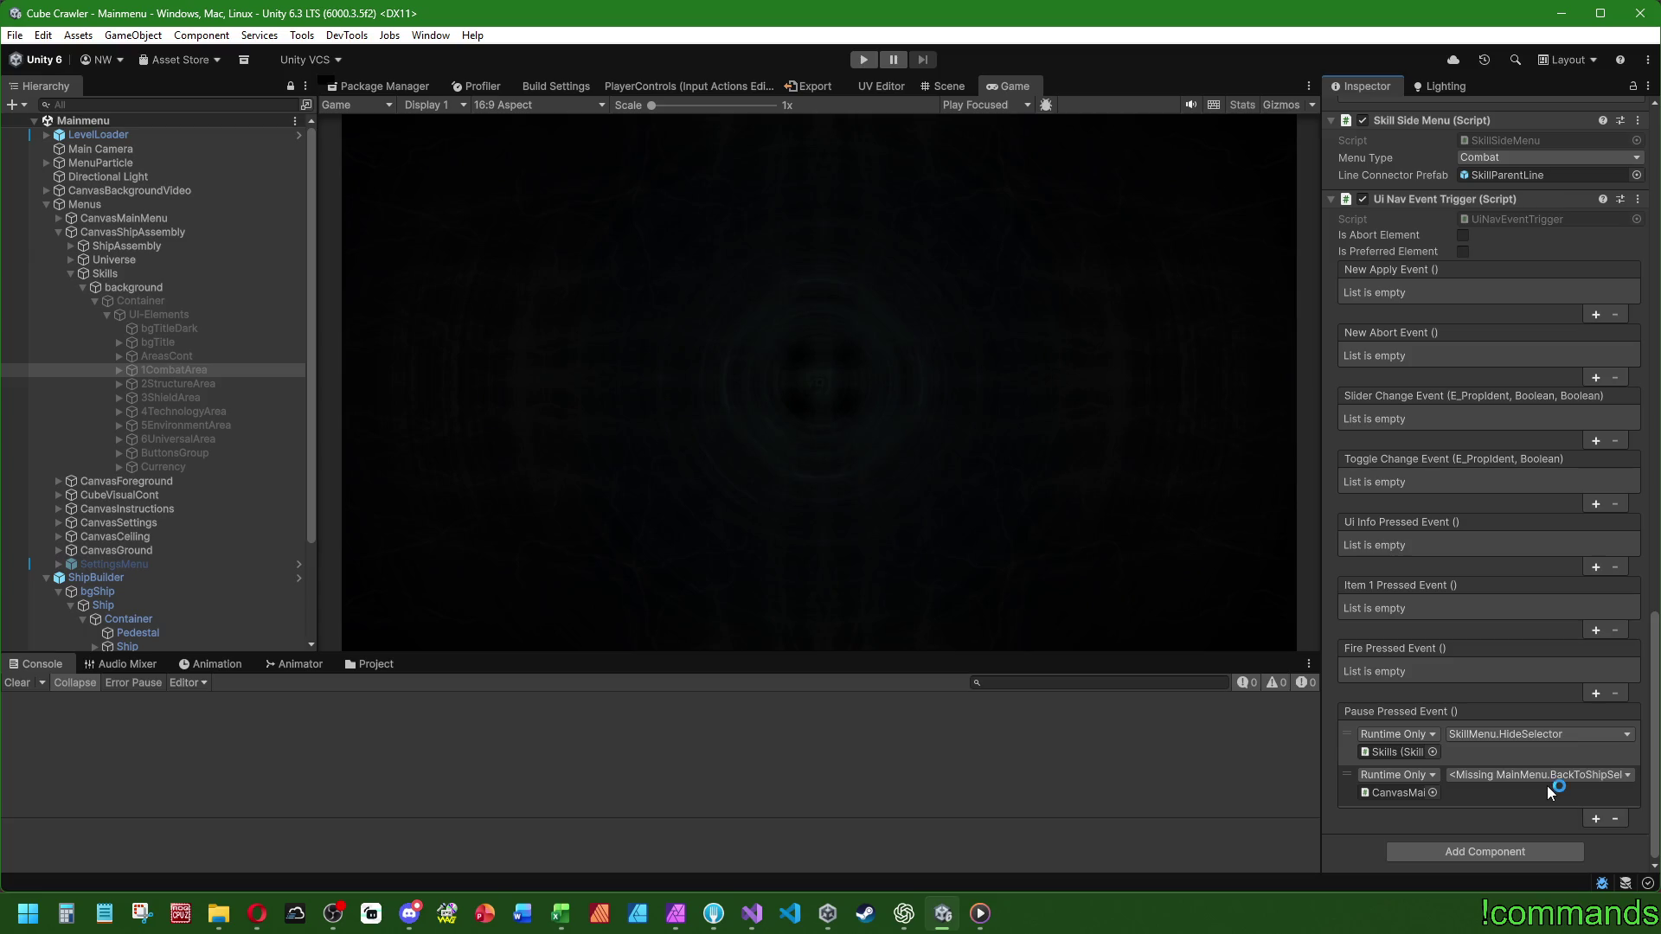
click(199, 387)
click(199, 394)
click(194, 407)
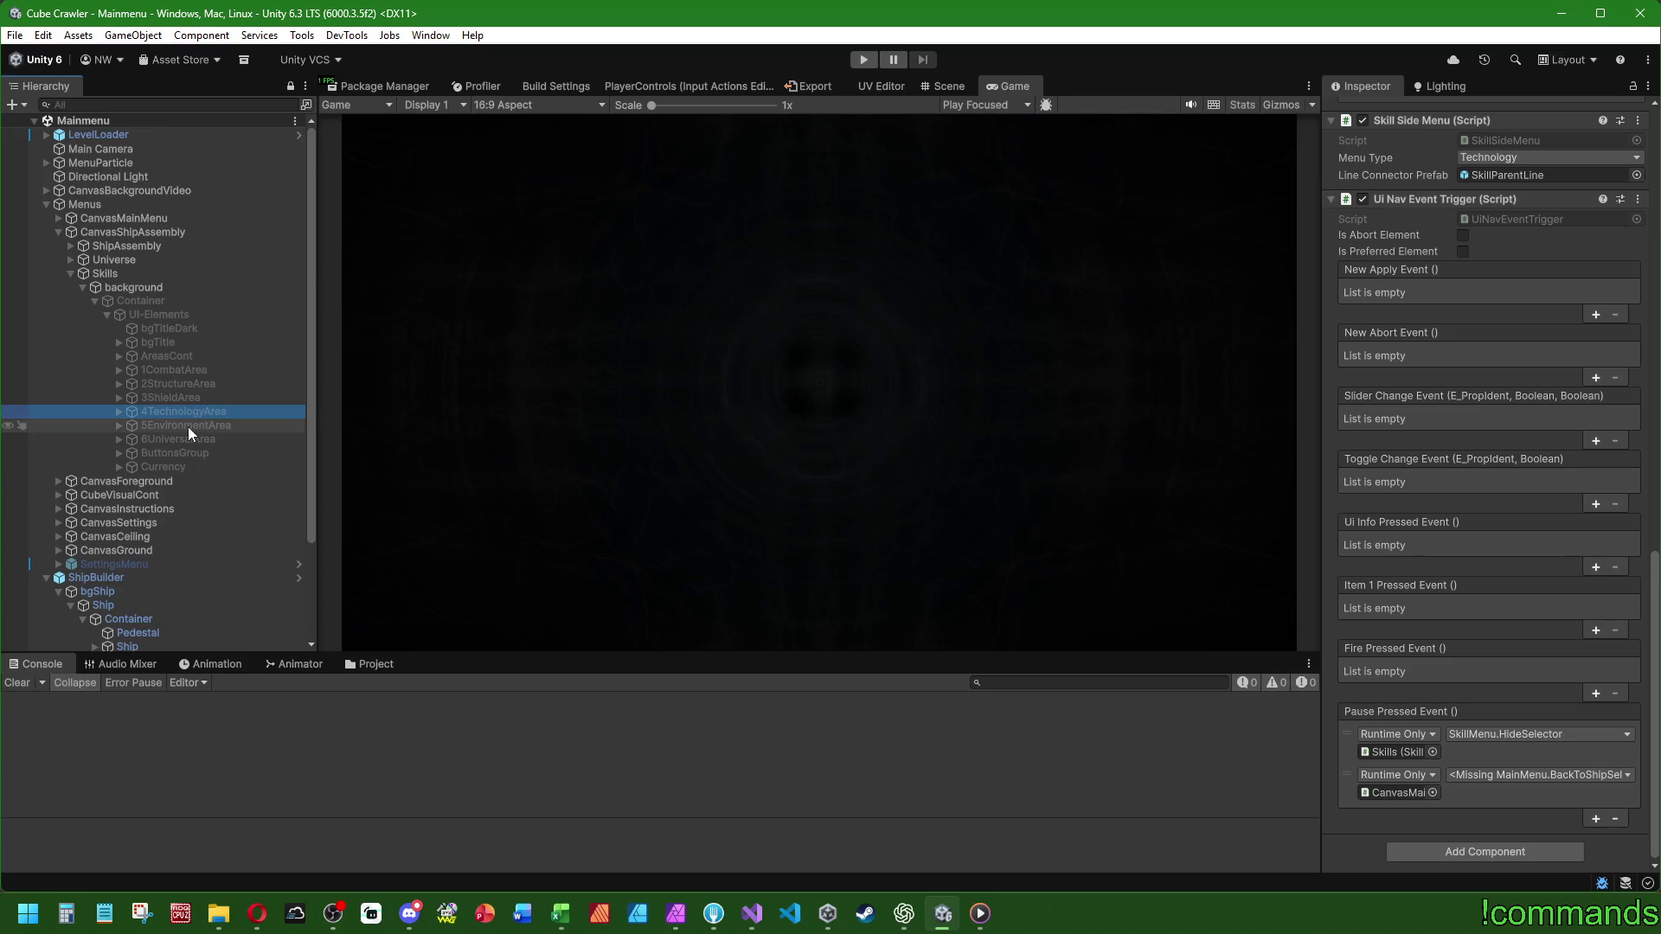
click(189, 428)
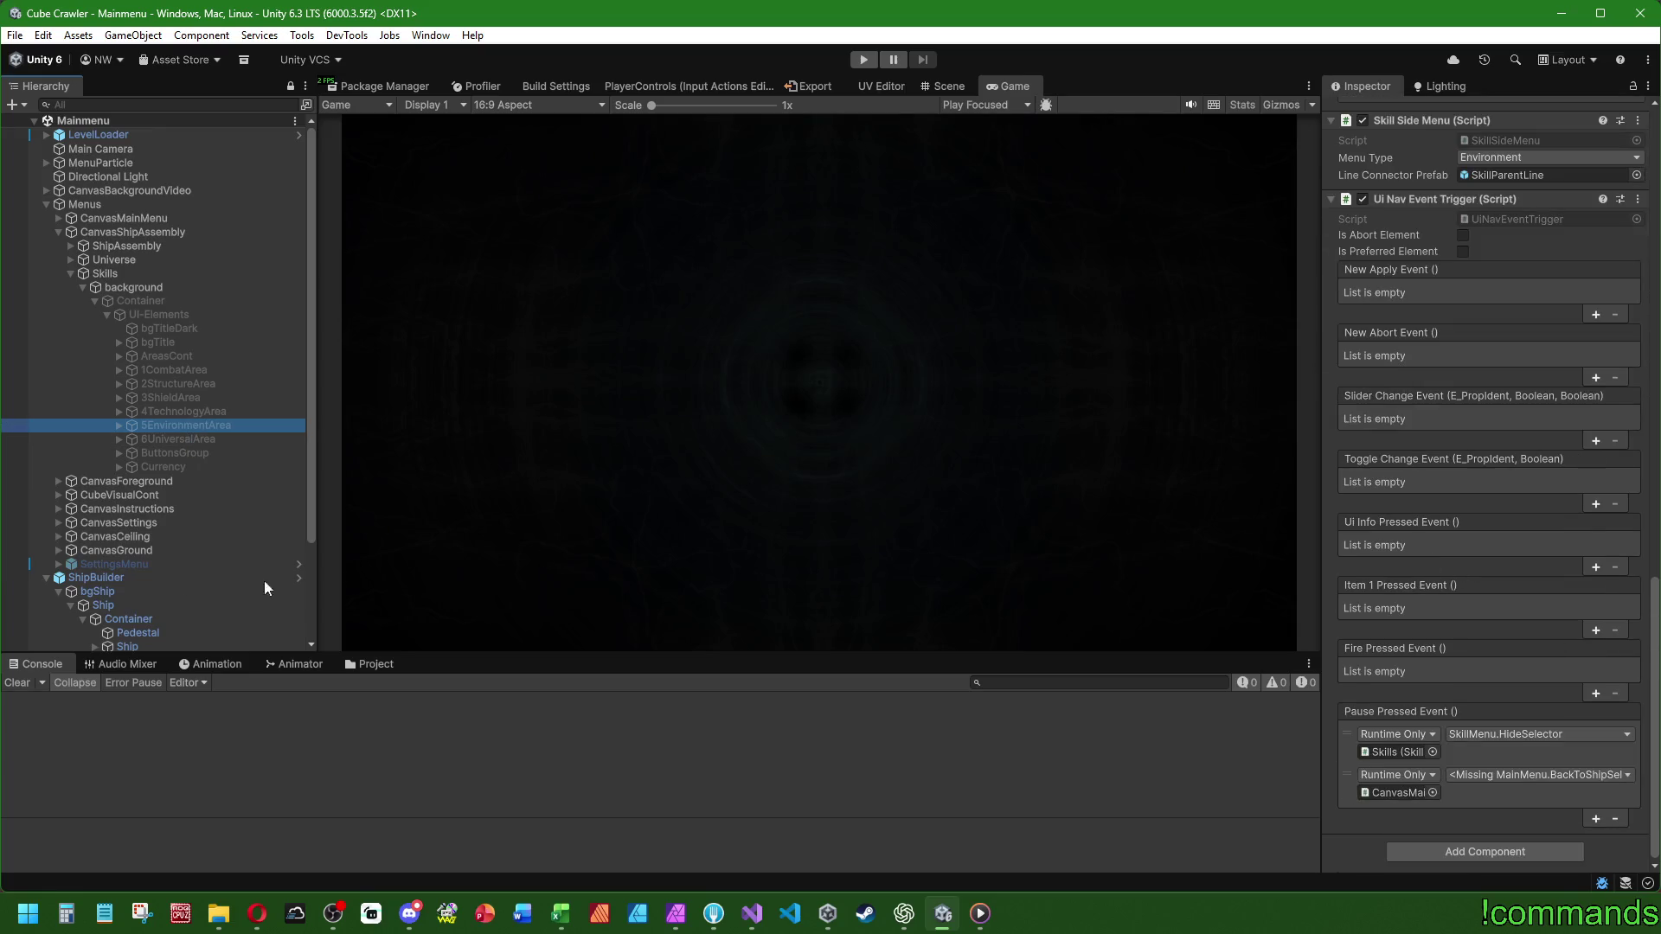
click(185, 439)
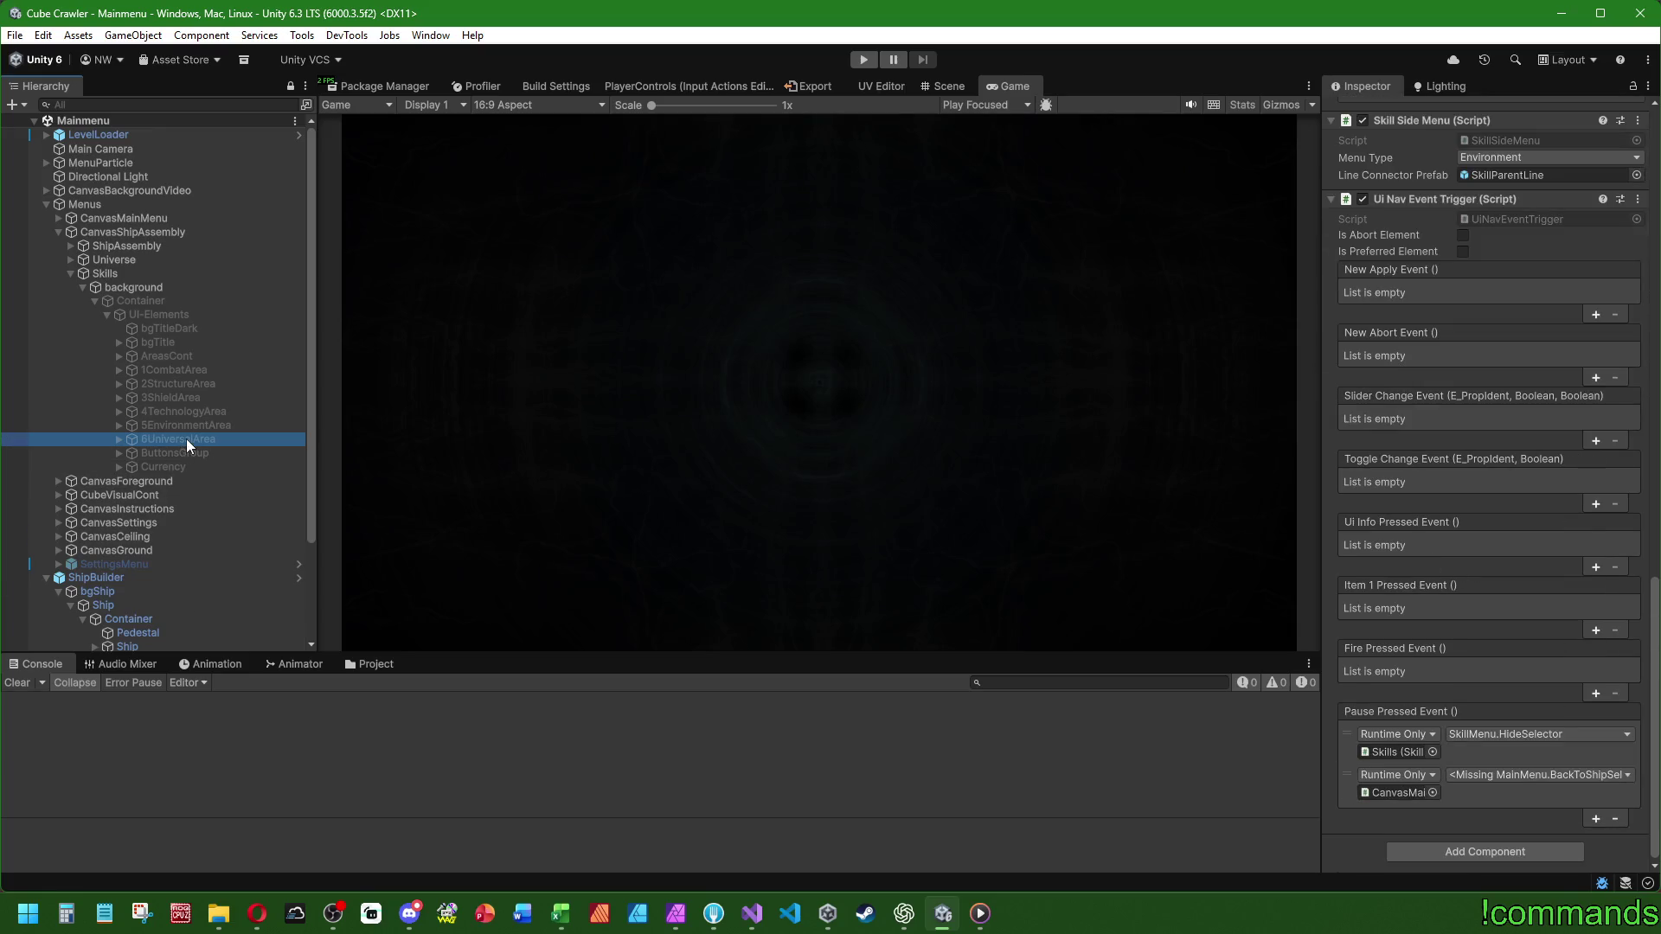
shift+click(166, 372)
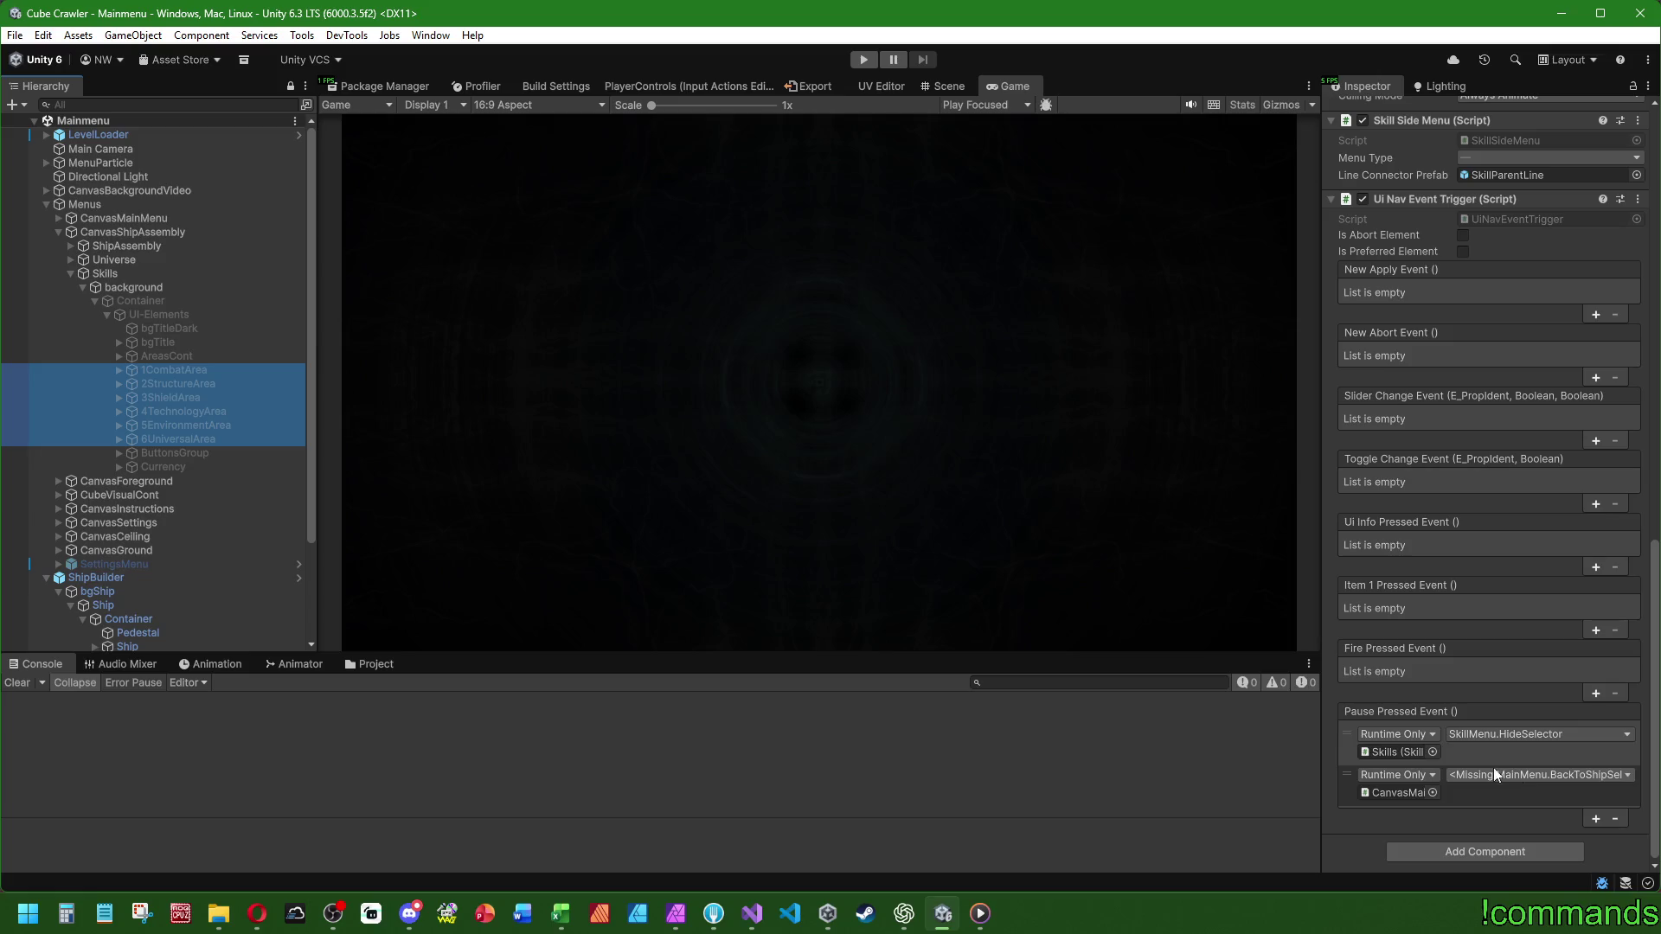
- Point their Pause Pressed Event at CanvasShipAssembly's ShipAssemblyMenu.BackToShipAssembly
mouse_move(152, 232)
mouse_down()
mouse_move(459, 278)
mouse_move(1382, 793)
mouse_up()
click(1522, 774)
mouse_move(1502, 734)
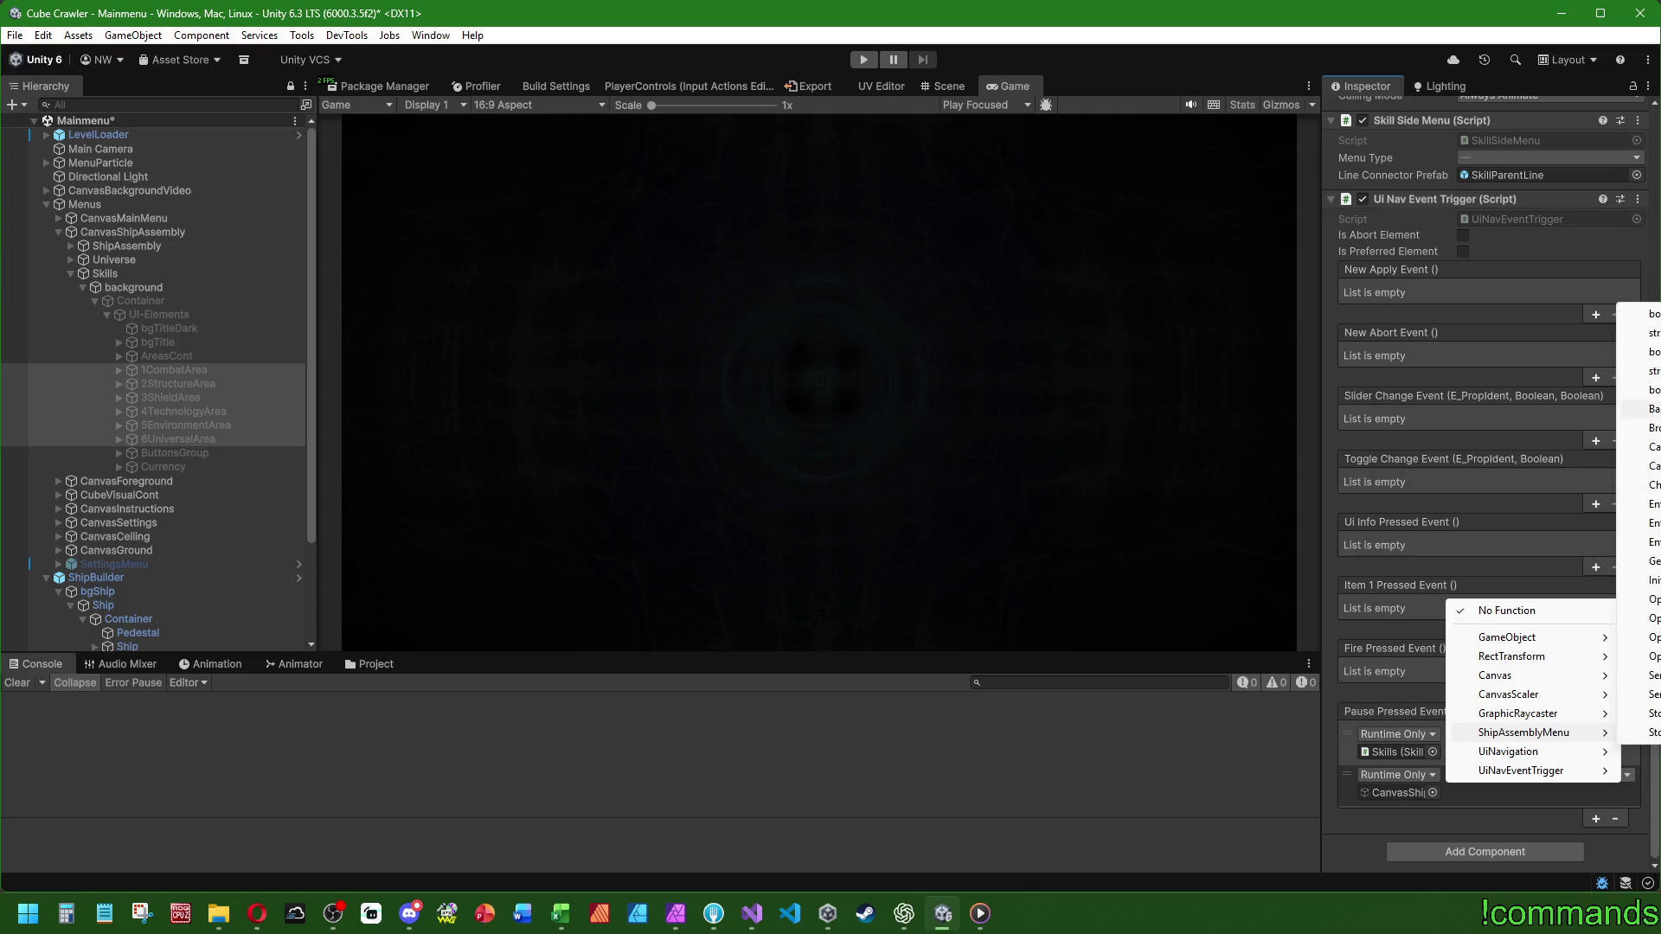
click(1652, 409)
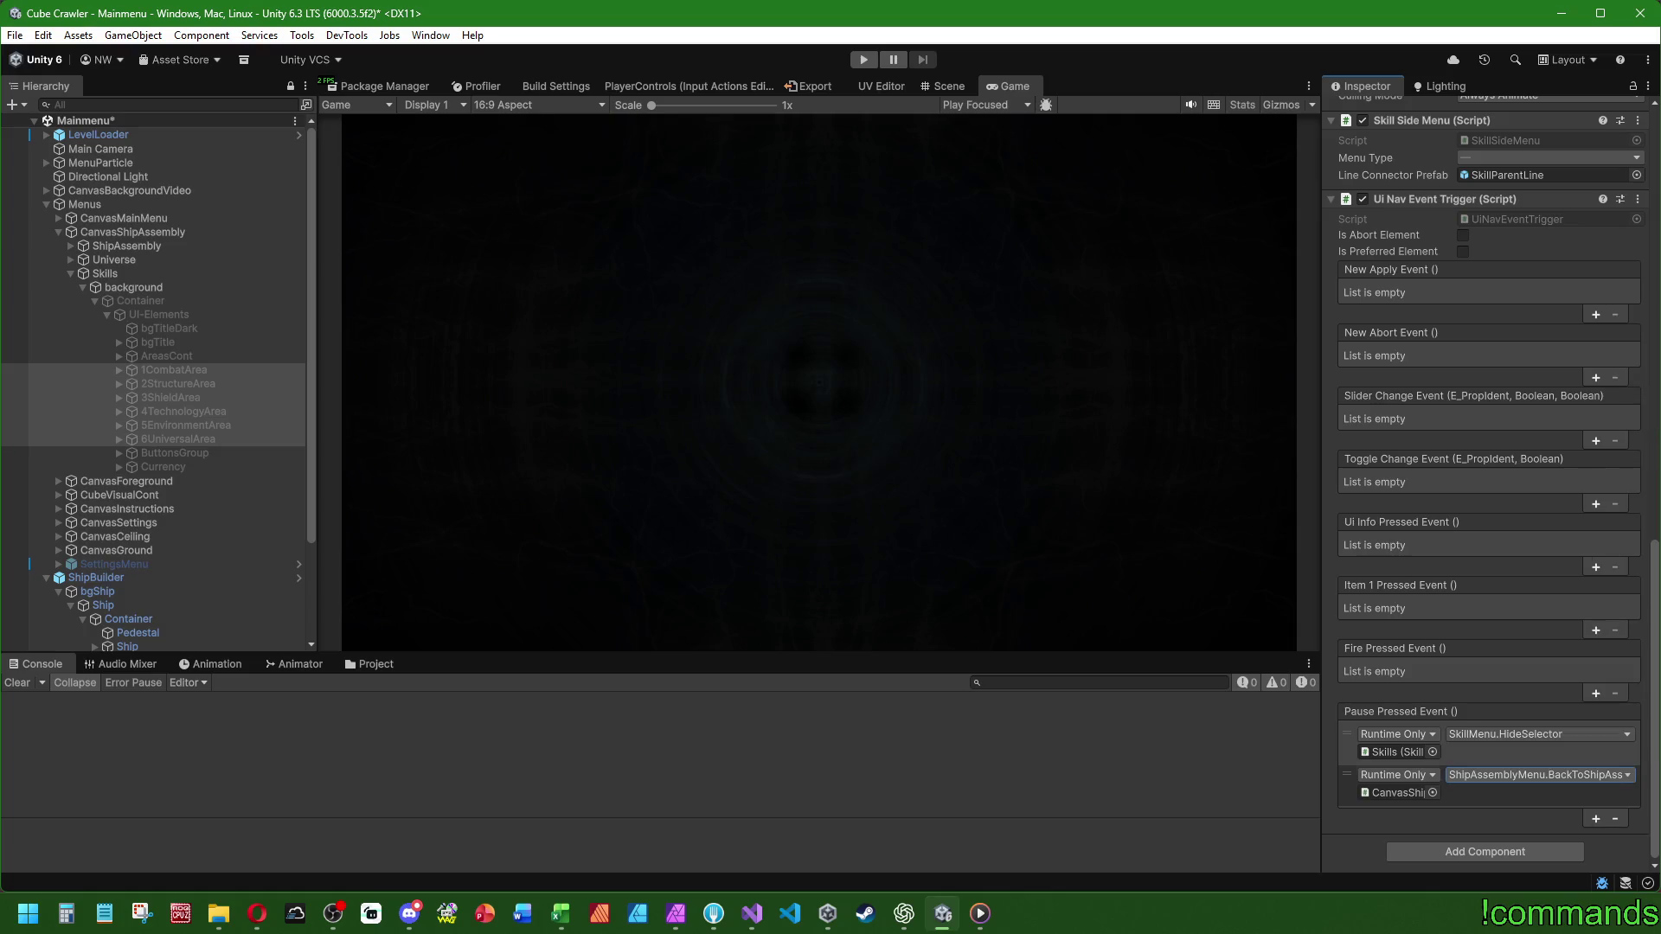
- Collapse Skills, expand the Universe menu's hierarchy and select Universe
click(71, 273)
click(71, 261)
click(83, 275)
click(94, 287)
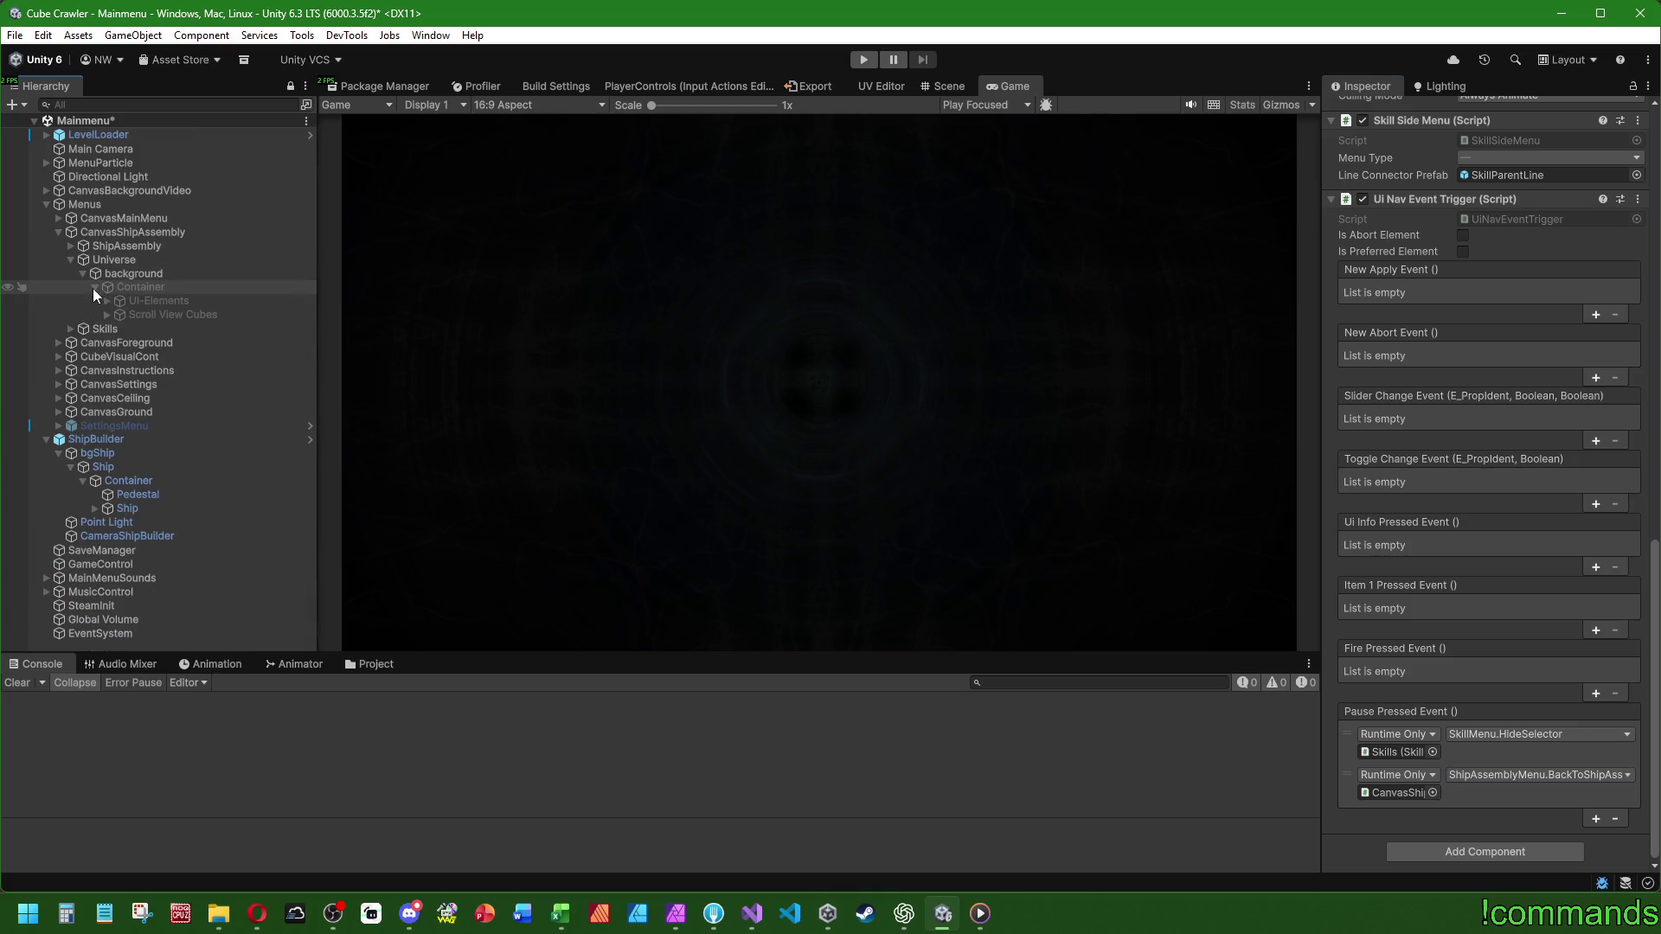
click(104, 300)
click(124, 258)
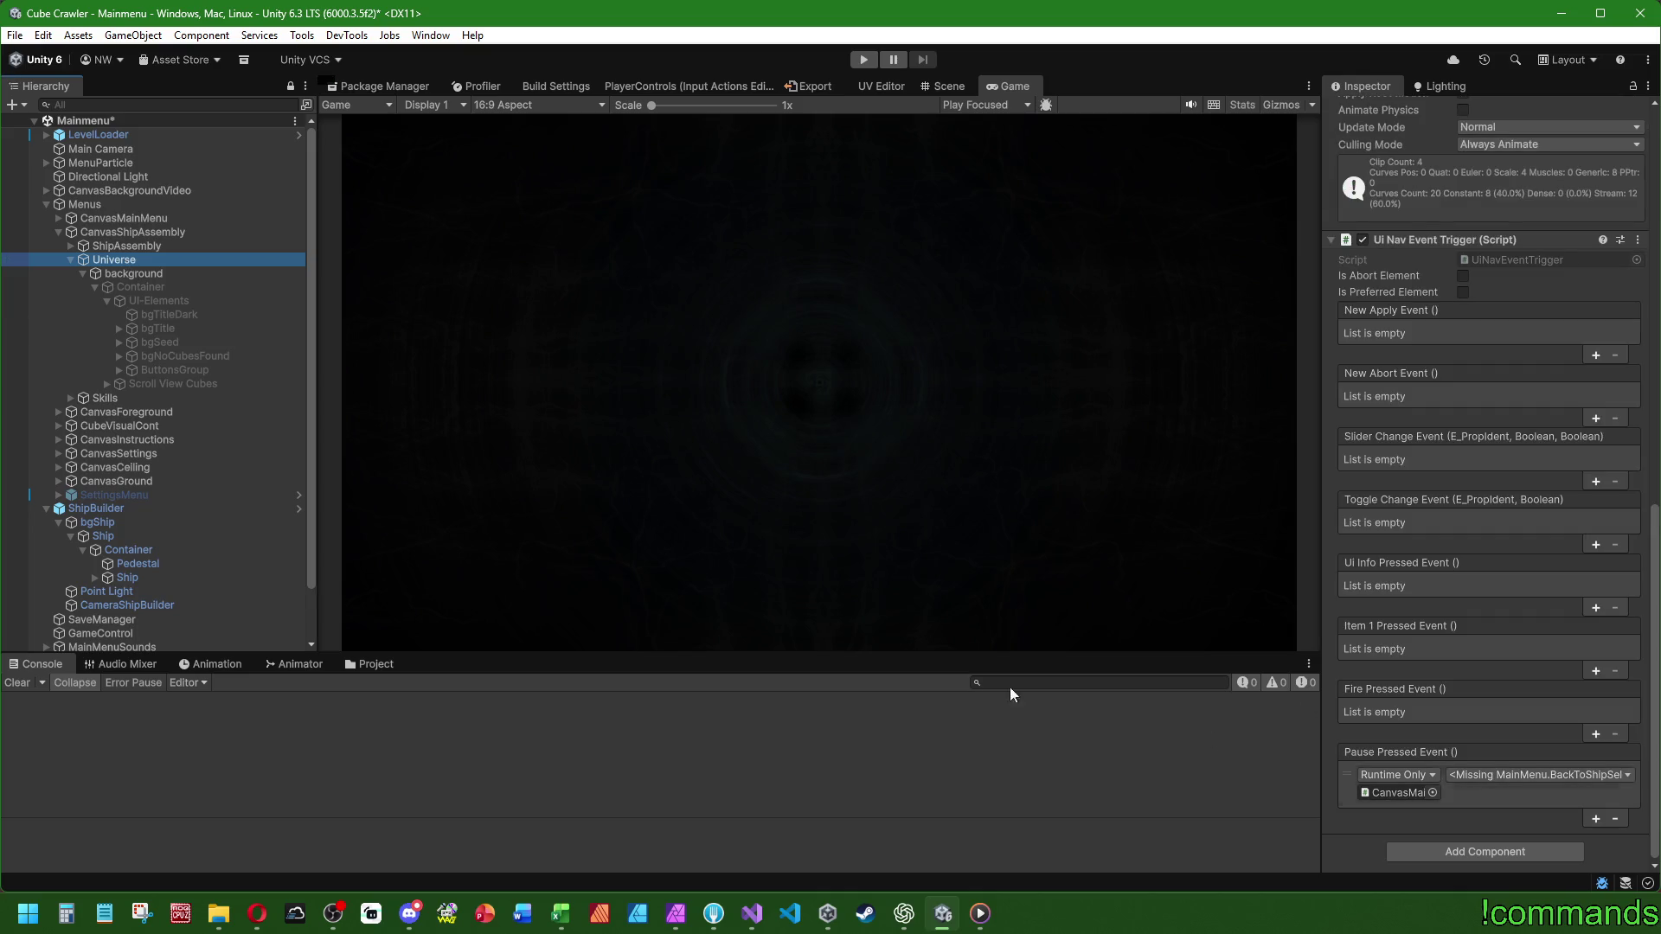
- Set Universe's Pause Pressed Event to CanvasShipAssembly's ShipAssemblyMenu.BackToShipAssembly
drag(122, 230, 1396, 798)
click(1488, 775)
mouse_move(1533, 733)
click(1640, 409)
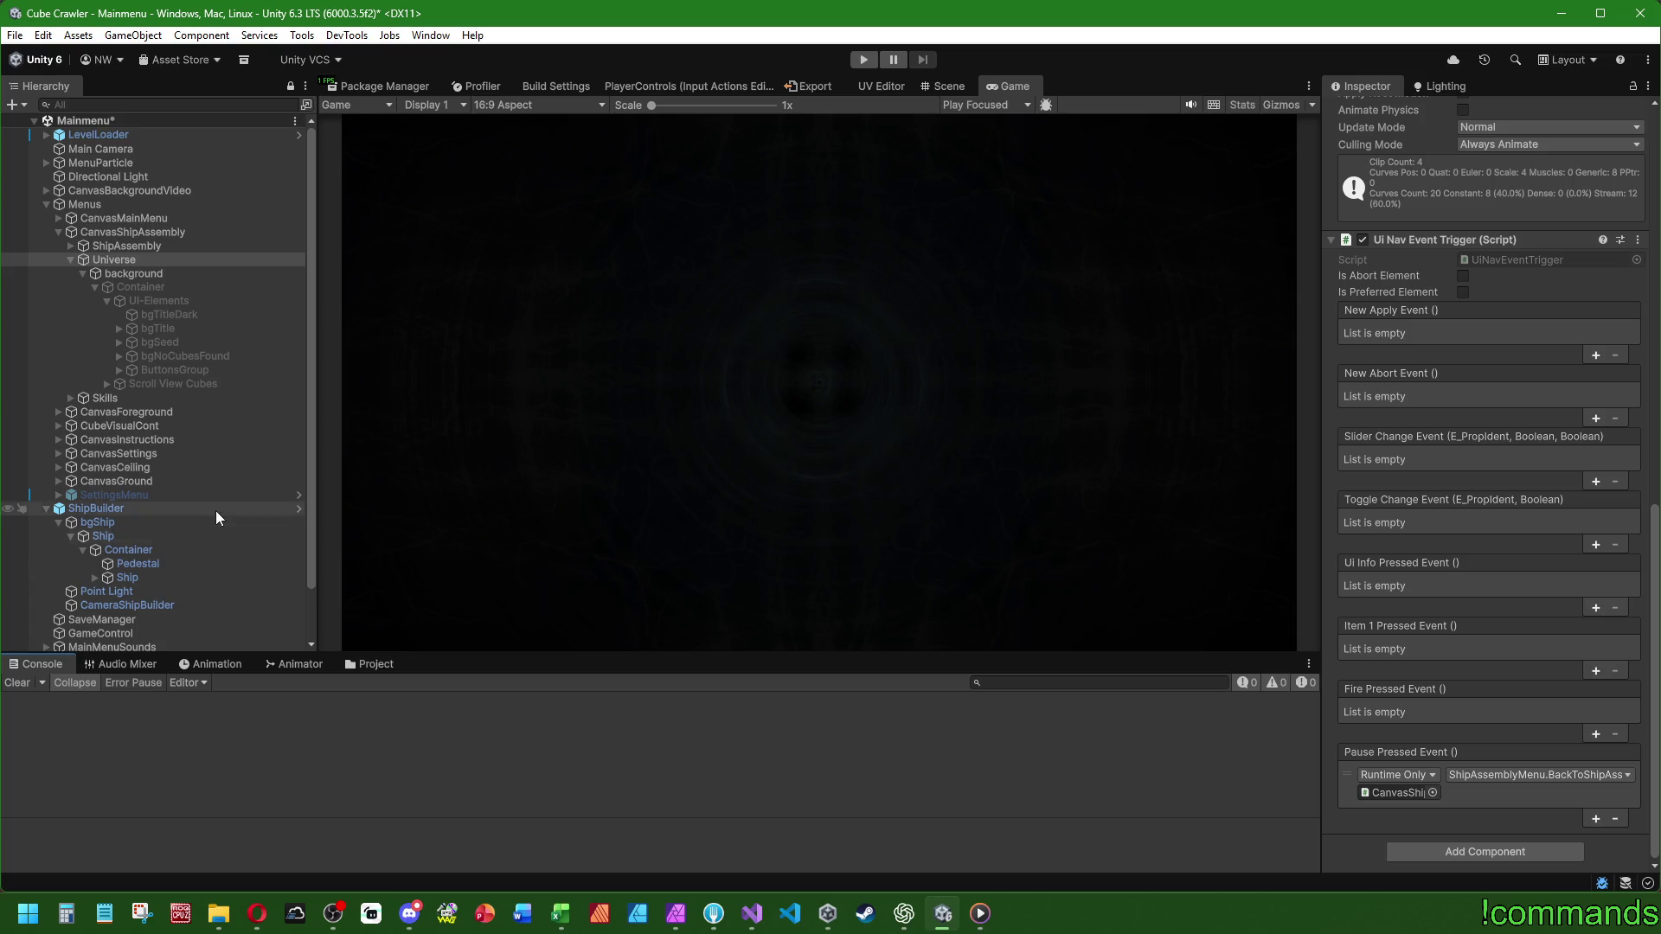
- Save the Mainmenu scene via File, collapse Menus and clear the selection
click(13, 37)
click(15, 36)
click(15, 36)
click(55, 121)
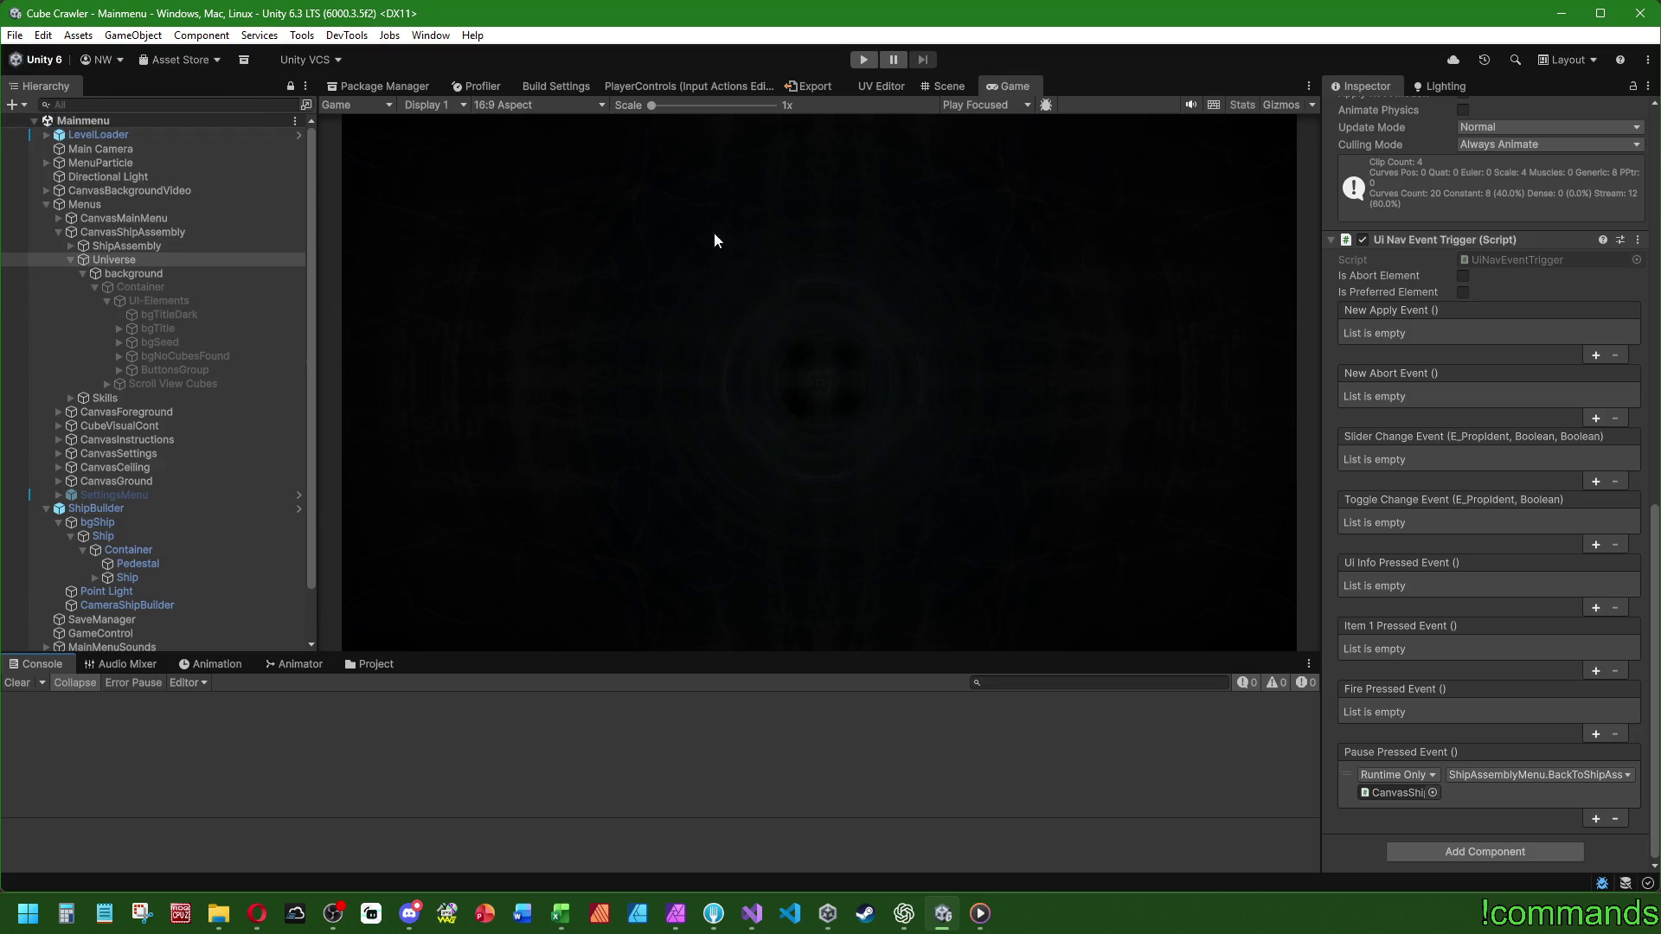
click(47, 204)
click(159, 553)
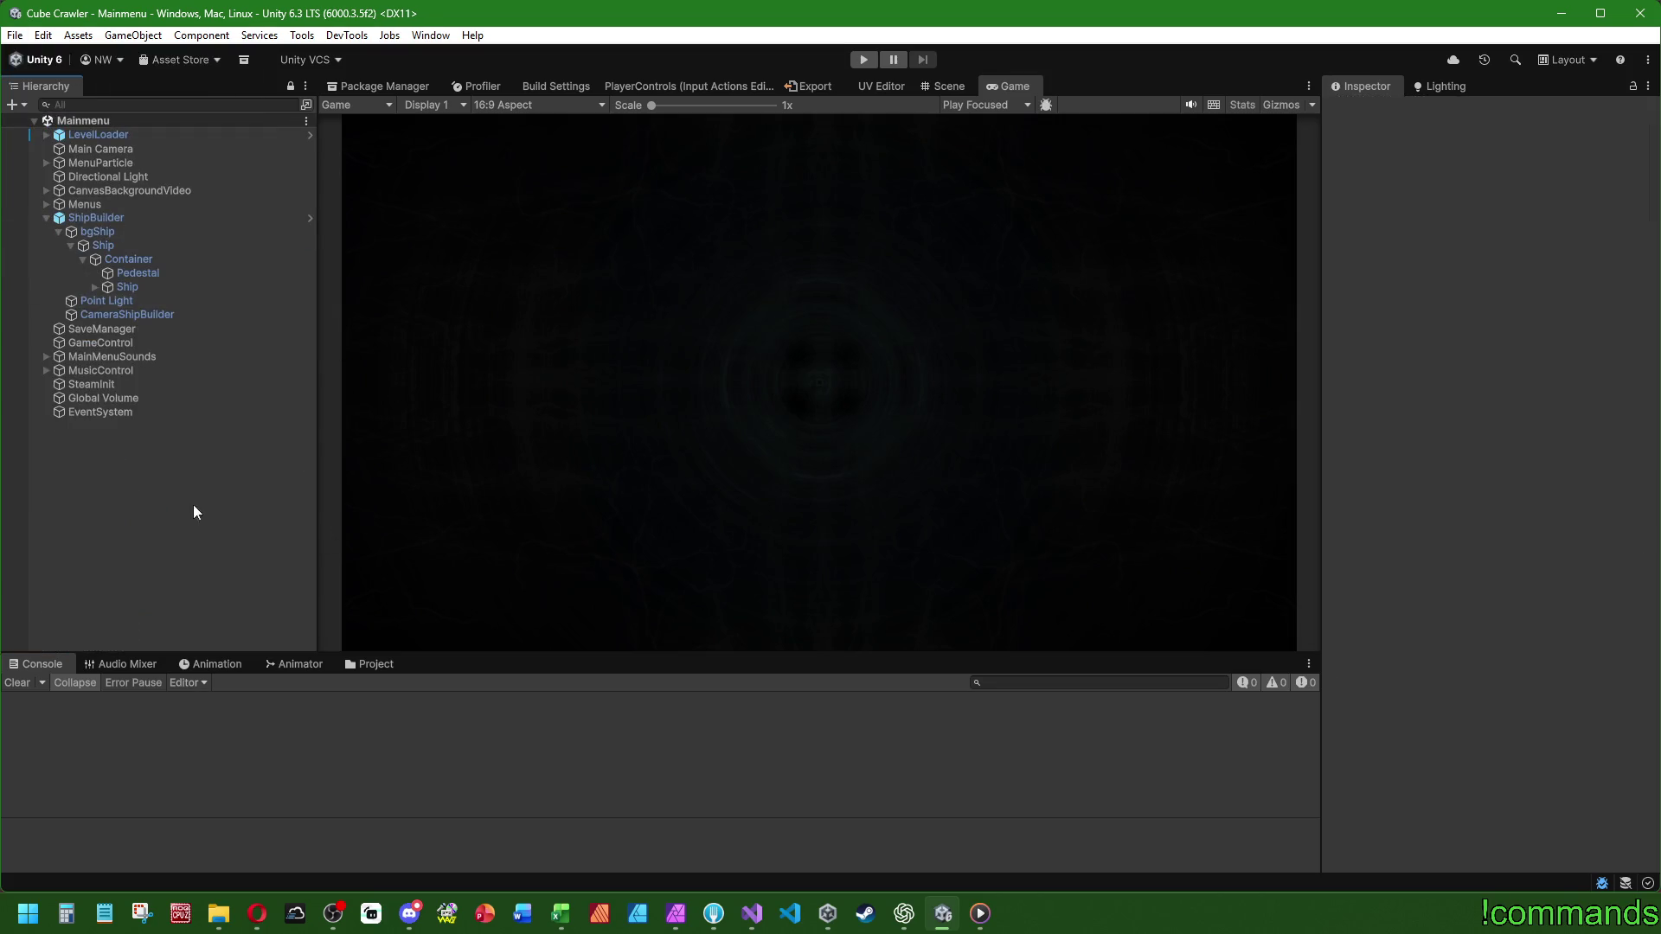
- Start play mode, and switch to Discord's cube-crawler channel while Unity loads
click(864, 61)
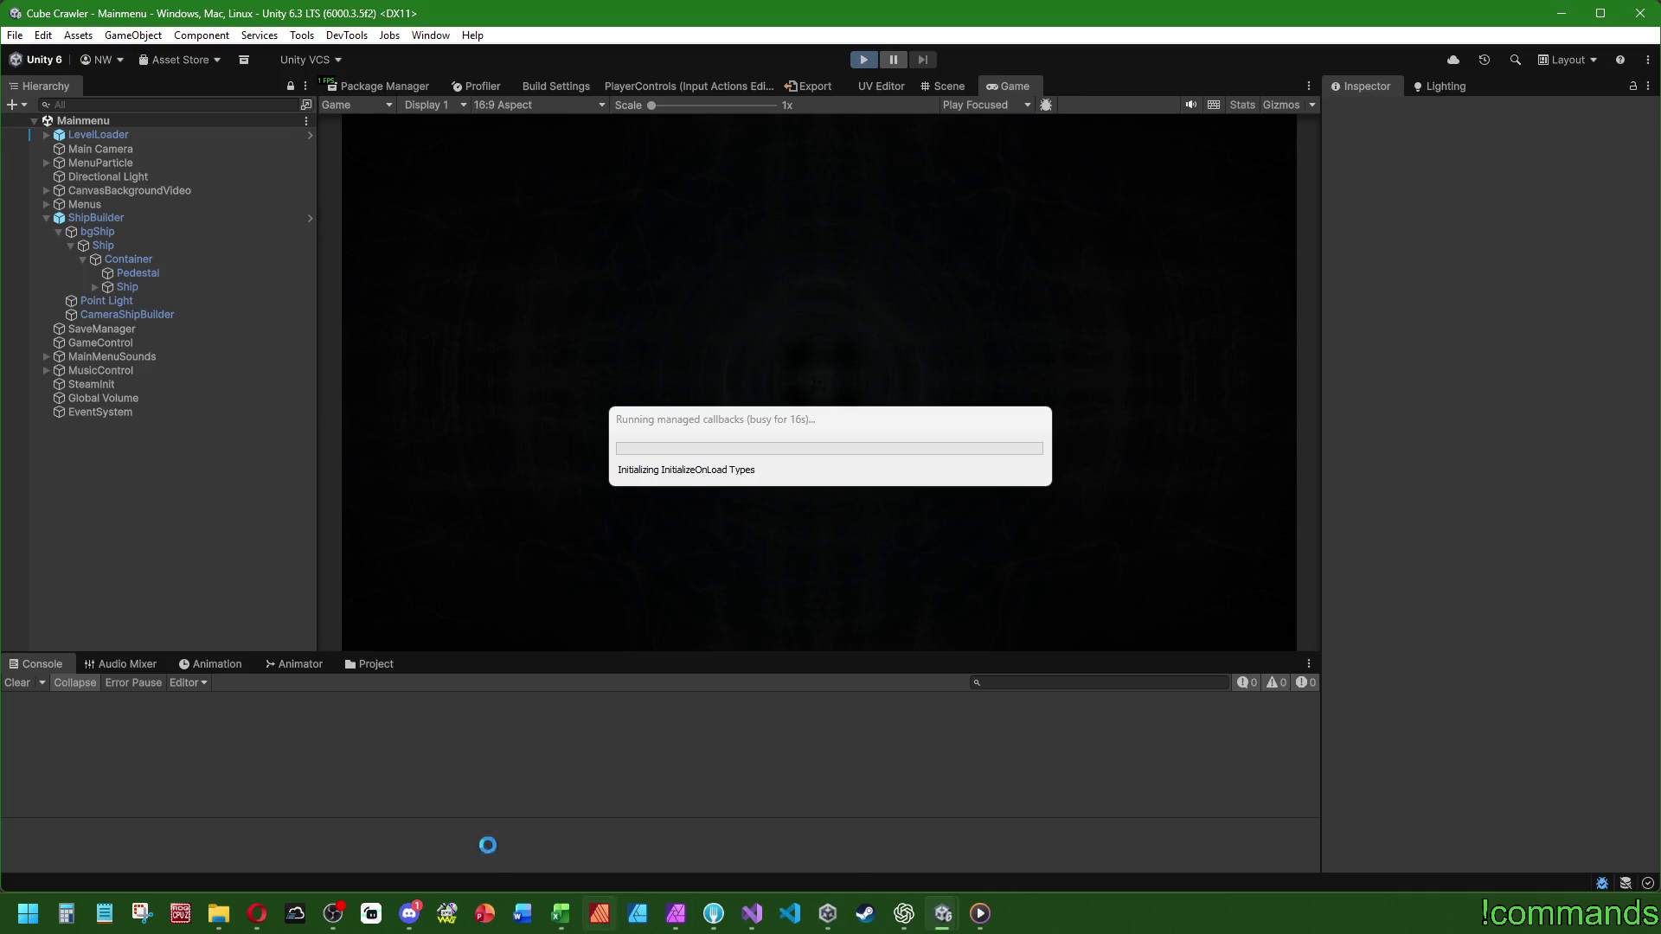
click(420, 924)
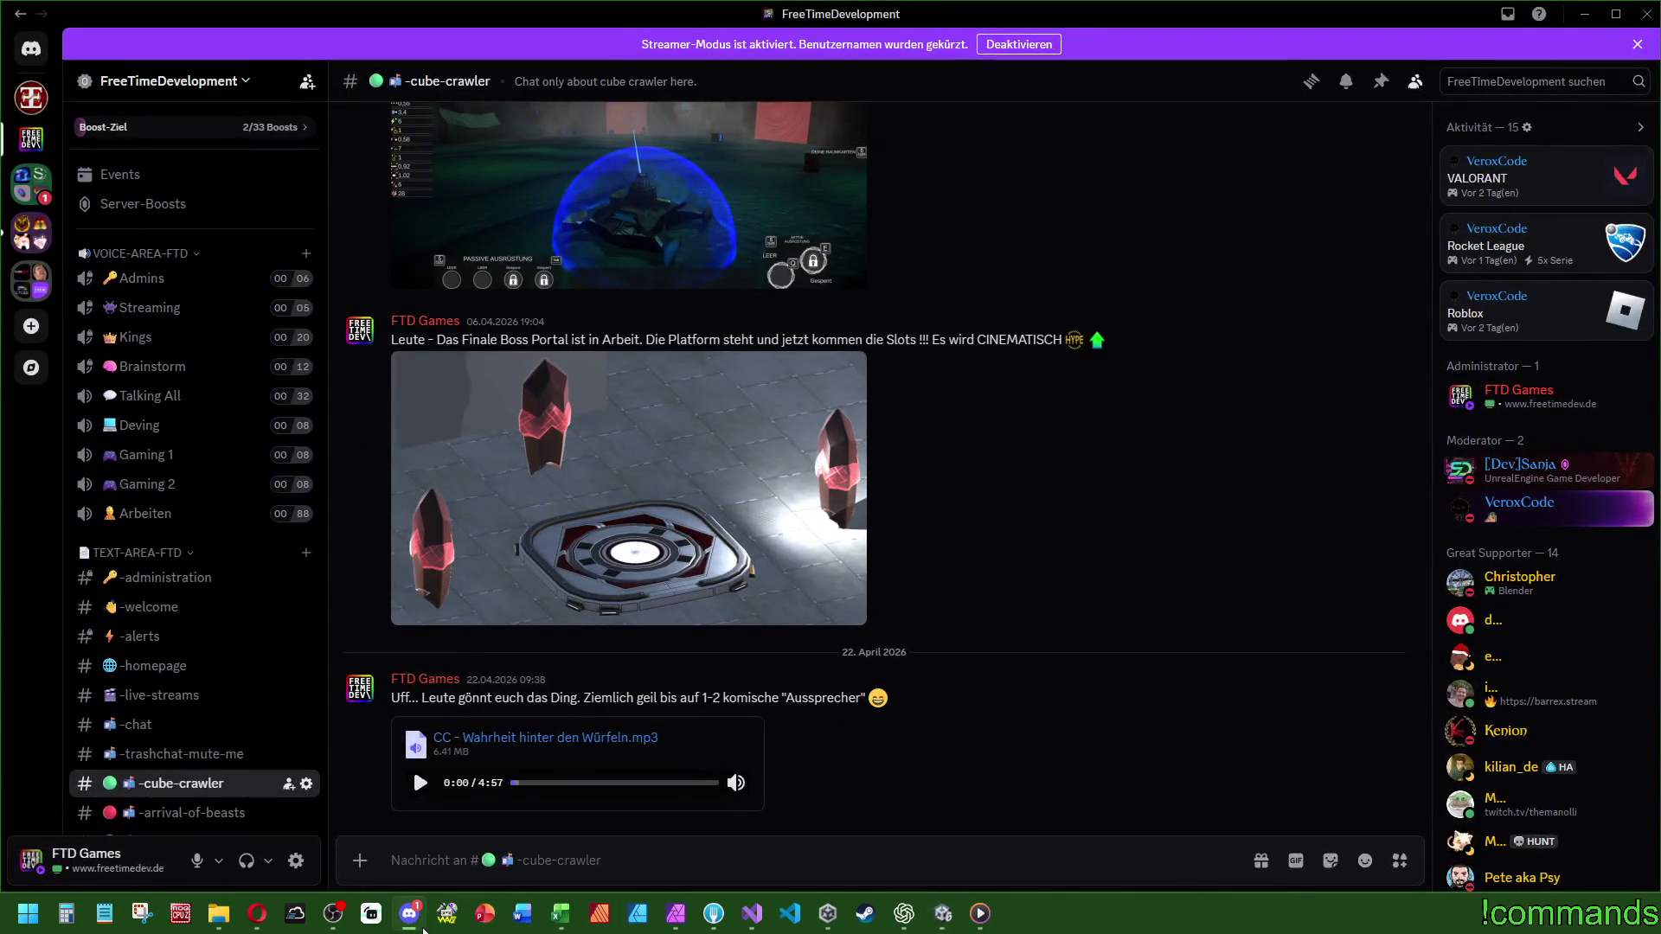
- Return from Discord to the Unity Editor running in play mode
click(942, 913)
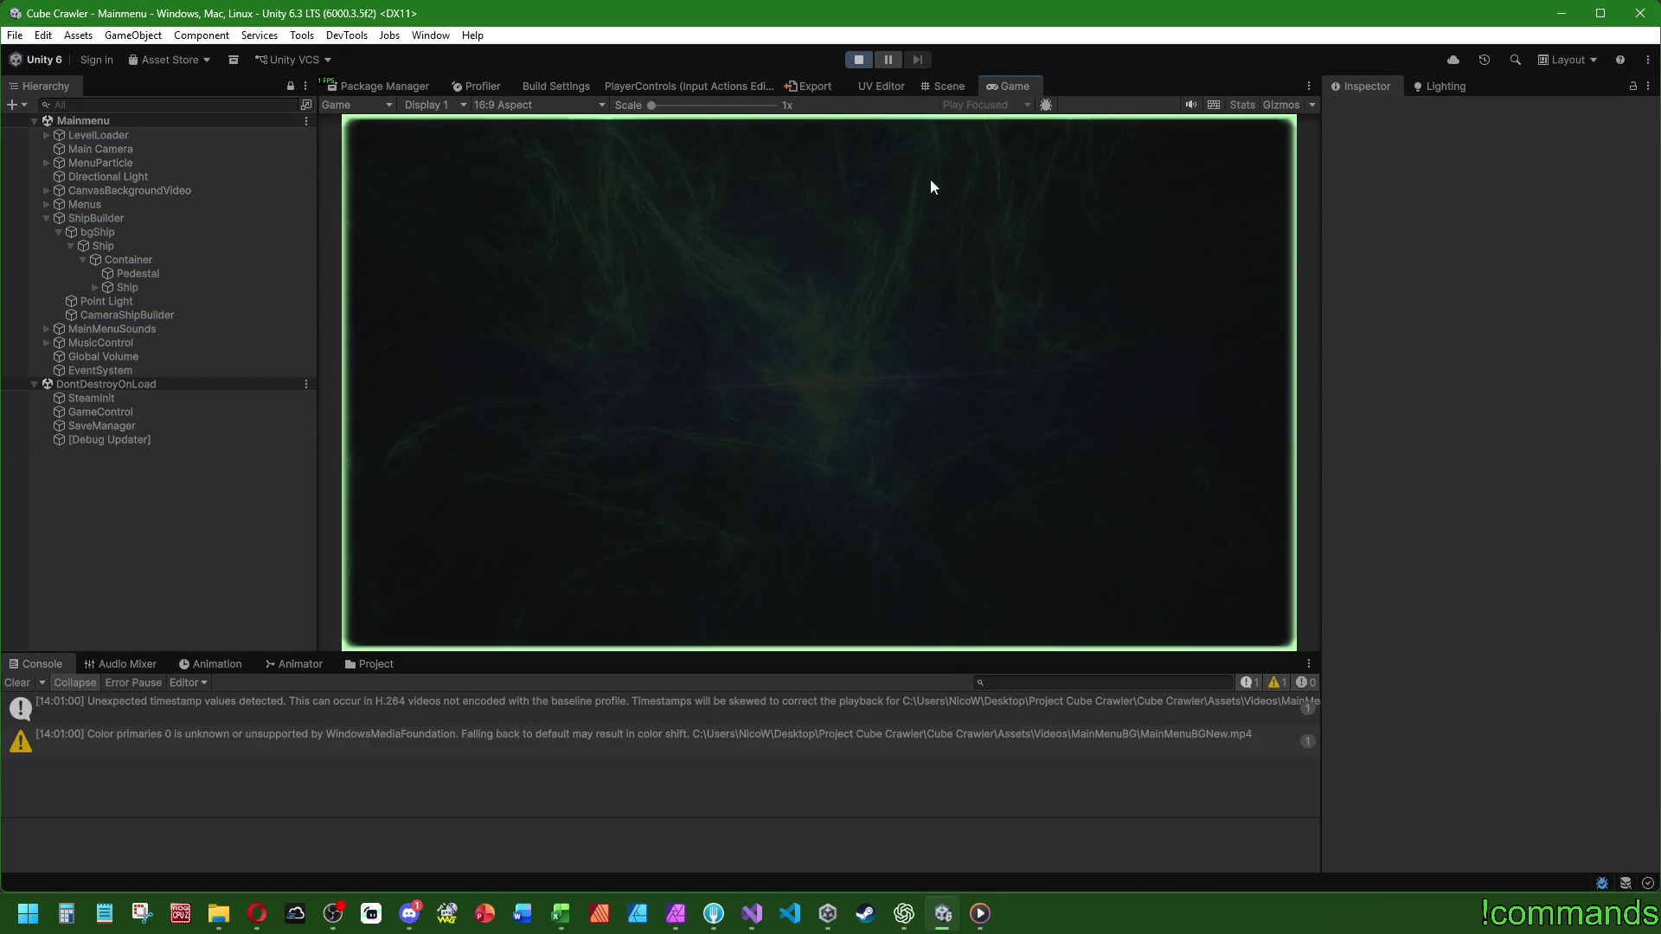
- Maximize the game view, cycle the carousel to PRESET 2 and back, and open the cube keypad
double_click(1010, 83)
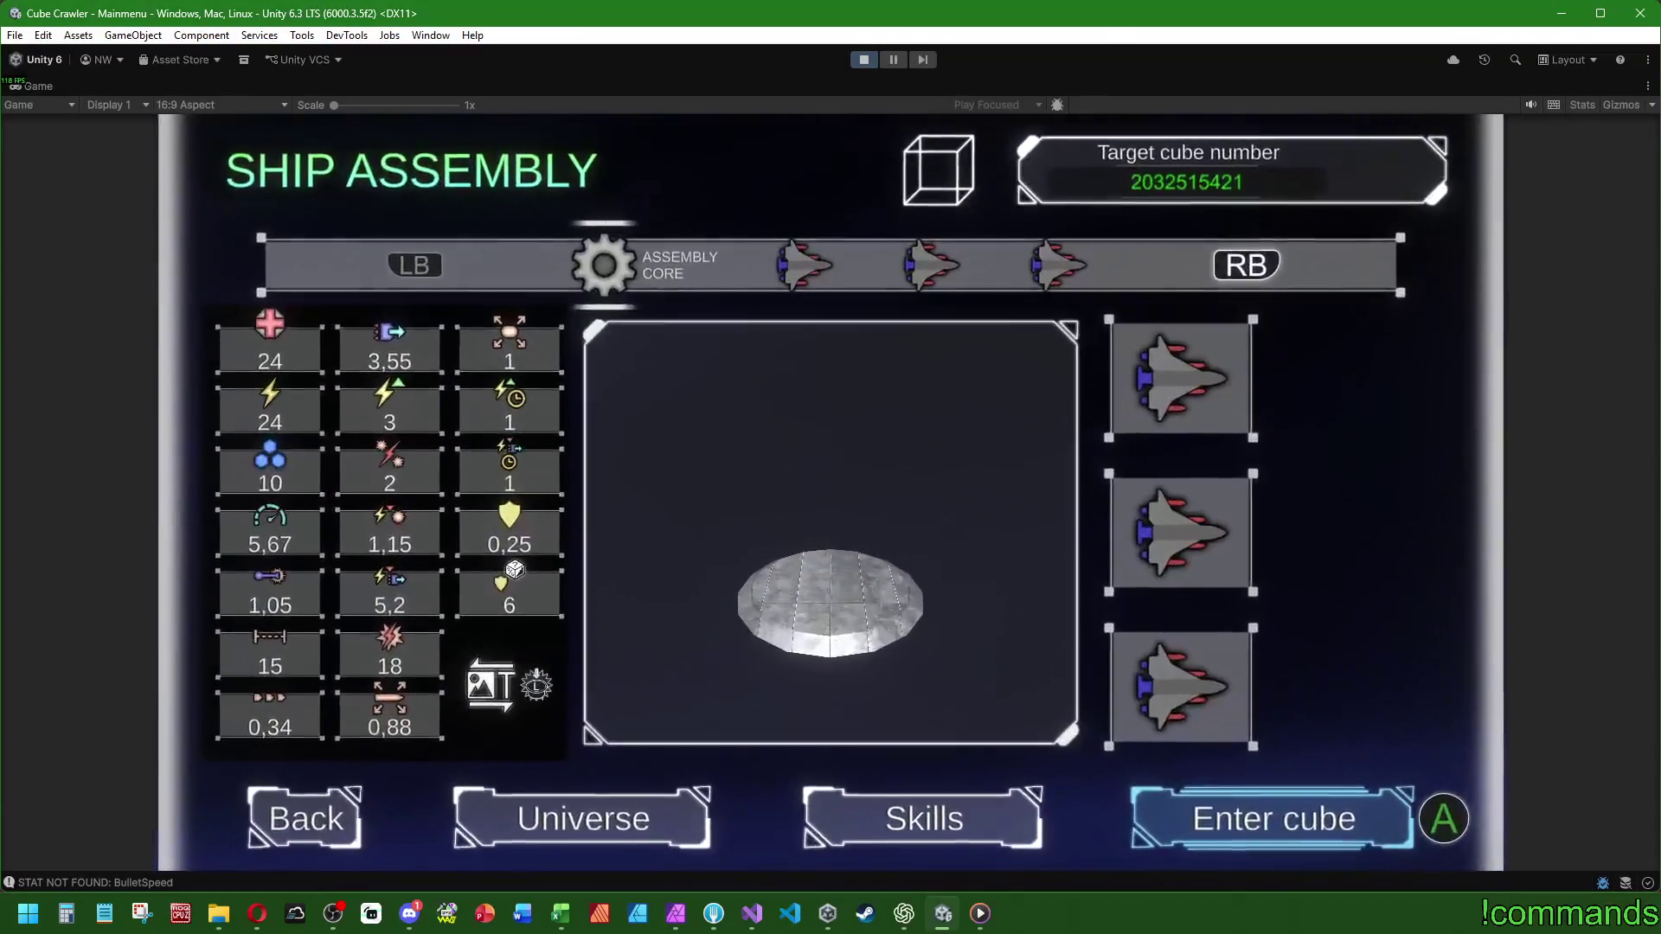
key(e)
key(e)
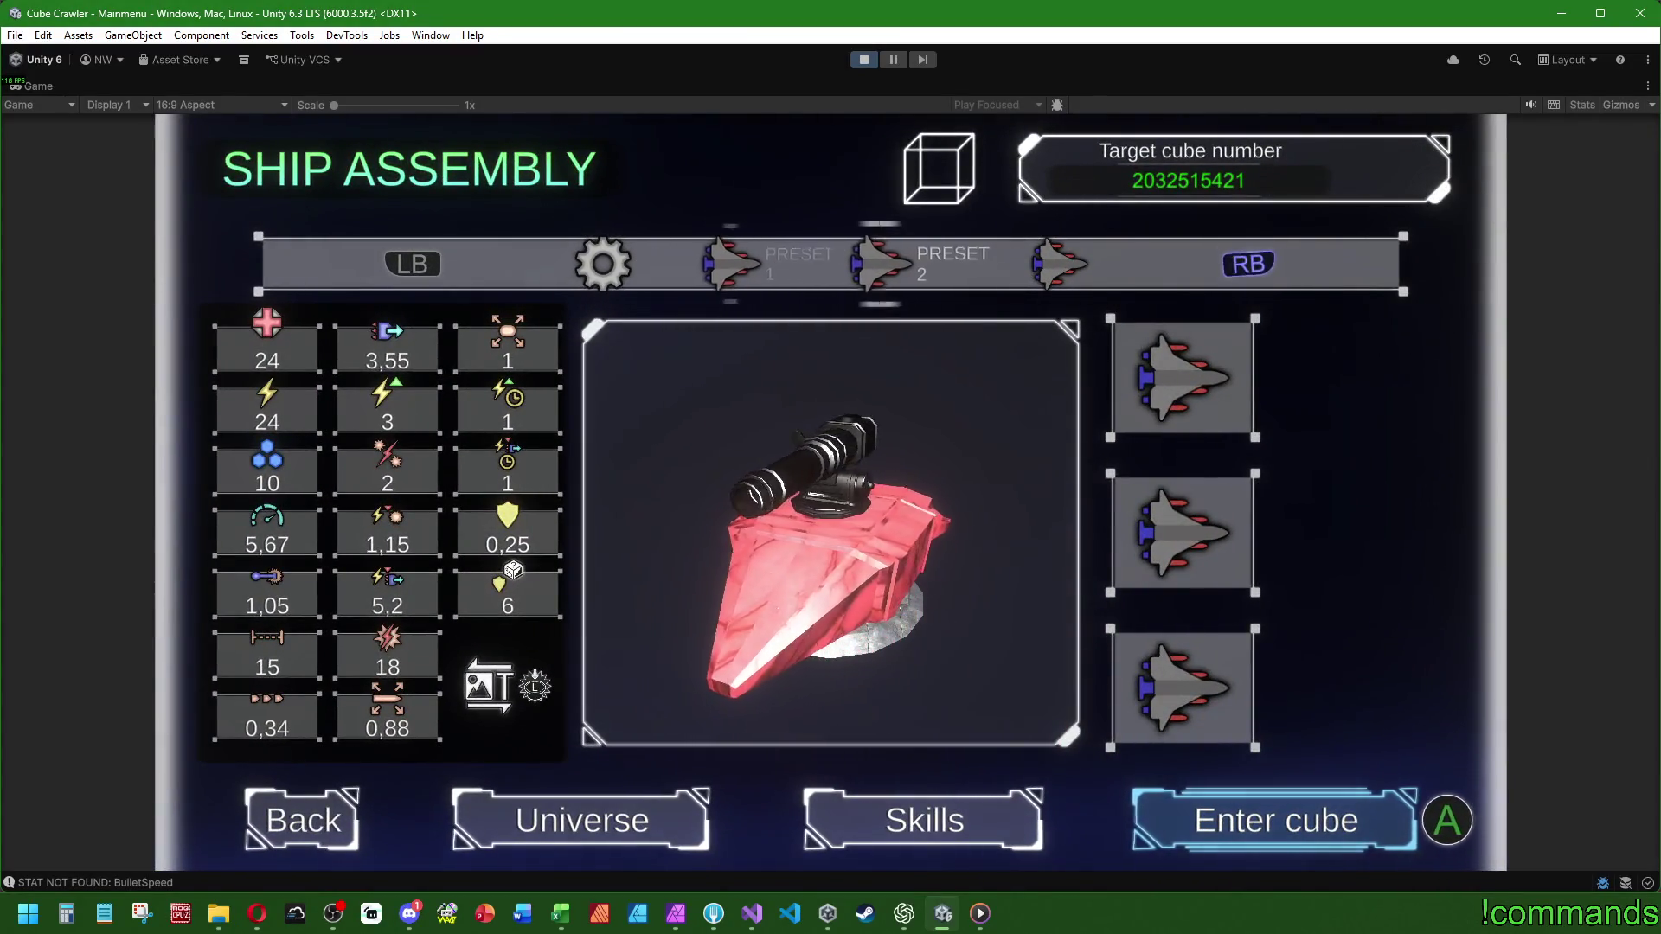
key(q)
key(q)
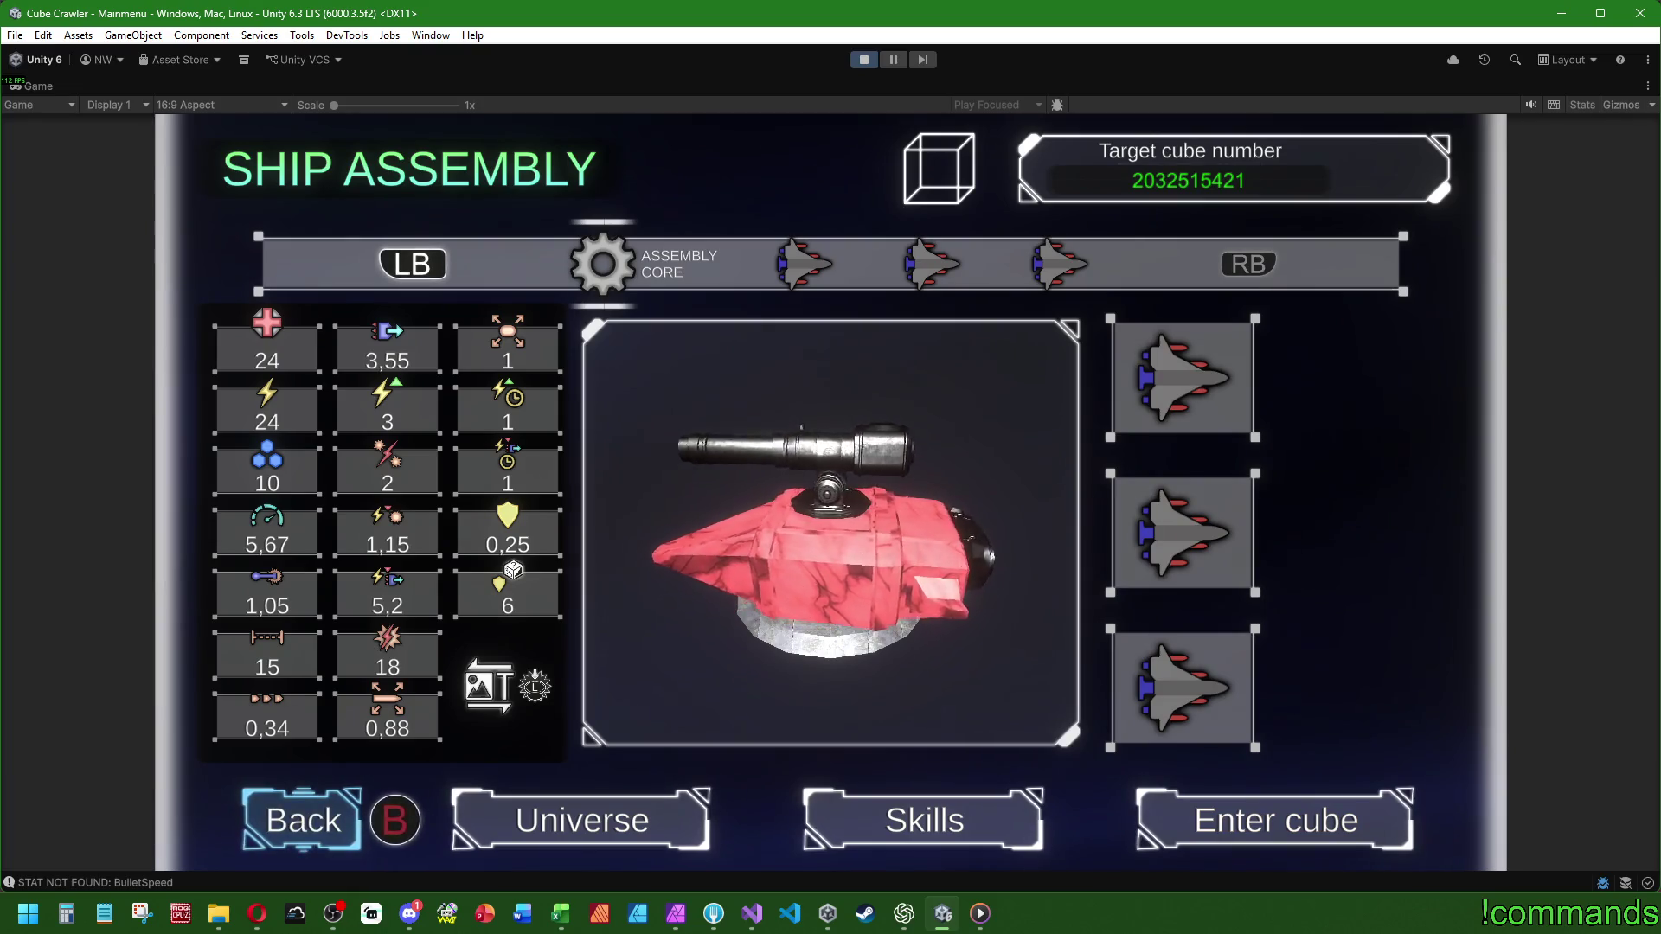
key(Down)
key(Down)
key(Right)
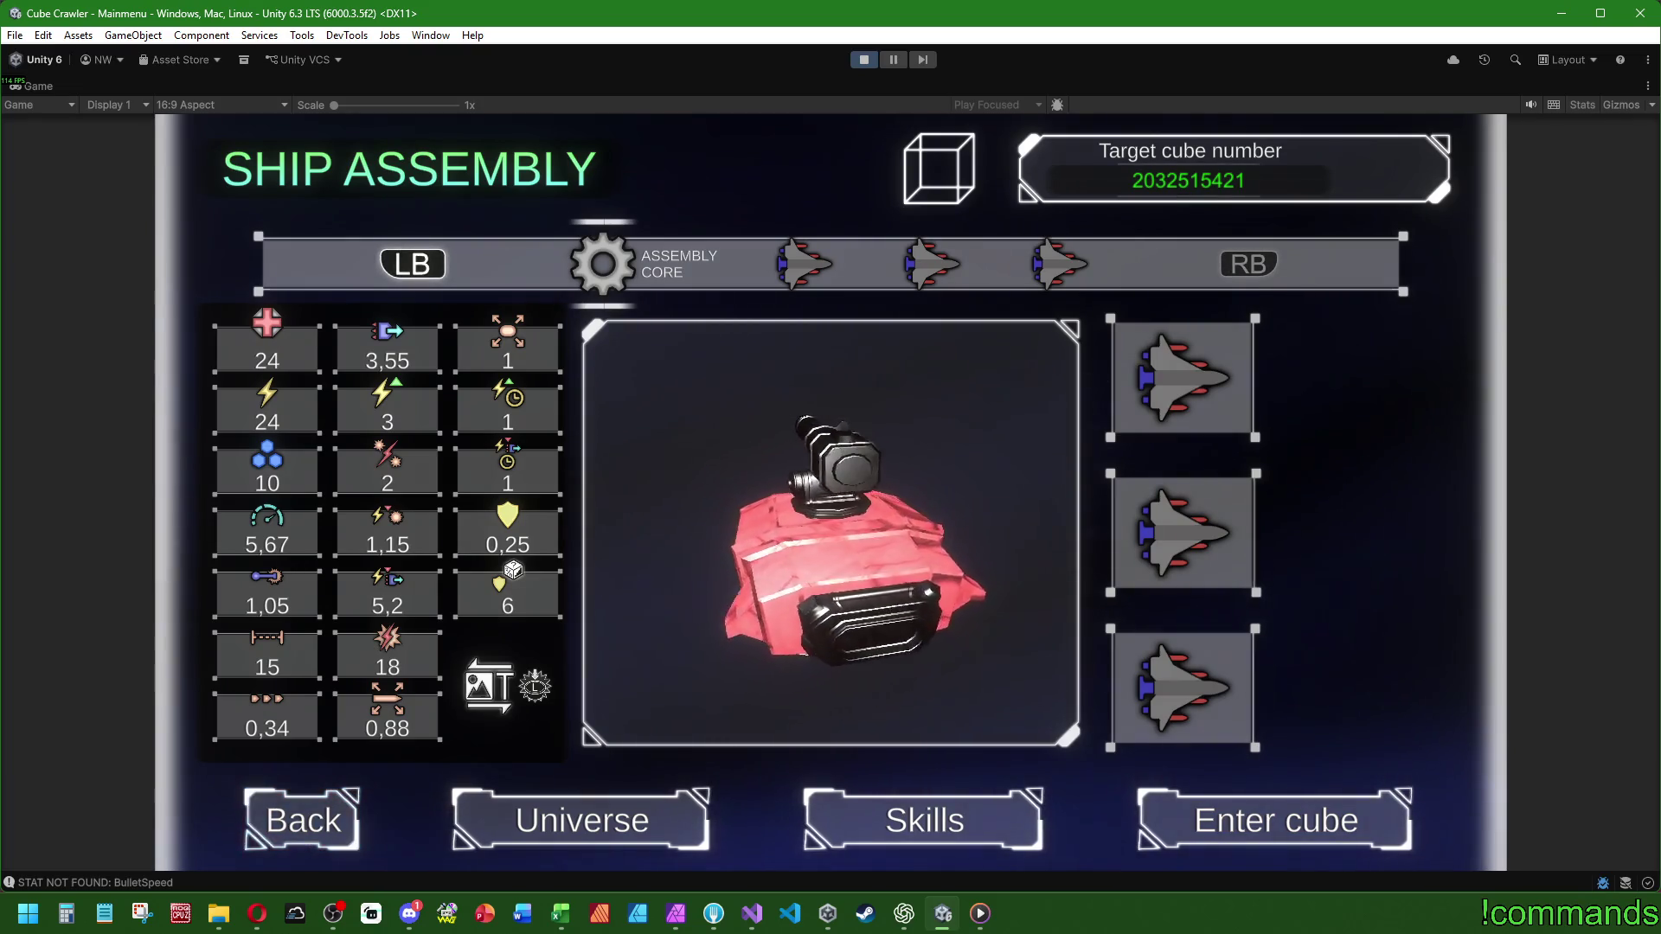
key(e)
key(Right)
key(Return)
key(Down)
key(Down)
key(Down)
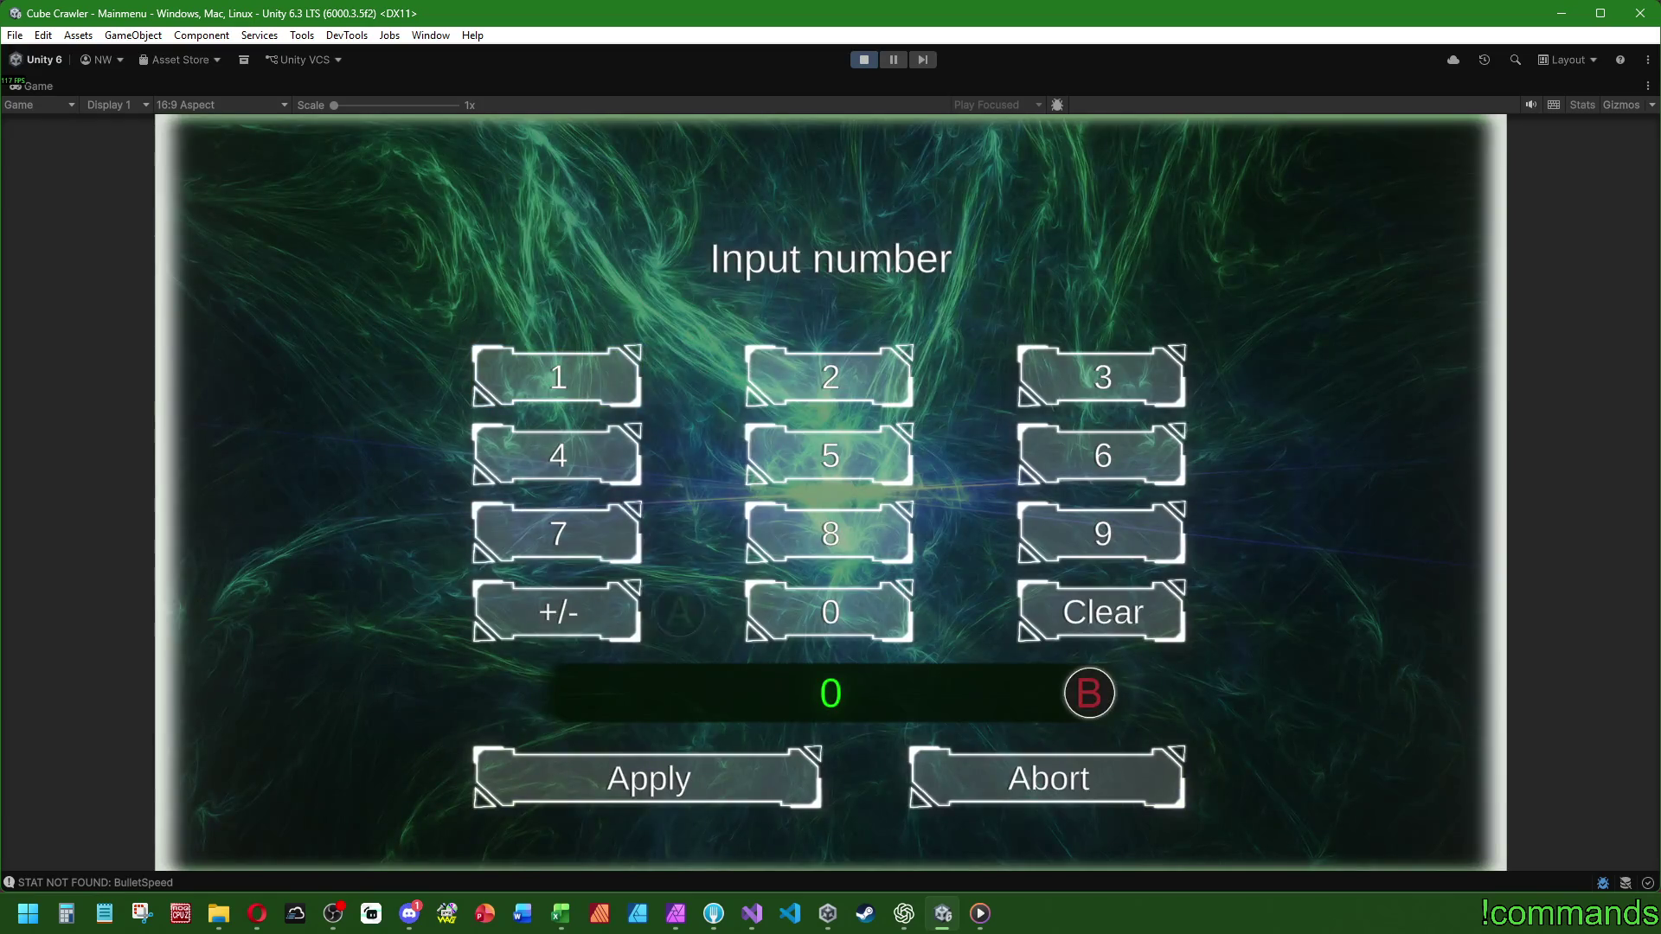
- Enter 789 on the keypad and apply it as the target cube number
key(Up)
key(Up)
key(Return)
key(Right)
key(Return)
key(Right)
key(Return)
key(Down)
key(Down)
key(Left)
key(Return)
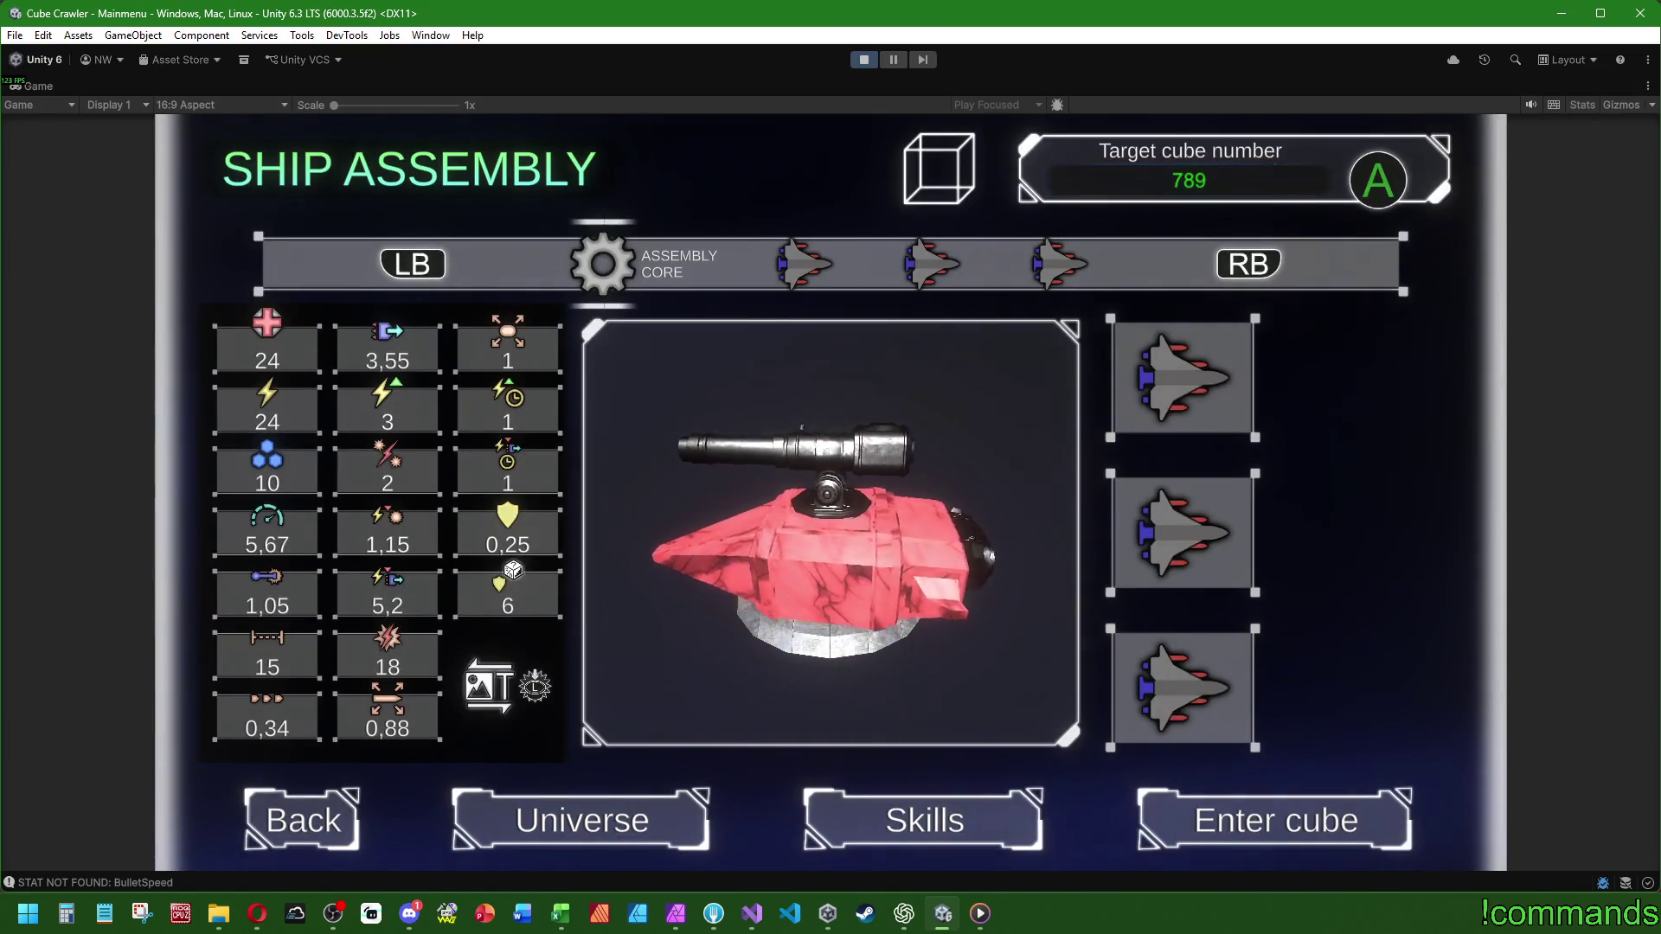
- Move focus around Ship Assembly: cube number 789, Back, and the top, middle and bottom part slots
key(Left)
key(Down)
key(Right)
key(Up)
key(Up)
key(Up)
key(Right)
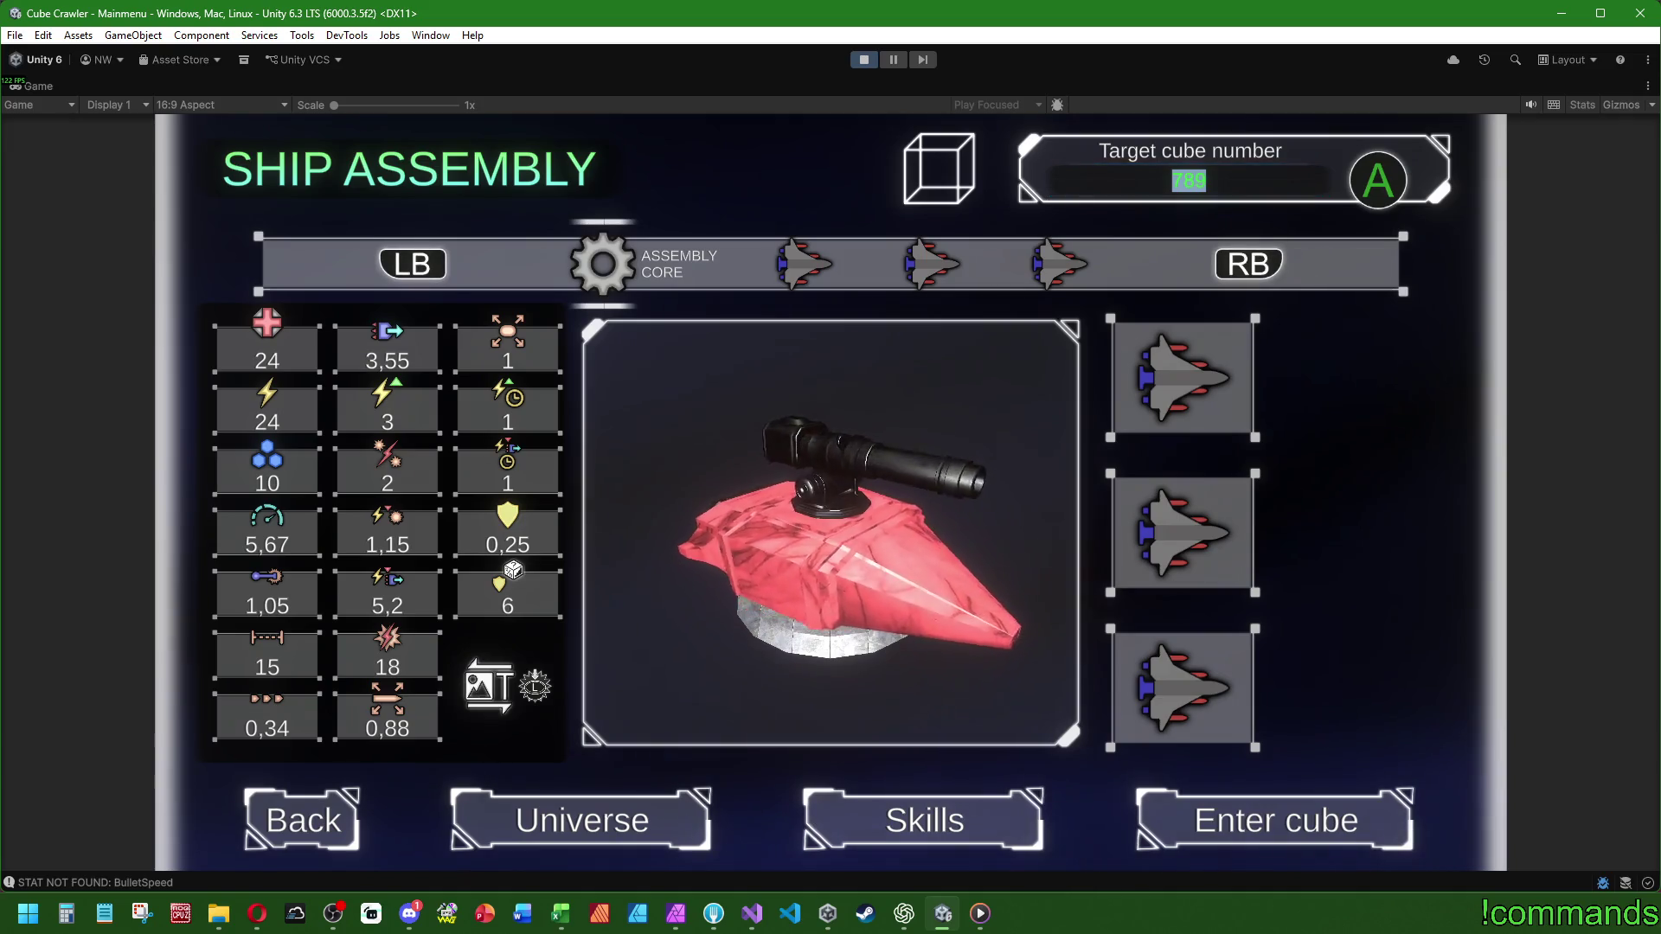
key(Down)
key(Left)
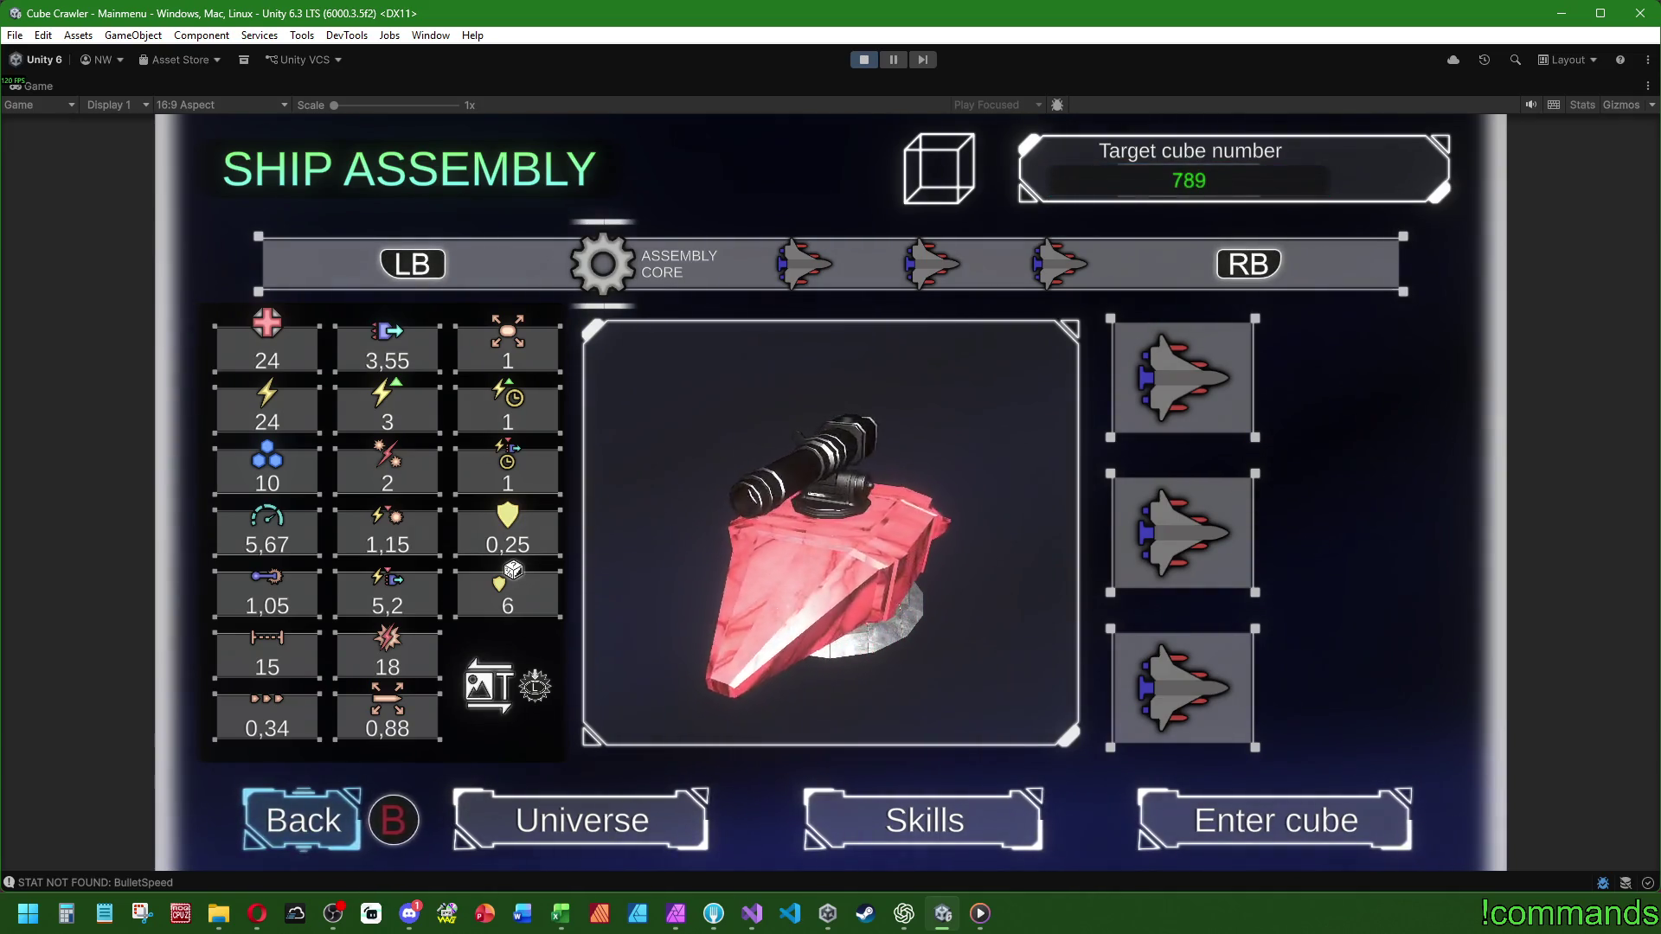
key(Right)
key(Down)
key(Down)
key(Up)
key(Up)
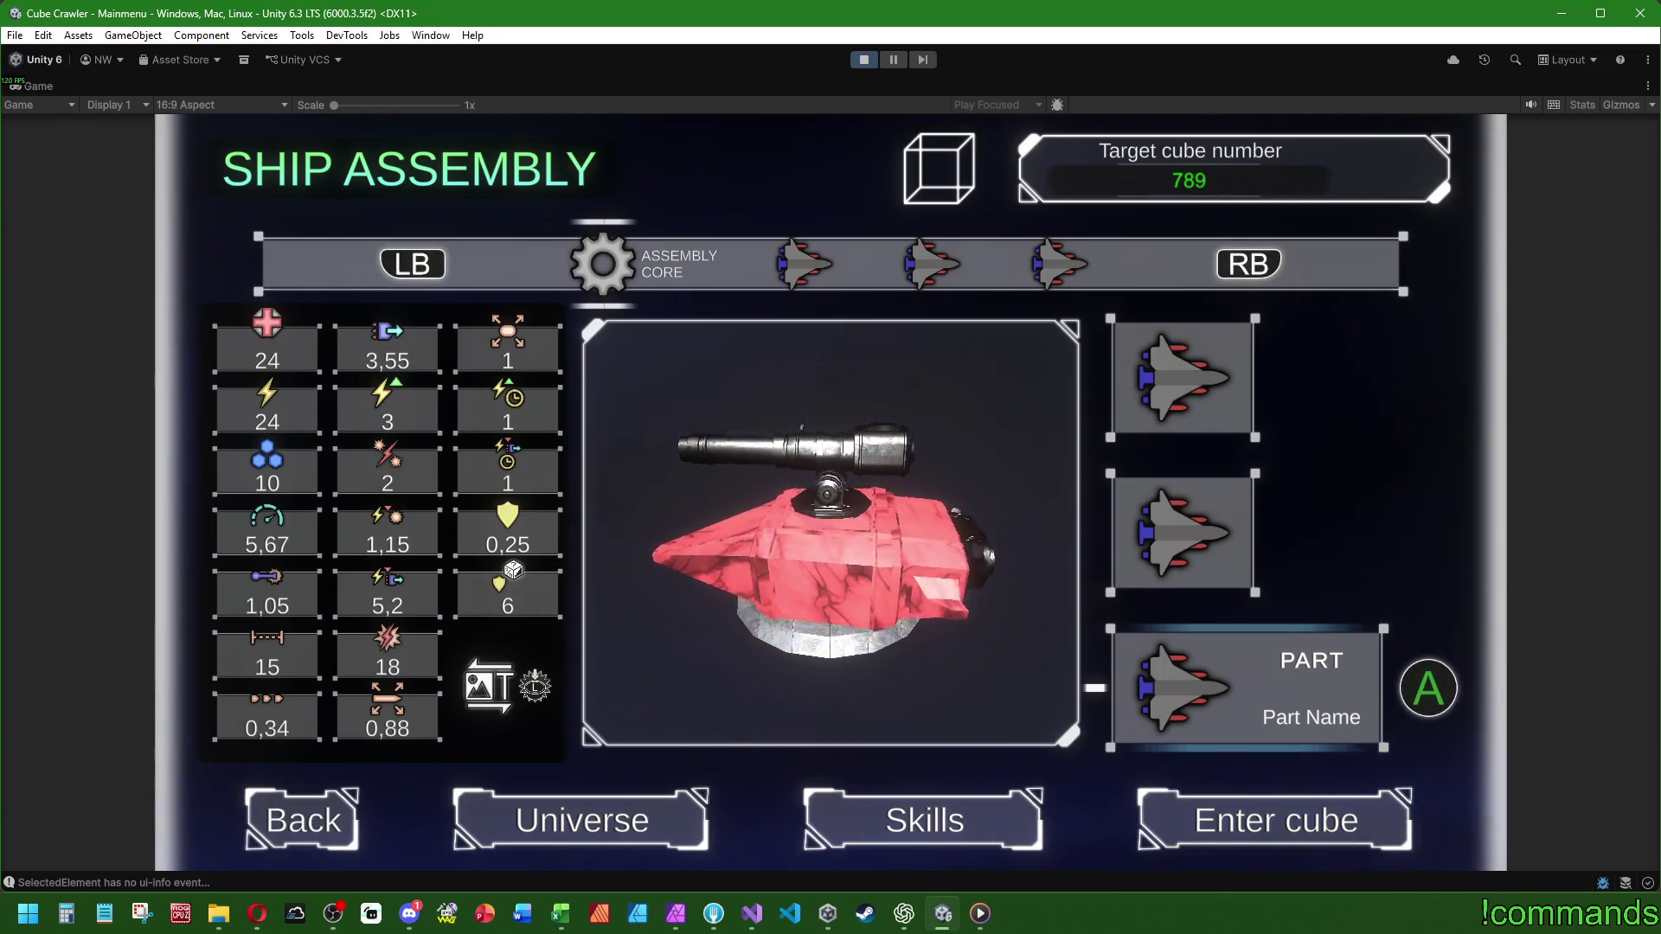
- Check the middle and top part slots, then move down to Skills and open it
click(1182, 532)
click(1182, 378)
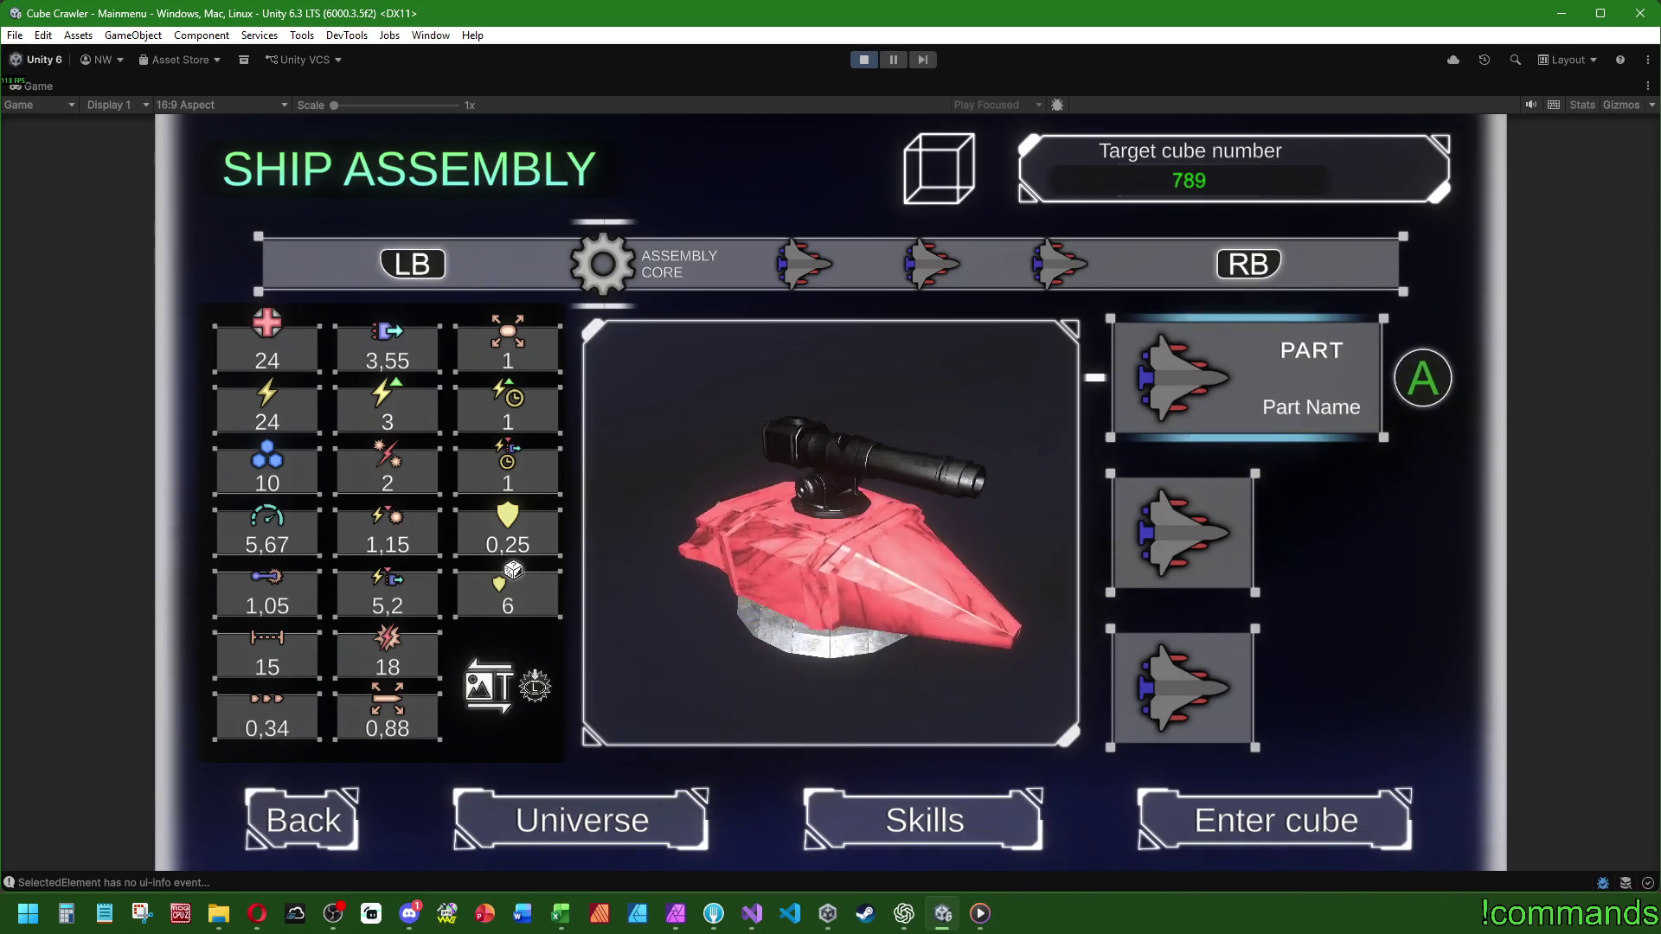
key(Down)
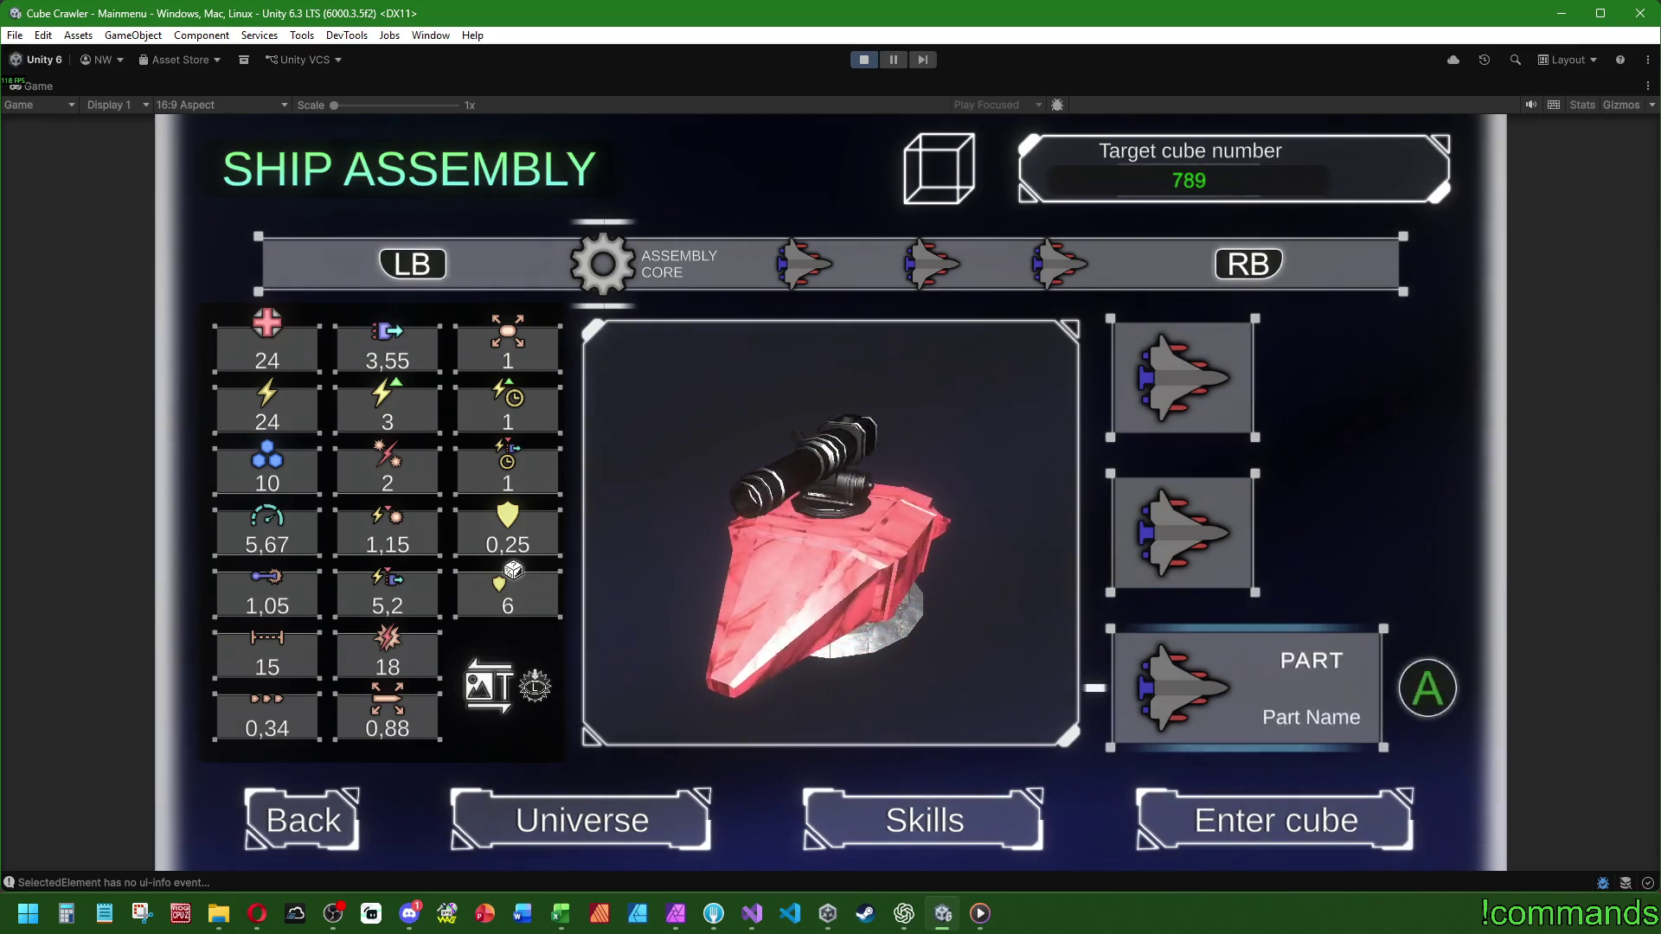
key(Down)
key(Return)
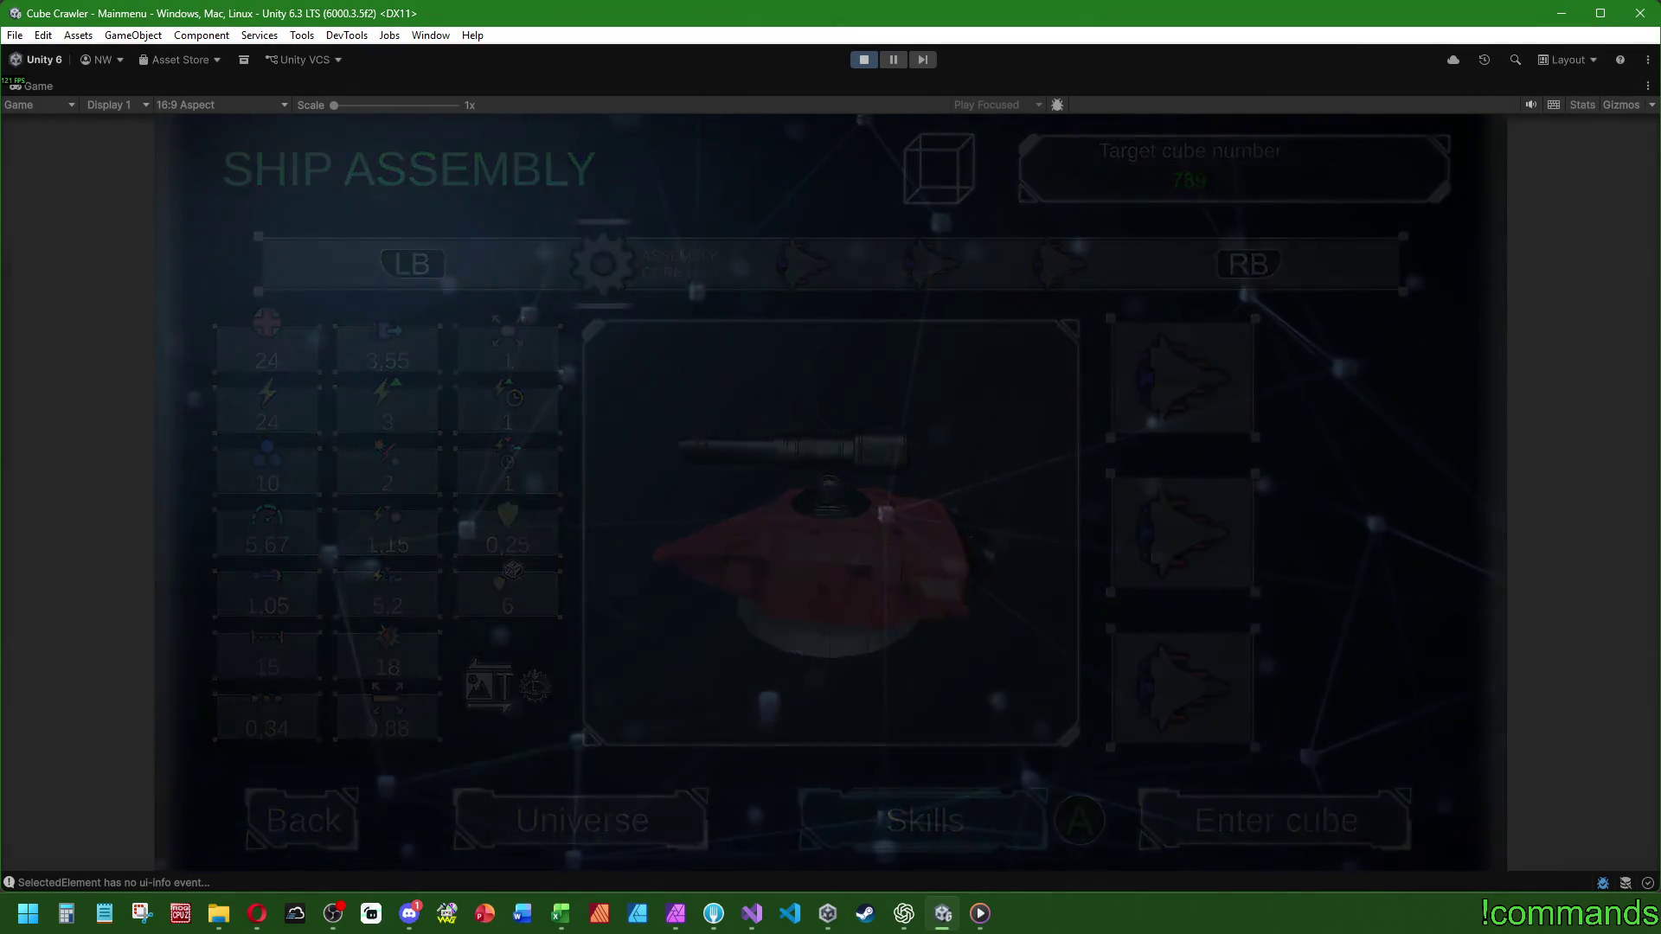
- Open the Fractured Amplification skill details, then close them and return to Ship Assembly
key(Left)
key(Right)
key(Right)
key(Return)
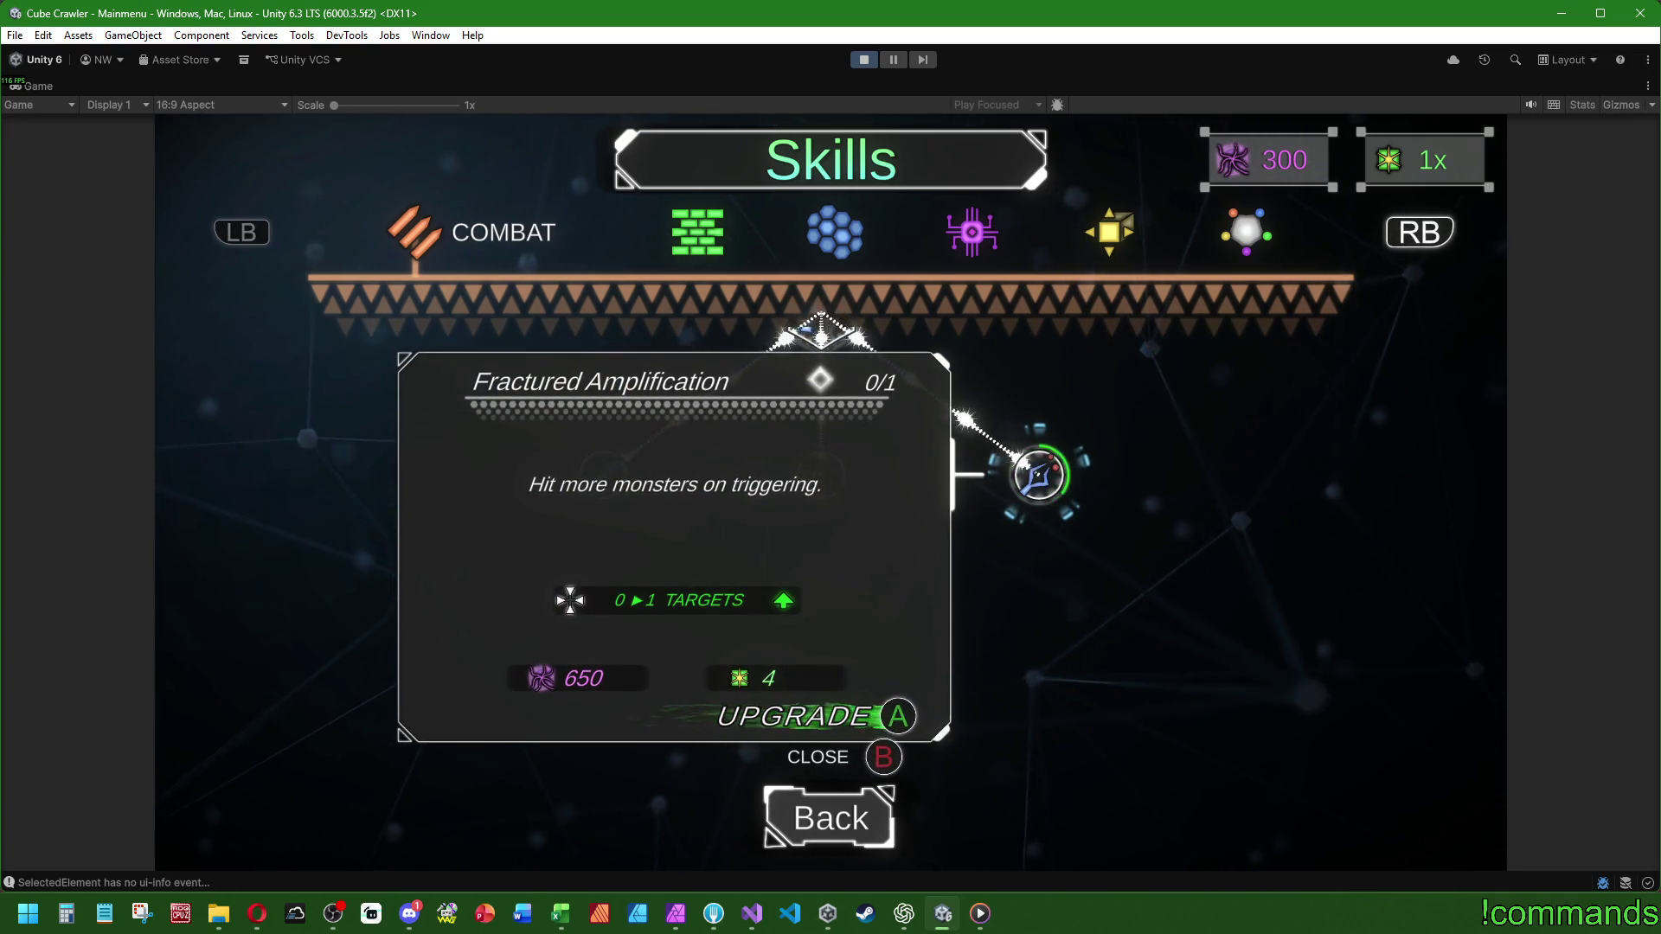
key(Escape)
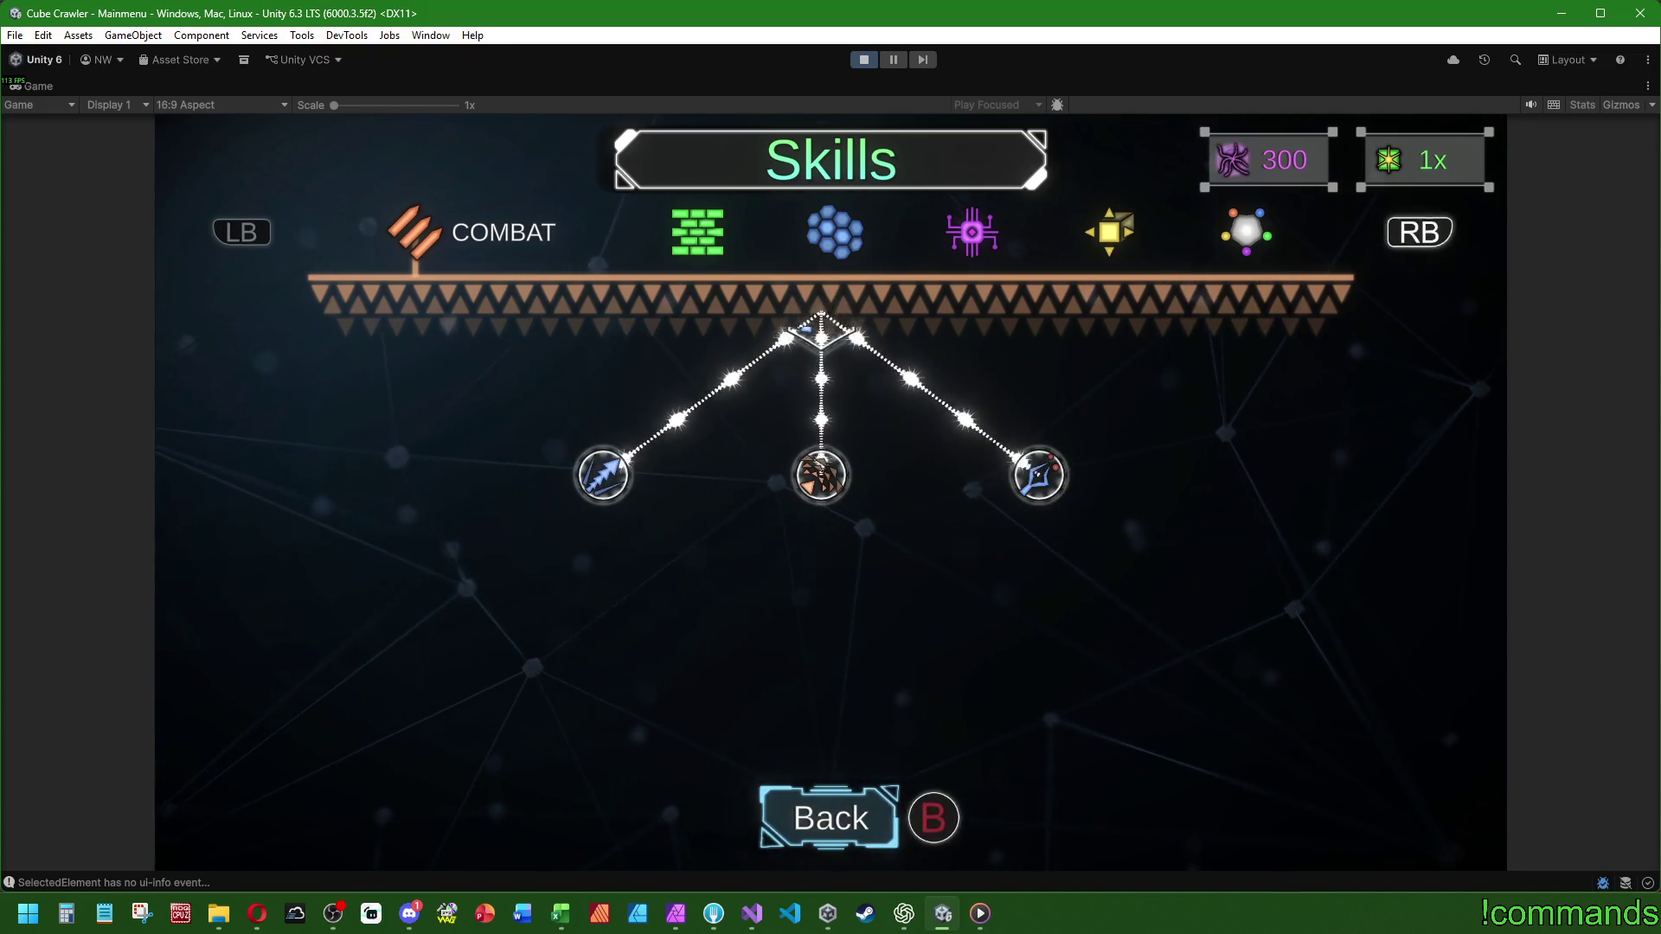
key(Escape)
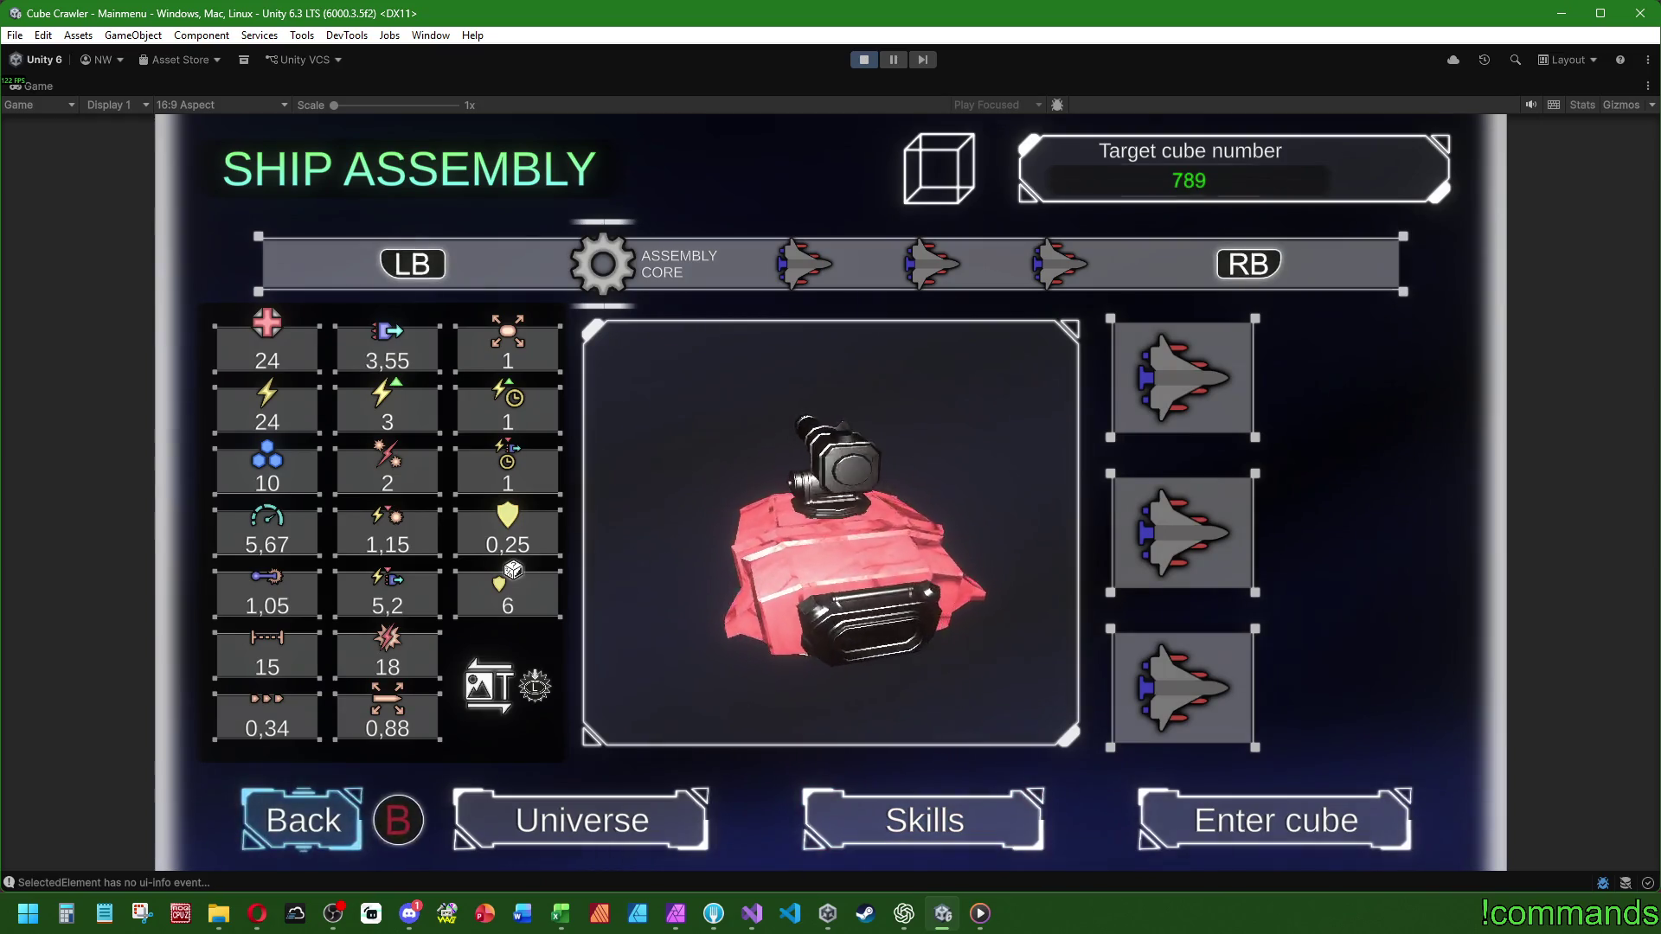
- Switch between the main menu and Ship Assembly twice using keyboard prompts
key(Escape)
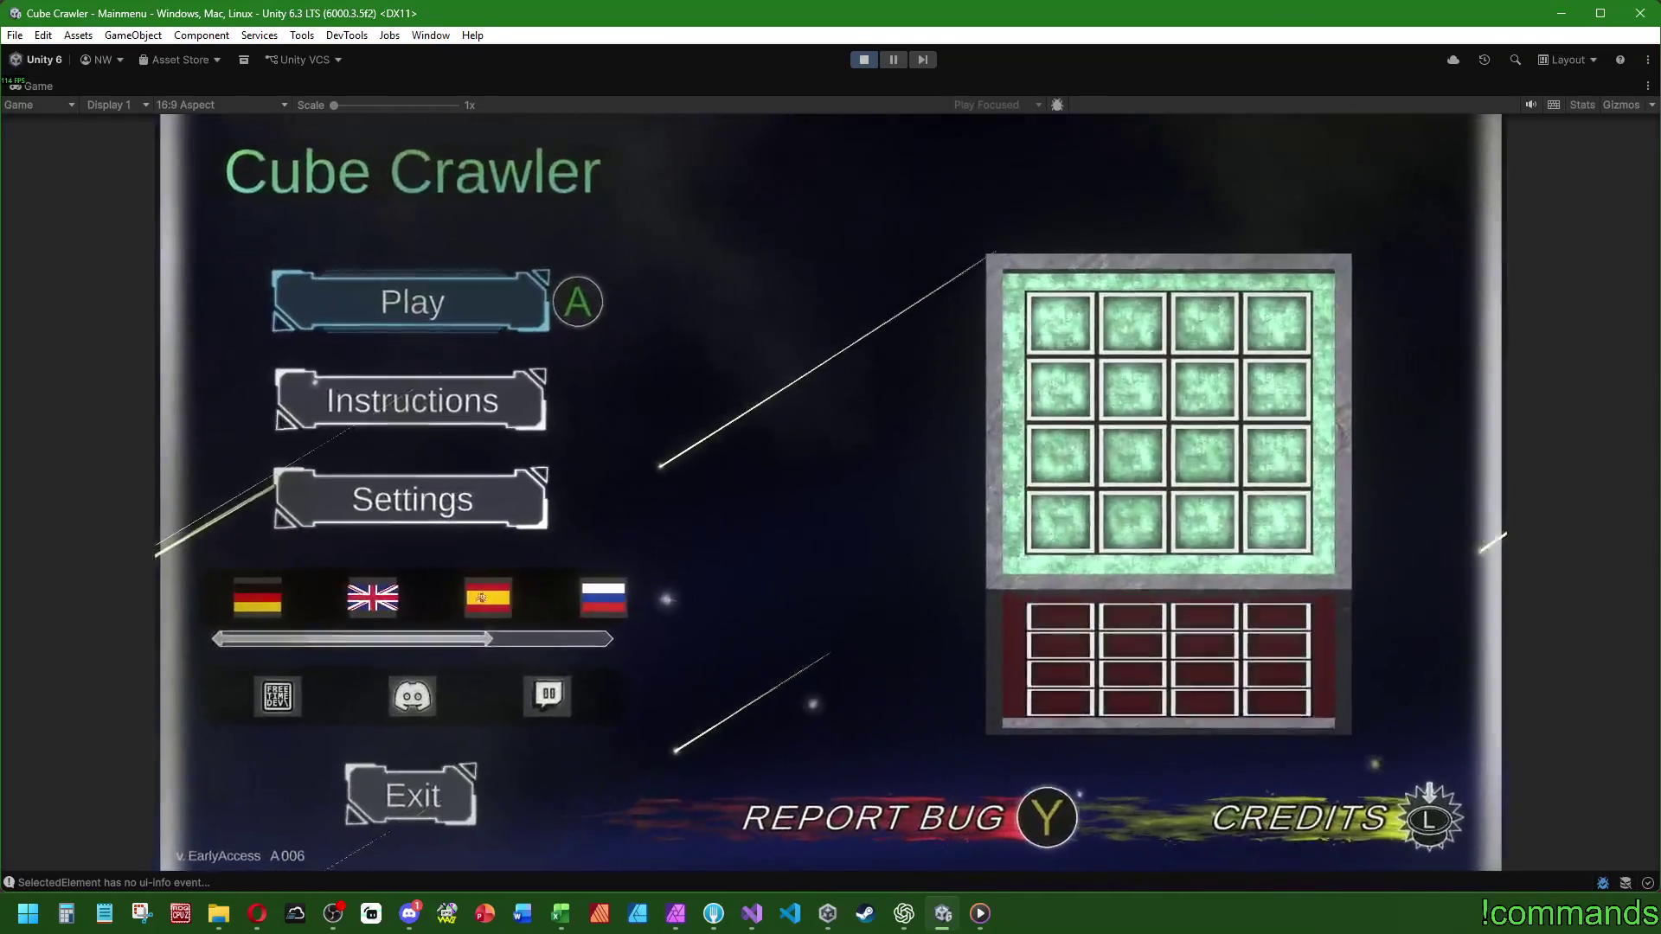
key(Escape)
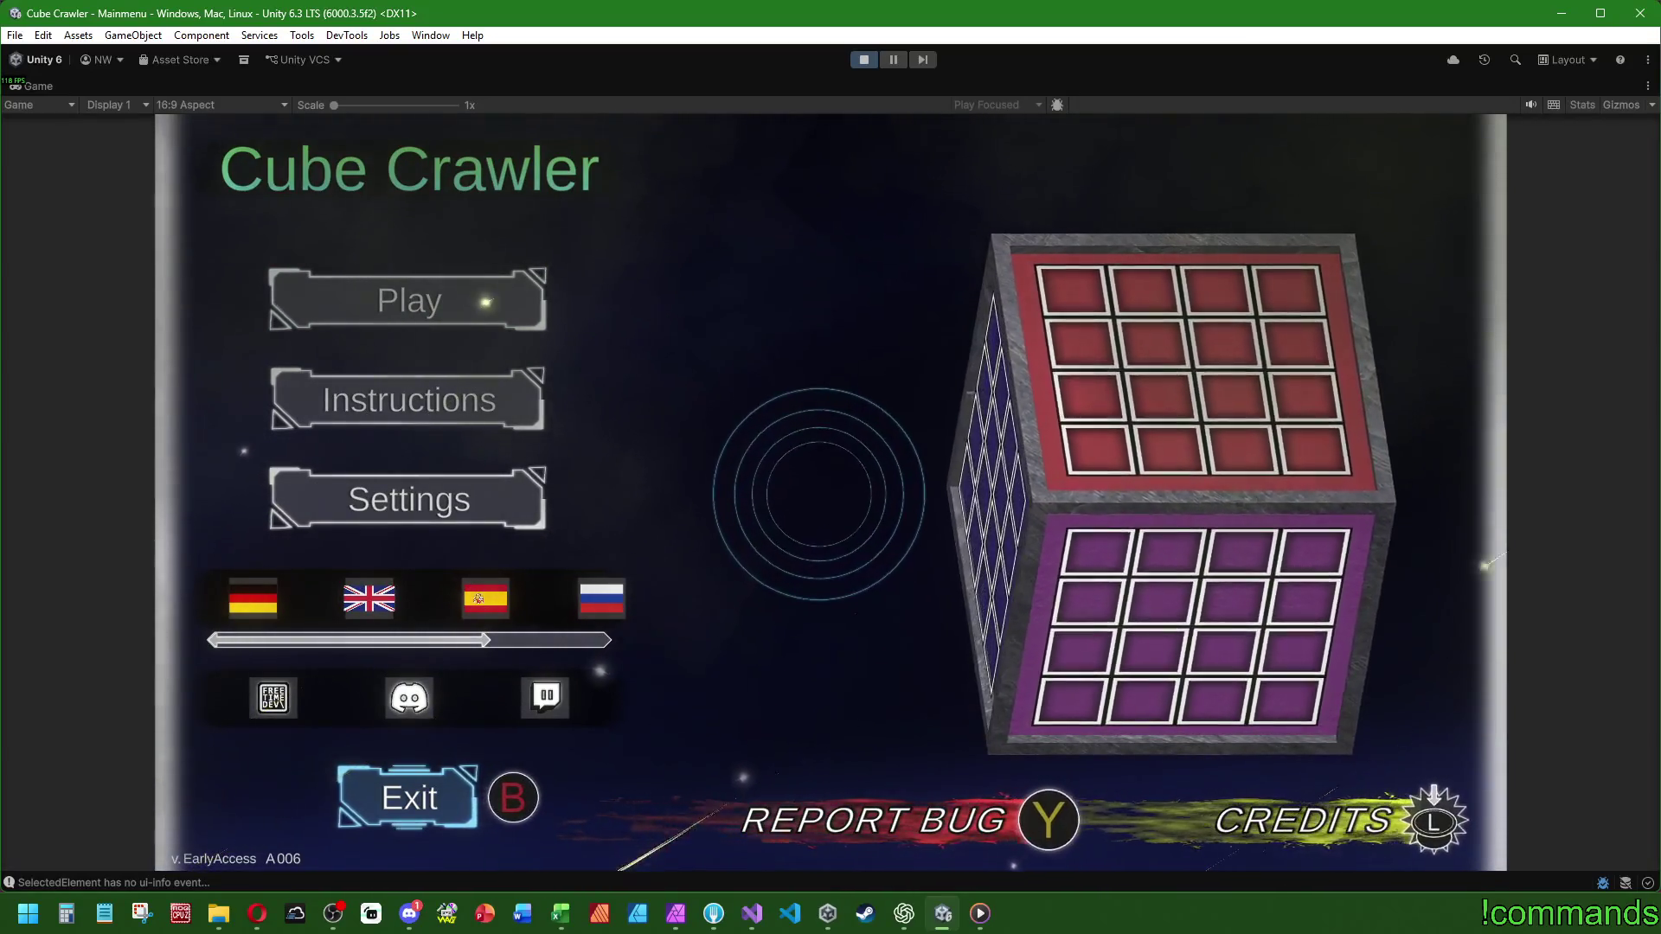
key(Up)
key(Up)
key(Up)
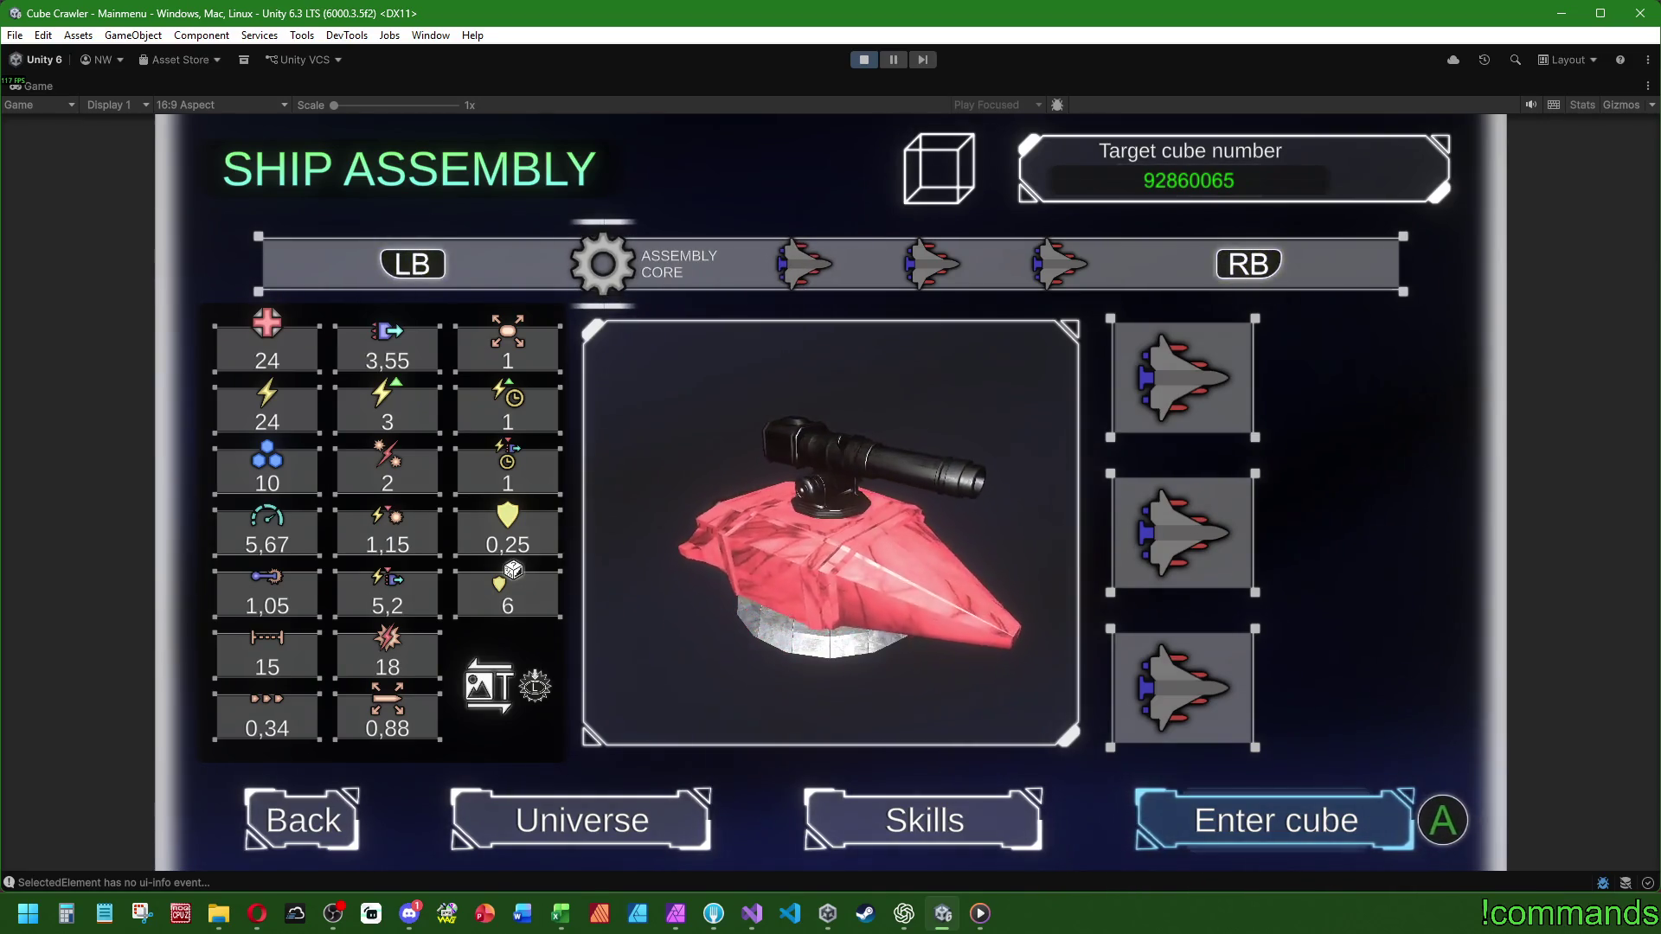
key(Return)
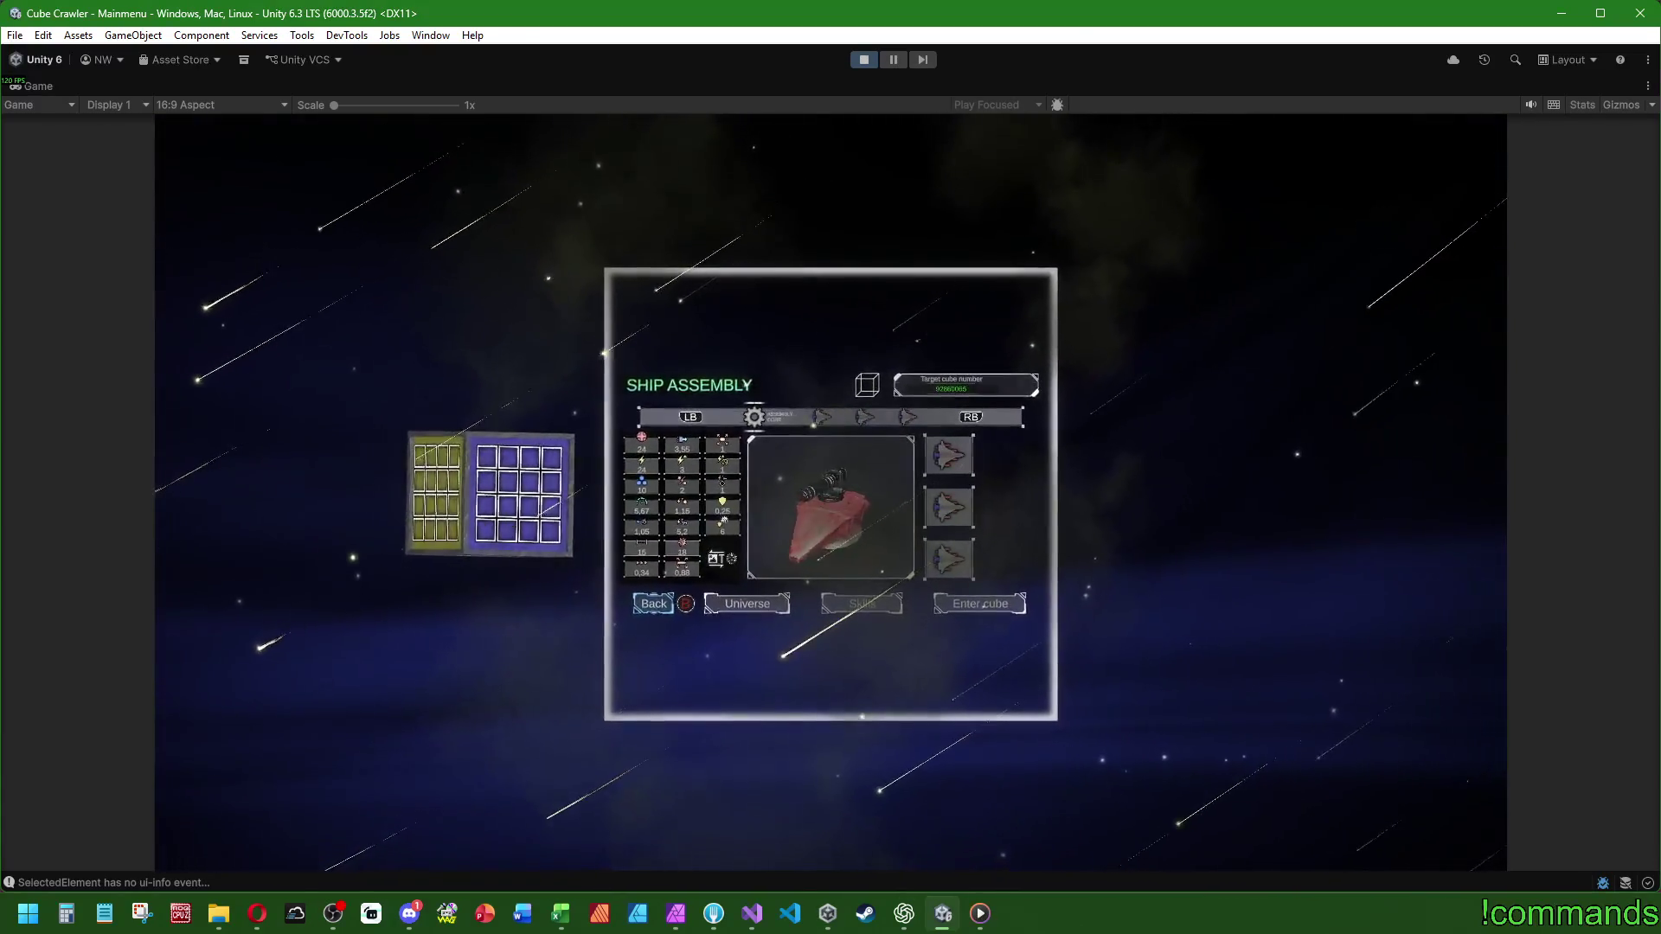
key(Up)
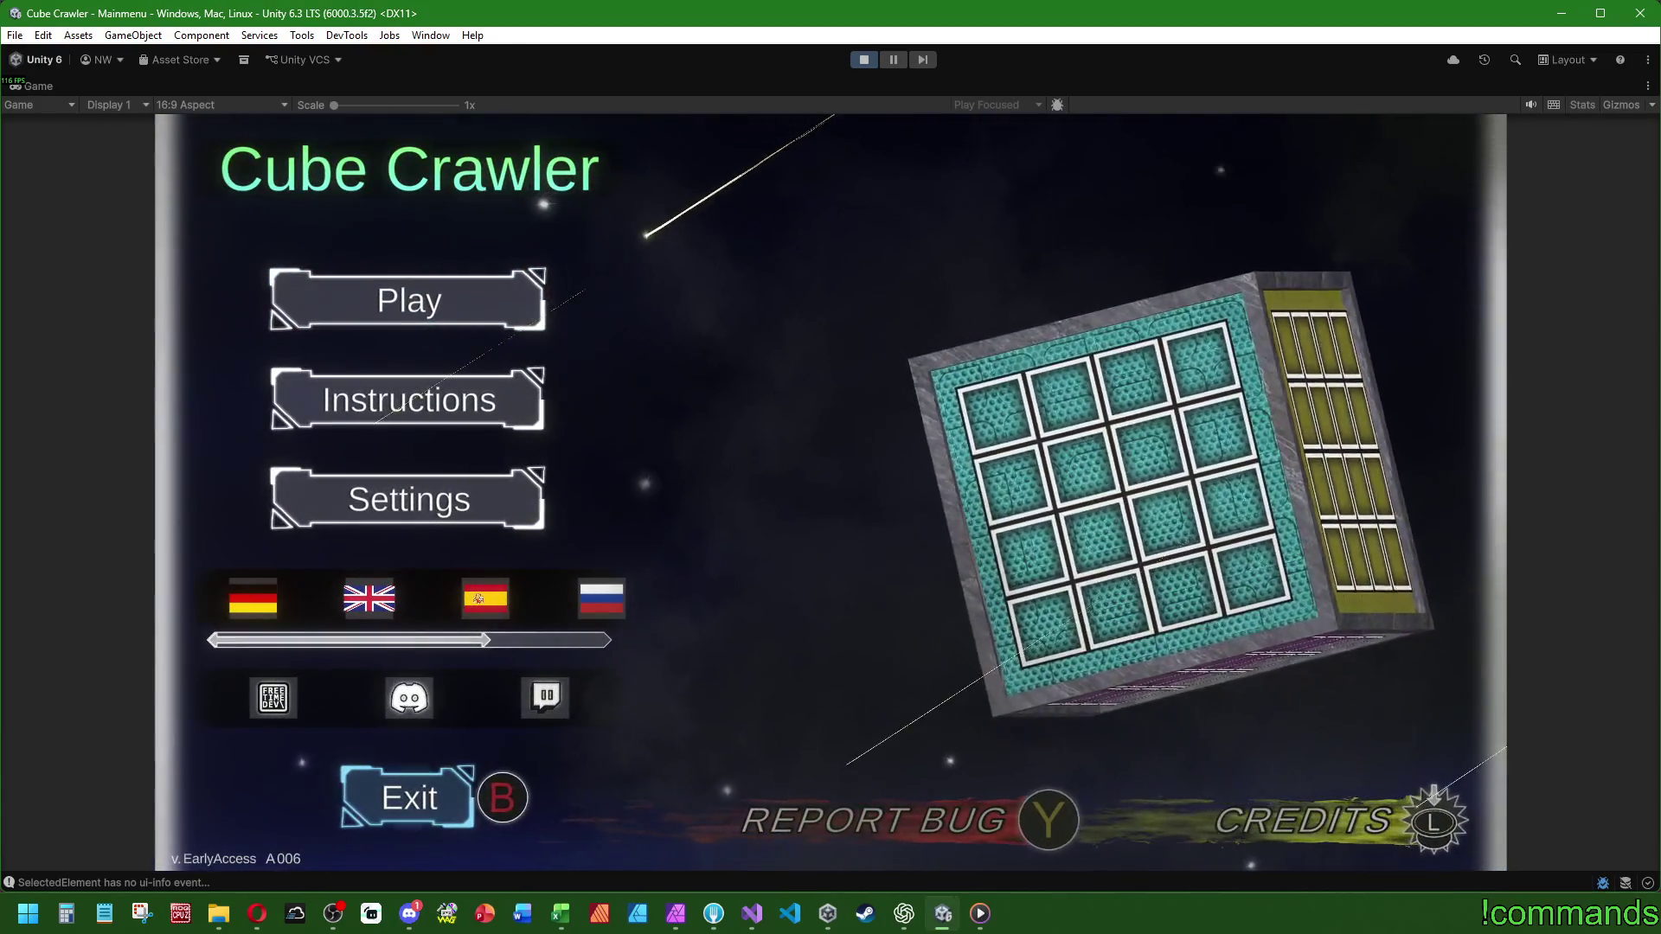
key(Up)
key(Up)
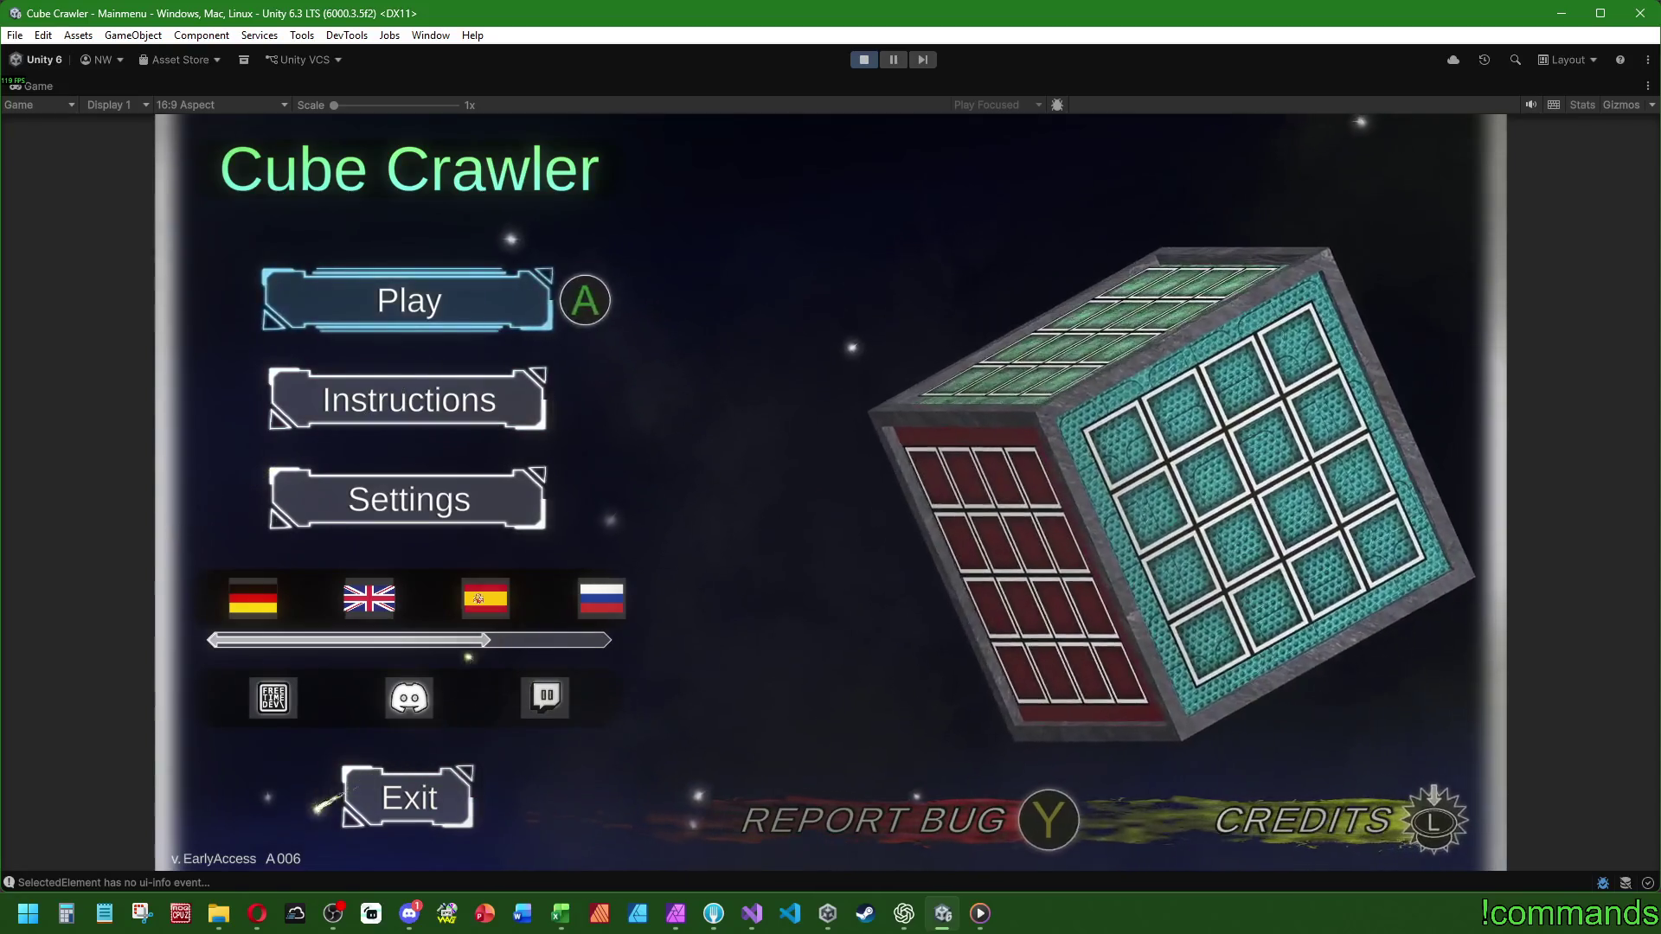
key(Return)
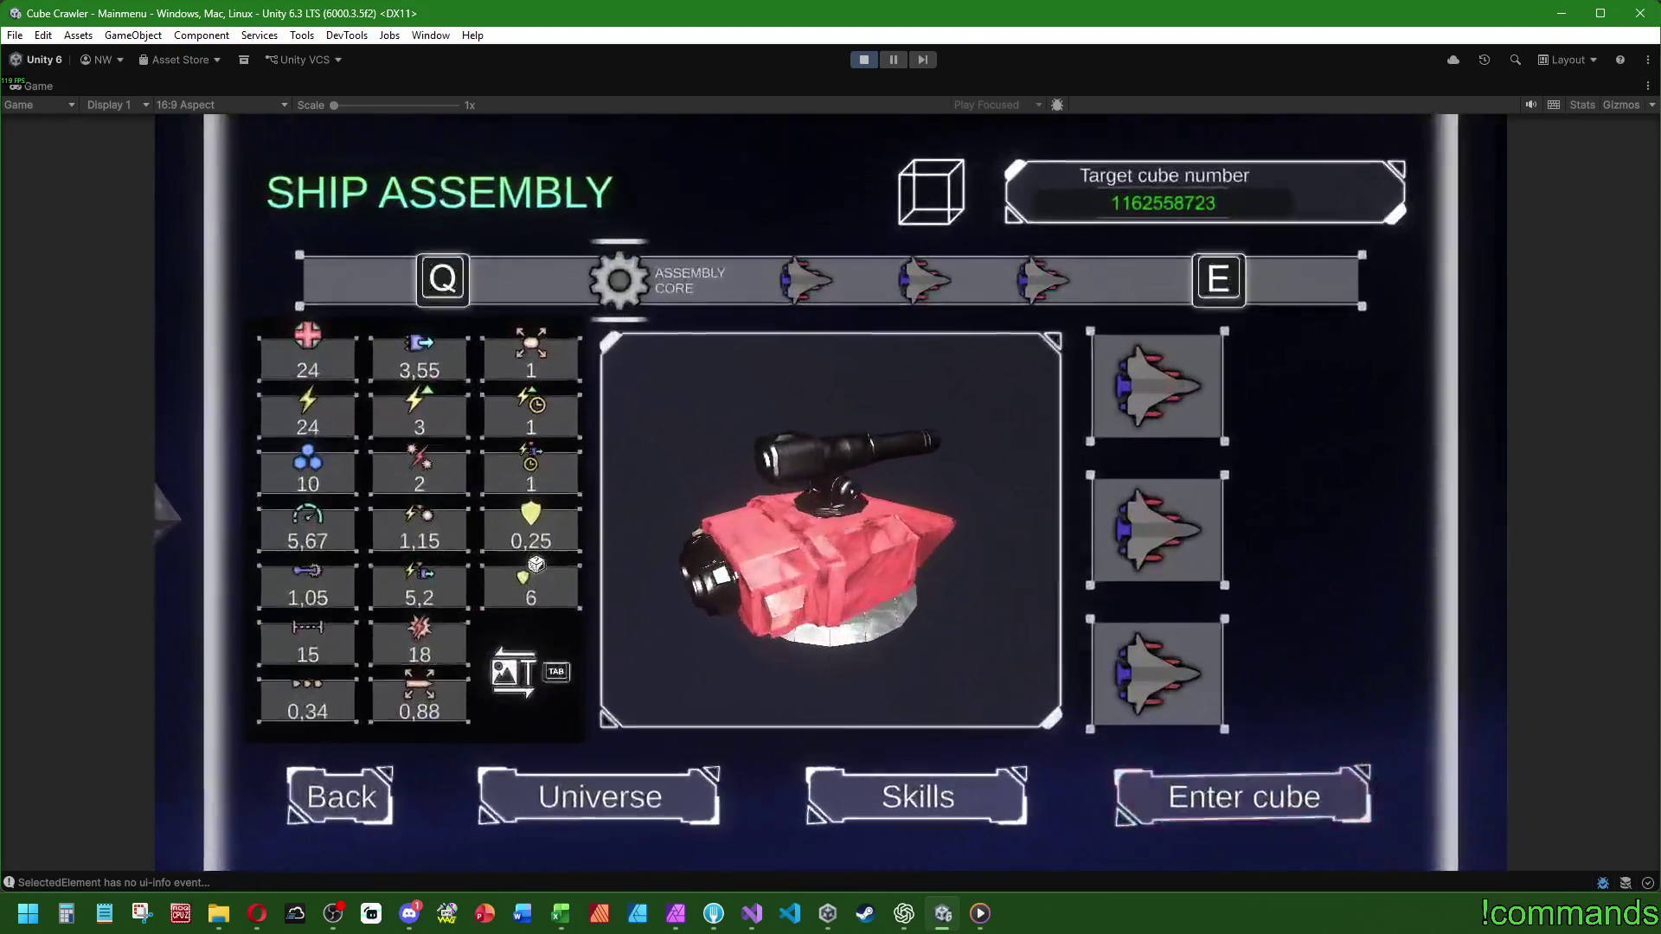
- Cycle the Skills categories with Q/E, view the Joker skill details, then return to Ship Assembly
key(Return)
key(q)
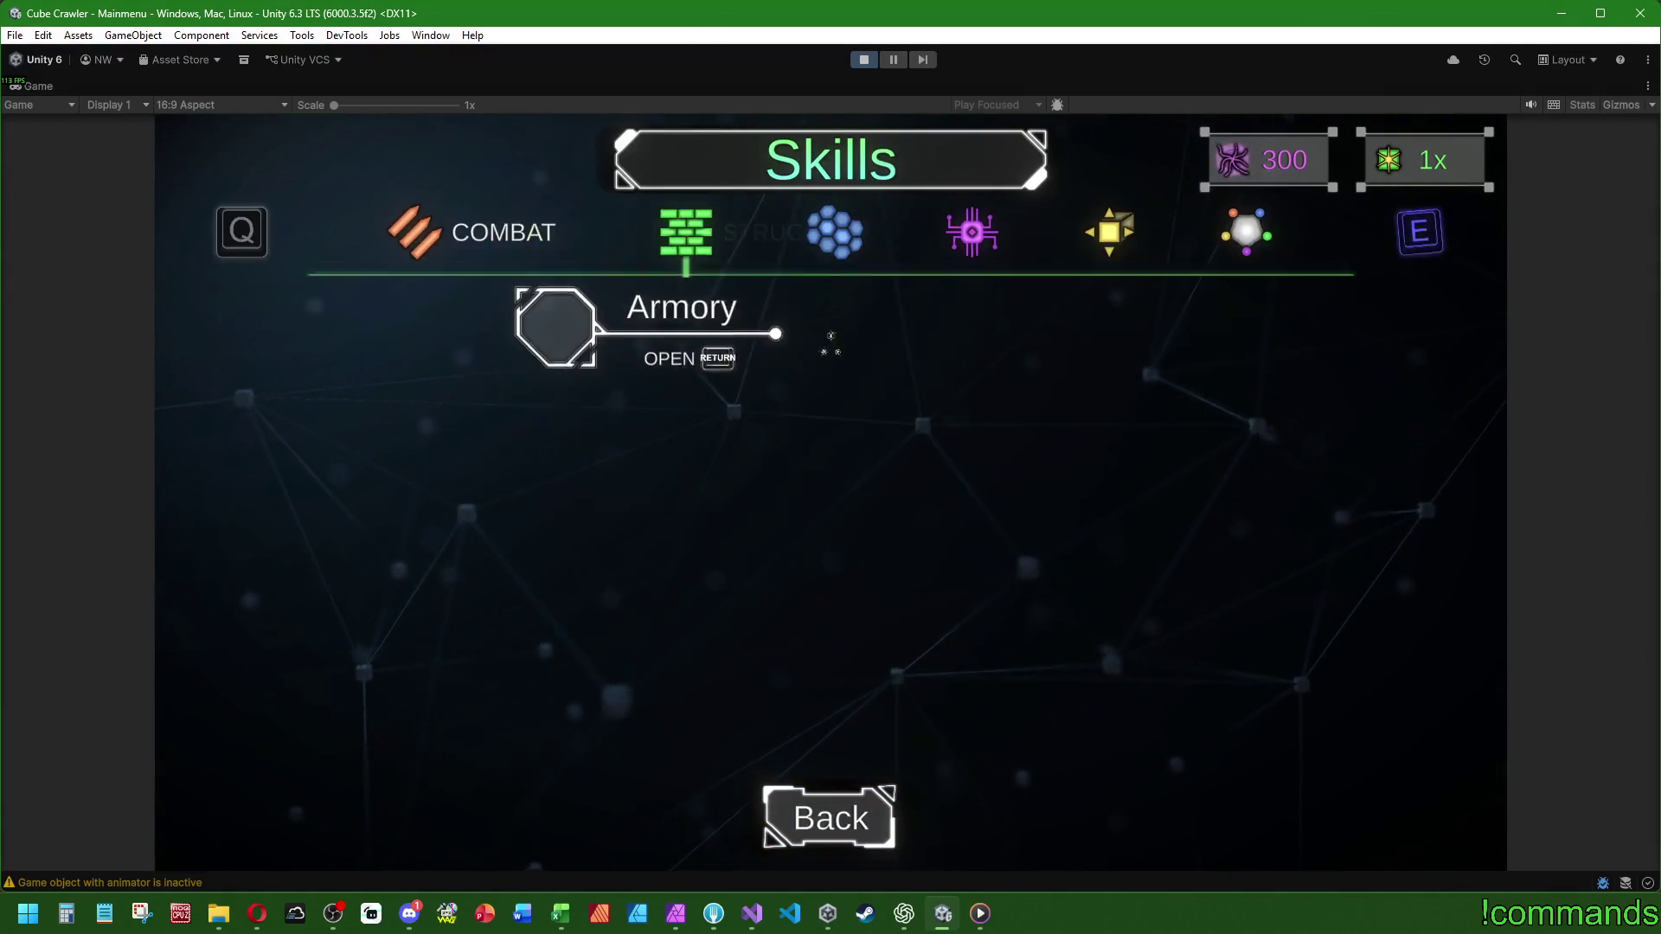
key(e)
key(e)
key(e)
key(e)
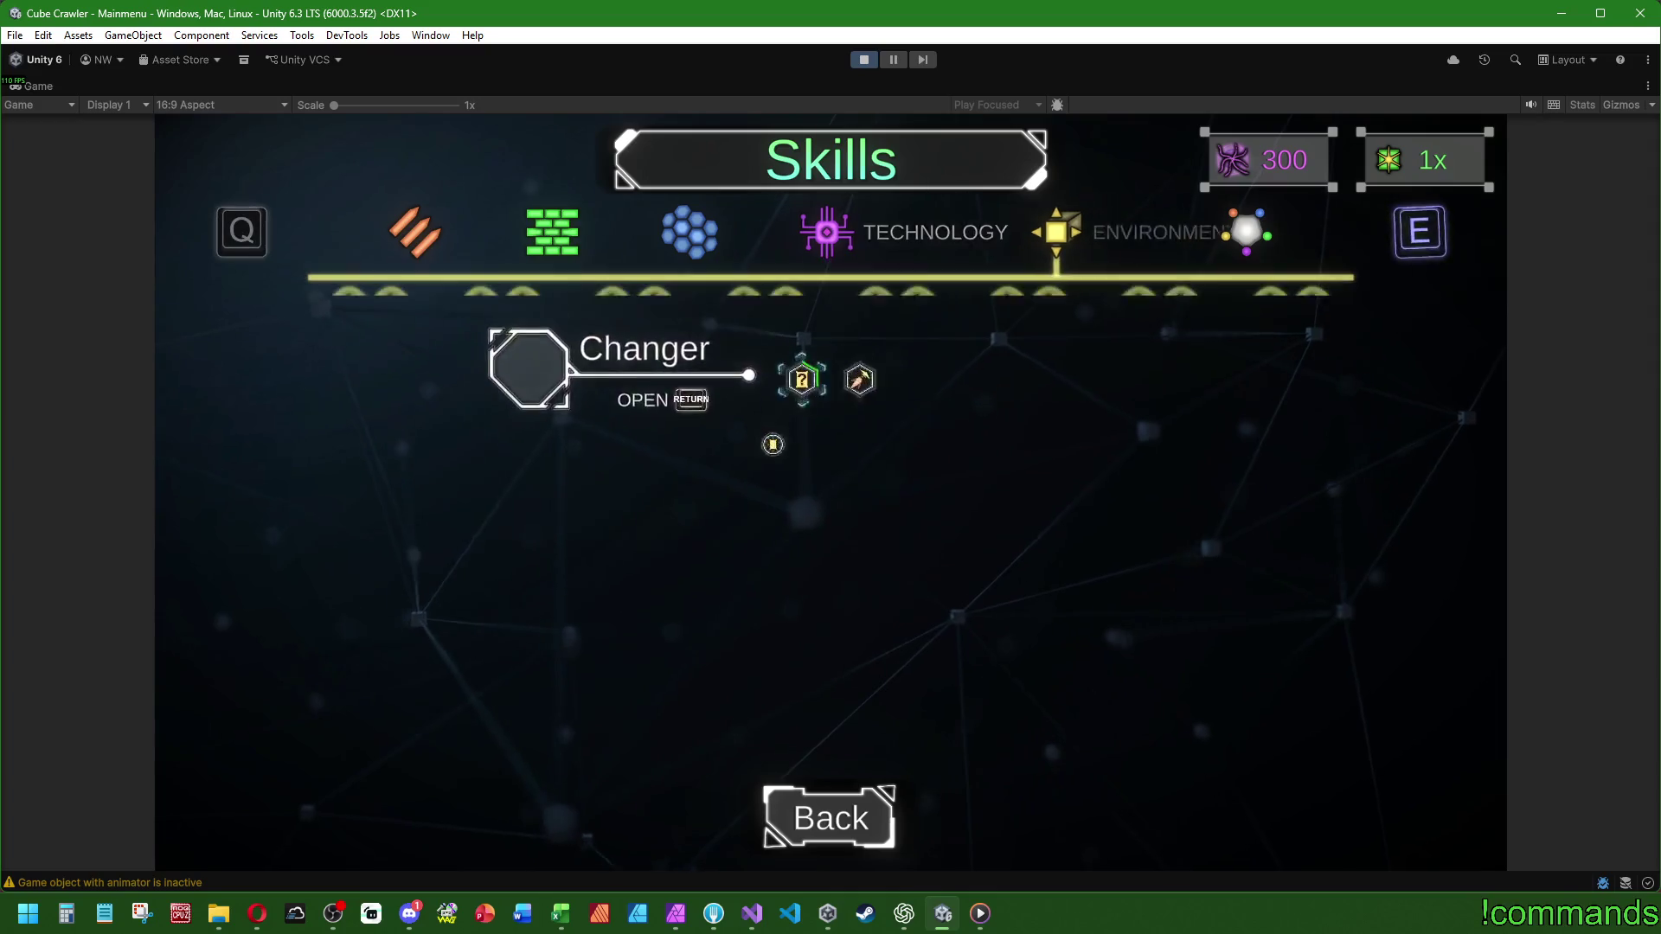
key(Return)
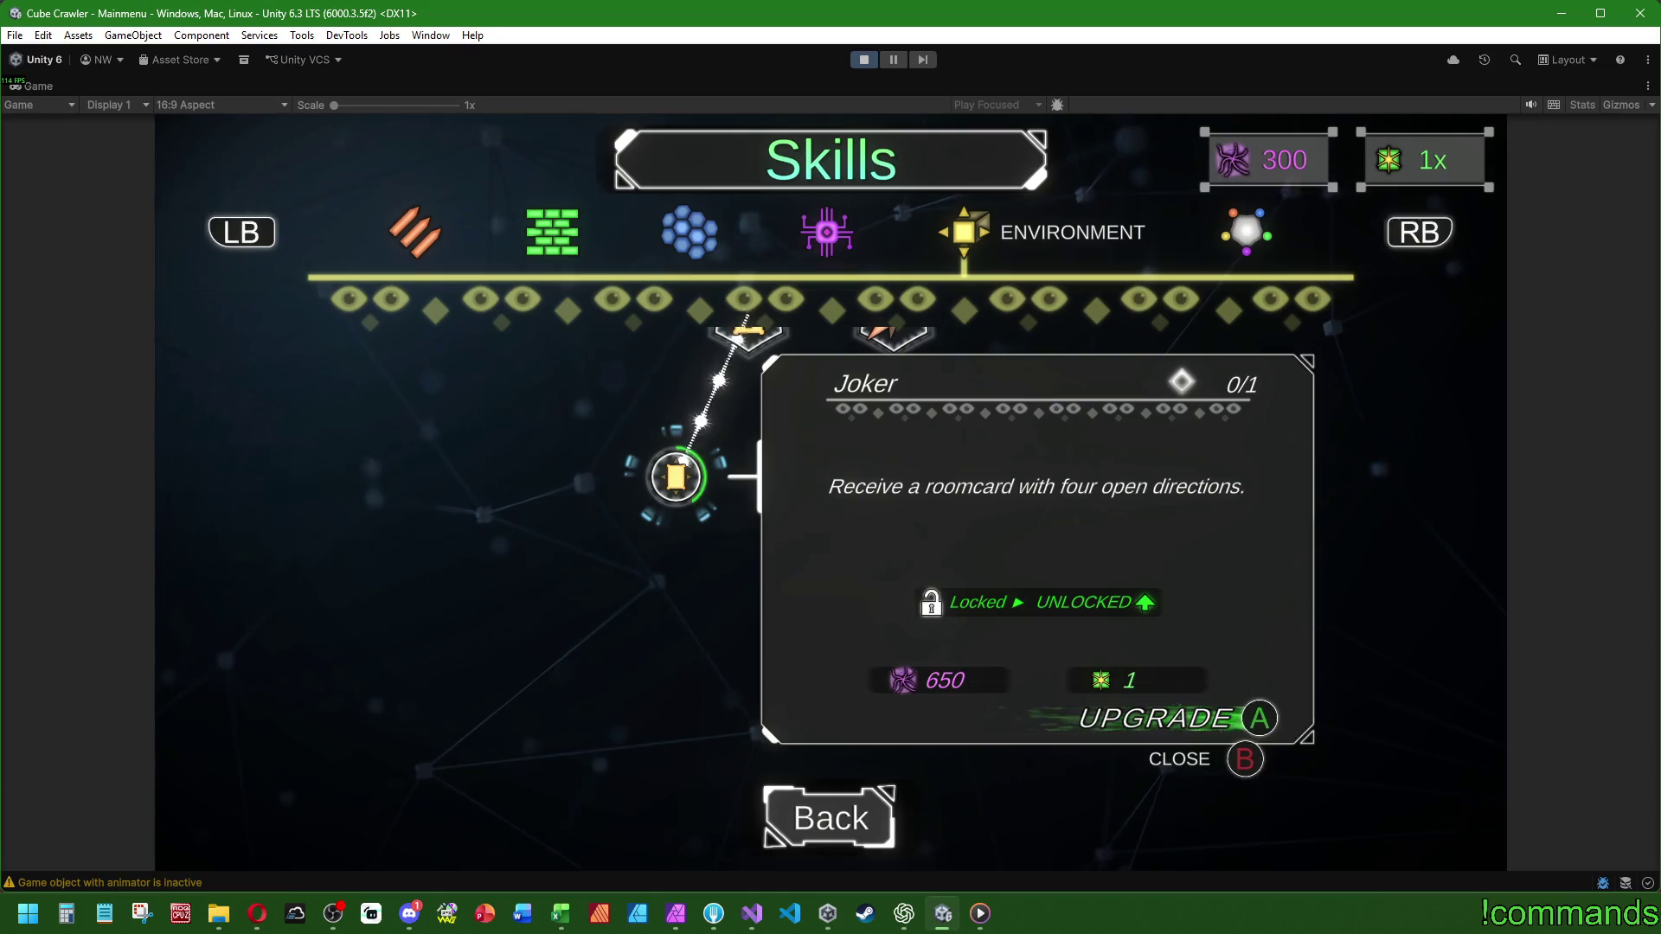
key(Escape)
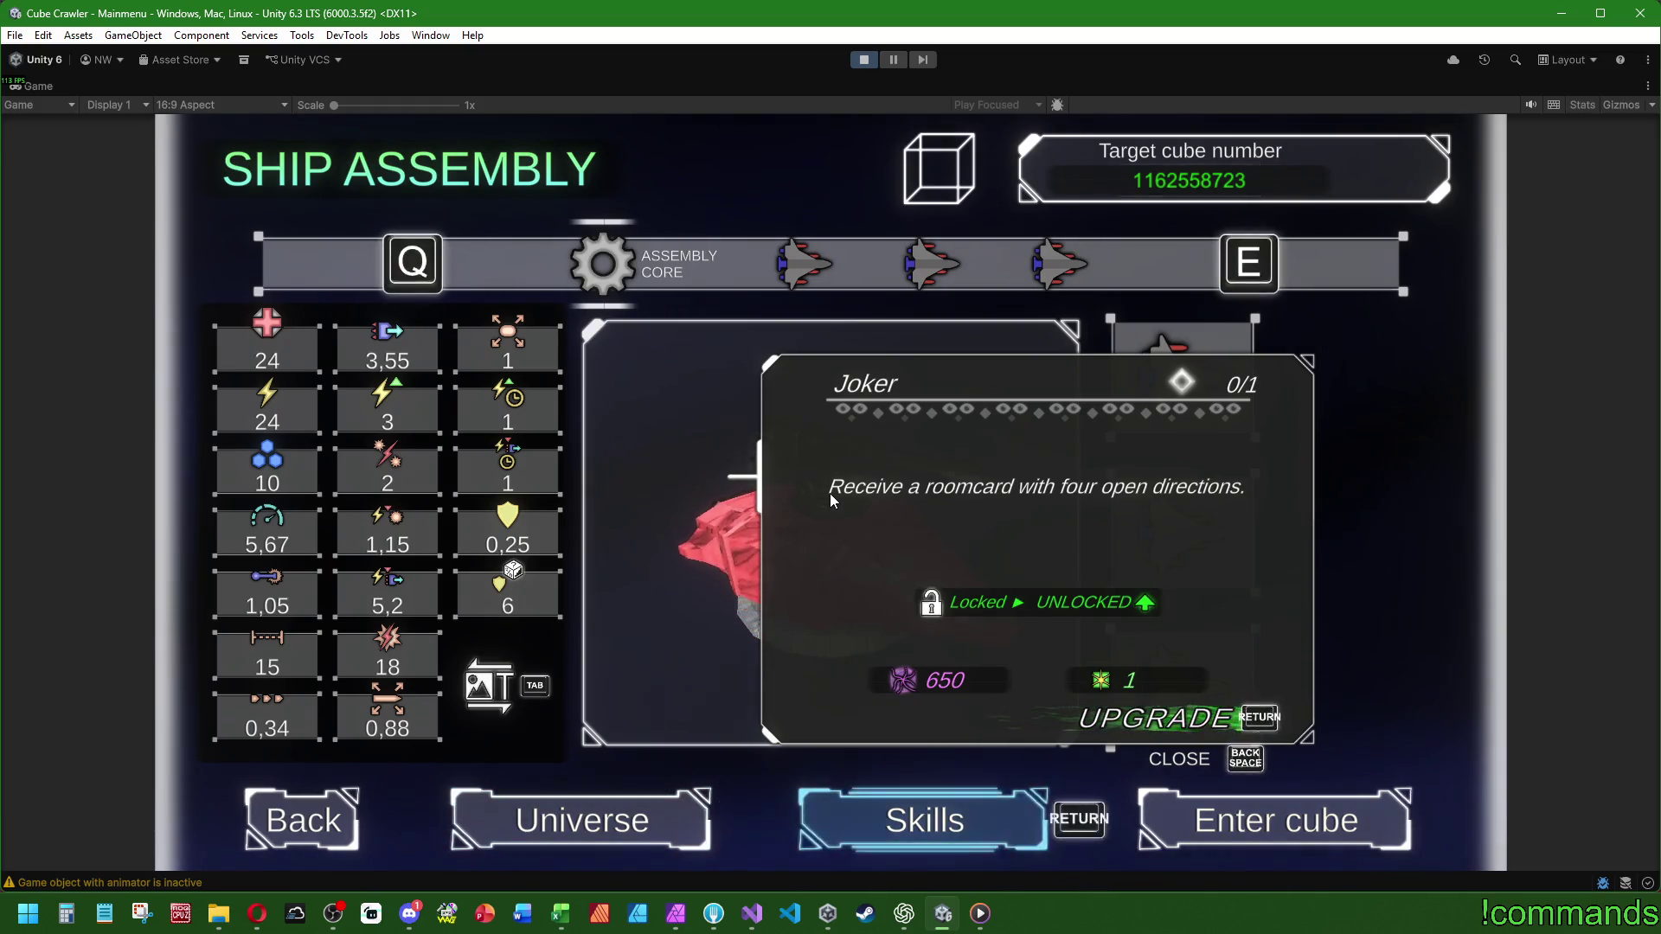
- Go through the main menu back to Ship Assembly, then reopen and close the Joker details via Backspace
key(Escape)
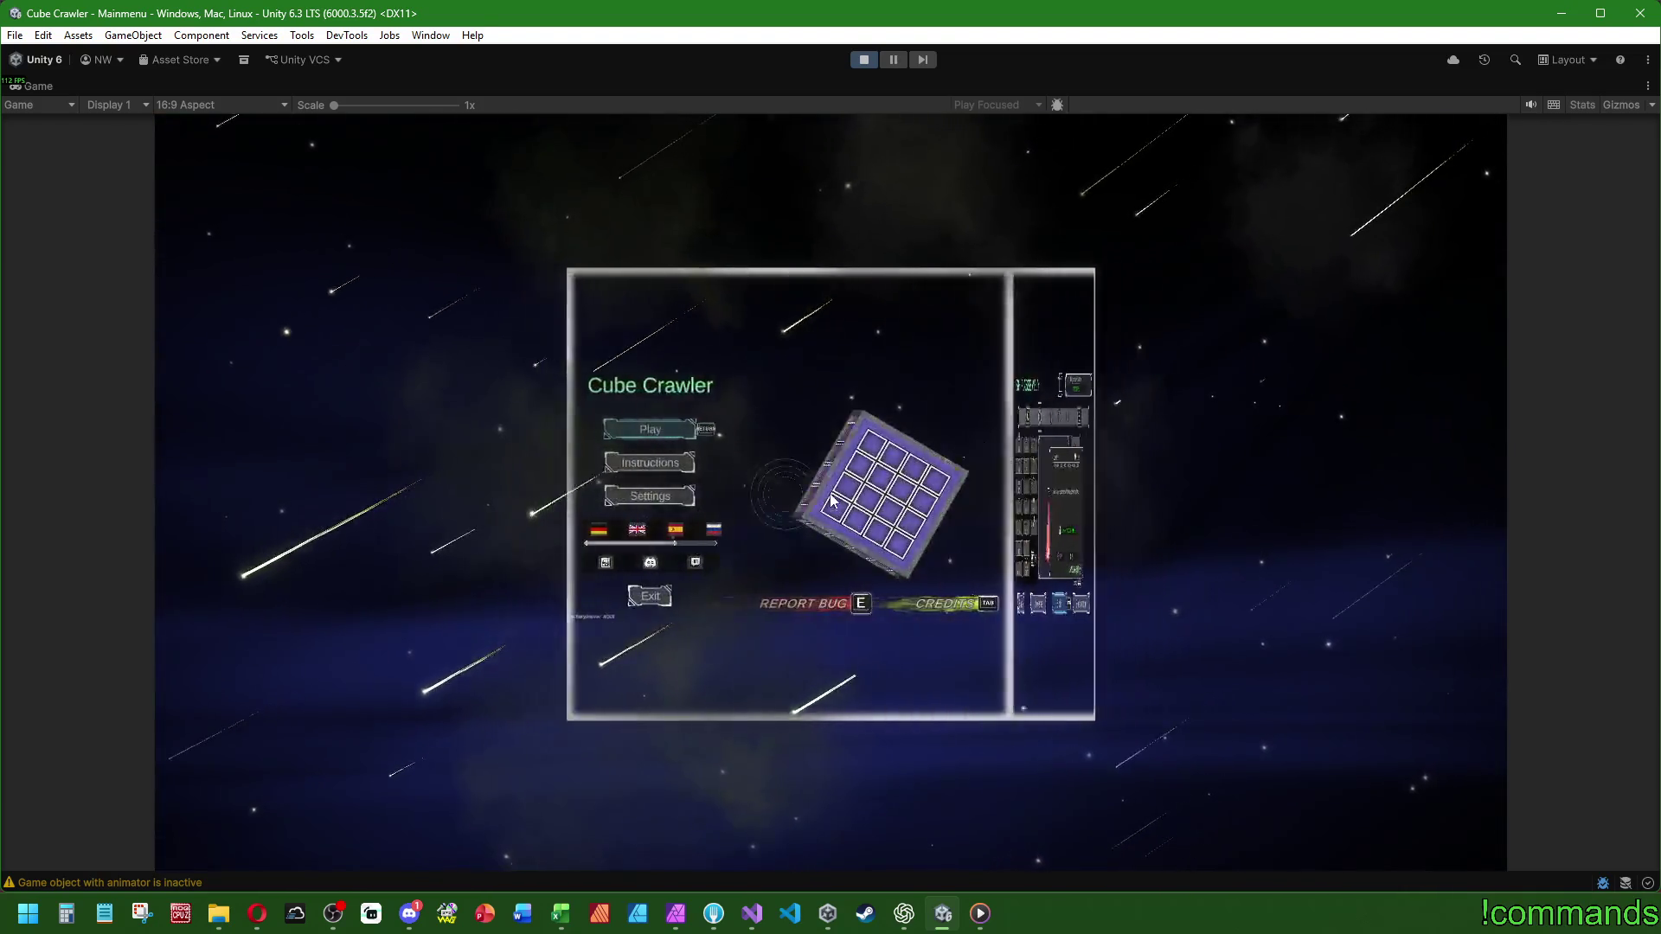
key(Return)
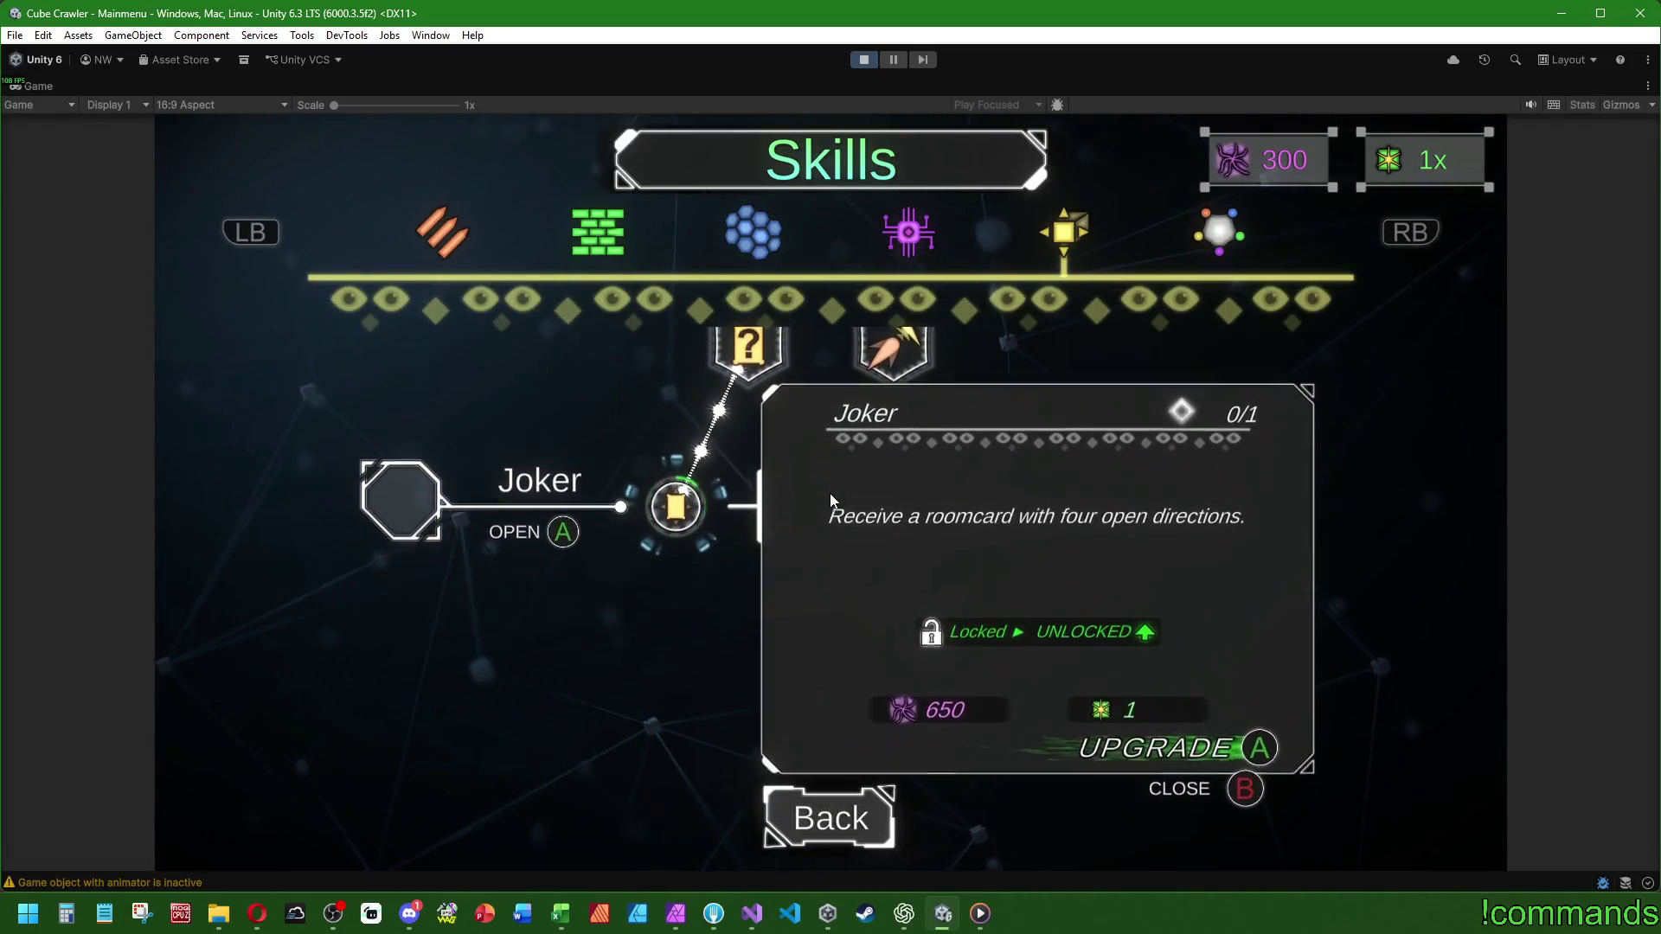
key(BackSpace)
key(Return)
key(BackSpace)
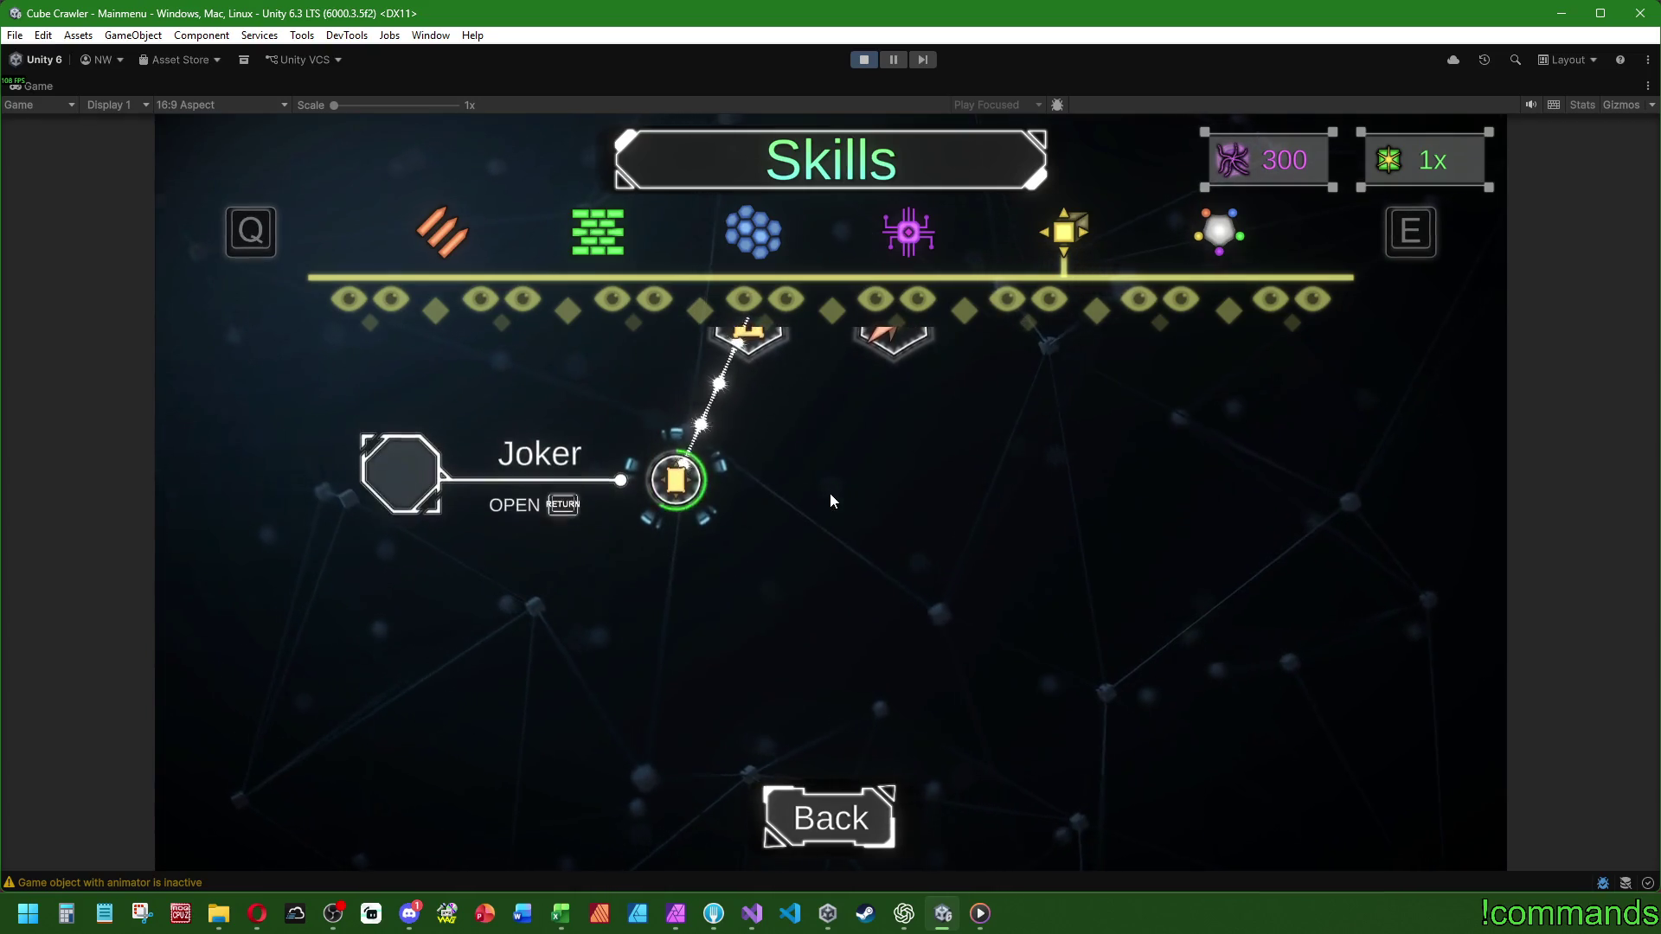
key(BackSpace)
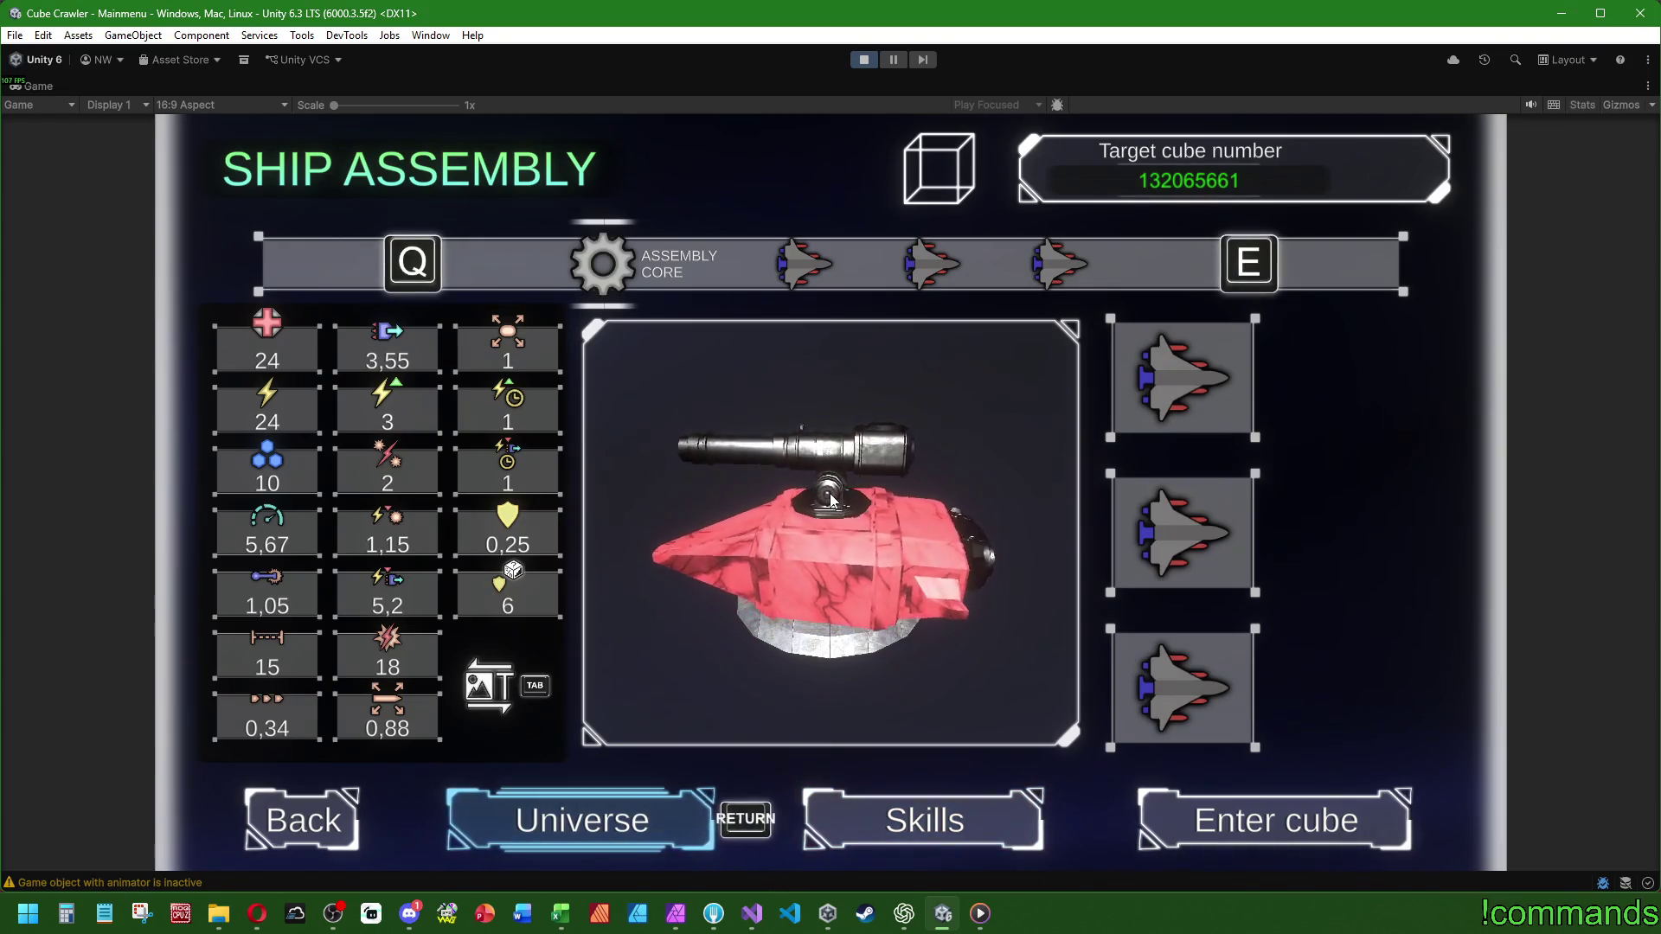
- View the neighbouring Changer skill details in Skills, then return to Ship Assembly
key(Return)
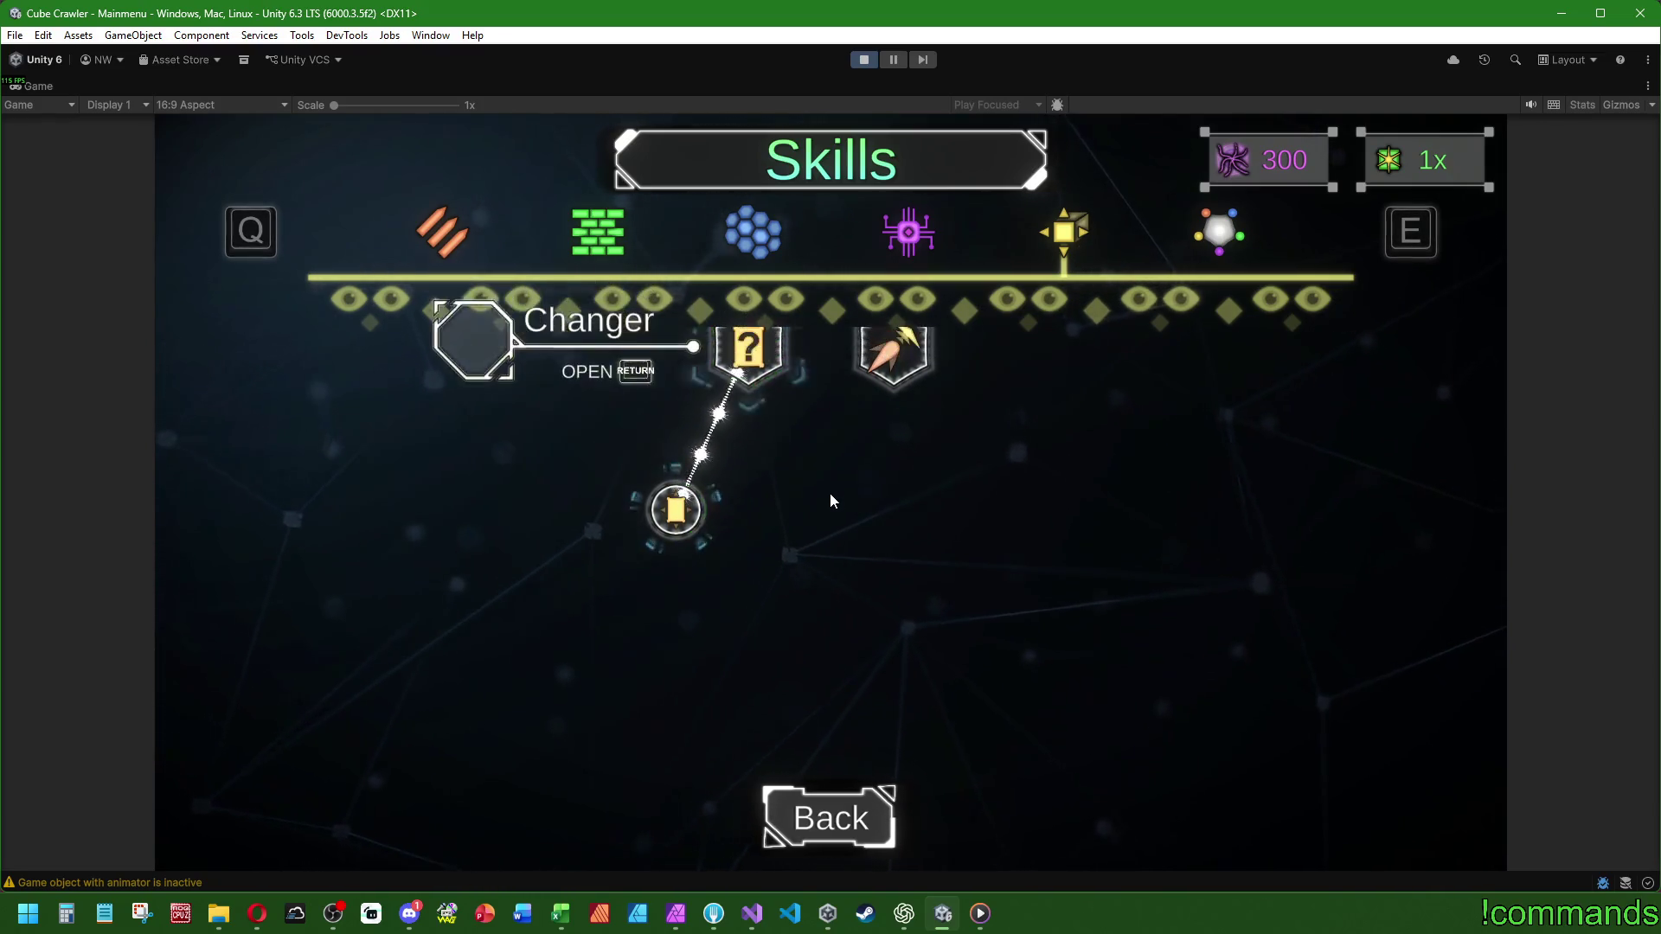
key(Right)
key(Return)
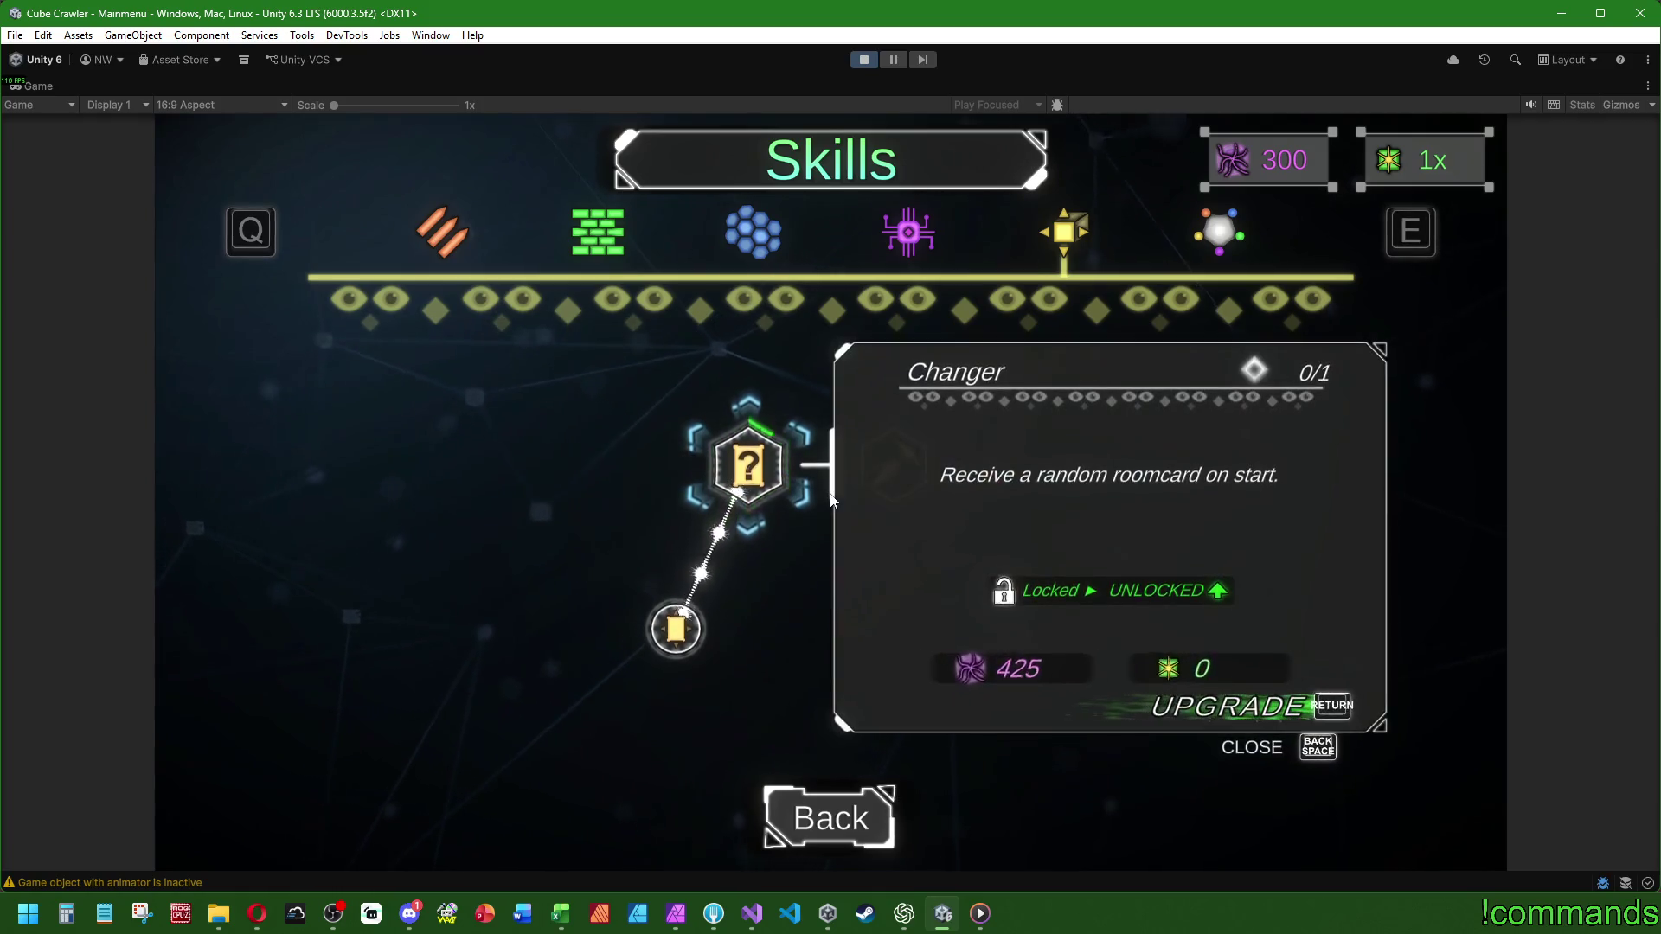
key(BackSpace)
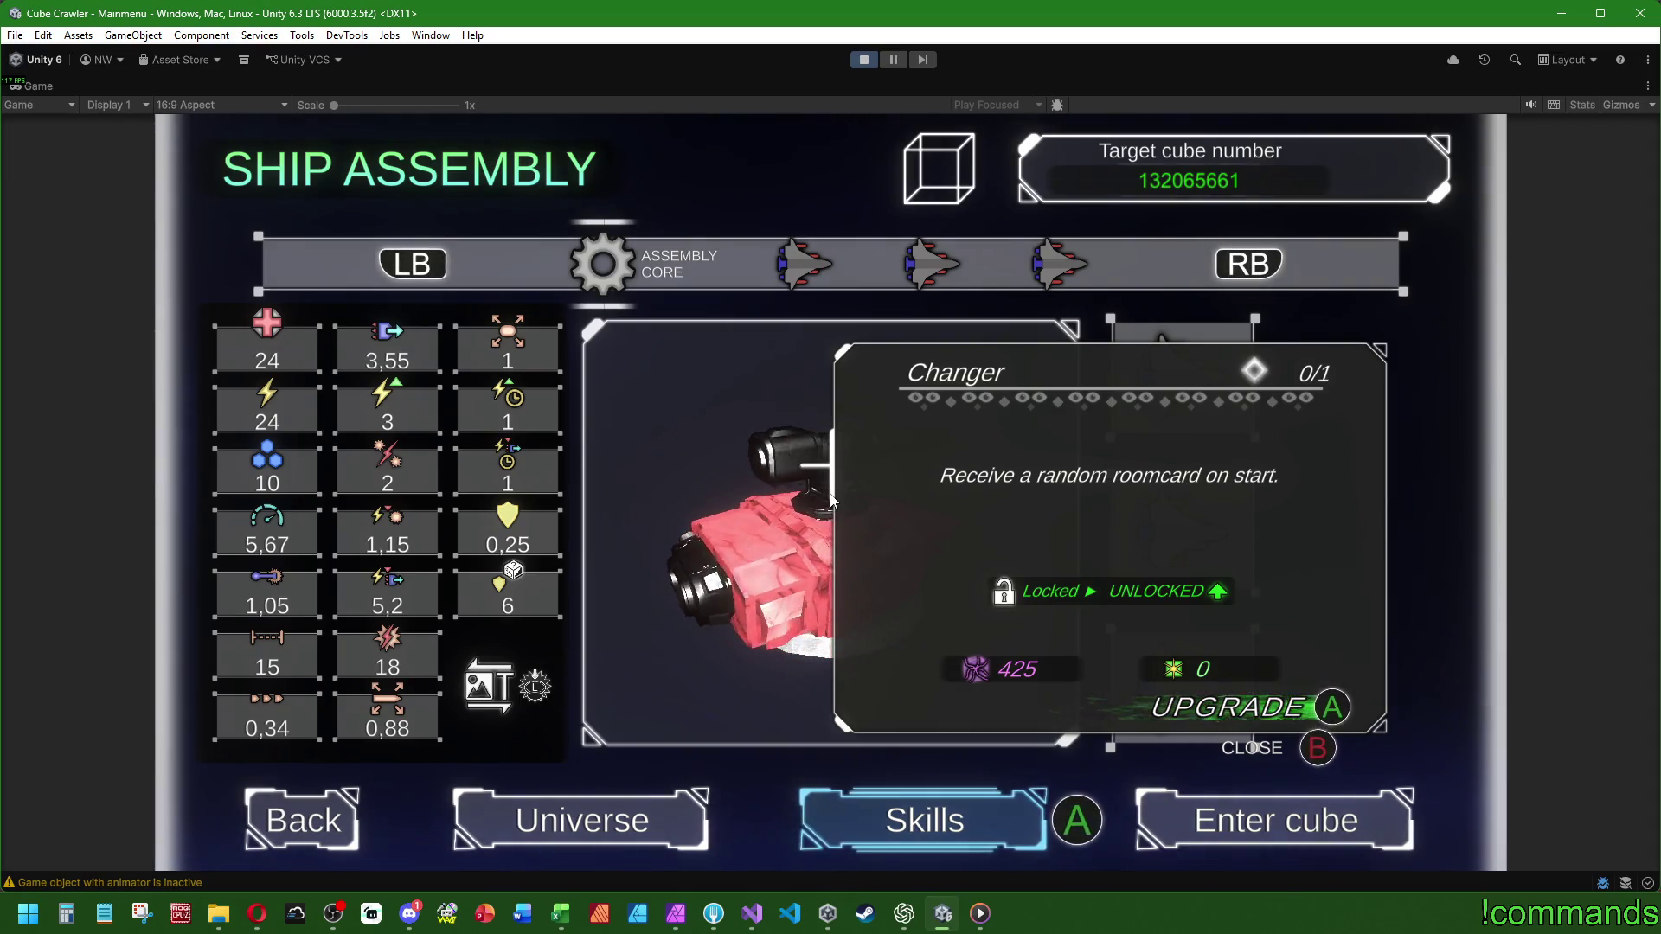
- Revisit the main menu and the Changer skill, then enter the Universe cube map with target cube 347274597
key(BackSpace)
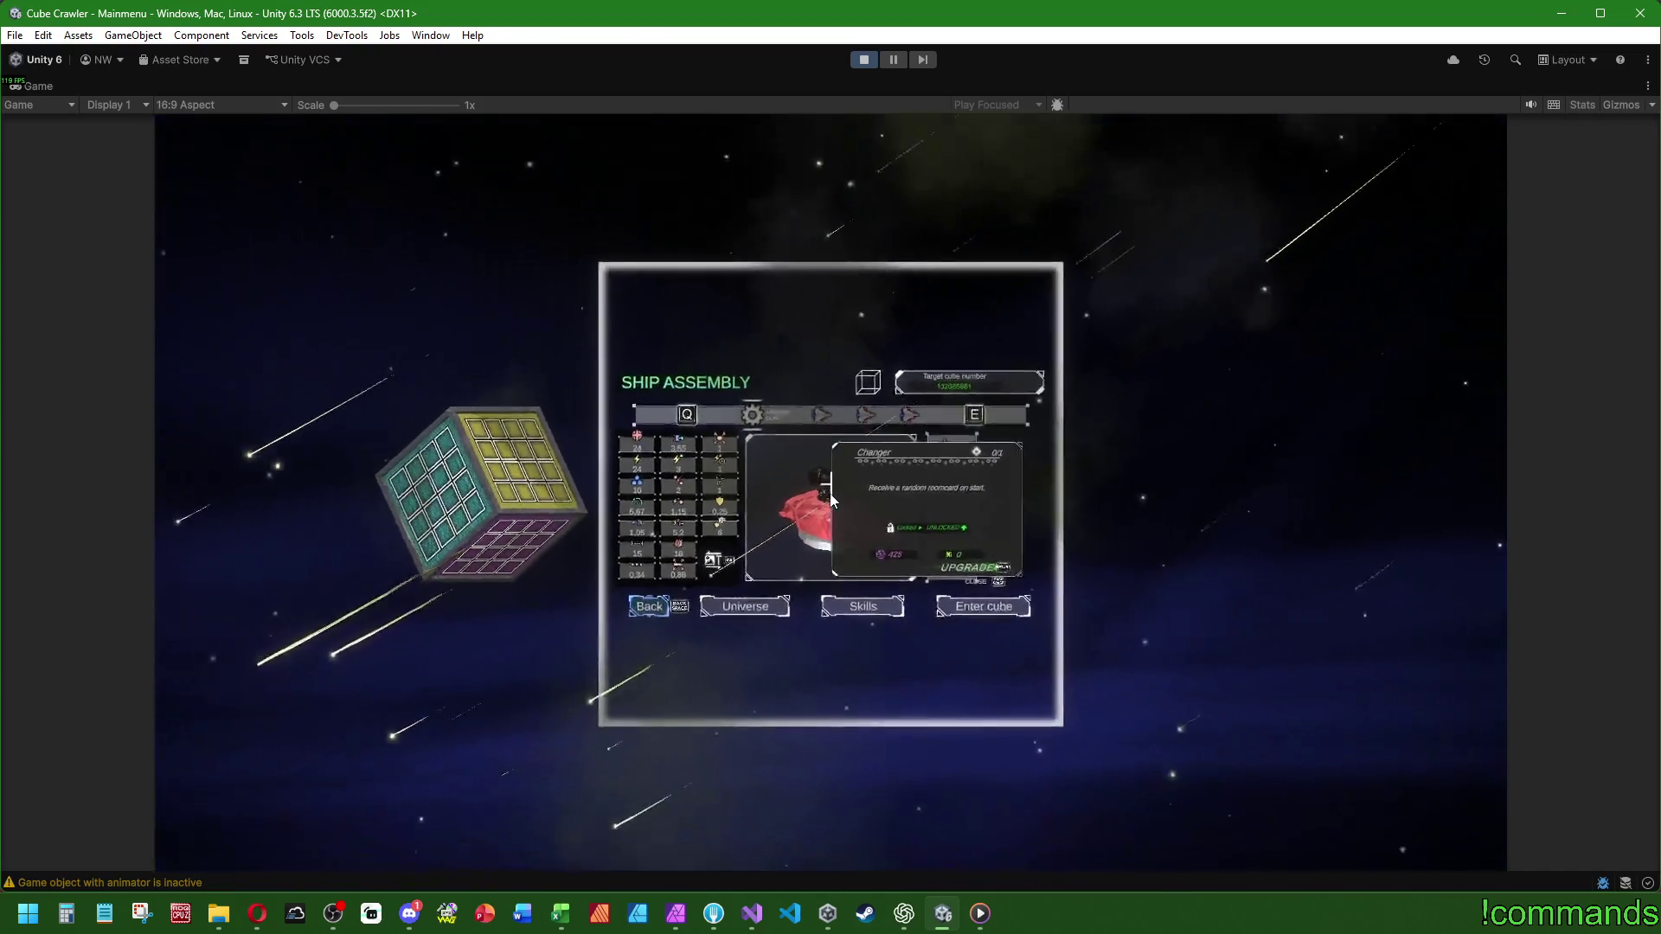
key(Return)
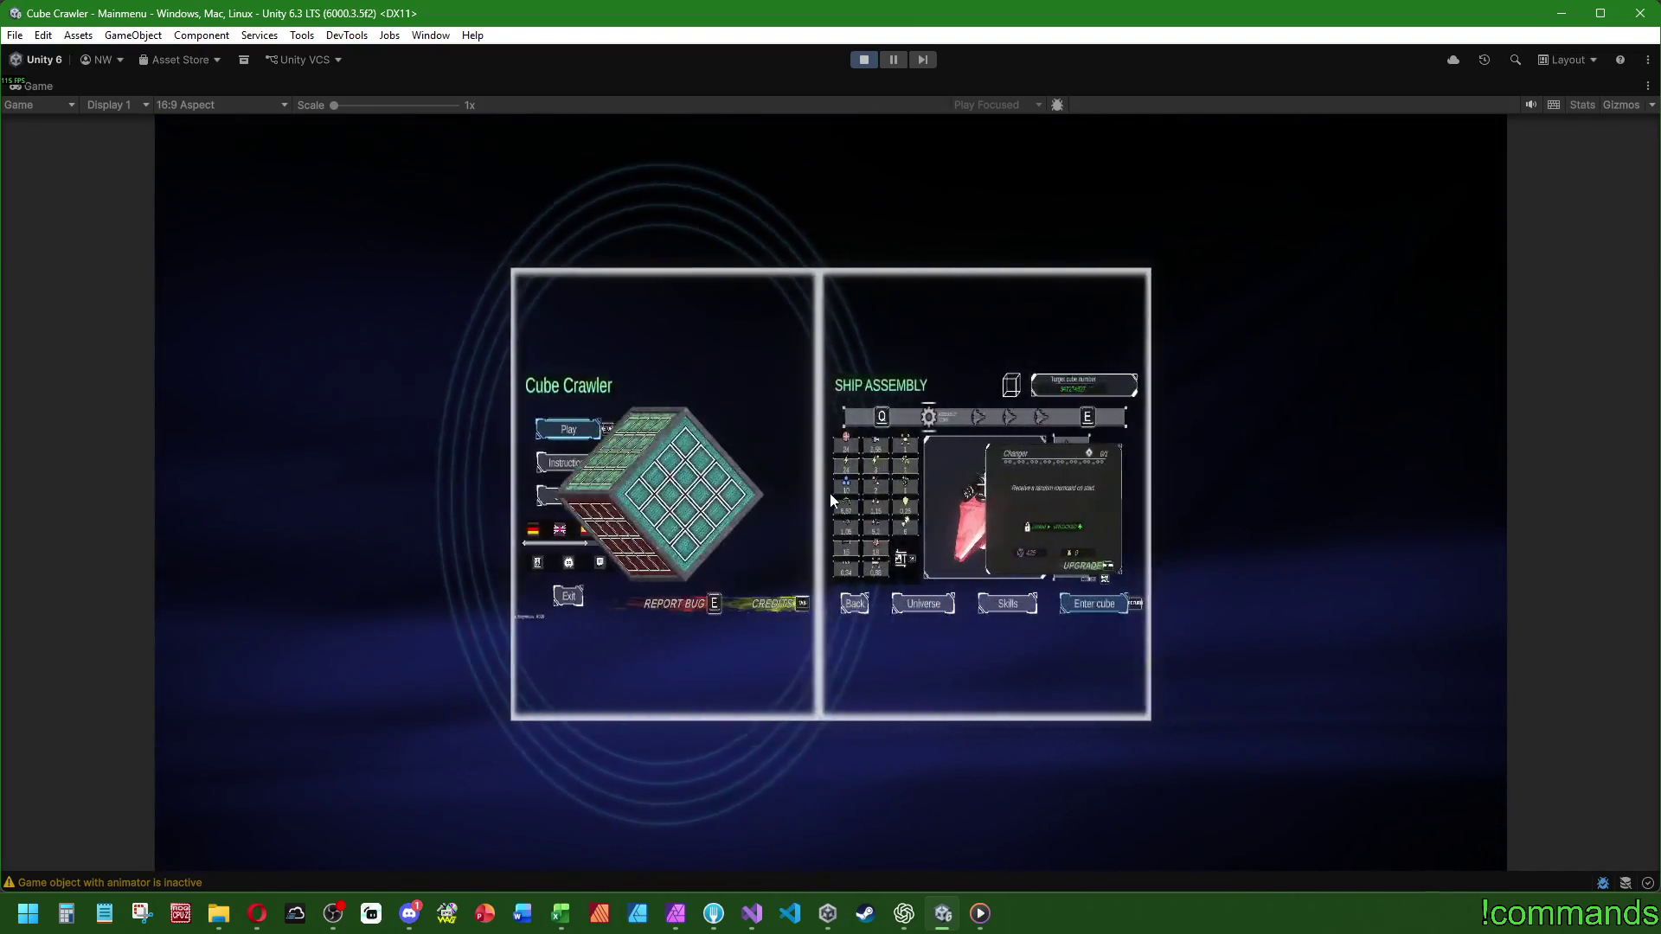
key(Return)
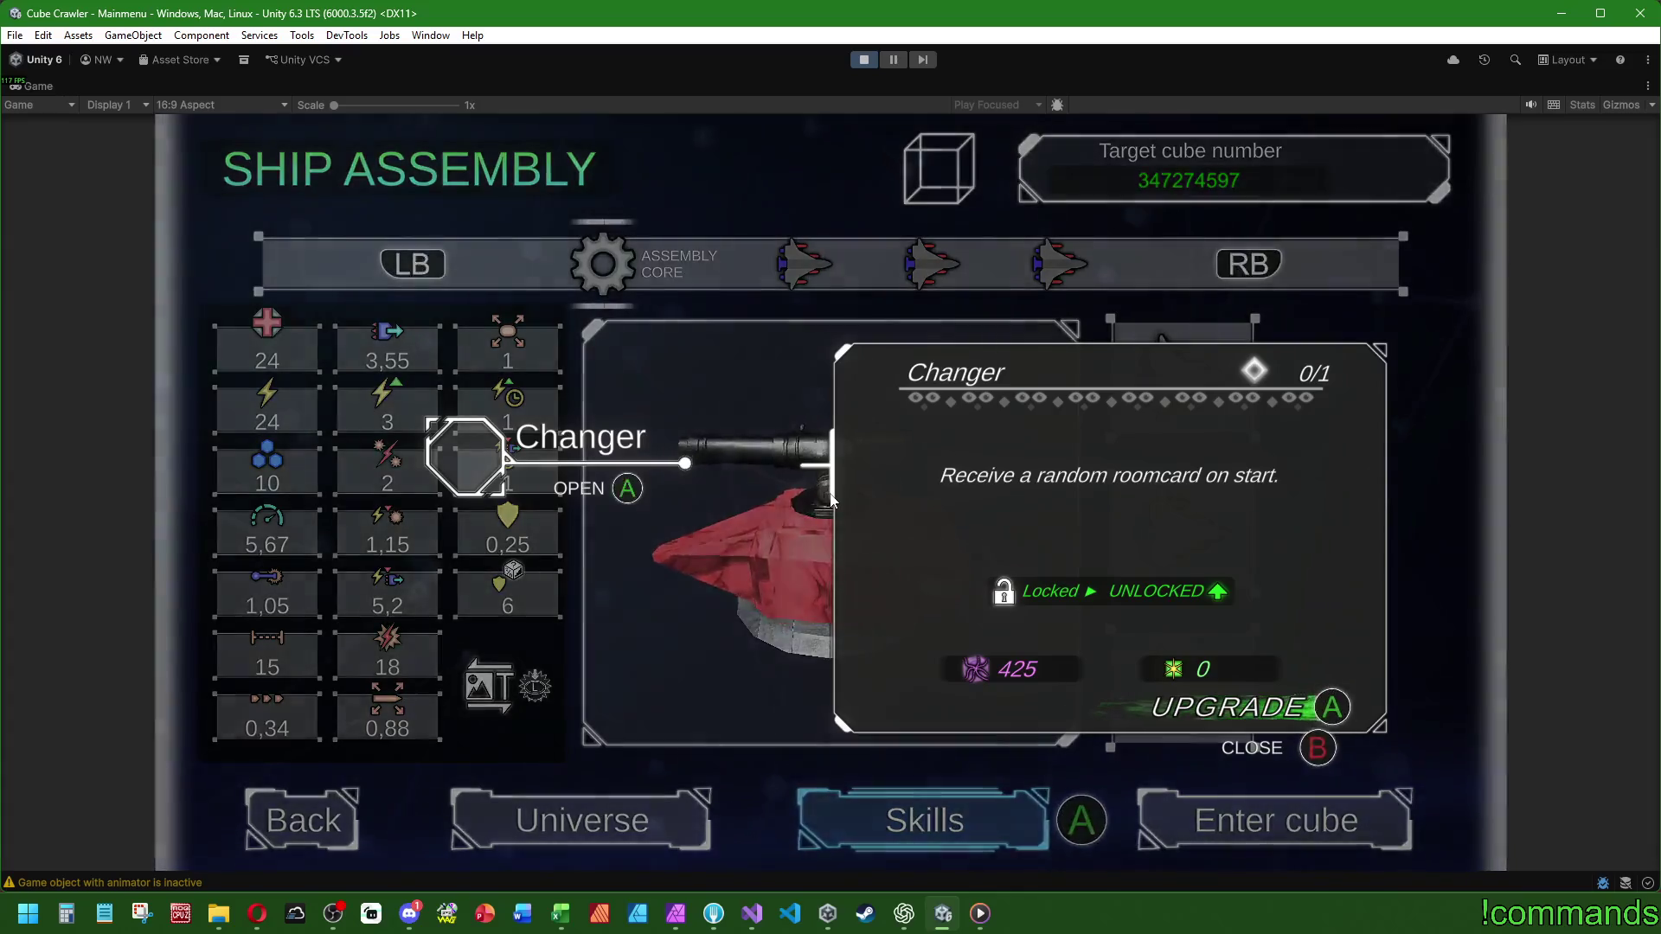
key(Up)
key(Return)
key(Escape)
key(BackSpace)
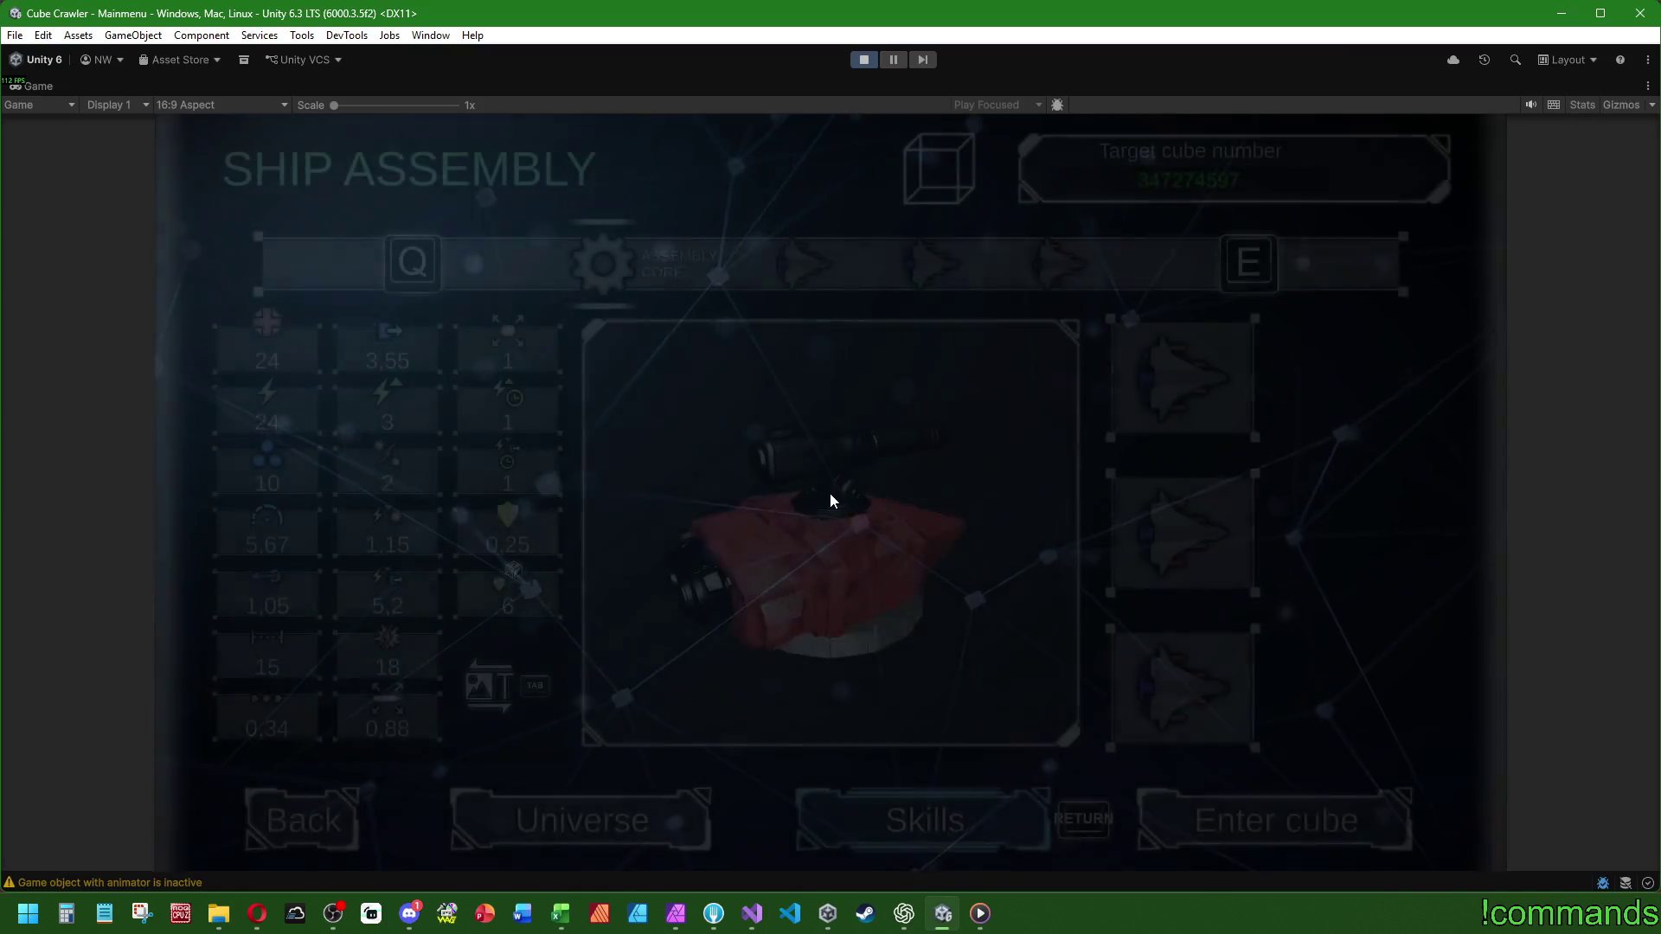
key(Return)
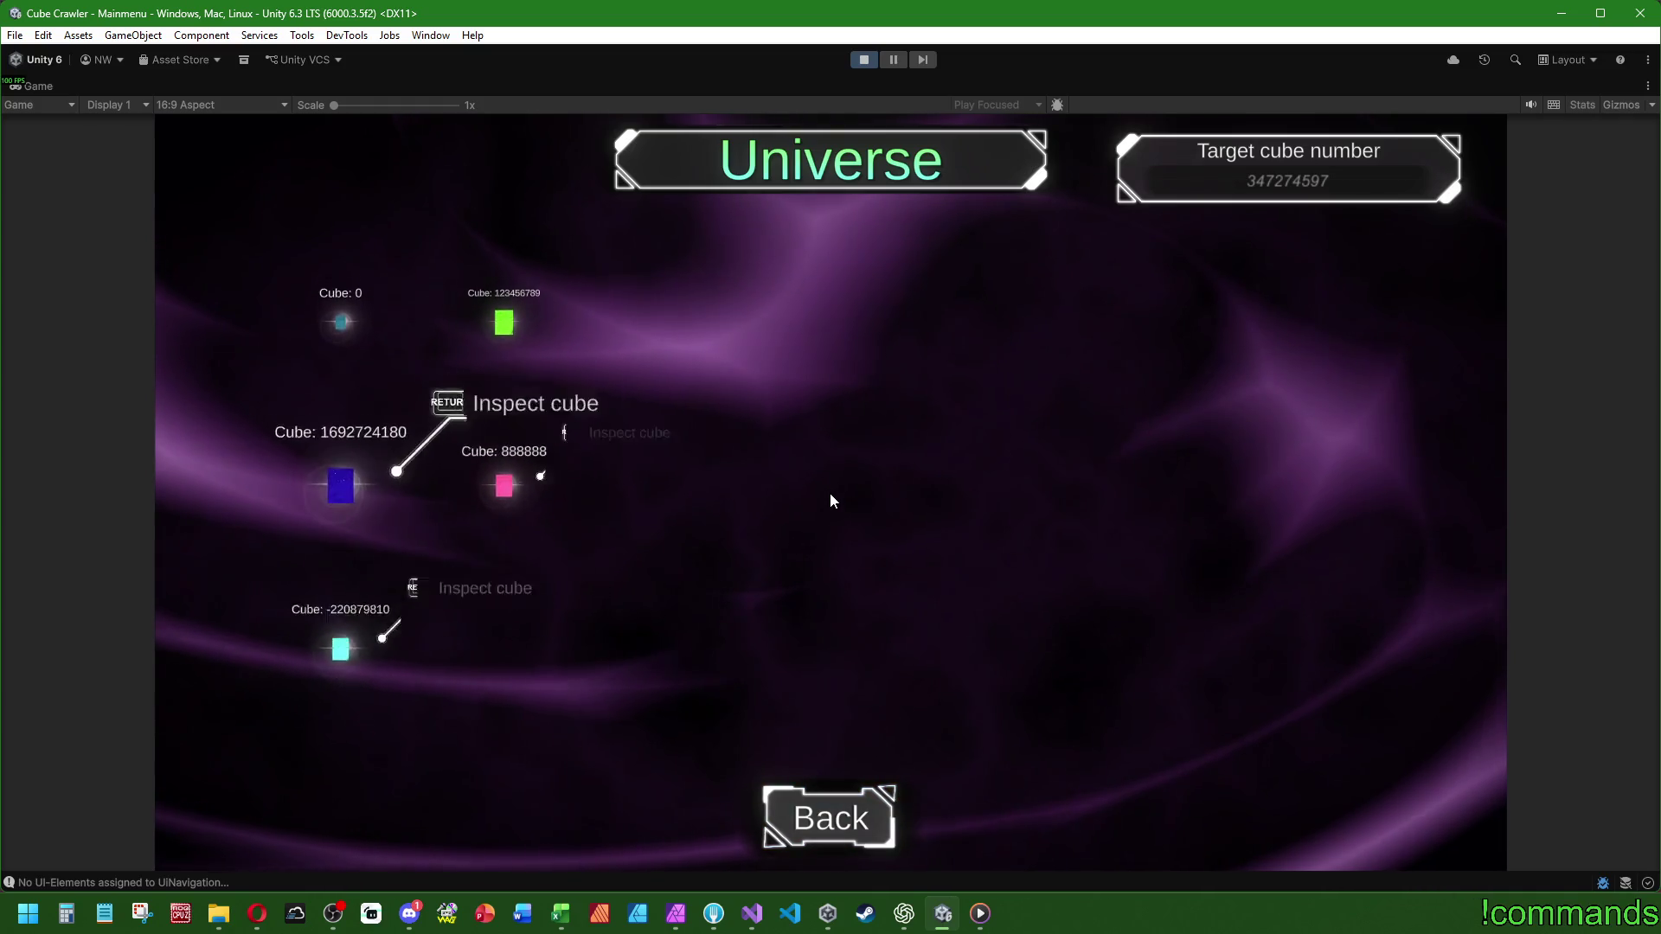
- Inspect the stats of Cube 888888 and Cube 123456789, then return to Ship Assembly
key(Return)
key(BackSpace)
key(BackSpace)
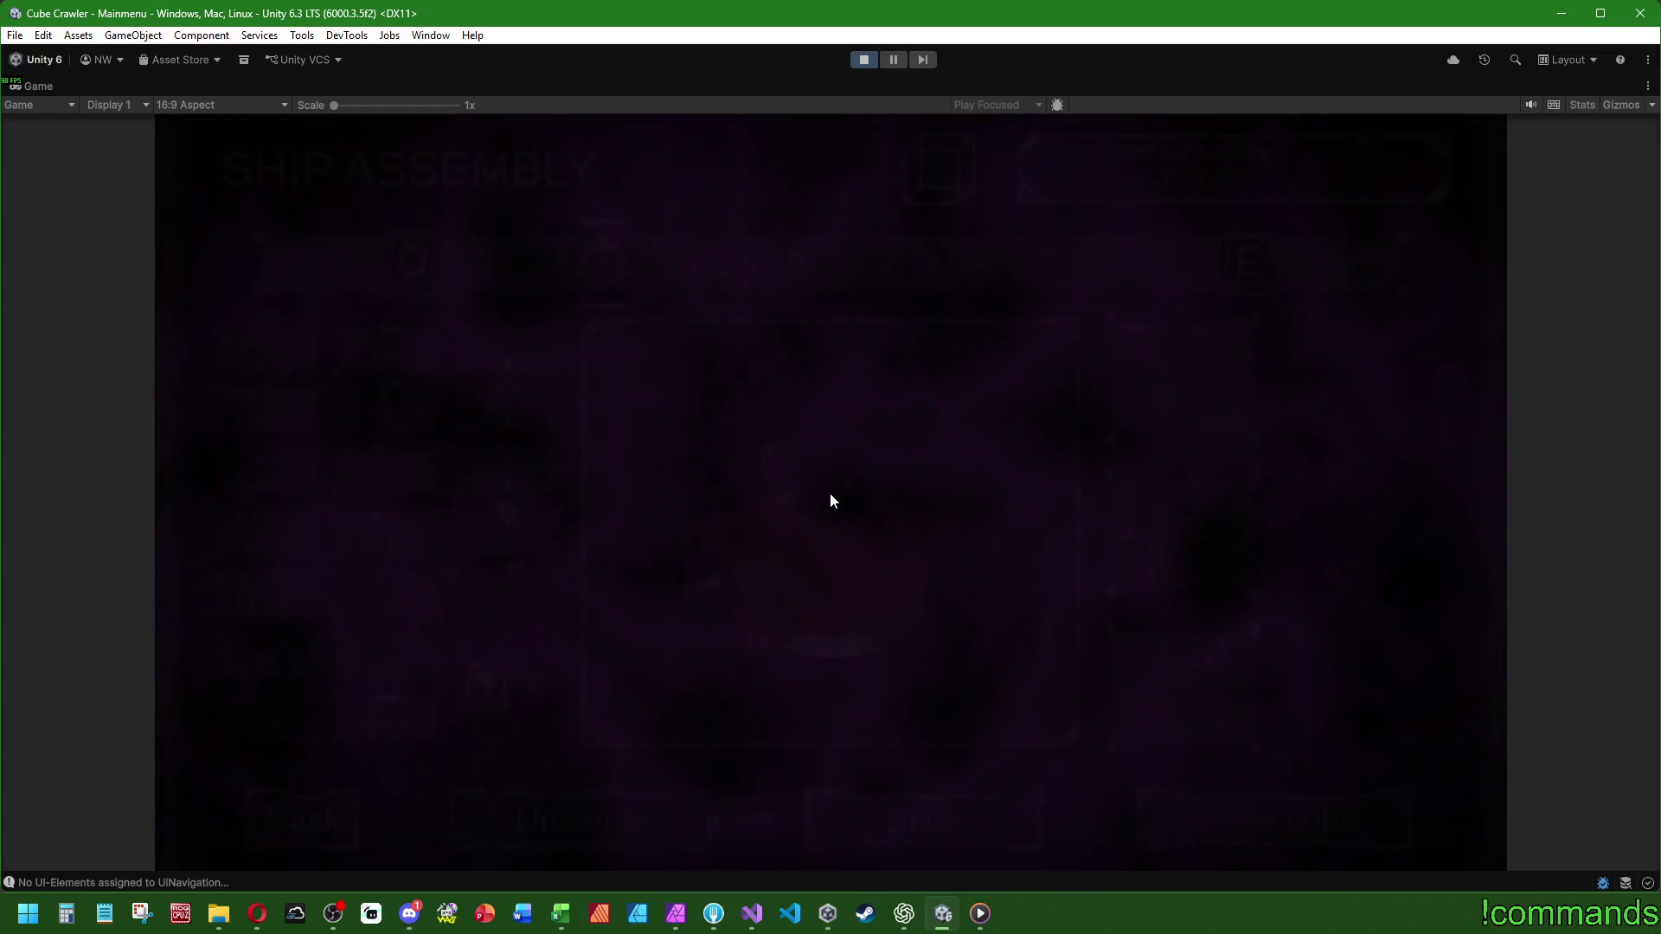
key(Return)
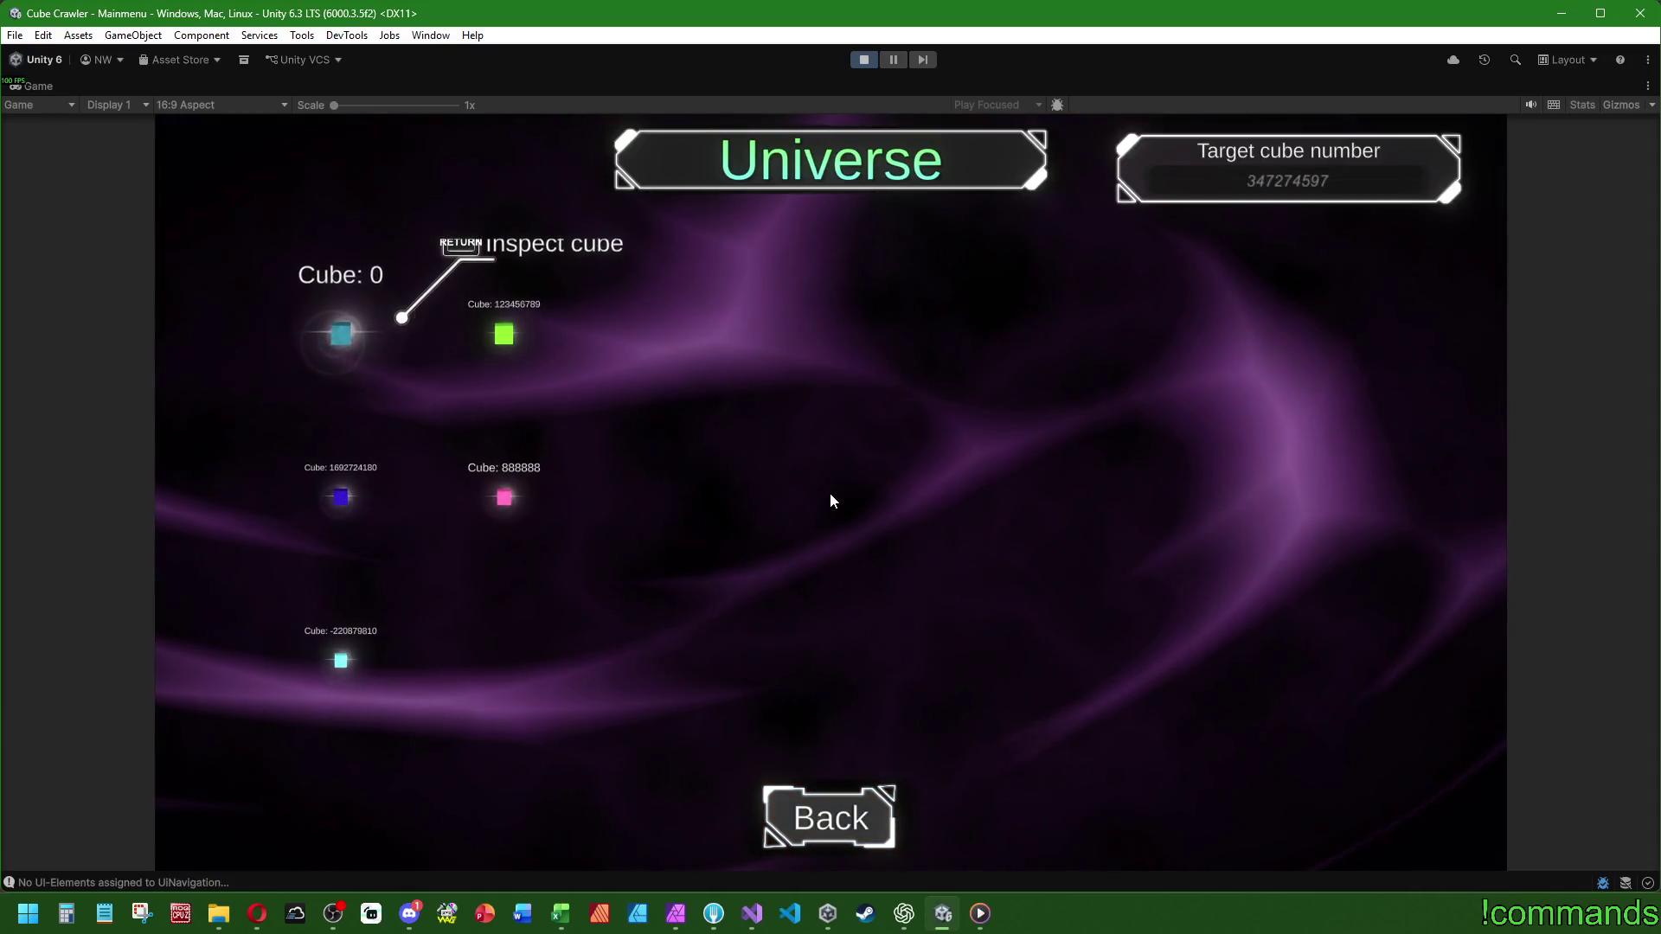
key(Right)
key(Return)
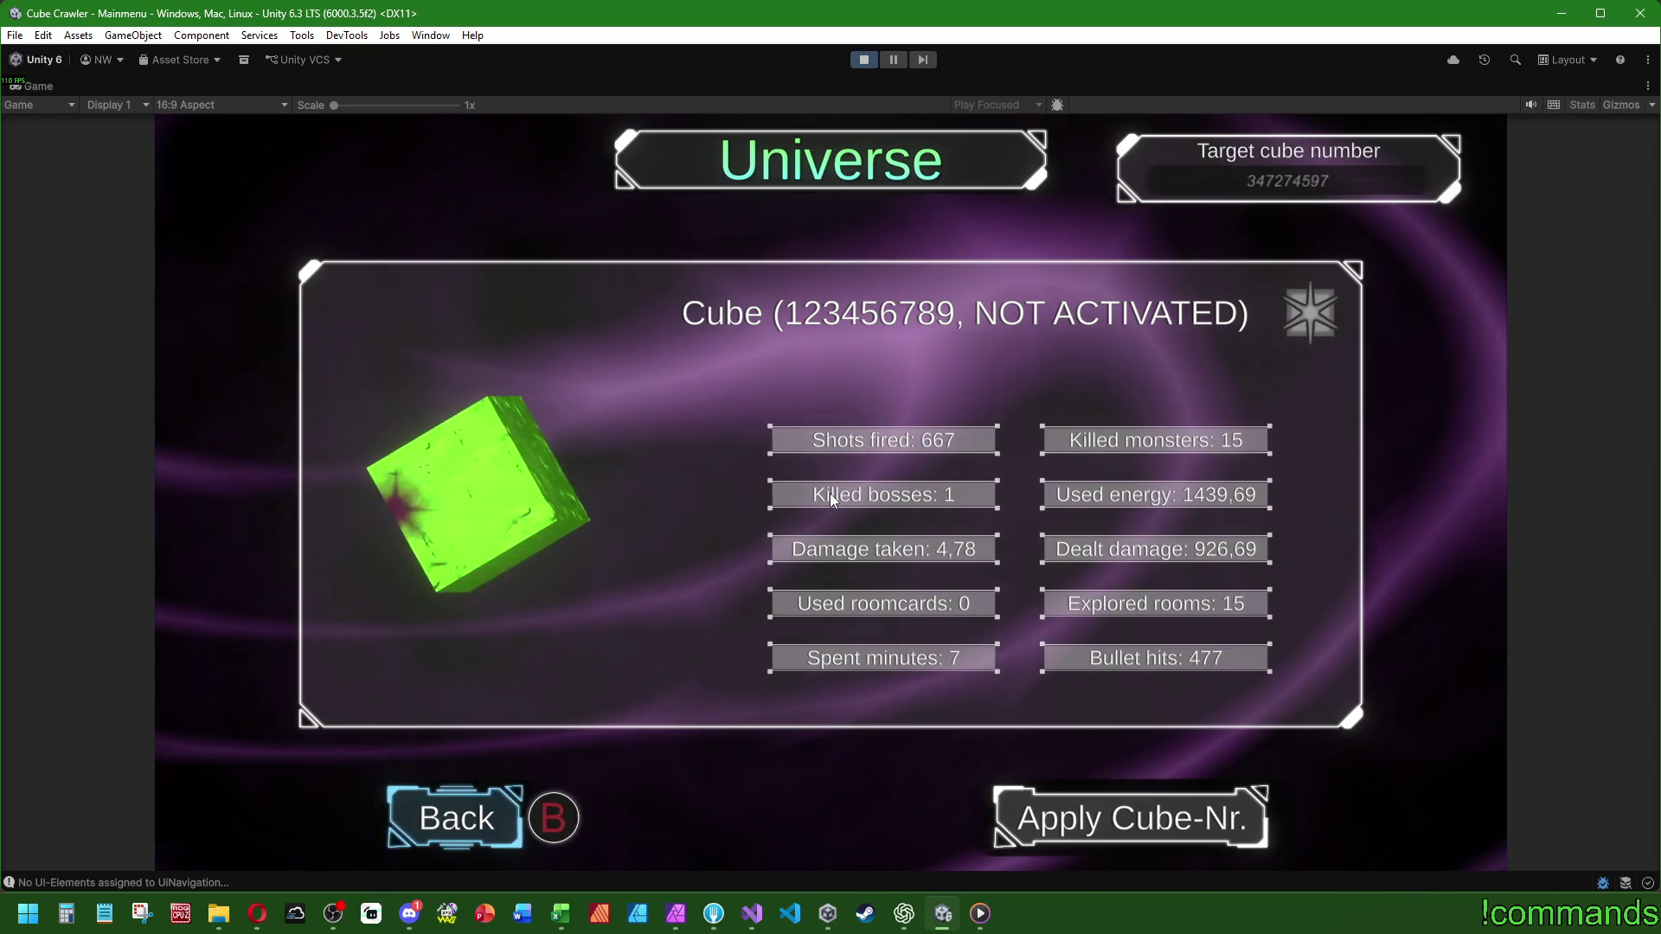
key(b)
key(b)
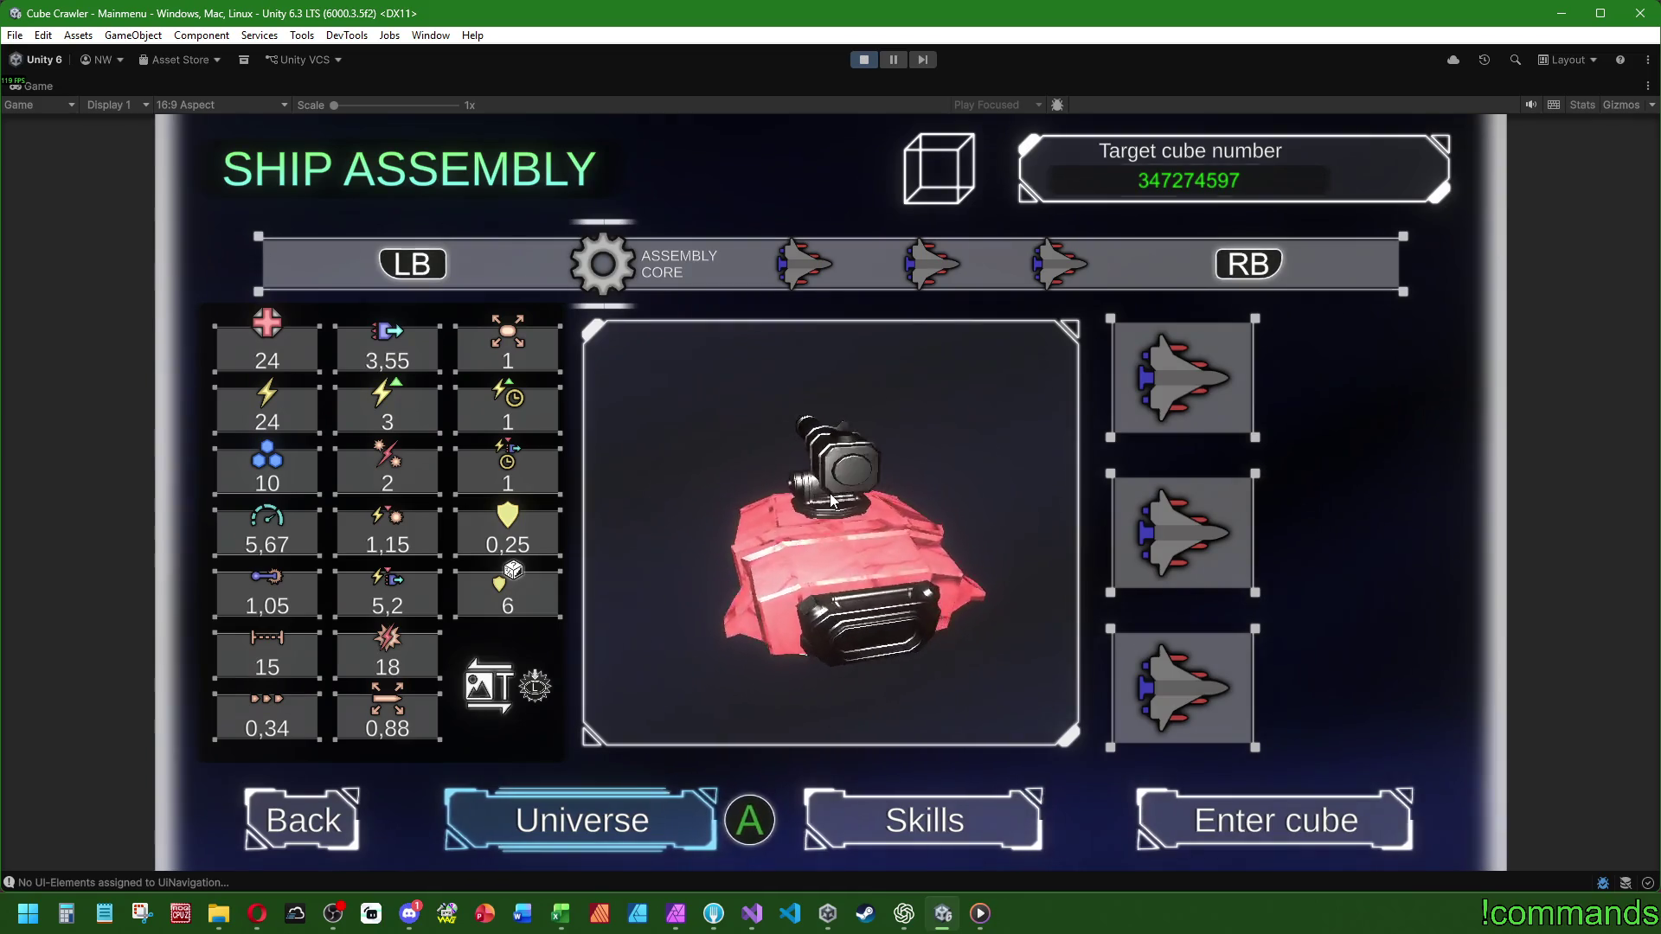
- Open the Settings screen from the main menu and close it again
key(Escape)
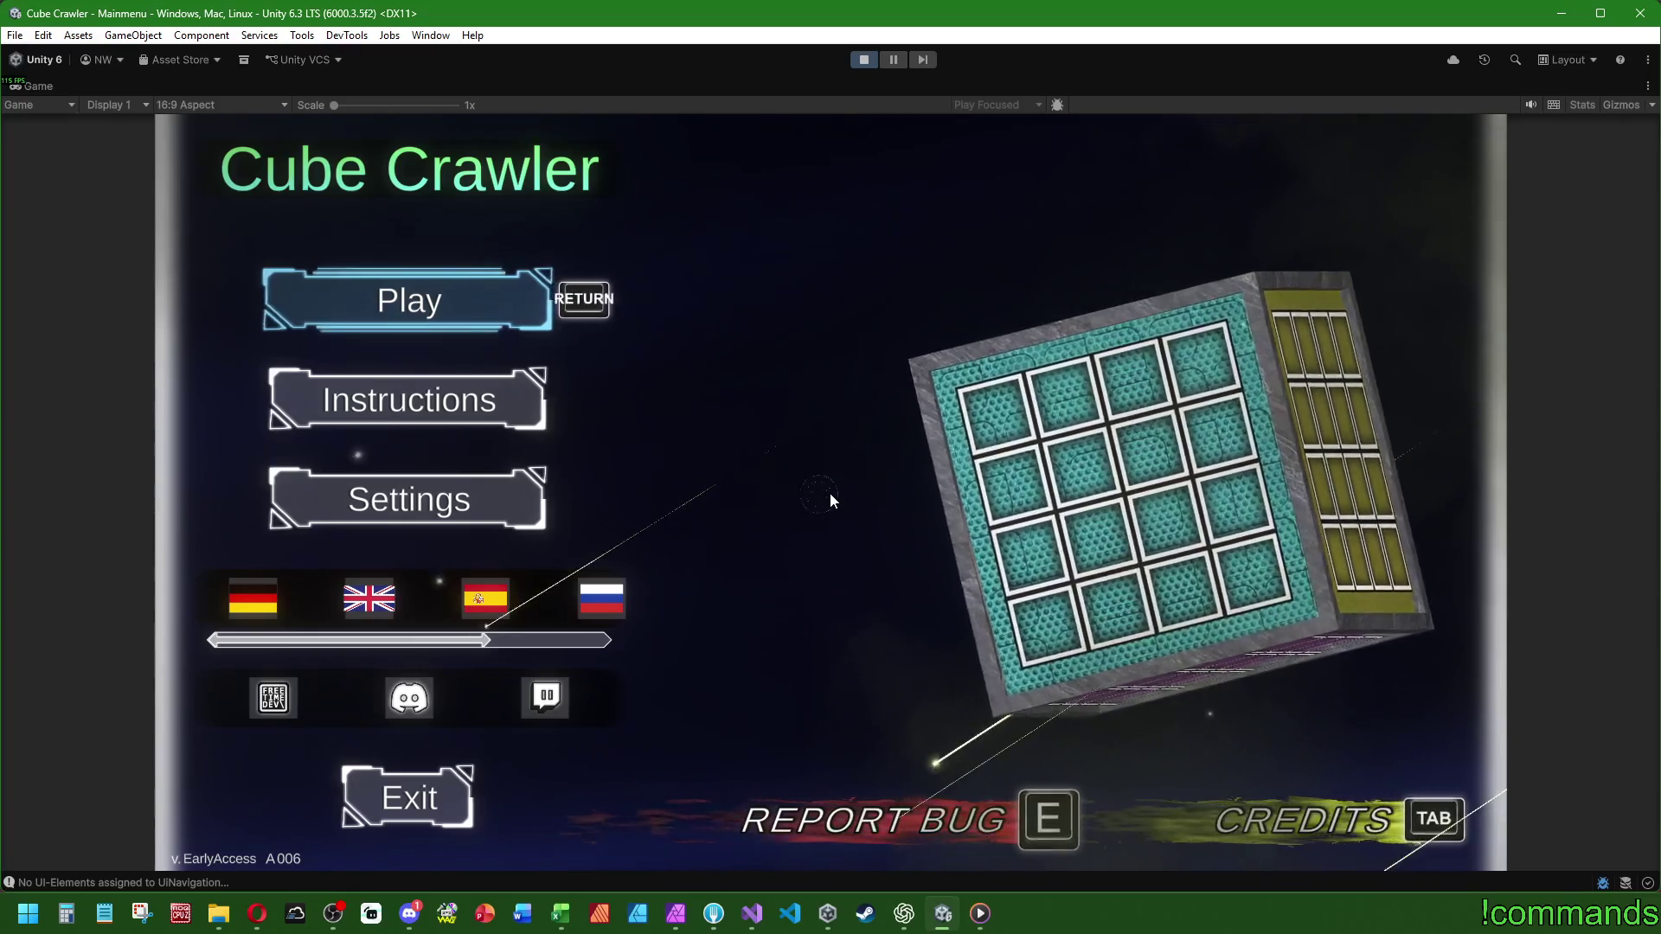
key(Down)
key(Down)
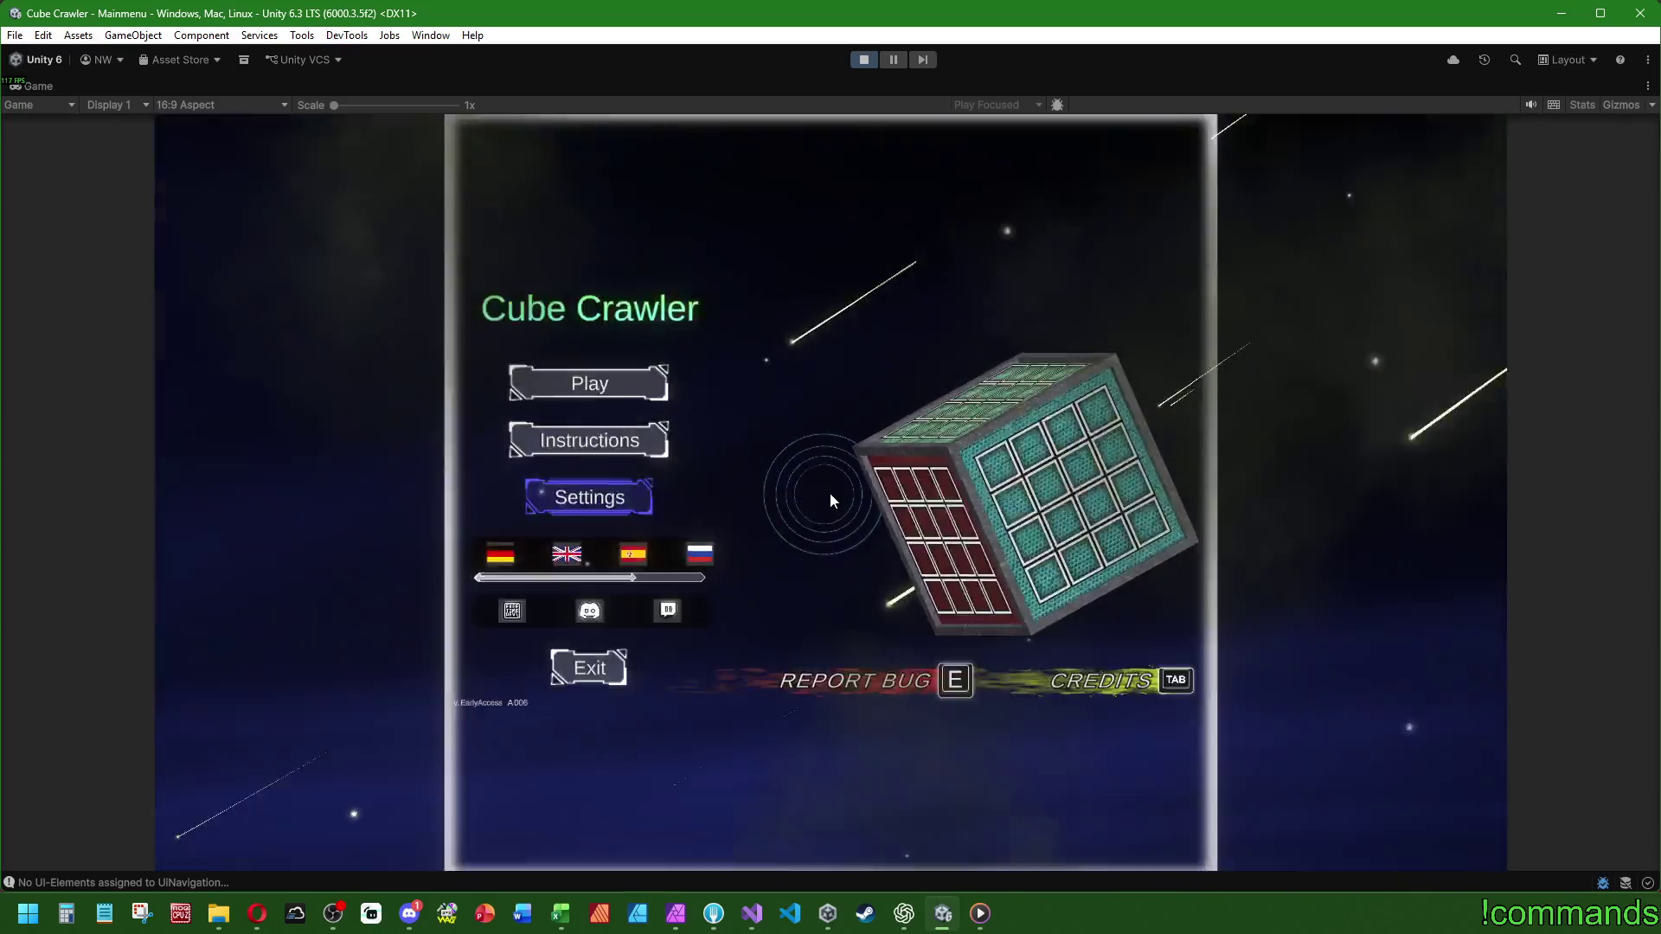
key(Return)
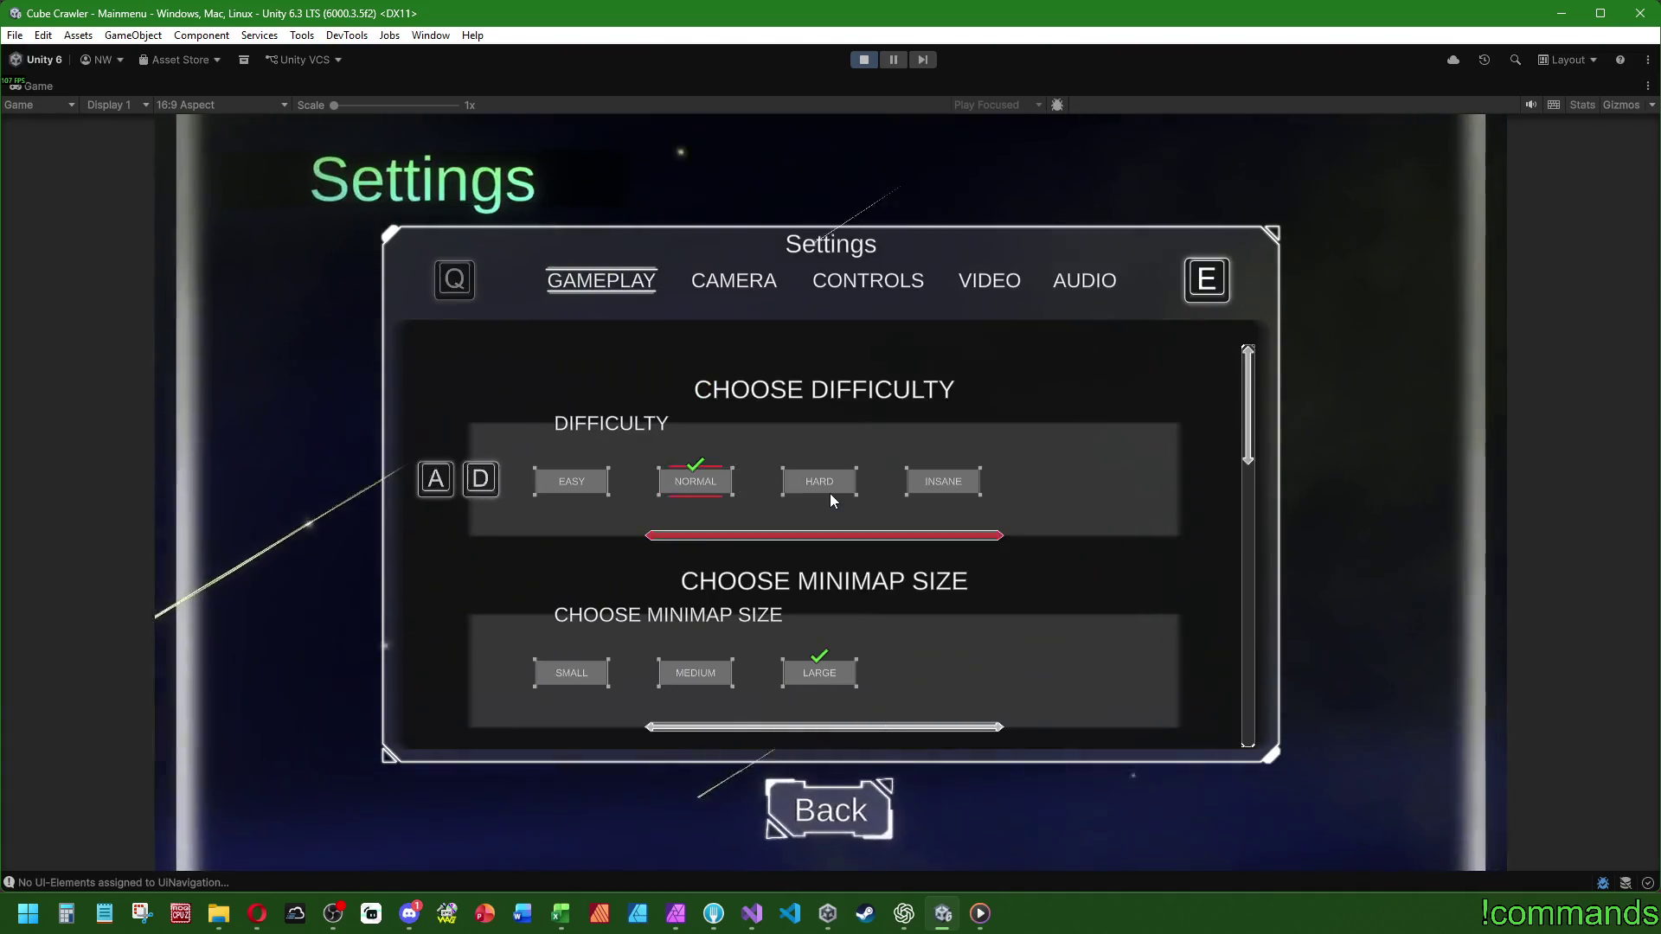
key(Escape)
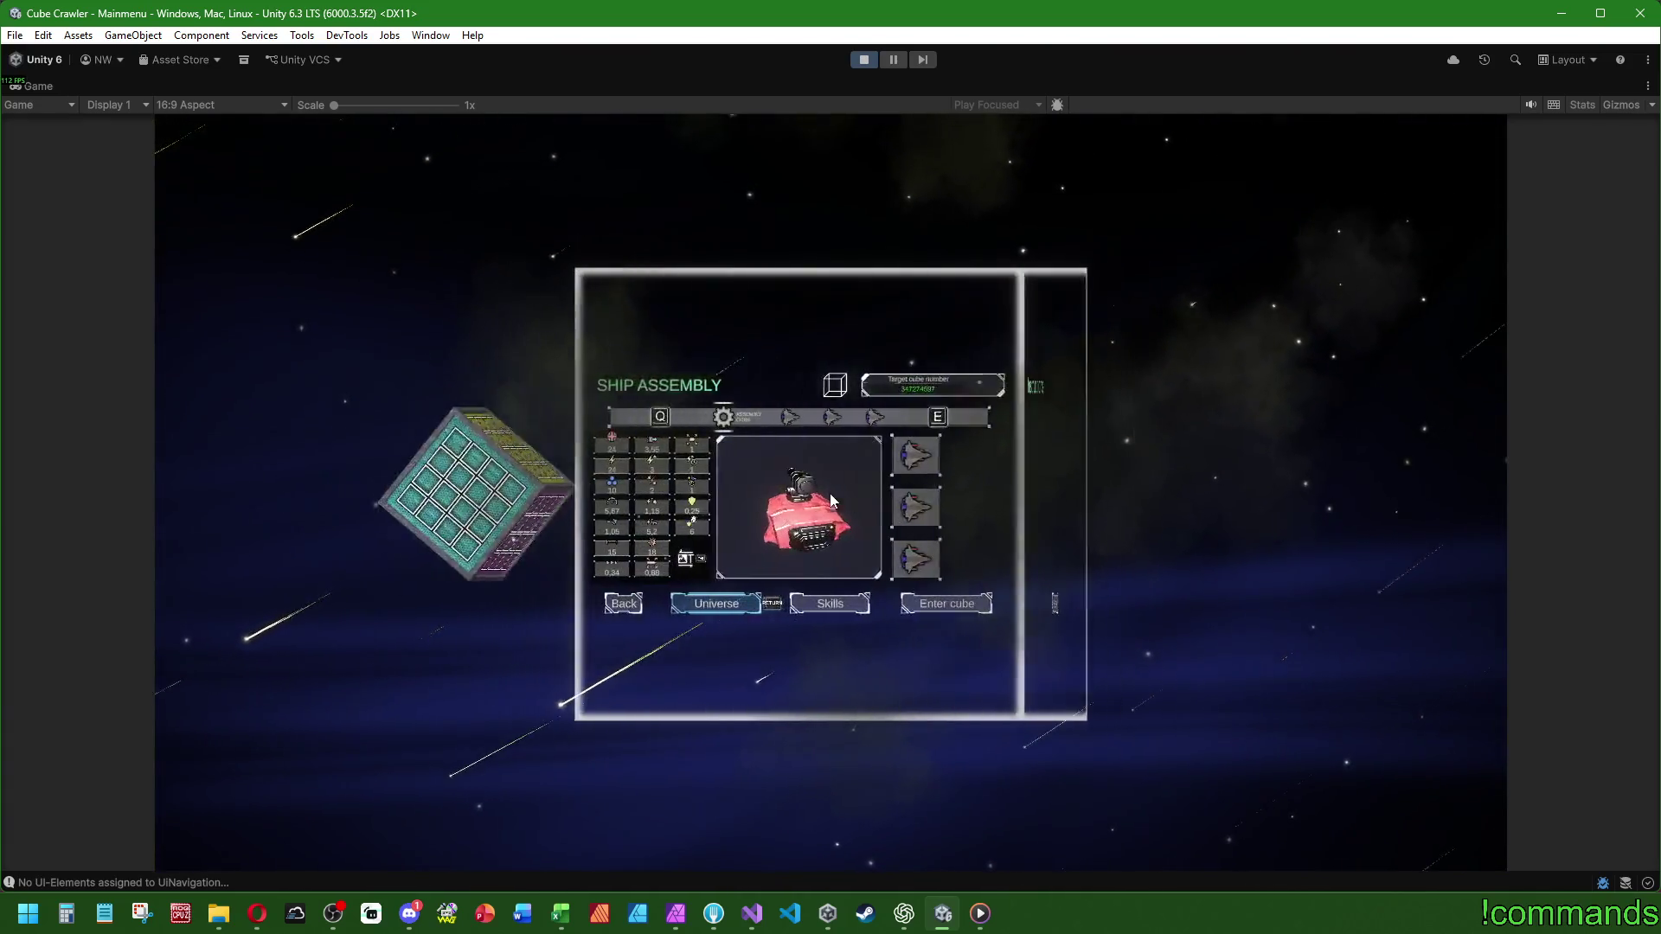
key(Up)
key(Up)
key(Return)
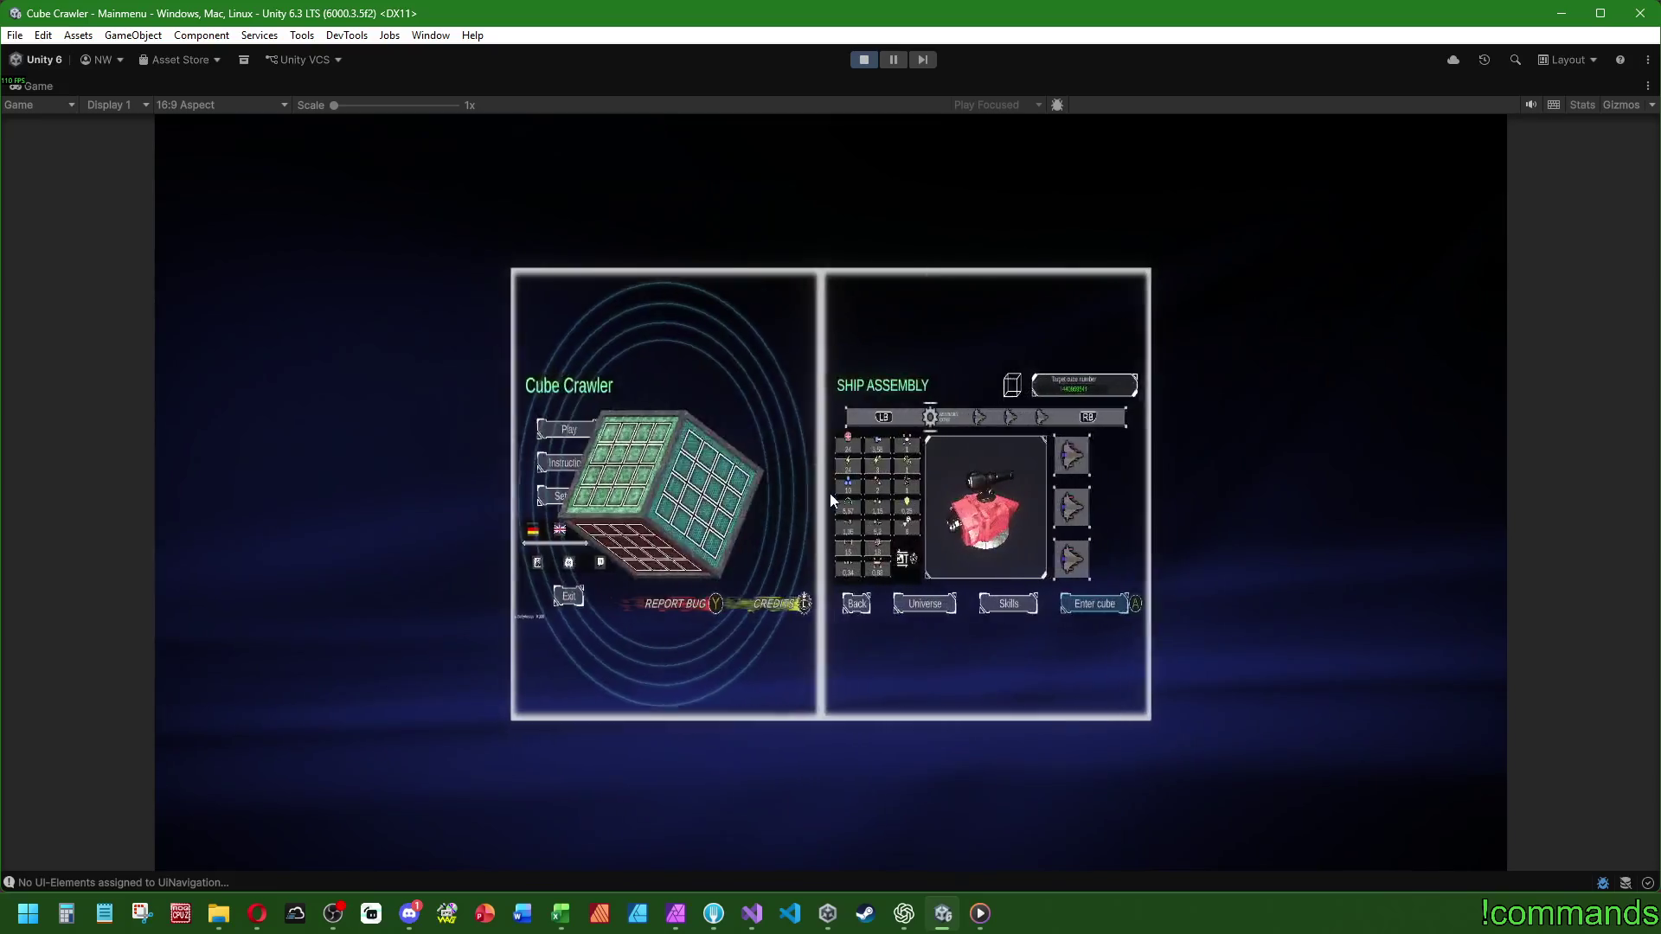
key(Left)
key(Left)
key(Return)
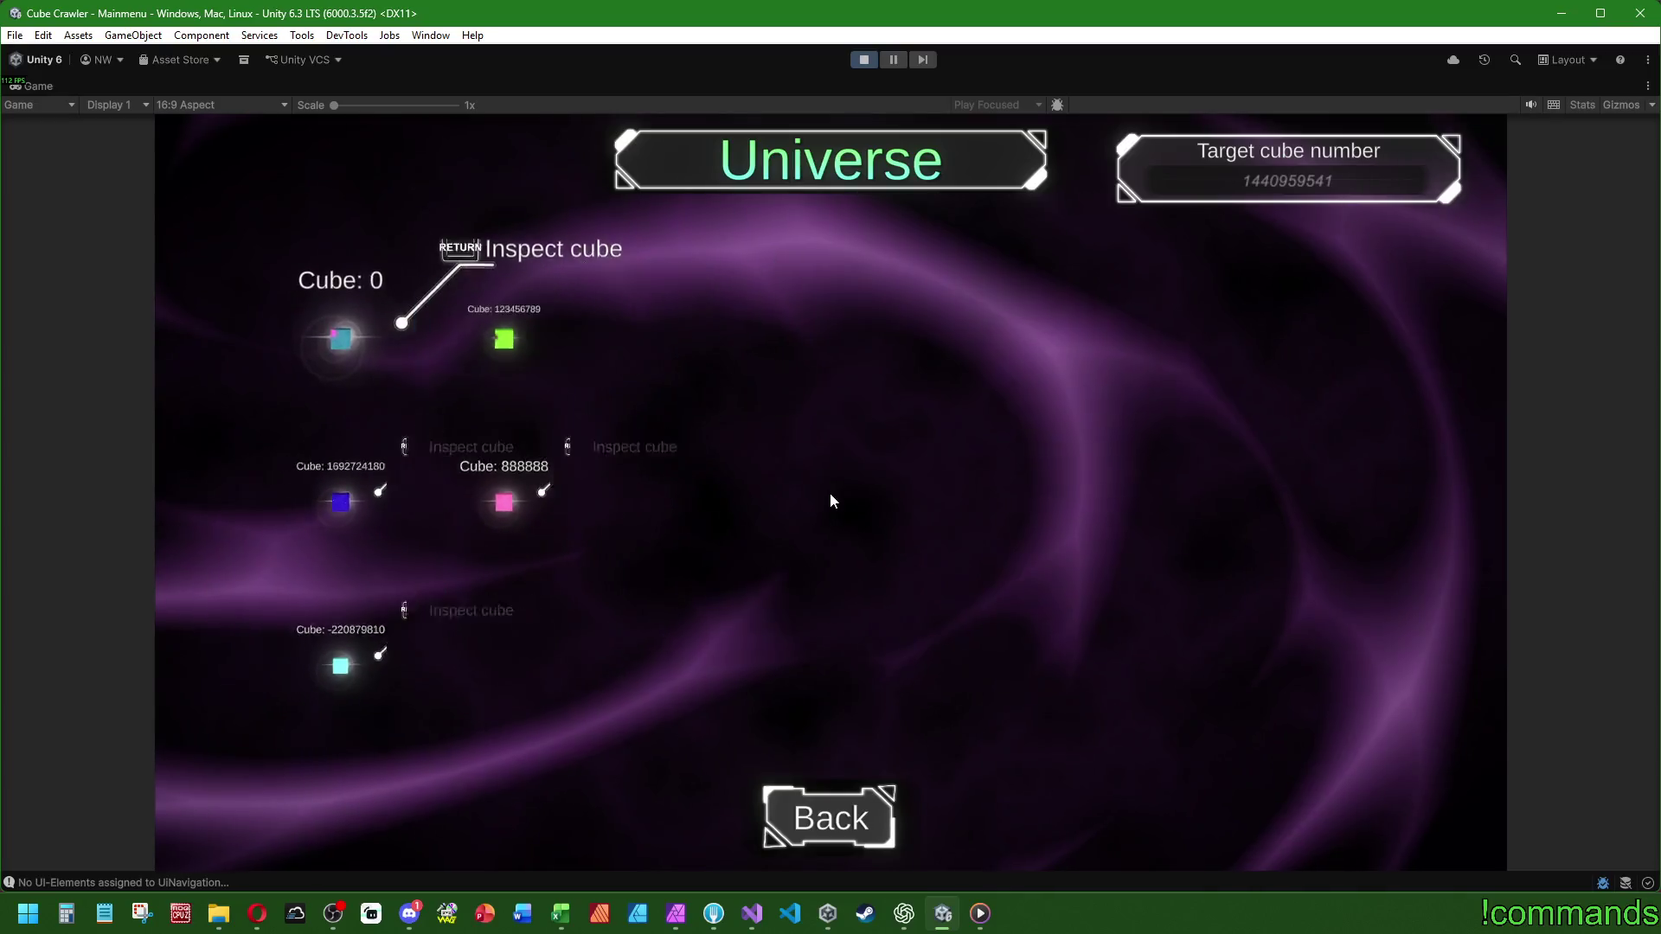
key(Return)
key(Return)
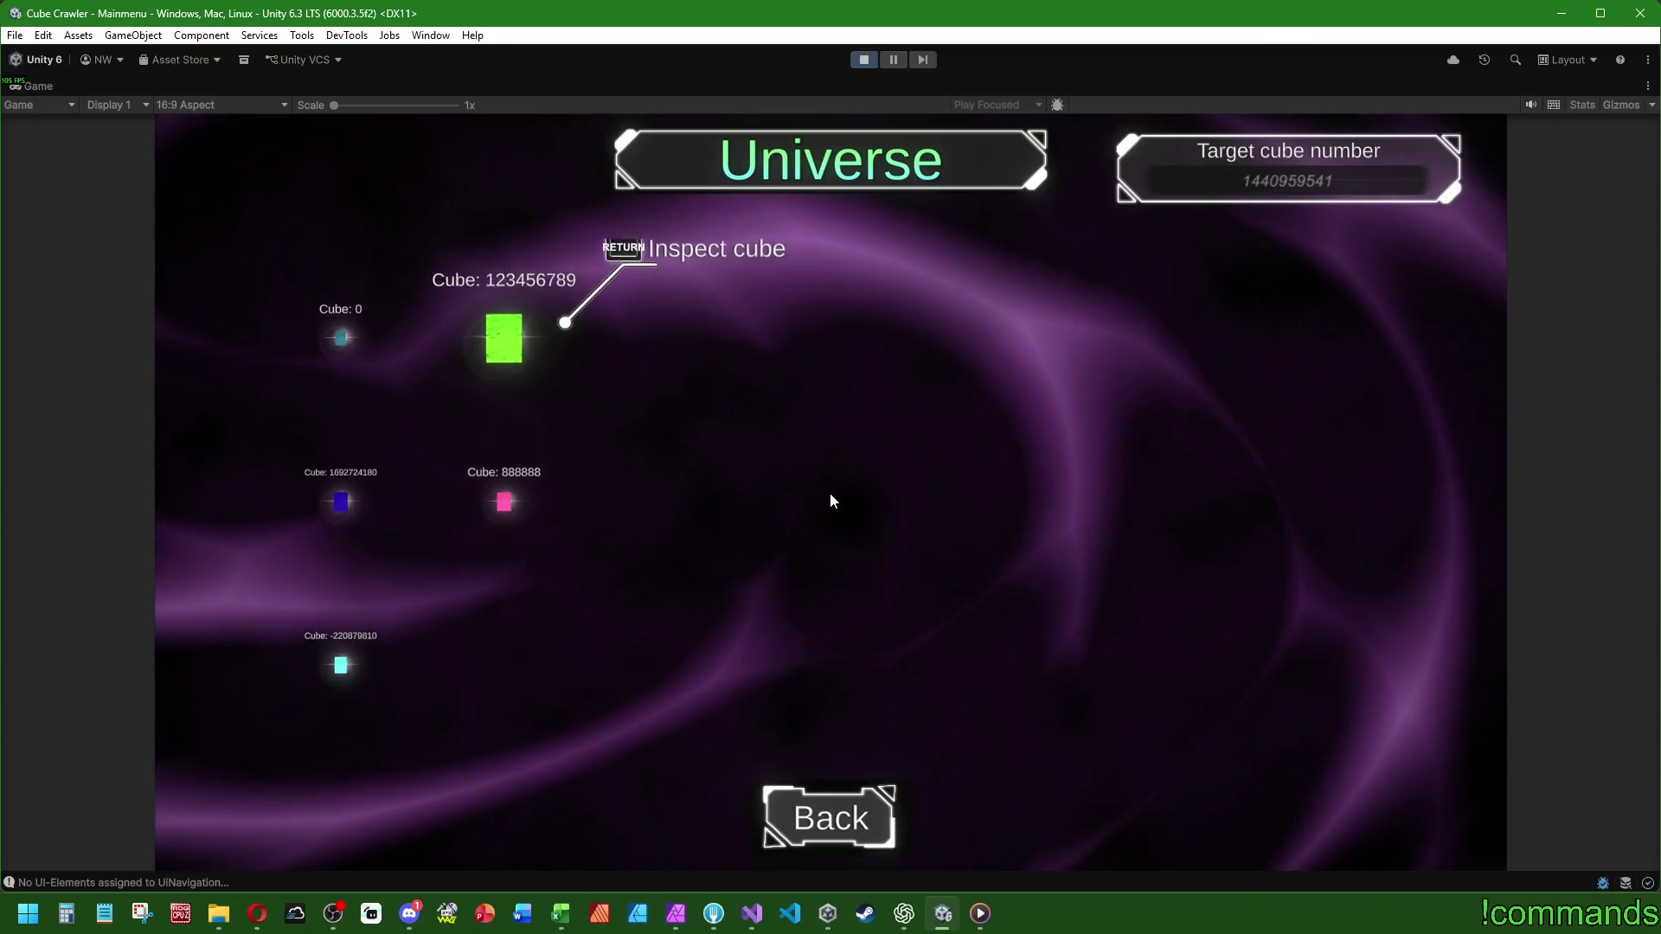
key(Escape)
- Unlock the Explorer skill, dropping currency from 300 to 215, and close its details
key(Right)
key(Return)
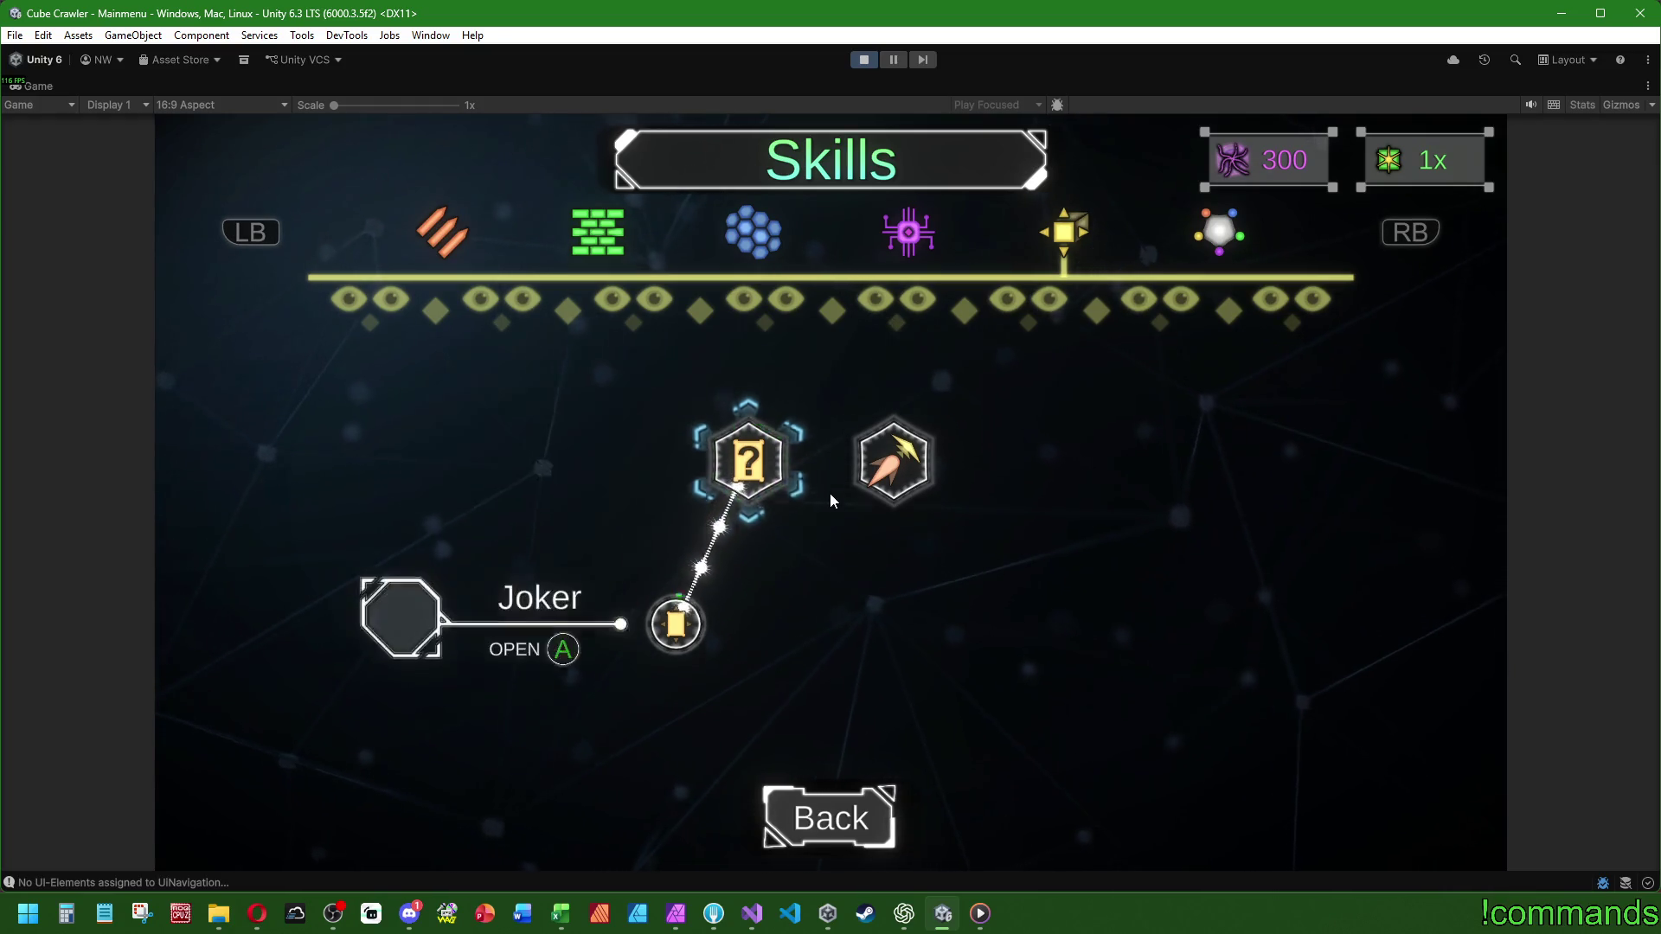
key(Escape)
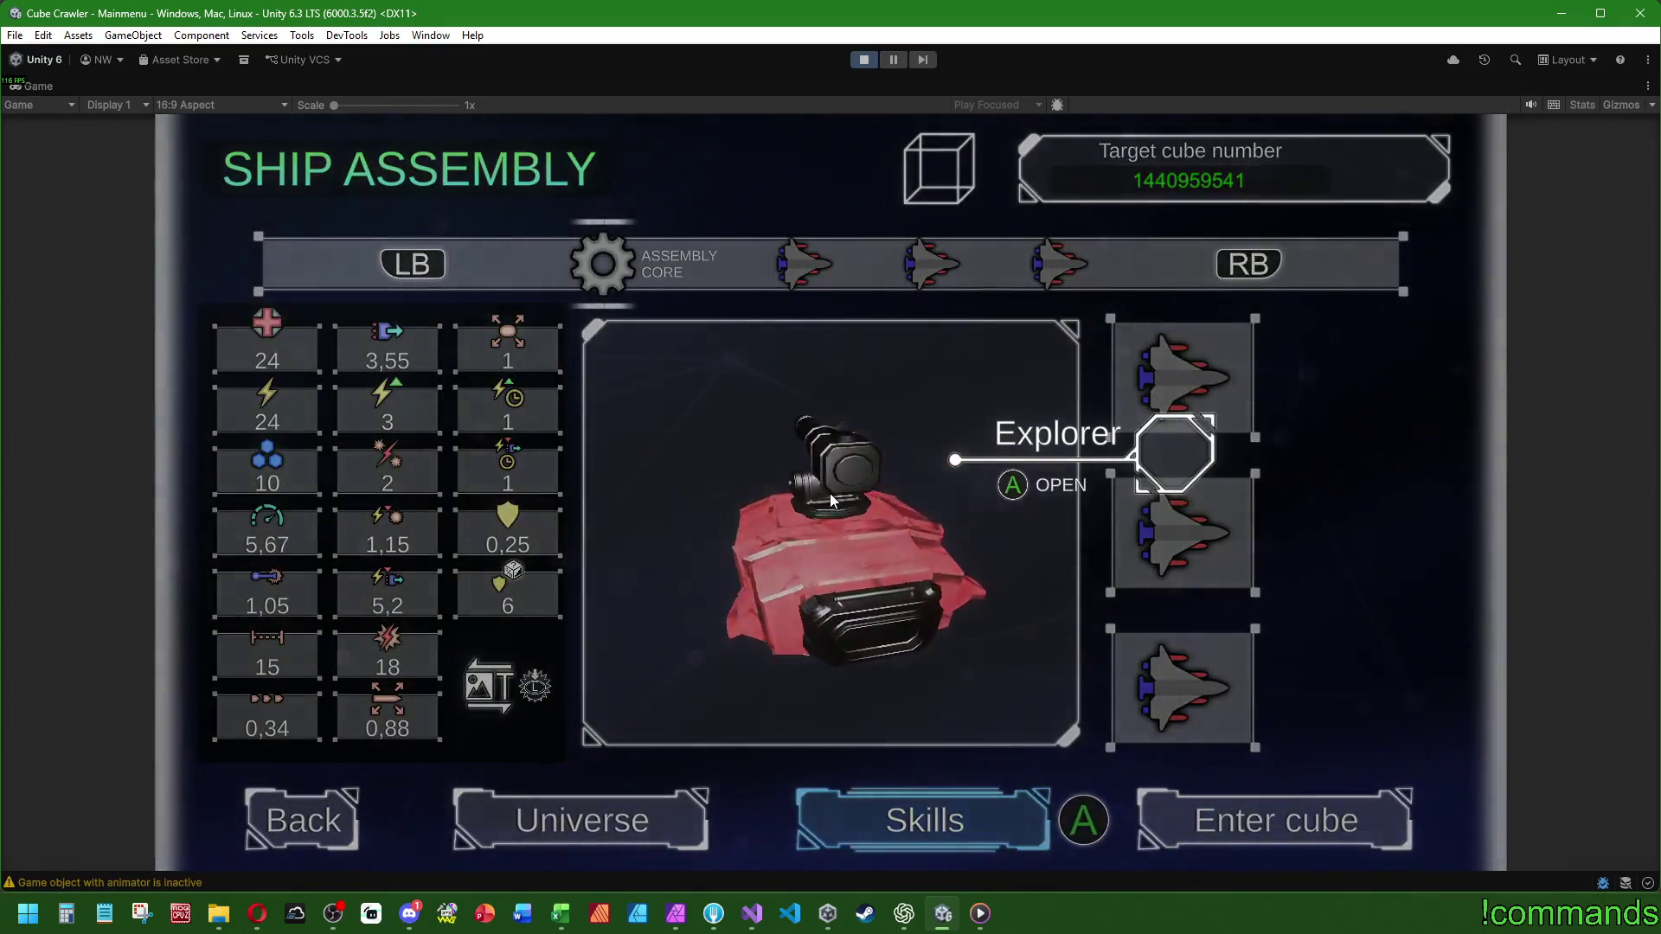
key(Return)
key(Return)
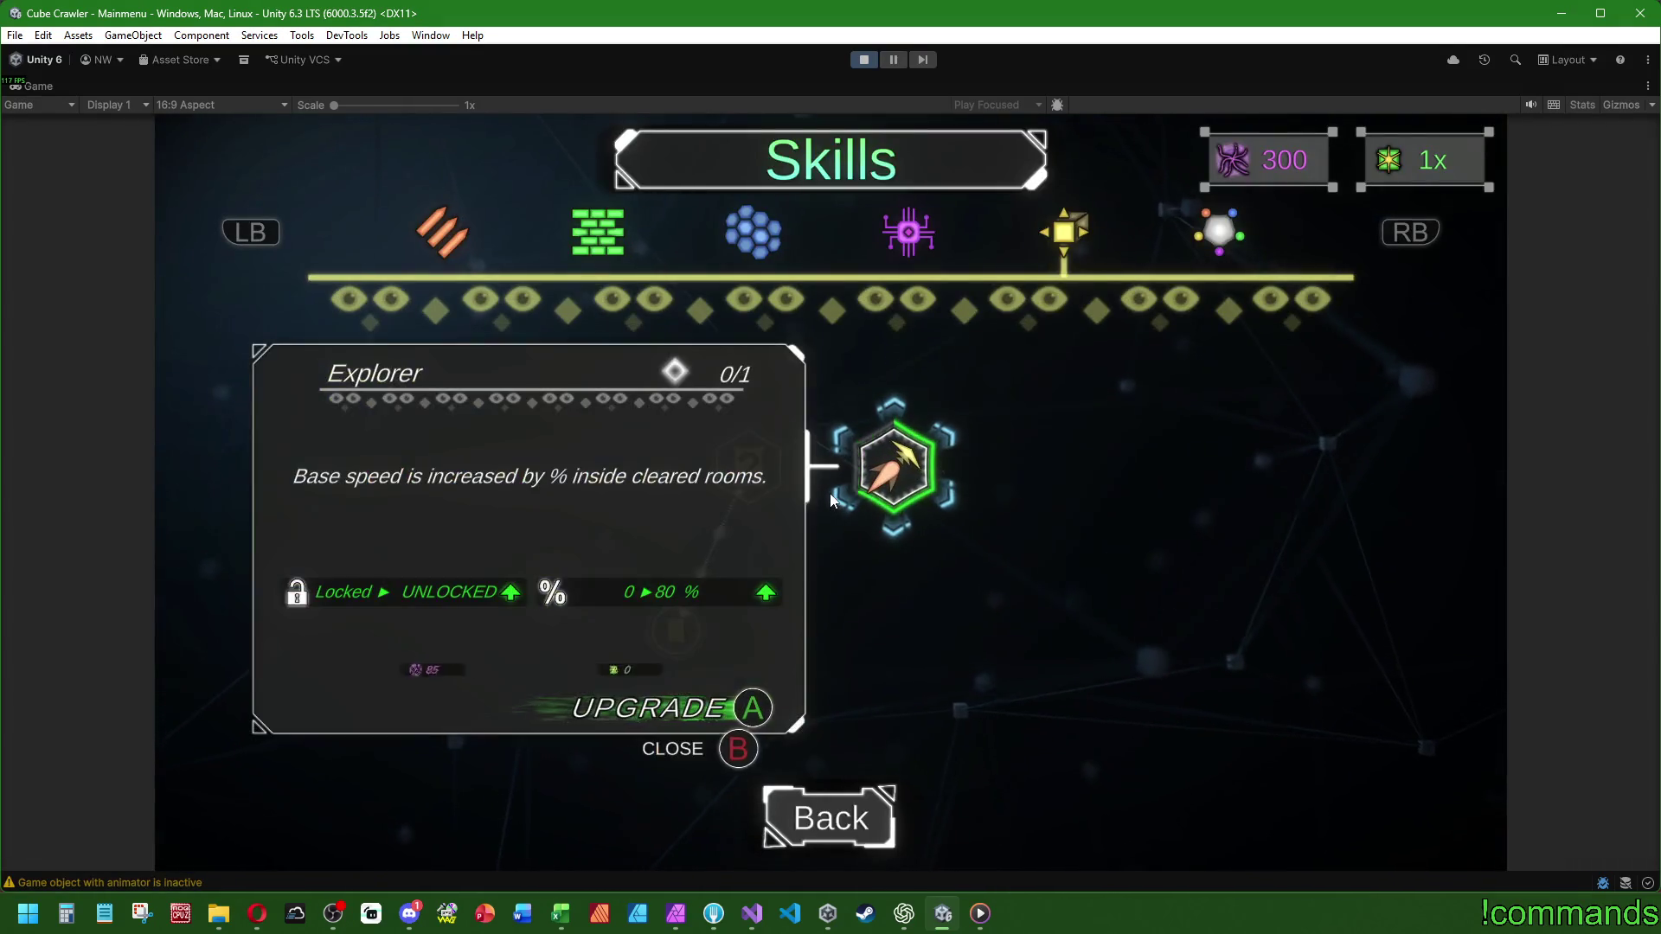
key(Escape)
key(Escape)
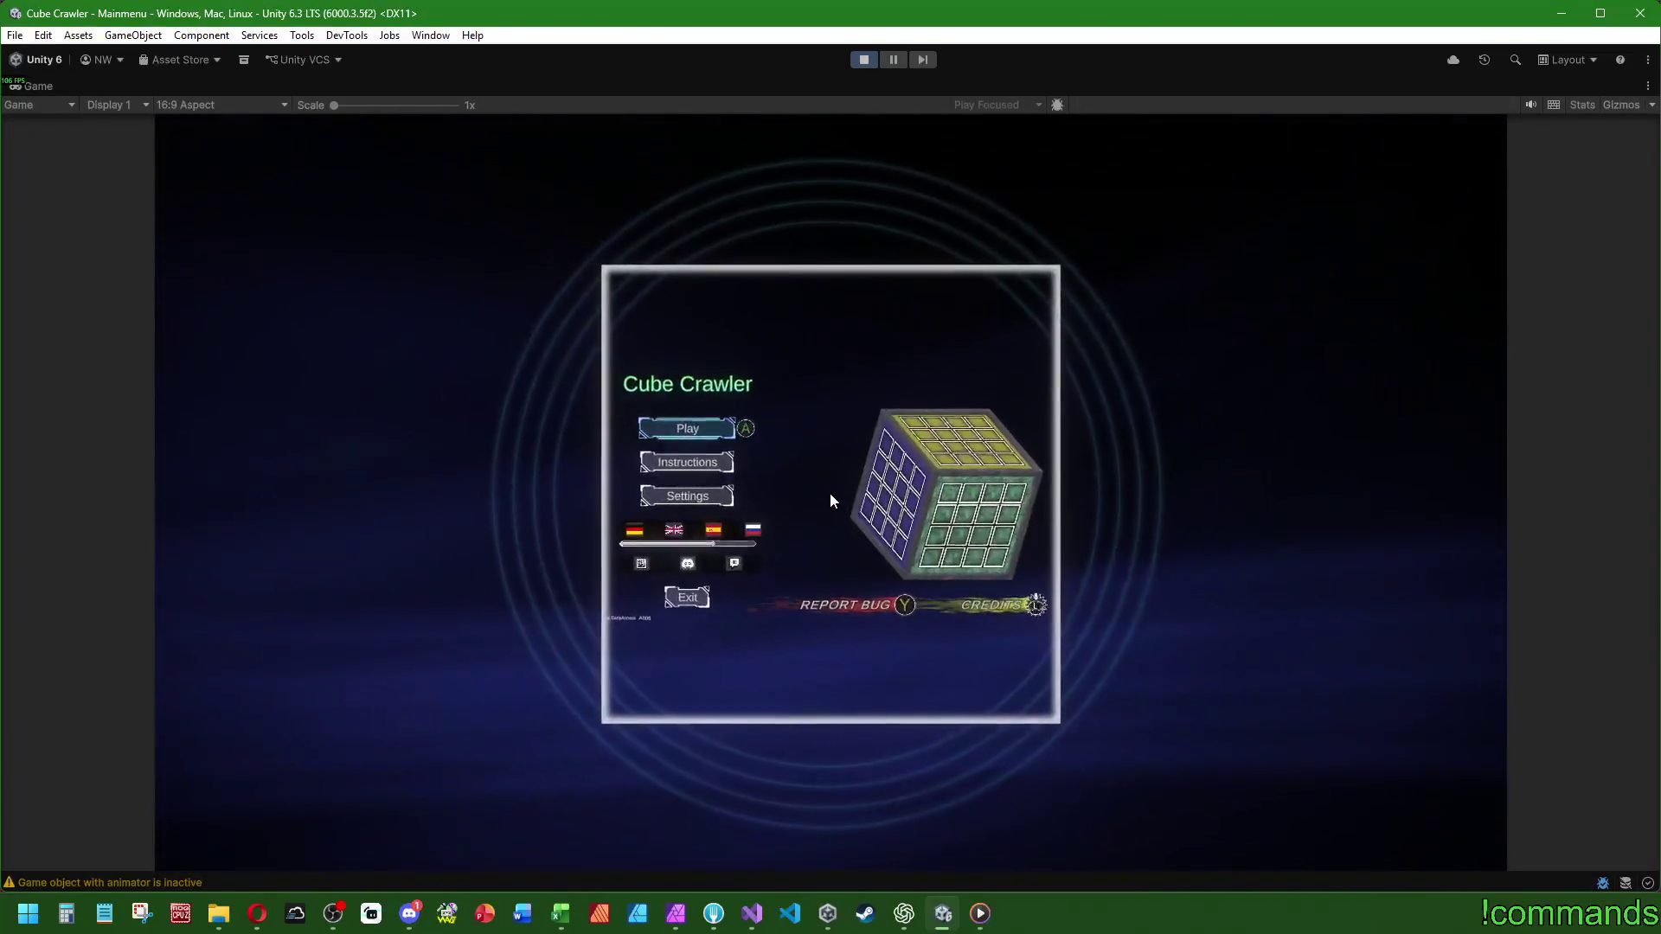
key(Return)
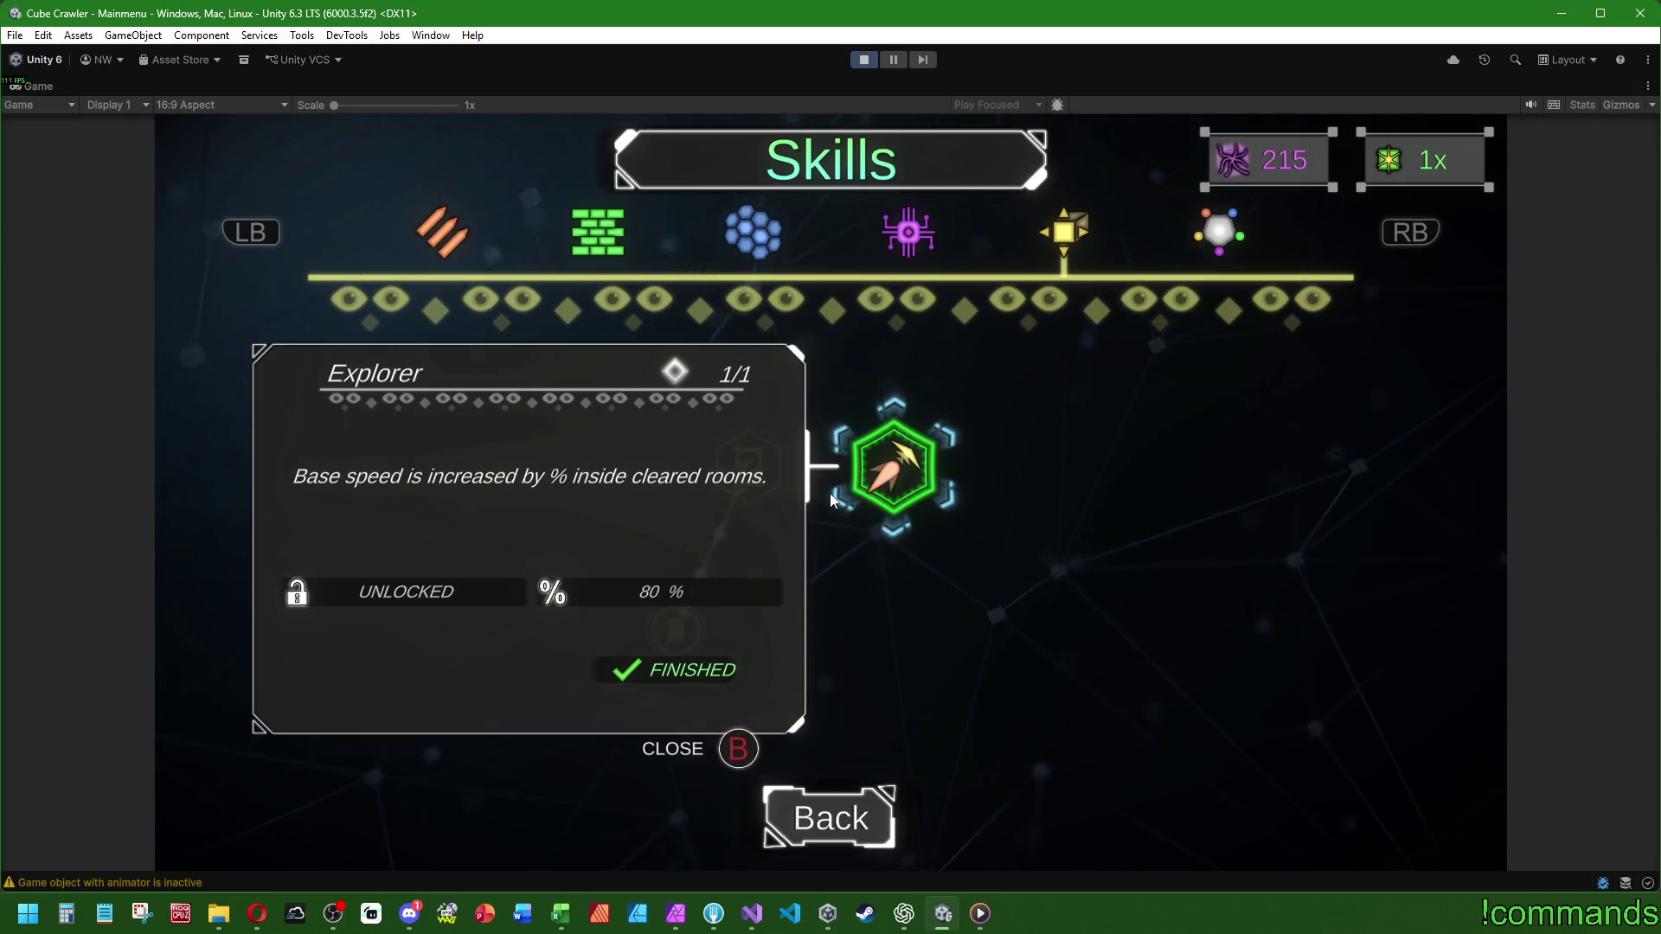
key(Escape)
- View the Changer skill details, return to Ship Assembly, and focus the bottom ship part slot
key(Left)
key(Return)
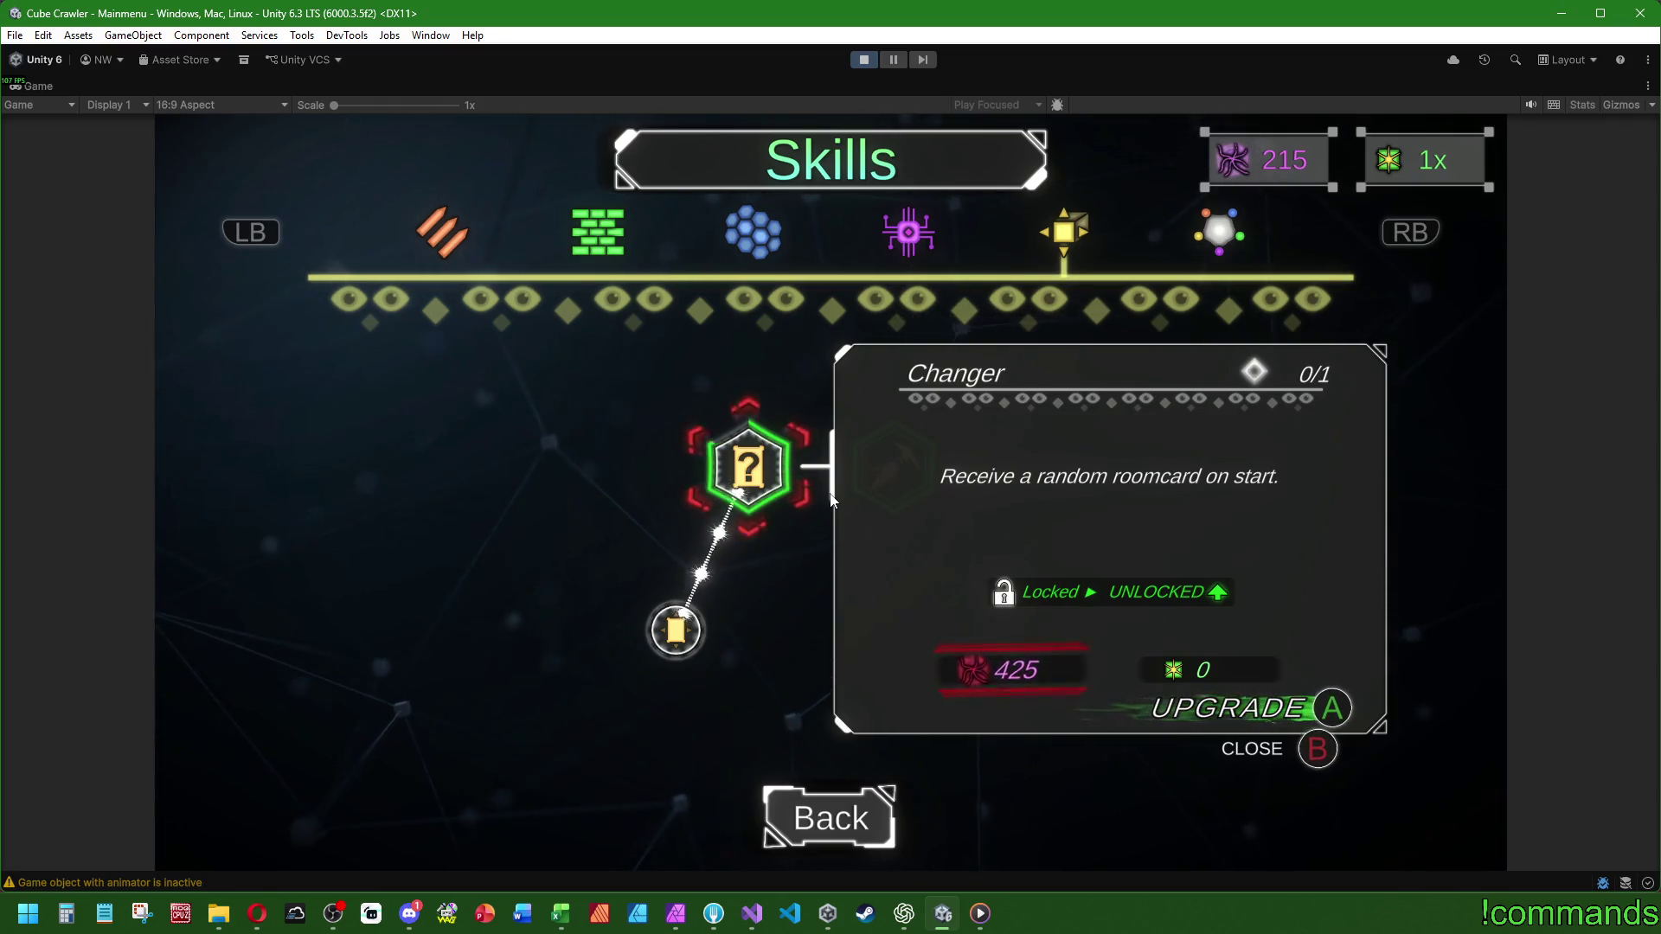
key(Escape)
key(Escape)
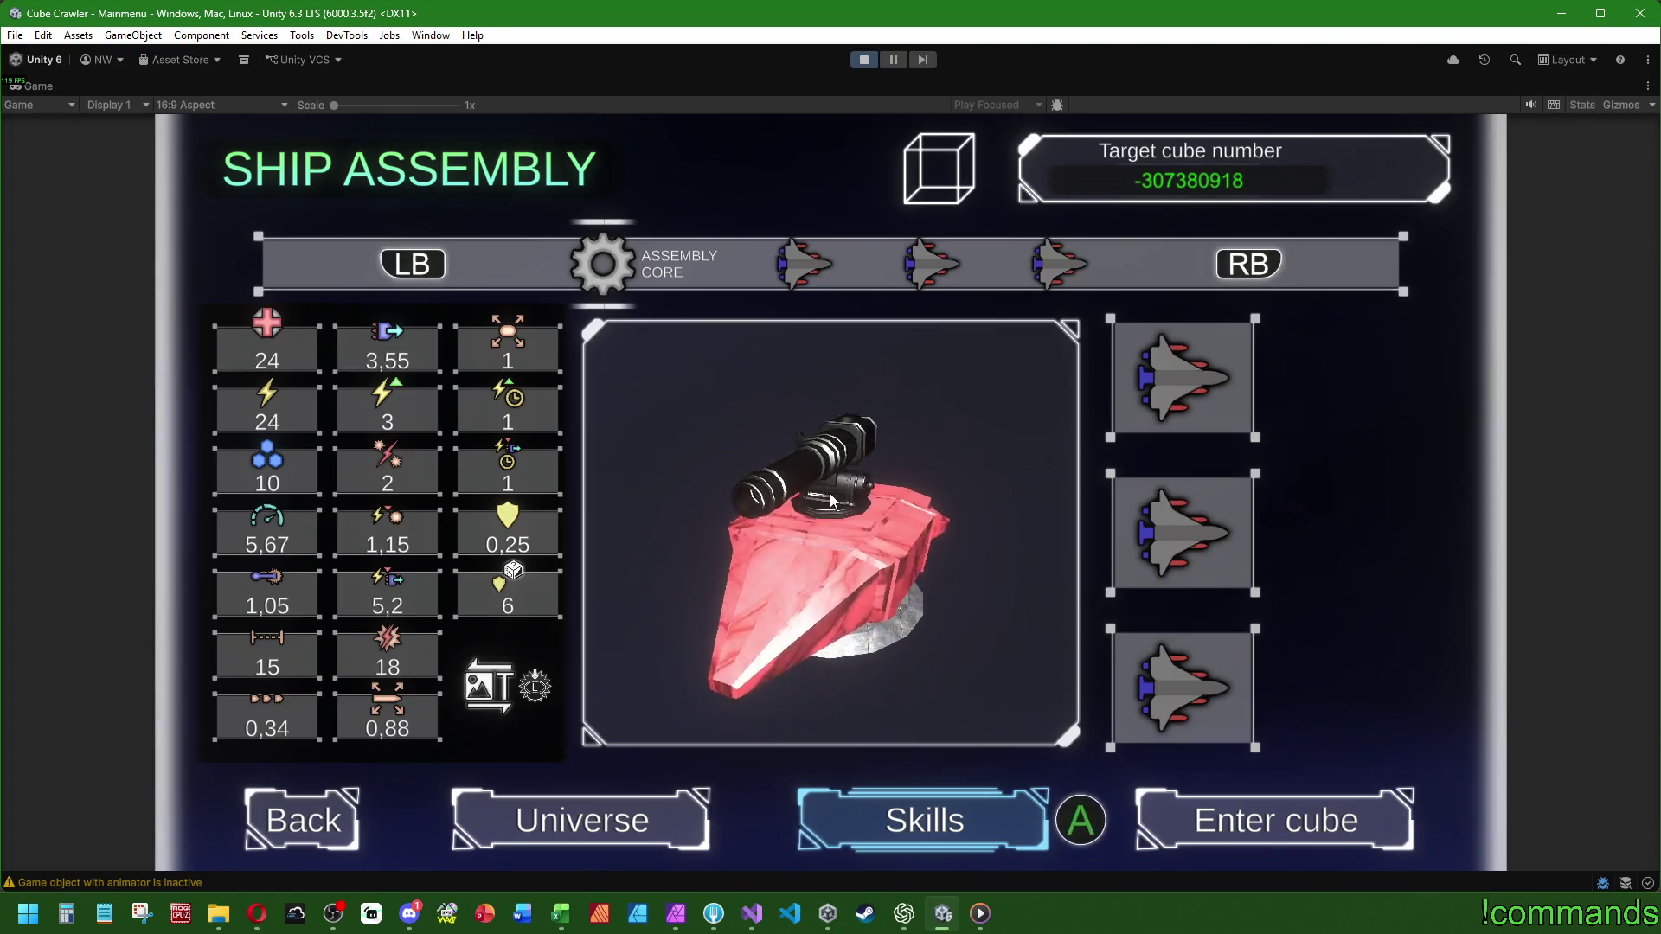
key(Up)
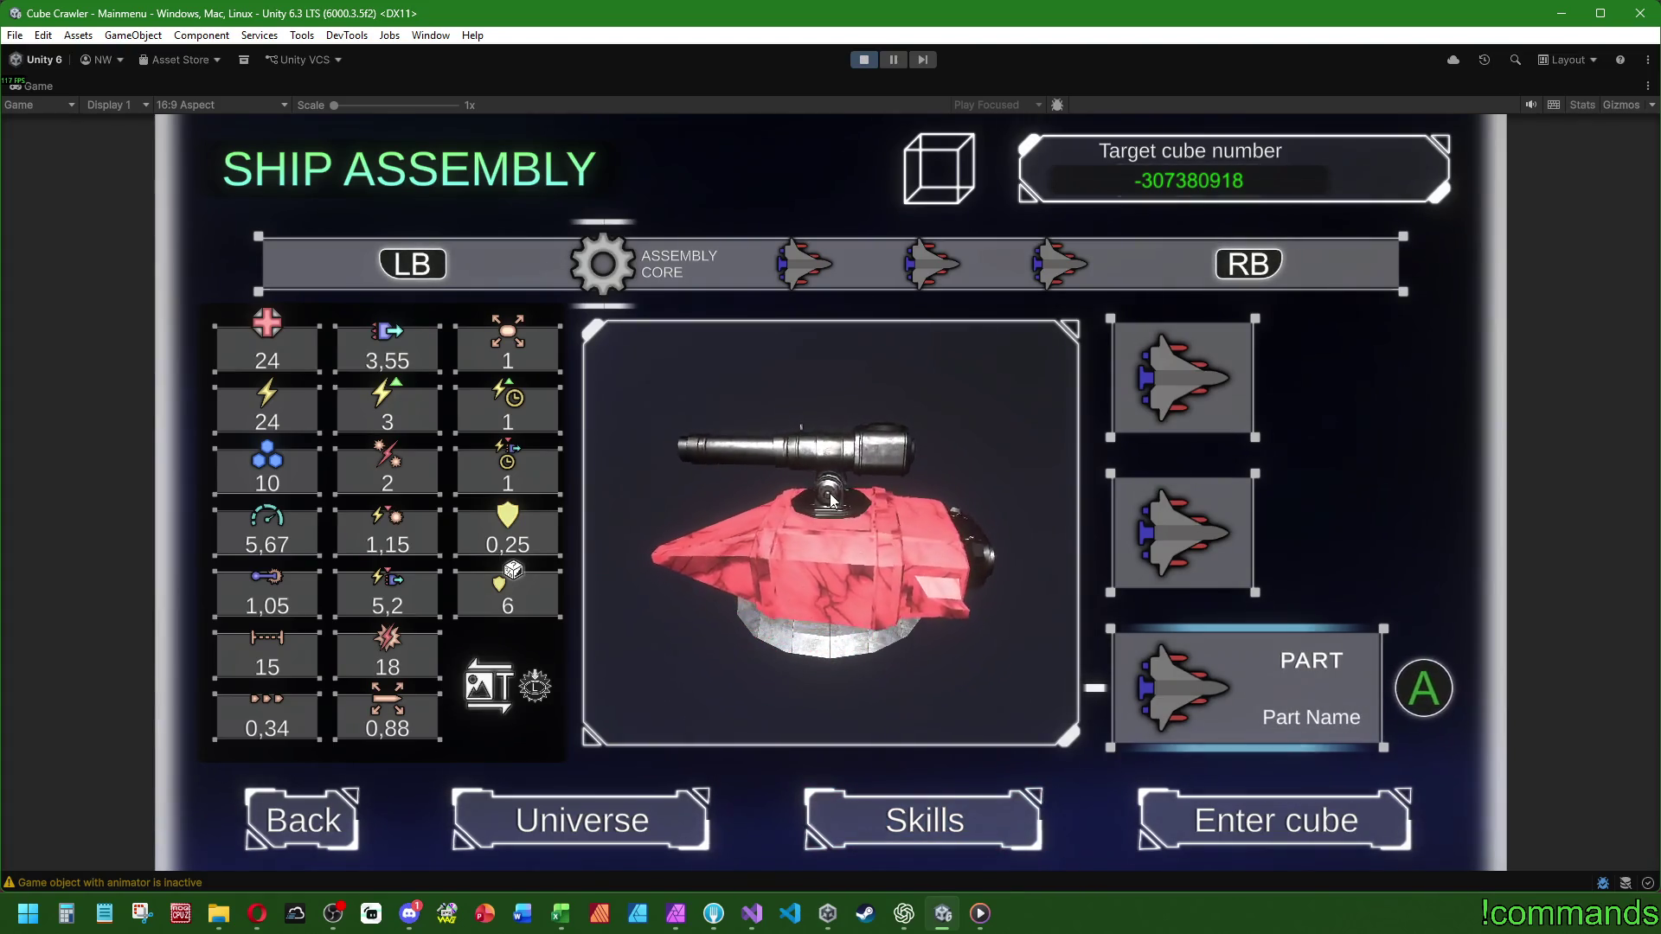
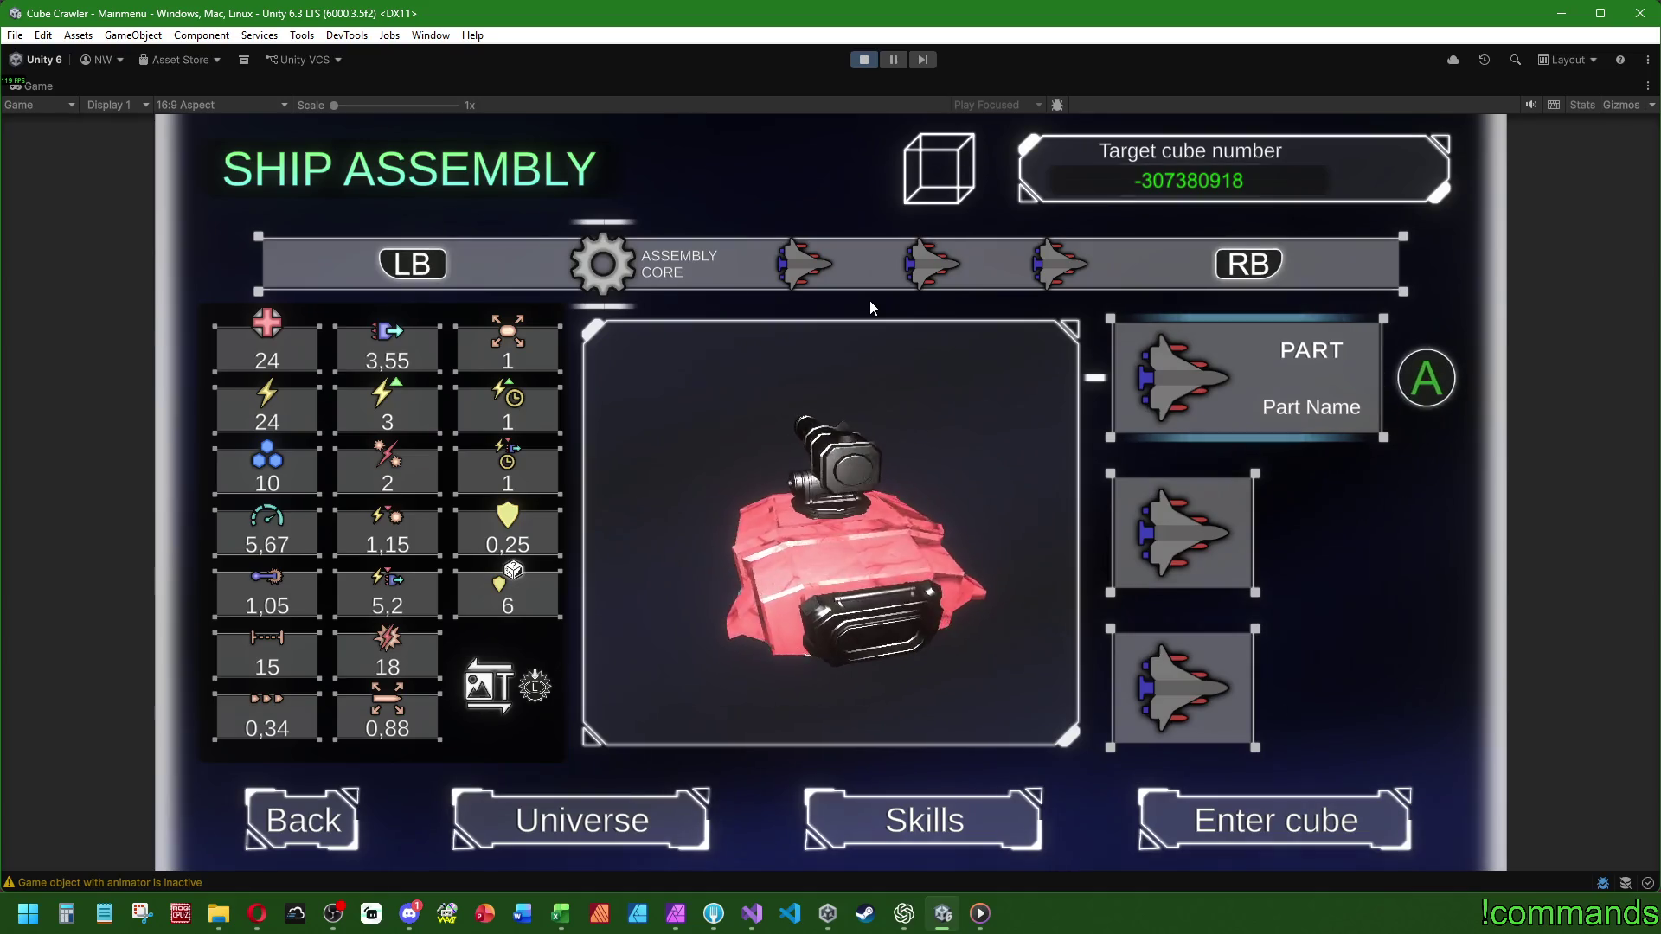
- Cycle the preset carousel between Preset 1, Preset 3 and the Assembly Core with the arrow keys
key(Right)
key(Right)
key(Right)
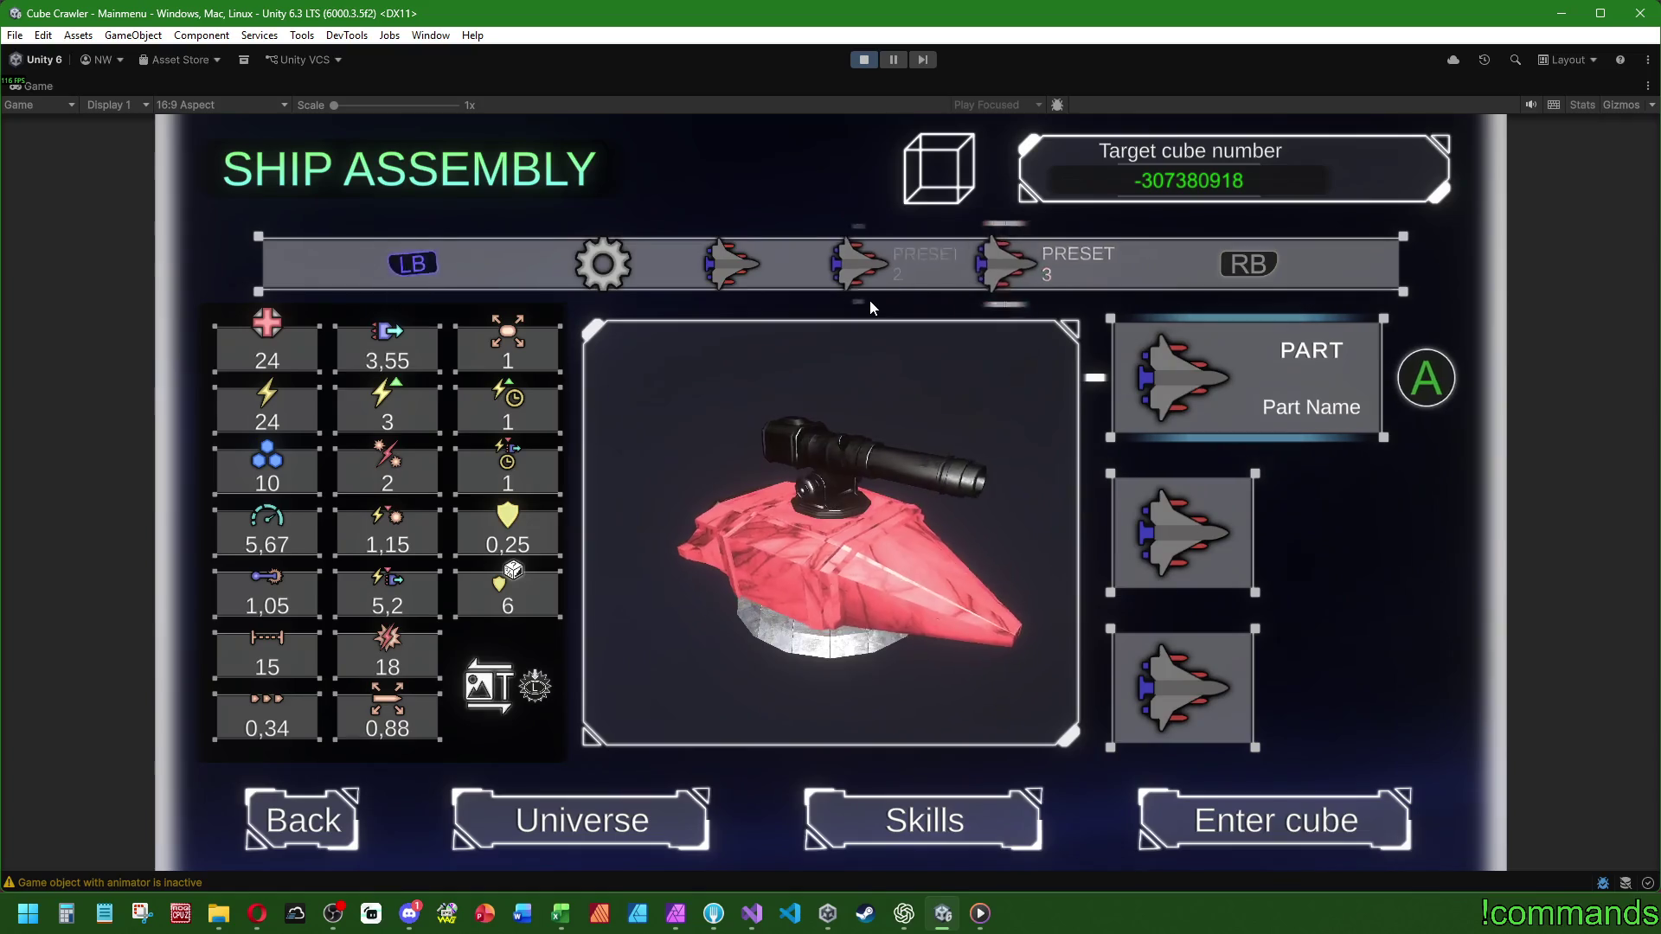
key(Left)
key(Left)
key(Left)
key(Right)
key(Right)
key(Right)
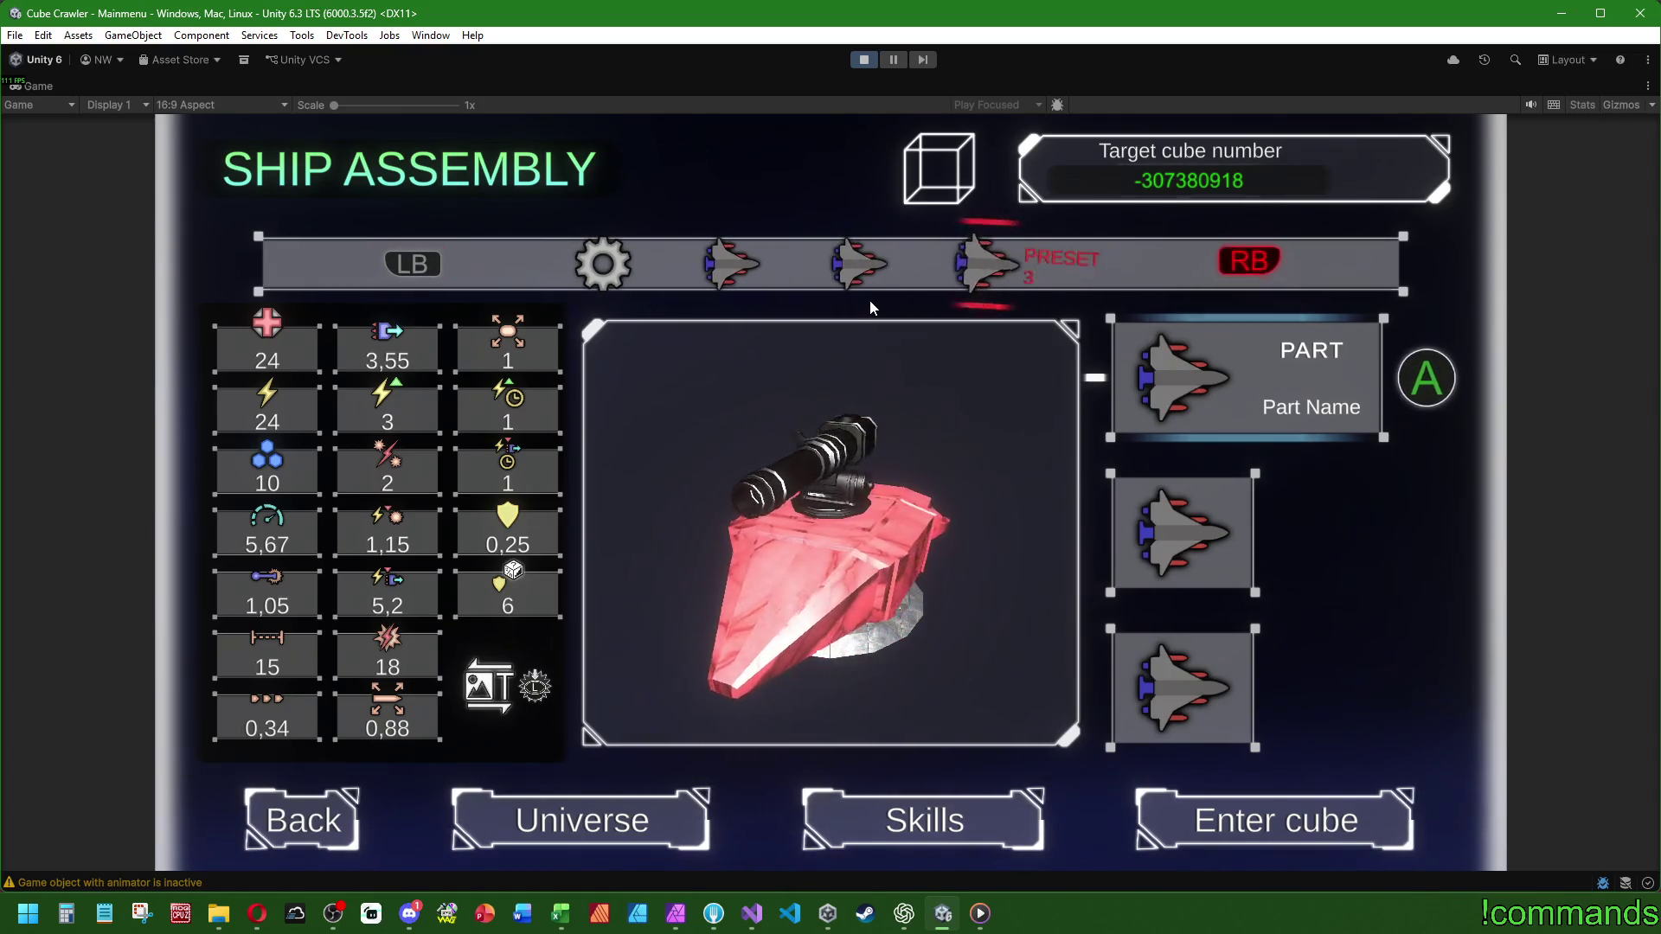
key(Left)
key(Left)
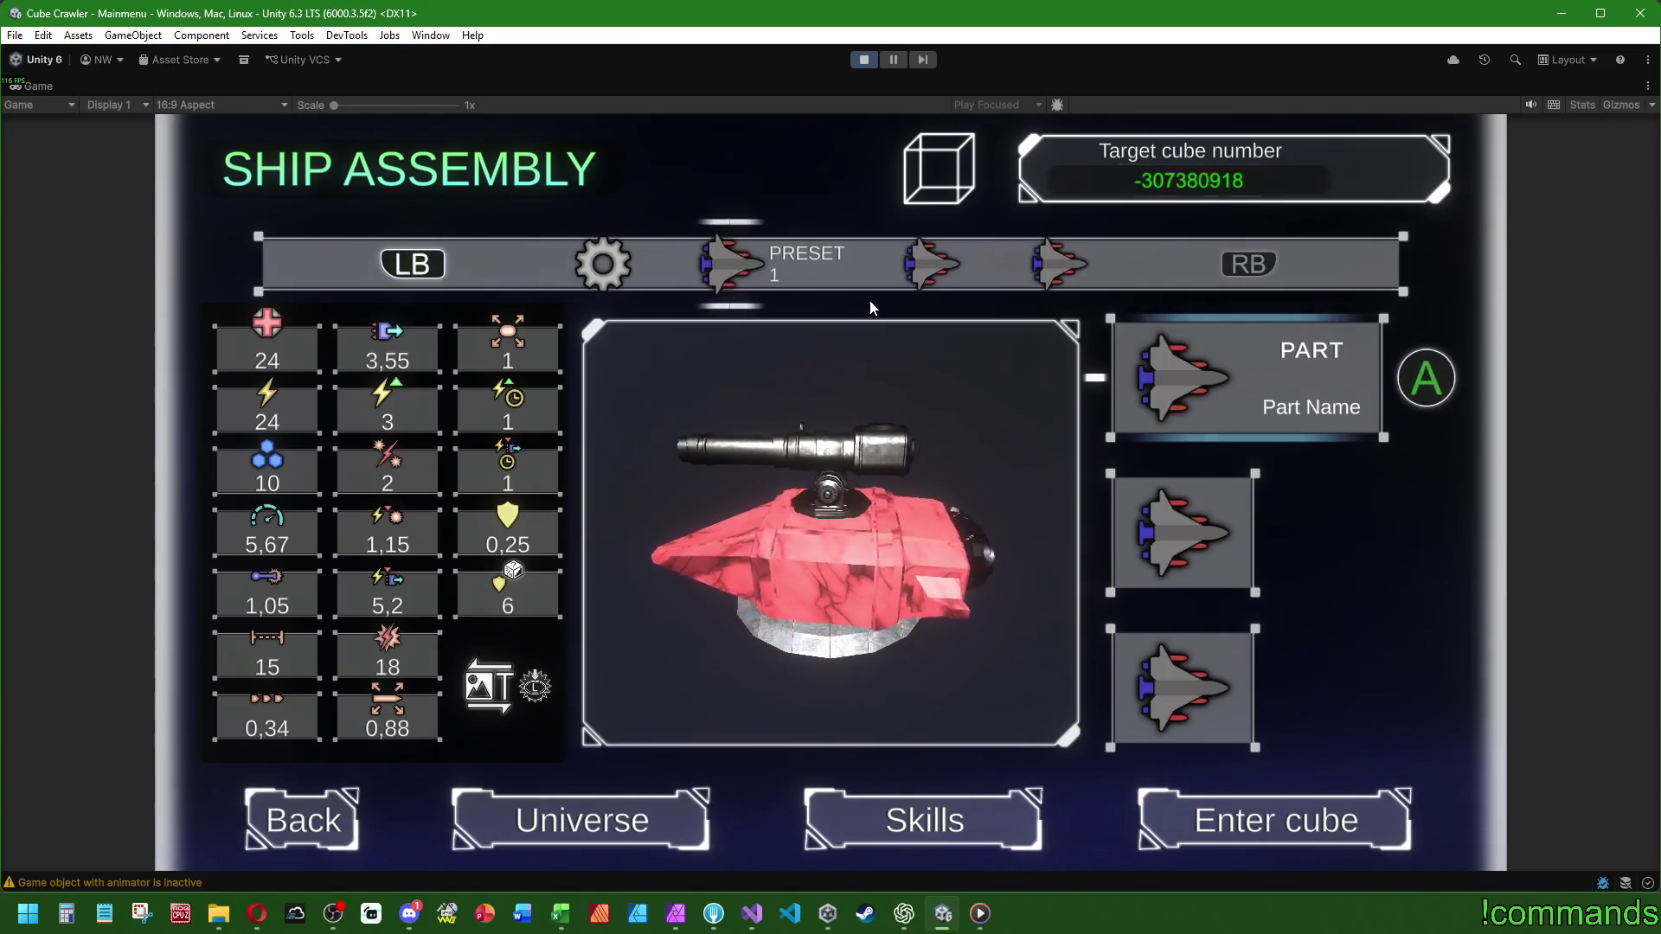
key(Left)
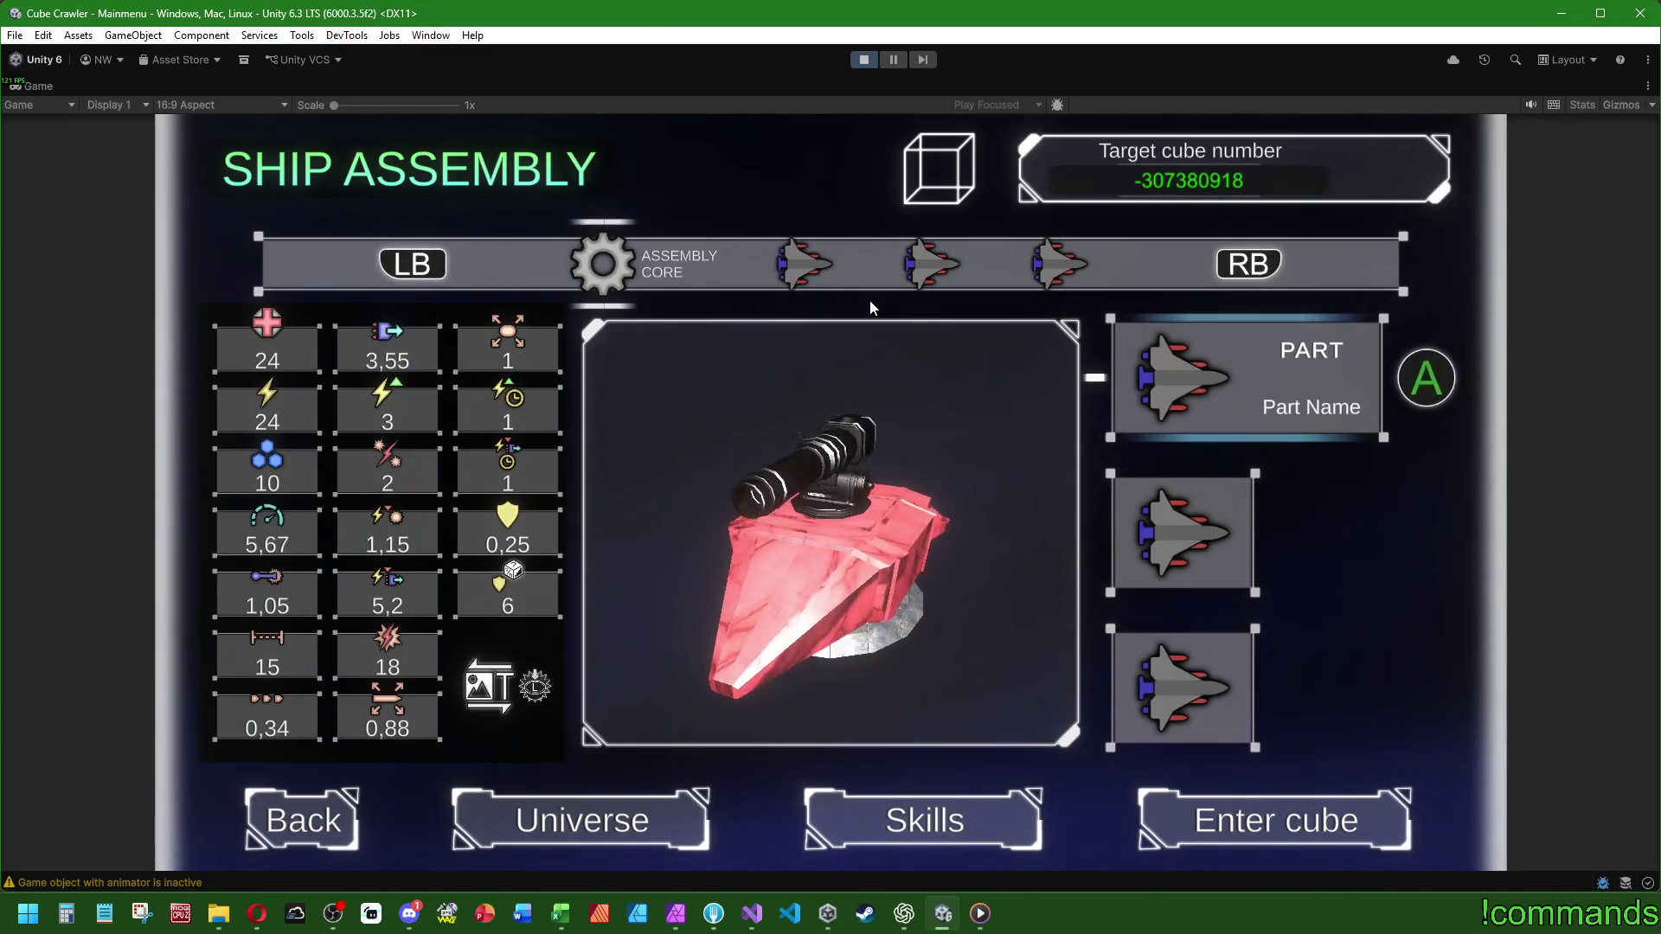
key(Right)
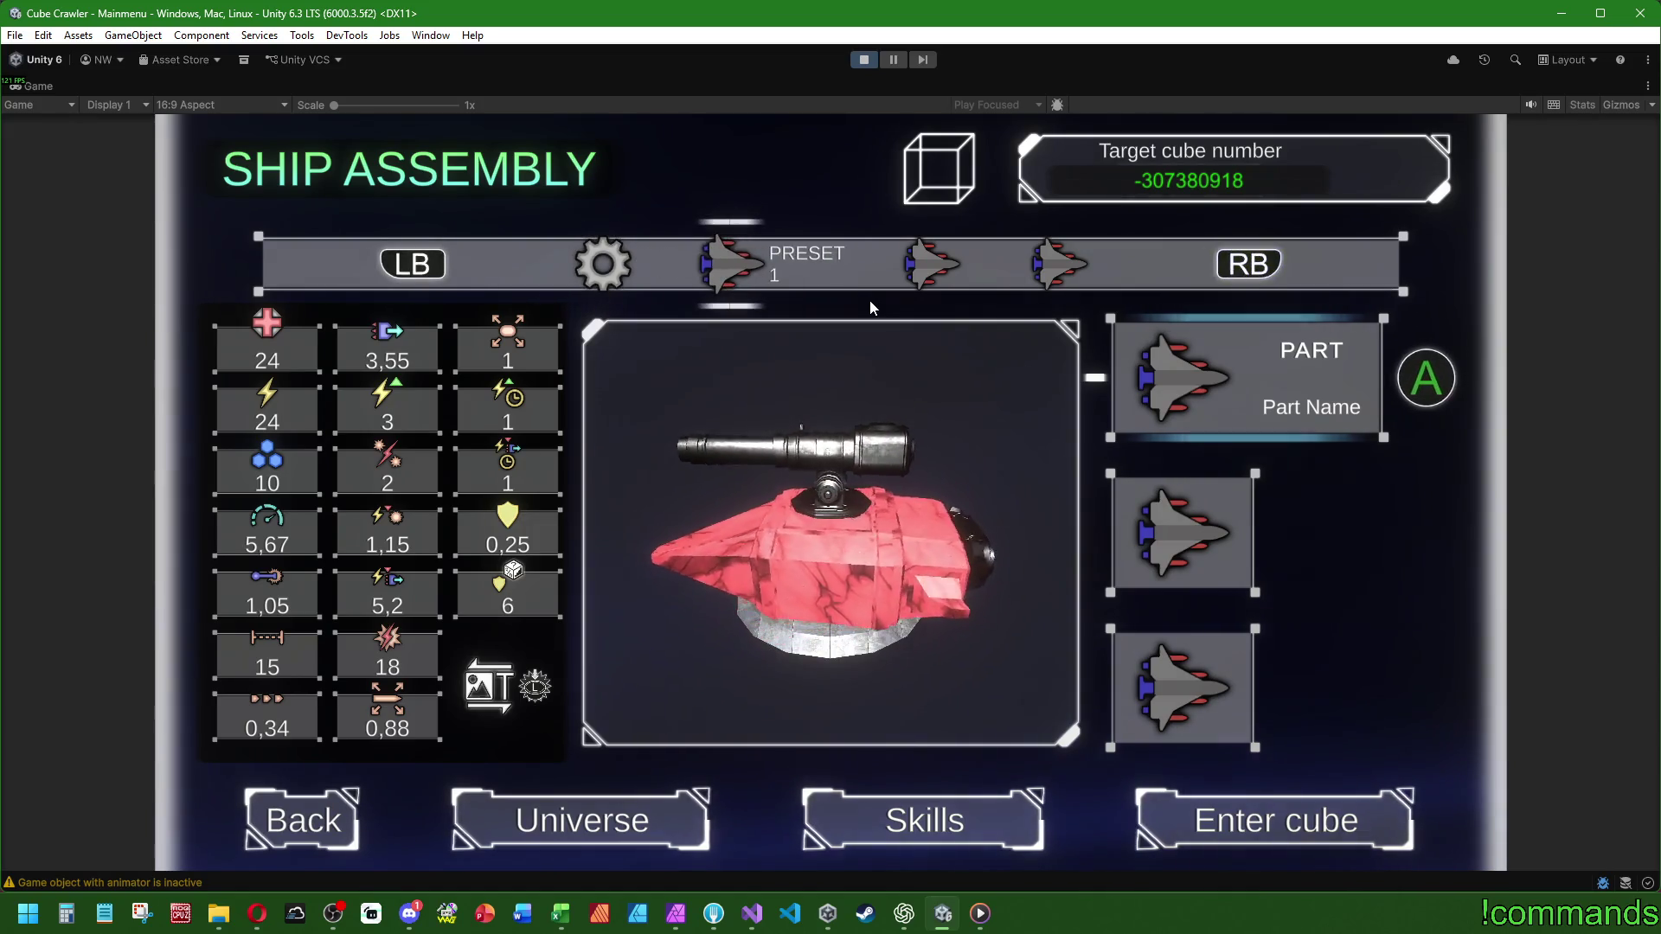
key(Left)
key(Right)
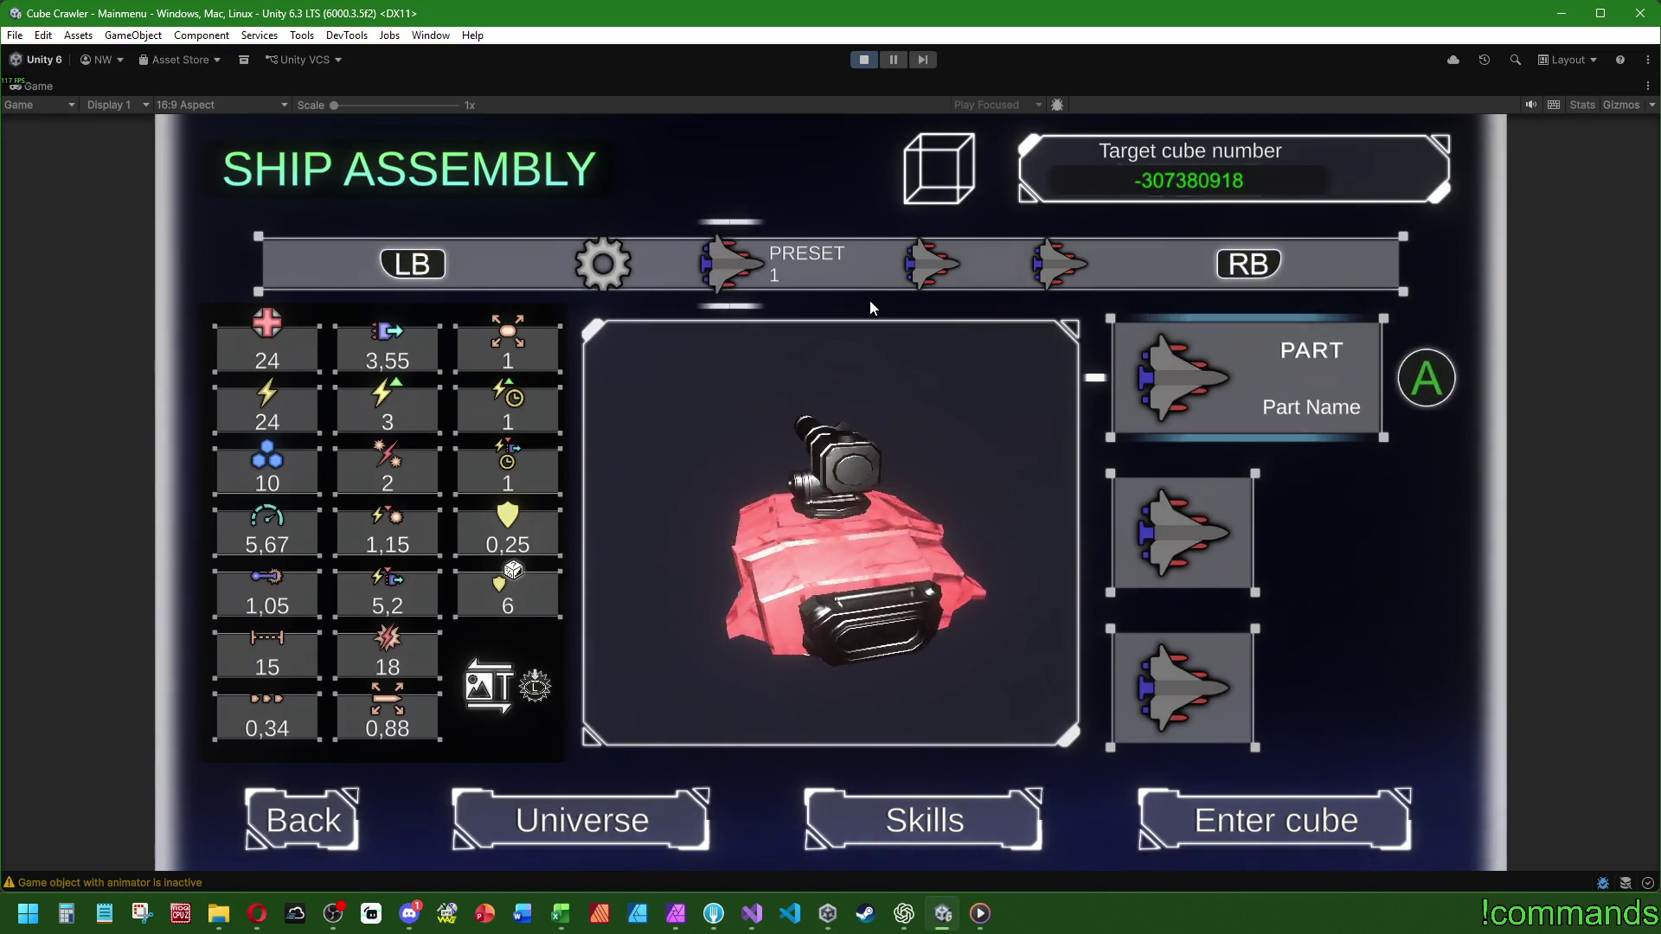
key(Left)
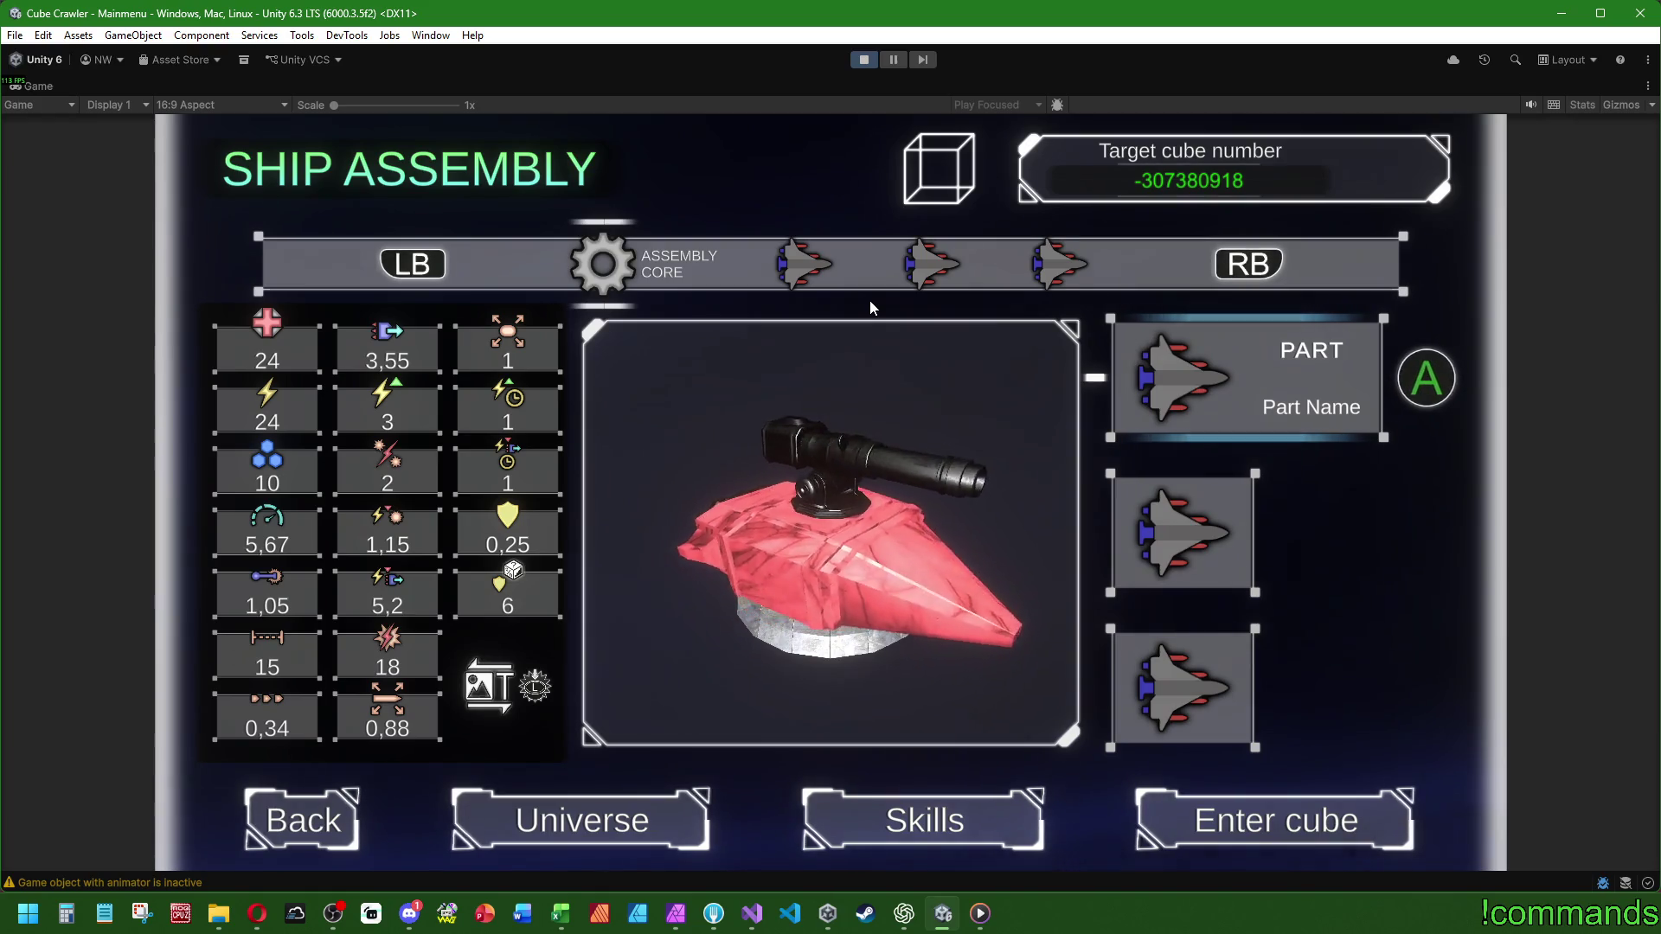
- Cycle the presets forward and back again, settling on the Assembly Core
key(e)
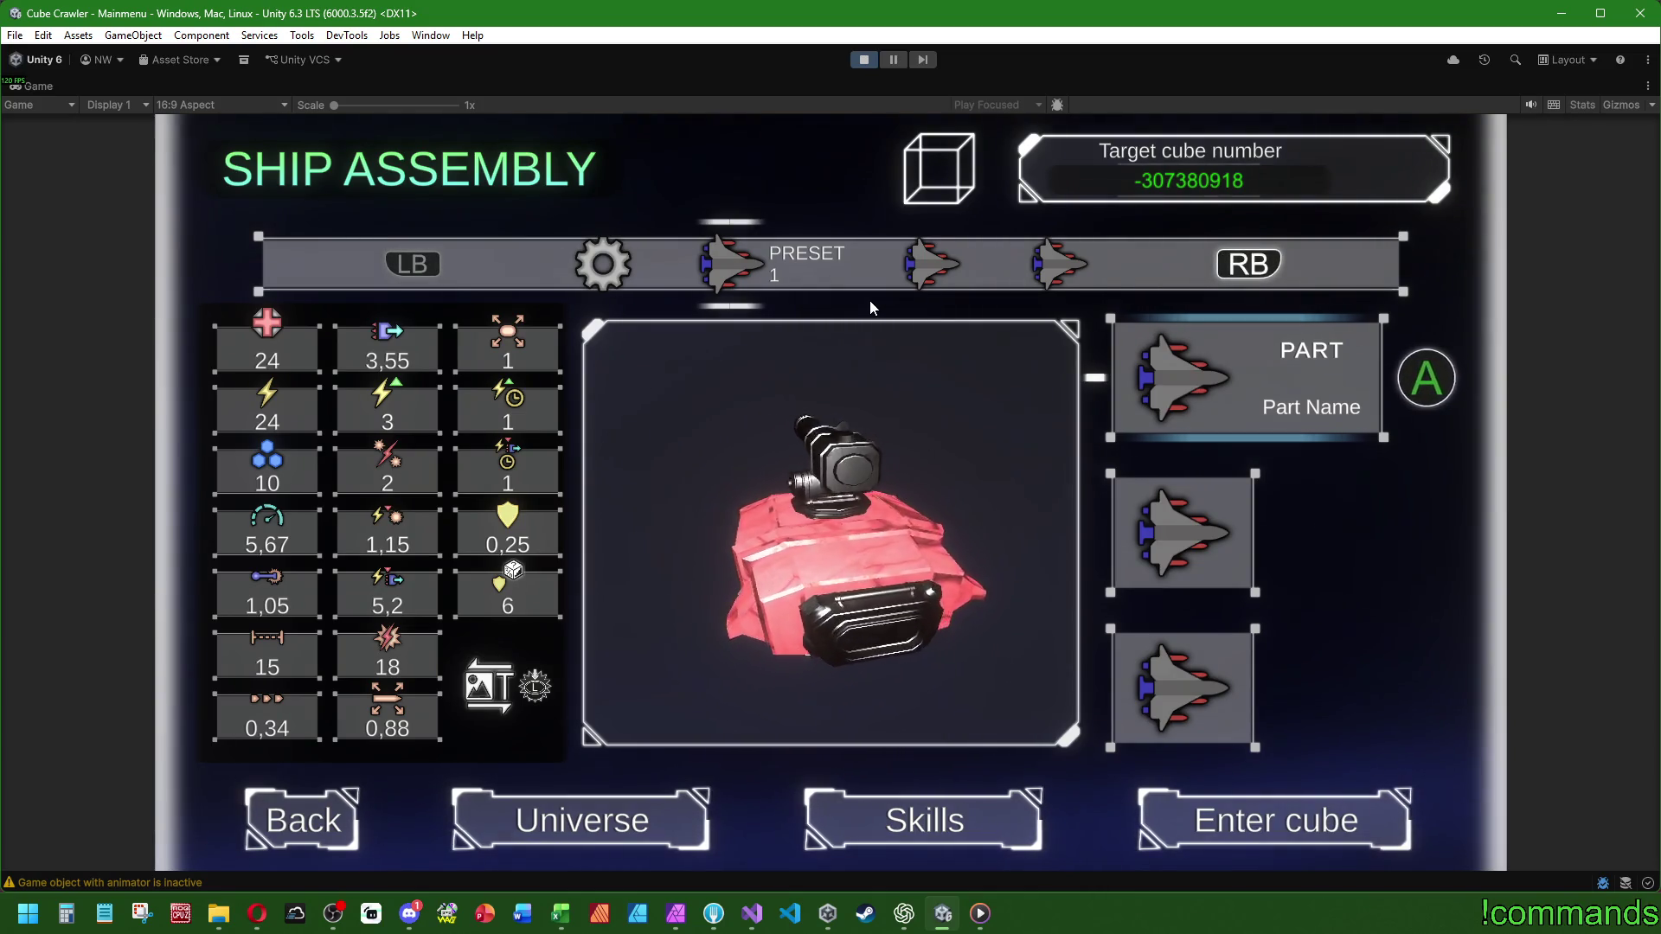
key(q)
key(e)
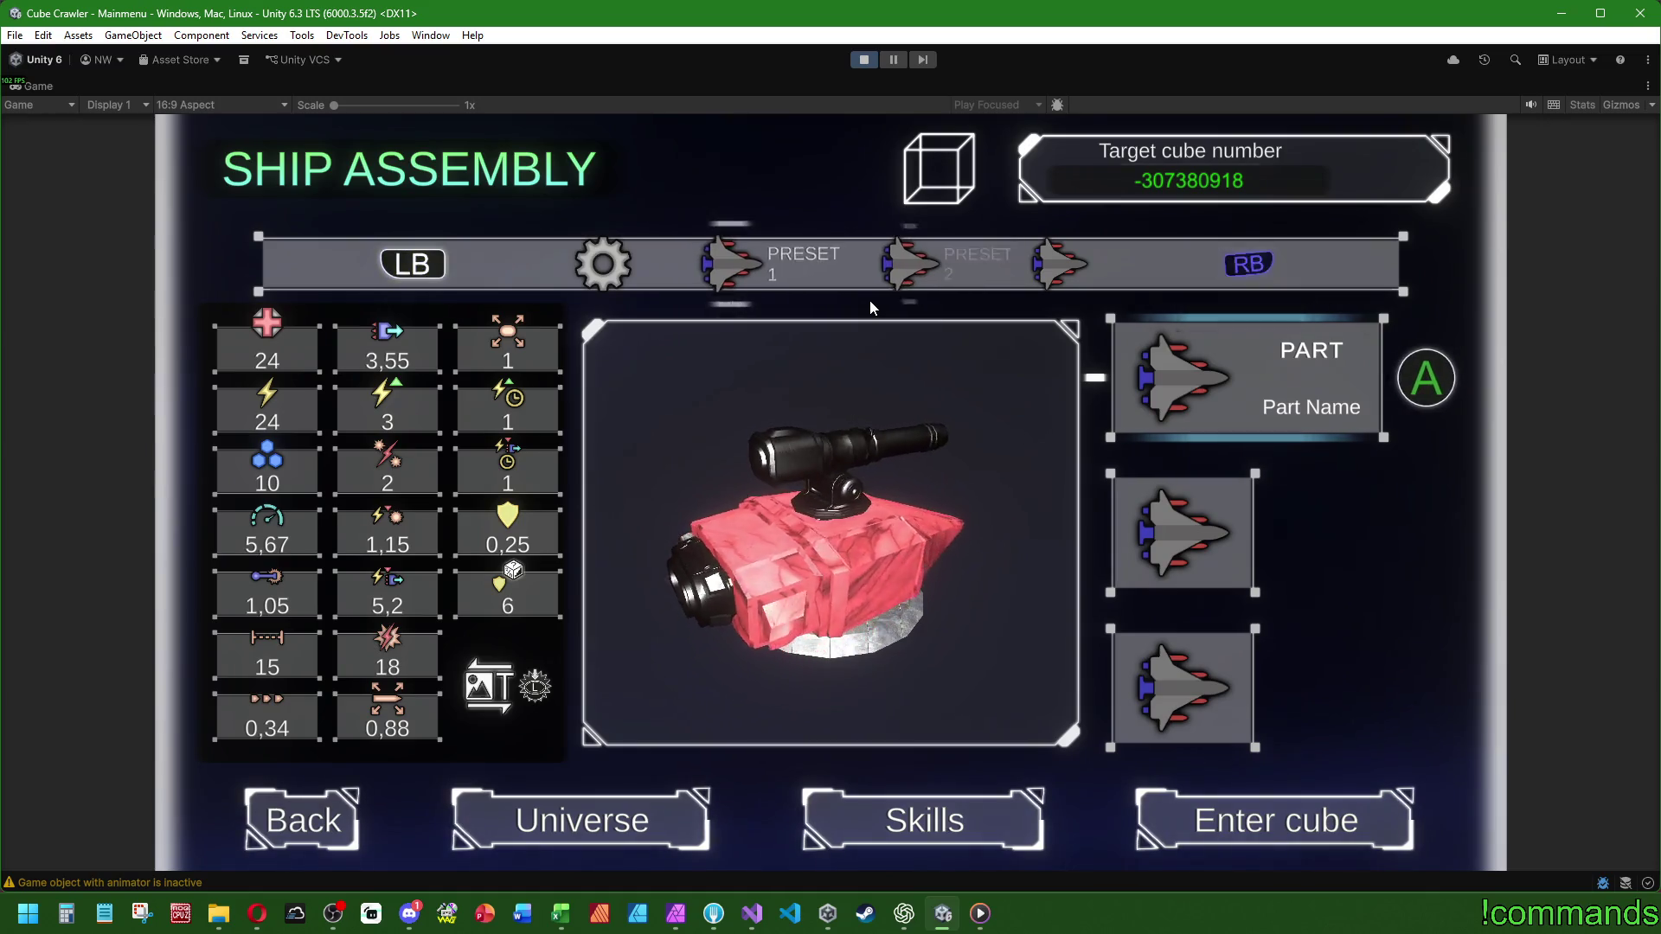
key(q)
key(q)
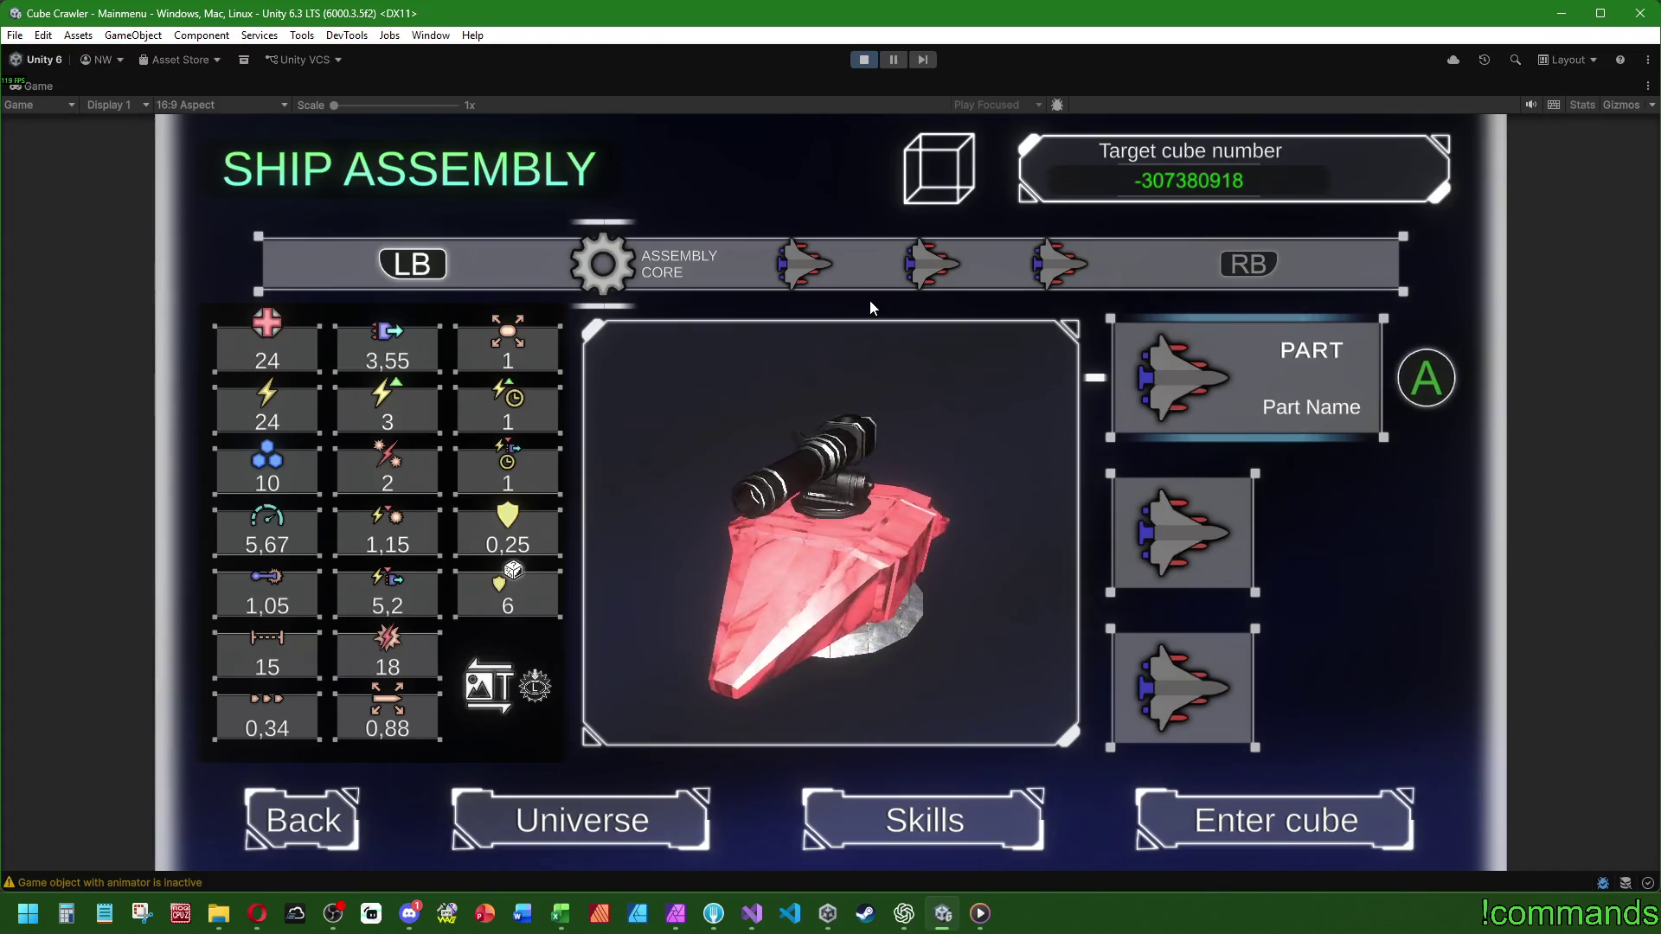
- Move the part choice down to the middle and bottom slots, then wrap to the top
key(s)
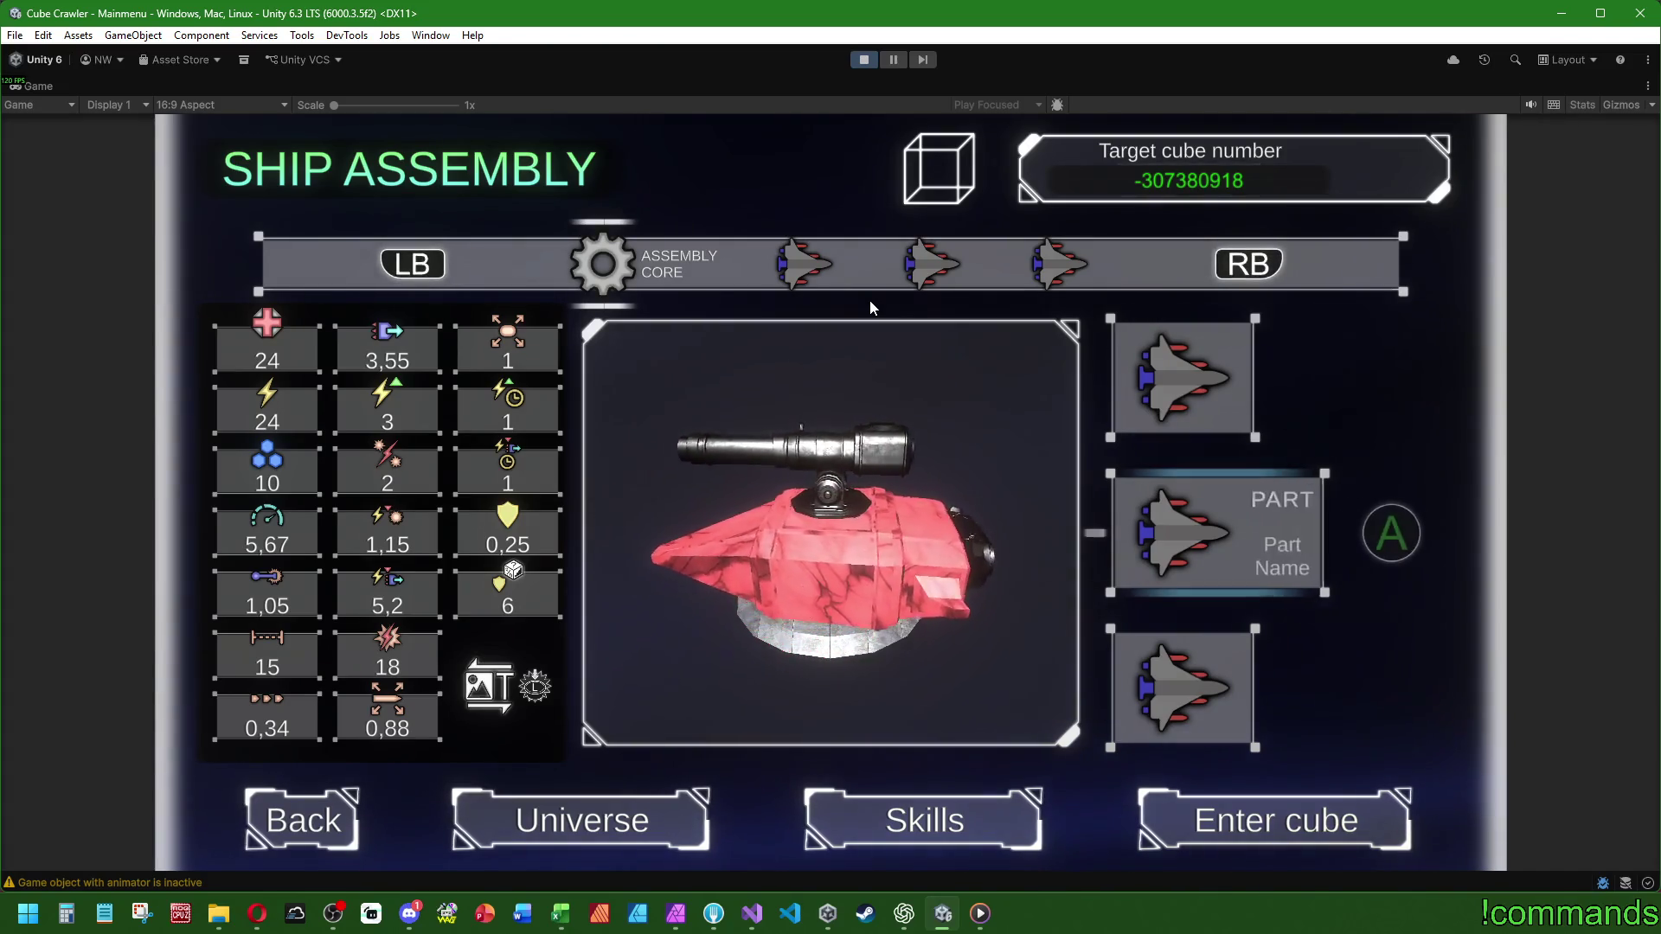
key(s)
key(w)
key(w)
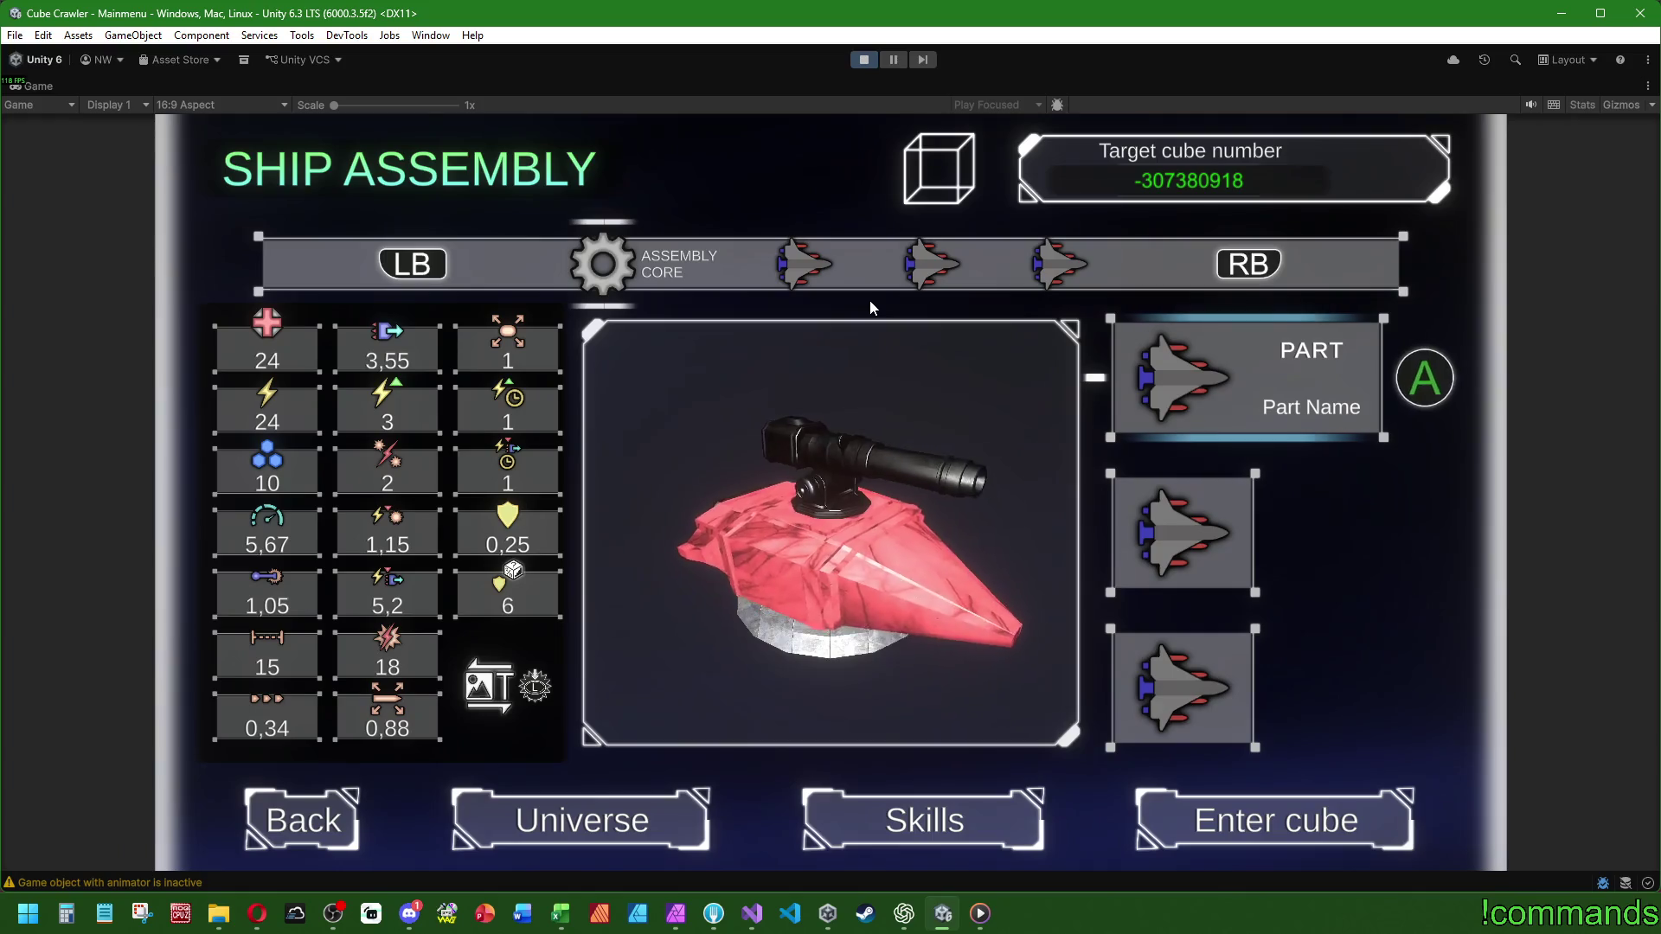
- Switch to Preset 1, step focus down to Enter cube and back up to the top slot
key(e)
key(s)
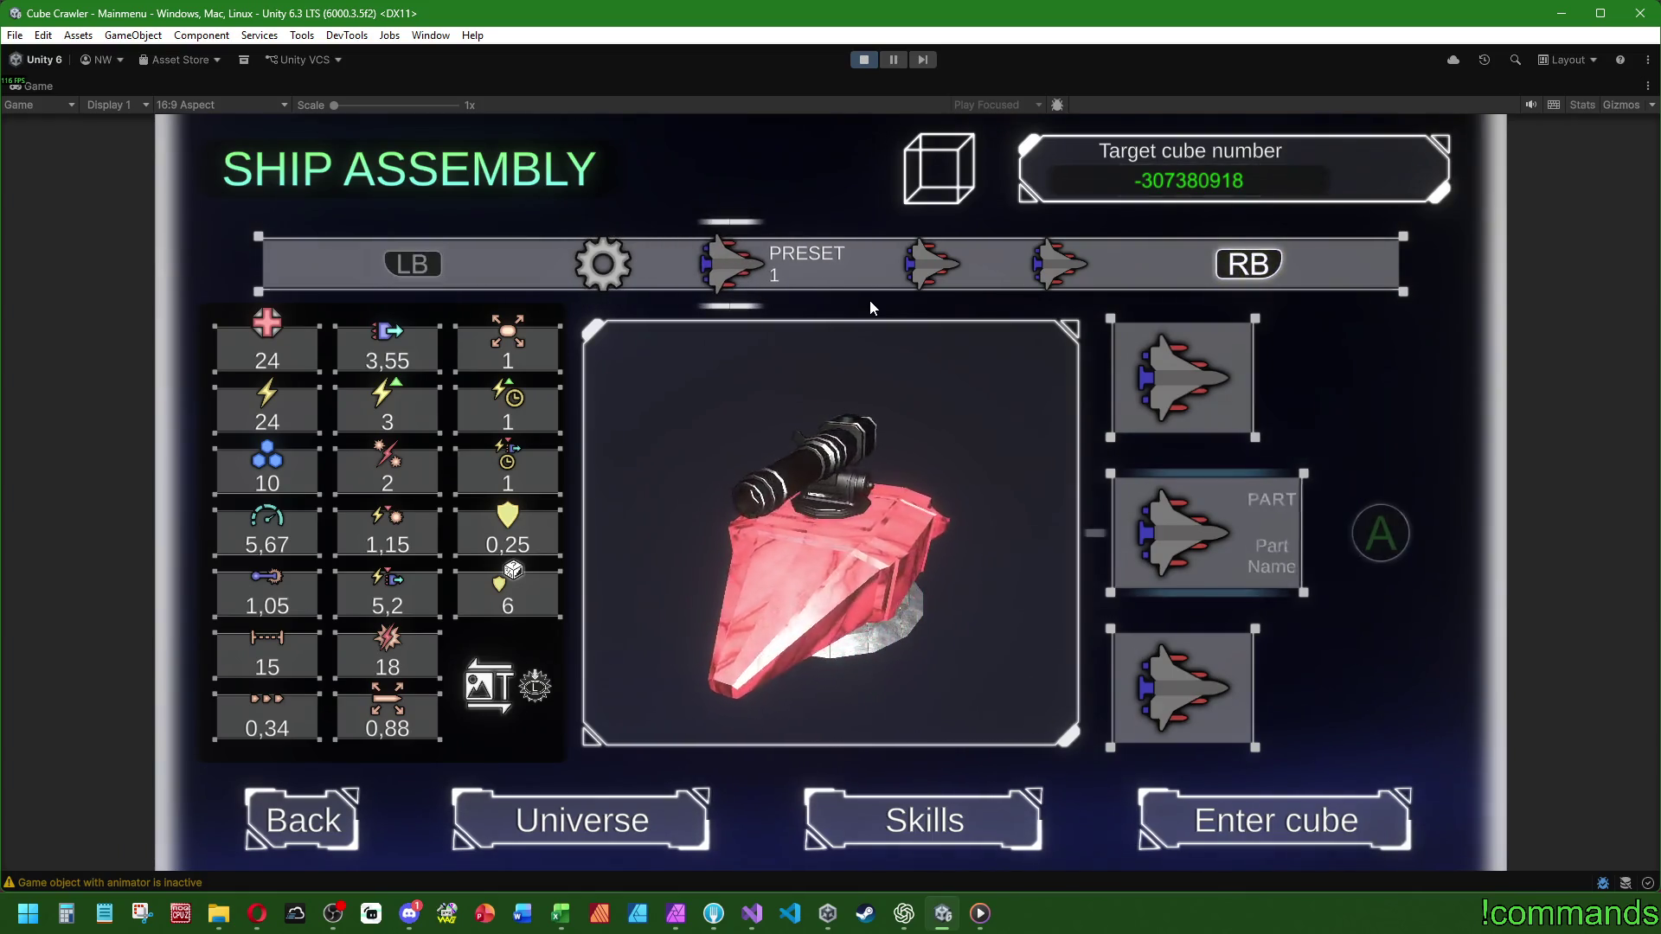
key(s)
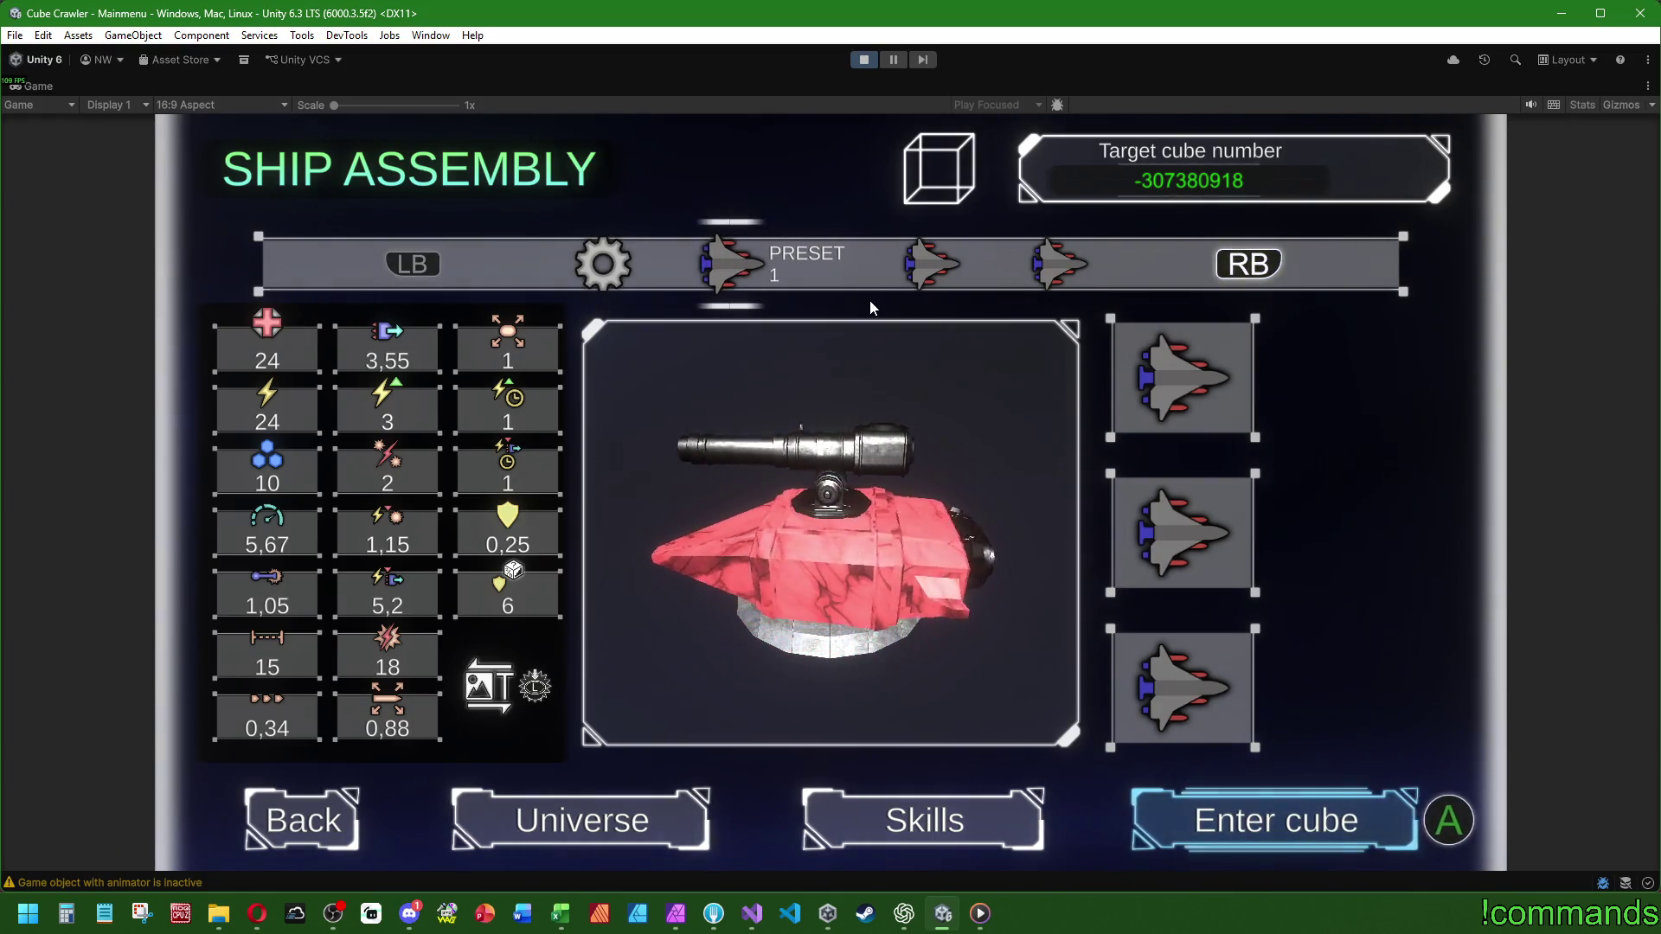
key(w)
key(w)
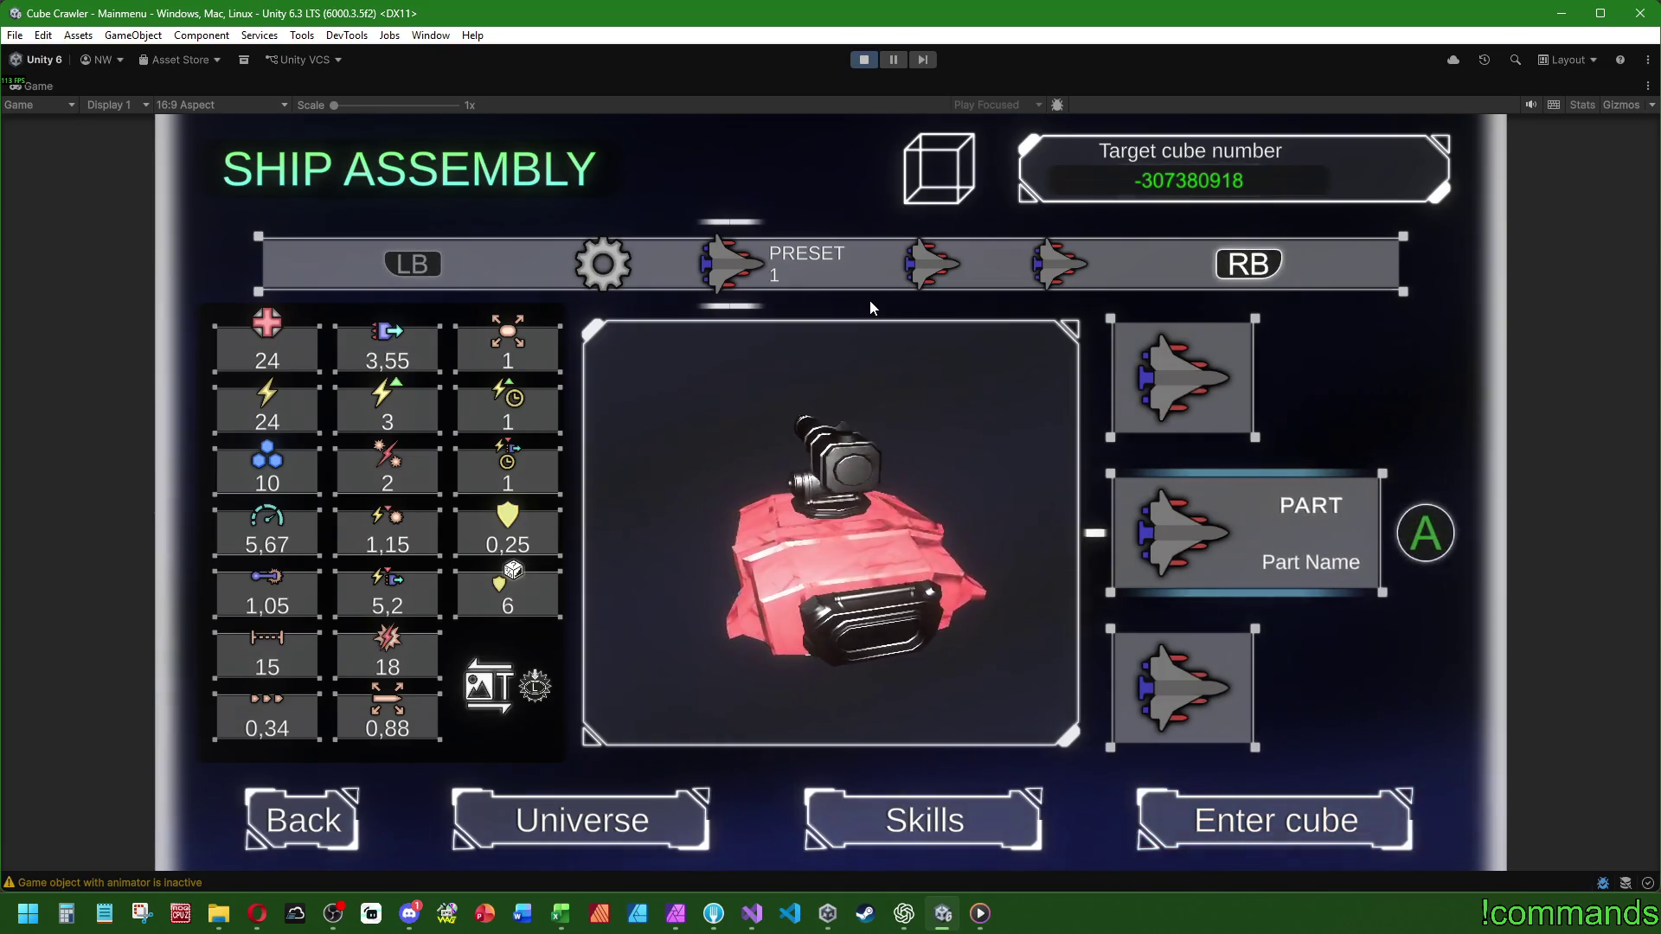
key(w)
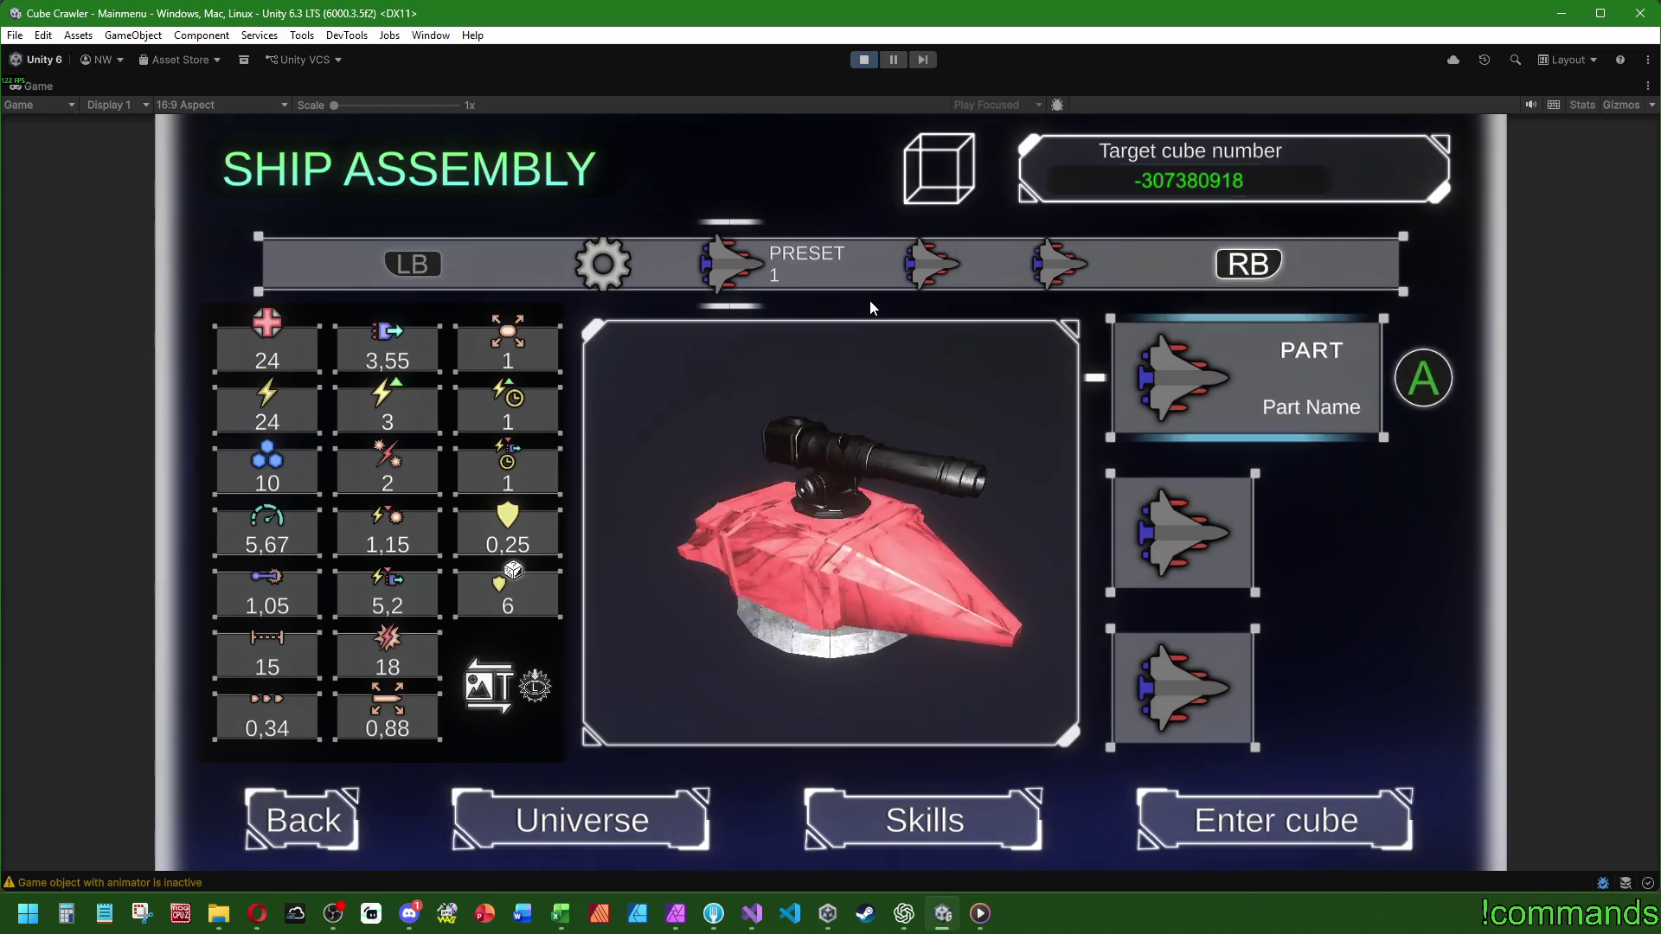
key(super)
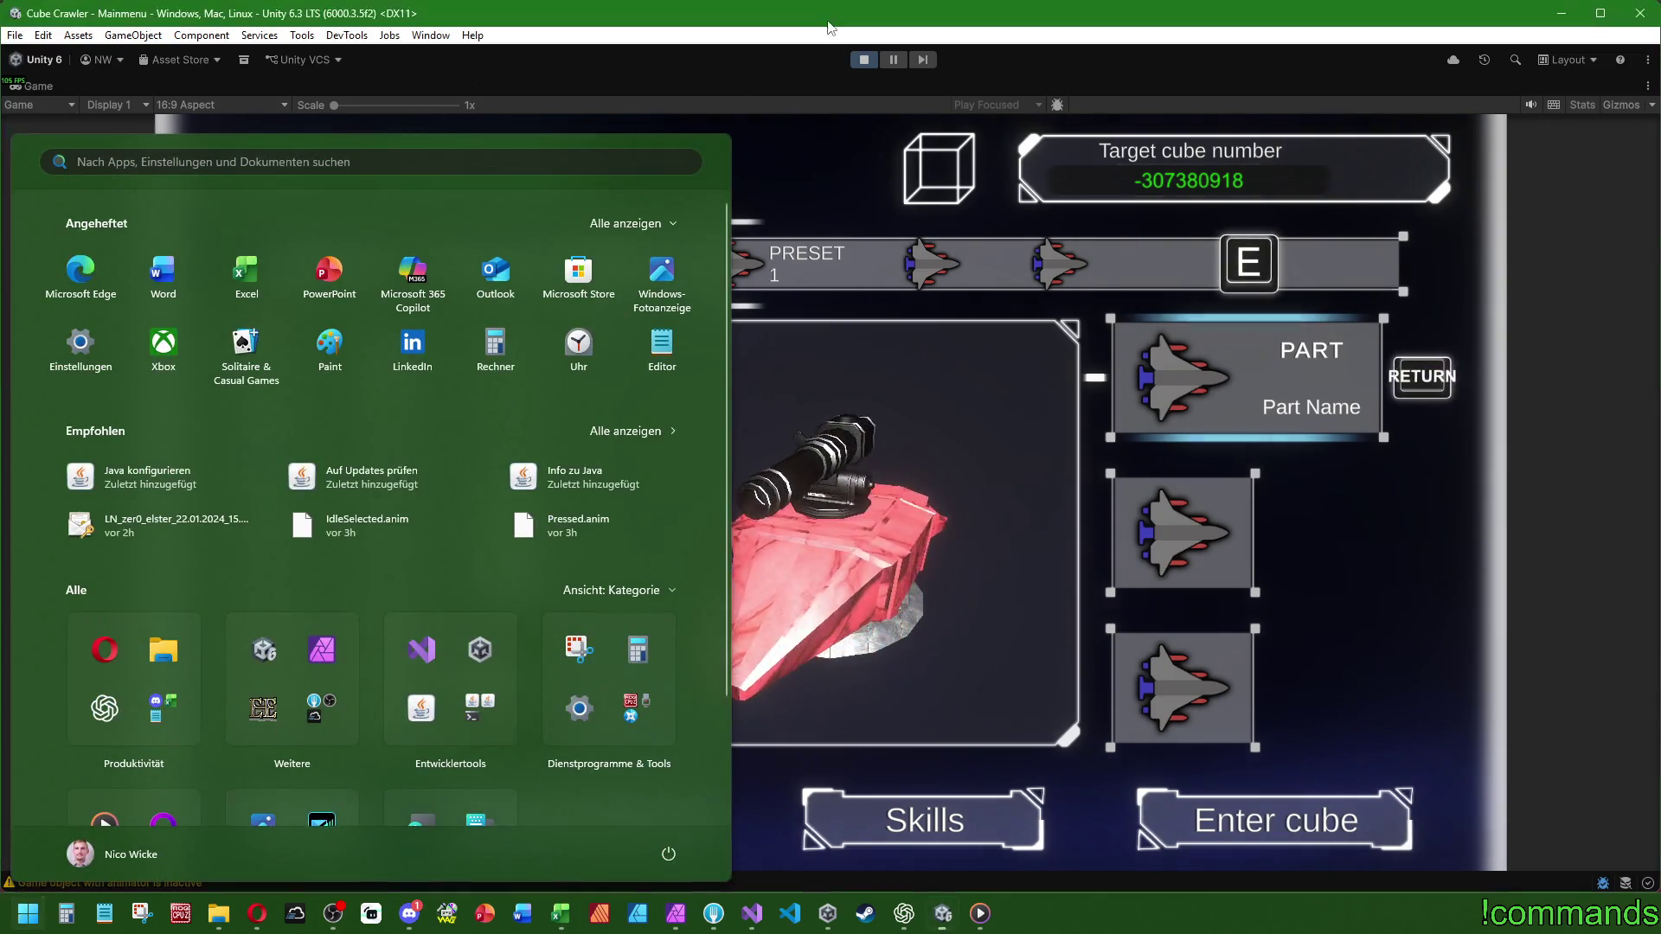
click(824, 536)
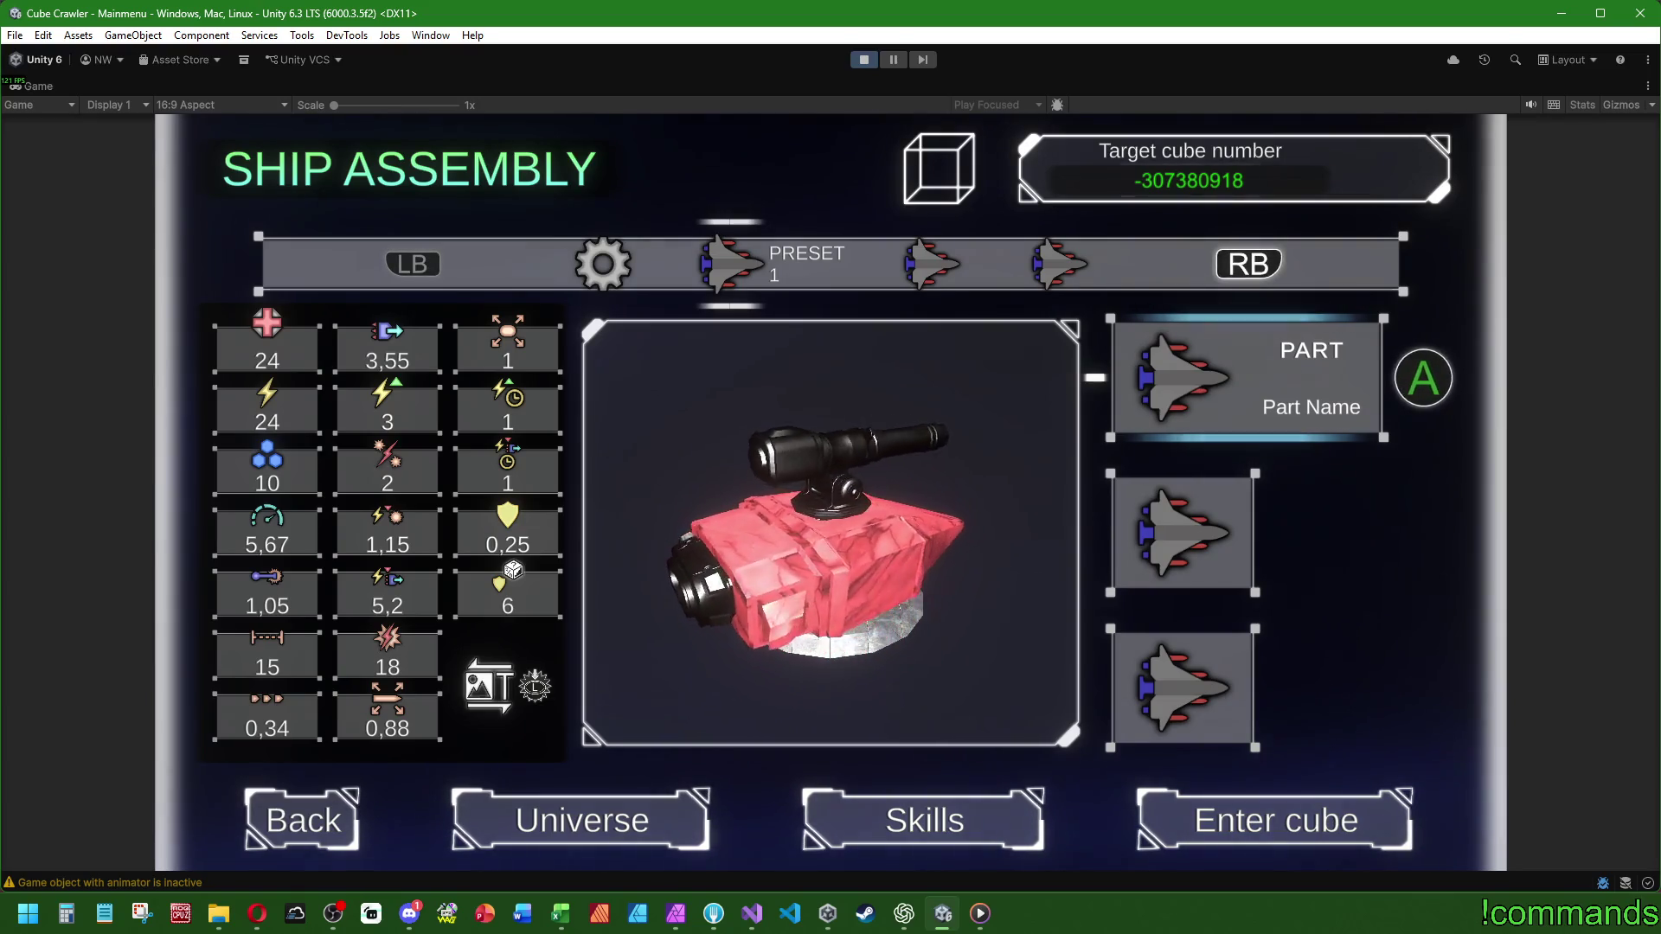
- Move the part choice down the slot column and back to the first slot, then step through presets
key(Down)
key(Down)
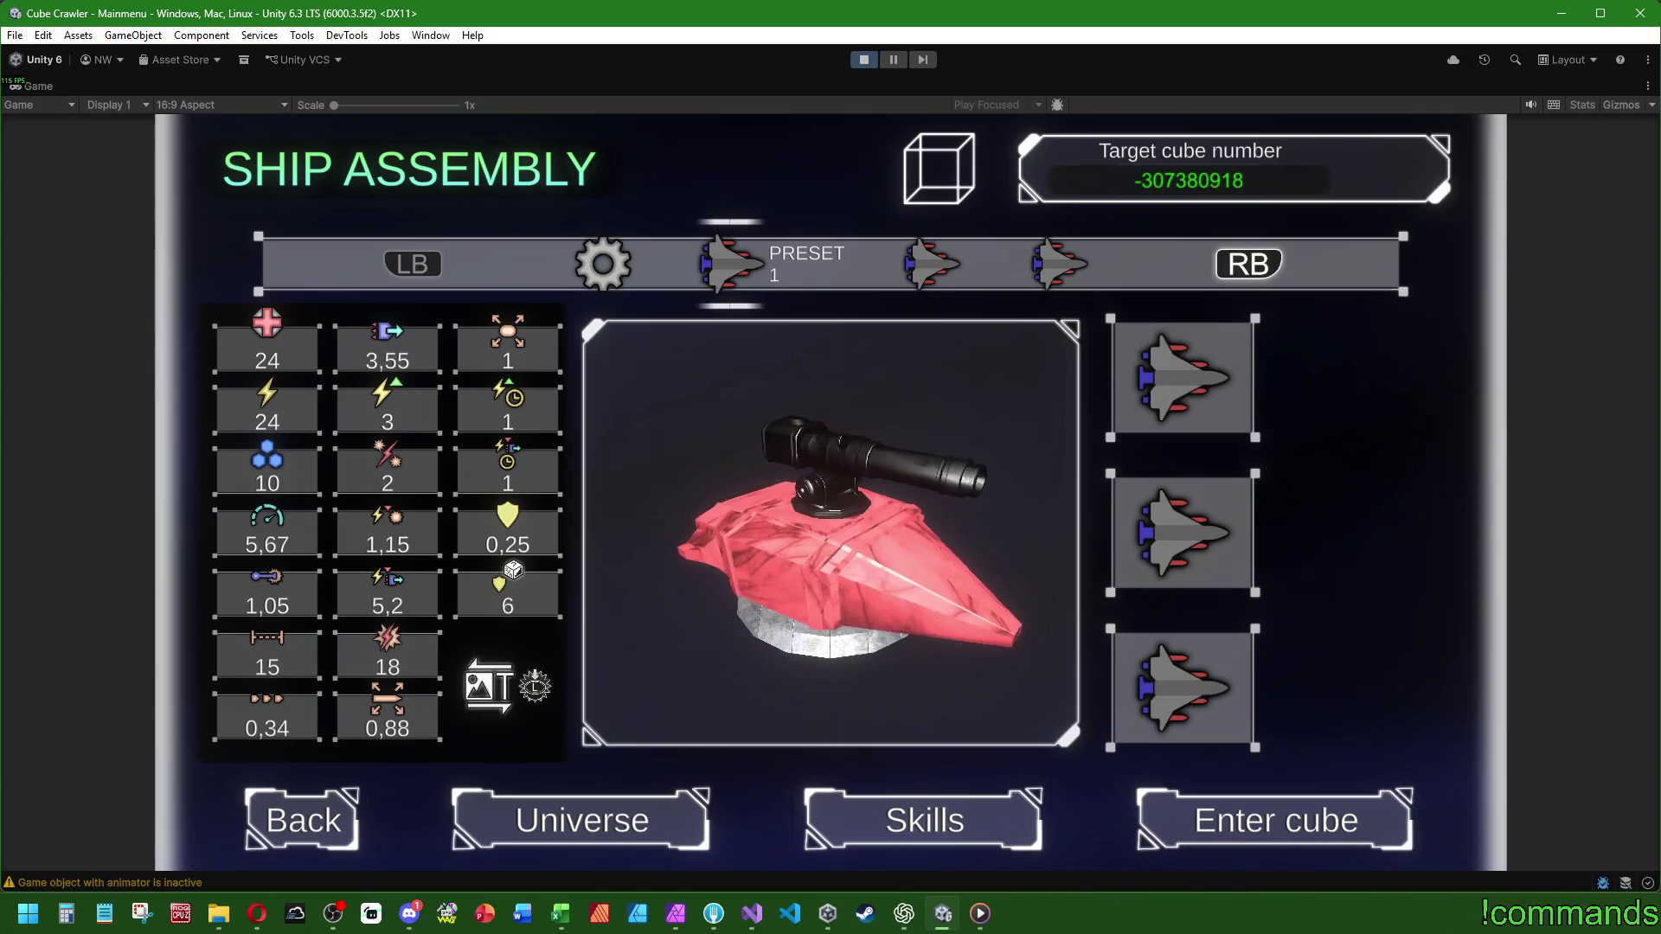
key(Up)
key(Up)
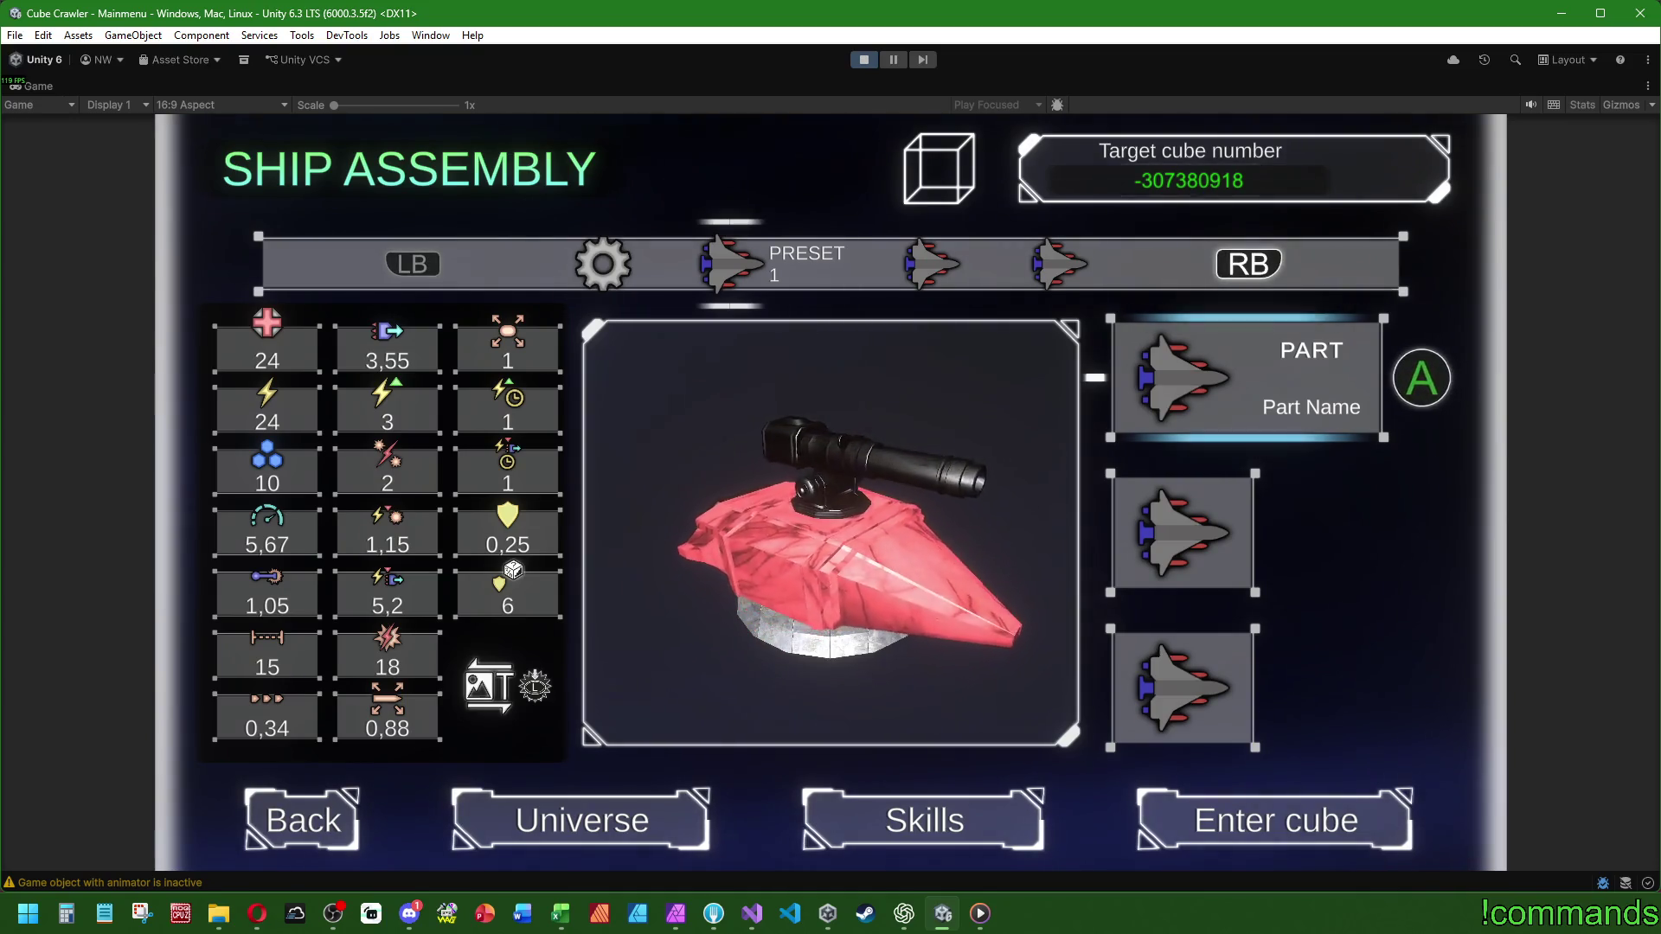
key(q)
key(e)
key(e)
key(q)
key(q)
key(e)
- Settle on the Assembly Core and restore the full editor layout around the Game view
key(q)
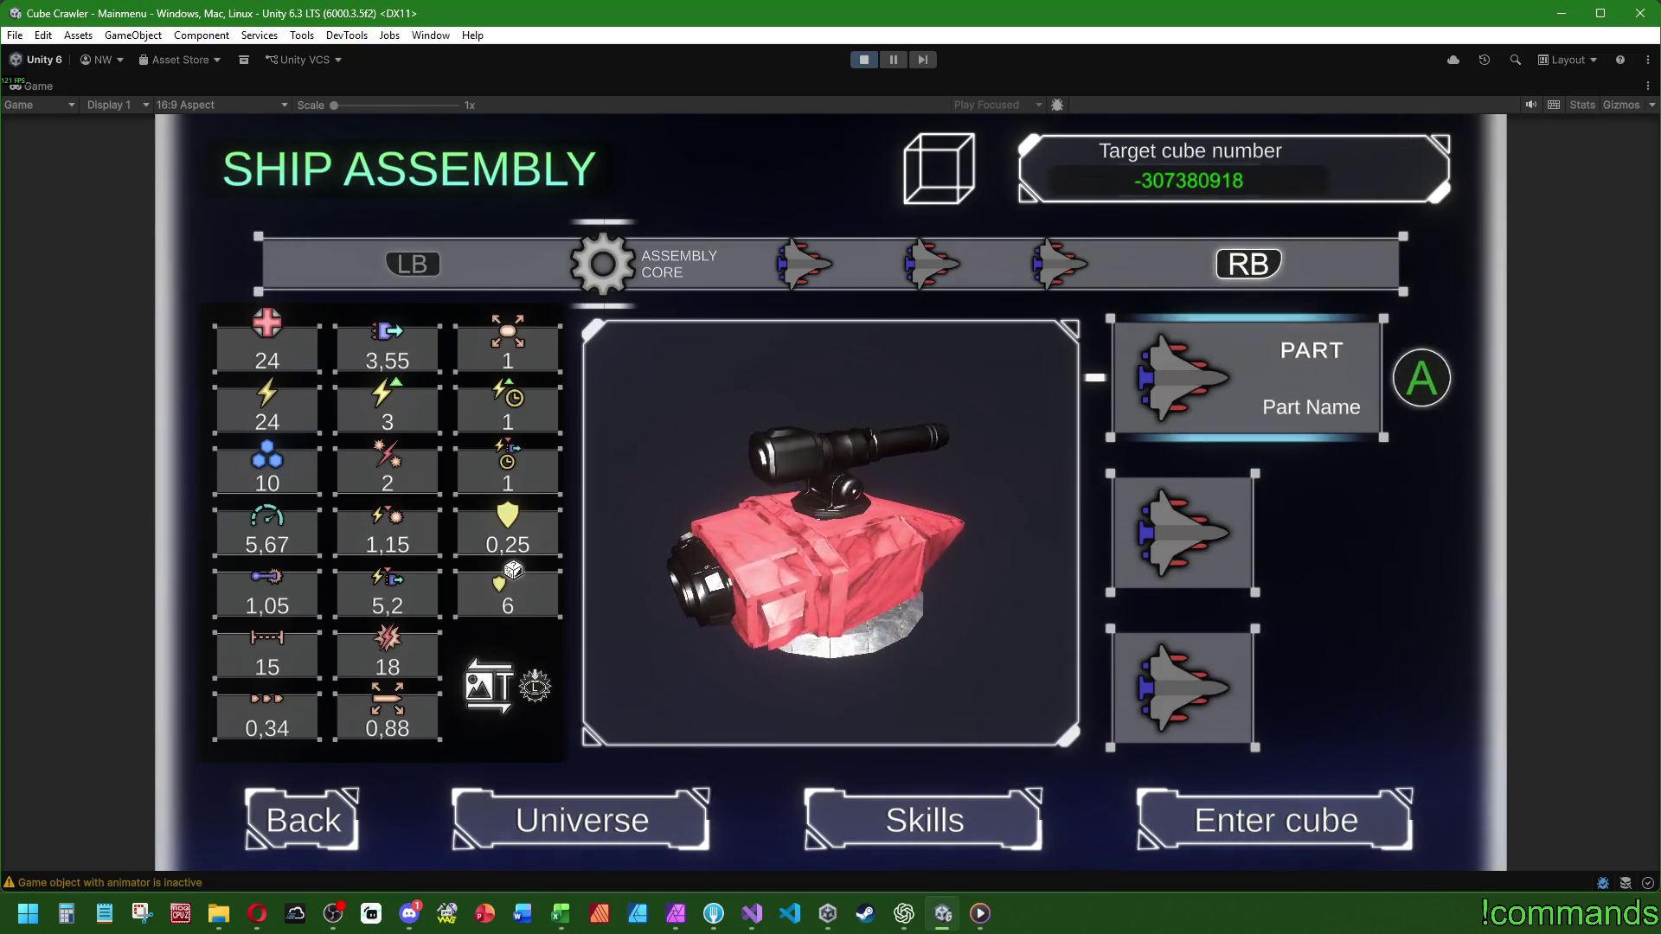
key(super)
double_click(38, 89)
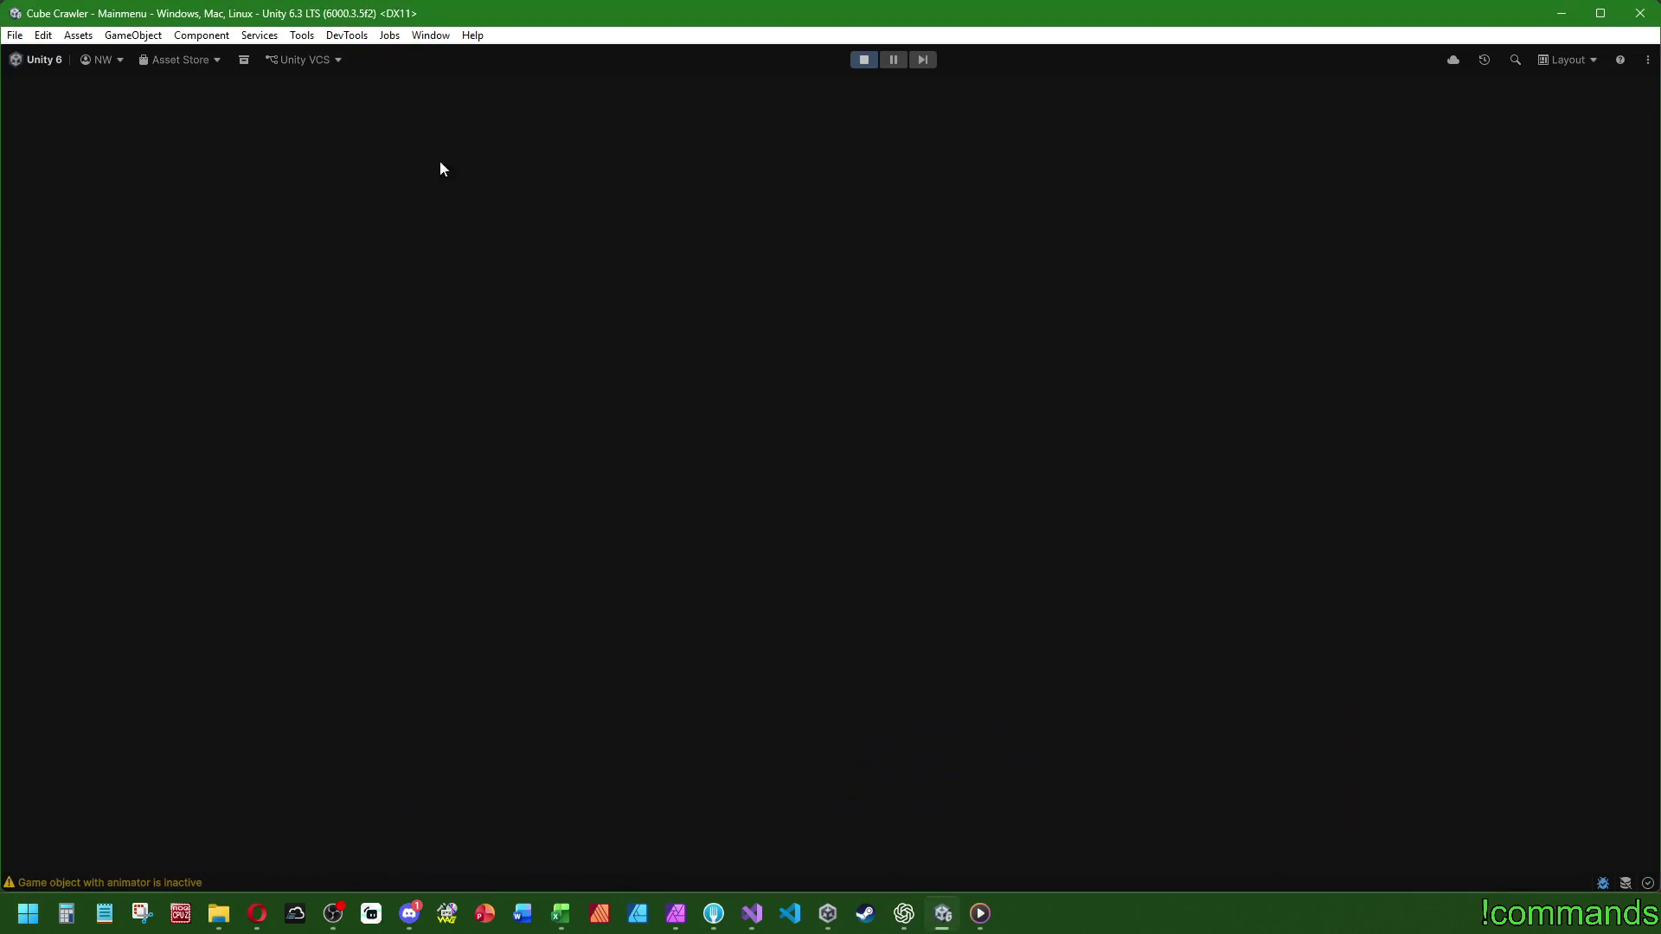
- Clear the Console messages, then return to Unity and maximize the Game view again
click(16, 683)
click(136, 611)
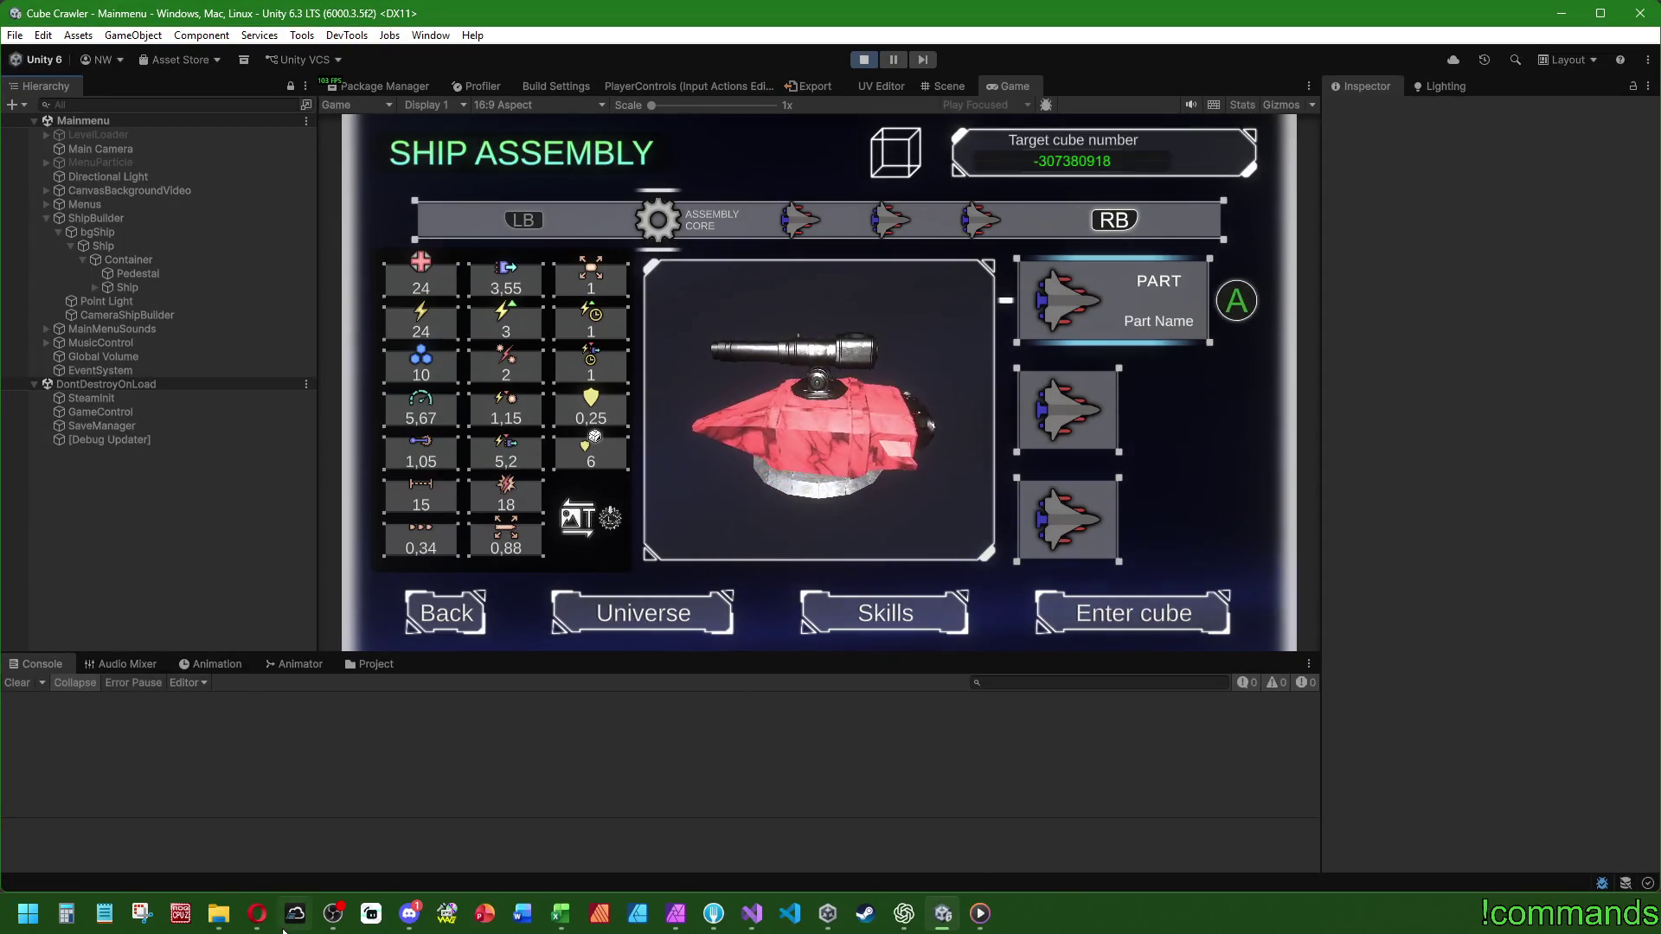
click(333, 918)
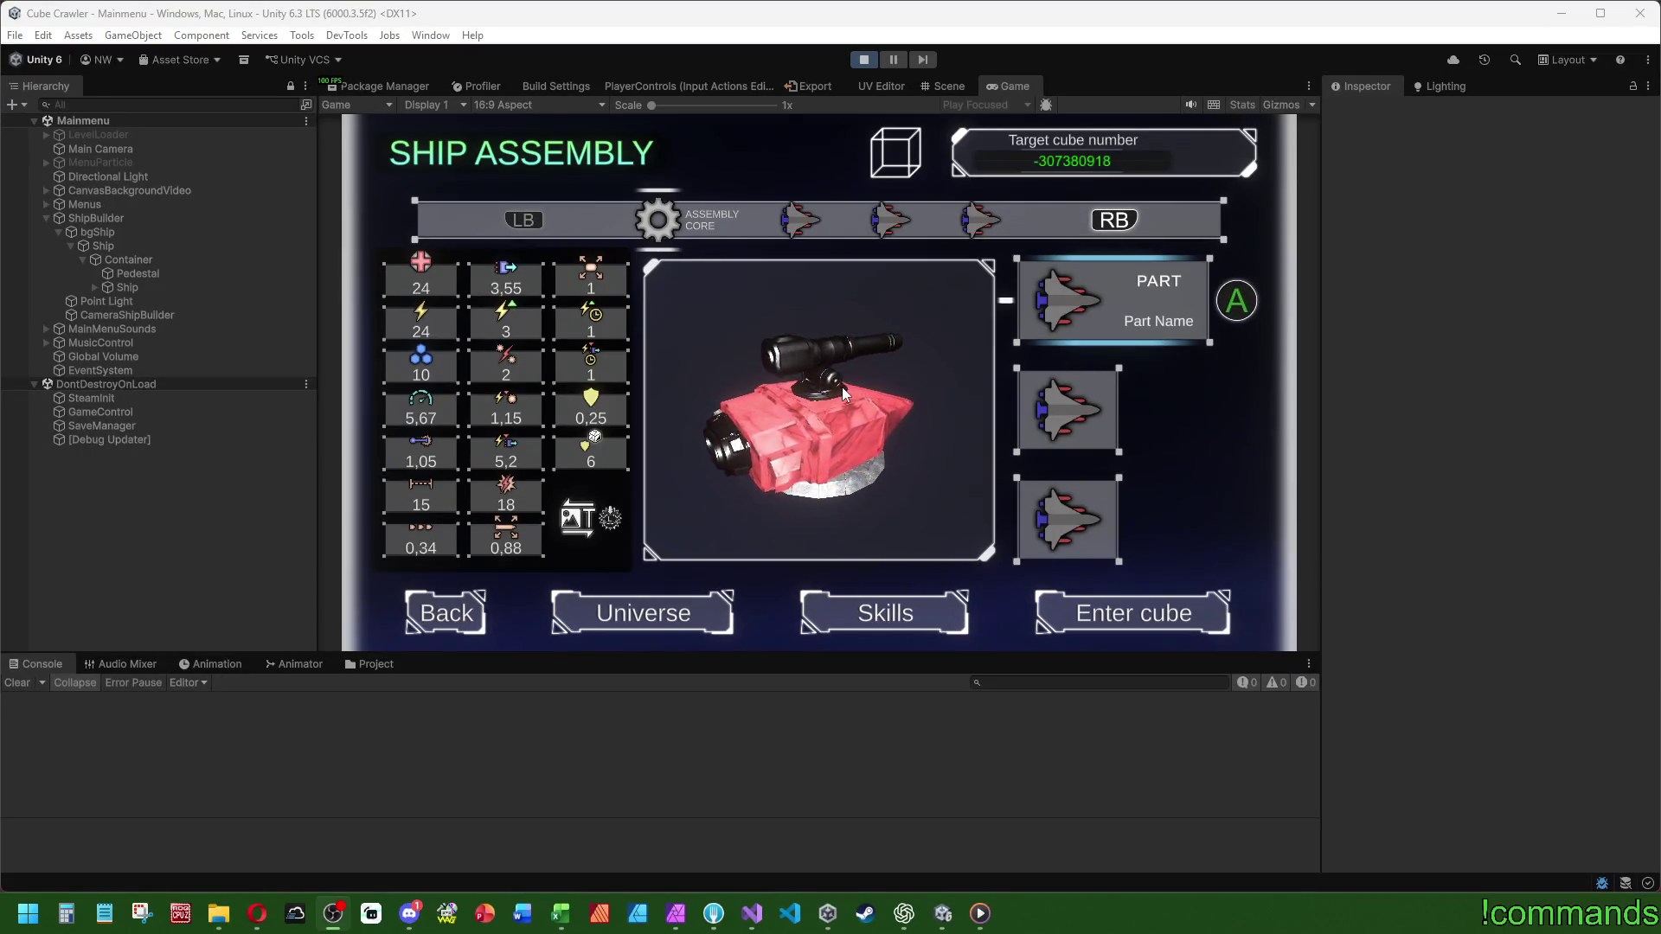
double_click(997, 90)
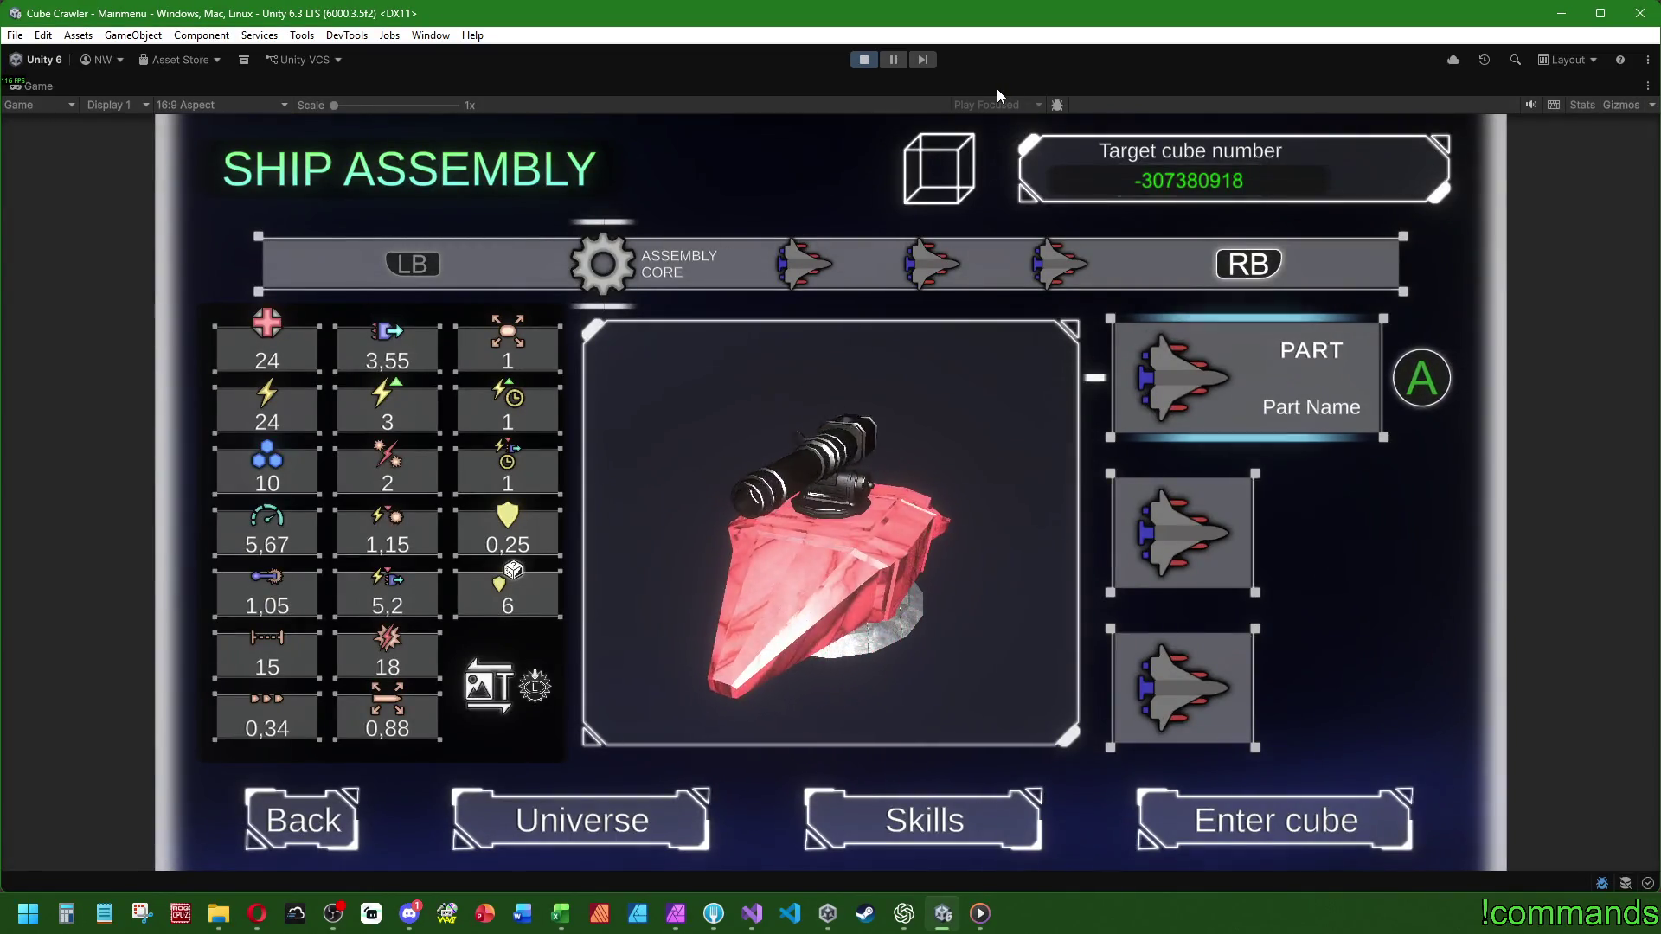